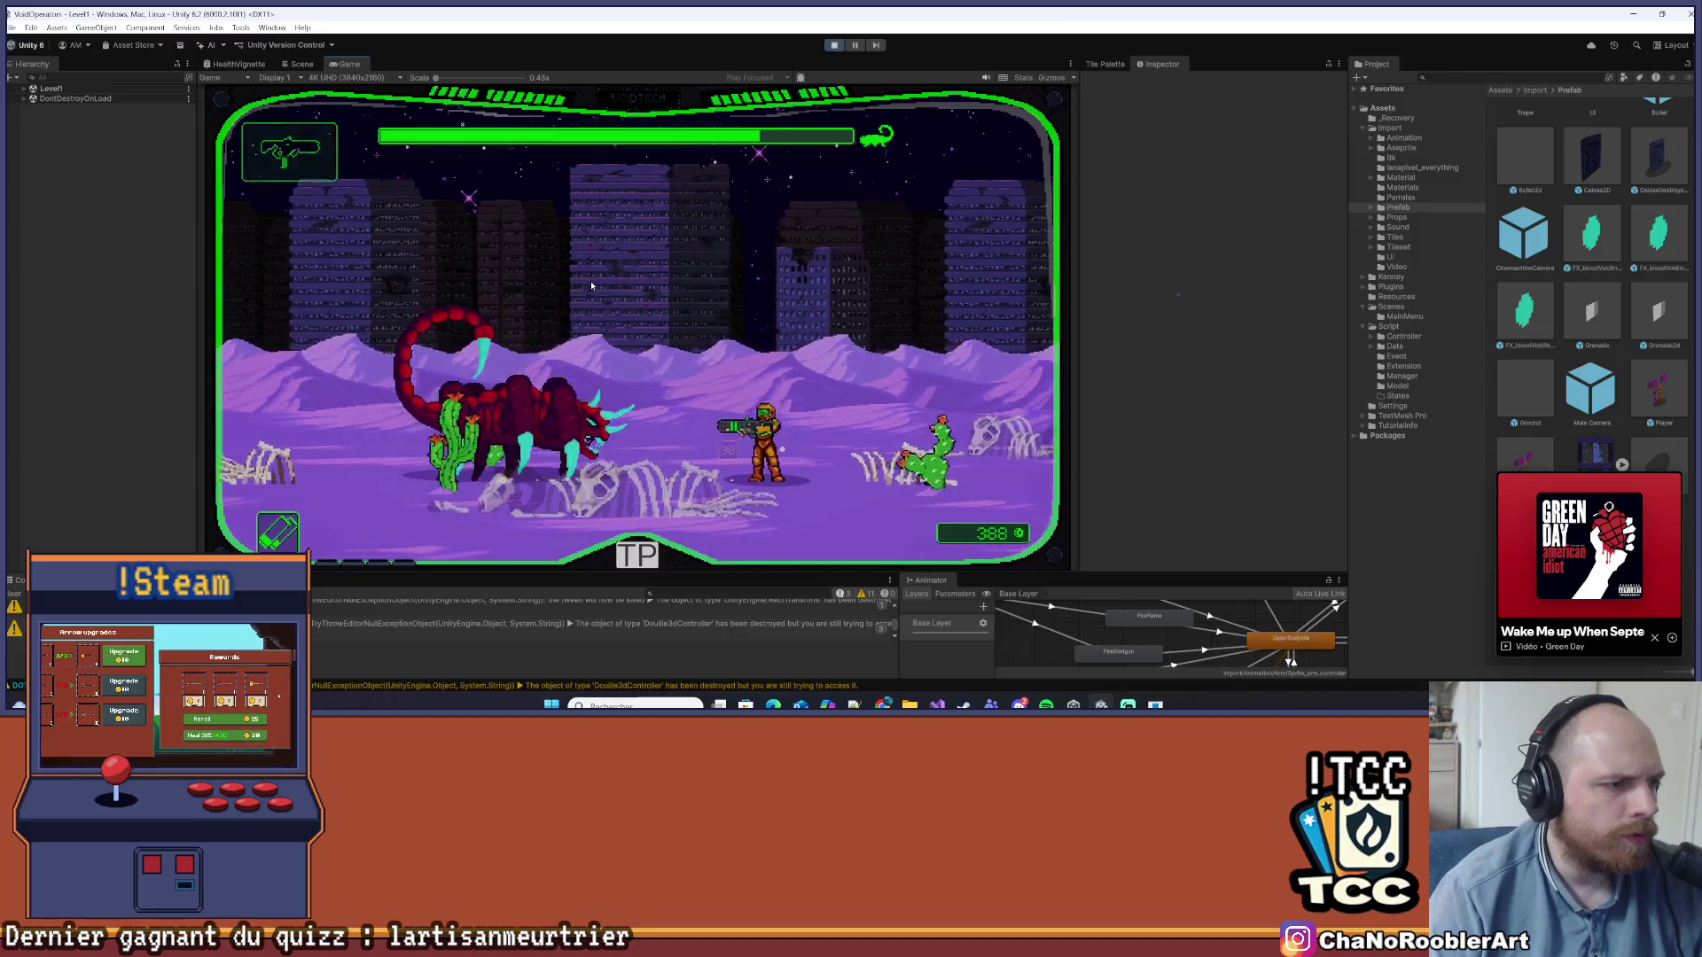
Fight the scorpion boss, running left and right past the cactus and shooting it
key("a")
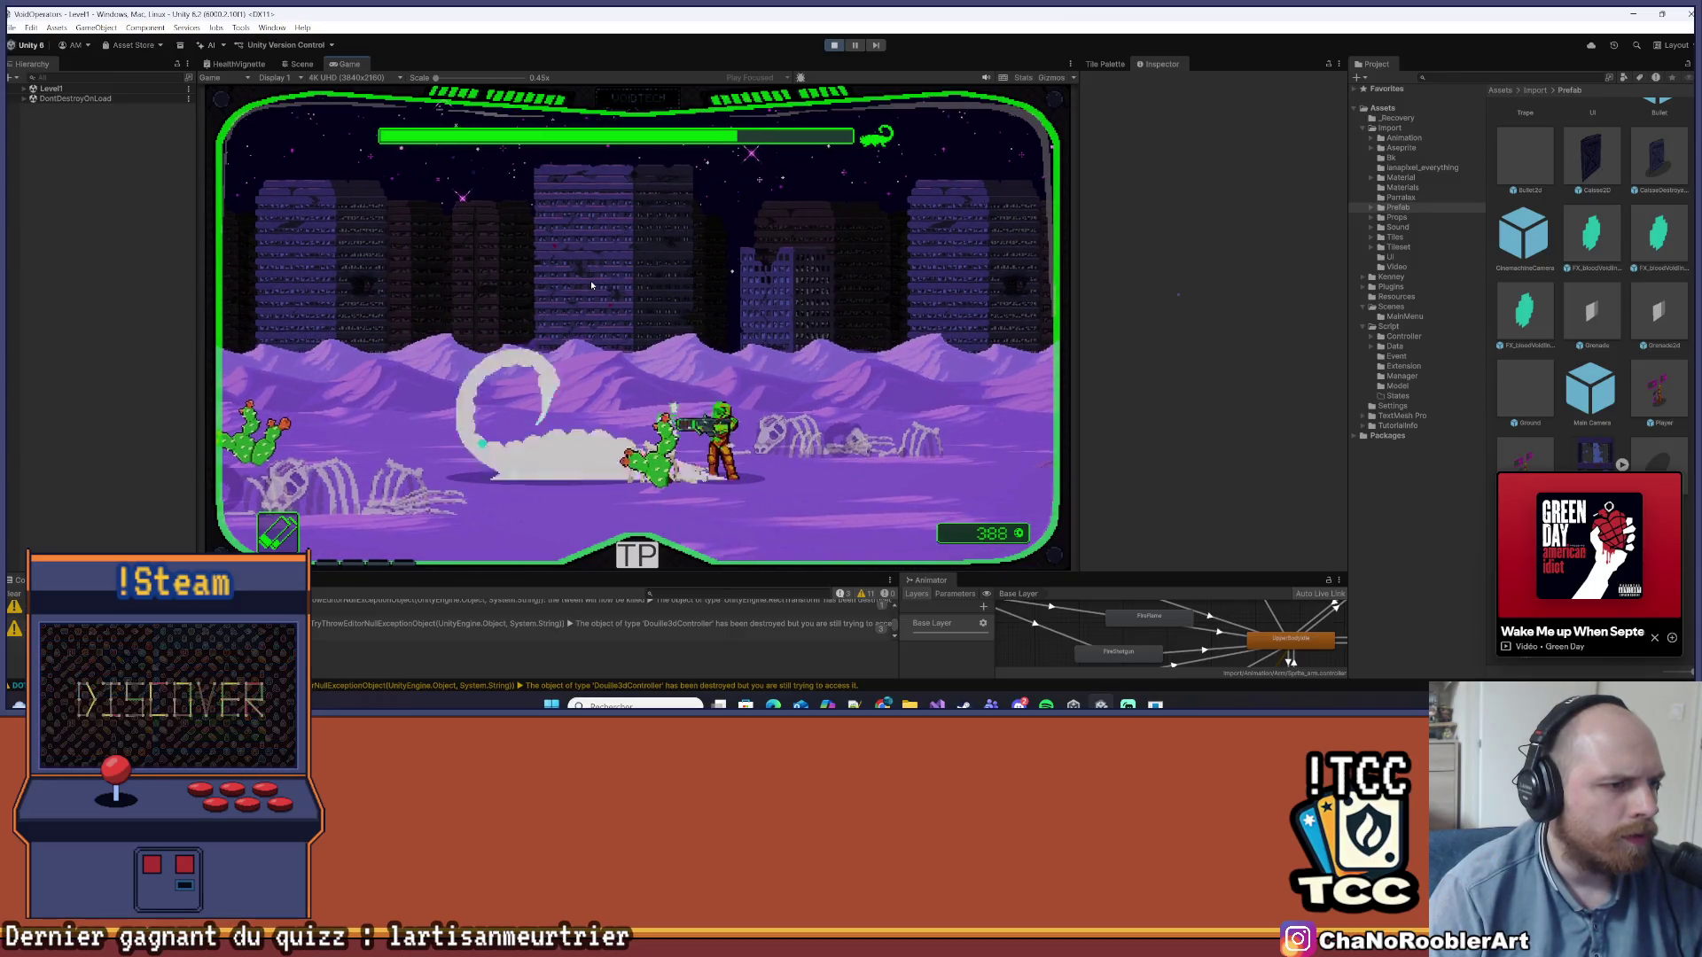
key("d")
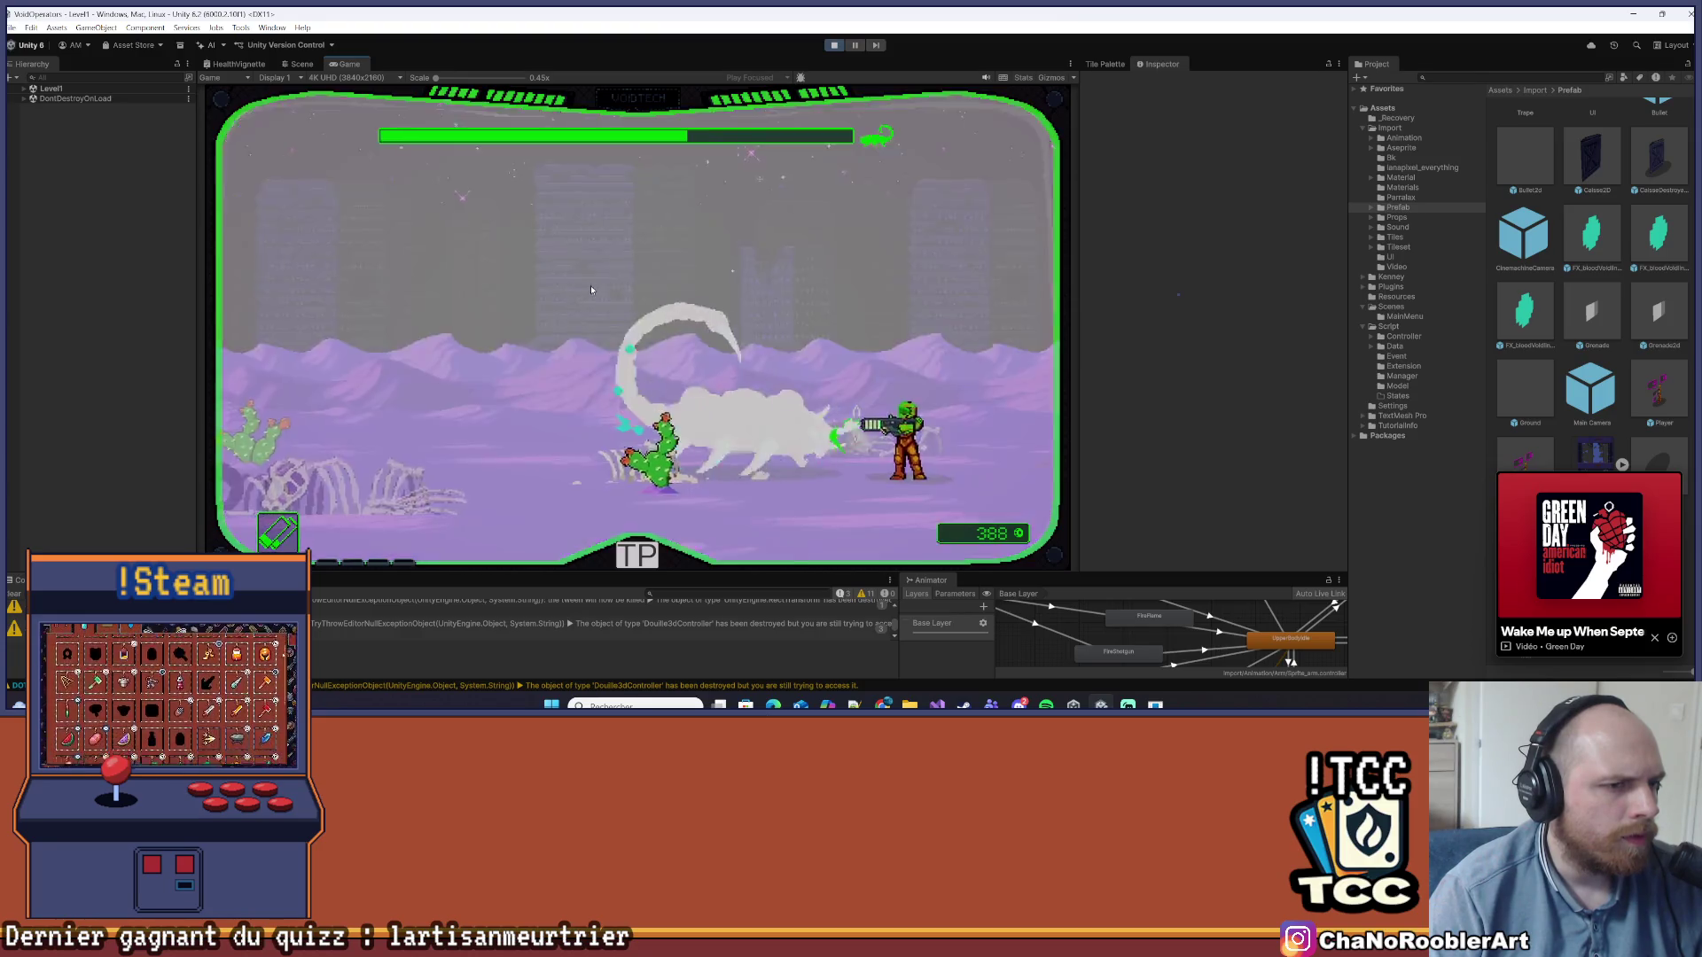
left_click(685, 252)
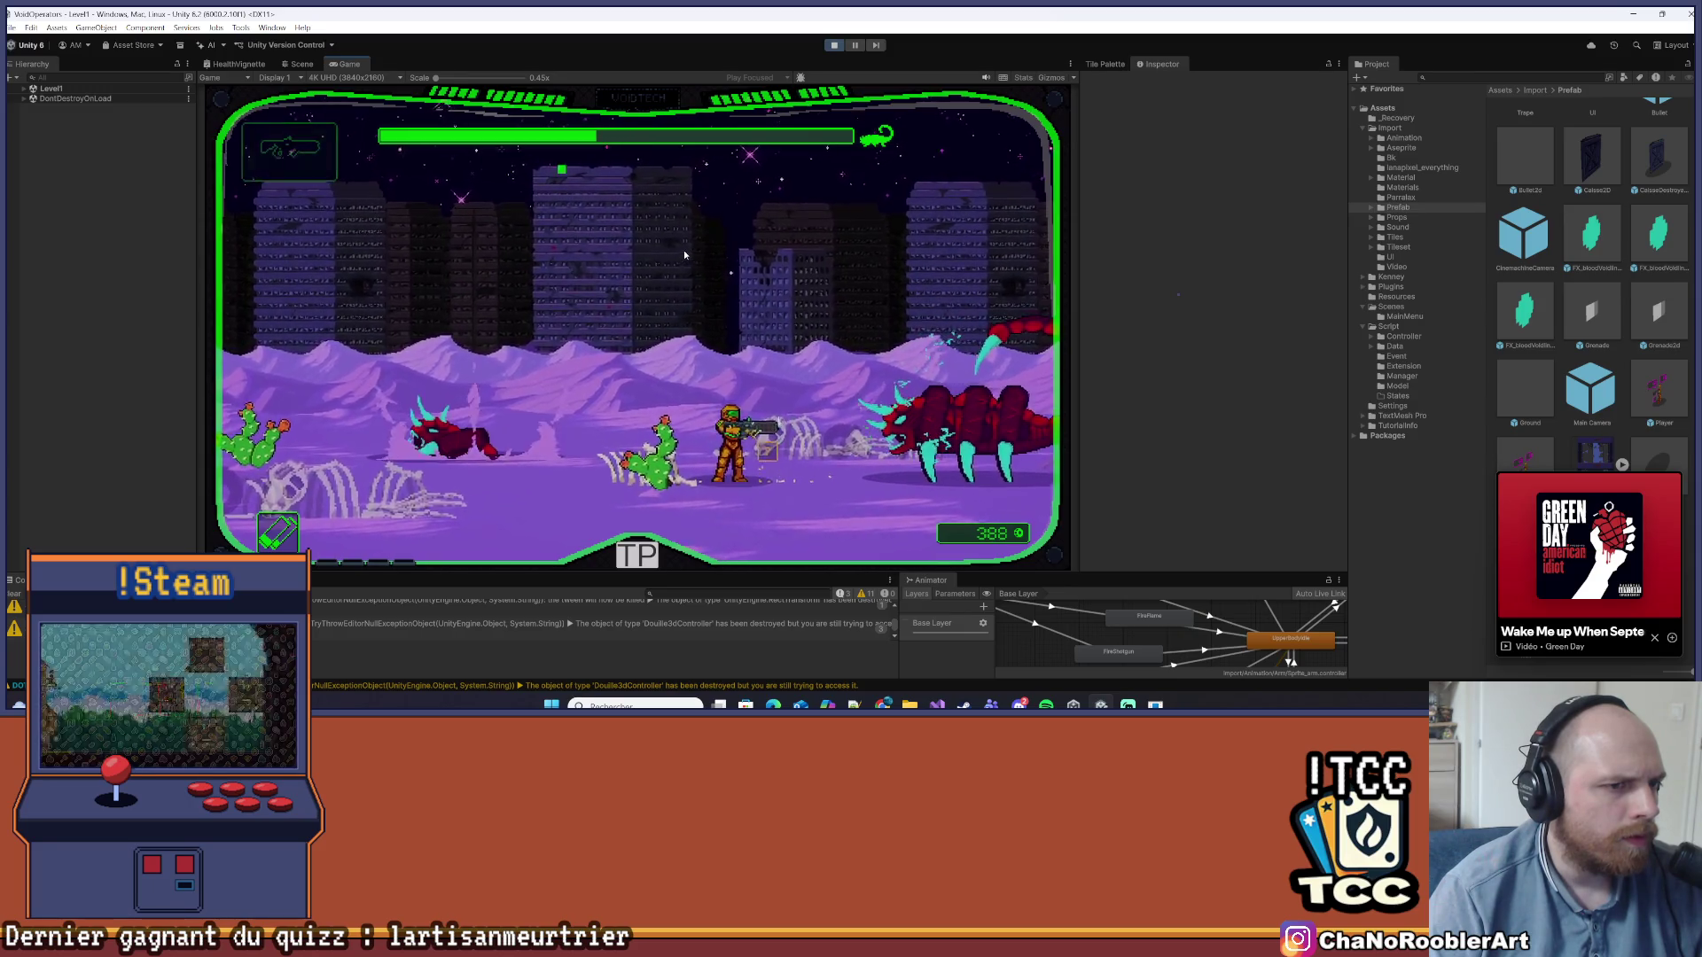
key("a")
key("a")
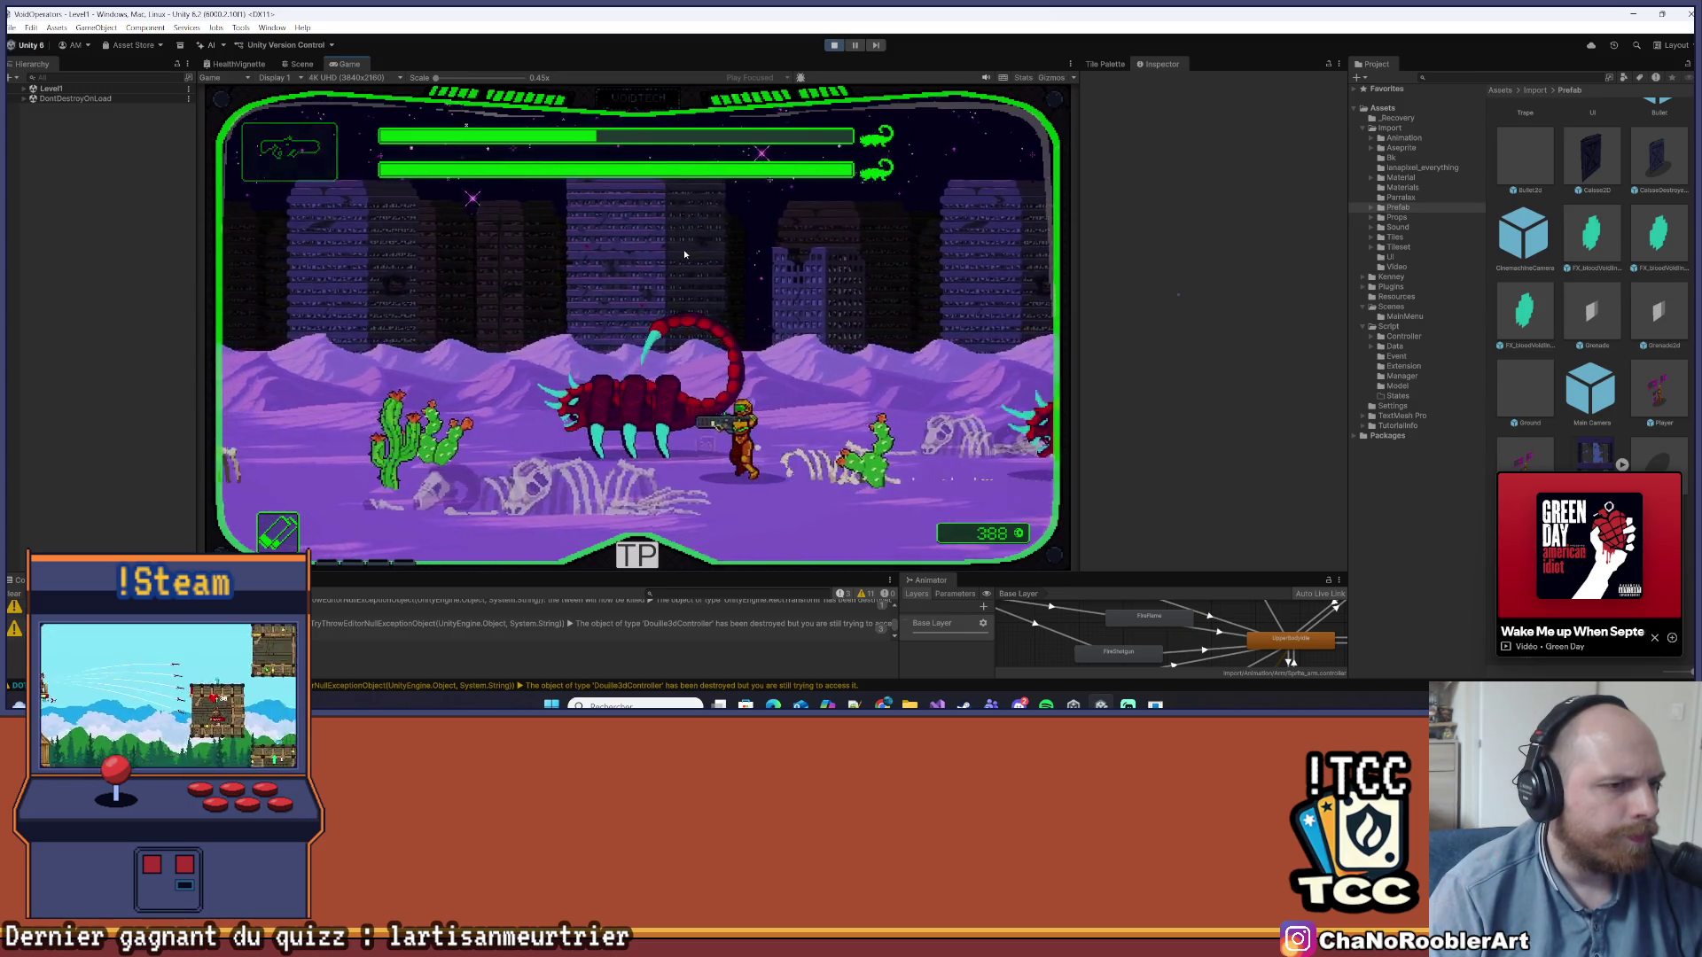
key("d")
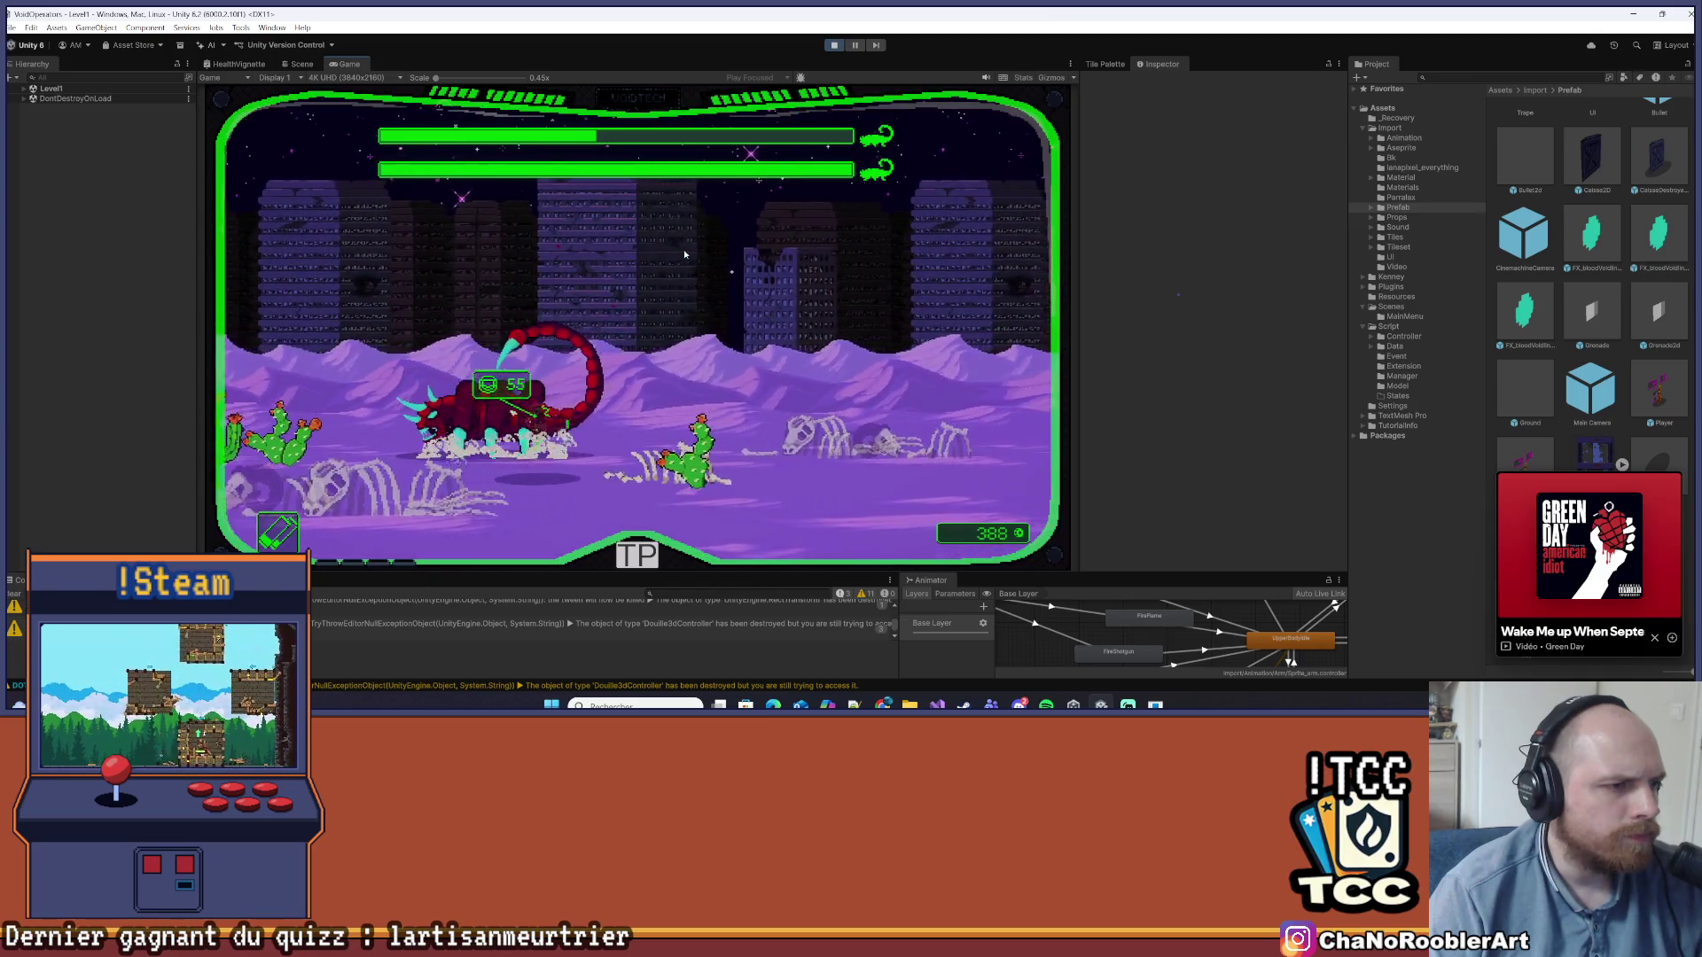
key("d")
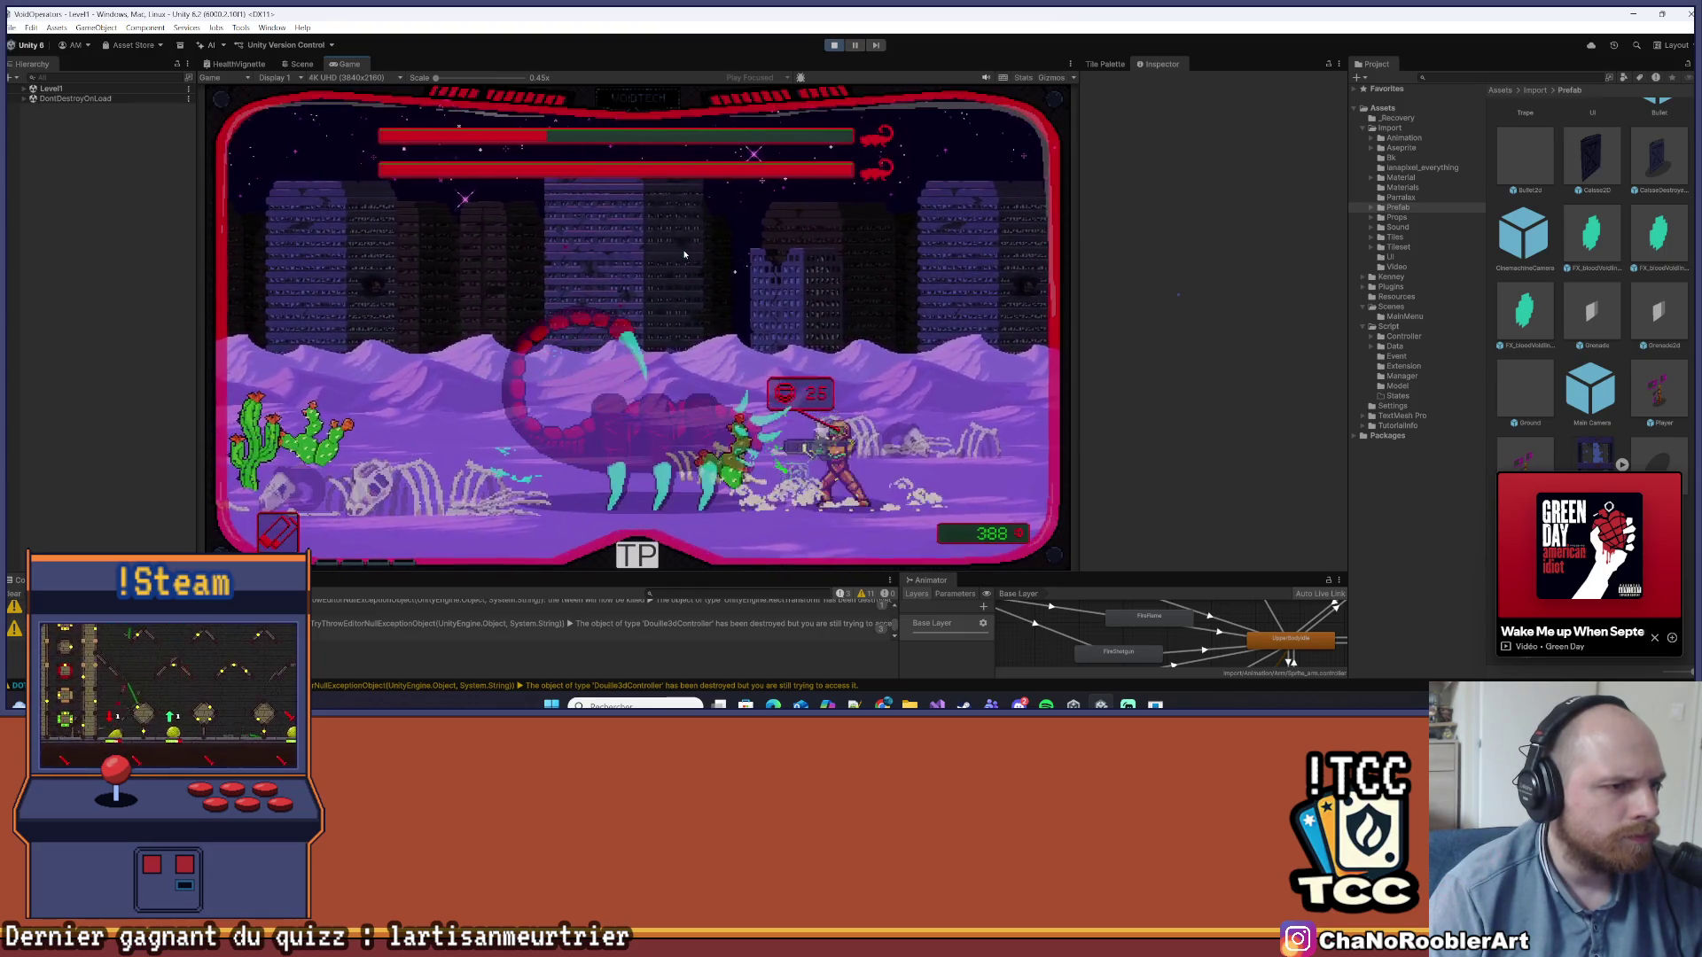
Dodge the scorpion's charges while firing, then go to the goFlamethrower line 1811 in Visual Studio
key("a")
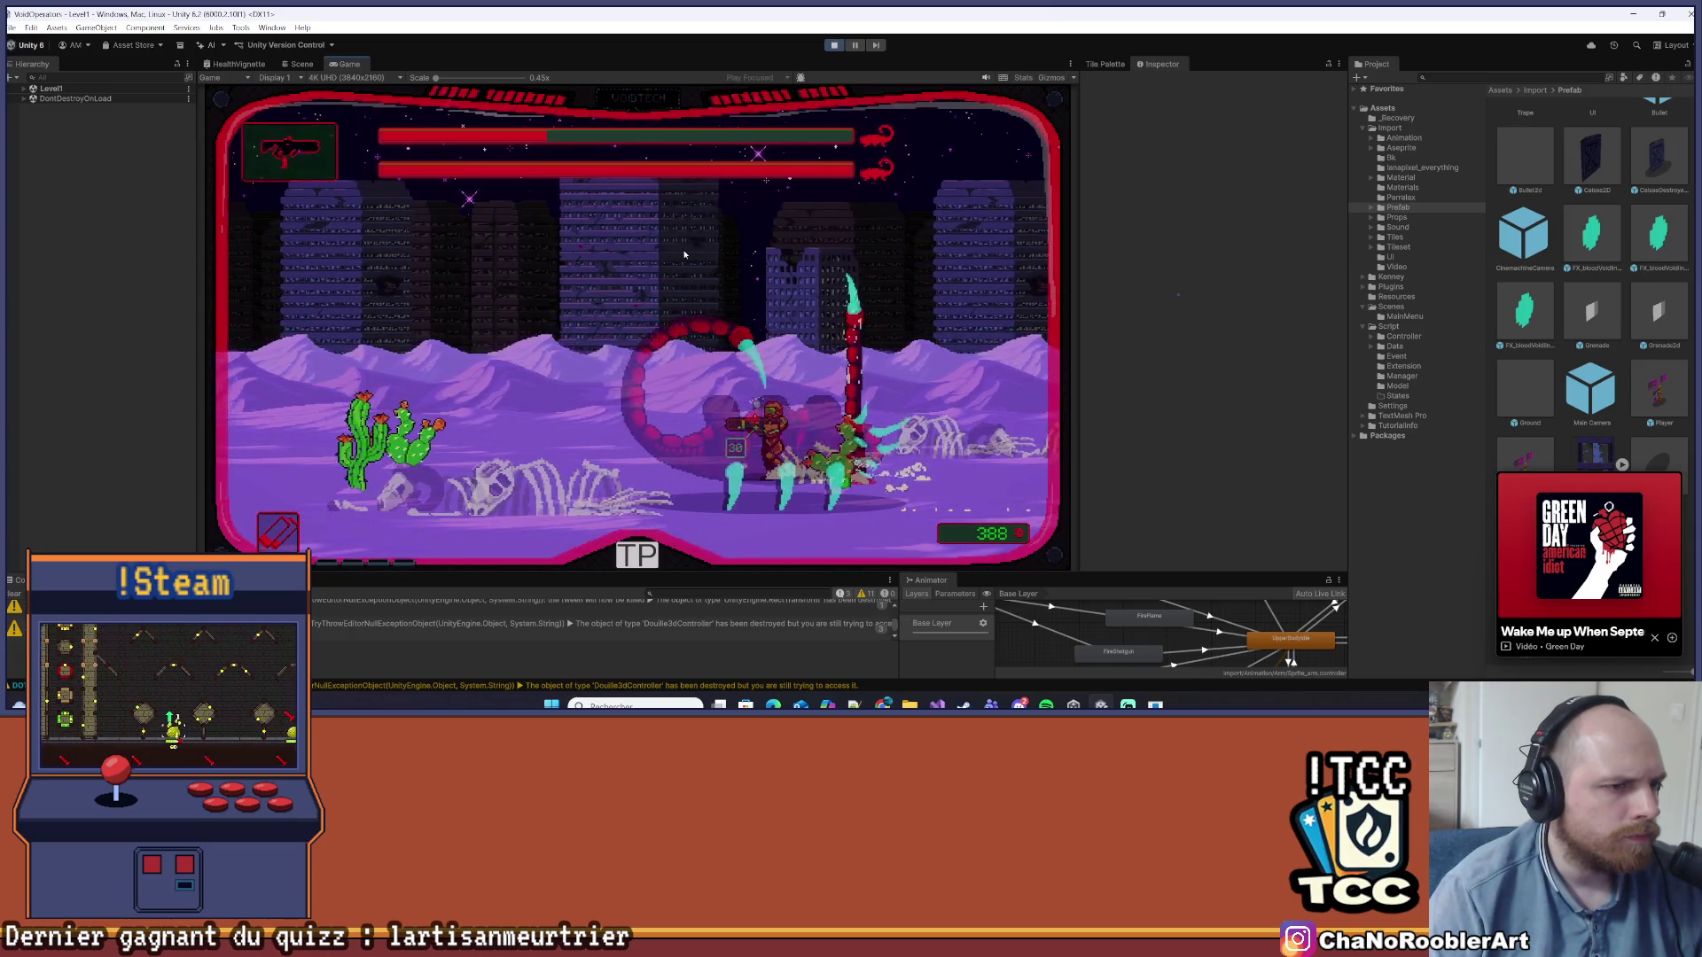
key("a")
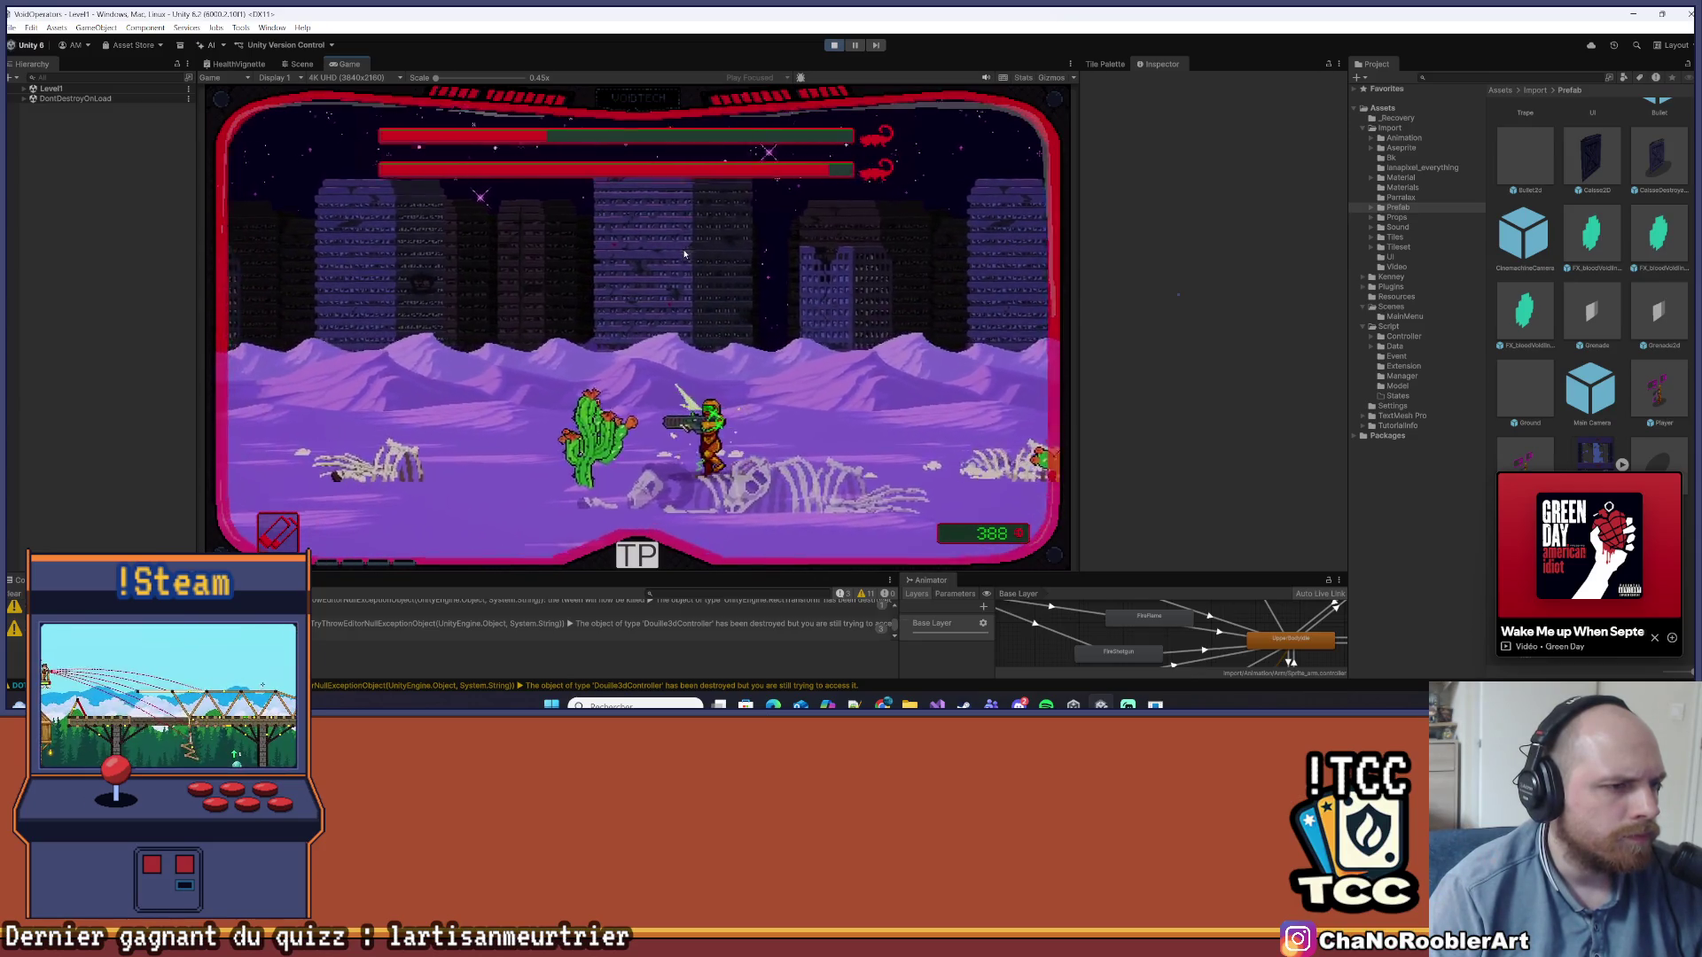
key("a")
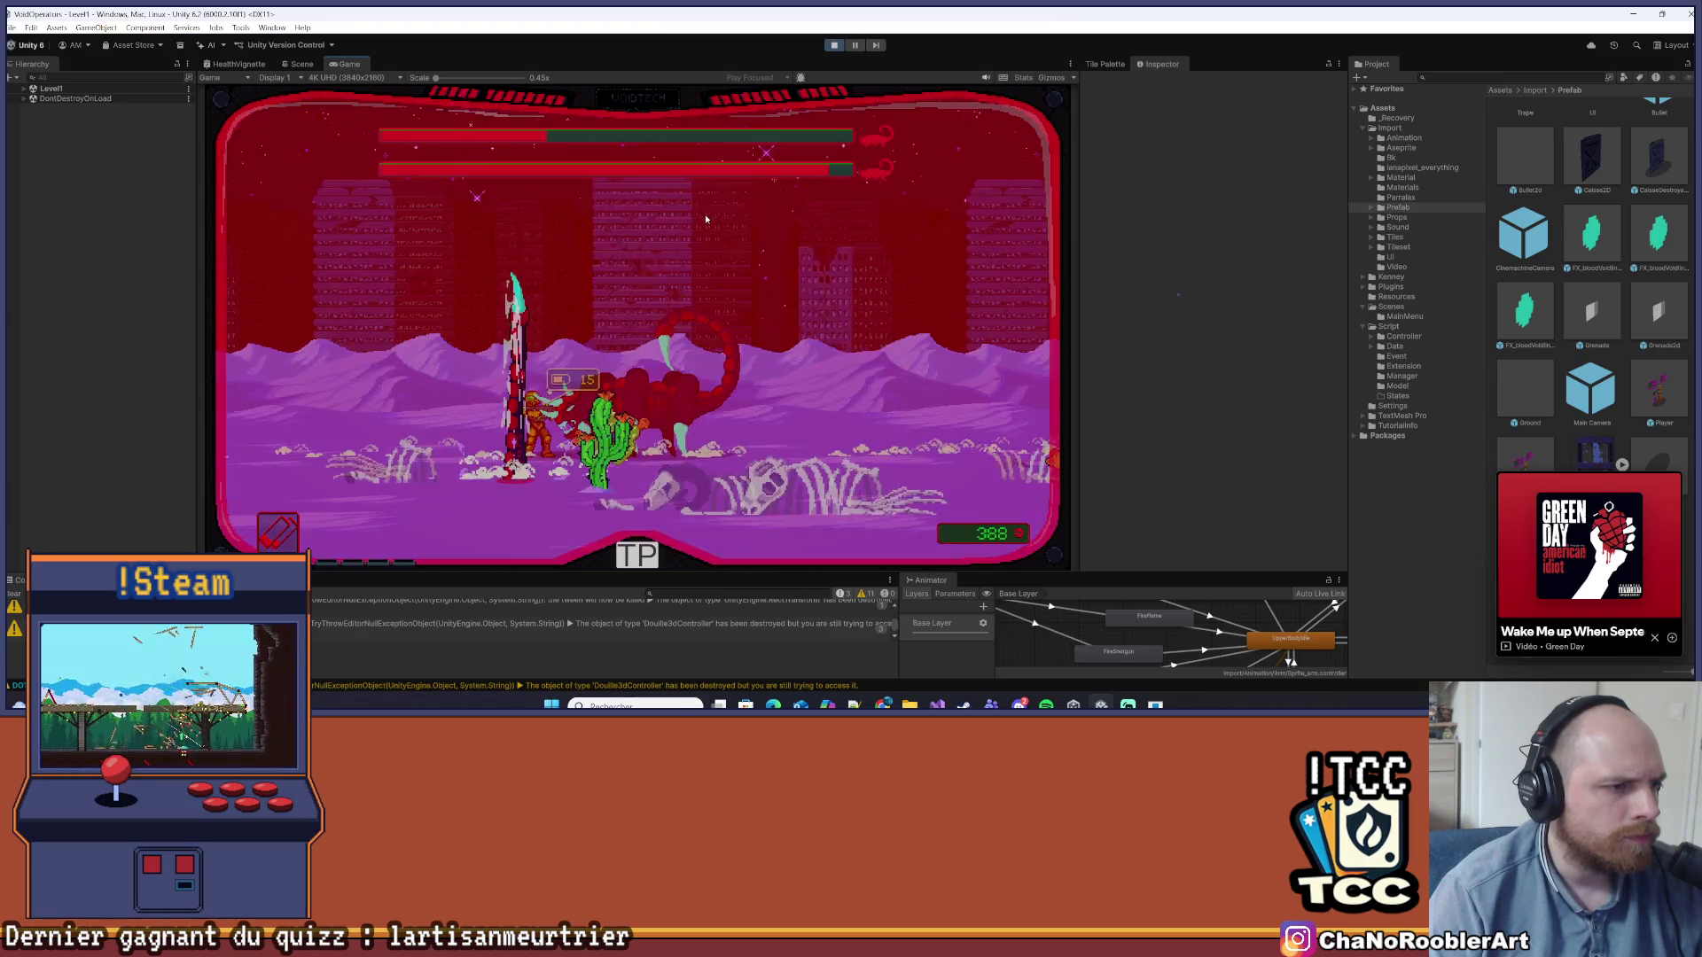
key("d")
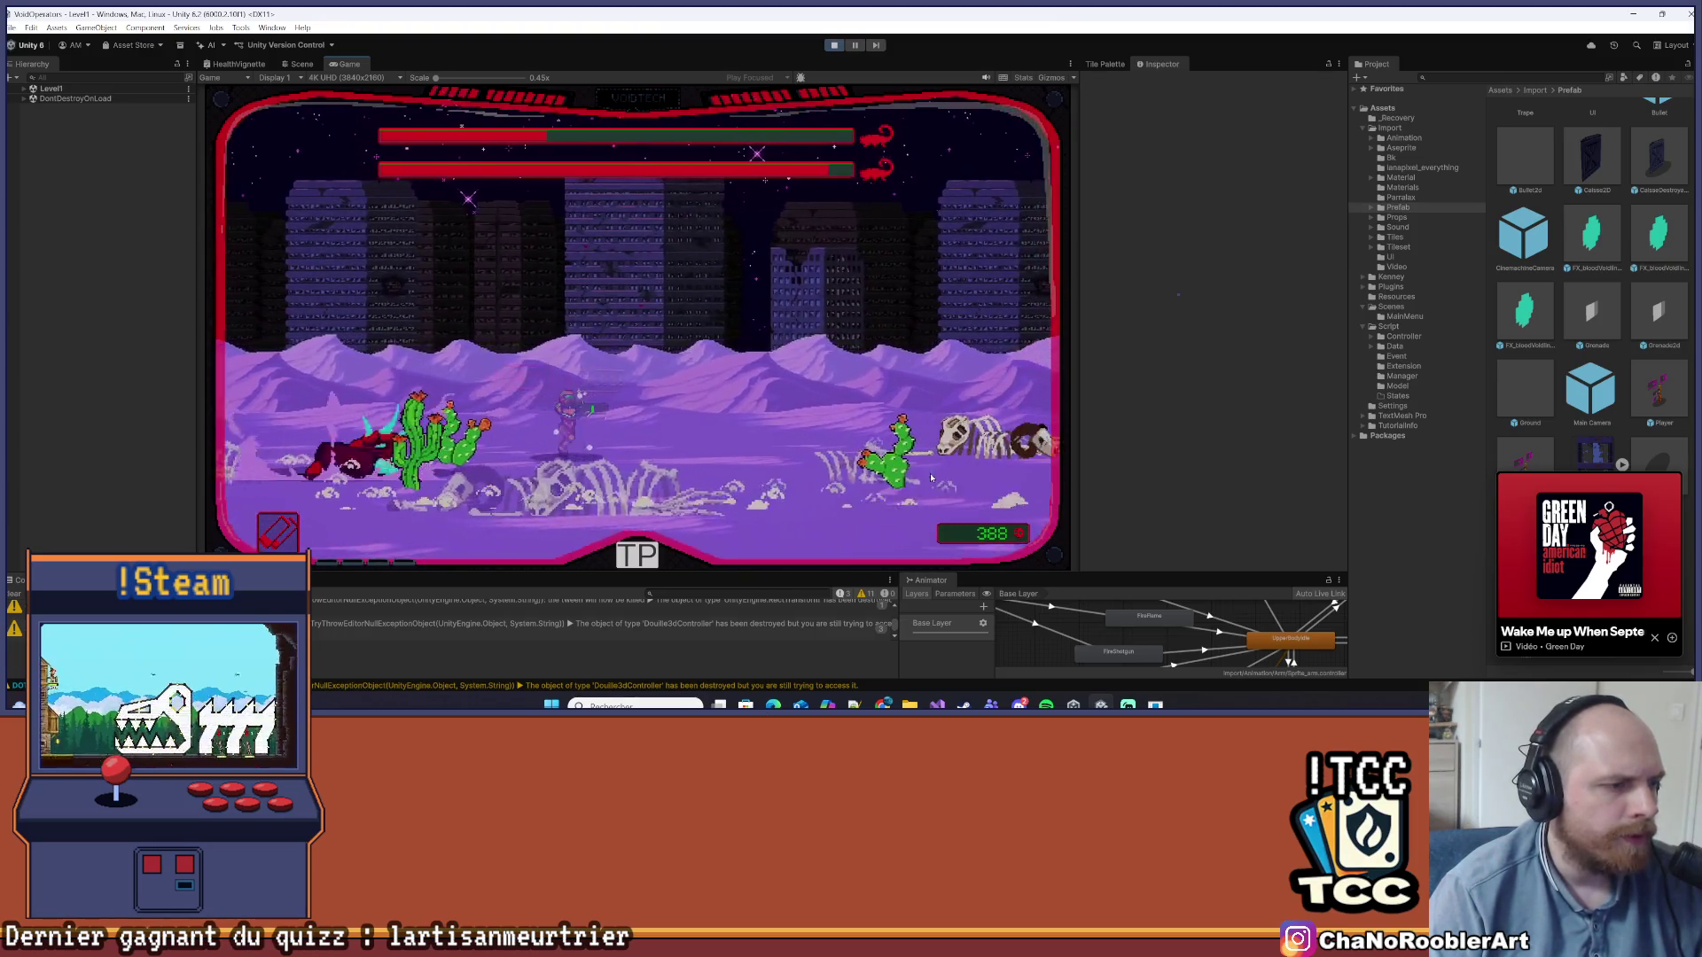
key("a")
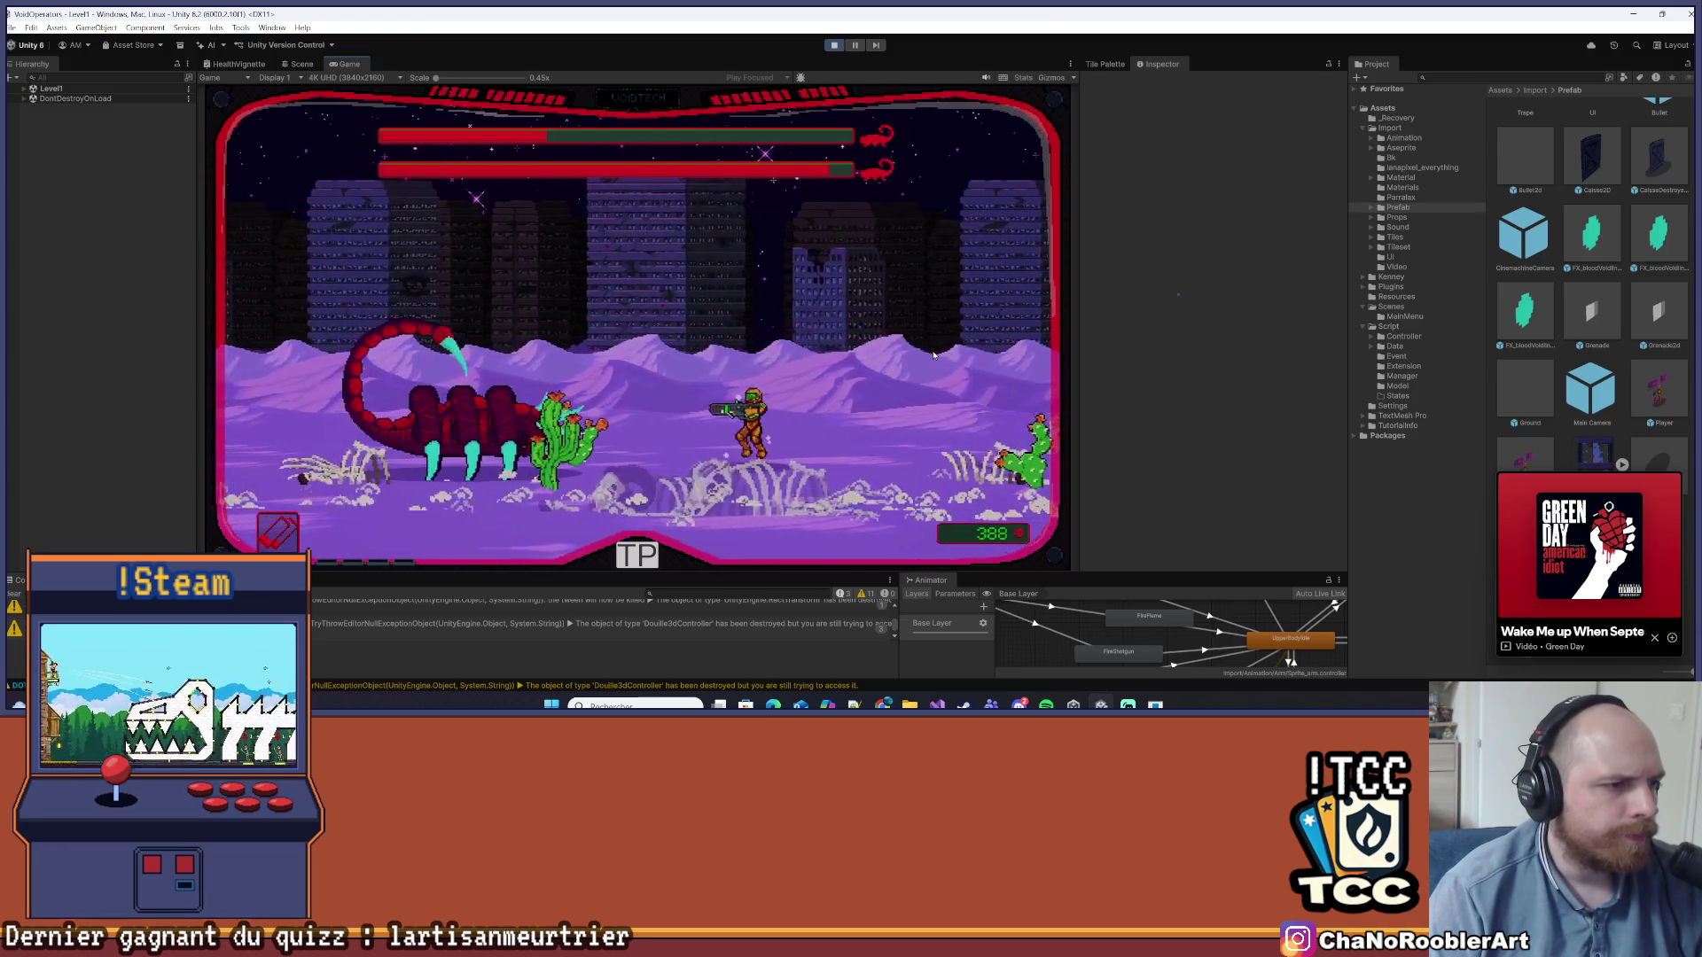
key("a")
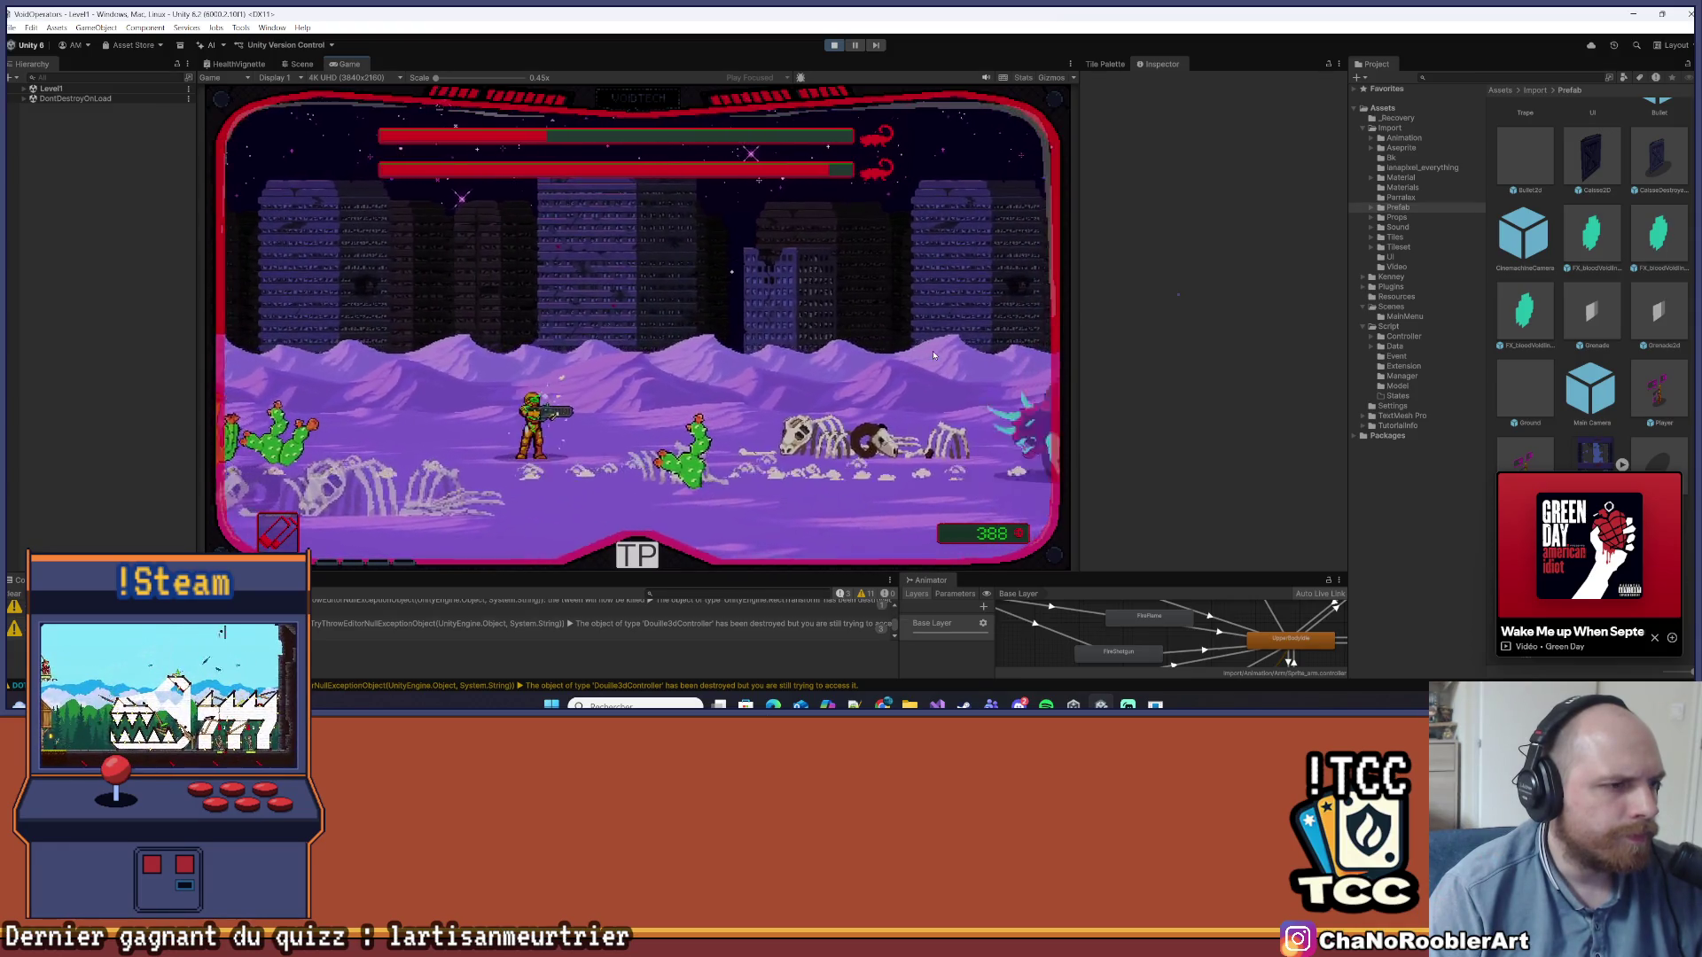
key("d")
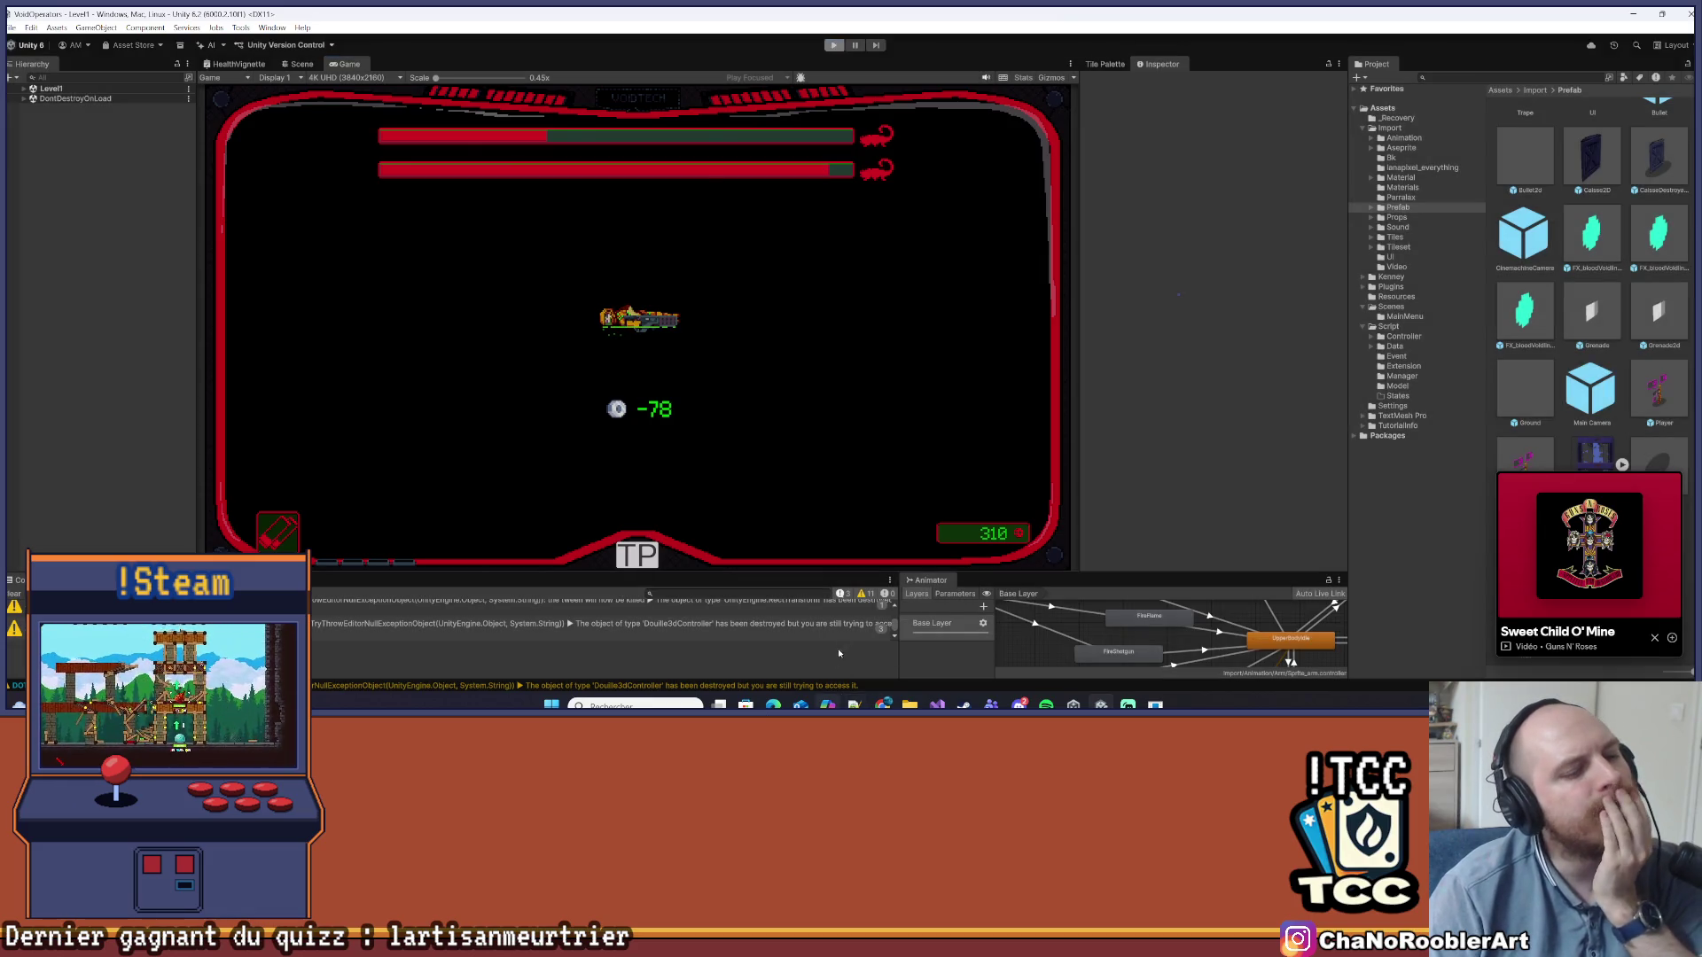
left_click(940, 702)
left_click(657, 427)
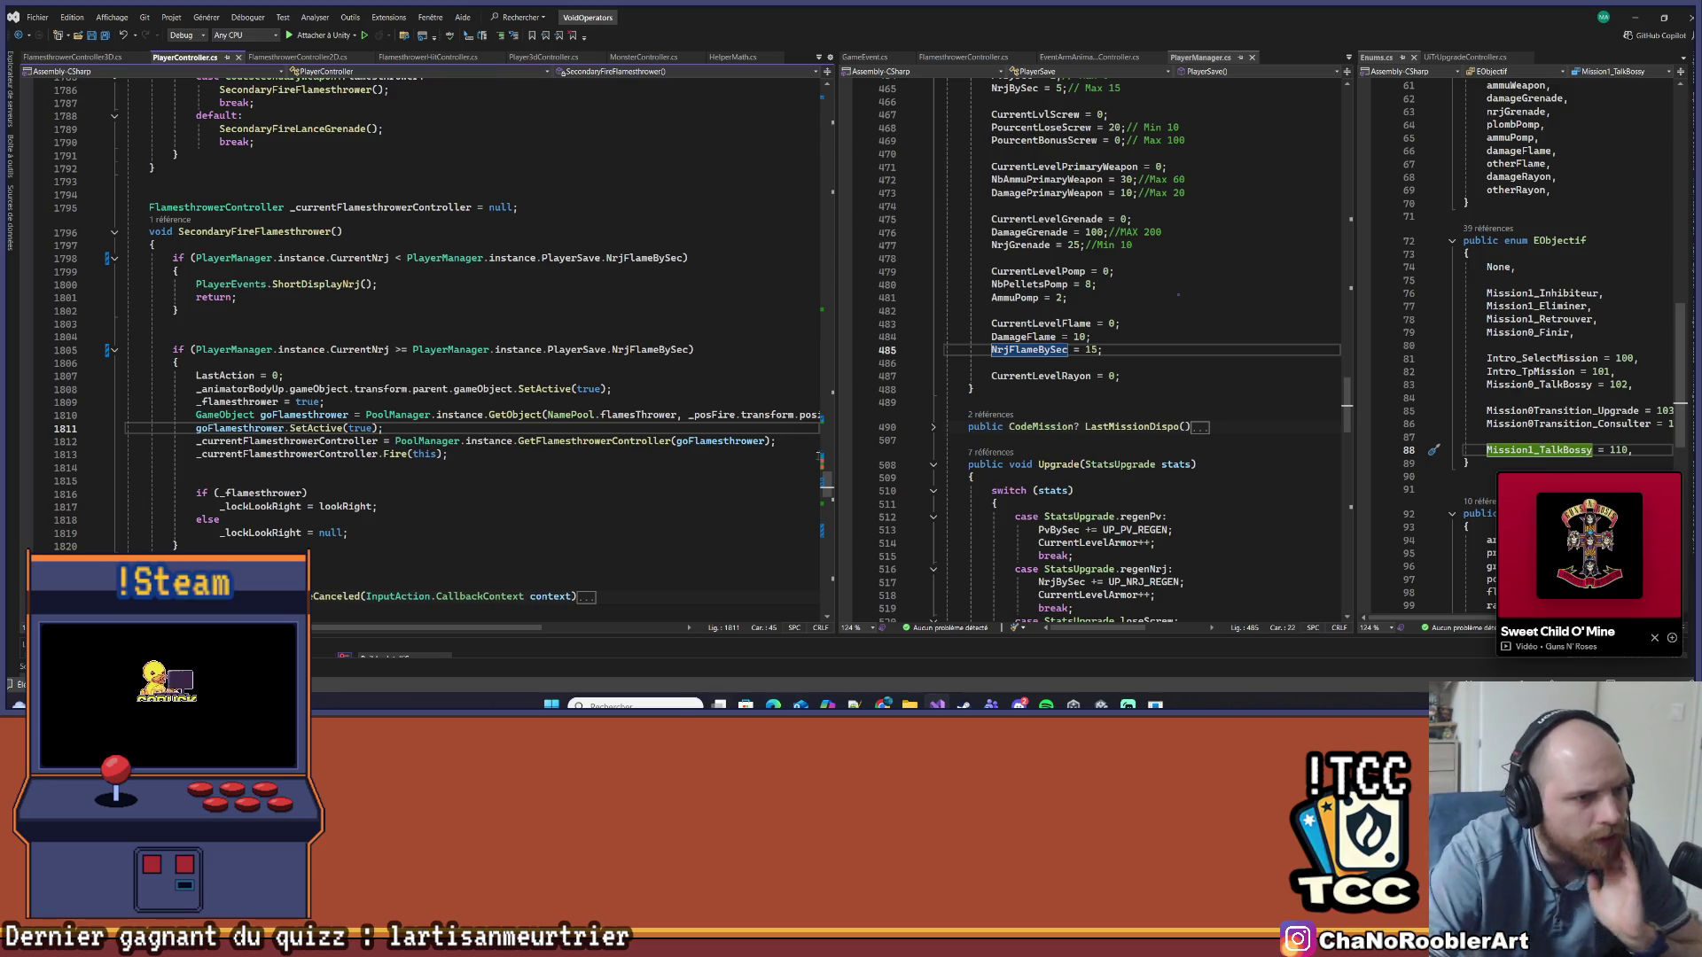
left_click_drag(837, 434, 822, 434)
left_click(709, 389)
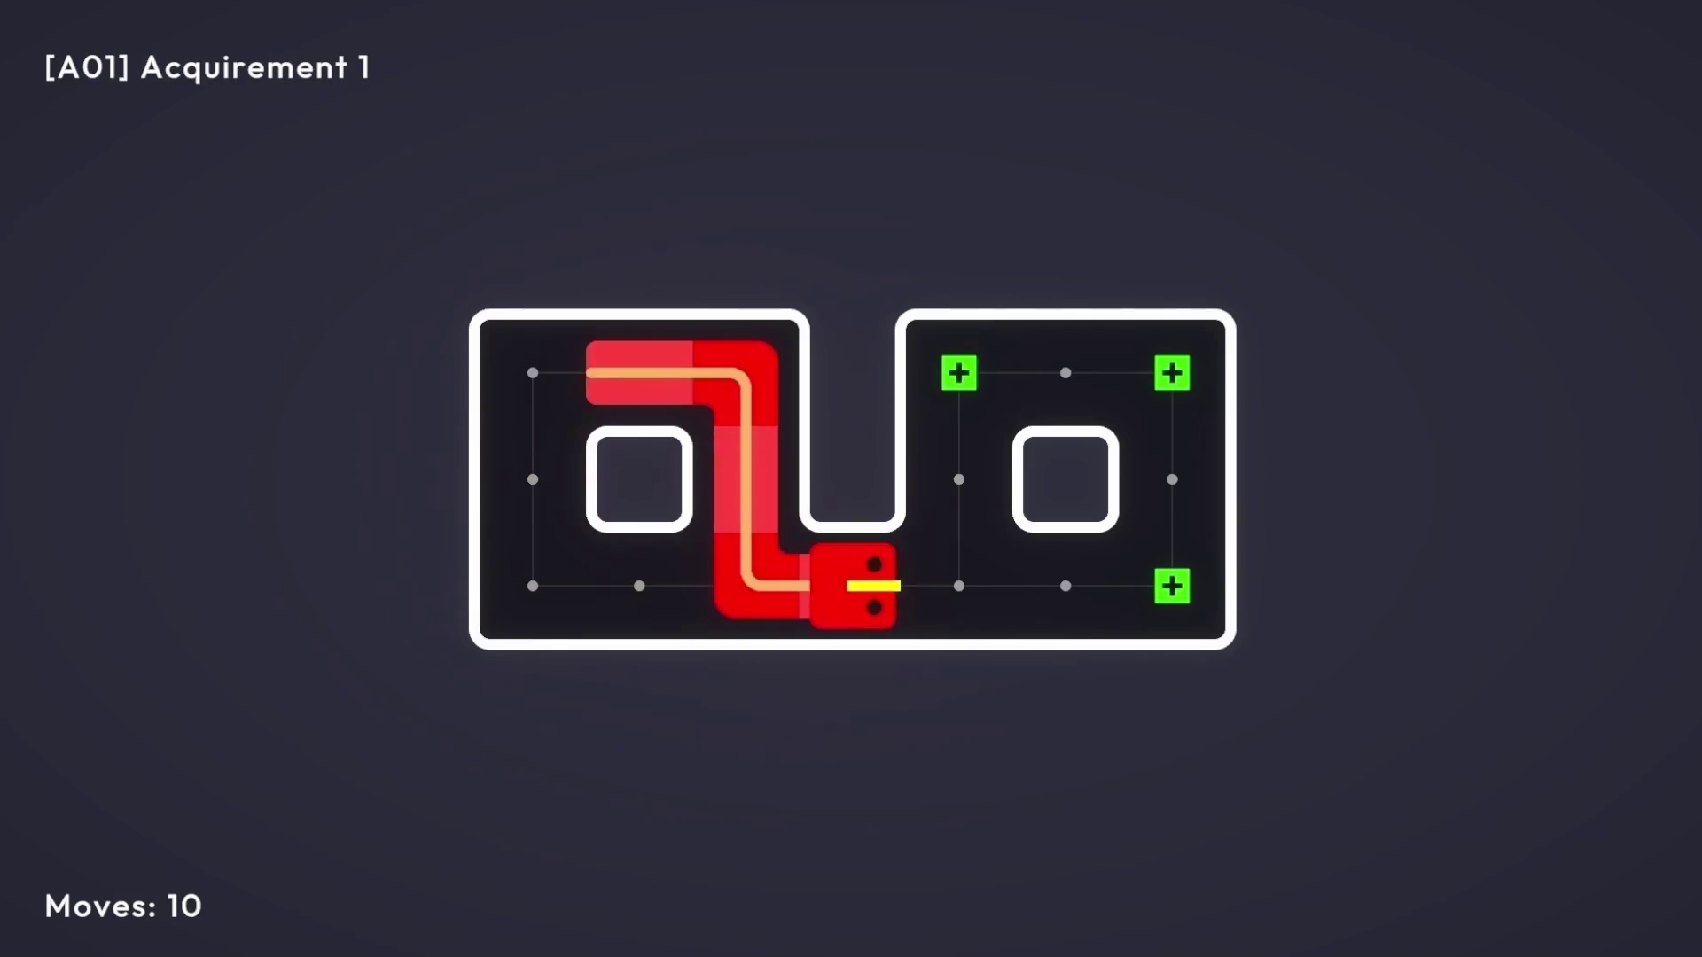
key("Right")
key("Right")
key("Right")
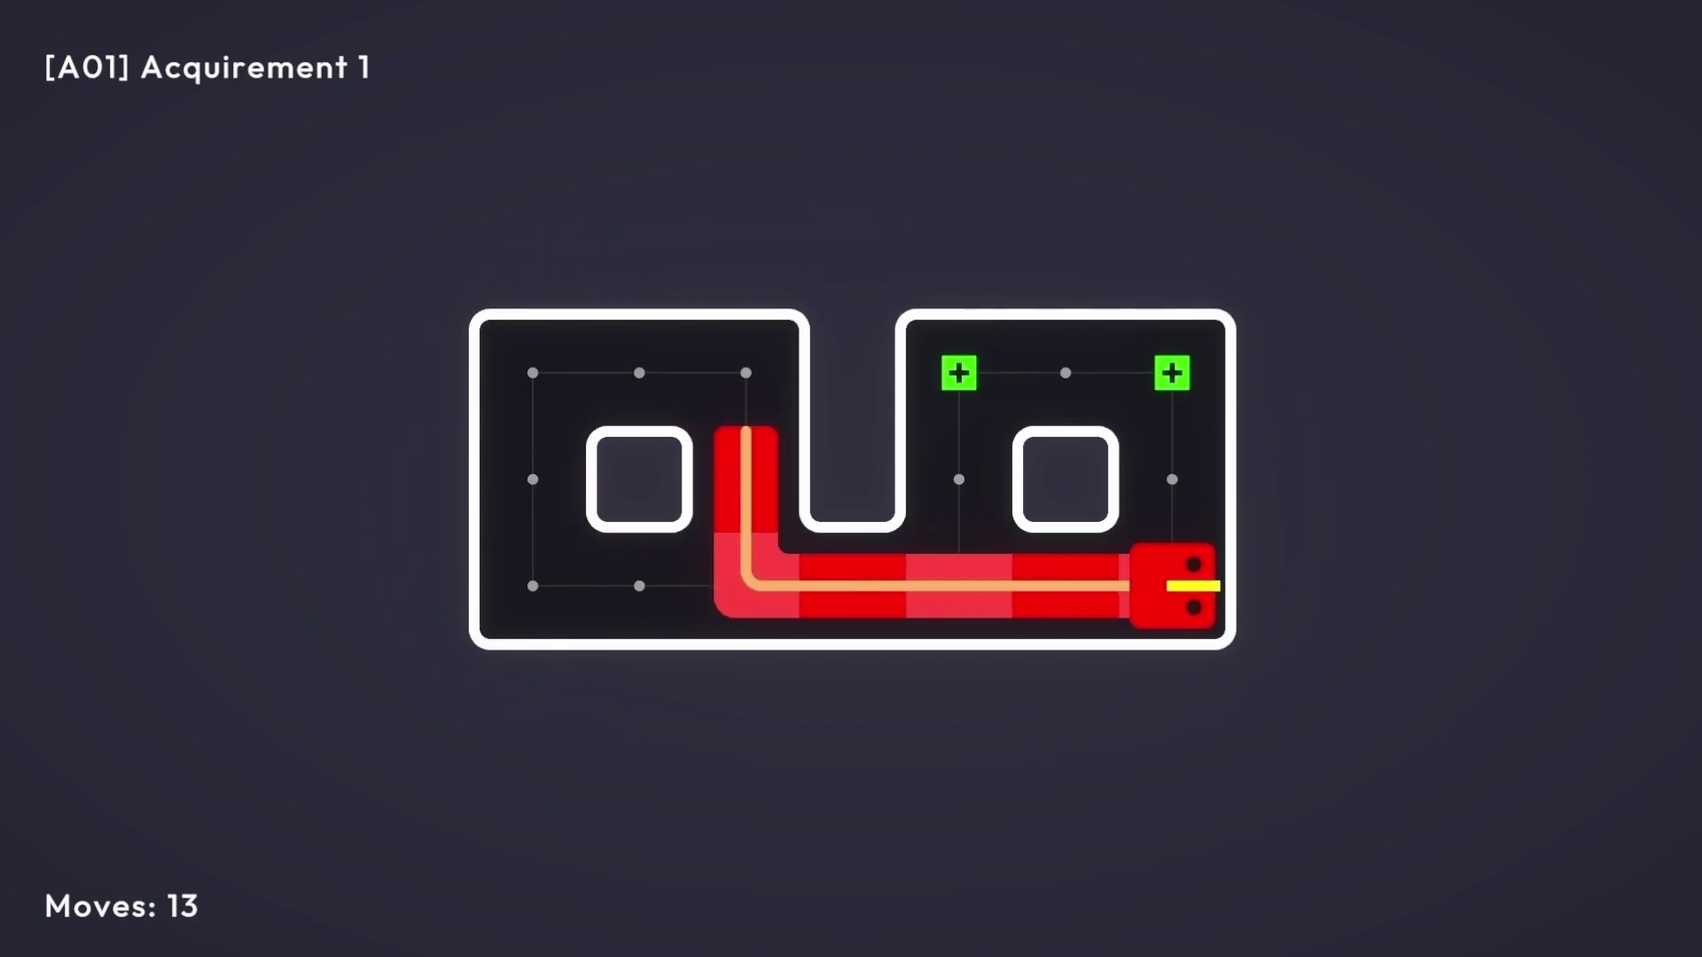
key("Up")
key("Up")
key("Left")
key("Left")
key("Down")
key("Down")
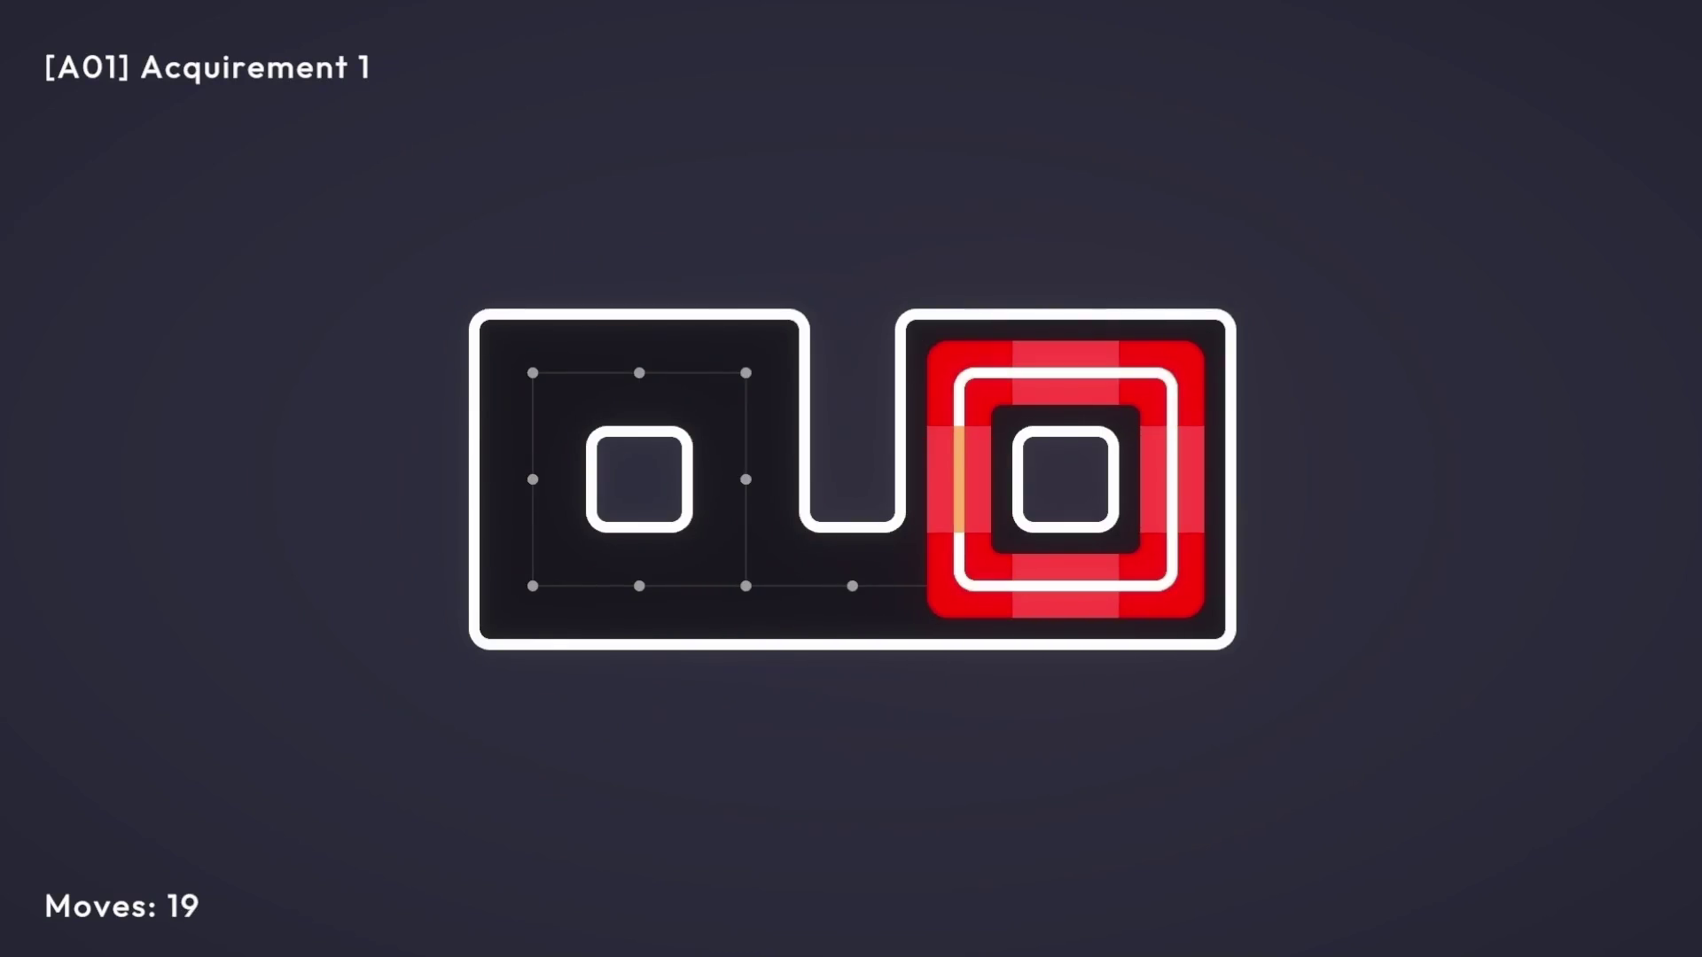
key("Up")
key("Right")
key("Right")
key("Right")
key("Right")
key("Right")
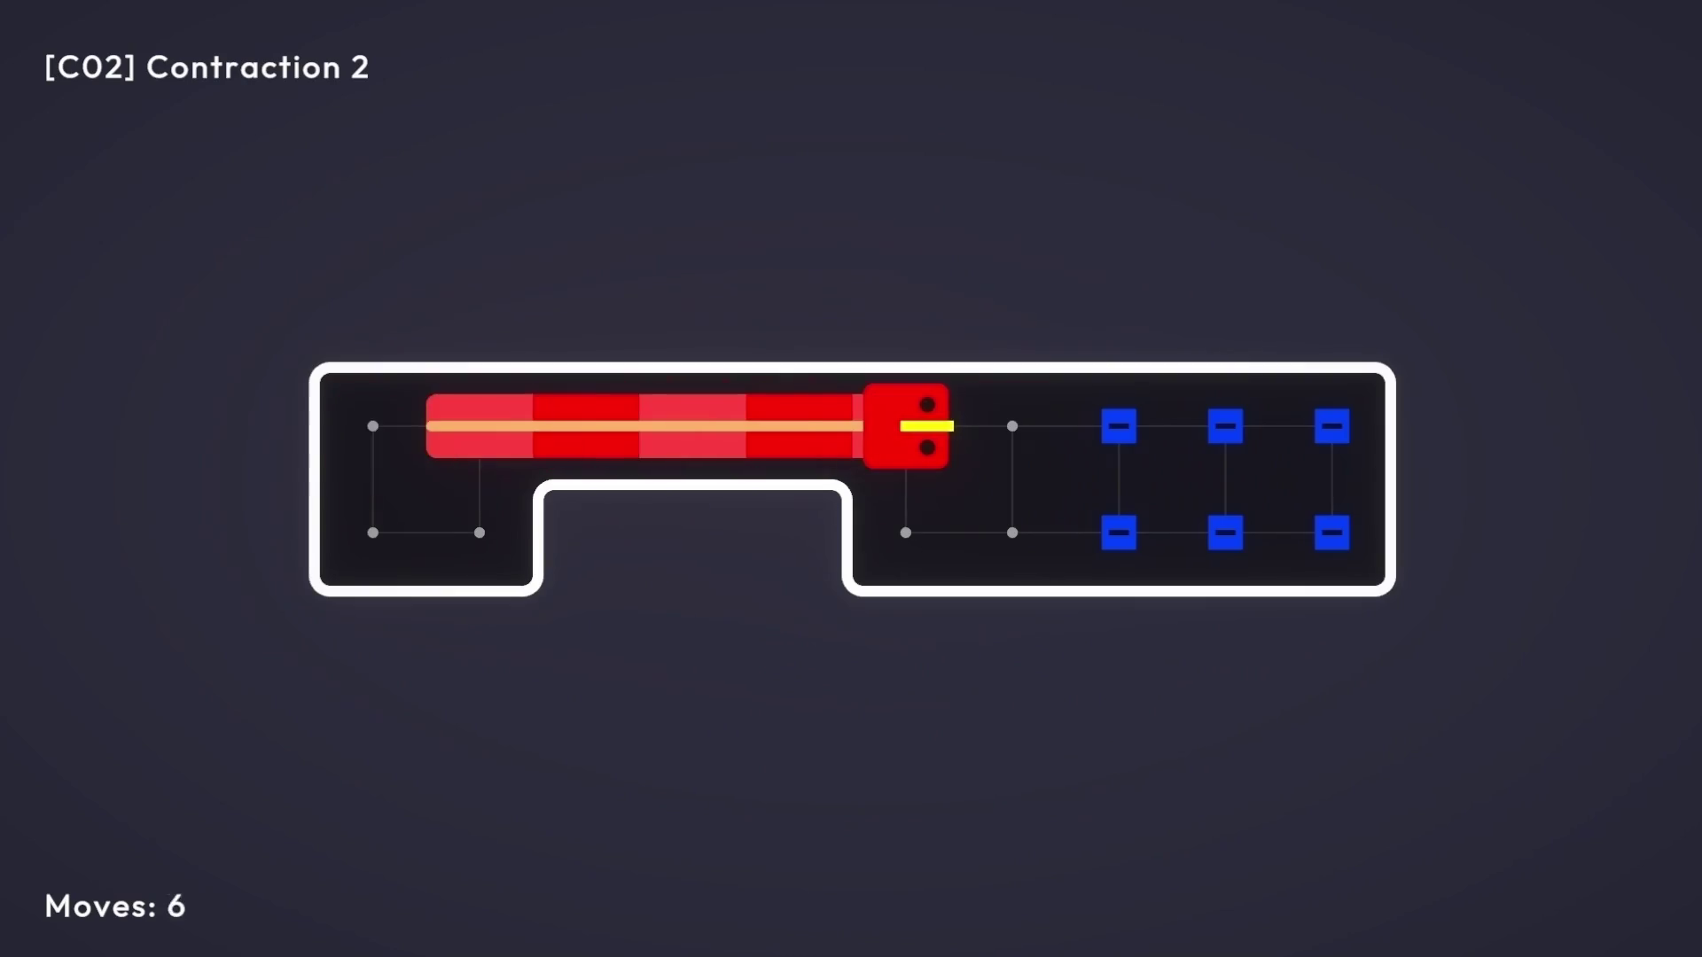
key("Right")
key("Right")
key("Right")
key("Down")
key("Left")
key("Left")
key("Left")
key("Up")
key("Left")
key("Left")
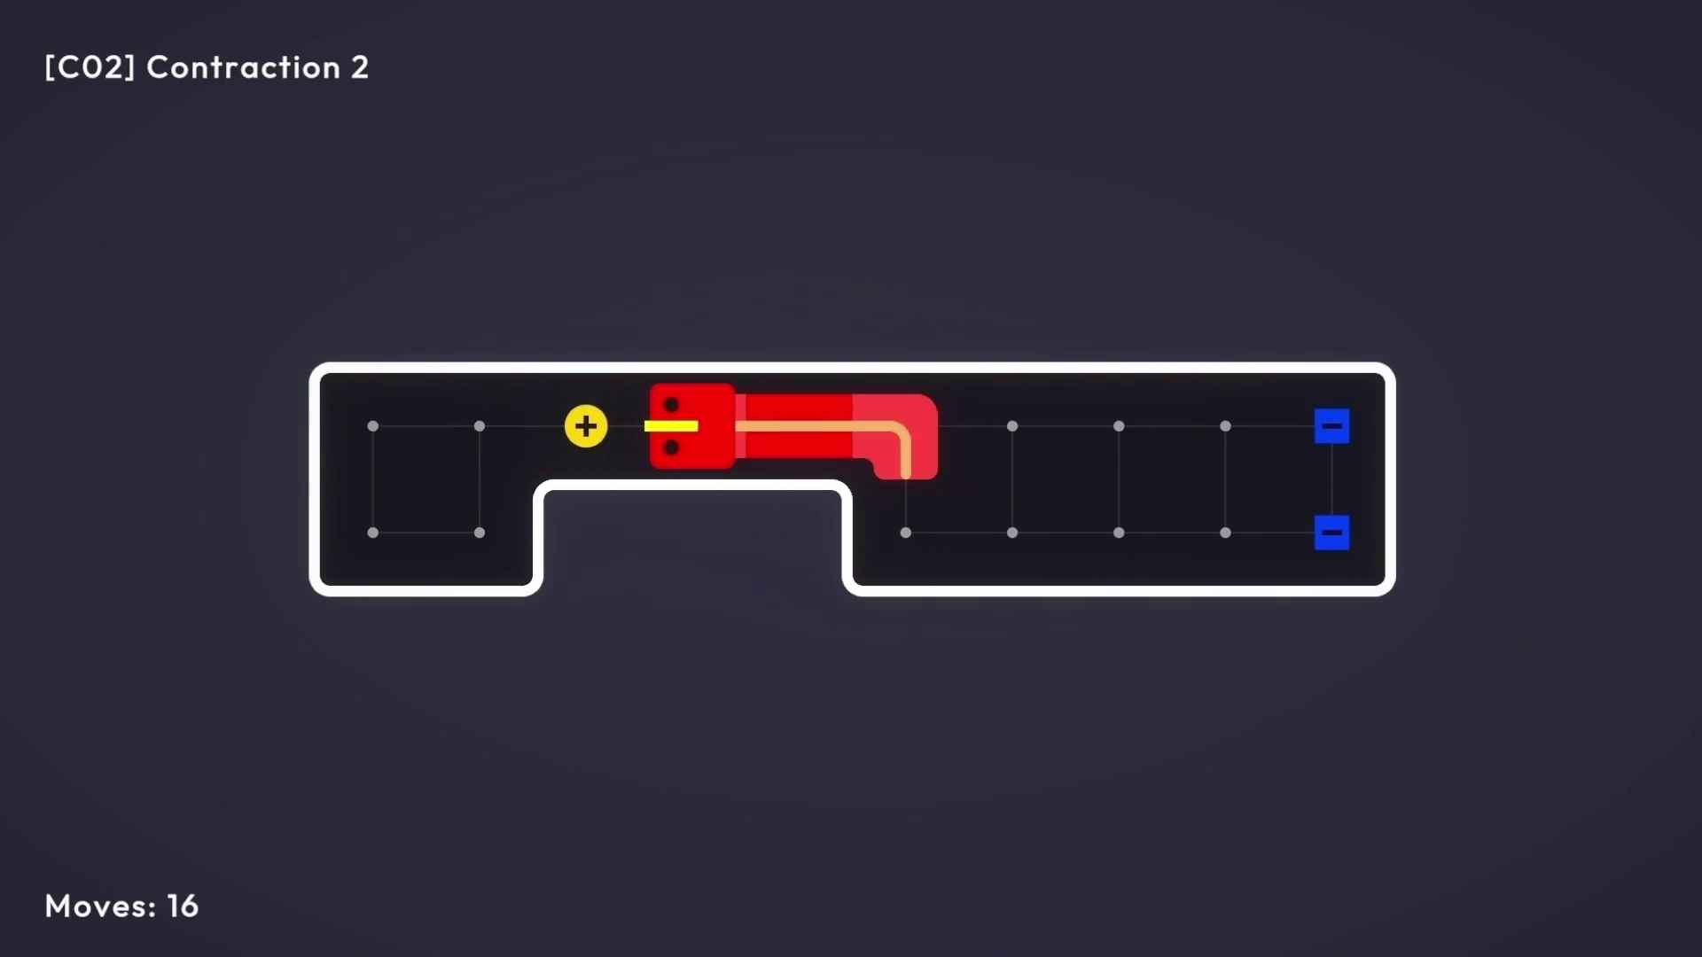
key("Left")
key("Left")
key("Left")
key("Down")
key("Right")
key("Up")
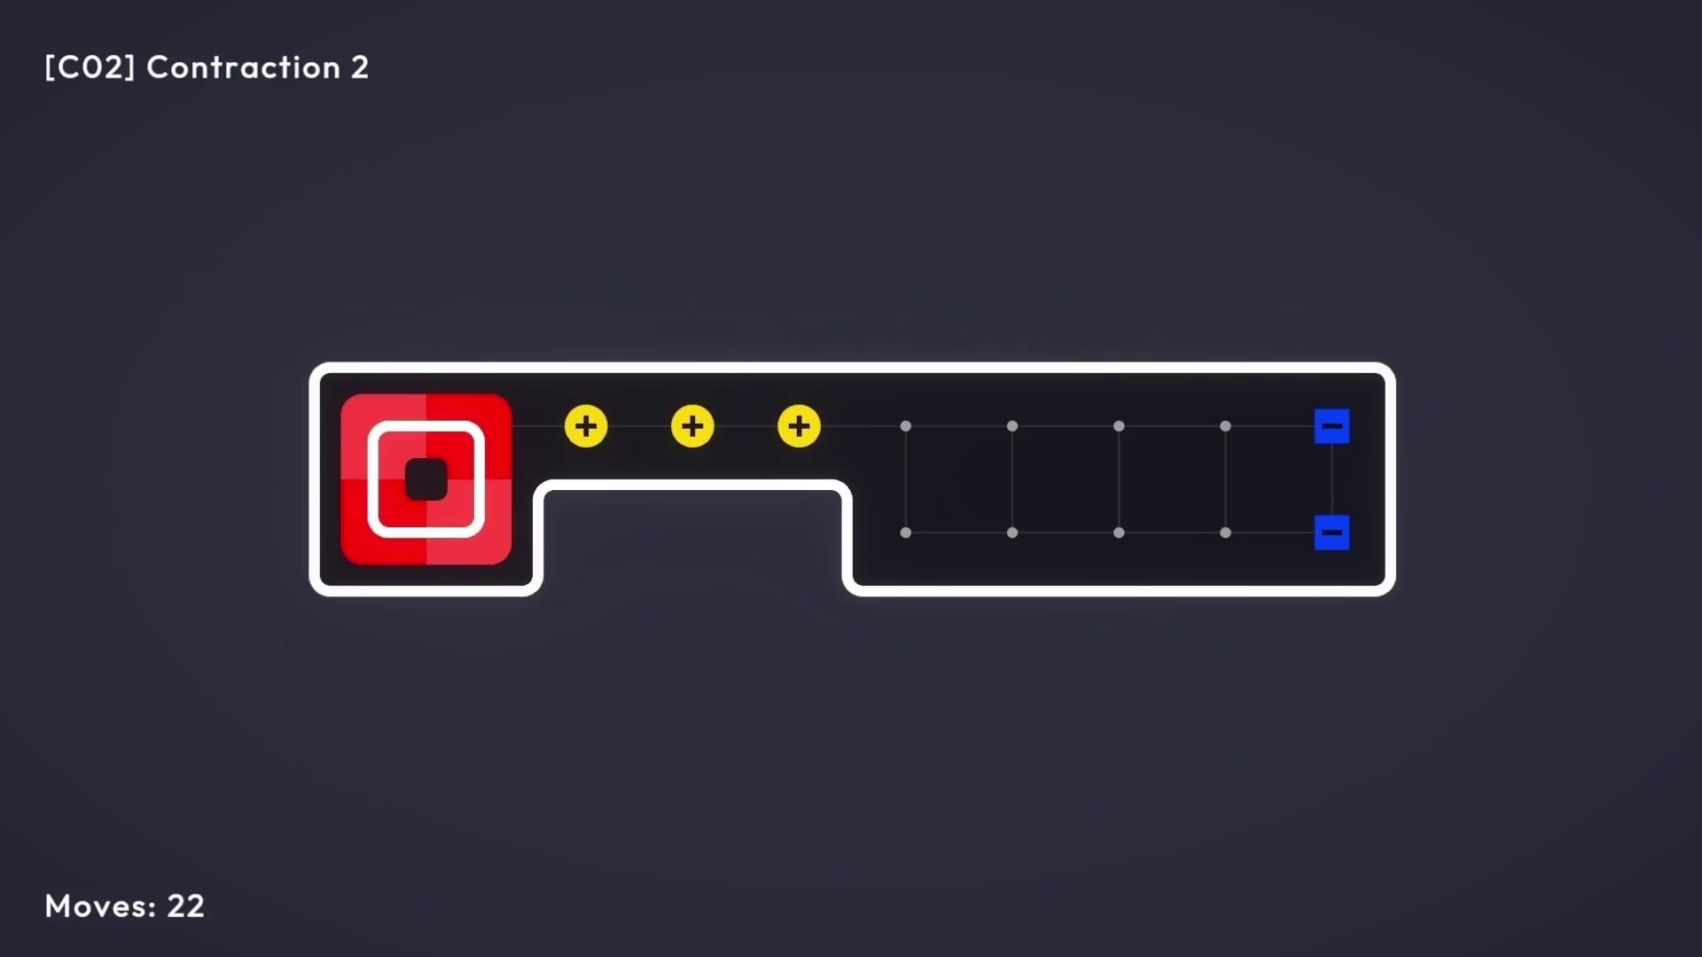
key("Right")
key("Right")
key("Down")
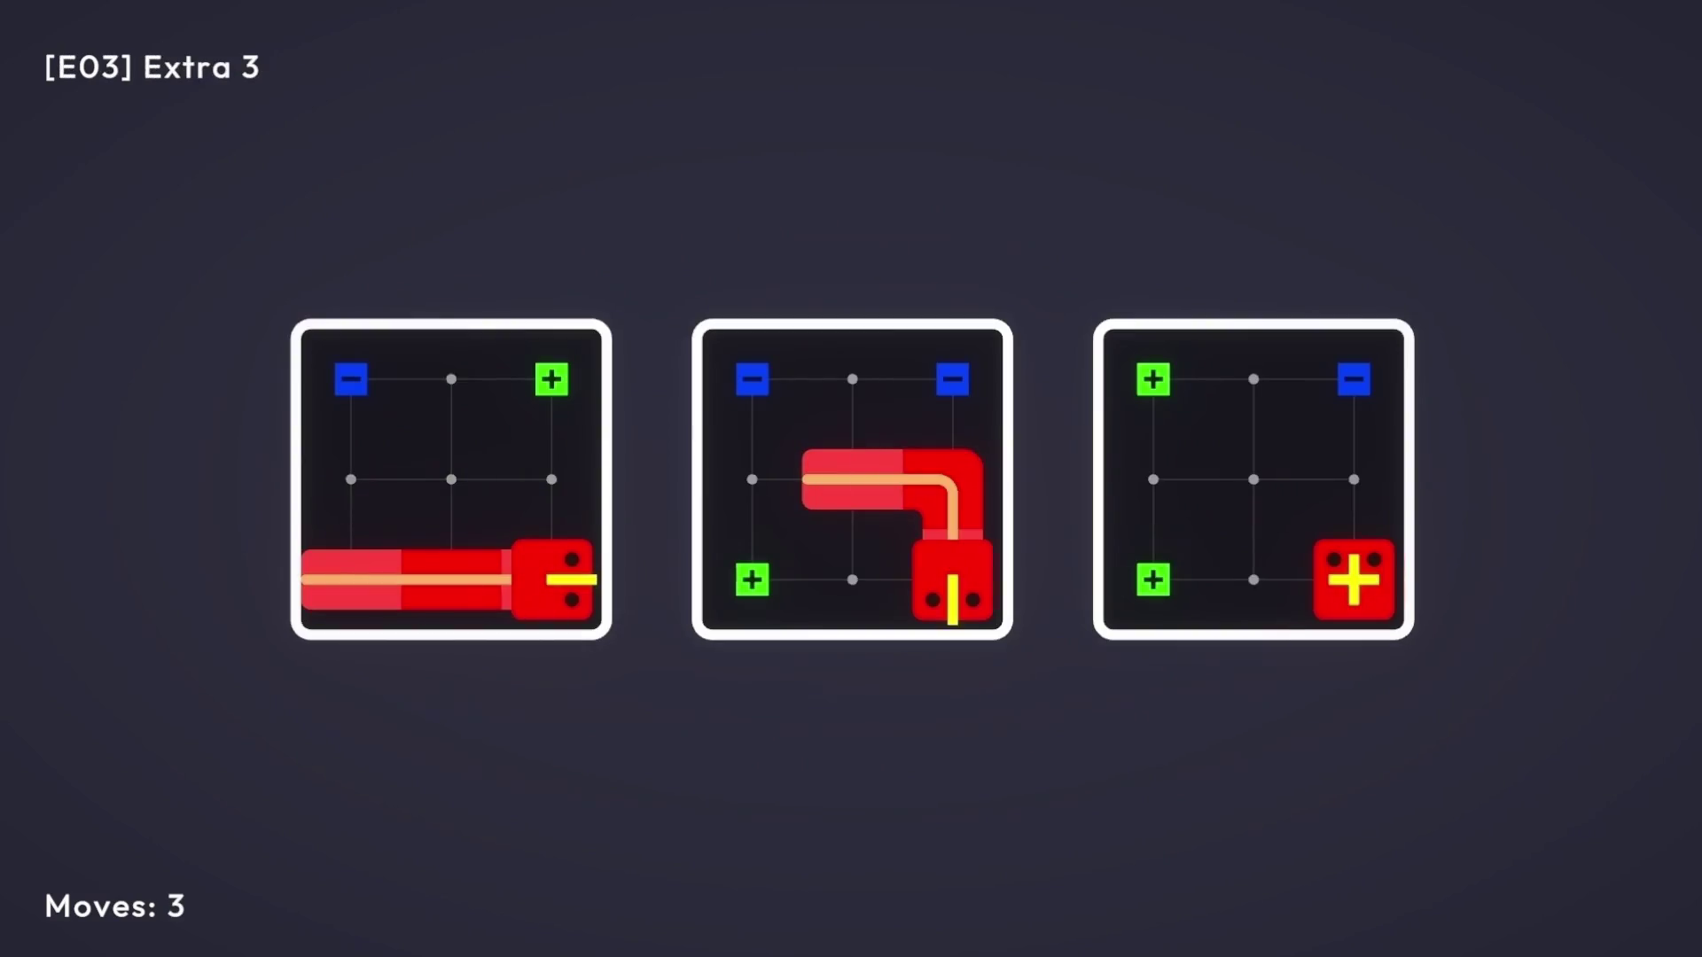
key("Left")
key("Left")
key("Up")
key("Right")
key("Down")
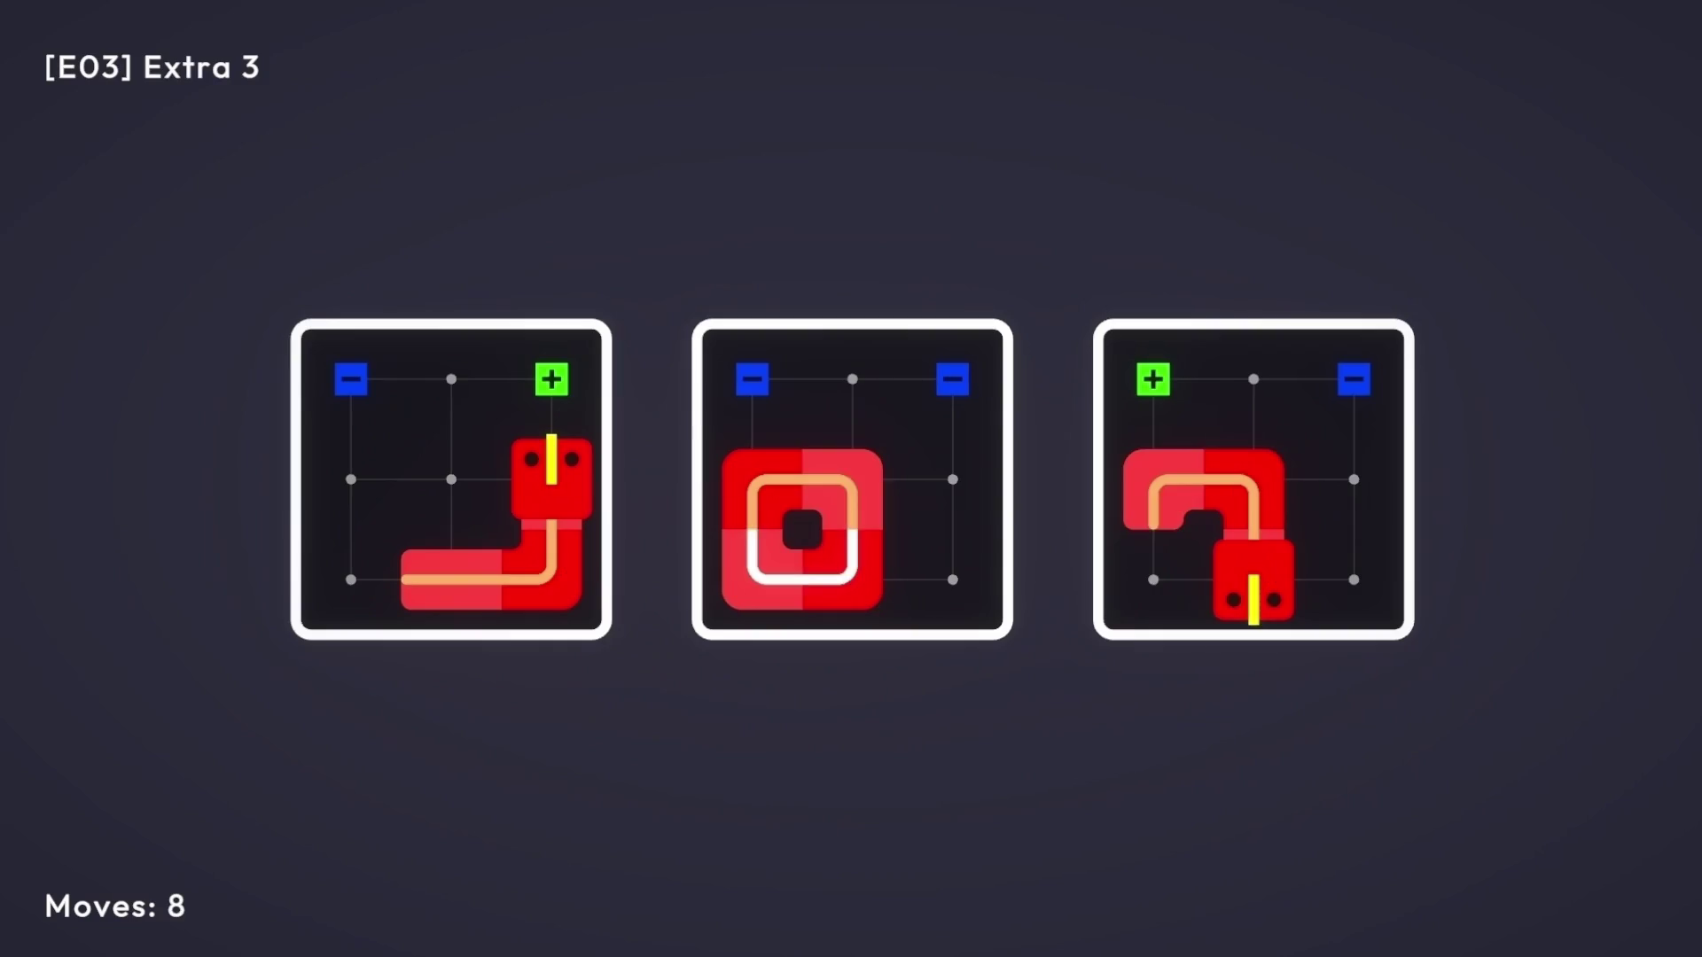
key("Left")
key("Up")
key("Right")
key("Down")
key("Left")
key("Up")
key("Up")
key("Up")
key("Up")
key("Up")
key("Up")
key("Right")
key("Right")
key("Right")
key("Down")
key("Left")
key("Left")
key("Up")
key("Right")
key("Right")
key("Down")
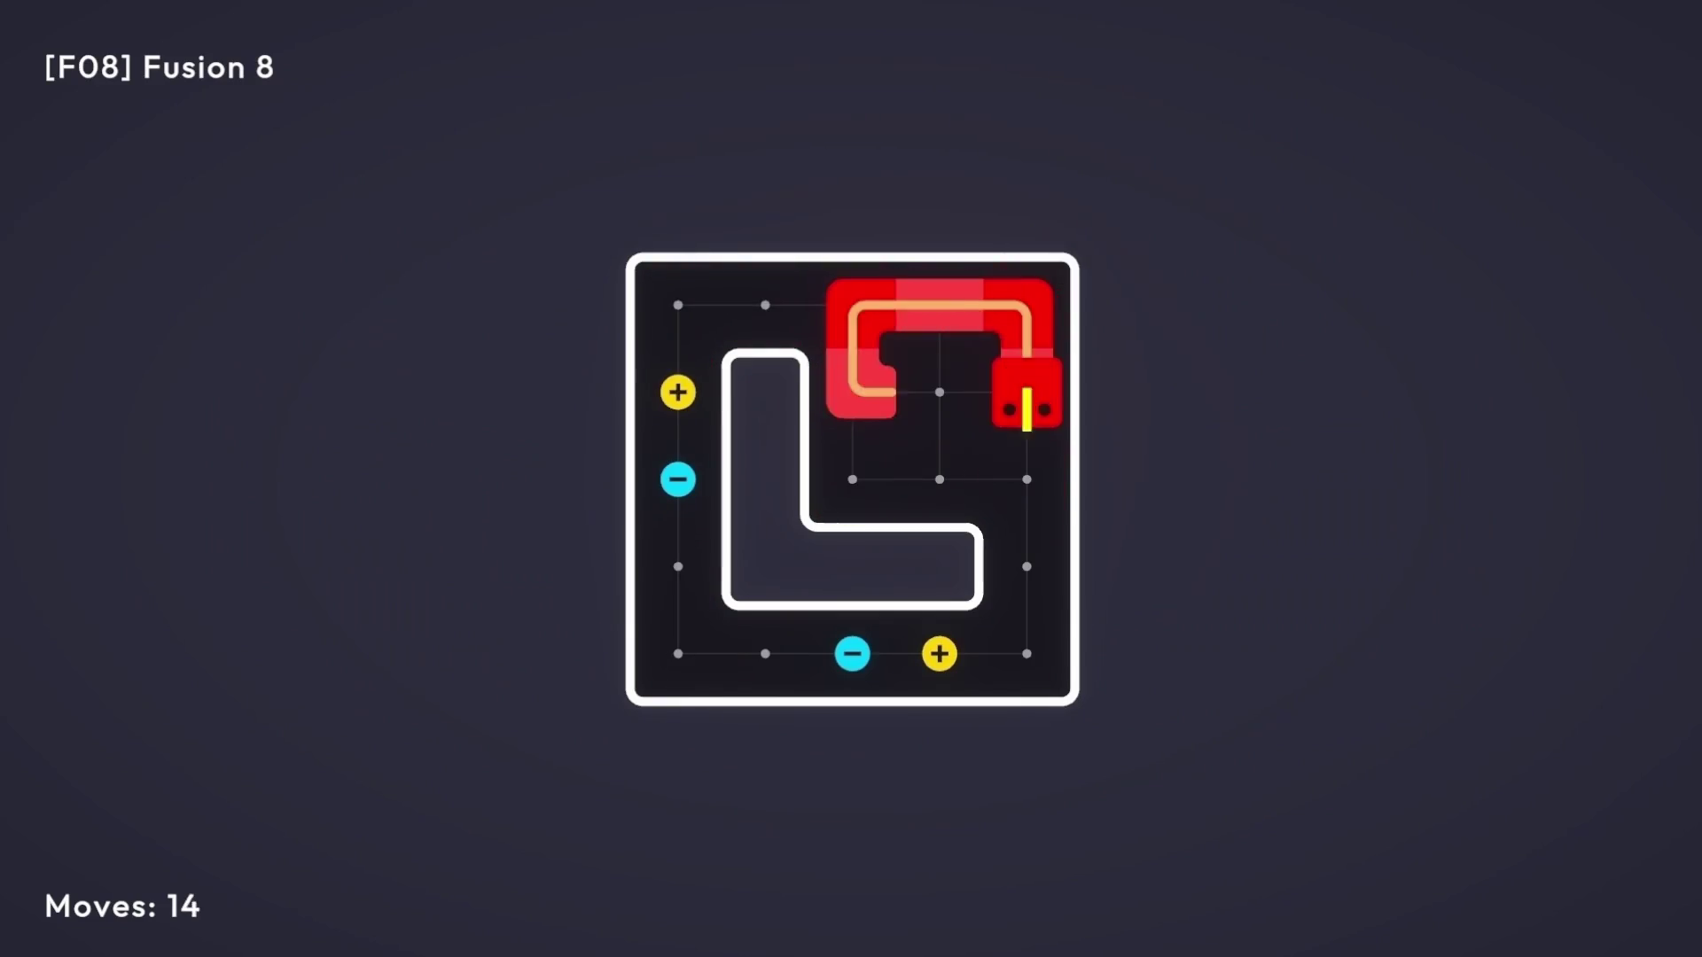
key("Down")
key("Down")
key("Down")
key("Left")
key("Left")
key("Left")
key("Left")
key("Up")
key("Up")
key("Up")
key("Up")
key("Right")
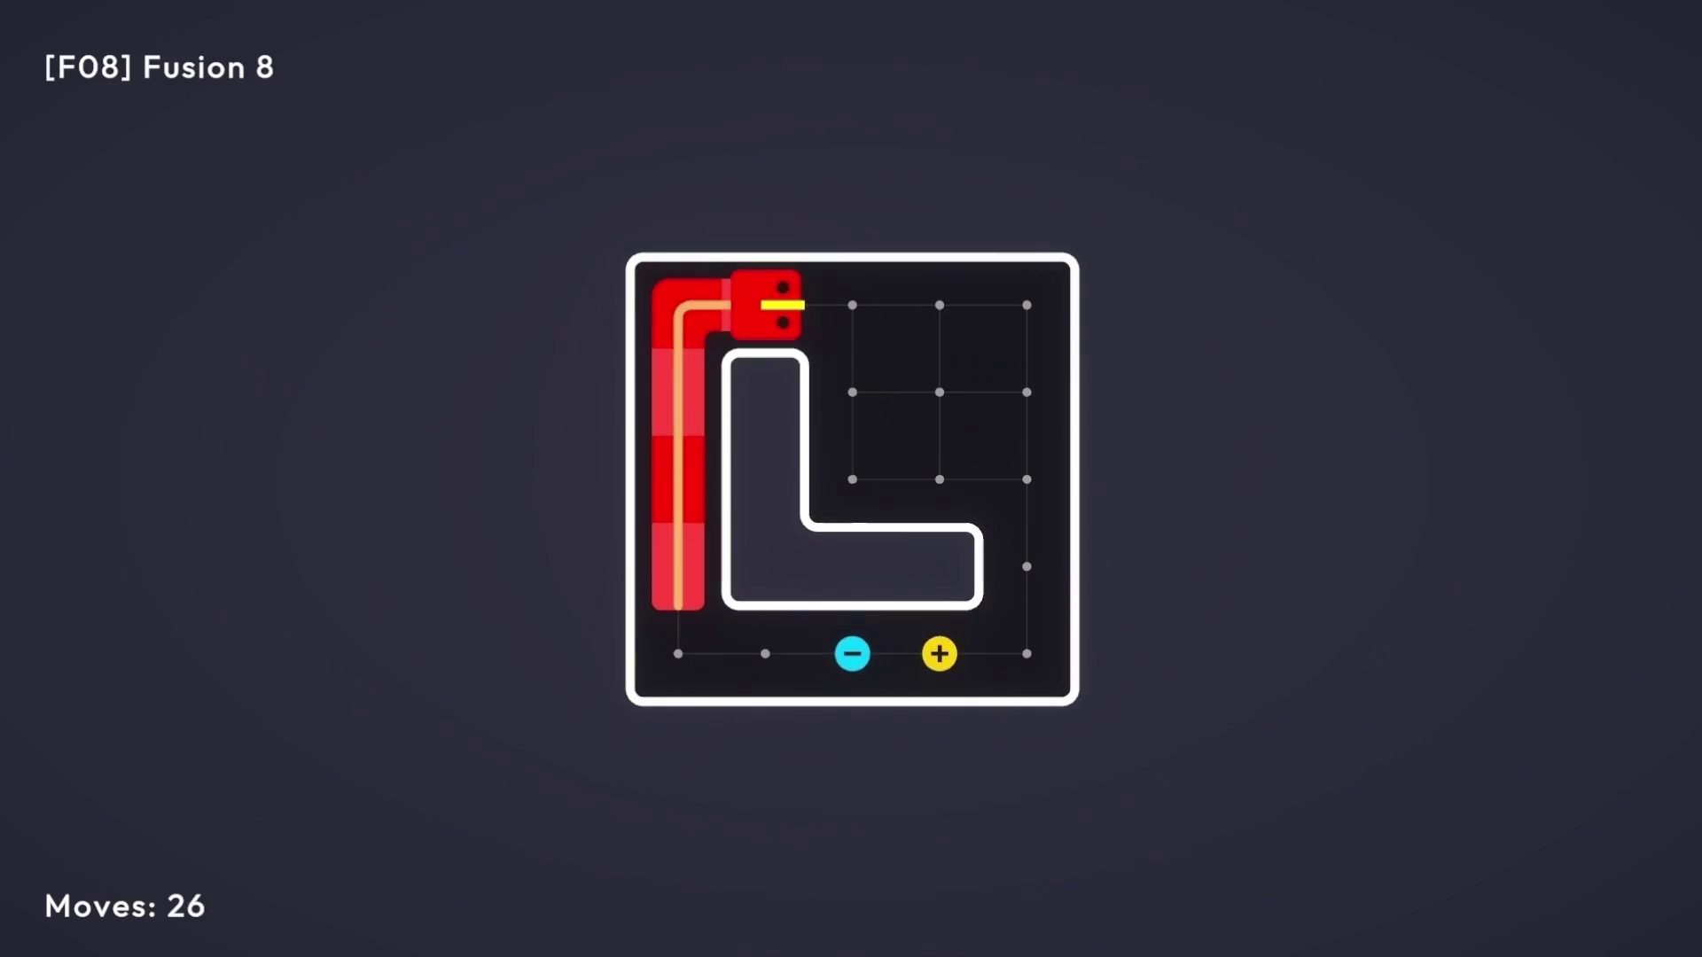
key("Right")
key("Right")
key("Right")
key("Down")
key("Left")
key("Left")
key("Up")
key("Right")
key("Right")
key("Down")
key("Left")
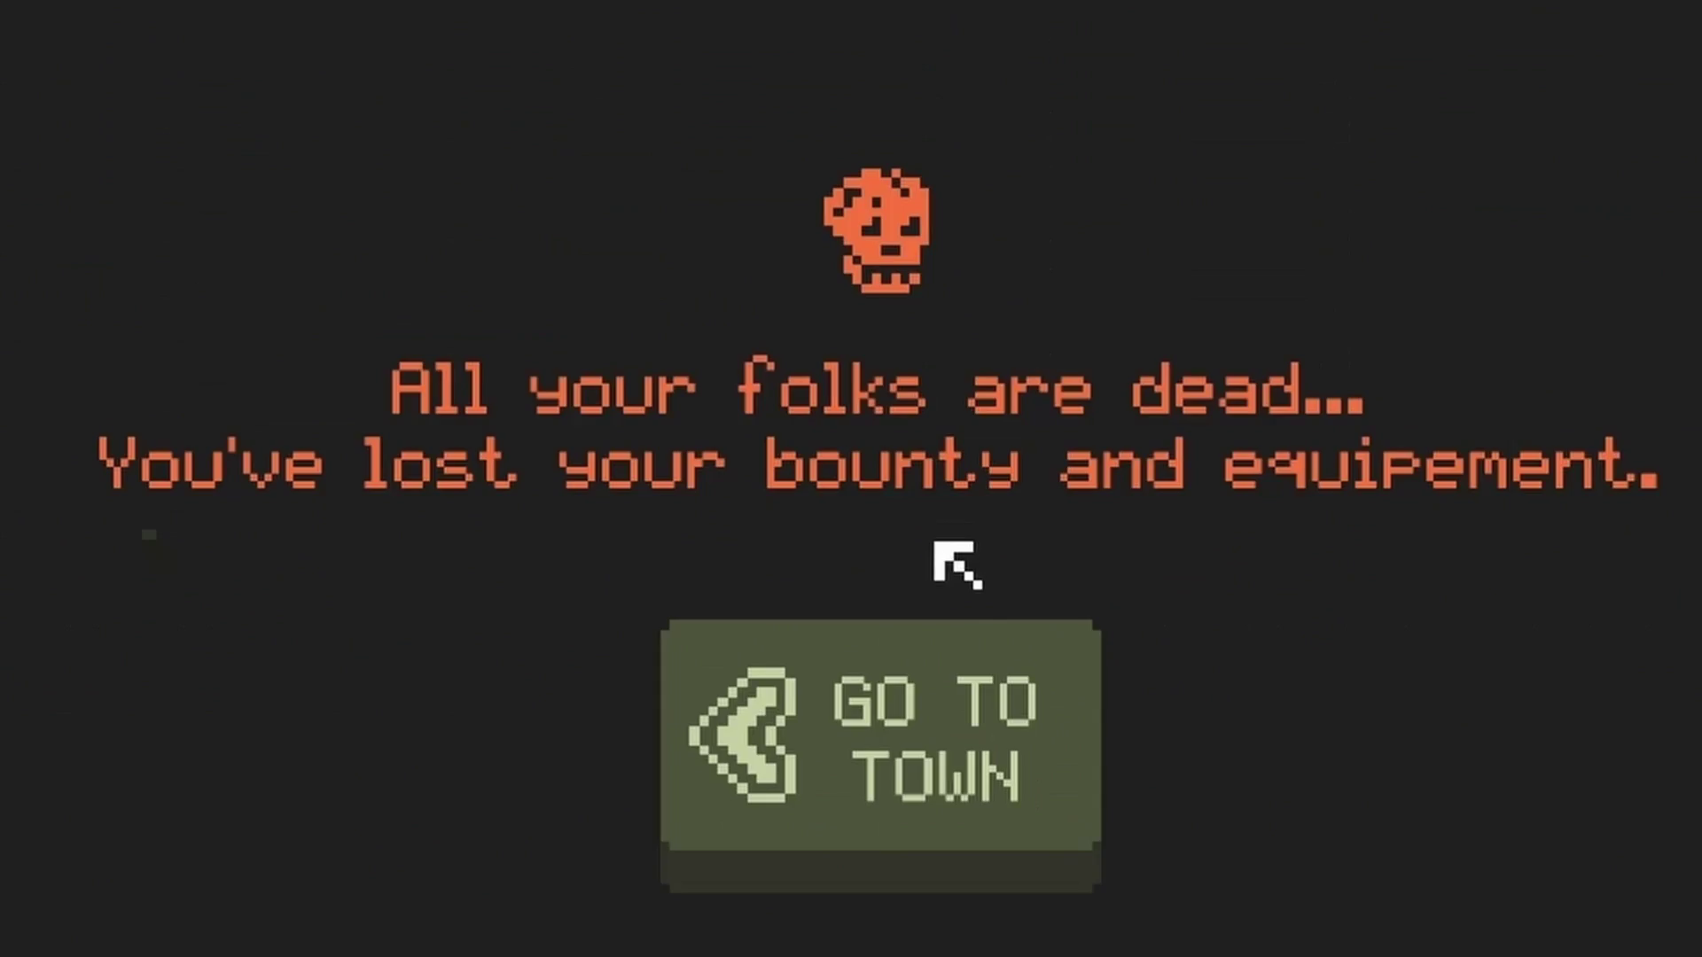
left_click(915, 711)
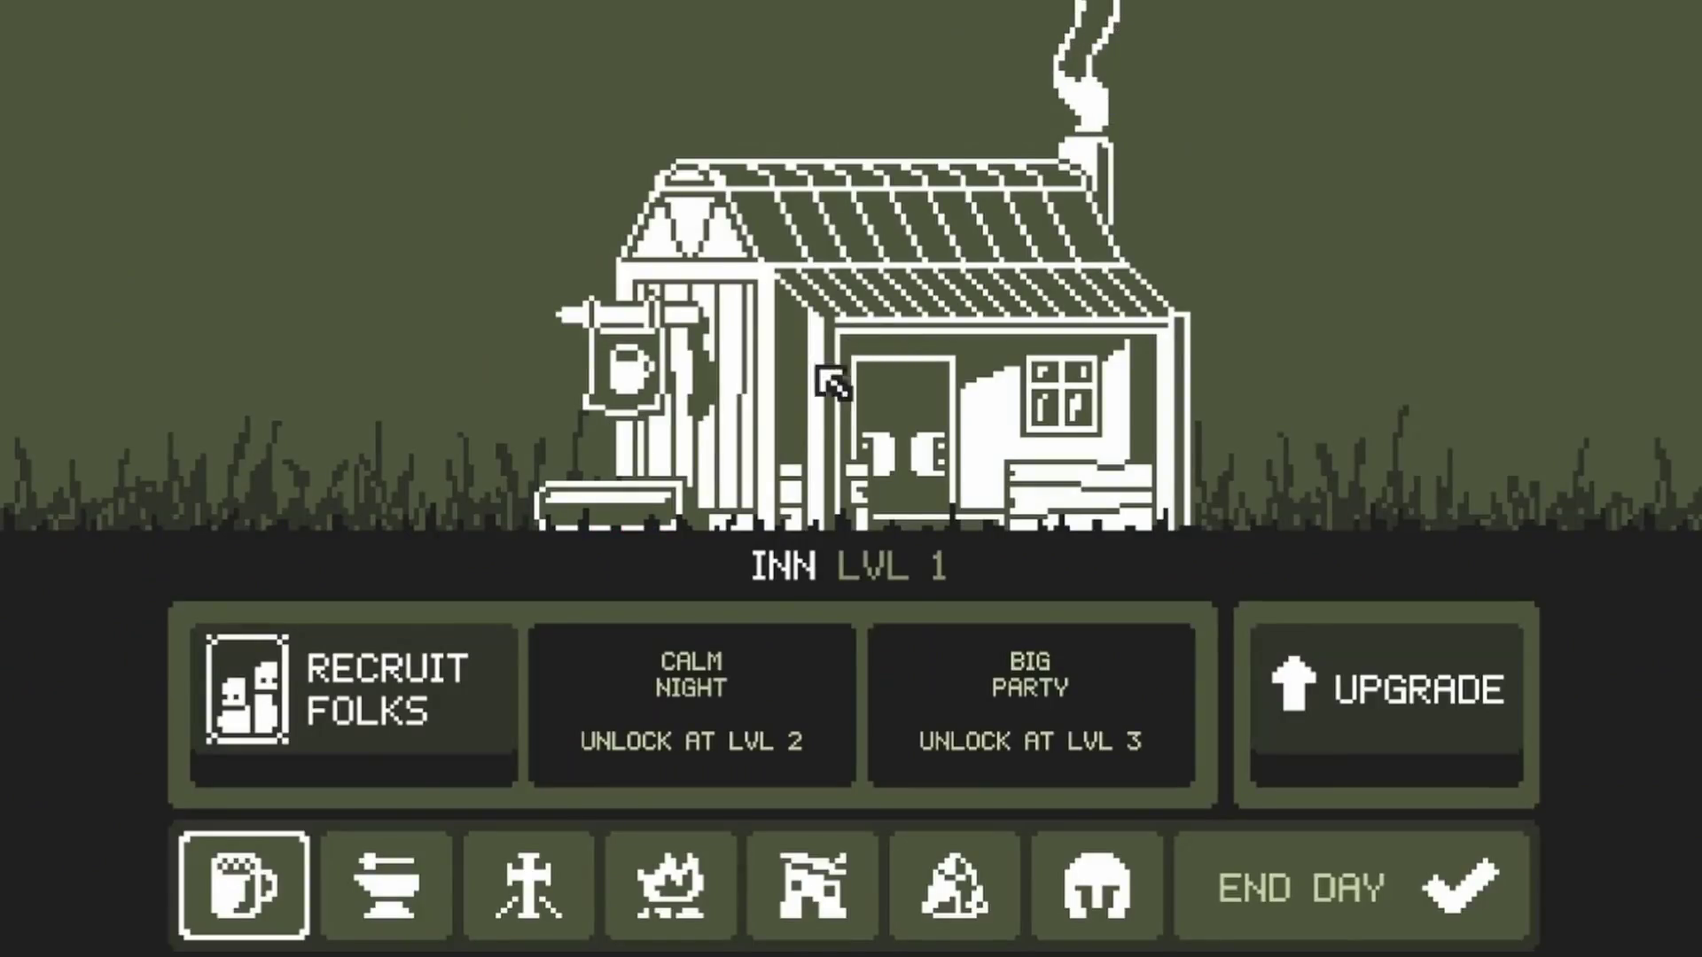
left_click(429, 665)
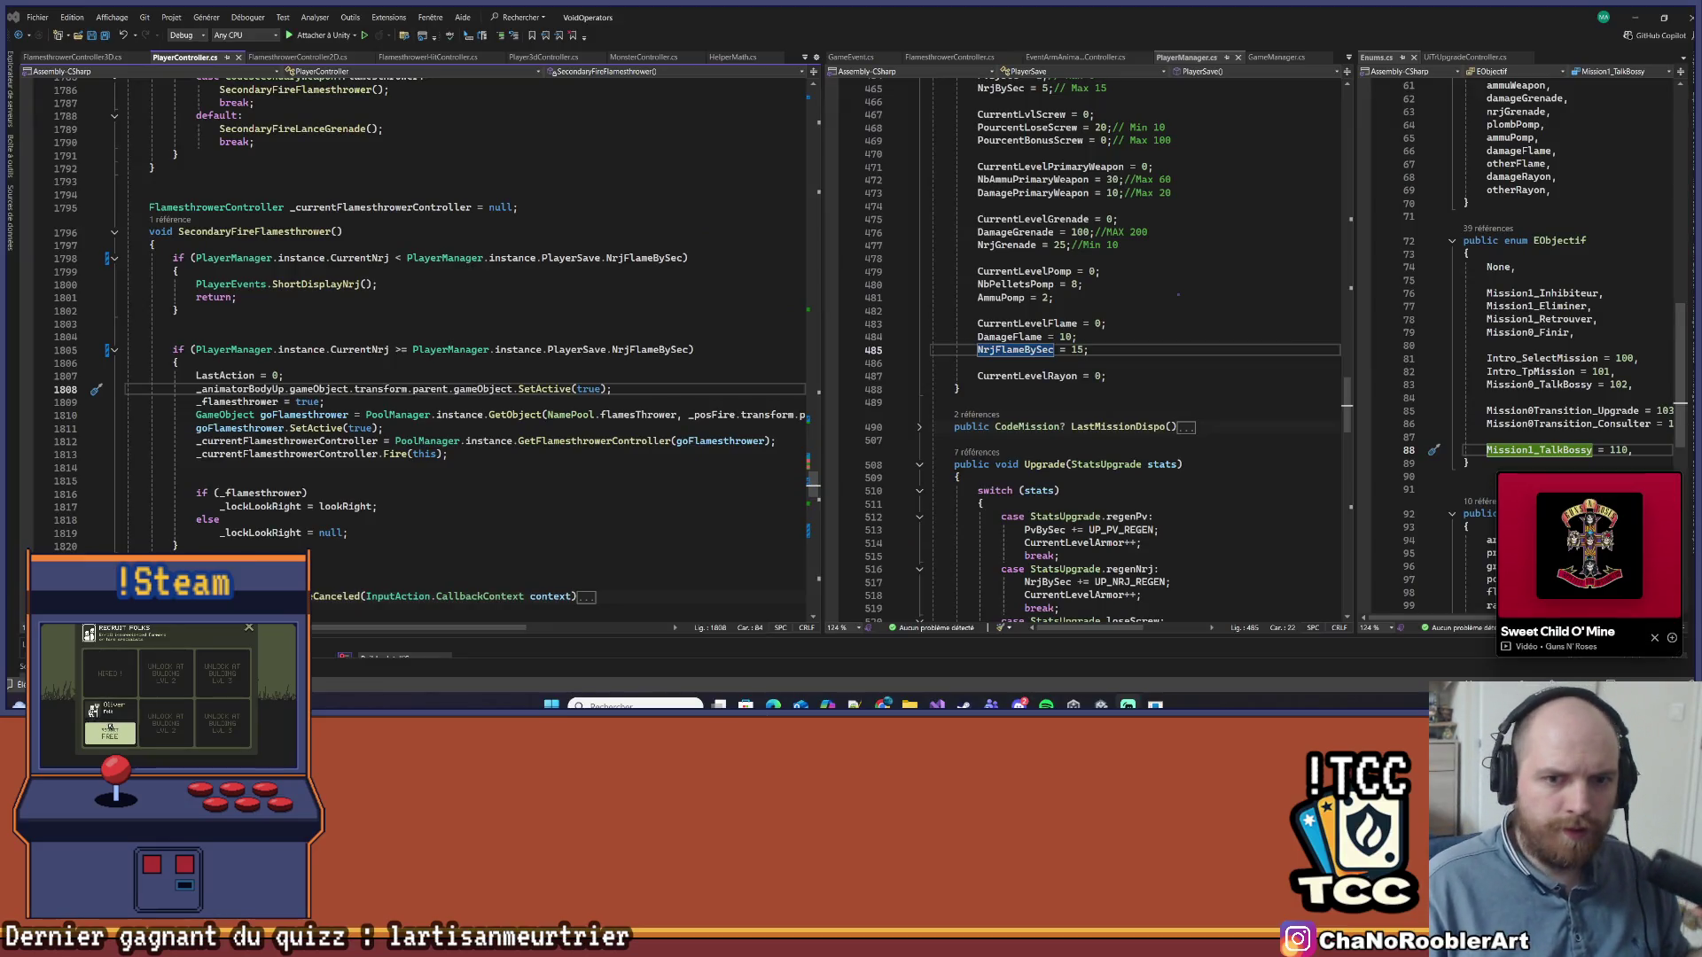
left_click(109, 731)
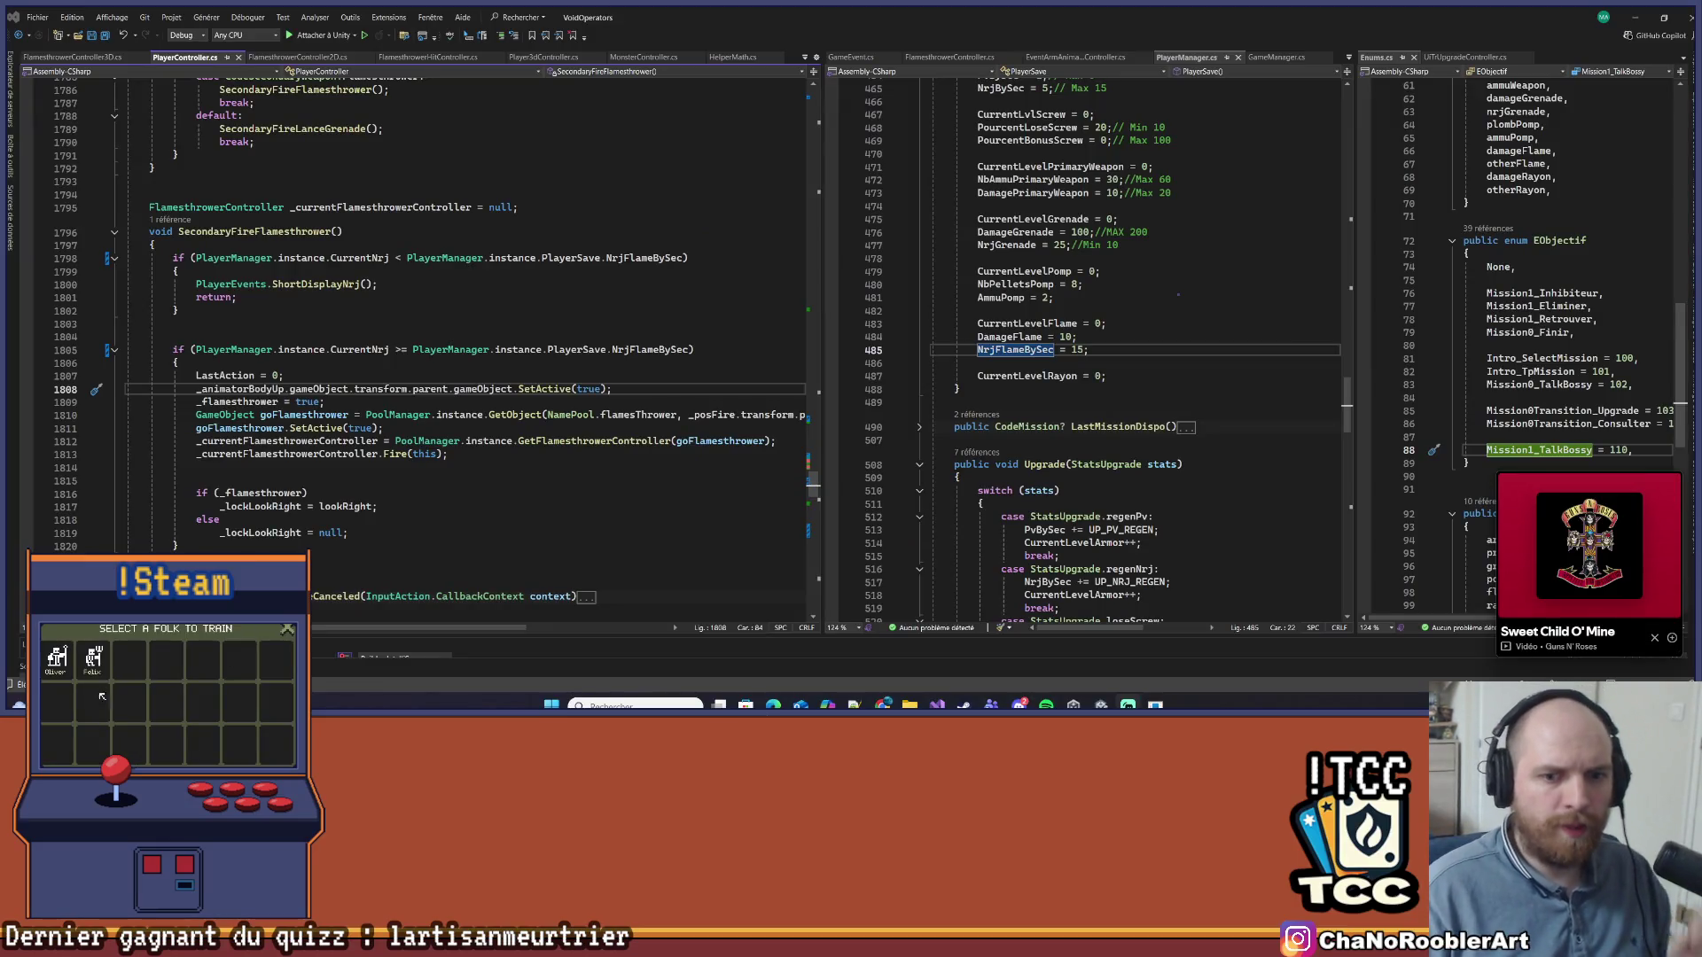
Scroll through PlayerManager.cs and move the splitter to give PlayerManager more width
left_click(93, 665)
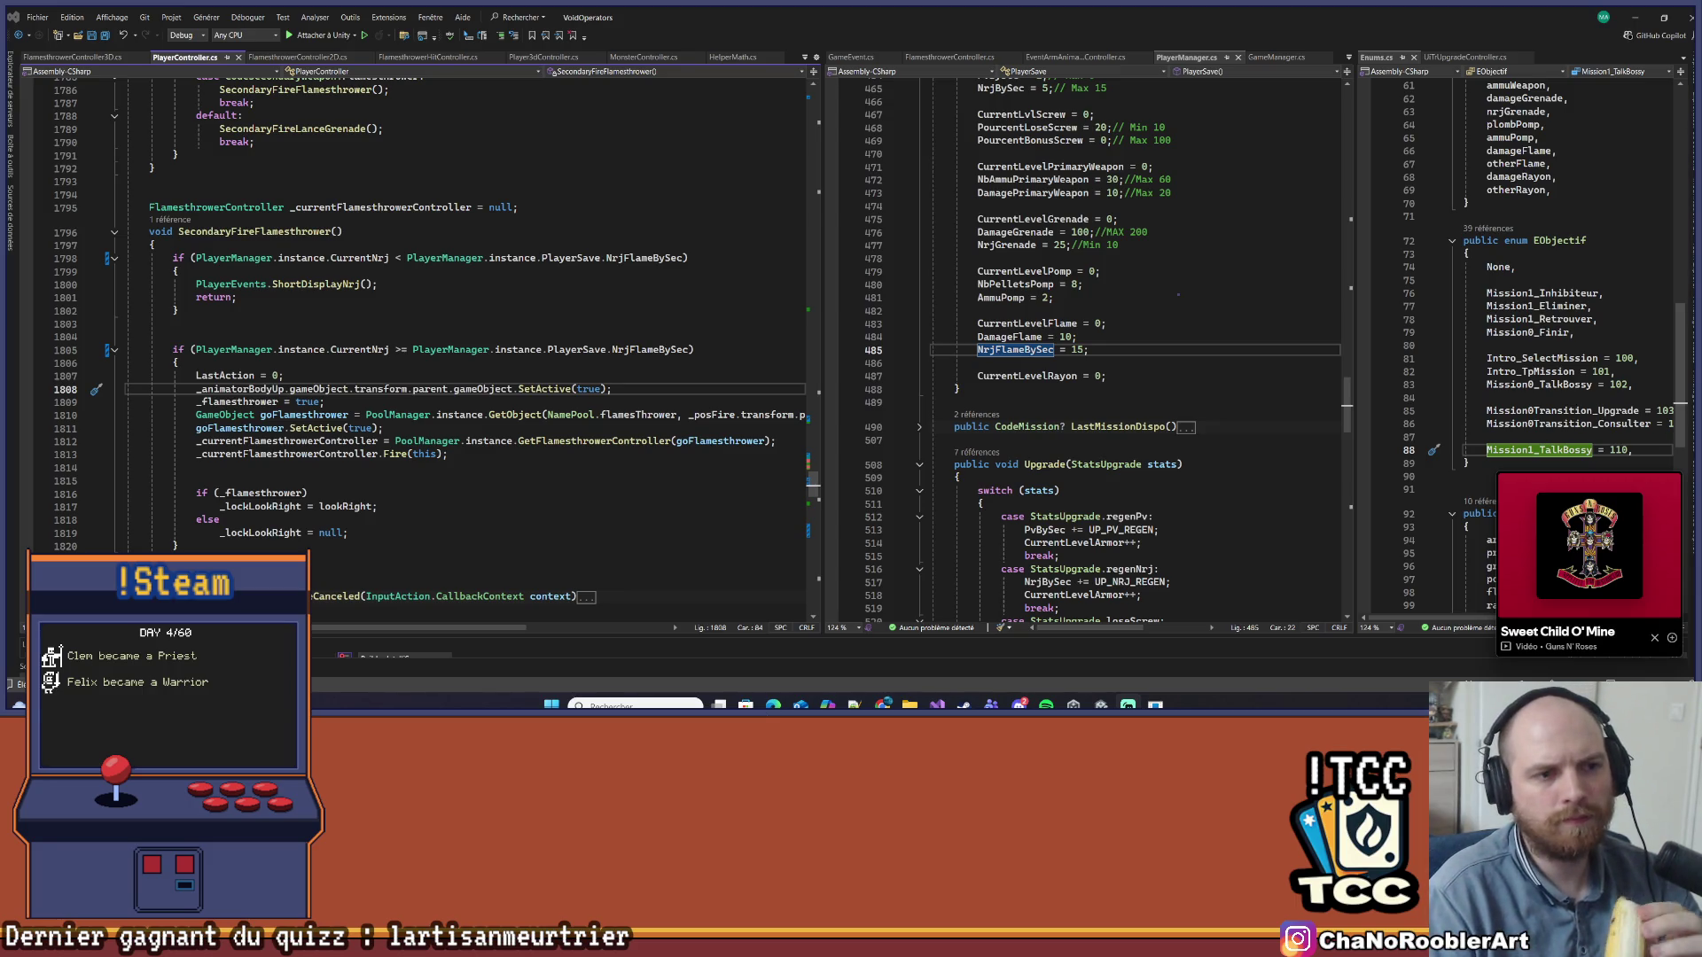
left_click(149, 746)
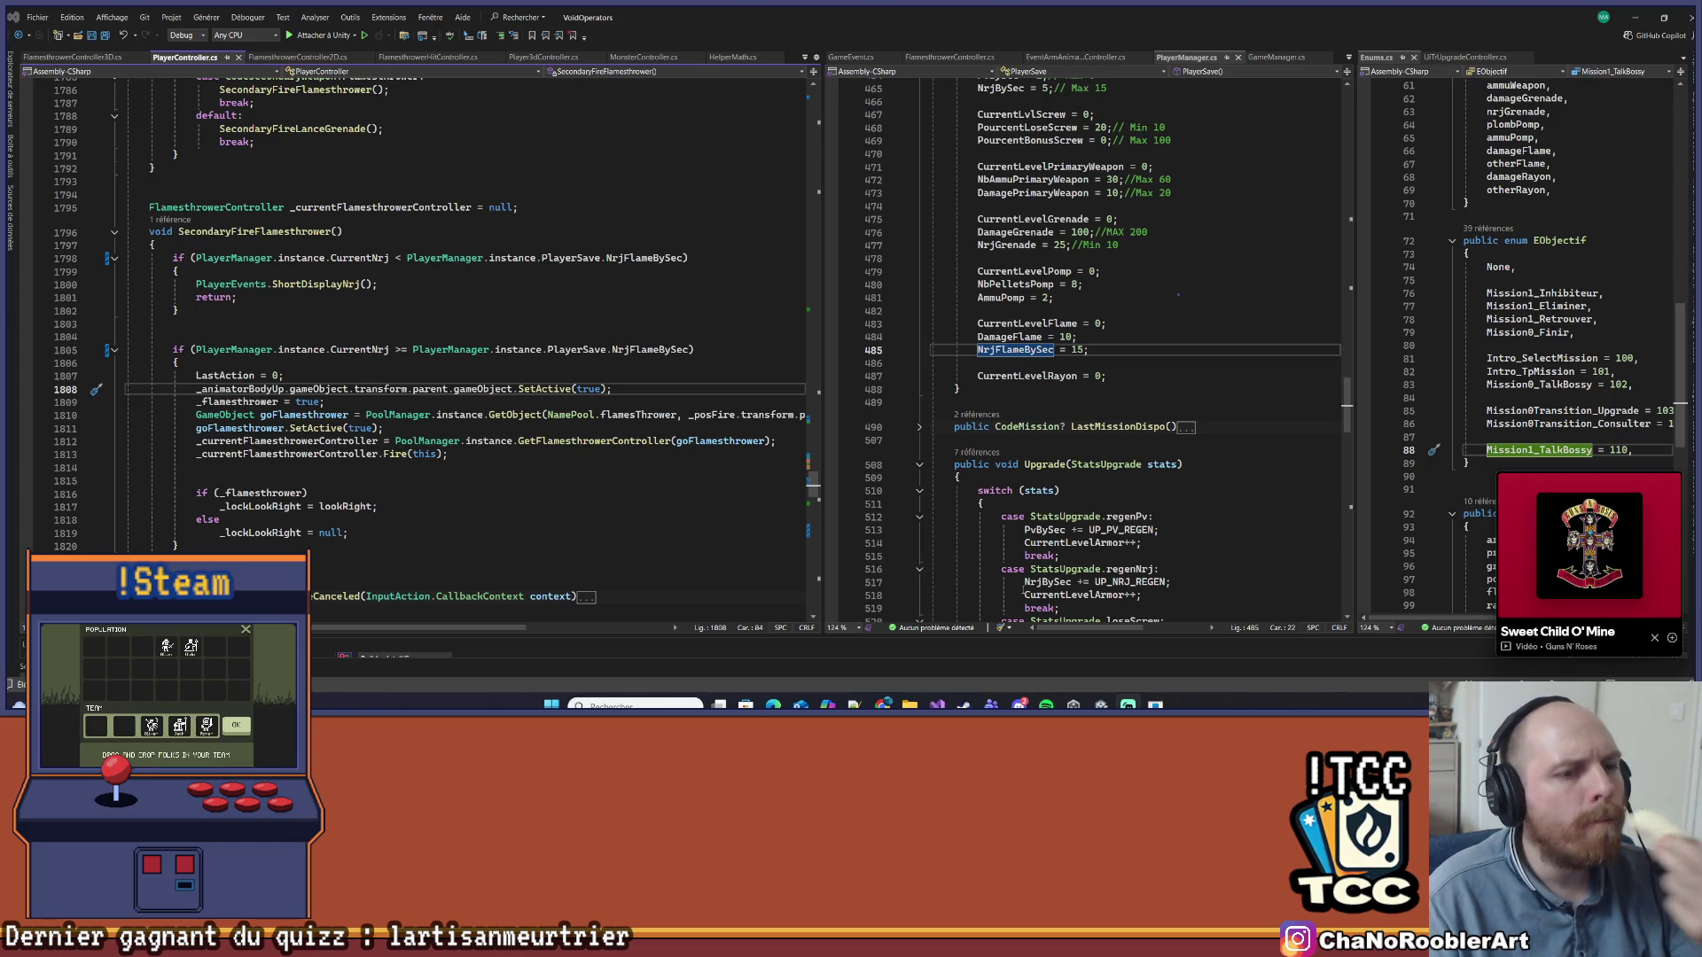
scroll(1023, 587, "down", 7)
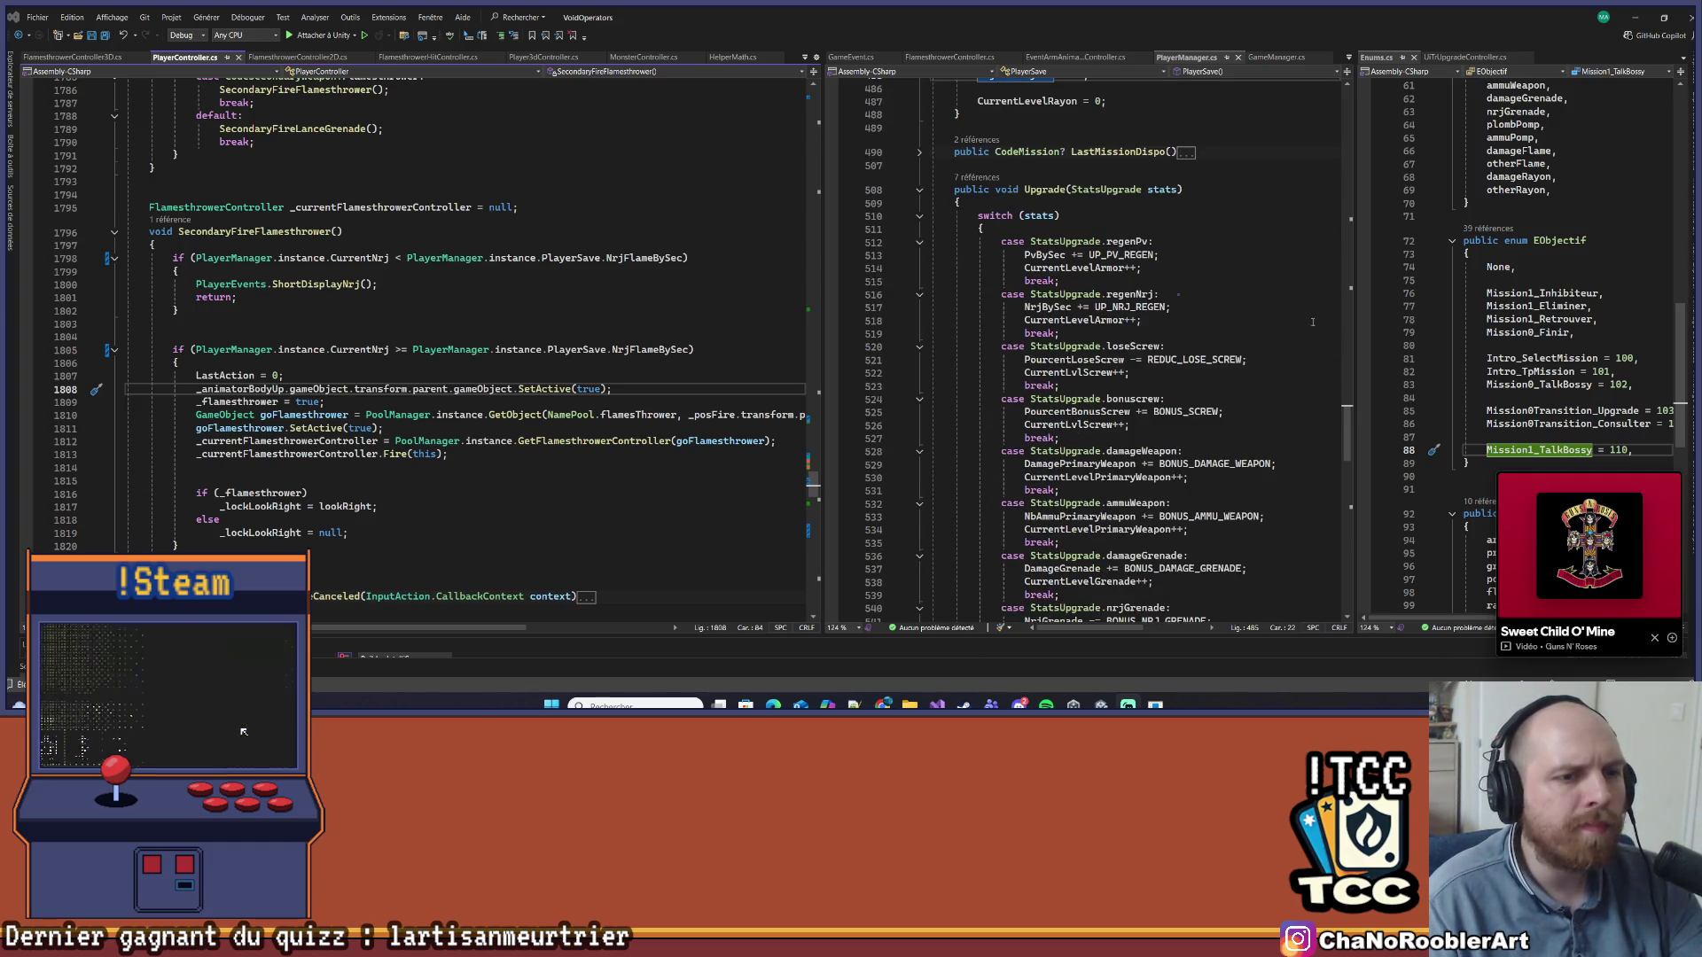
scroll(1313, 322, "down", 3)
scroll(1315, 280, "down", 1)
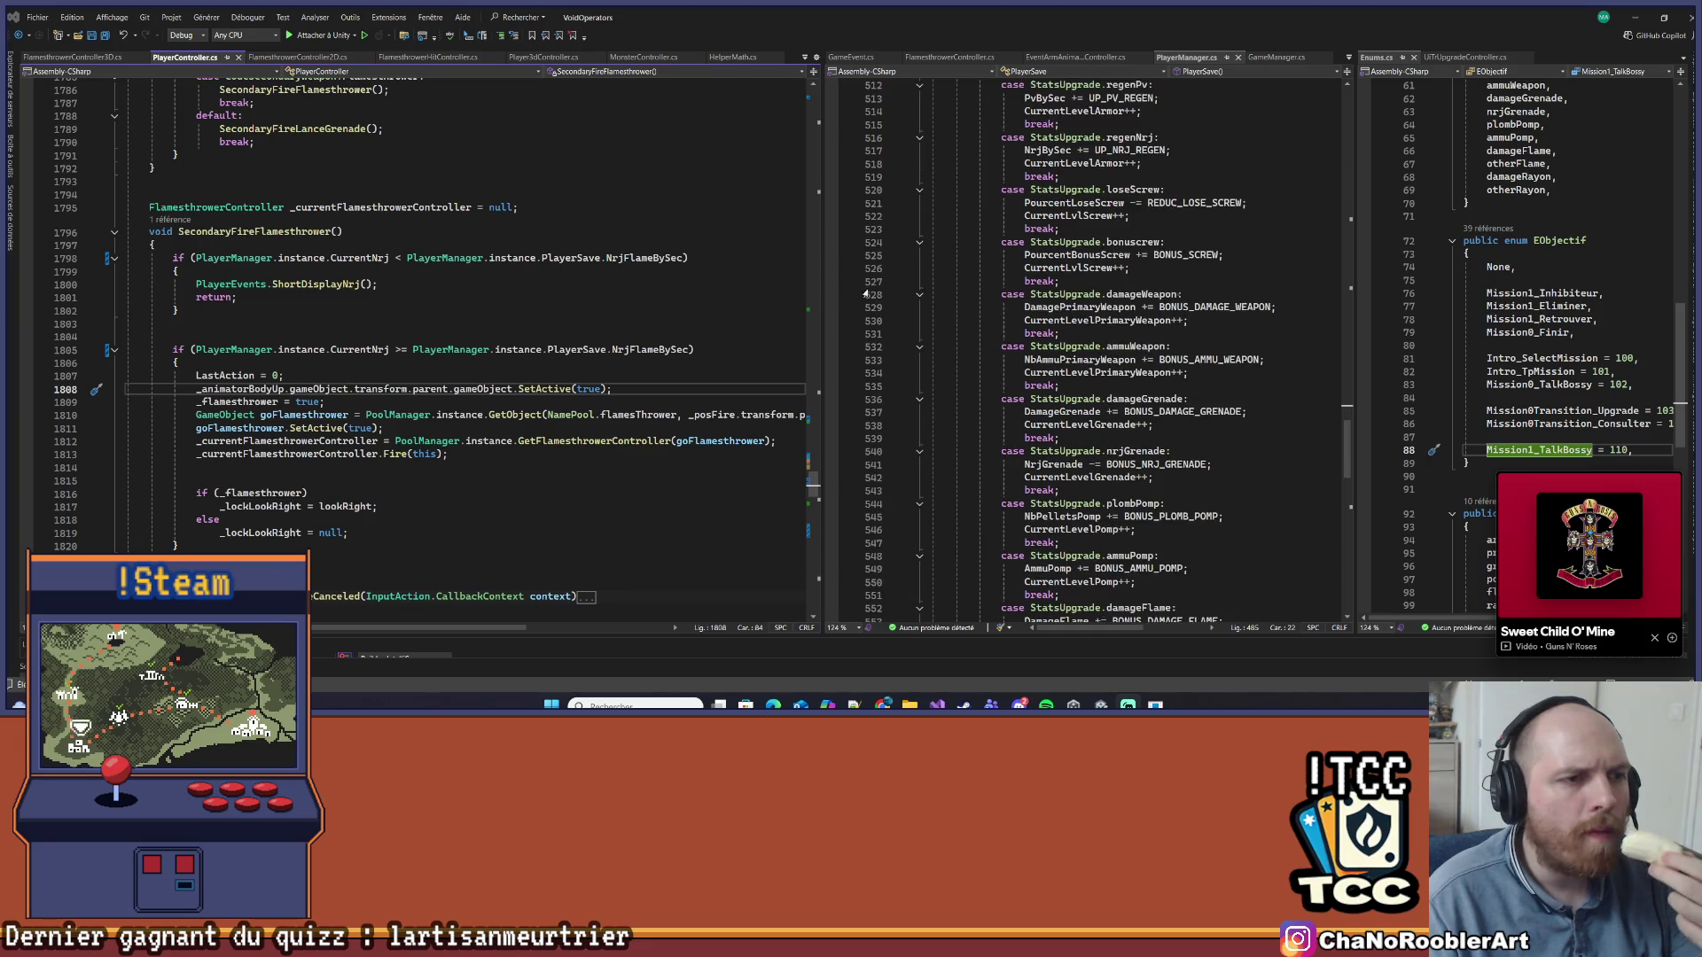
left_click_drag(825, 286, 736, 286)
scroll(1157, 295, "down", 5)
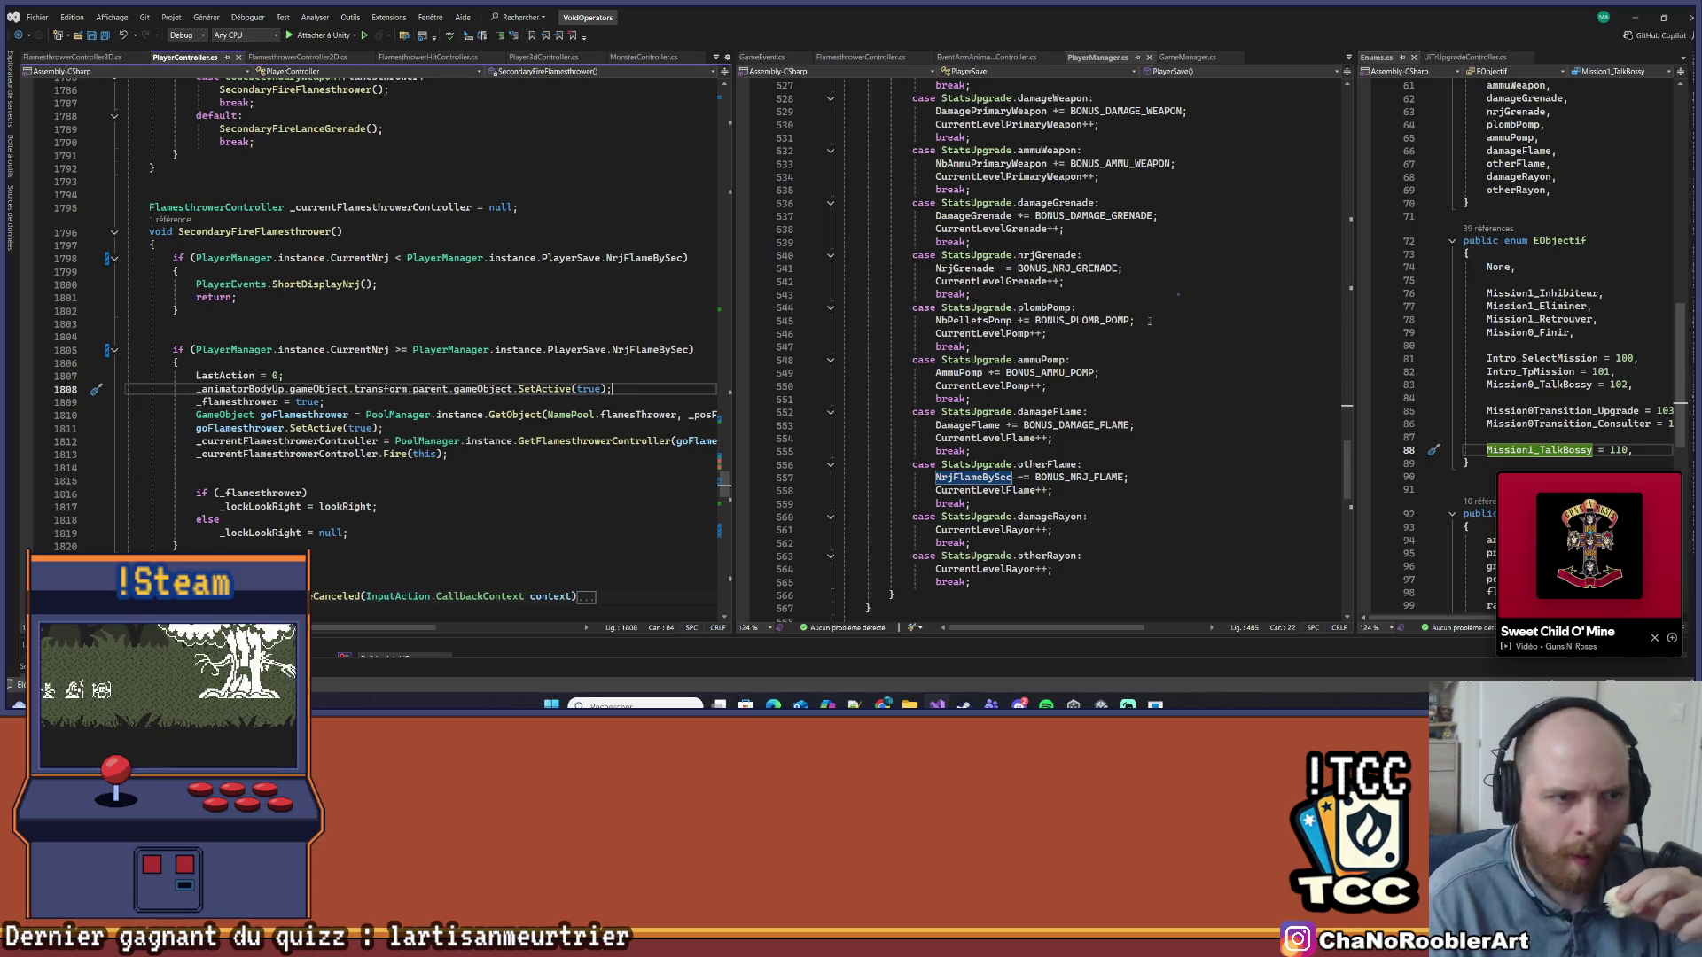
Drag the splitter right to widen the PlayerController pane, placing the caret on line 1807
scroll(1132, 335, "up", 4)
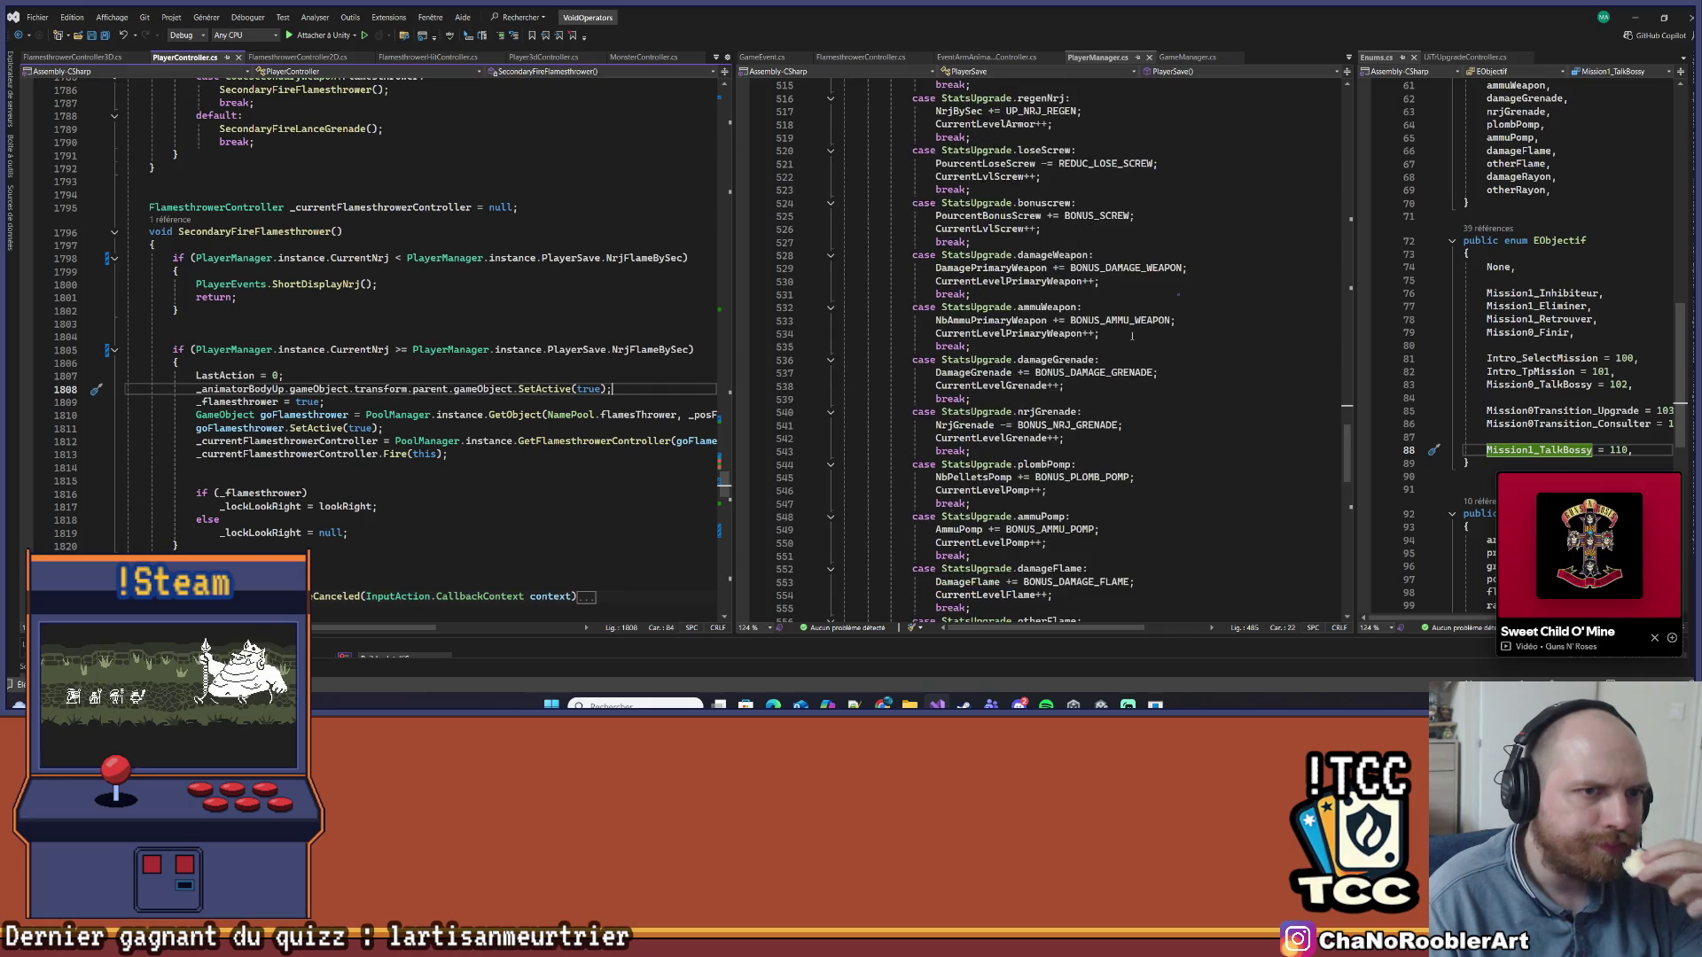
scroll(1132, 336, "up", 7)
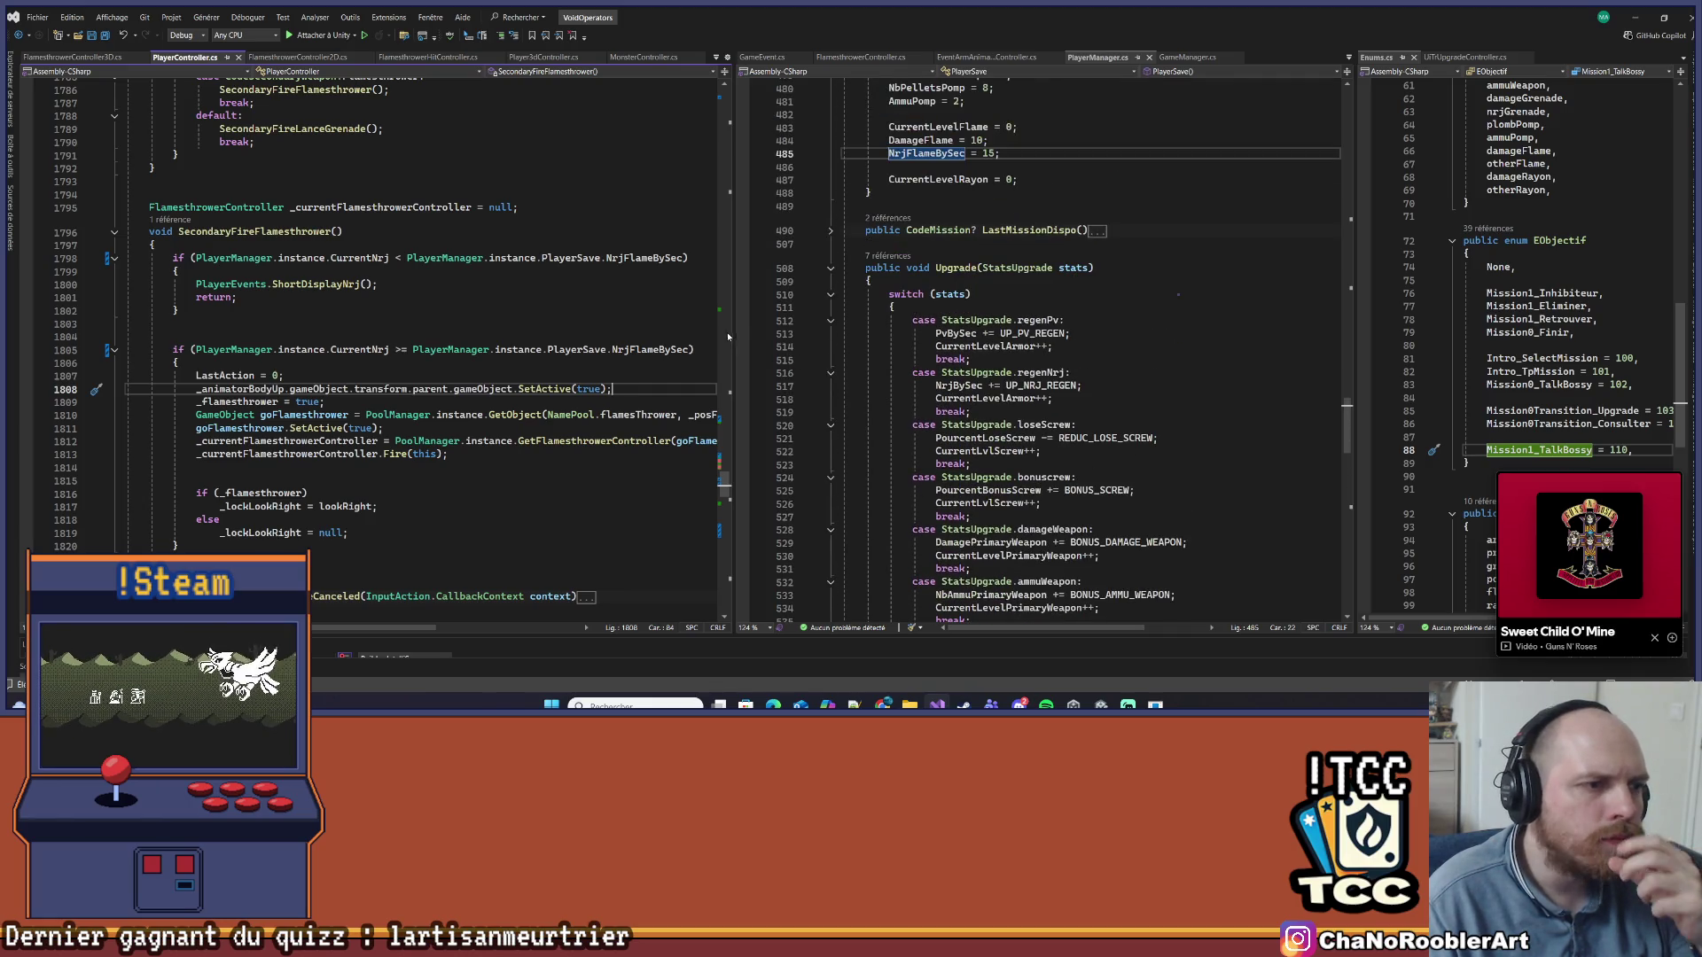
left_click_drag(727, 335, 982, 359)
left_click(782, 376)
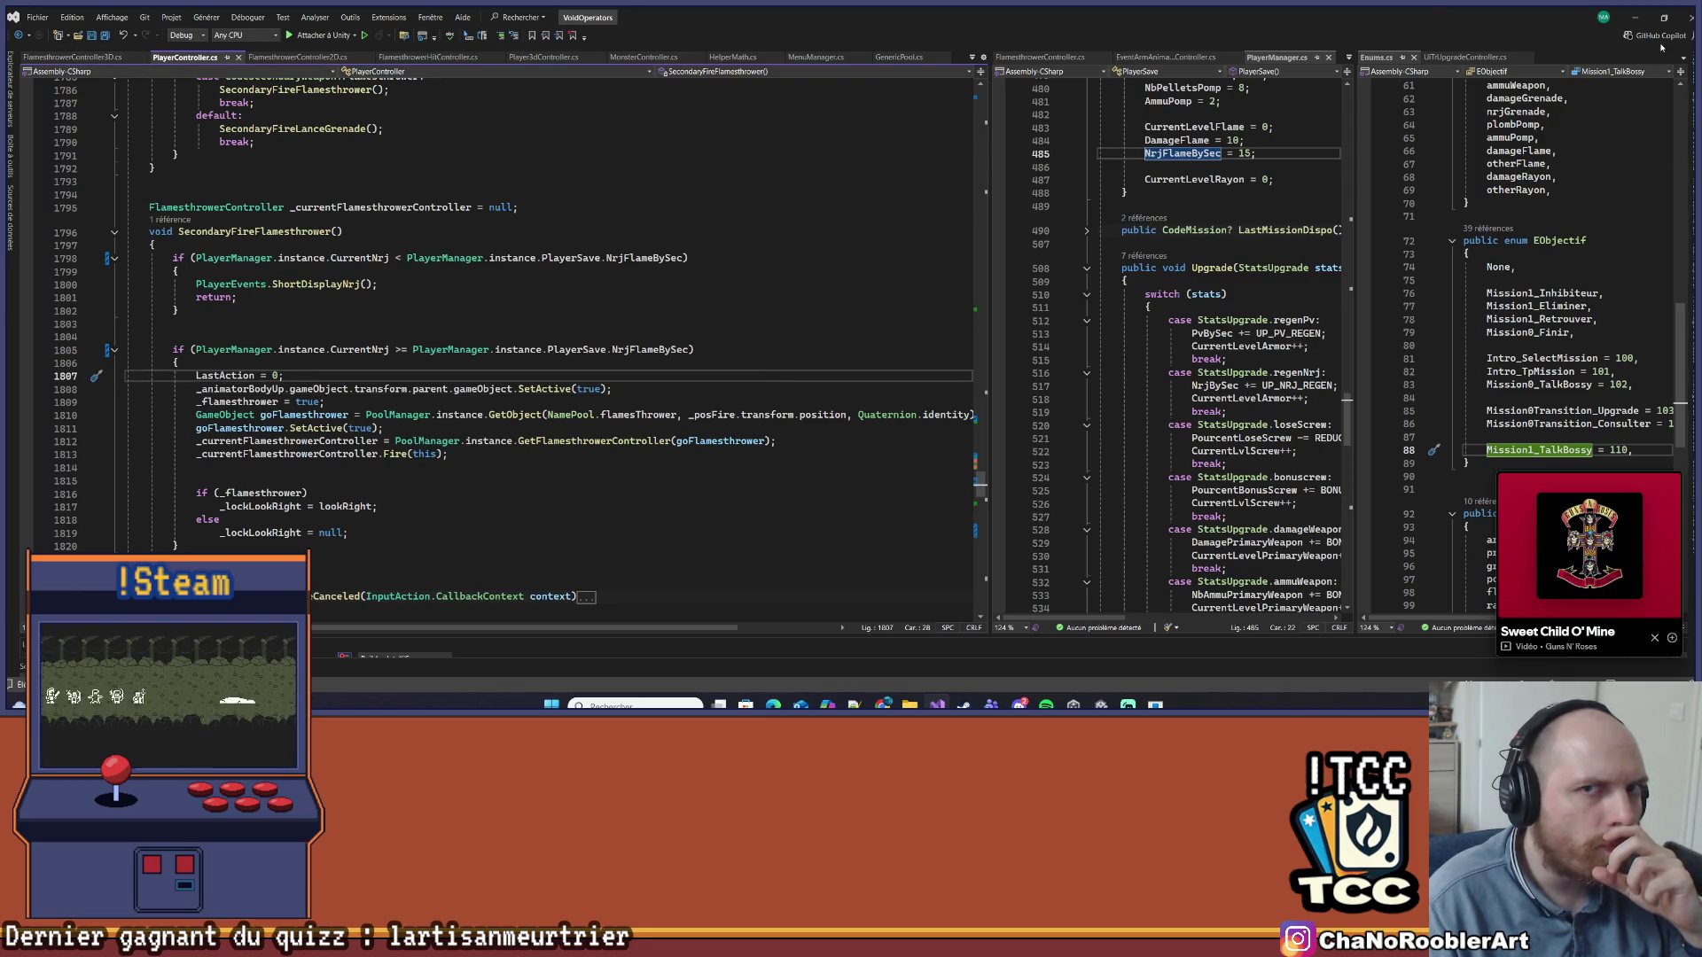
Minimize Visual Studio to check Unity, restore it and list the open script files
left_click(1638, 18)
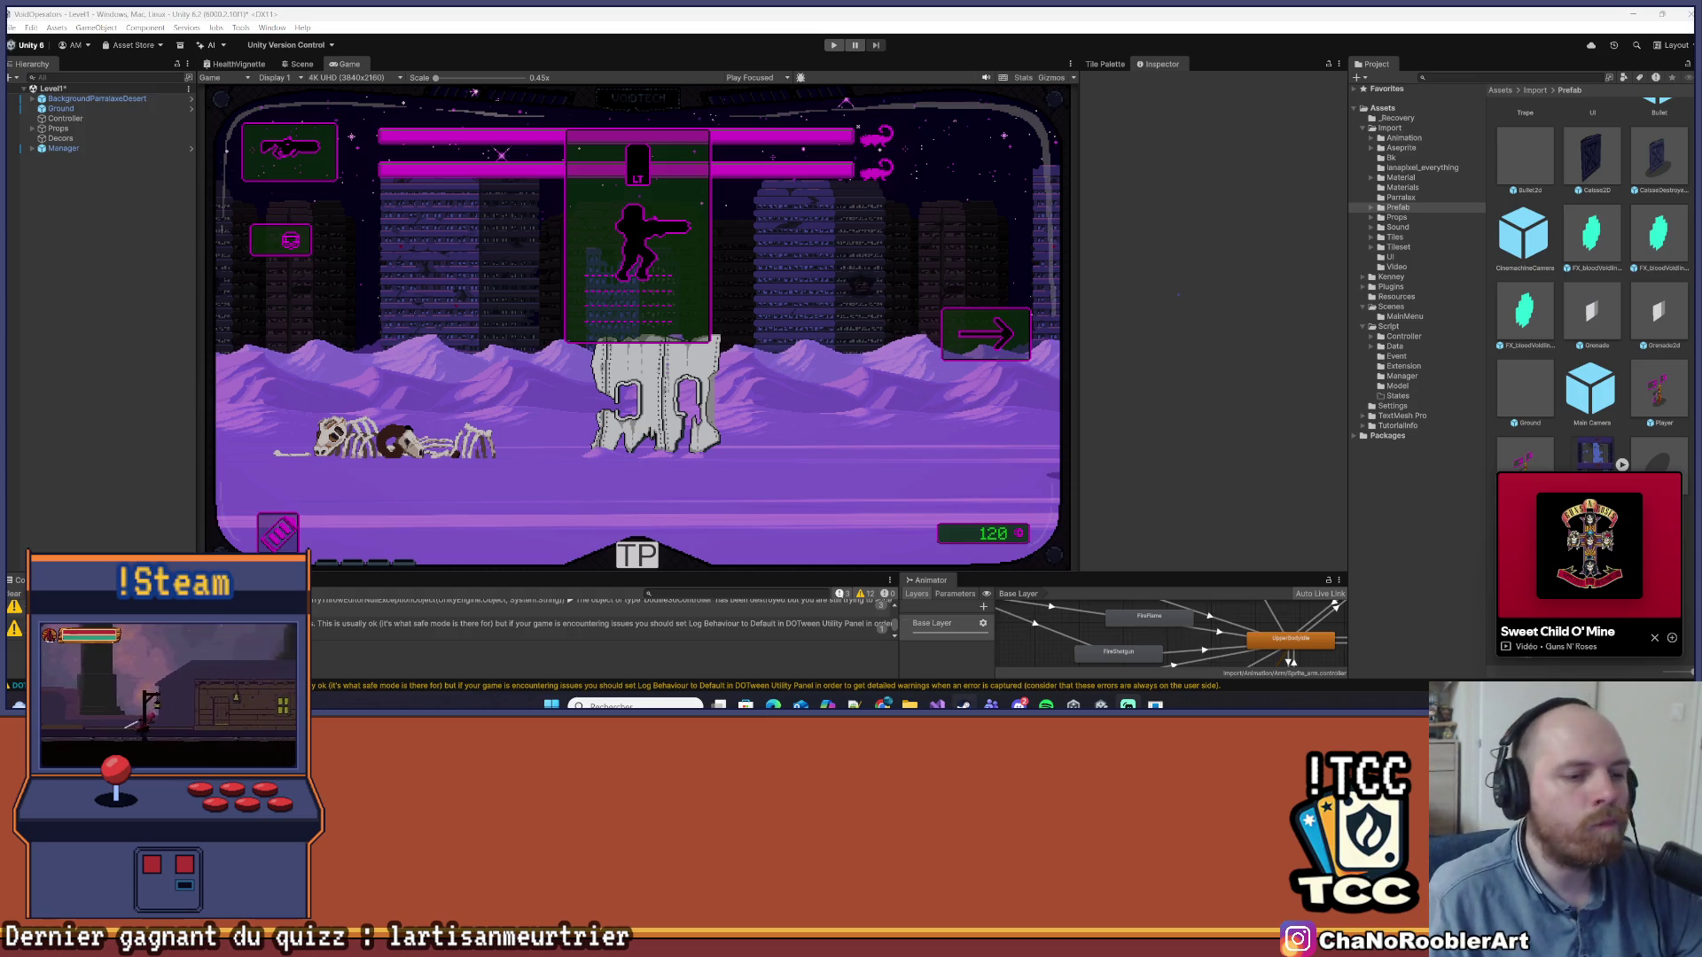
left_click(937, 704)
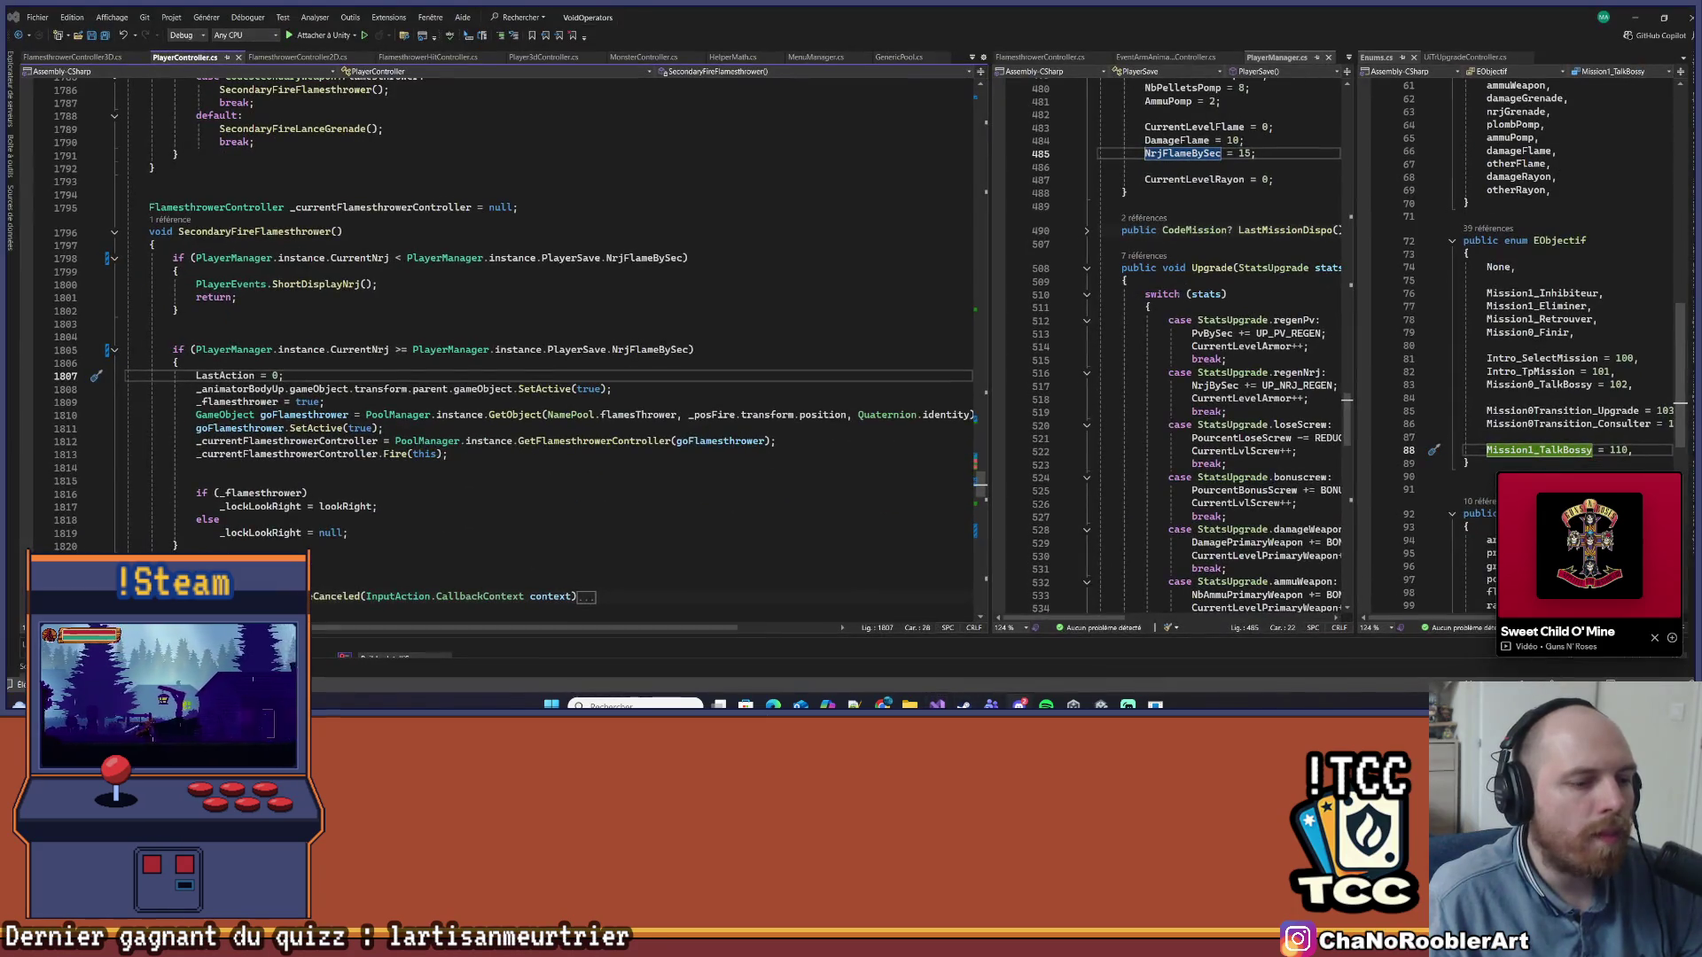
left_click(971, 57)
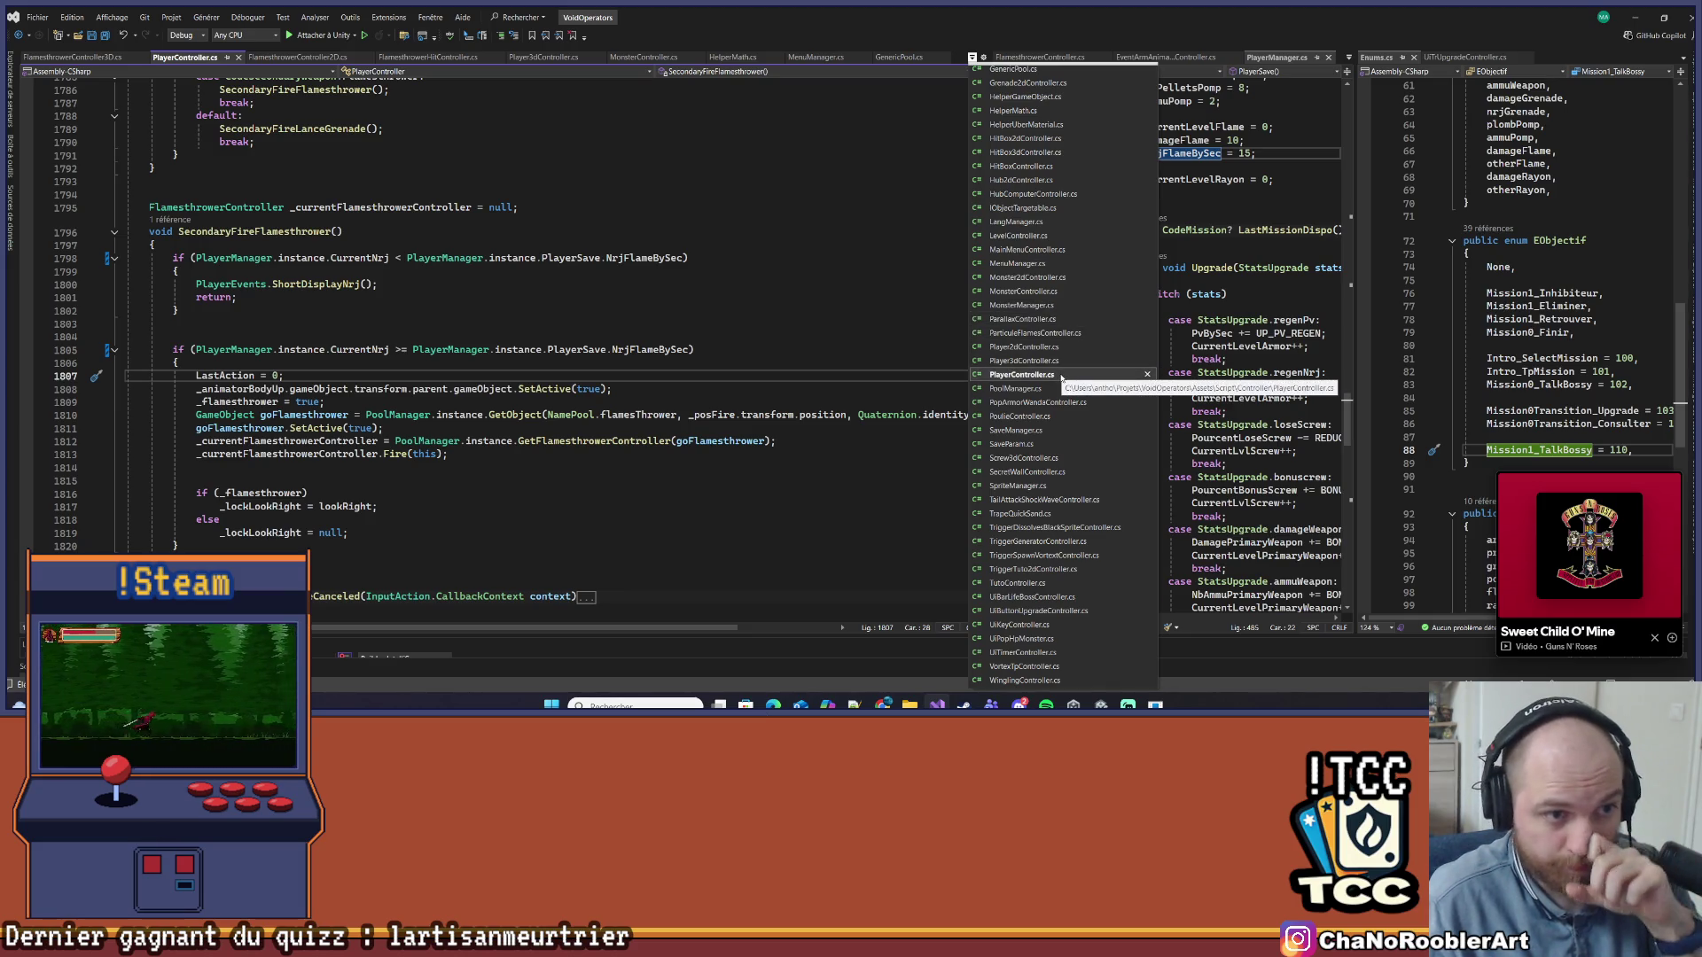
Open BossScorpionController.cs from the Assets/Script/Controller/Monster folder via File Open
scroll(1060, 435, "up", 7)
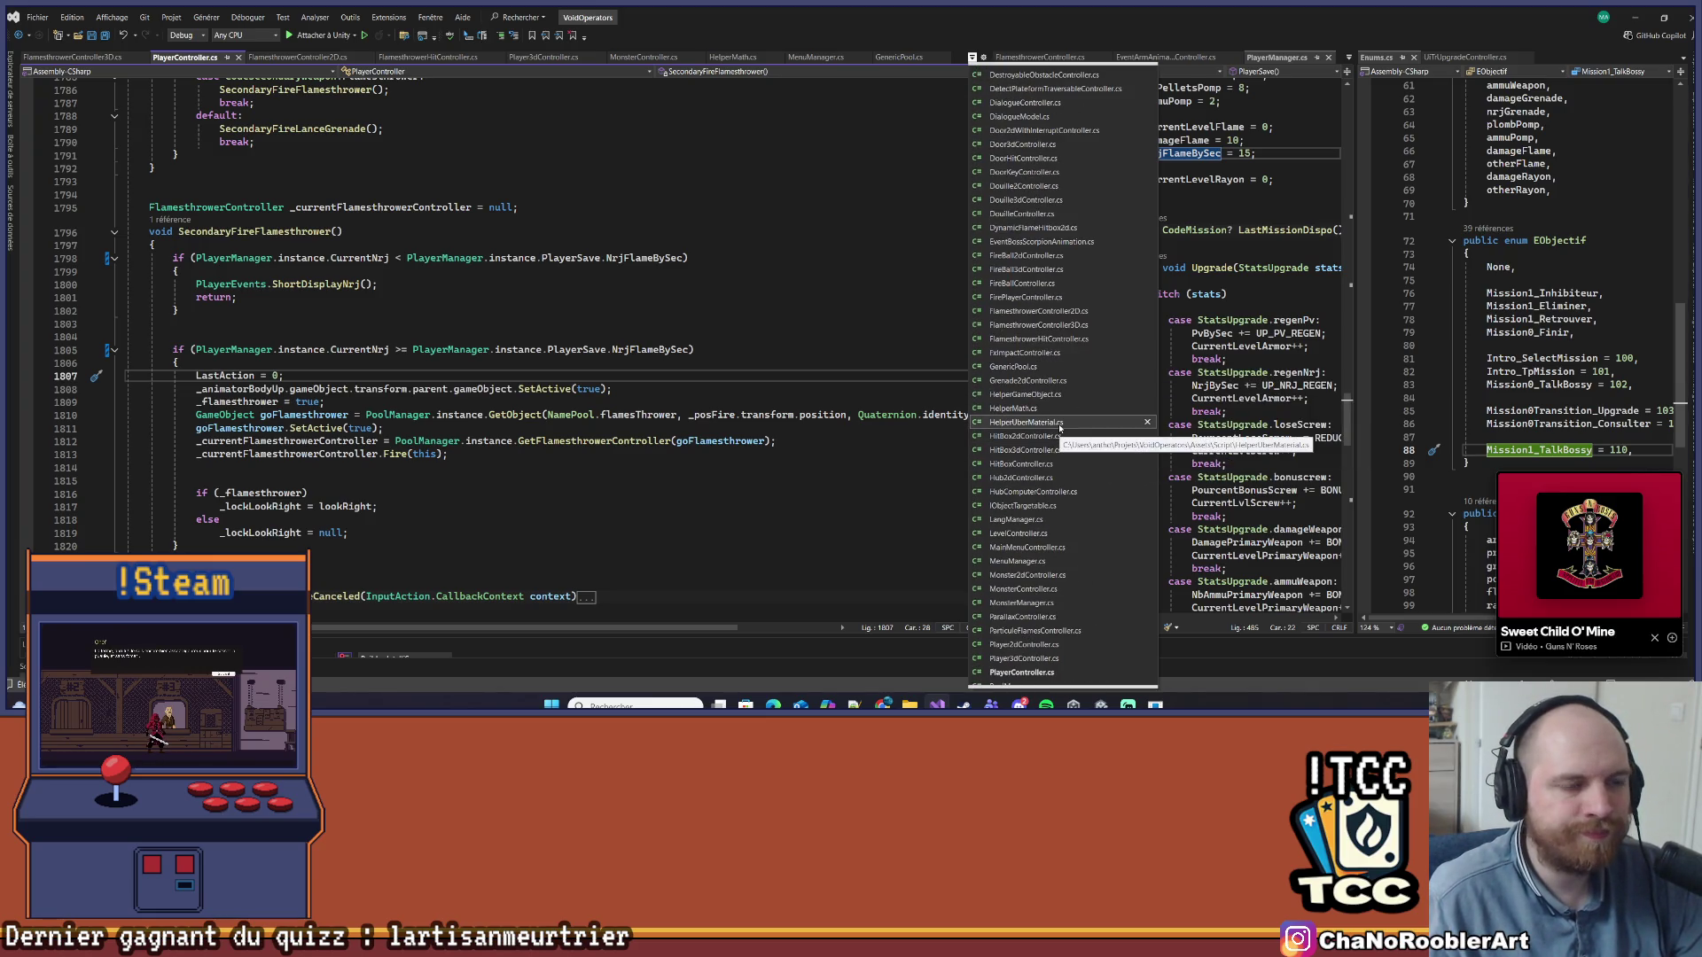
scroll(1061, 429, "up", 7)
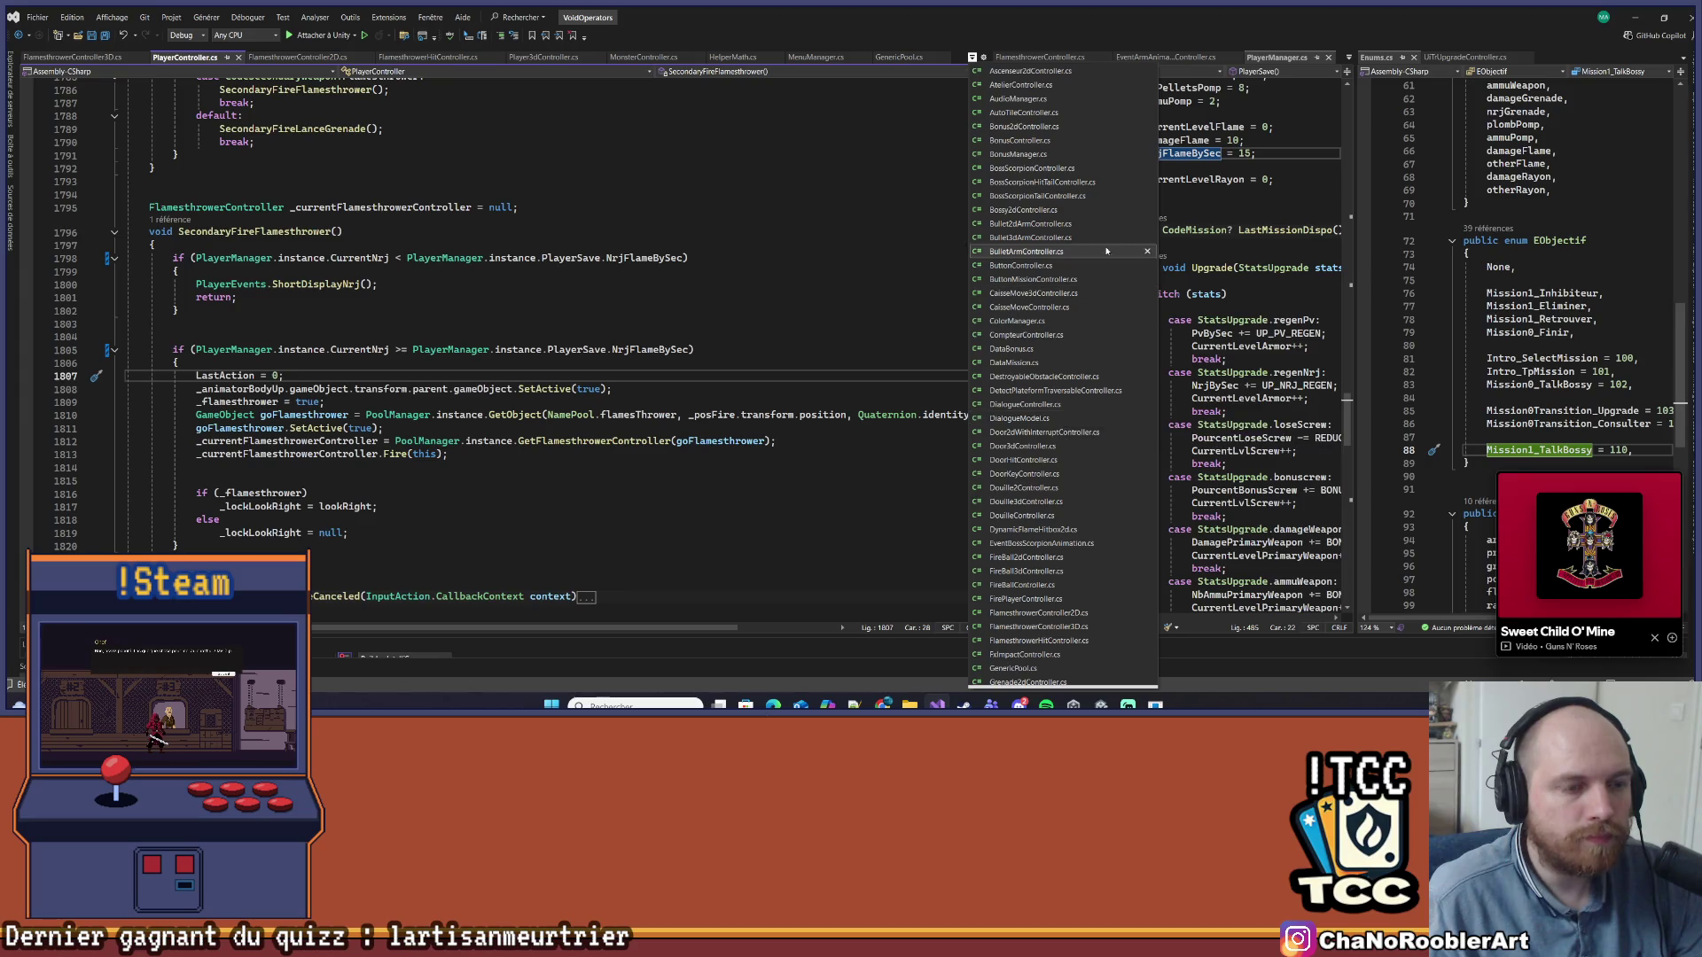
left_click(798, 258)
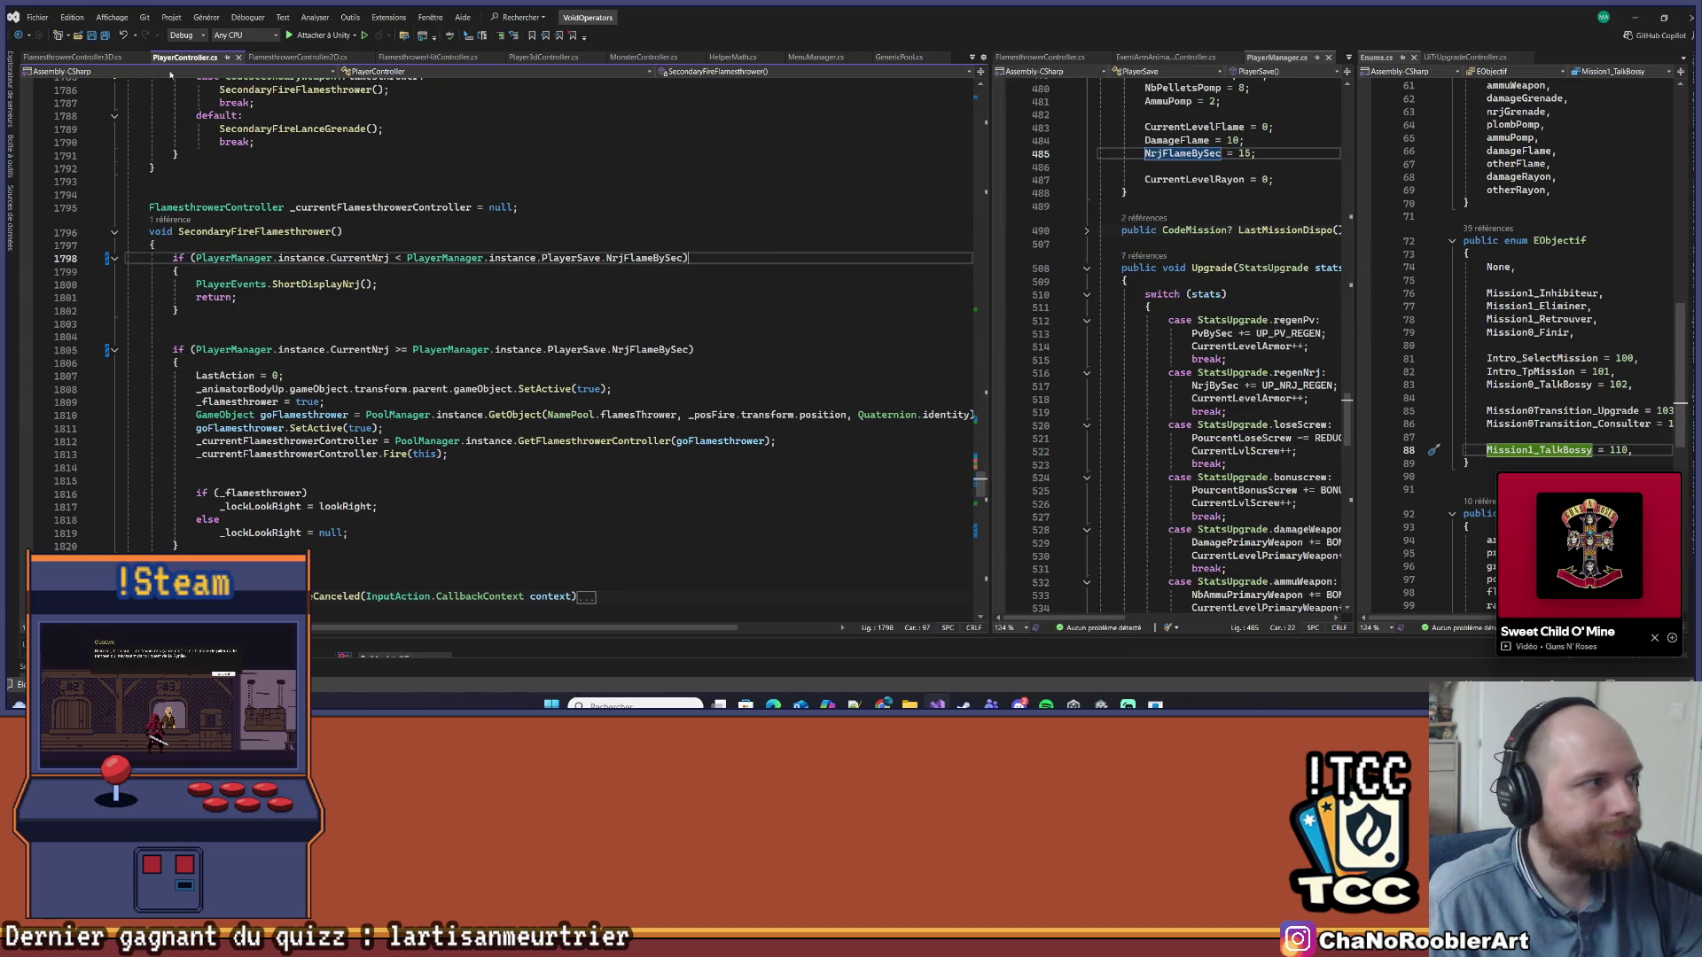
left_click(78, 39)
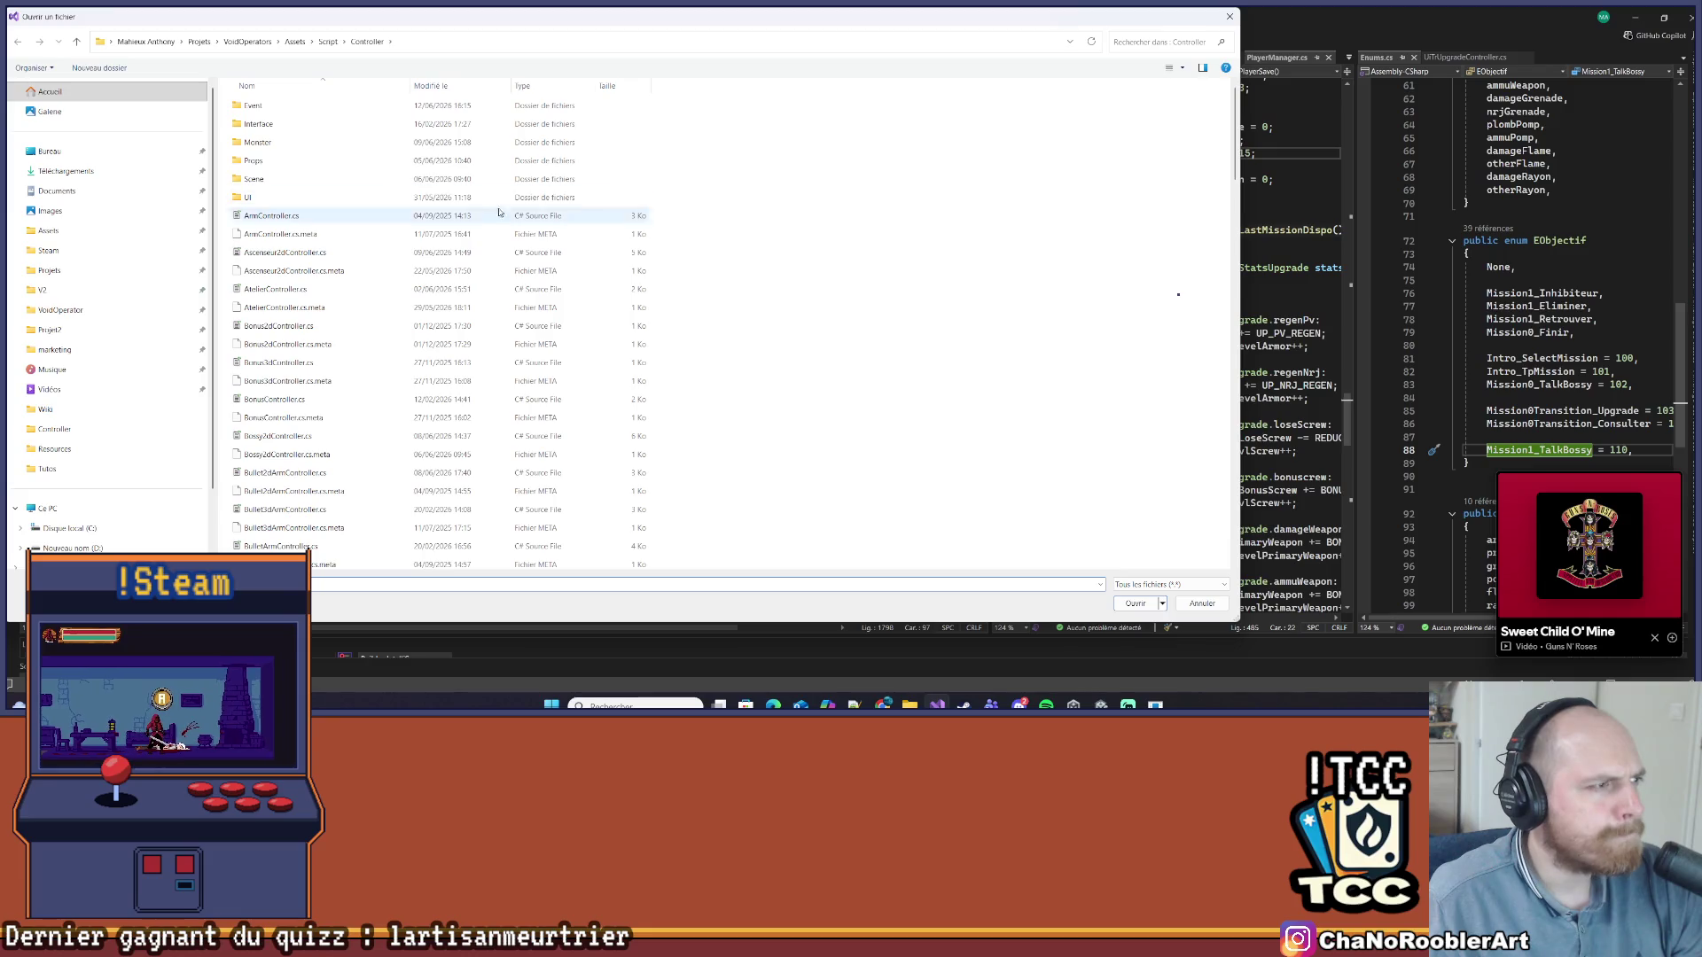
scroll(444, 443, "down", 20)
scroll(382, 538, "up", 6)
scroll(381, 530, "up", 10)
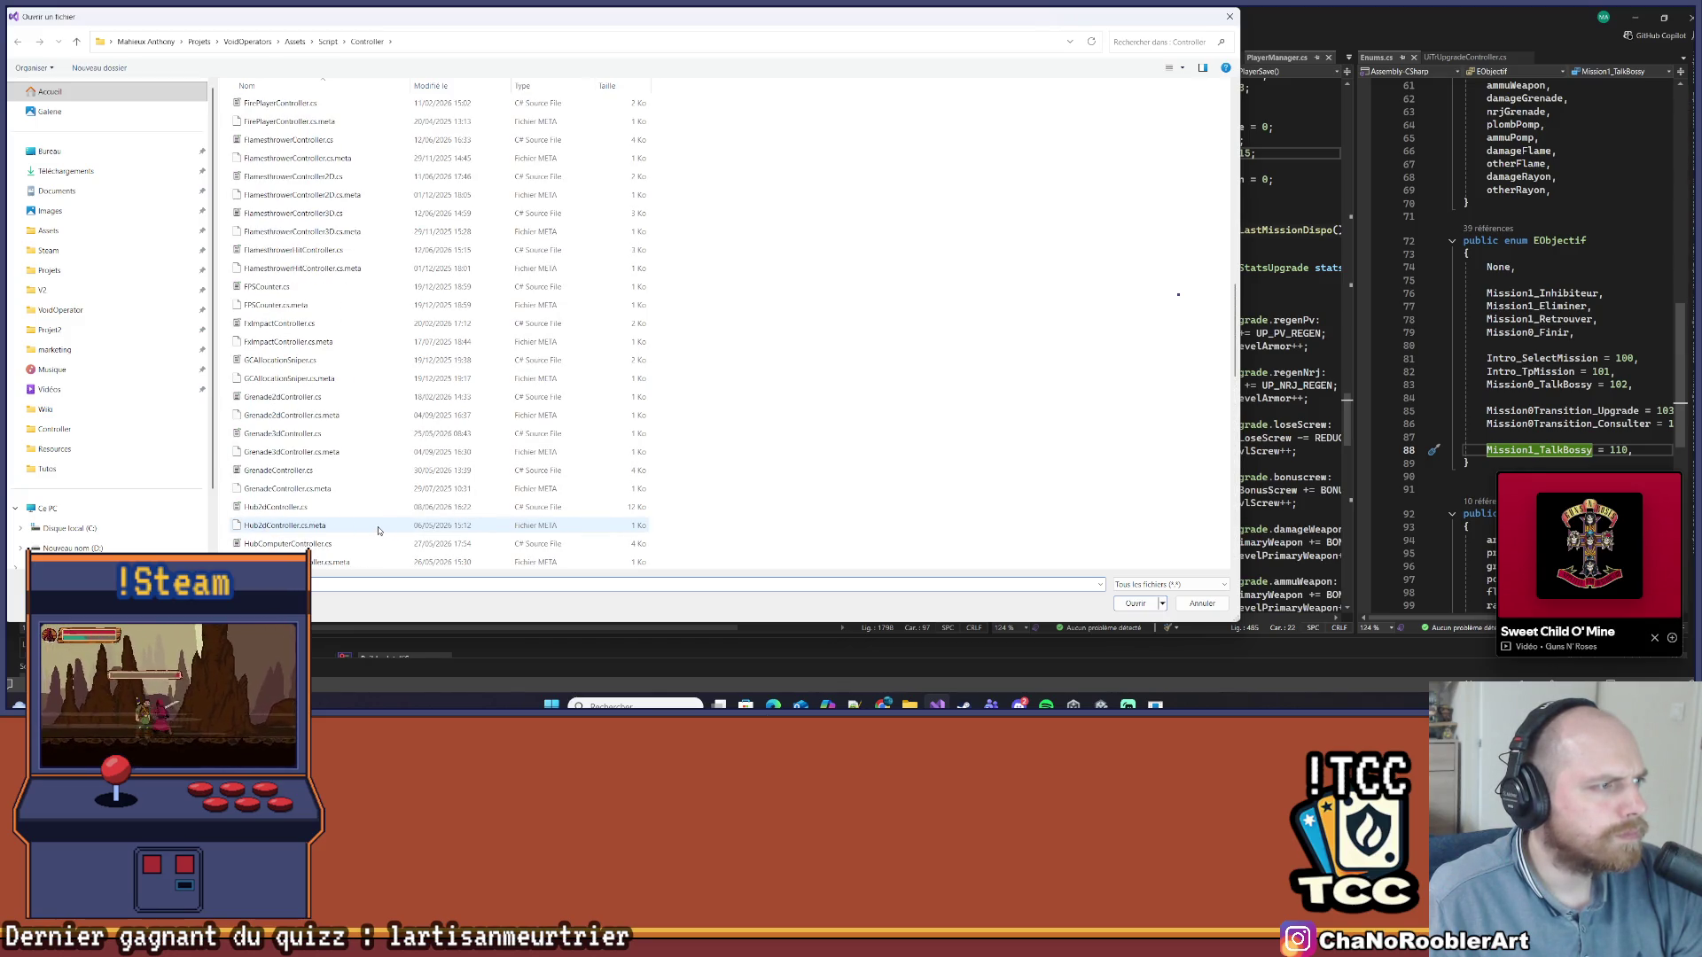
scroll(379, 530, "up", 9)
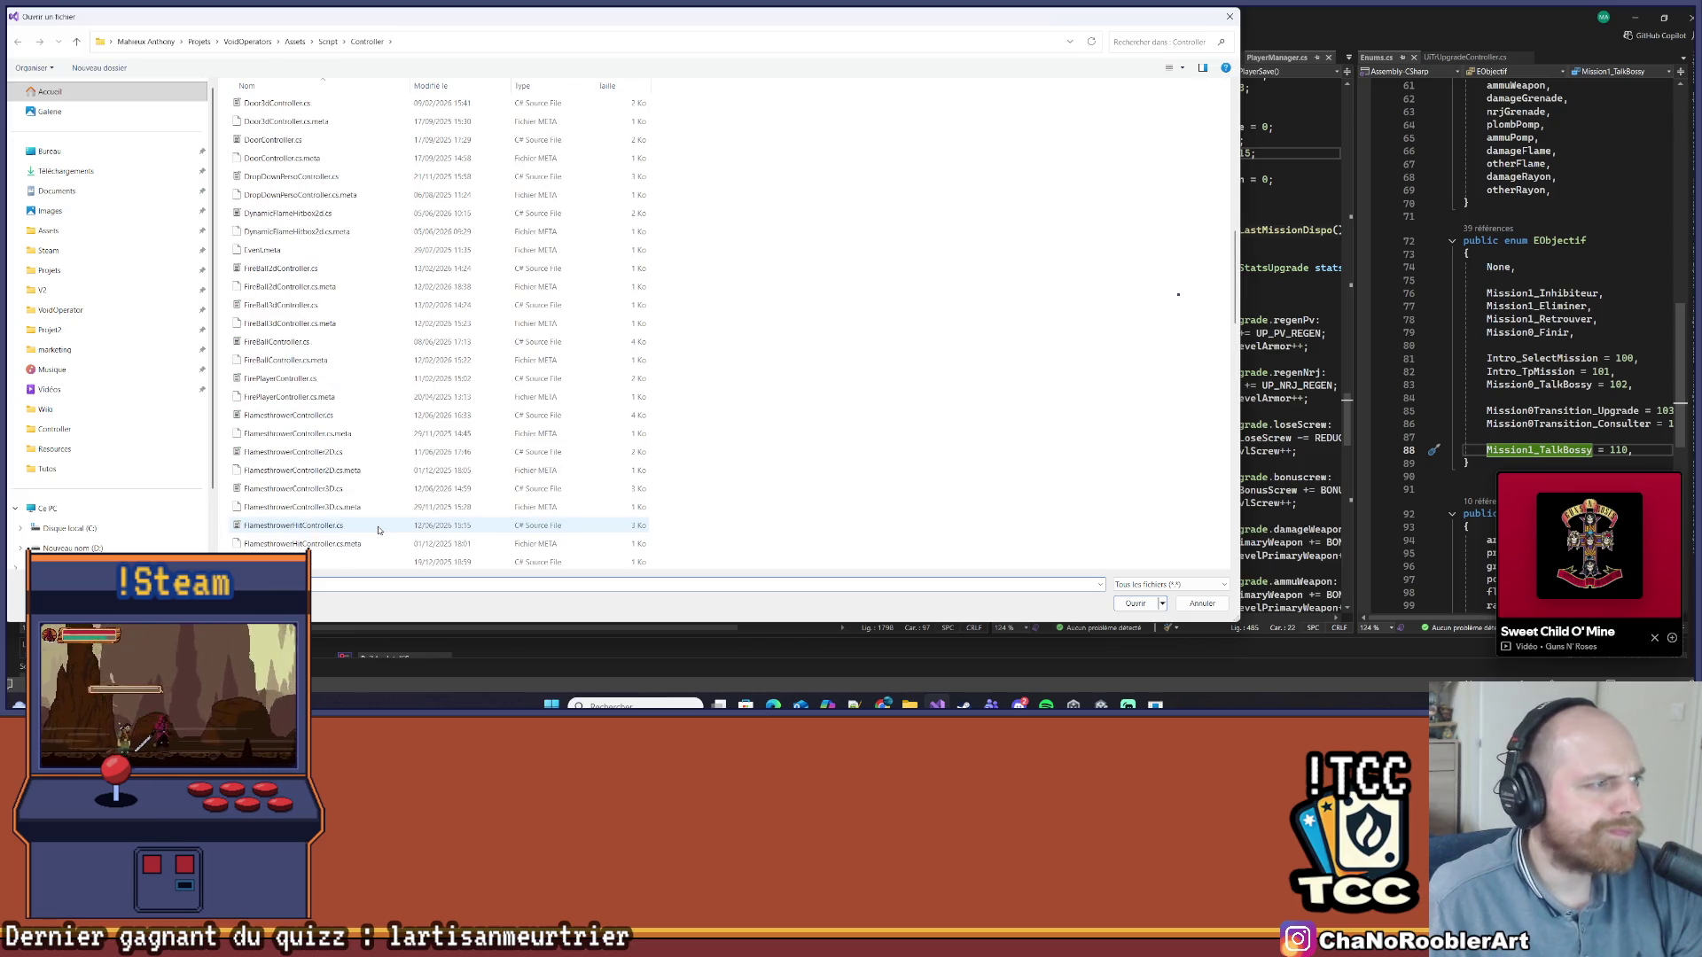
scroll(378, 530, "down", 20)
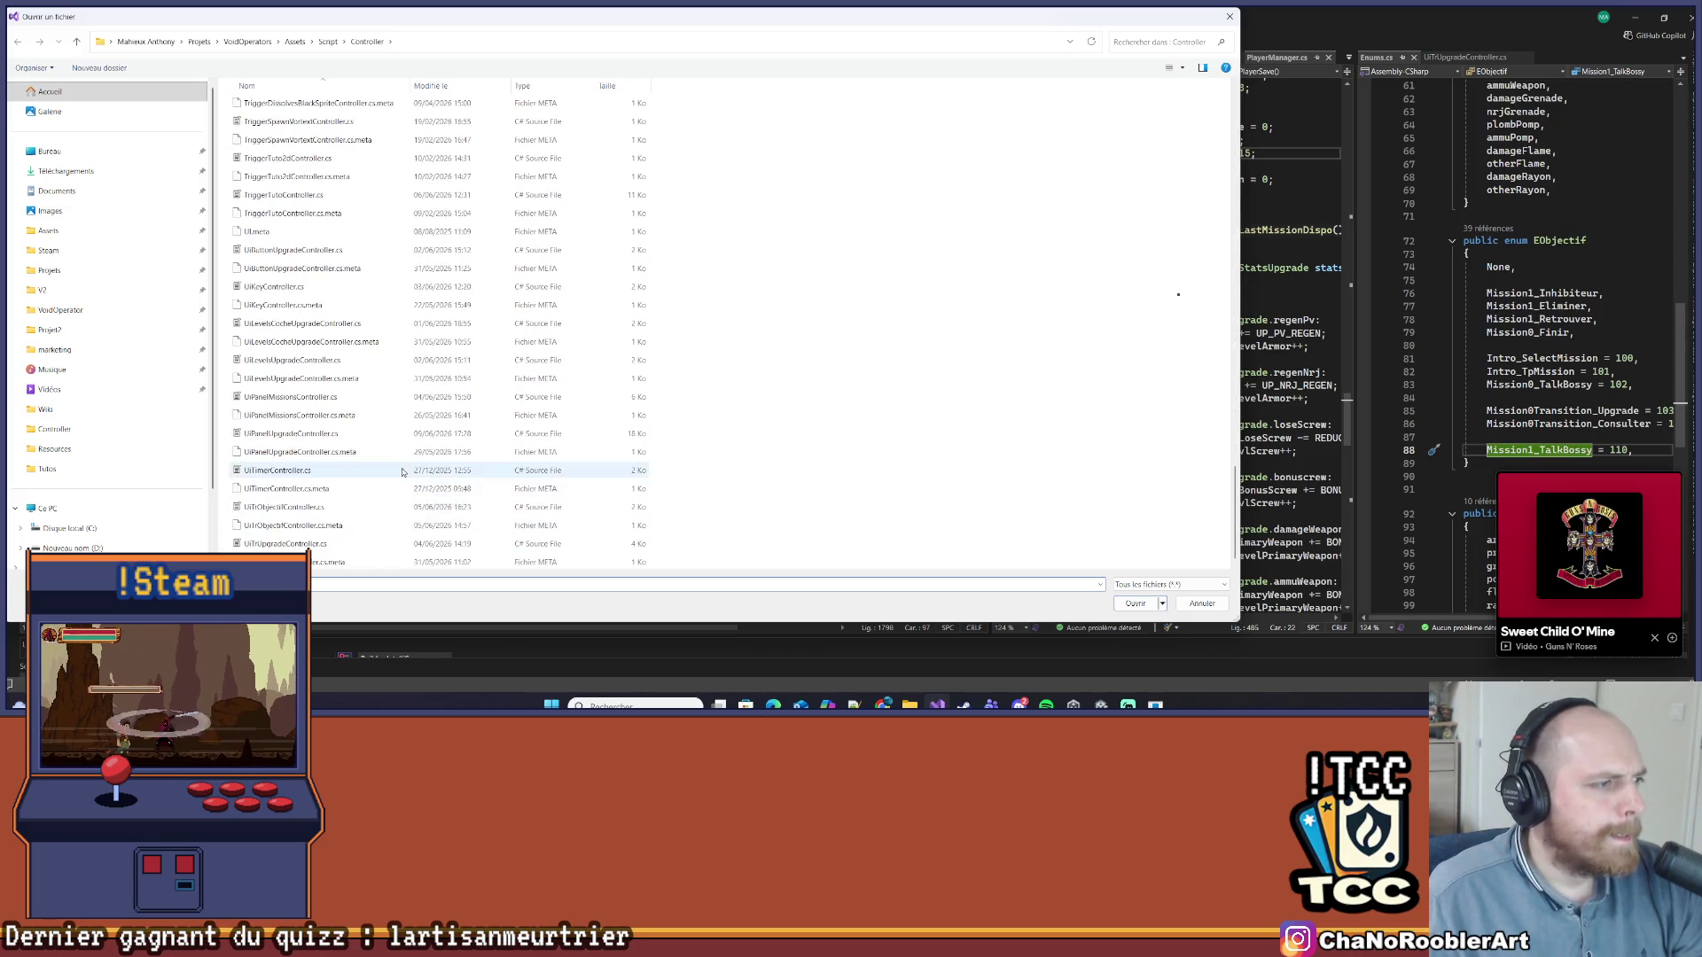
scroll(401, 470, "up", 20)
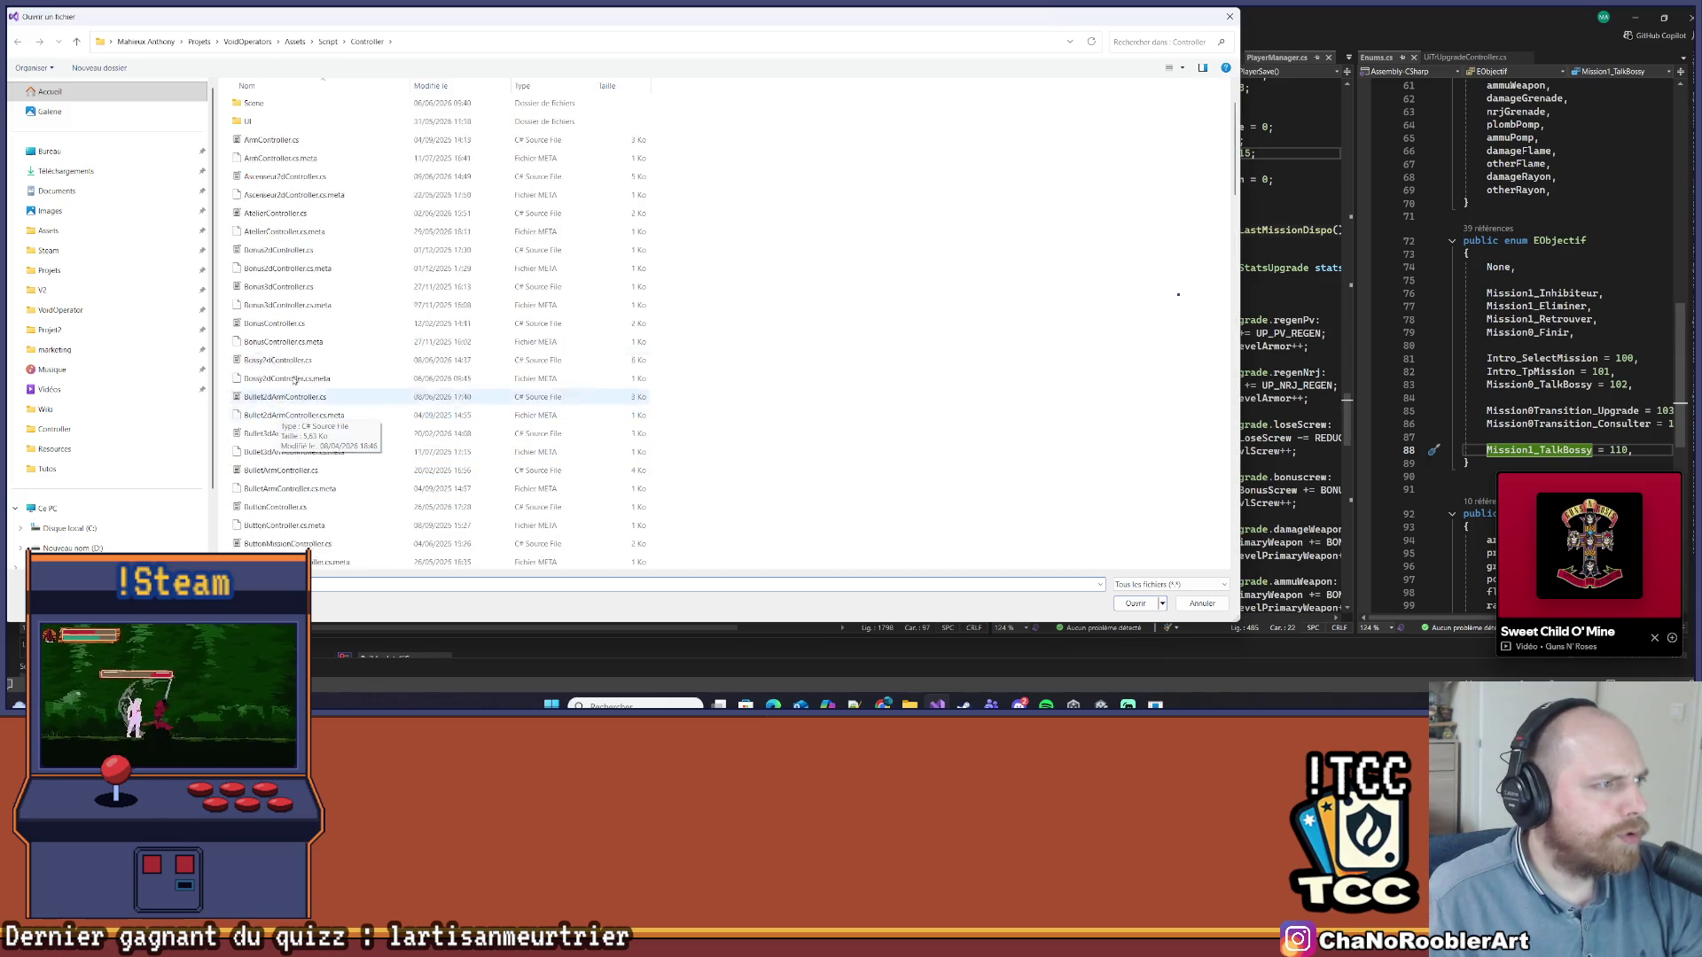
double_click(261, 142)
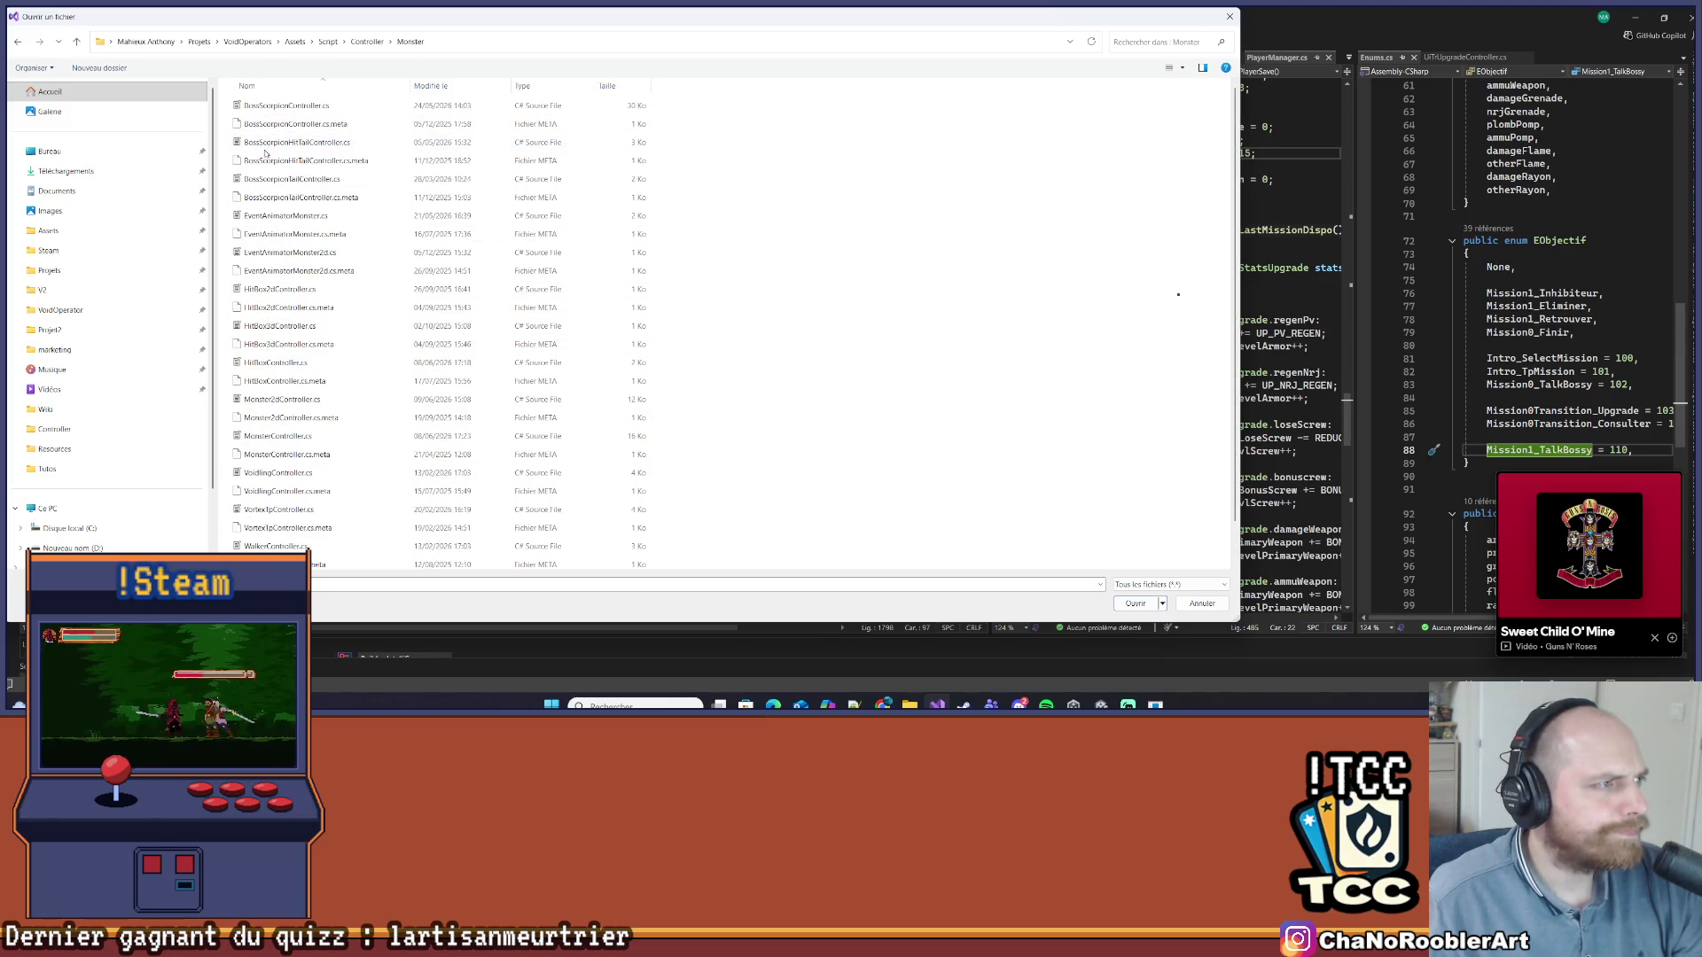
double_click(296, 106)
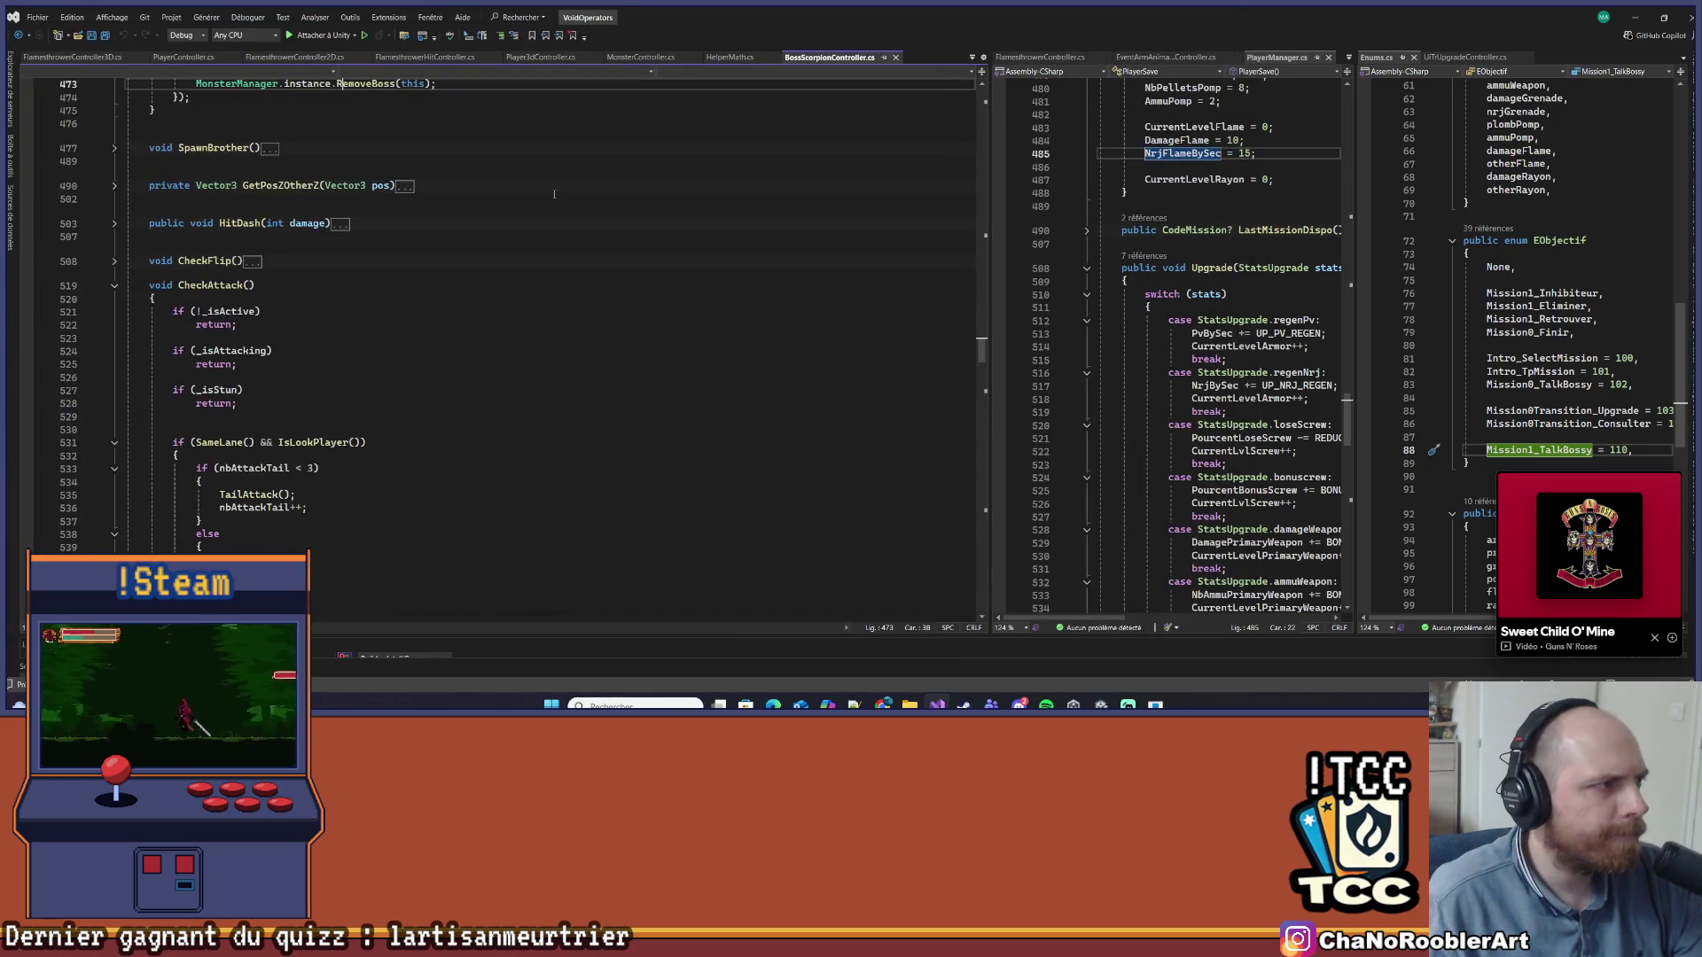
scroll(240, 408, "down", 5)
left_click(264, 272)
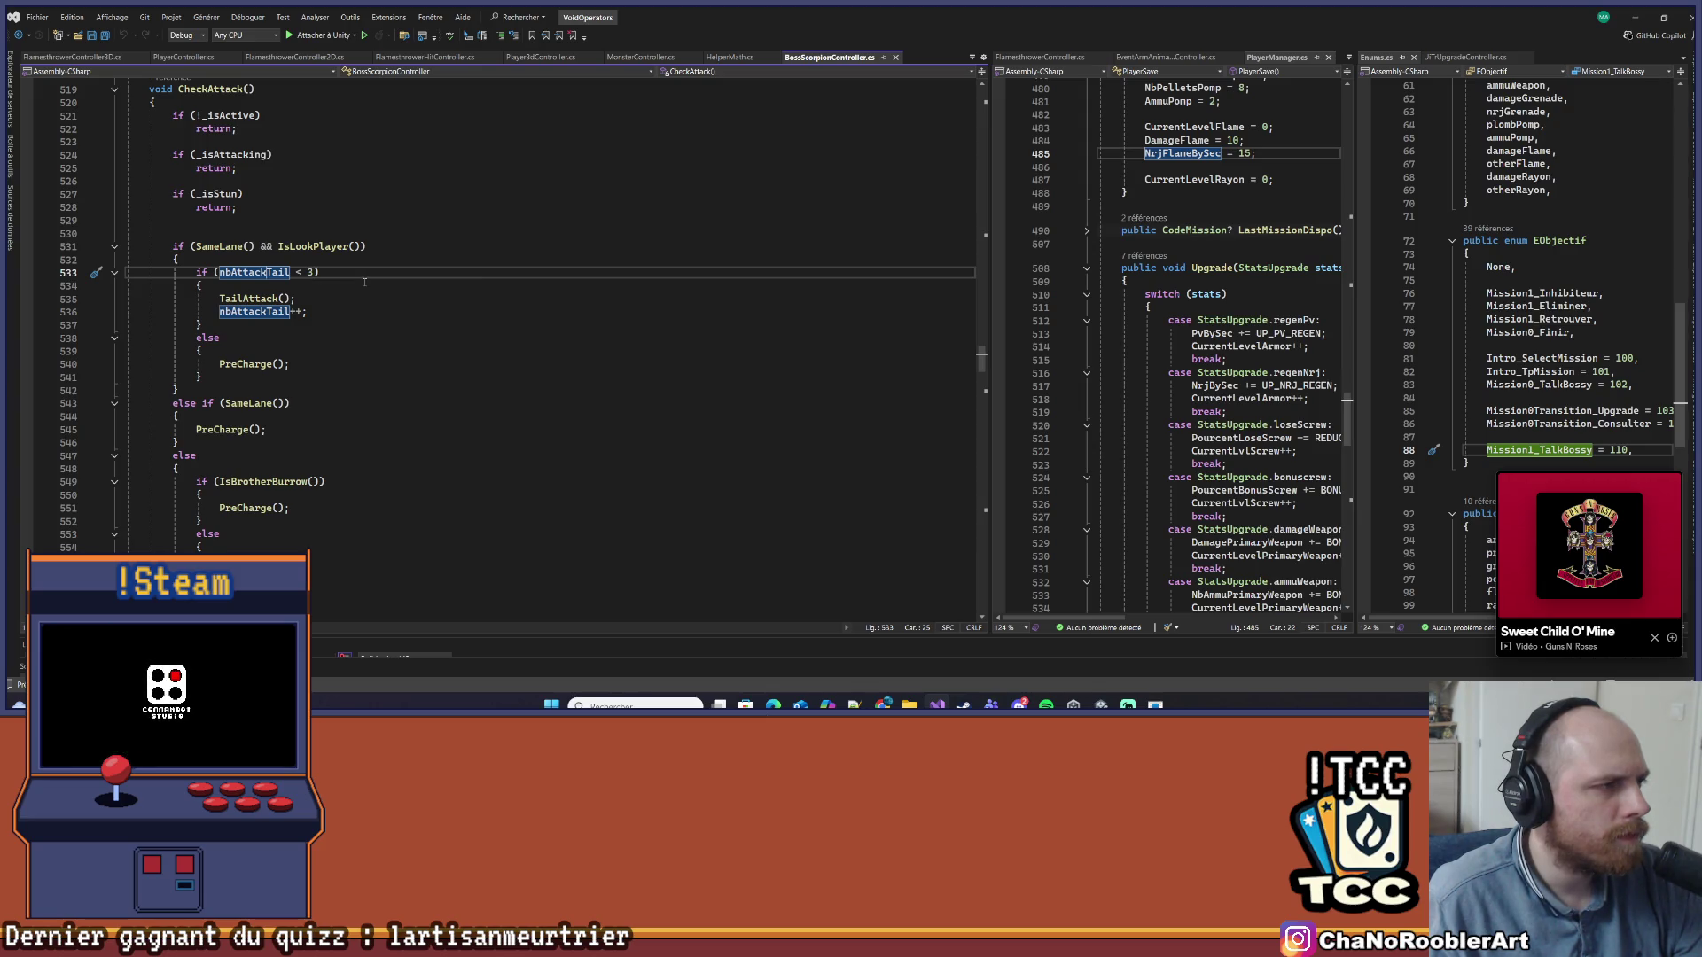
right_click(218, 246)
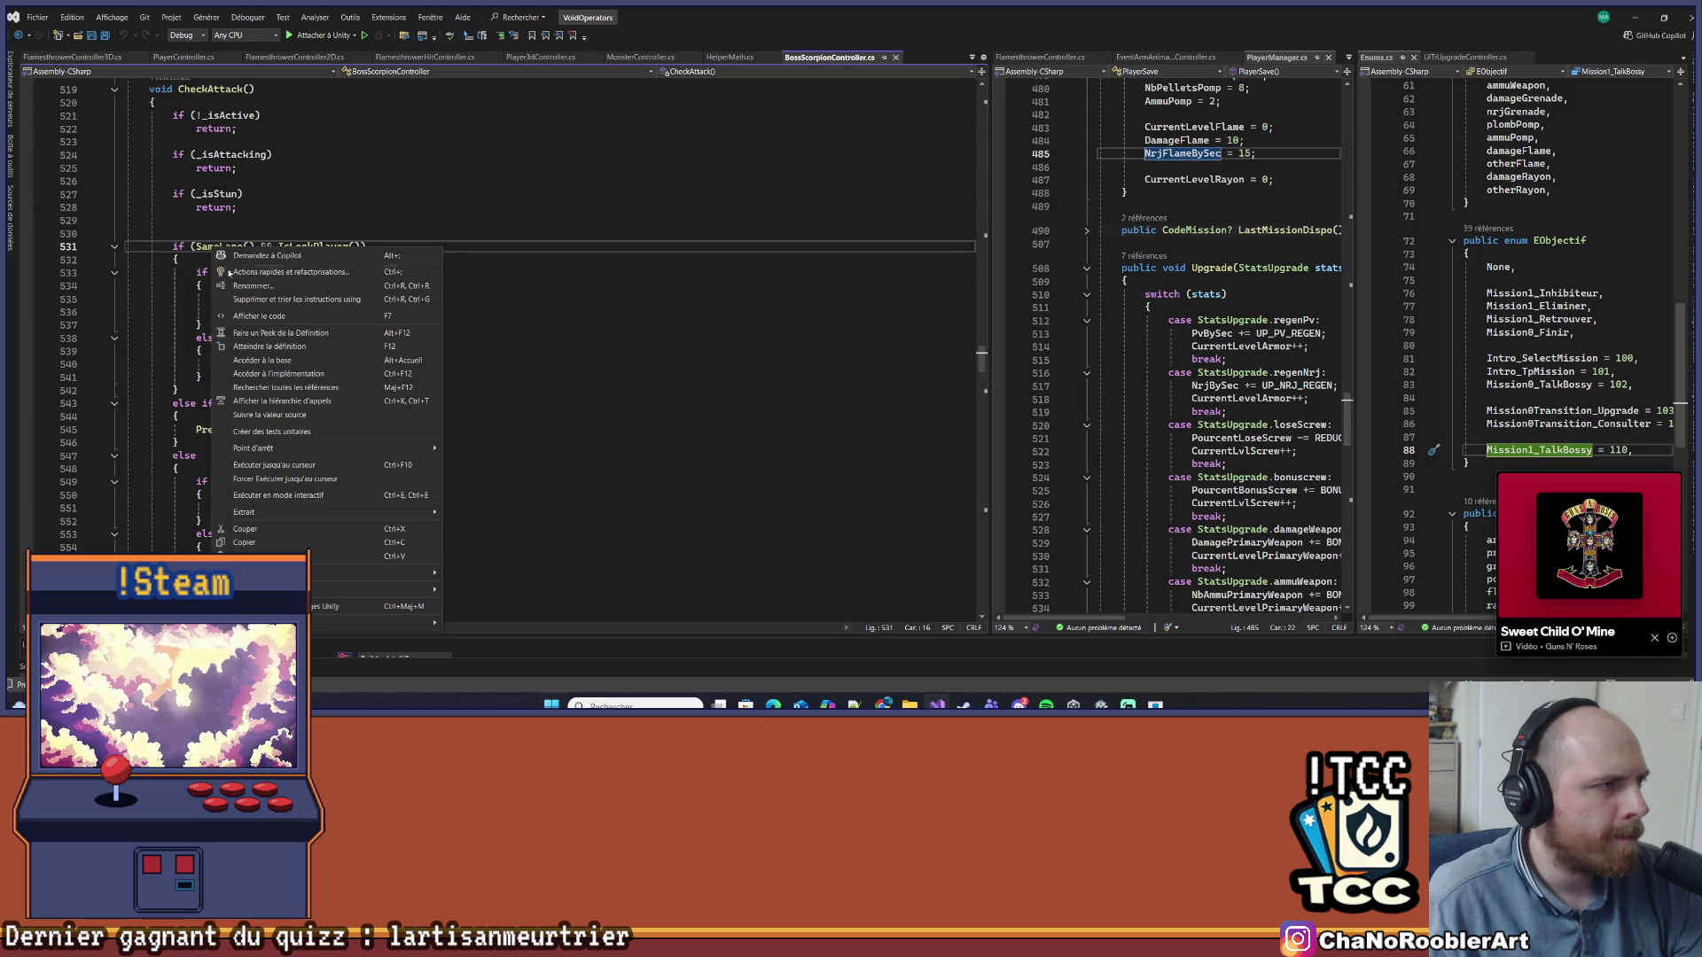
left_click(251, 345)
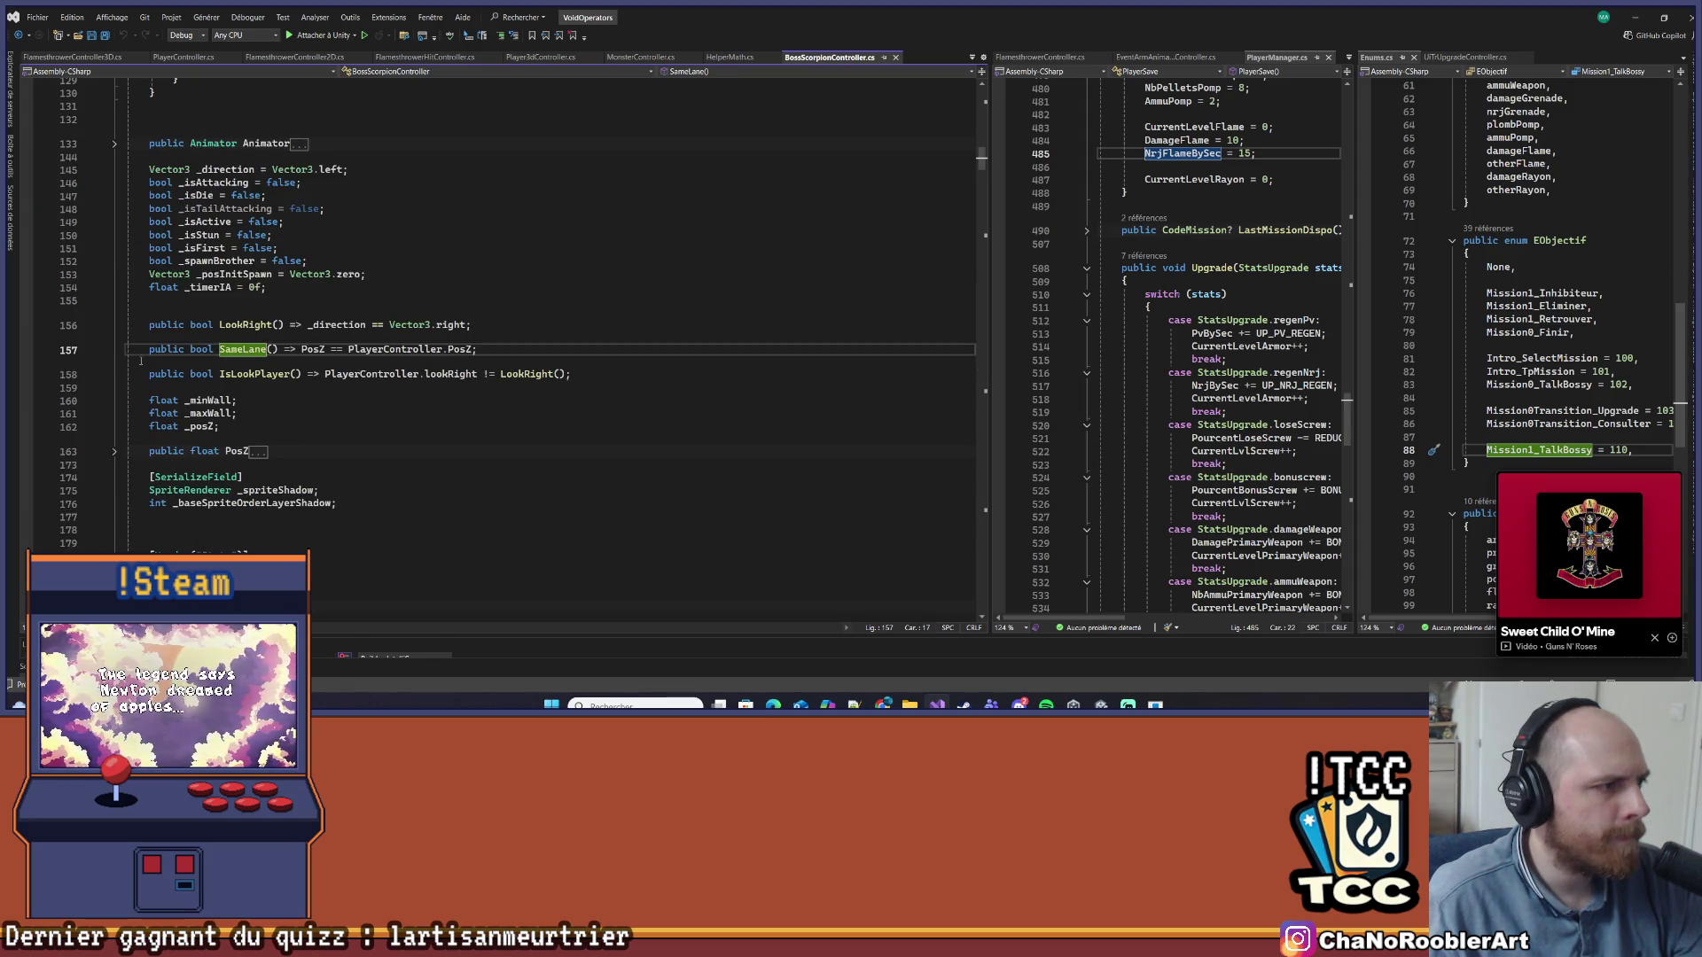
key("ctrl+minus")
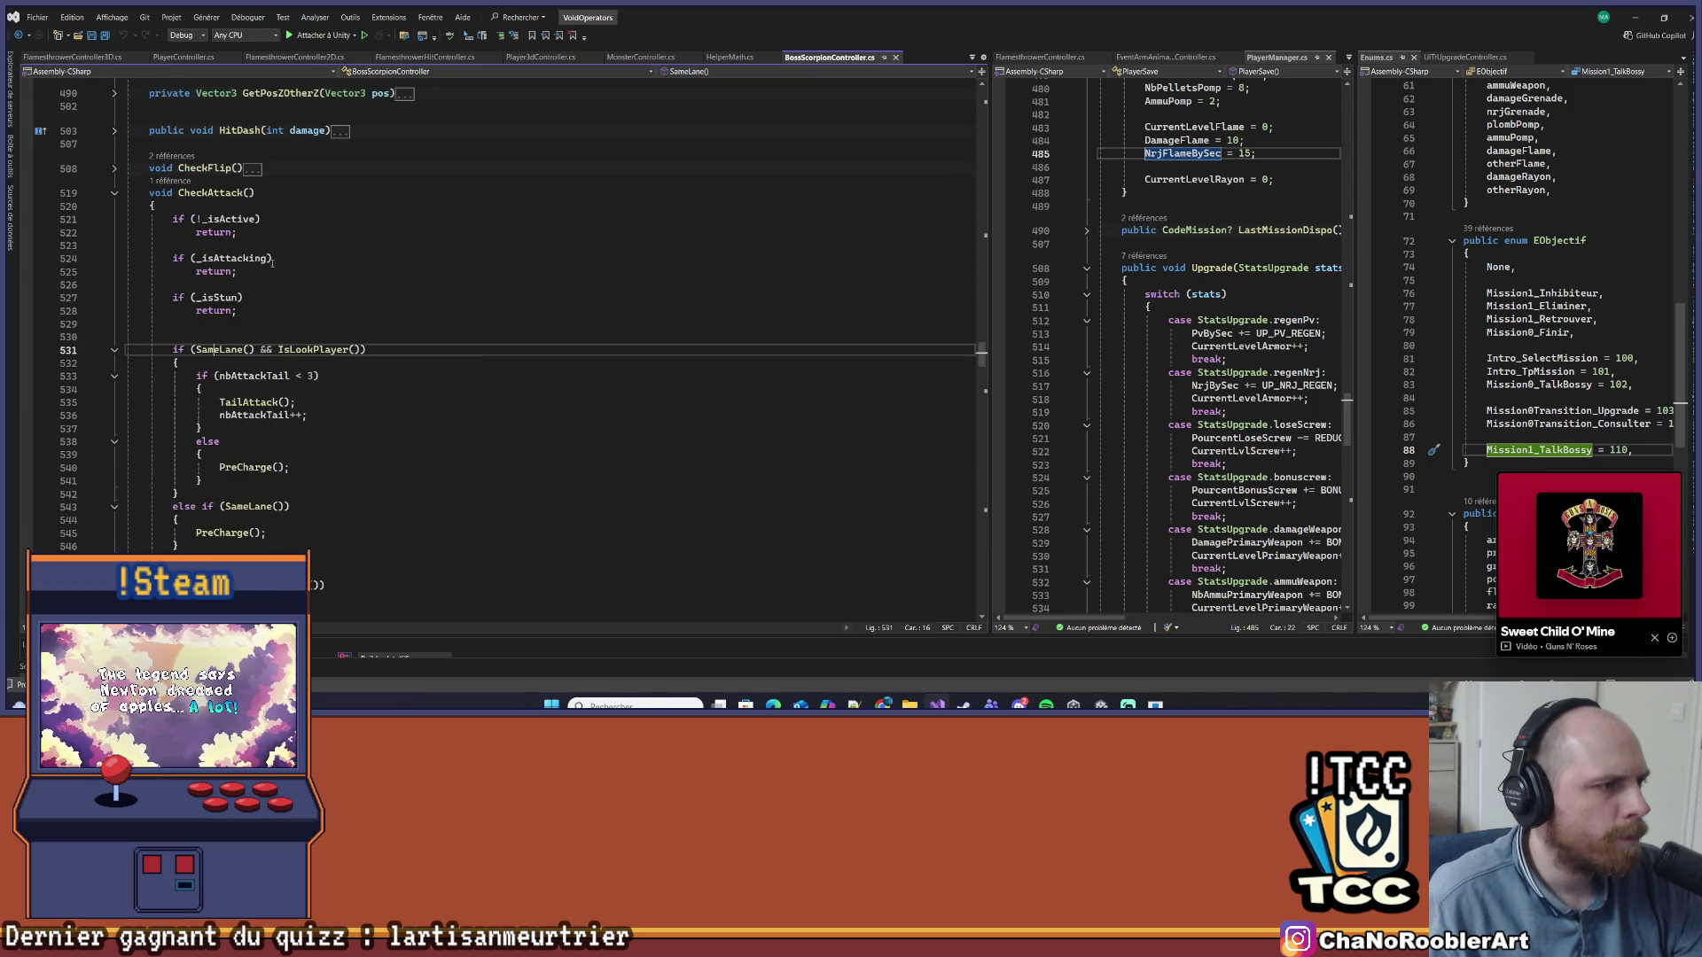
left_click(315, 350)
right_click(315, 352)
left_click(354, 391)
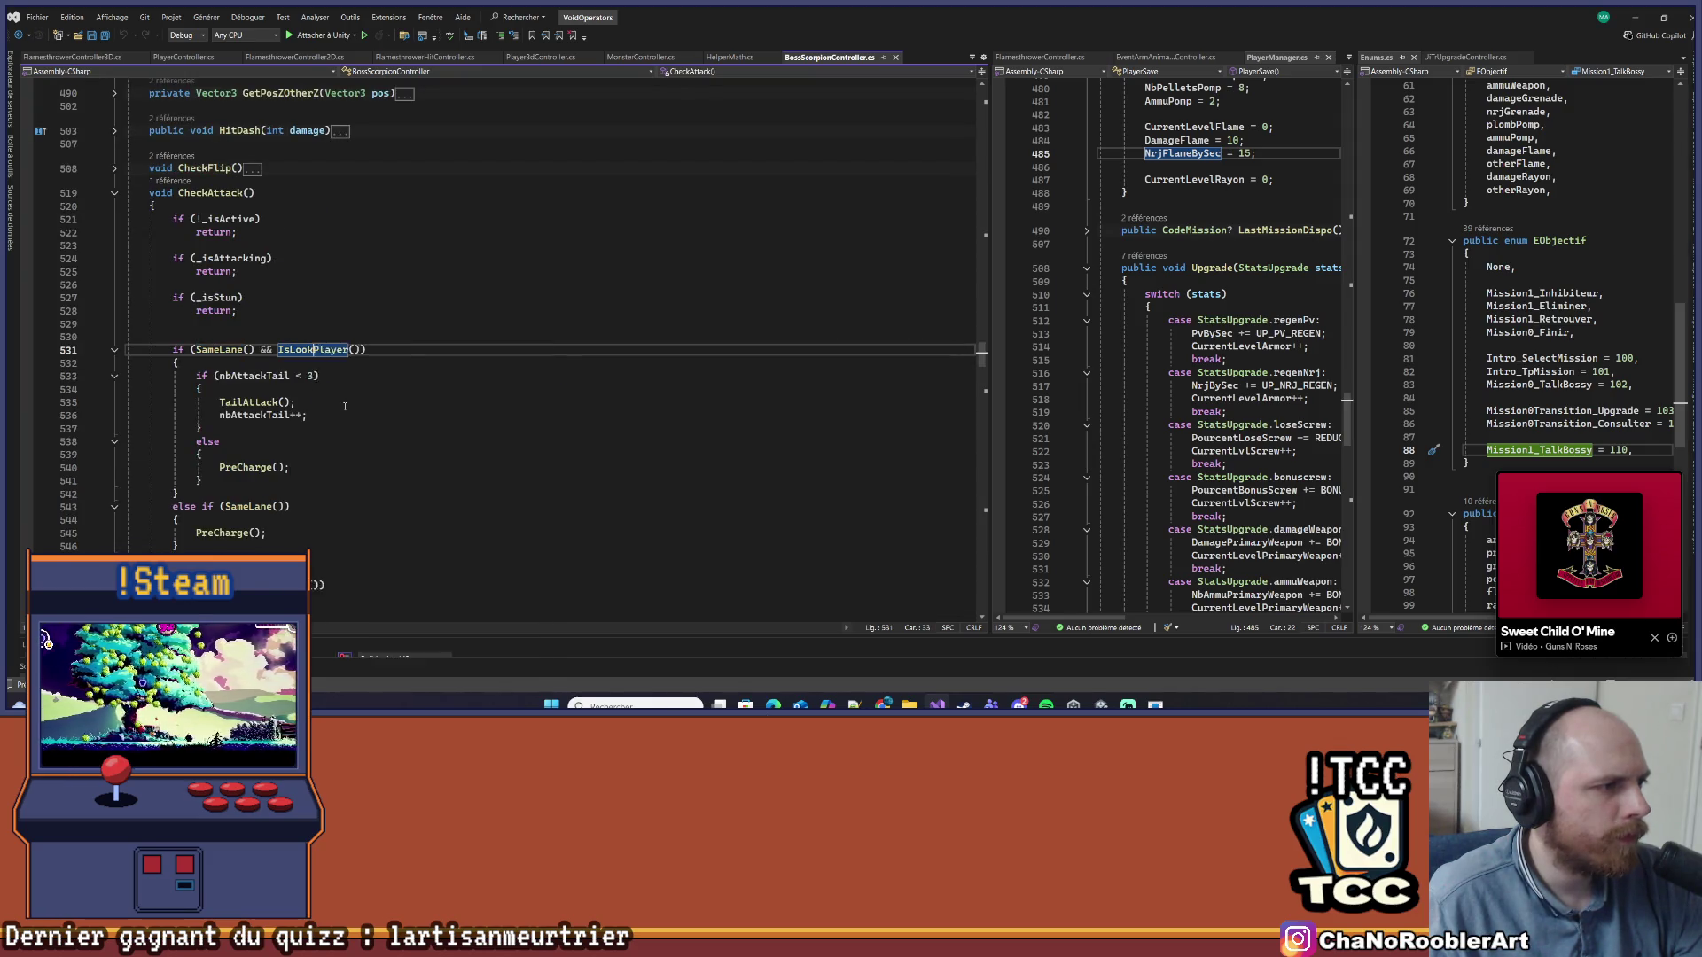
key("ctrl+minus")
scroll(357, 362, "down", 3)
left_click(295, 259)
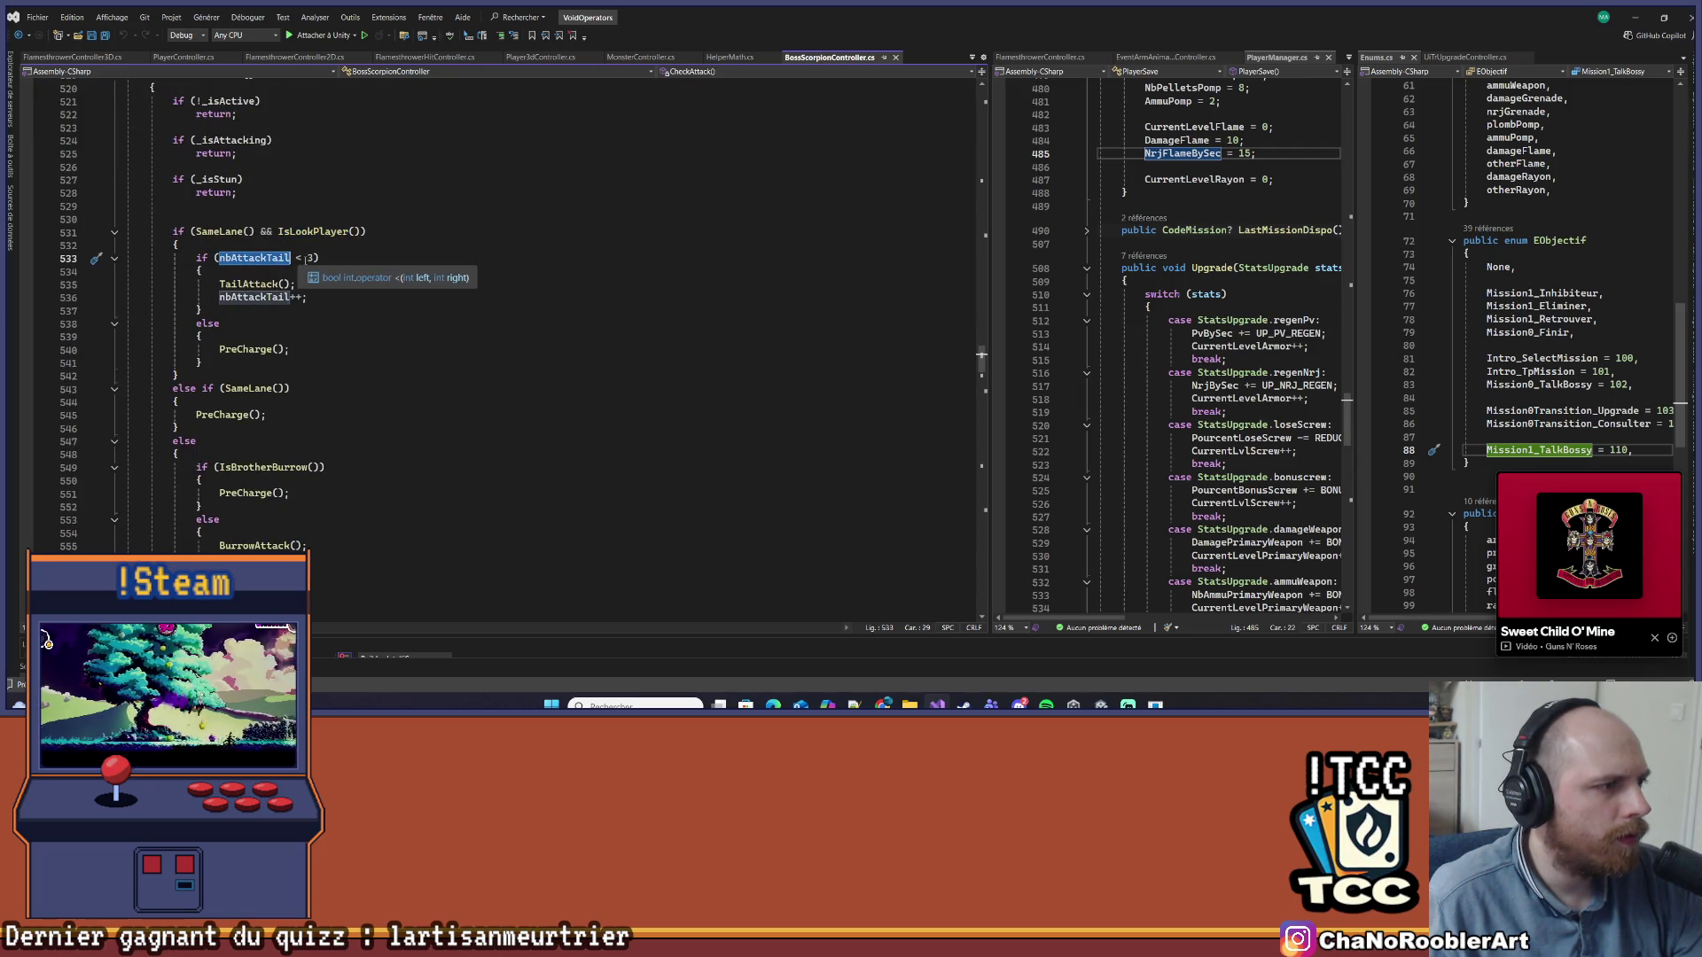
right_click(261, 284)
left_click(289, 387)
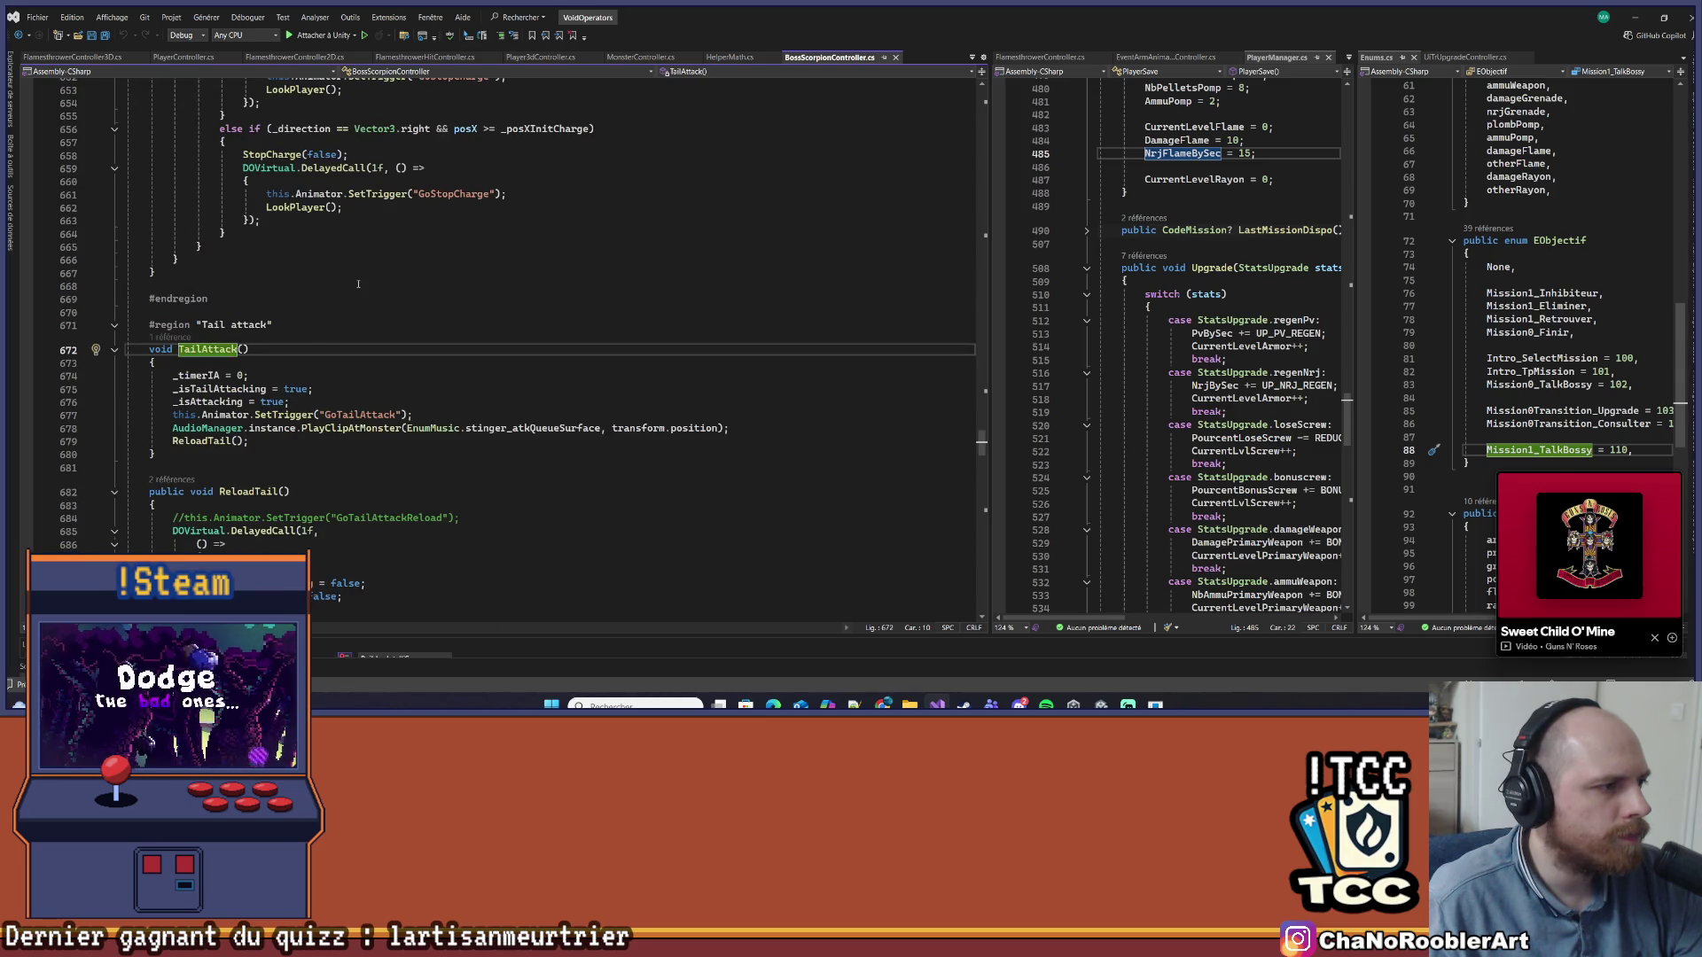
key("ctrl+minus")
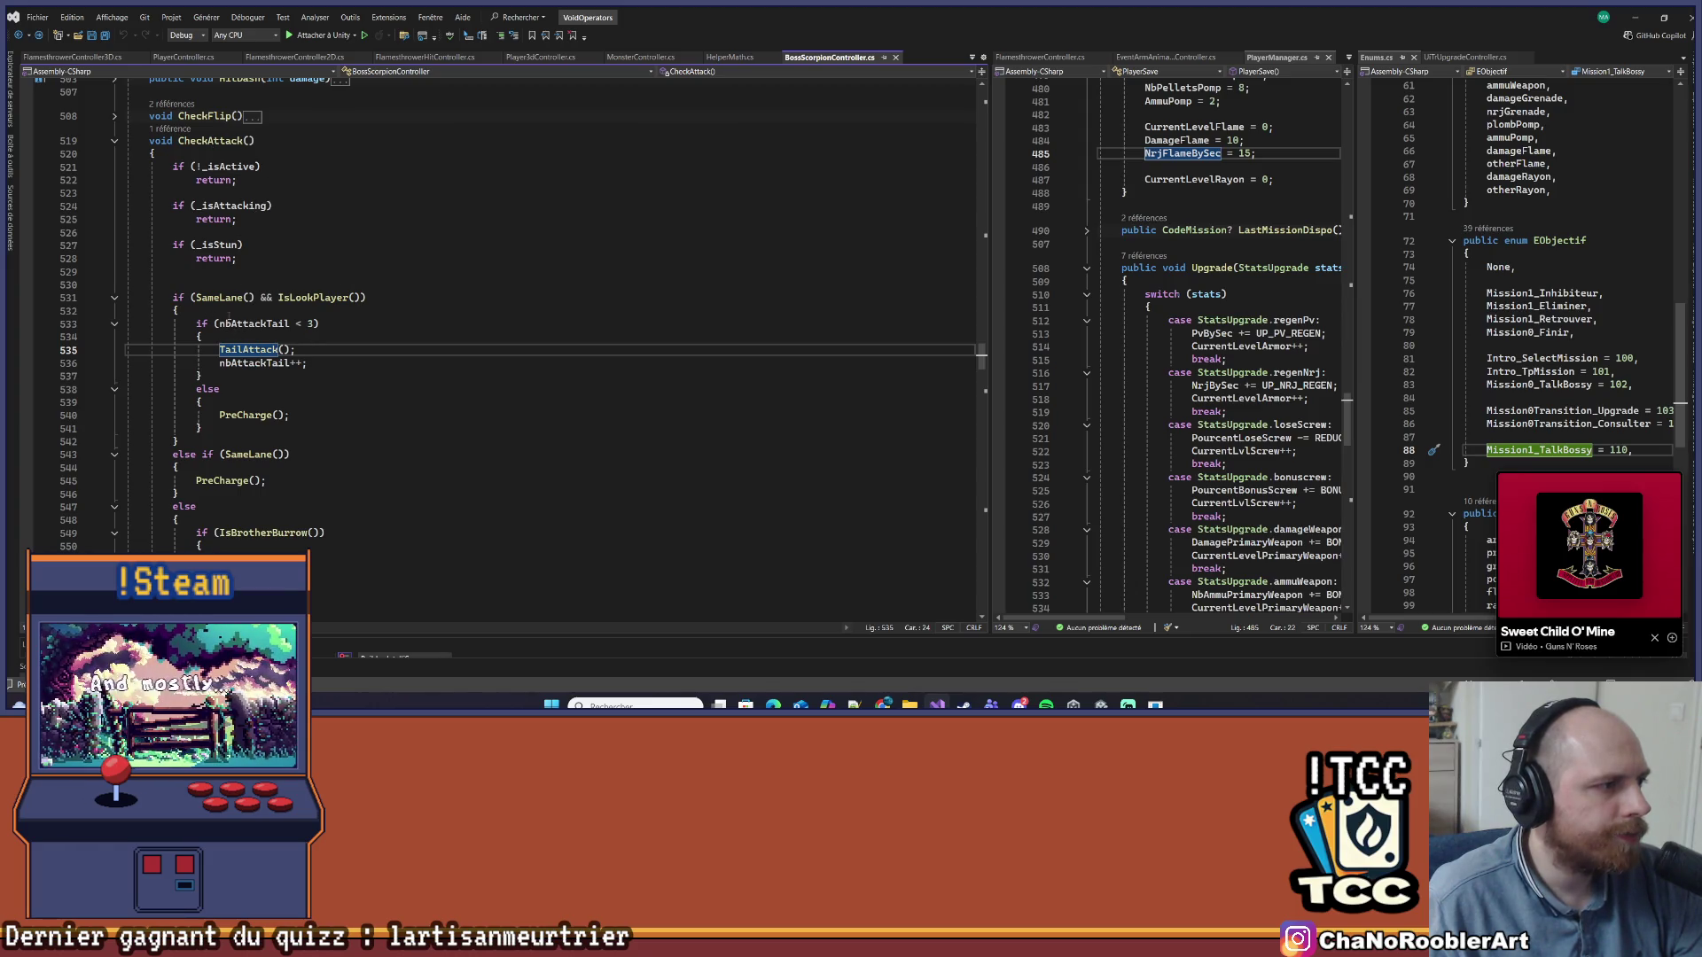
scroll(349, 306, "down", 4)
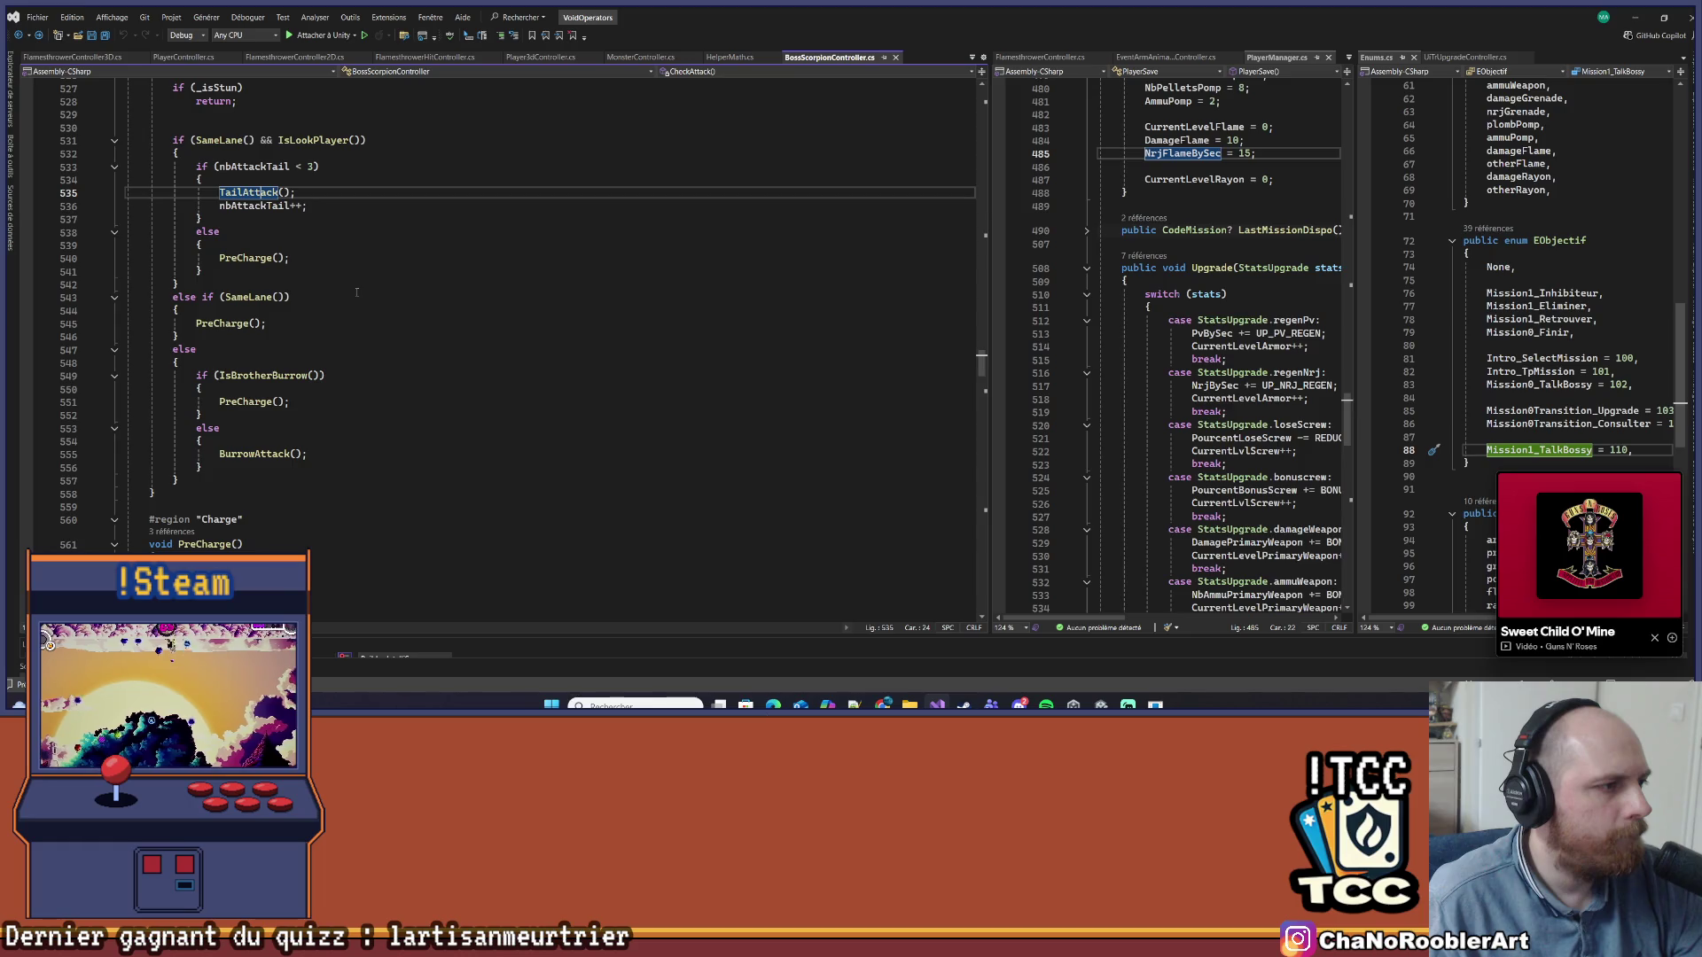
scroll(356, 293, "up", 2)
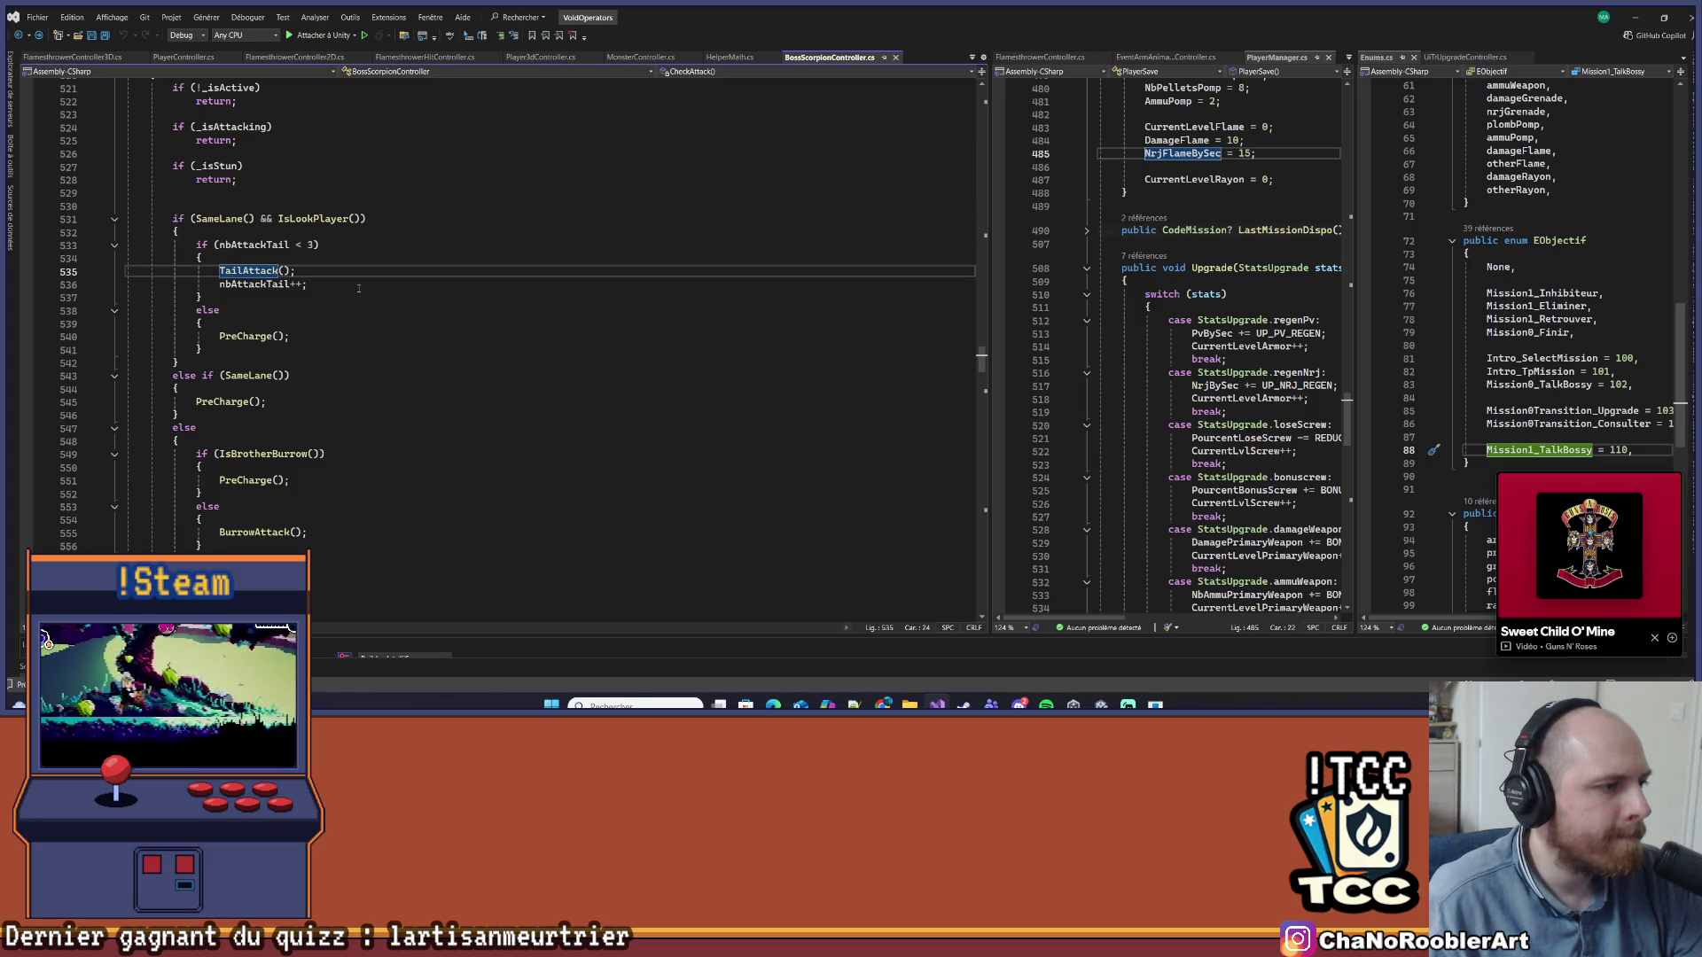
scroll(358, 288, "down", 4)
scroll(358, 288, "down", 2)
scroll(337, 286, "down", 2)
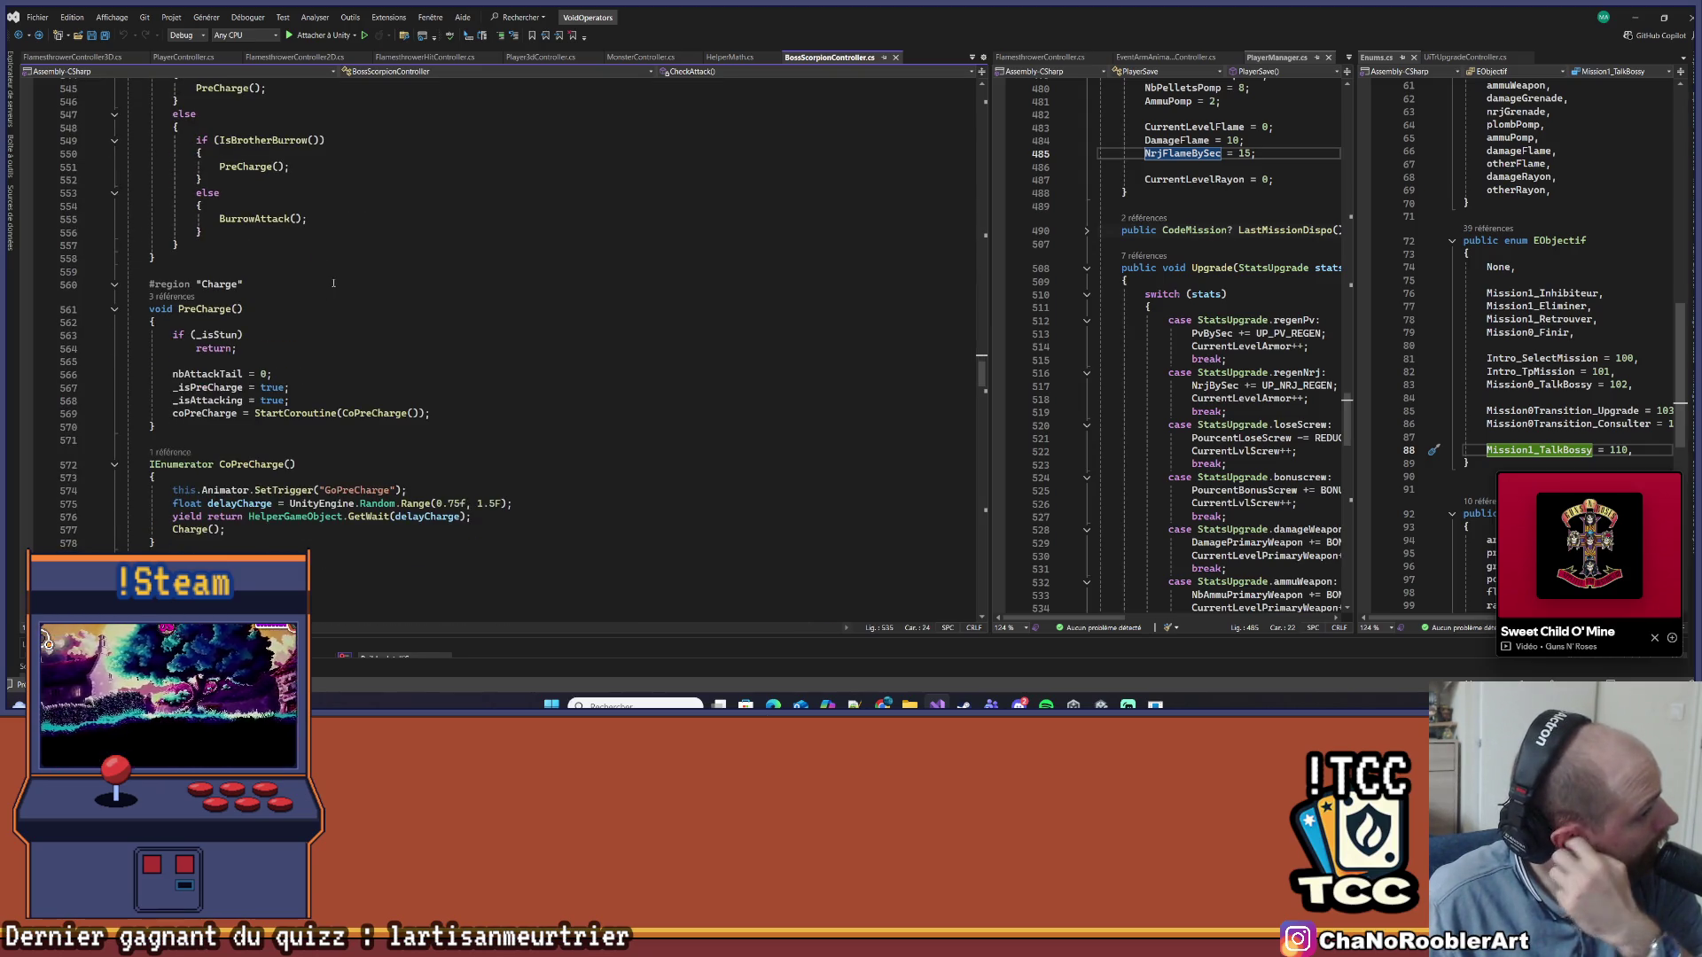
Highlight the uses of nbAttackTail and go to the TailAttack definition
left_click(226, 373)
scroll(314, 357, "up", 9)
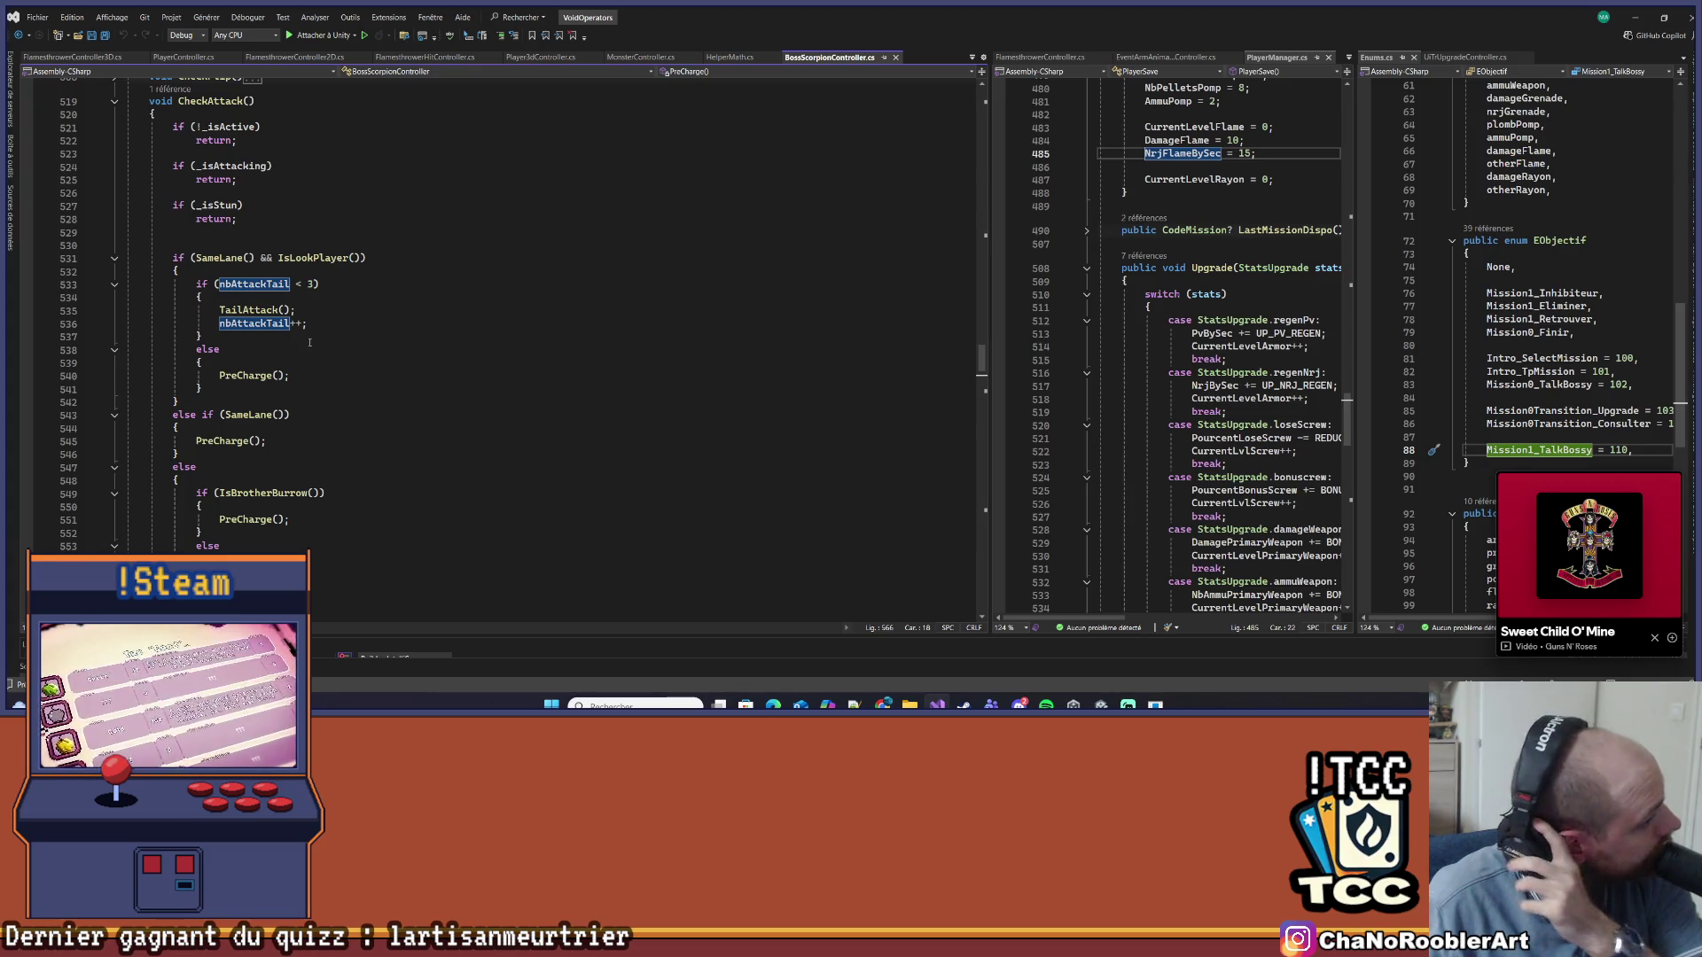
scroll(277, 359, "up", 3)
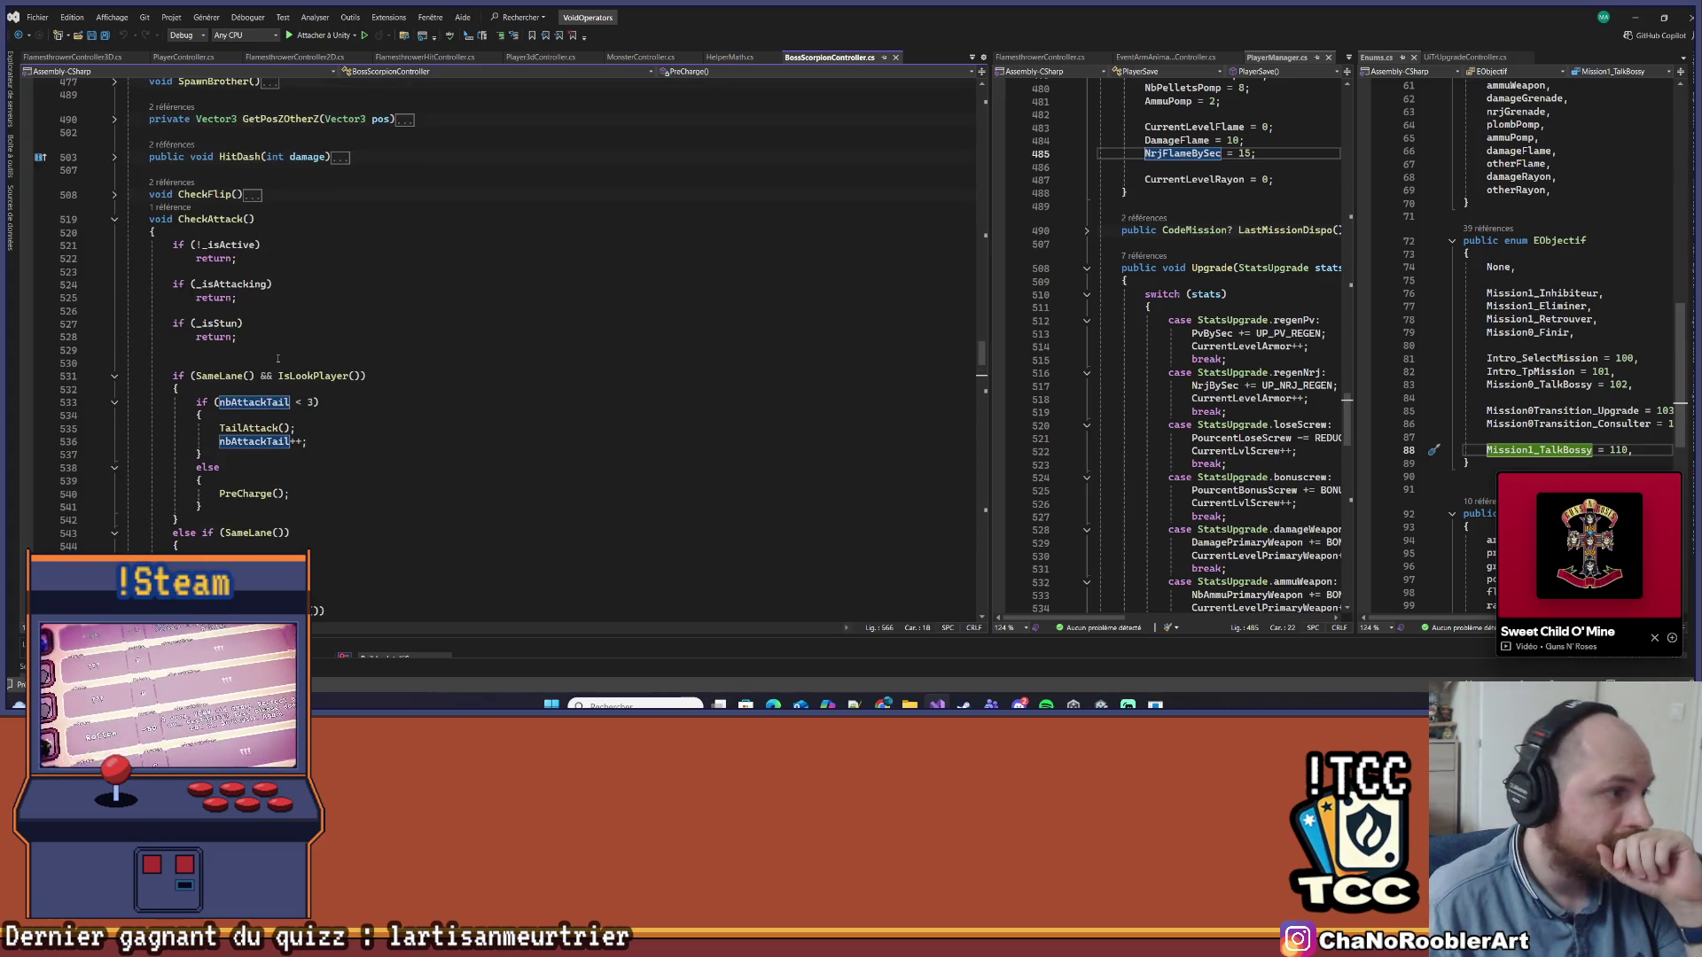
right_click(264, 426)
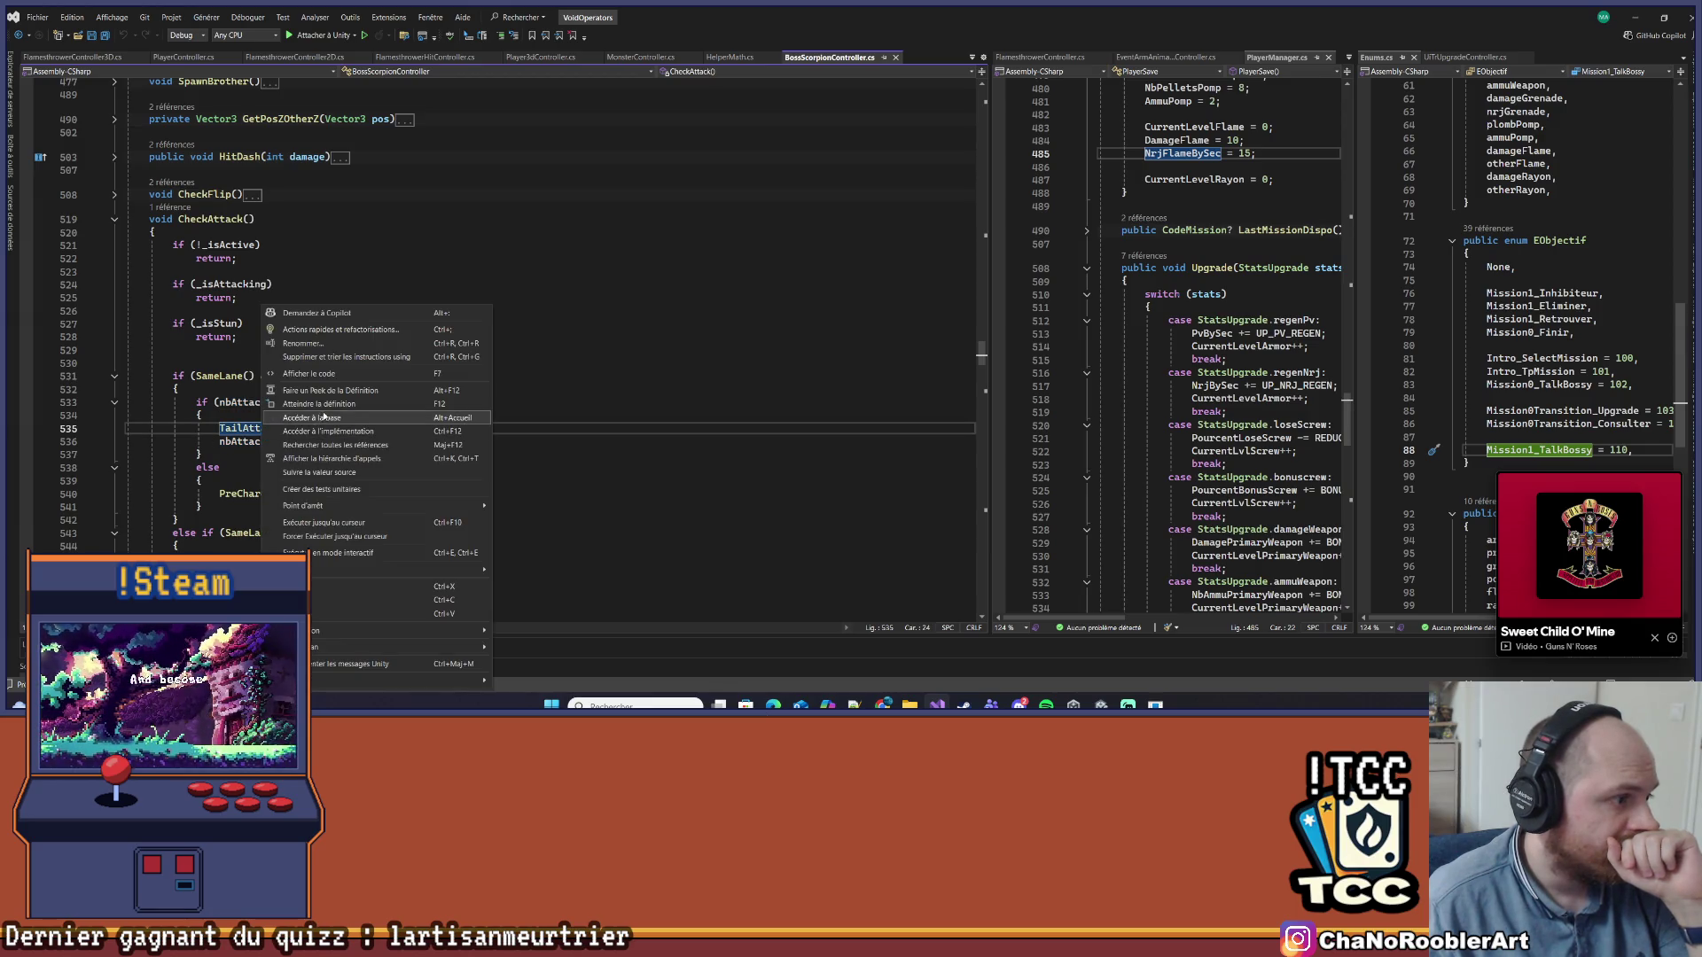
left_click(318, 408)
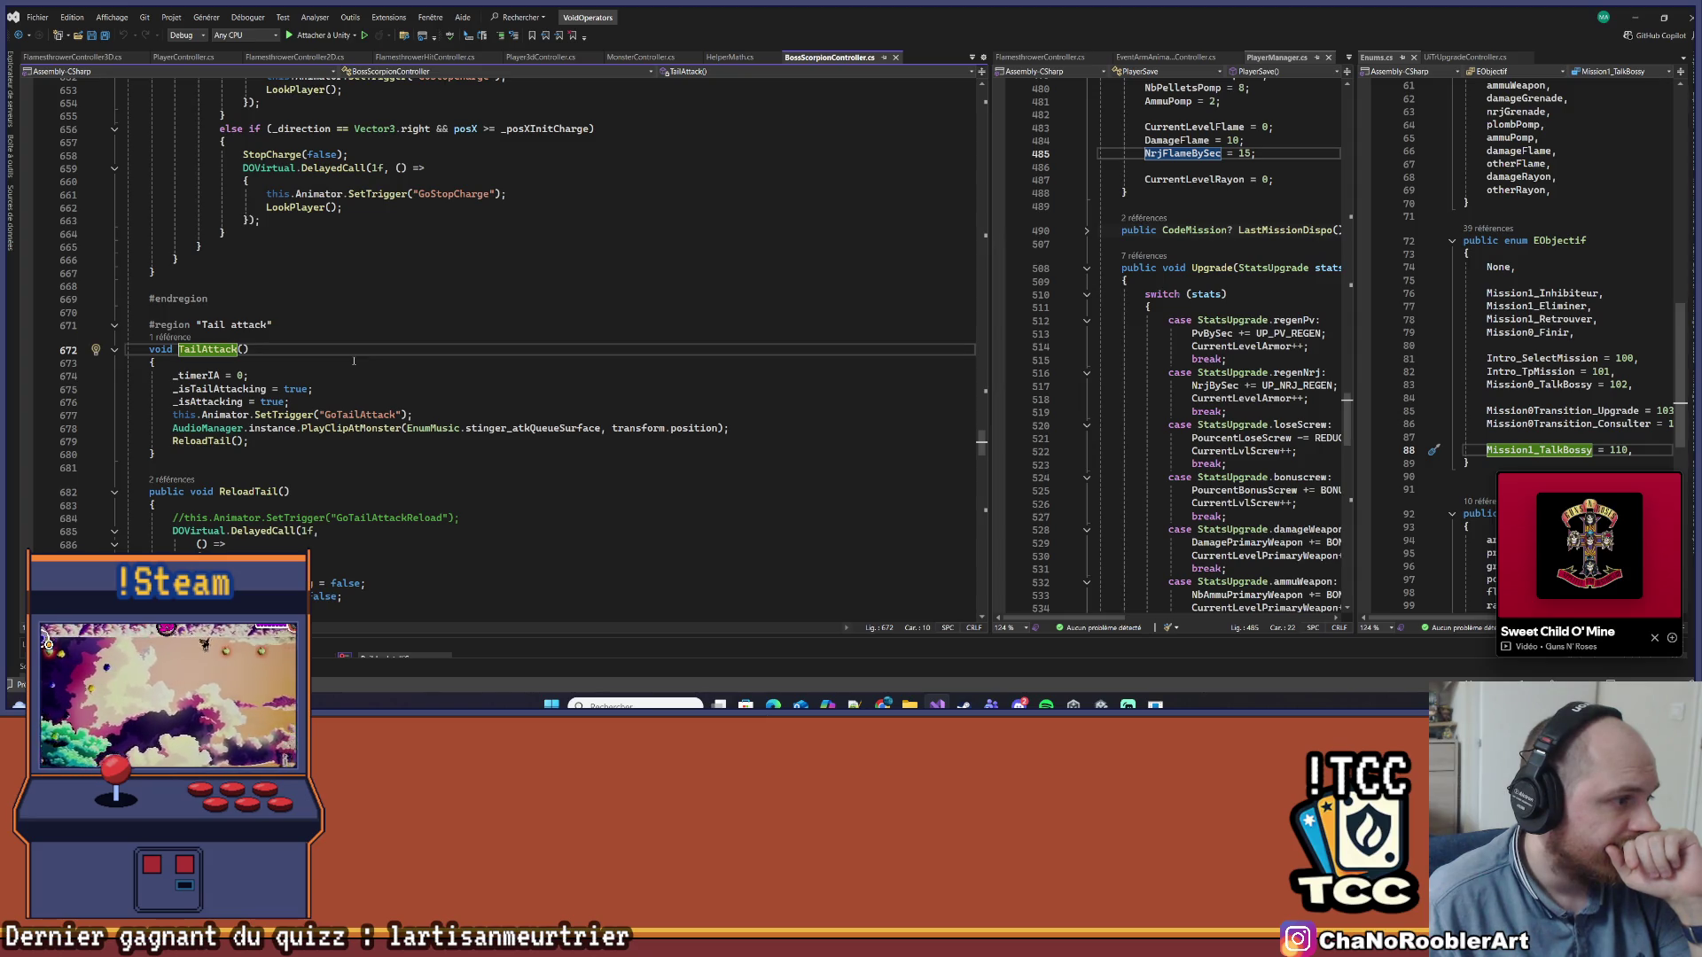
Go to the ReloadTail definition, navigate back to CheckAttack, and switch to Unity
scroll(354, 361, "down", 3)
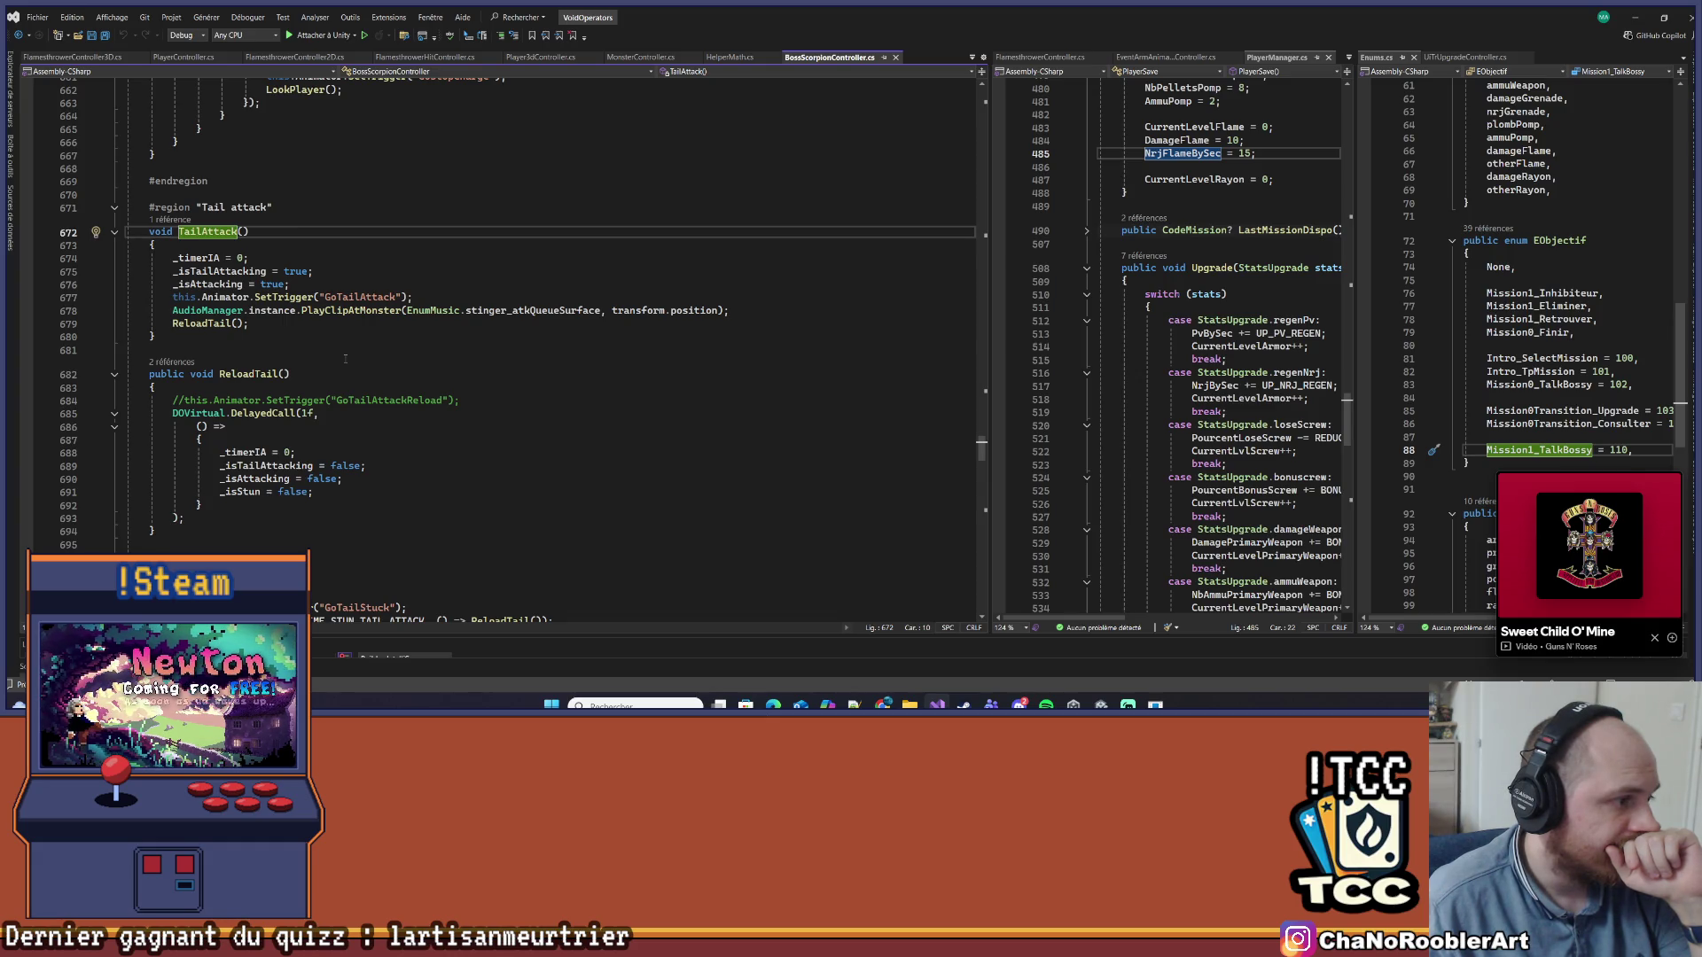
scroll(345, 358, "down", 3)
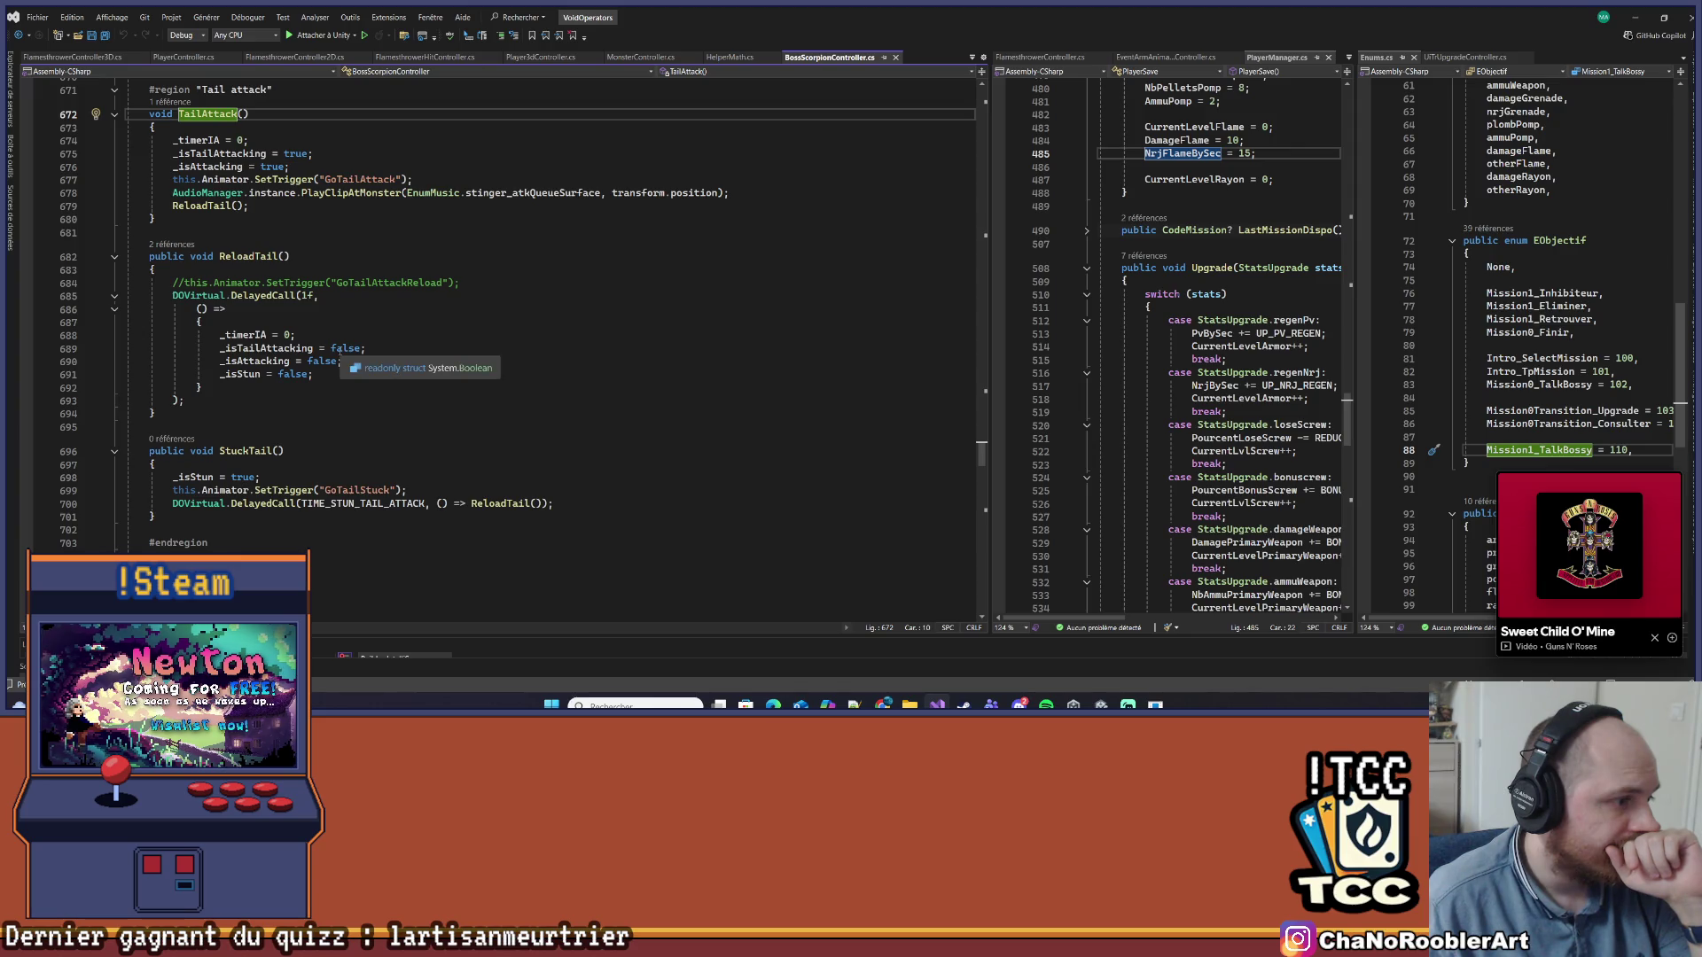
scroll(336, 348, "up", 3)
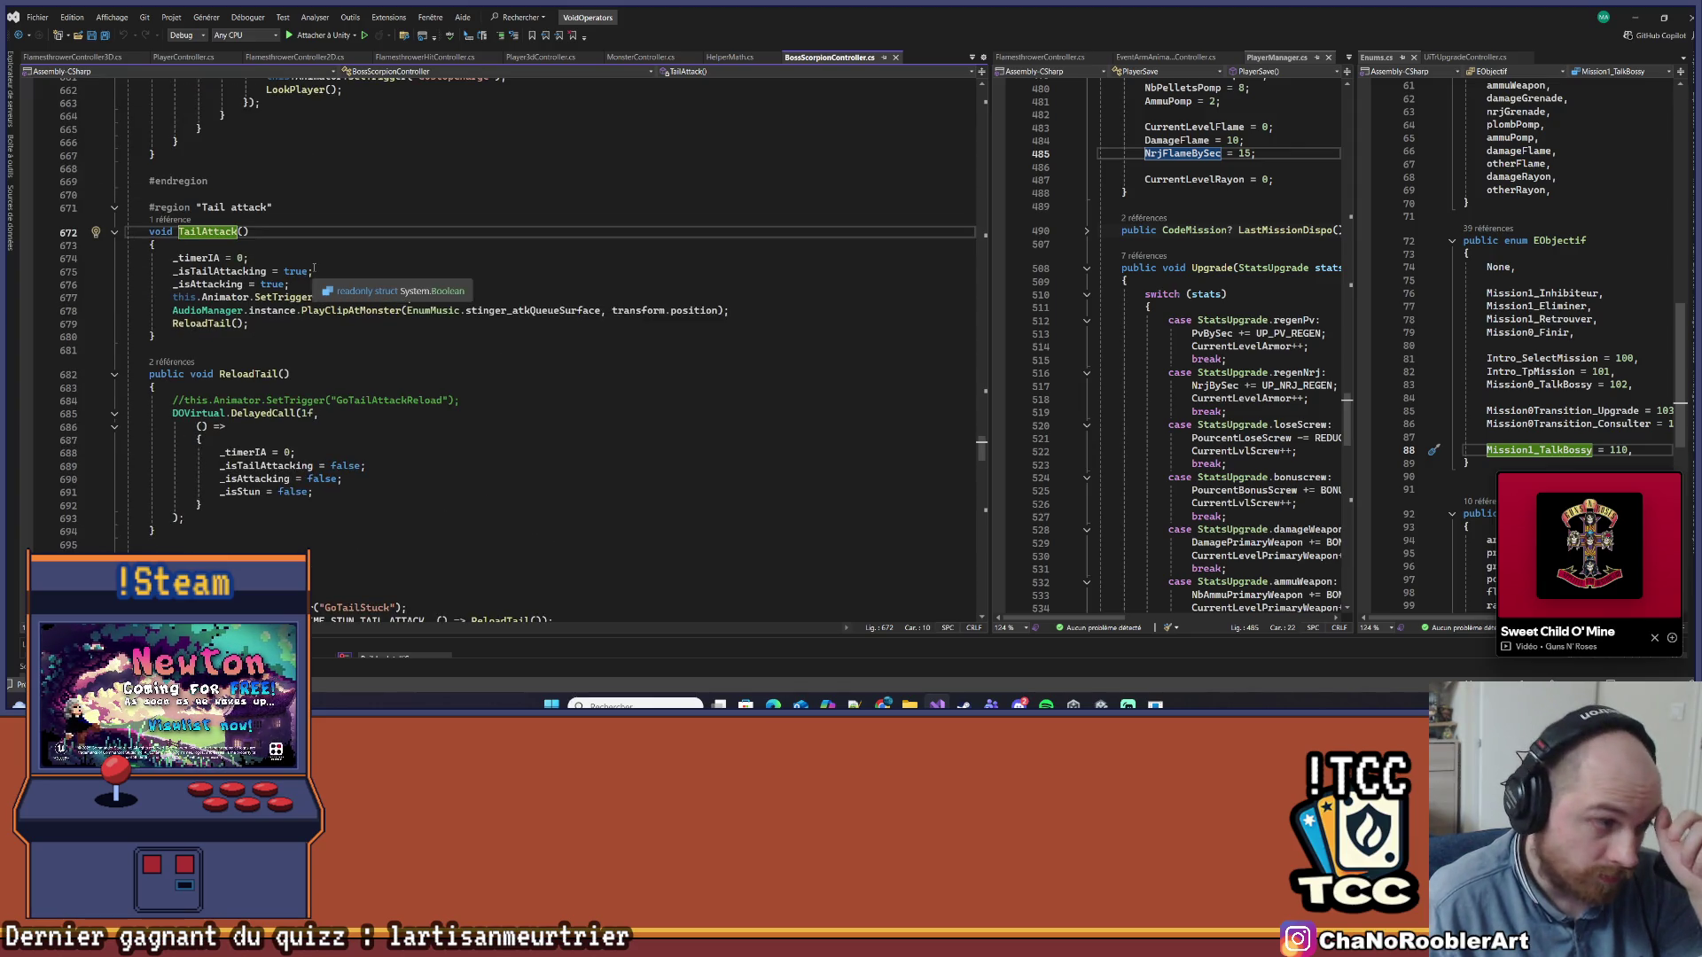
right_click(195, 325)
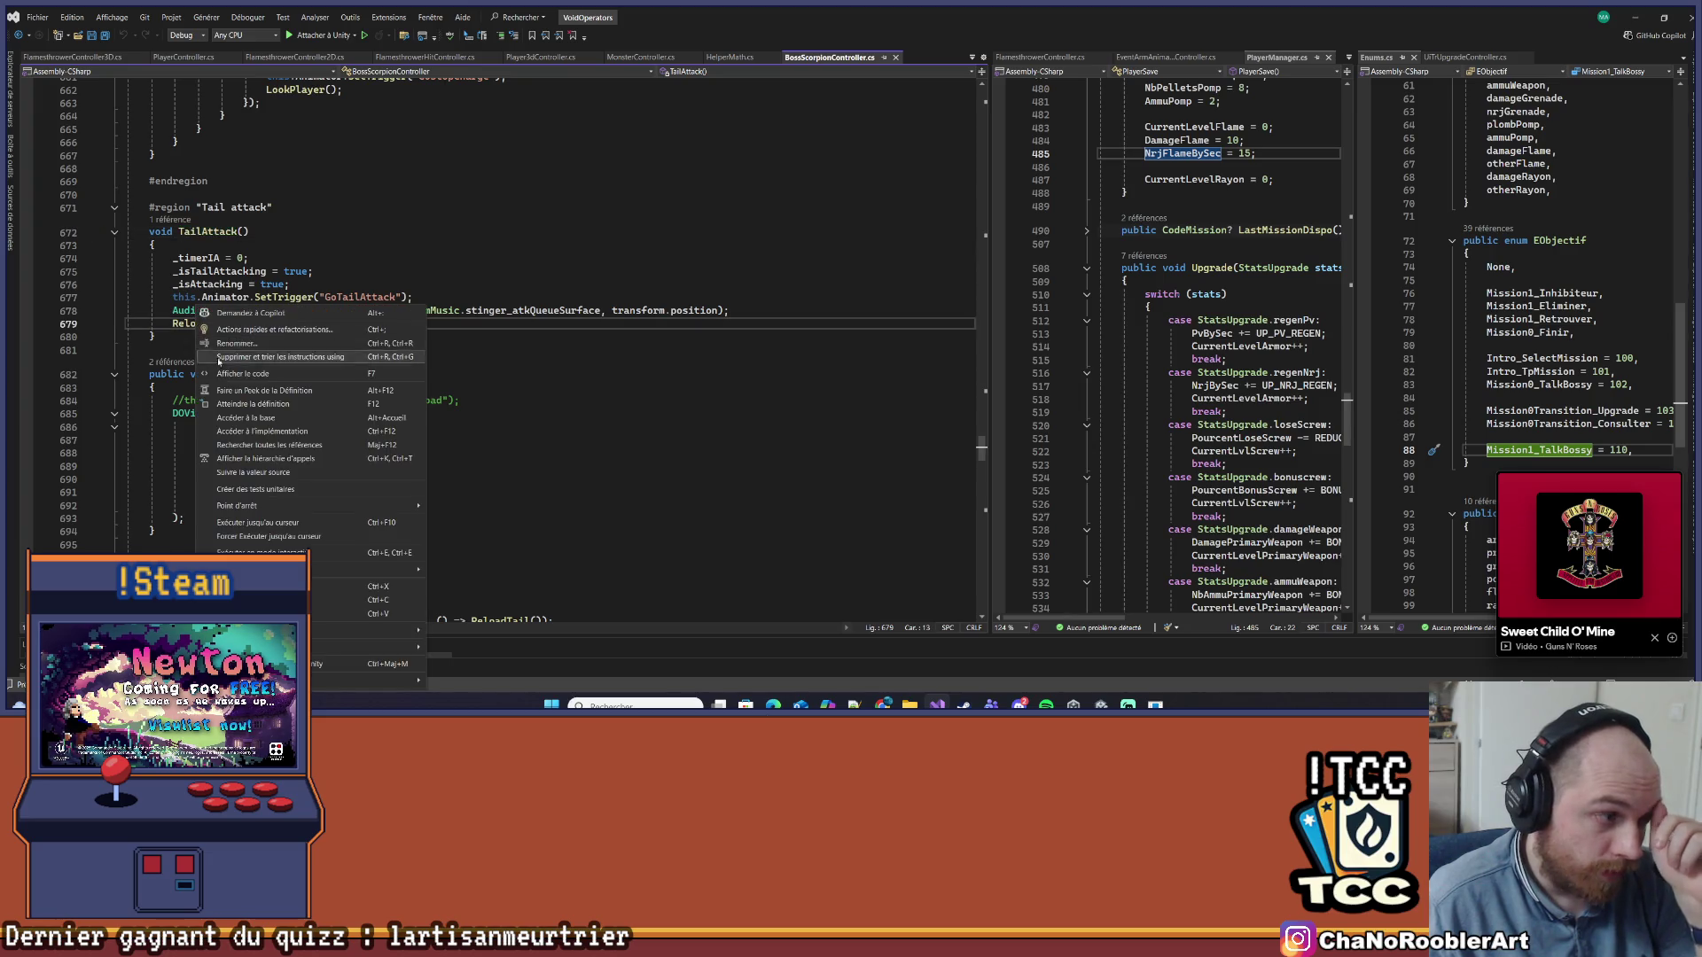
left_click(235, 398)
key("ctrl+minus")
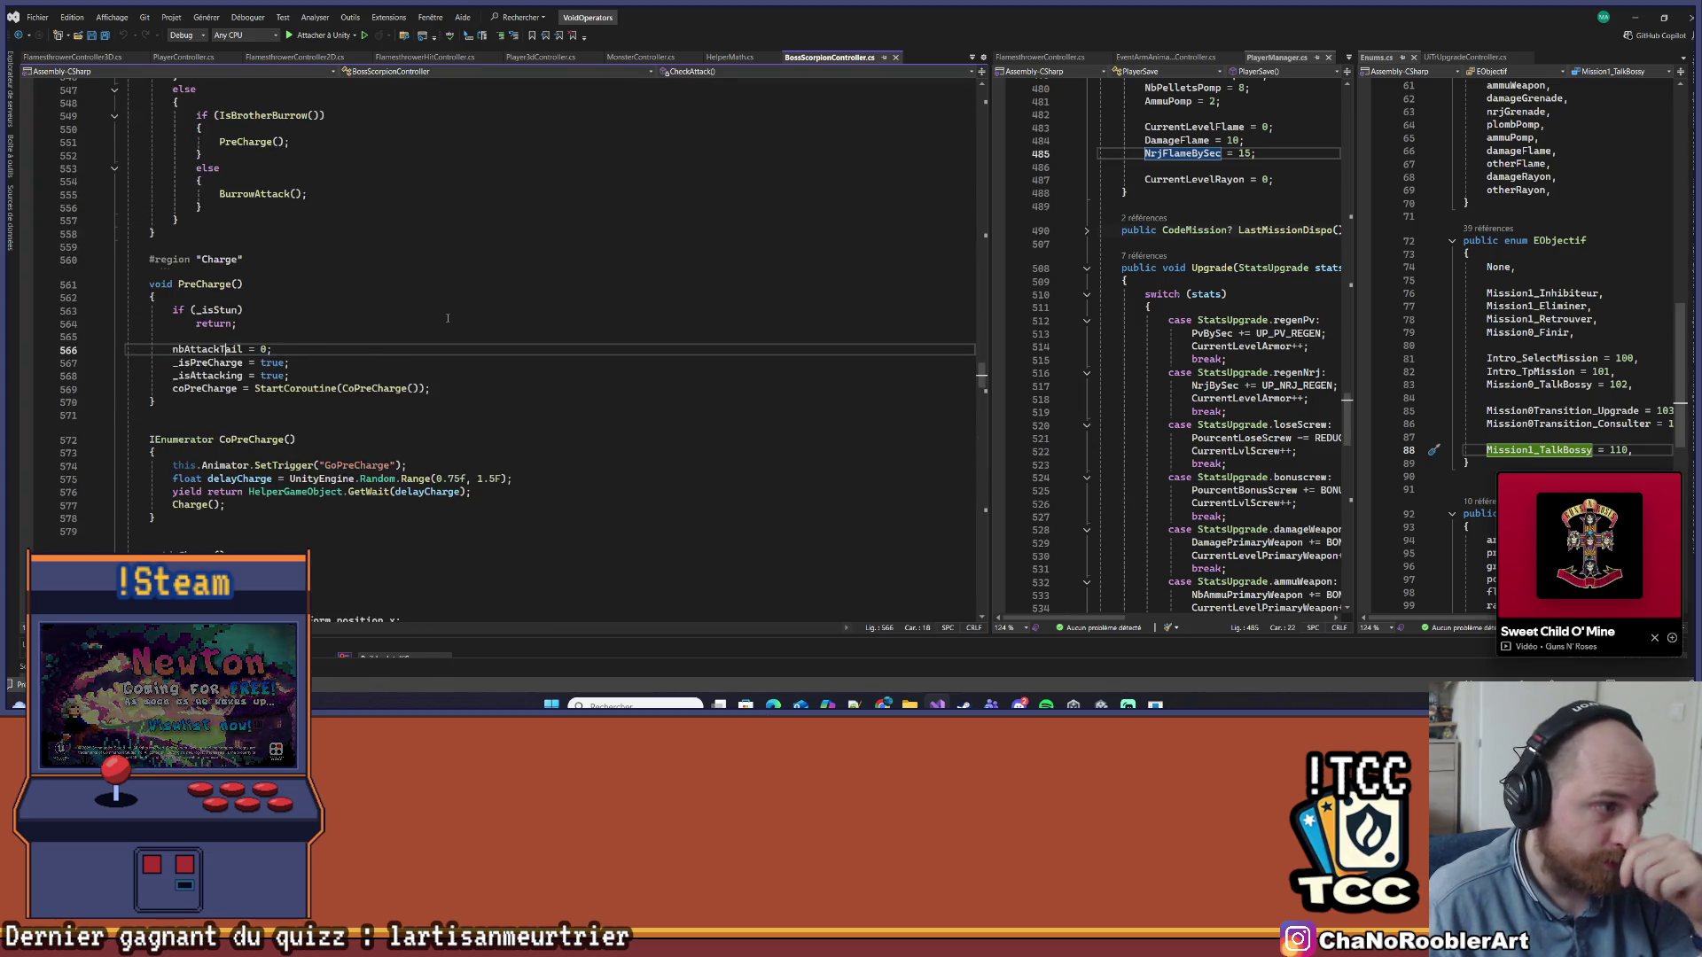
key("ctrl+minus")
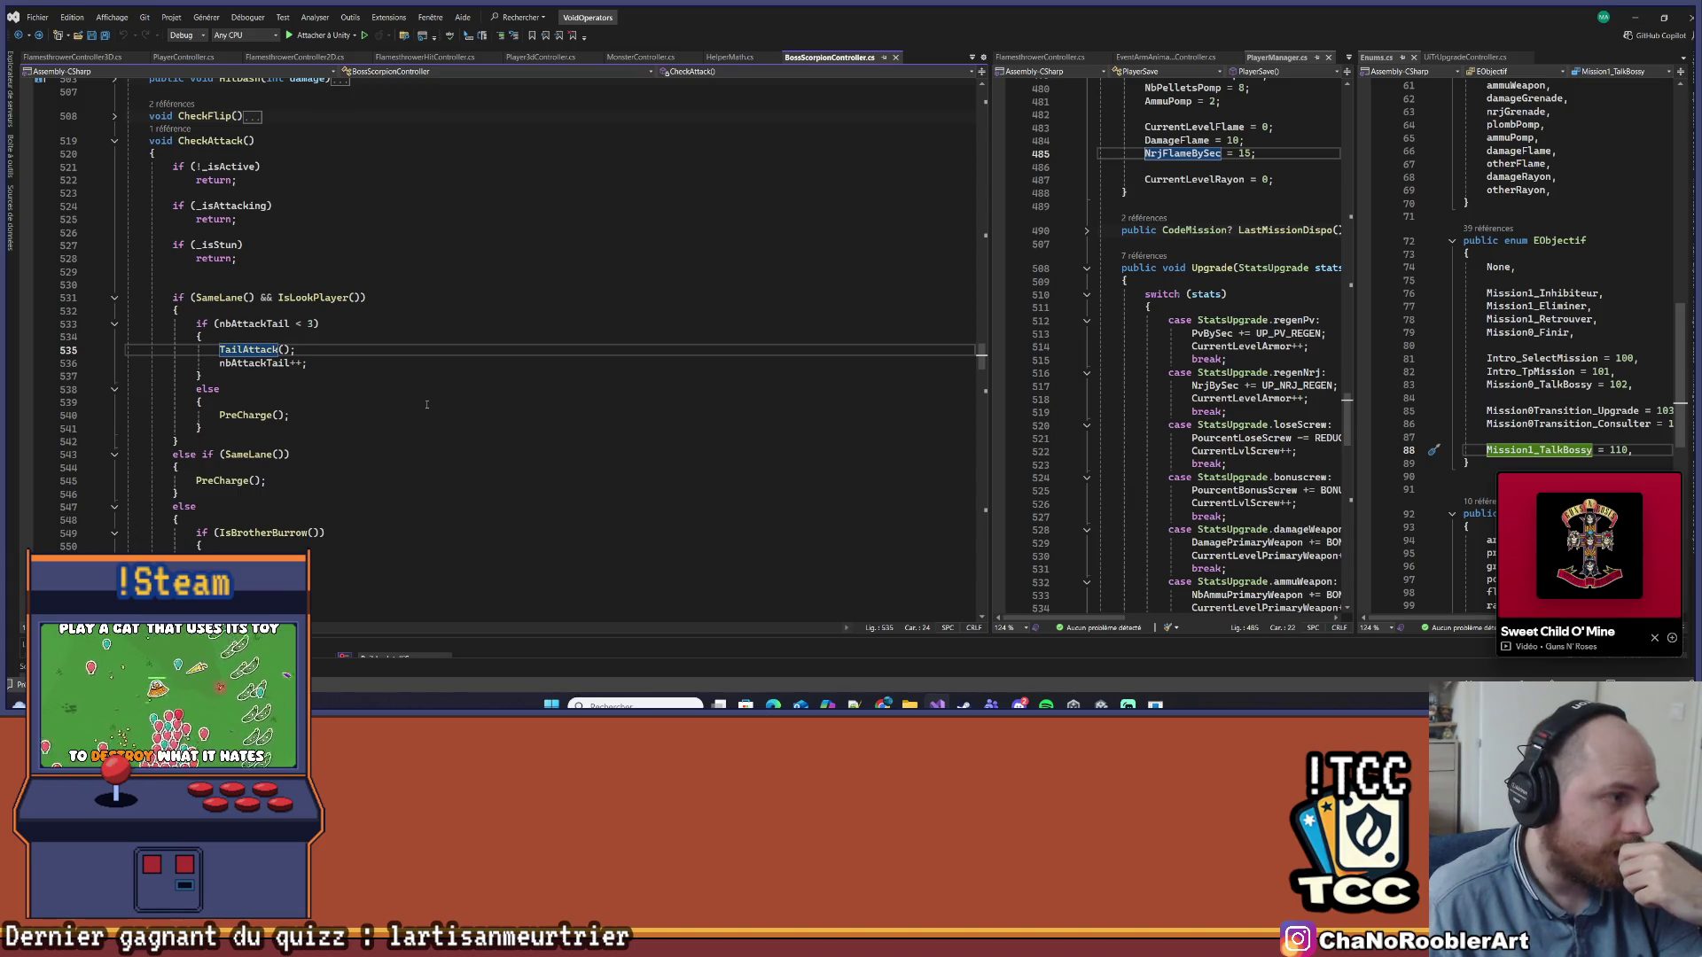
key("alt+Tab")
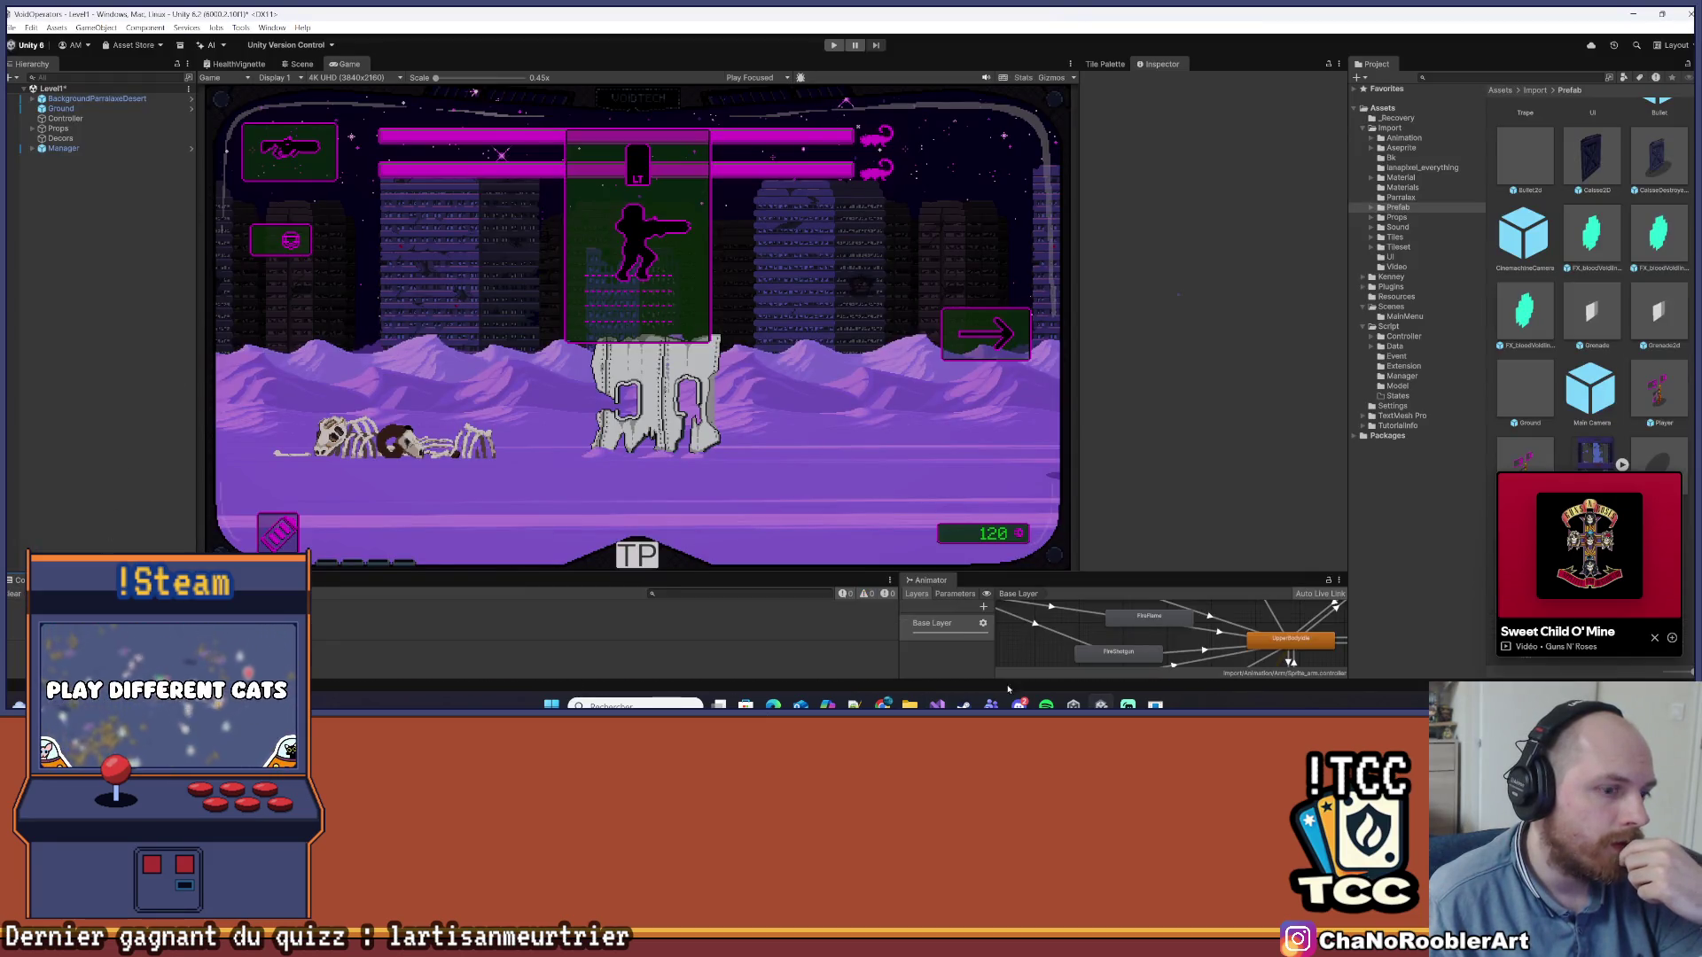
Check the CheckAttack condition at line 532, then enter Play mode in Unity and start the mission
key("alt+Tab")
left_click(271, 311)
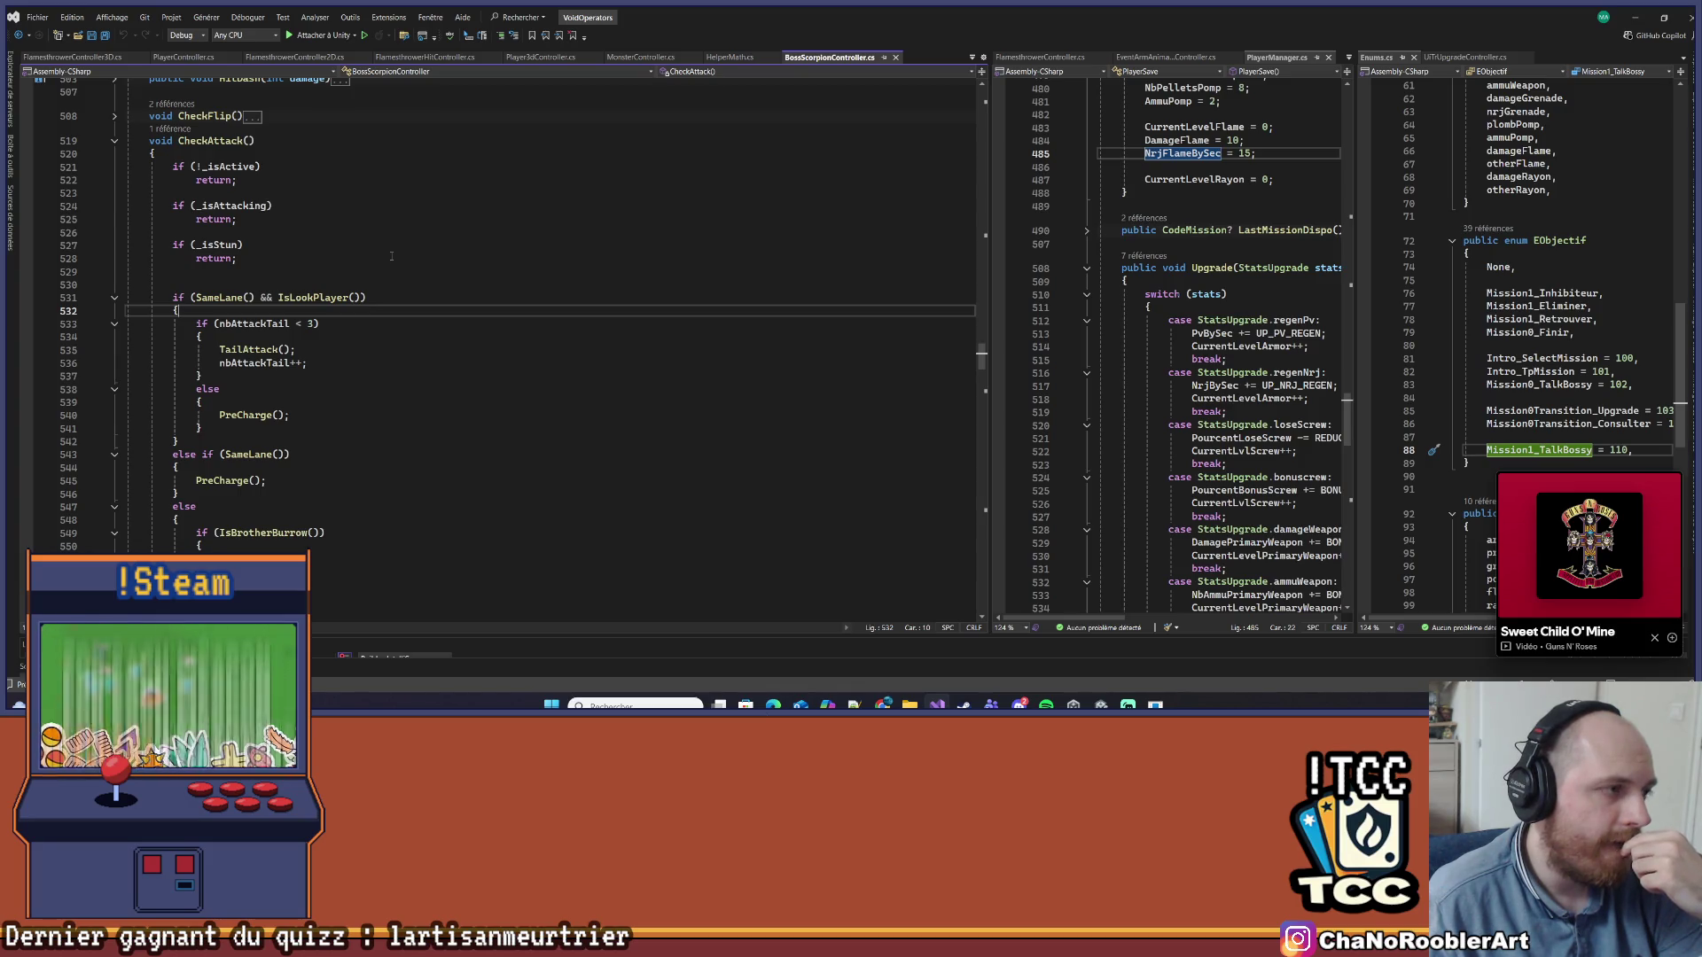
left_click(1634, 17)
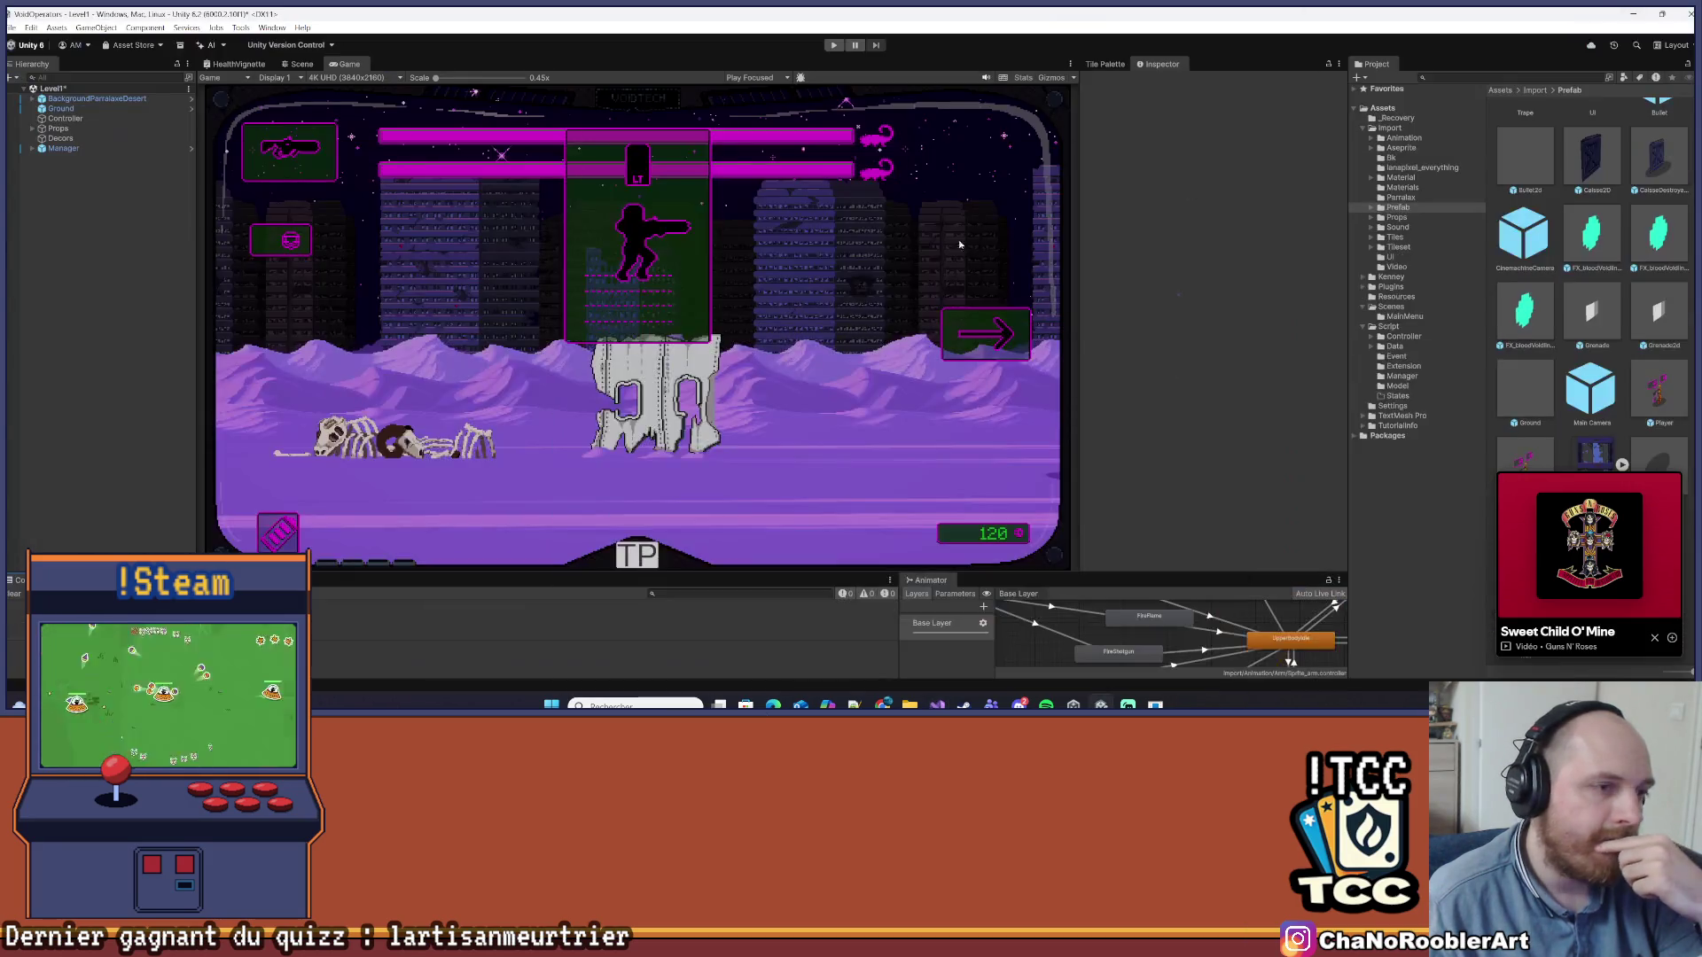
left_click(834, 45)
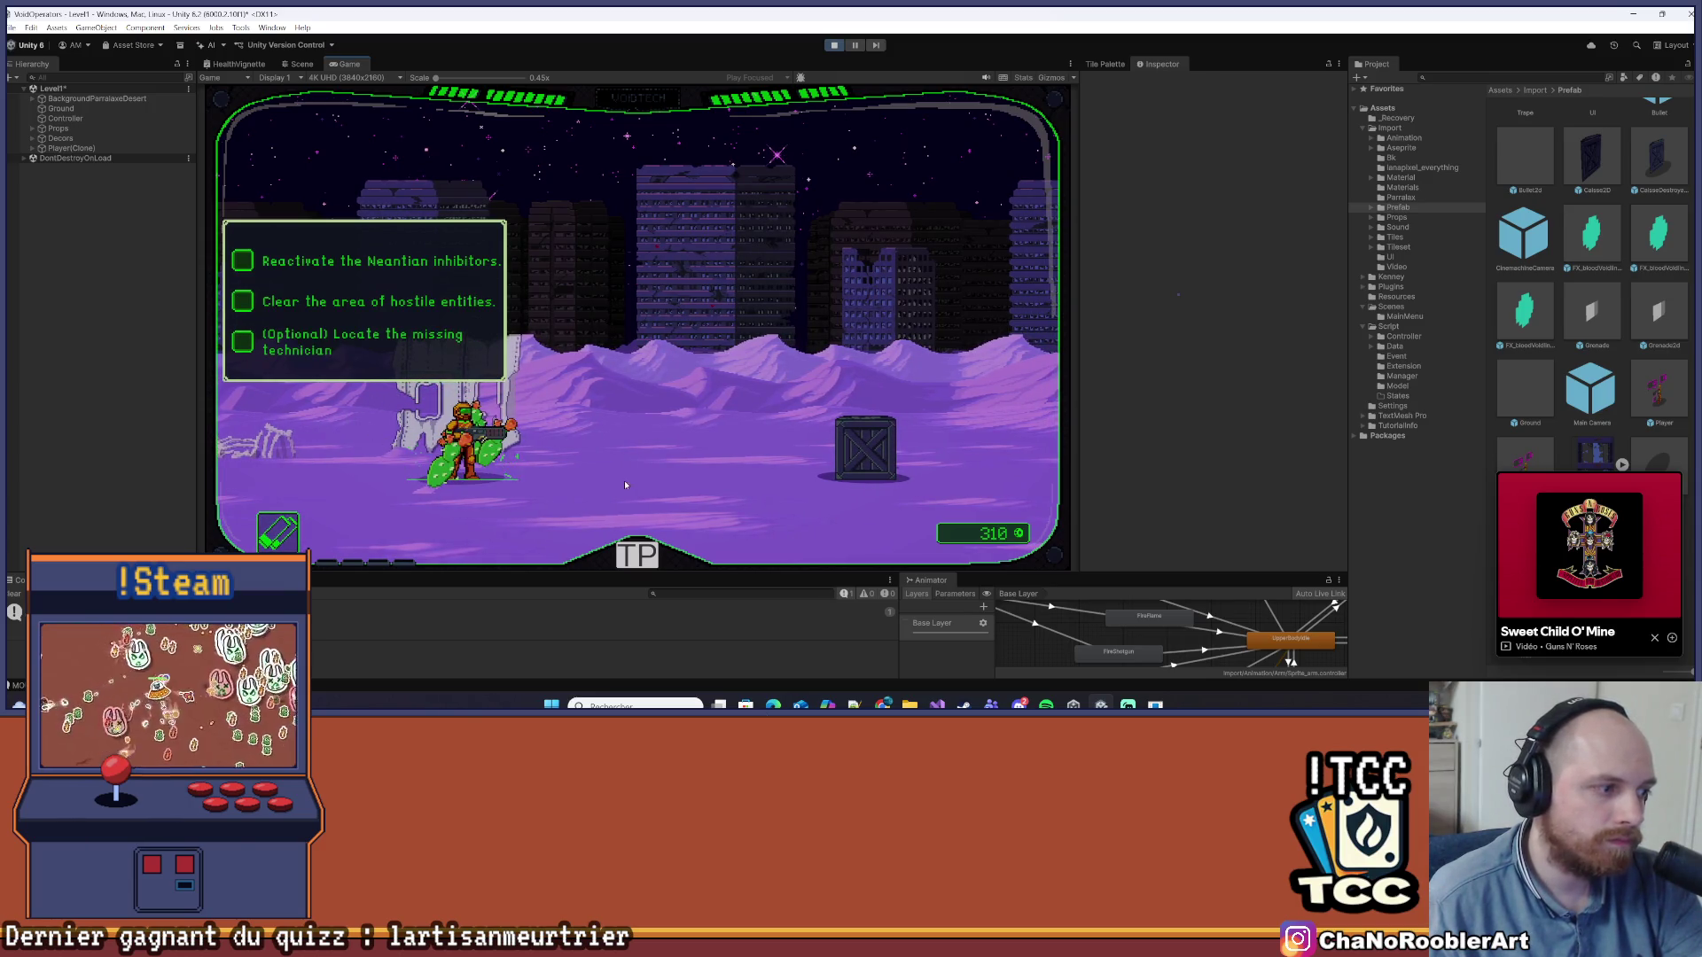
left_click(645, 561)
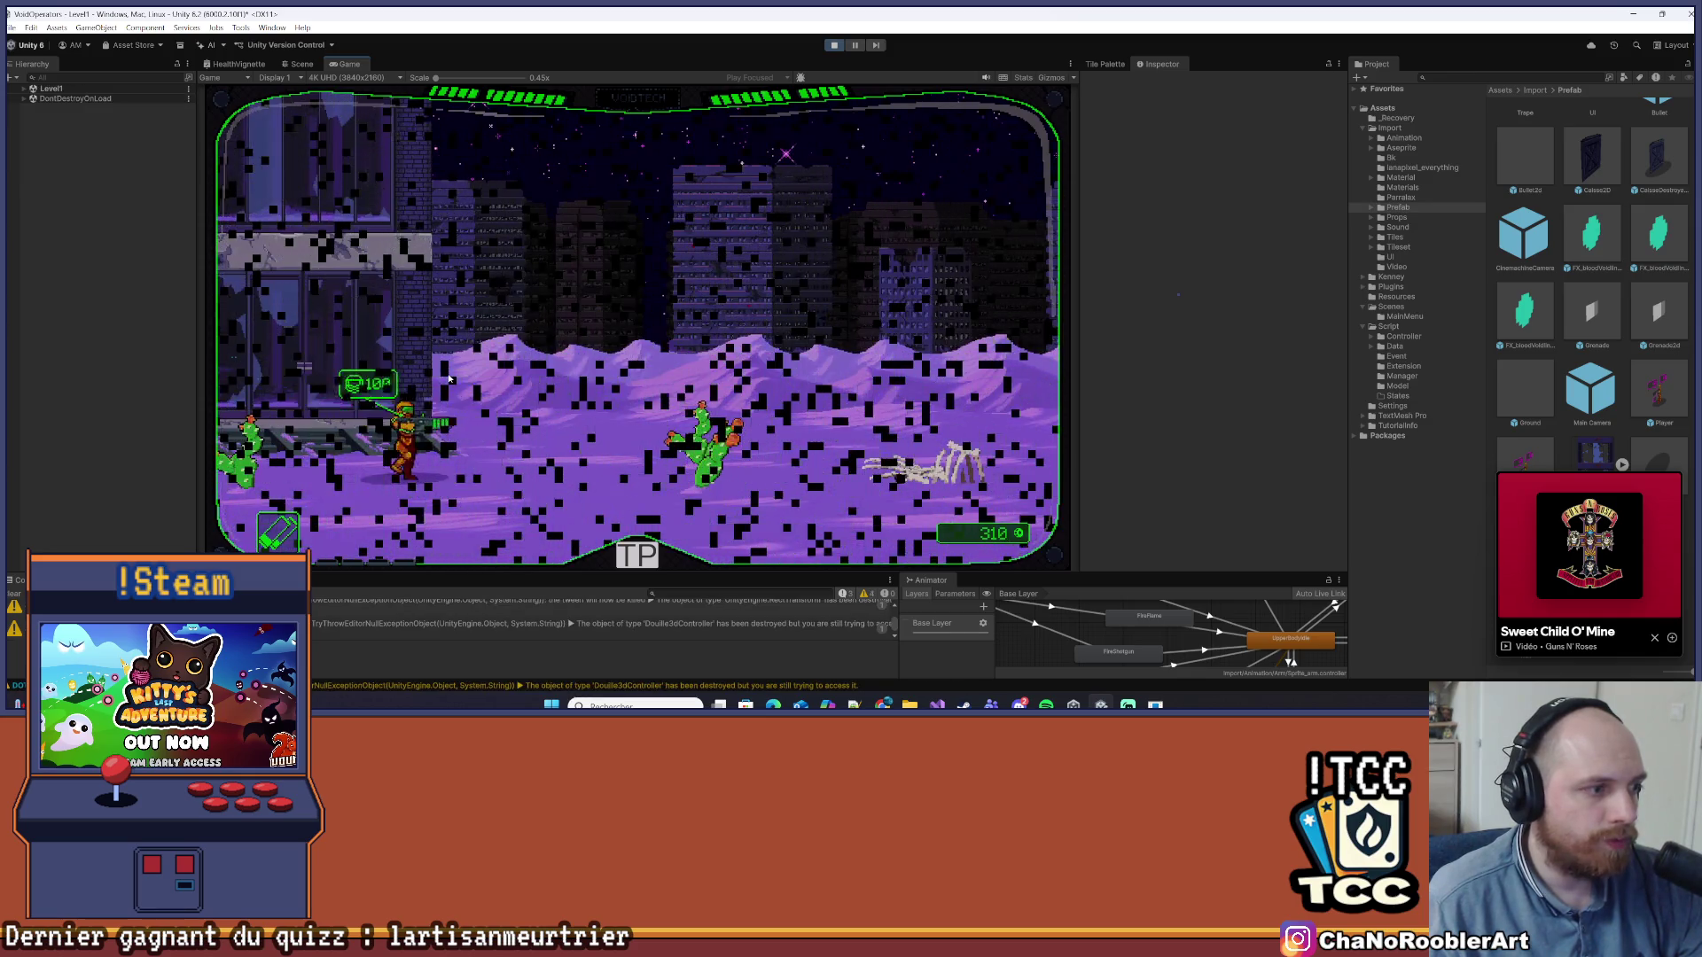
Walk toward the scorpion boss and jump three times to dodge its tail attacks, then return to the code
key("d")
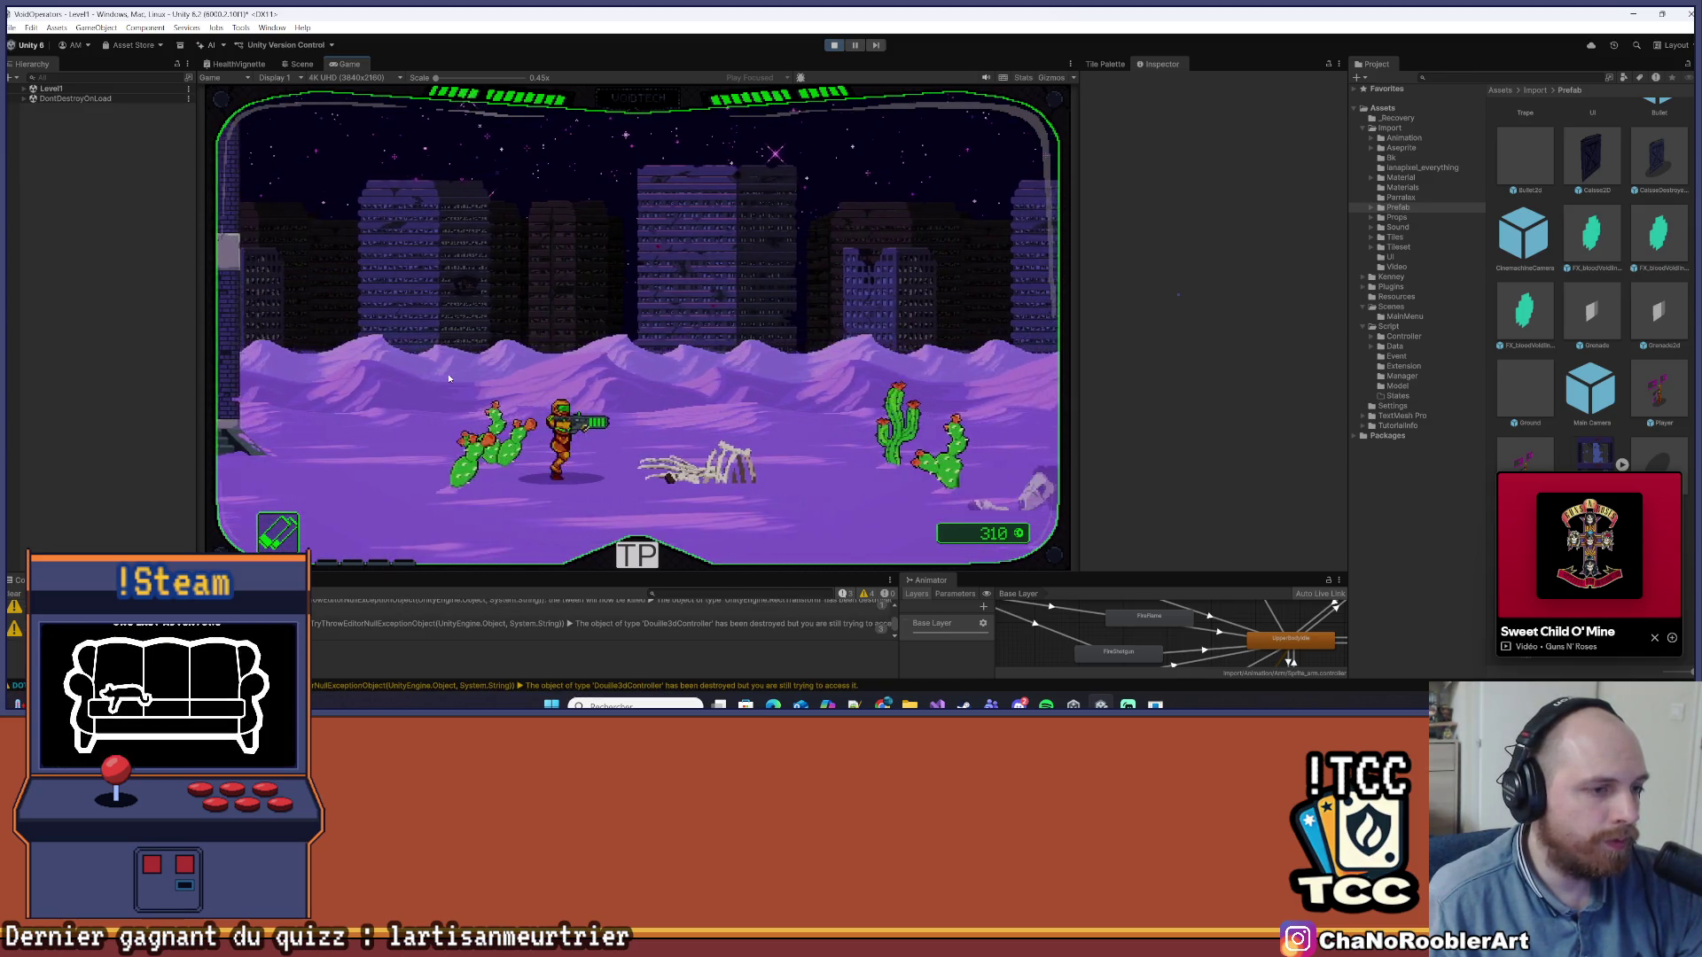
key("d")
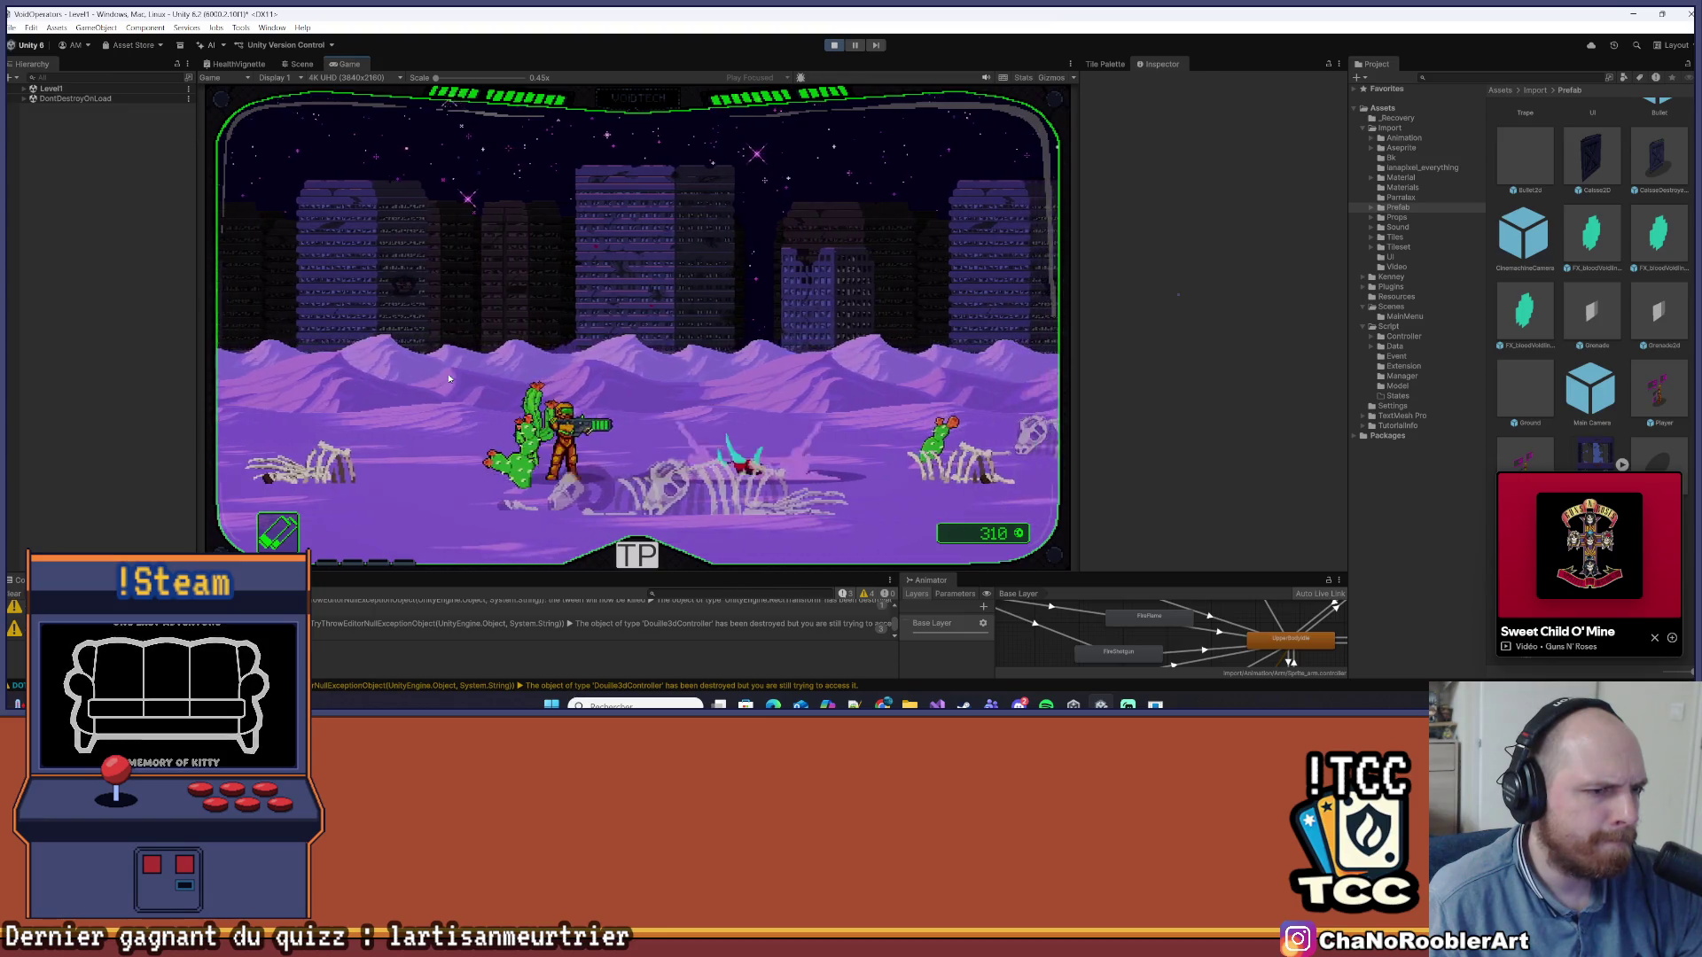
key("a")
key("a")
key("d")
key("space")
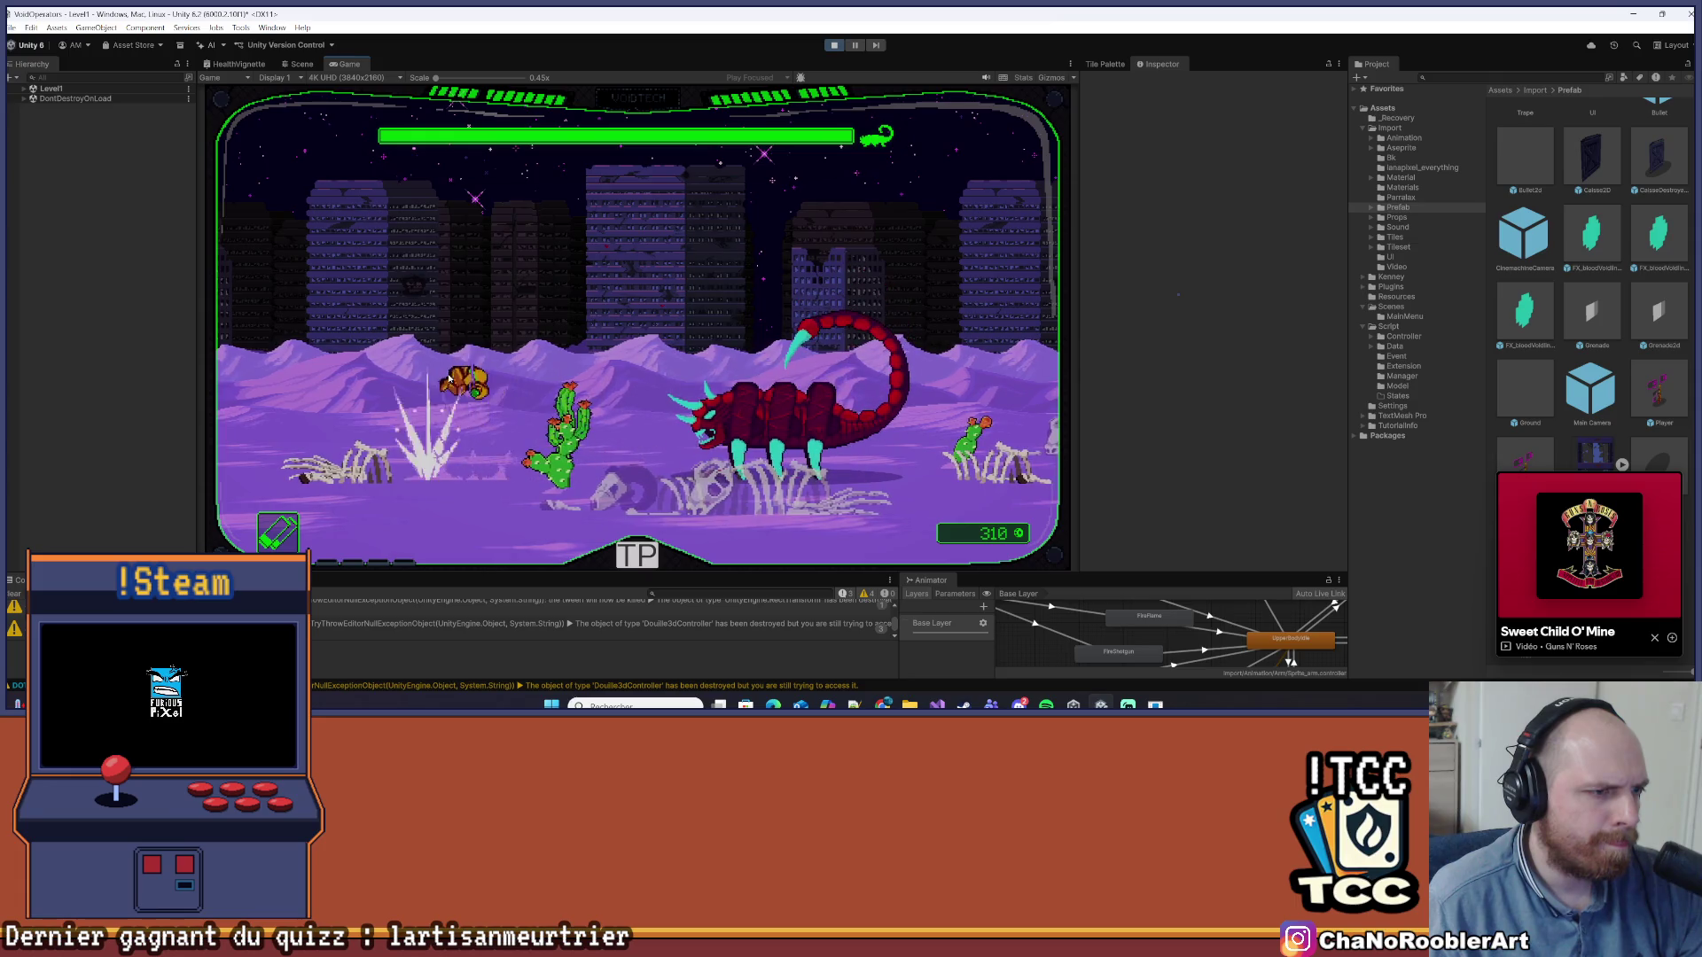
key("space")
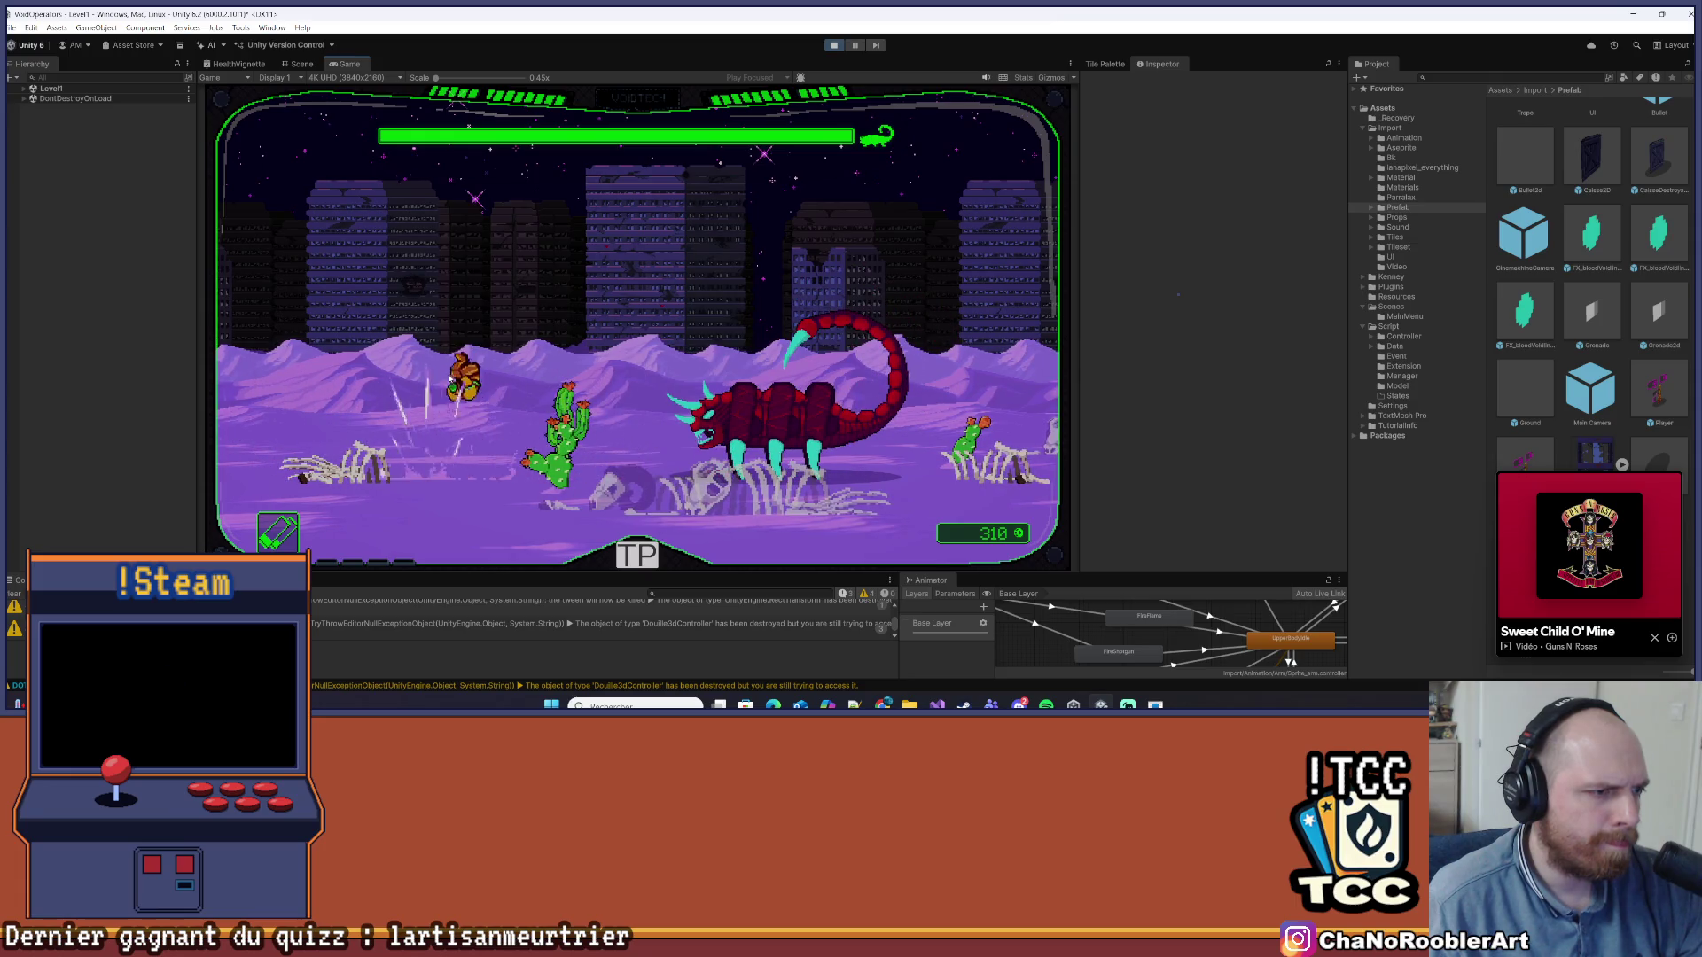
key("space")
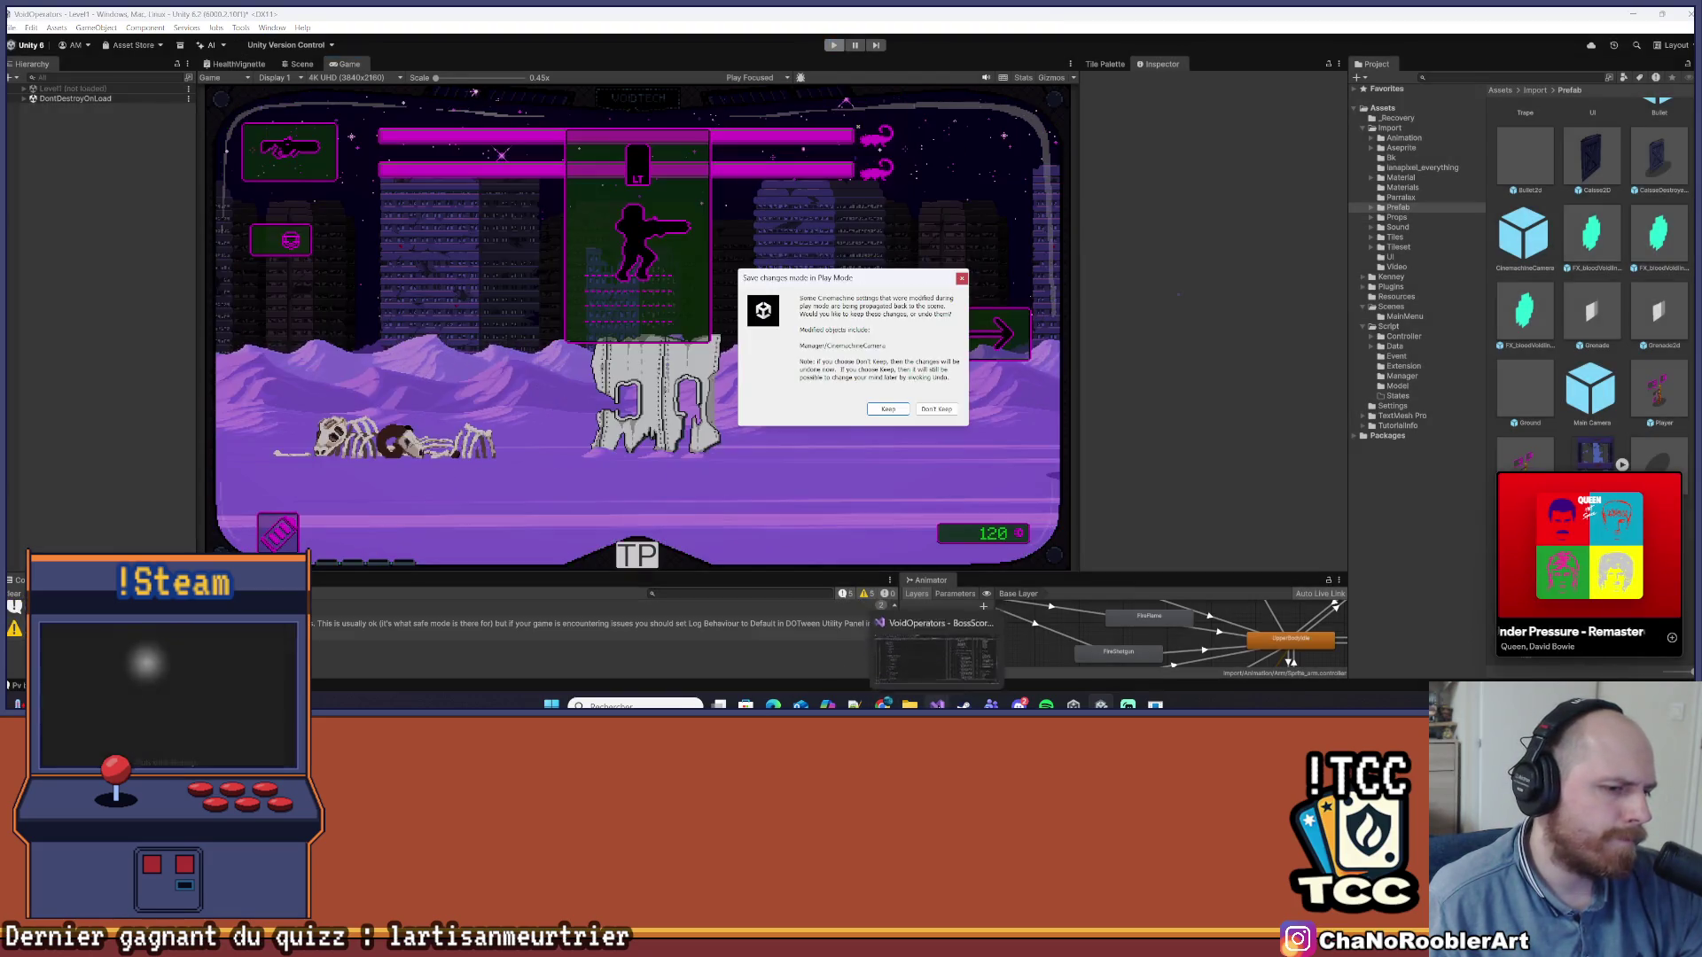
key("alt+Tab")
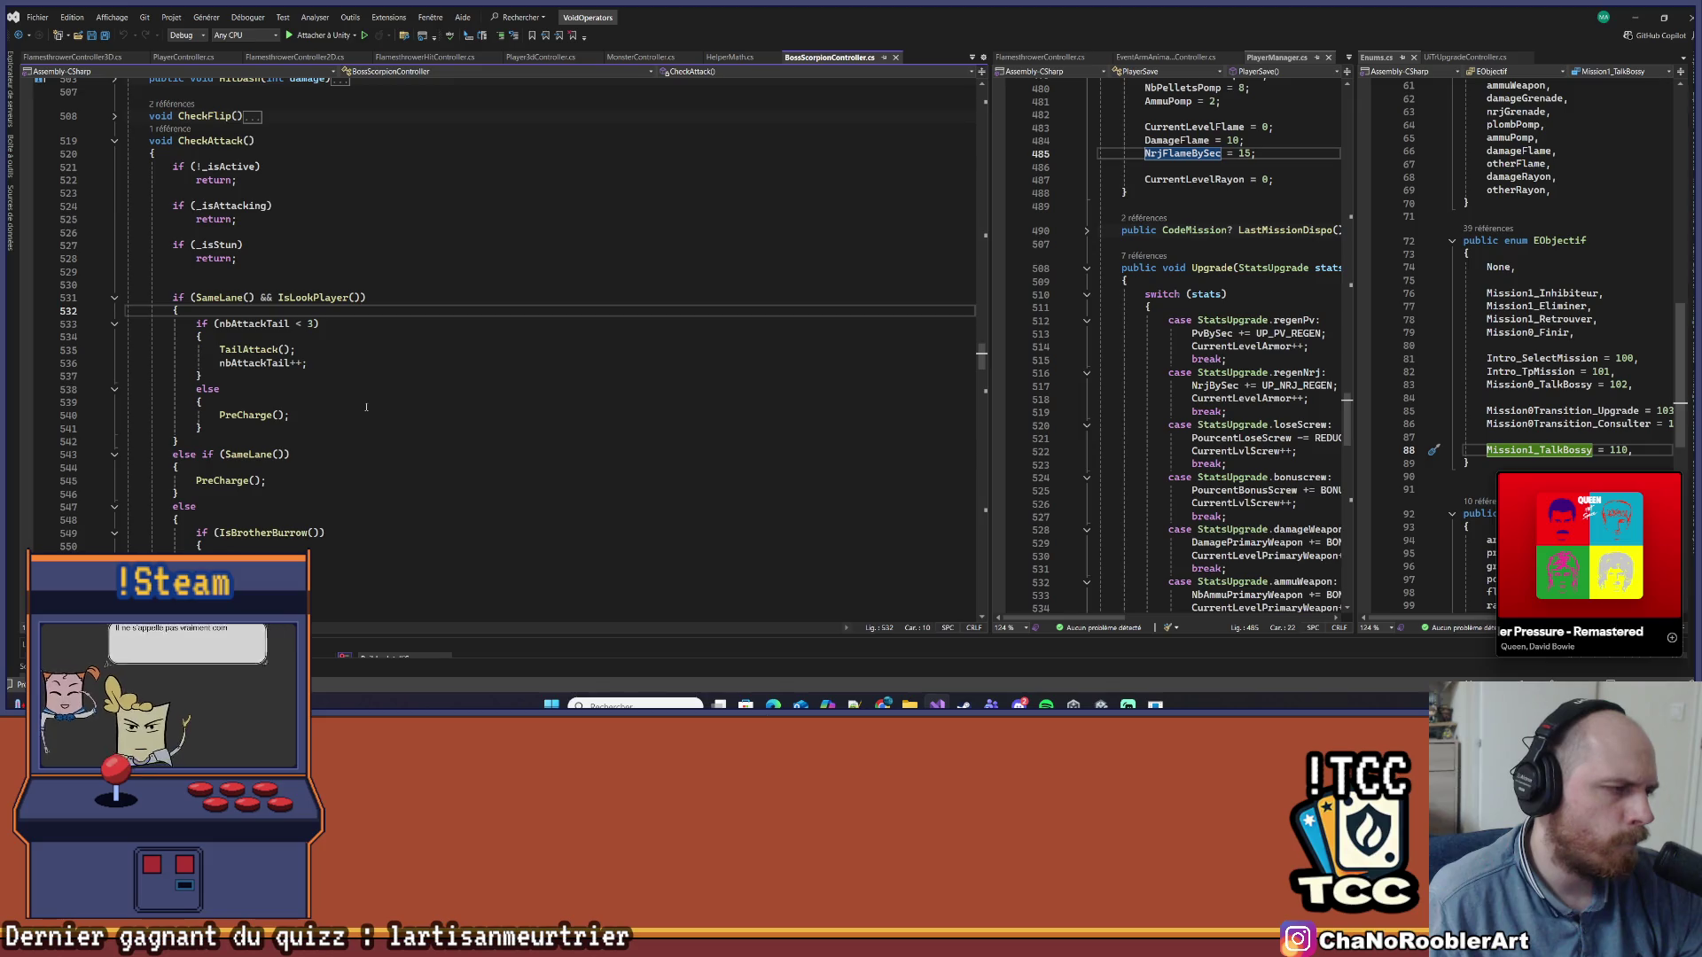
Go to the TailAttack definition with F12 and navigate back to its call in CheckAttack
double_click(248, 349)
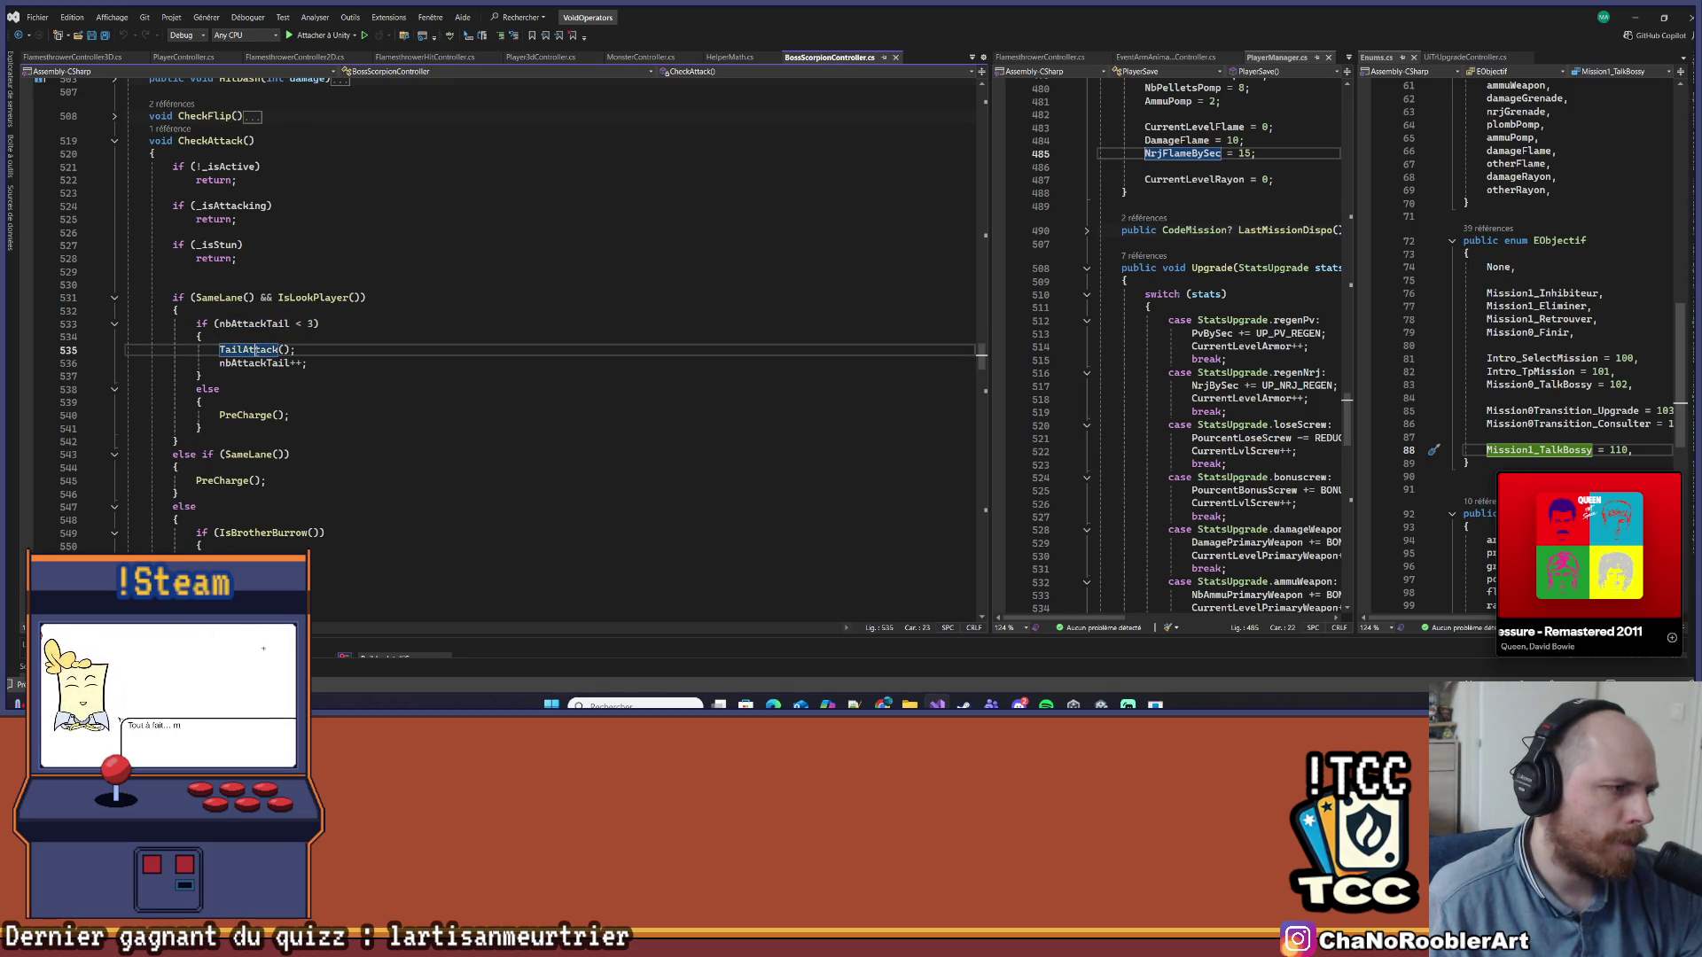
right_click(255, 351)
key("F12")
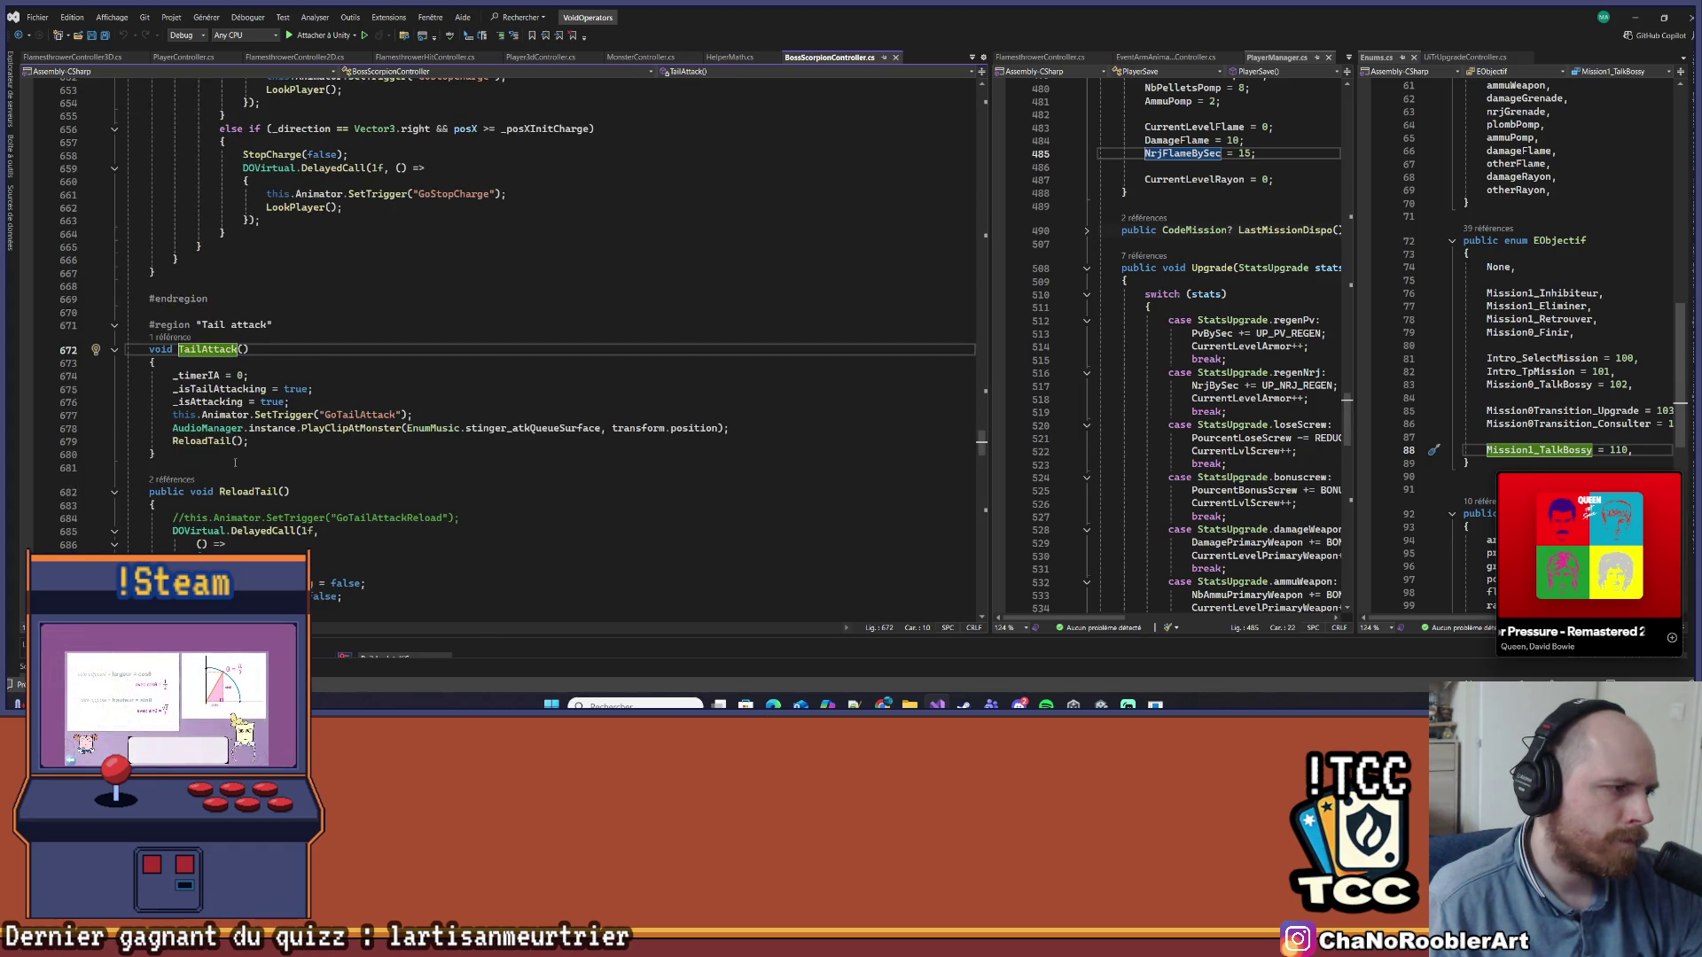
scroll(371, 441, "down", 4)
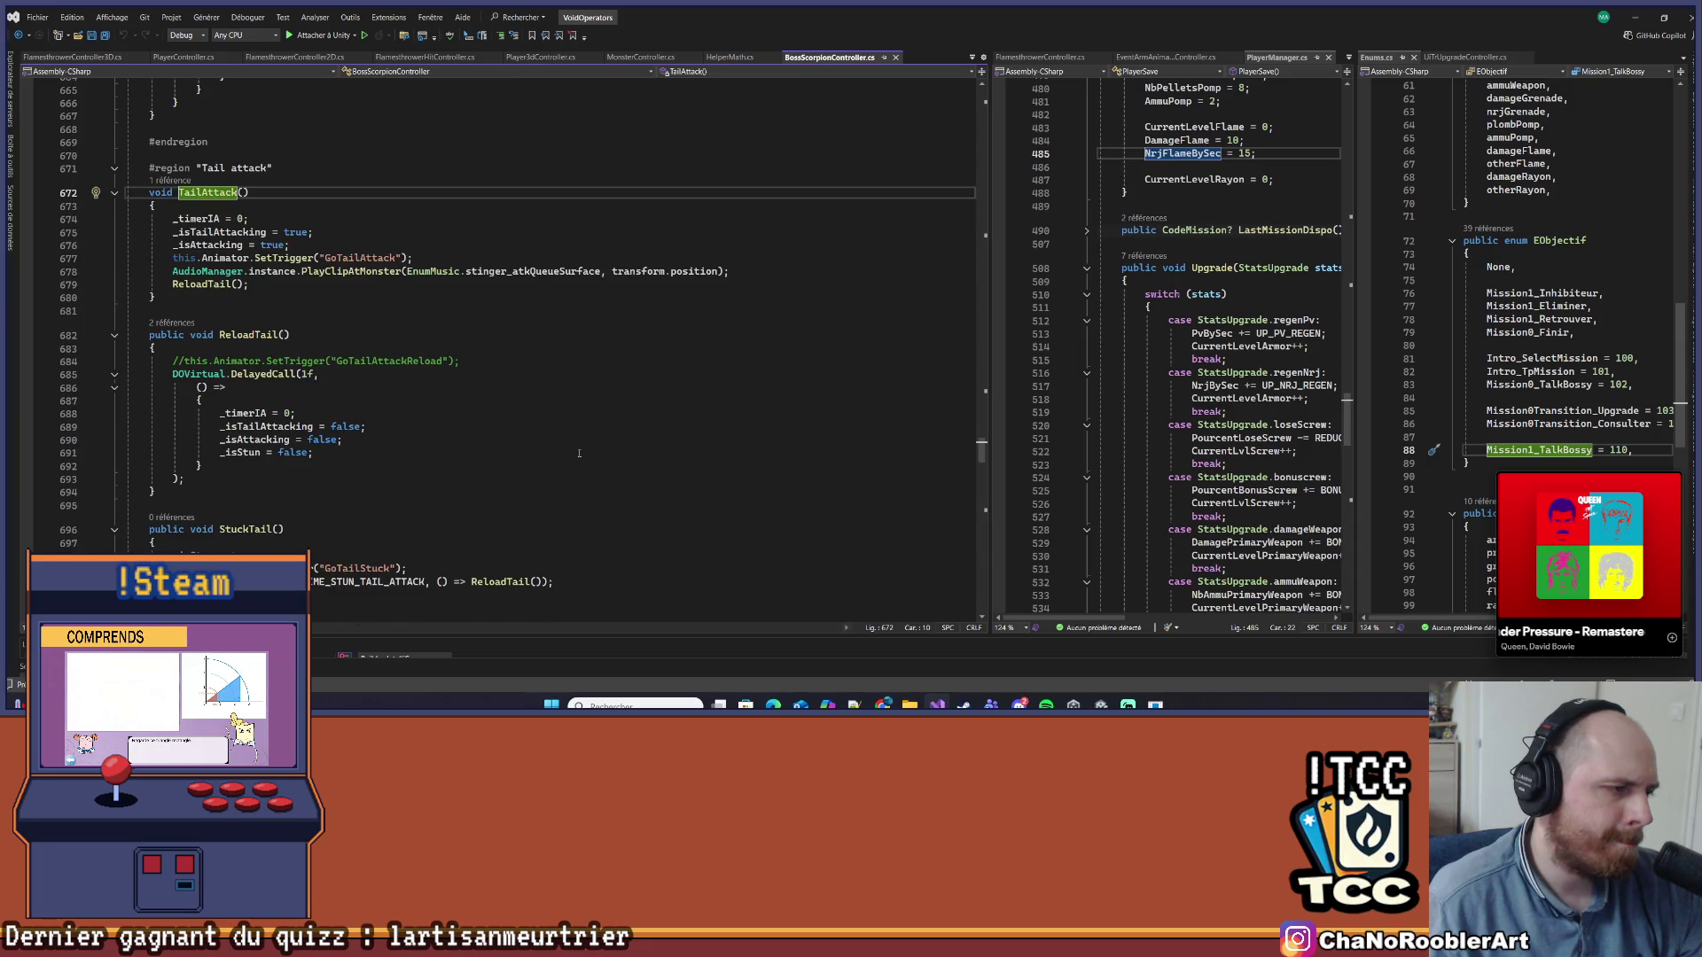
key("ctrl+minus")
Go to the PreCharge definition from line 540, navigate back, and switch to Unity
left_click(308, 417)
left_click(310, 364)
right_click(253, 414)
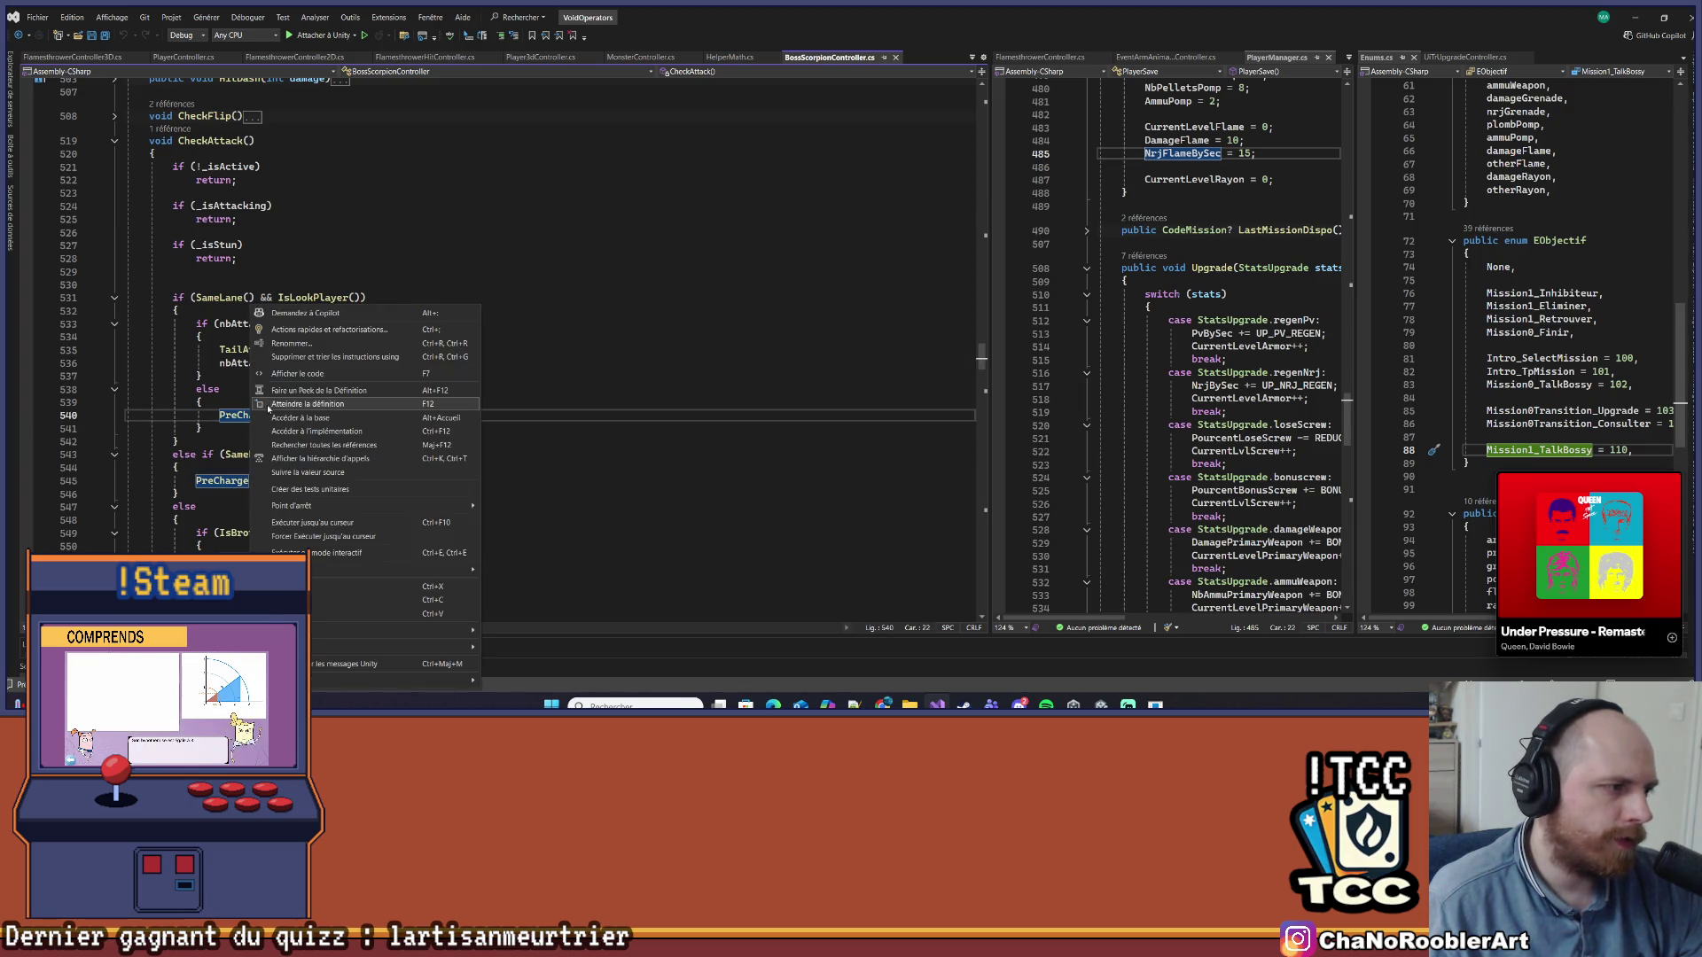
left_click(274, 407)
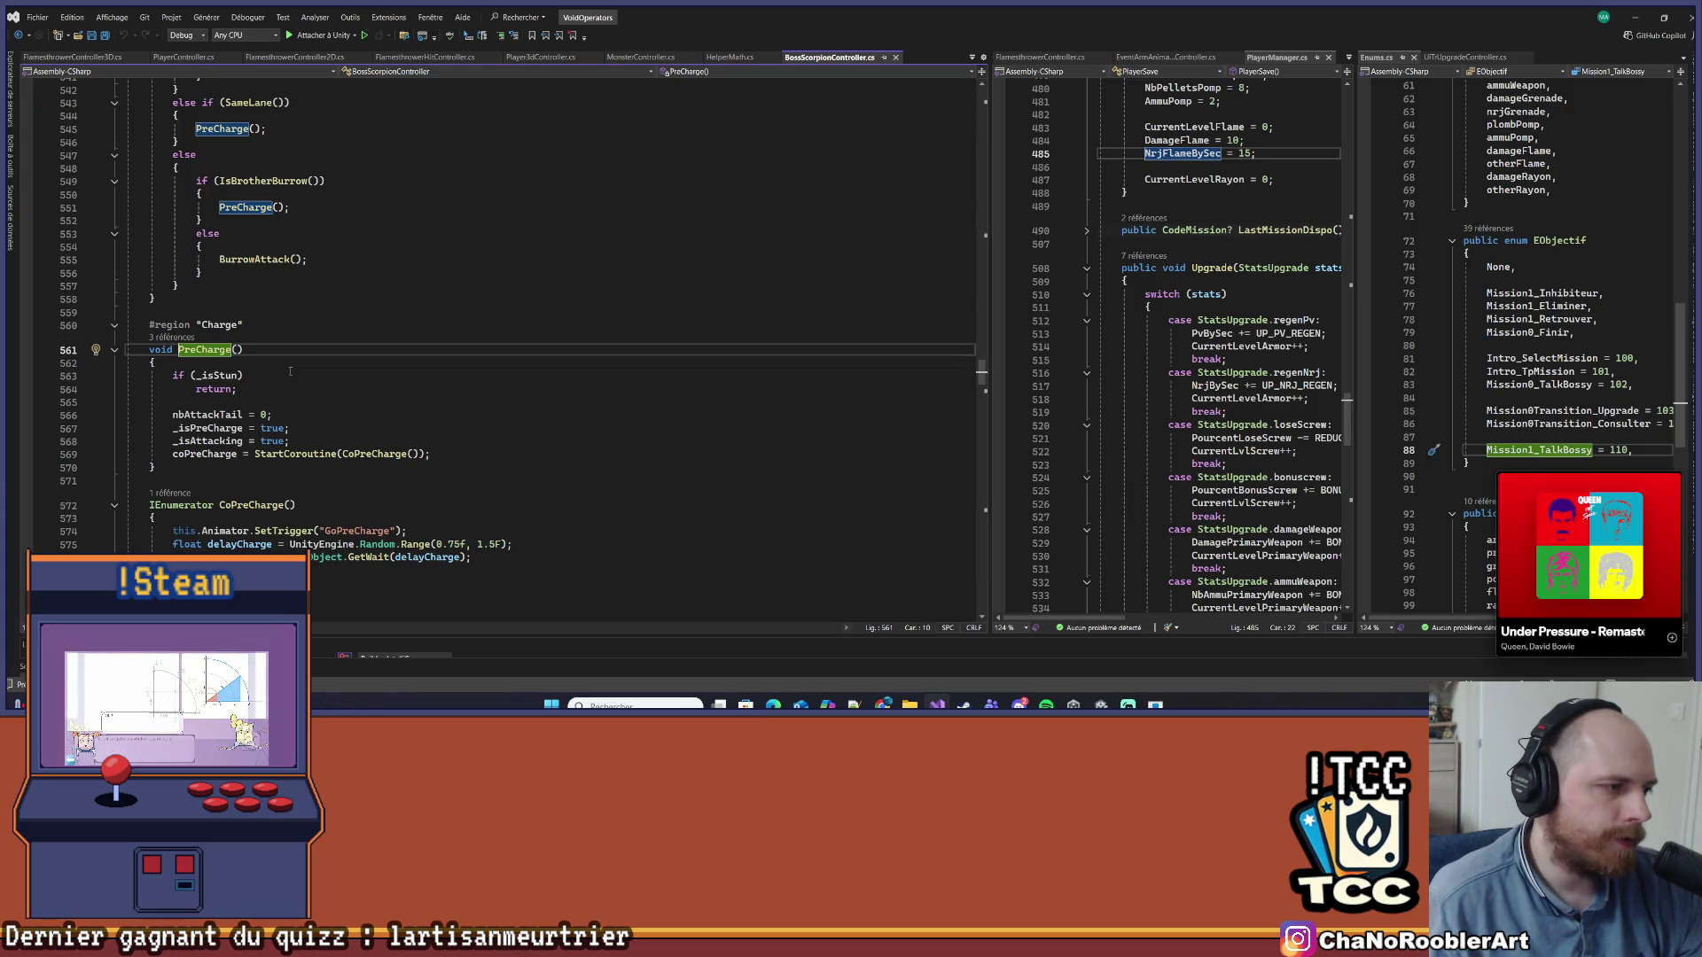
key("ctrl+minus")
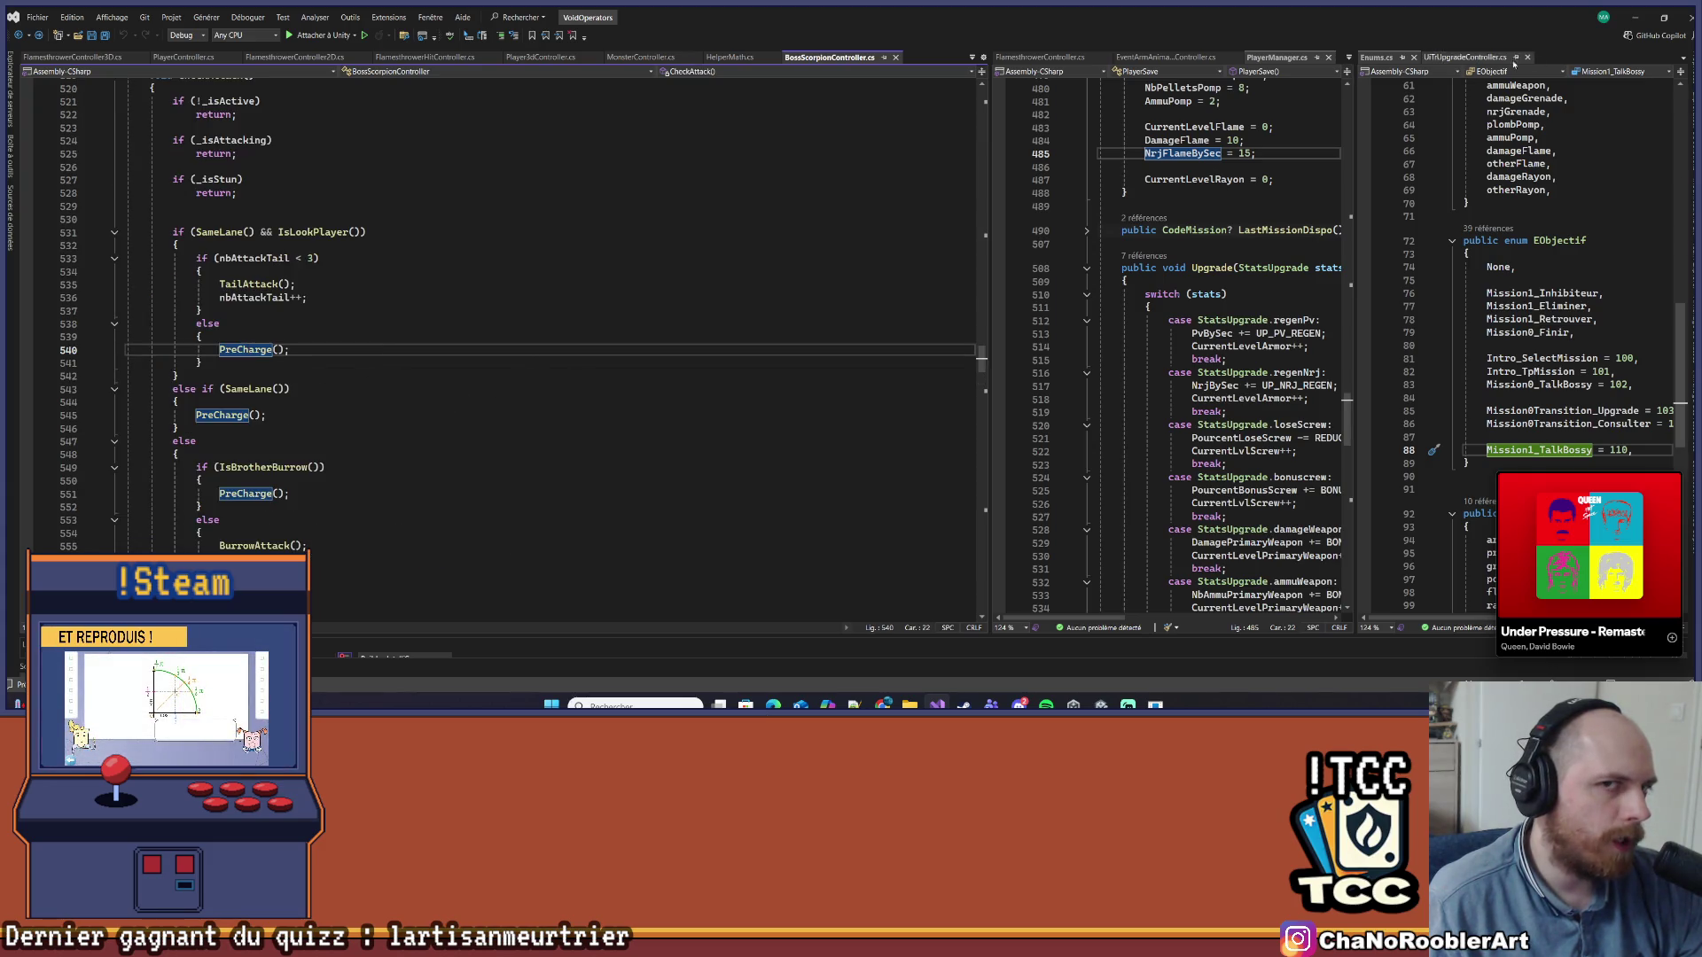
key("alt+Tab")
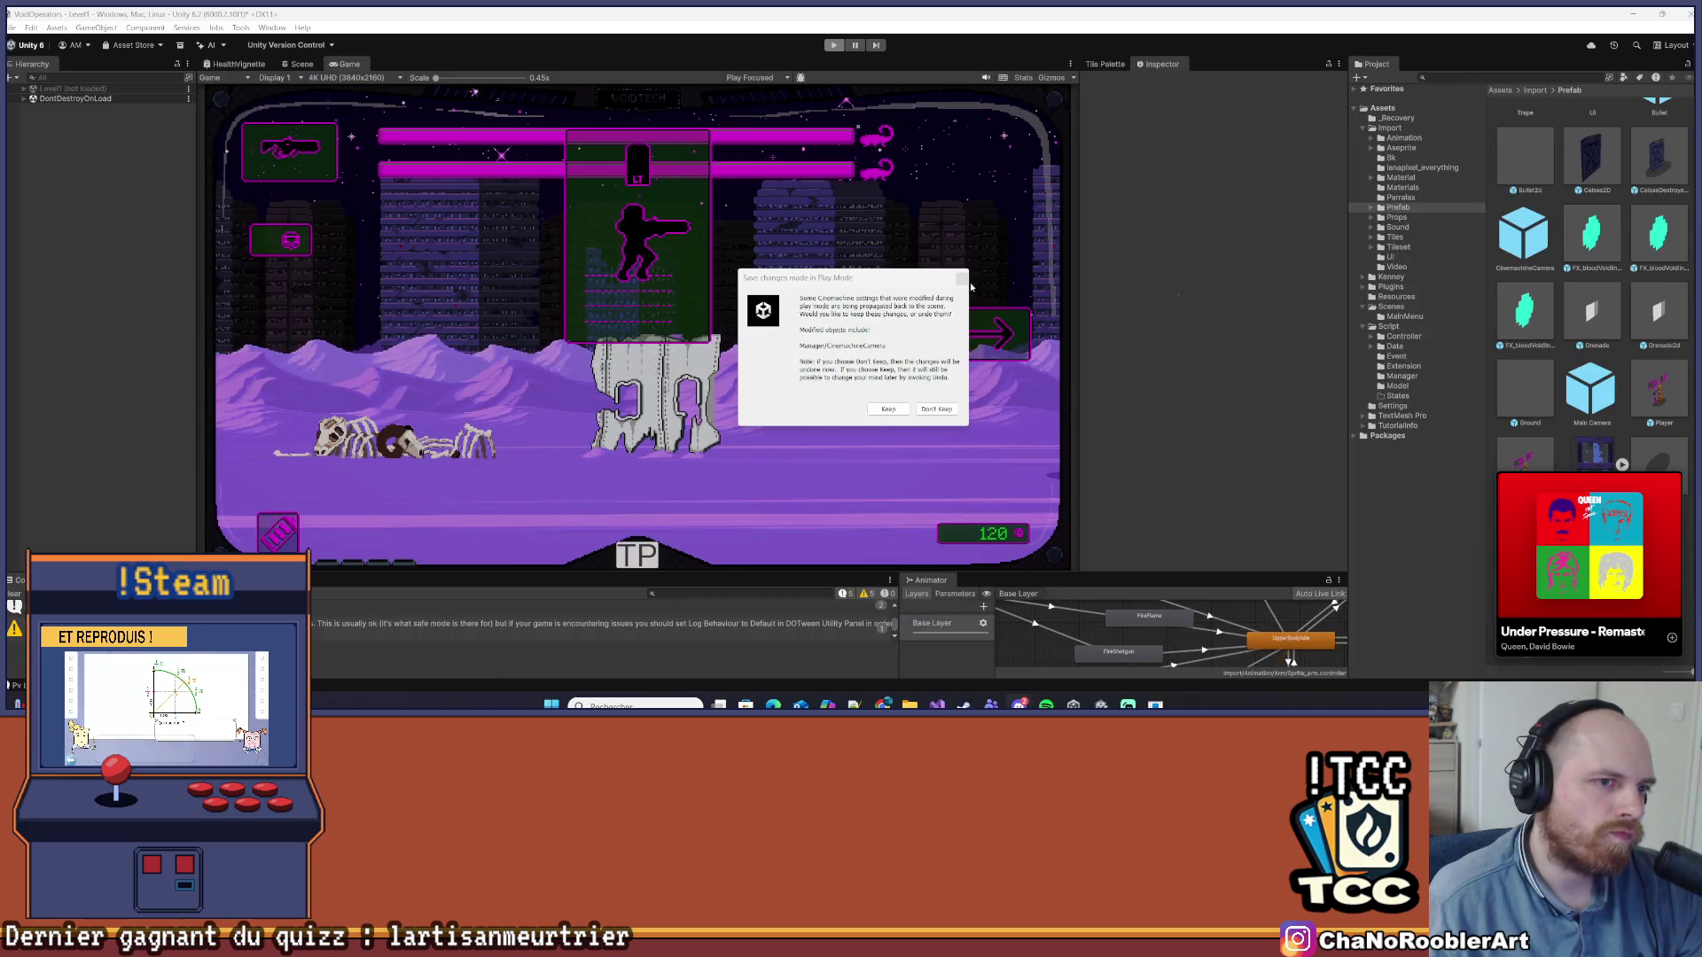
Dismiss the Play Mode changes prompt, restart the game and walk the player right past the crate
left_click(963, 279)
left_click(834, 46)
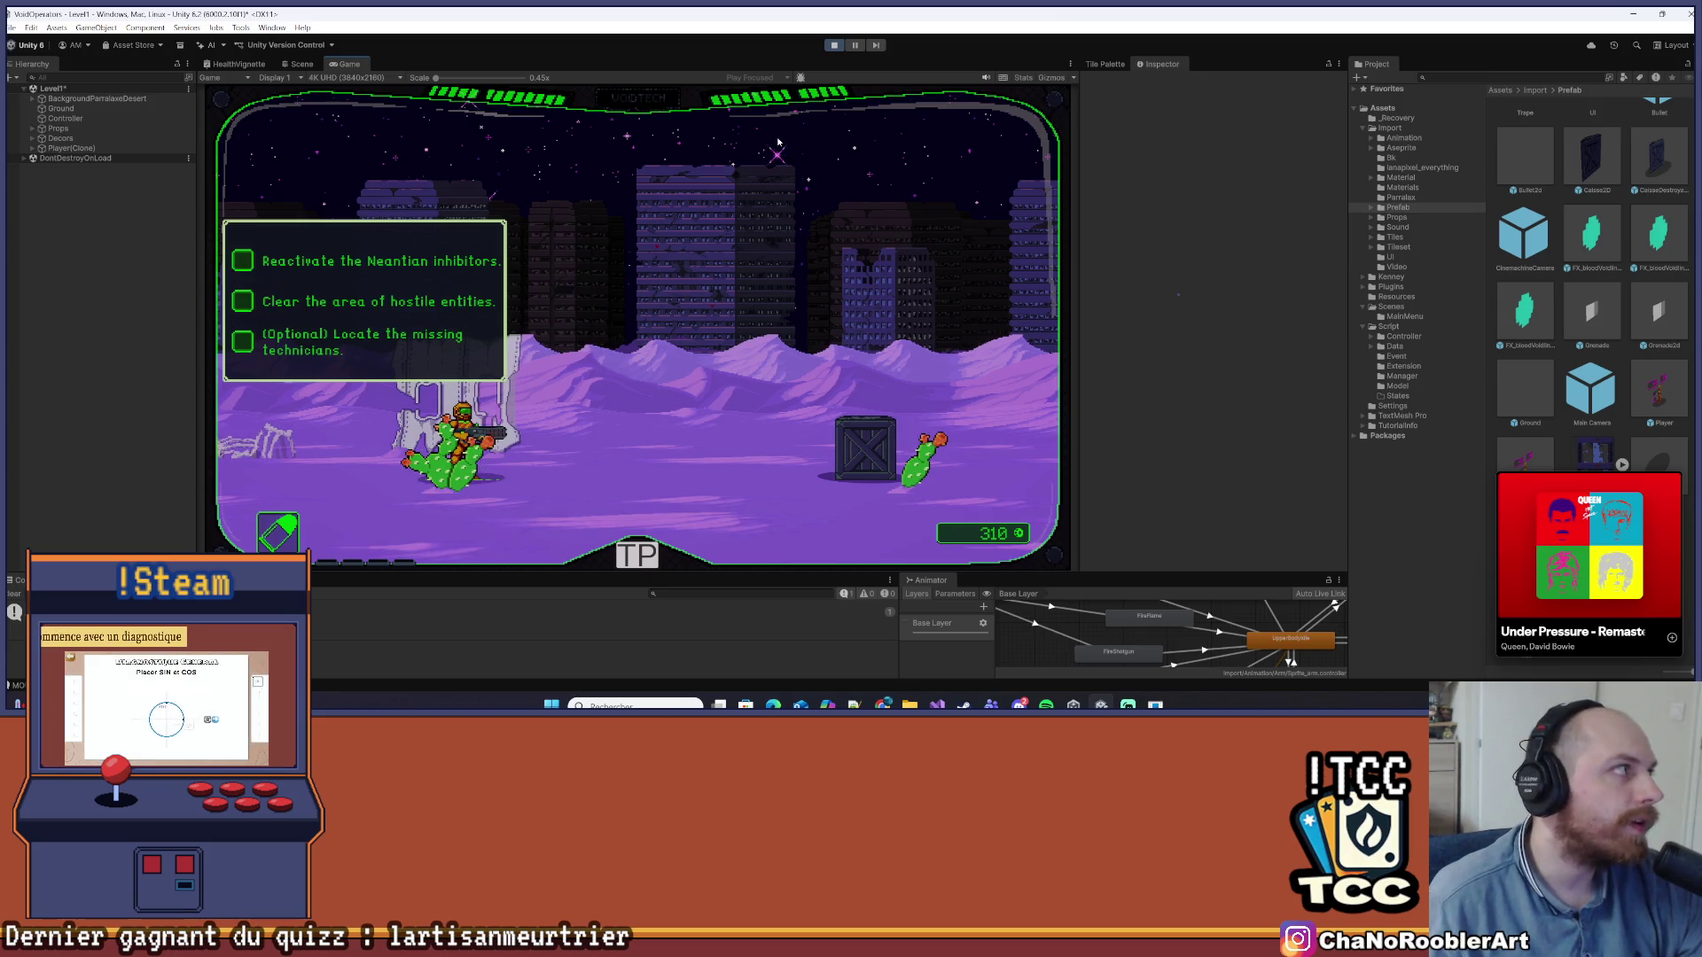
key("d")
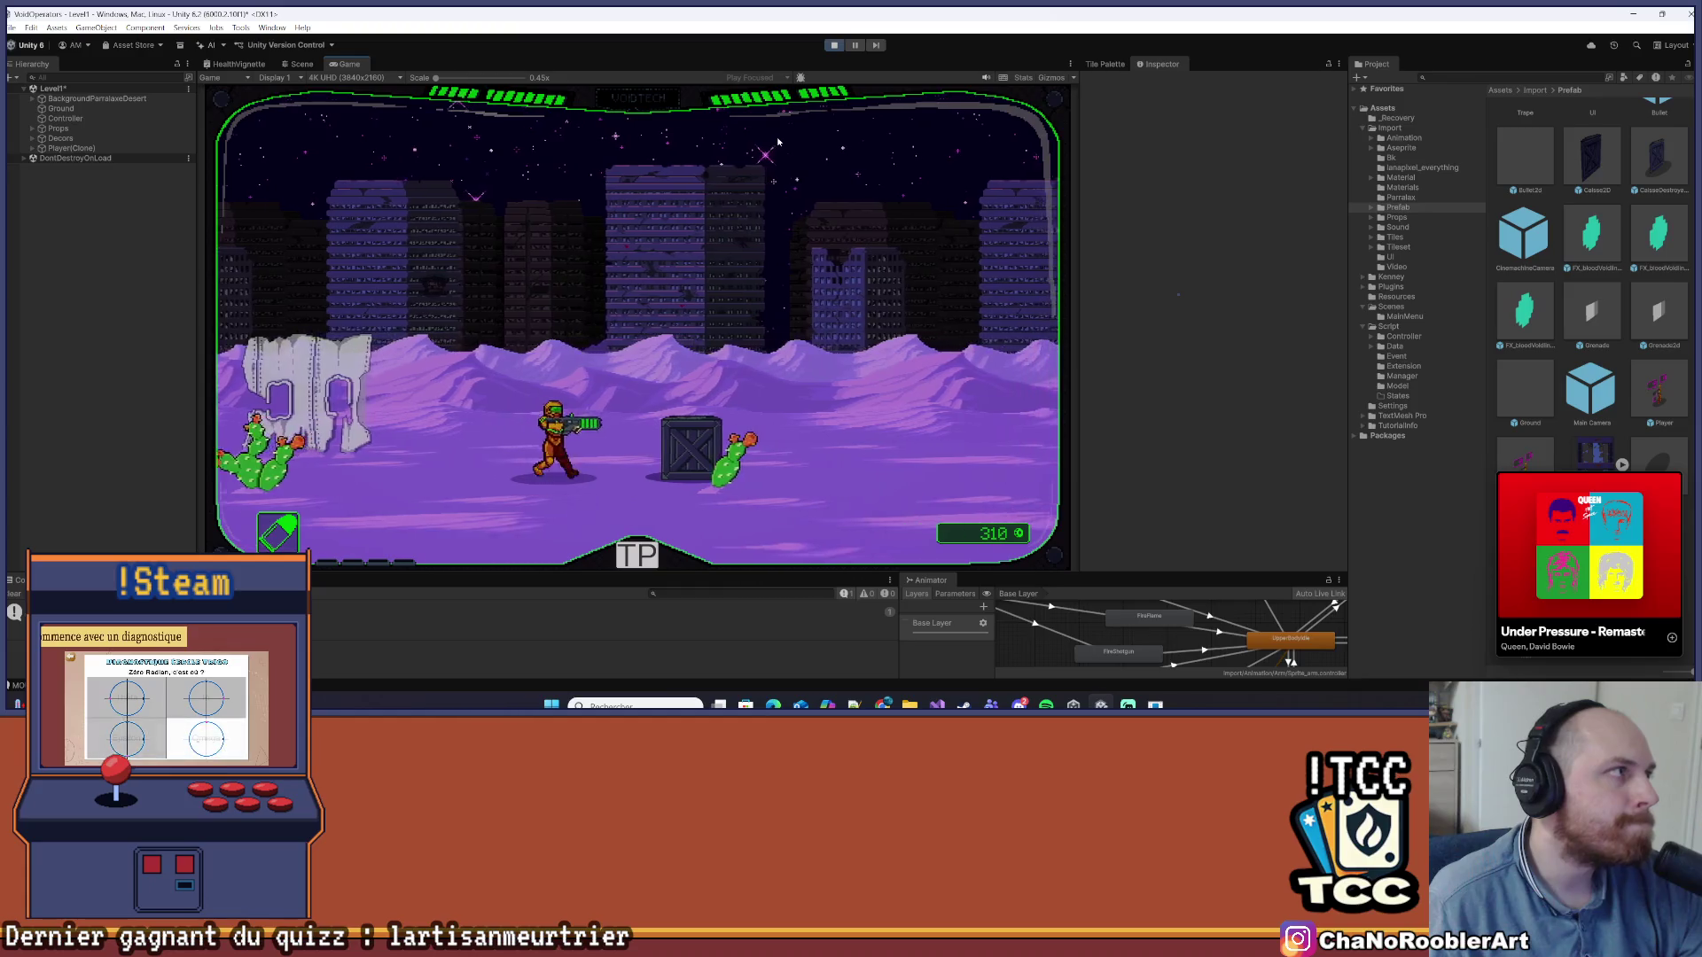
key("d")
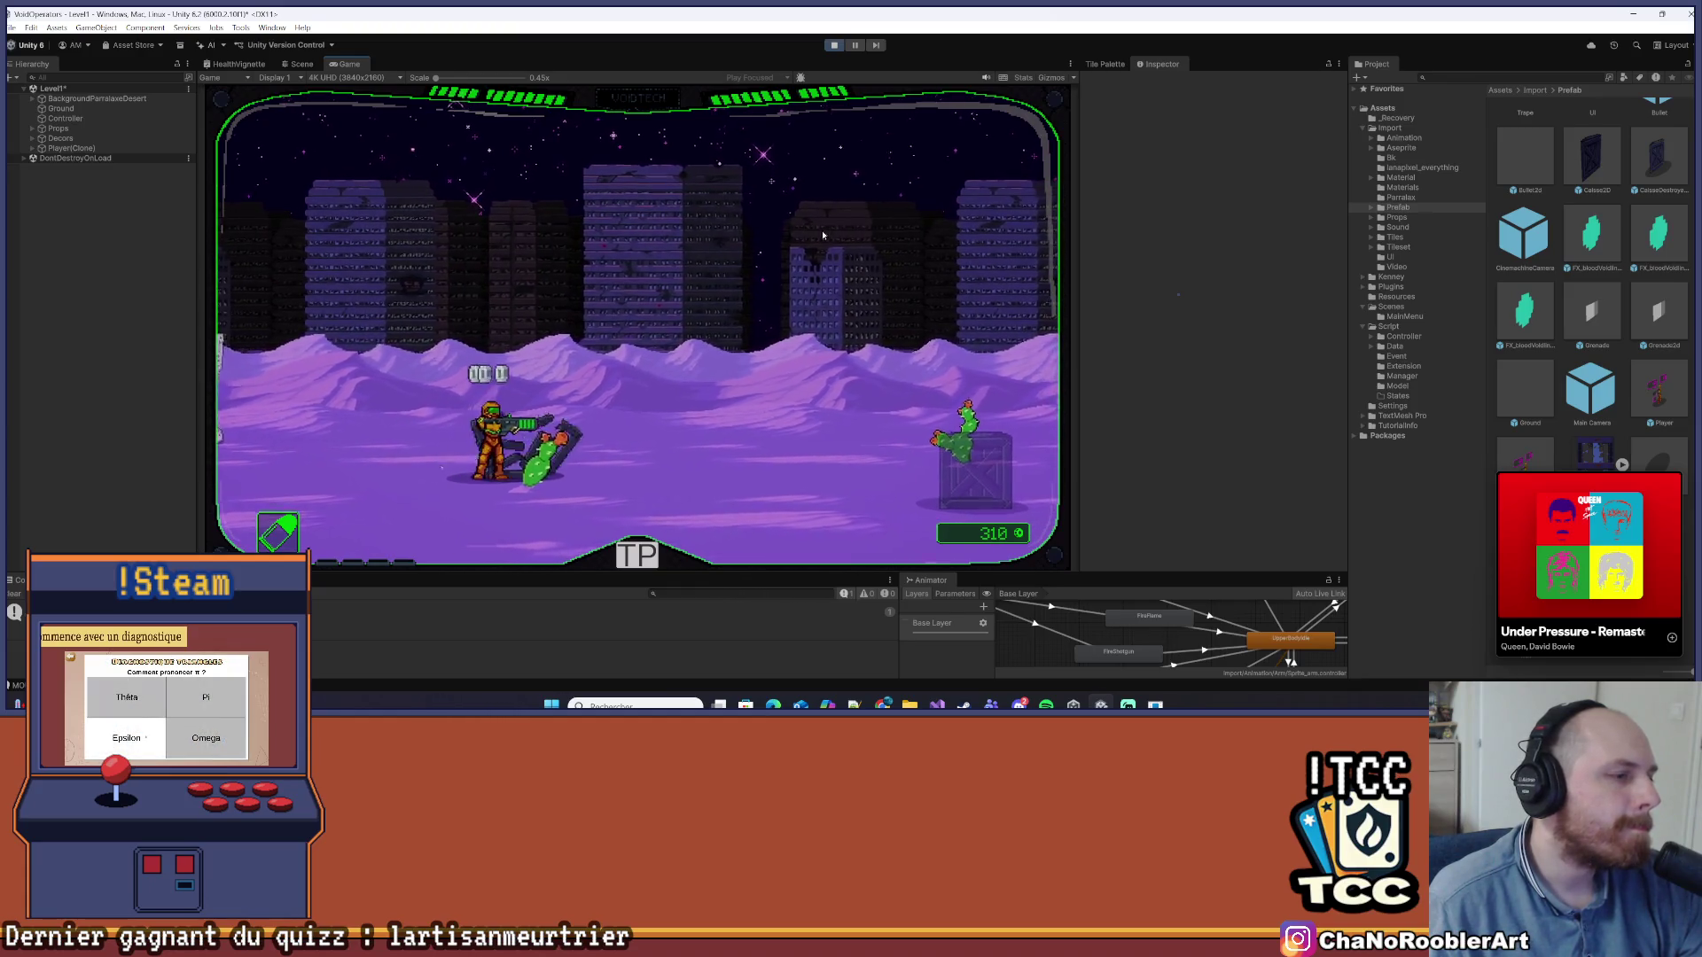
Pick another mission from the Escape overlay and walk right until the scorpion boss appears
key("Escape")
left_click(439, 381)
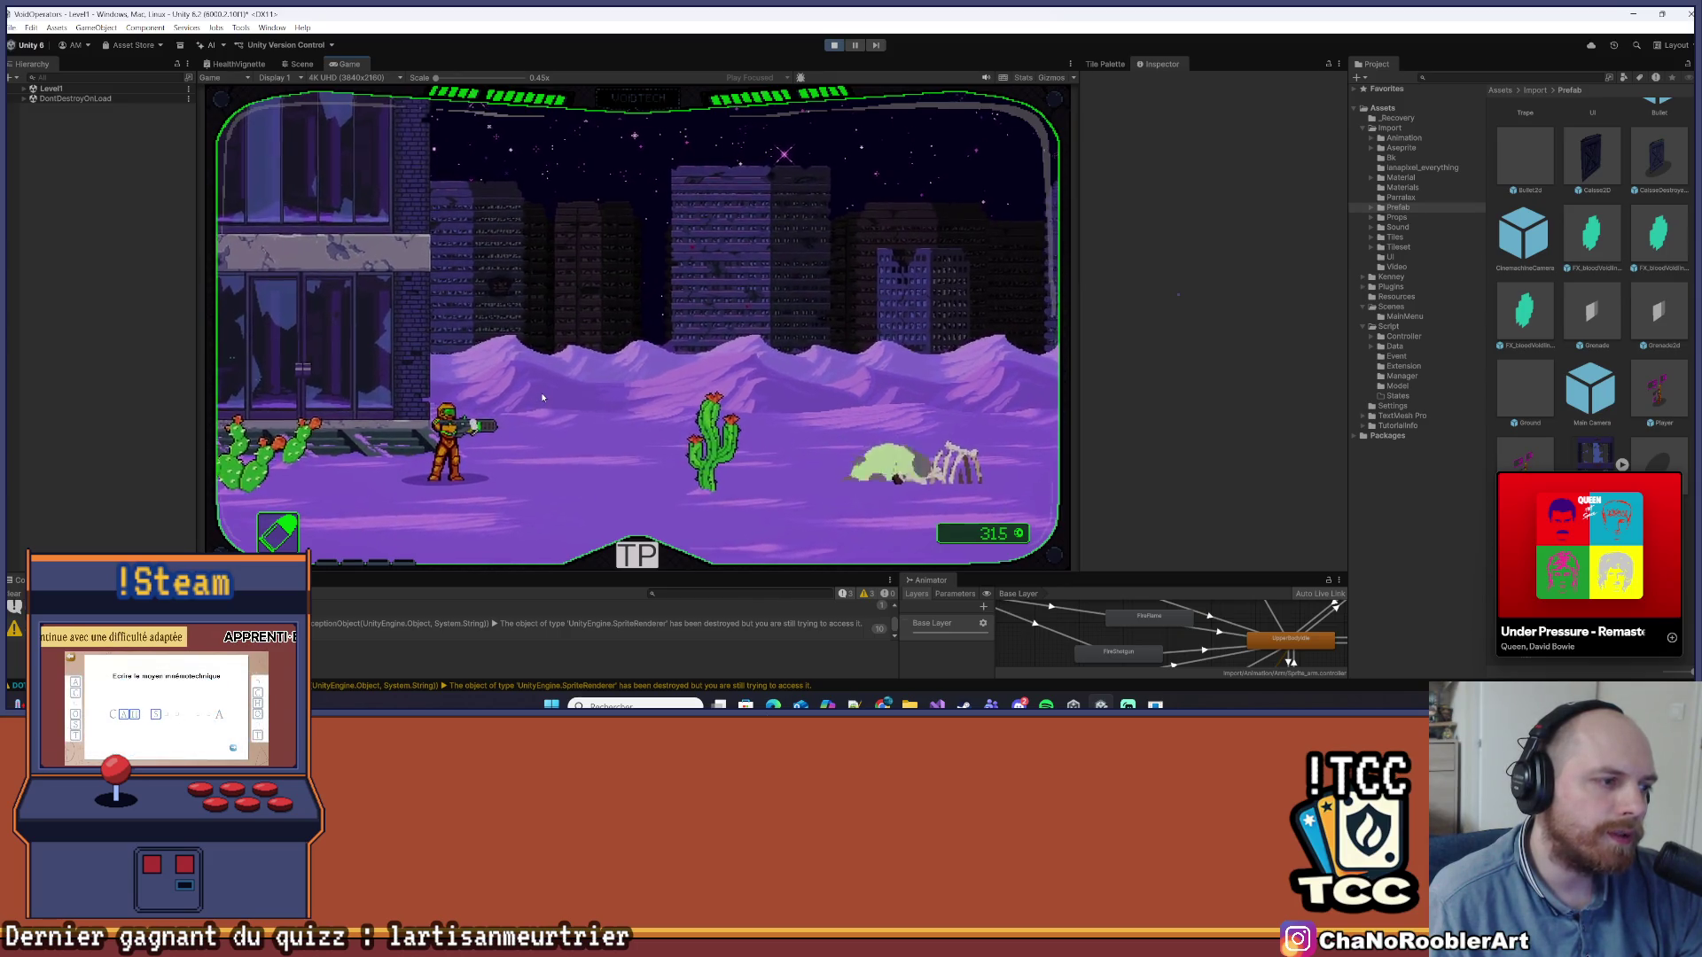
key("d")
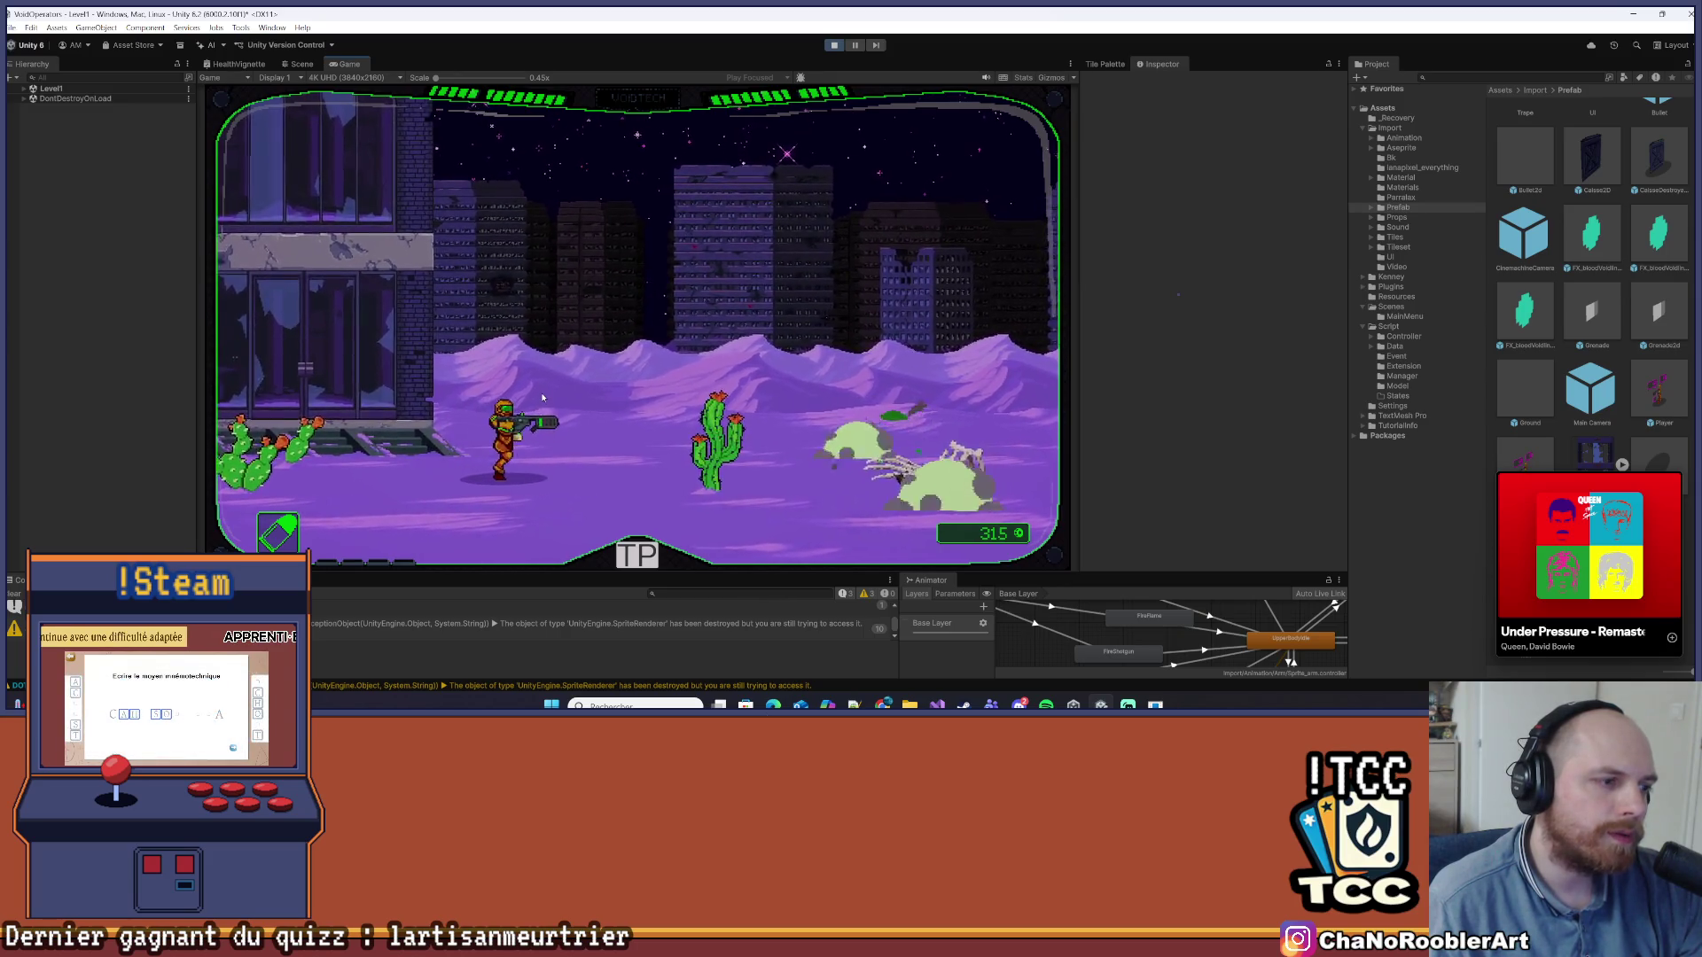
key("d")
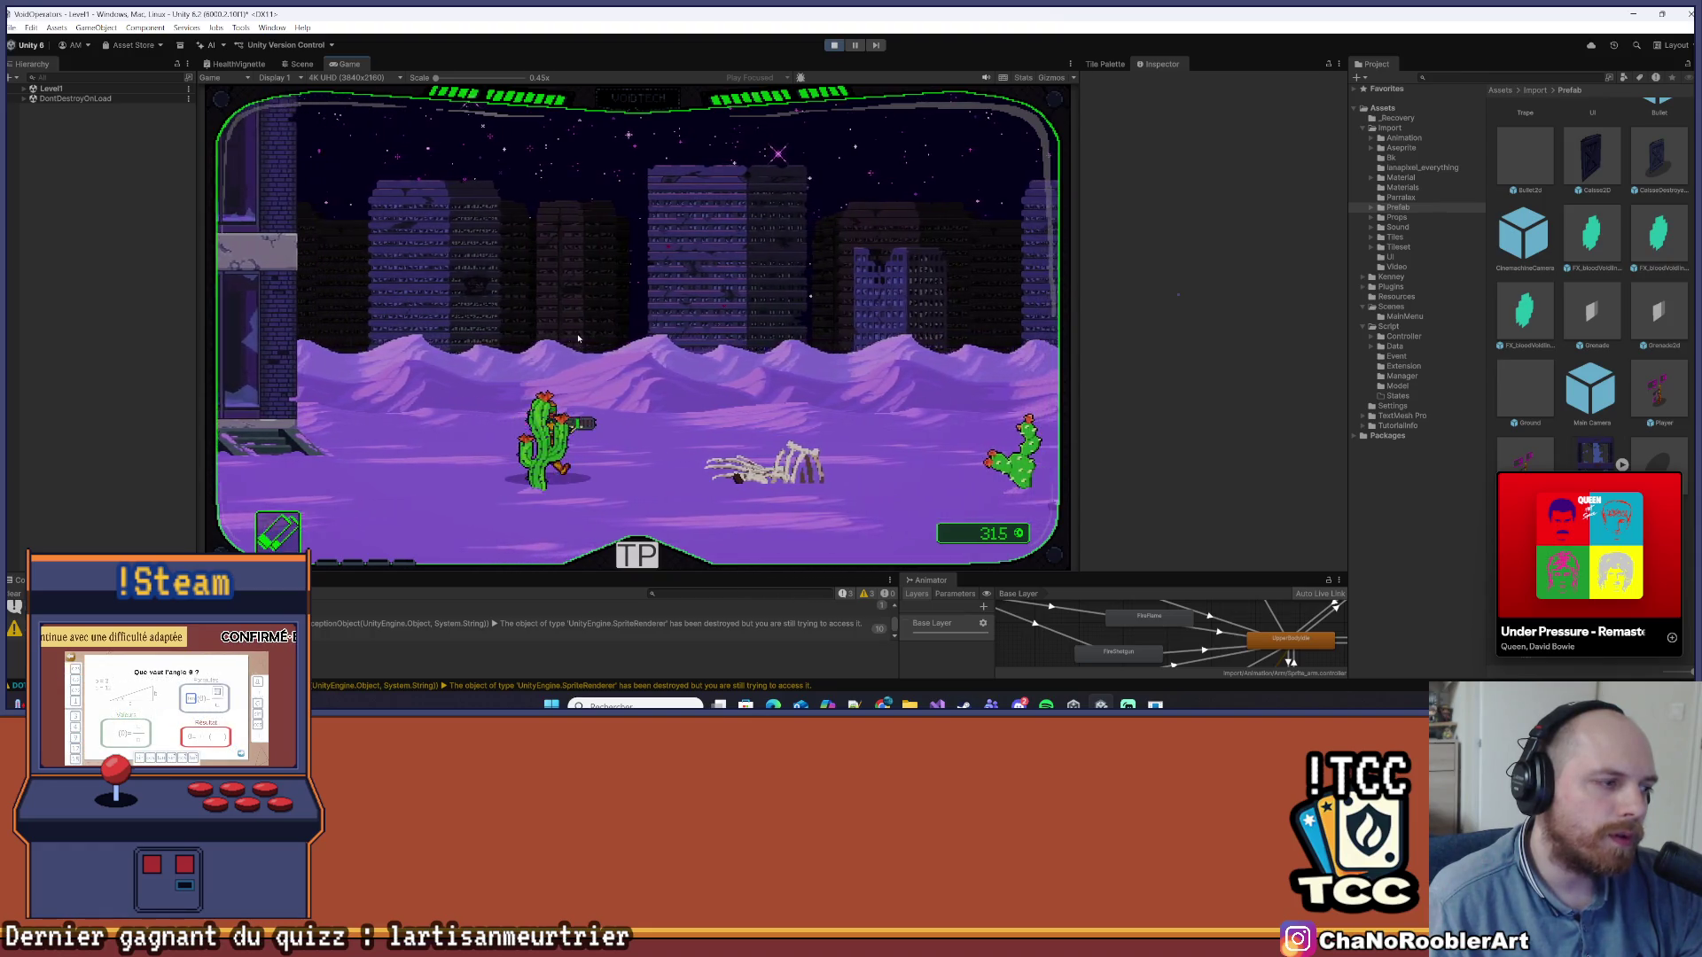
key("d")
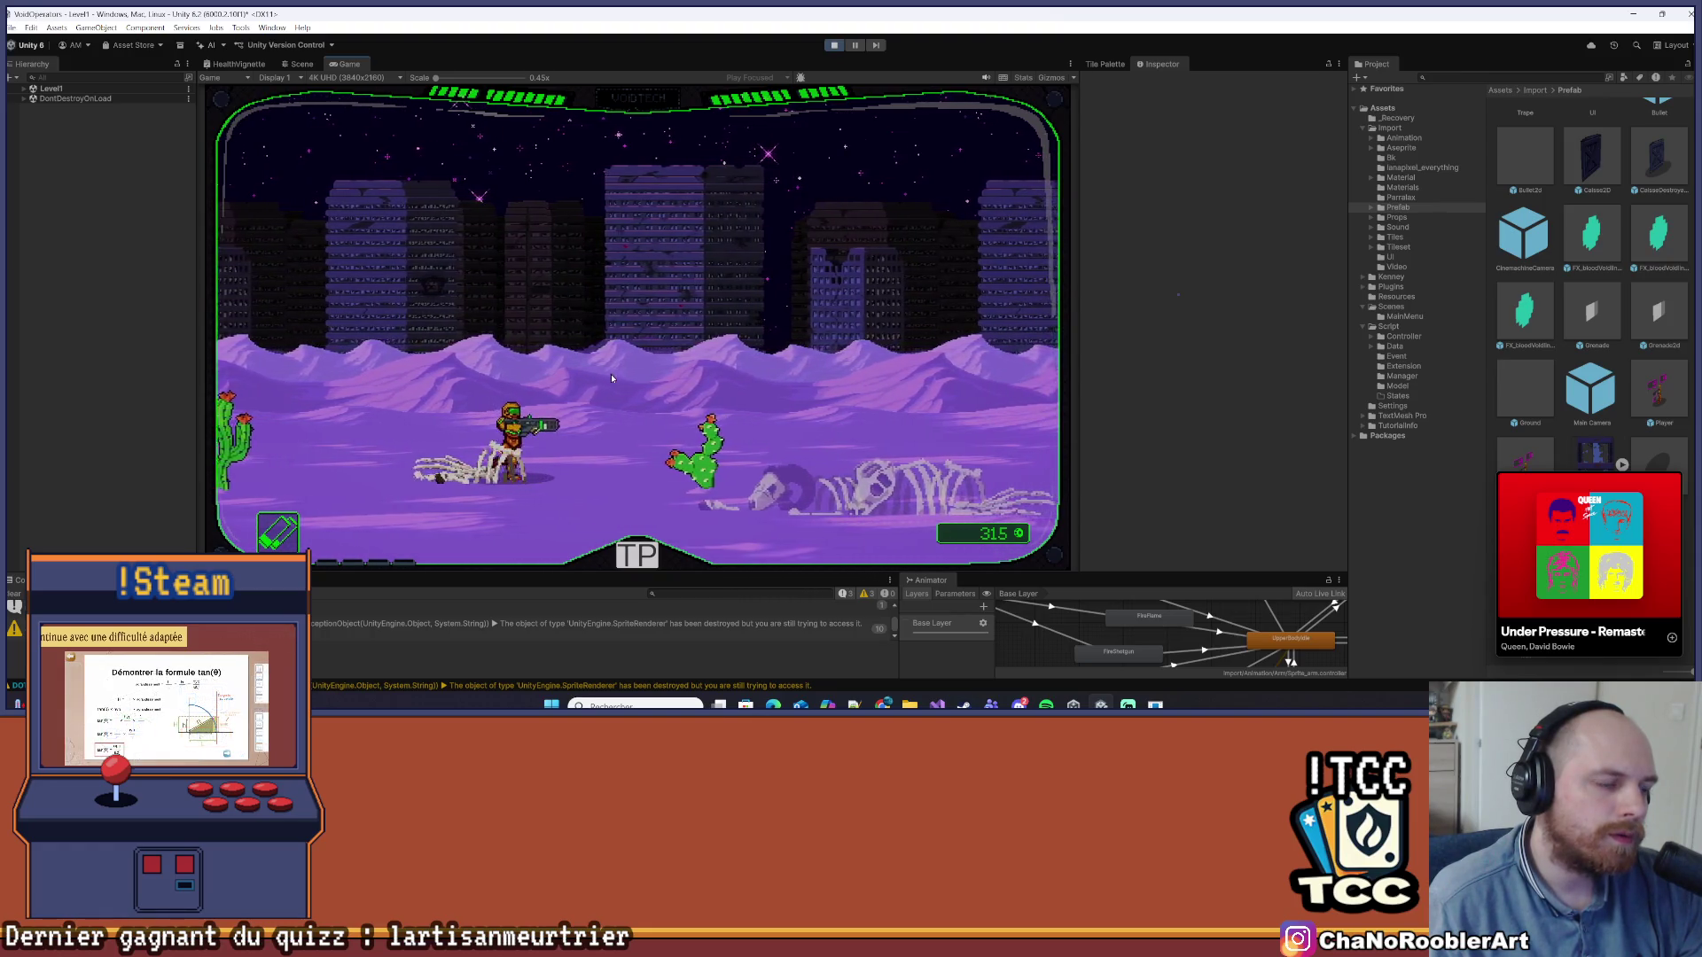
key("d")
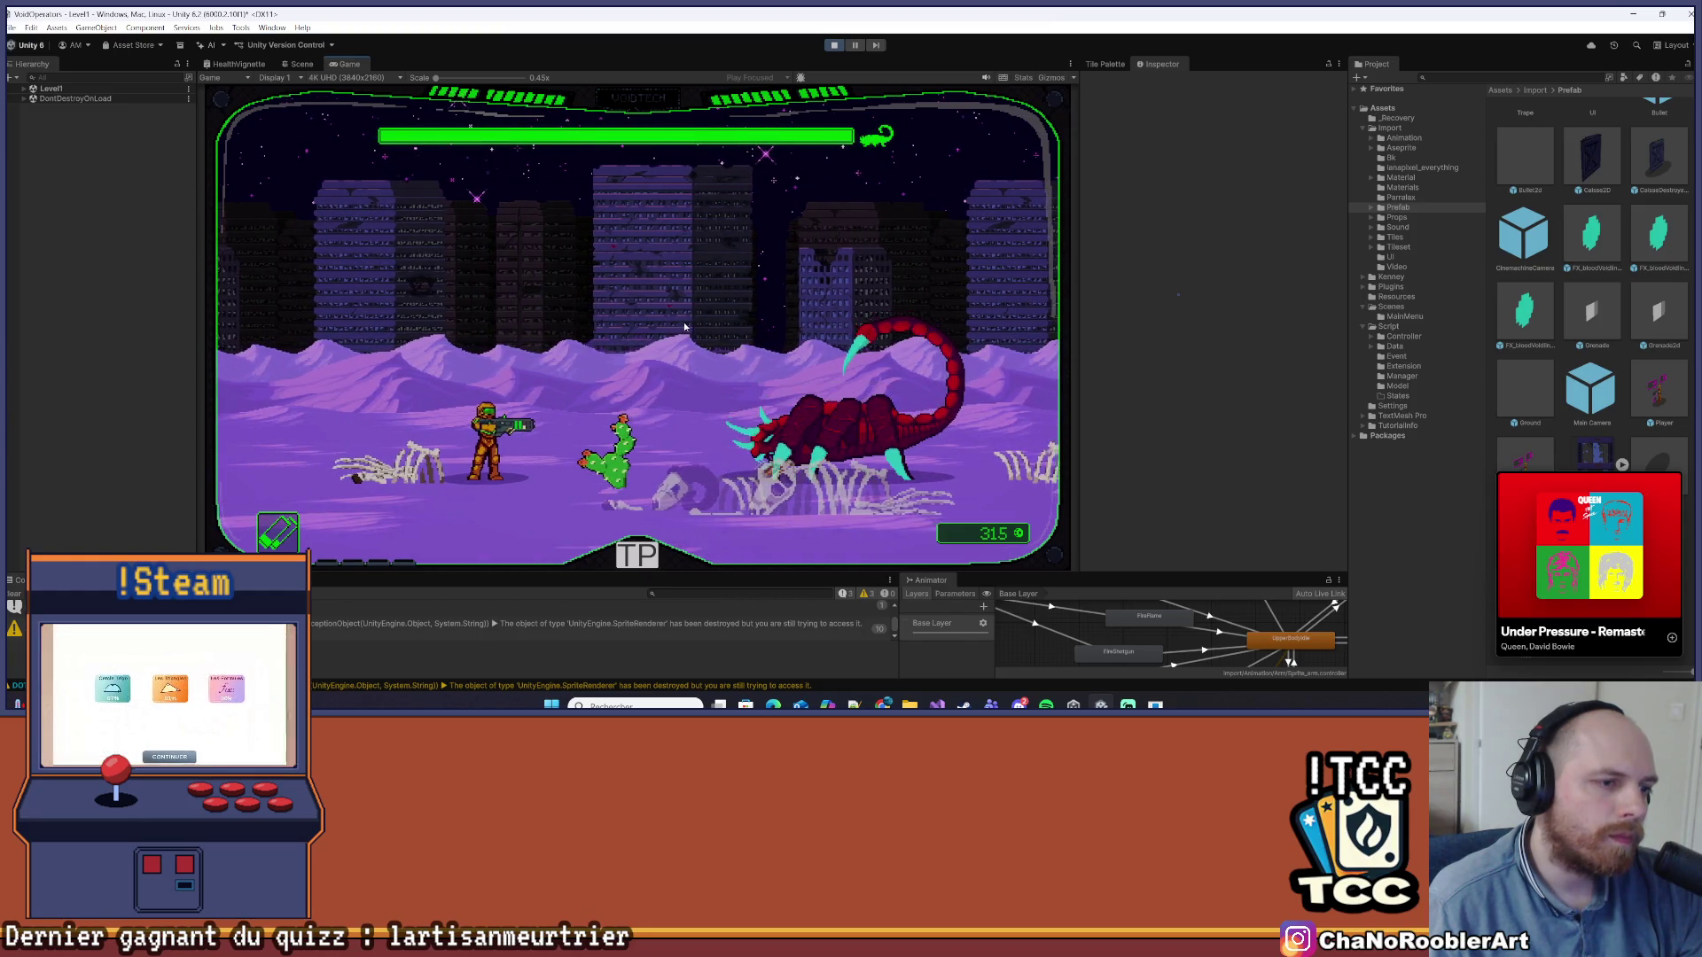
Jump over and shoot the charging scorpions until the red scorpion is destroyed
key("space")
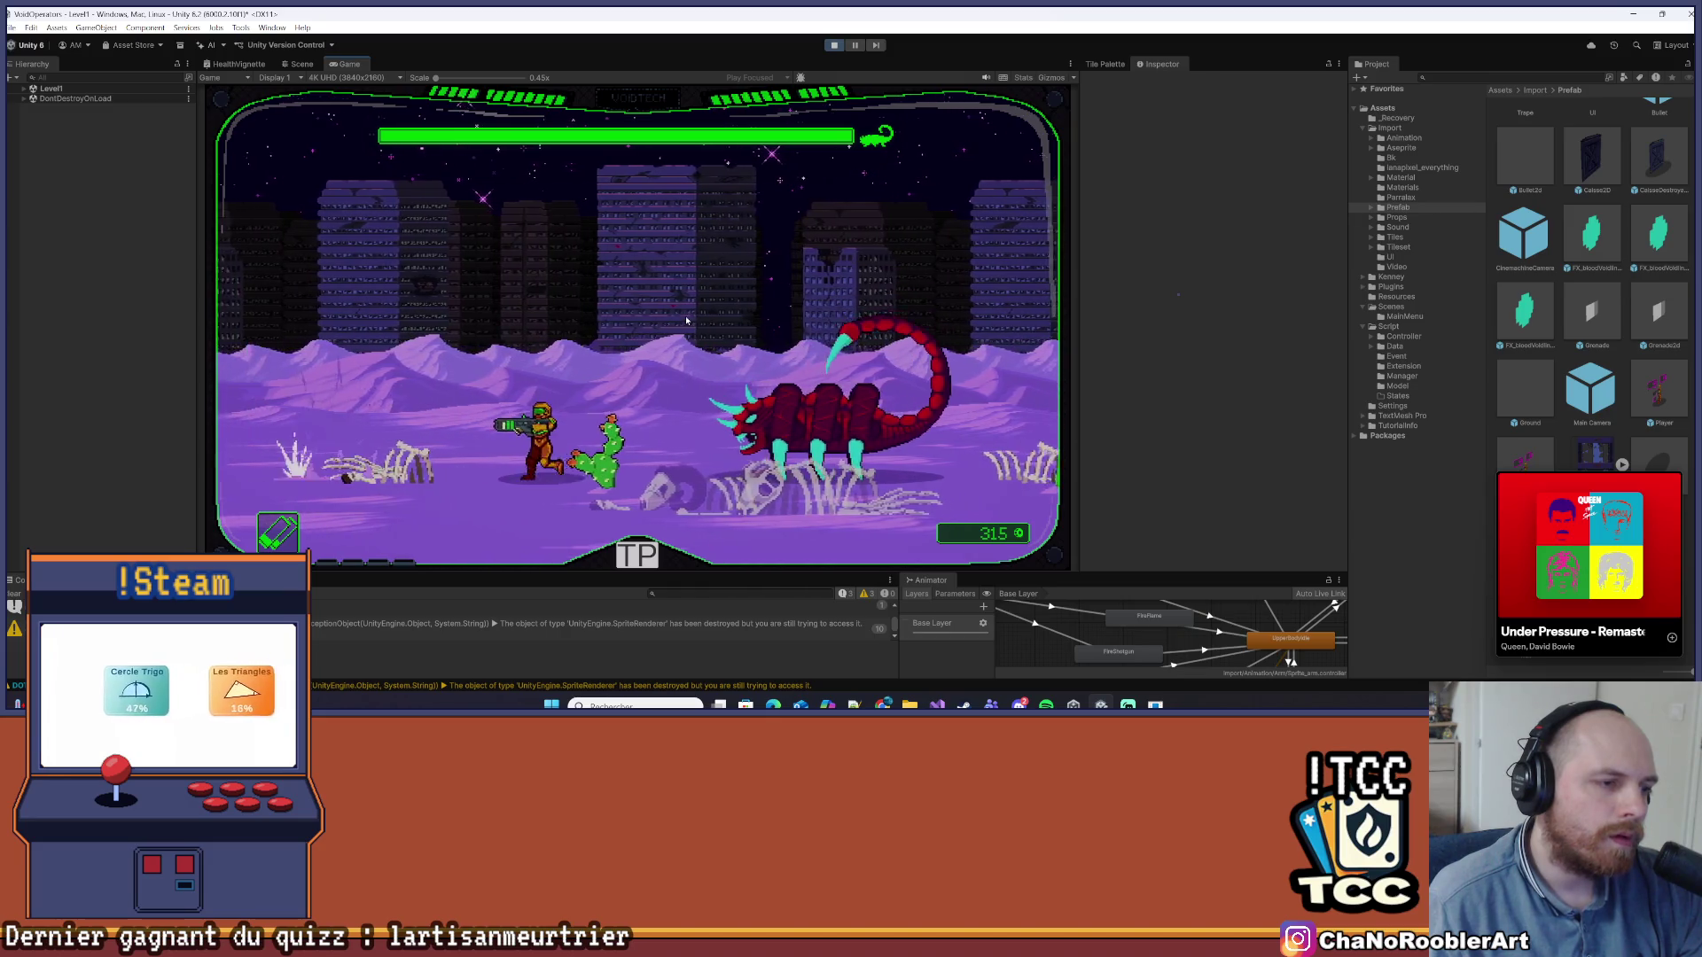
key("a")
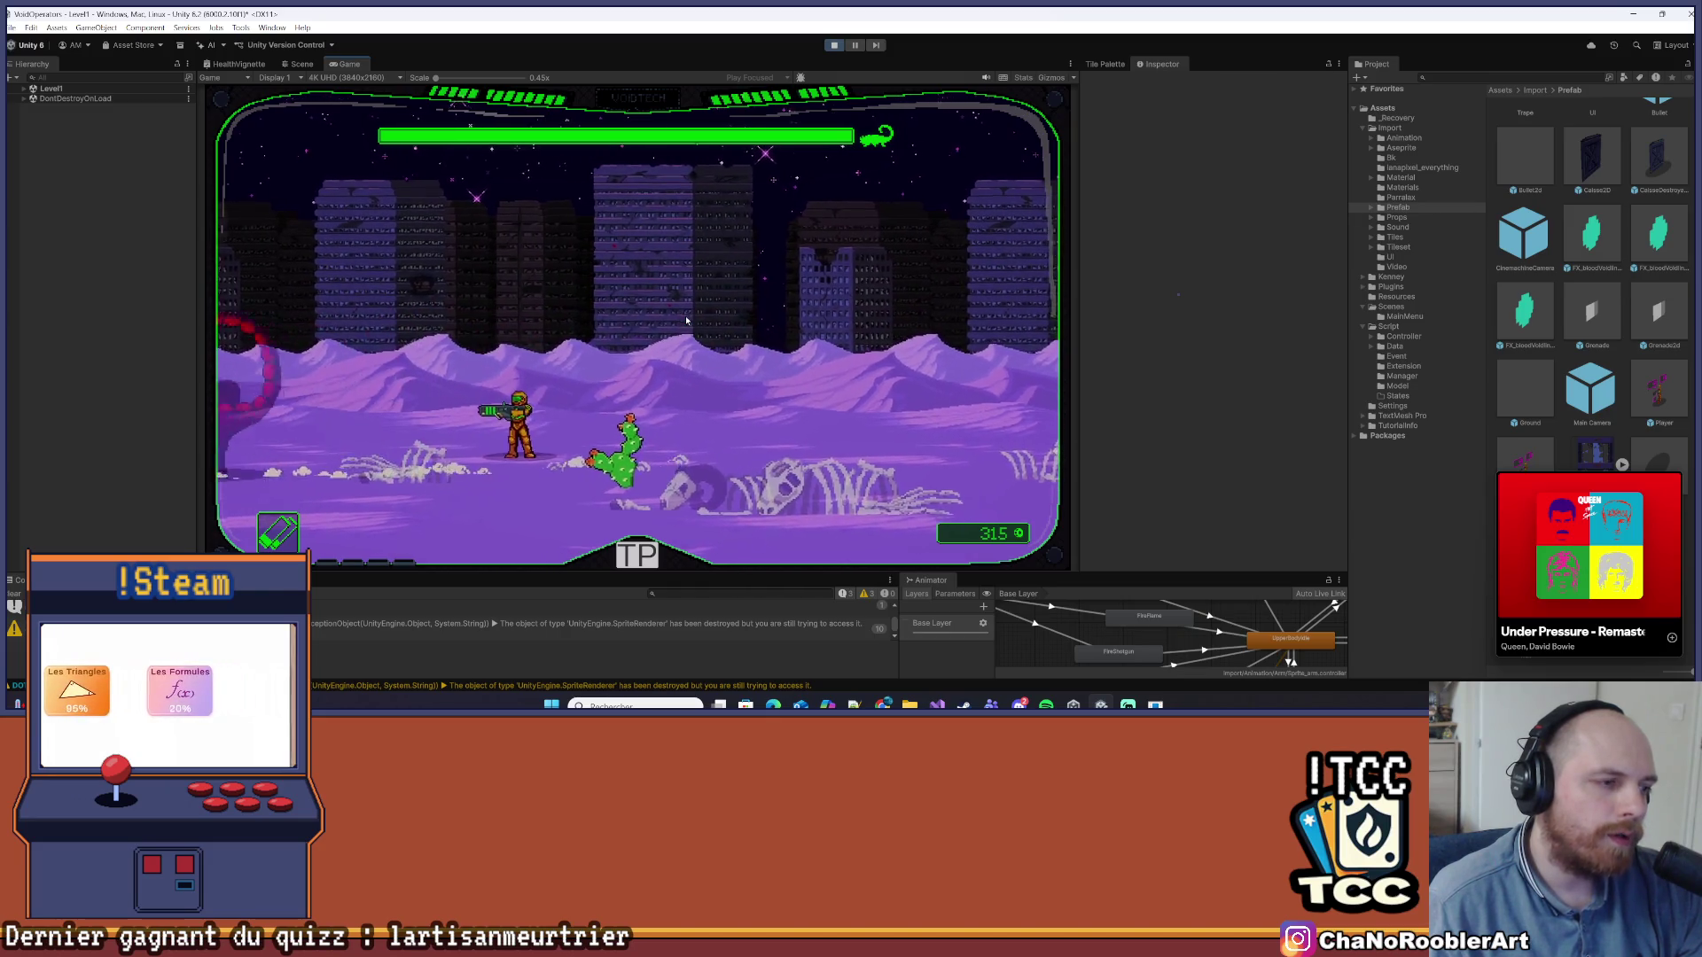
key("d")
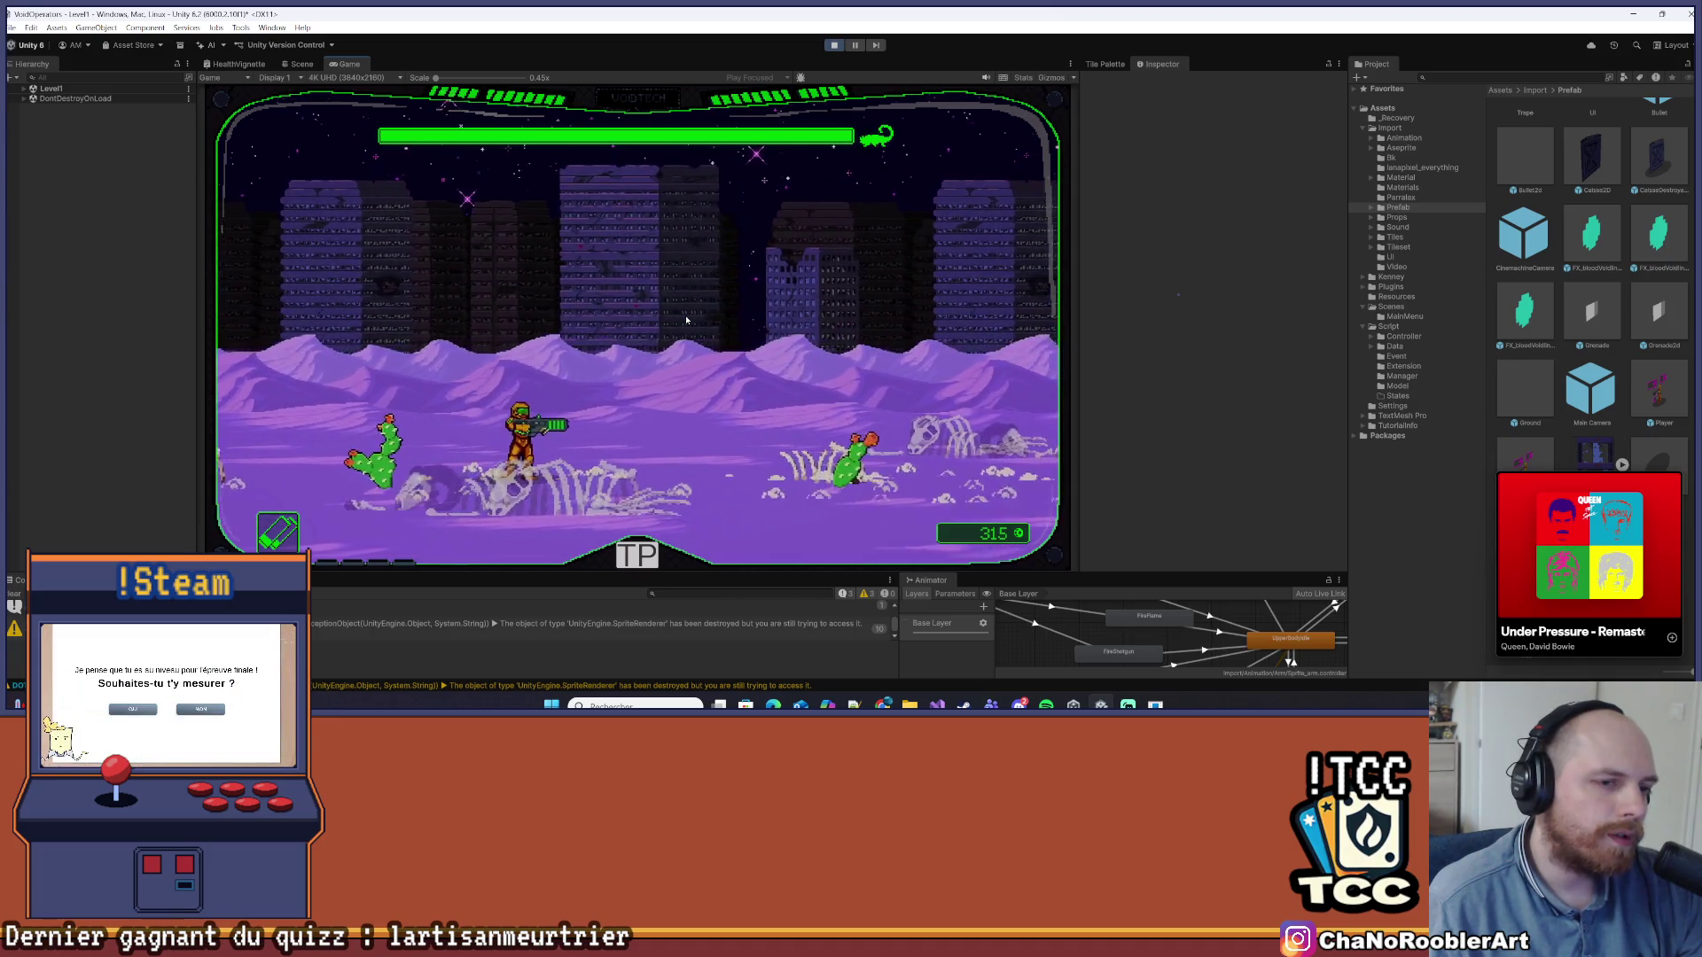
key("d")
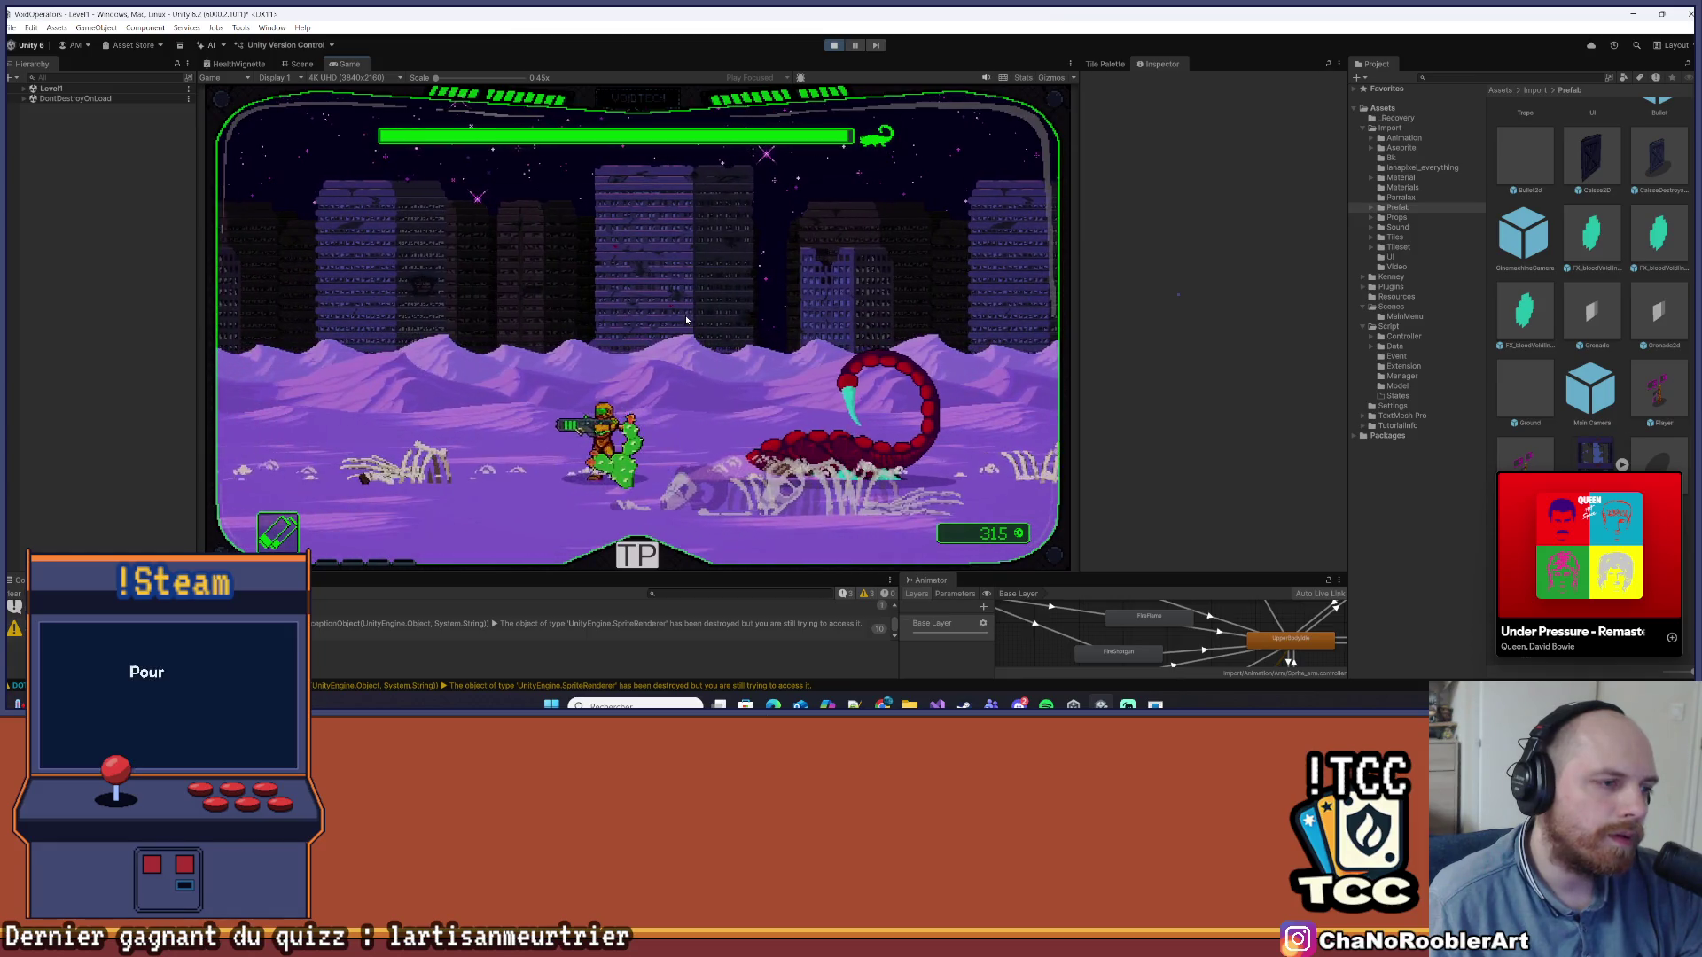
key("a")
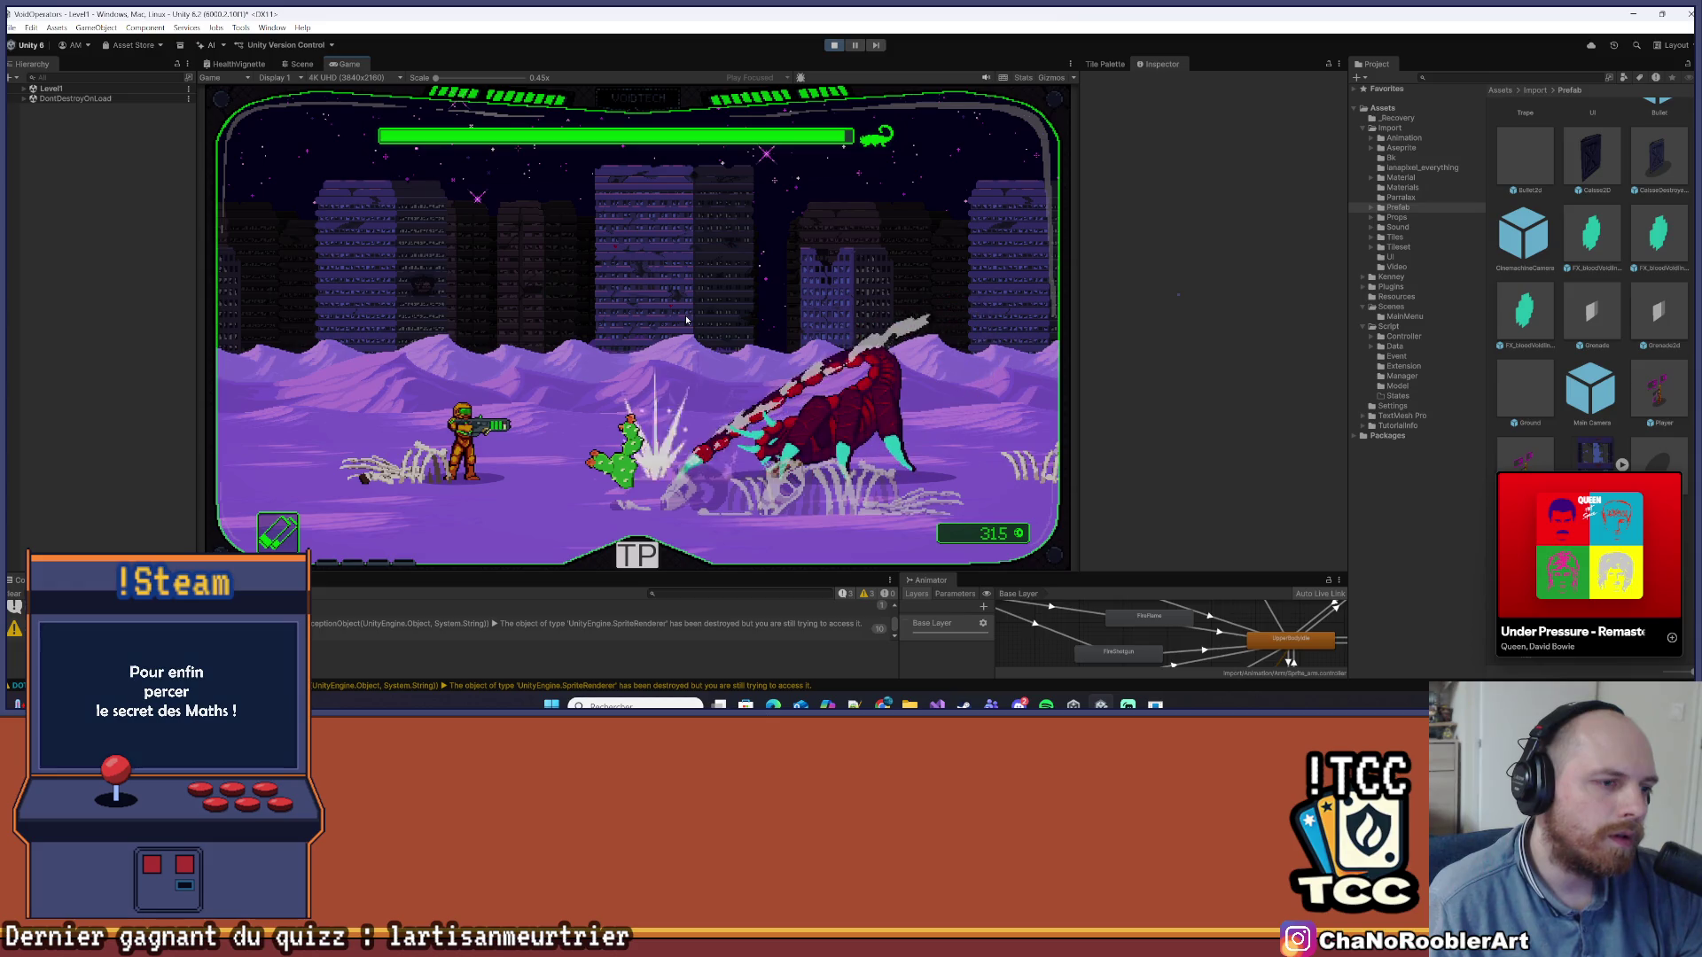
key("space")
key("d")
left_click(686, 319)
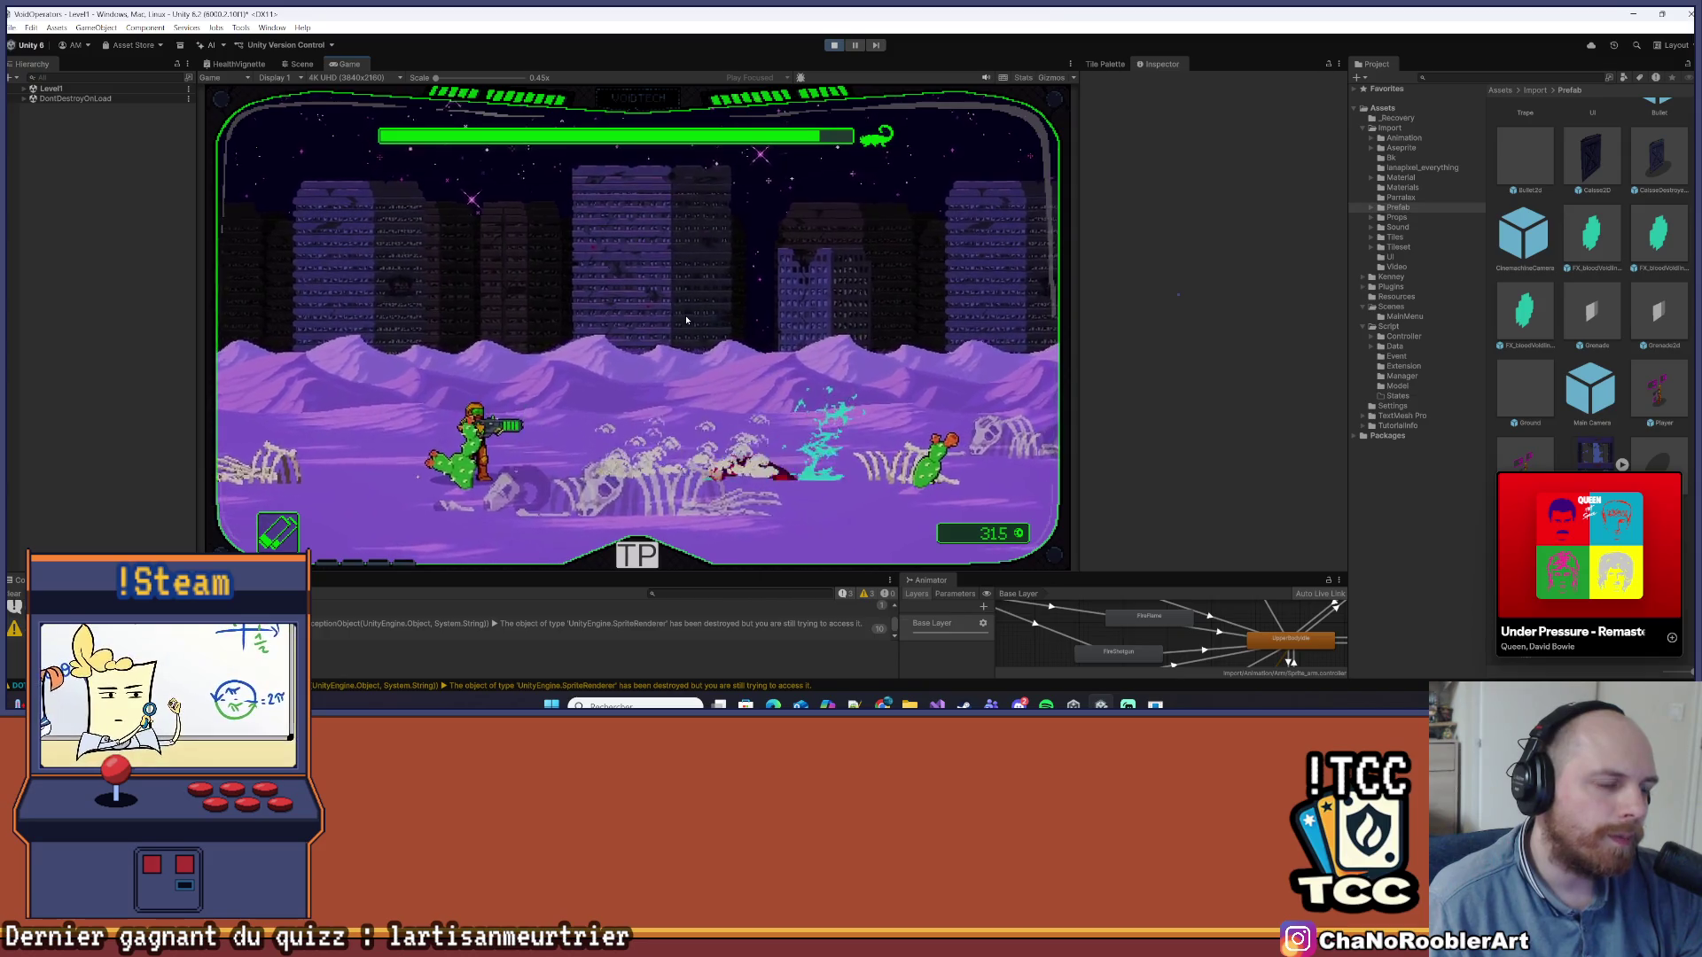
Move the player left and right, then switch to Visual Studio
key("d")
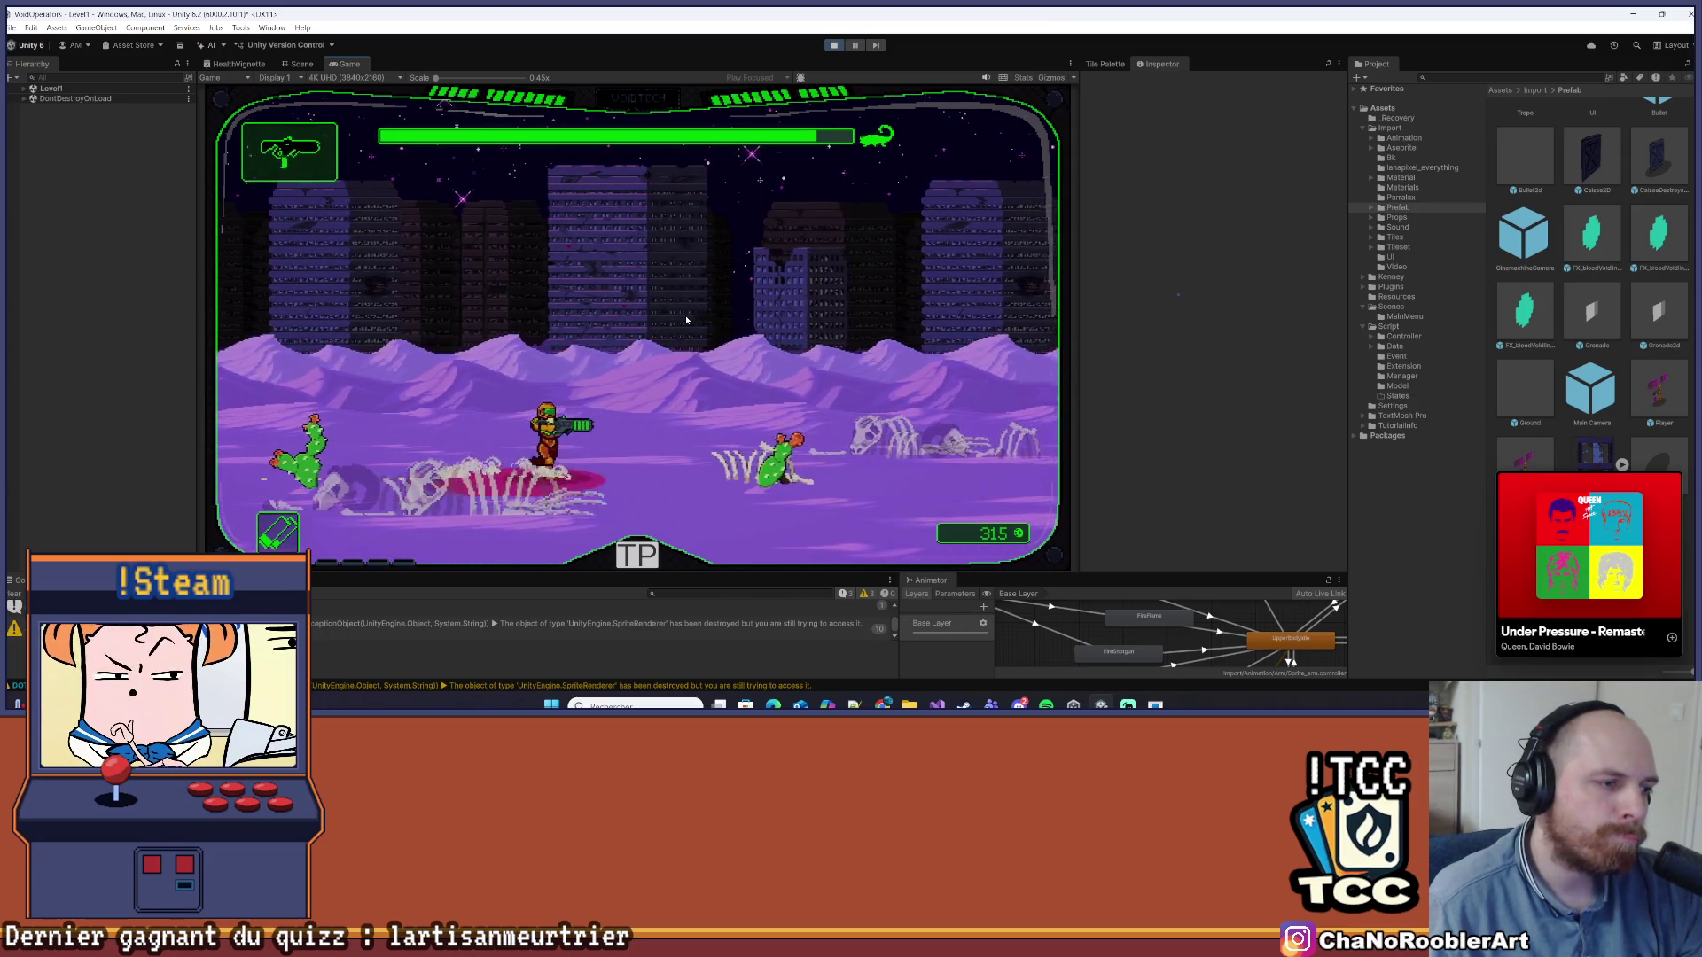
key("a")
key("a")
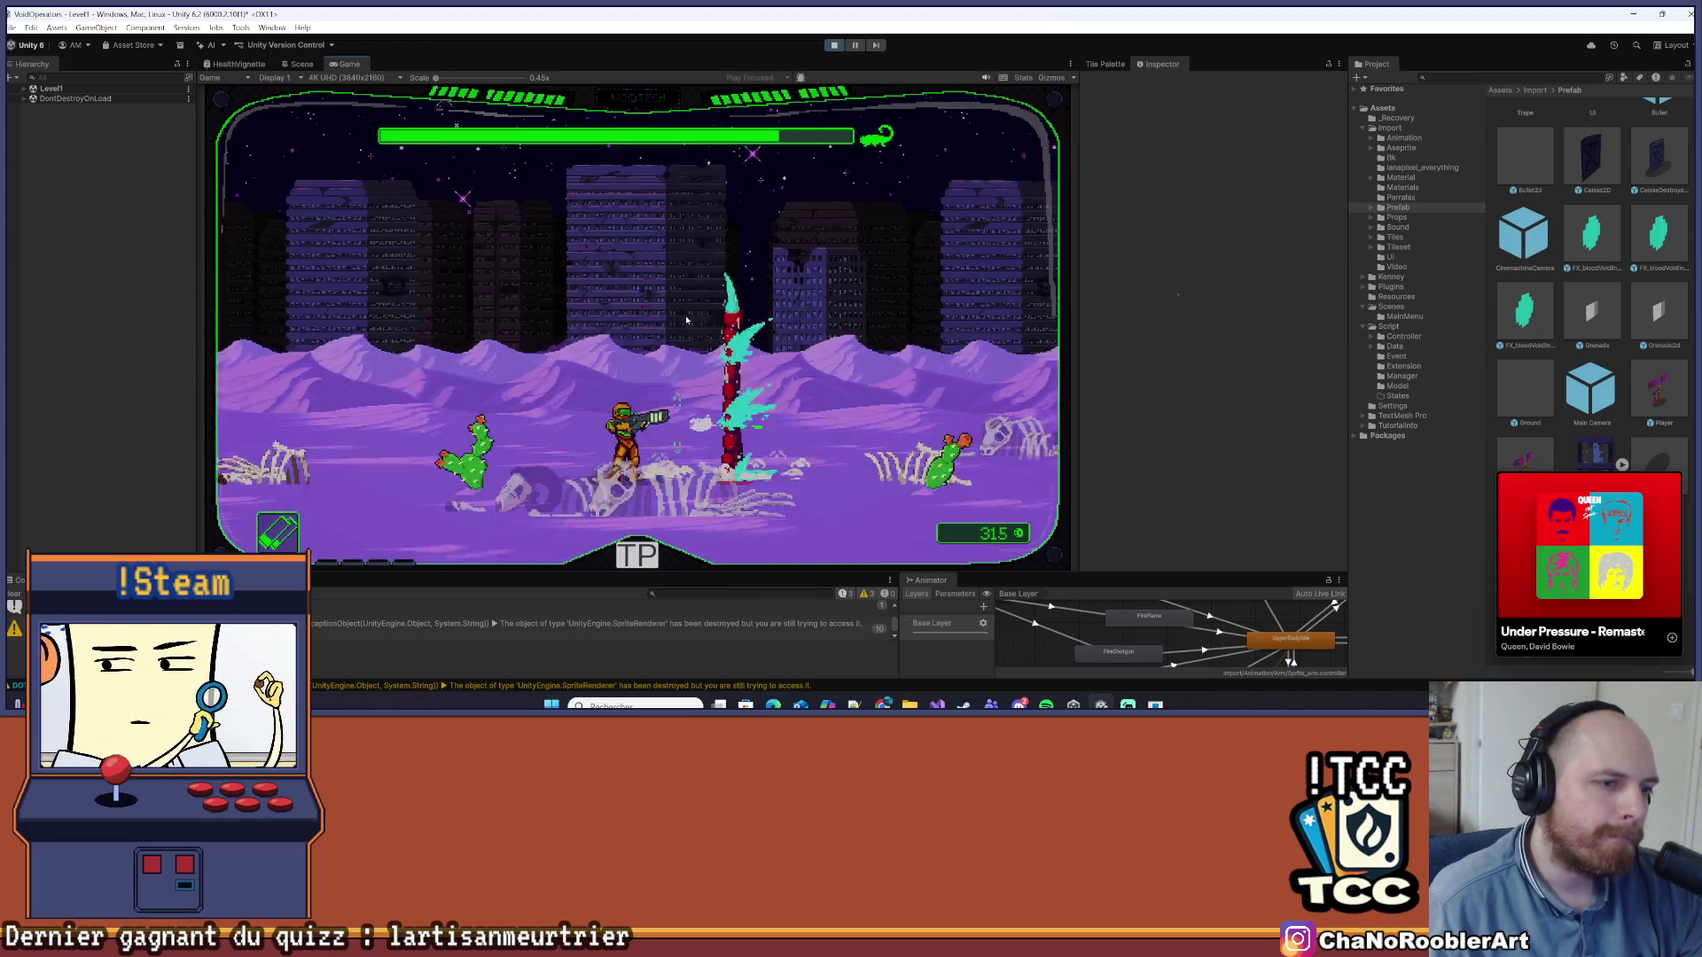
key("d")
key("d")
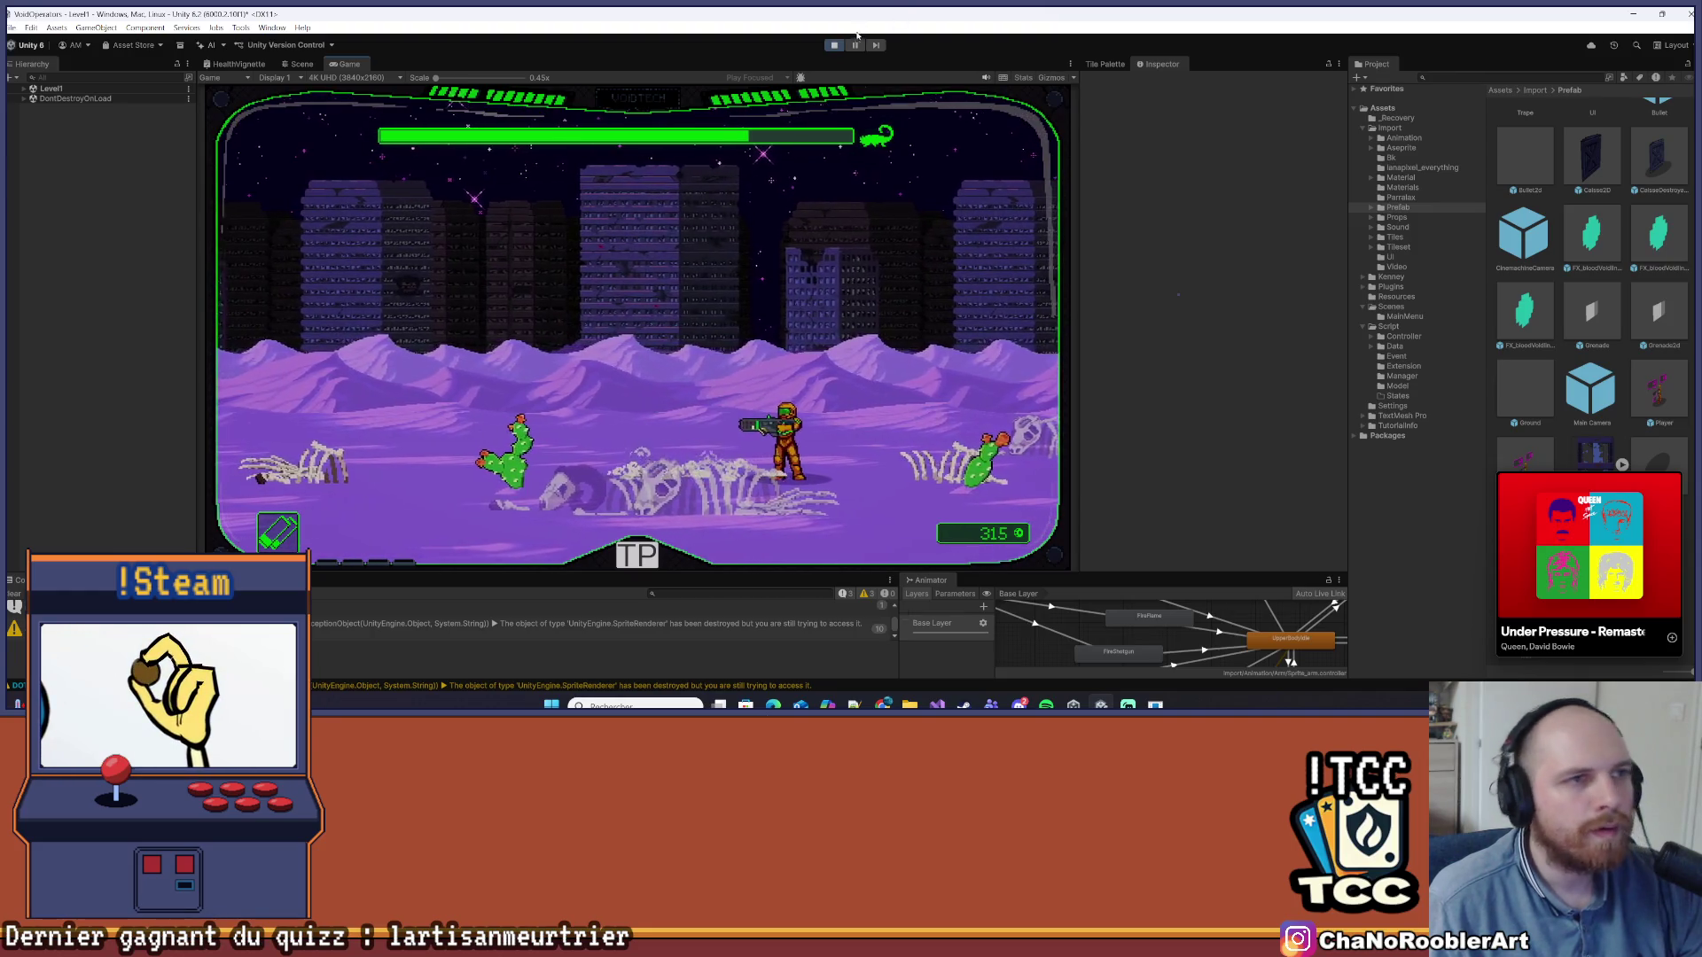
key("alt+Tab")
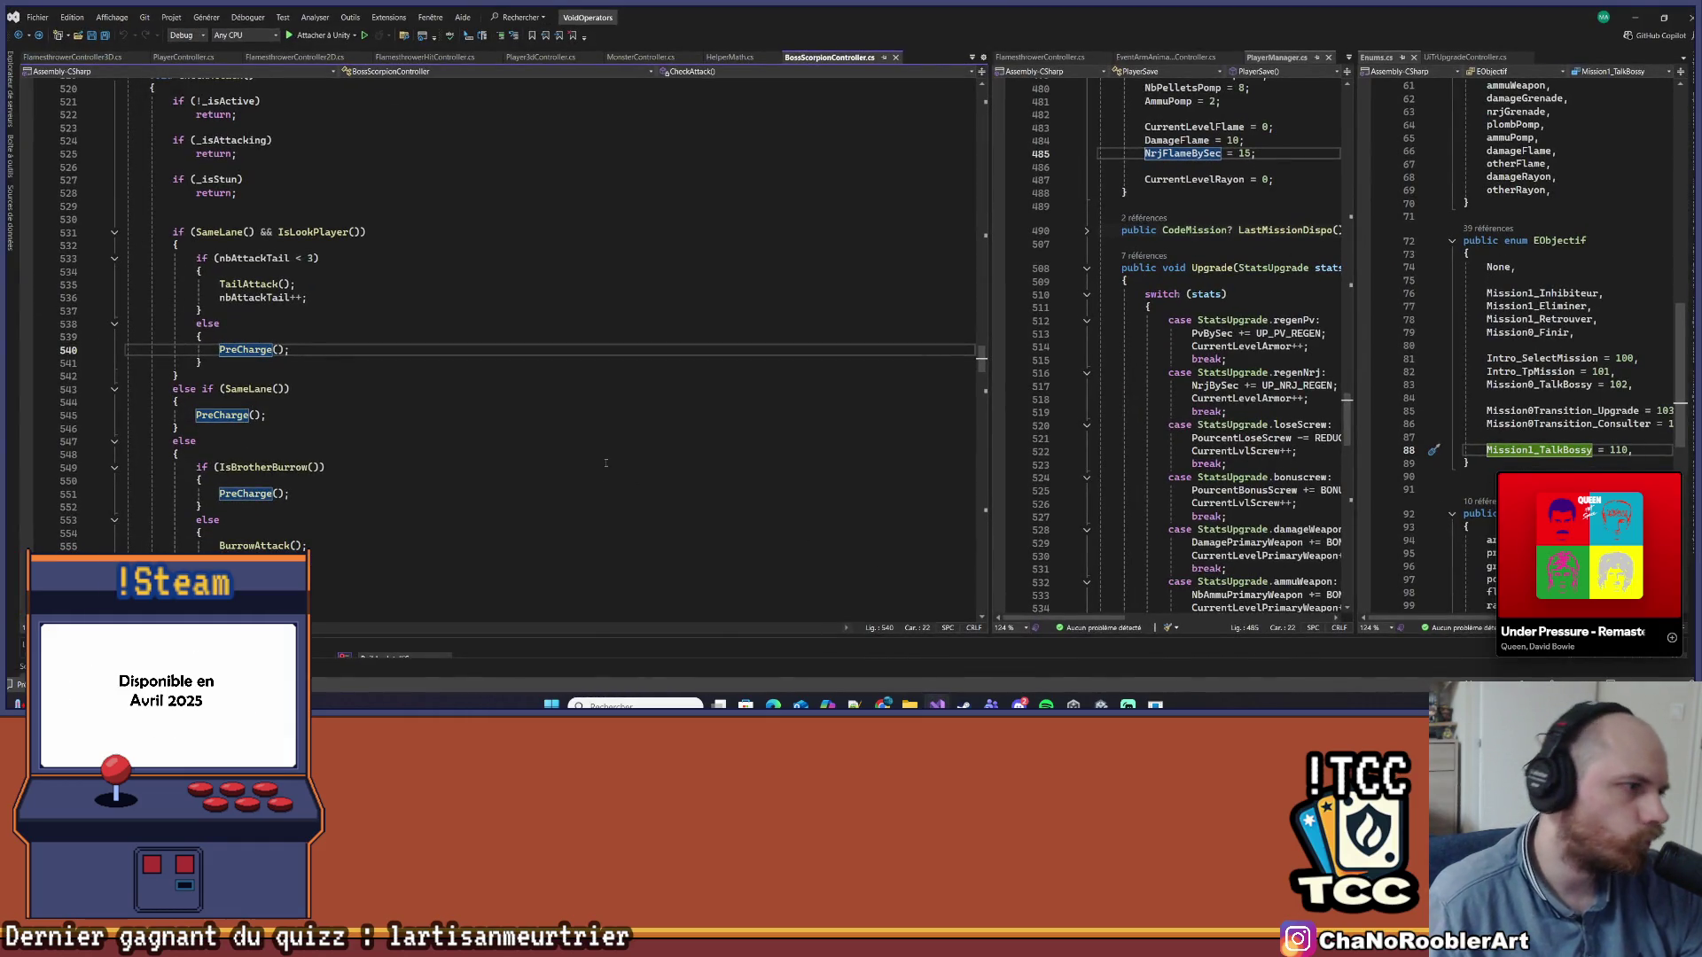
Review PreCharge's stun check and the Die method, then switch to the PlayerController.cs tab
scroll(532, 407, "down", 13)
scroll(488, 364, "up", 5)
left_click(488, 362)
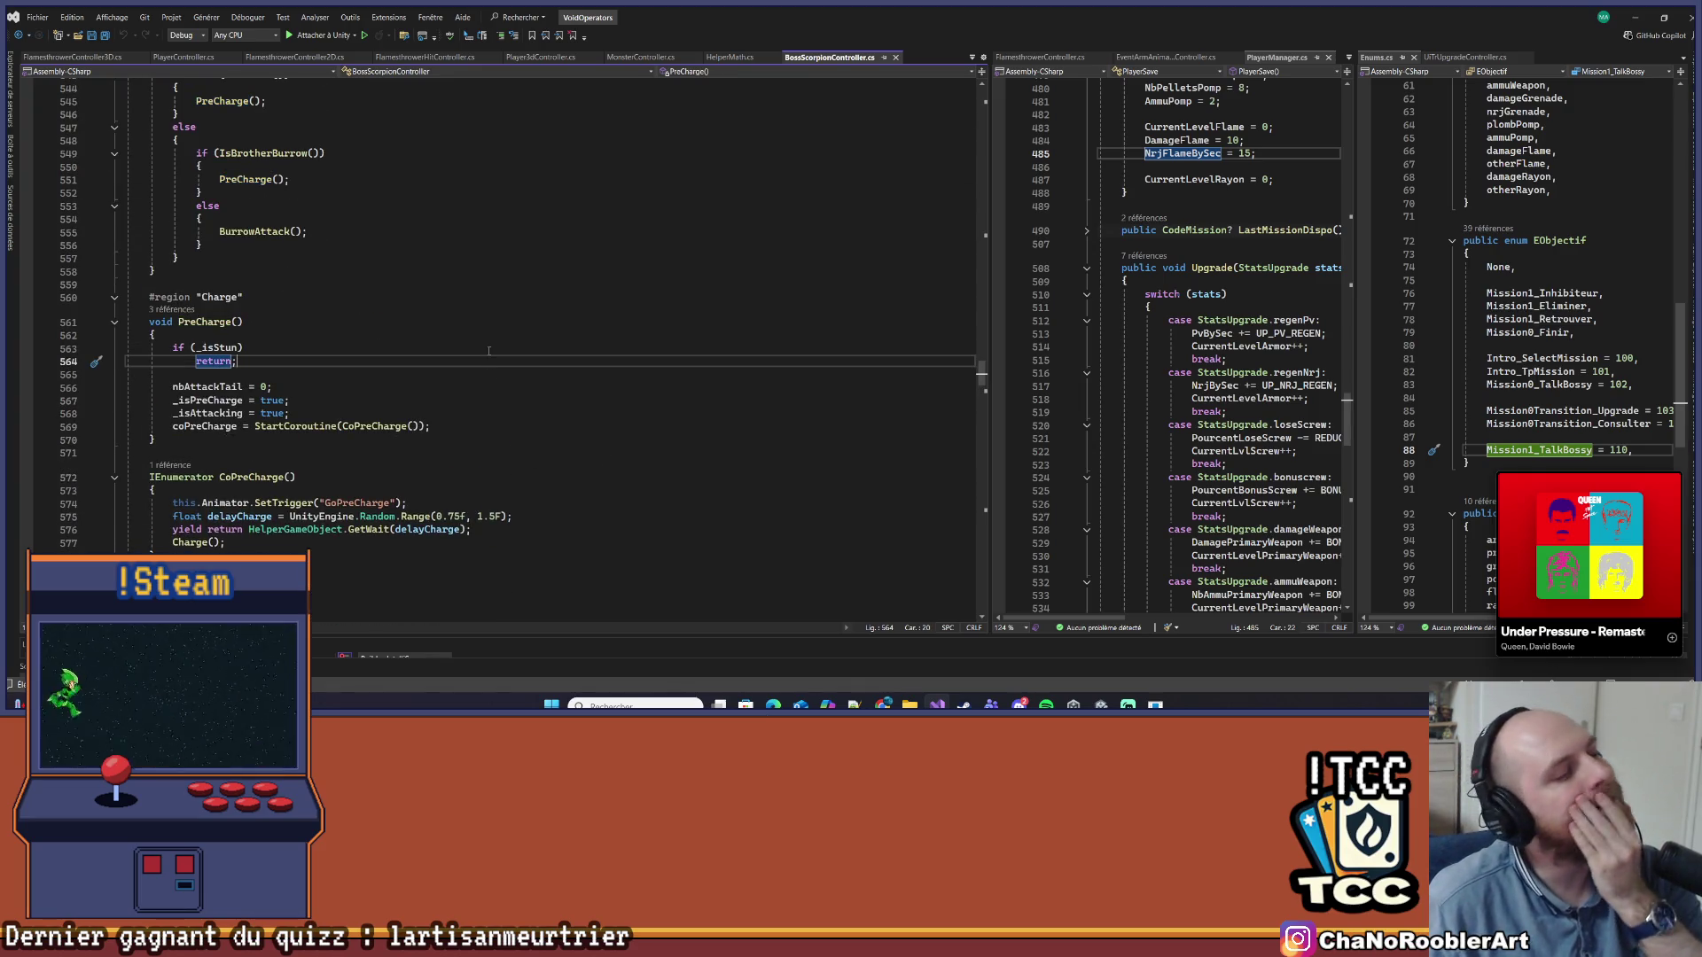
scroll(488, 351, "up", 20)
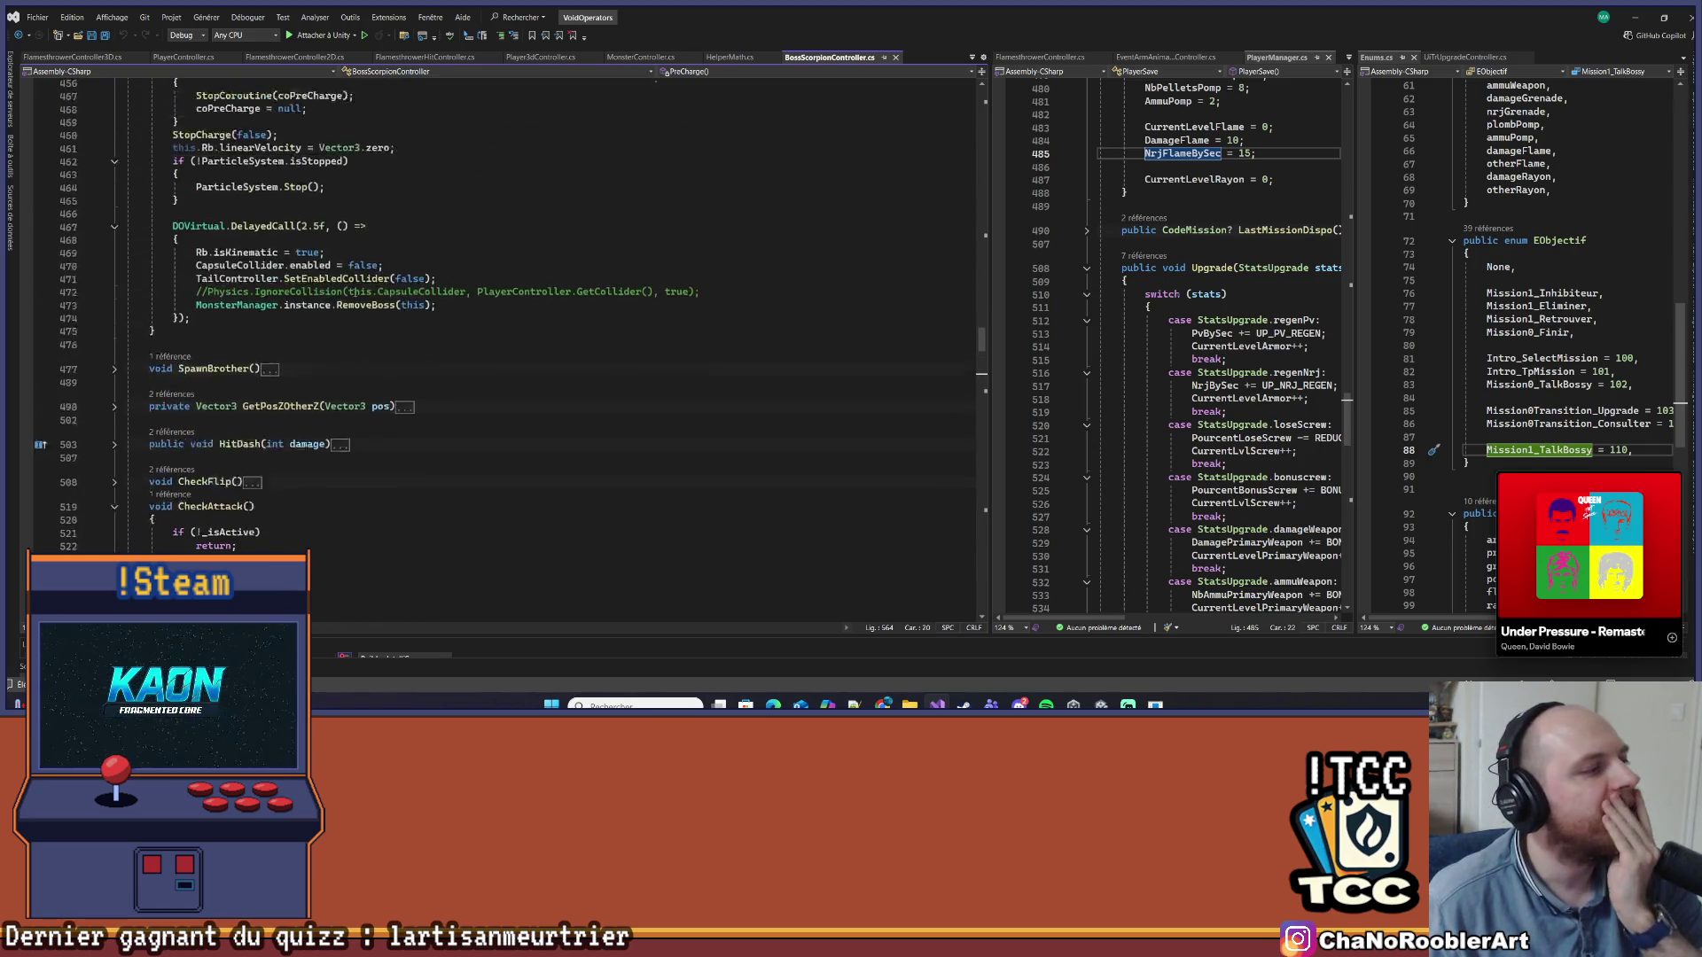
scroll(350, 280, "up", 1)
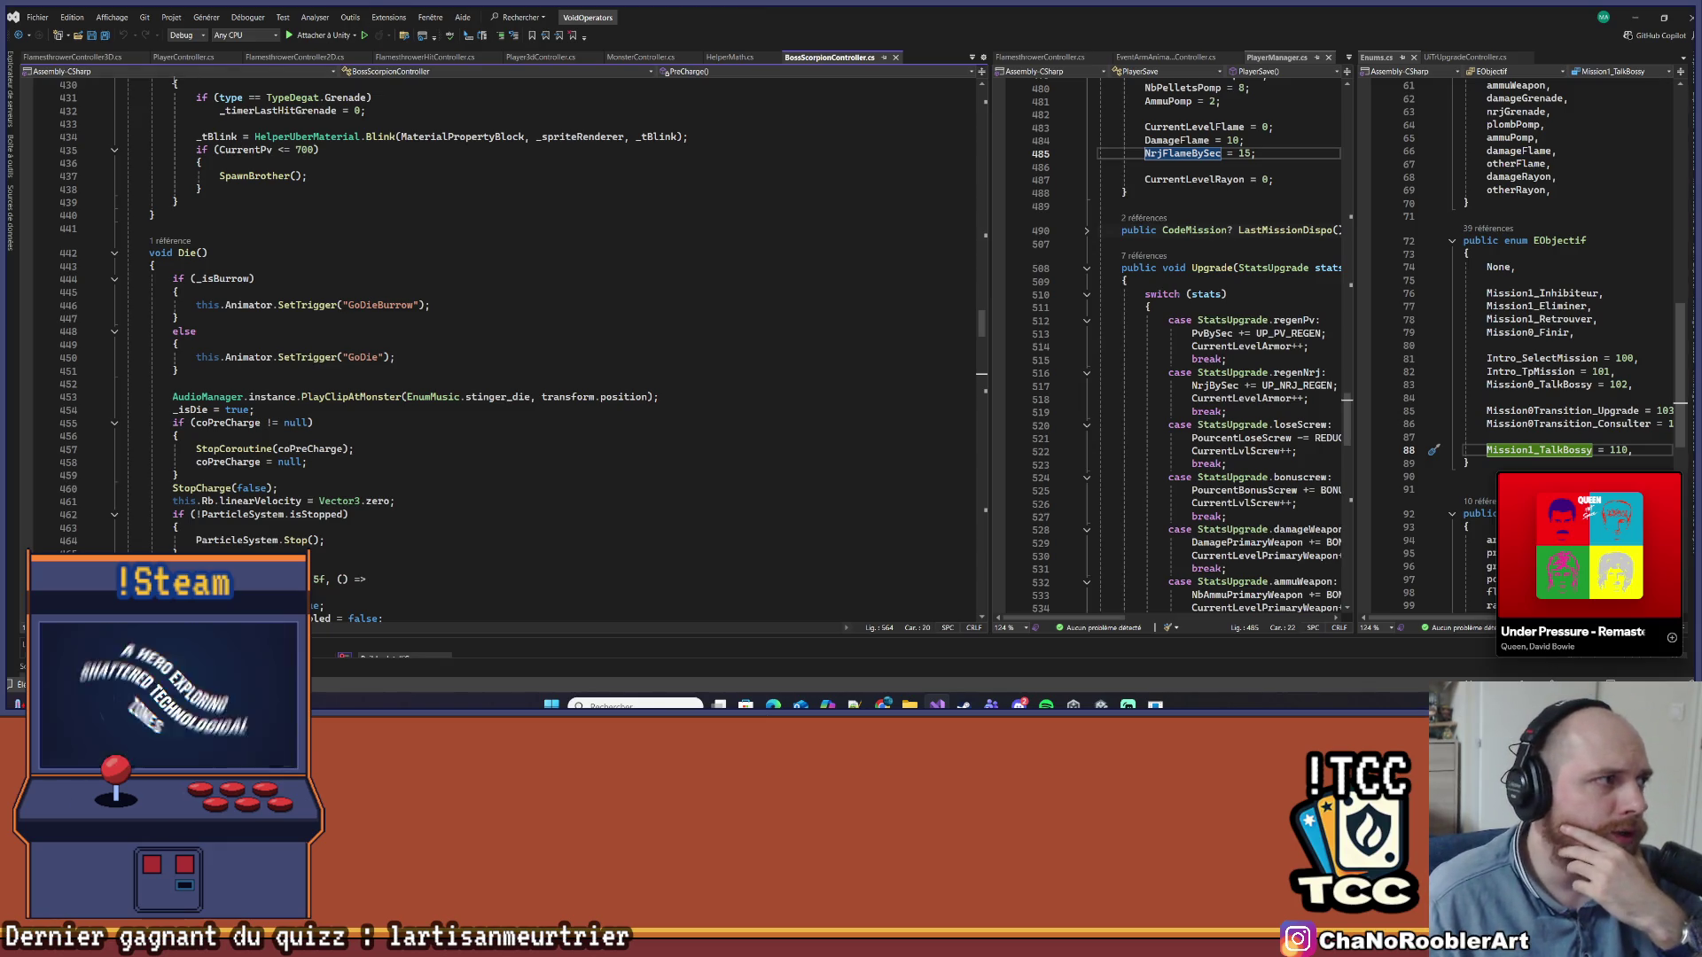
left_click(183, 56)
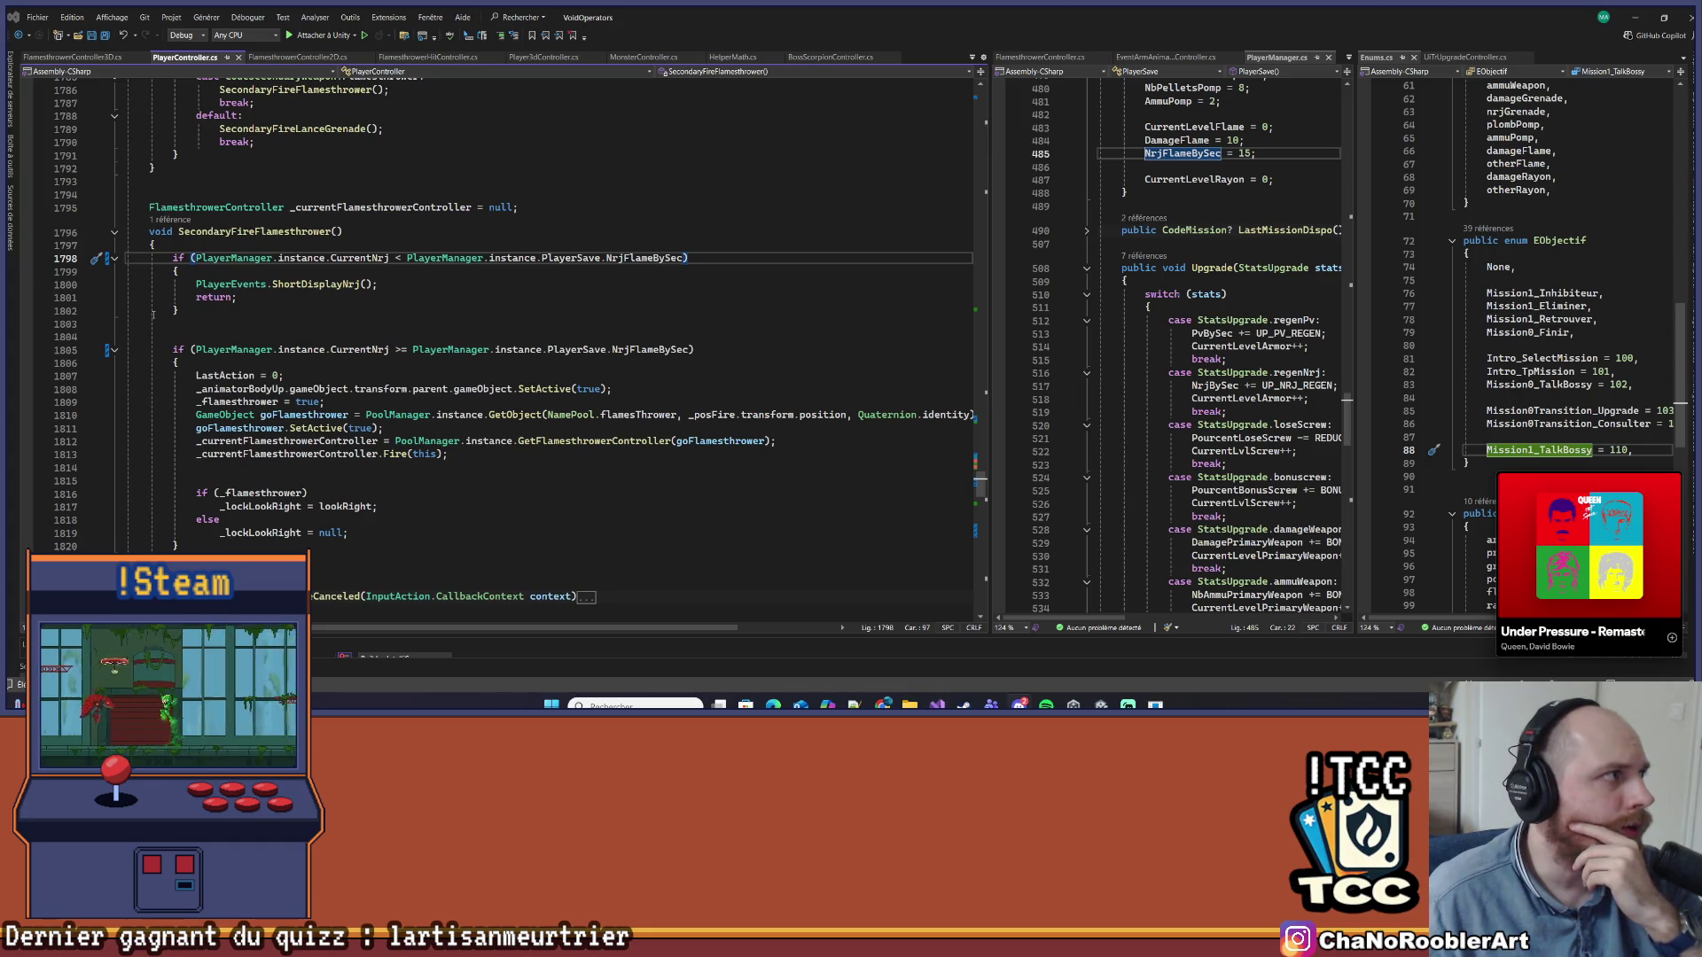
Scroll up to PlayerController's Start() method and expand its folded comment lines
scroll(638, 352, "up", 18)
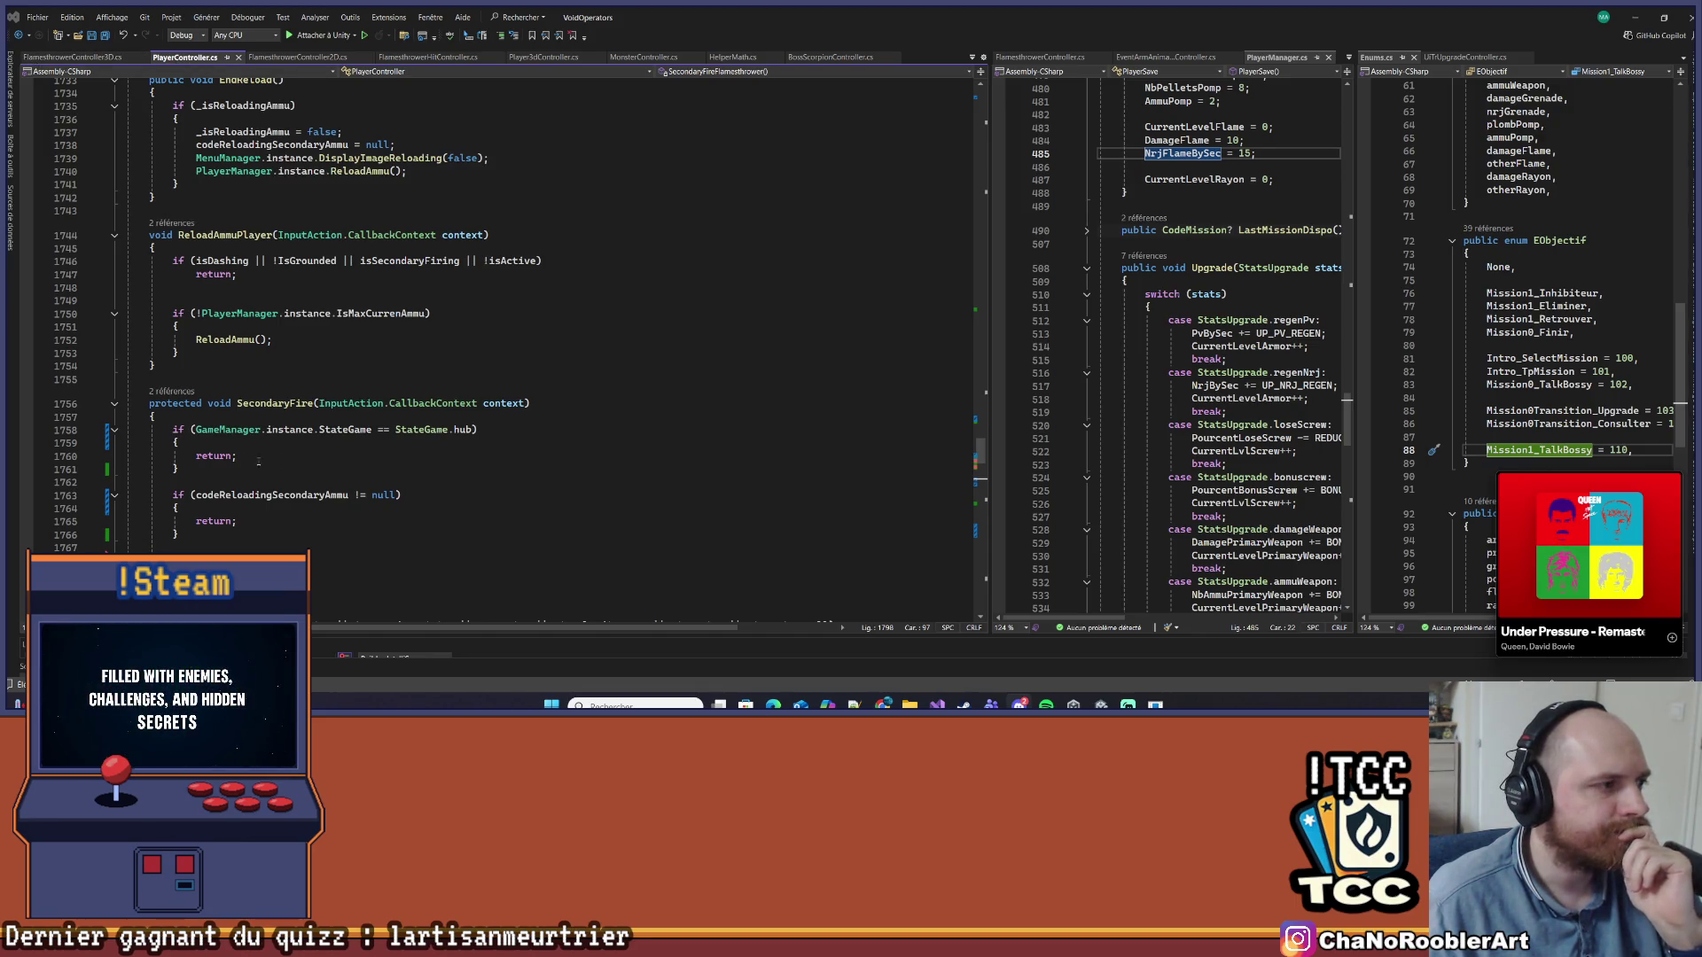
scroll(258, 461, "up", 9)
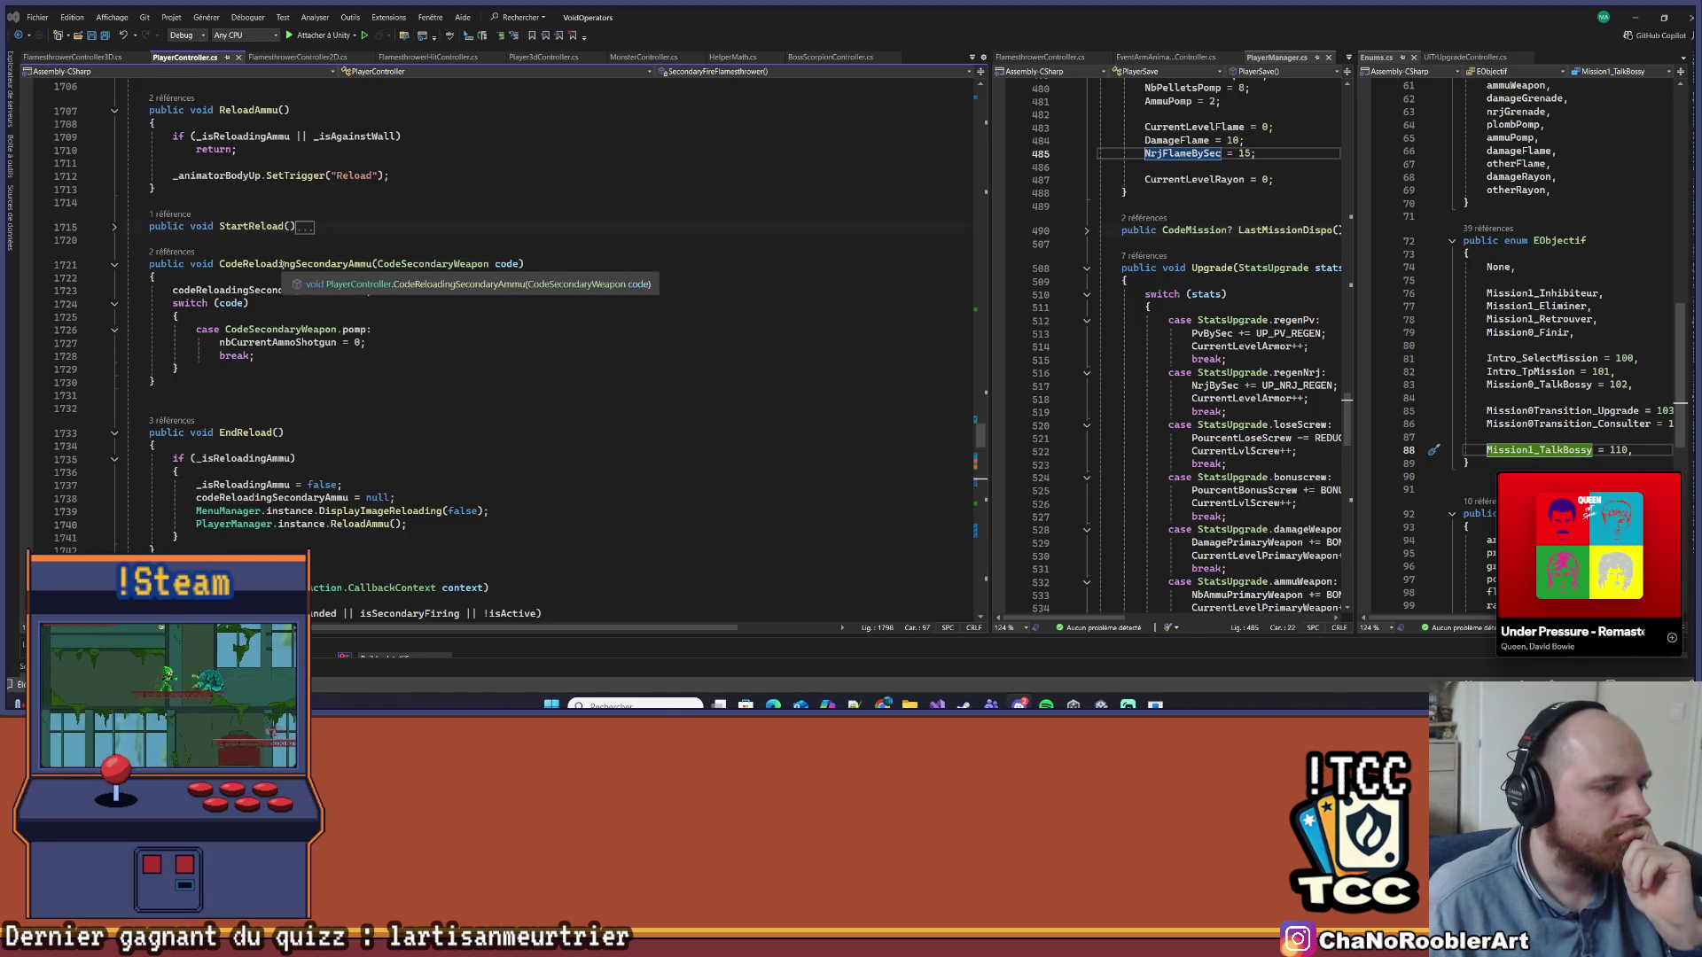
scroll(252, 290, "up", 12)
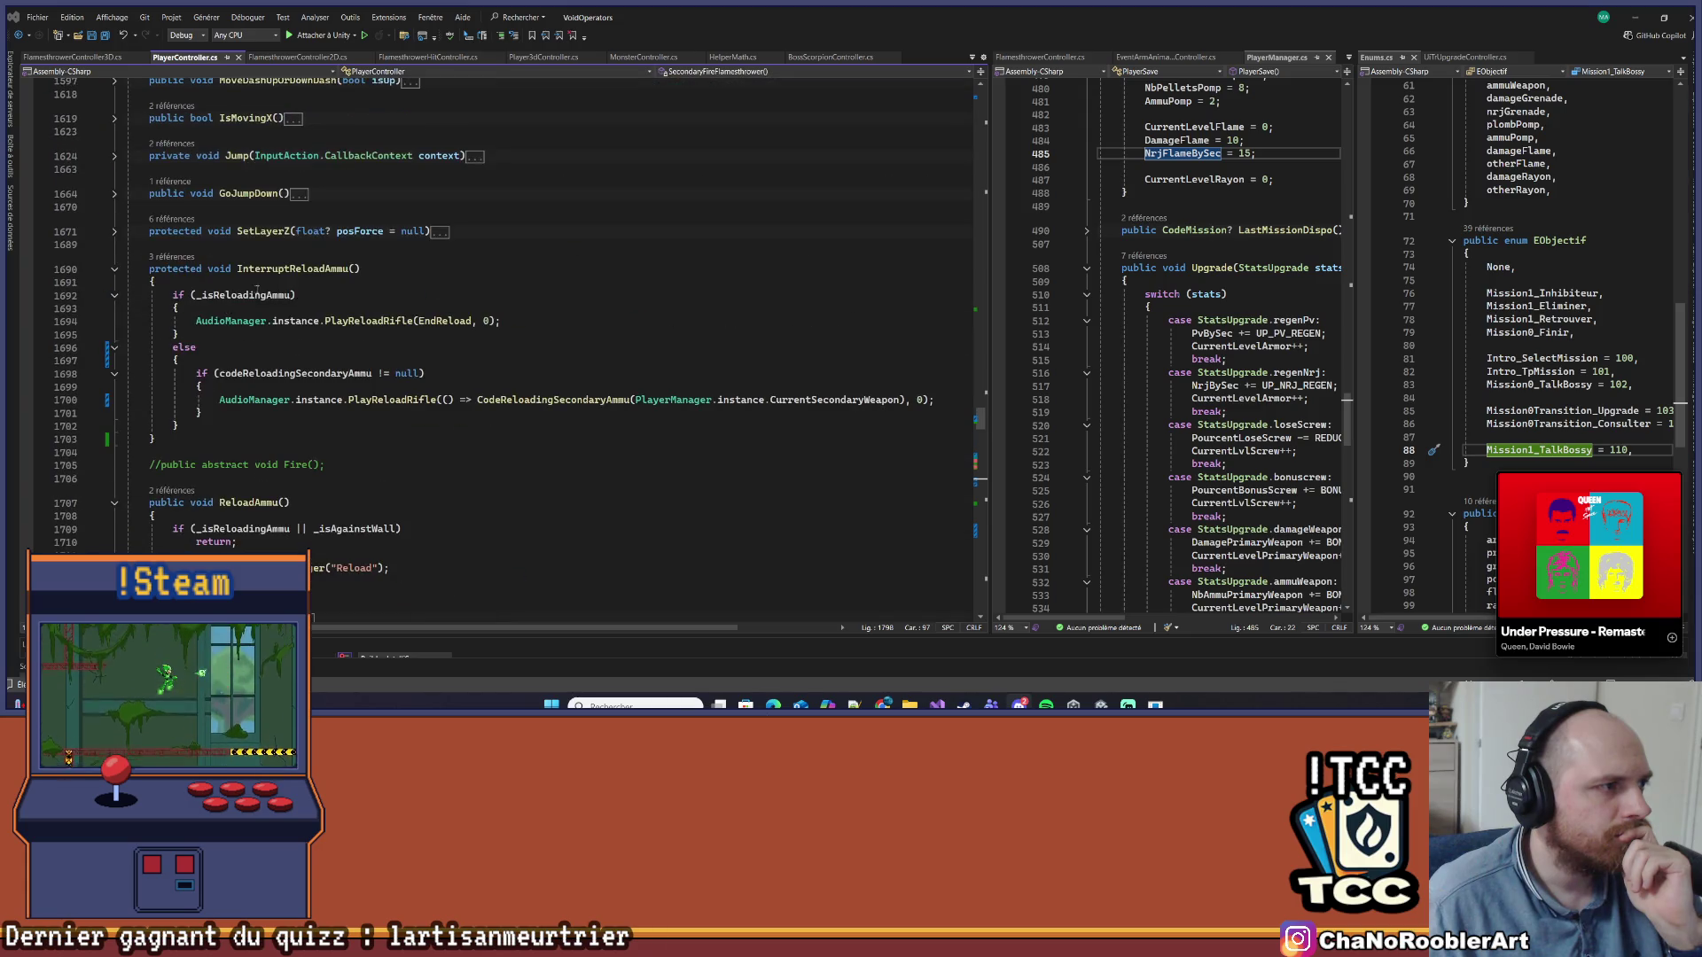
scroll(253, 290, "up", 15)
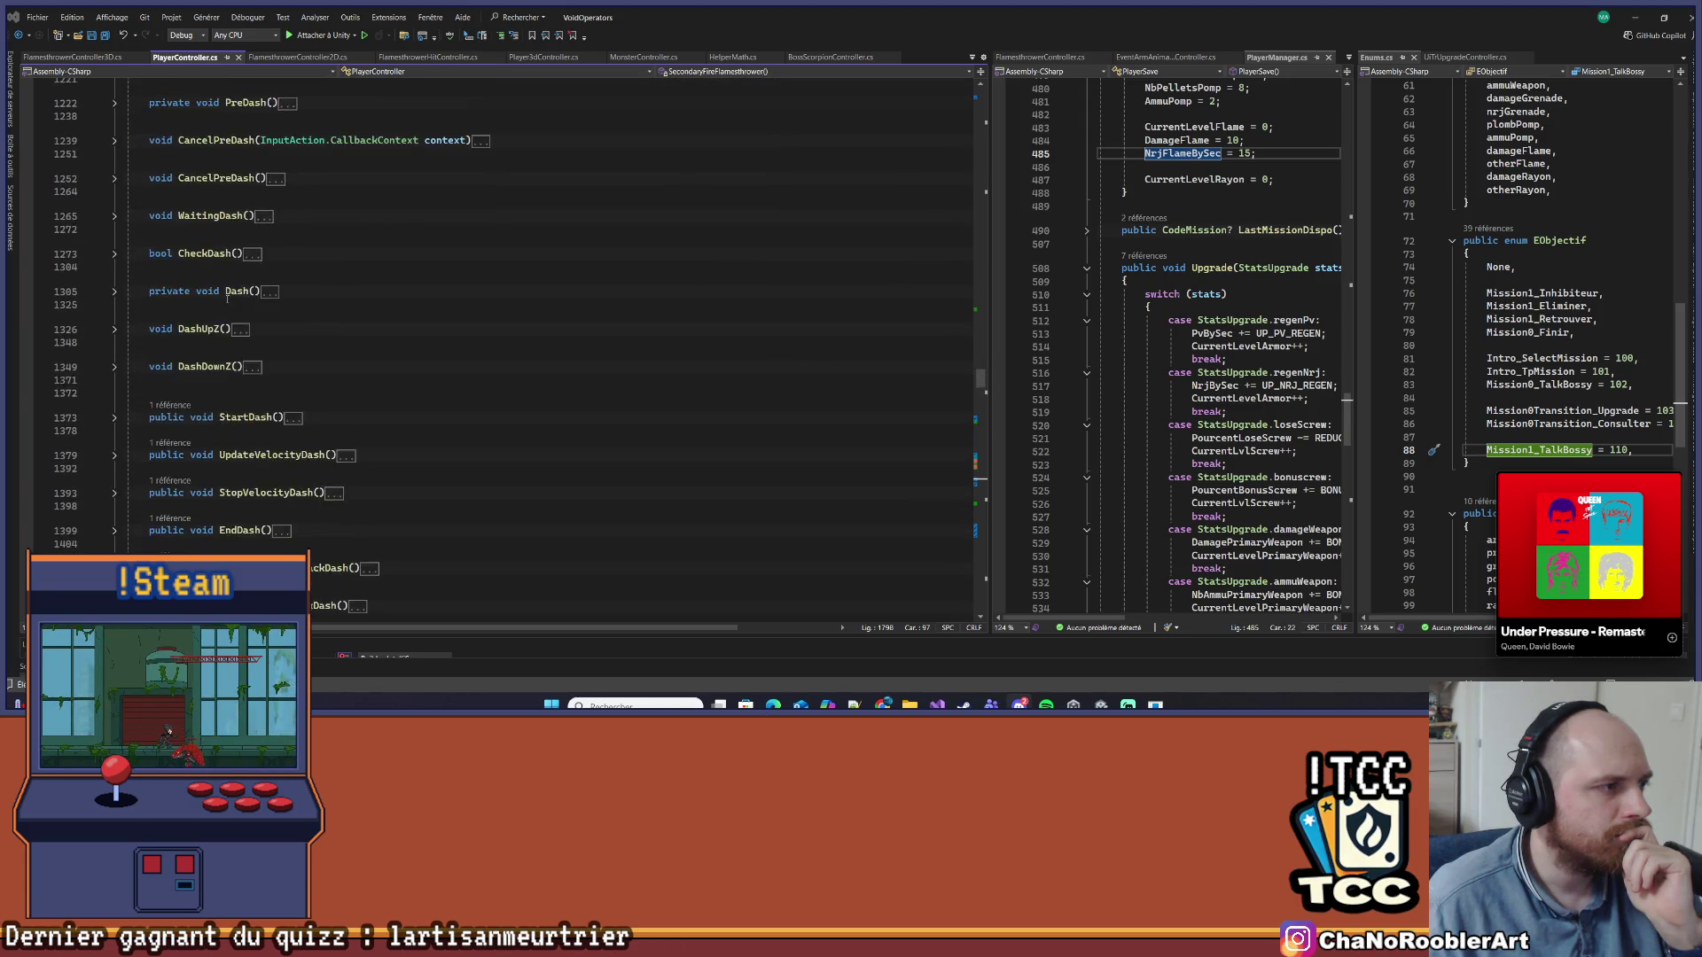
scroll(227, 299, "up", 3)
scroll(232, 298, "up", 12)
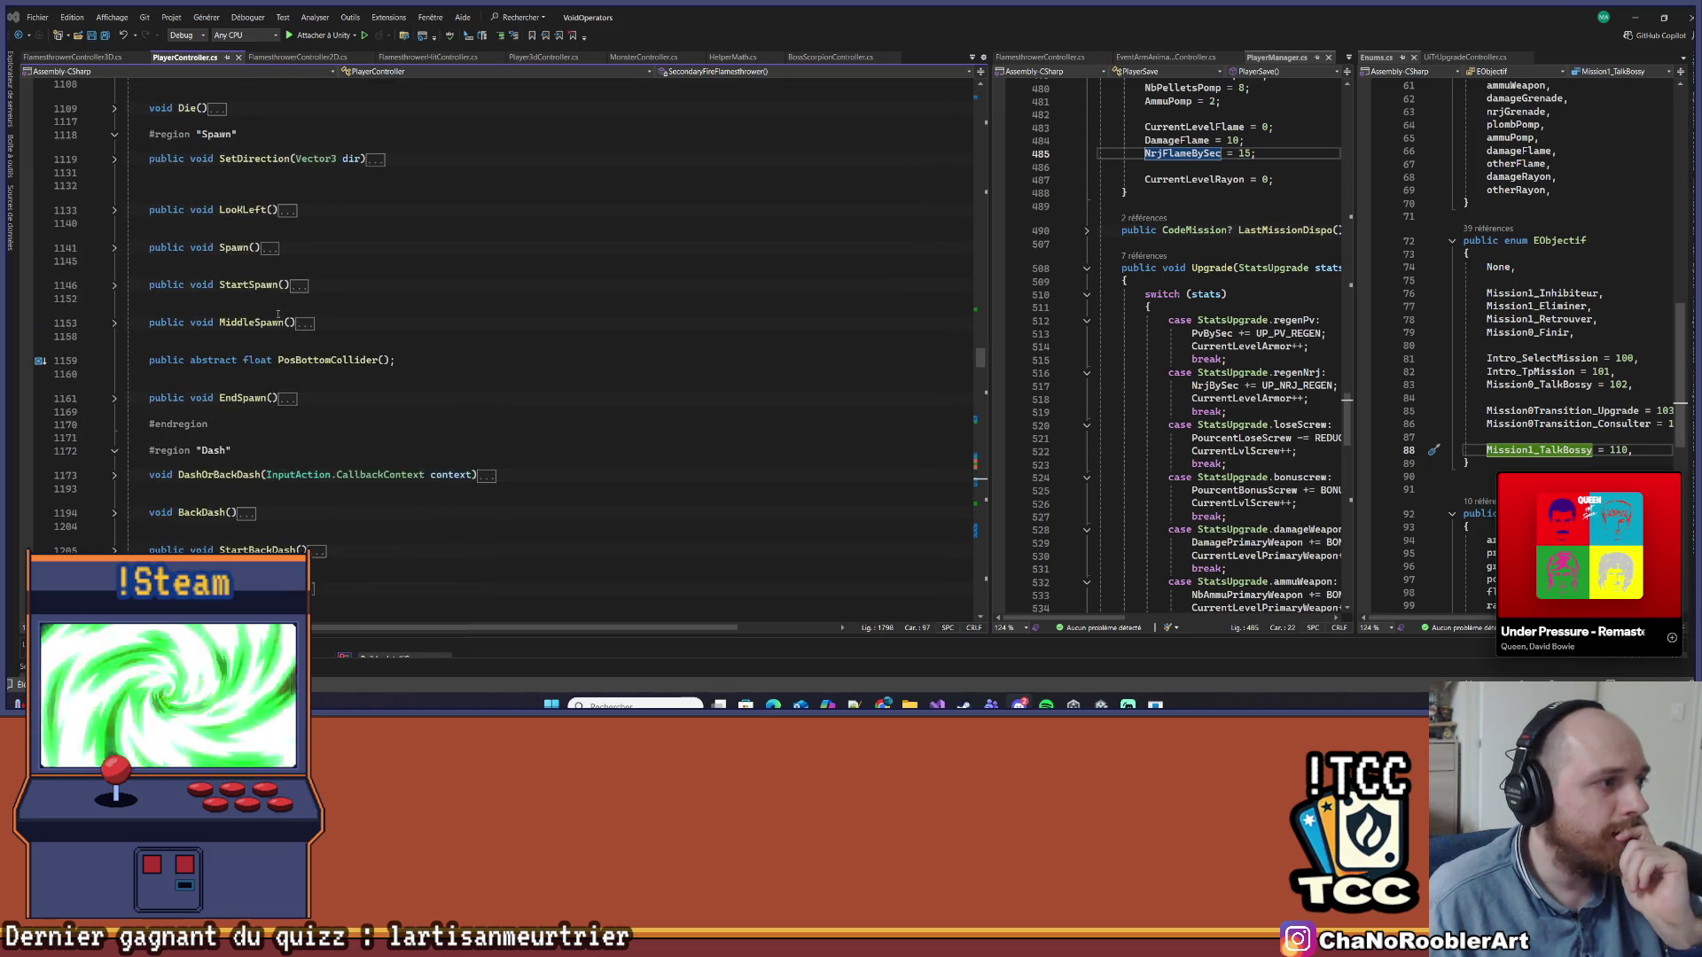
scroll(337, 328, "up", 10)
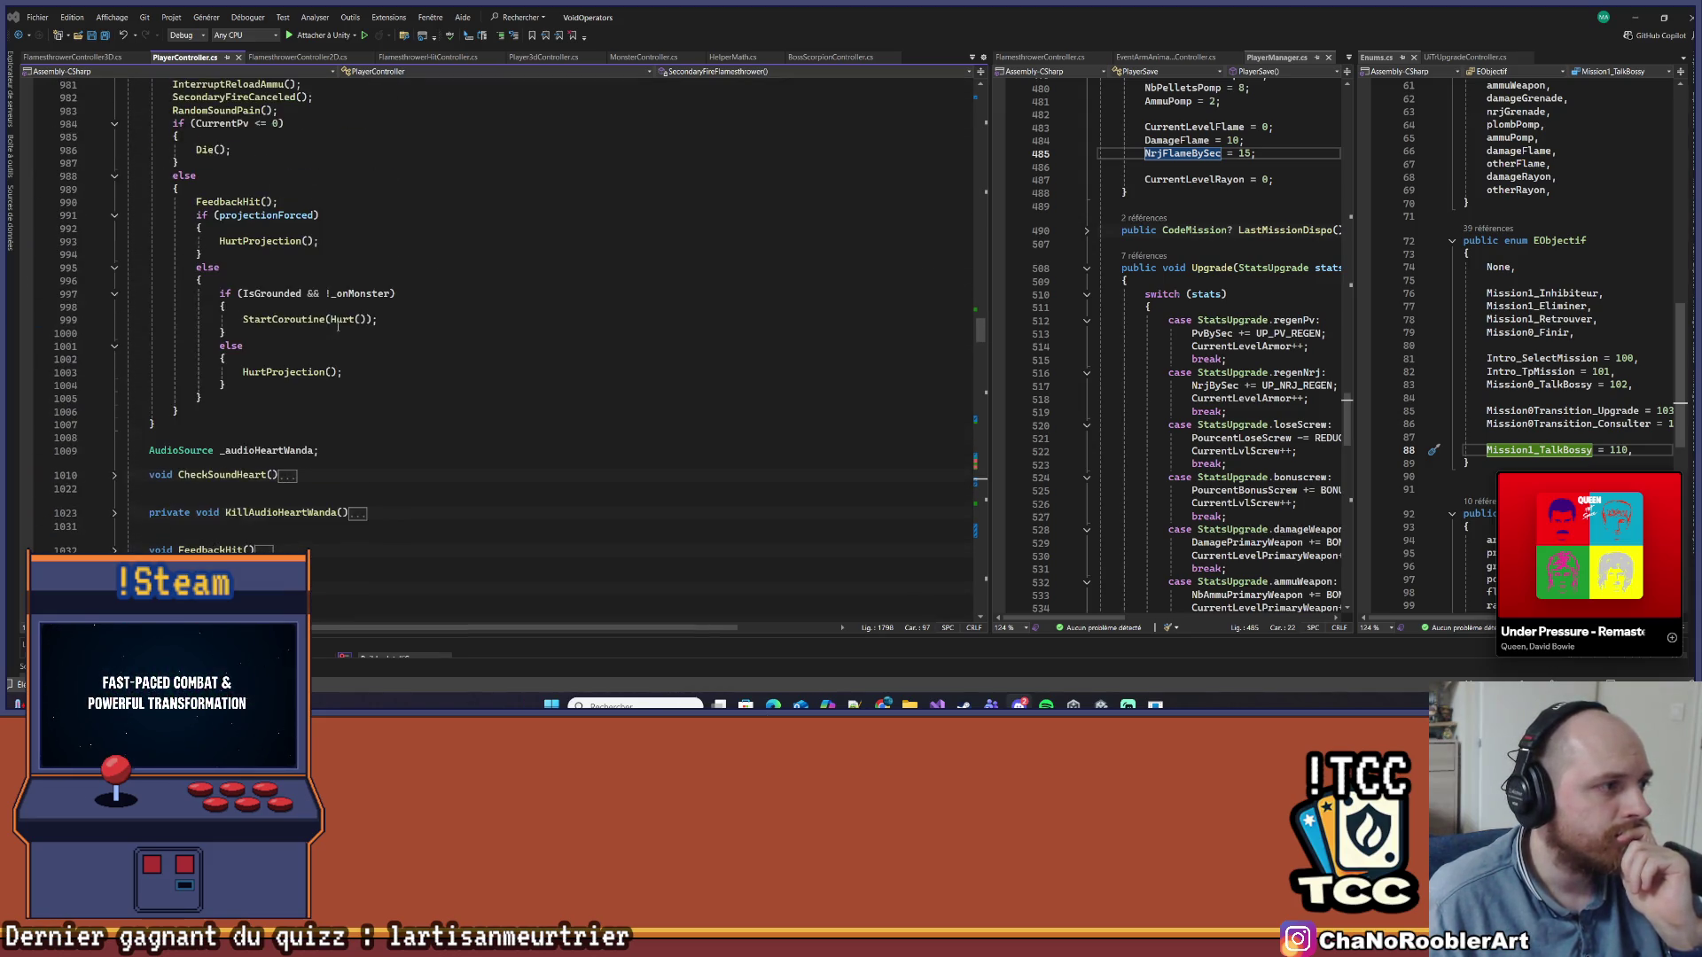
scroll(340, 321, "up", 3)
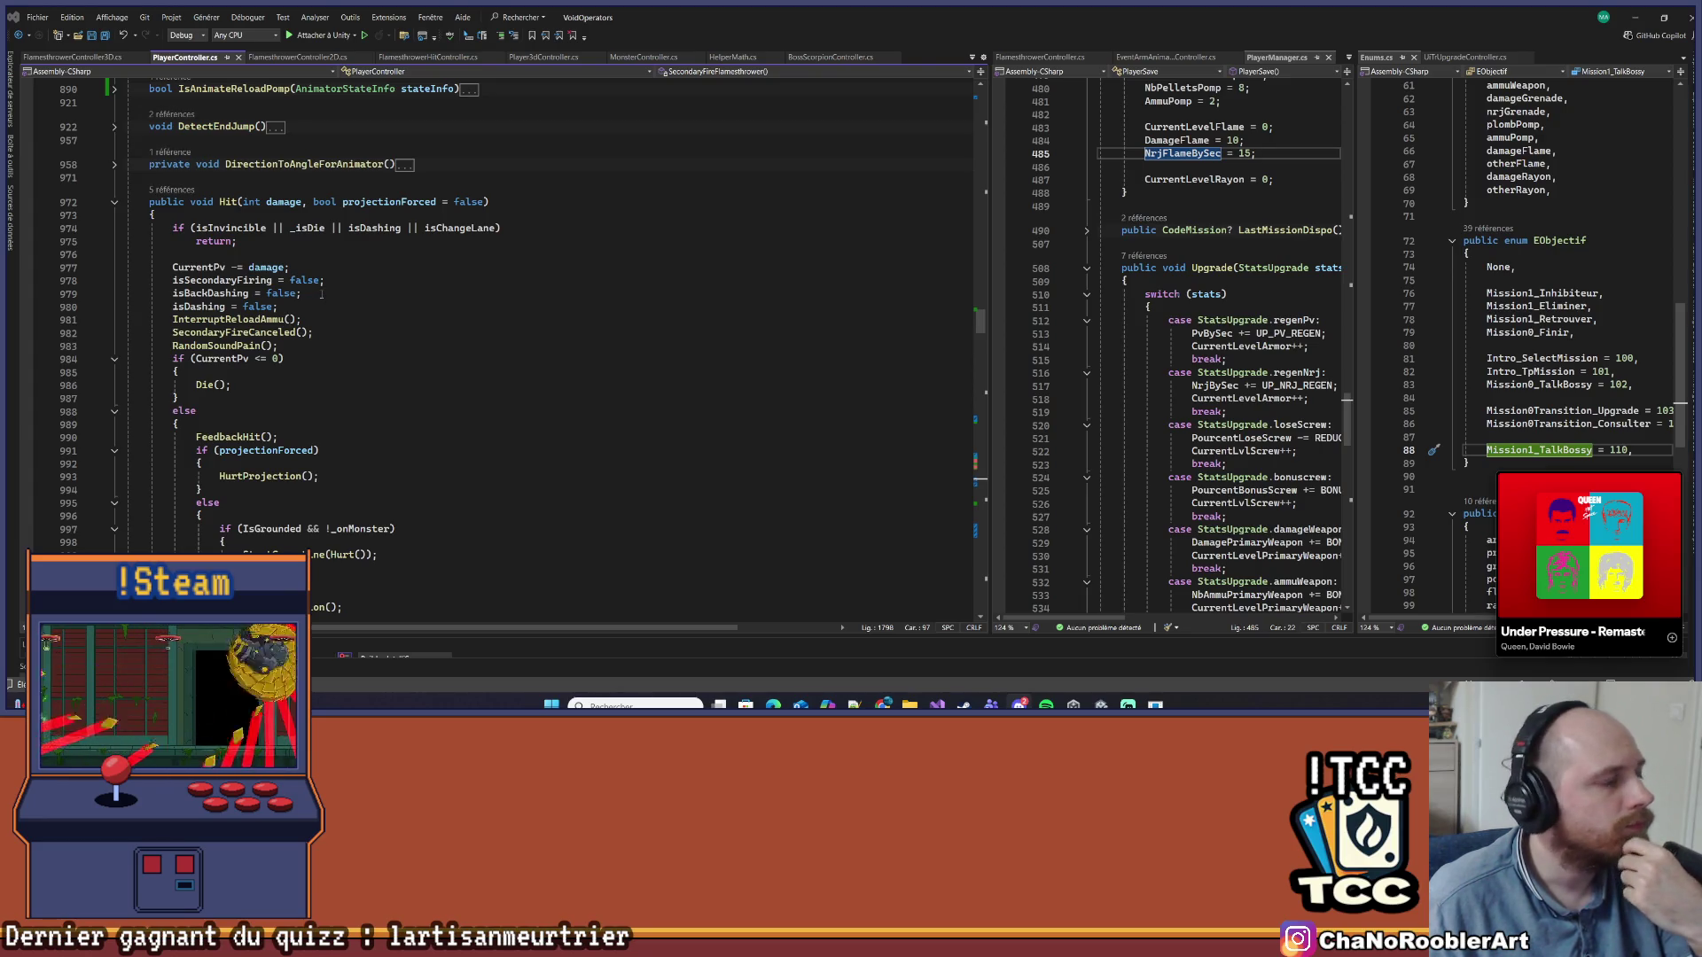
scroll(429, 342, "up", 10)
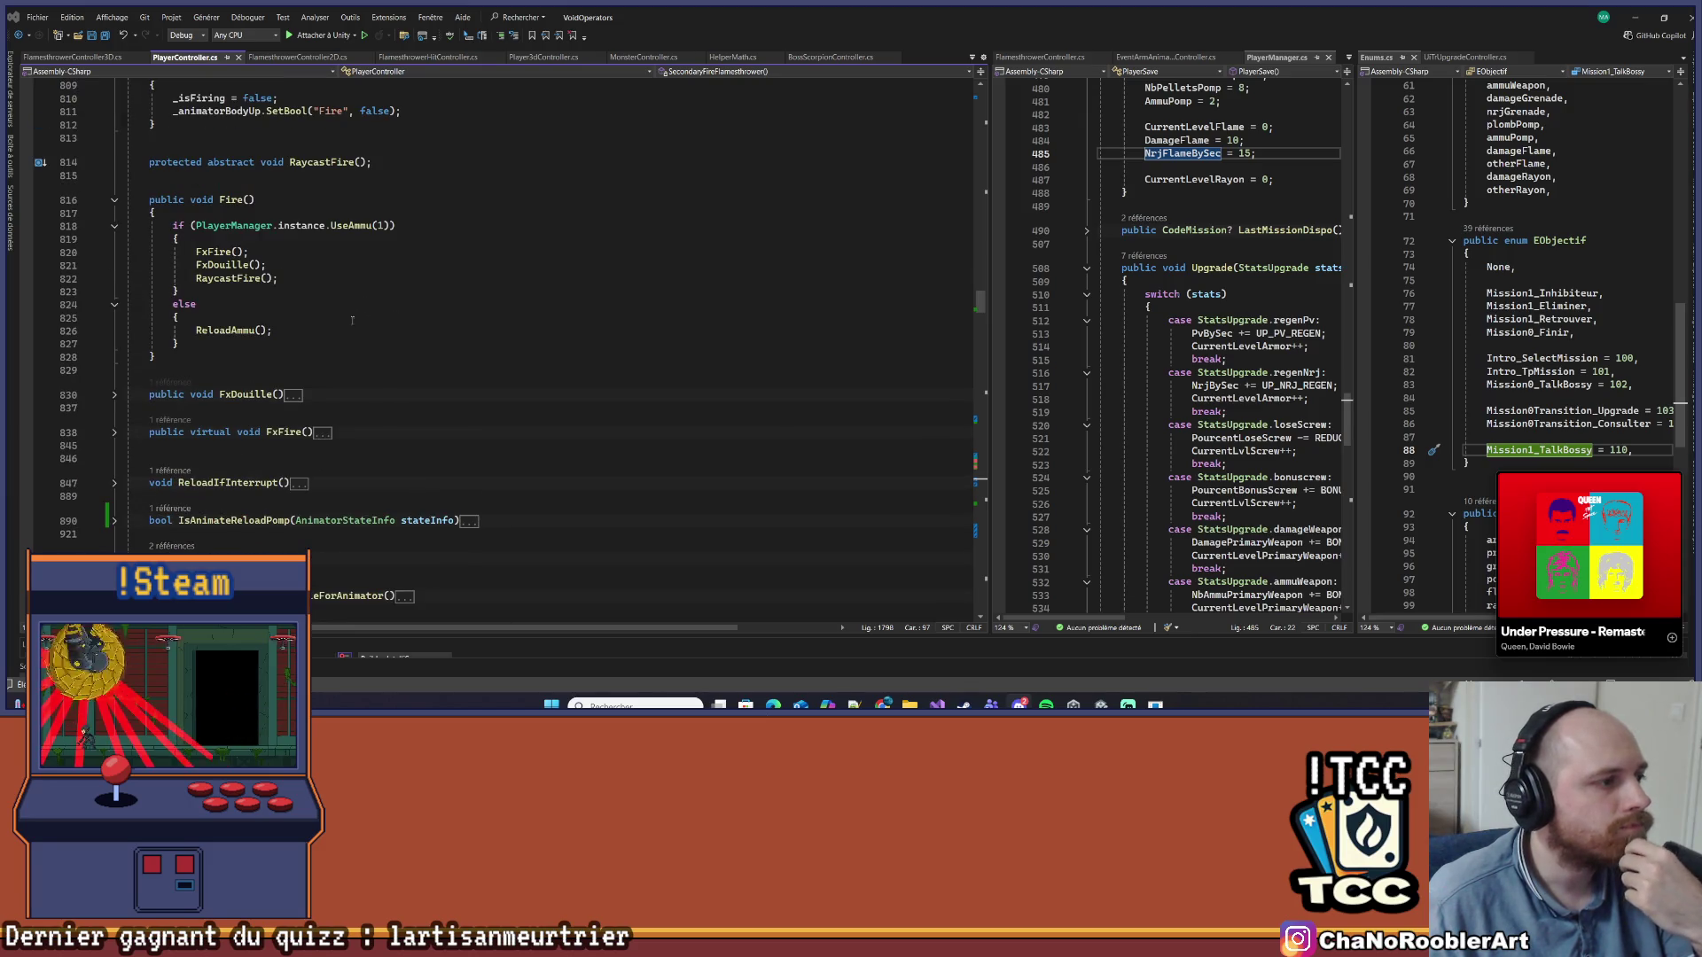
scroll(335, 345, "up", 10)
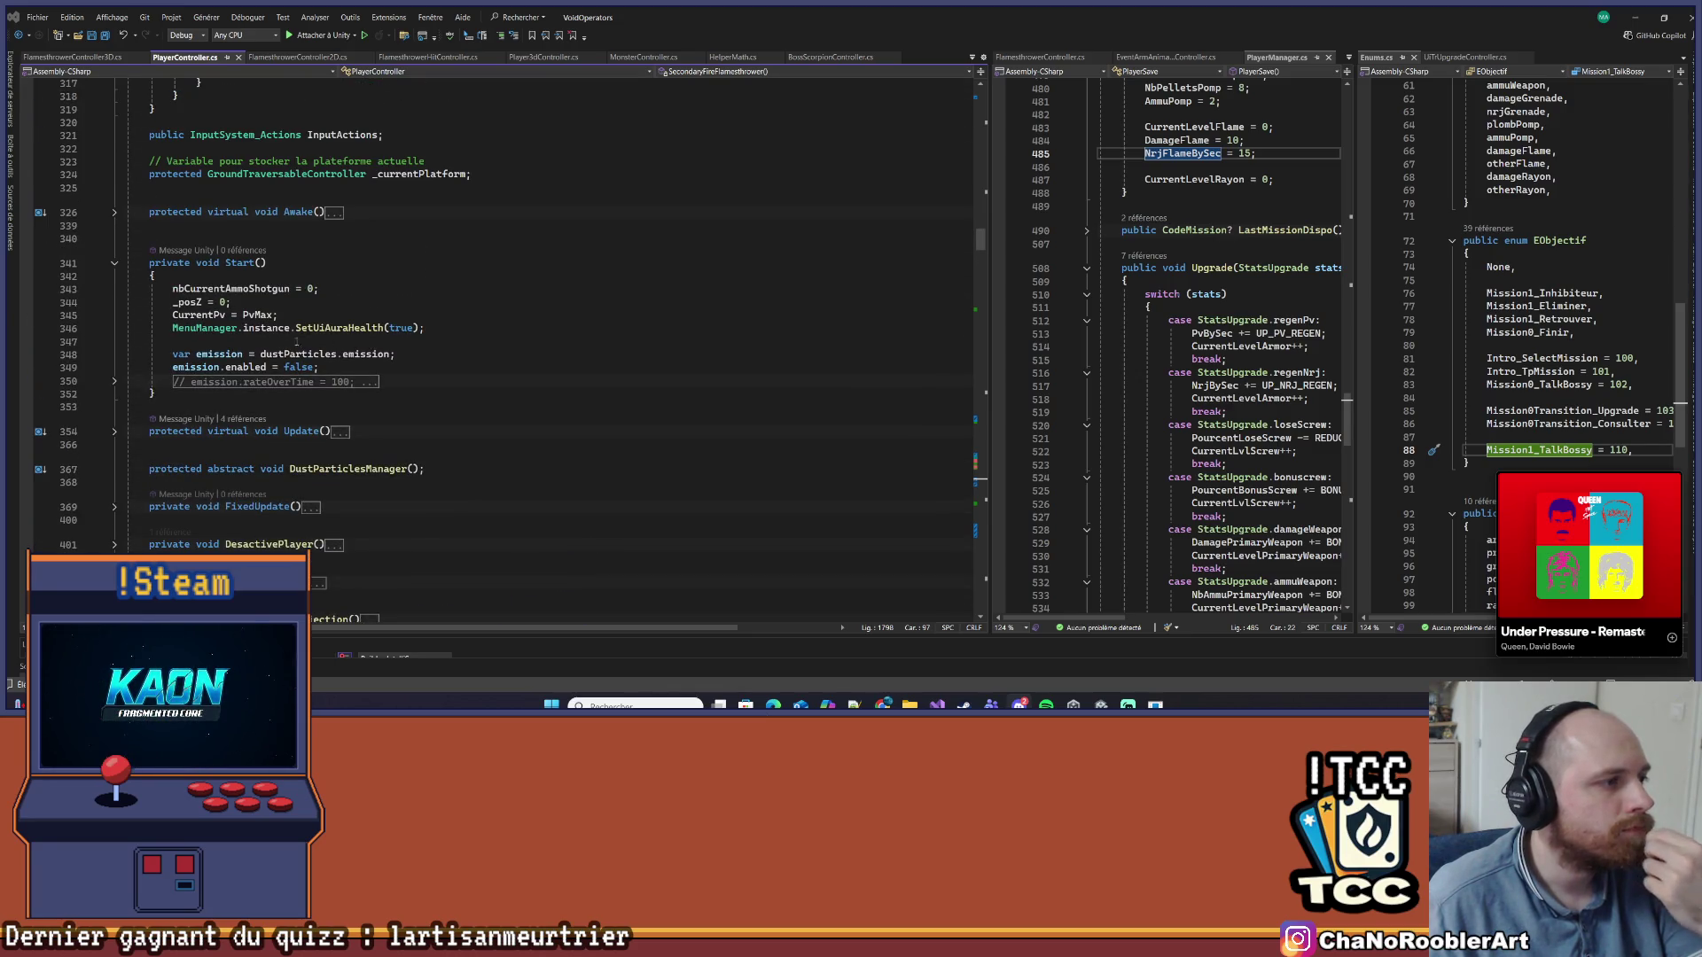
left_click(114, 383)
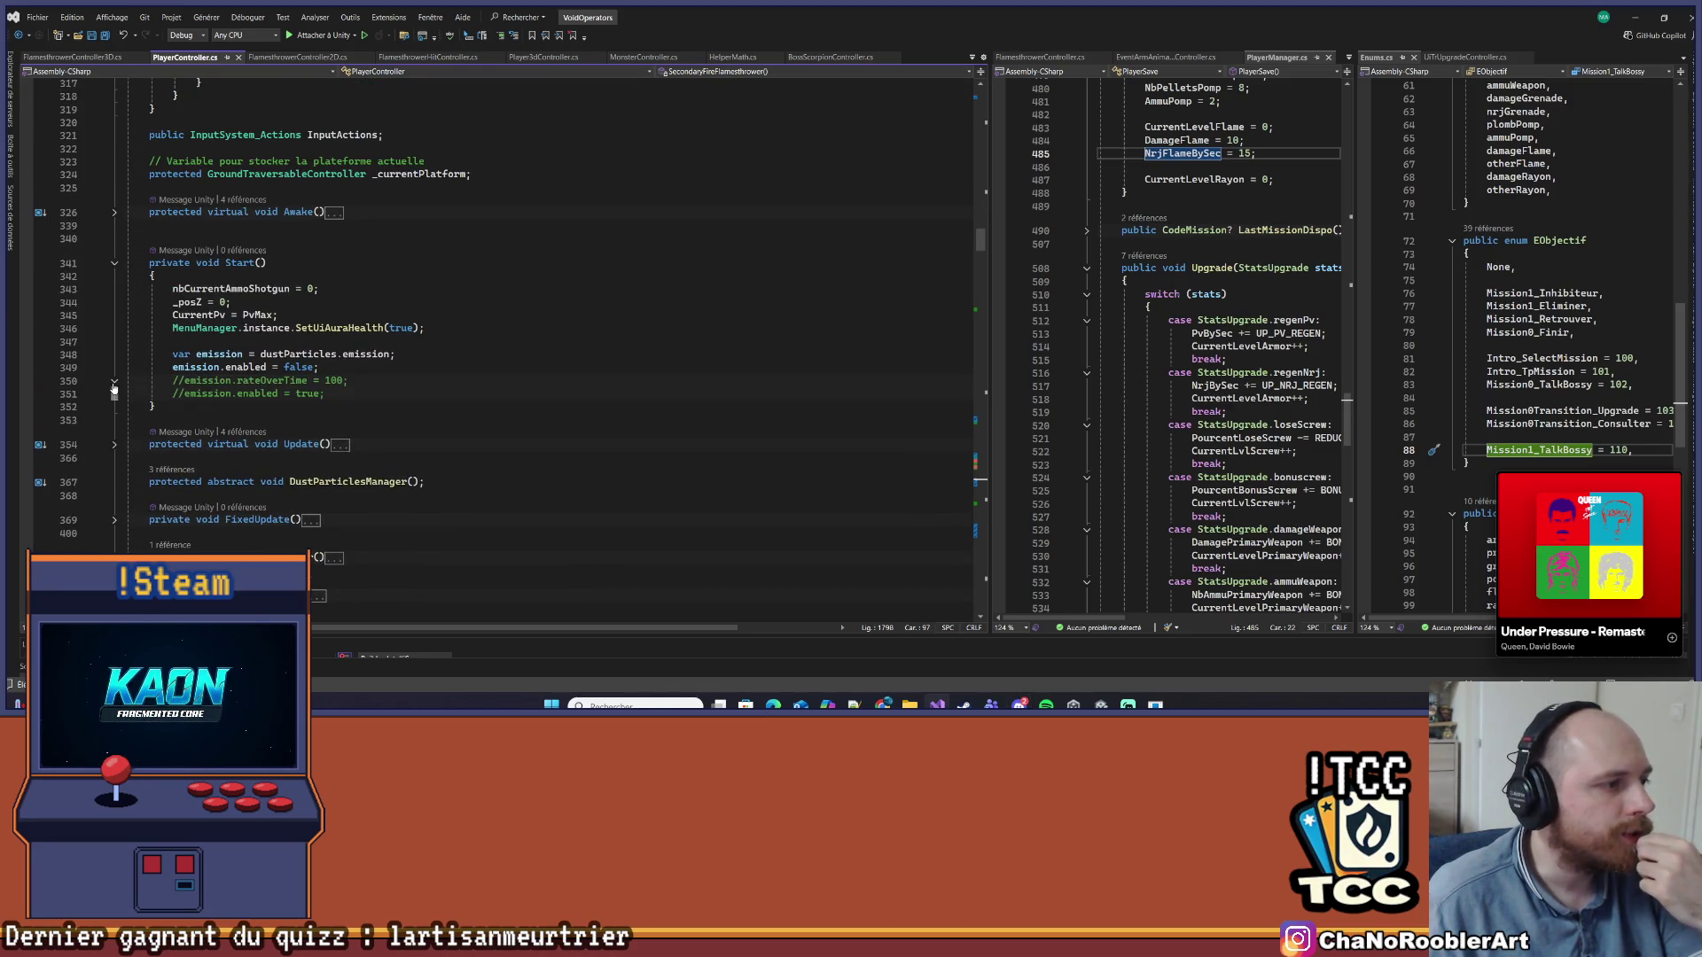
left_click(432, 328)
Scroll to the secondary-weapon switch and go to the SecondaryFireLanceGrenade definition
scroll(431, 475, "up", 10)
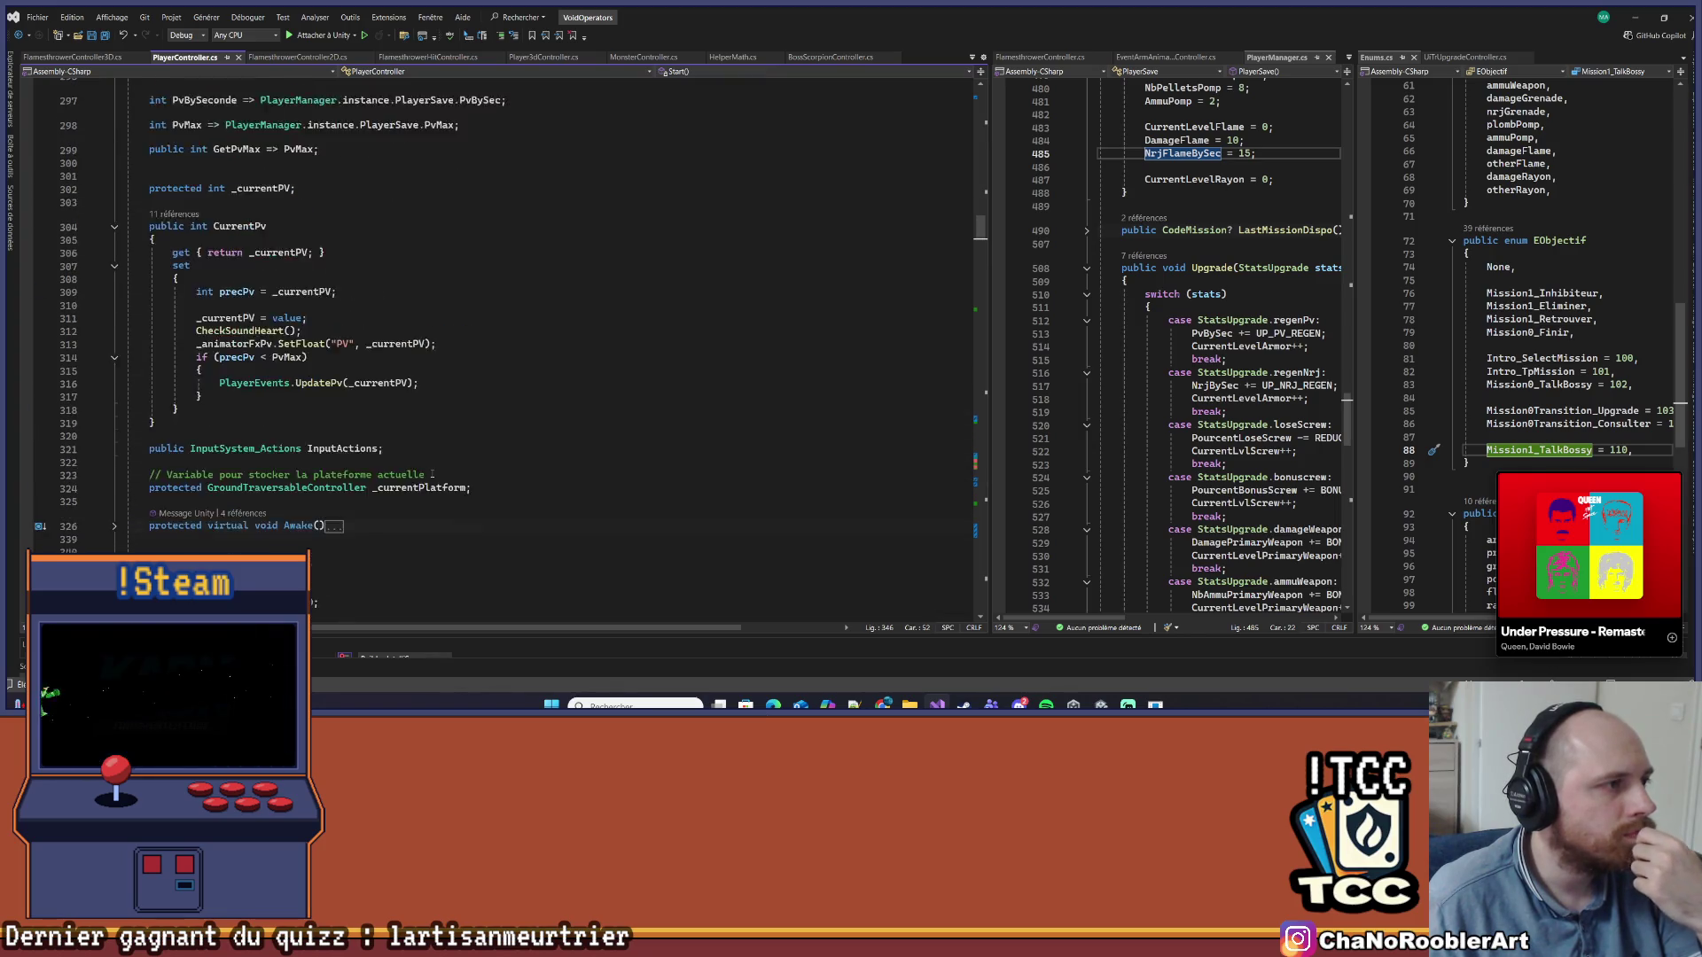
scroll(431, 476, "down", 10)
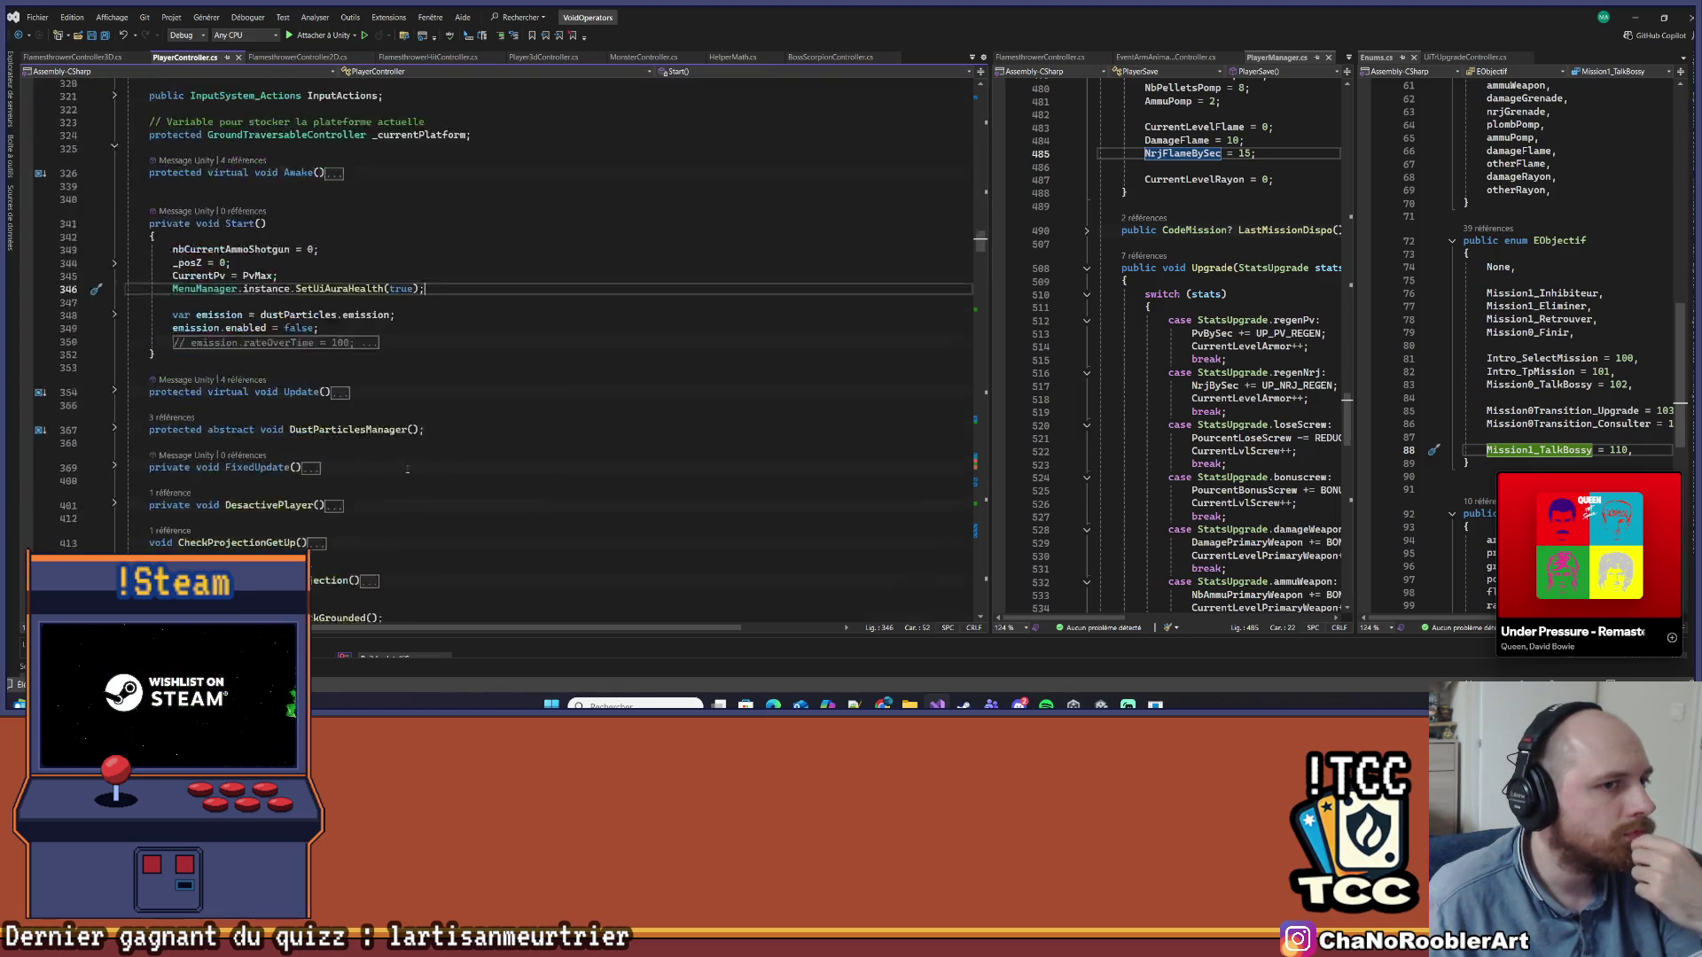
scroll(408, 465, "down", 20)
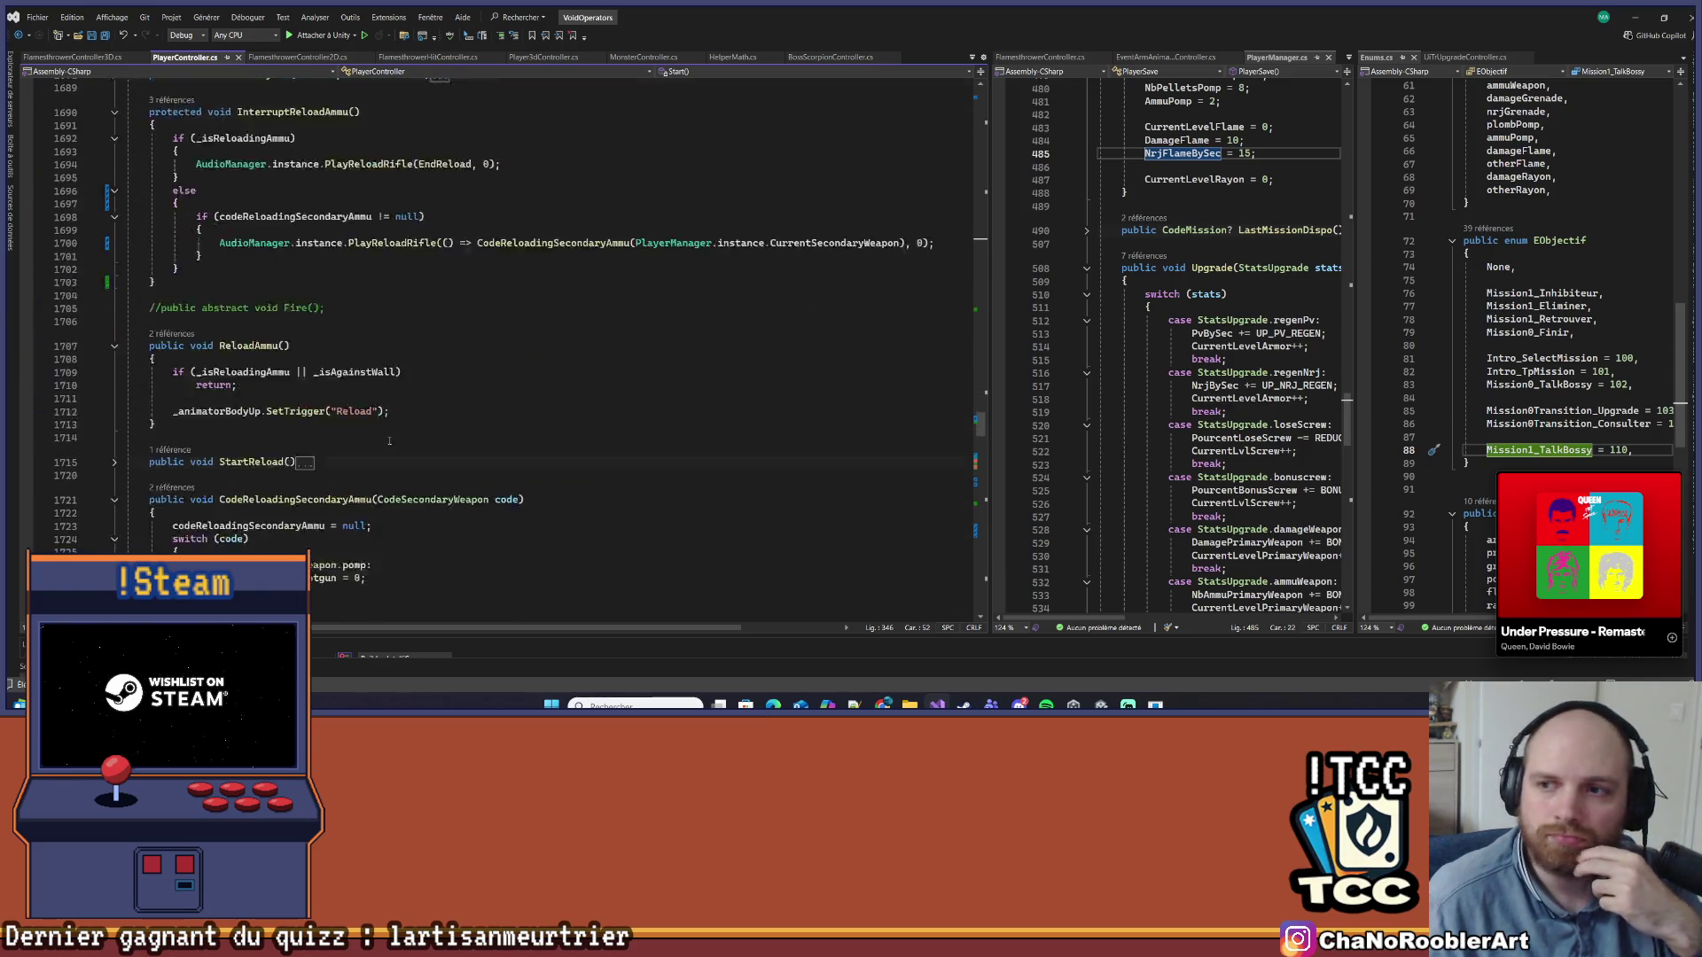
scroll(389, 441, "up", 3)
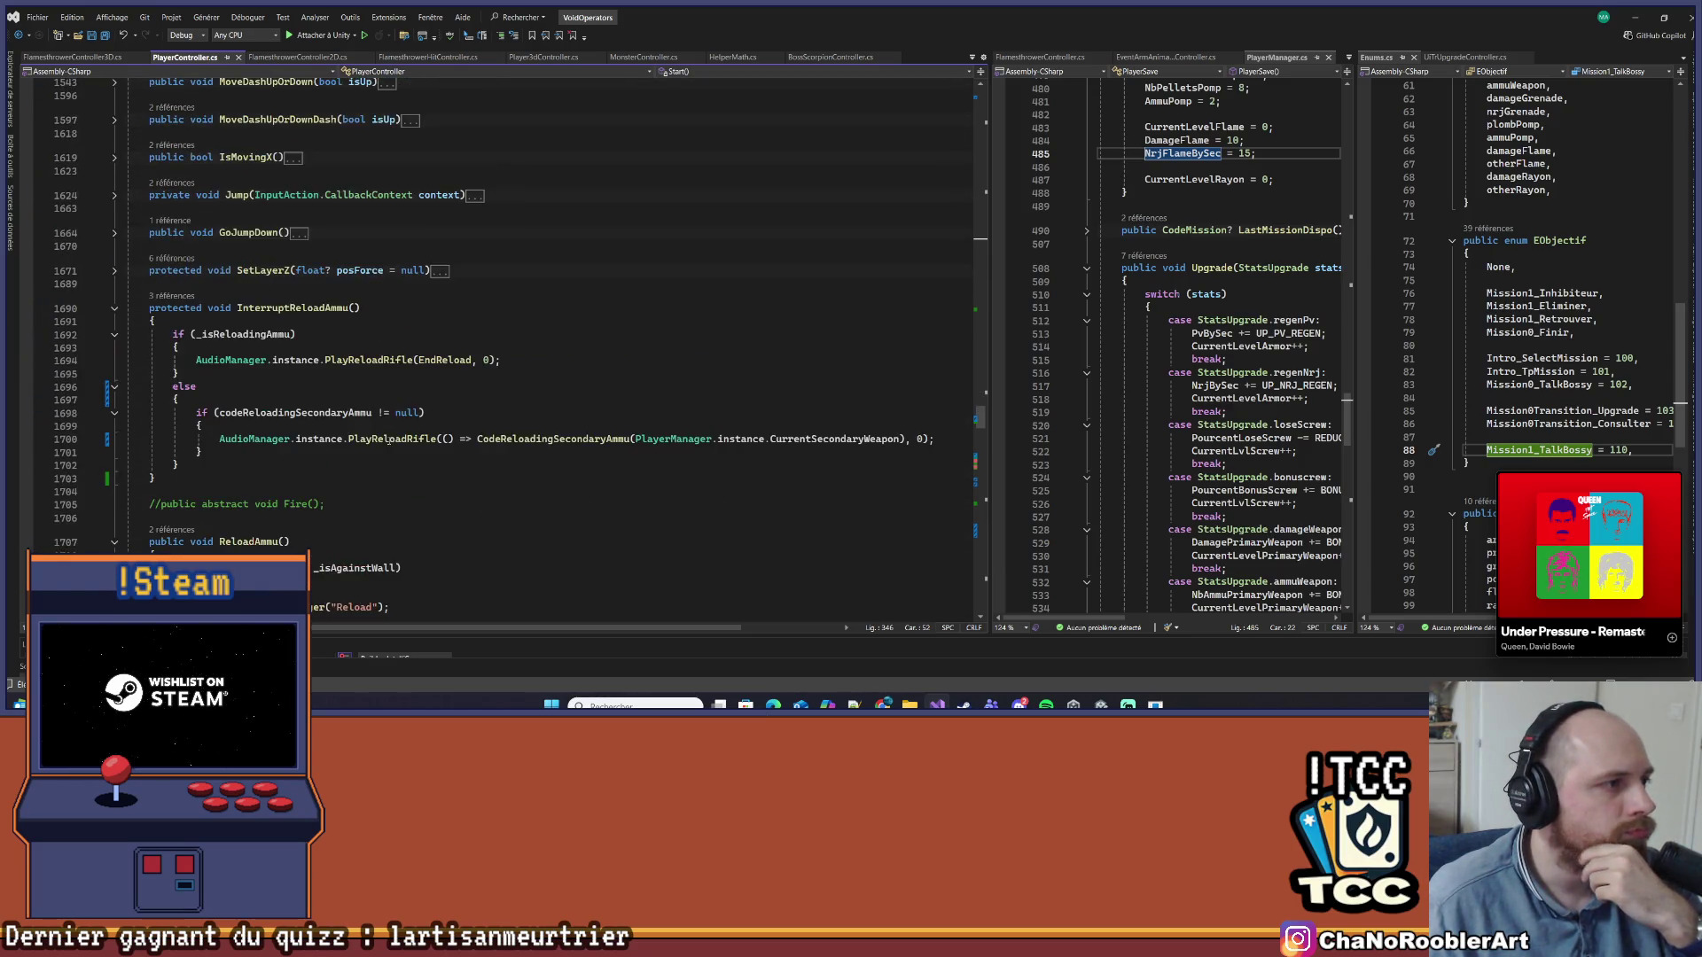
scroll(389, 441, "down", 7)
scroll(389, 441, "down", 5)
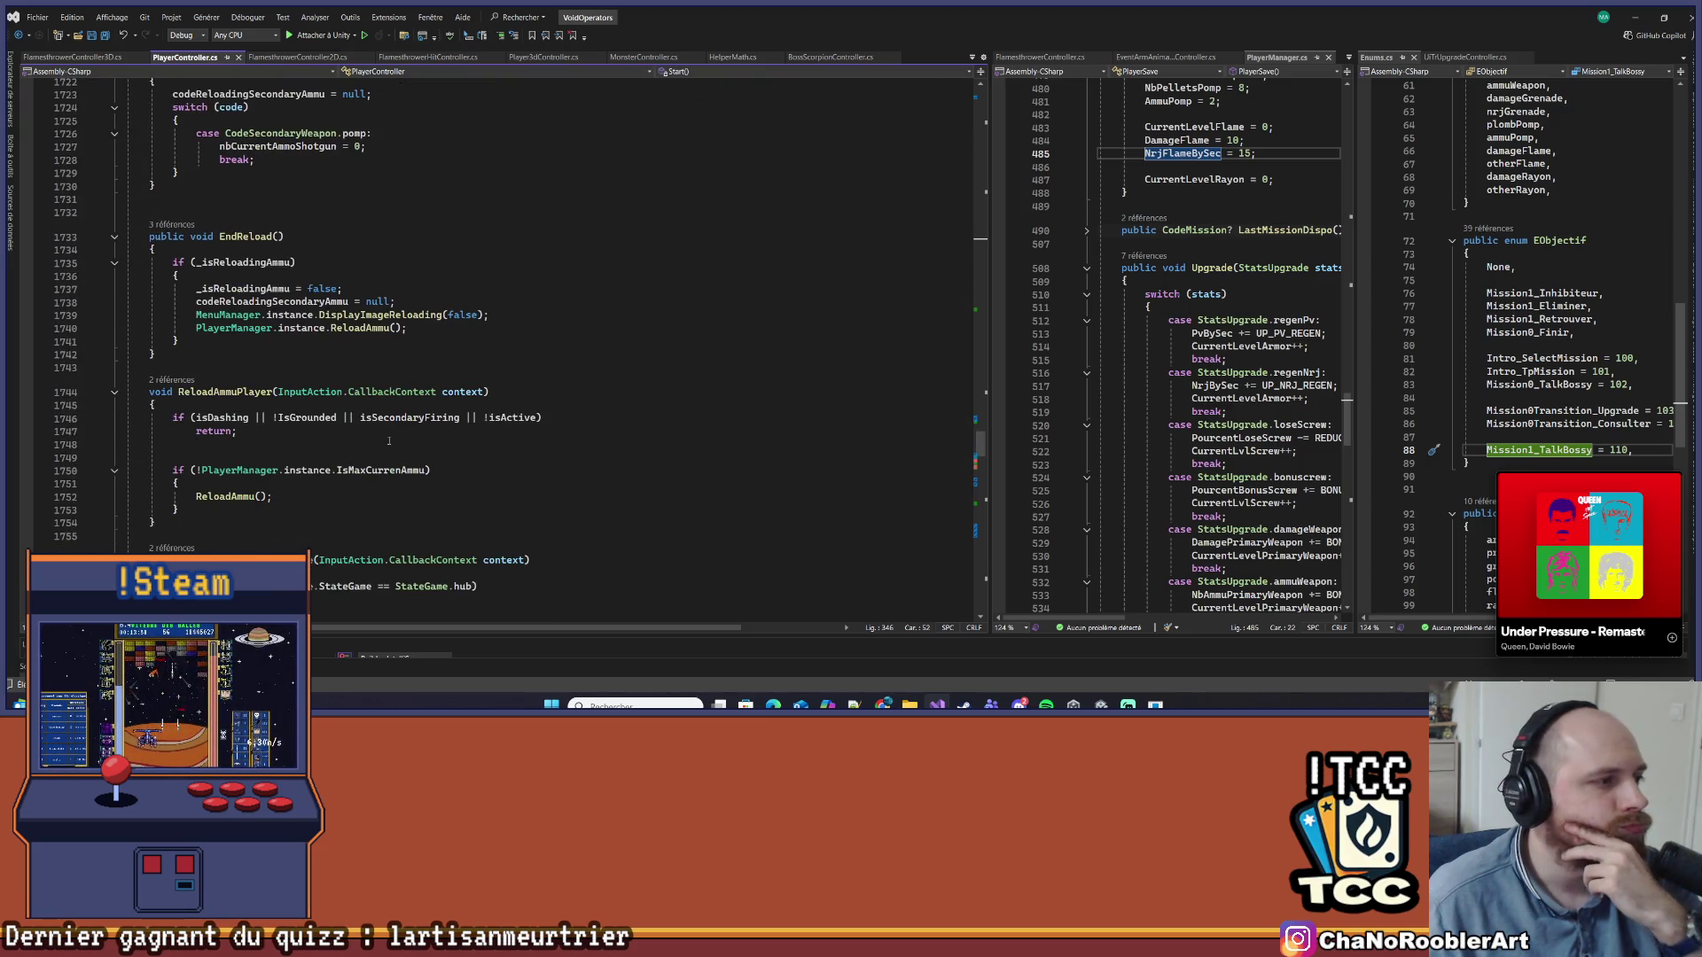
scroll(389, 441, "down", 12)
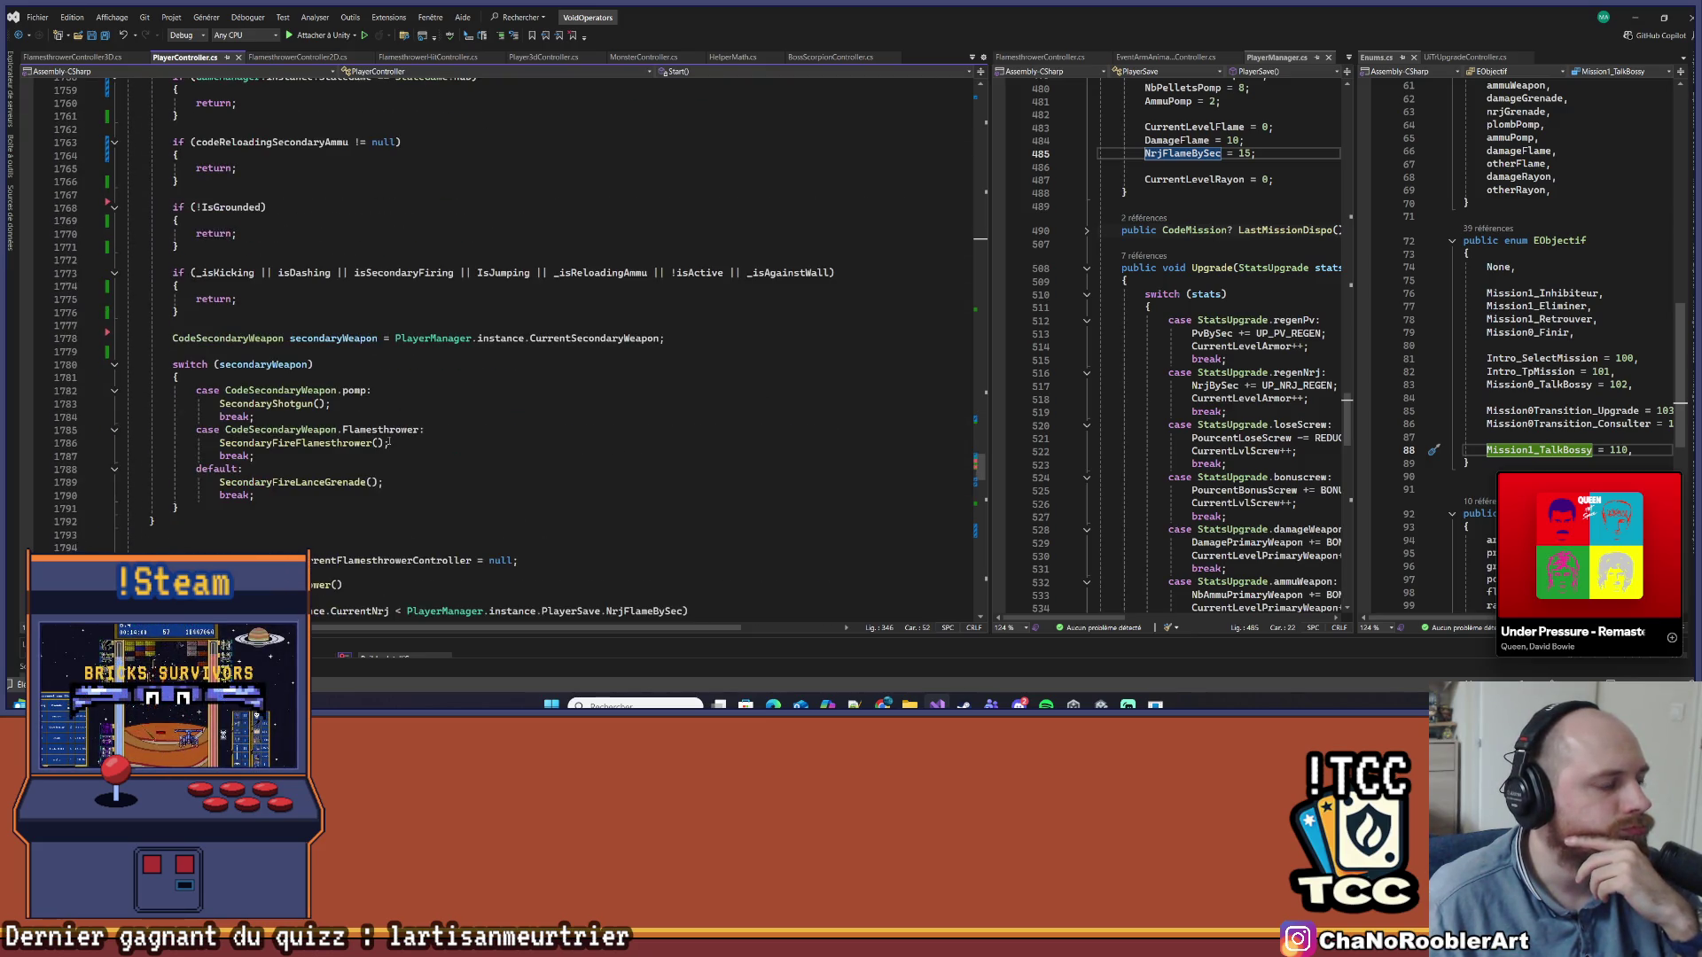
scroll(489, 352, "down", 2)
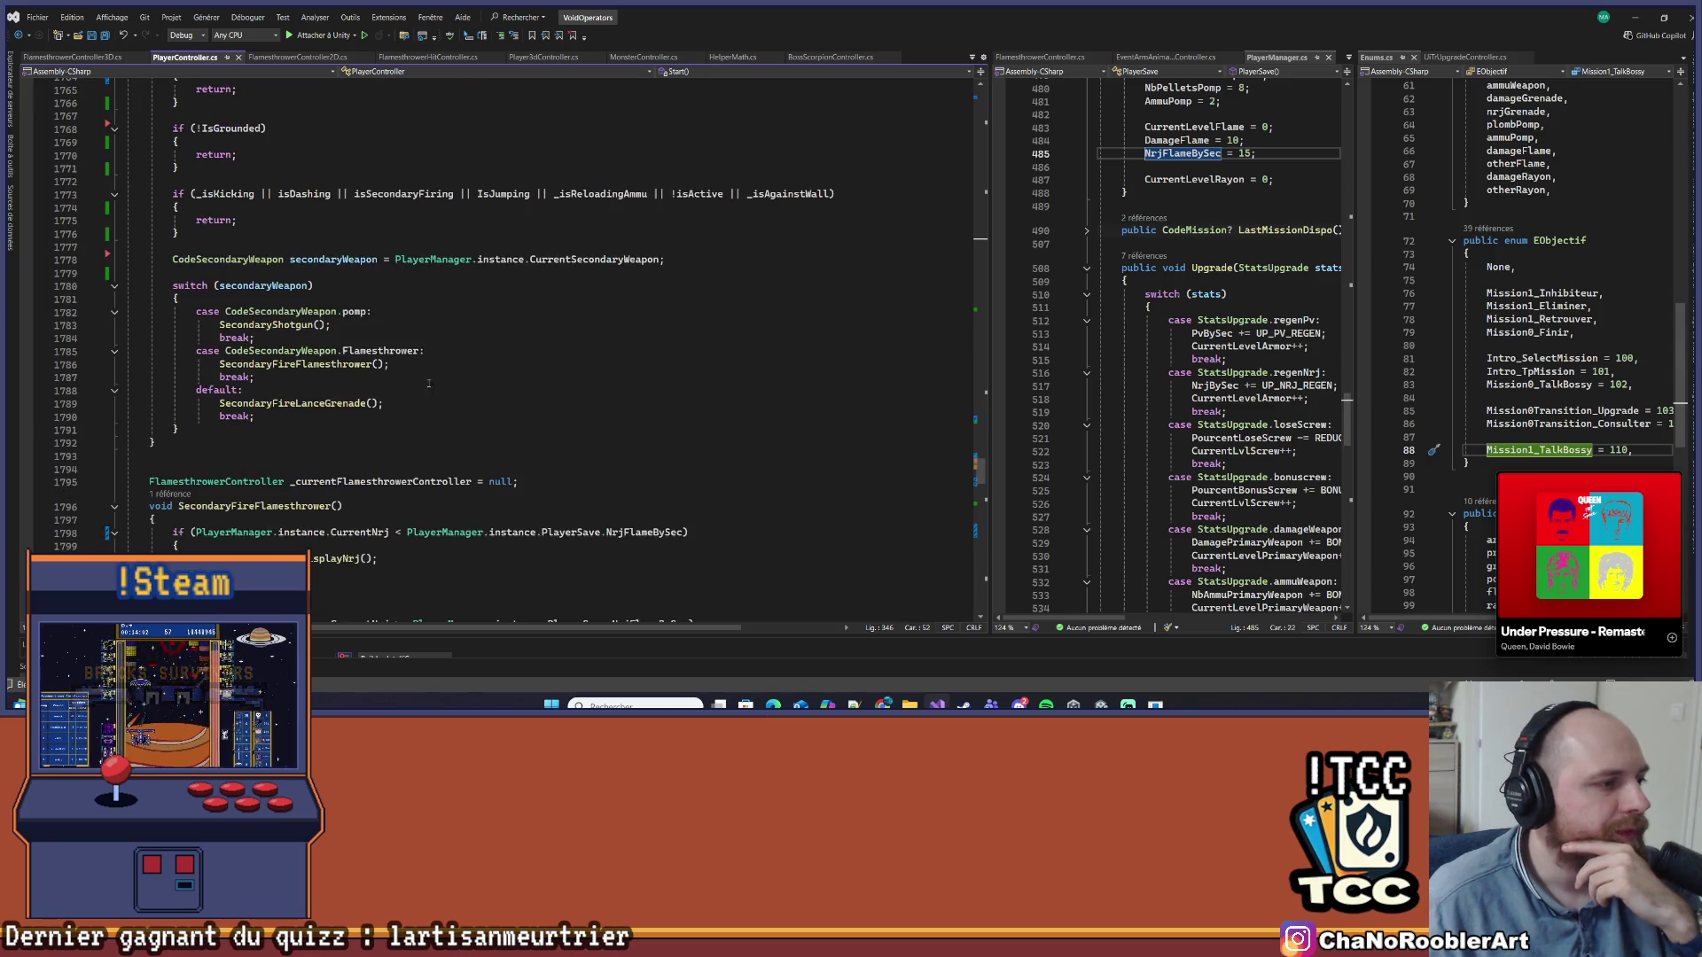
right_click(317, 404)
left_click(359, 404)
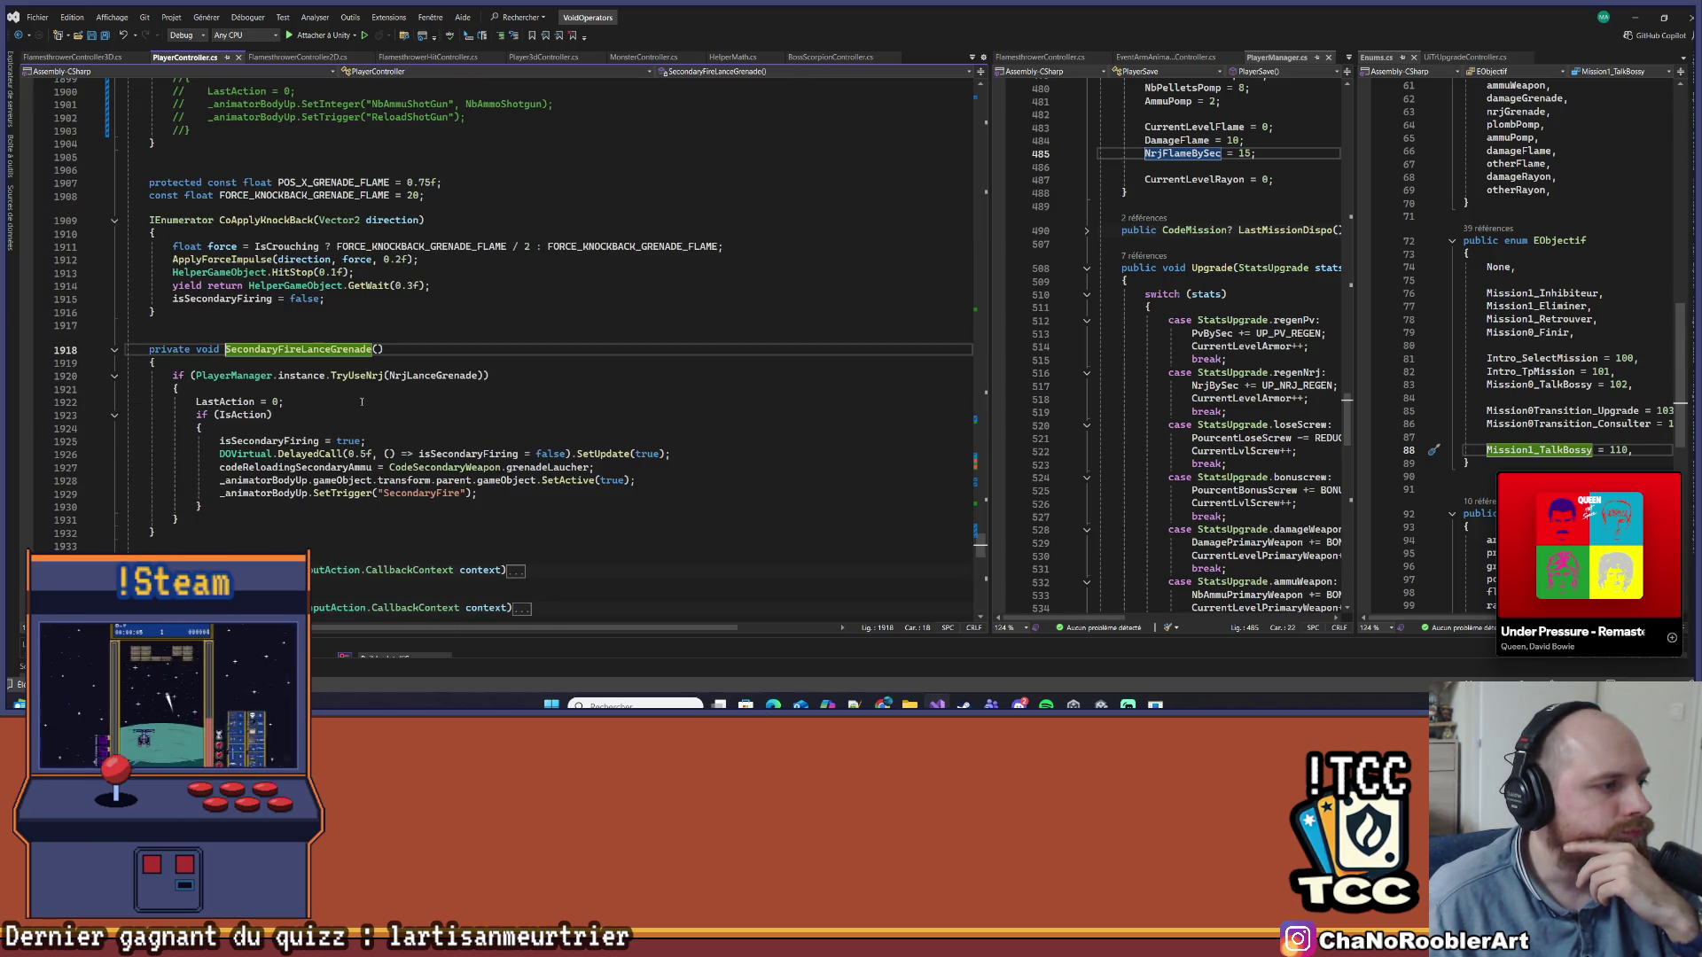
Review lines 1925–1929 of SecondaryFireLanceGrenade (isSecondaryFiring, DelayedCall, codeReloadingSecondaryAmmu), then return to Unity
scroll(566, 365, "down", 3)
left_click(563, 376)
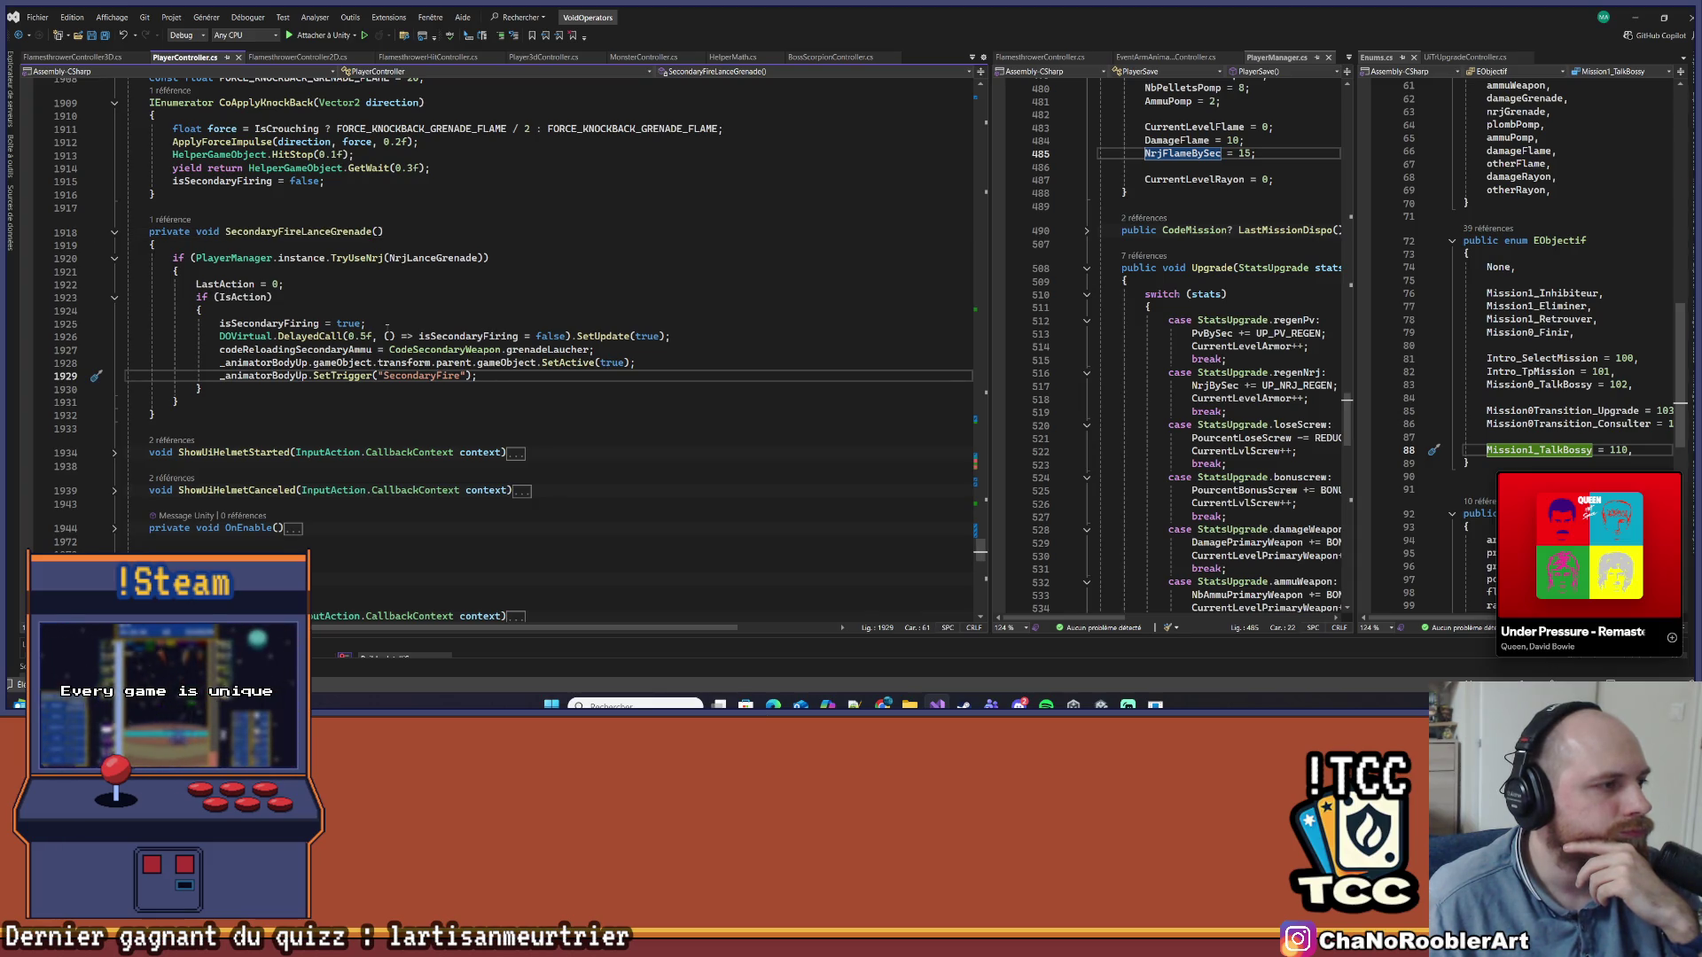
left_click(225, 323)
left_click(376, 322)
left_click_drag(183, 338, 716, 336)
left_click(646, 348)
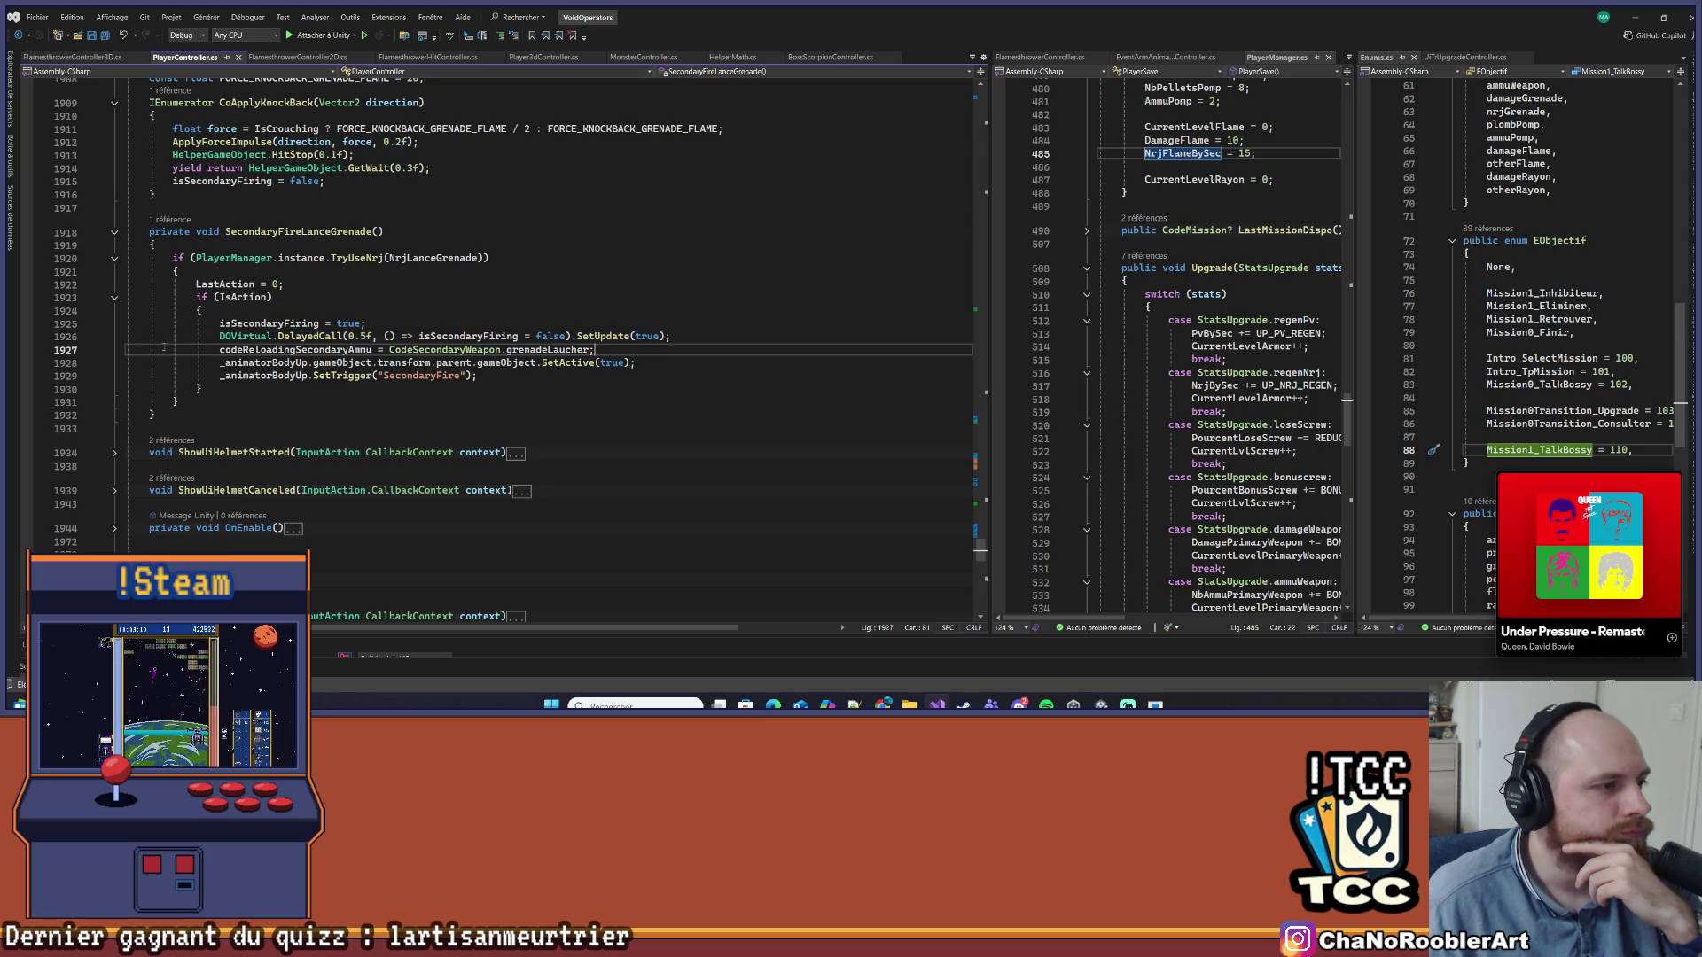
mouse_move(167, 376)
left_mouse_down()
mouse_move(634, 364)
mouse_move(310, 376)
left_mouse_up()
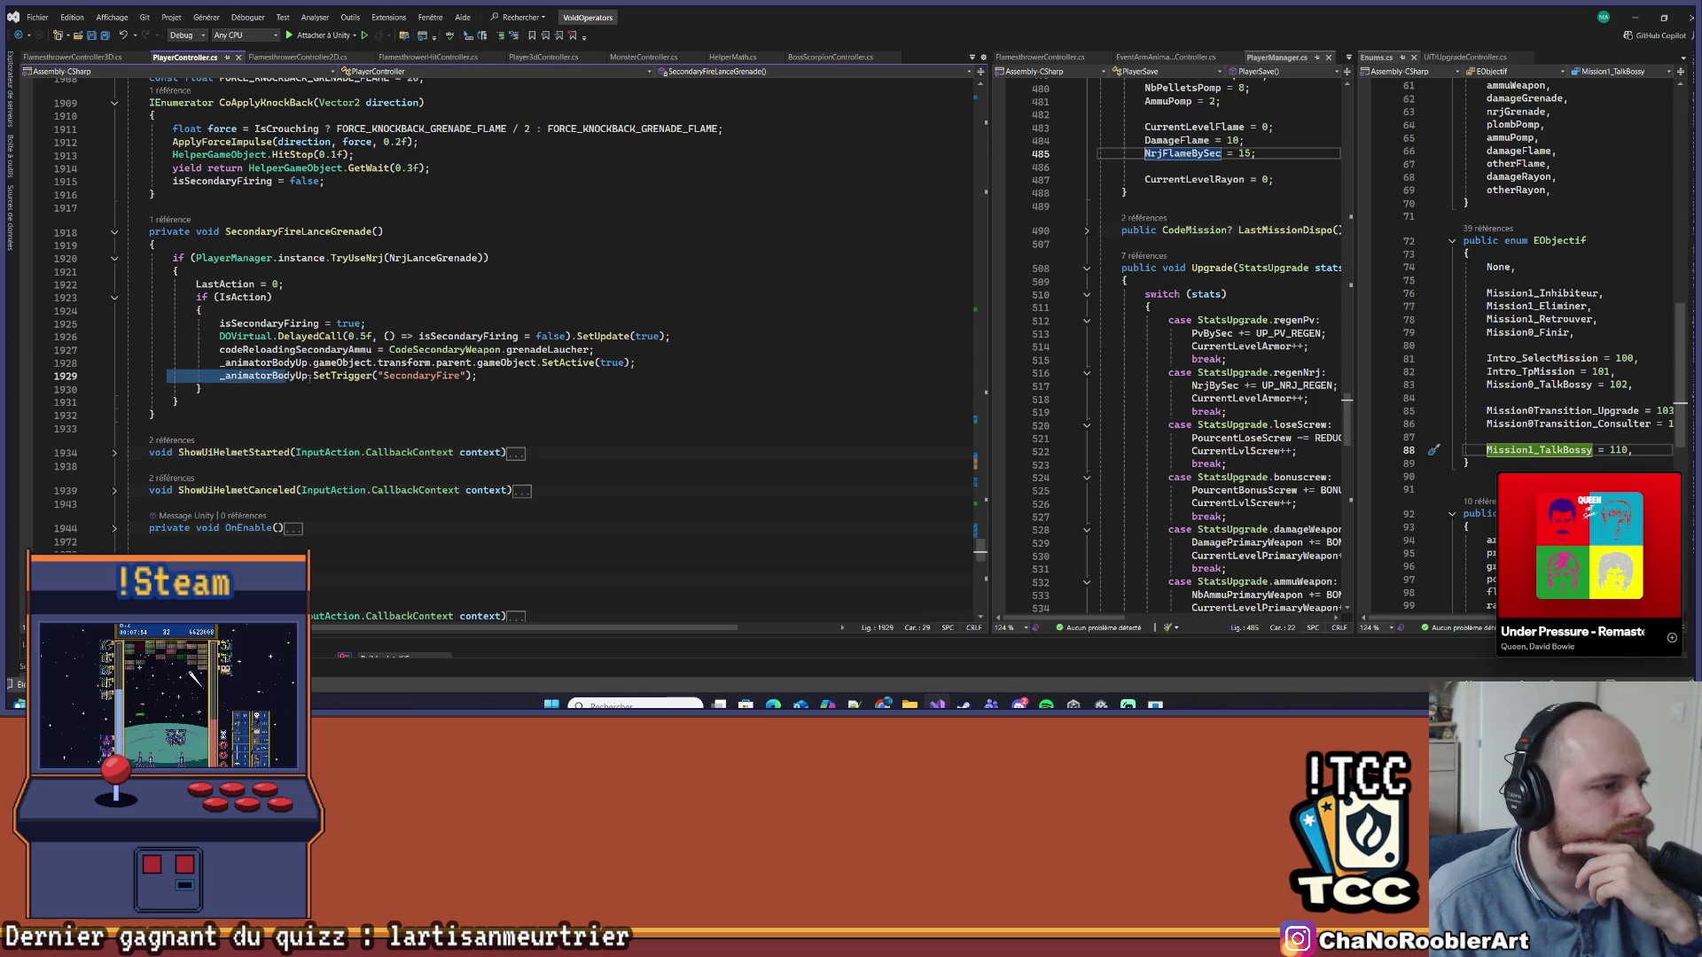
left_click(536, 376)
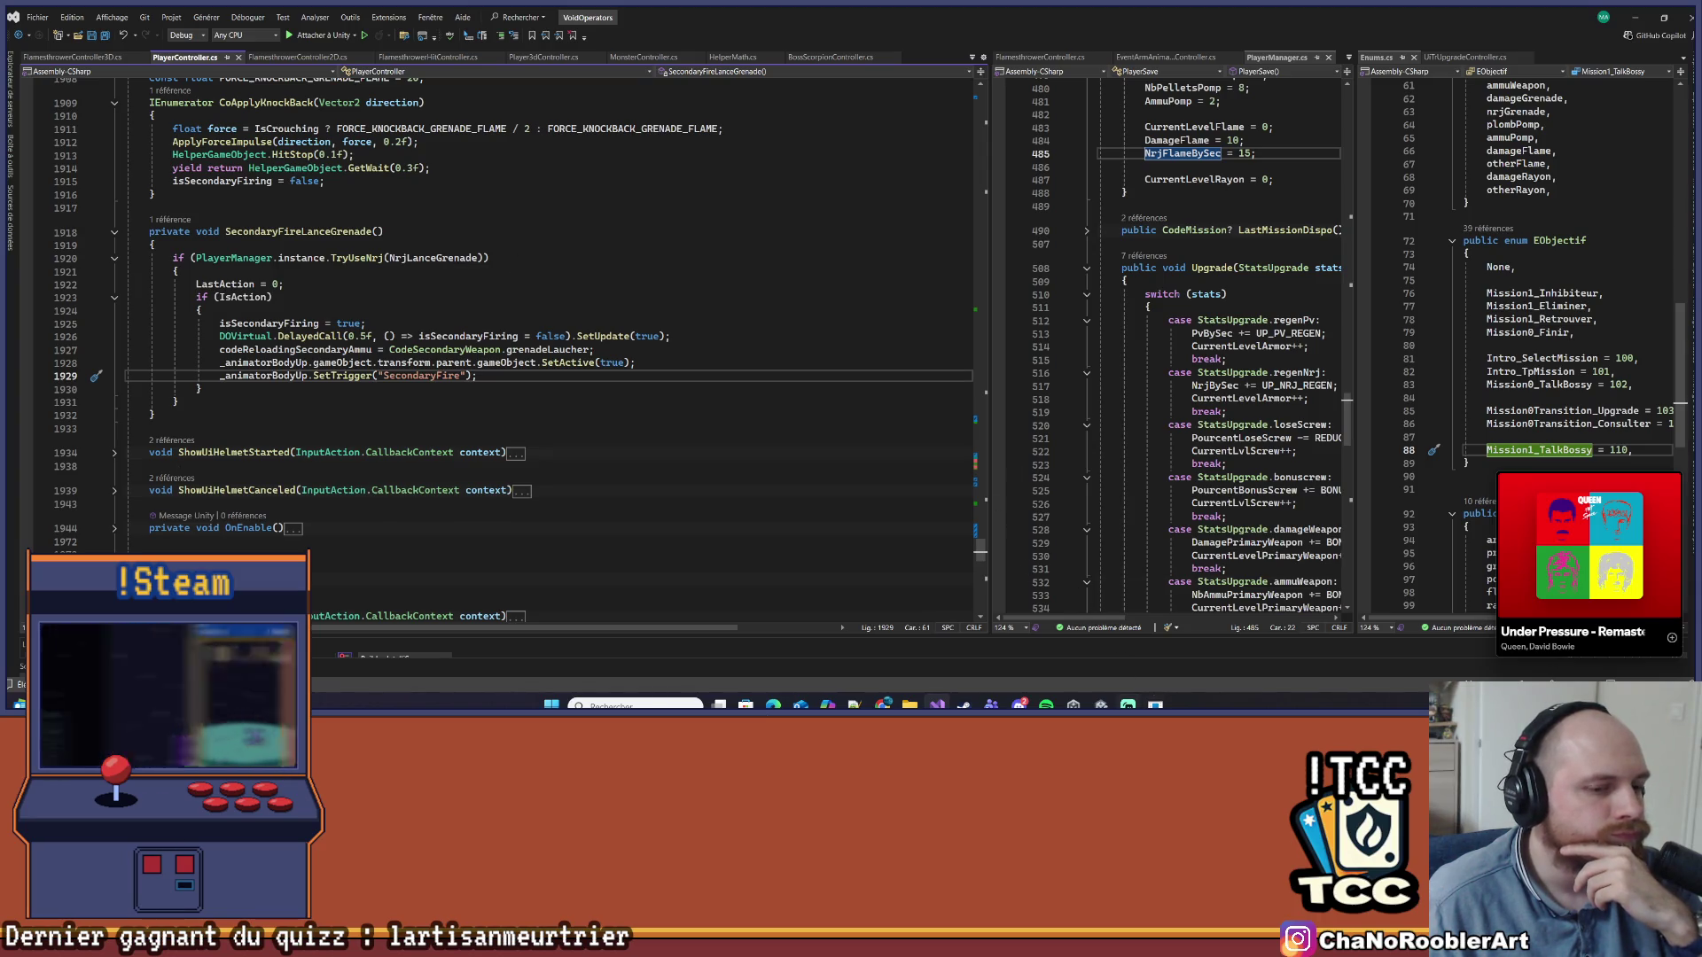
key("alt+Tab")
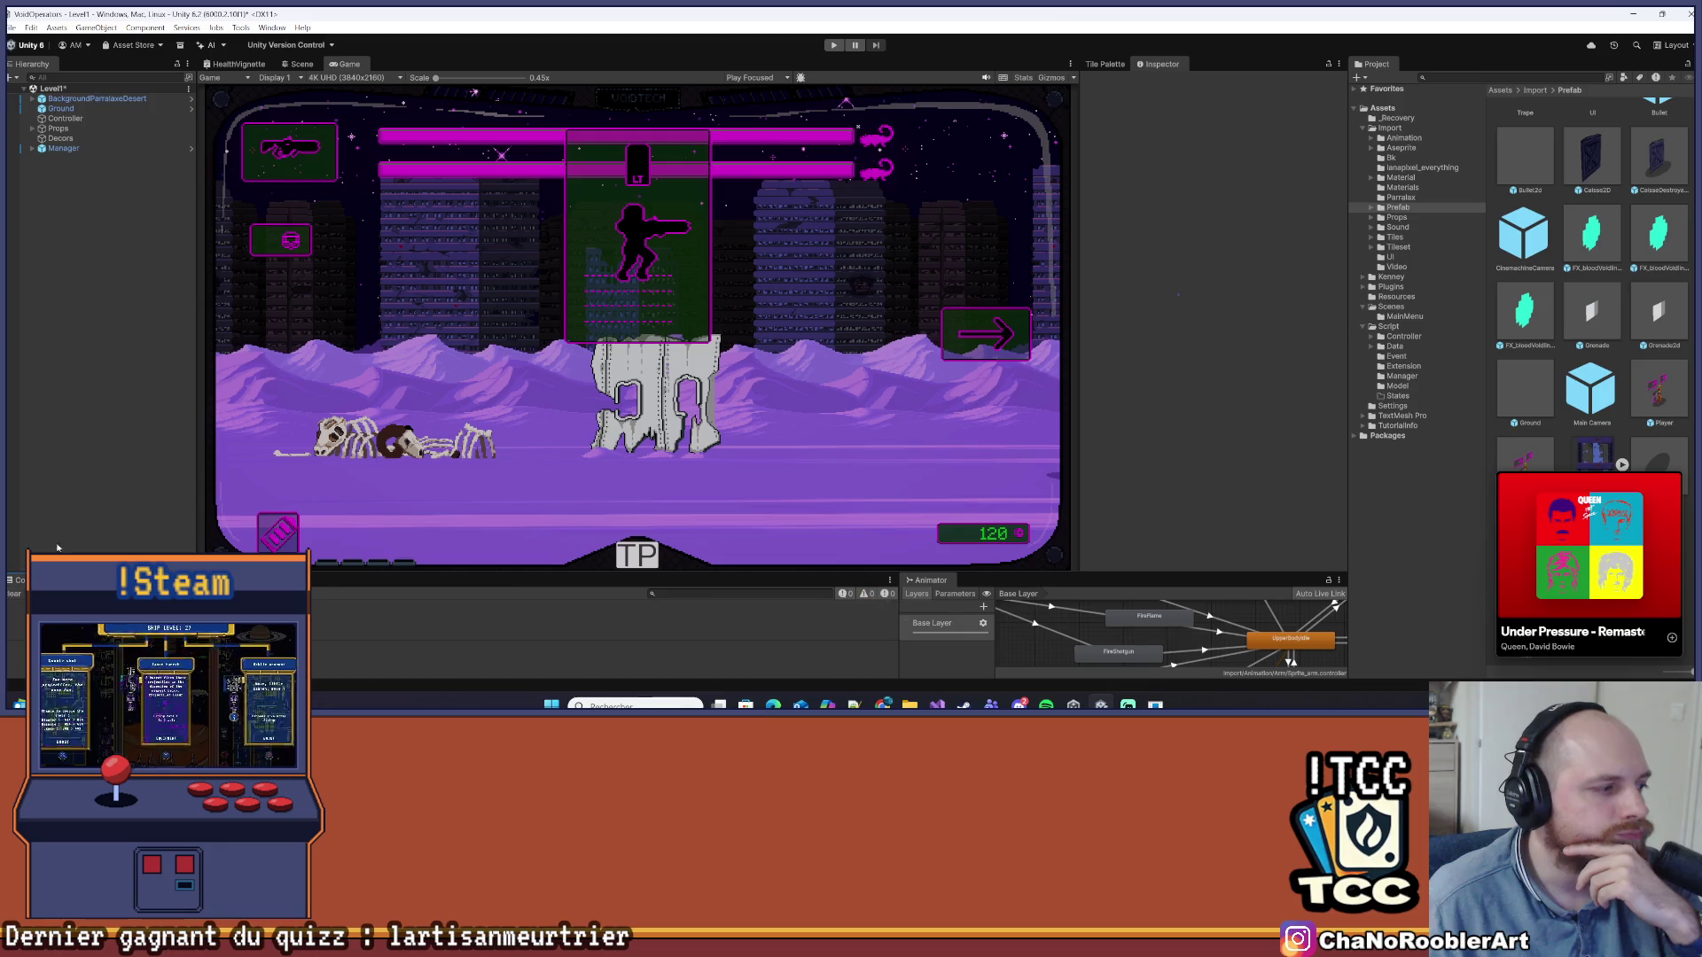
Make the console panel taller, show the Assets folder, and move the music player window aside
left_click(11, 28)
left_click(499, 521)
left_click_drag(518, 576, 519, 476)
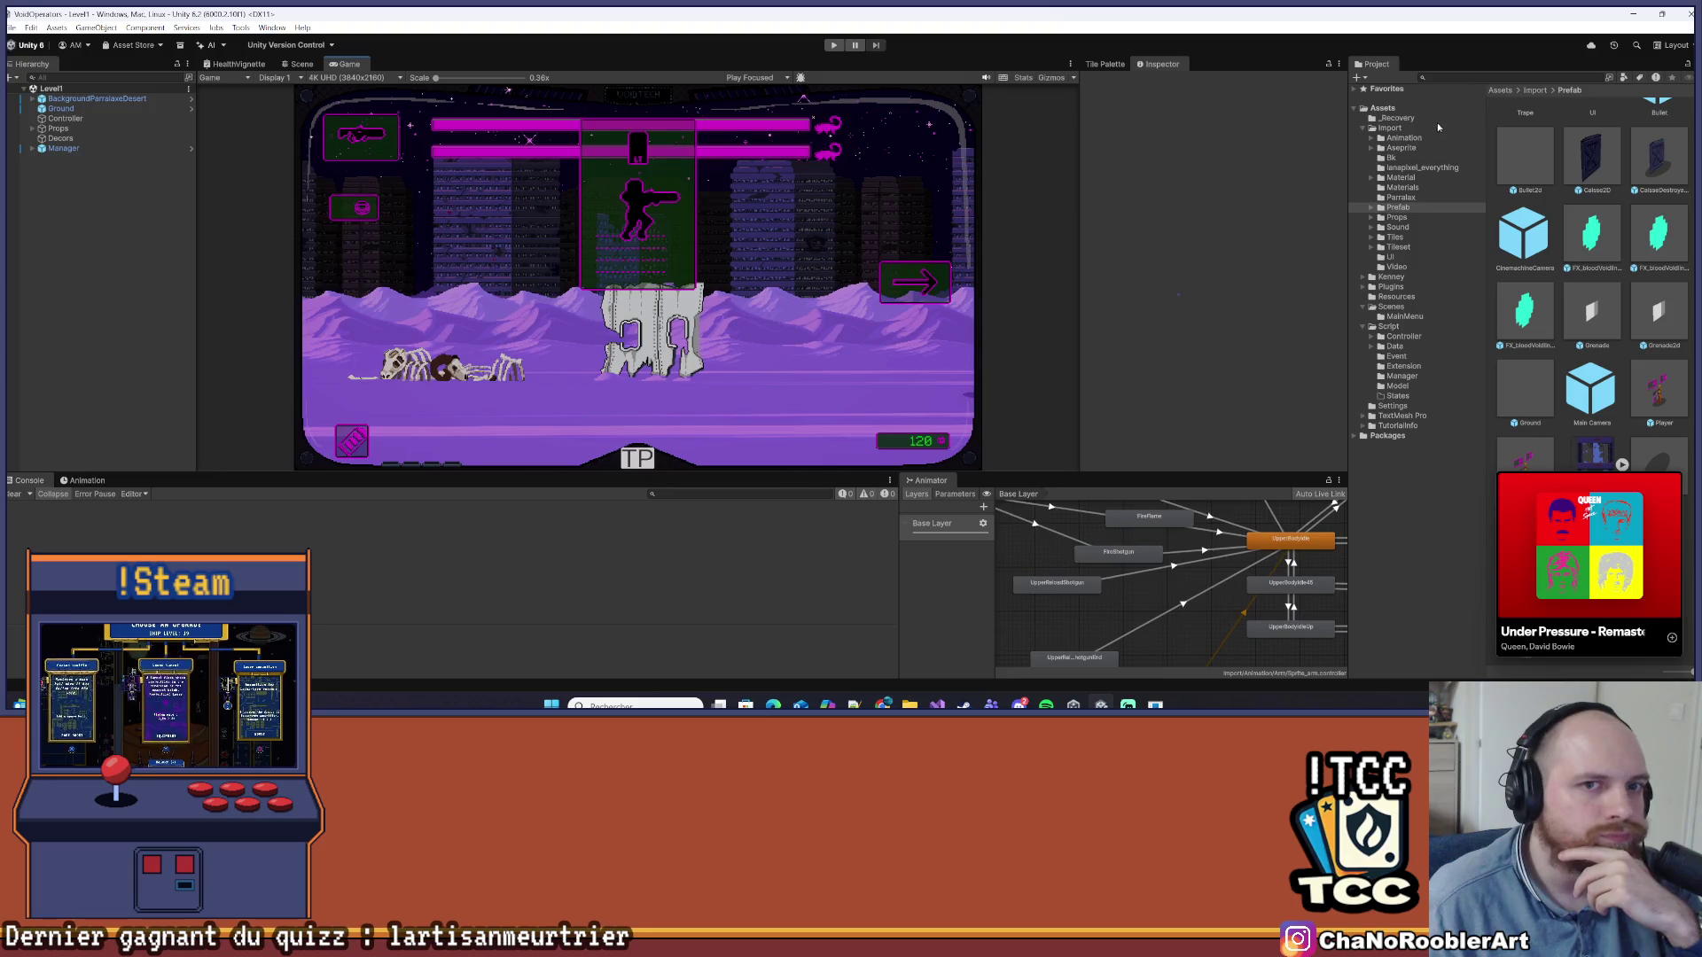
left_click(1402, 109)
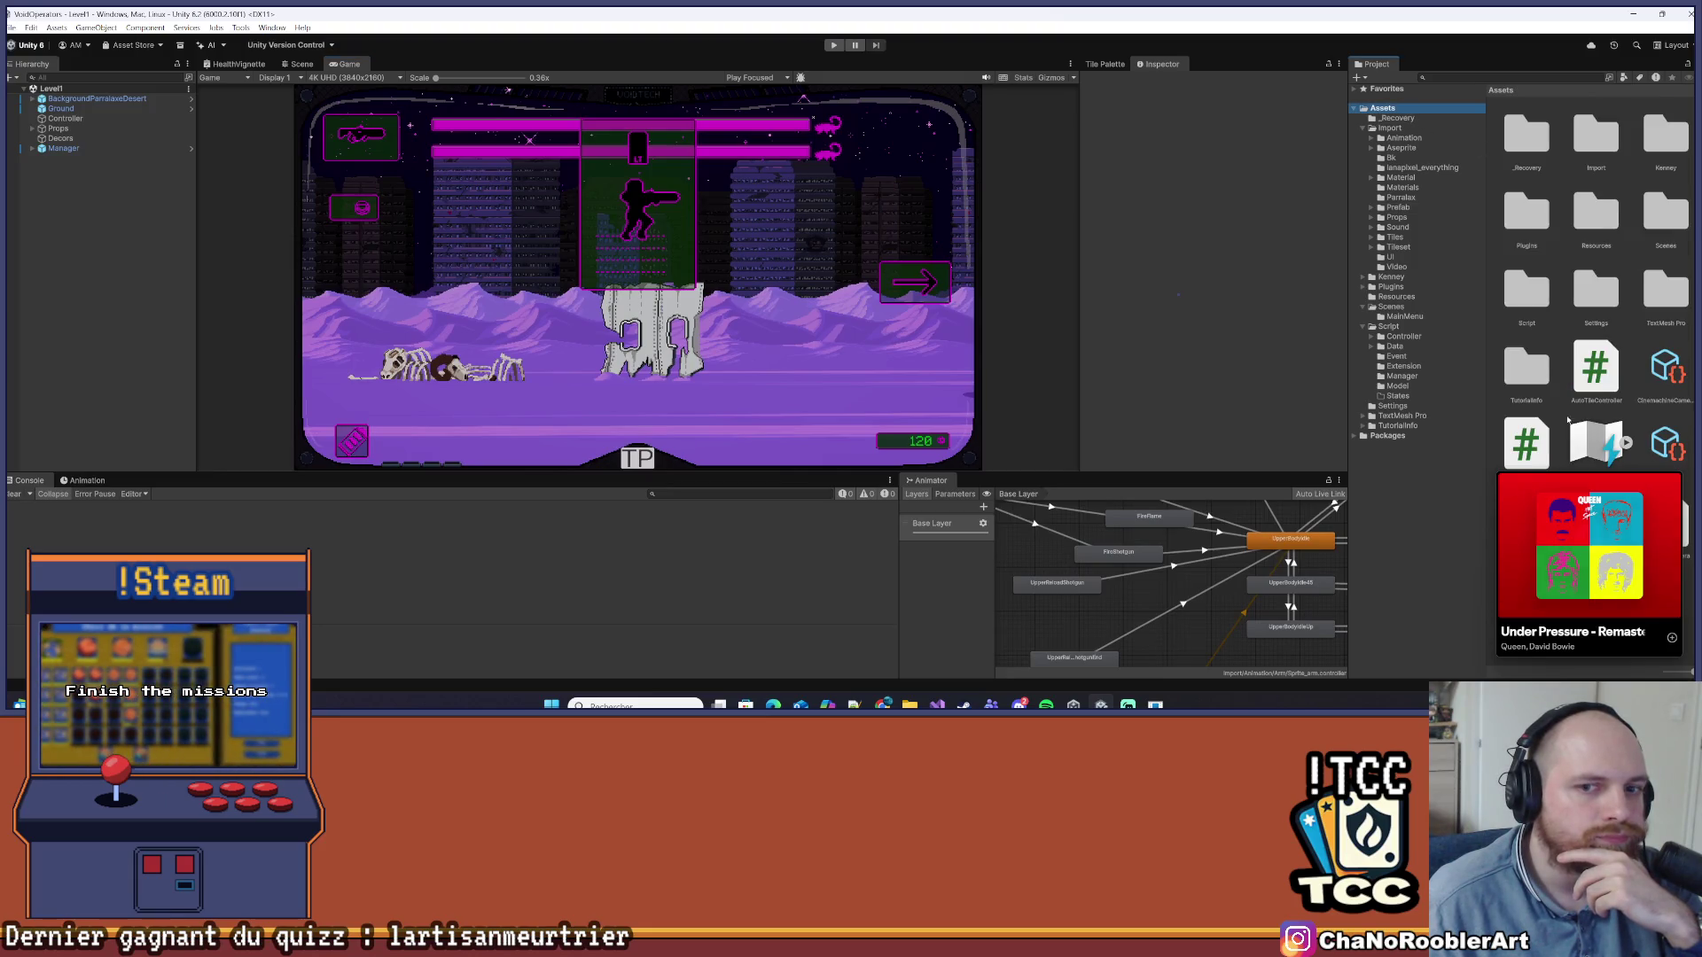
mouse_move(1607, 491)
left_click_drag(1586, 479, 1266, 487)
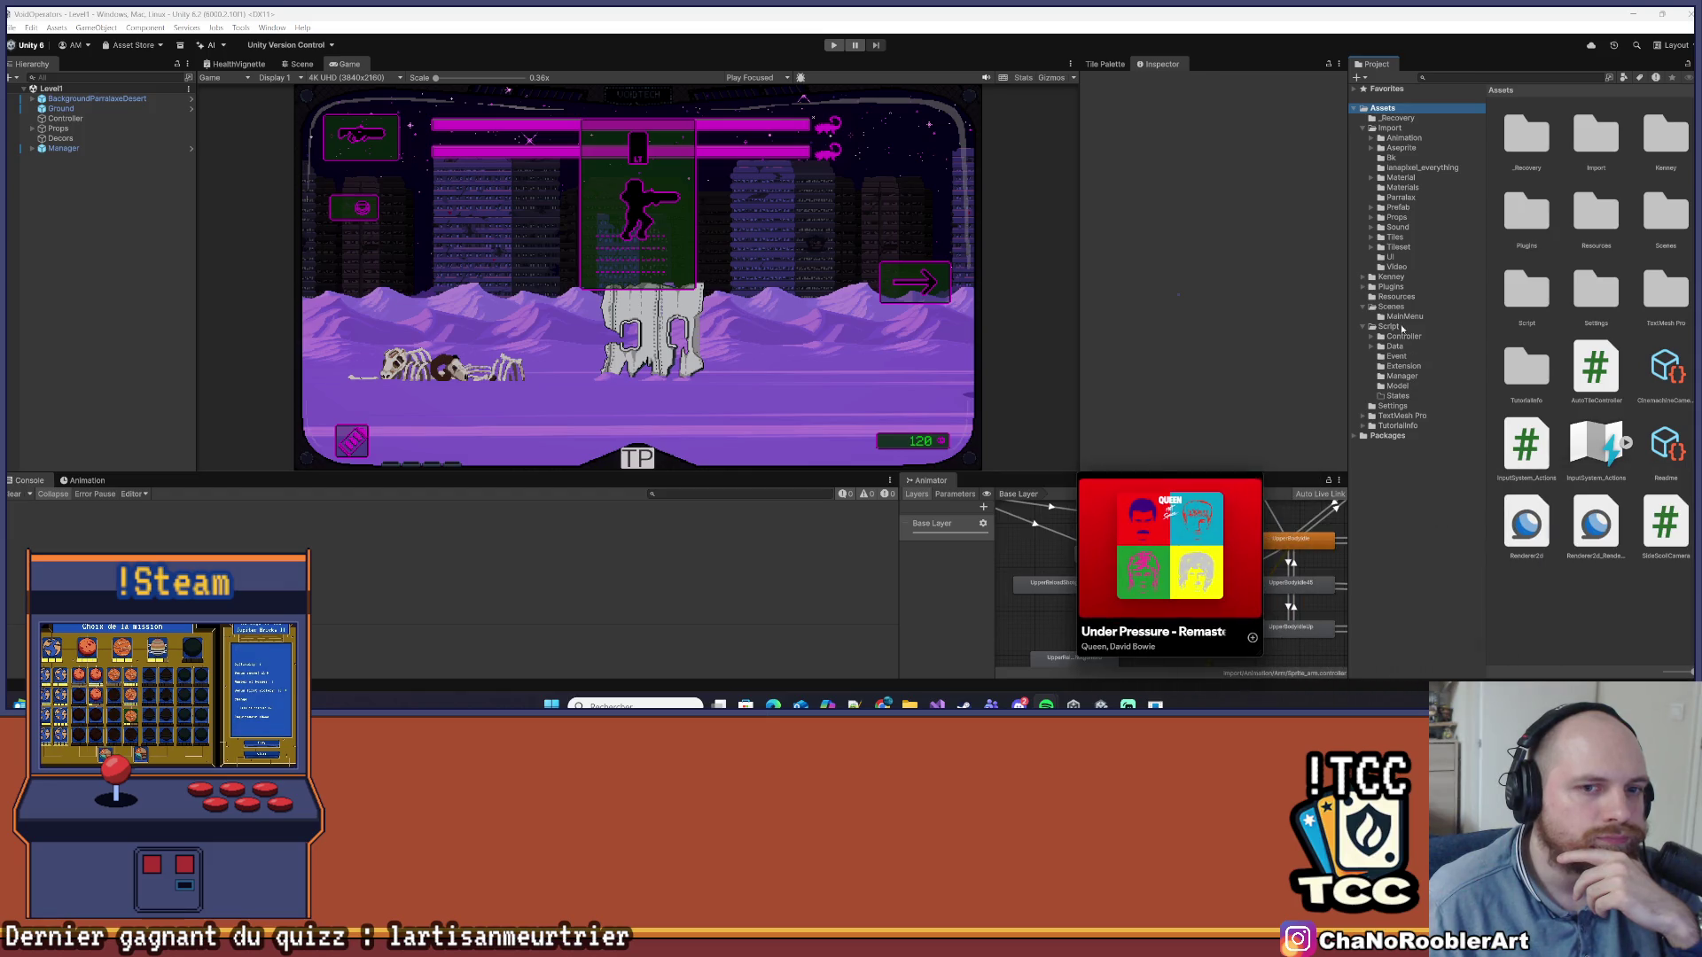
Open the Sprite prefab from Scenes > Prefab in prefab mode and select Sprite_arm
left_click(1391, 306)
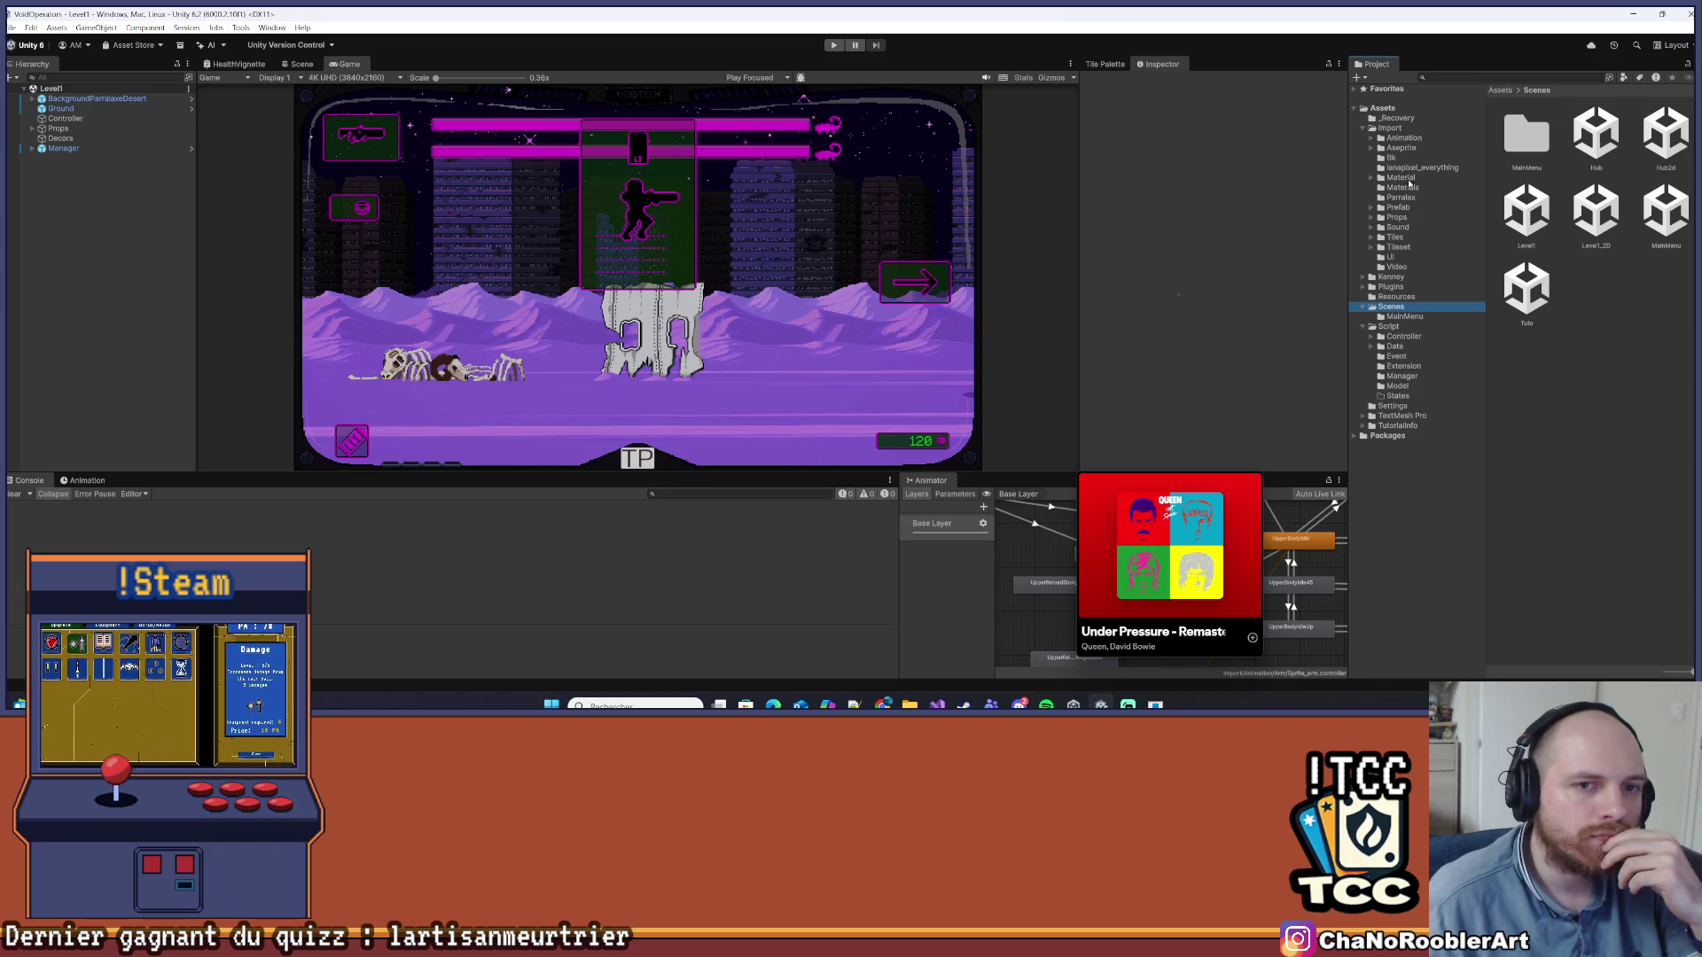
left_click(1394, 208)
scroll(1530, 532, "down", 5)
left_click(1530, 550)
double_click(1530, 550)
mouse_move(1147, 485)
left_mouse_down()
mouse_move(1390, 510)
mouse_move(1368, 513)
left_mouse_up()
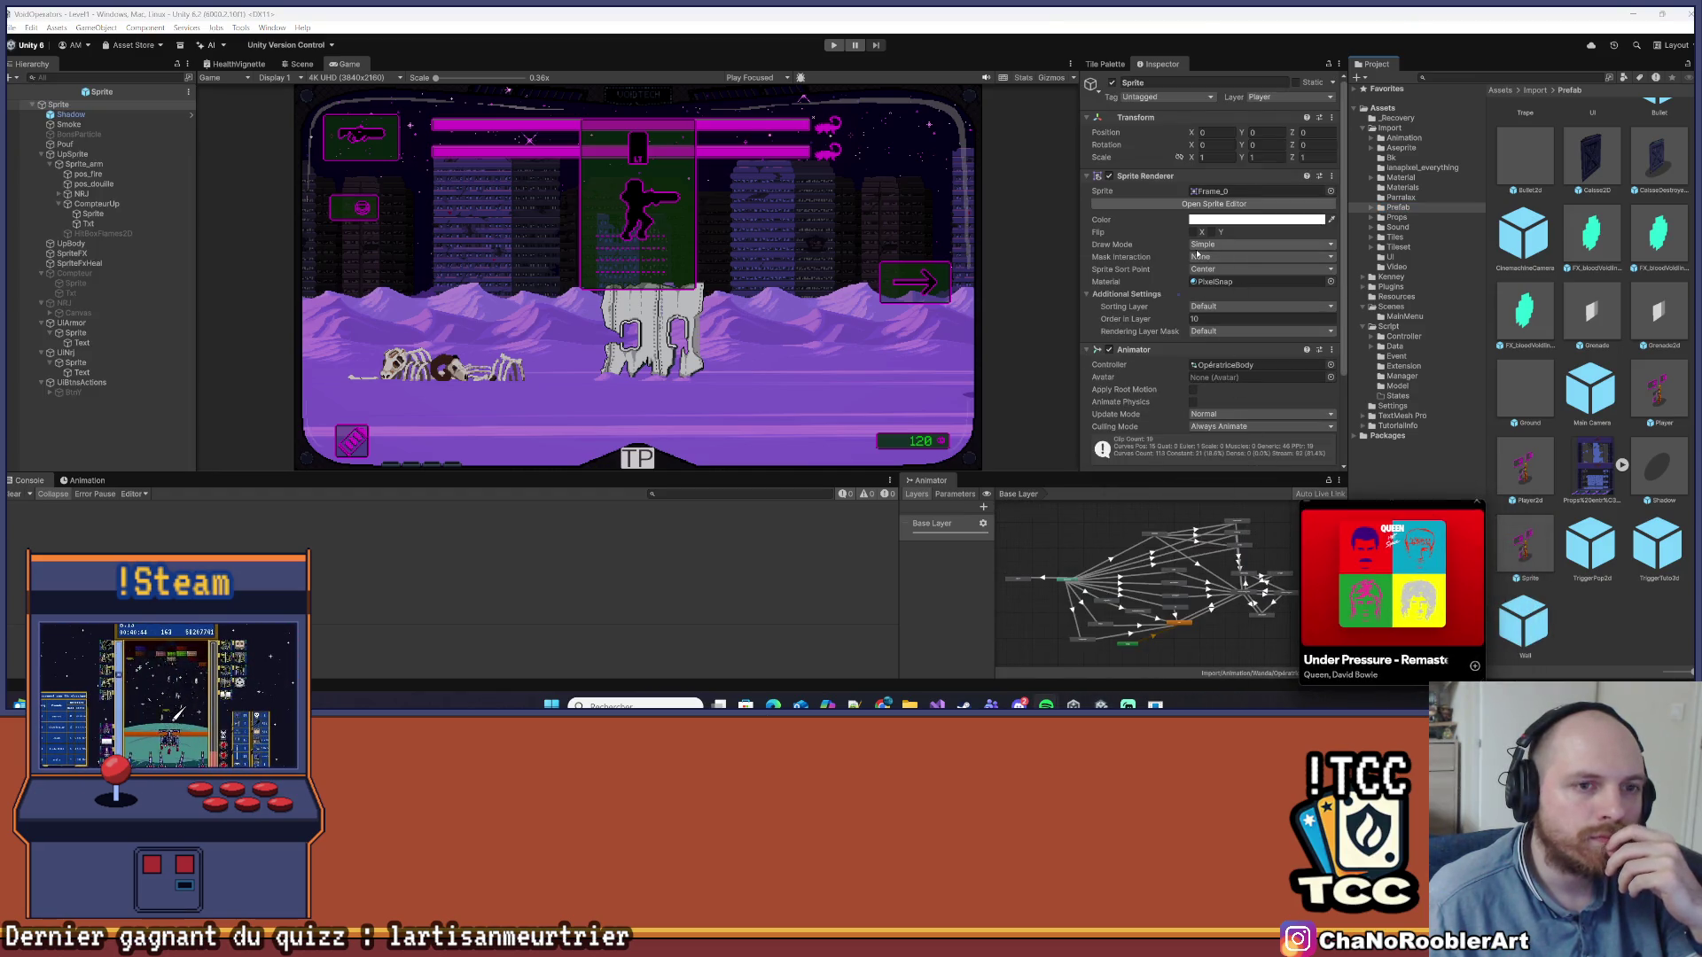
scroll(1208, 266, "down", 3)
scroll(1168, 337, "up", 3)
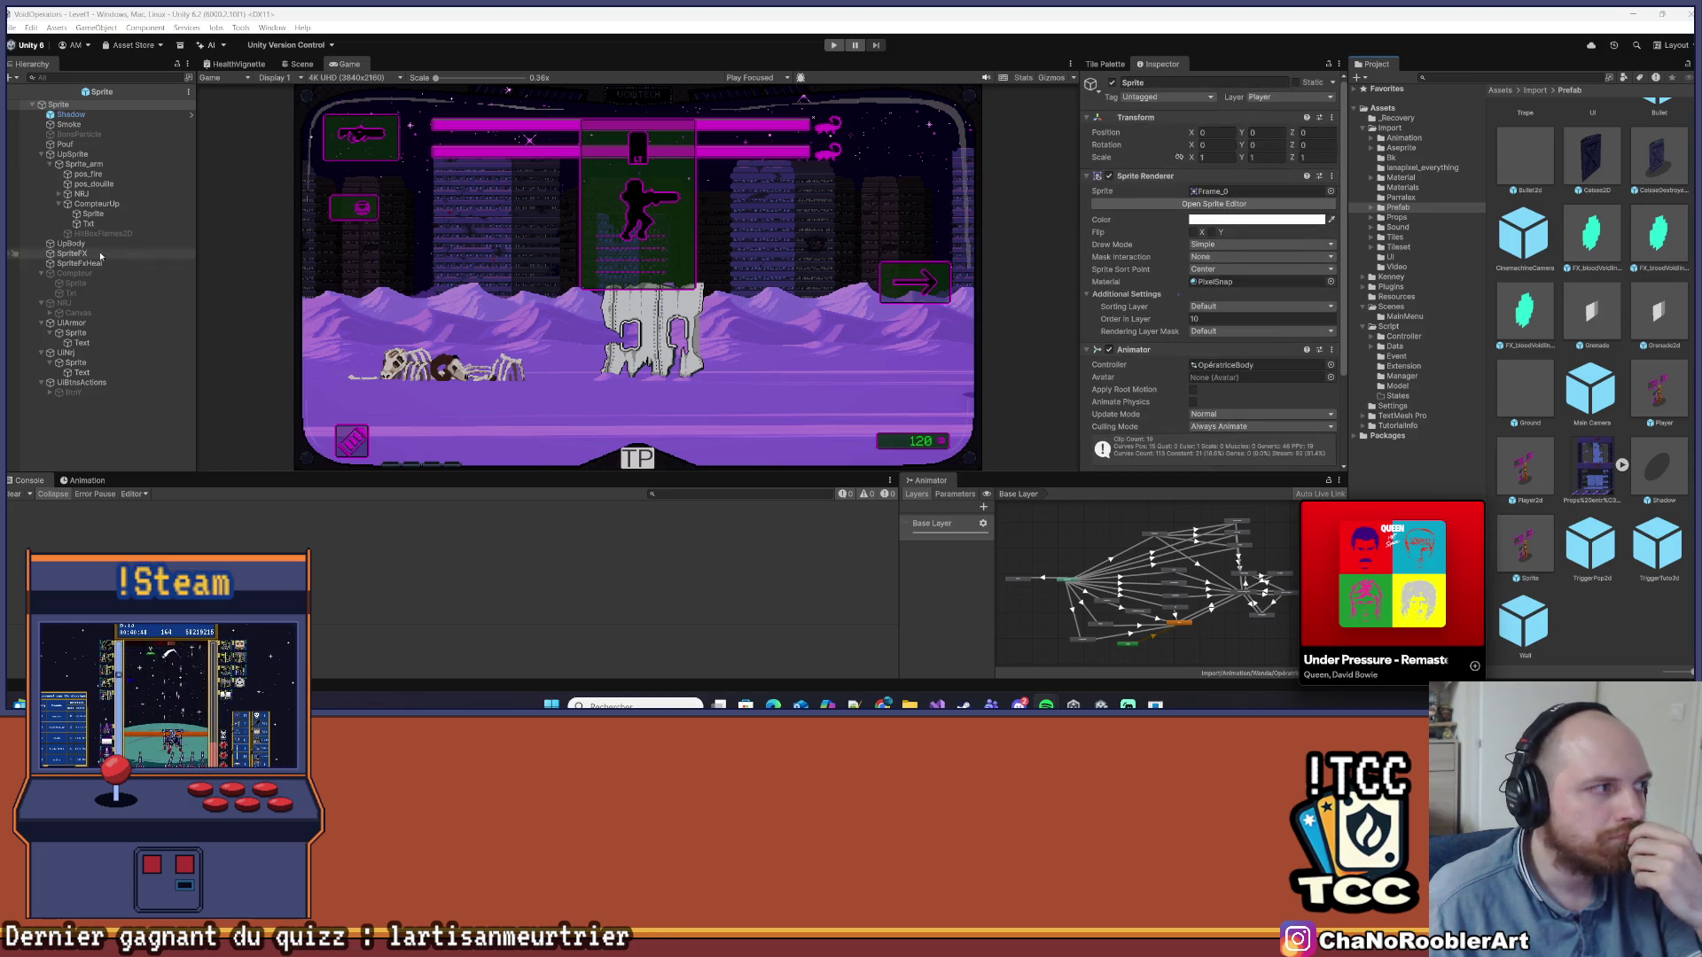
left_click(83, 164)
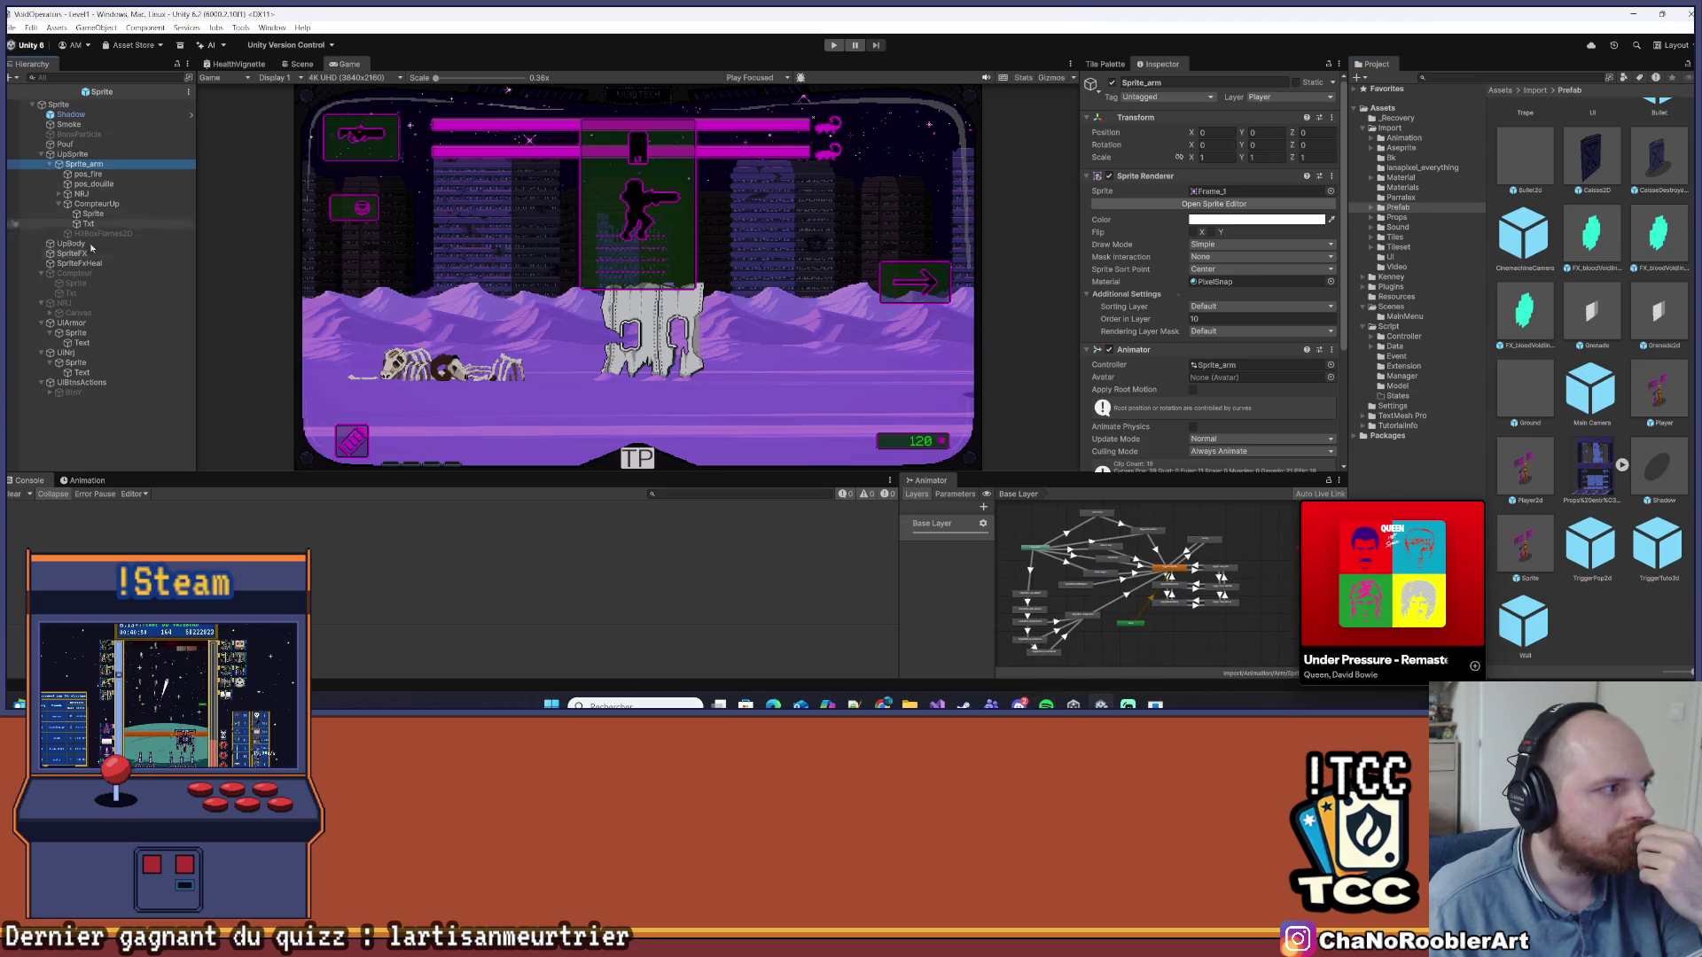
Show Sprite_arm's clips in the Animation timeline, picking UpperReloadShotgunStart, beside the Scene view
left_click(88, 480)
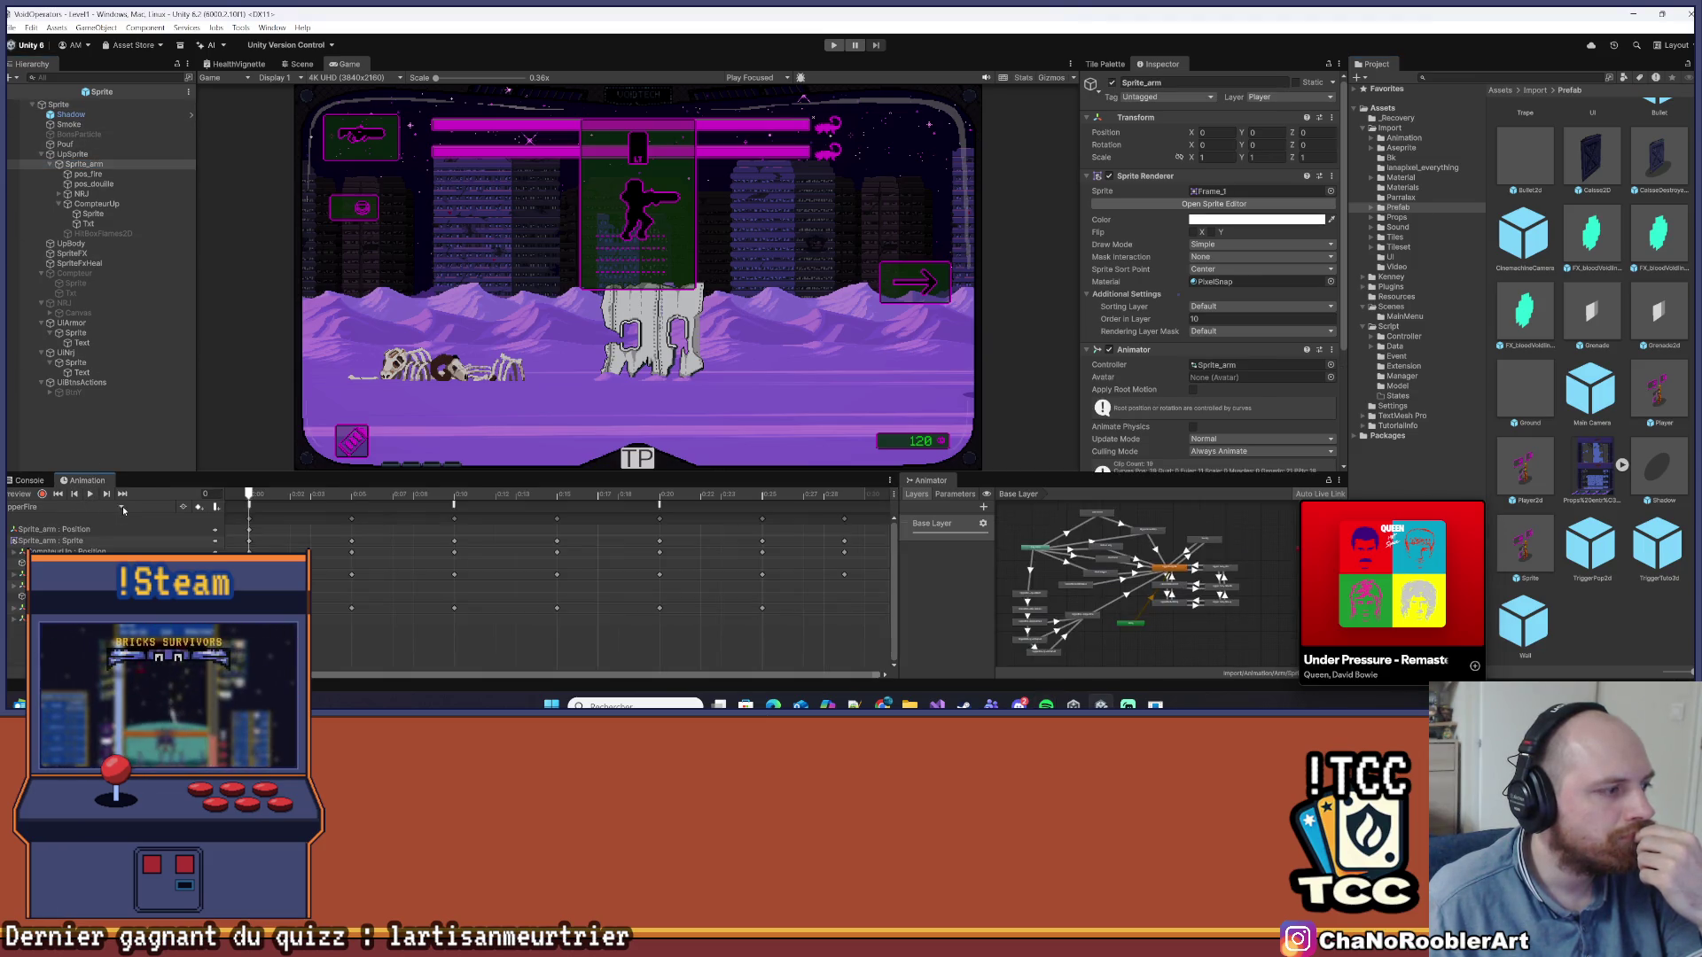
left_click(122, 508)
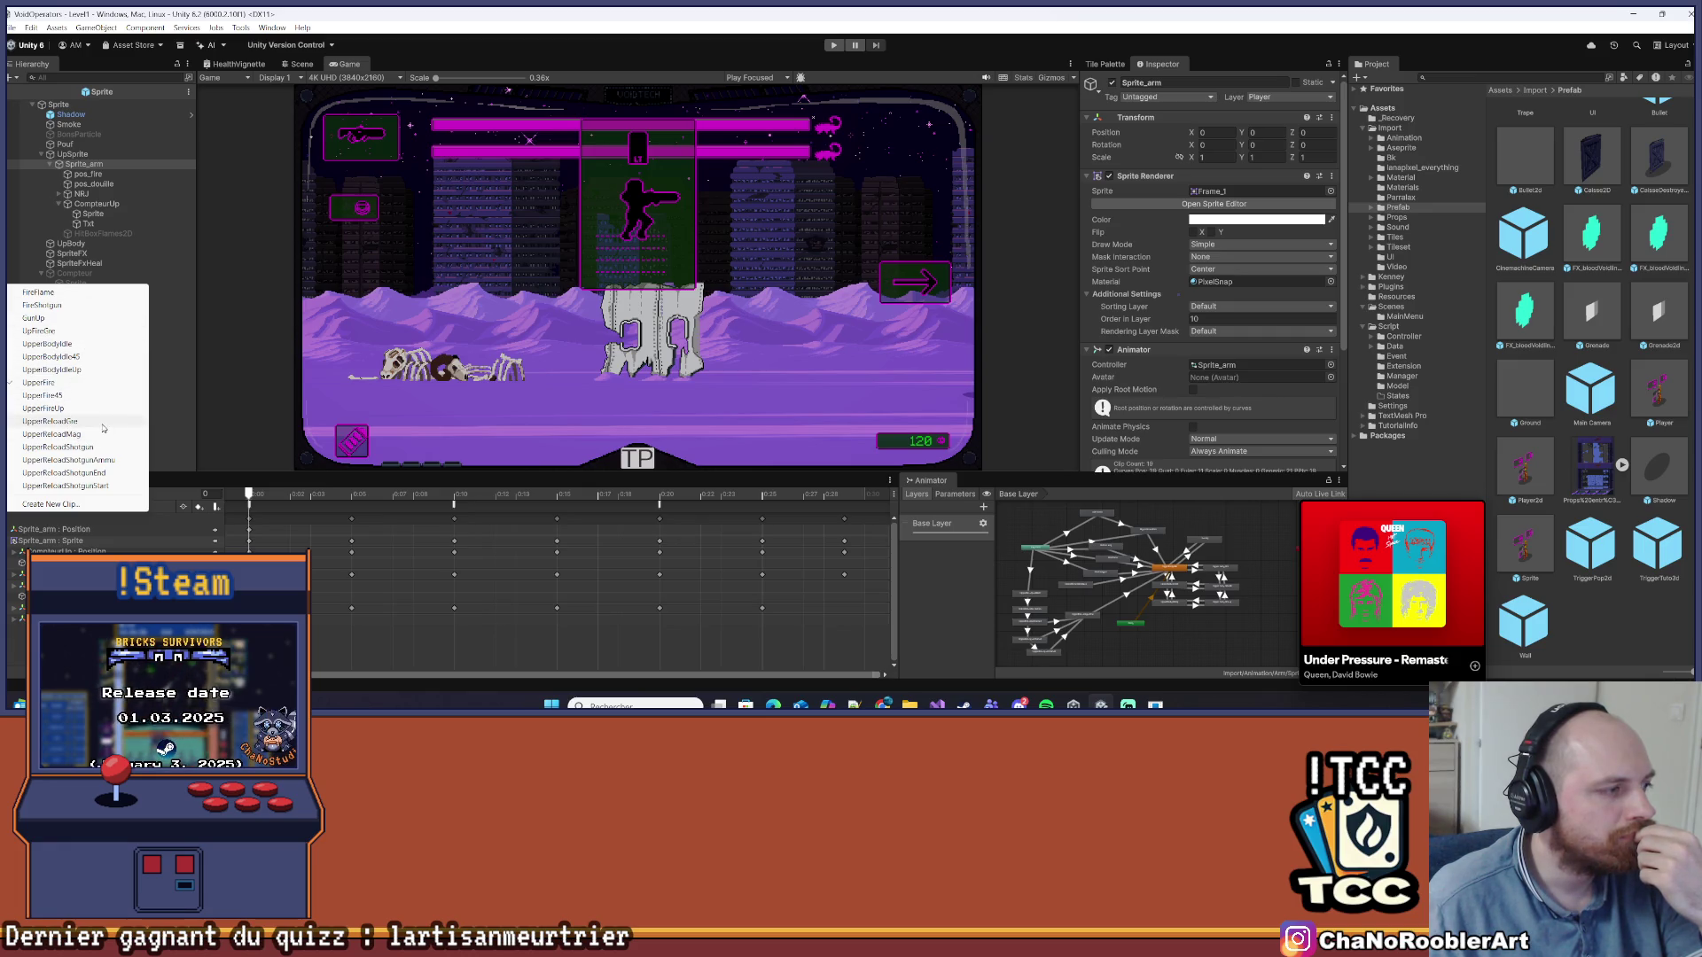
left_click(106, 487)
left_click(299, 64)
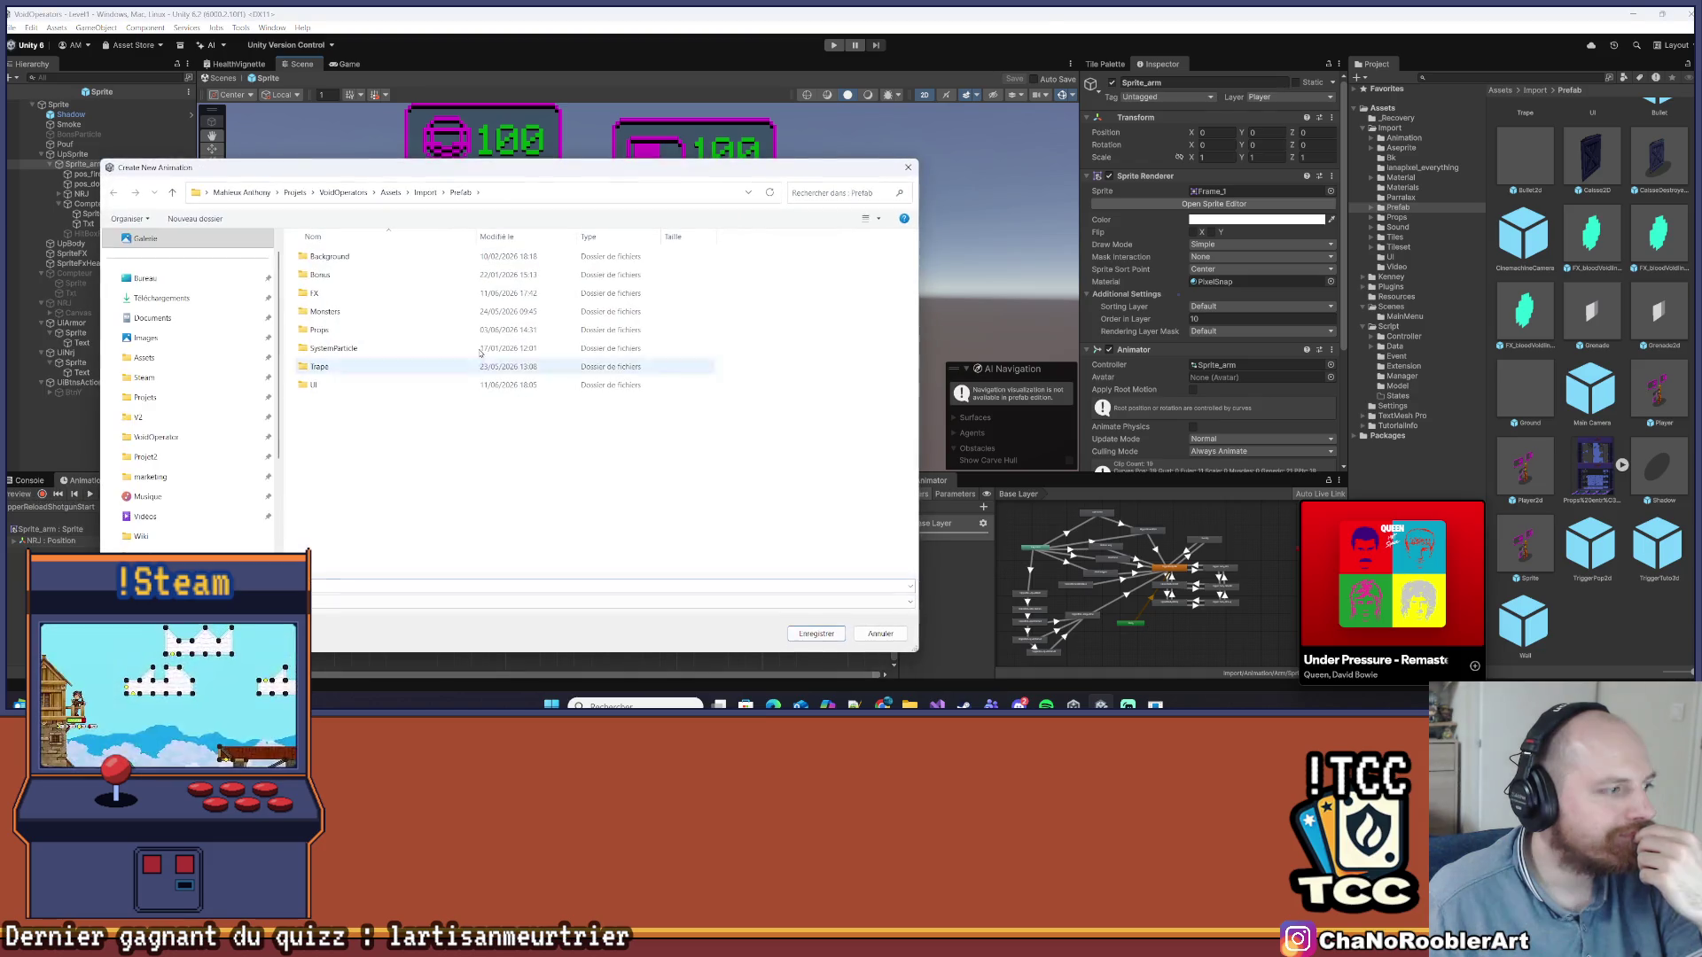
left_click(122, 518)
left_click(123, 507)
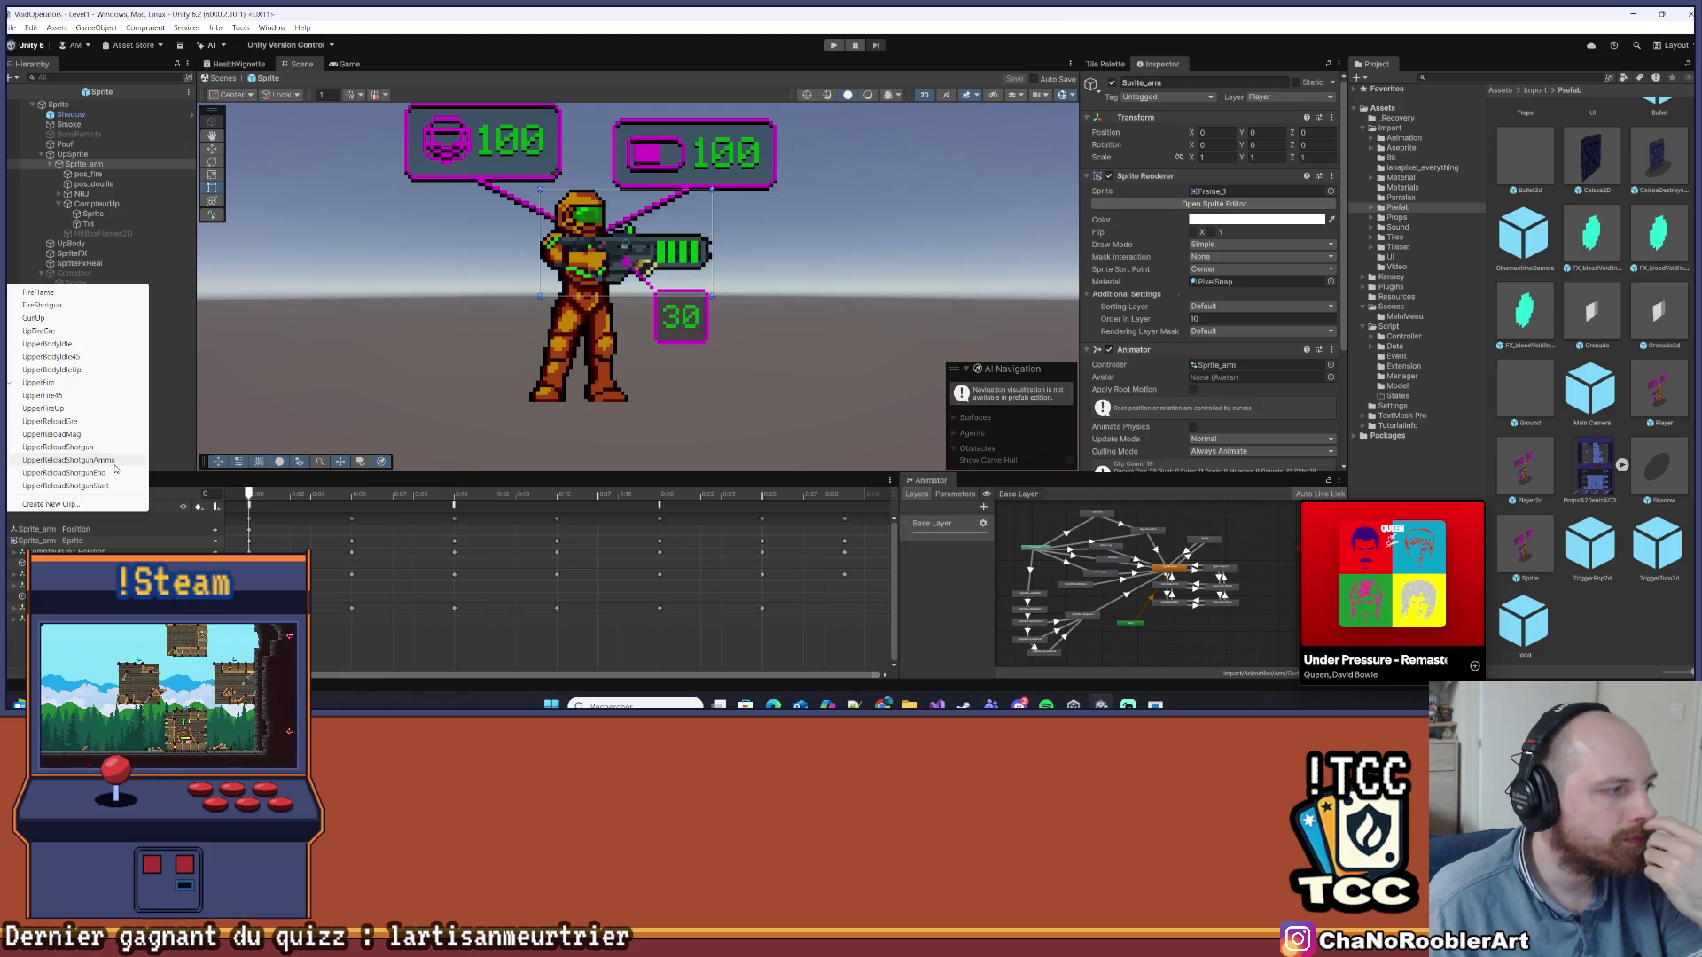
Preview UpFireGre, add keyframes at frame 49 by the EndSecondaryAttack event, then return to Visual Studio
left_click(64, 332)
left_click(91, 498)
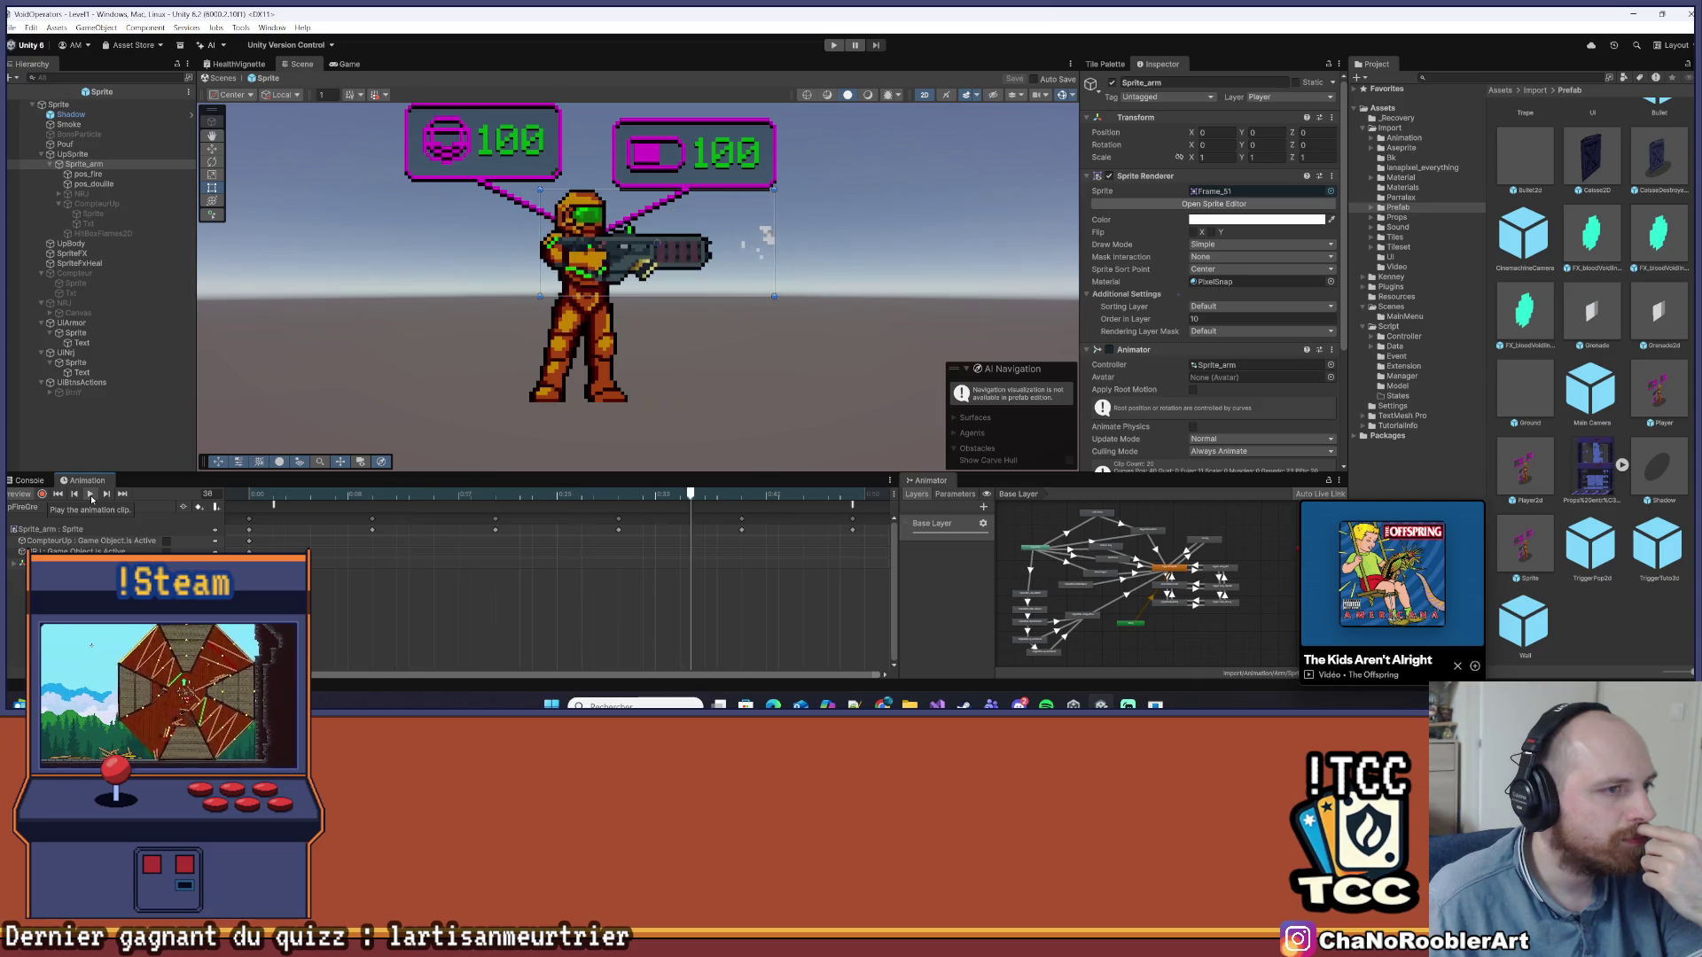
left_click(854, 504)
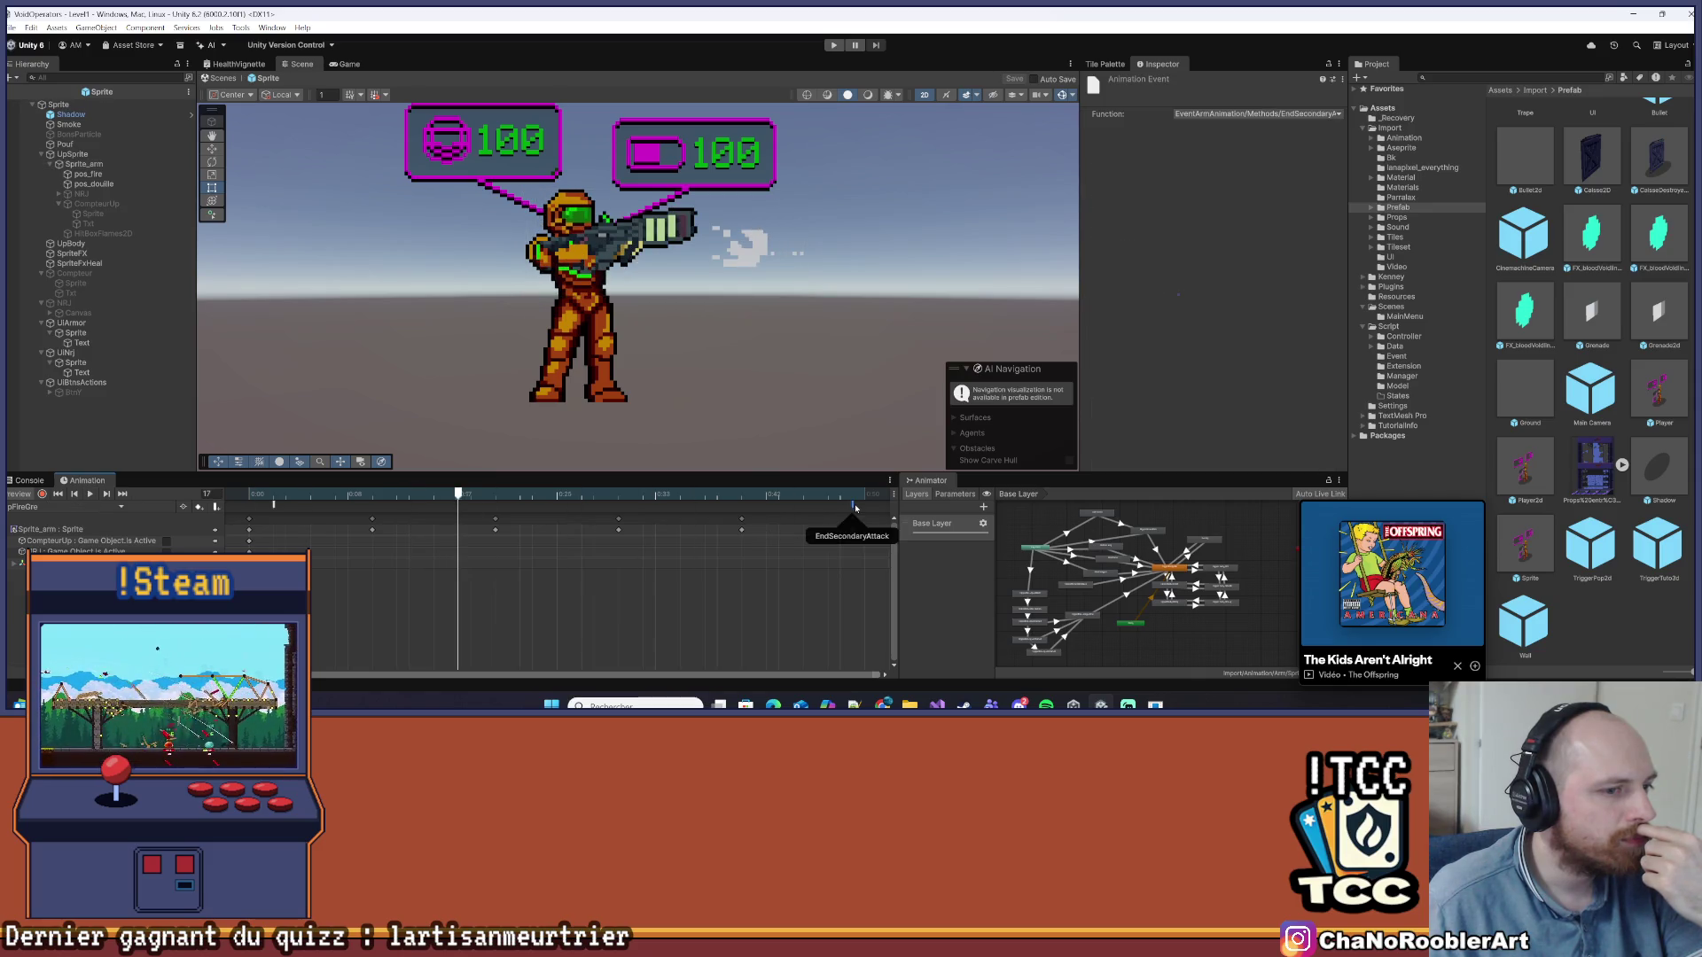
left_click_drag(461, 494, 852, 495)
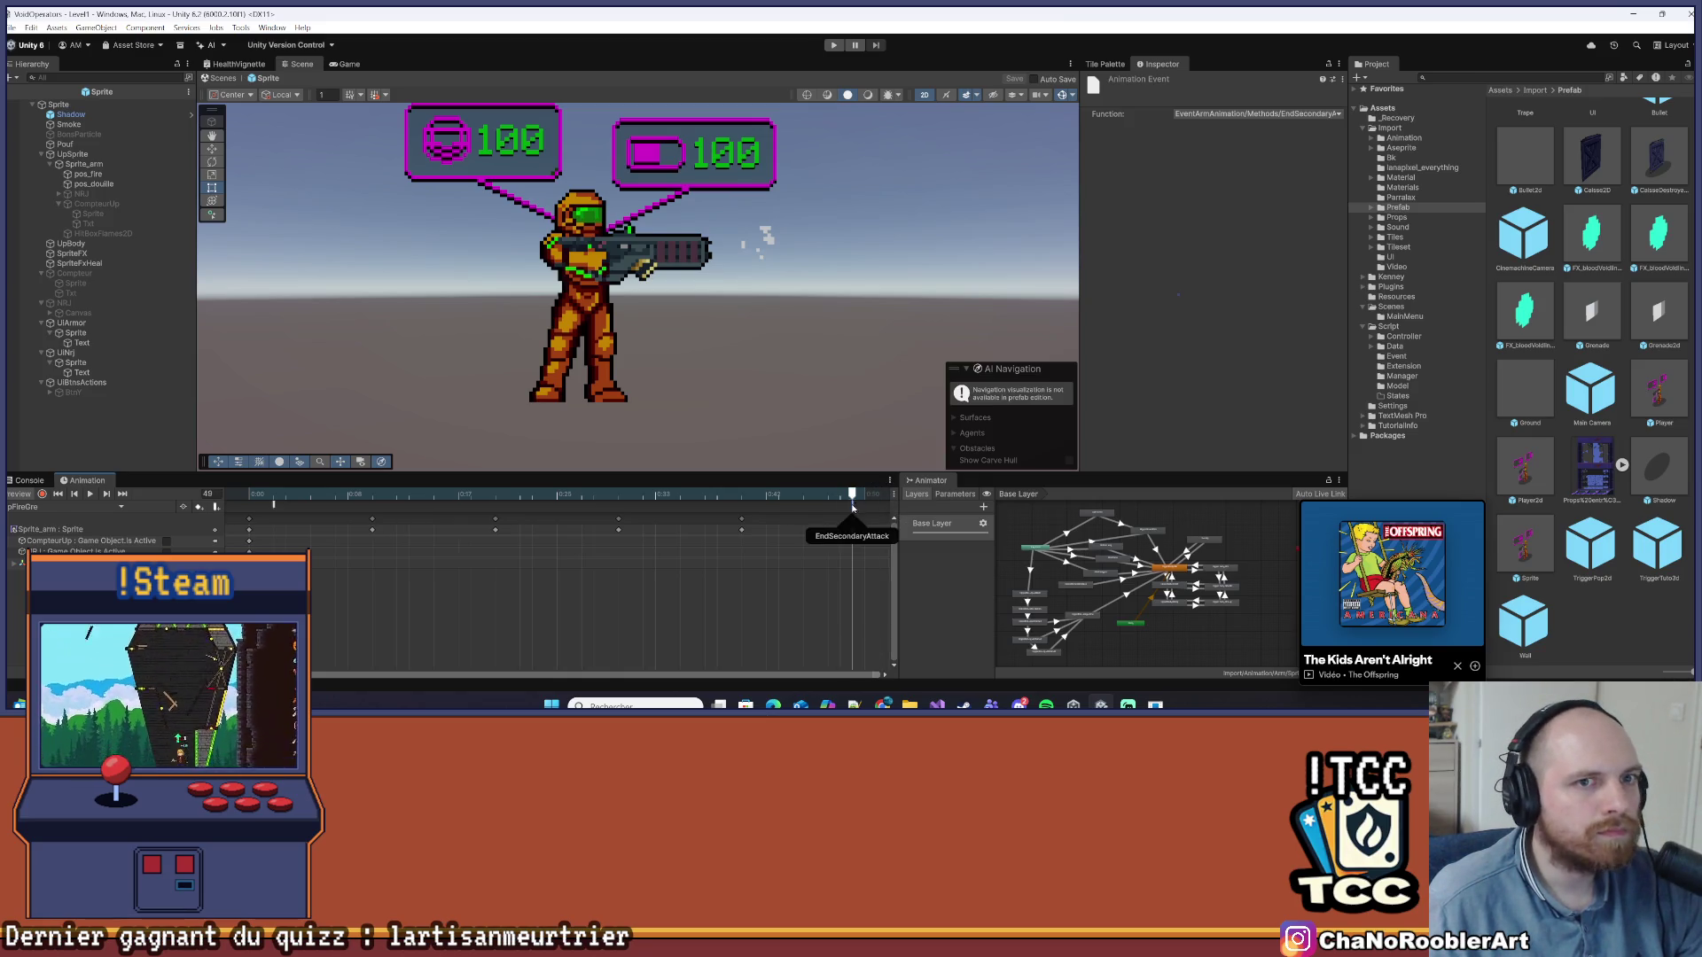
key("k")
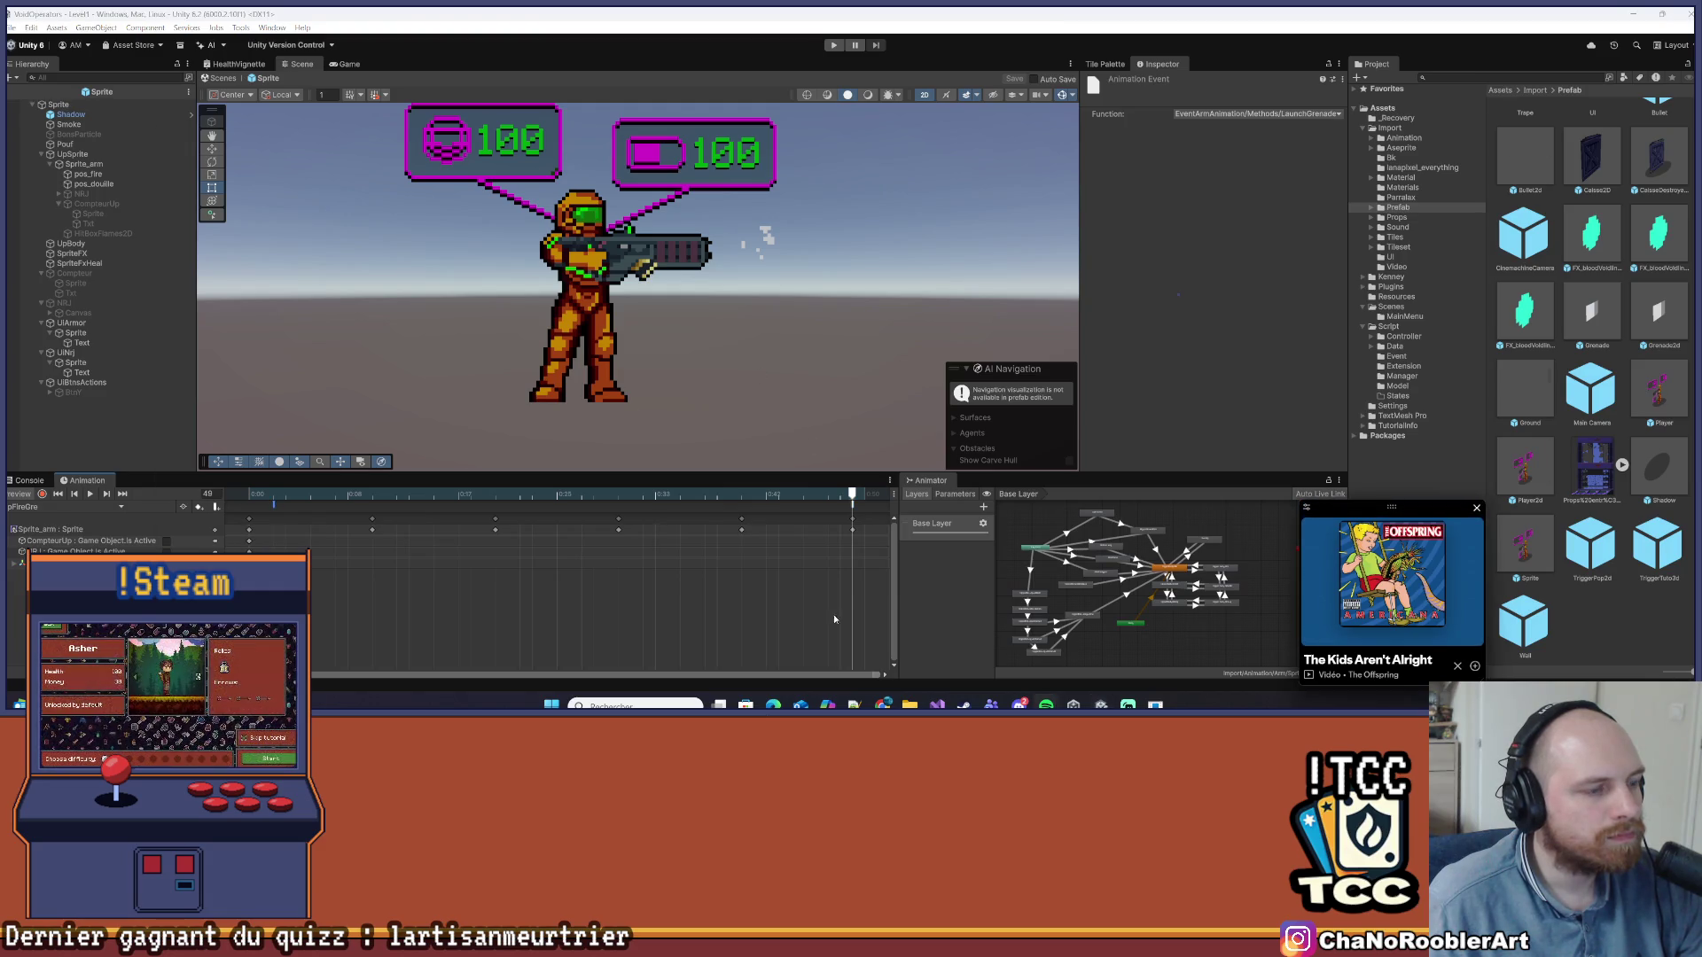
key("alt+Tab")
key("ctrl+Tab")
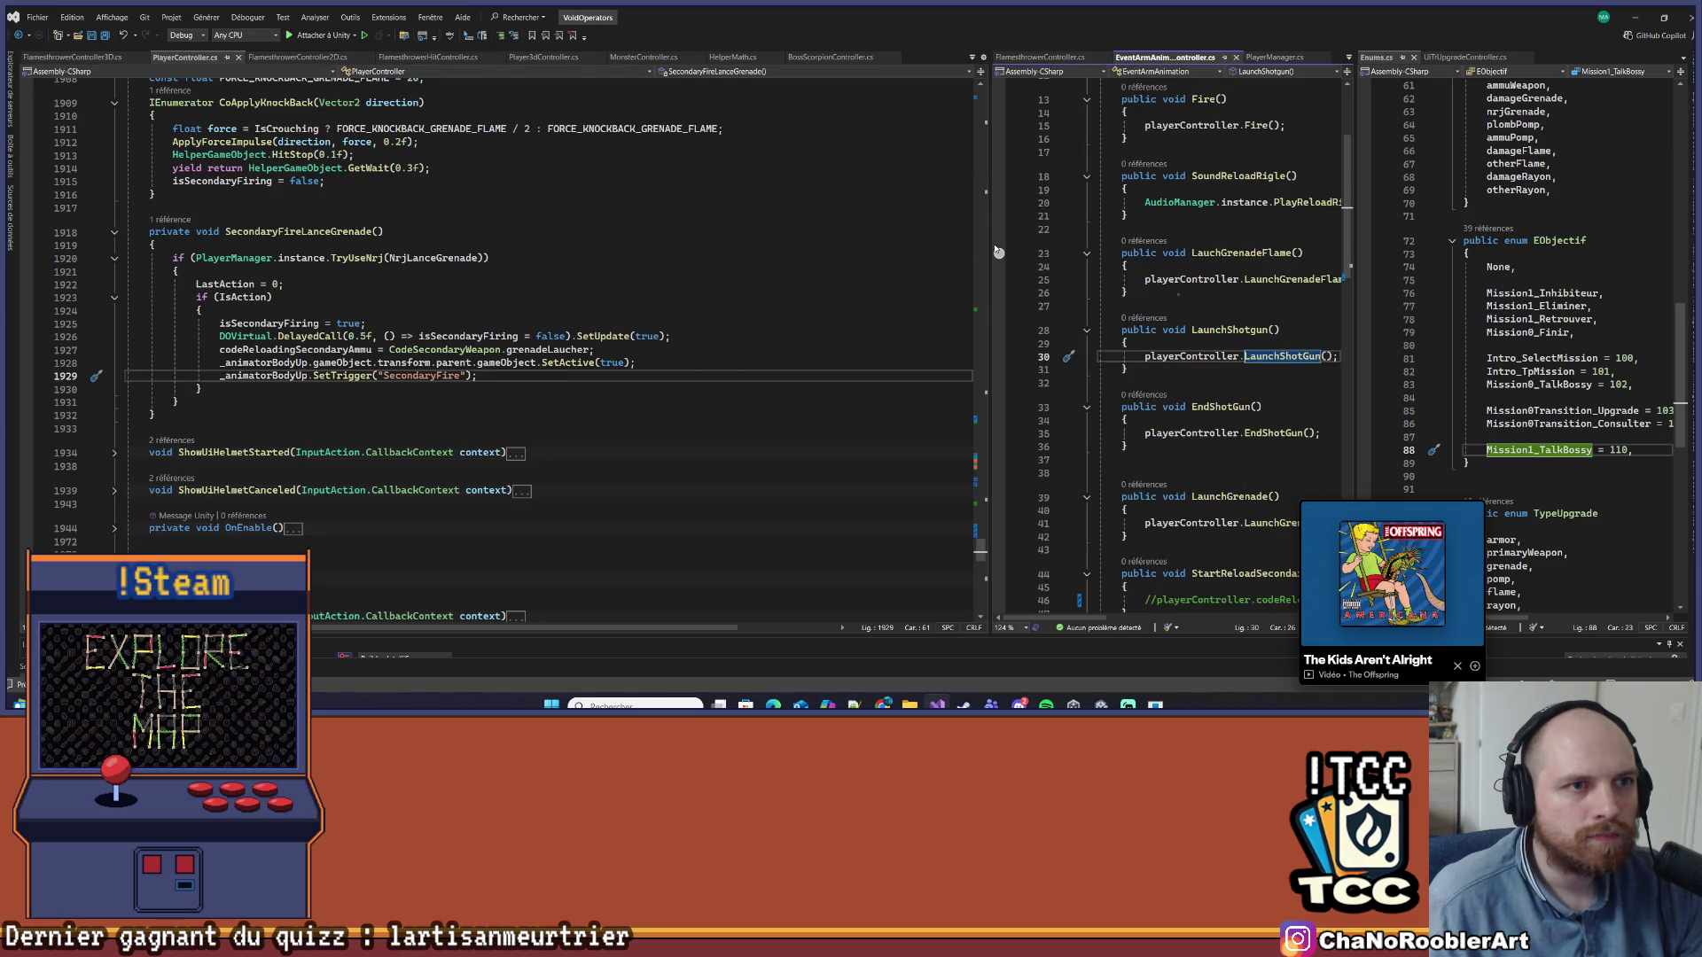
Review the EndSecondaryAttack handler and SecondaryFire uses, then return to Unity's animation clip list
left_click_drag(990, 252, 732, 259)
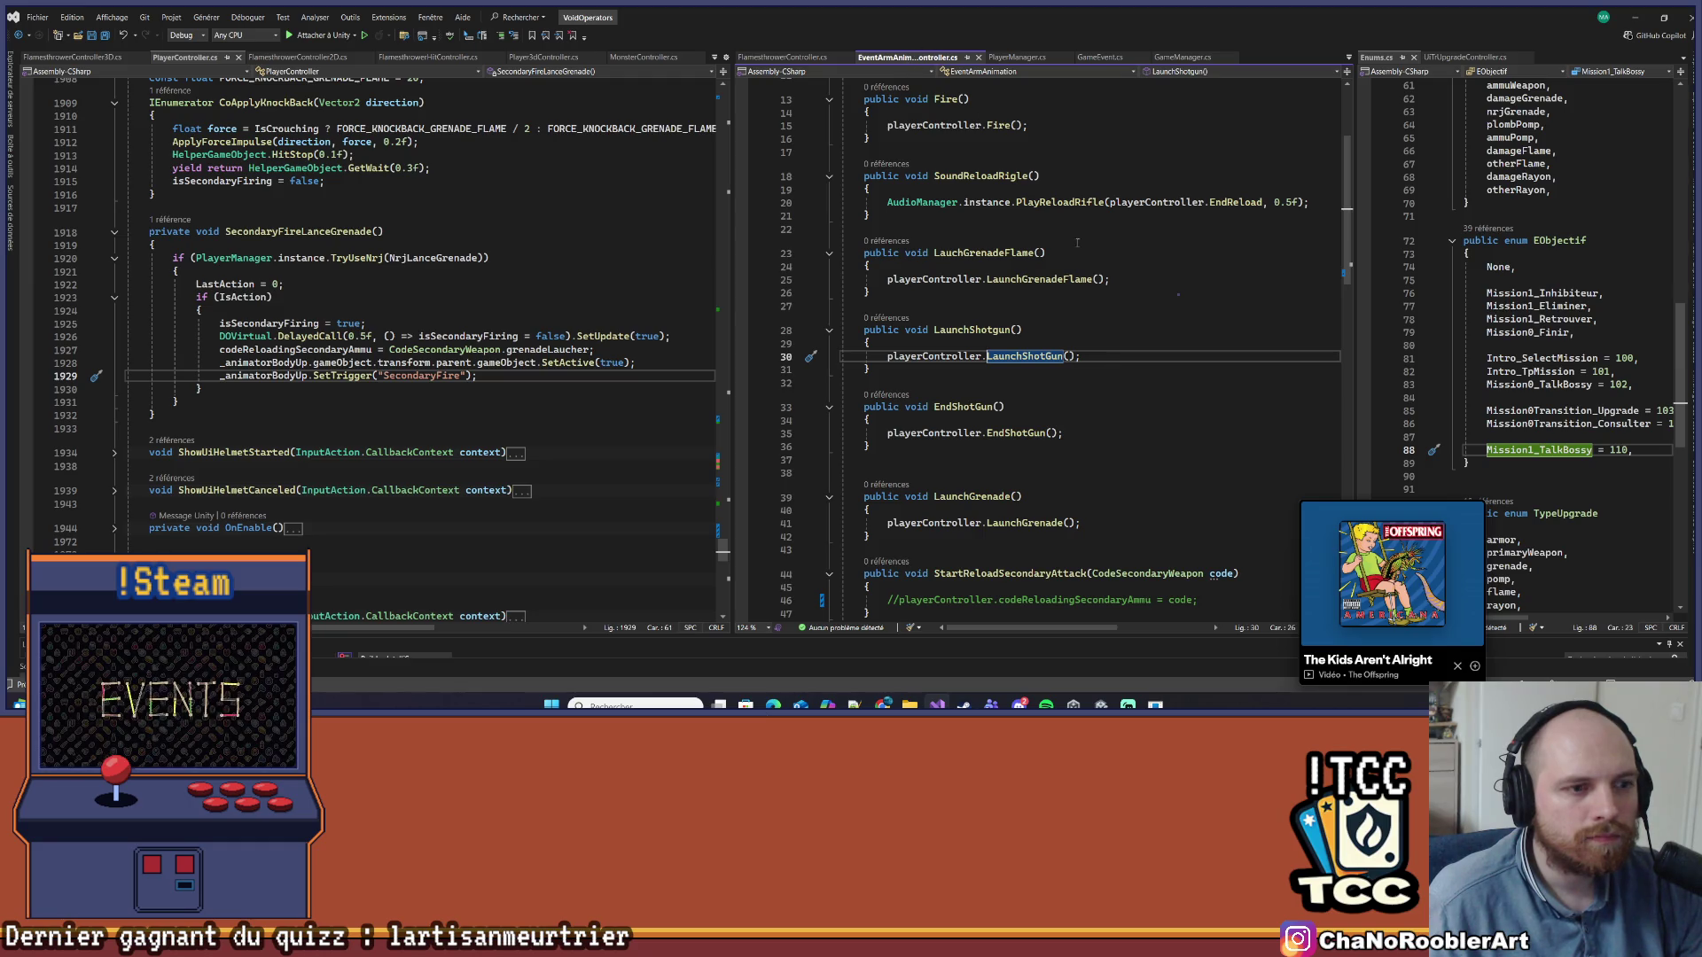
scroll(1128, 492, "down", 7)
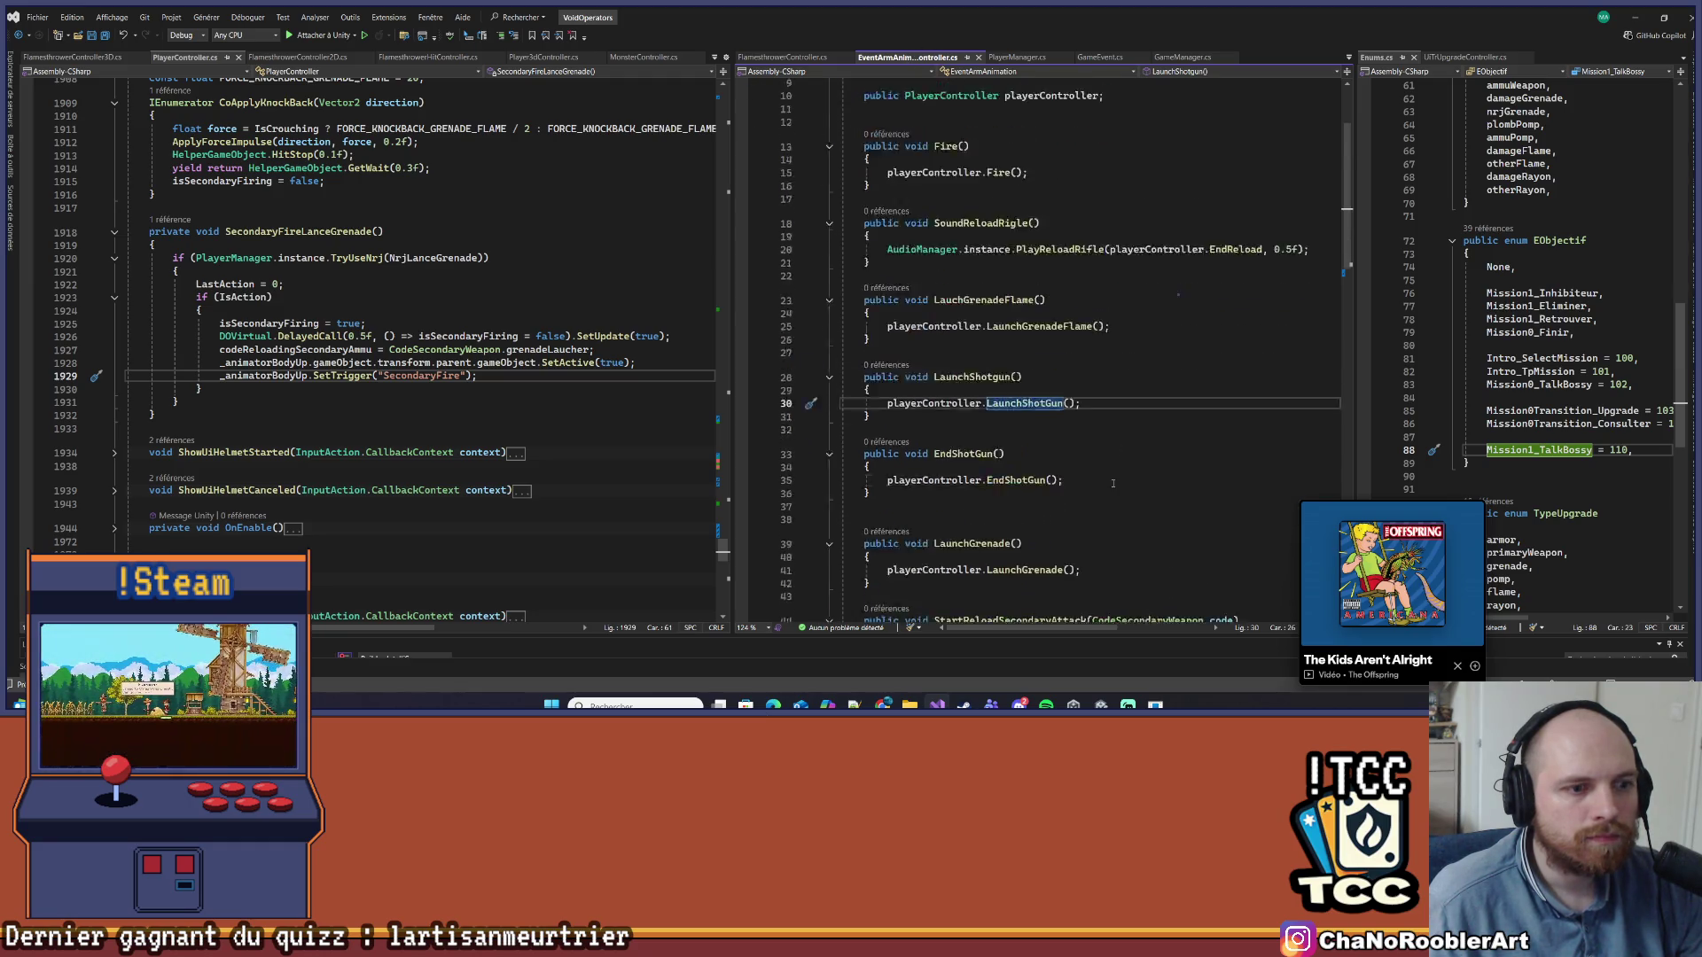
scroll(1113, 485, "down", 4)
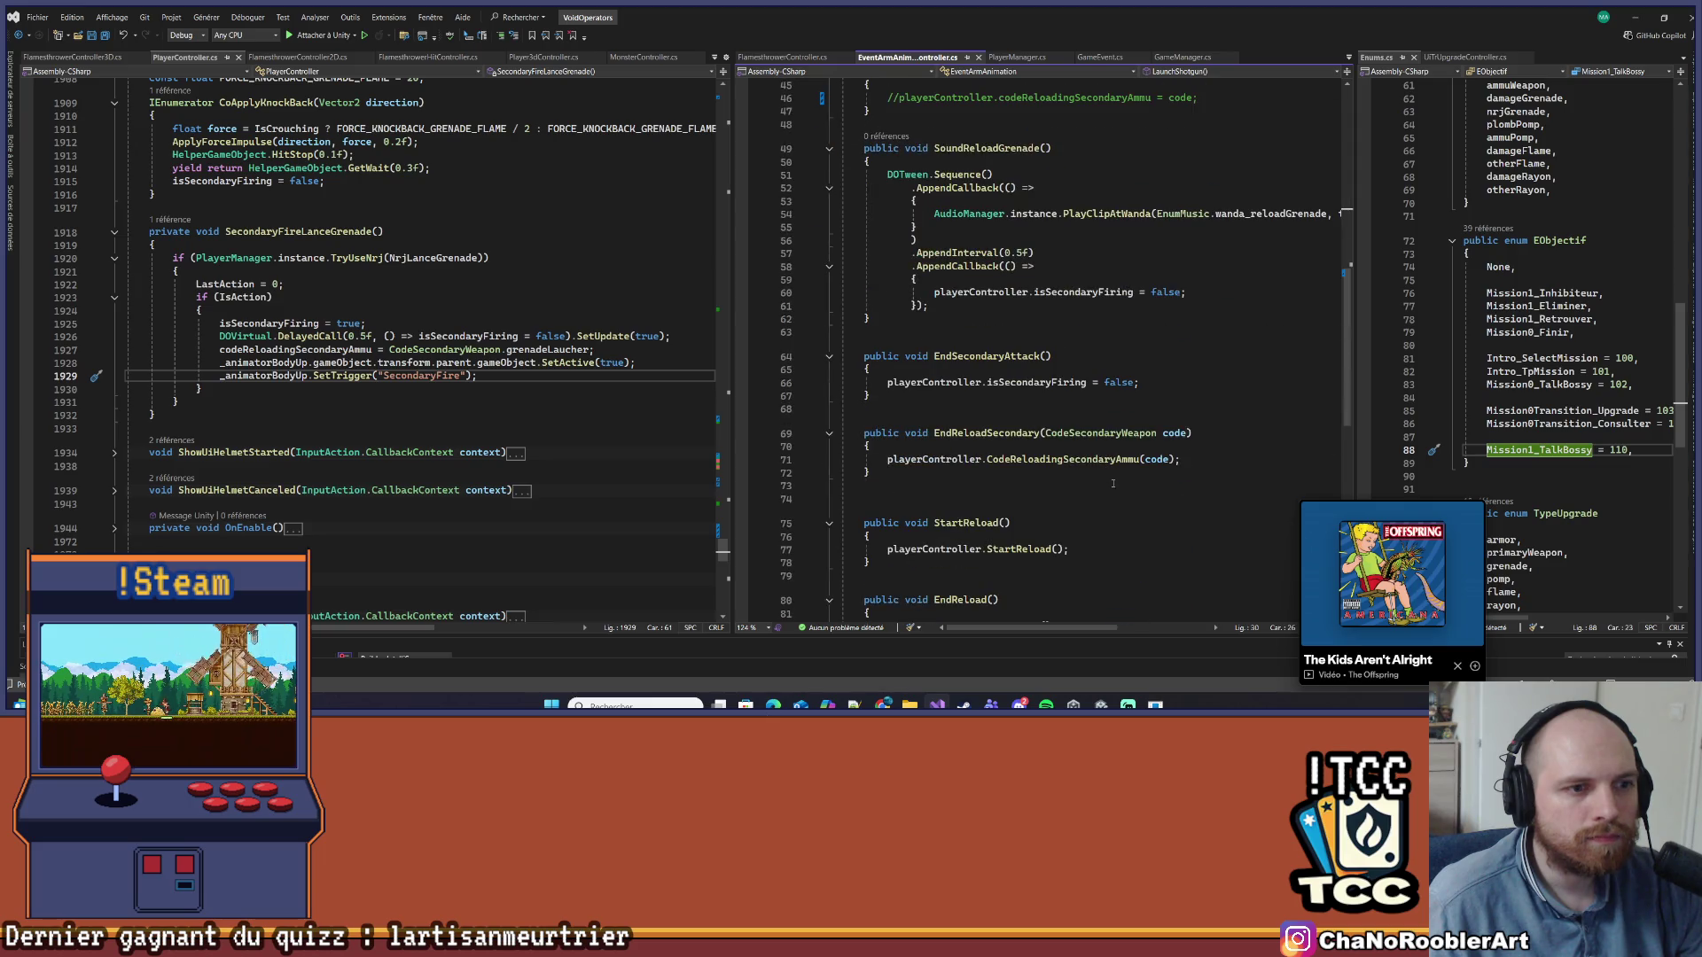
left_click(1017, 394)
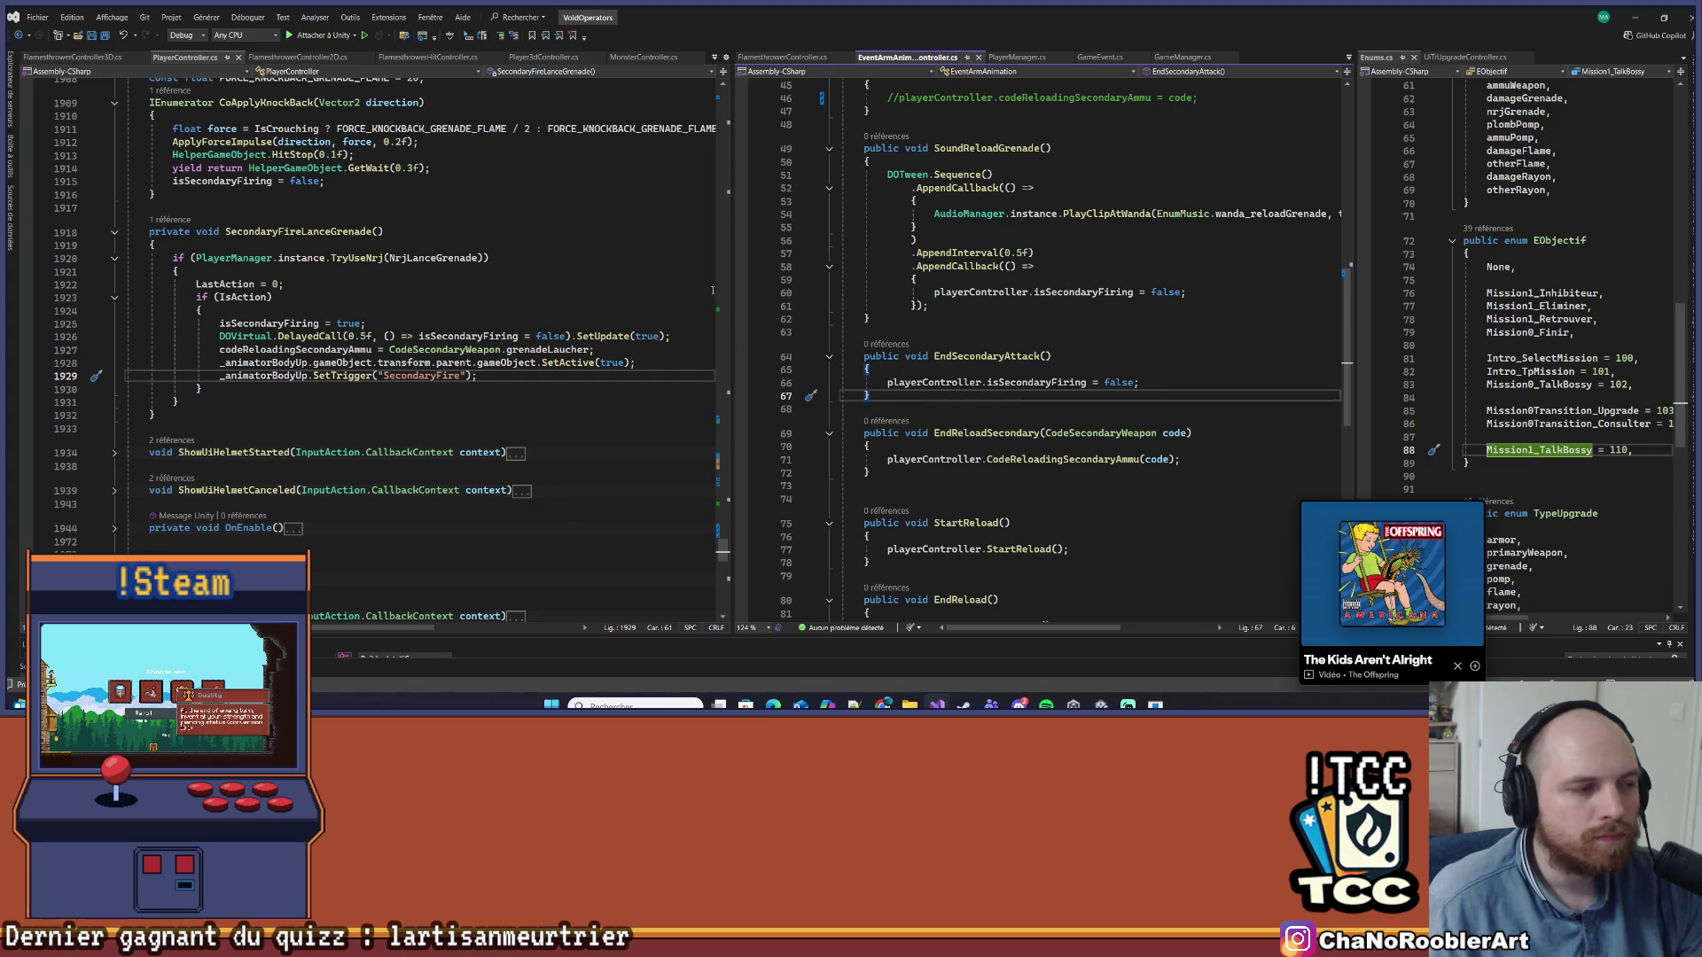
left_click_drag(732, 290, 882, 290)
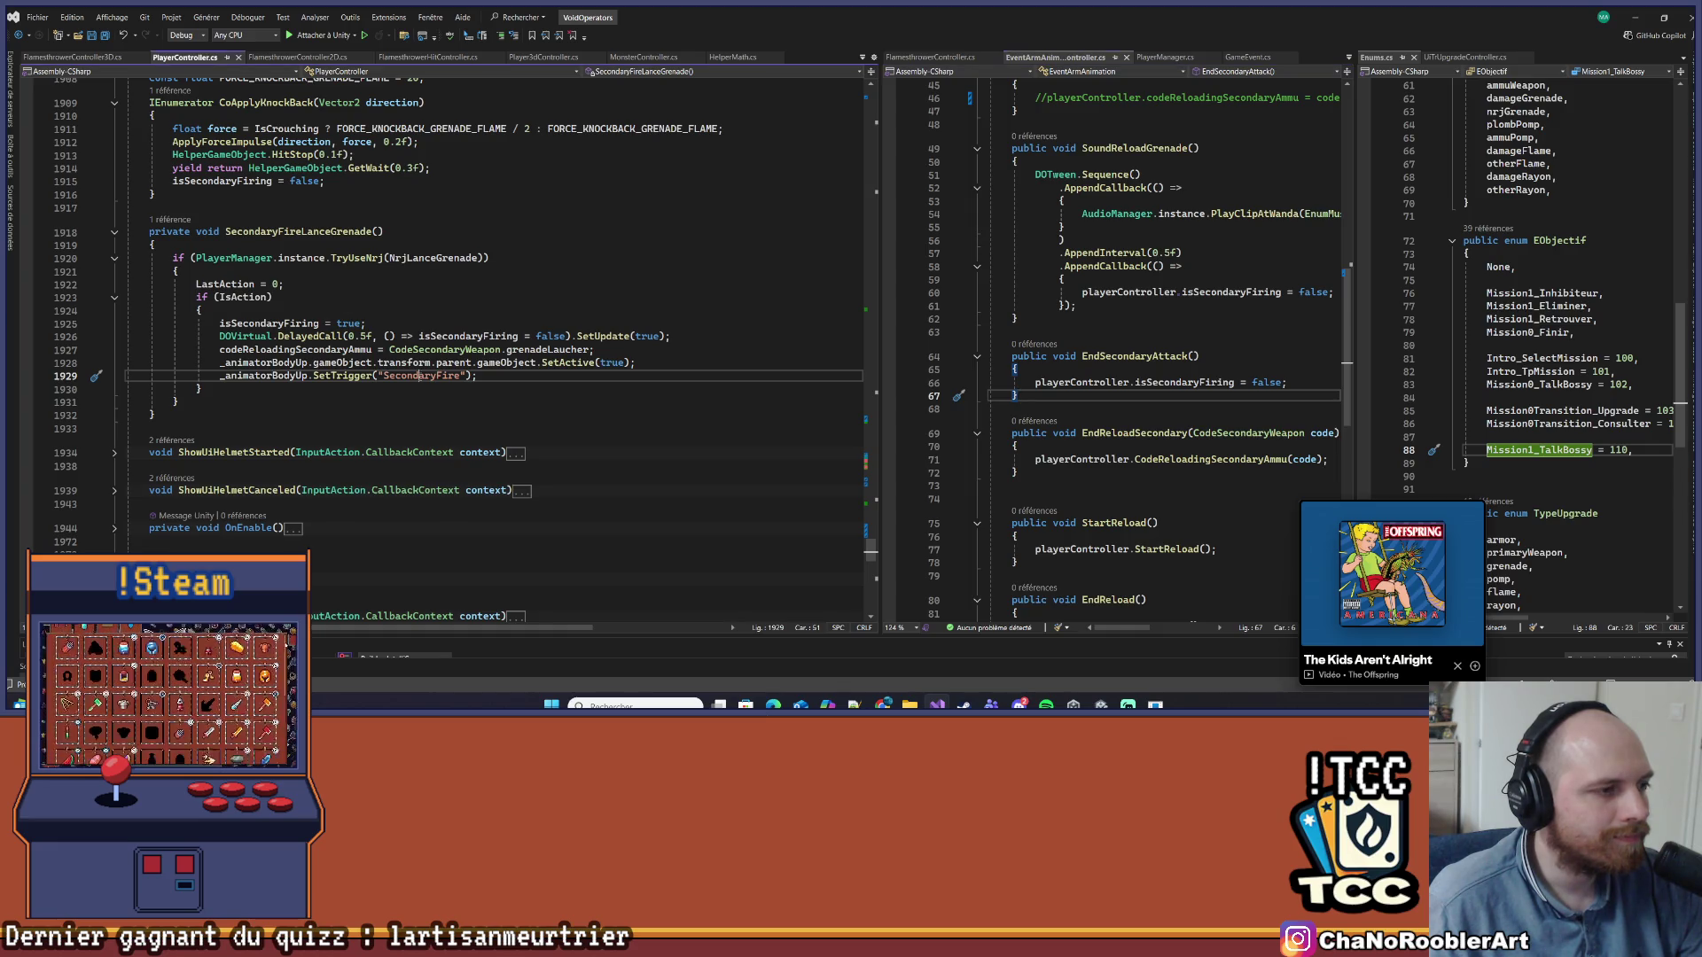
left_click(460, 376)
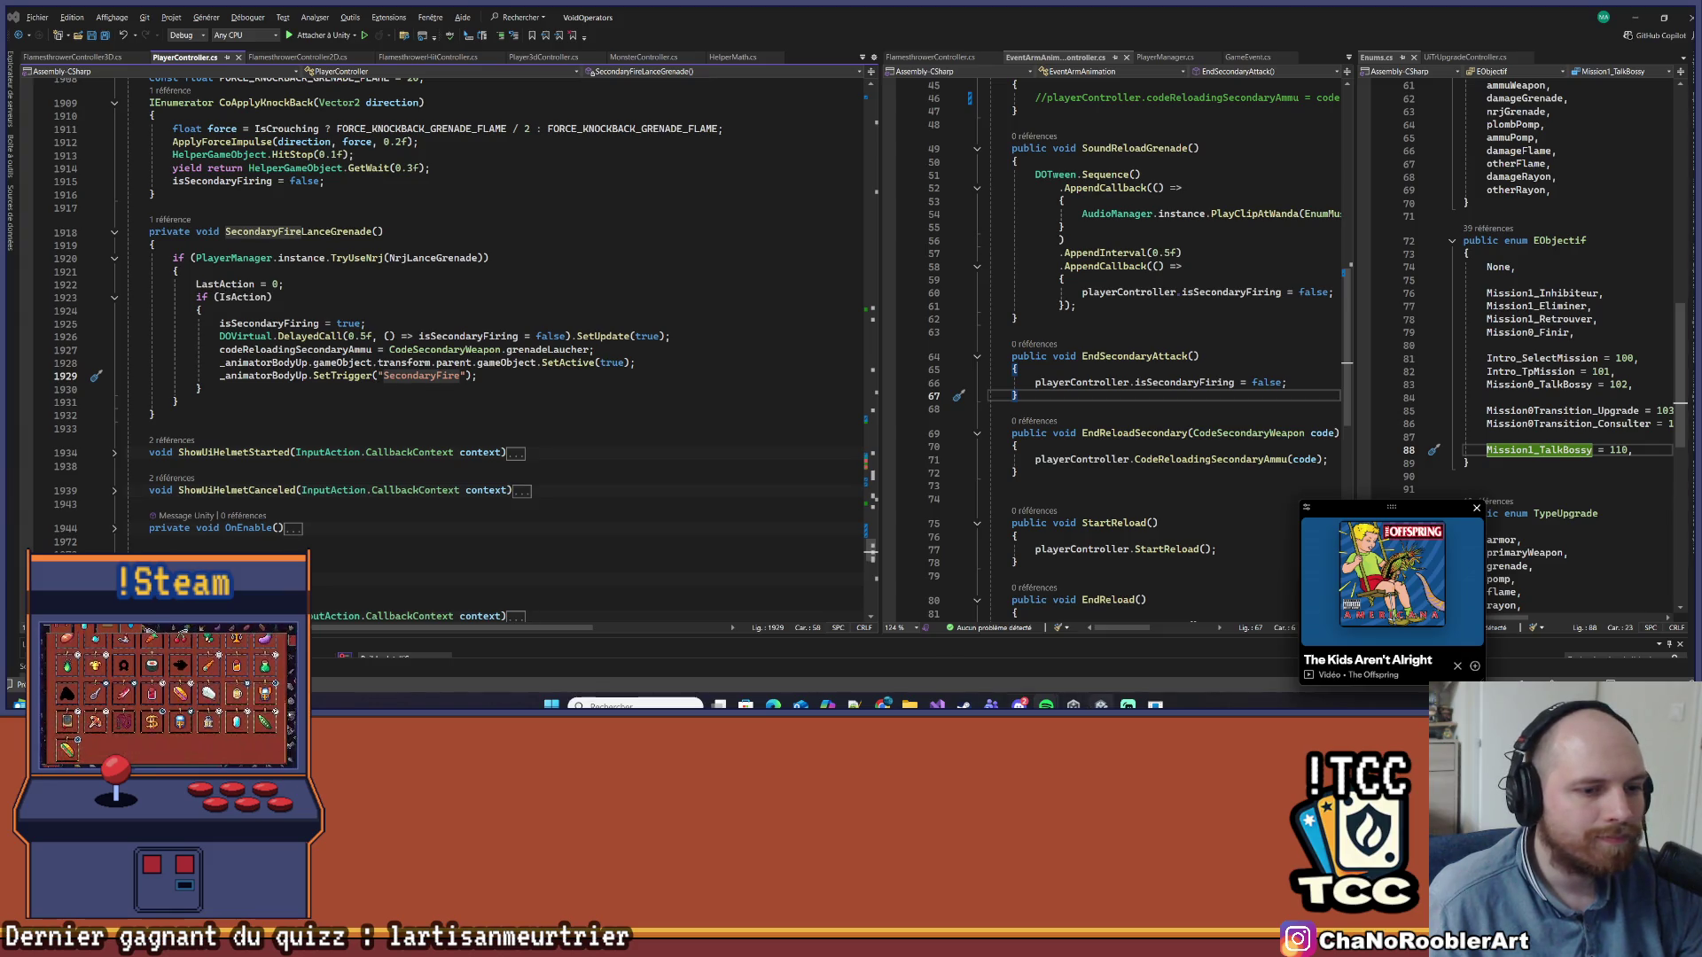
key("alt+Tab")
left_click(123, 508)
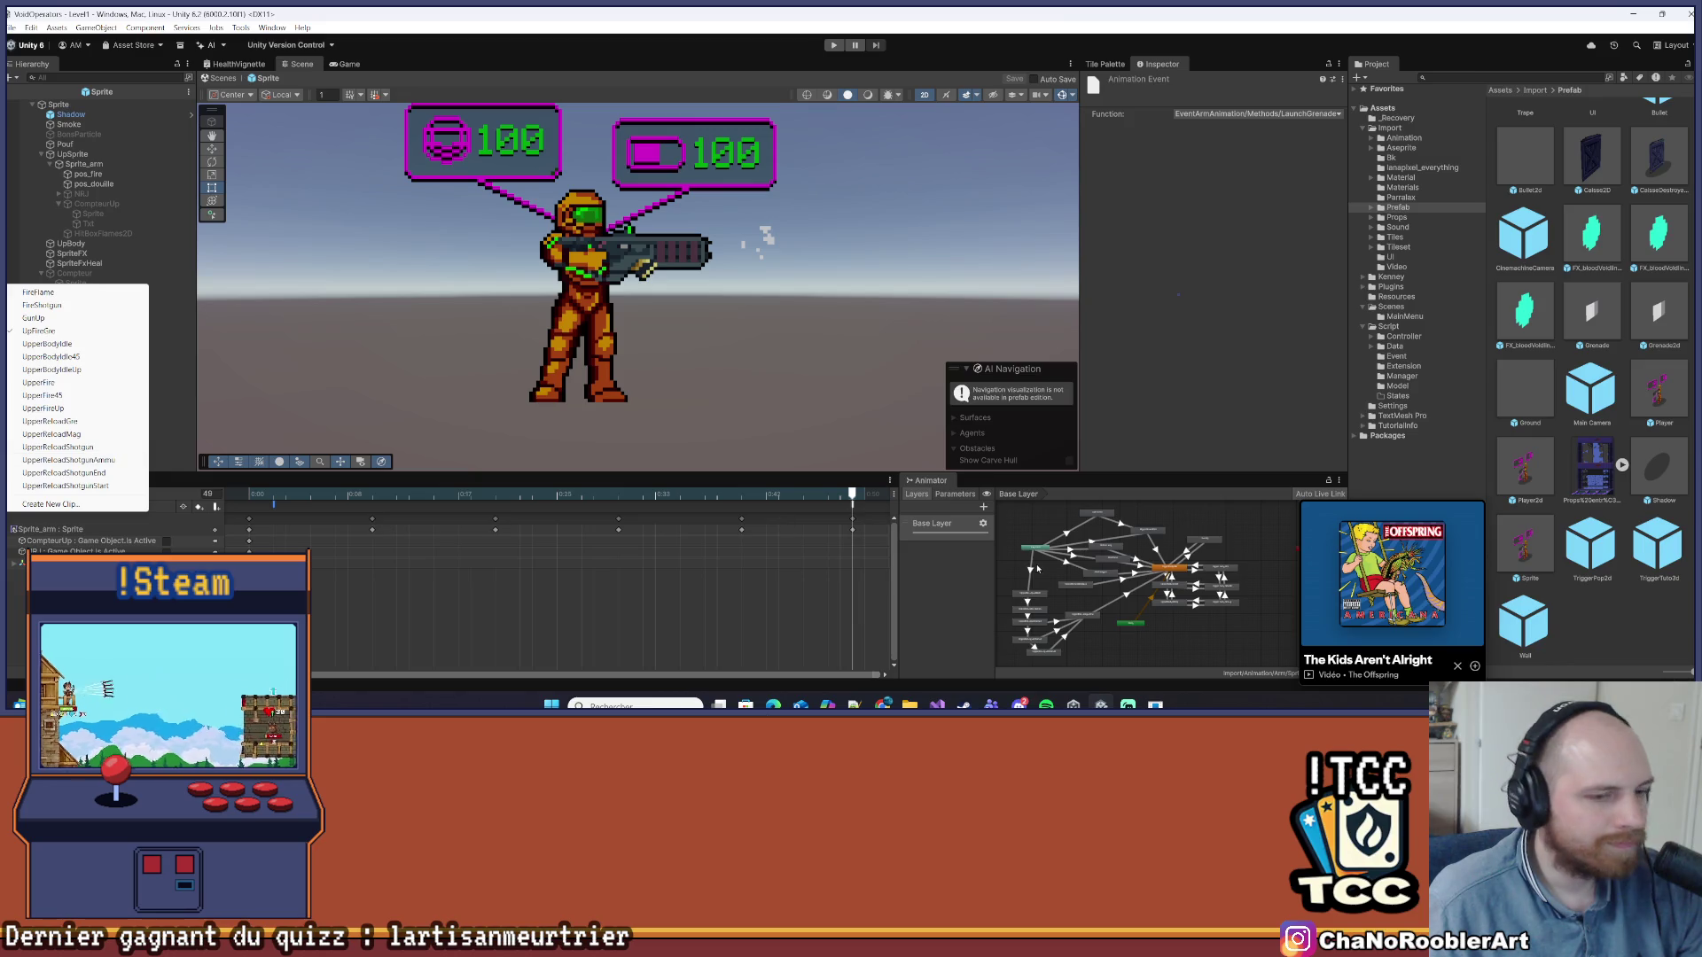
Rearrange the Animator graph and inspect the Any State and UpFireGre transitions into UpperReloadGre
left_click(1057, 568)
scroll(1053, 571, "up", 5)
scroll(1119, 587, "down", 3)
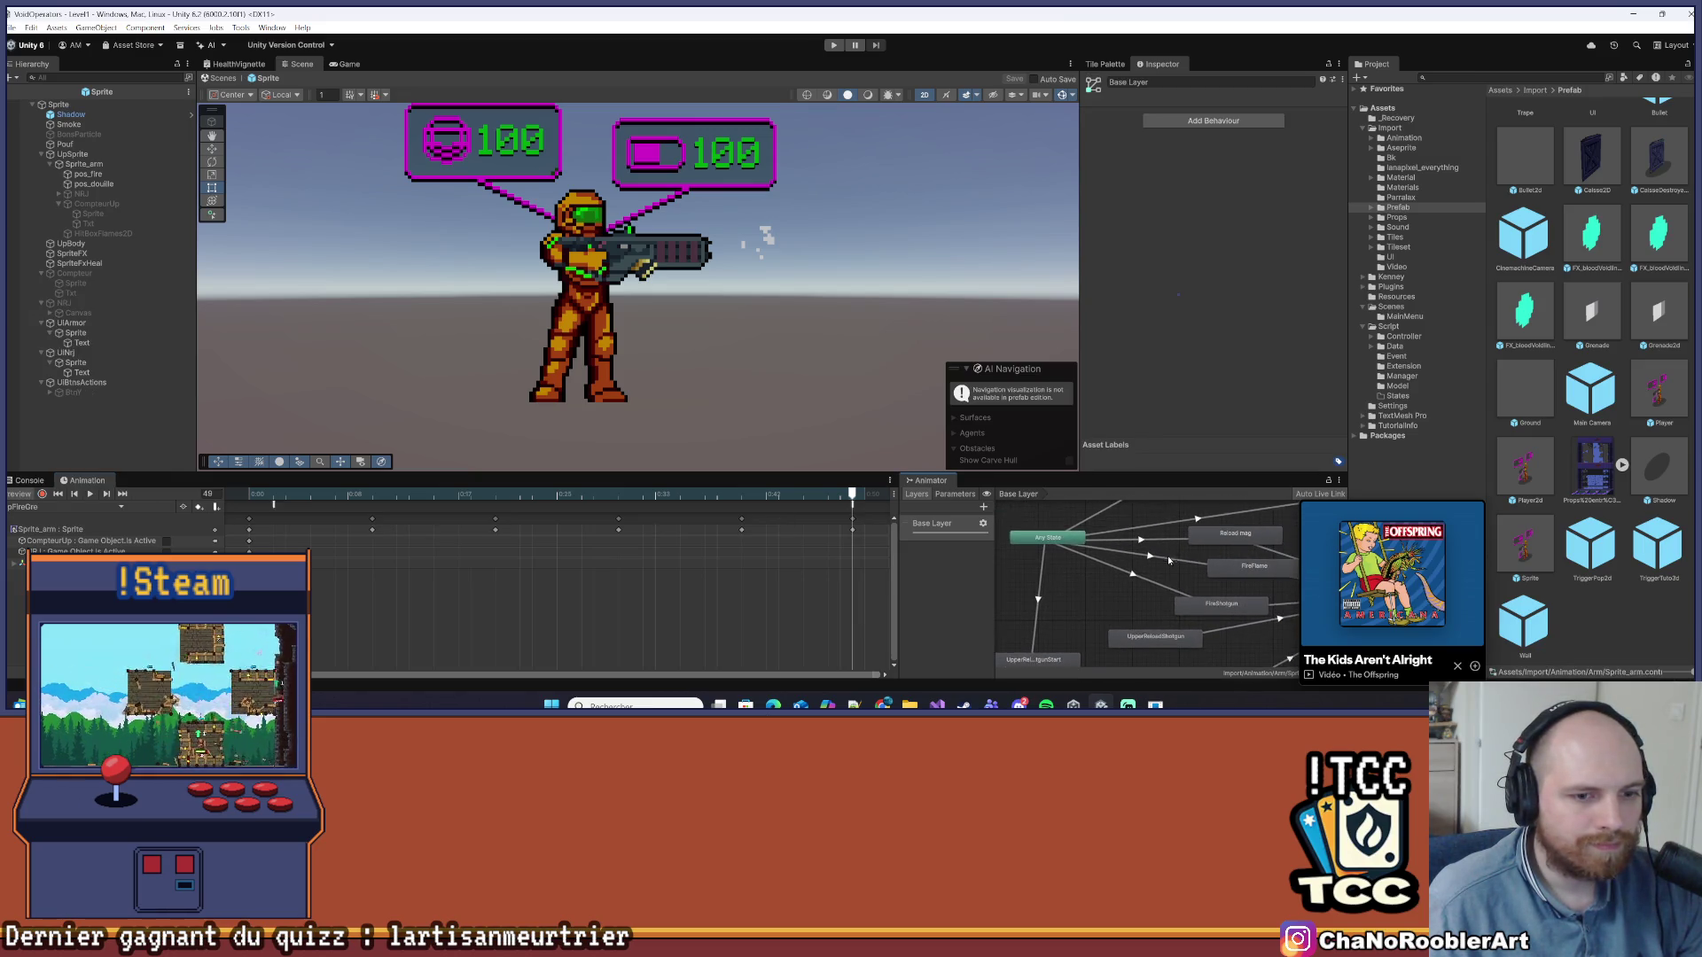
scroll(1092, 608, "up", 3)
scroll(1093, 613, "down", 2)
left_click_drag(1093, 613, 1160, 569)
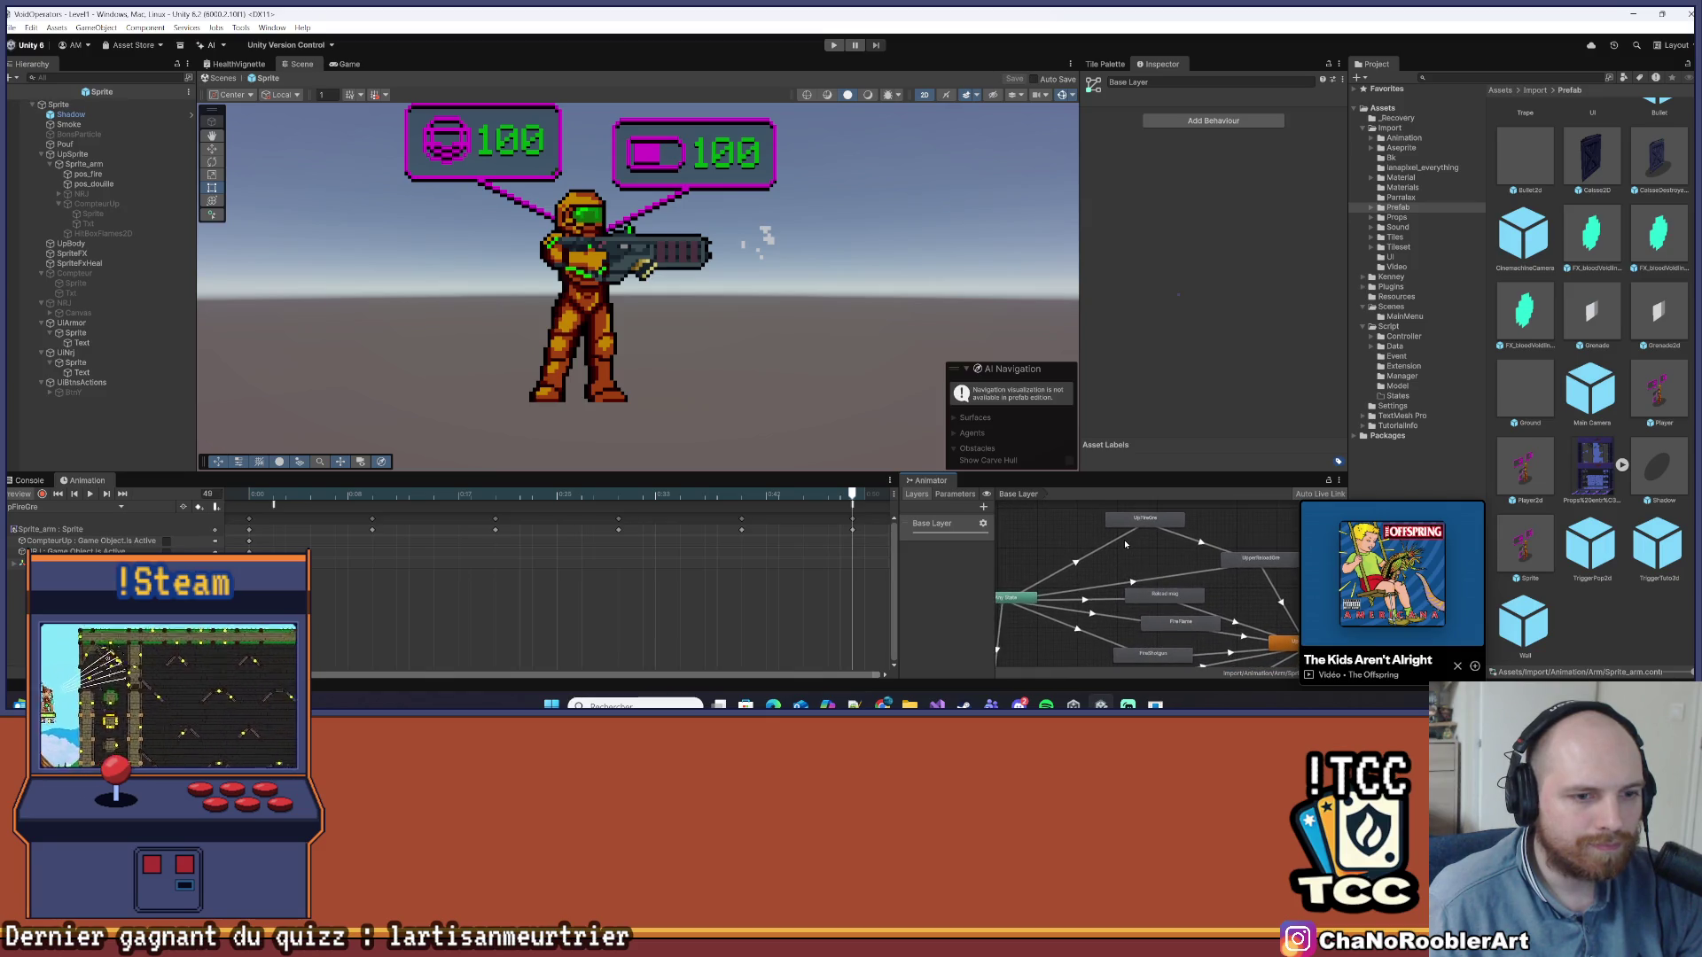
left_click(1144, 523)
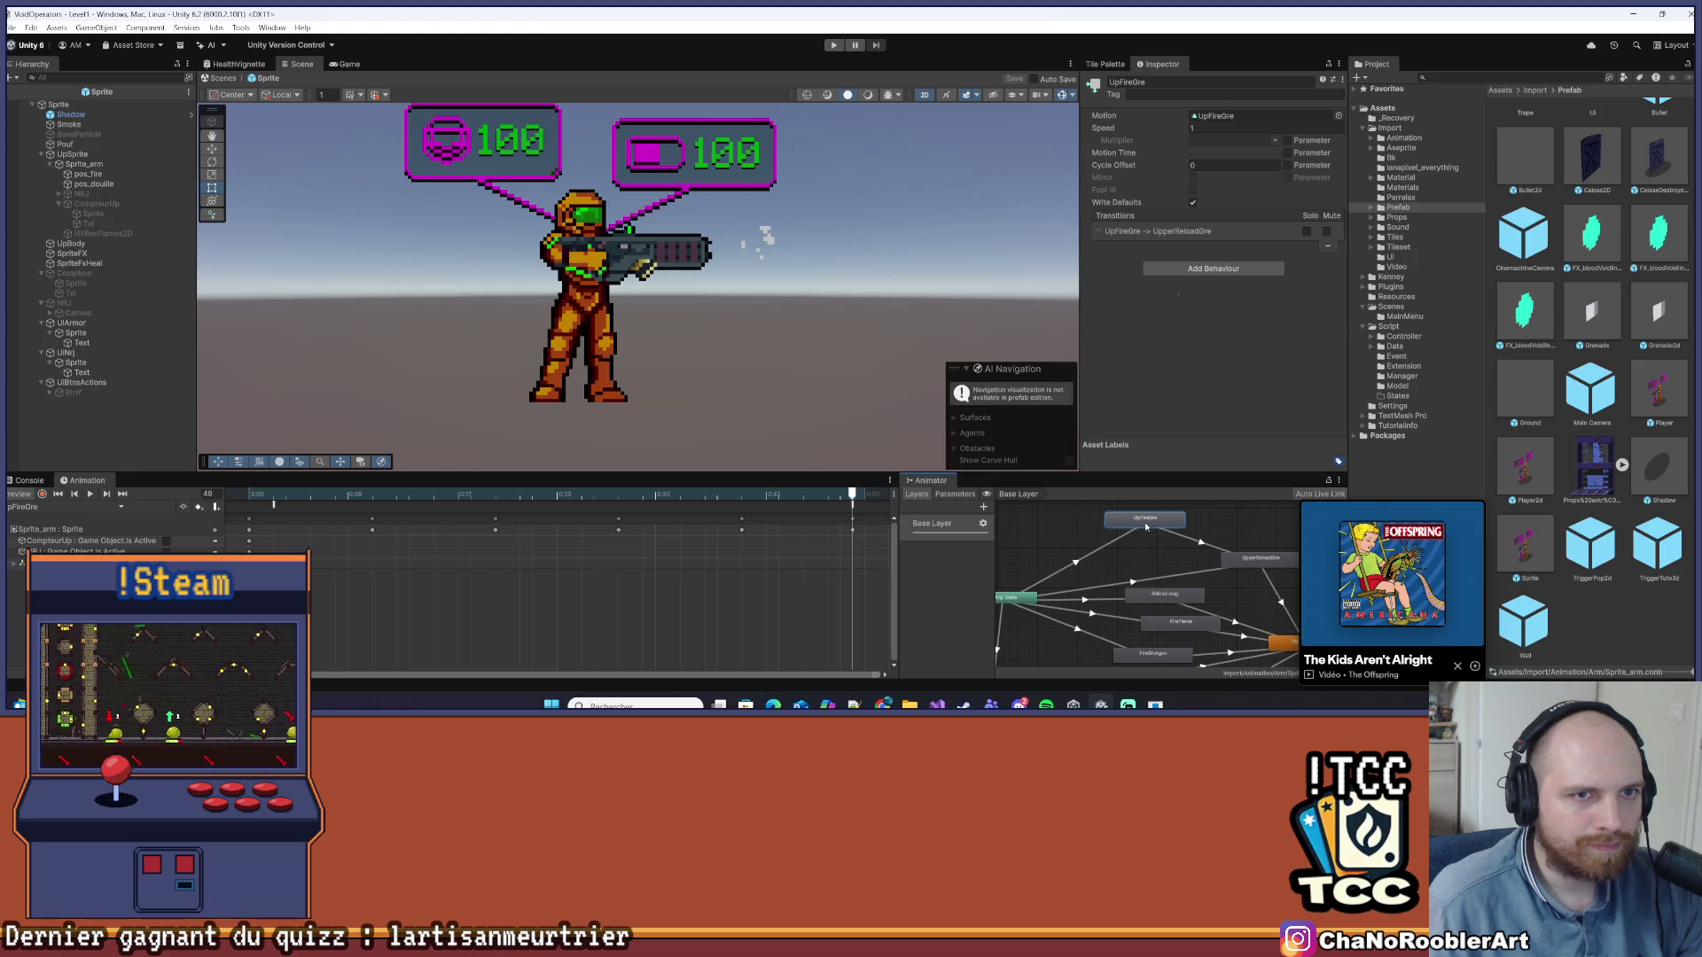
mouse_move(1152, 525)
left_mouse_down()
mouse_move(1122, 533)
mouse_move(1143, 551)
left_mouse_up()
left_click(1137, 557)
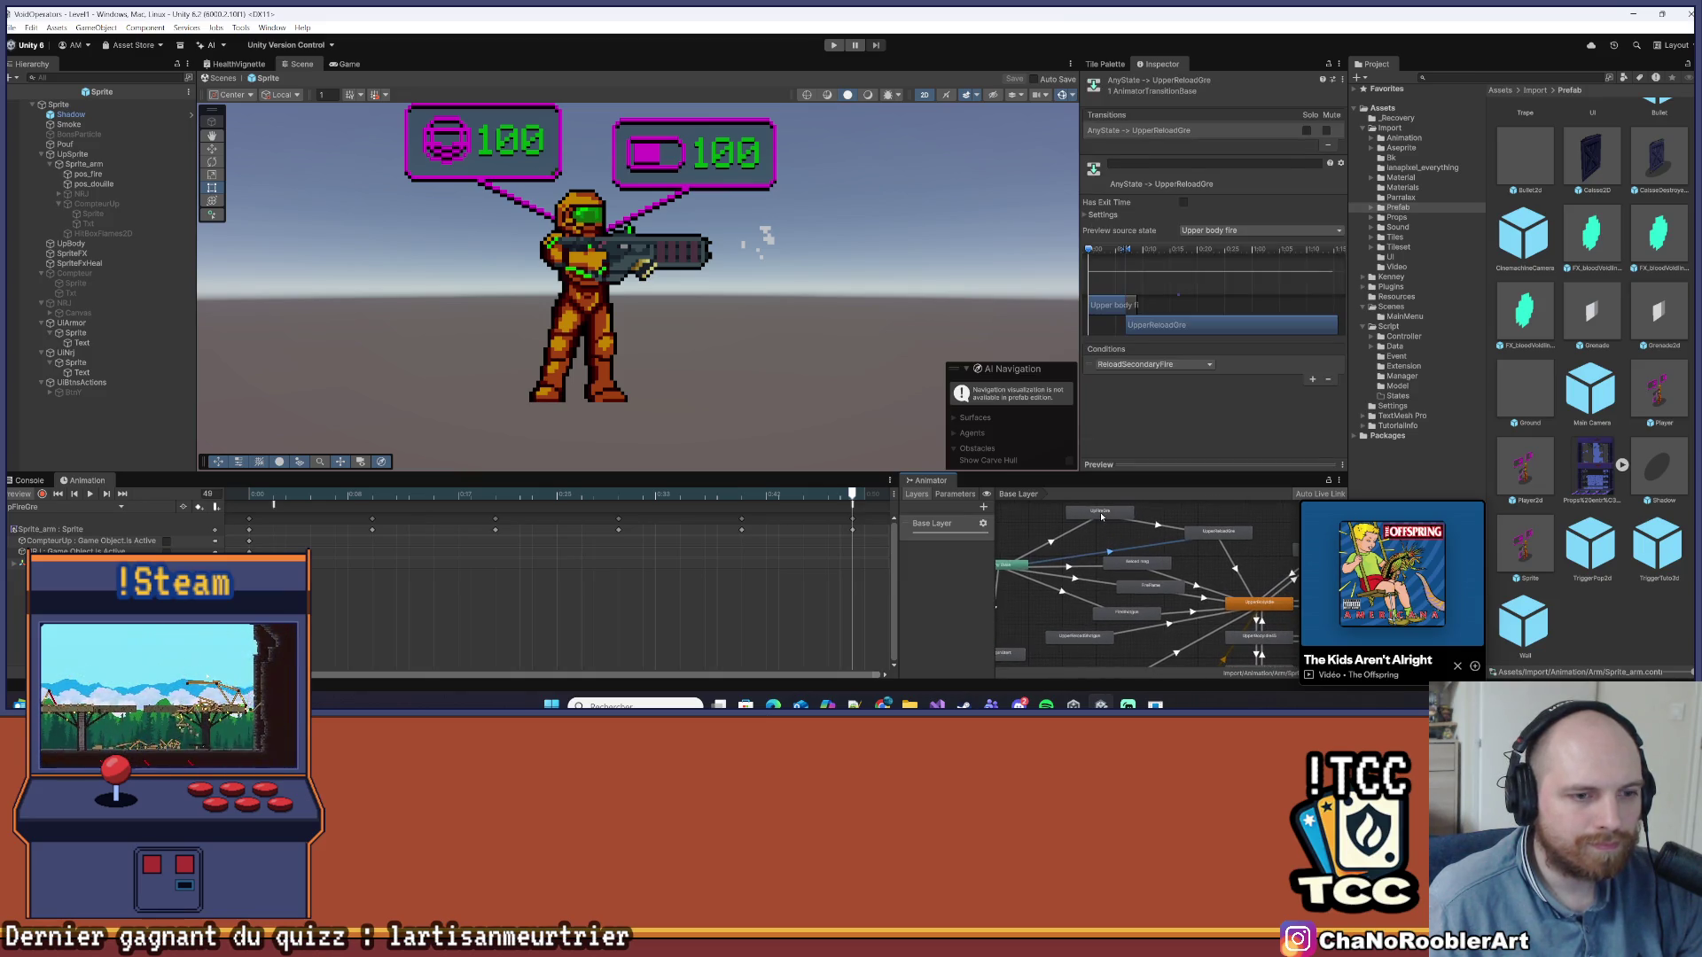
left_click_drag(1101, 516, 1102, 521)
left_click(1155, 530)
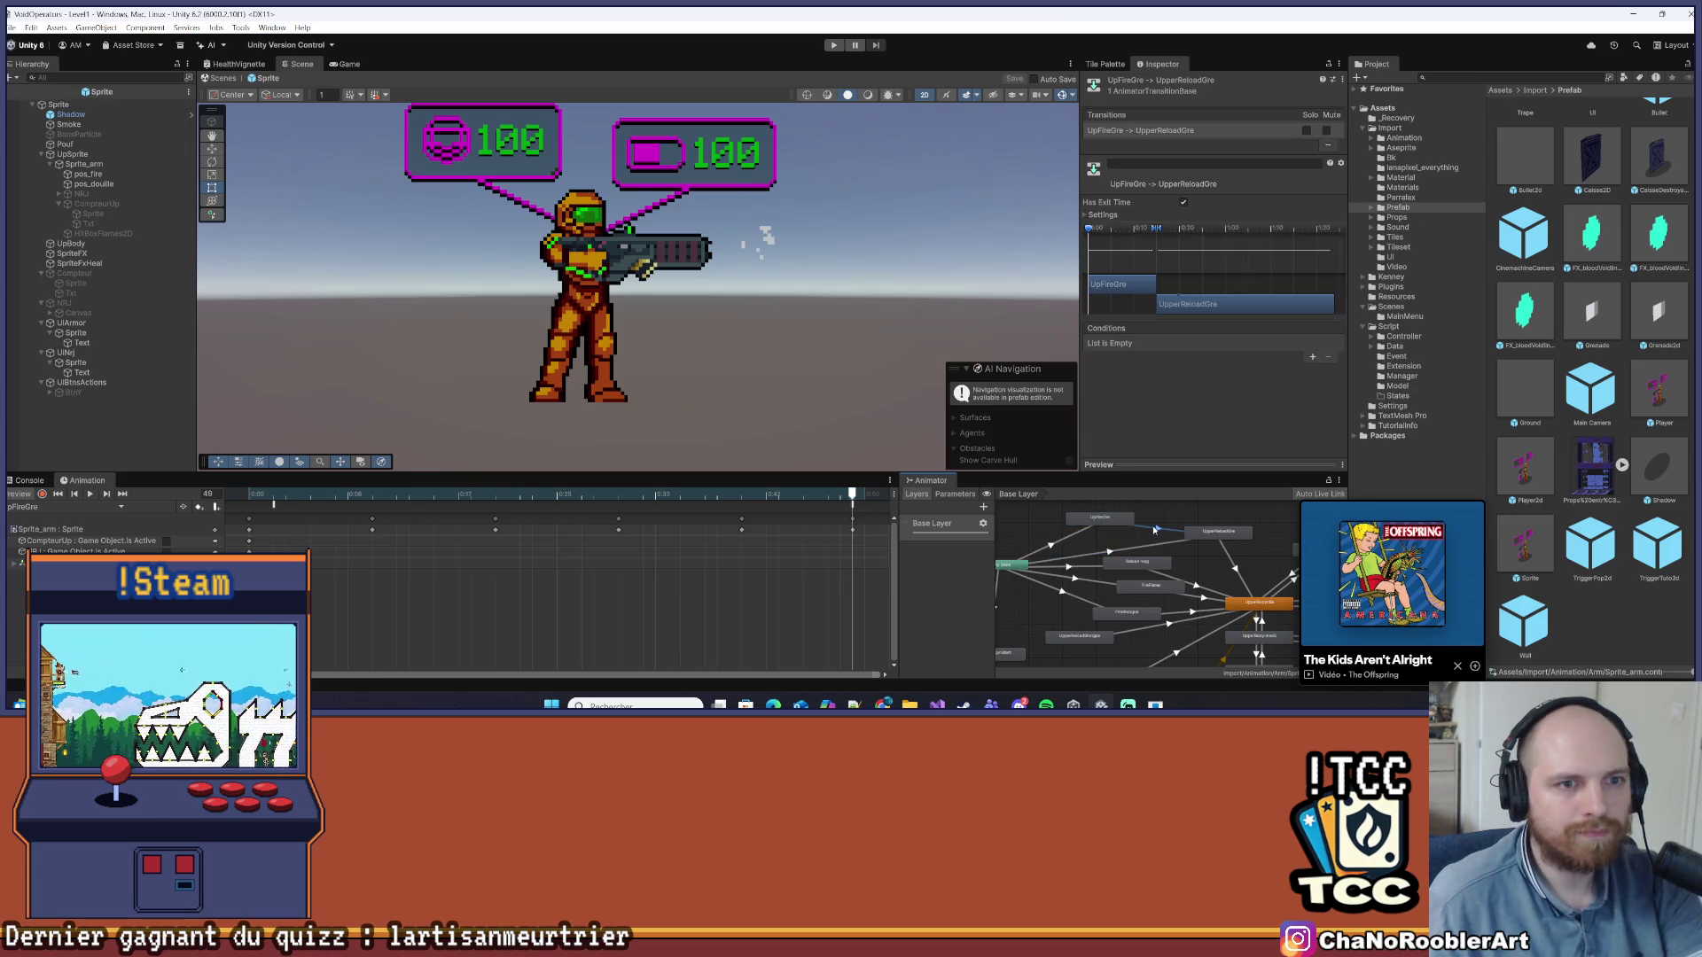
left_click(1103, 216)
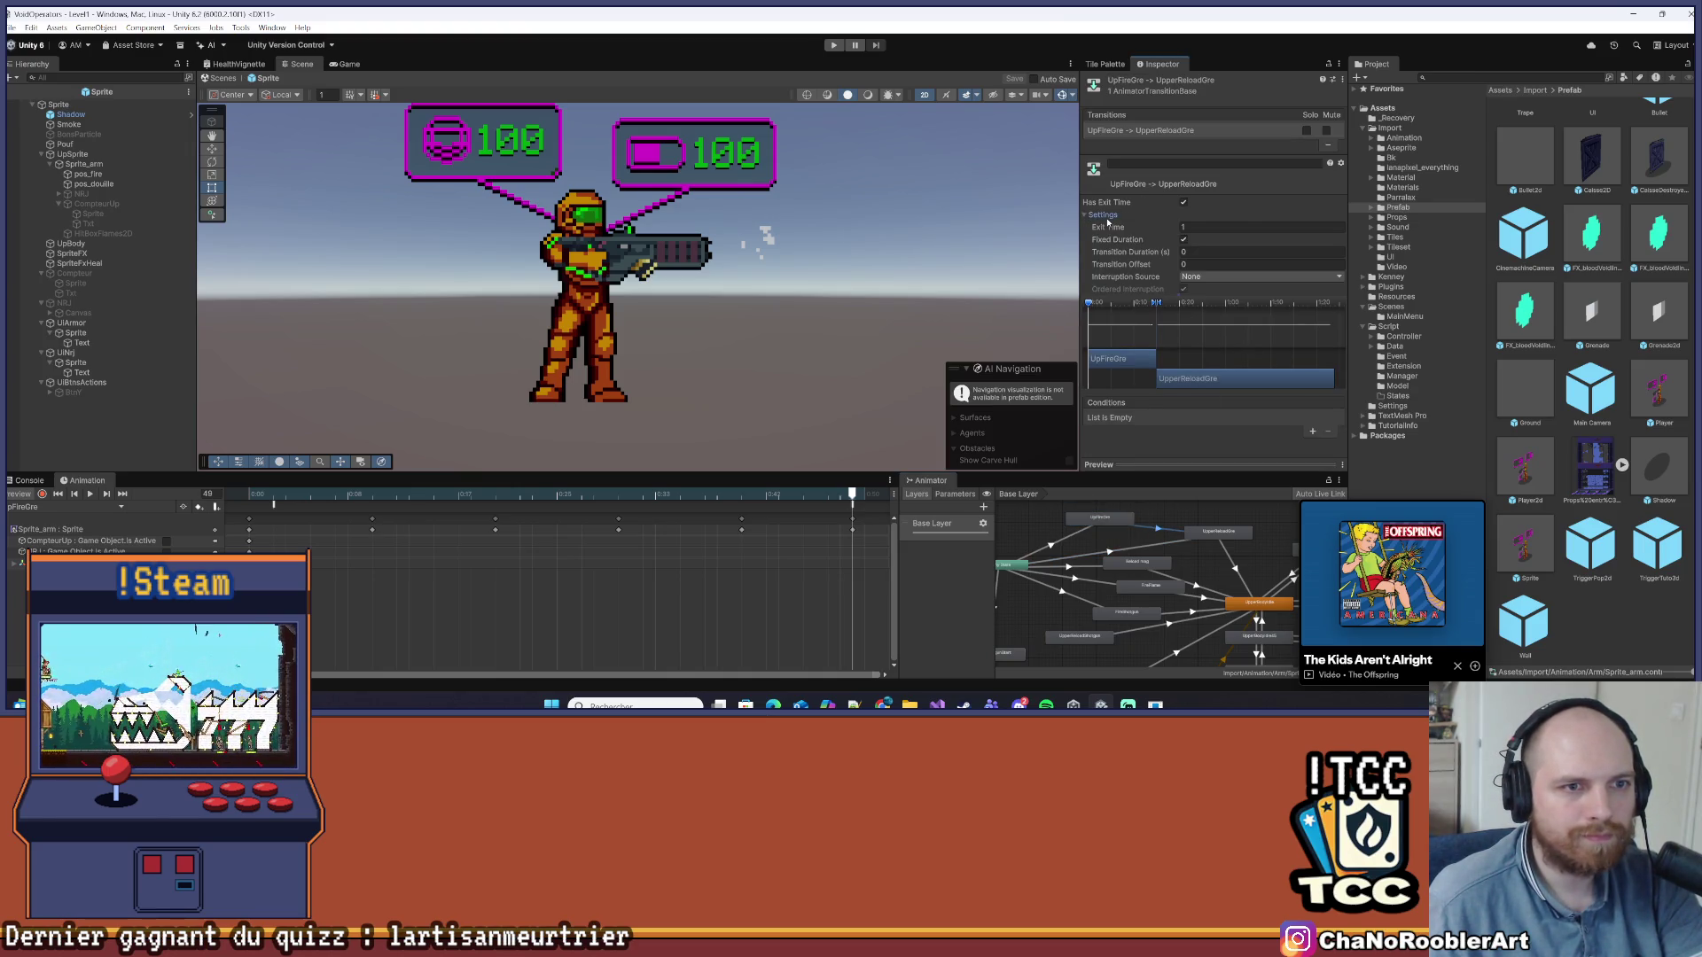
left_click(1104, 215)
left_click(1170, 543)
Create a transition from UpFireGre to UpperBodyIdle with no conditions
left_click(1205, 532)
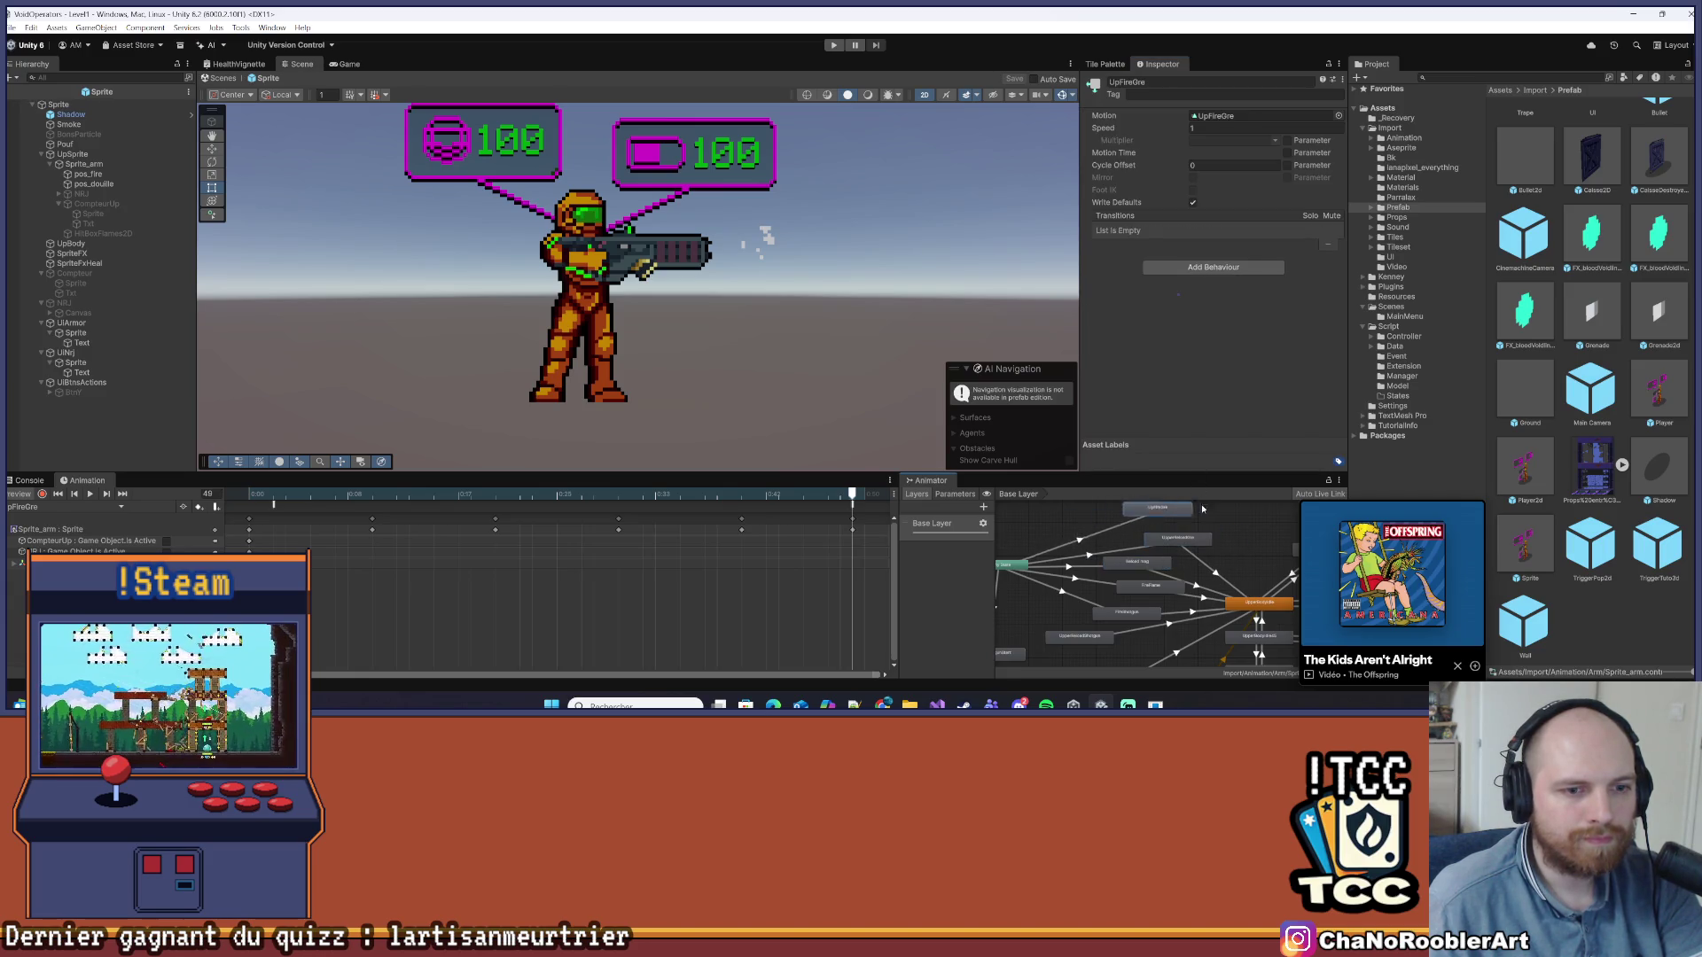
right_click(1115, 528)
left_click(1143, 535)
left_click(1157, 620)
left_click(1126, 570)
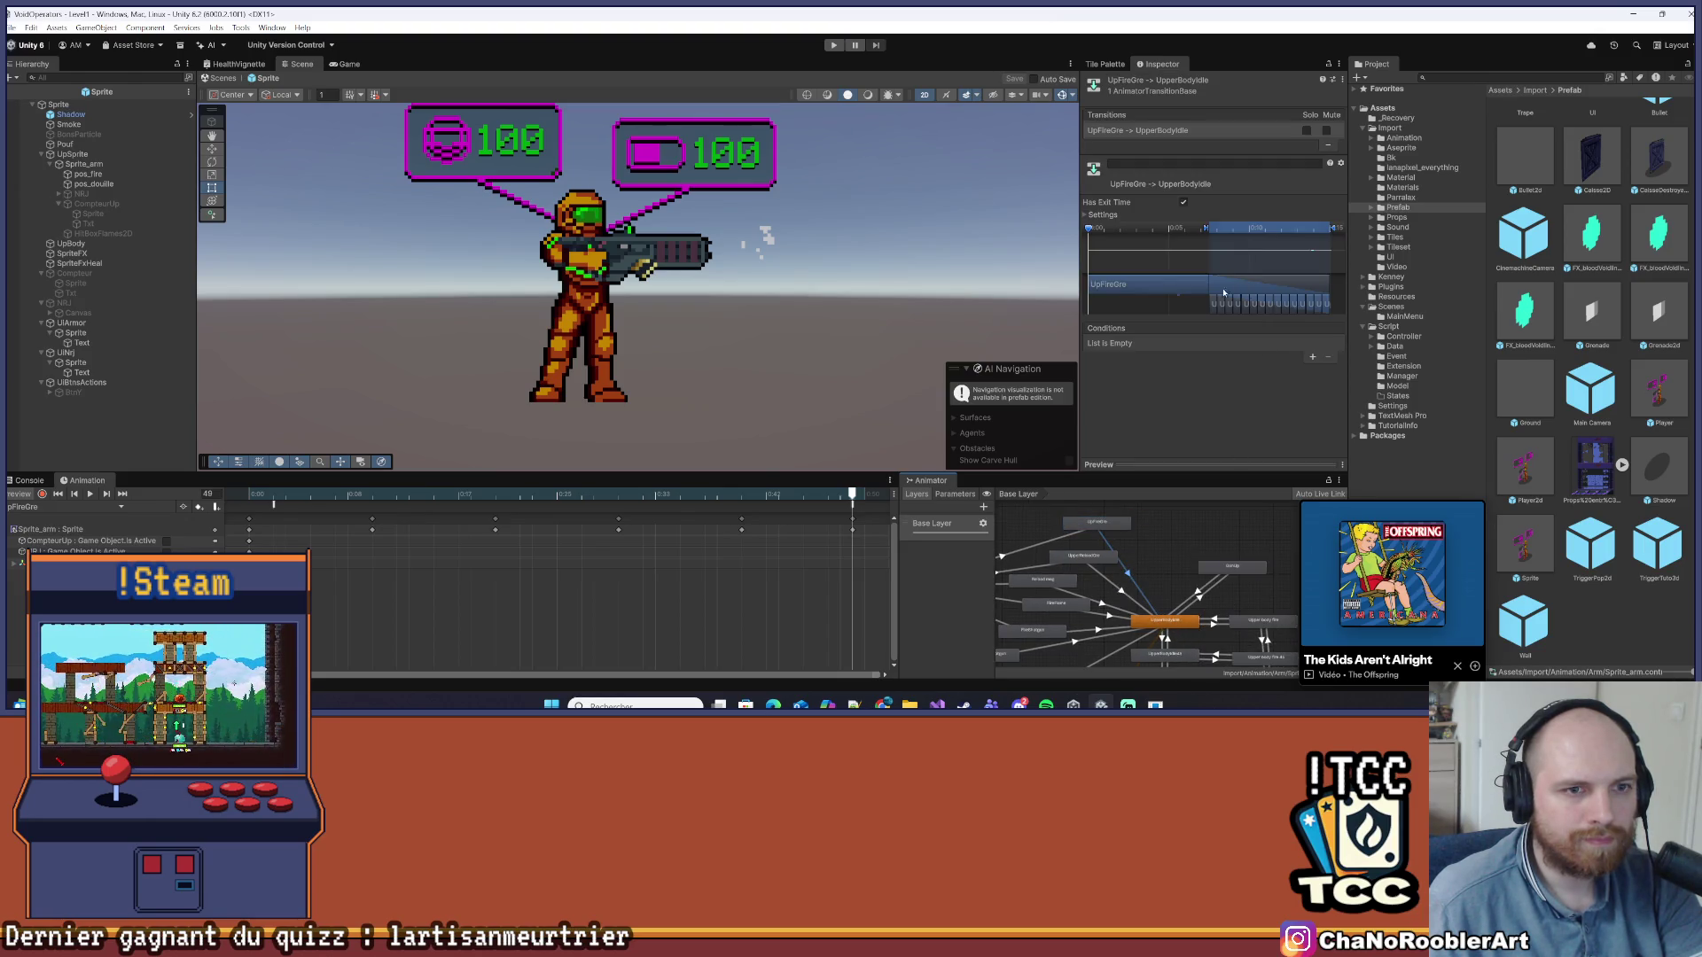
left_click(1311, 358)
left_click(1186, 346)
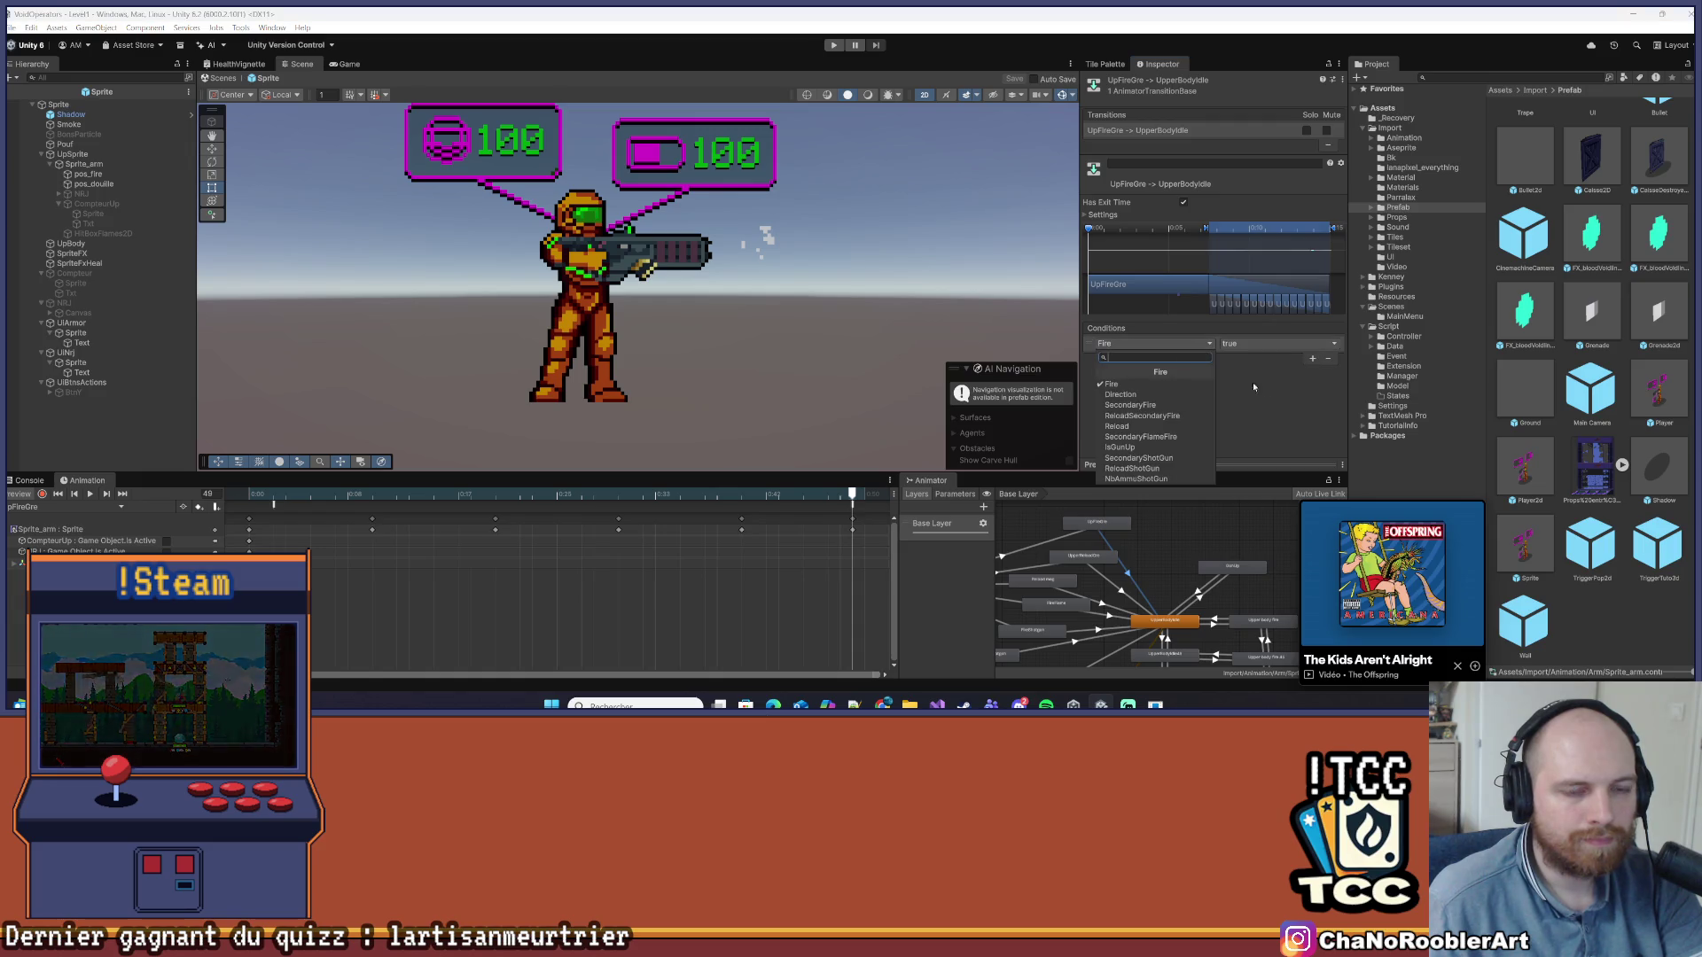
left_click(1200, 347)
left_click(1328, 359)
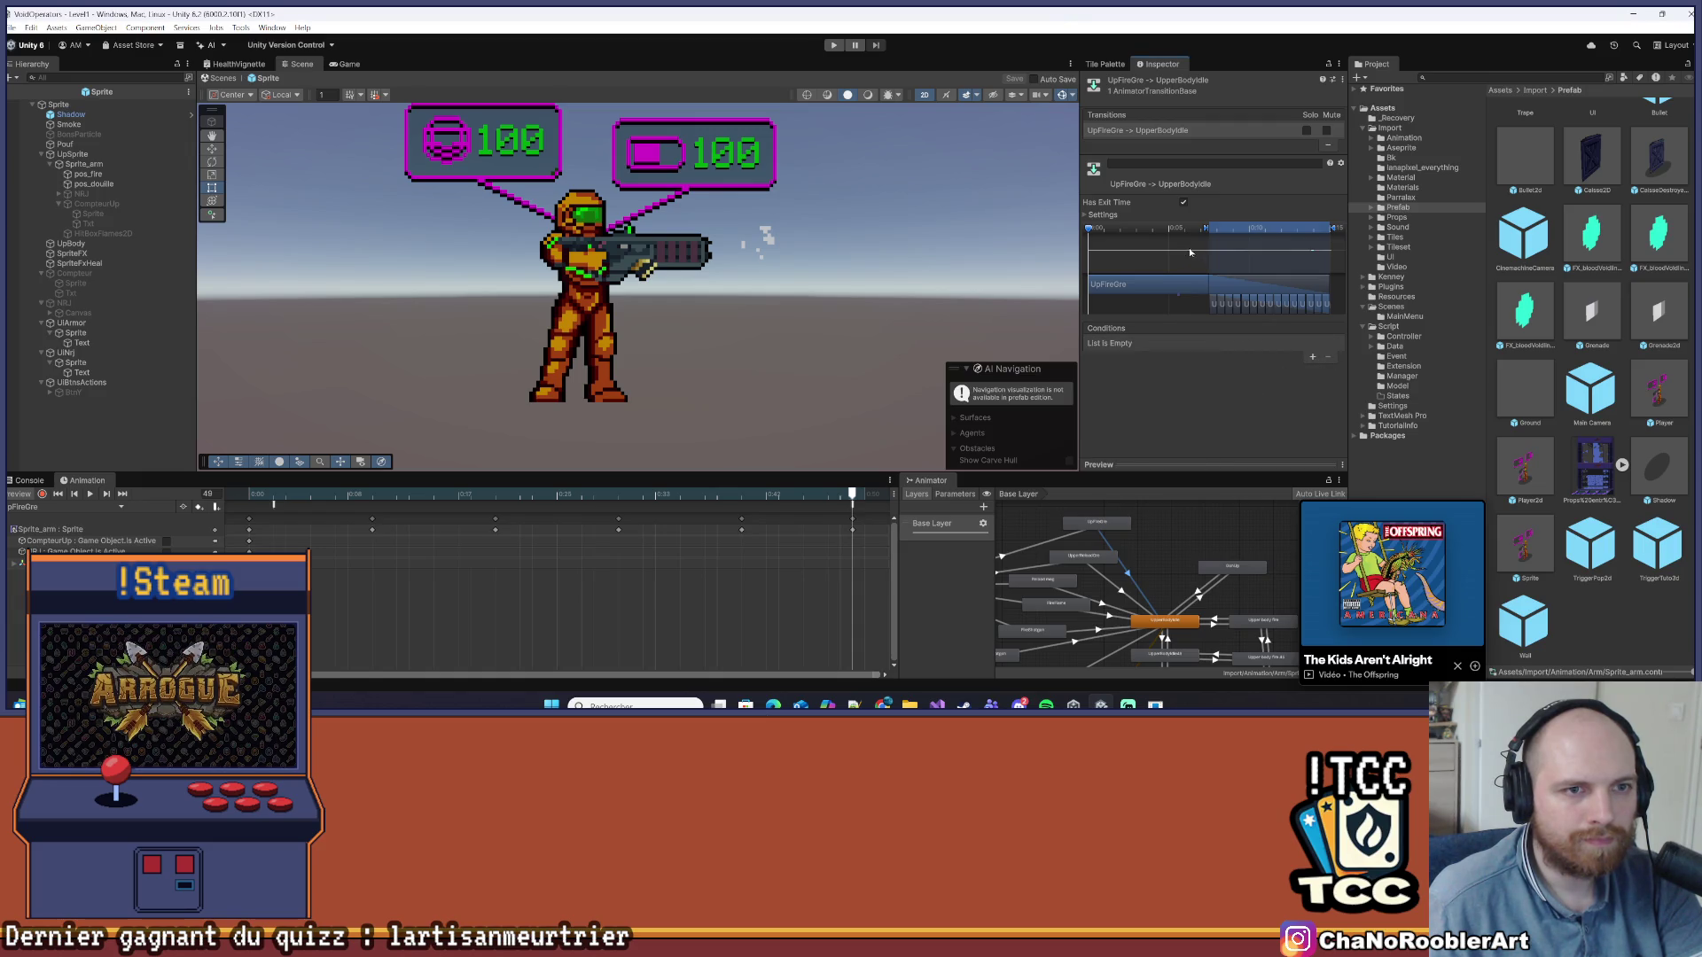
Set that transition's Transition Duration to 0
left_click(1115, 215)
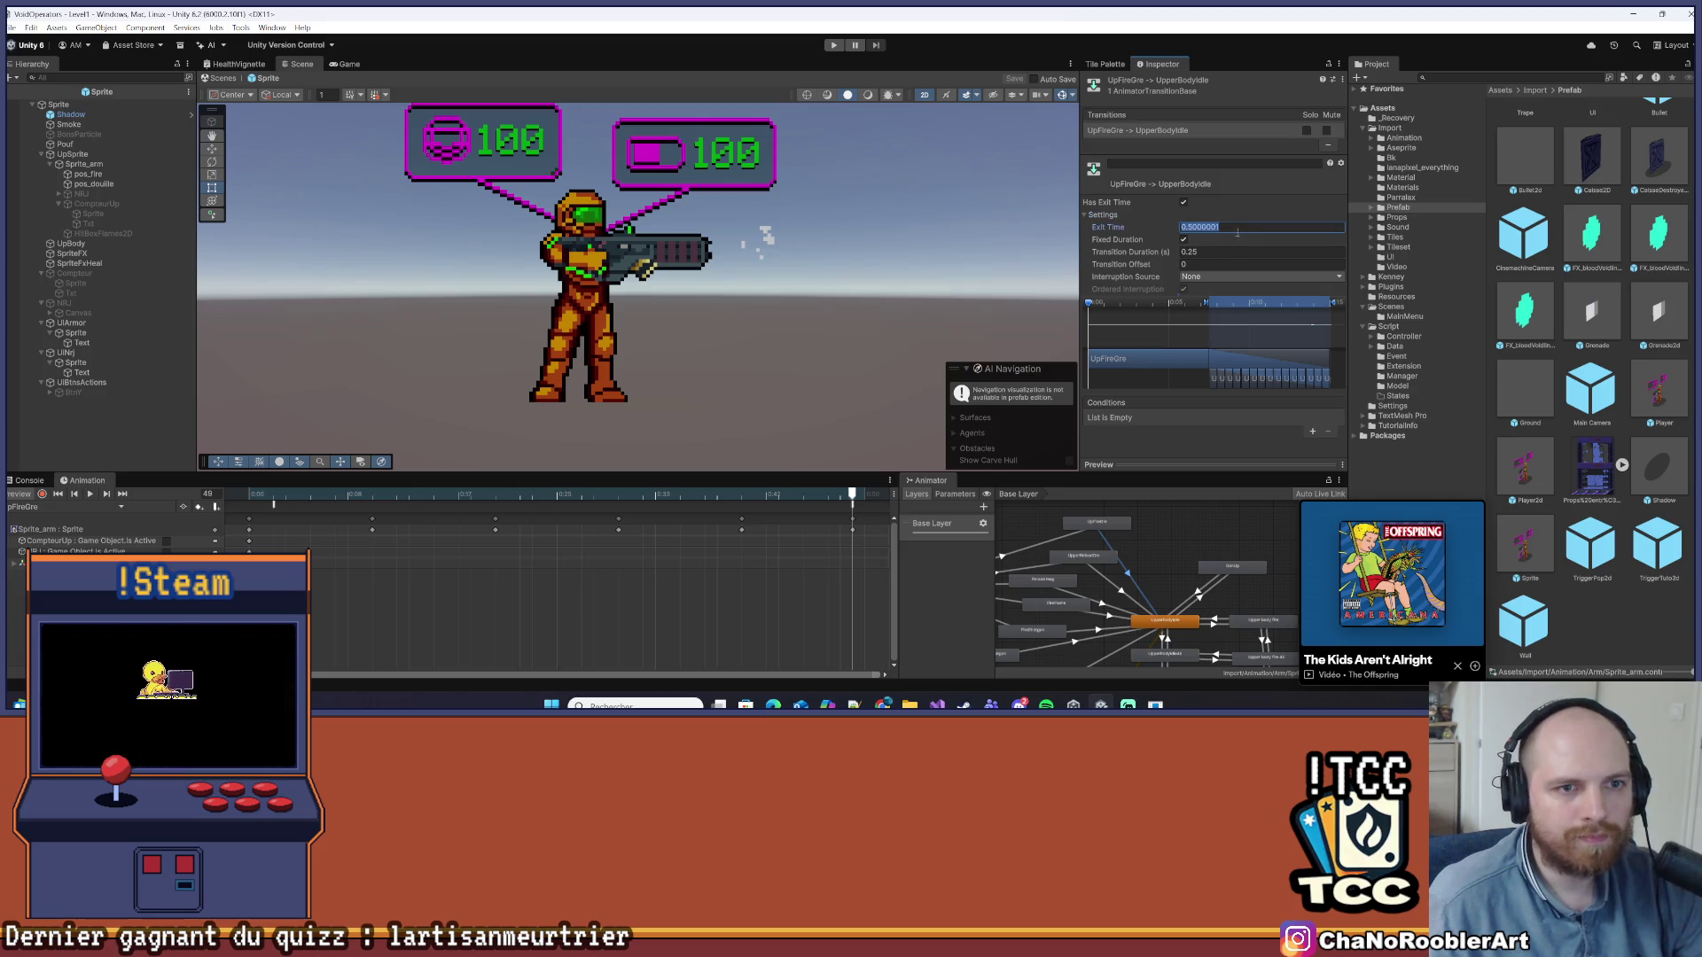
left_click(1222, 253)
type("0")
key("Tab")
left_click(885, 308)
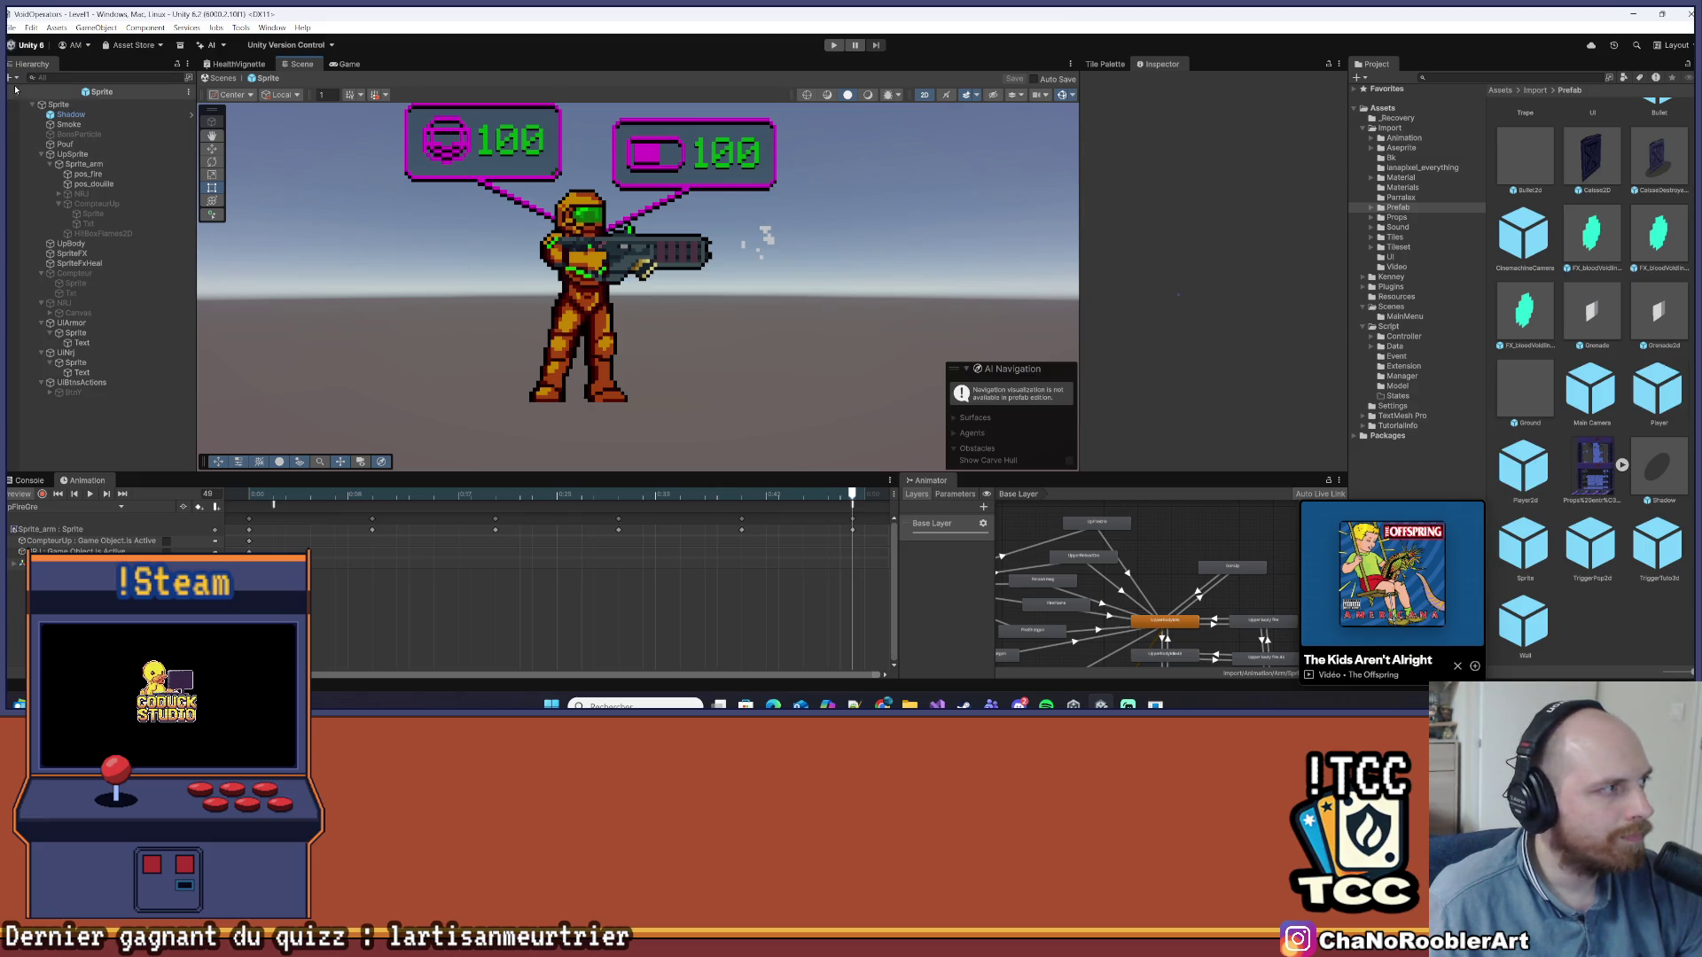
Exit prefab mode back to Level1, enlarge the Scene view, and start play mode
left_click(218, 78)
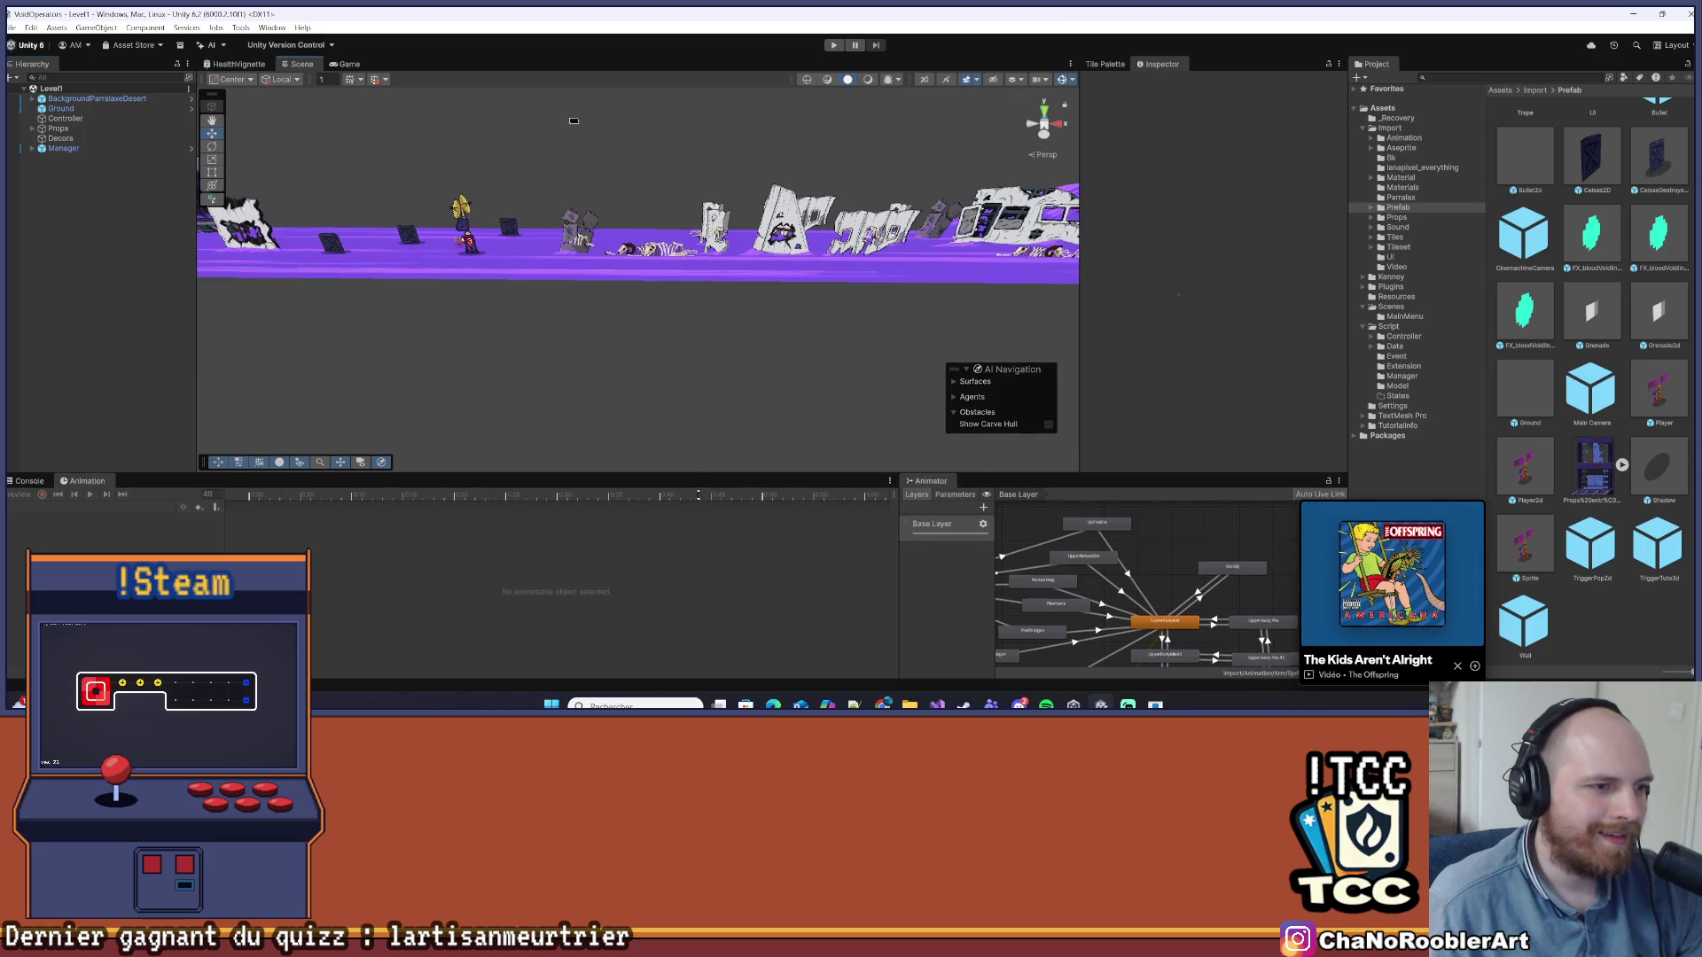
left_click_drag(674, 471, 673, 543)
left_click_drag(667, 345, 687, 370)
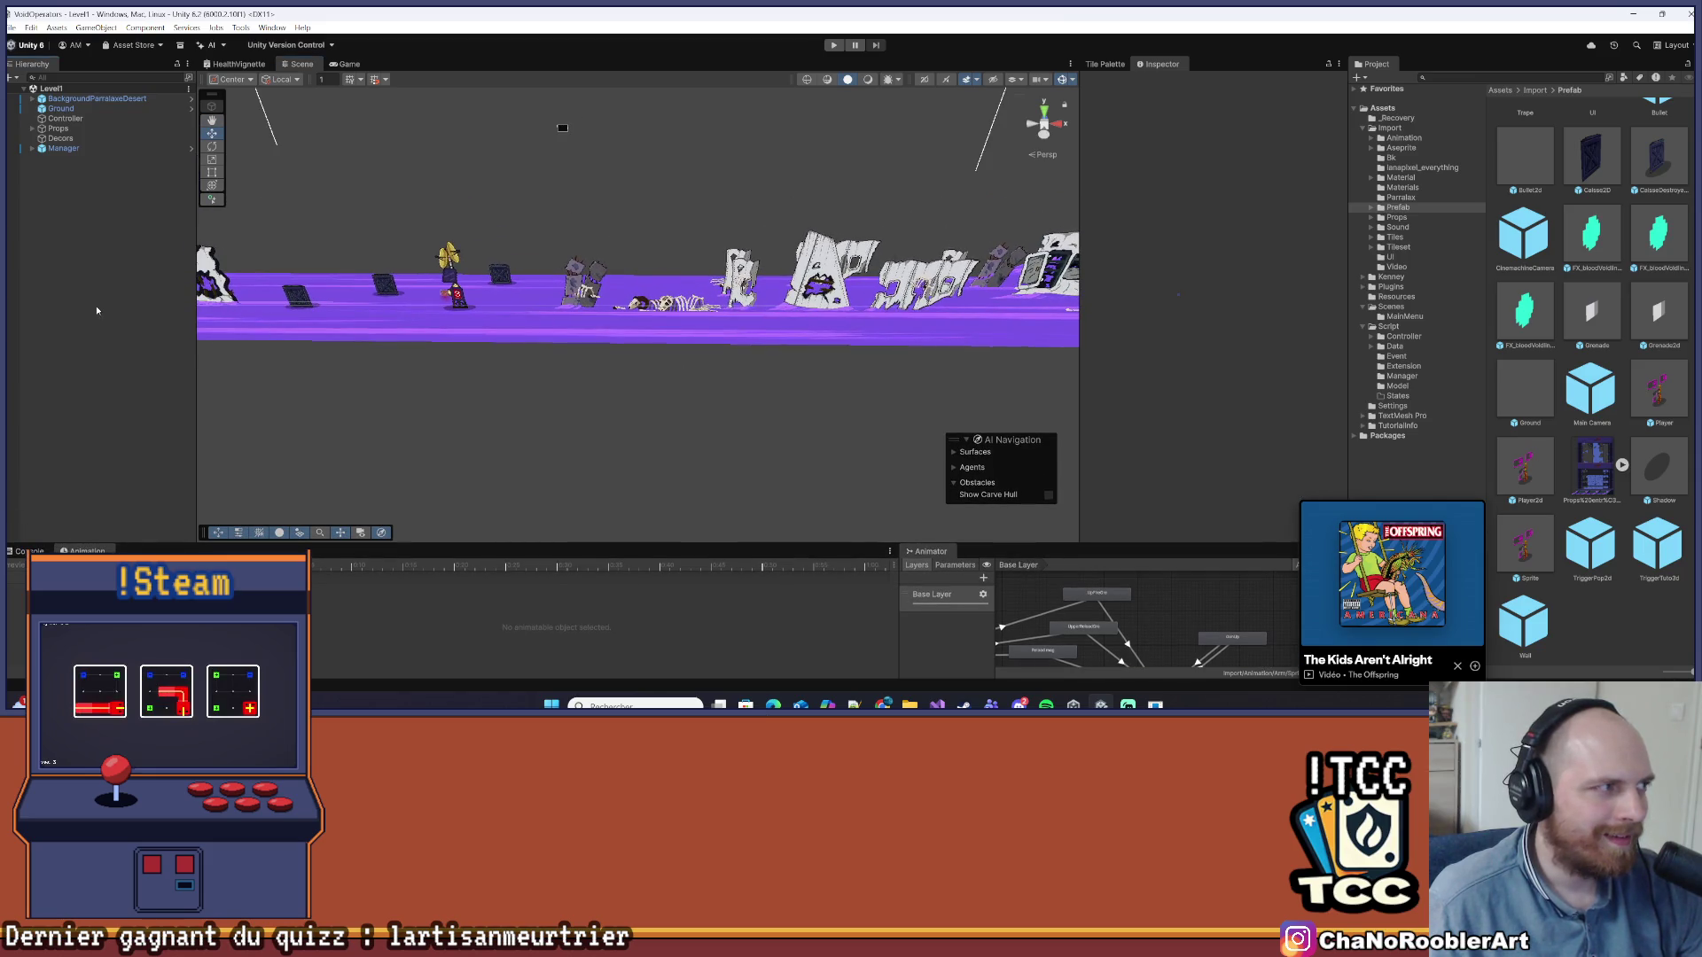
left_click(834, 45)
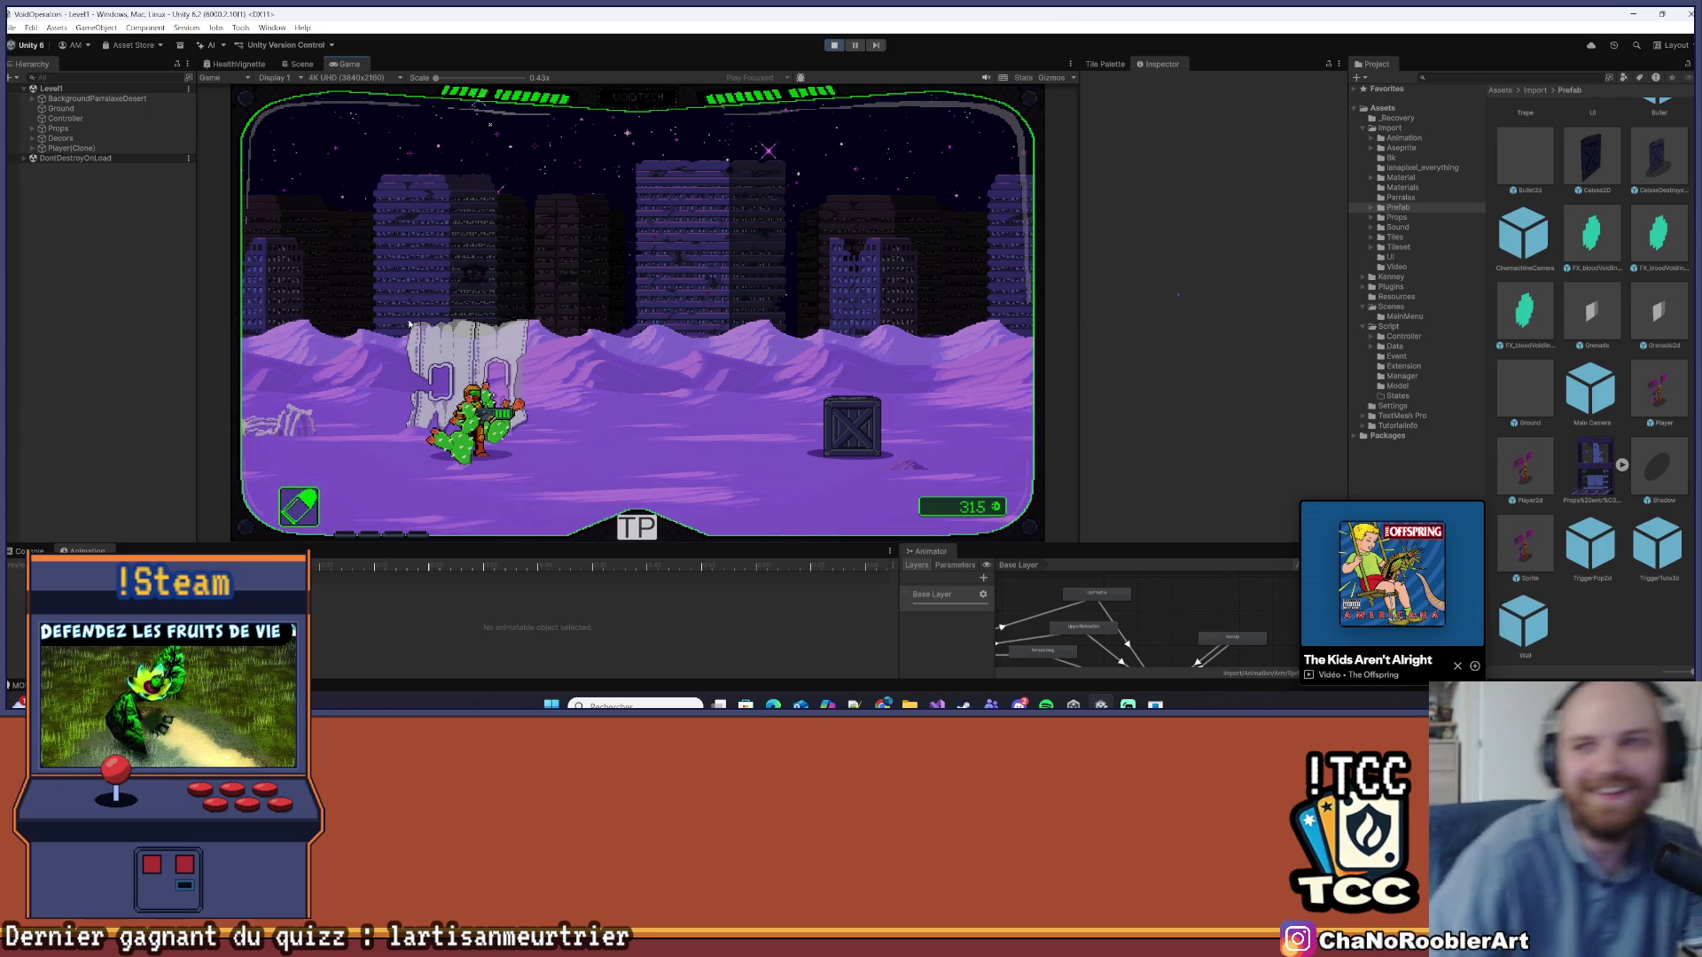
Fire at the crate, enlarge the animation panels, and select Player(Clone)'s Sprite object
left_click(589, 302)
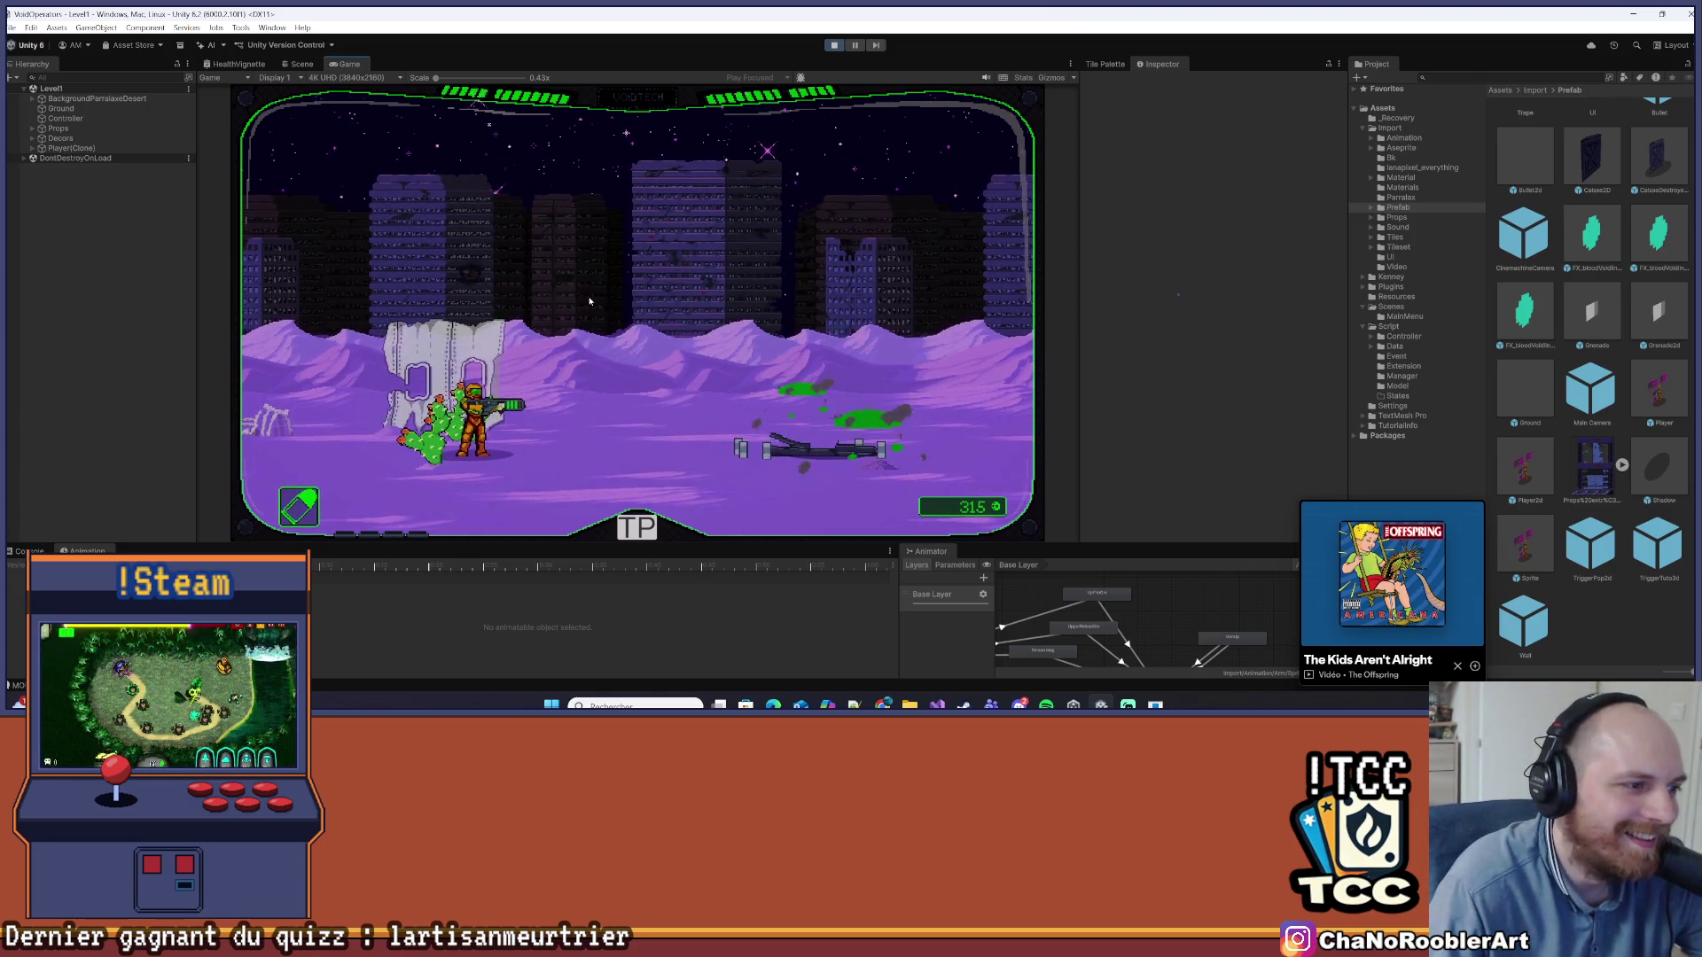
left_click_drag(913, 544, 975, 408)
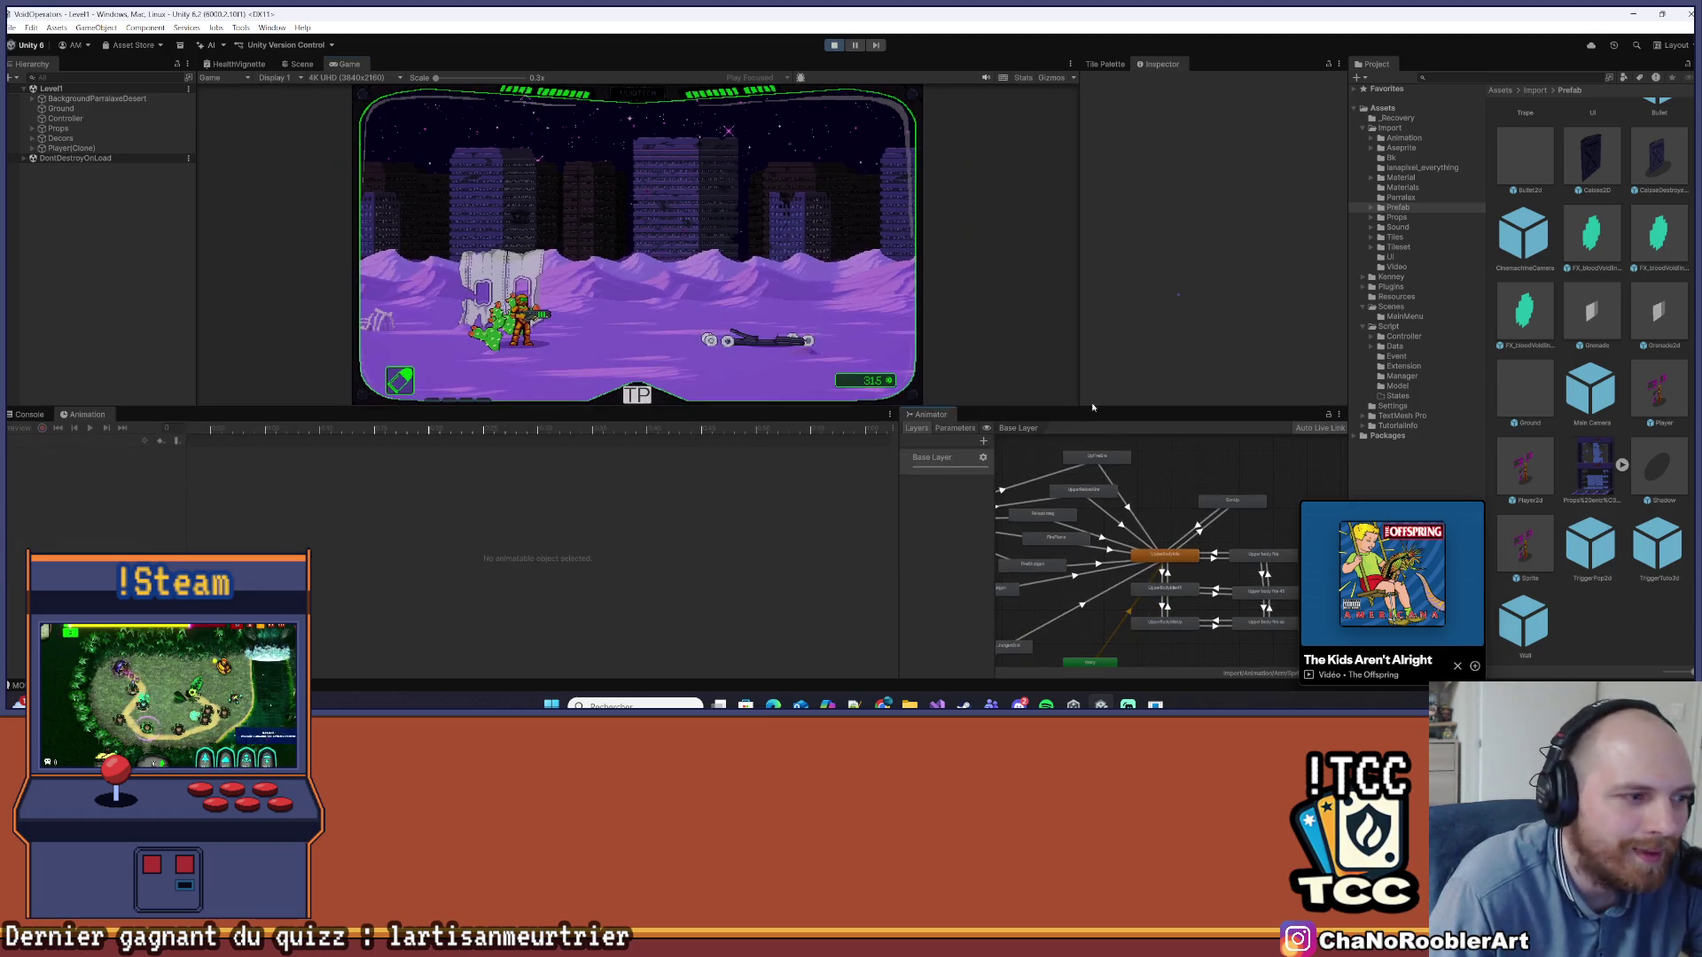
left_click(33, 148)
left_click(95, 160)
left_click(668, 197)
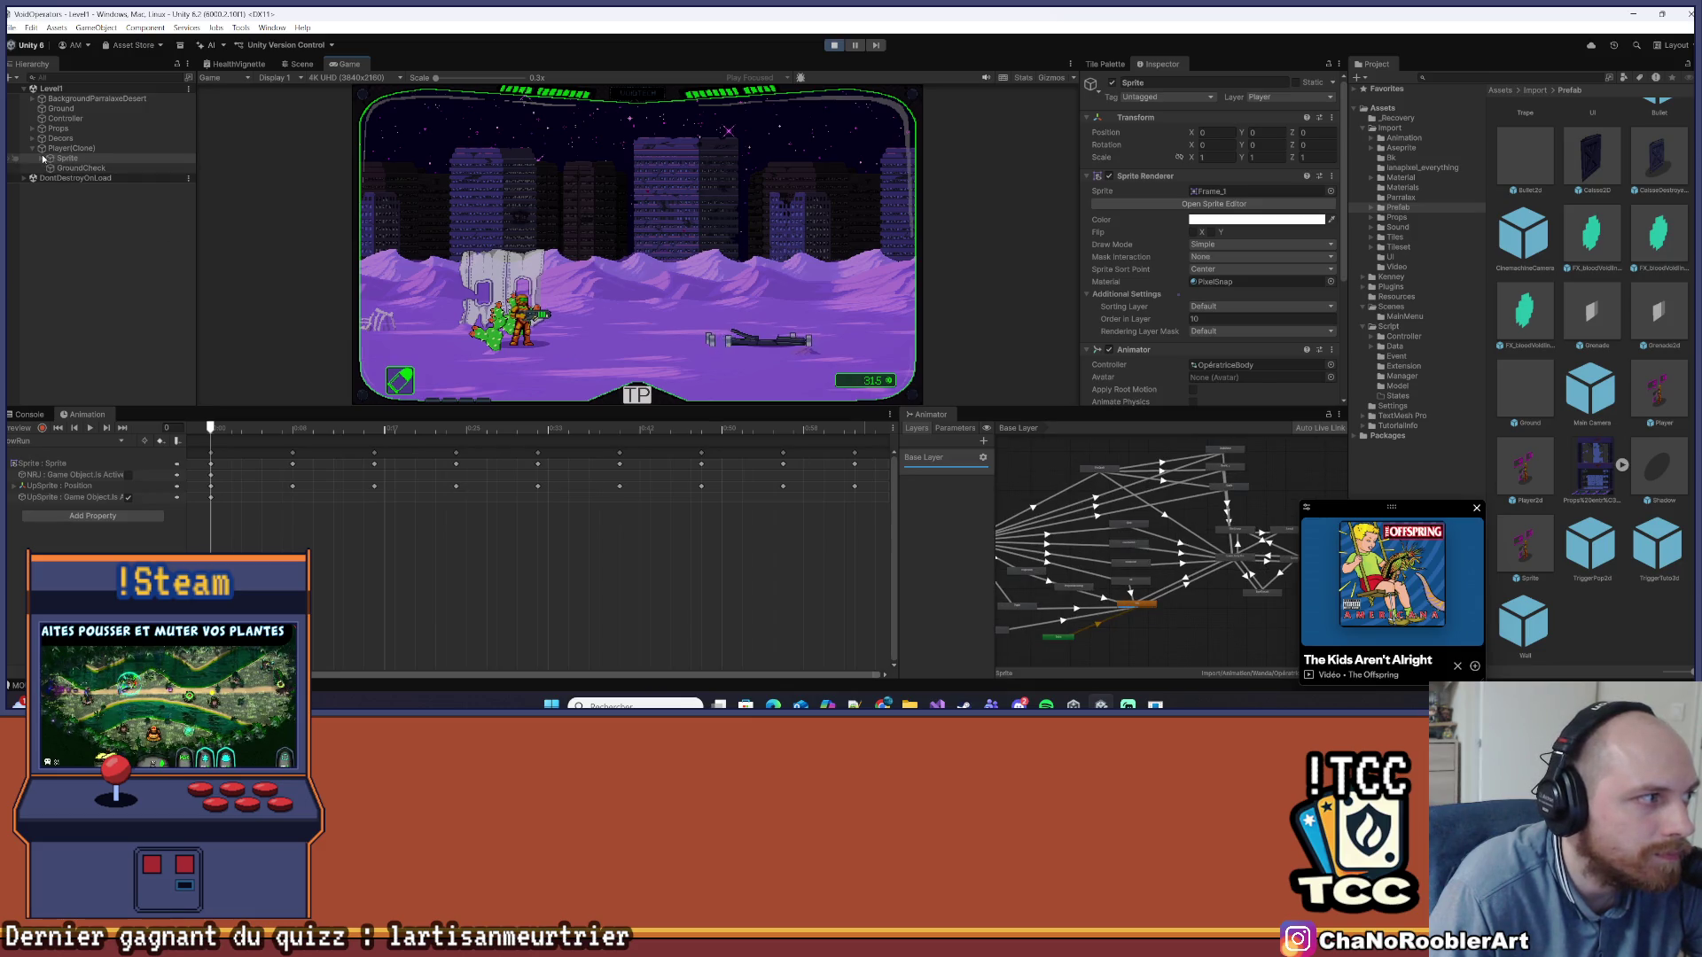
Expand Sprite > UpSprite and select Sprite_arm to view its live animation
left_click(42, 158)
left_click(53, 208)
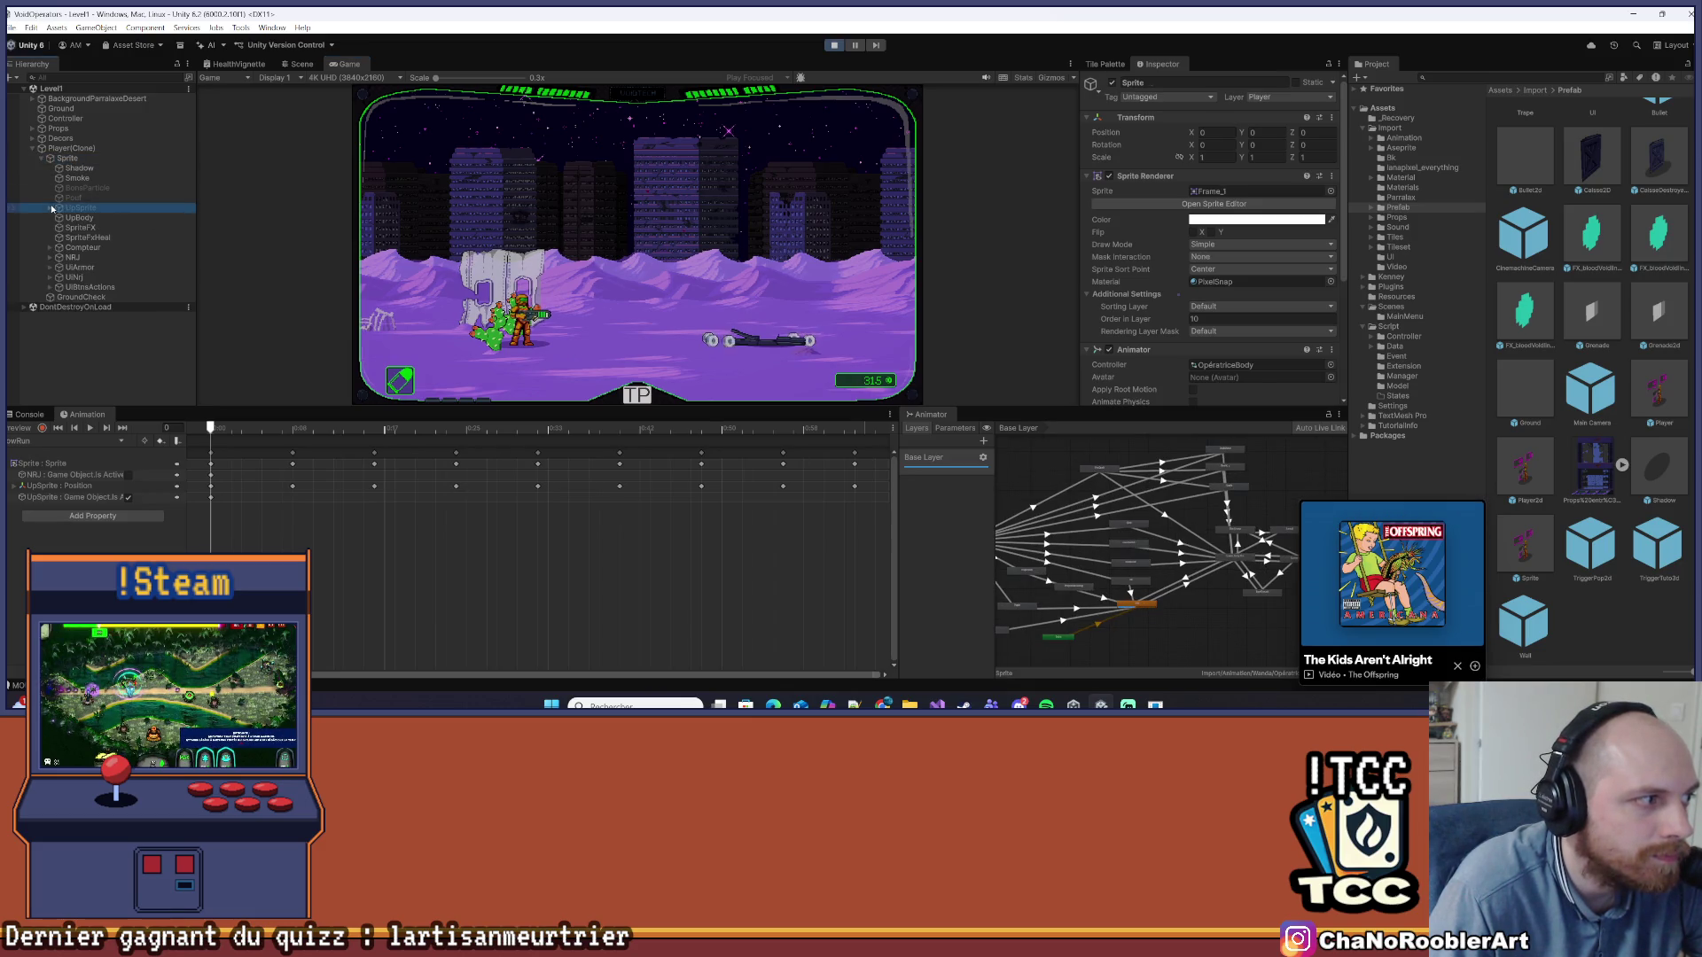
left_click(51, 208)
left_click(89, 217)
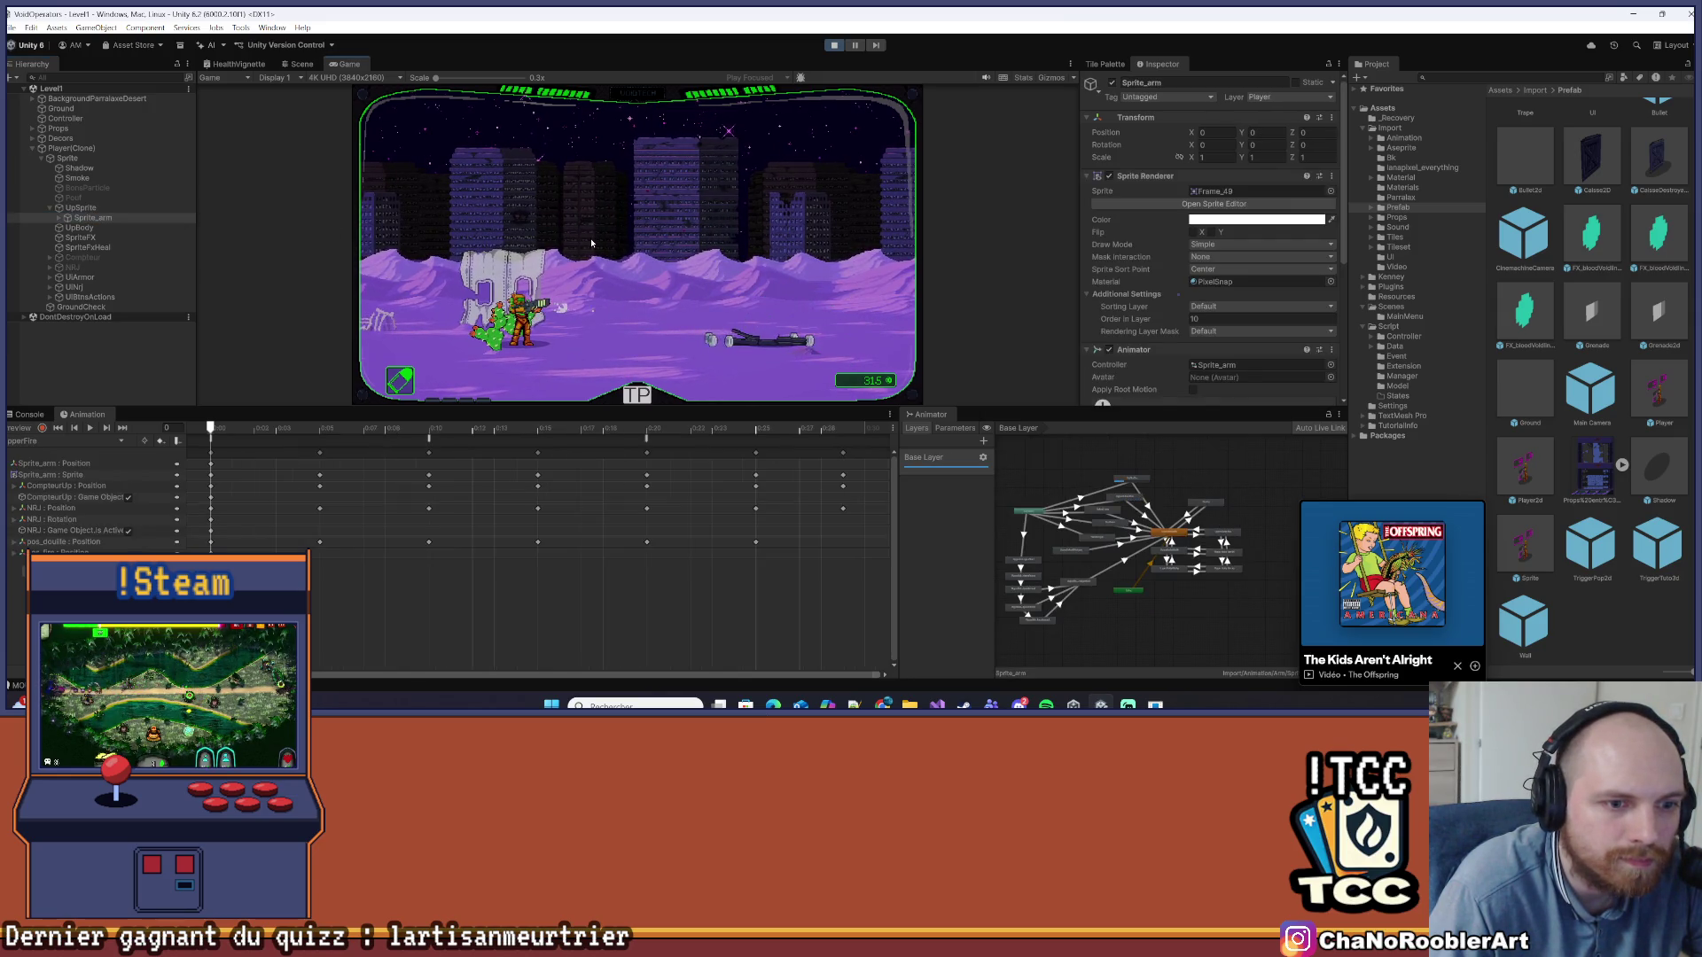
Stop play mode and inspect the Any State to UpperReloadGre transition, then return to the code
left_click(835, 45)
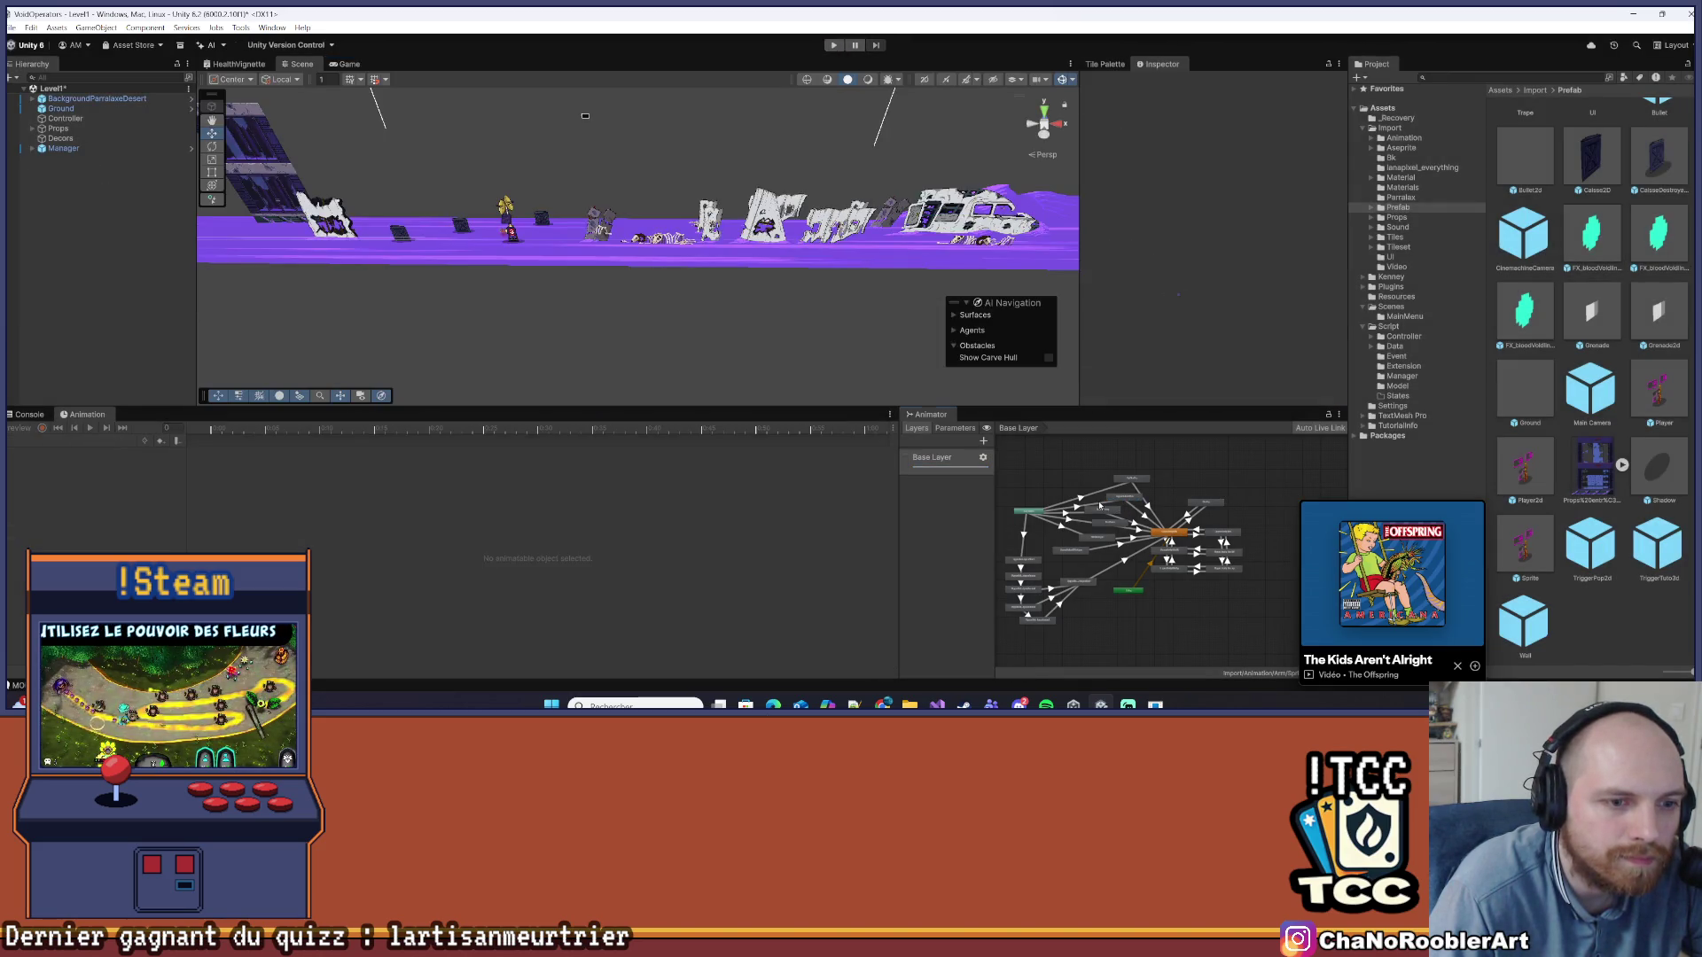
left_click(1098, 507)
left_click(1087, 507)
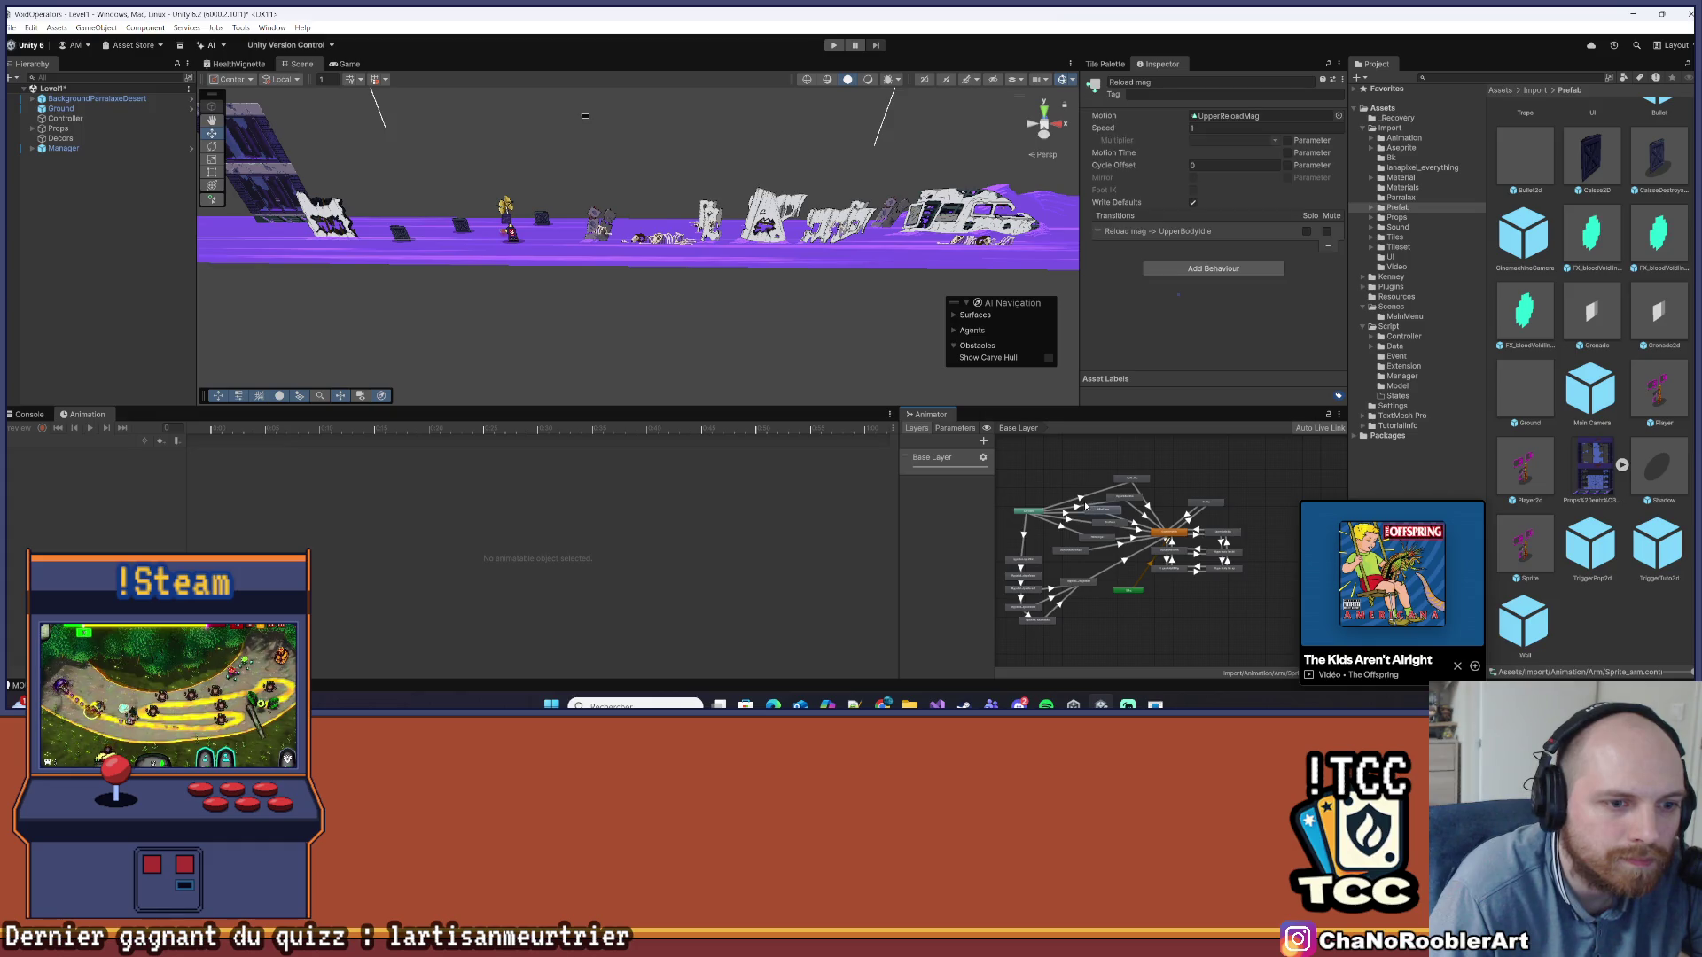
left_click(1078, 508)
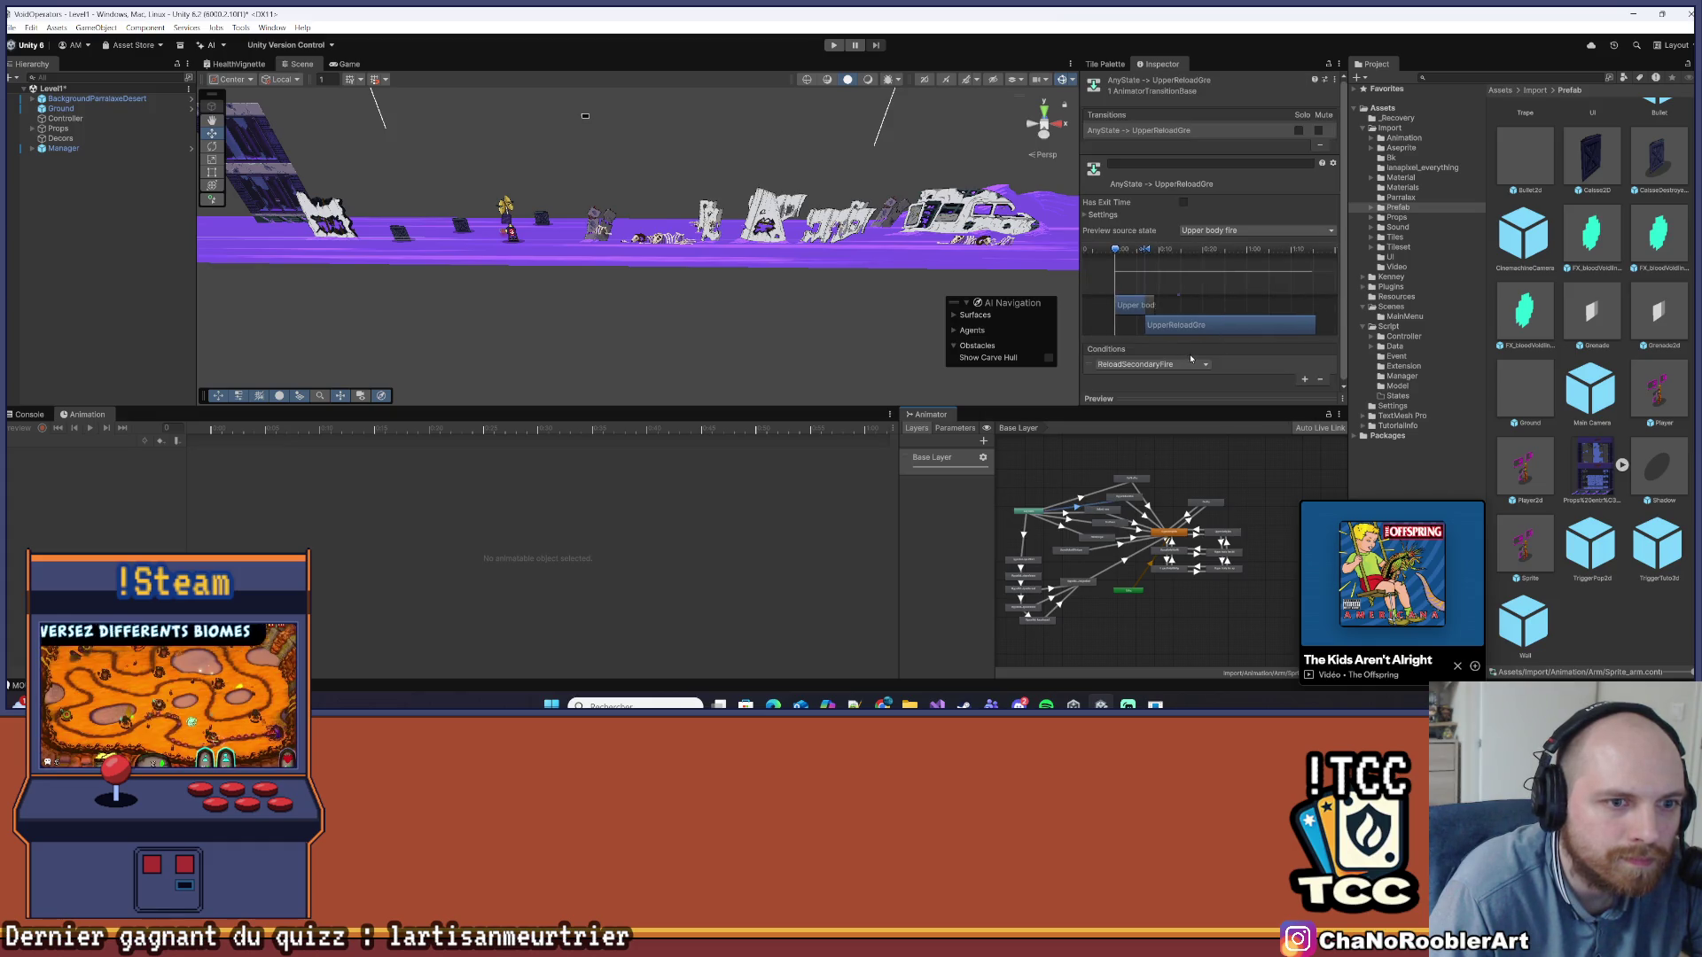
key("alt+Tab")
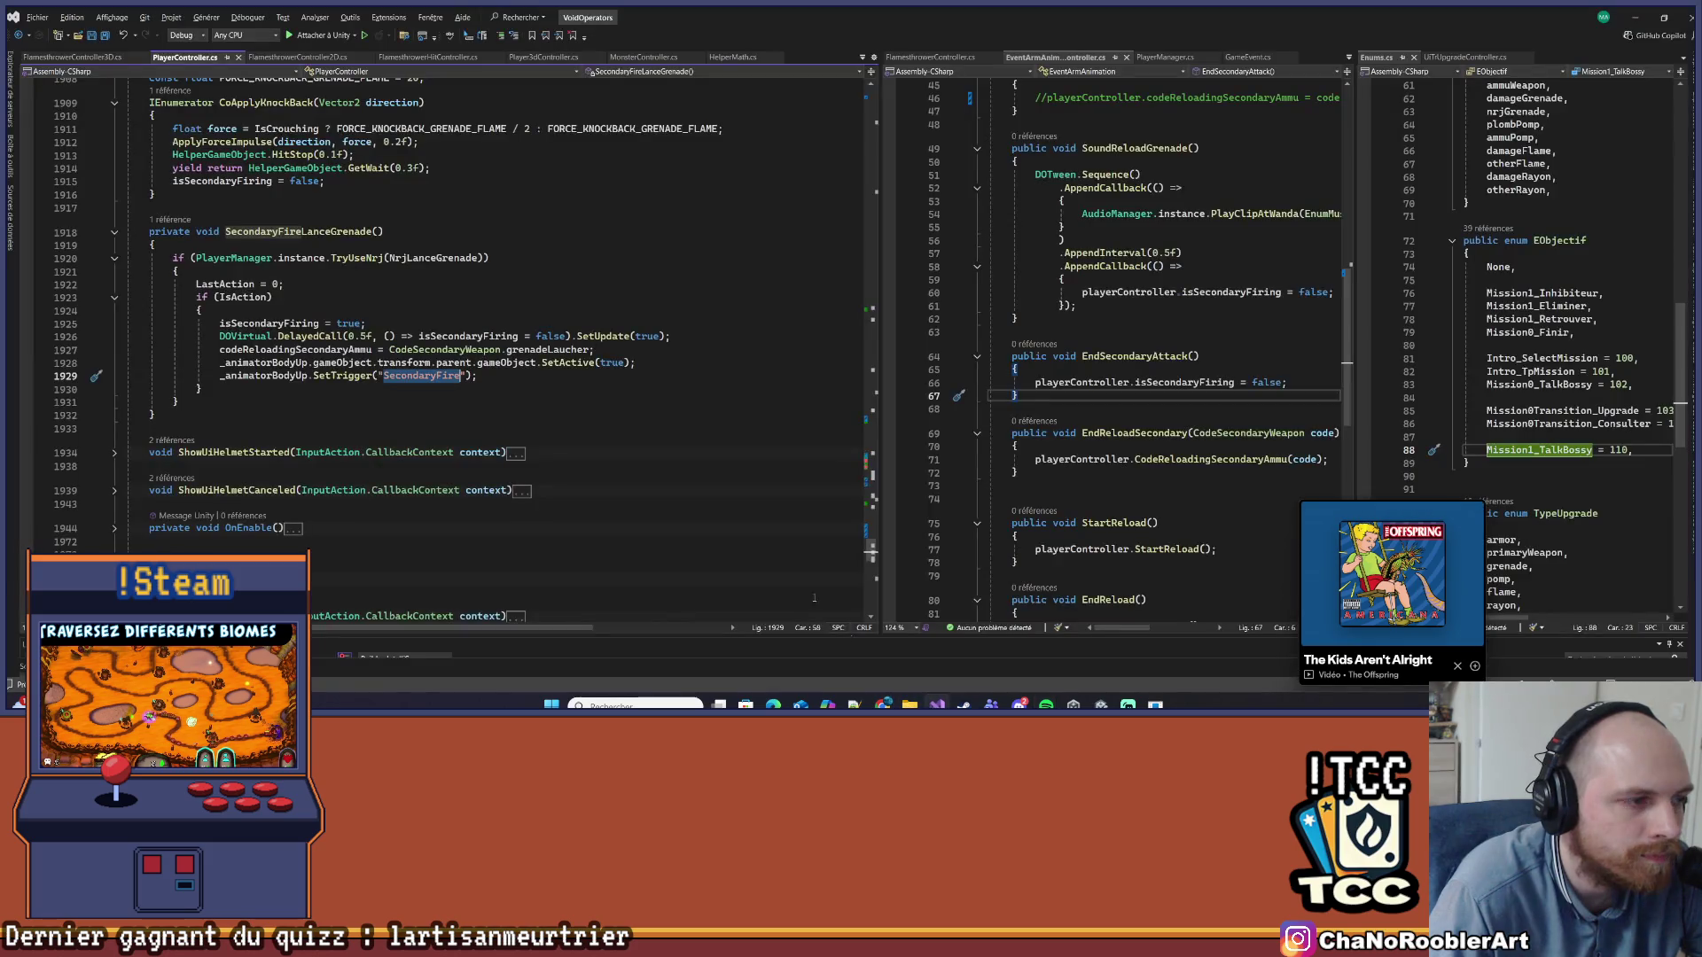
Search the player controller code for the ReloadSecondaryFire trigger
left_click(620, 249)
key("ctrl+f")
type("ReloadSec")
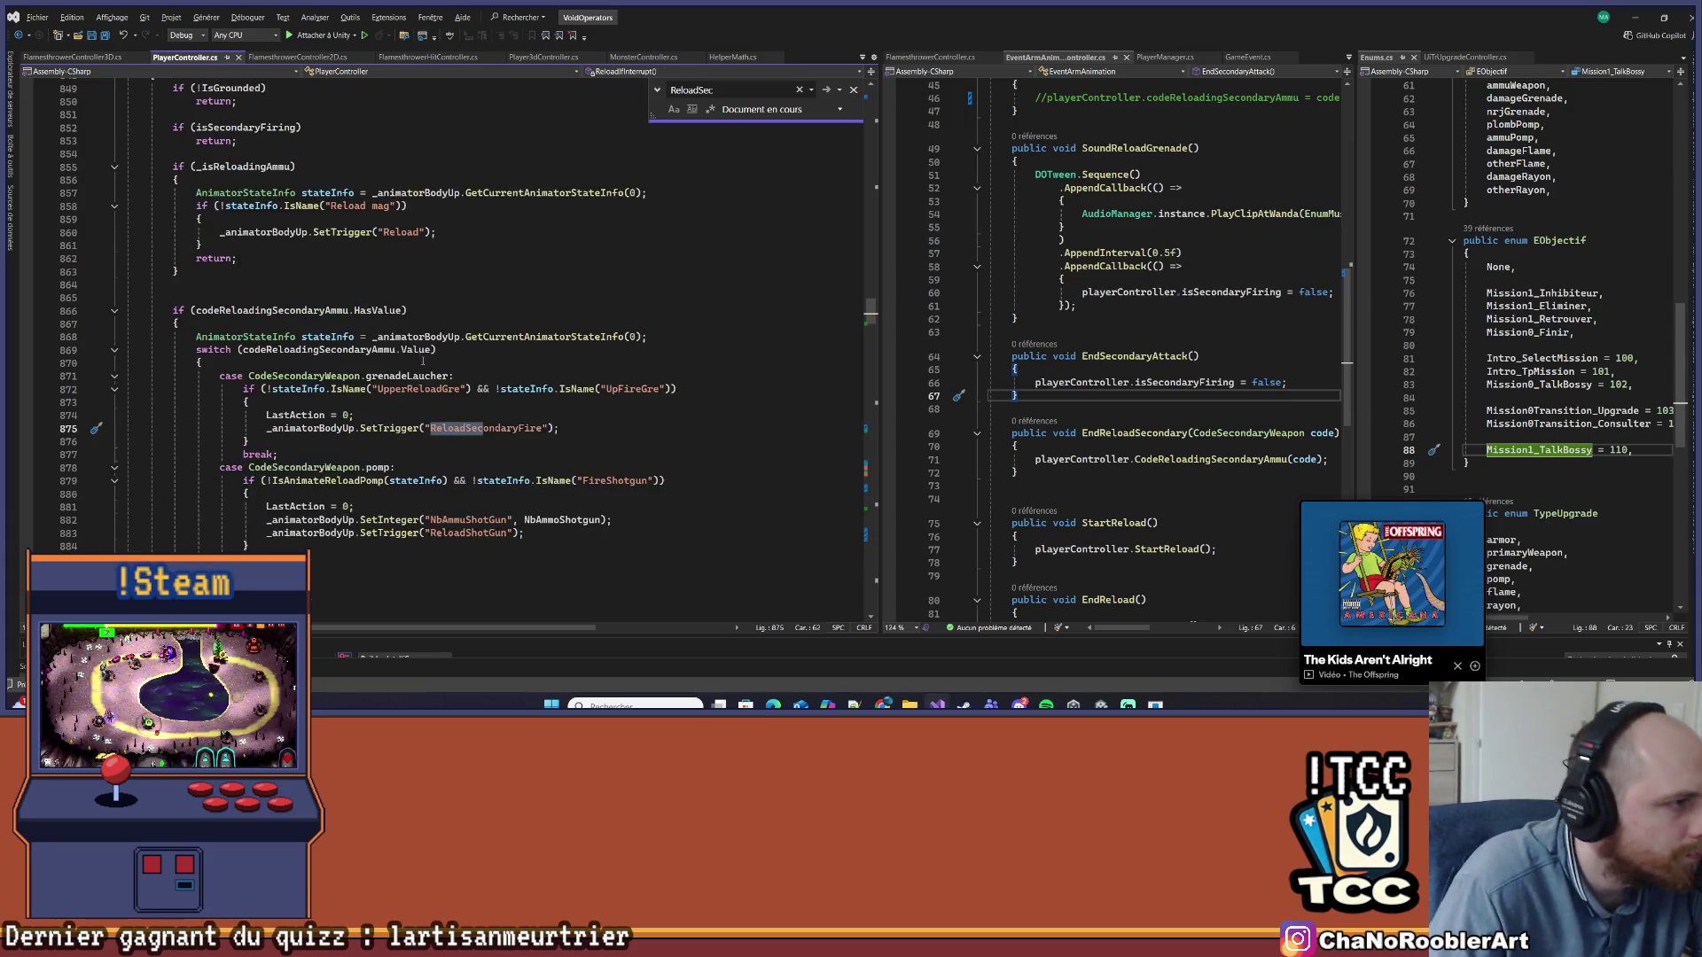
scroll(347, 352, "up", 3)
scroll(381, 188, "up", 1)
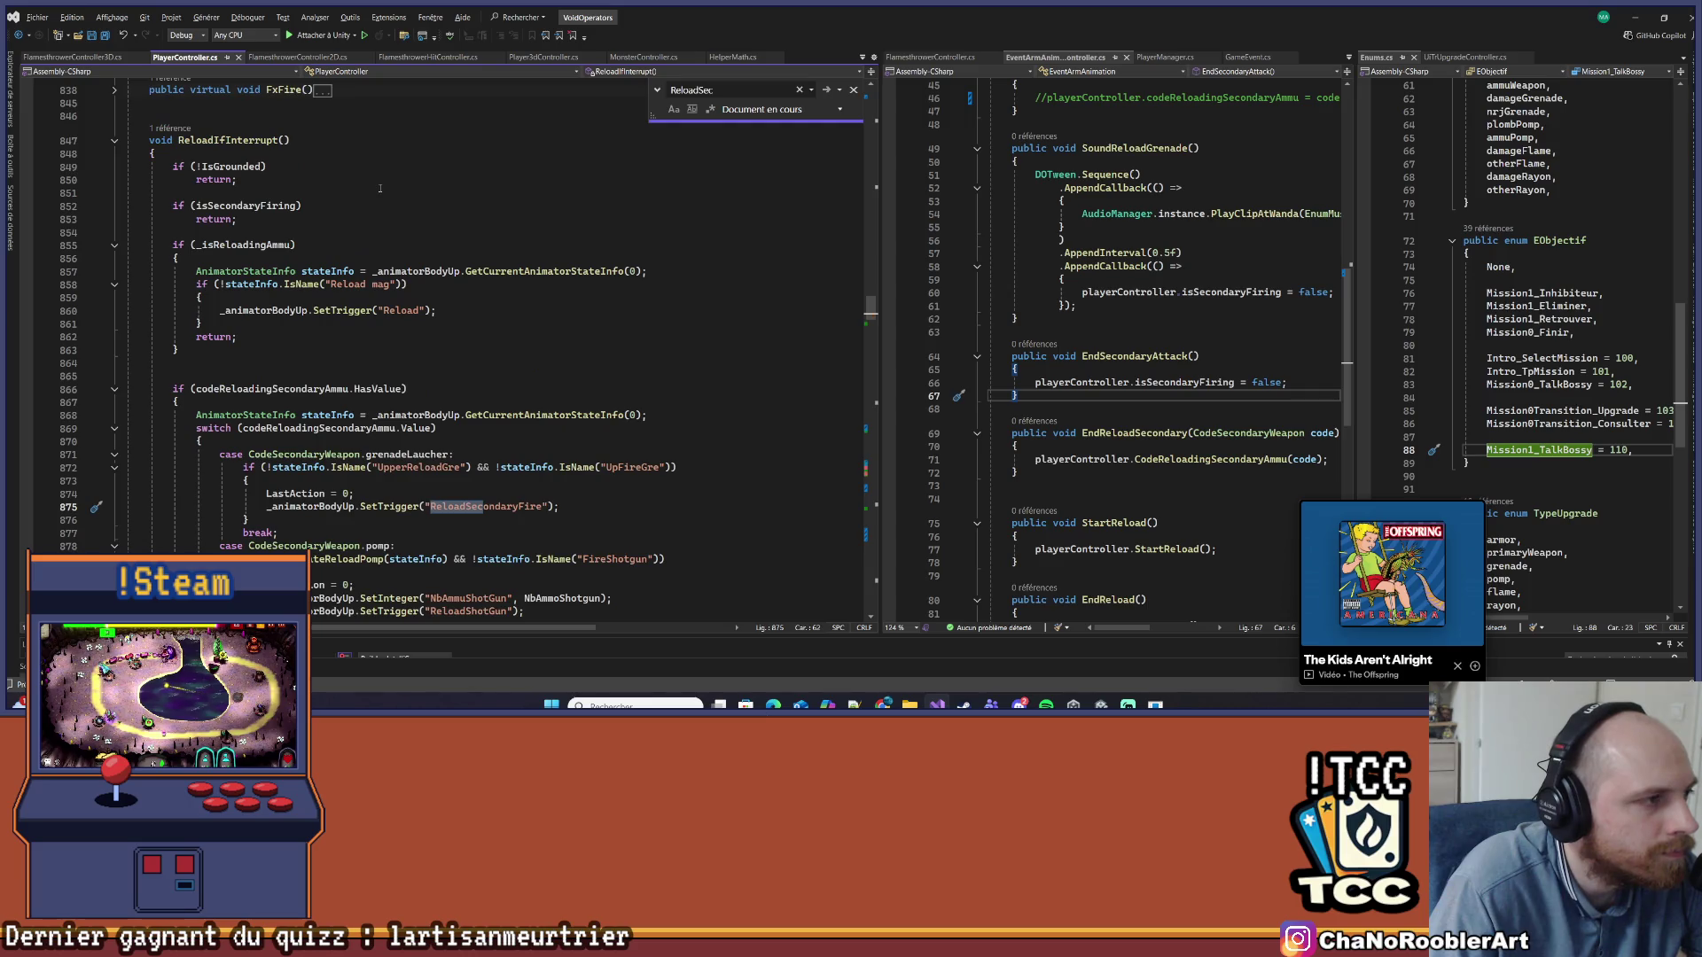
scroll(334, 196, "down", 3)
left_click(255, 271)
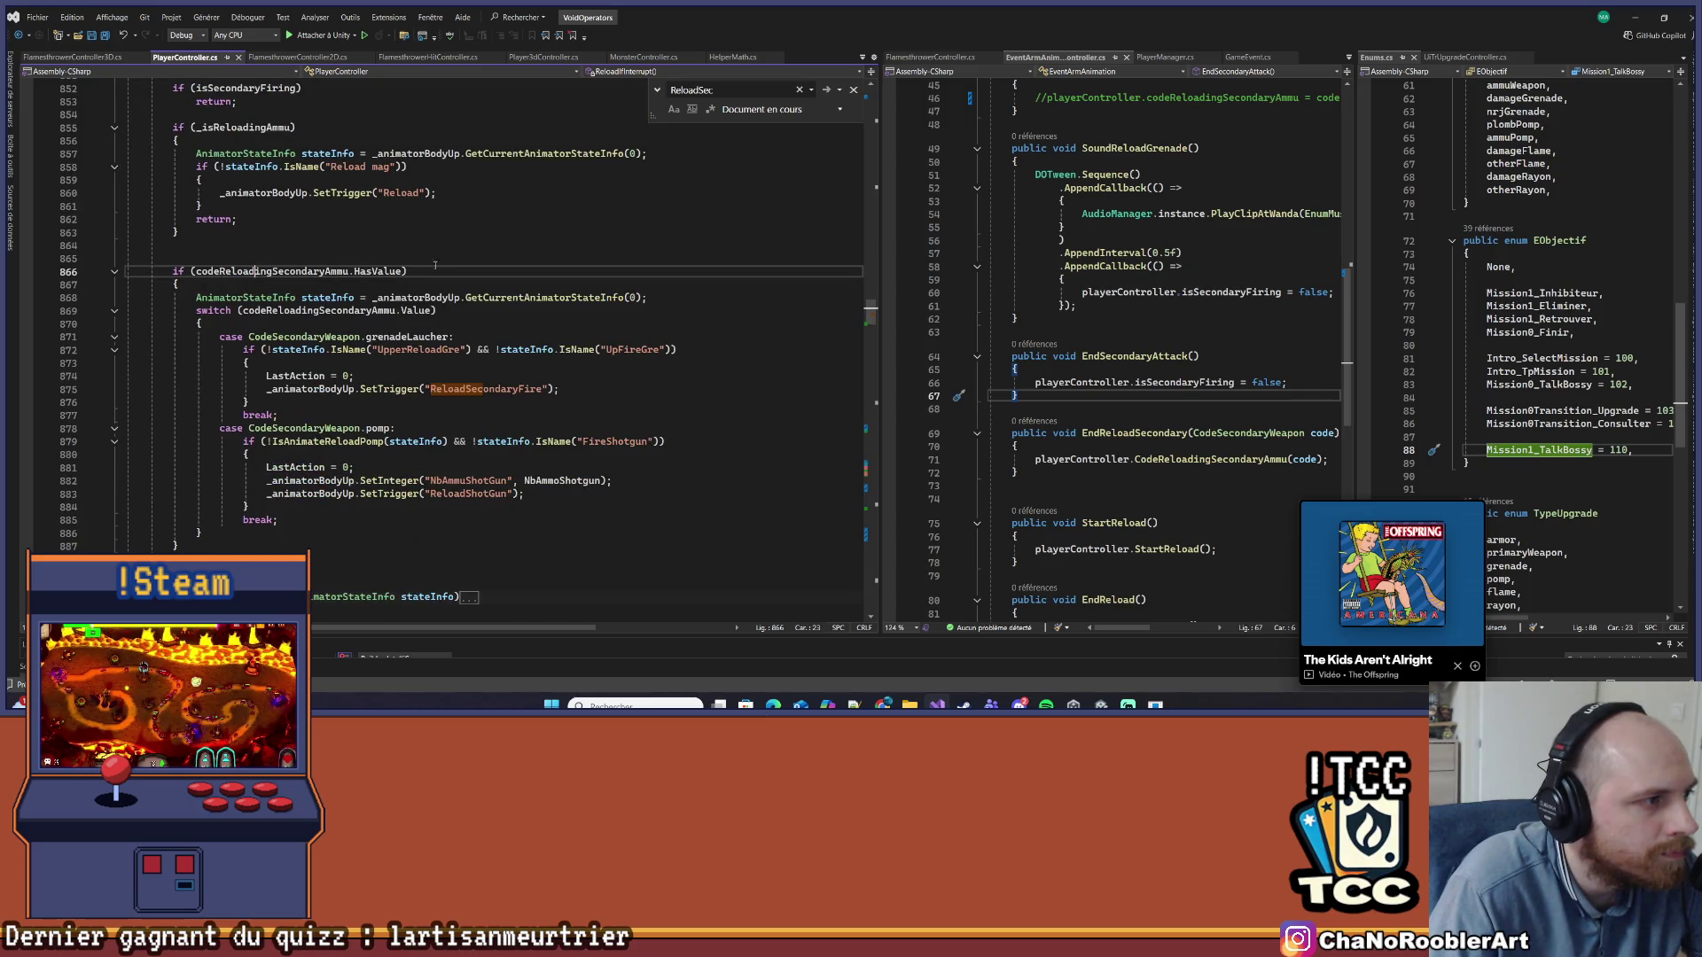
double_click(468, 387)
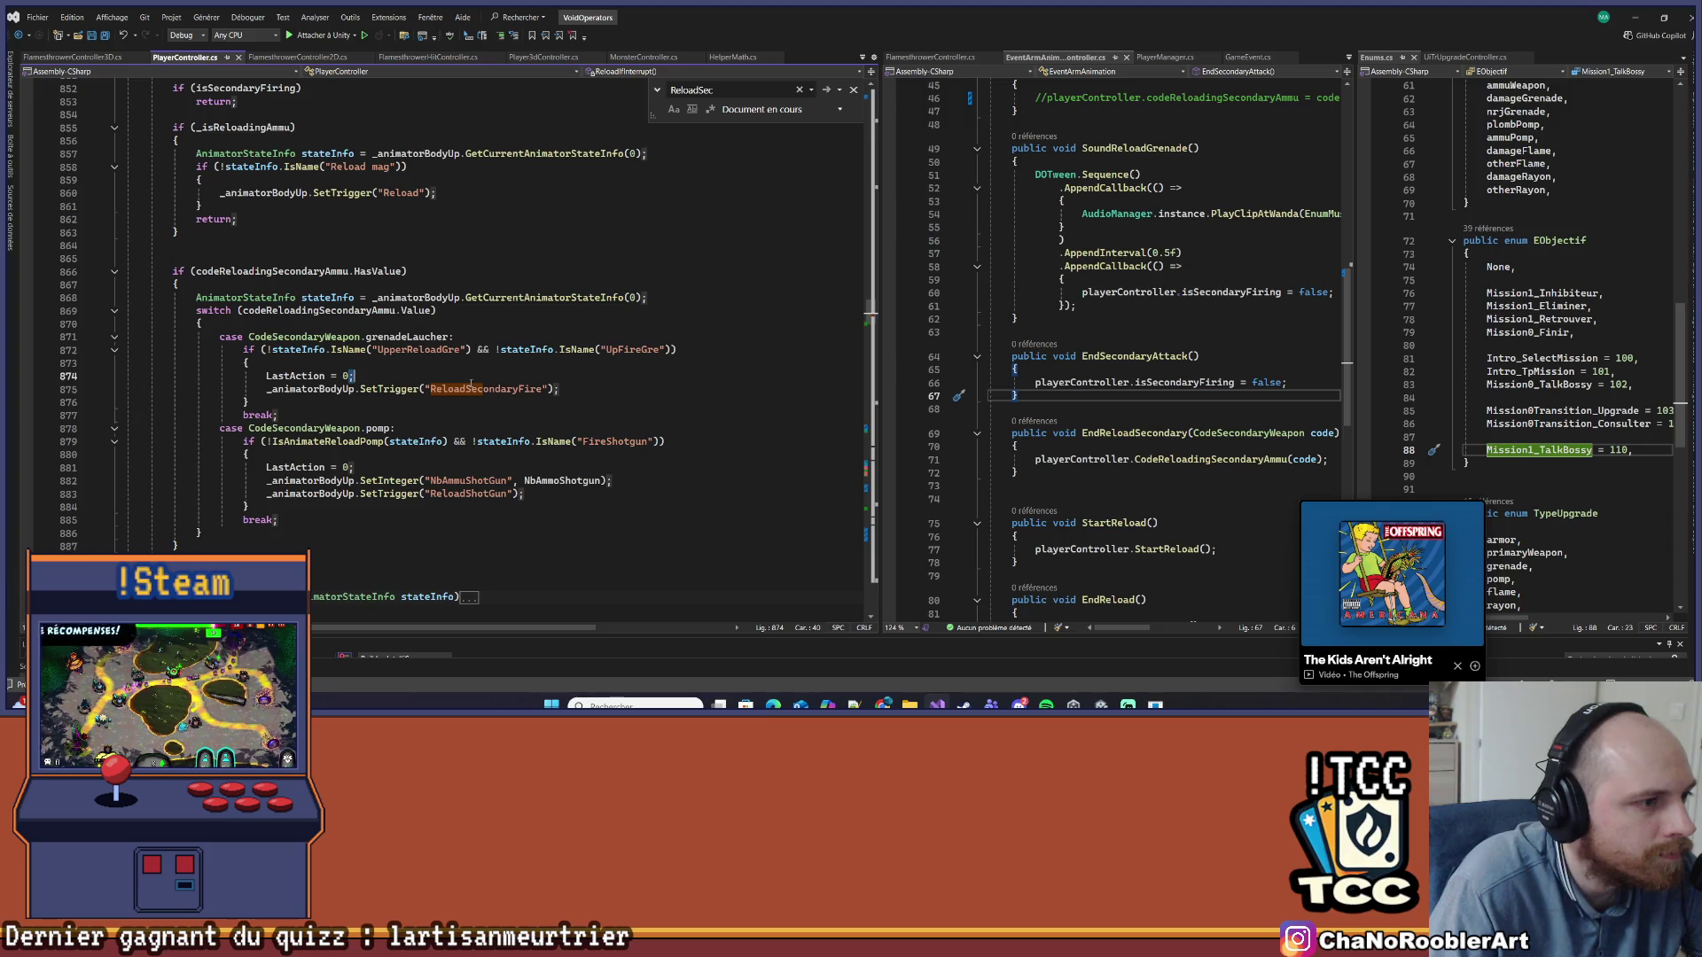
key("ctrl+f")
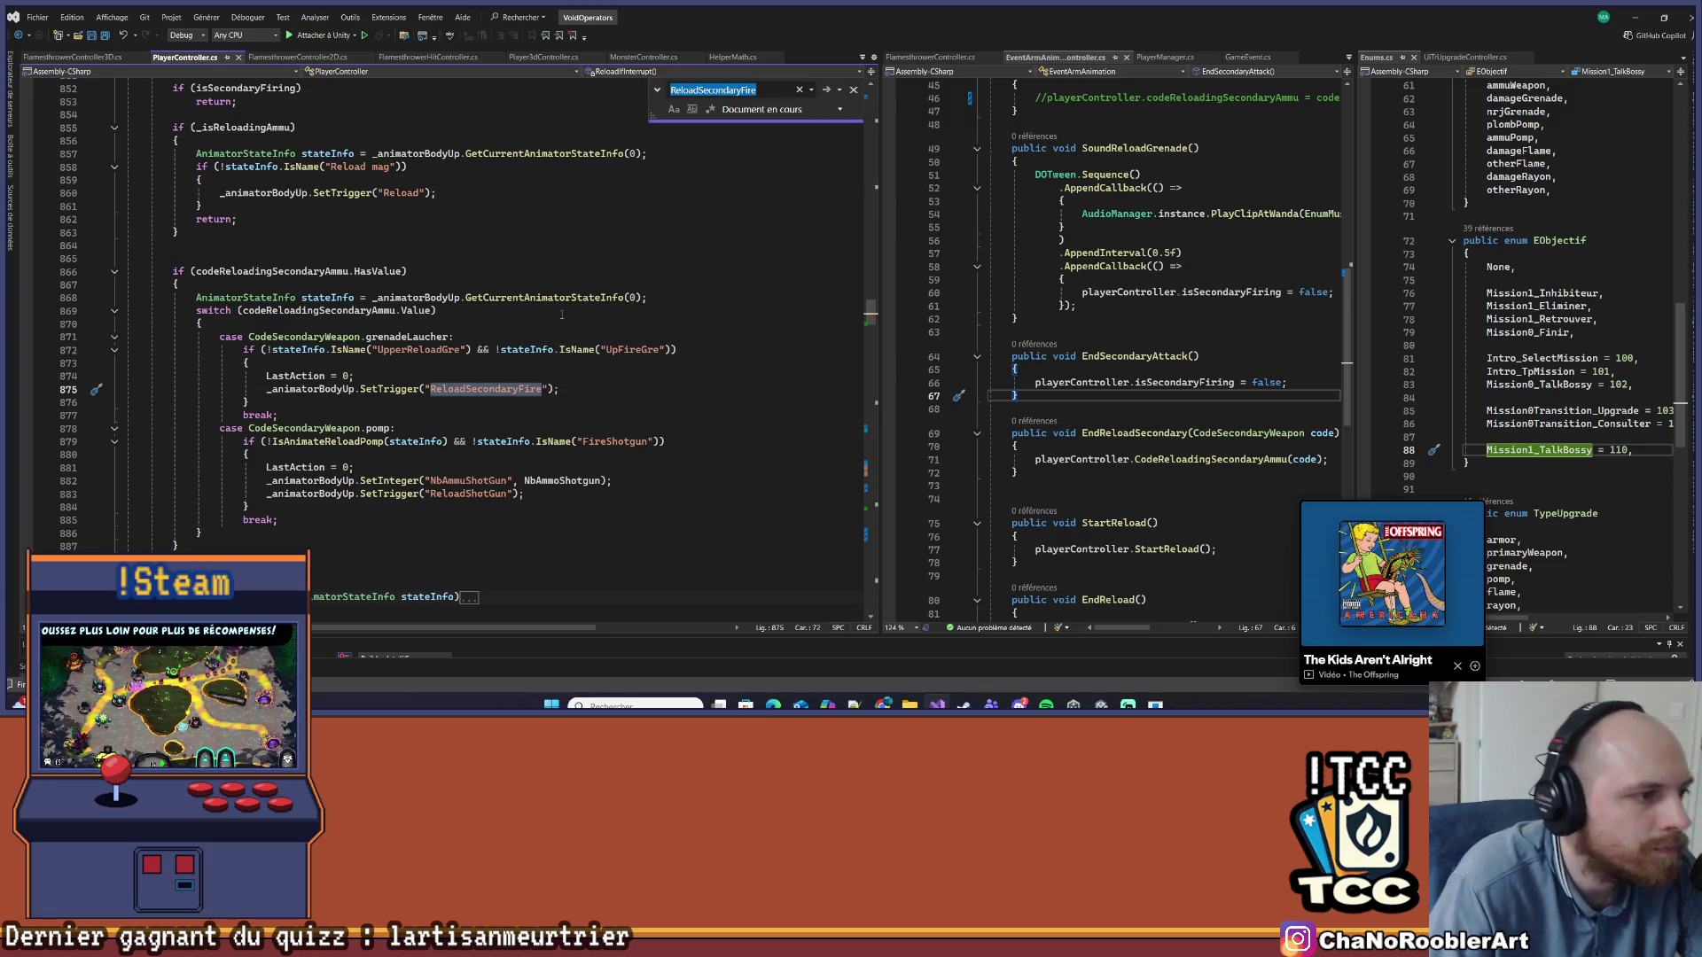
Step through codeReloadingSecondaryAmmu uses to its assignment in the grenade fire method
double_click(302, 273)
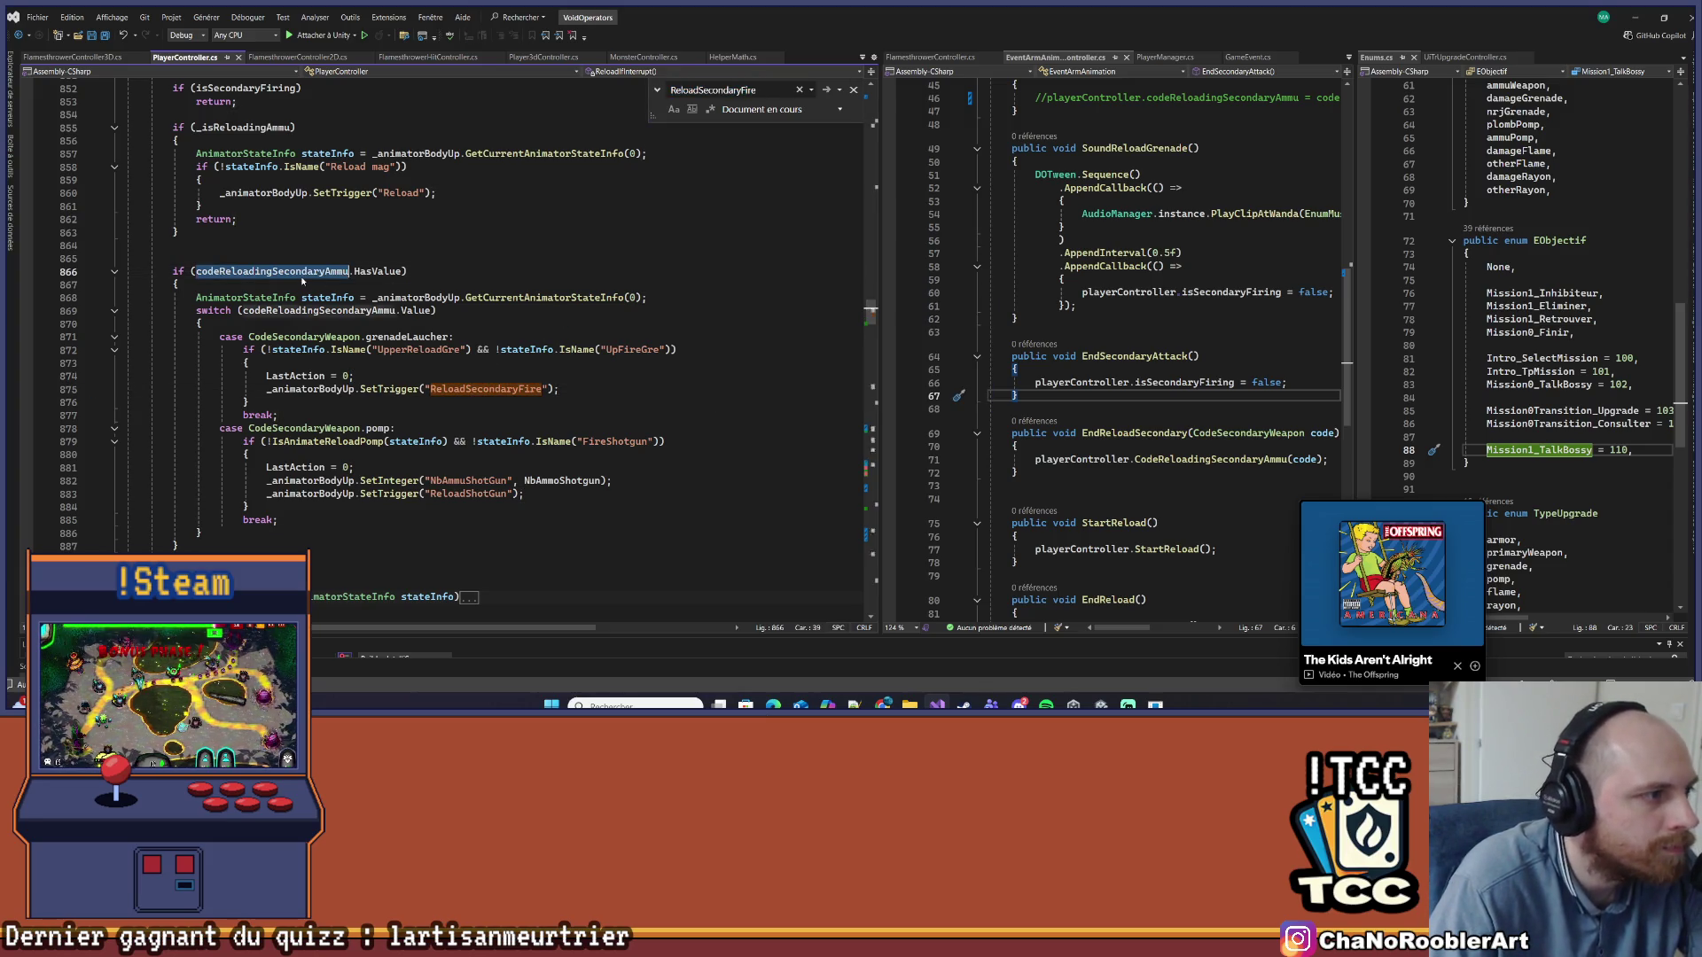
key("ctrl+f")
key("Return")
key("Return")
key("Return")
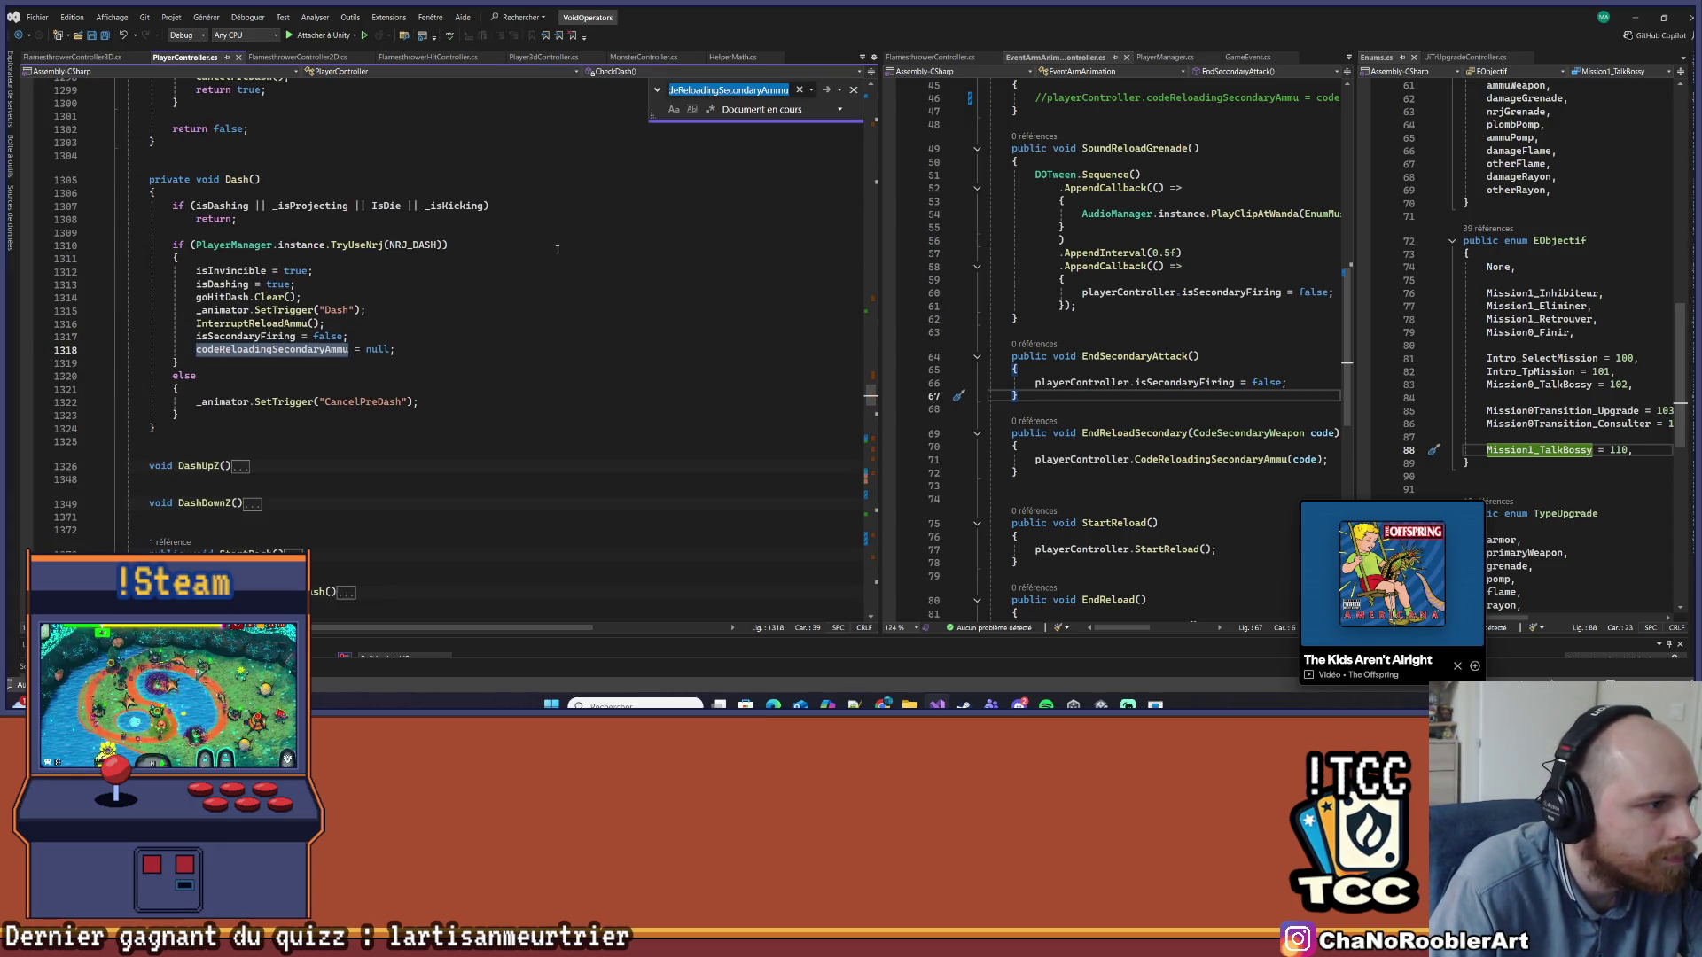
key("Return")
key("Return")
key("Return")
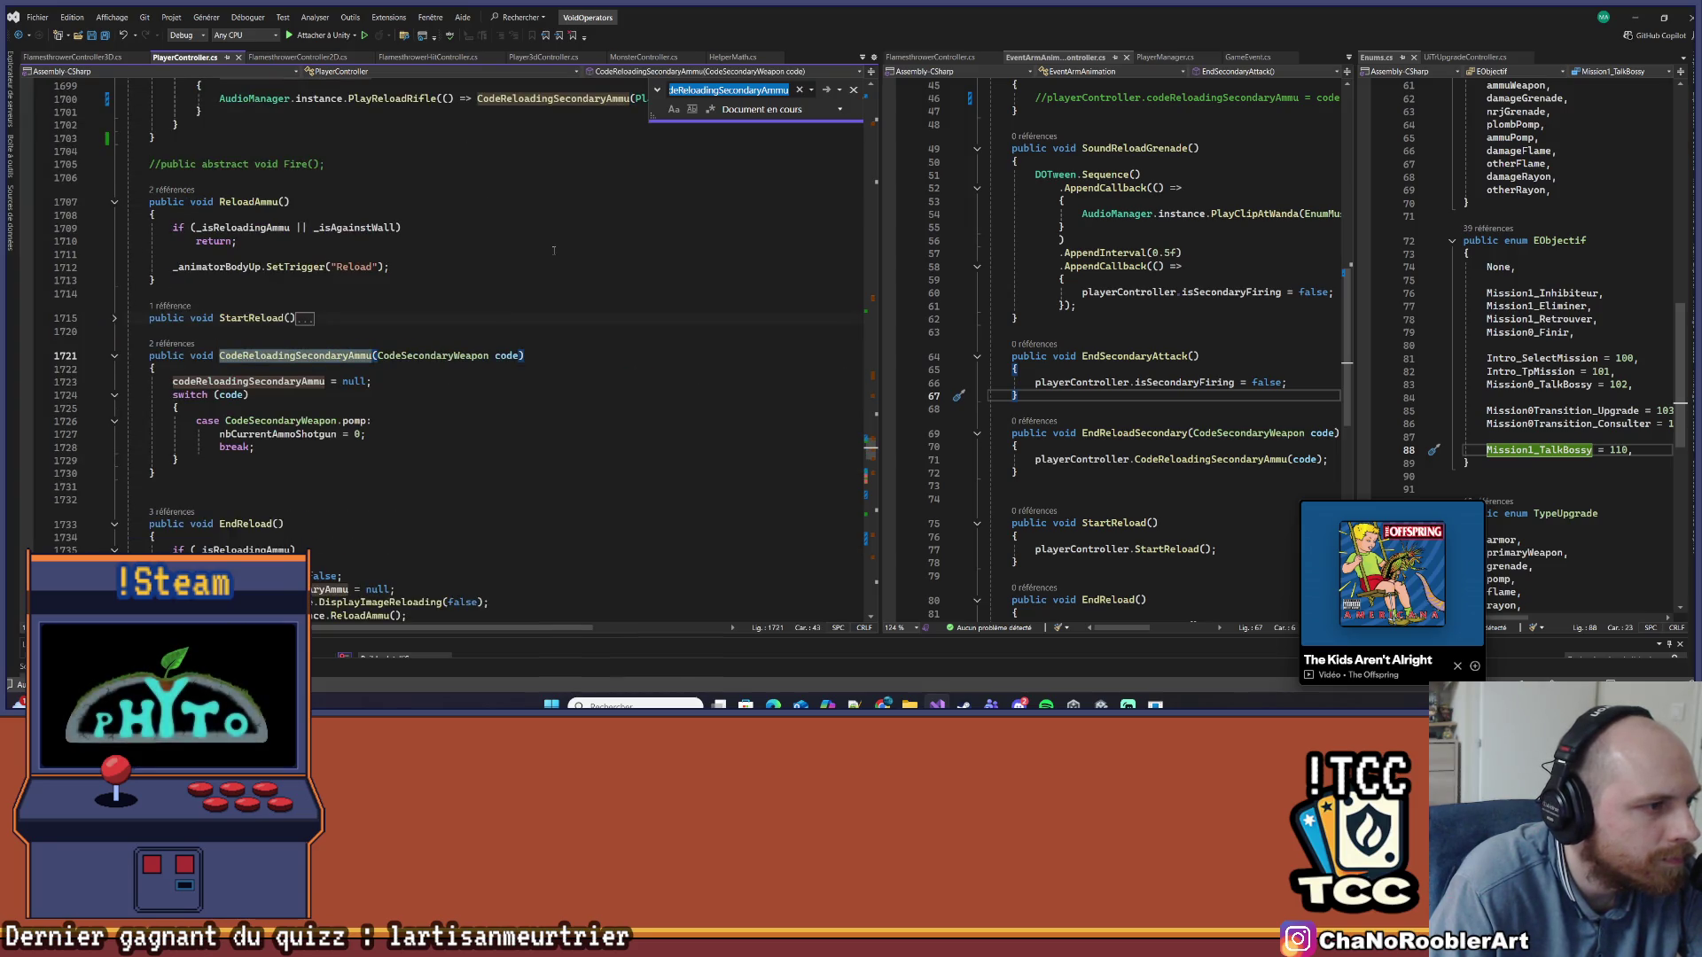
key("Return")
key("Return")
key("Return")
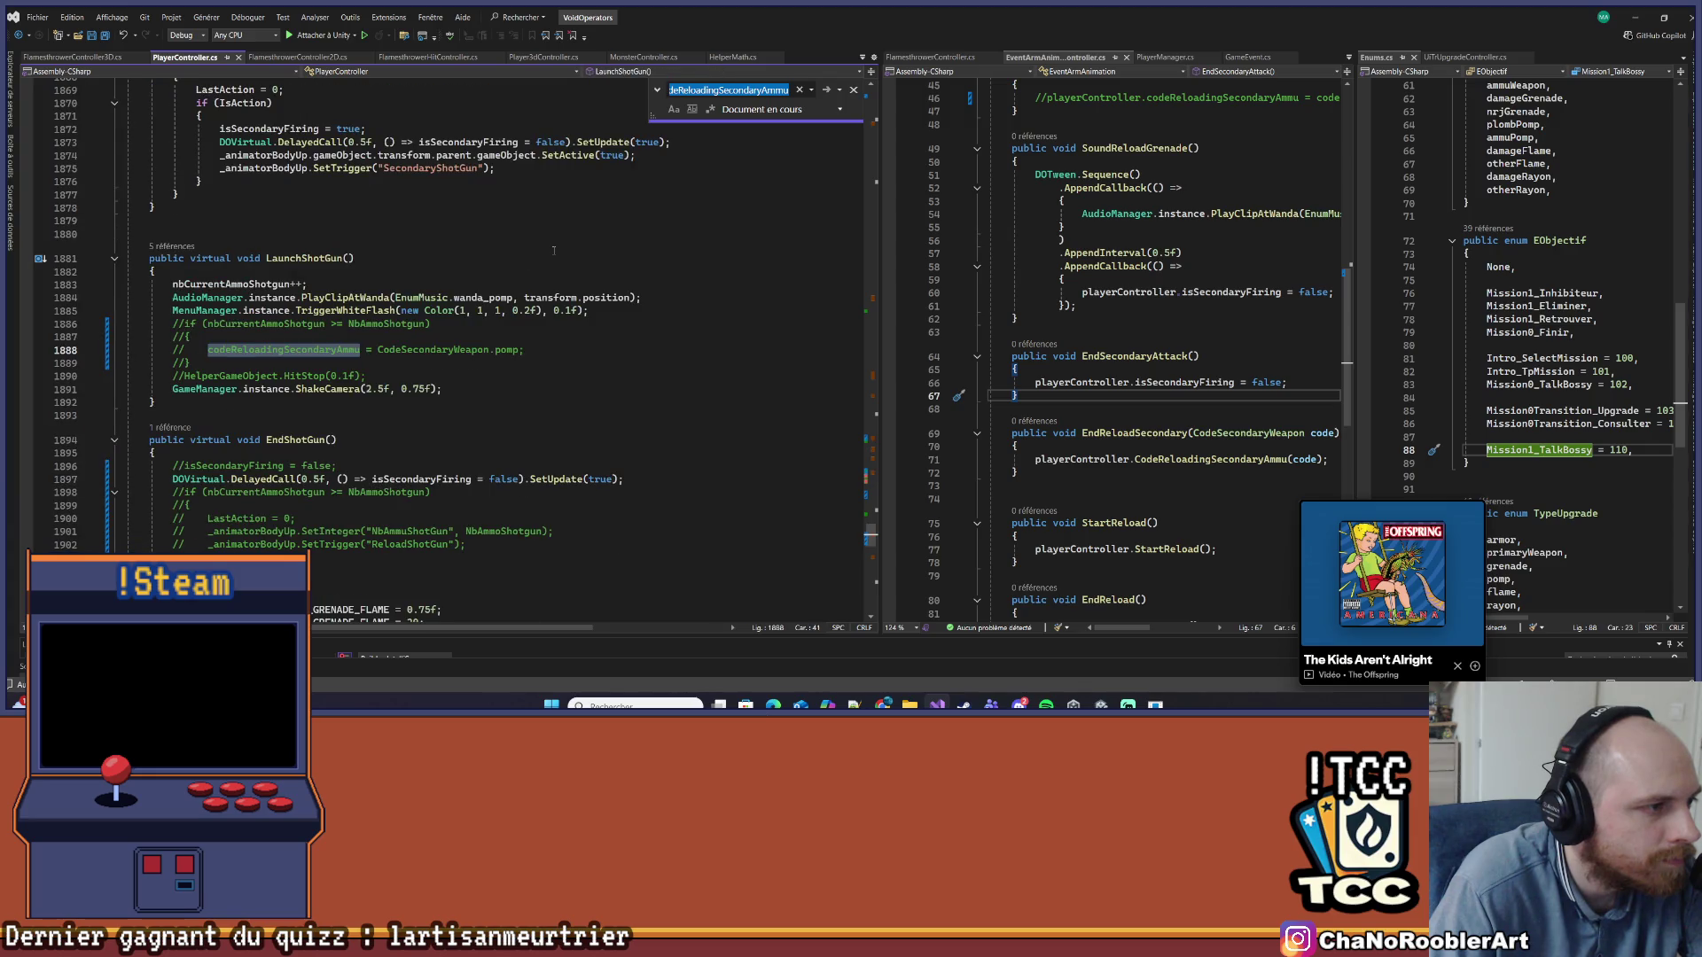
key("Return")
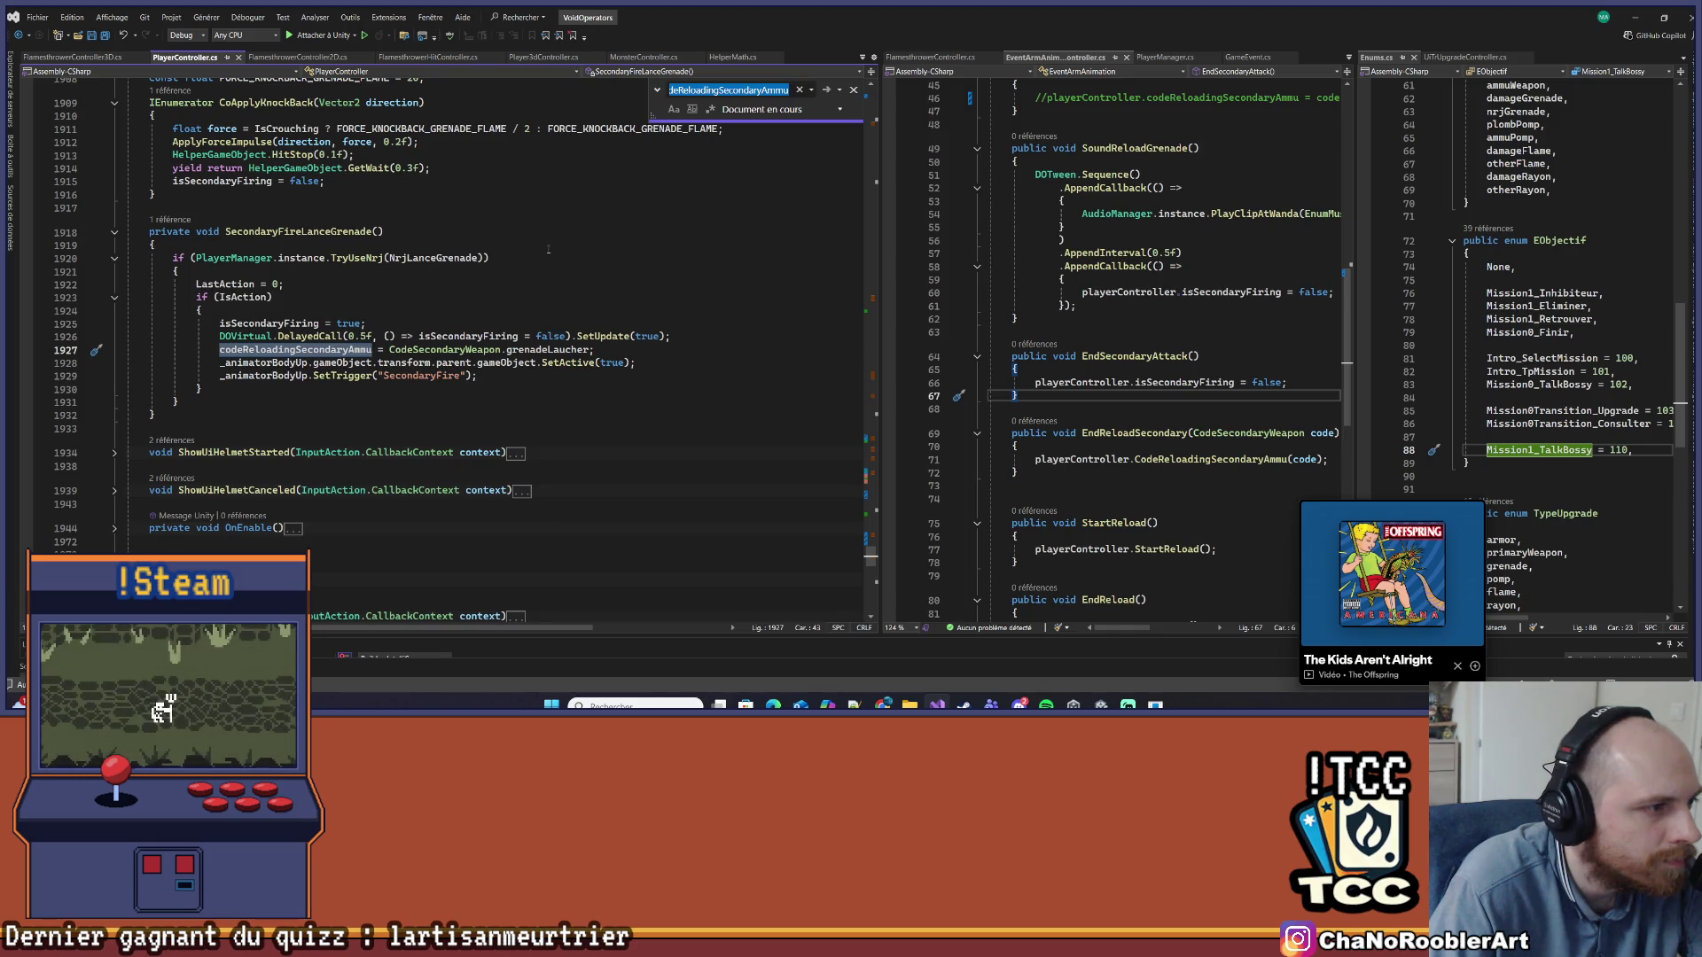
Comment out the codeReloadingSecondaryAmmu assignment on line 1927 and switch to Unity to recompile
left_click(654, 346)
key("ctrl+k")
key("ctrl+c")
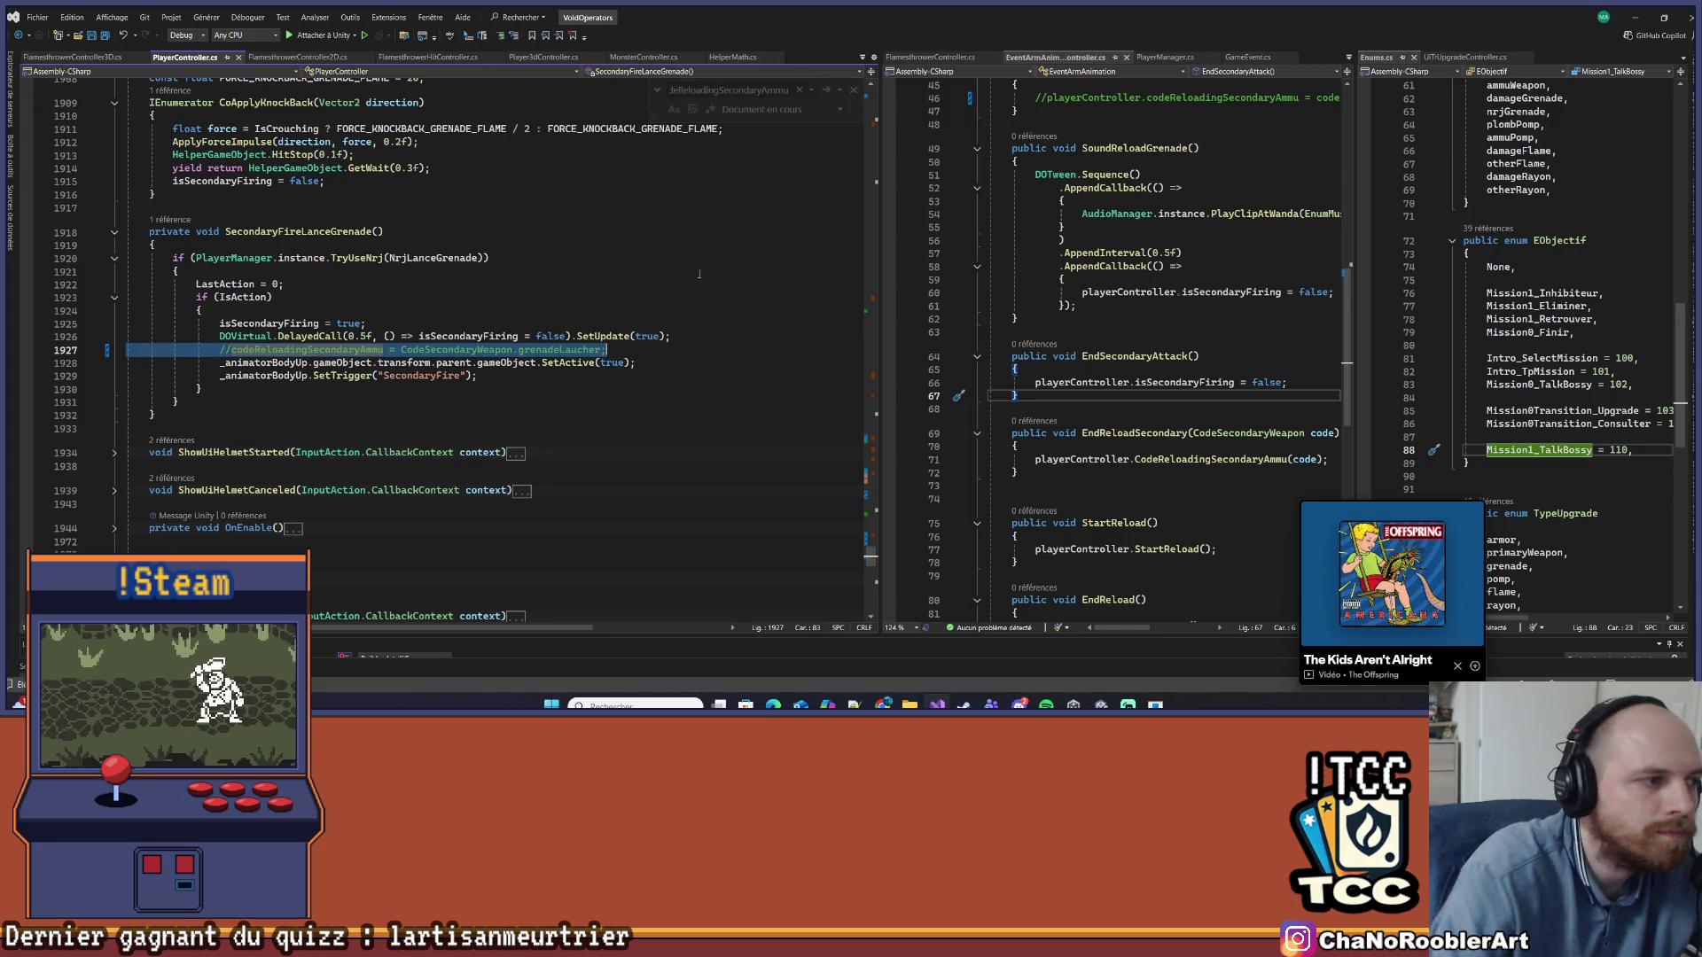
left_click(795, 323)
key("Escape")
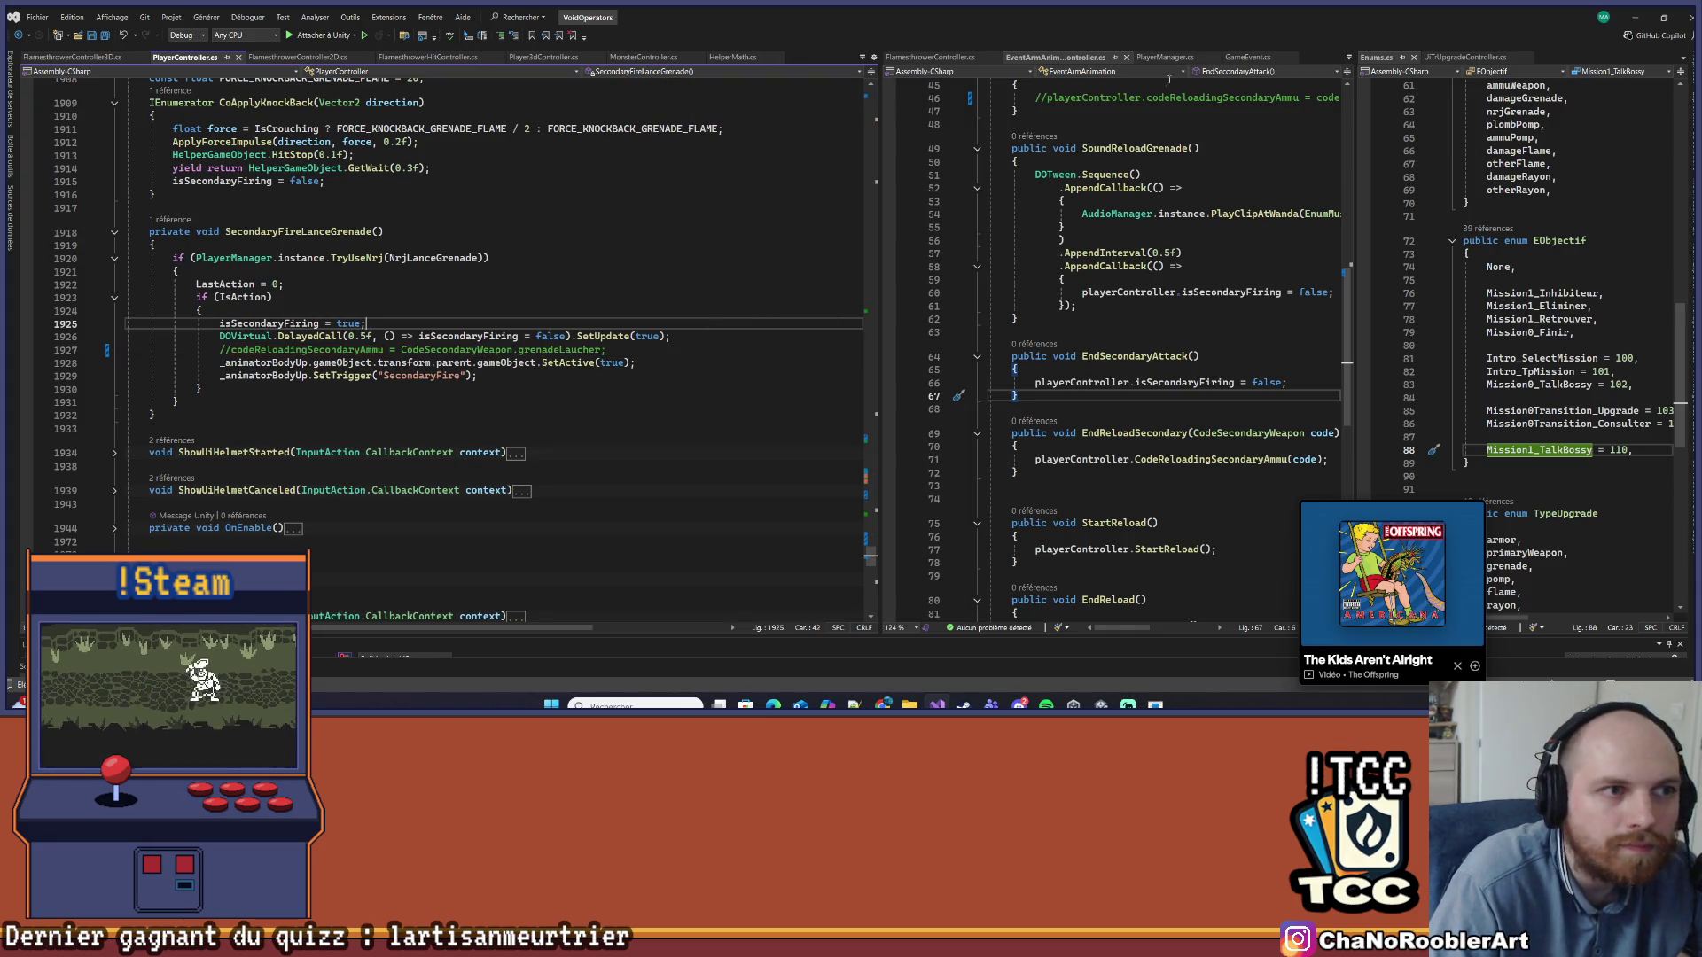
left_click(1636, 17)
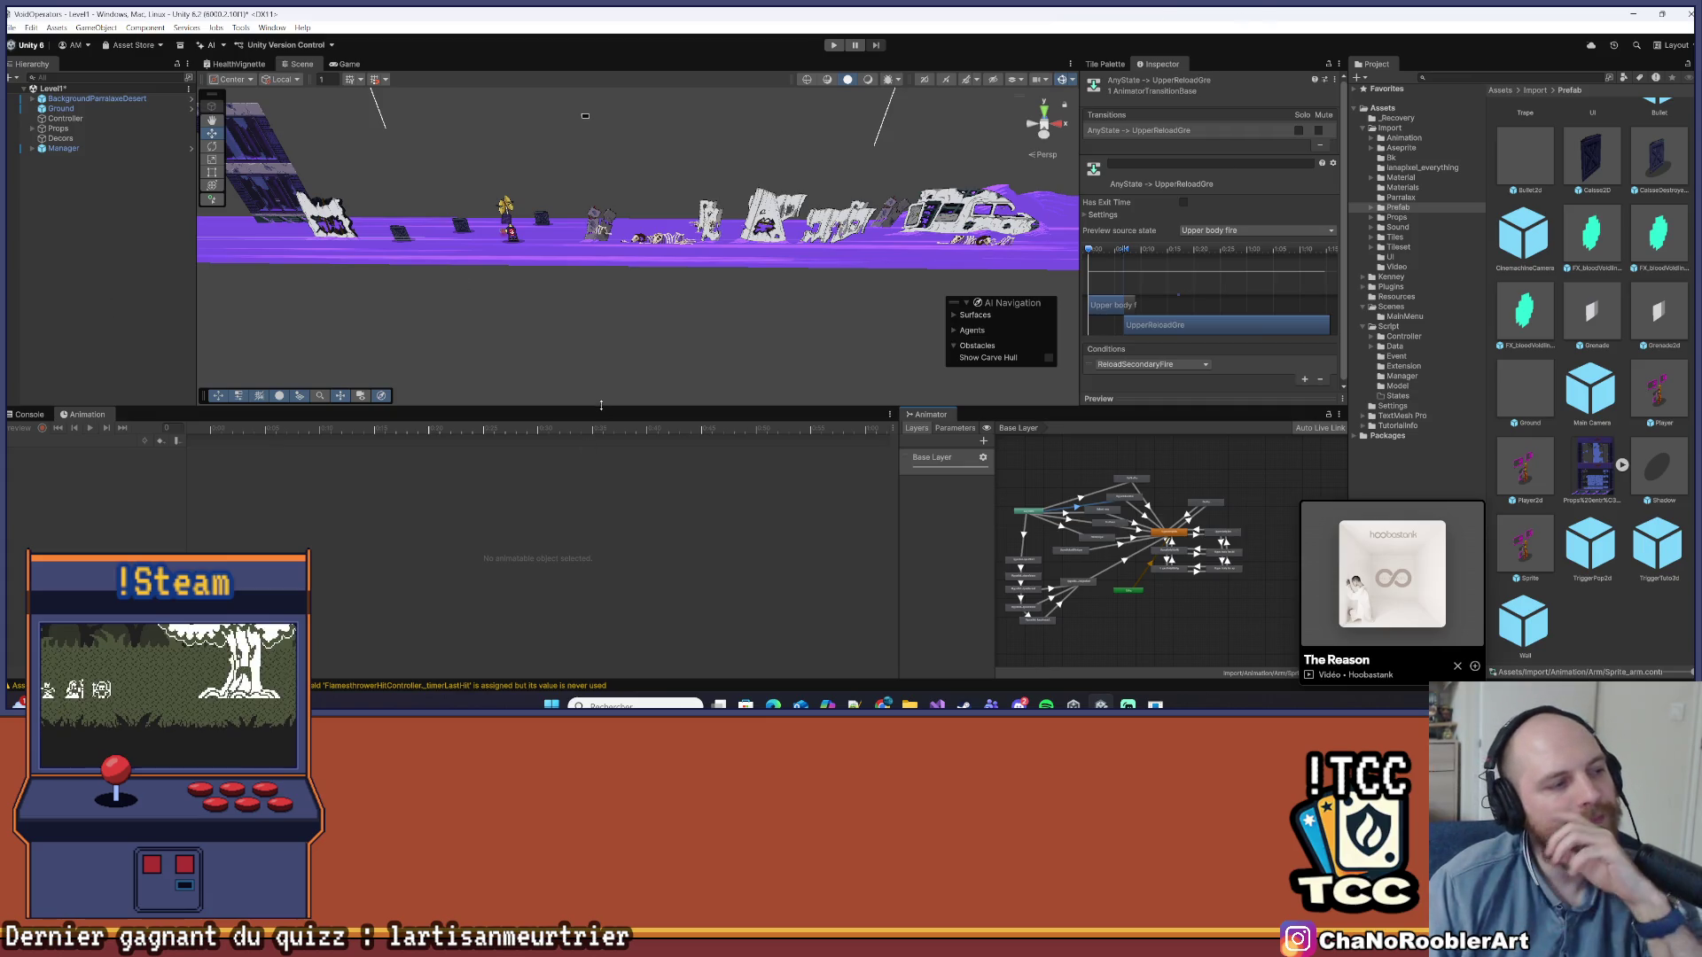
Enlarge the Scene view and run the purple desert level in Play mode to test grenade firing
left_click_drag(591, 408, 590, 516)
left_click(12, 28)
left_click(53, 84)
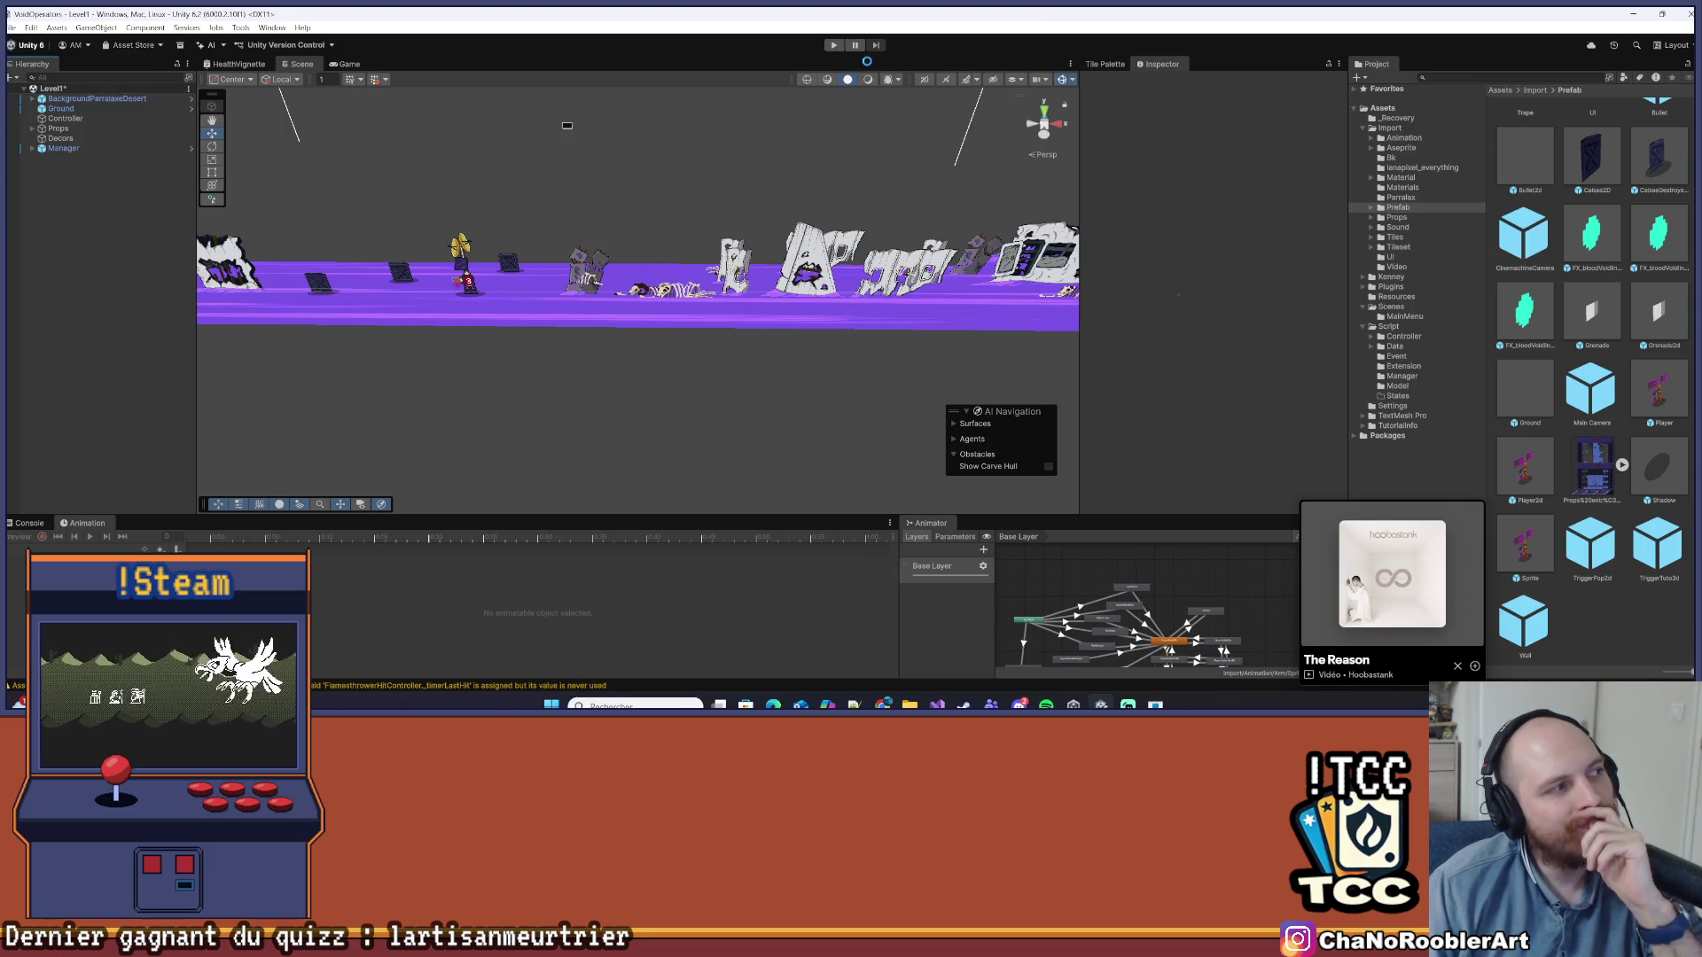
left_click(833, 45)
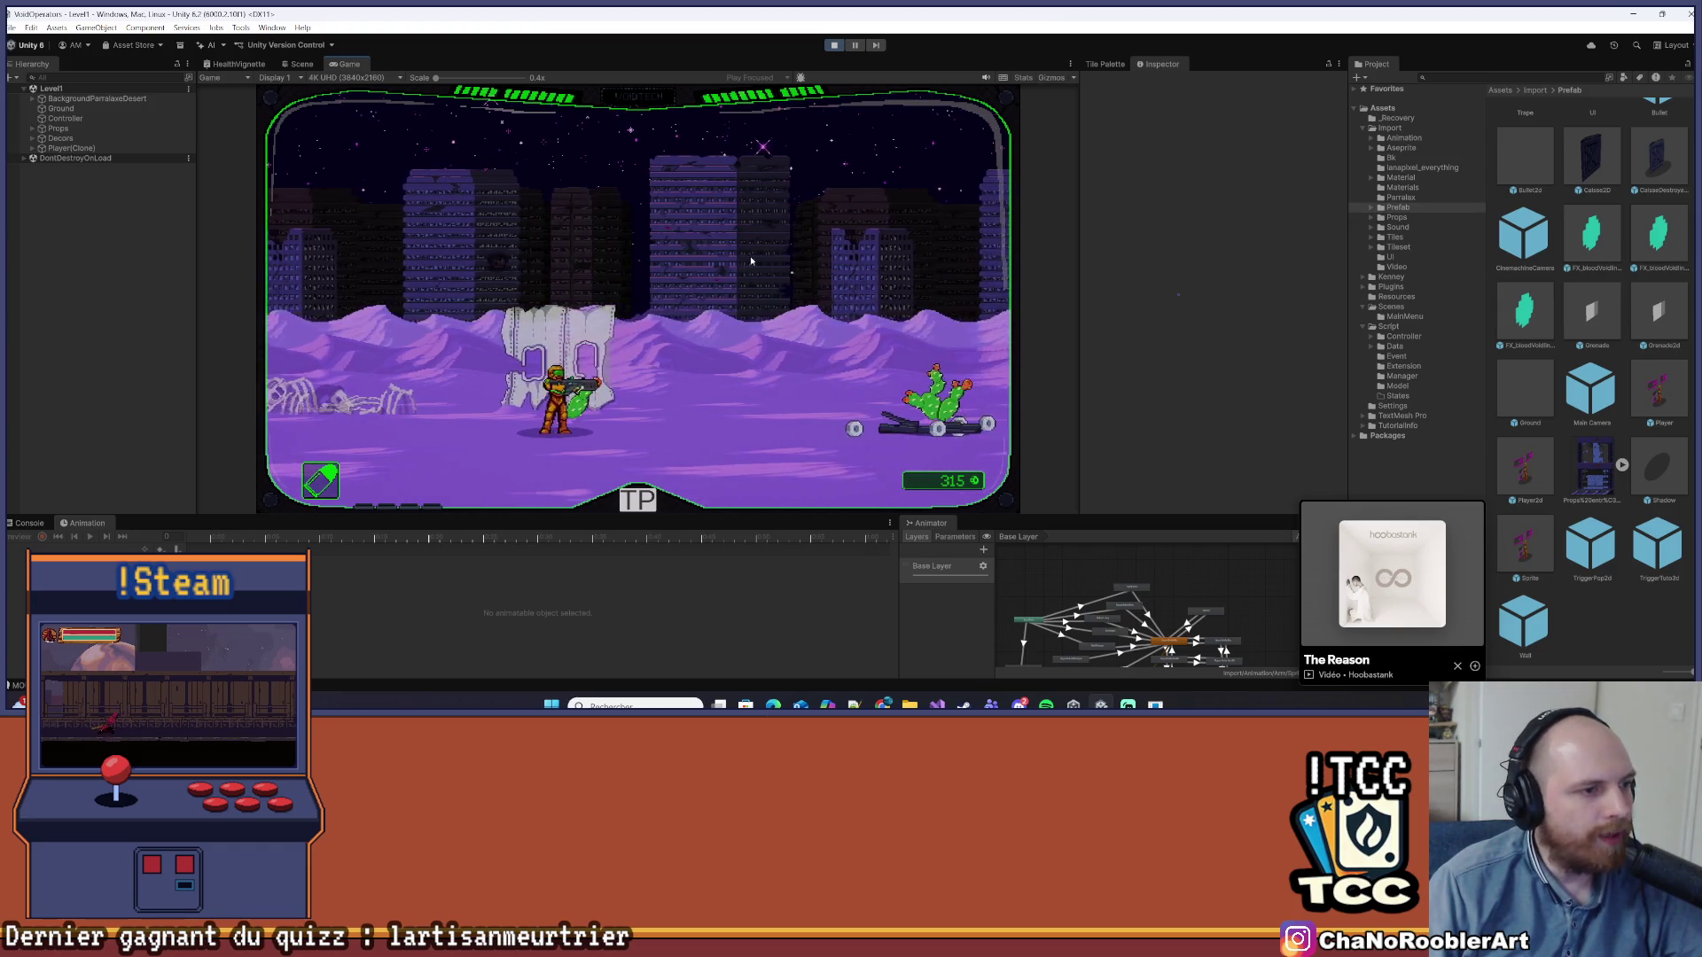
Stop Play mode and change the DelayedCall delay on line 1926 from 0.5f to 1
key("ctrl+p")
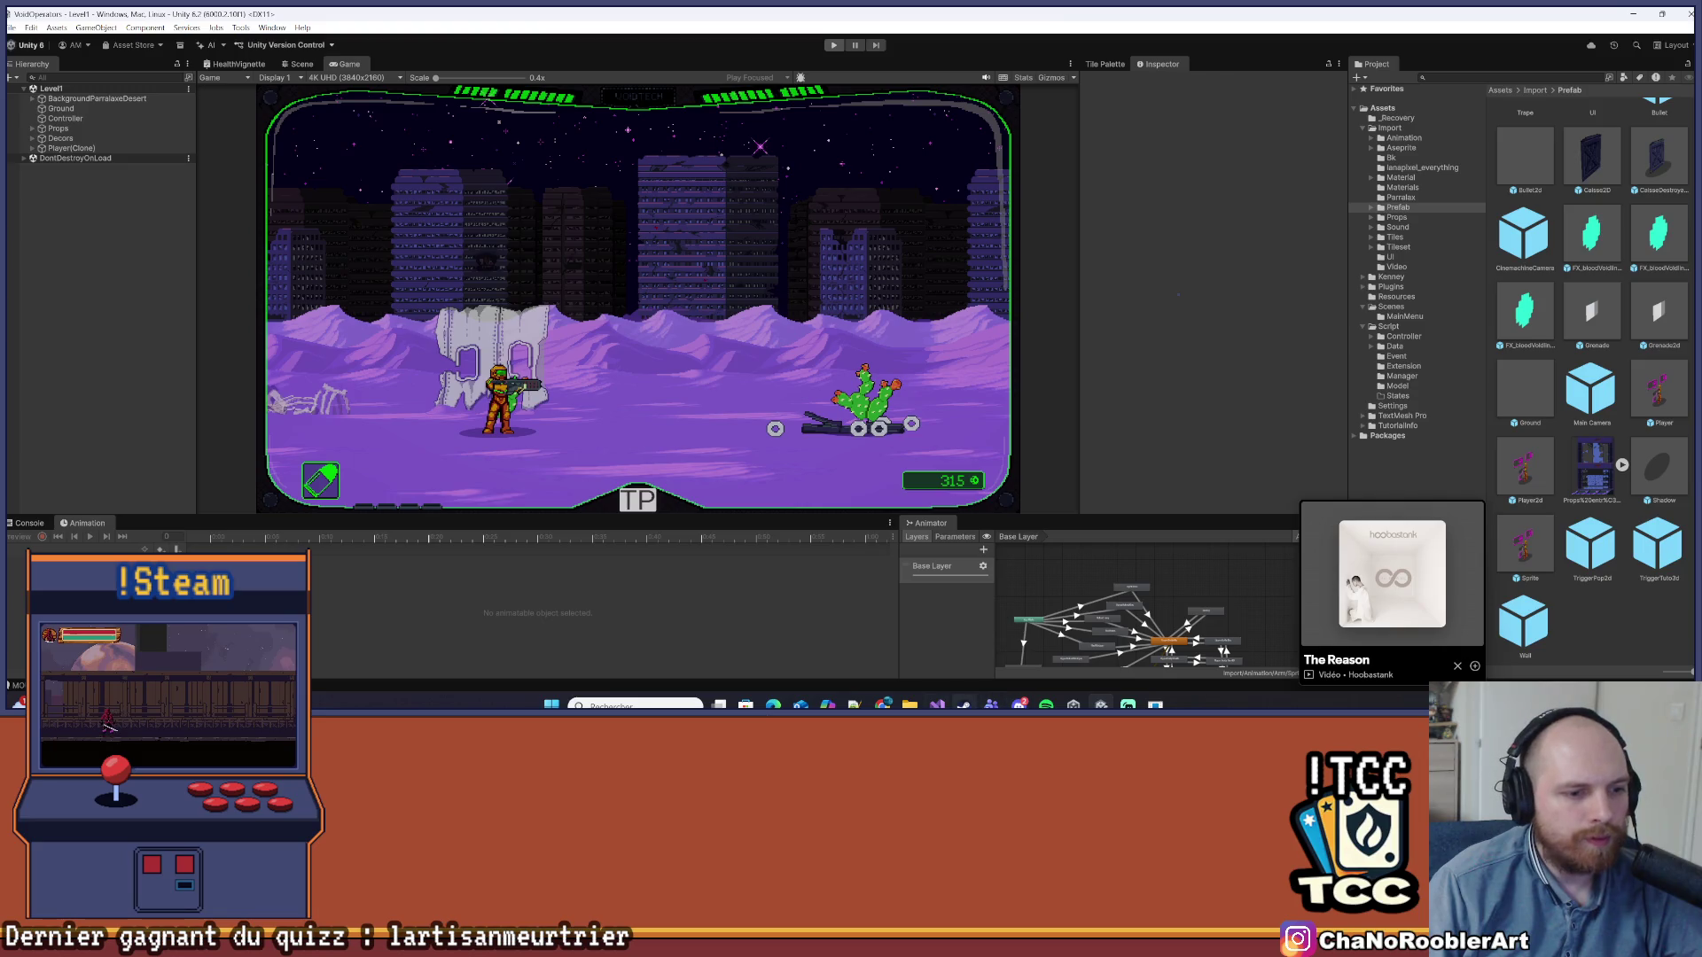
key("alt+Tab")
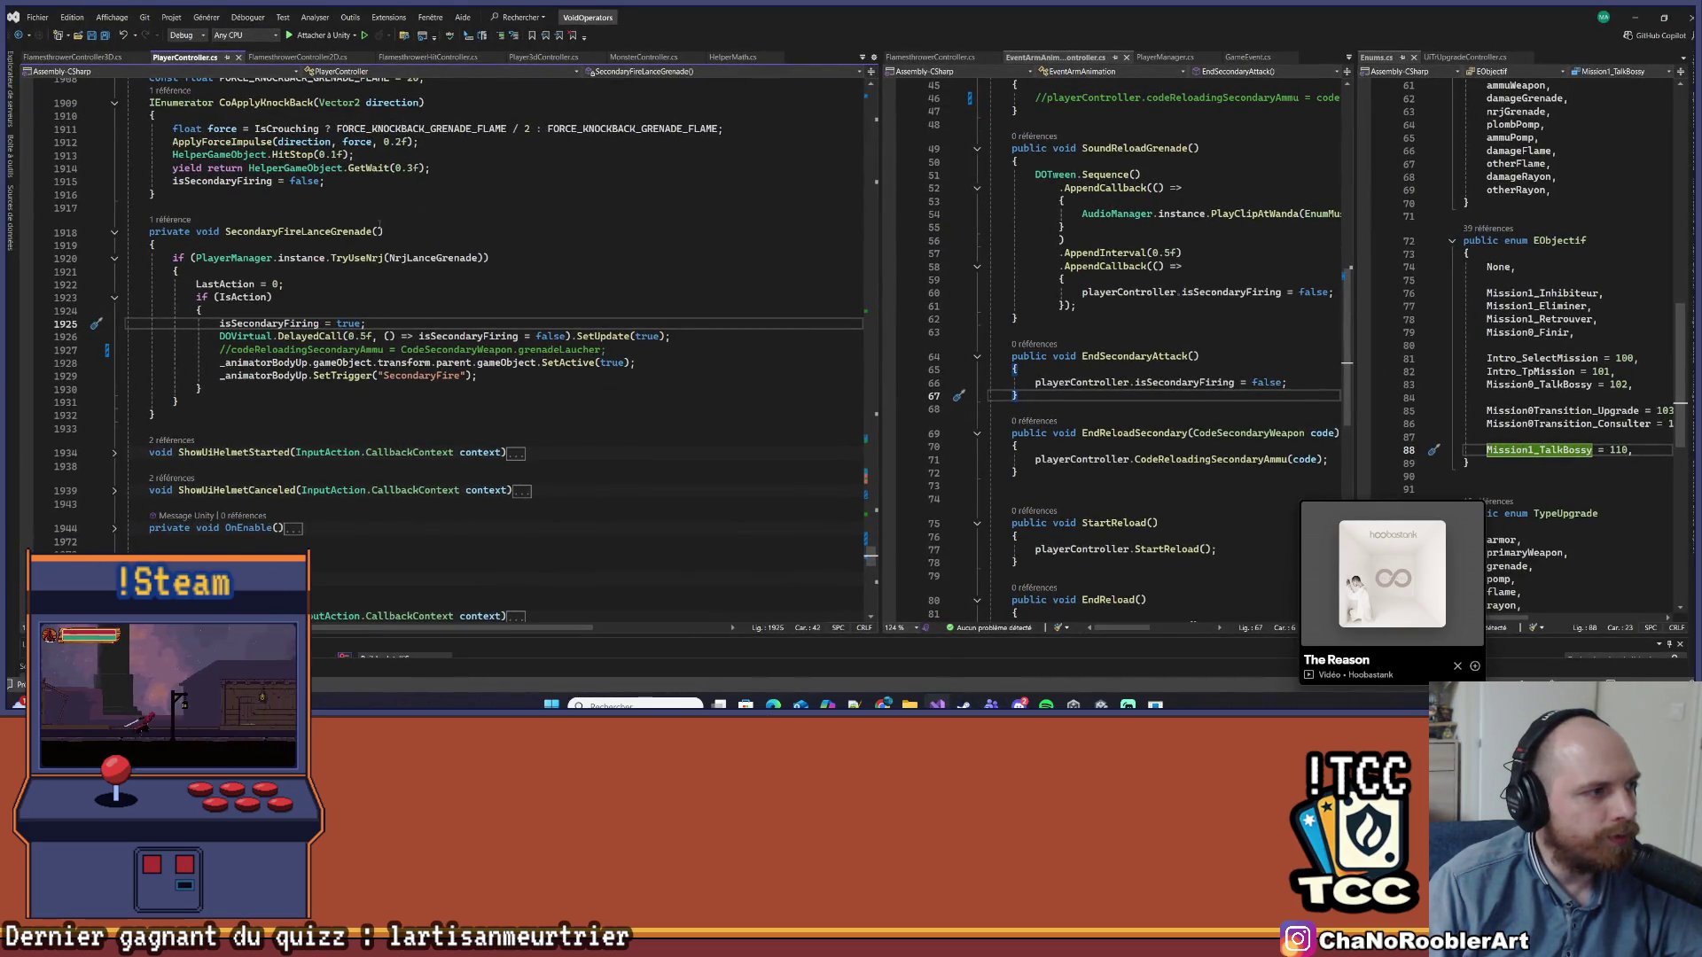
double_click(363, 336)
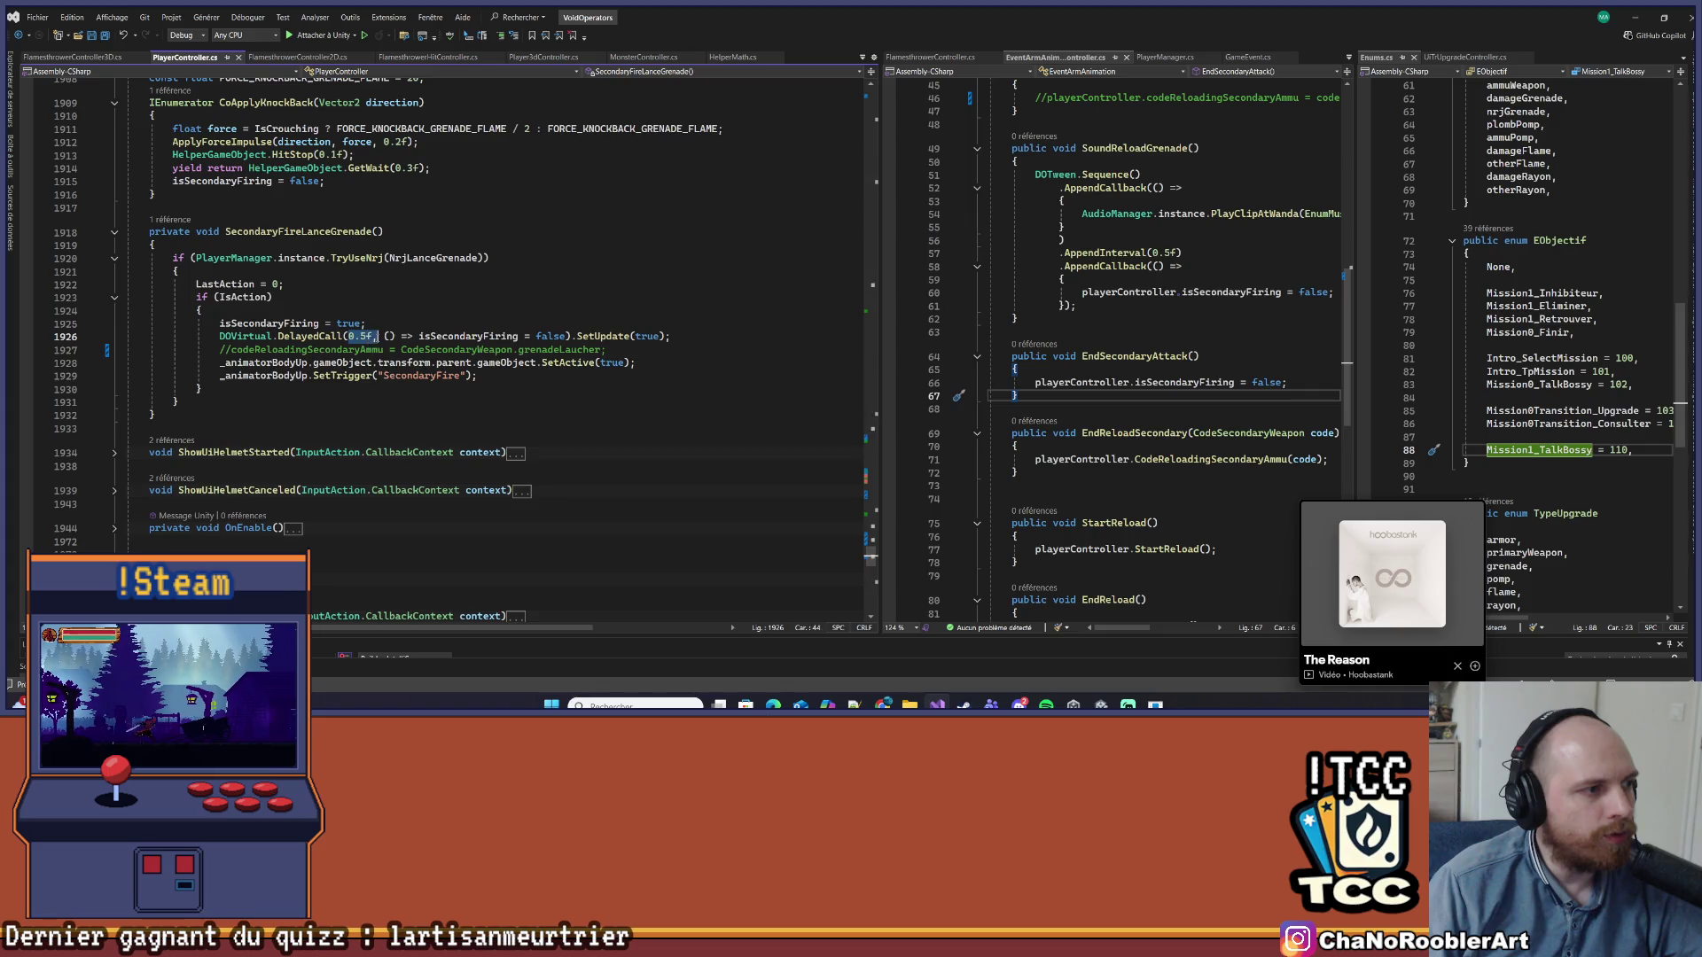
type("1")
key("Up")
key("Up")
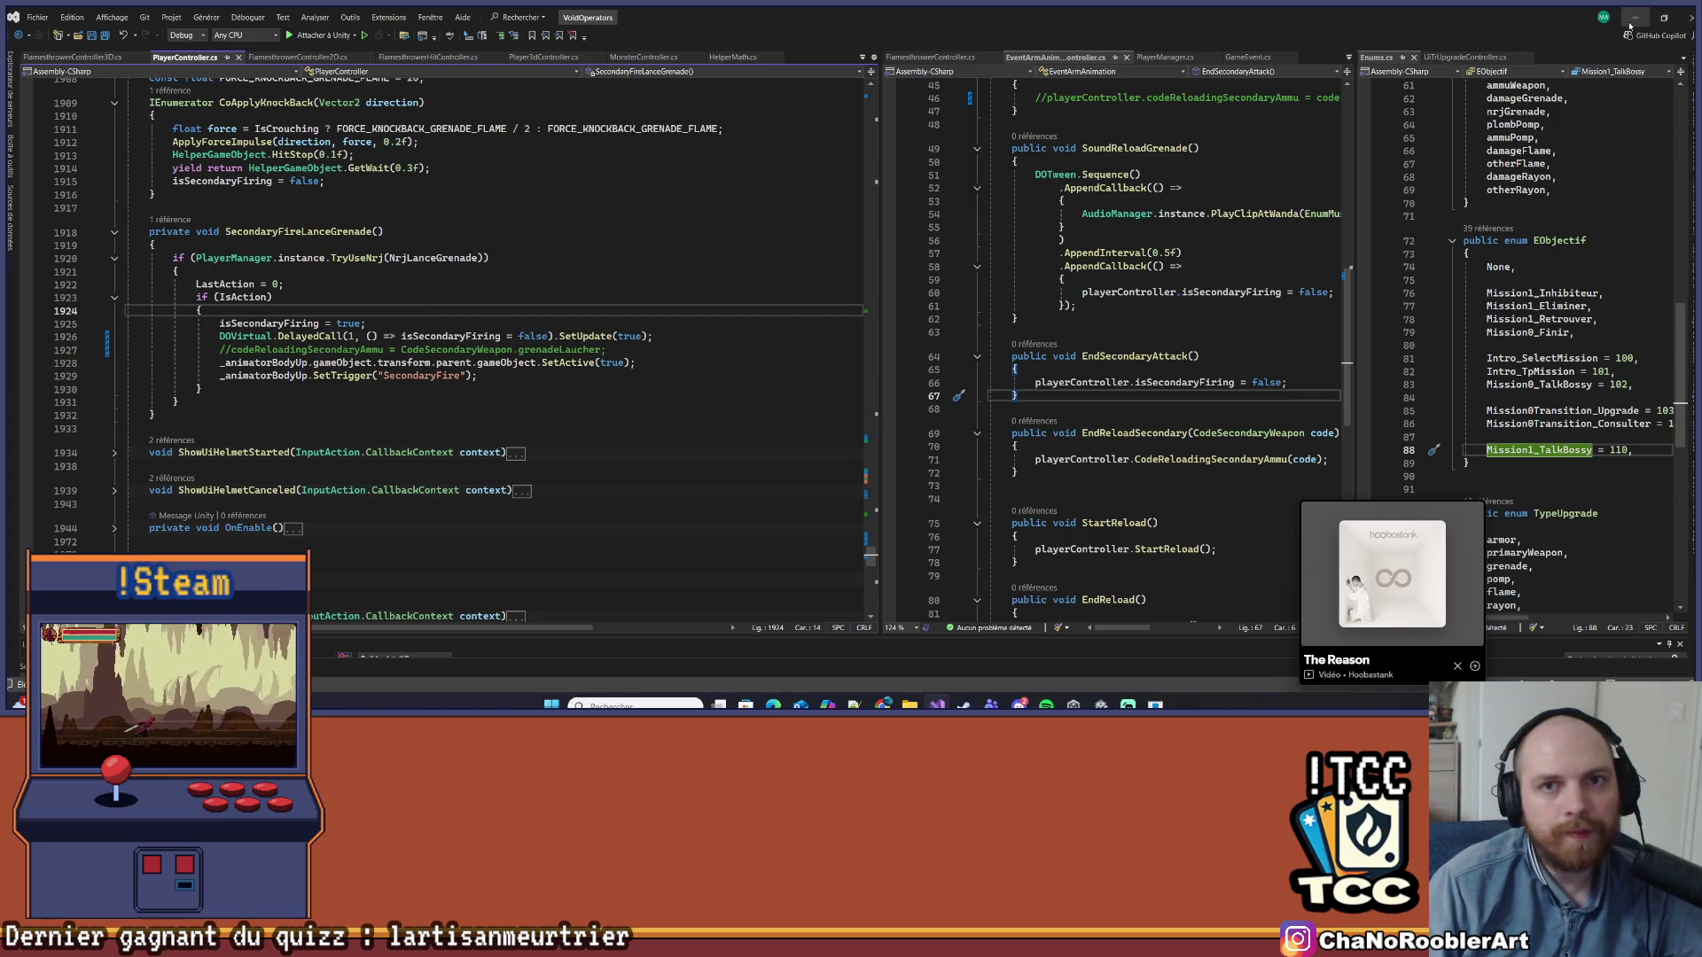
left_click(1629, 24)
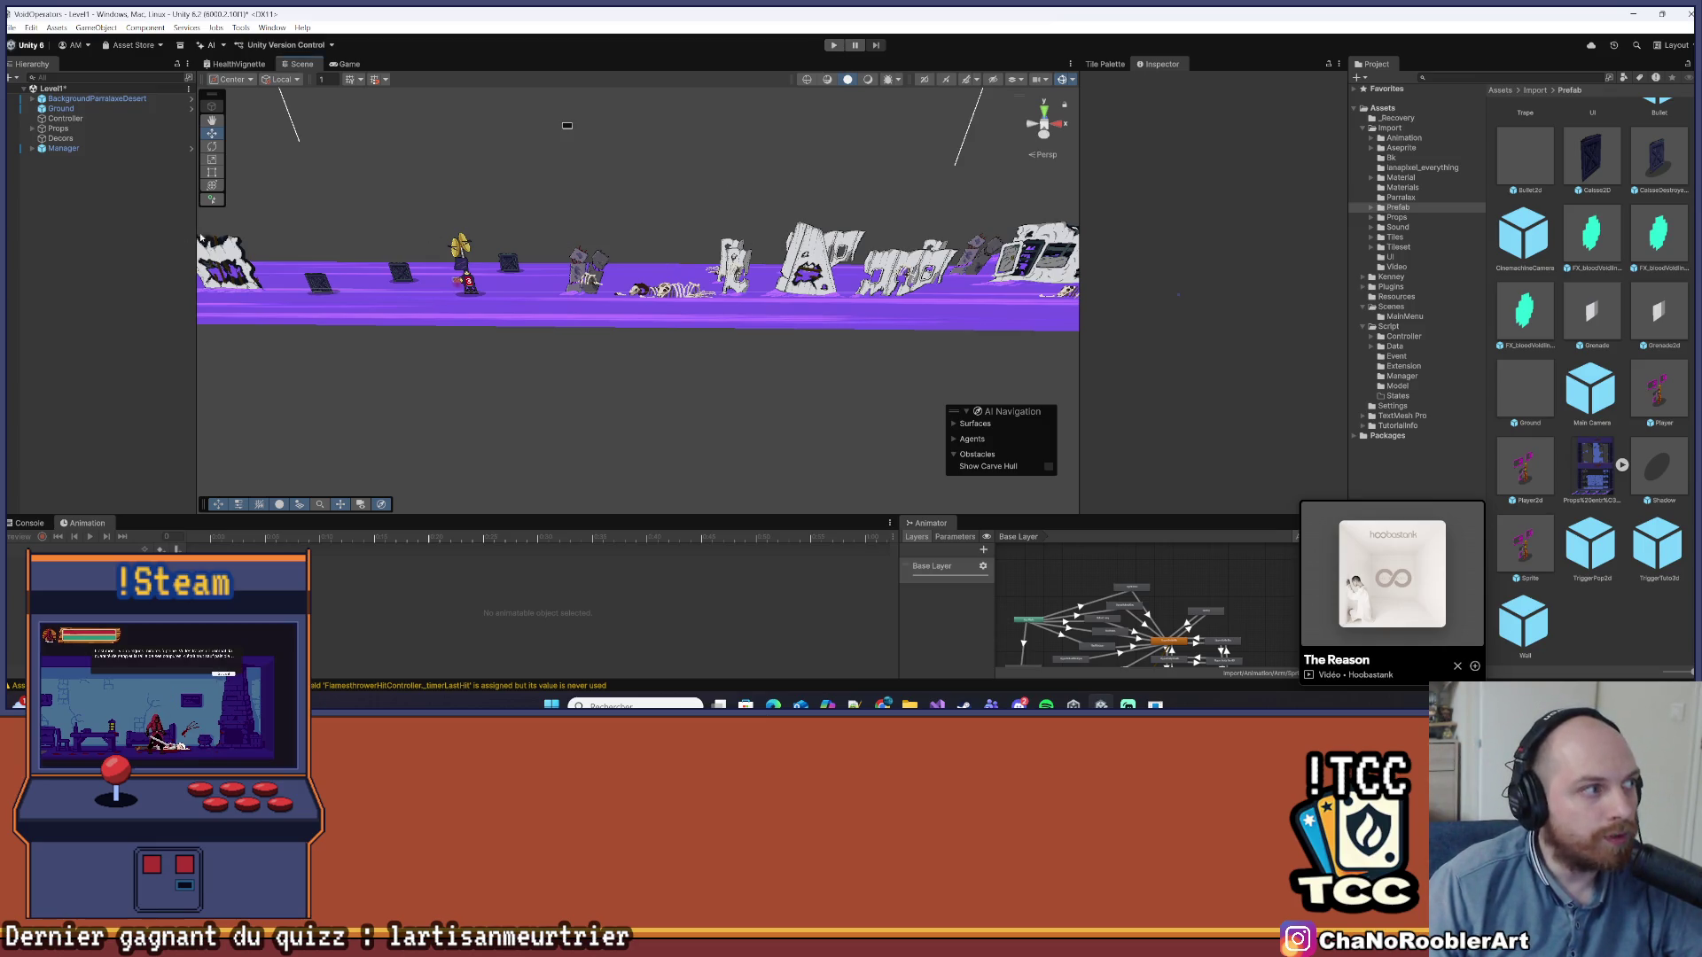
Play-test the level, firing a grenade that destroys the crate, then return to the DelayedCall line in Visual Studio
left_click(833, 46)
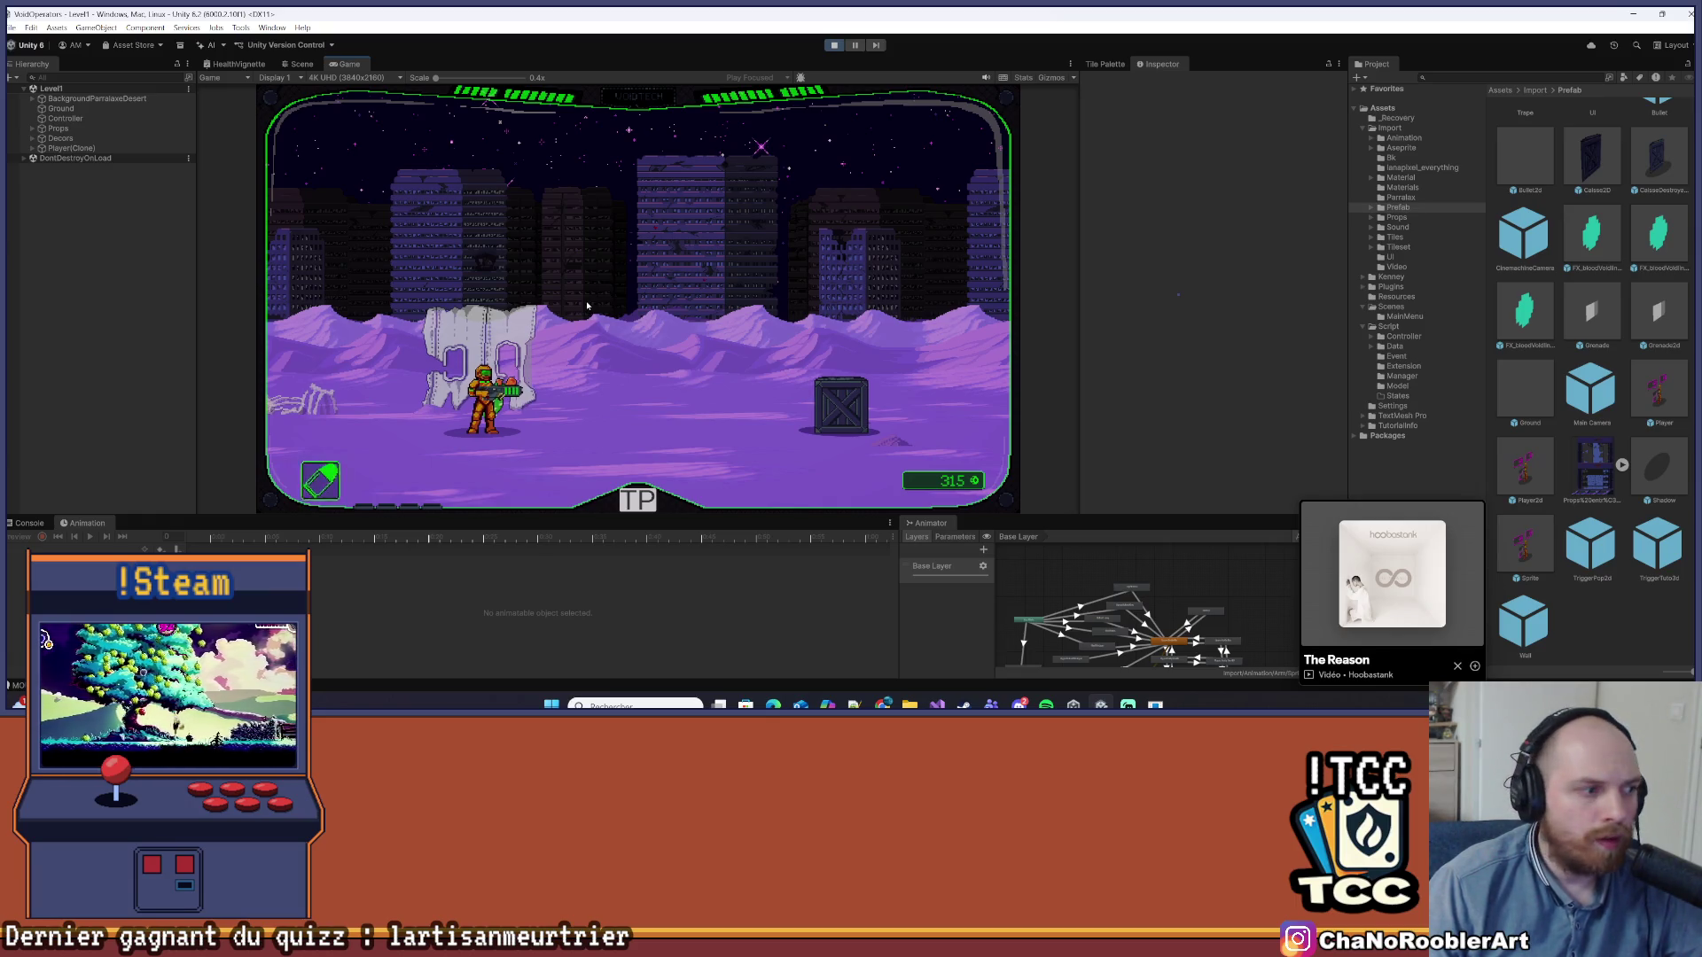
key("d")
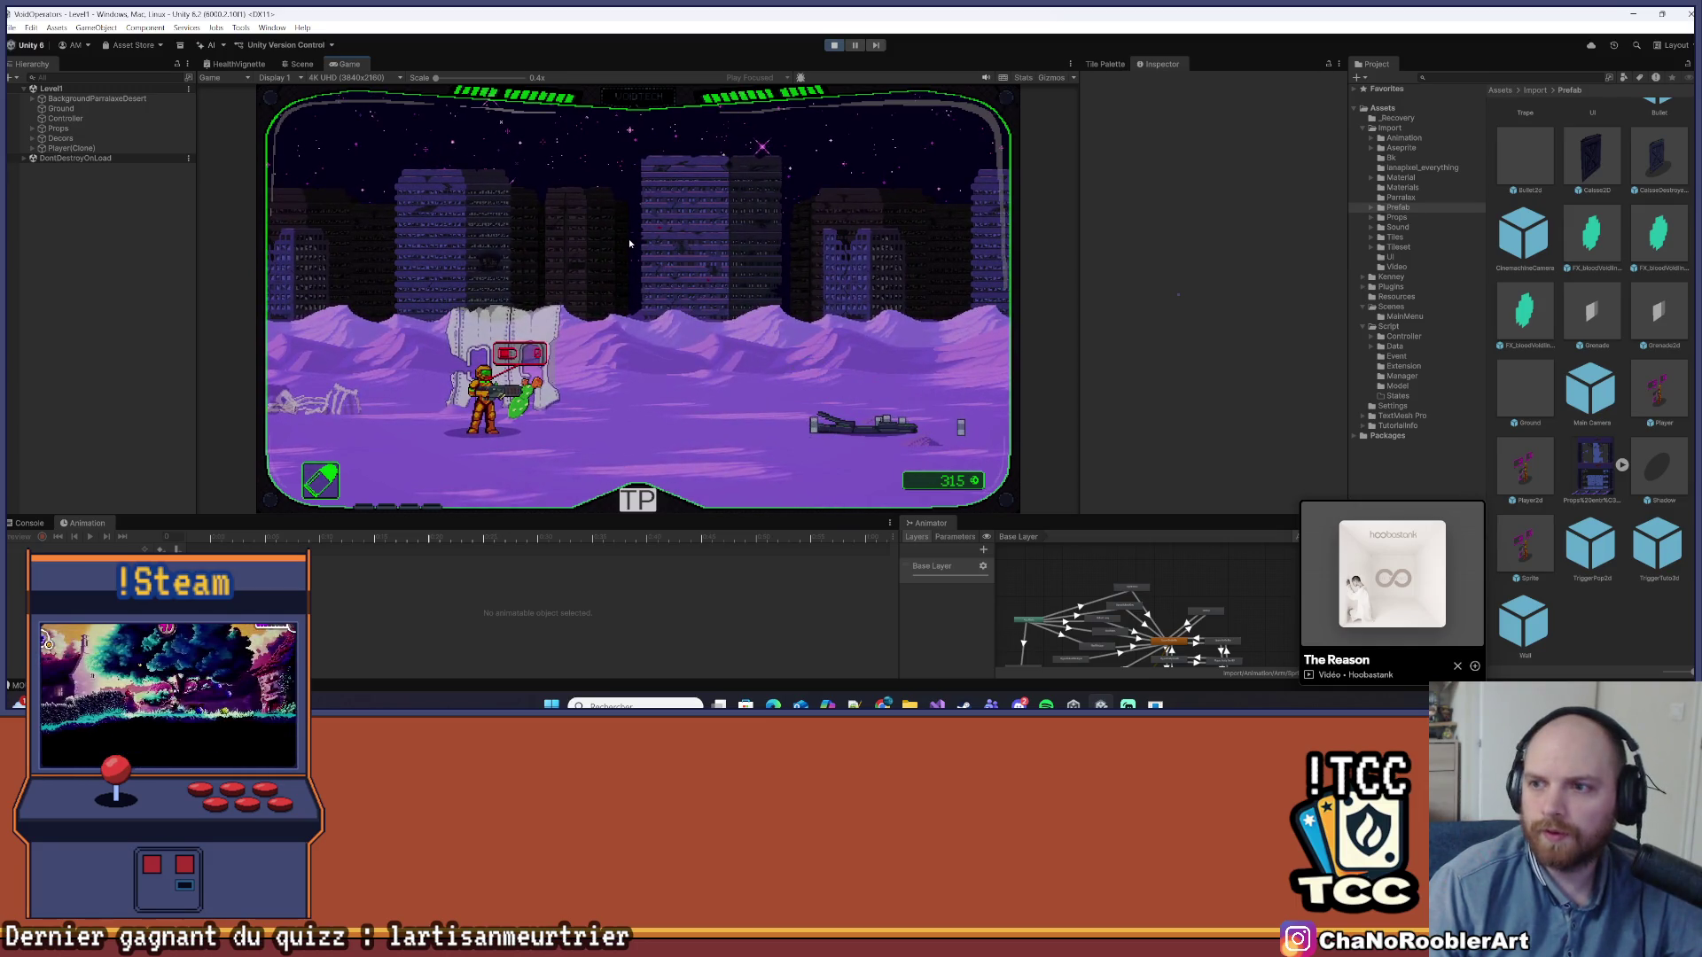
key("alt+Tab")
left_click(355, 336)
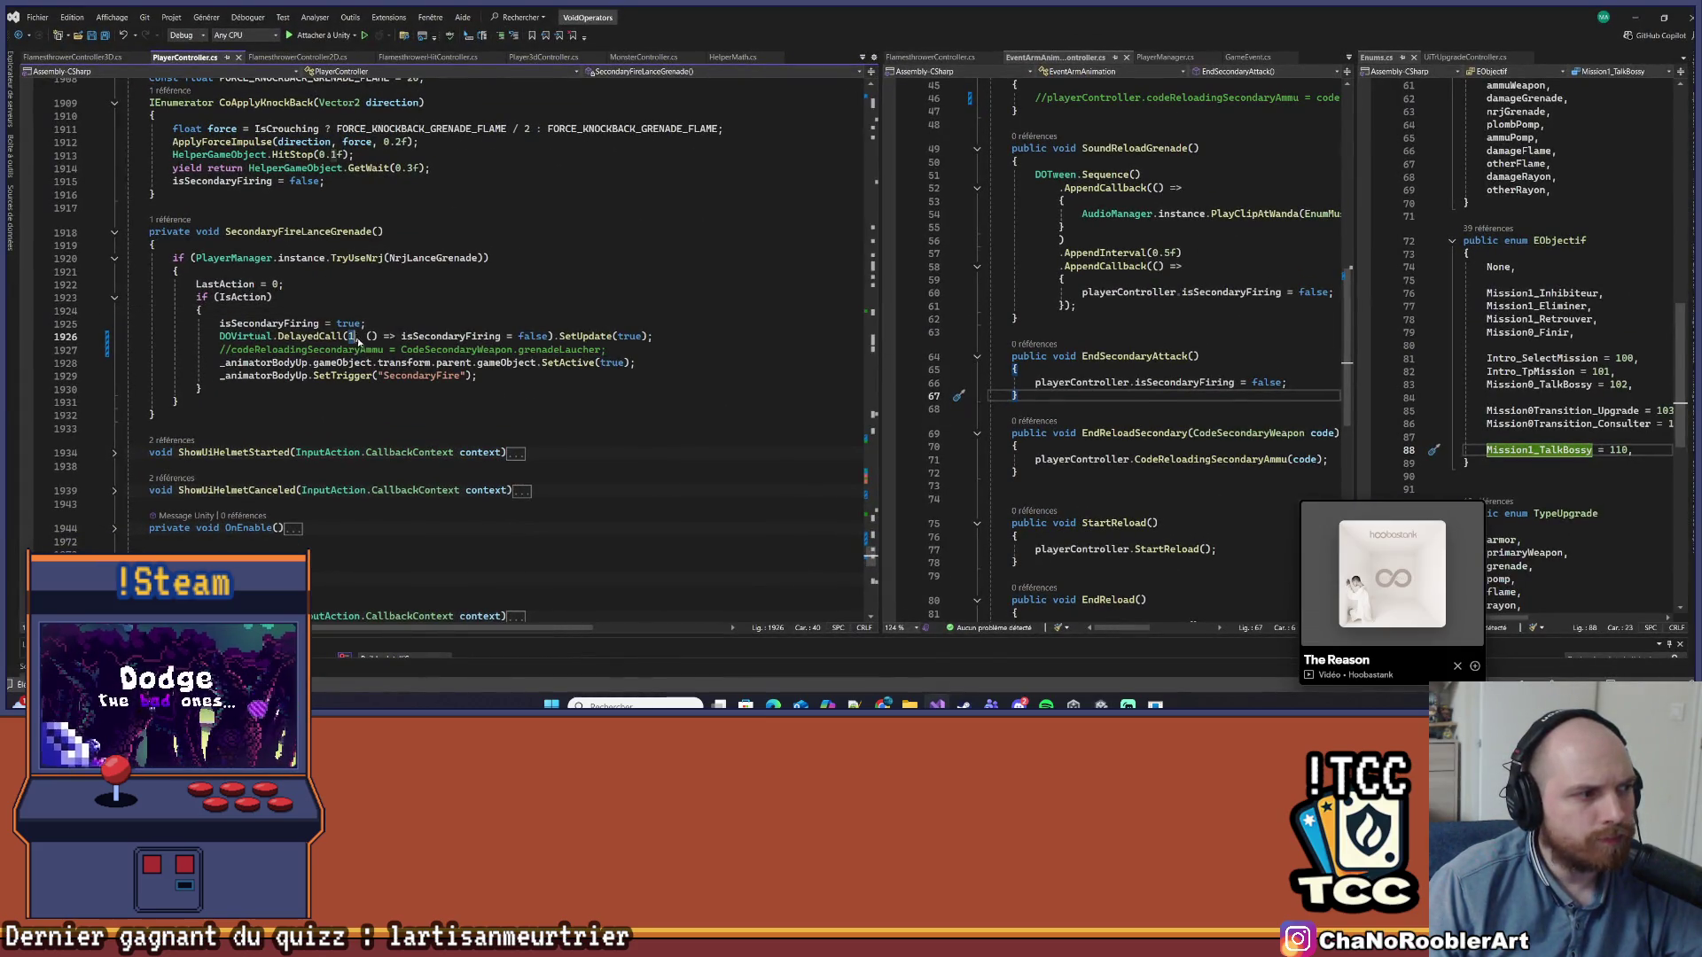
Change the grenade DelayedCall delay to 10 and minimize Visual Studio to check the game
left_click(381, 323)
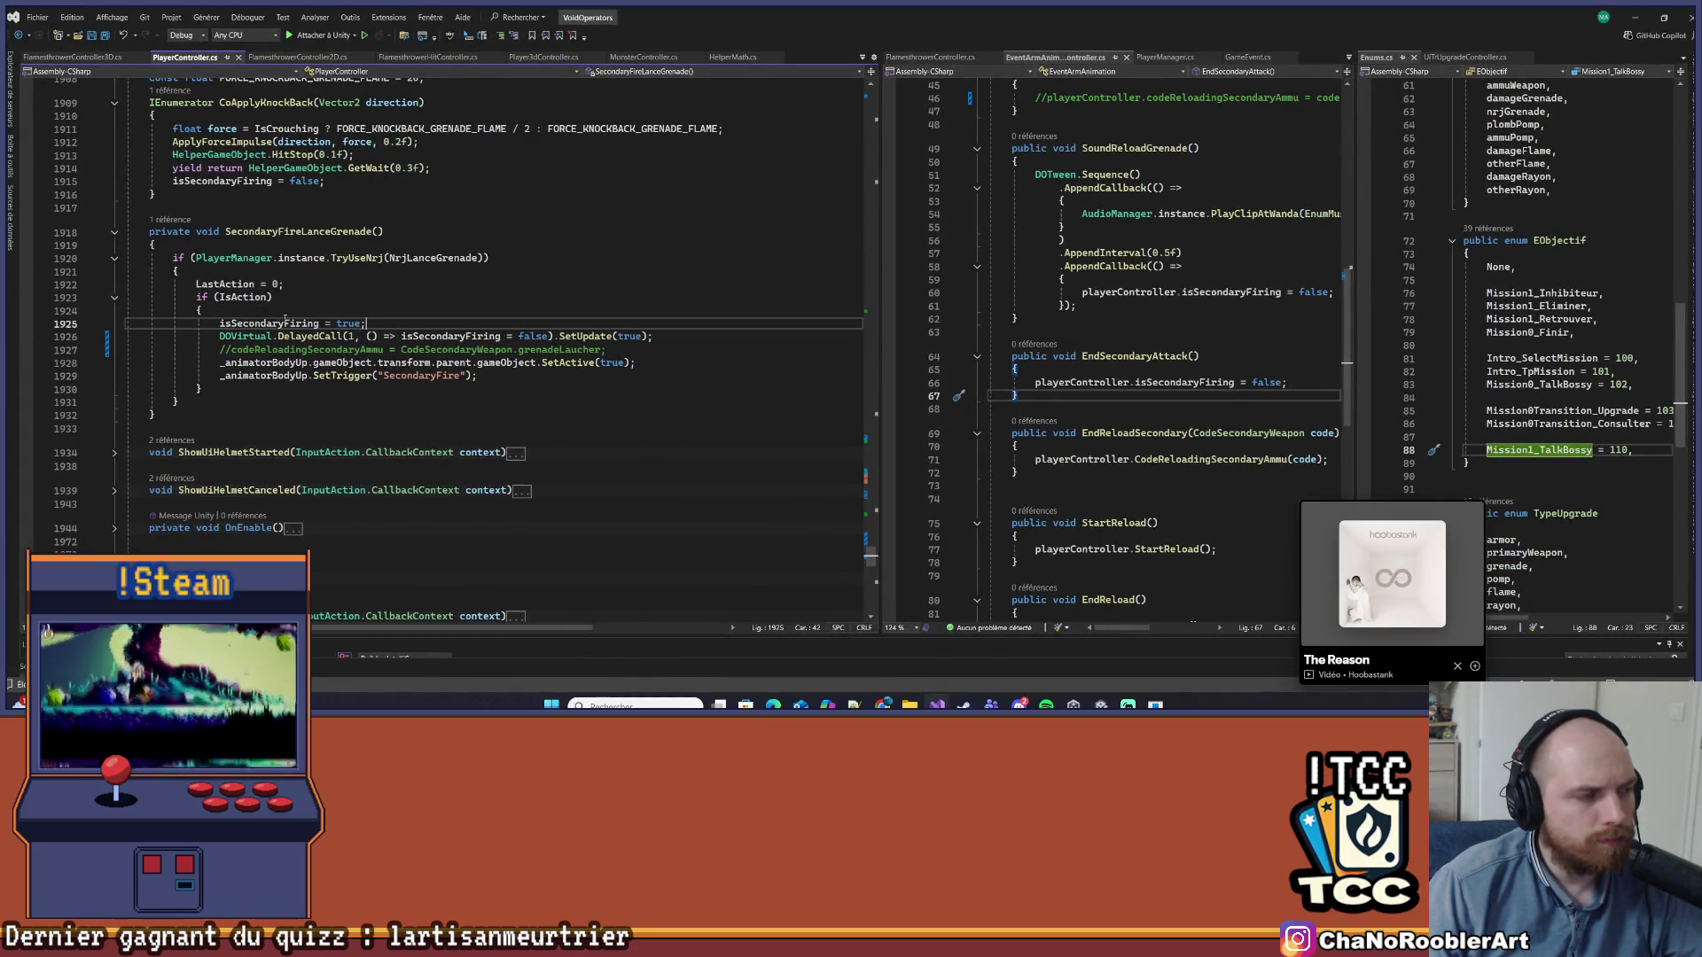
left_click(355, 337)
type("0")
left_click(413, 319)
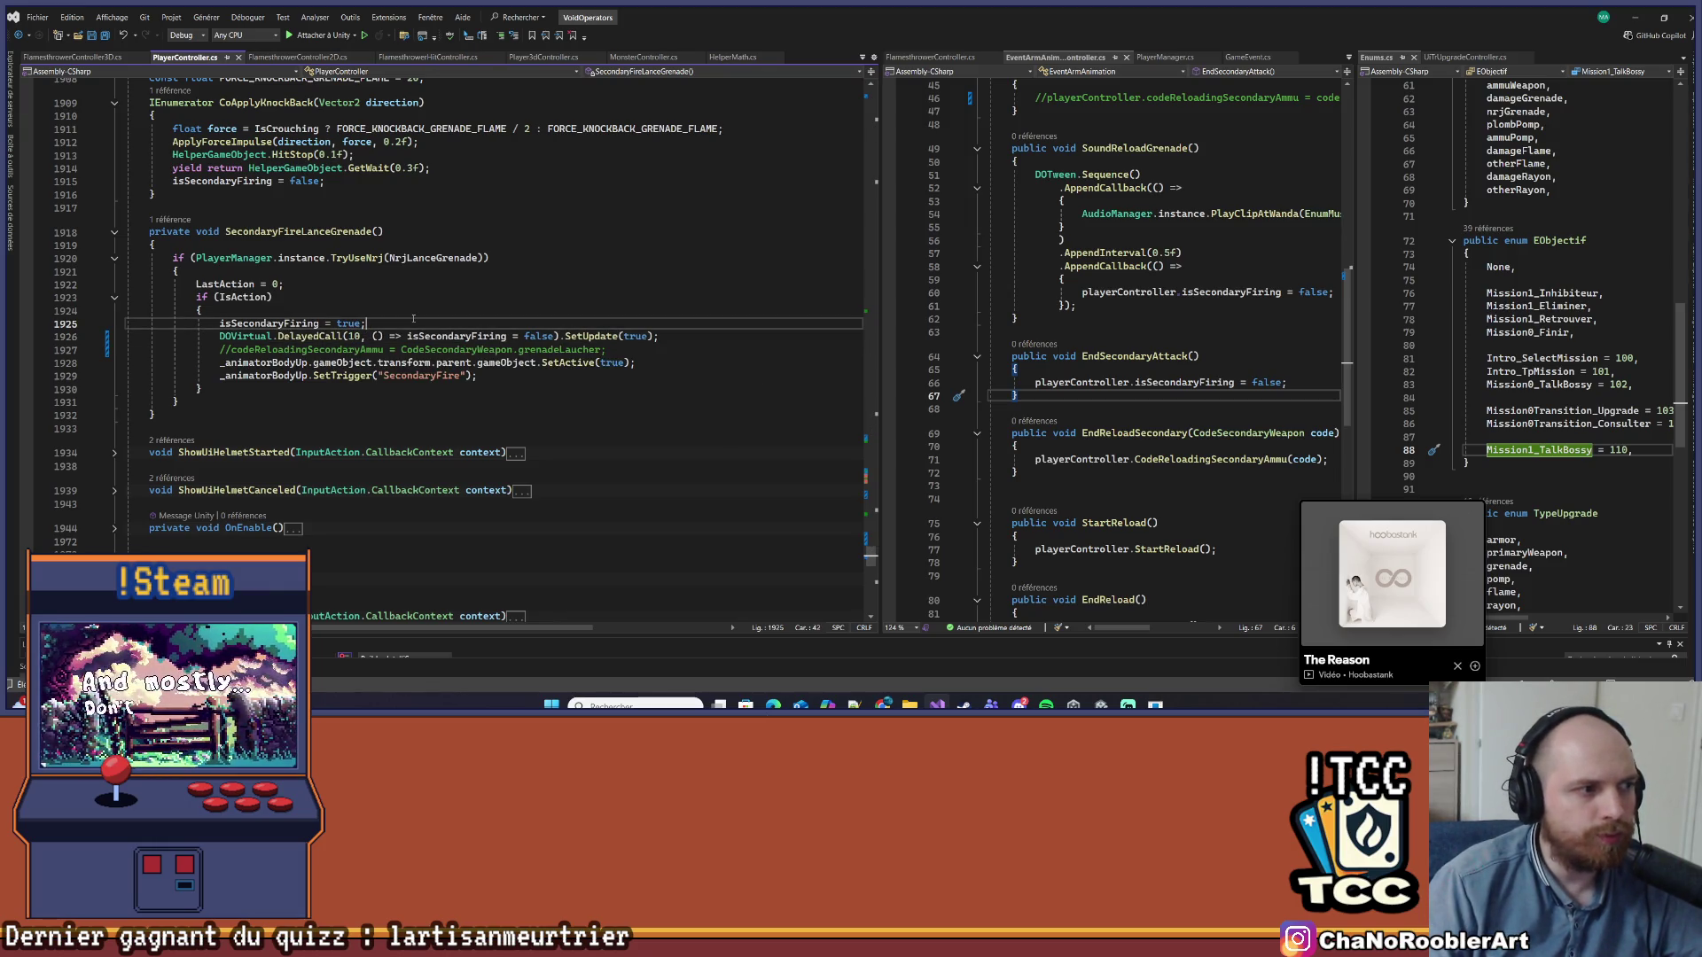
left_click(1634, 17)
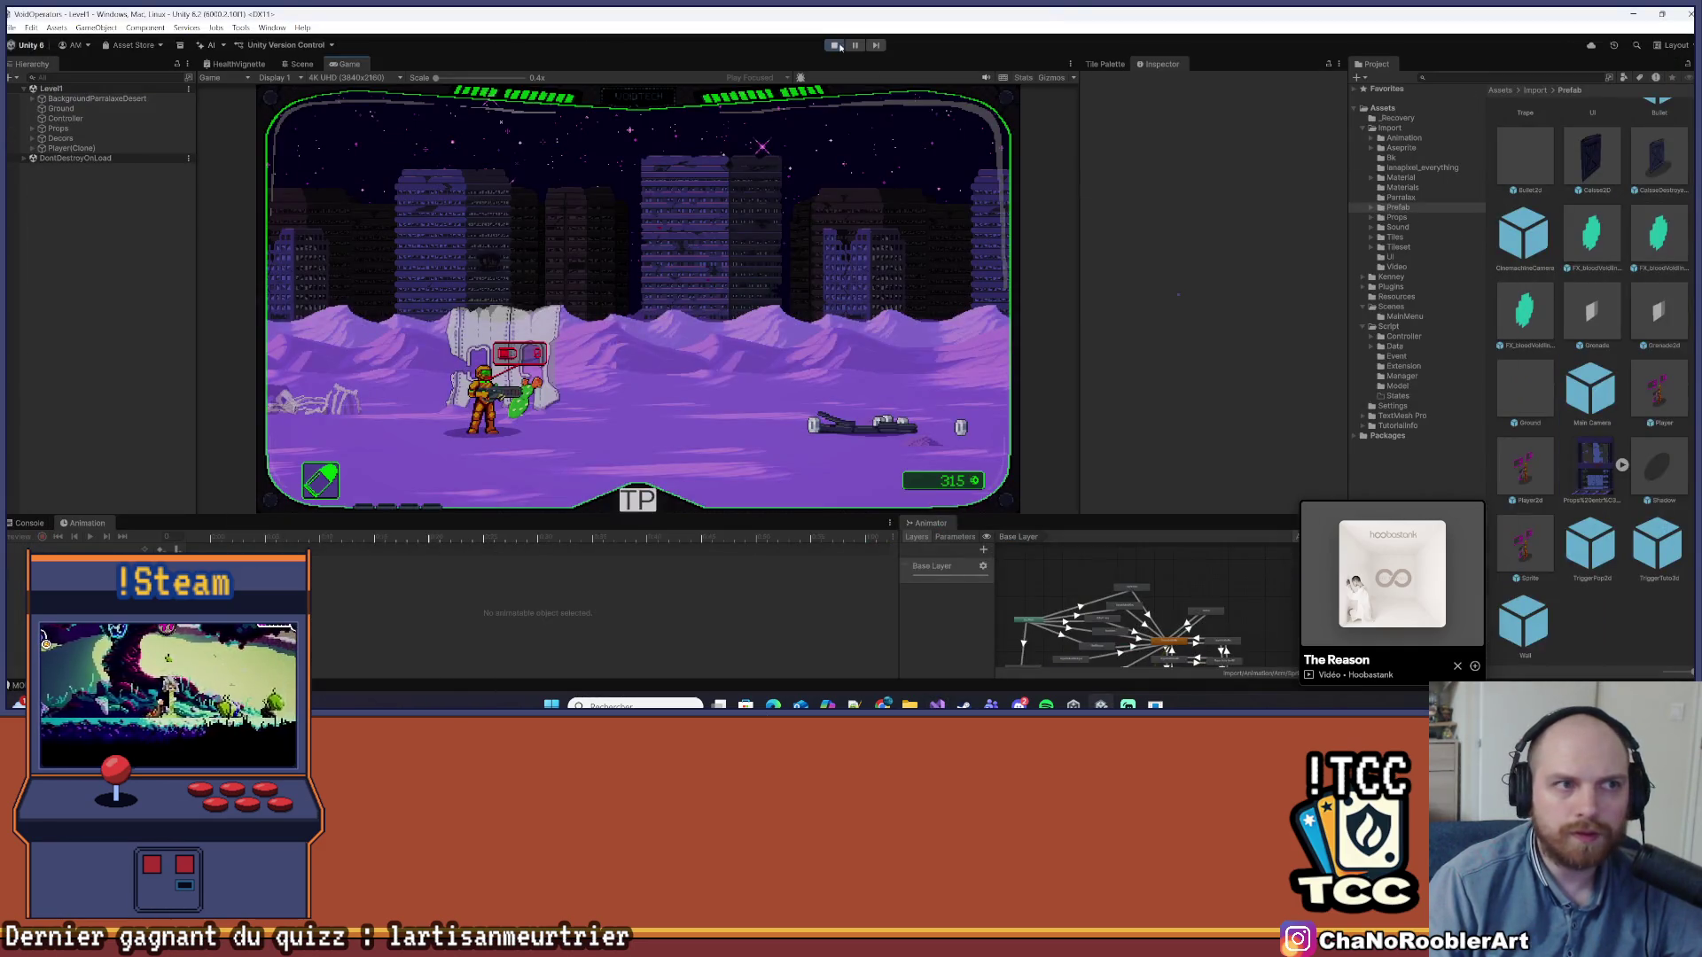
Widen the middle code pane and change the grenade DelayedCall delay back to 0.5f
key("alt+Tab")
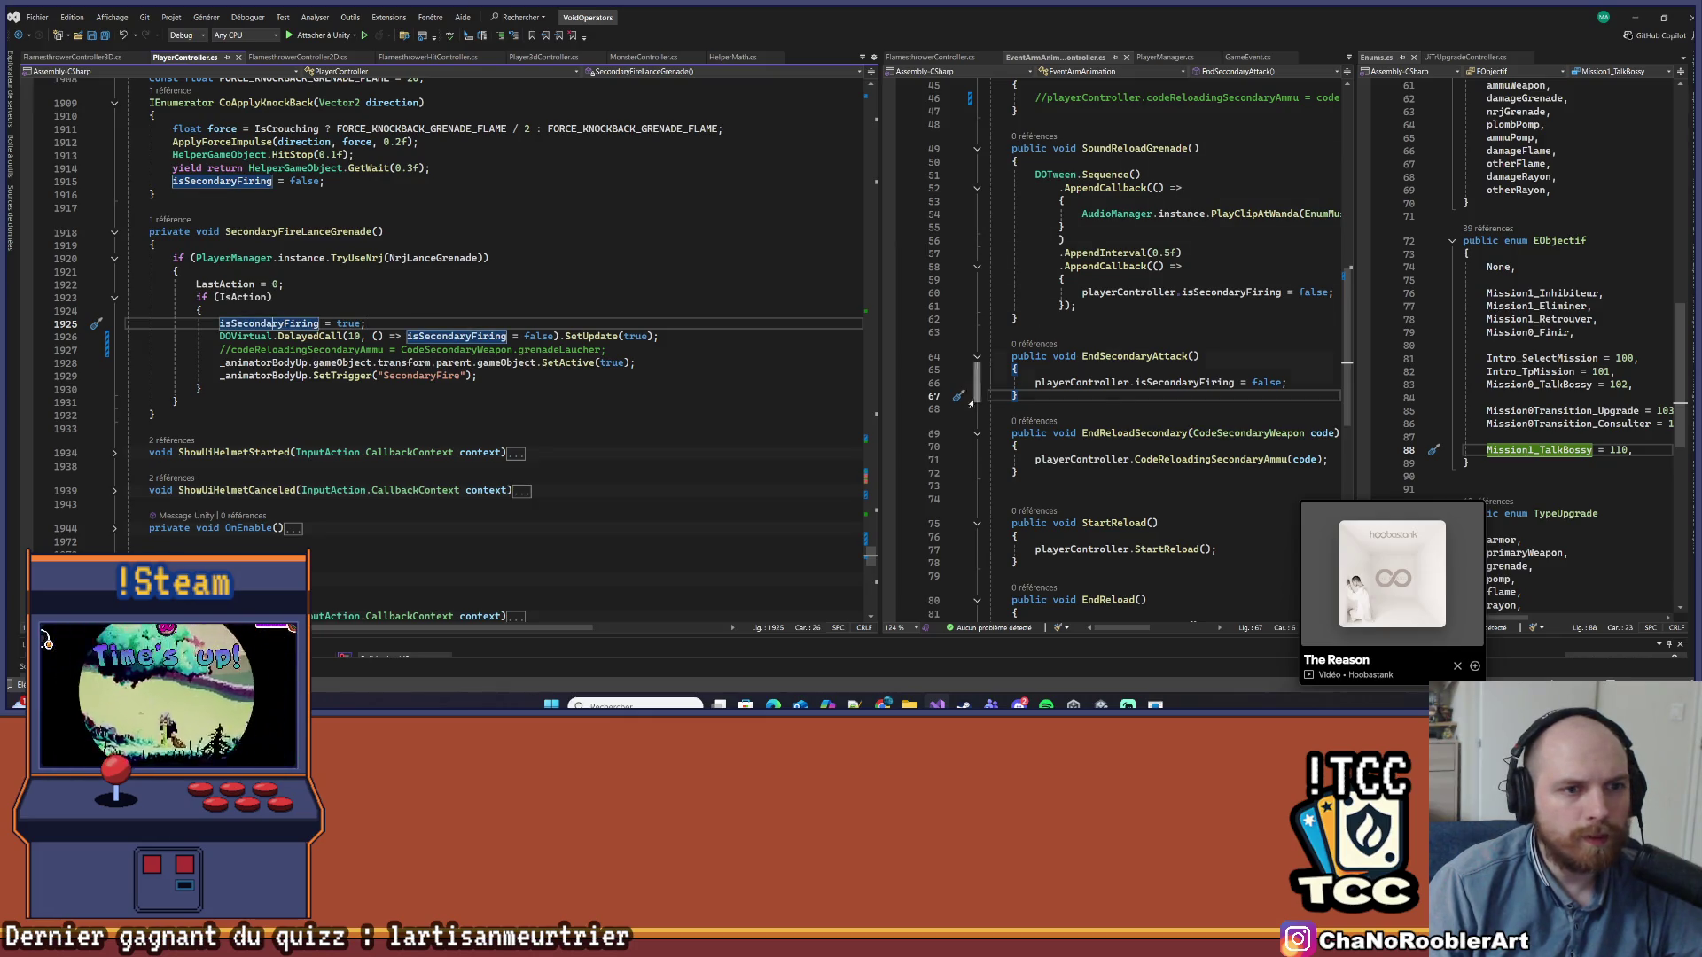
left_click_drag(884, 323, 712, 328)
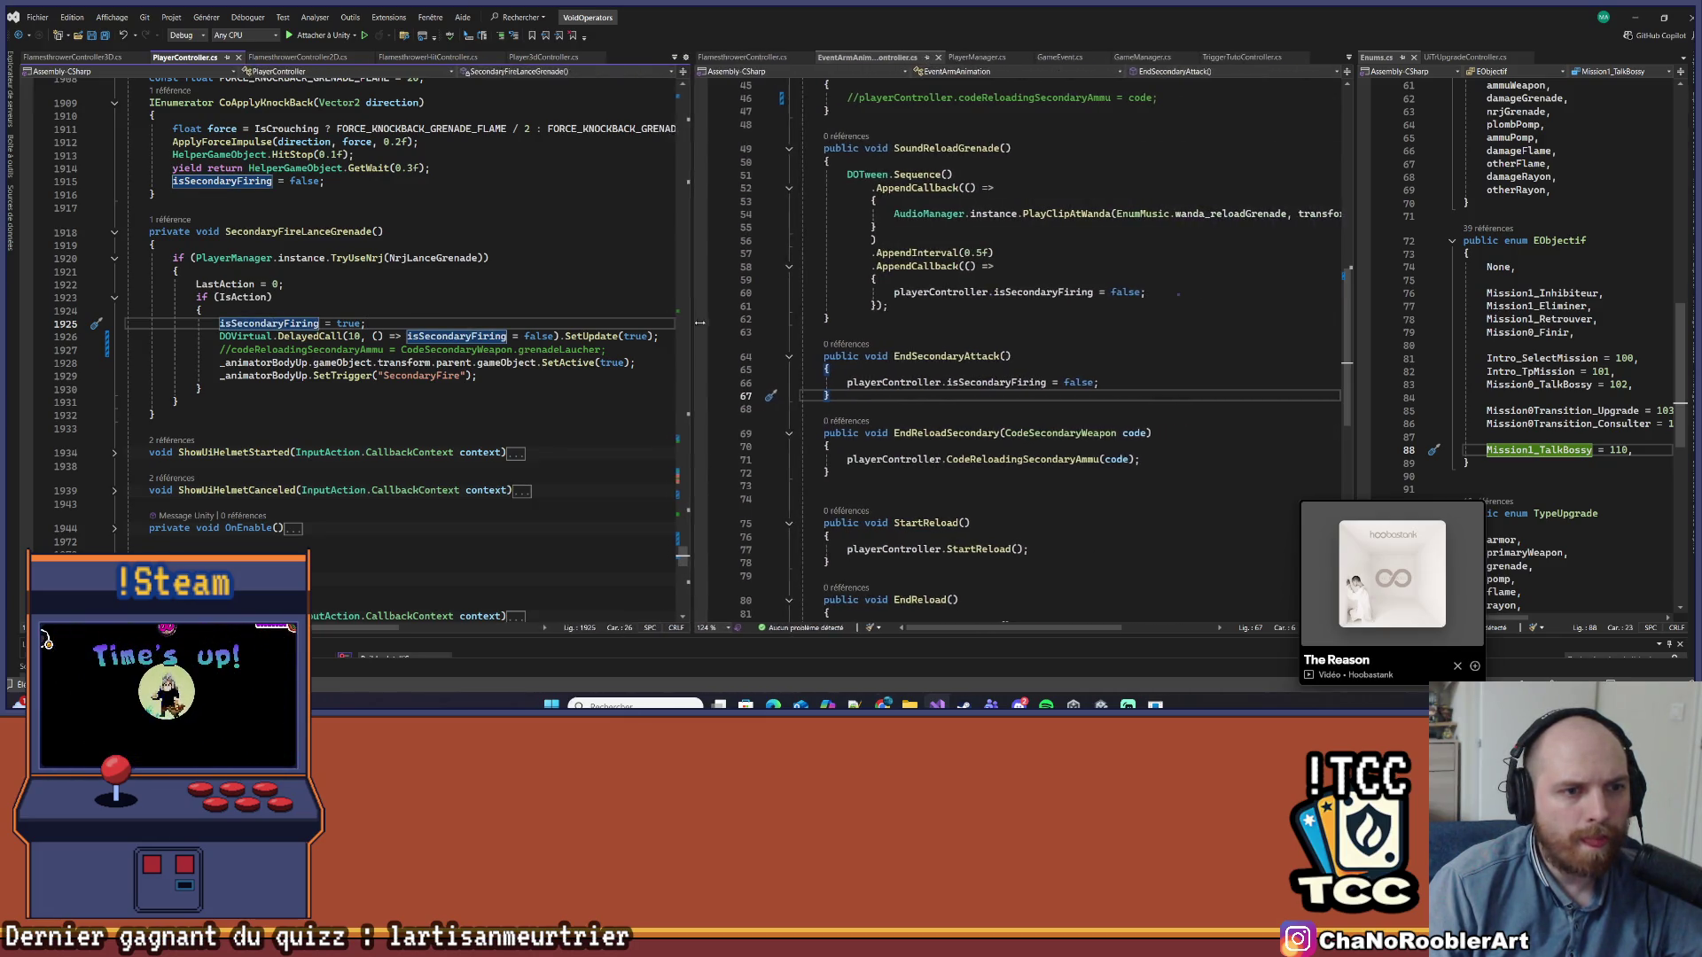
left_click(967, 372)
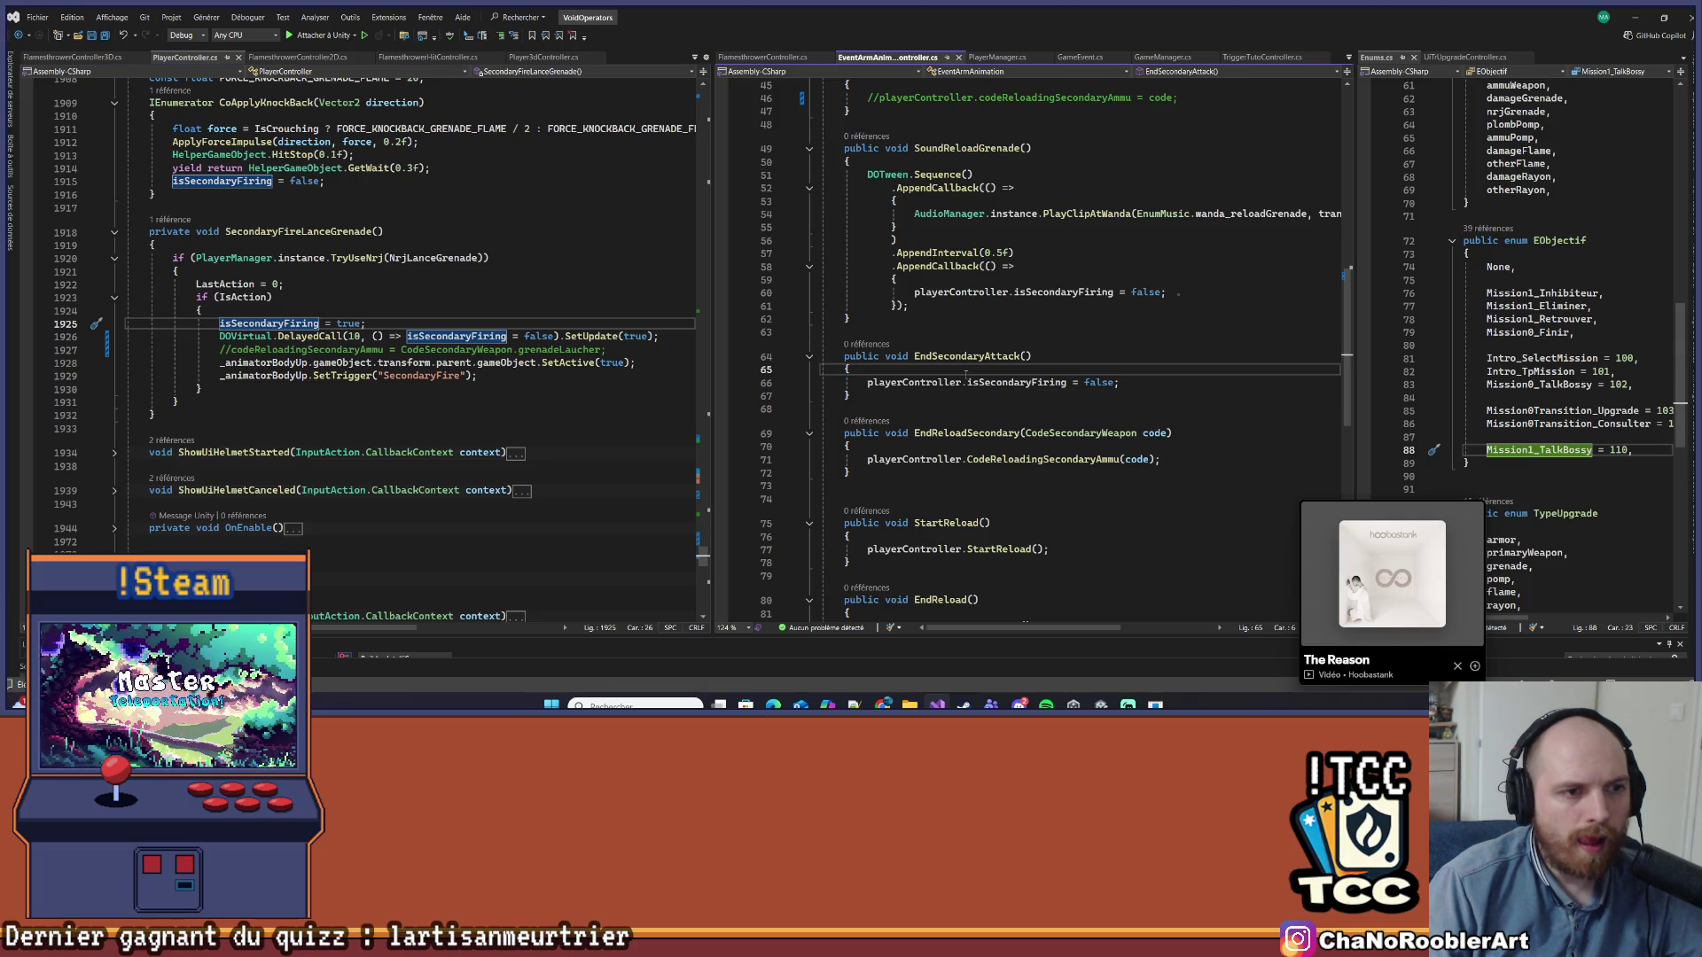
left_click(359, 336)
key("BackSpace")
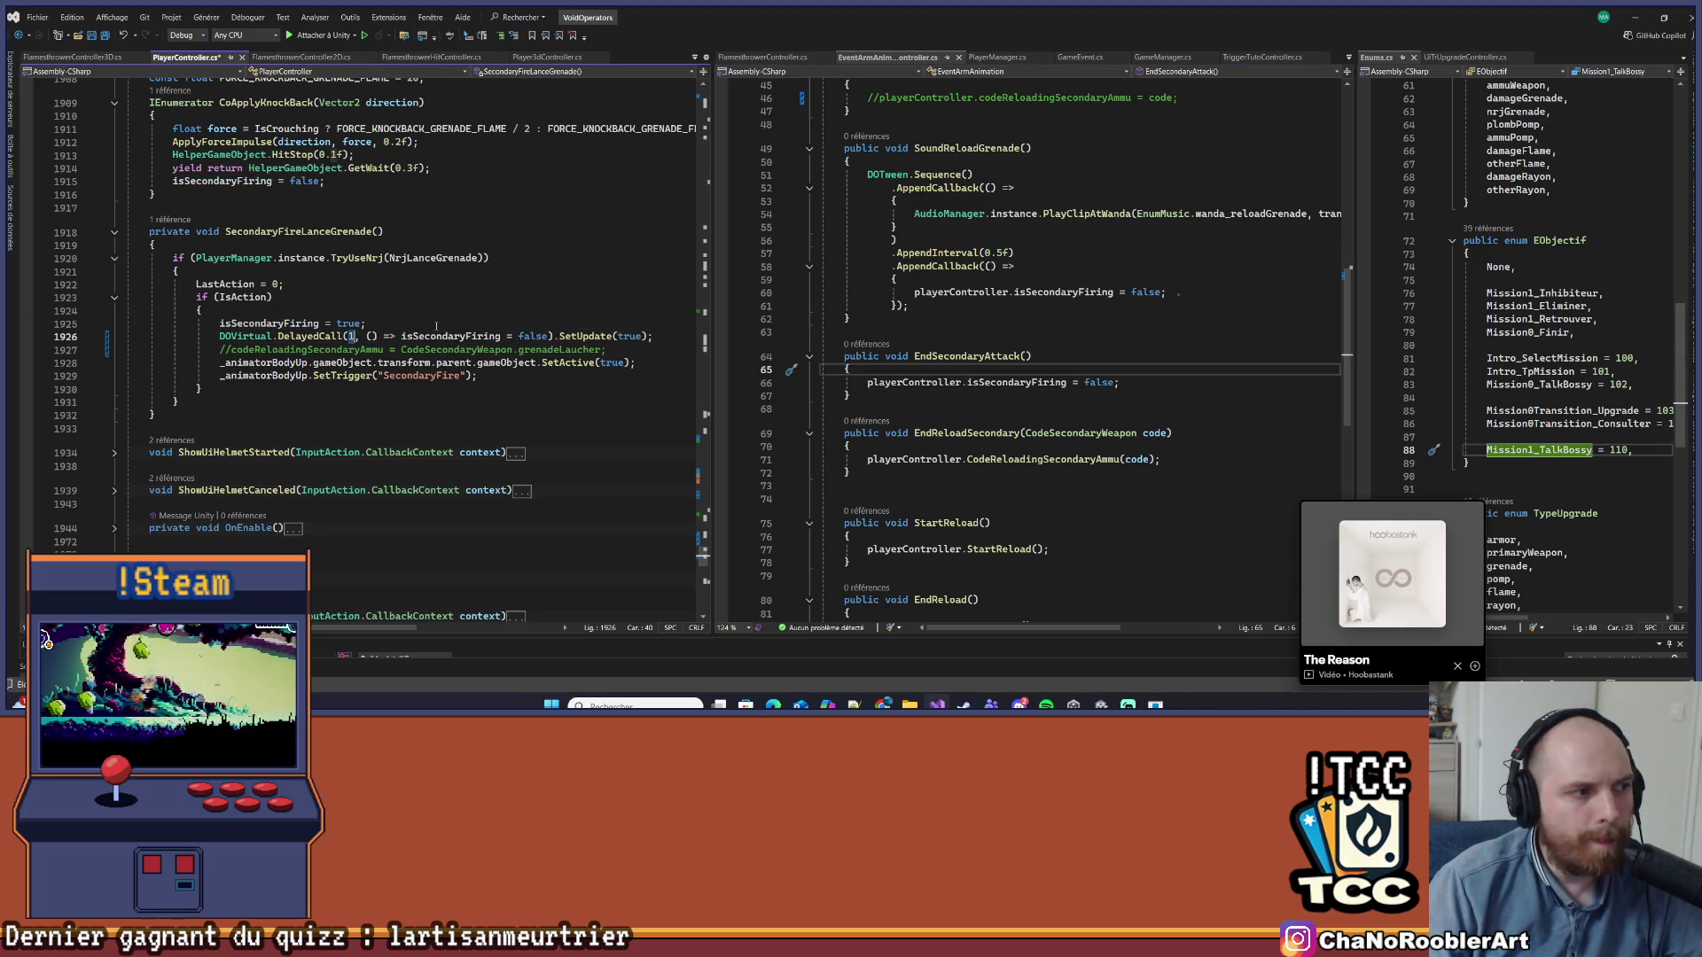
type("0.5f")
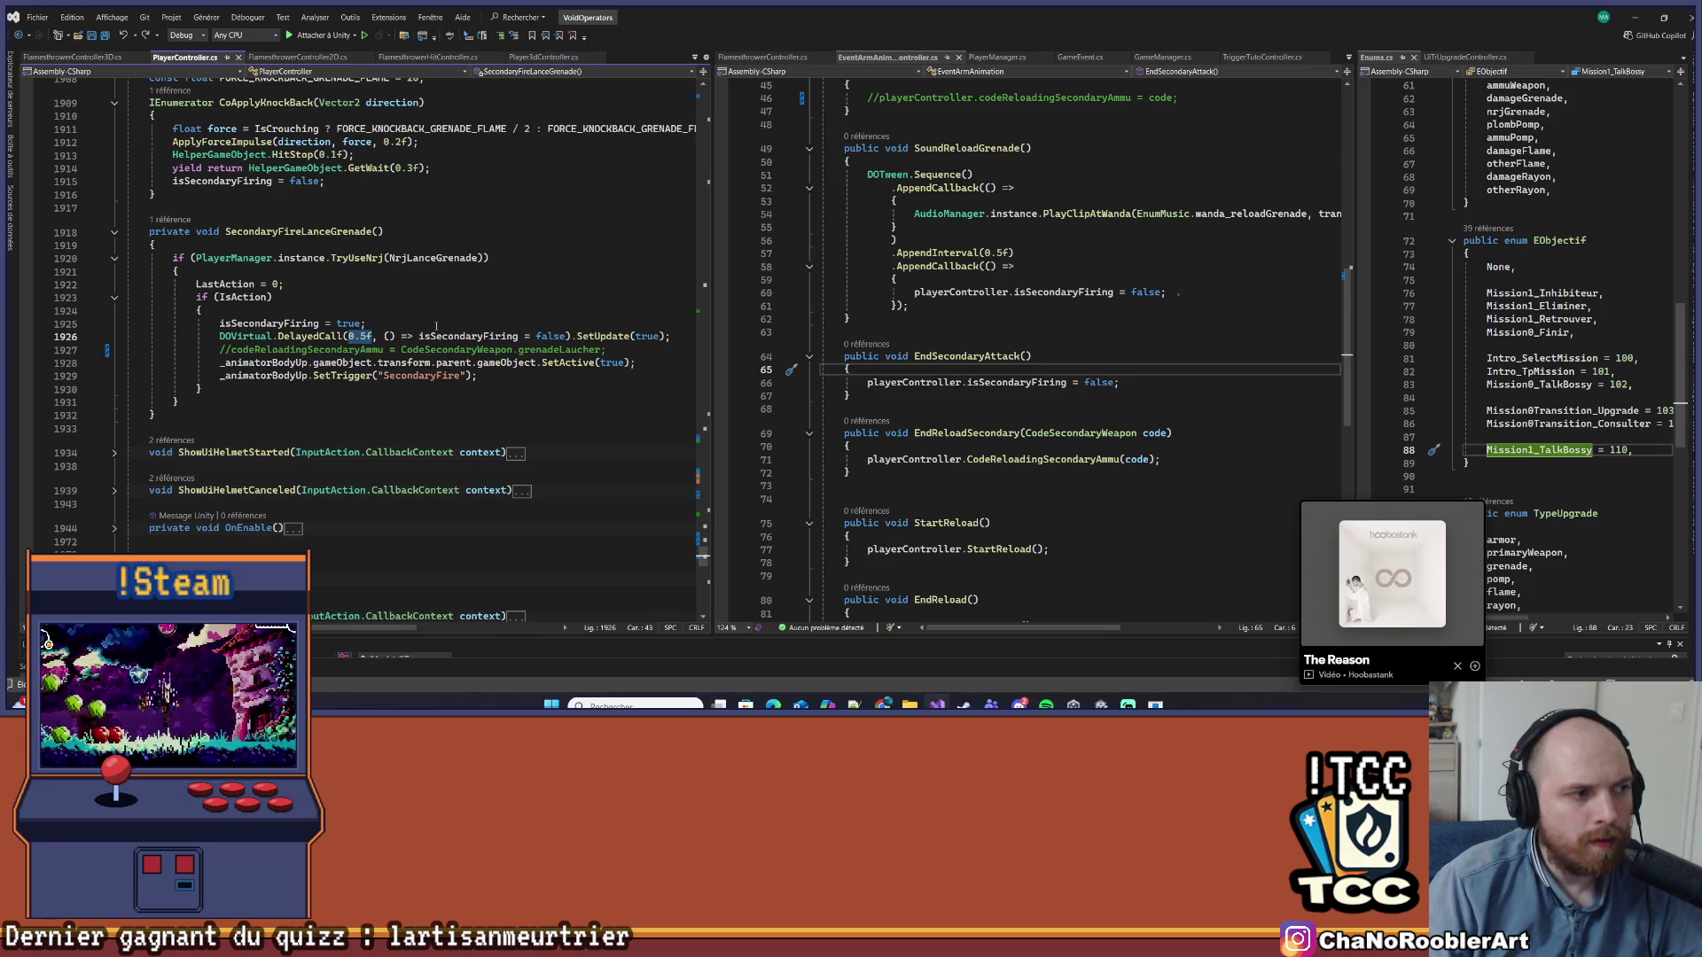
Comment out the isSecondaryFiring reset on line 66 in EndSecondaryAttack
scroll(524, 307, "up", 2)
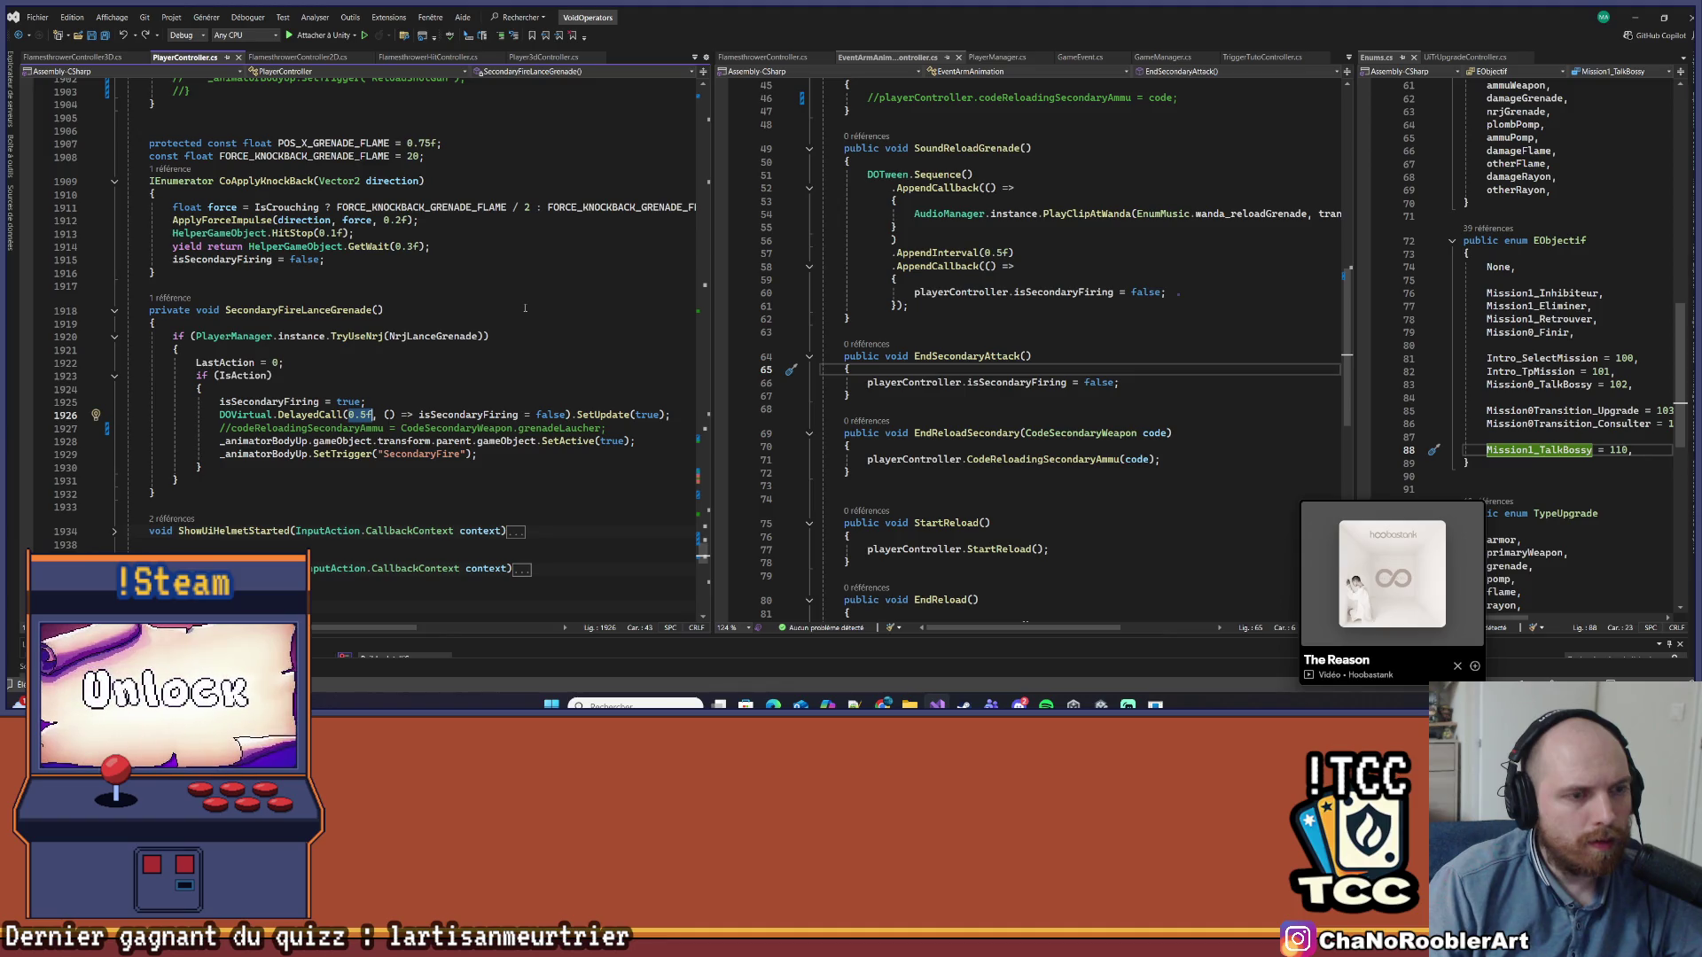
left_click(880, 382)
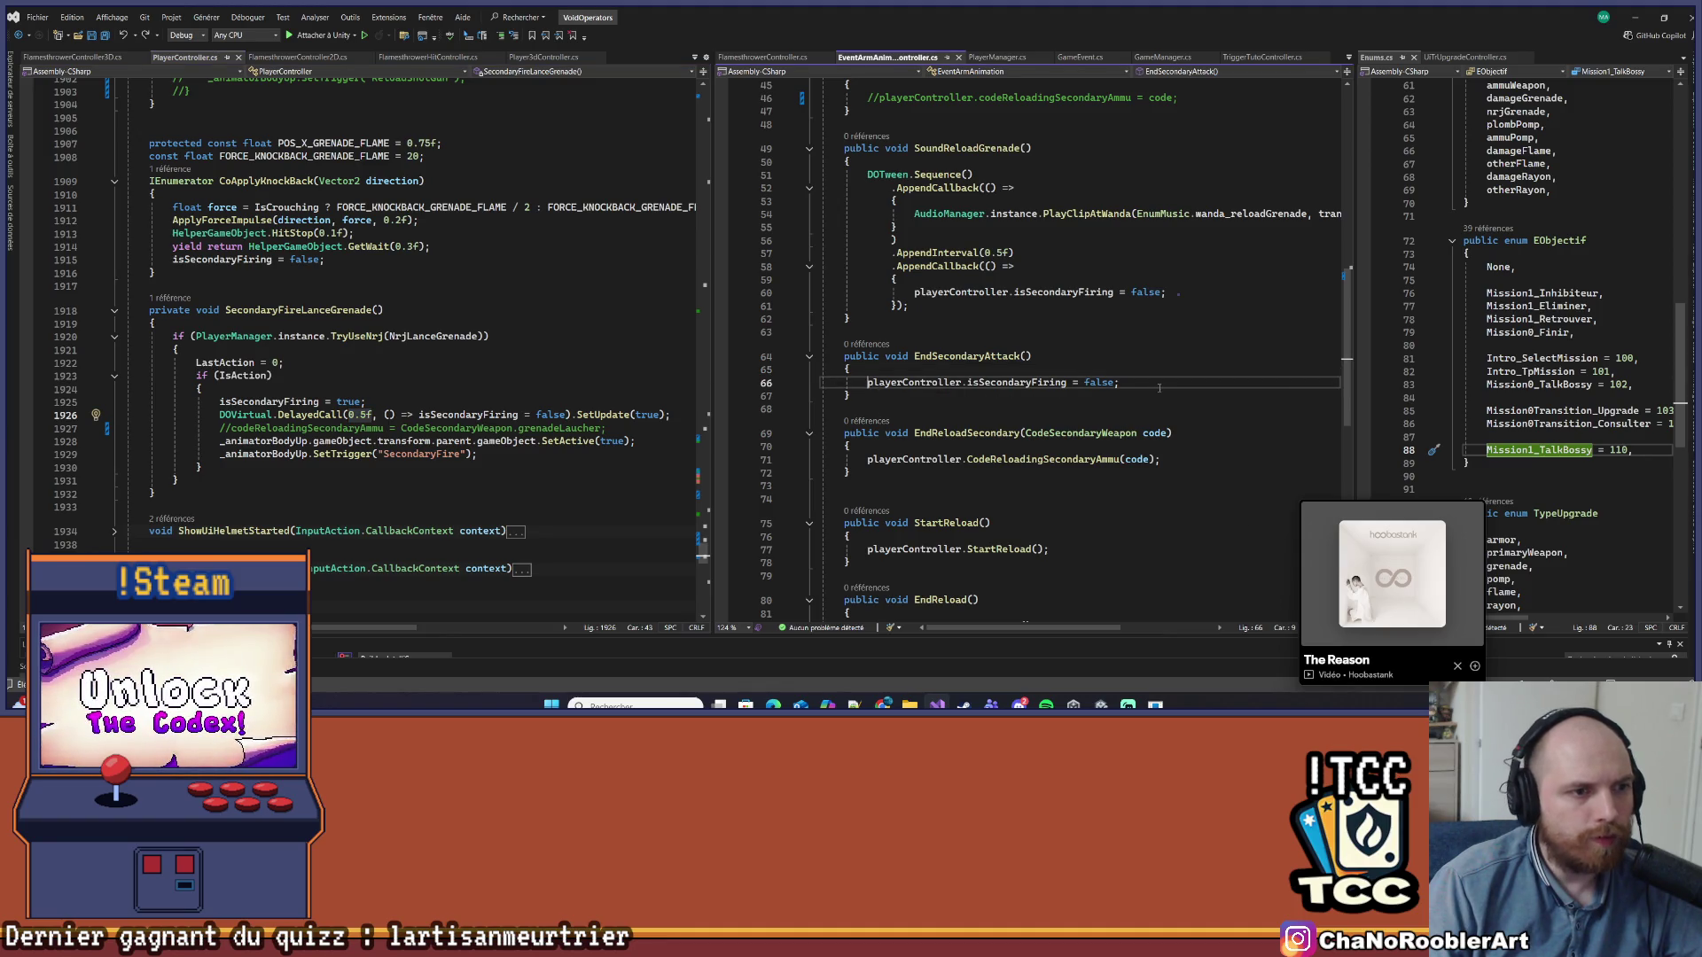
key("ctrl+k")
key("ctrl+c")
left_click_drag(823, 382, 1160, 391)
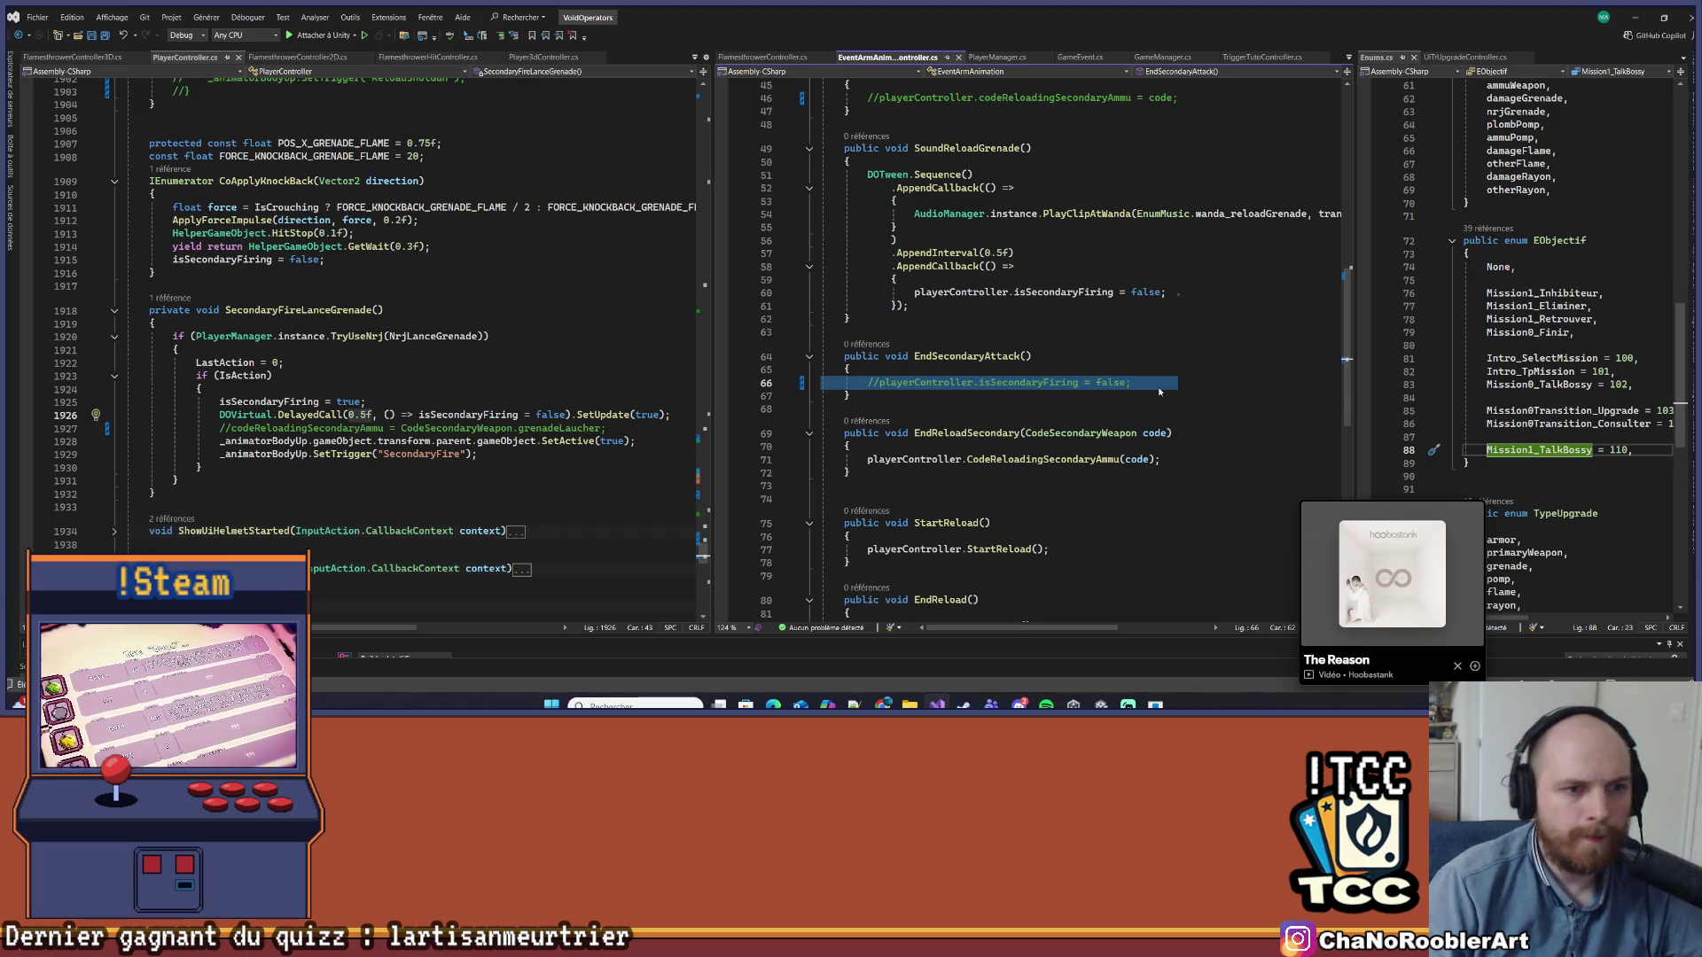
After checking EndShotGun's 0.5f delay, set the grenade DelayedCall delay to 1f and return to Unity
left_click_drag(714, 321, 874, 321)
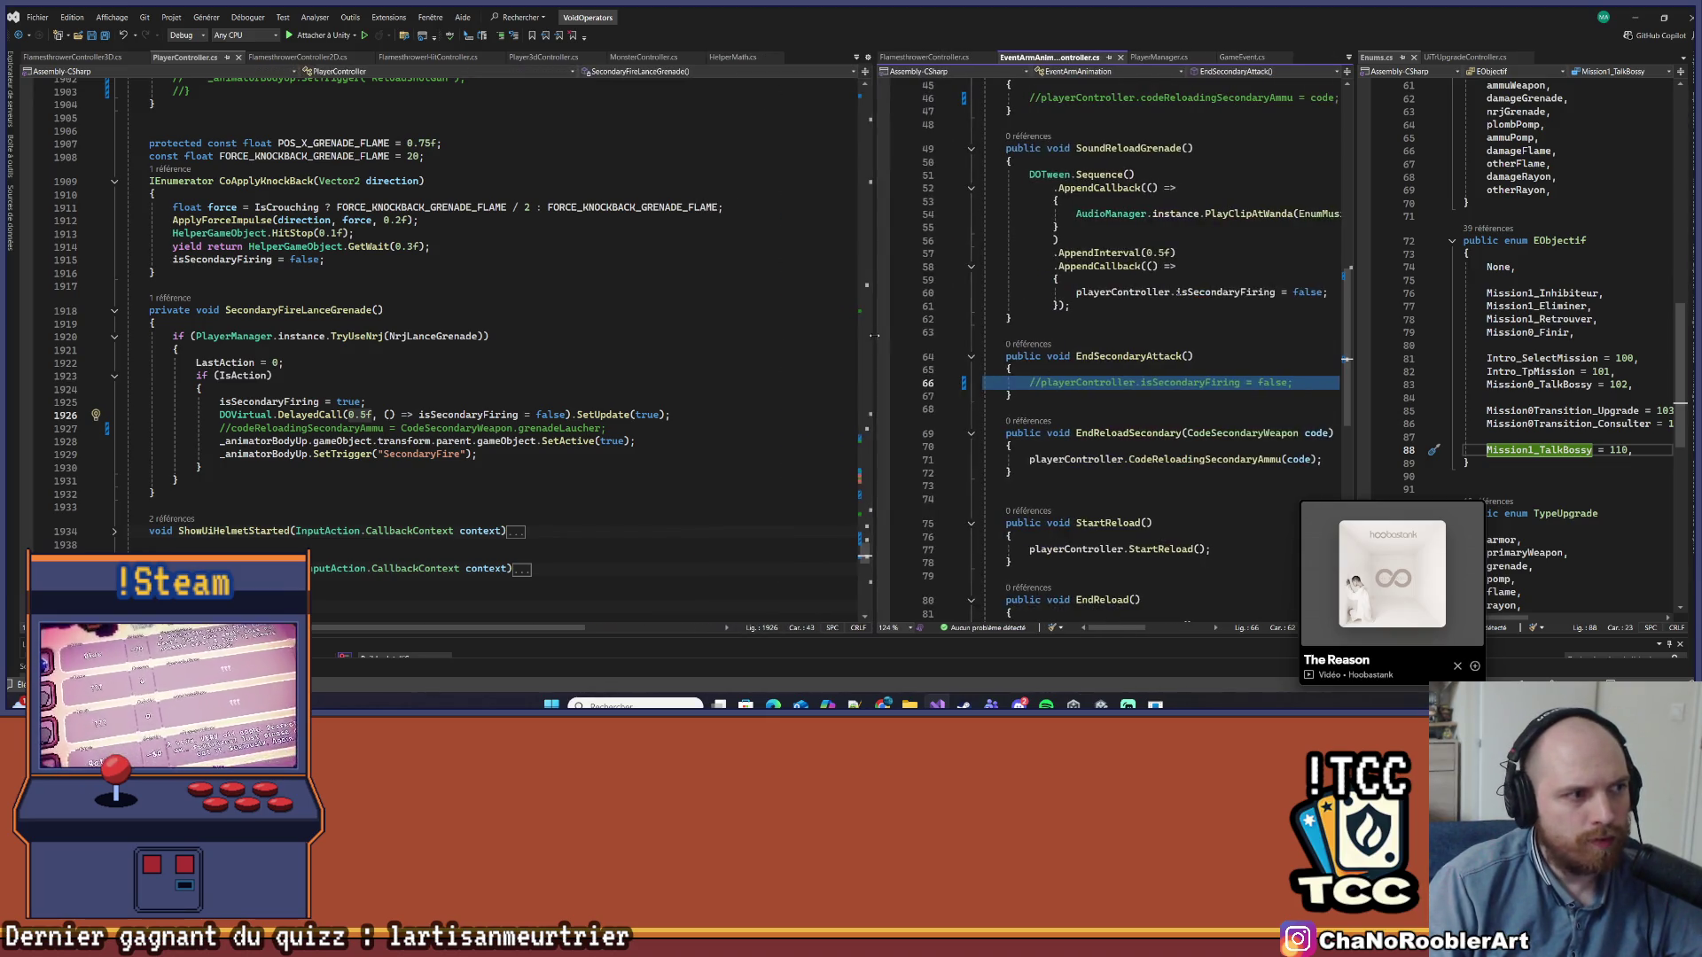
scroll(727, 410, "up", 3)
scroll(727, 410, "up", 4)
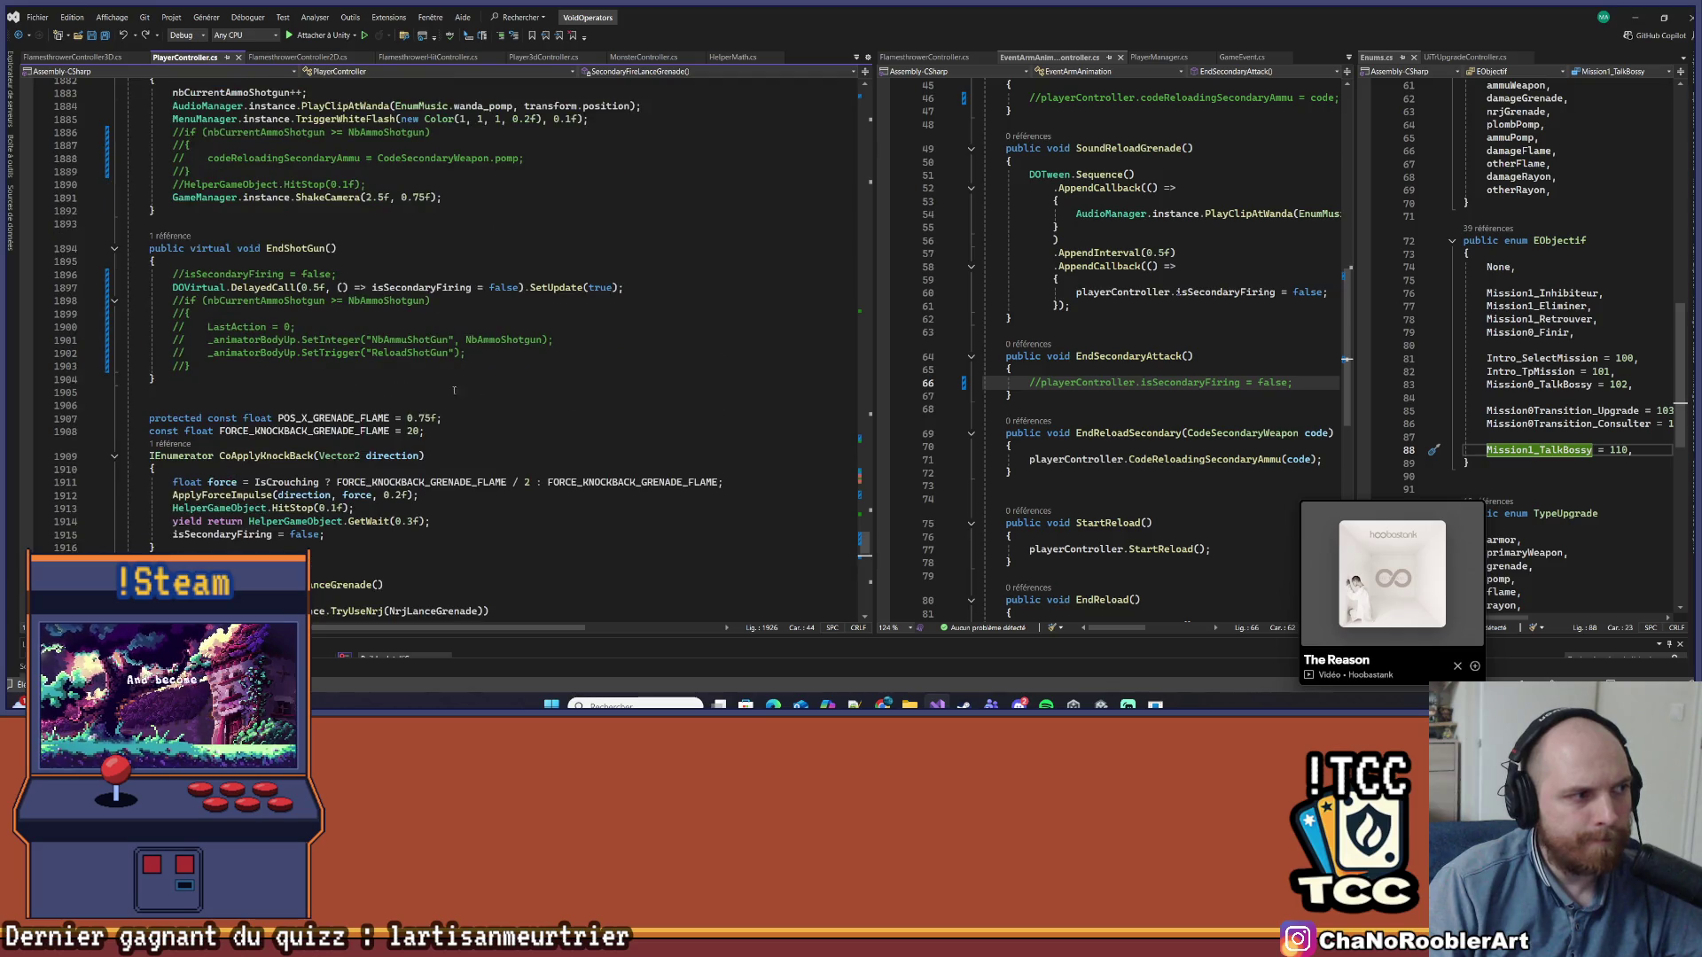
left_click(312, 287)
scroll(393, 438, "down", 4)
left_click(366, 532)
key("BackSpace")
key("BackSpace")
key("BackSpace")
type("1")
left_click(415, 495)
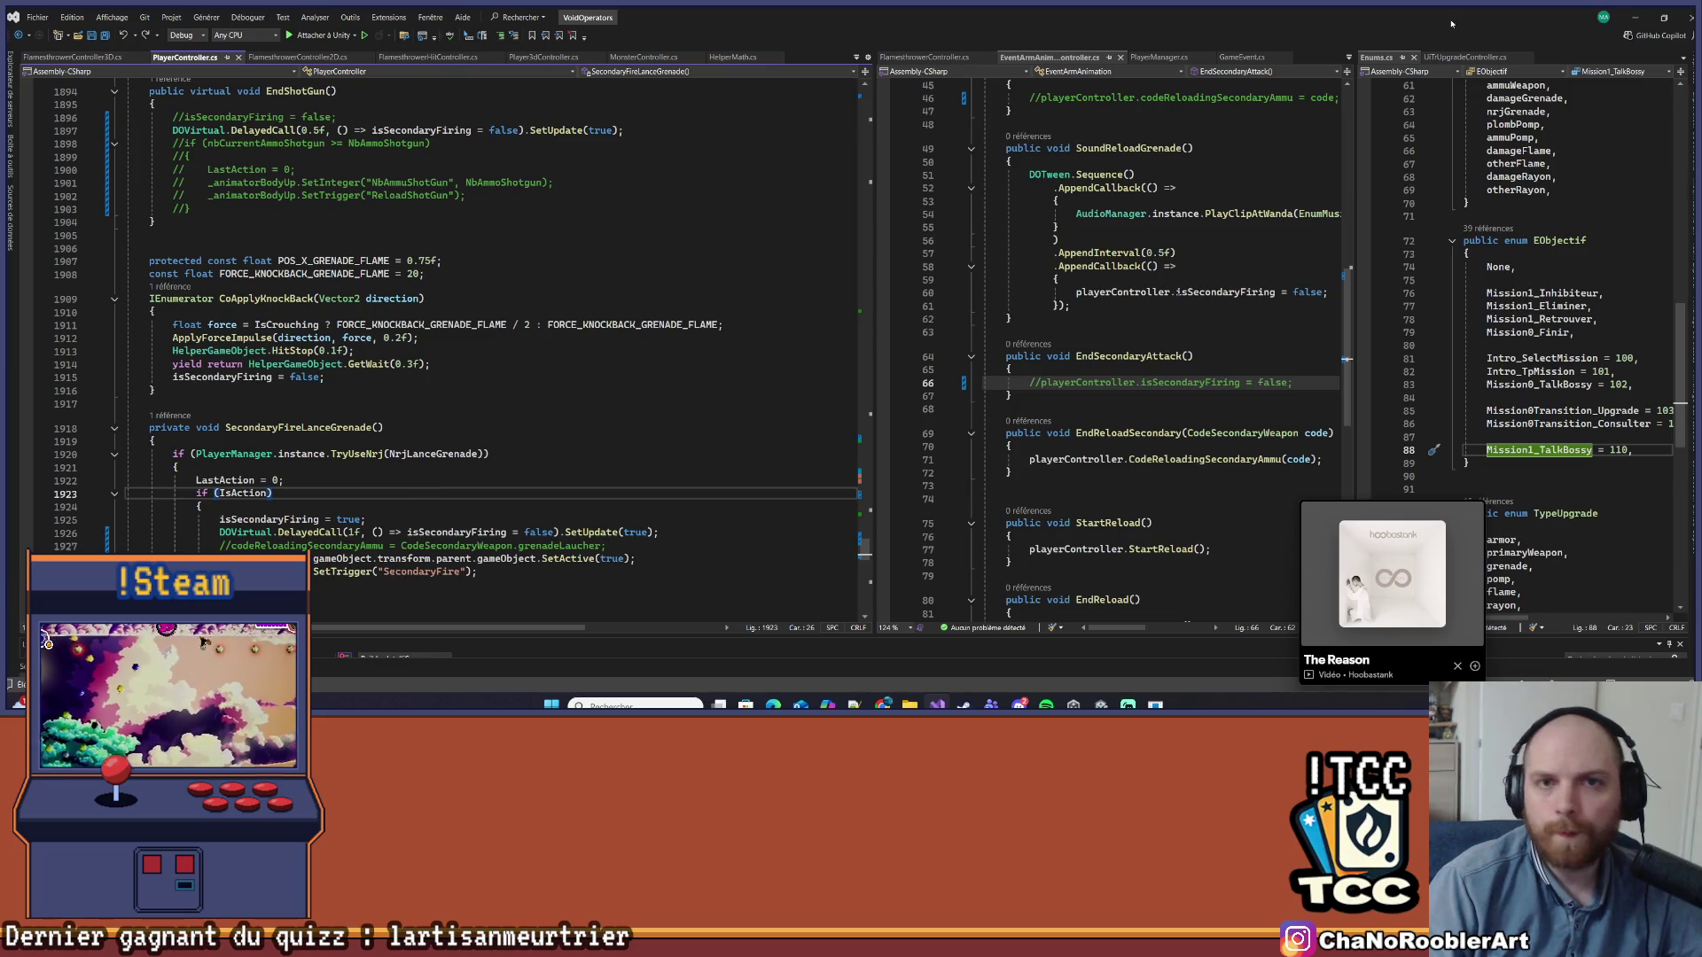
left_click(1635, 17)
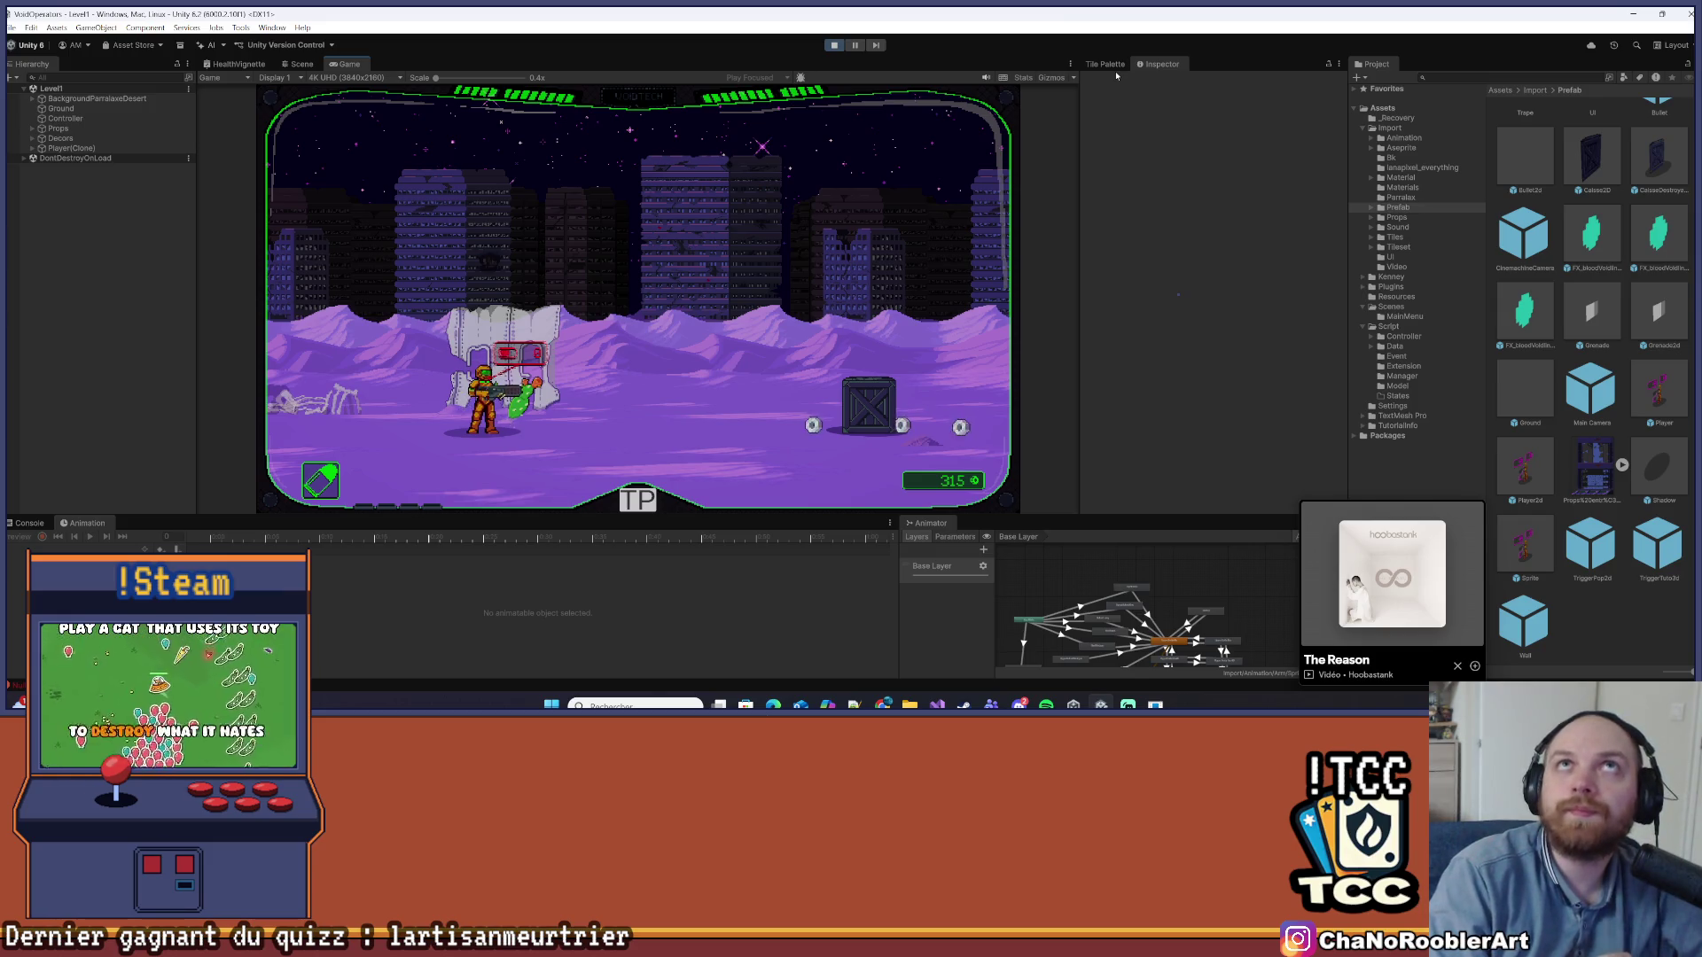
Stop the running game and clear all messages in the Console
left_click(834, 45)
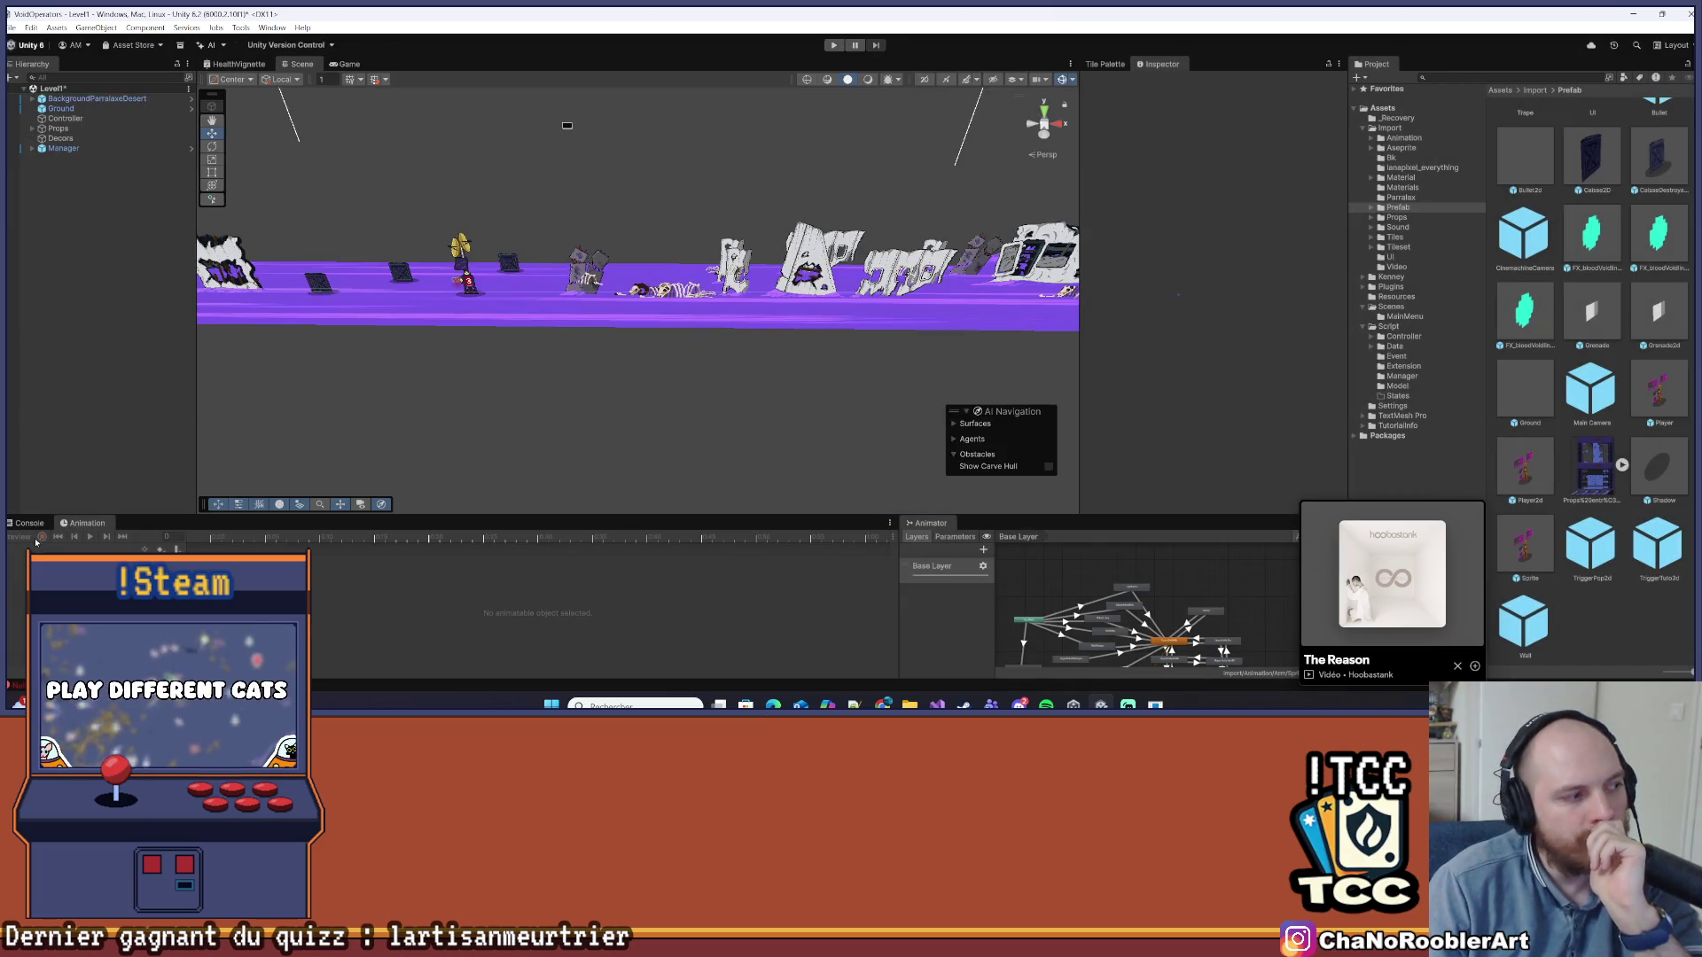
left_click(29, 525)
left_click(18, 536)
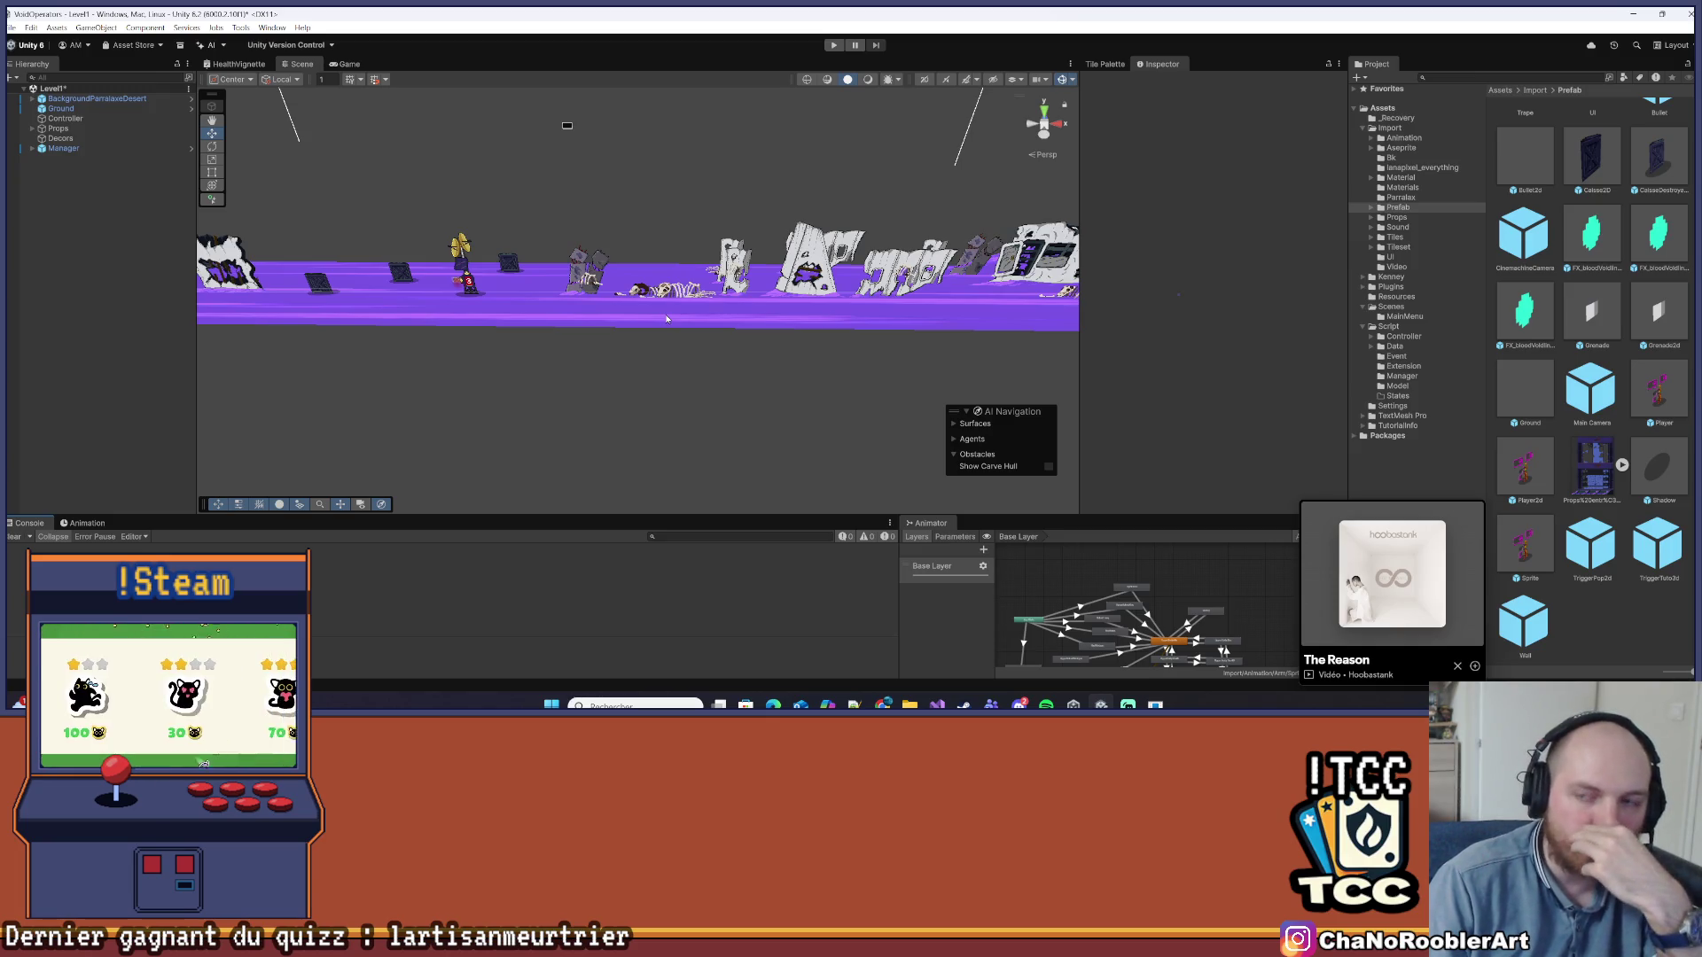
Lower the Scene/Console splitter for more Scene room and start Level1 in Play mode again
left_click_drag(623, 512, 623, 552)
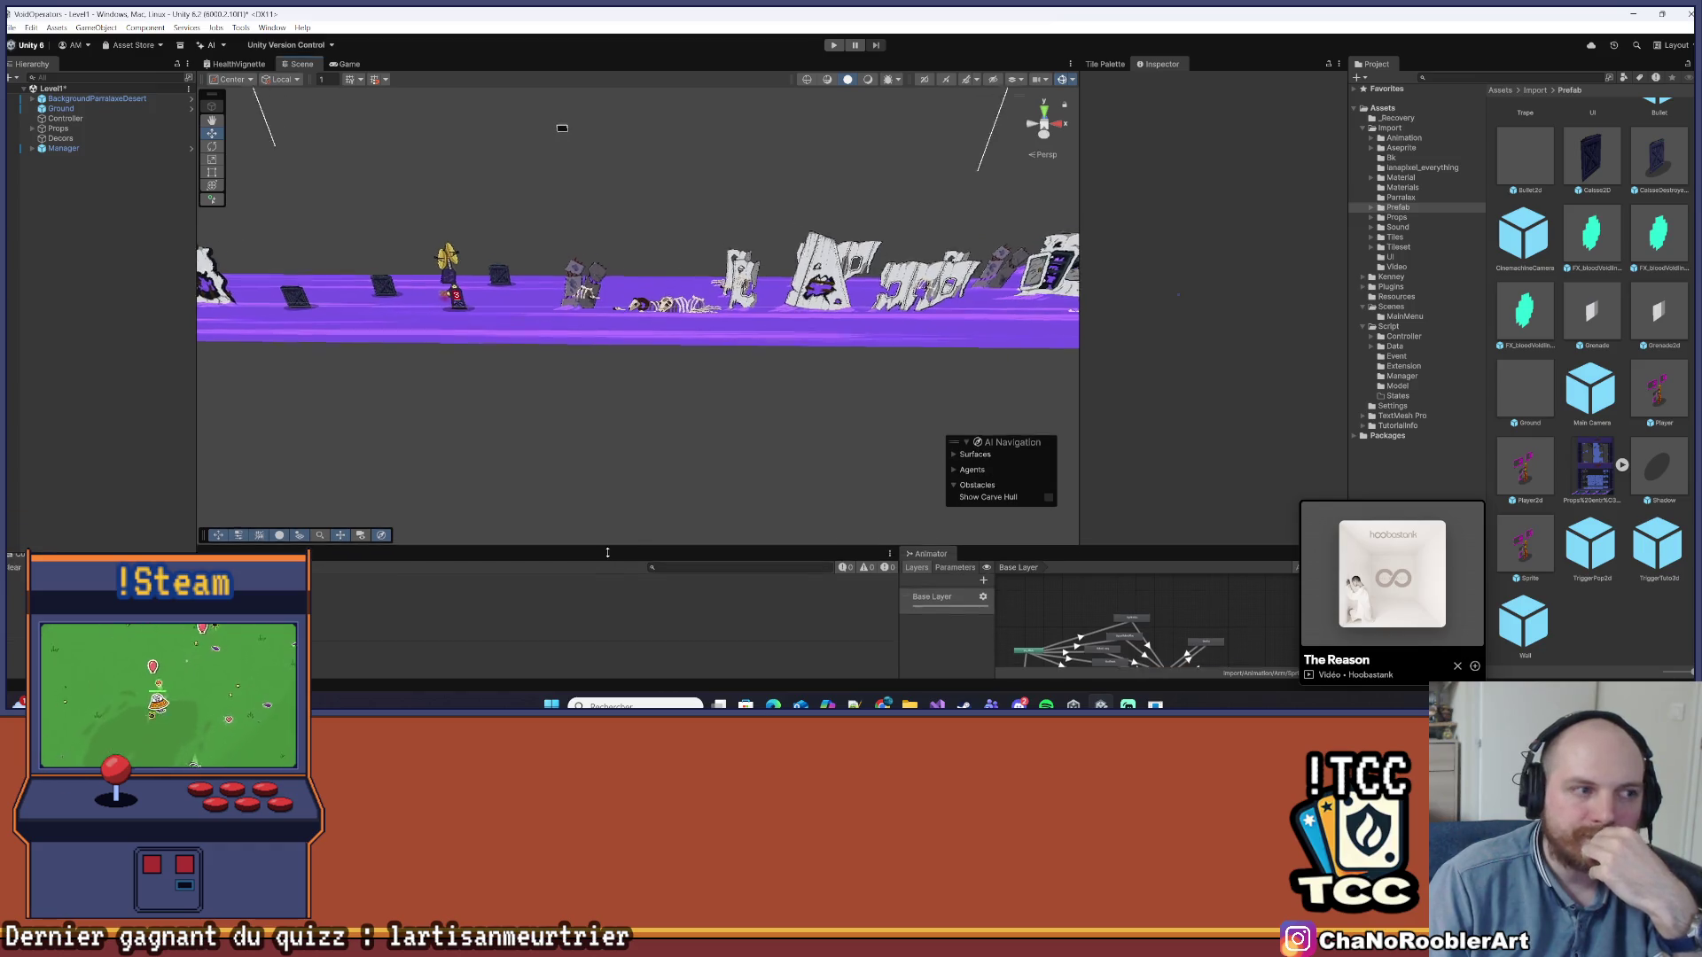
scroll(413, 302, "up", 3)
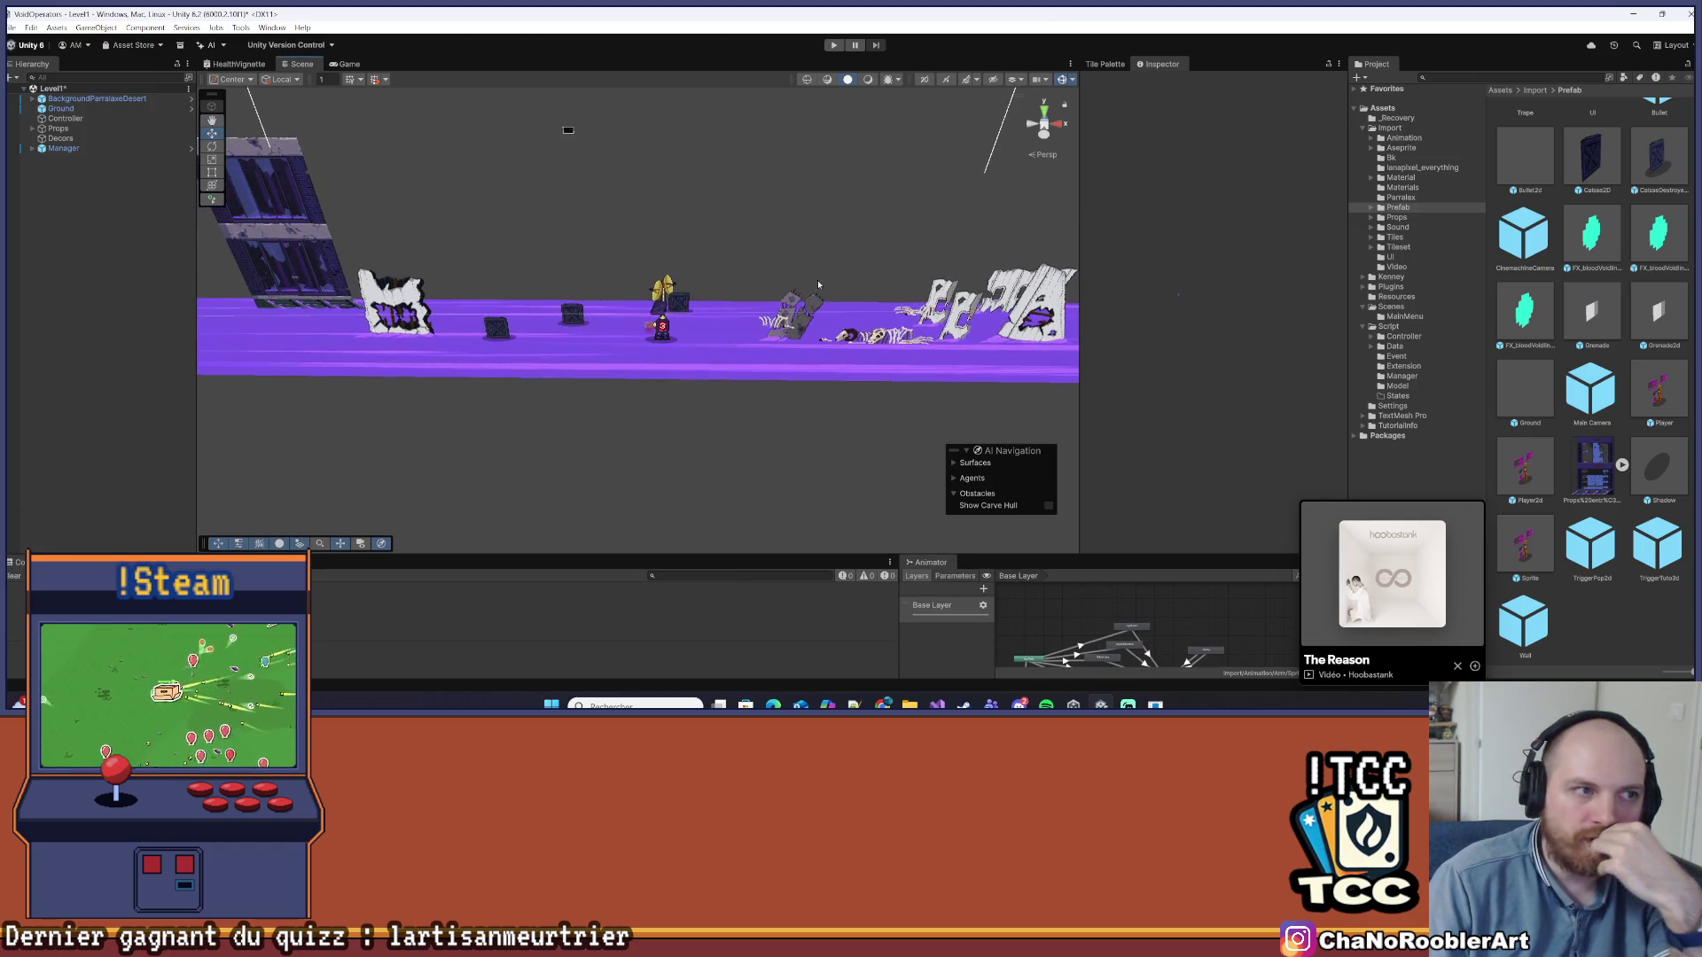
left_click(834, 45)
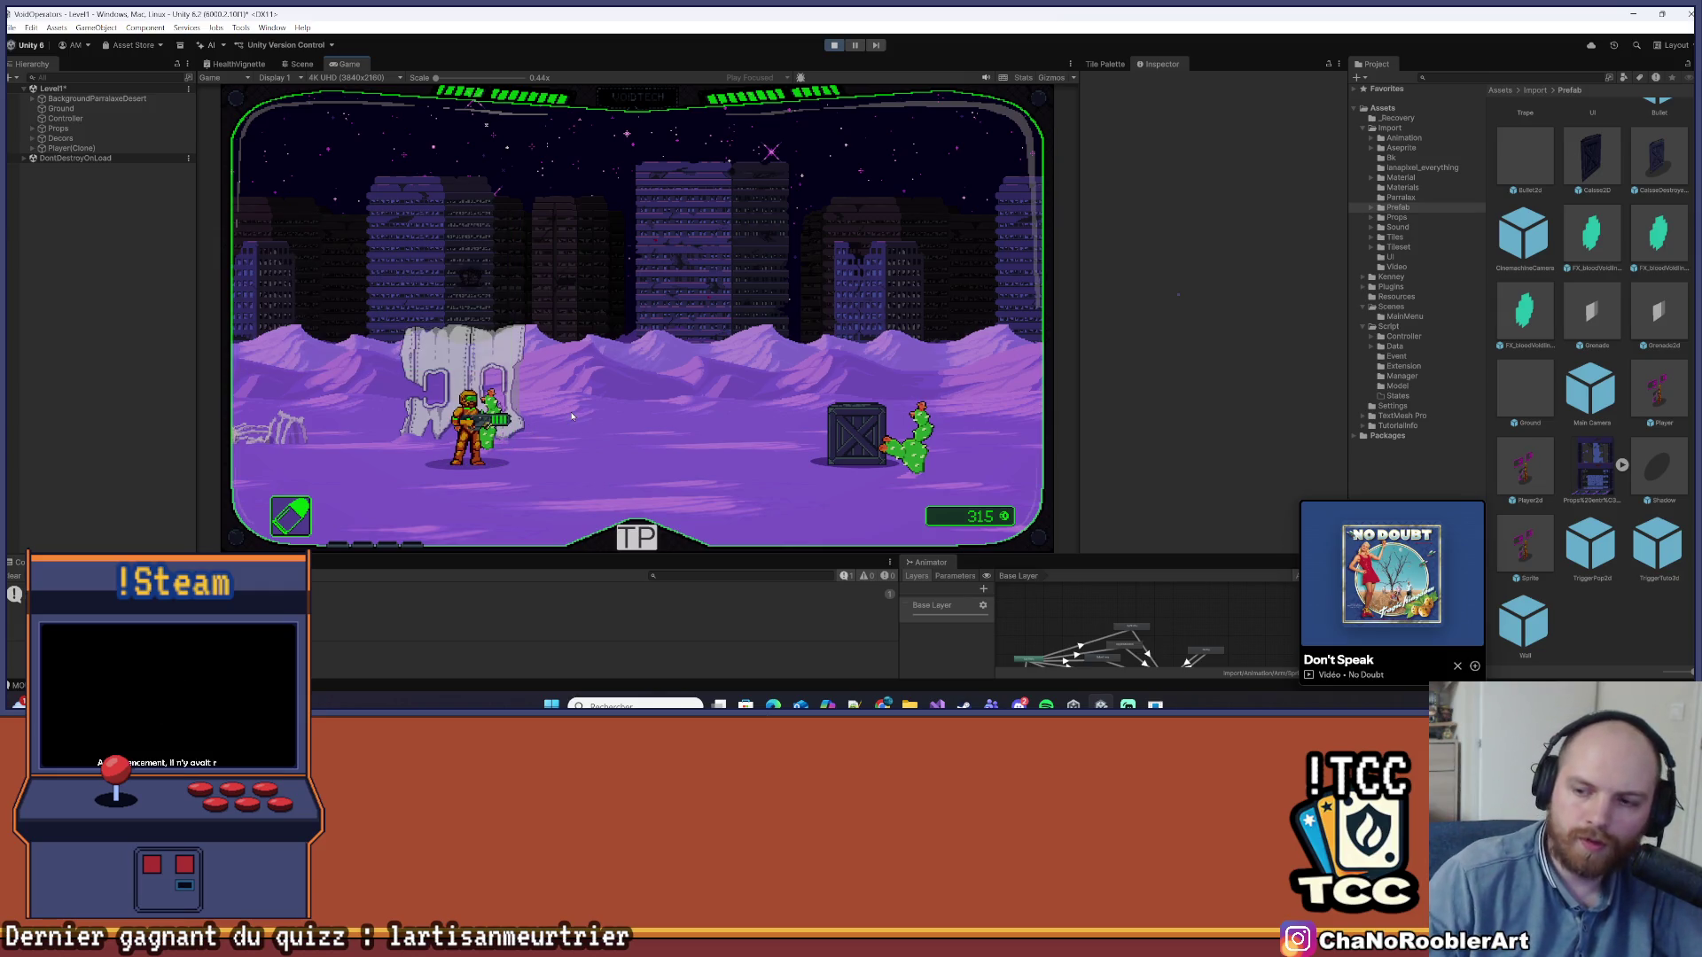
Walk right, grenade the crate and cacti, flame them, then switch to the gun, fire, and stop
key("d")
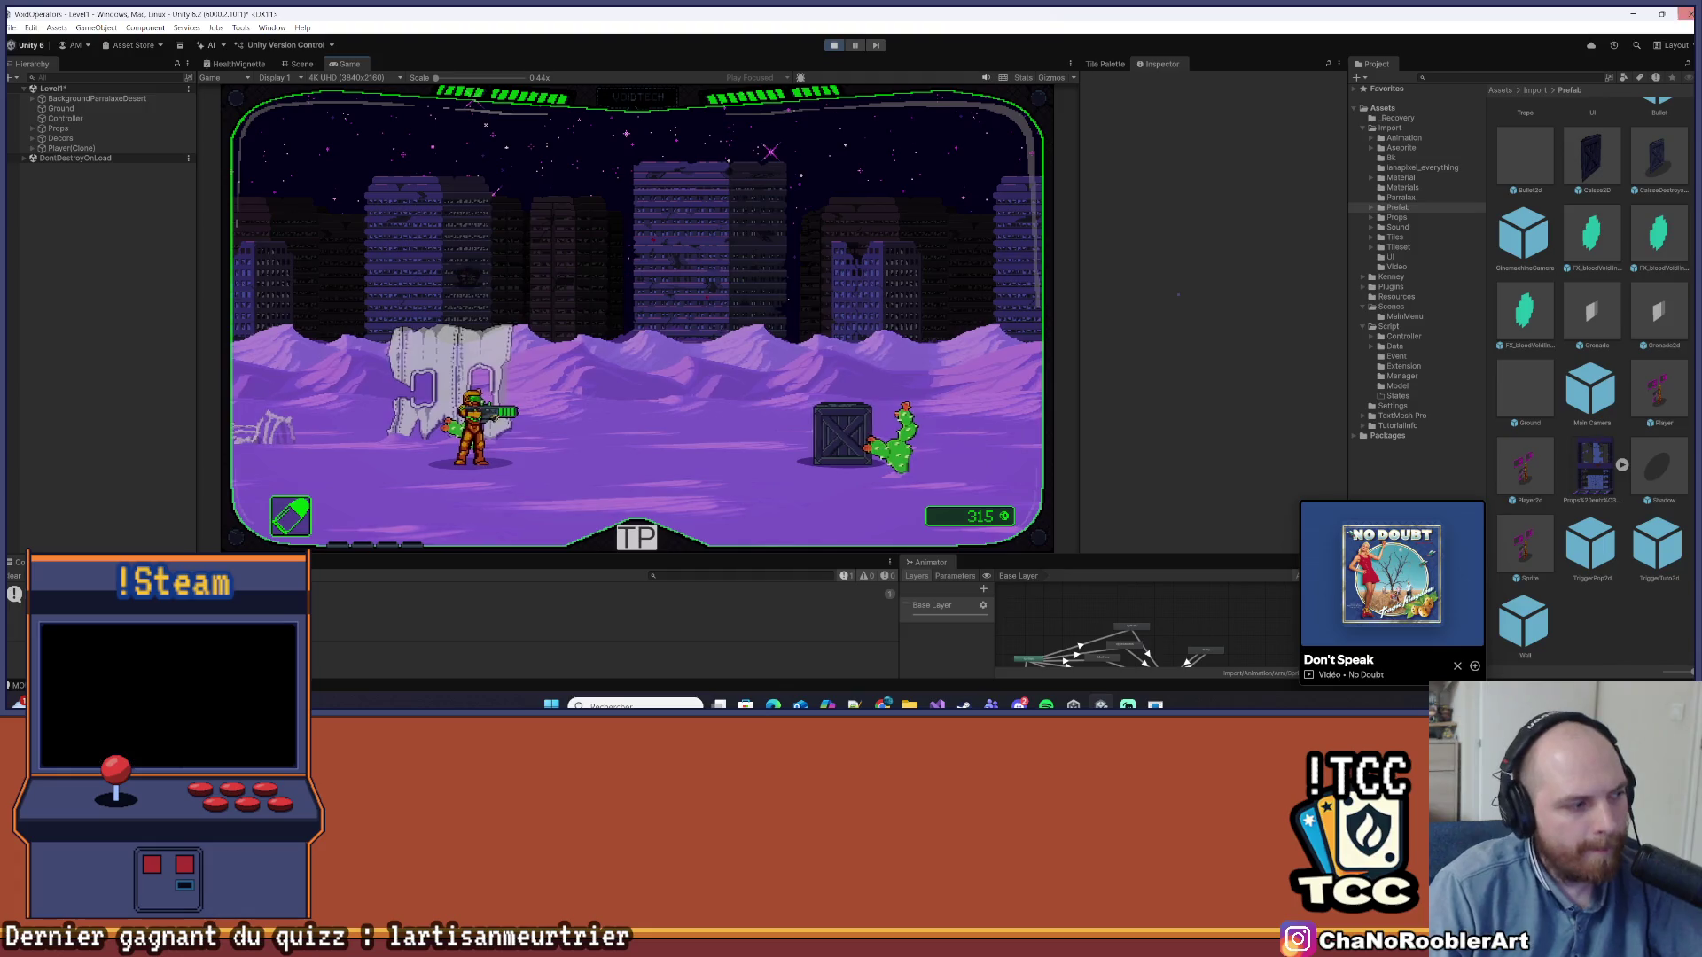
left_click(497, 247)
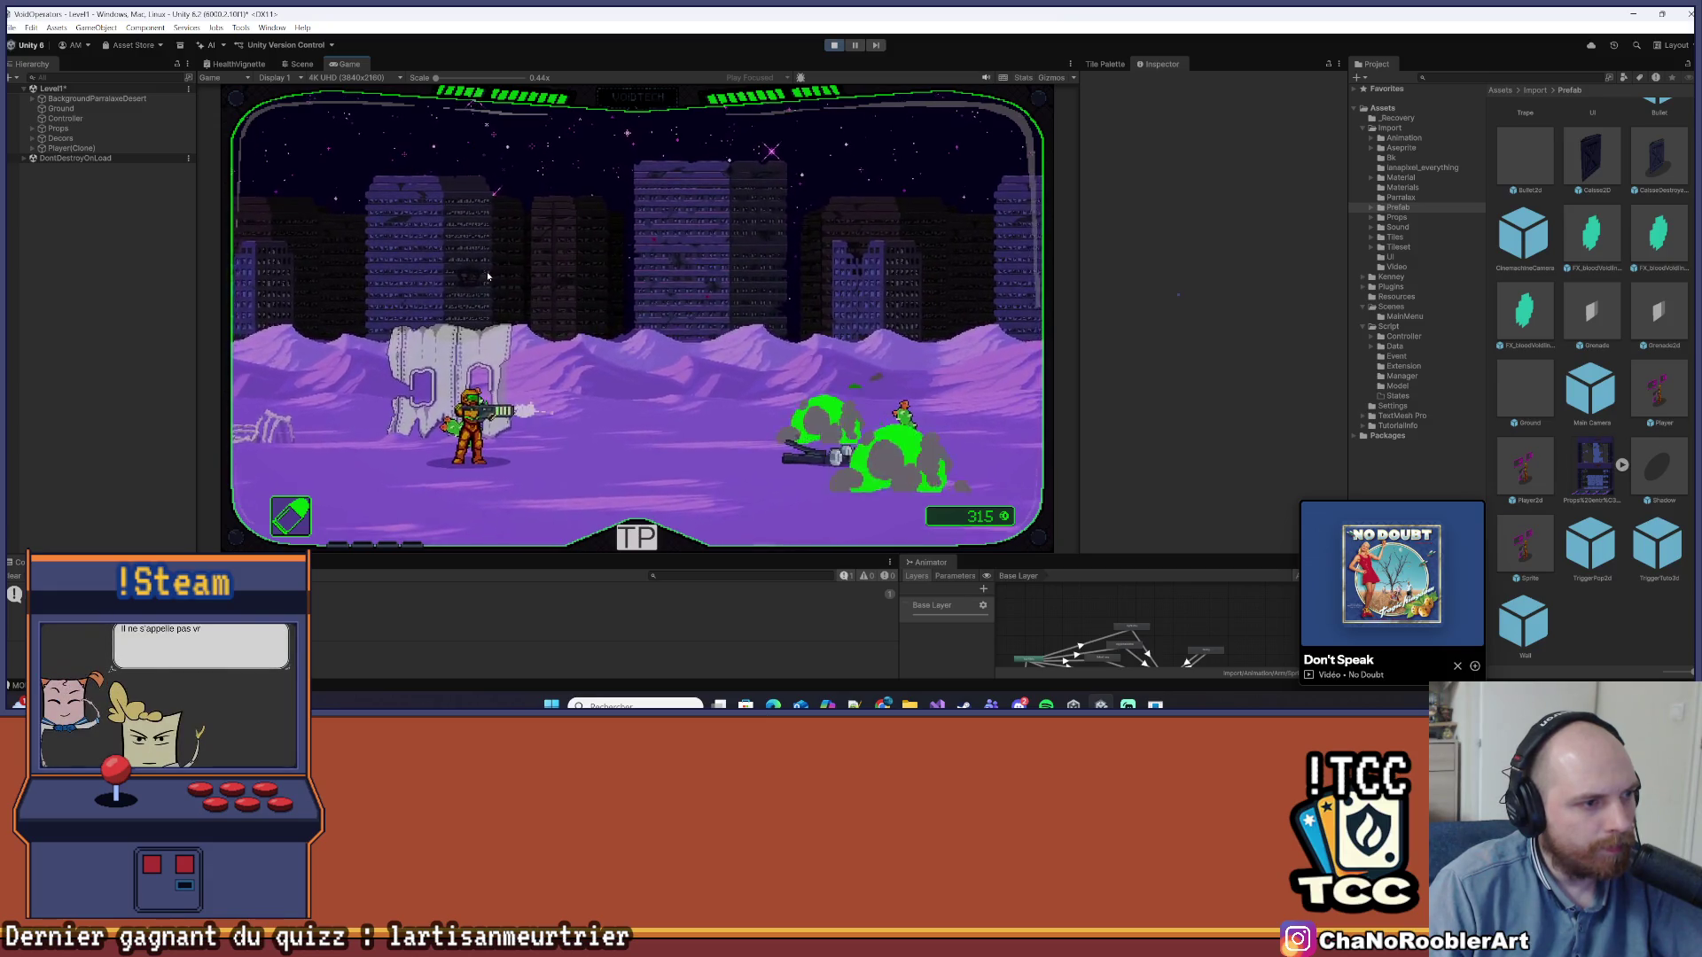
key("d")
key("d")
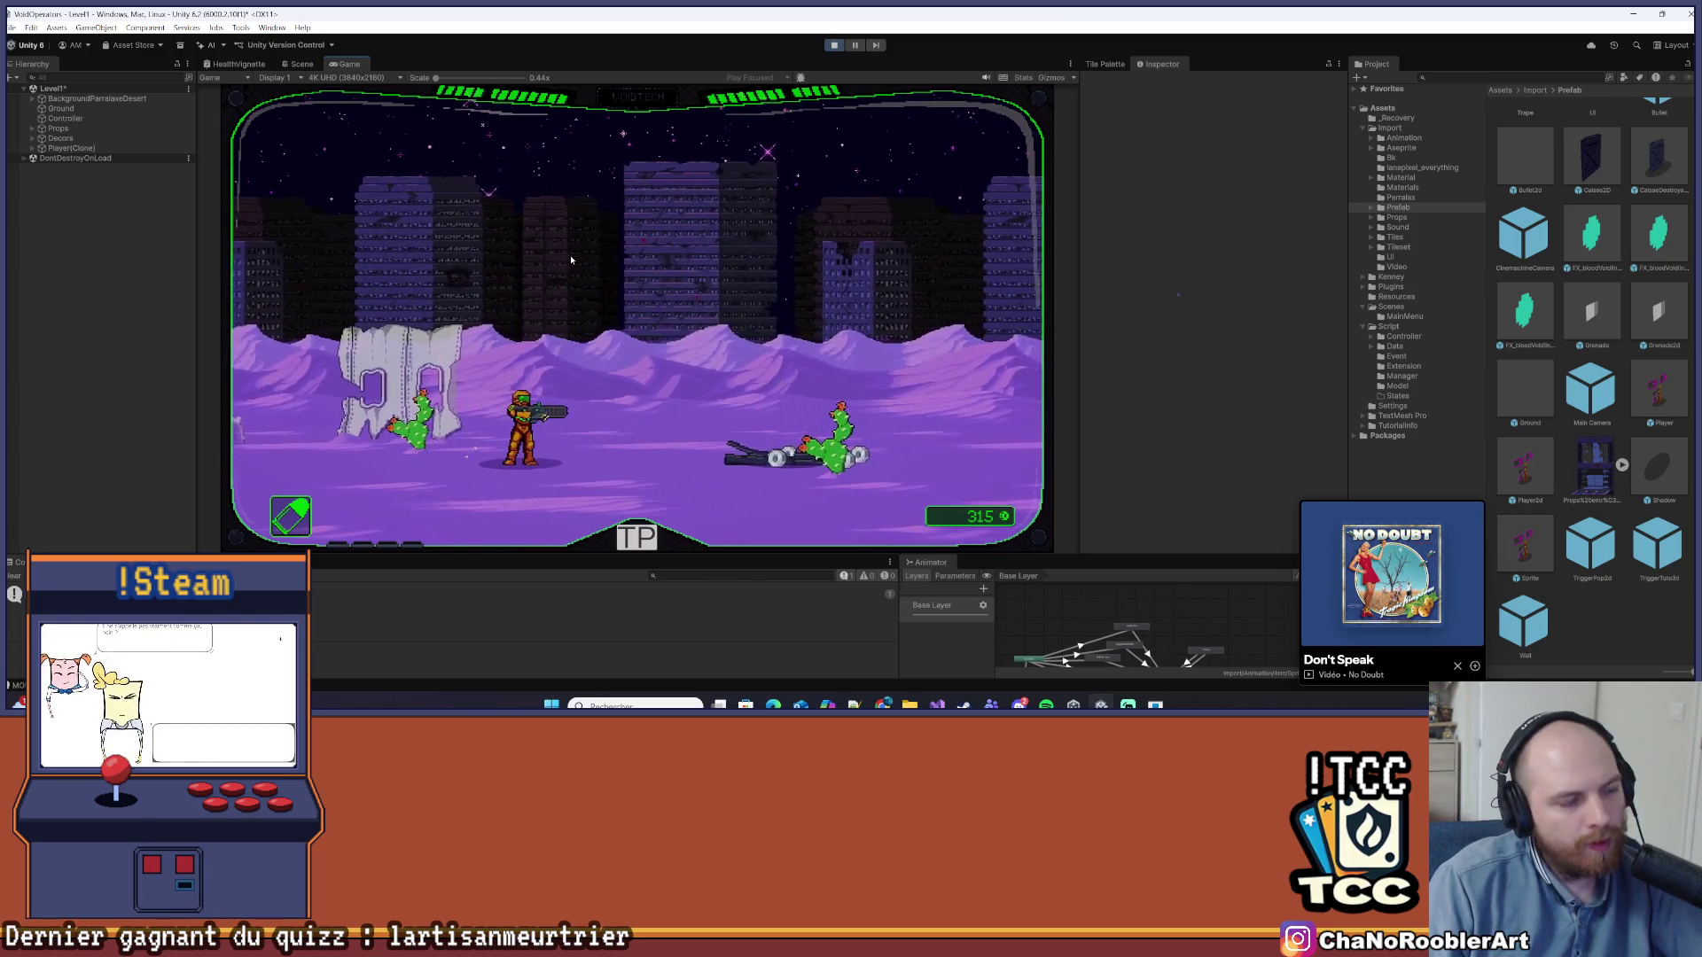
left_click(626, 283)
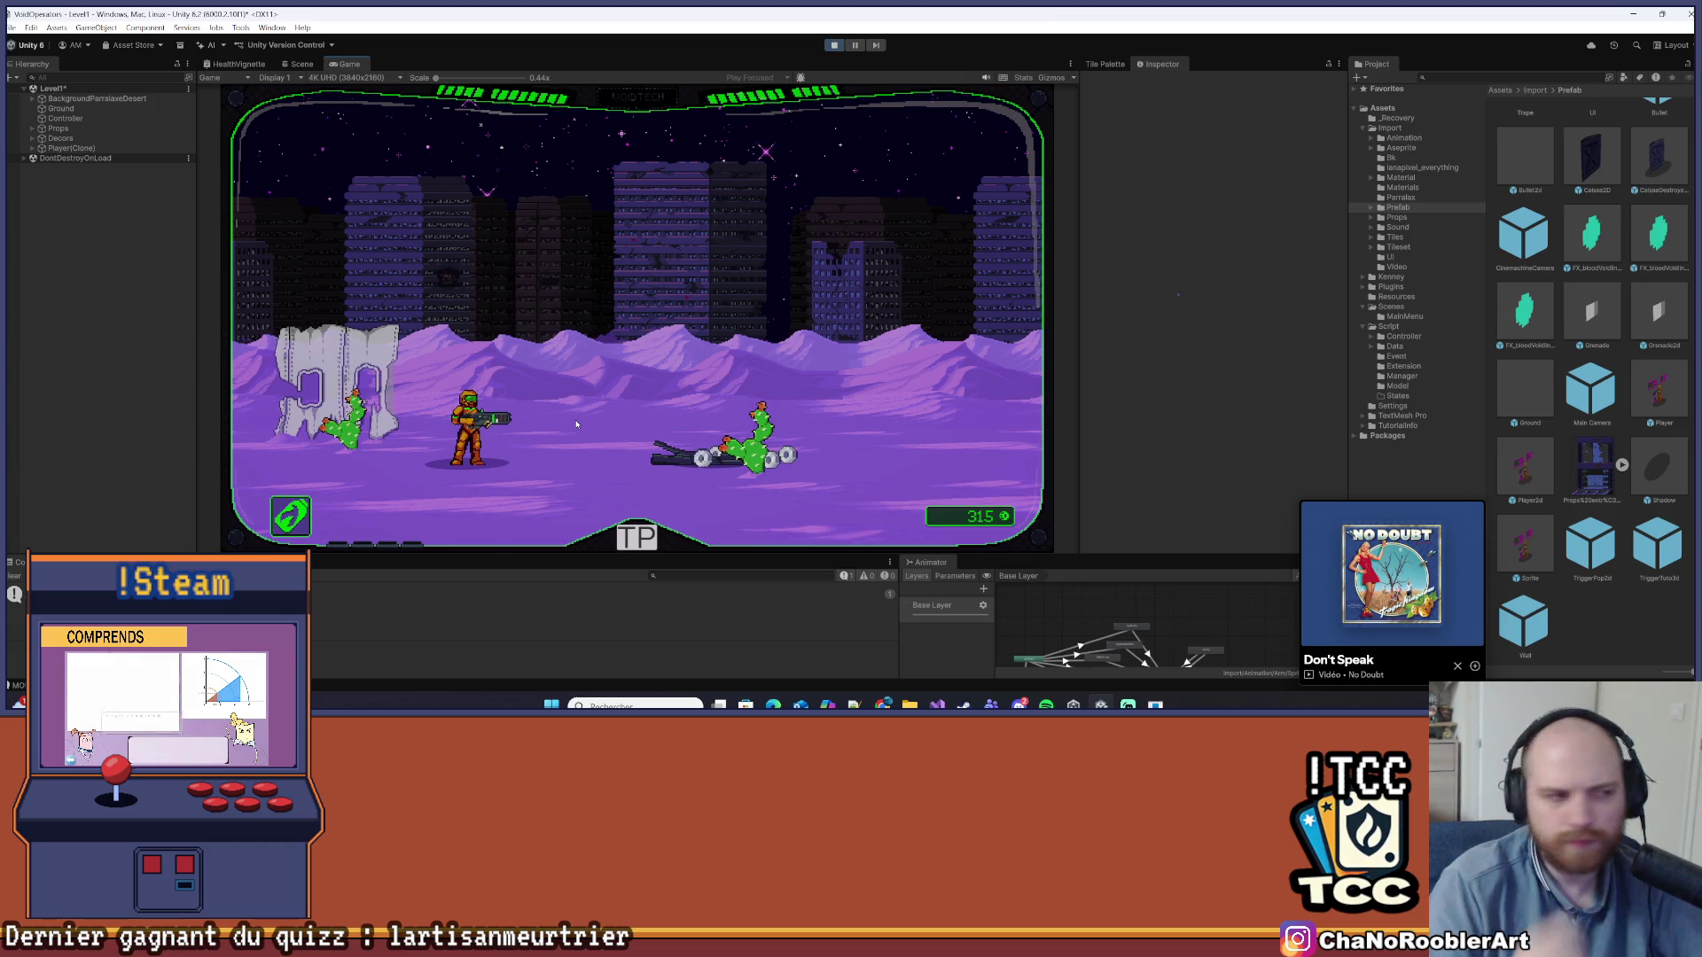
key("q")
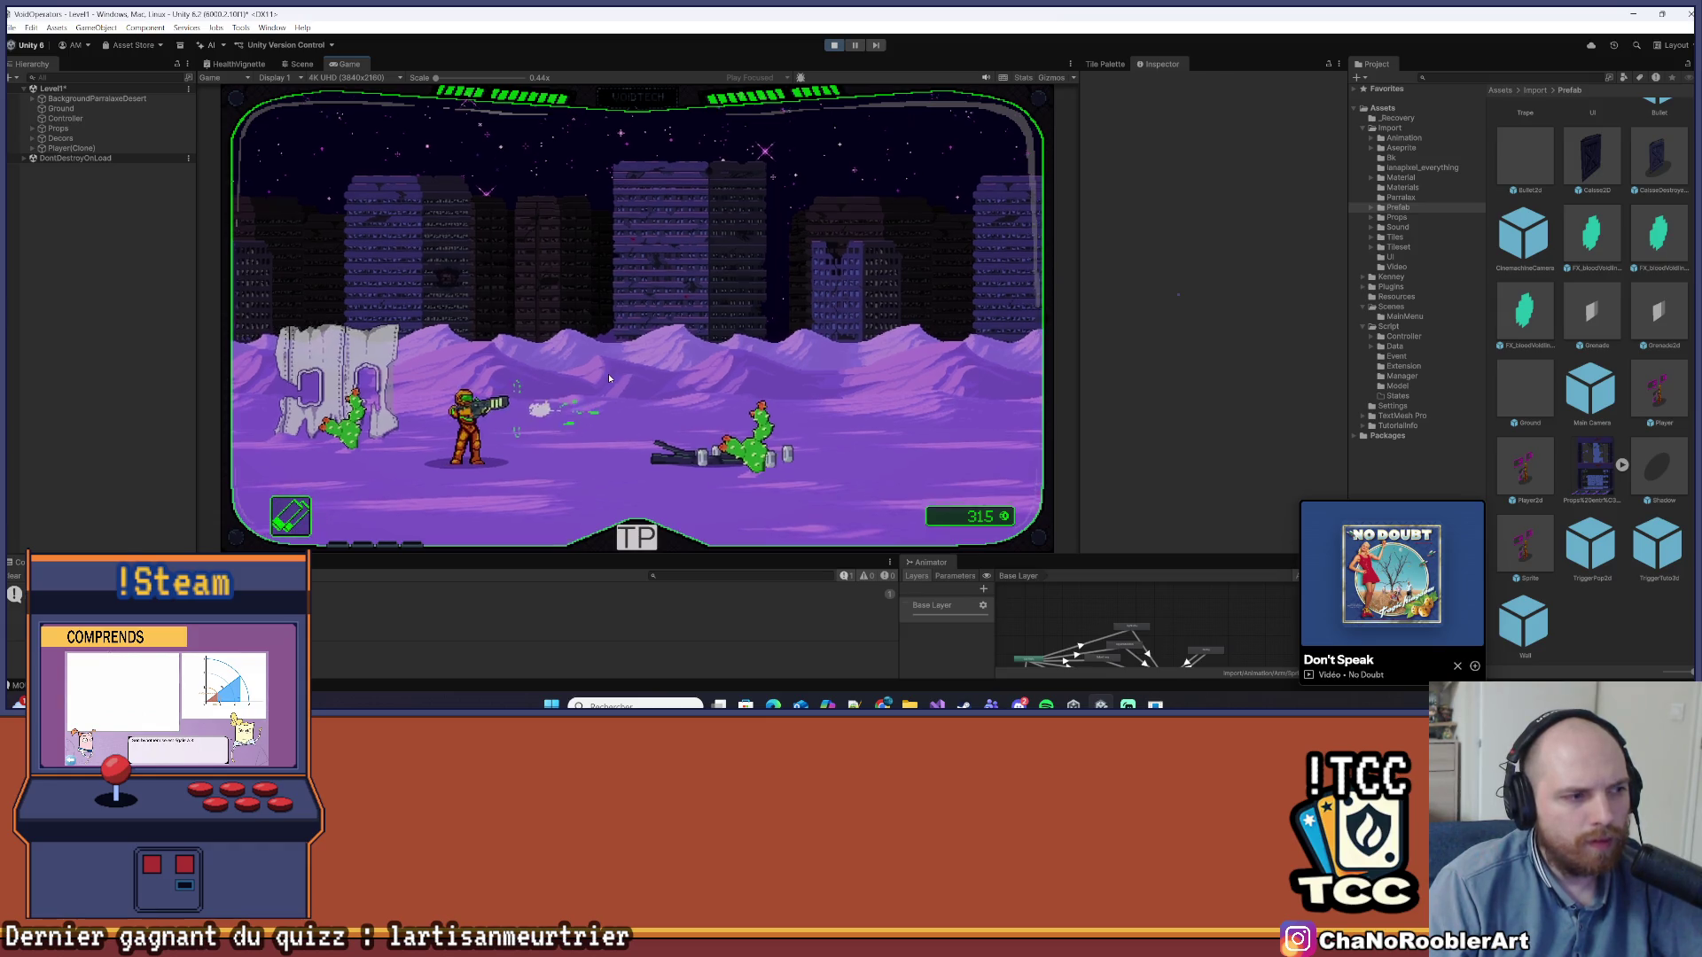
left_click(608, 374)
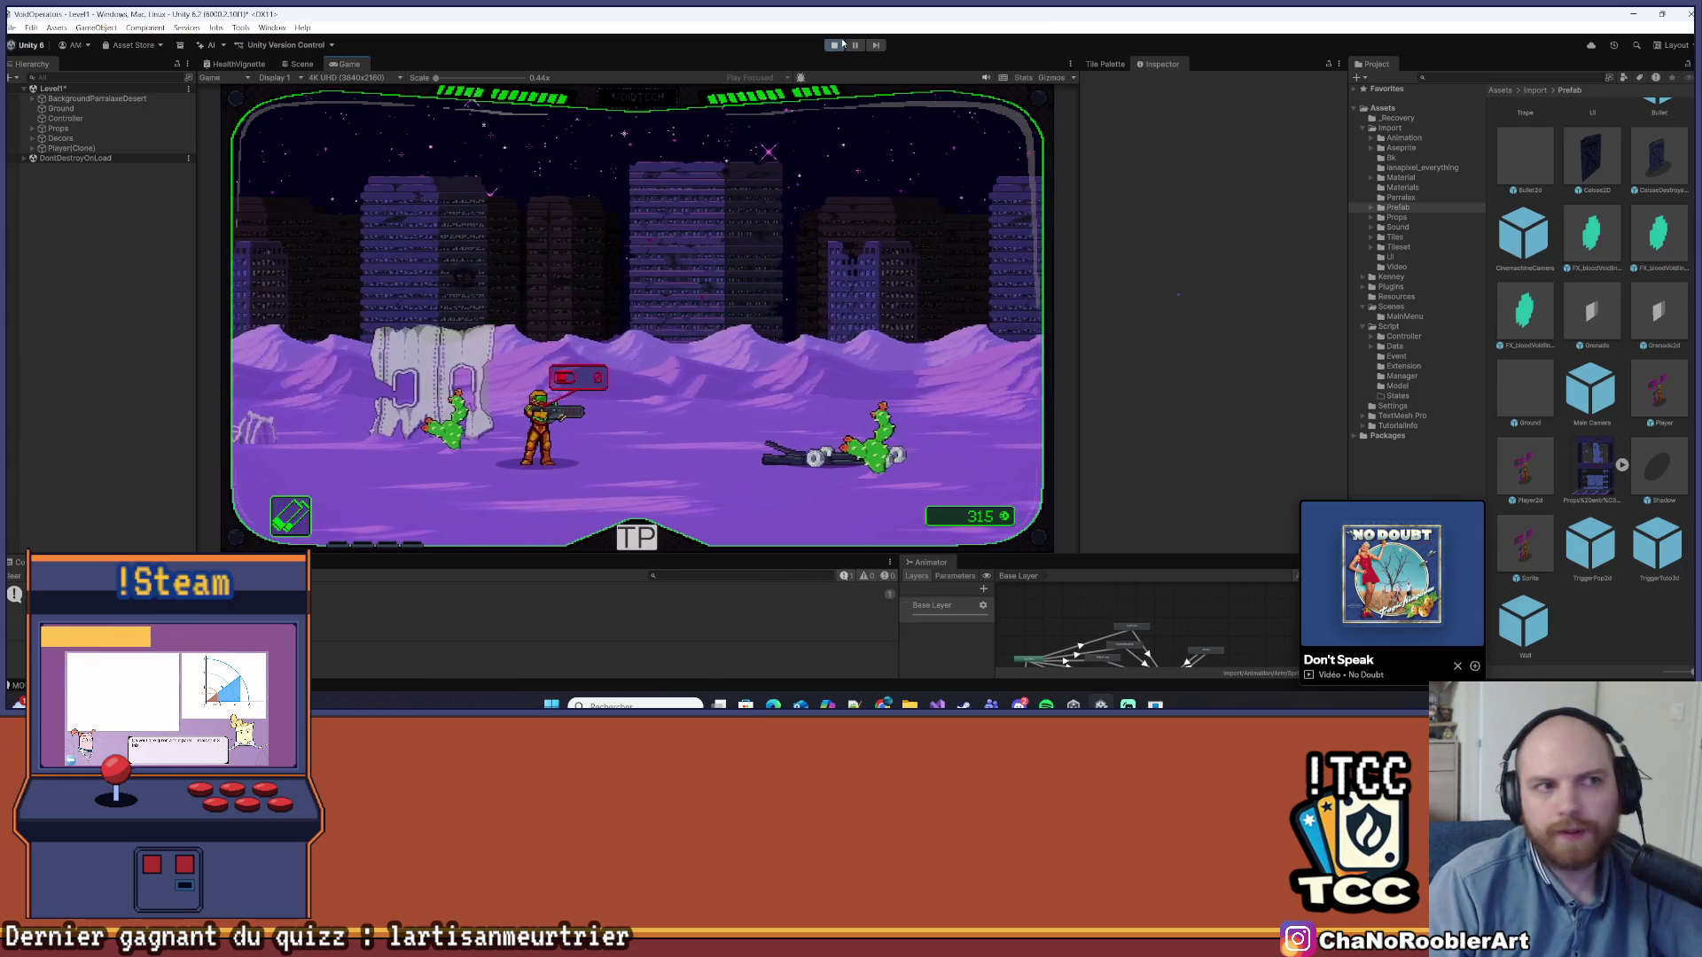
left_click(835, 45)
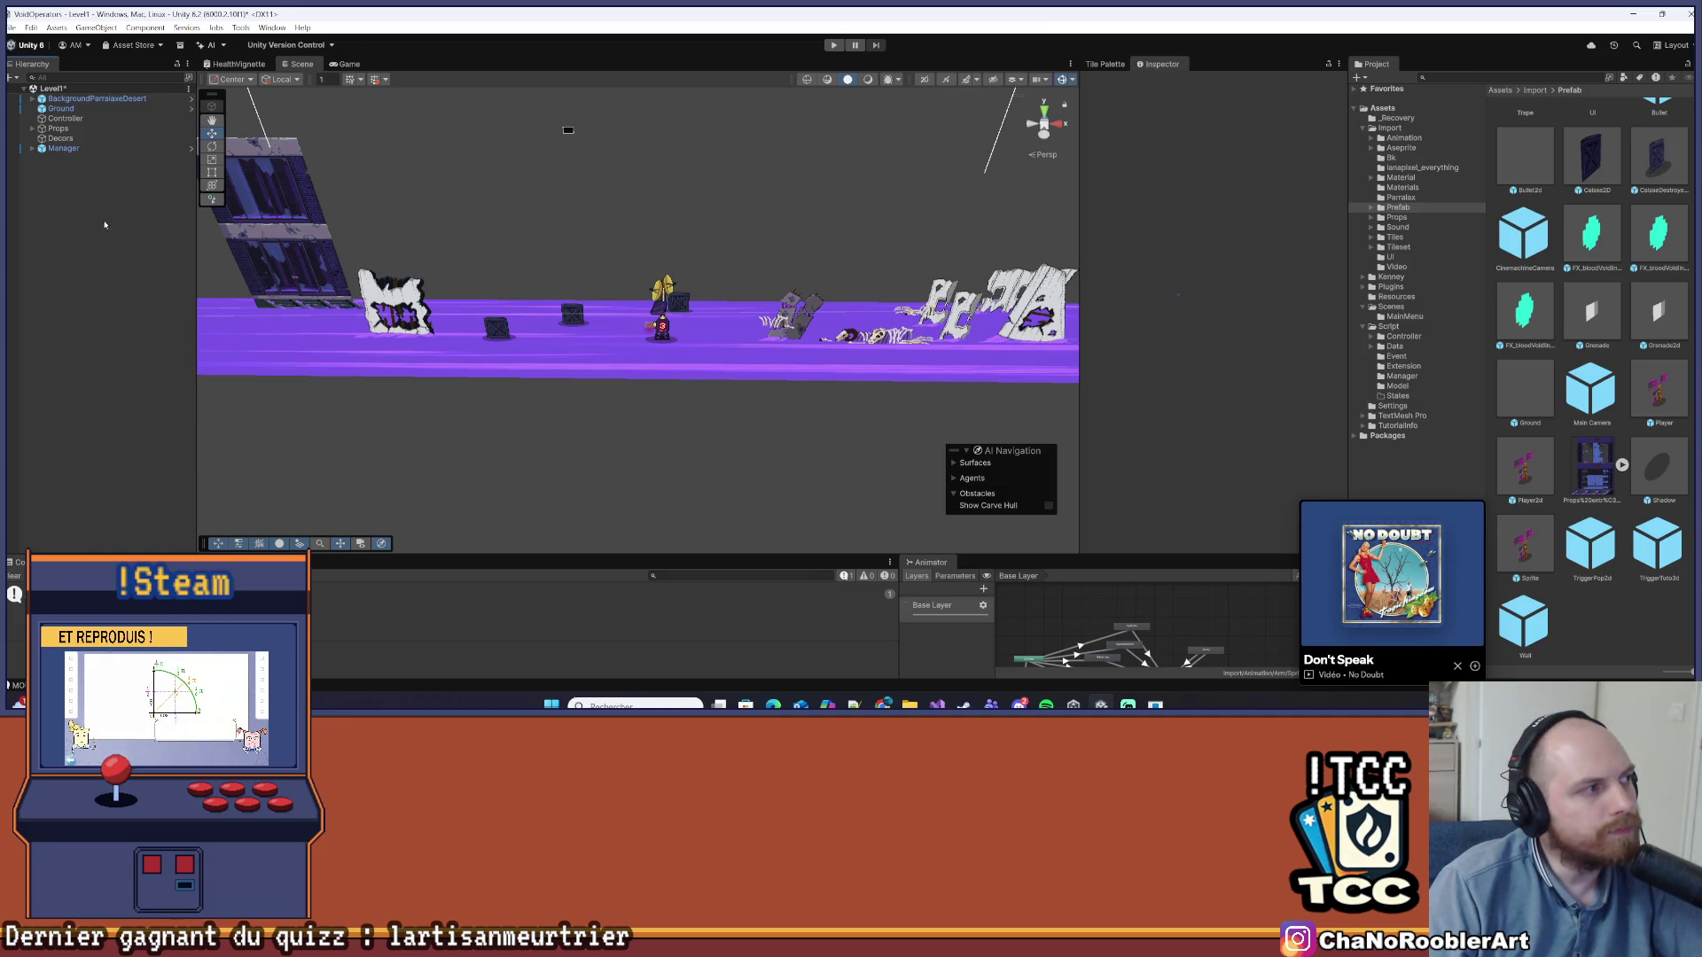
left_click(63, 148)
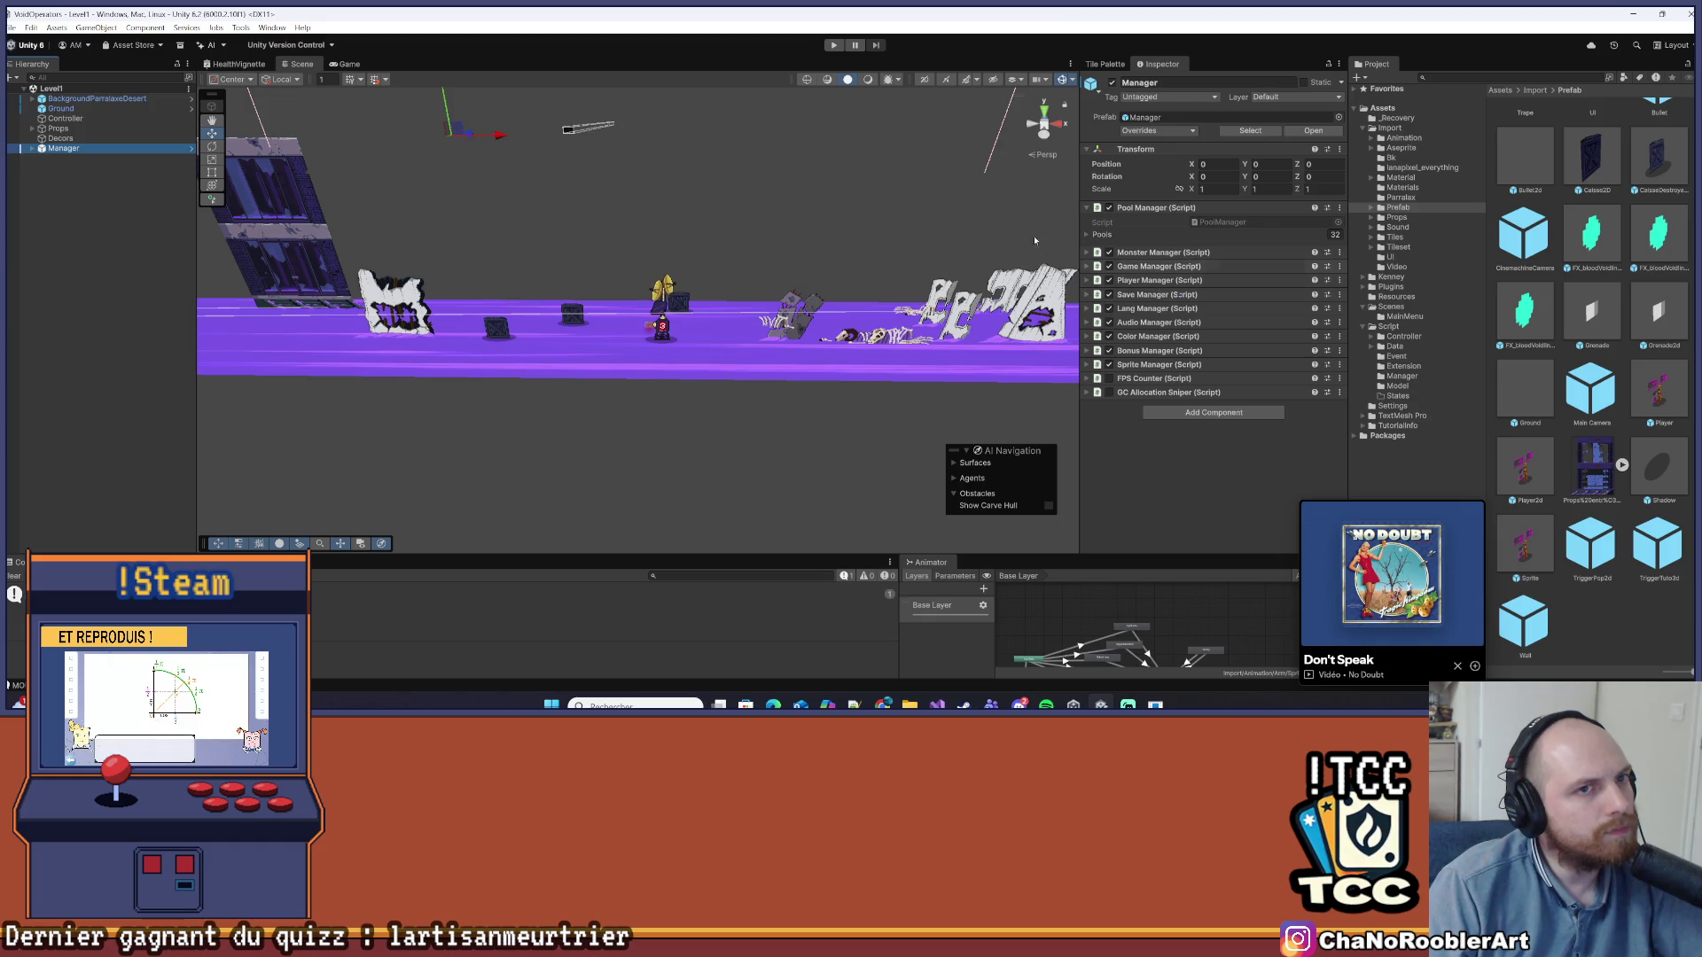
left_click(108, 253)
left_click(63, 148)
left_click(80, 177)
left_click(63, 148)
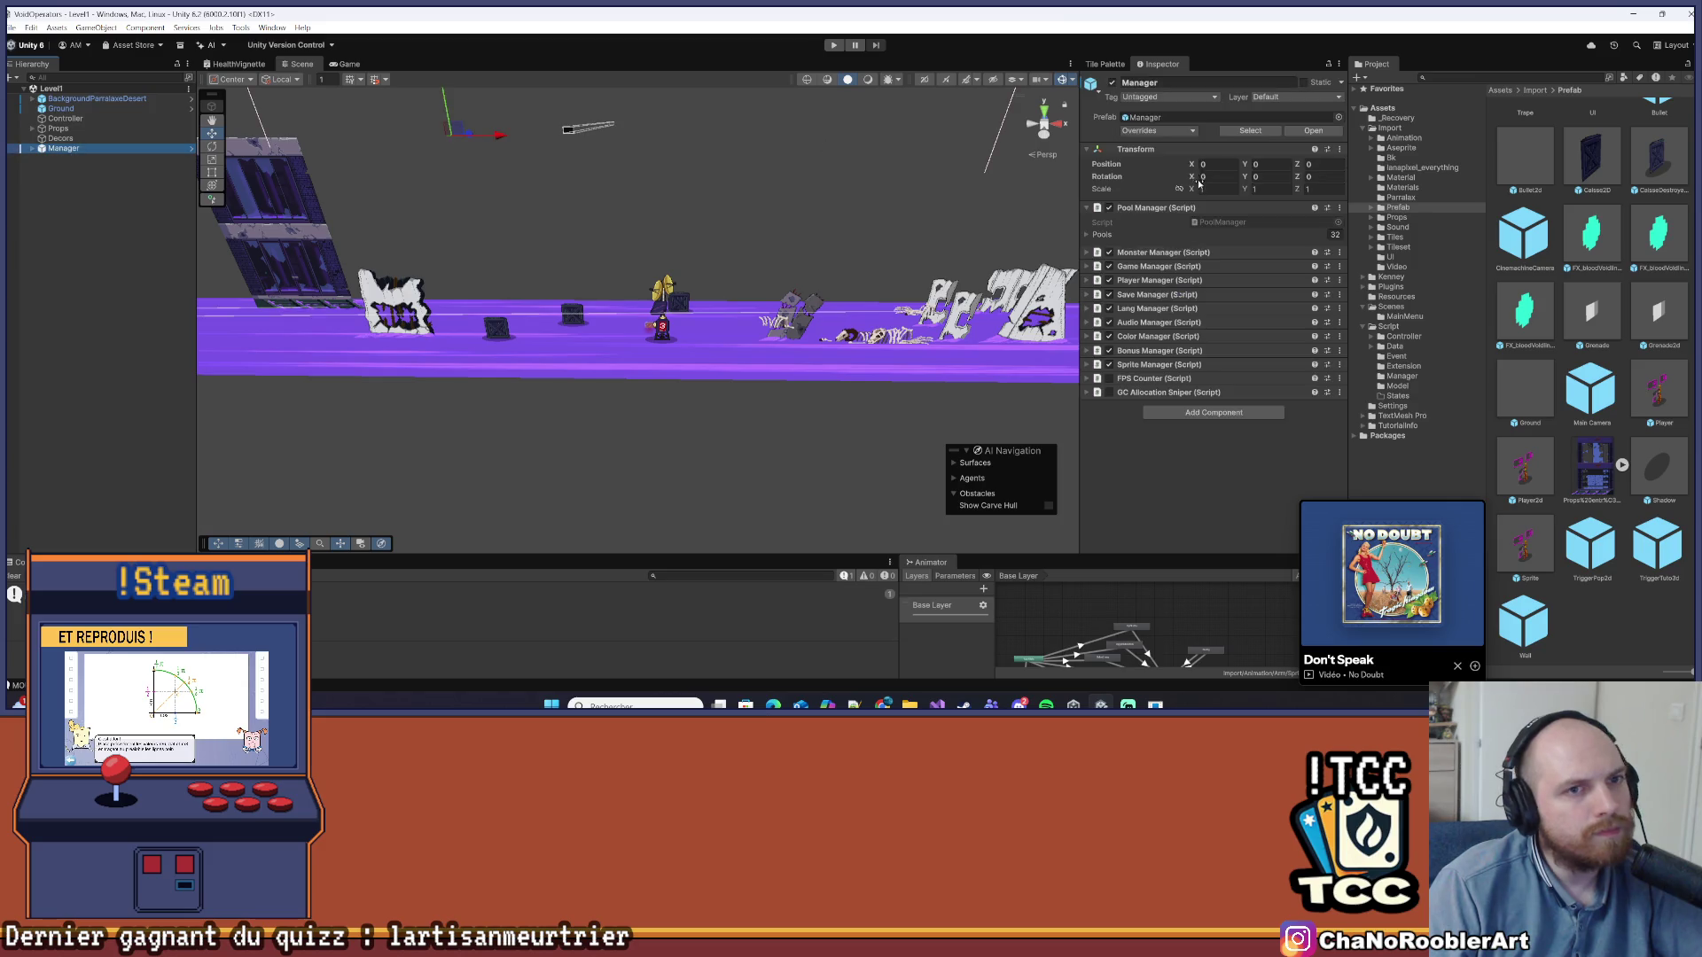
left_click(1157, 131)
key("Escape")
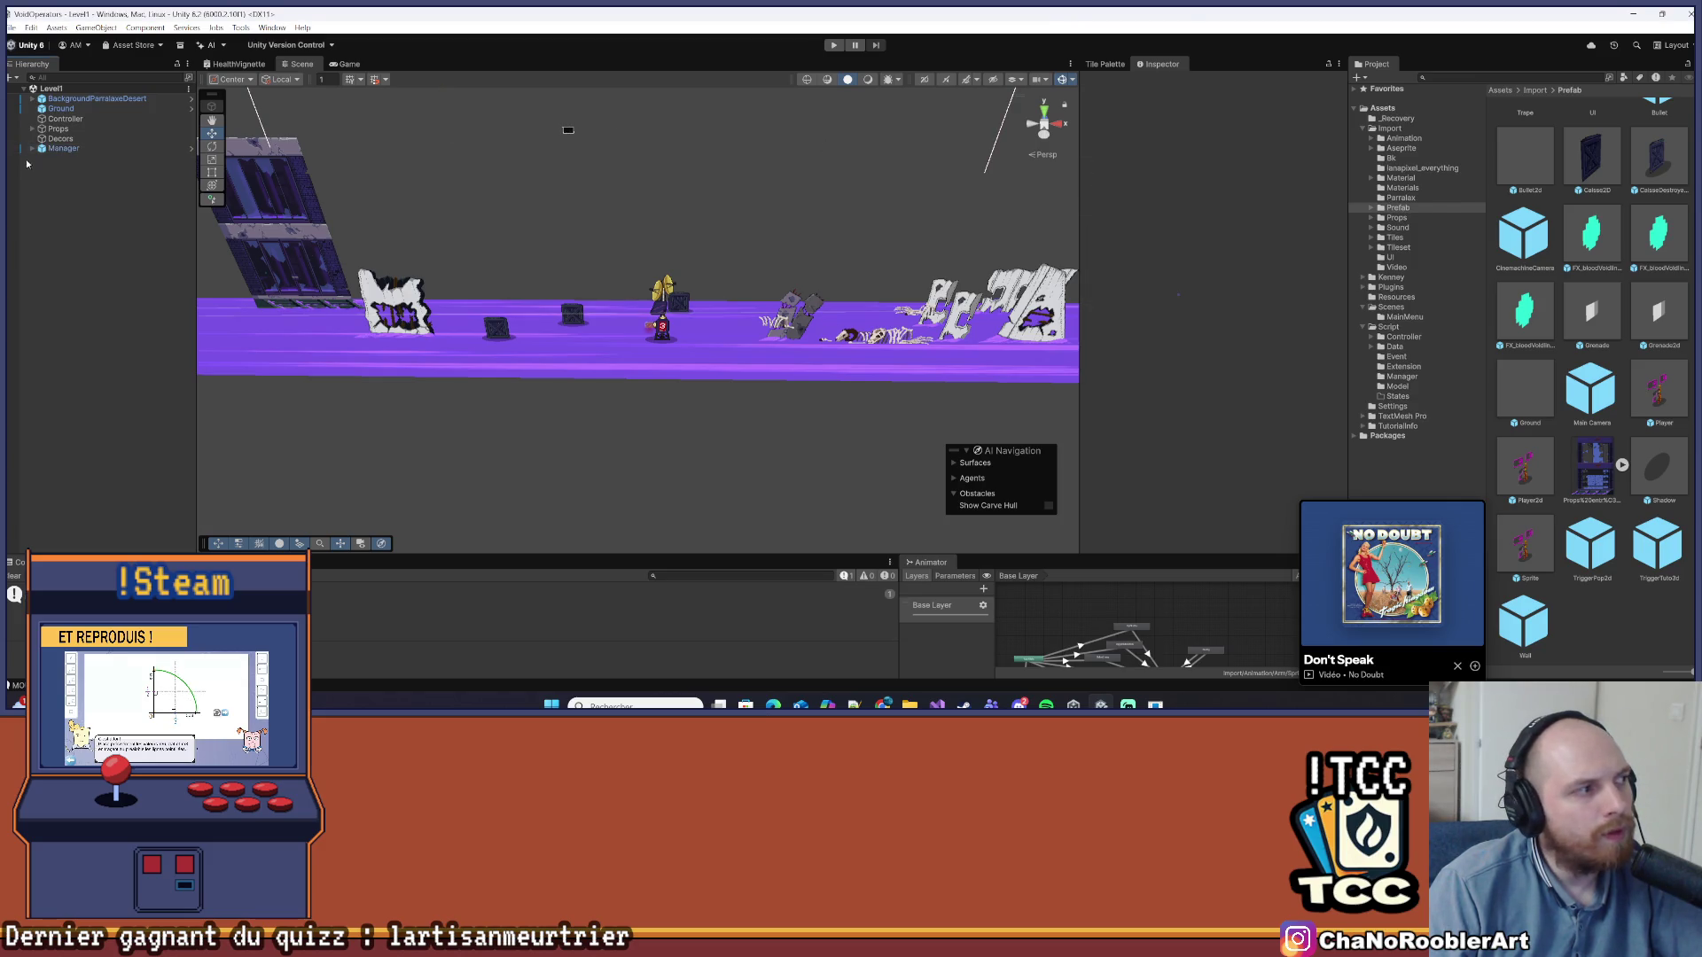
left_click(80, 178)
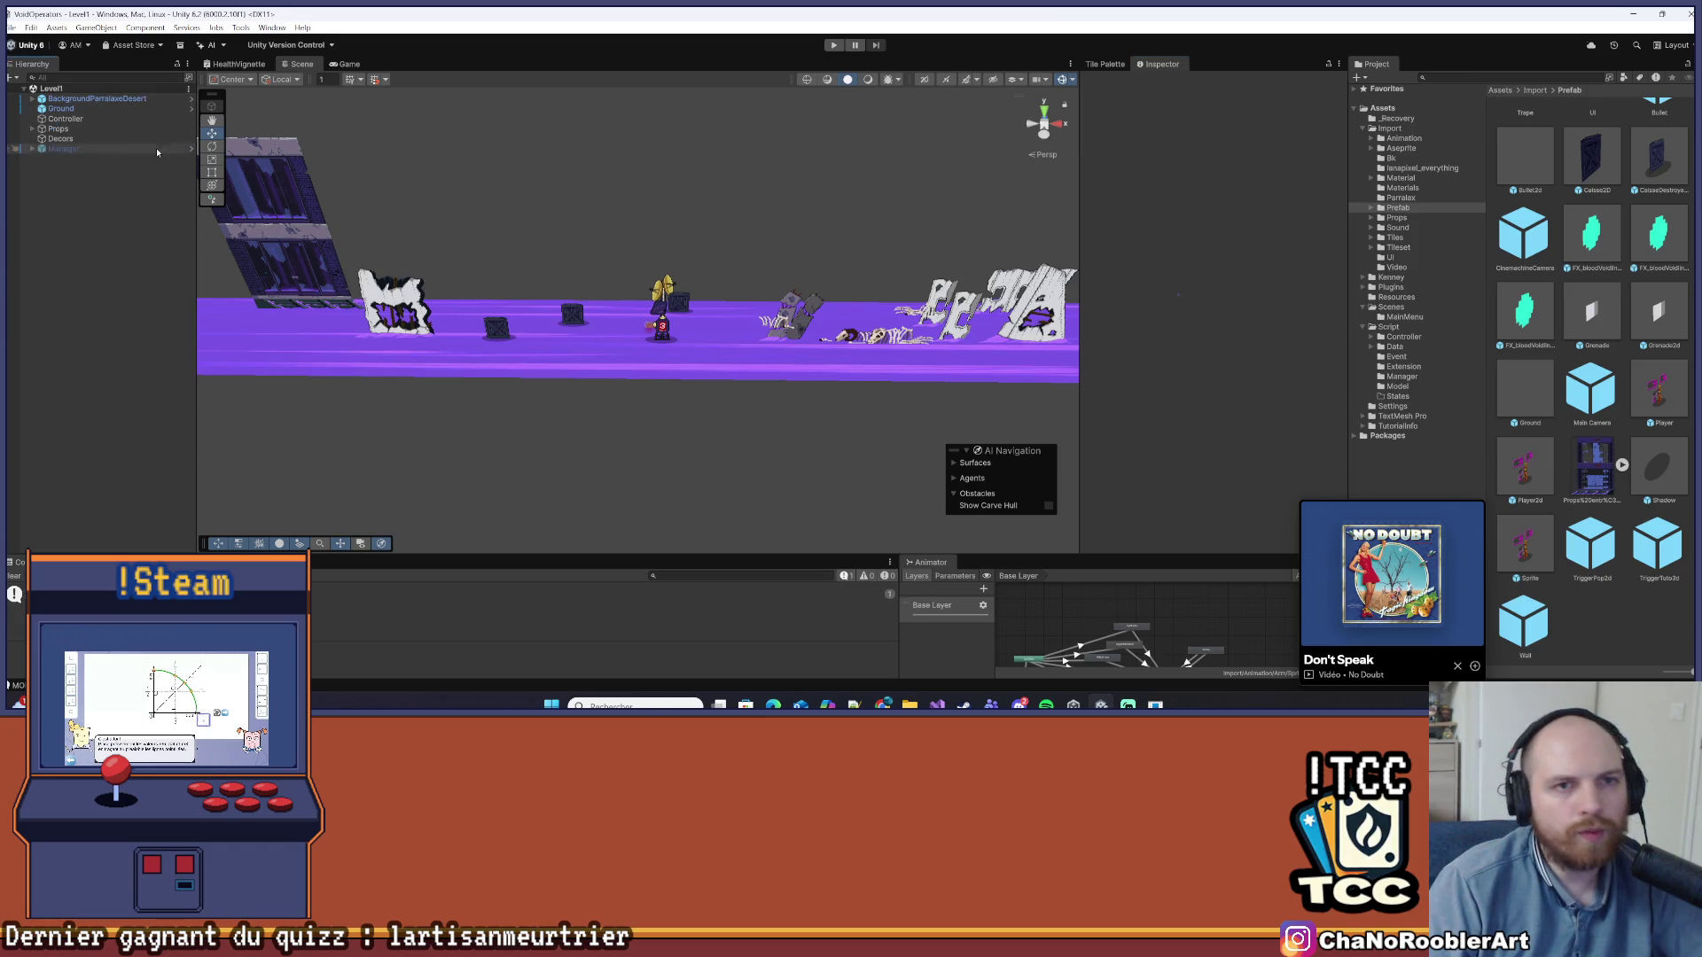
left_click(1106, 63)
left_click(1161, 64)
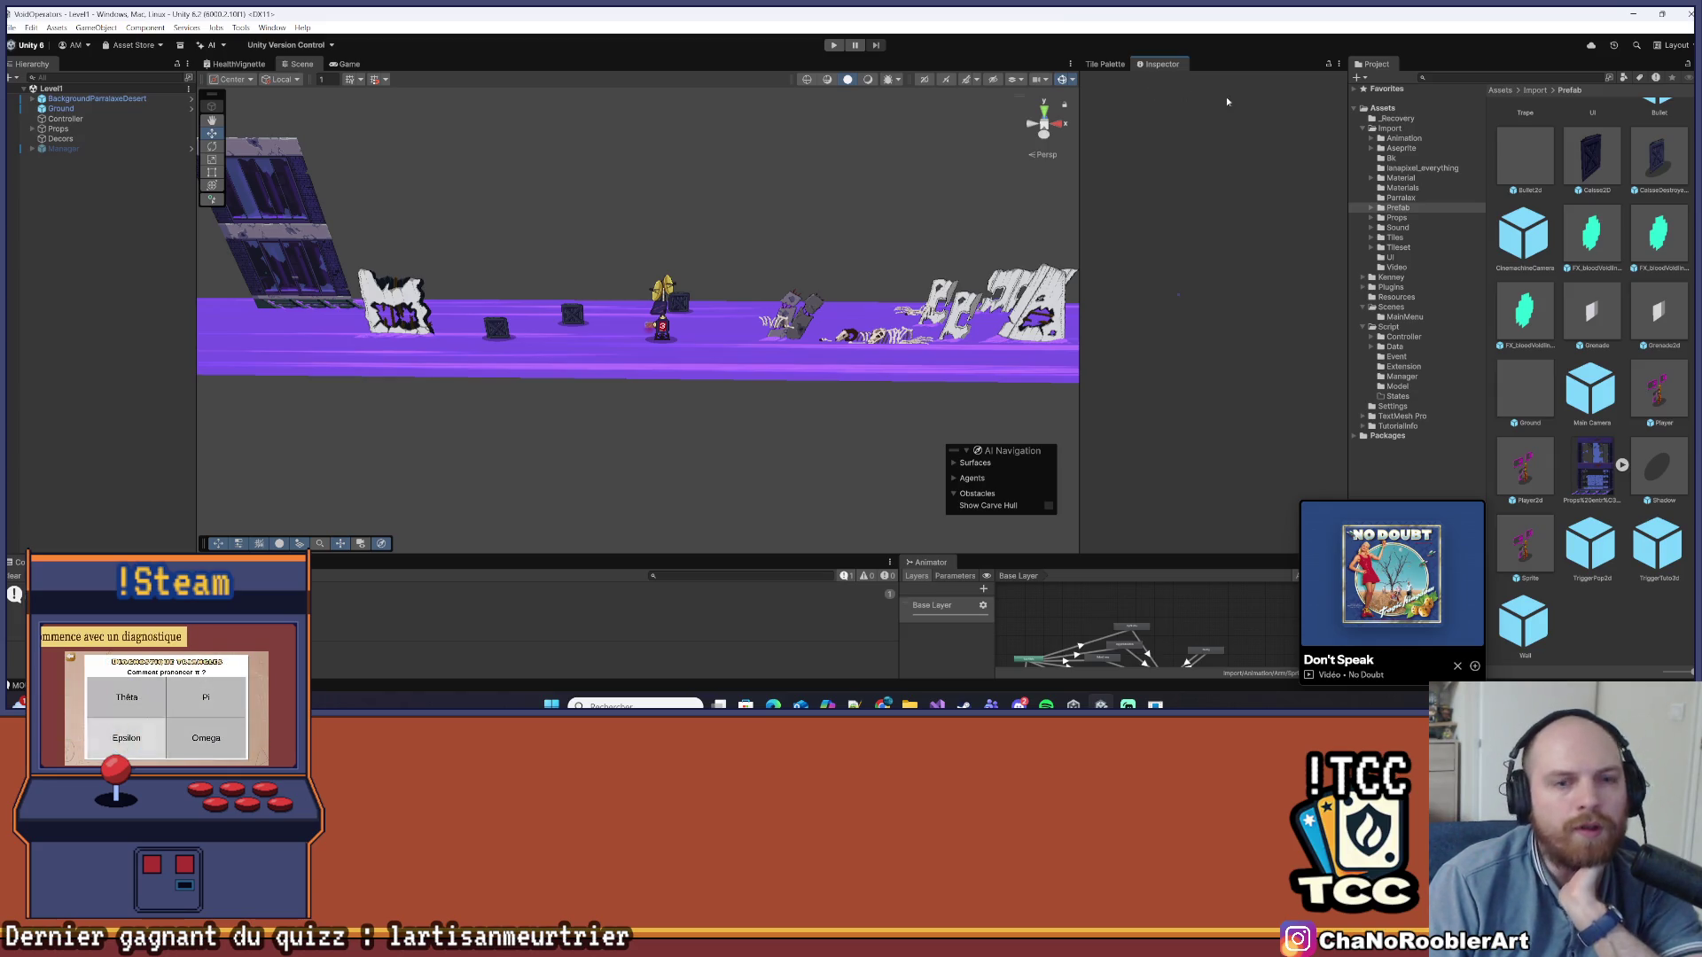
Browse the project's scene assets and open the Level1_2D and MainMenu scenes
left_click(1411, 377)
left_click(1404, 307)
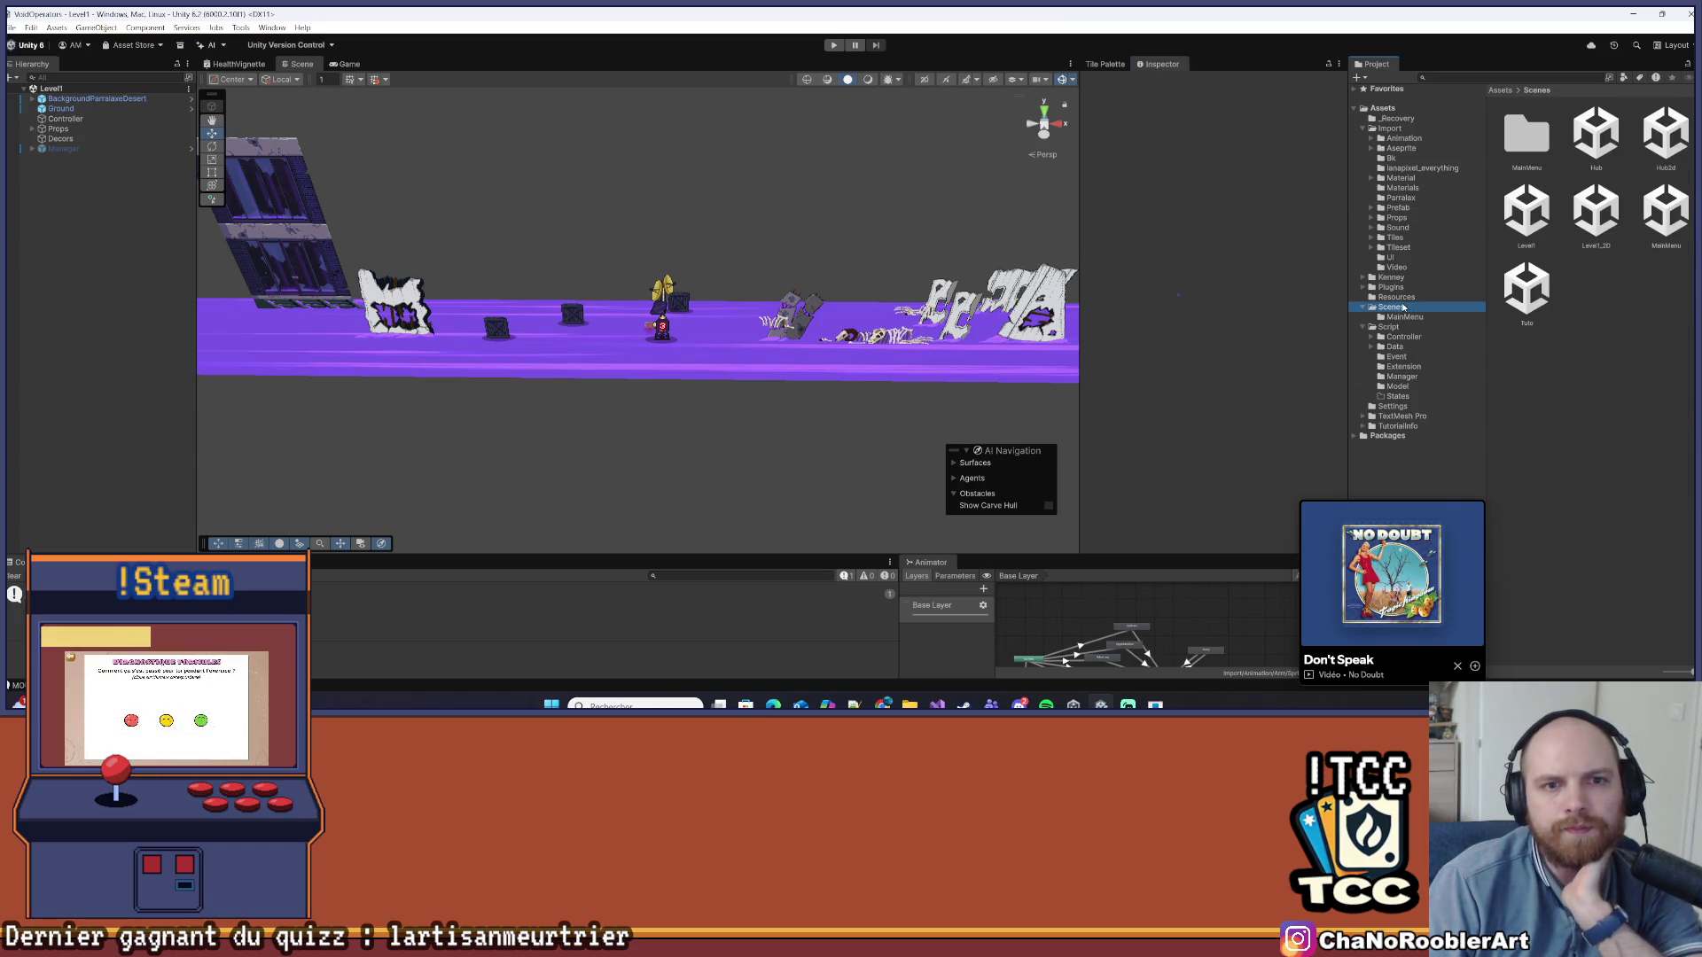
left_click(1408, 298)
left_click(1413, 309)
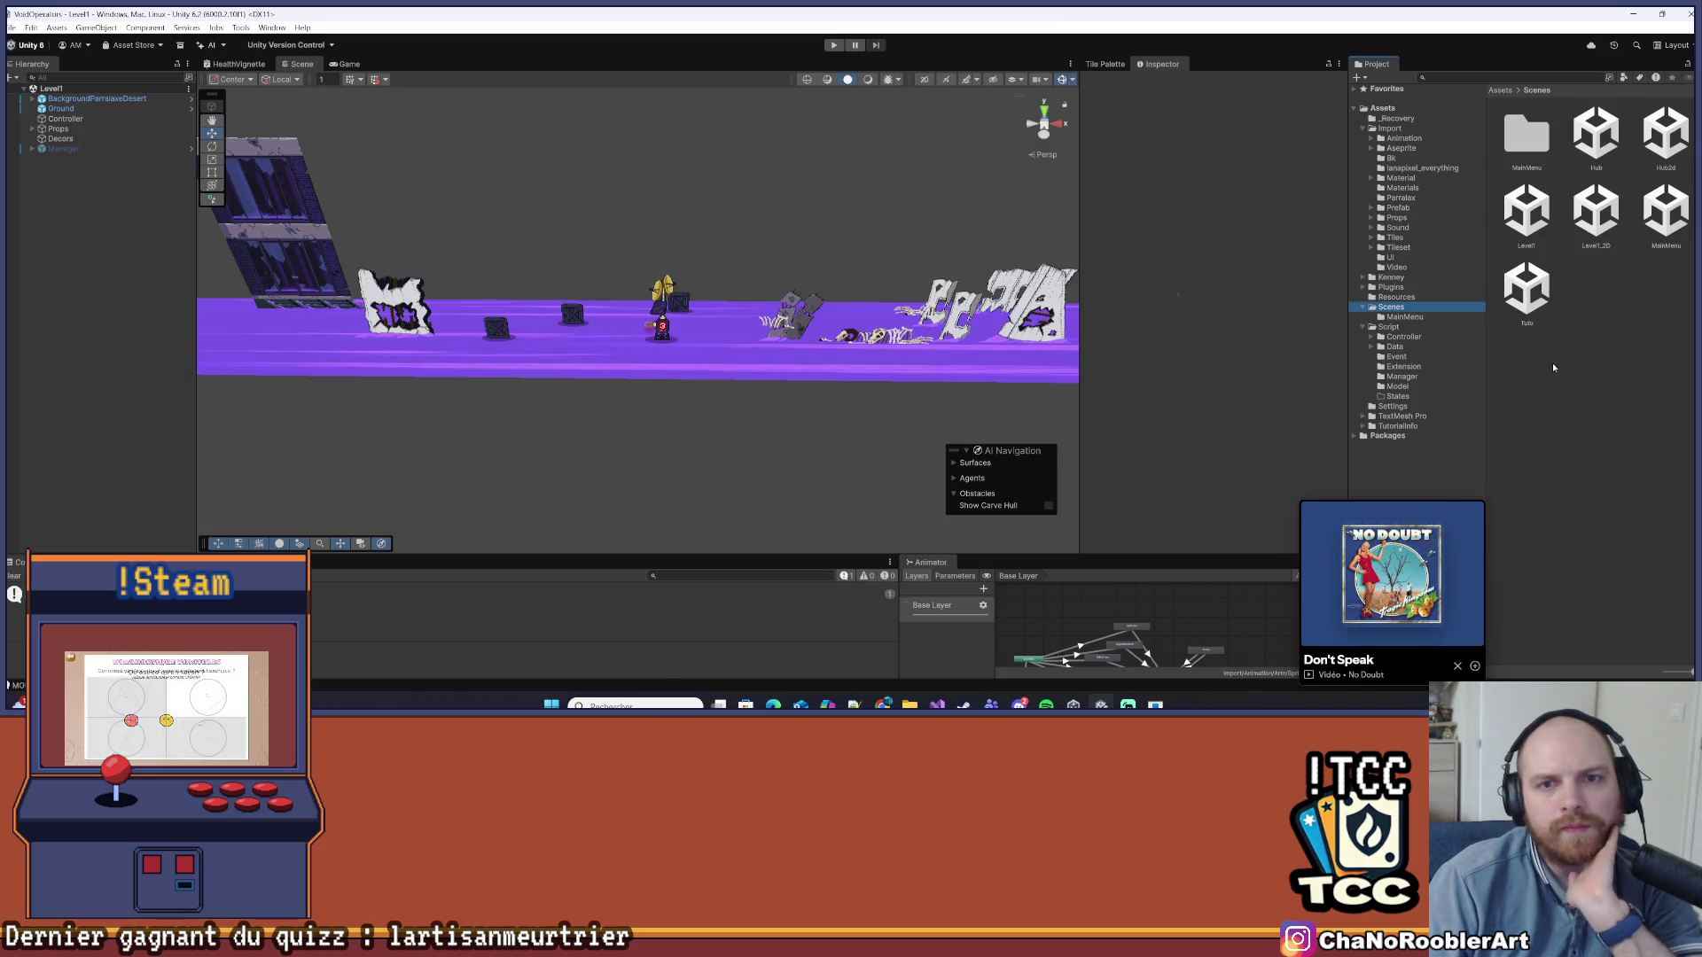
left_click(1576, 227)
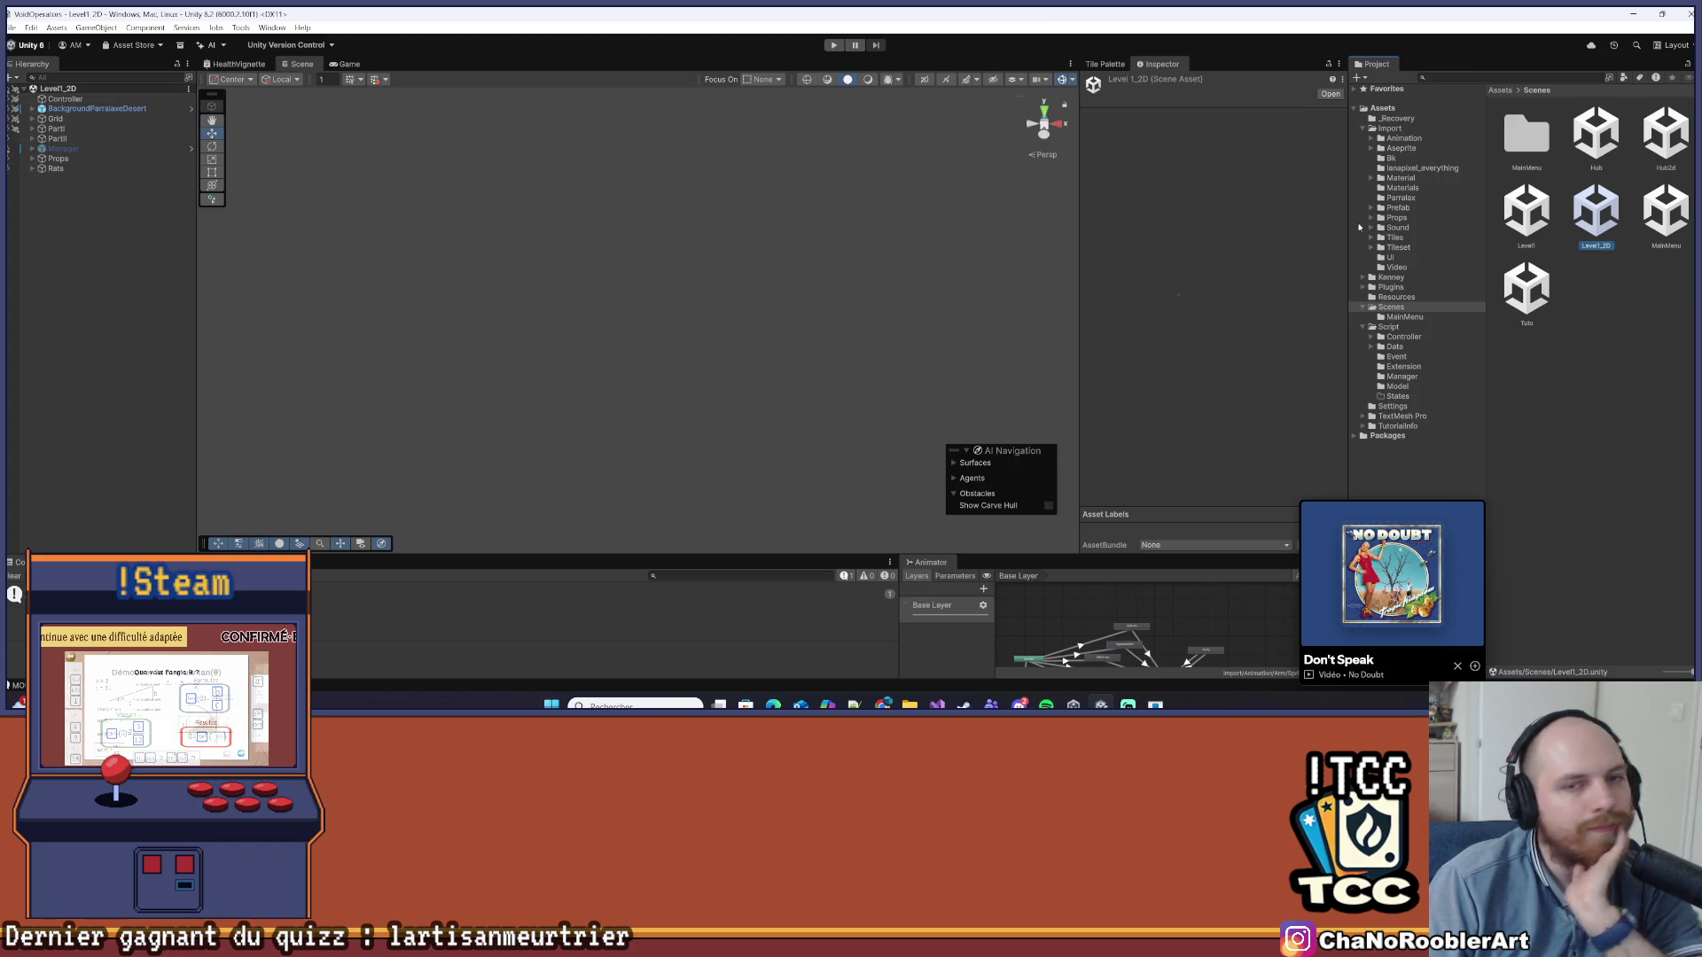
left_click(1667, 211)
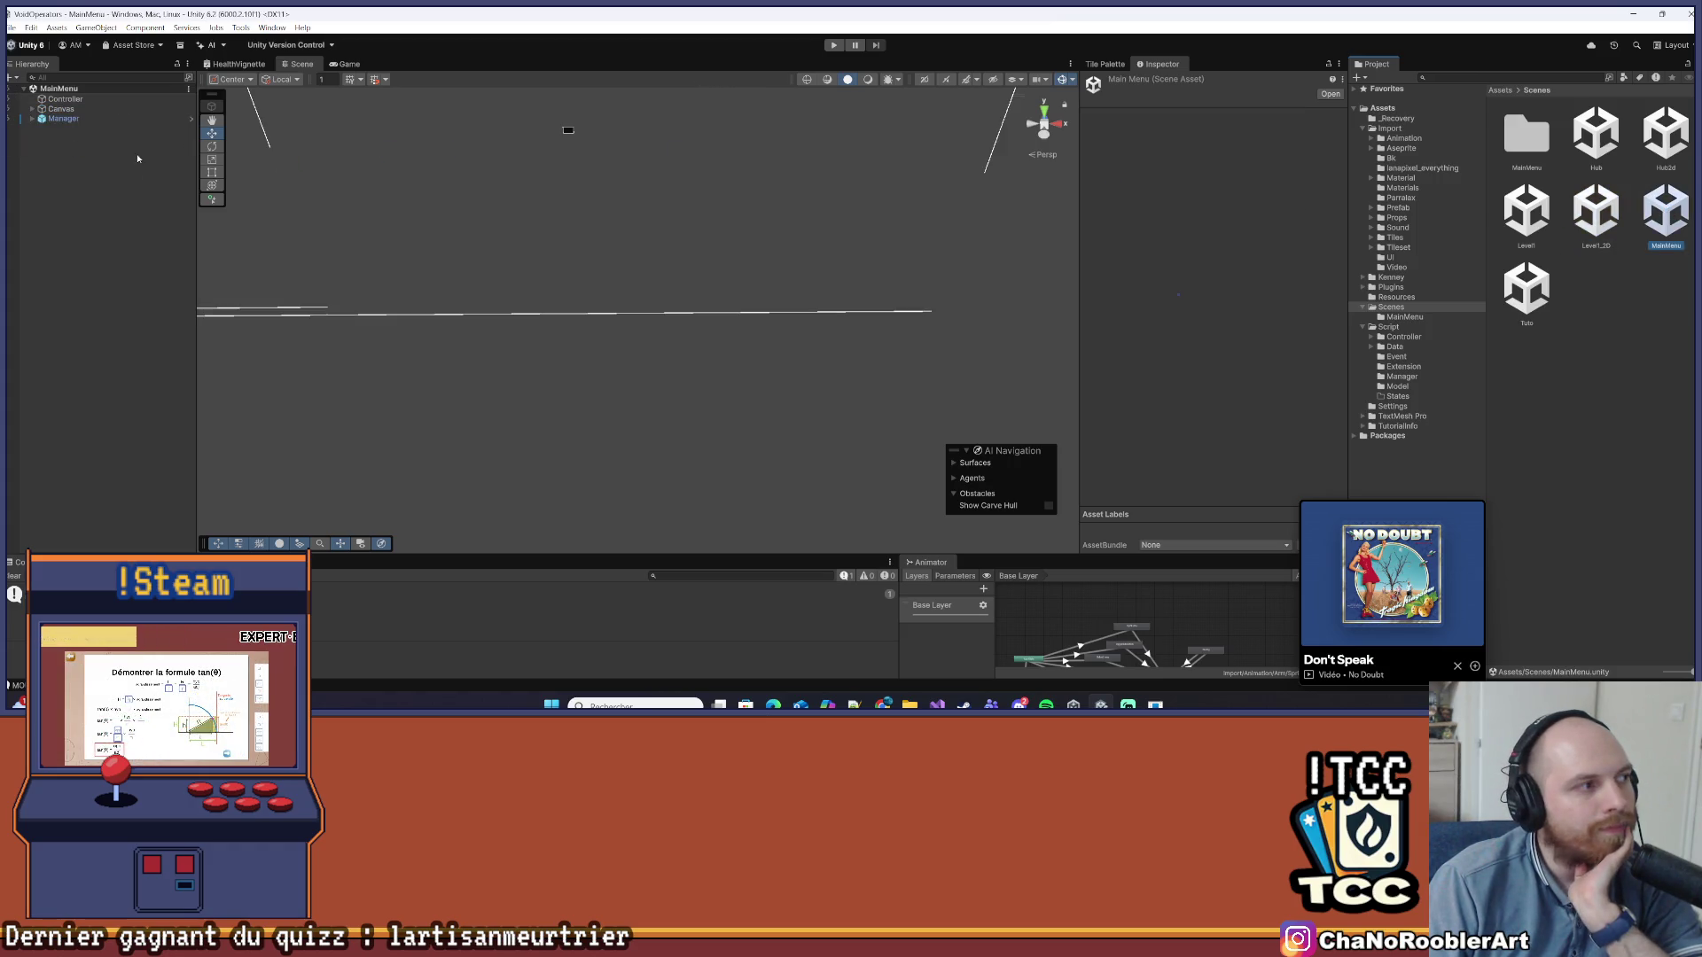
left_click(13, 28)
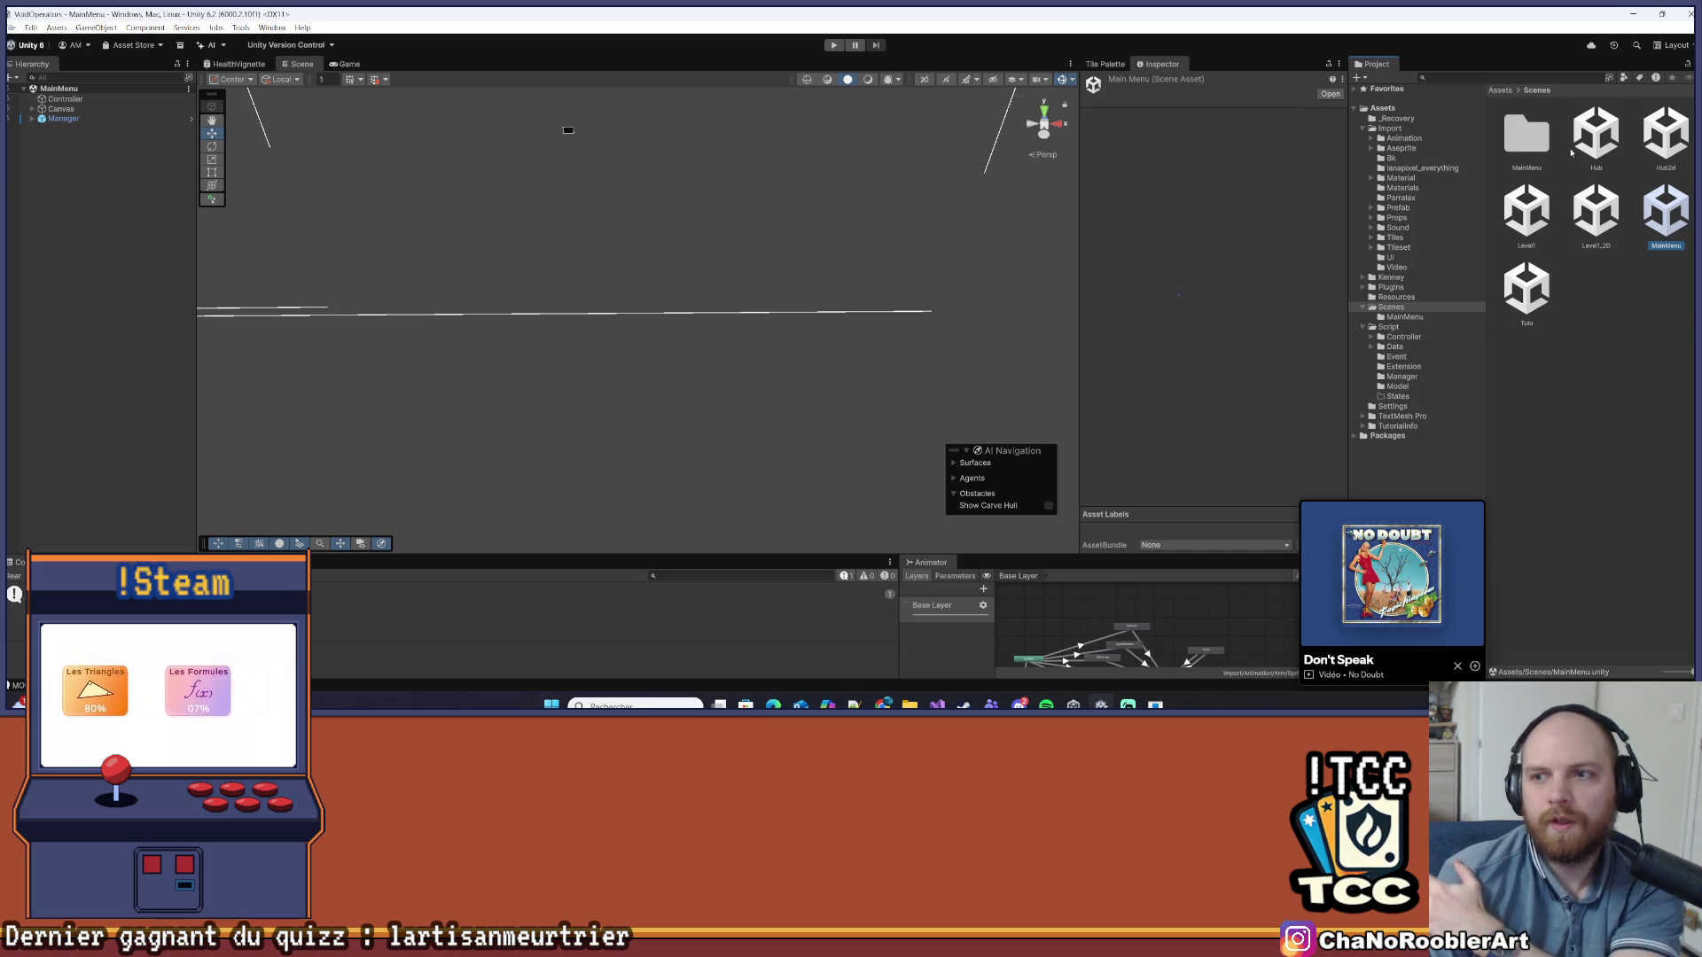
Open the Tuto scene, deactivate its Manager object, and save the scene
left_click(1526, 288)
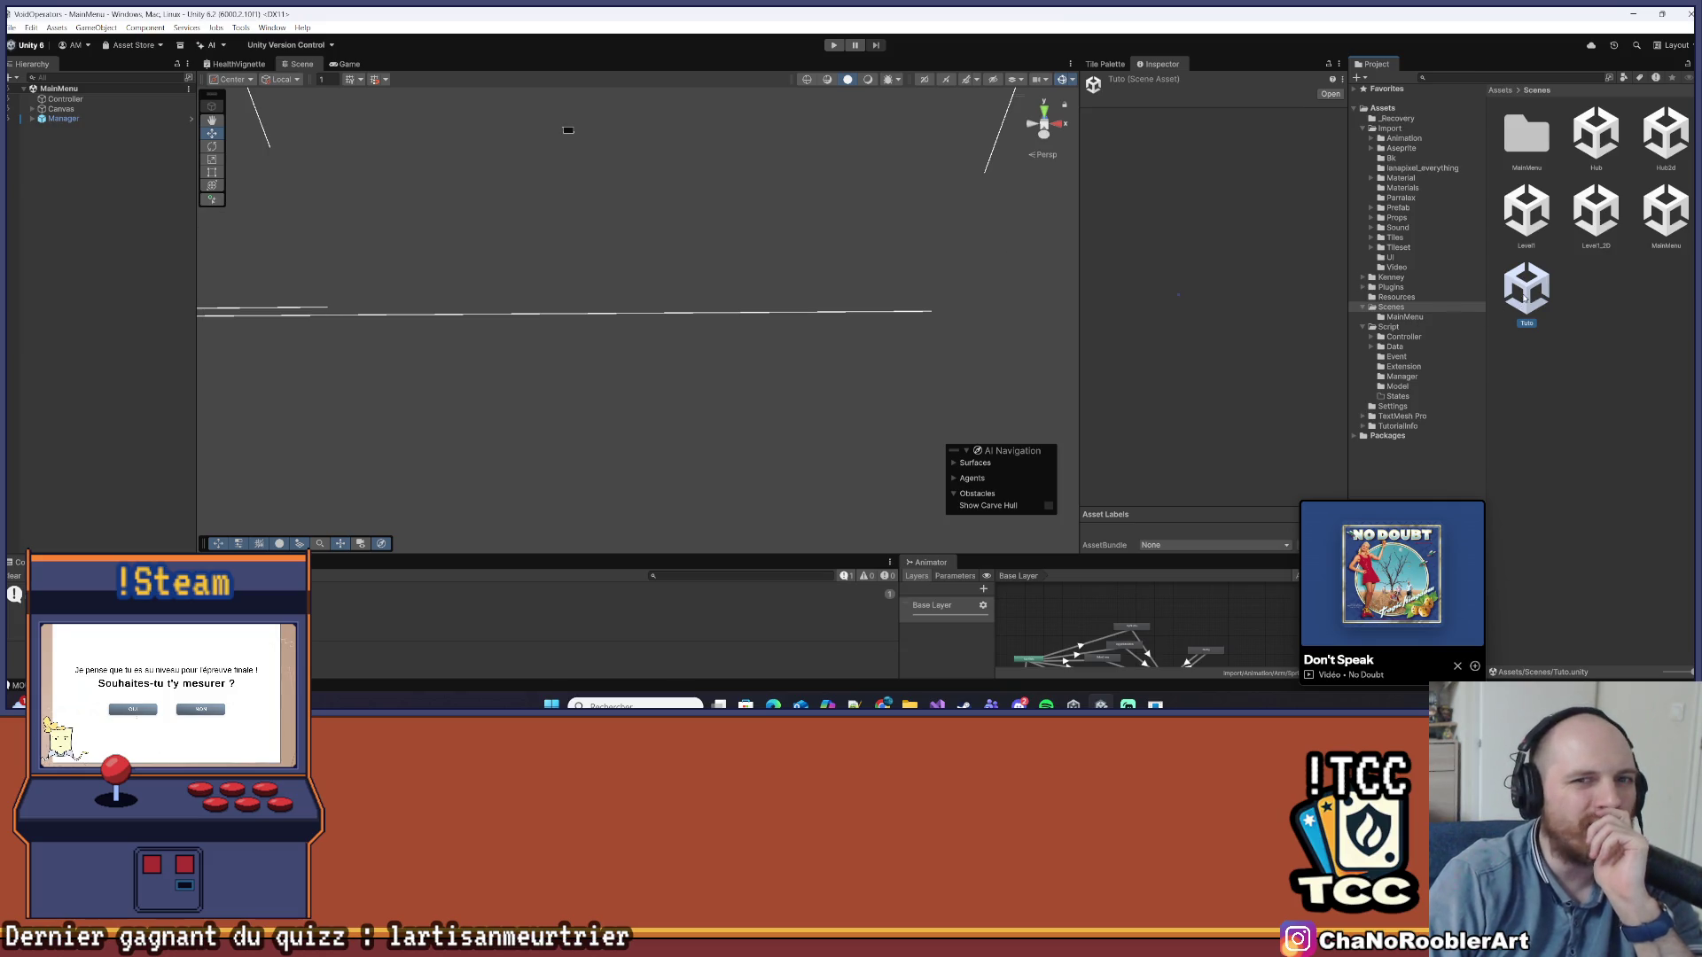
double_click(1527, 288)
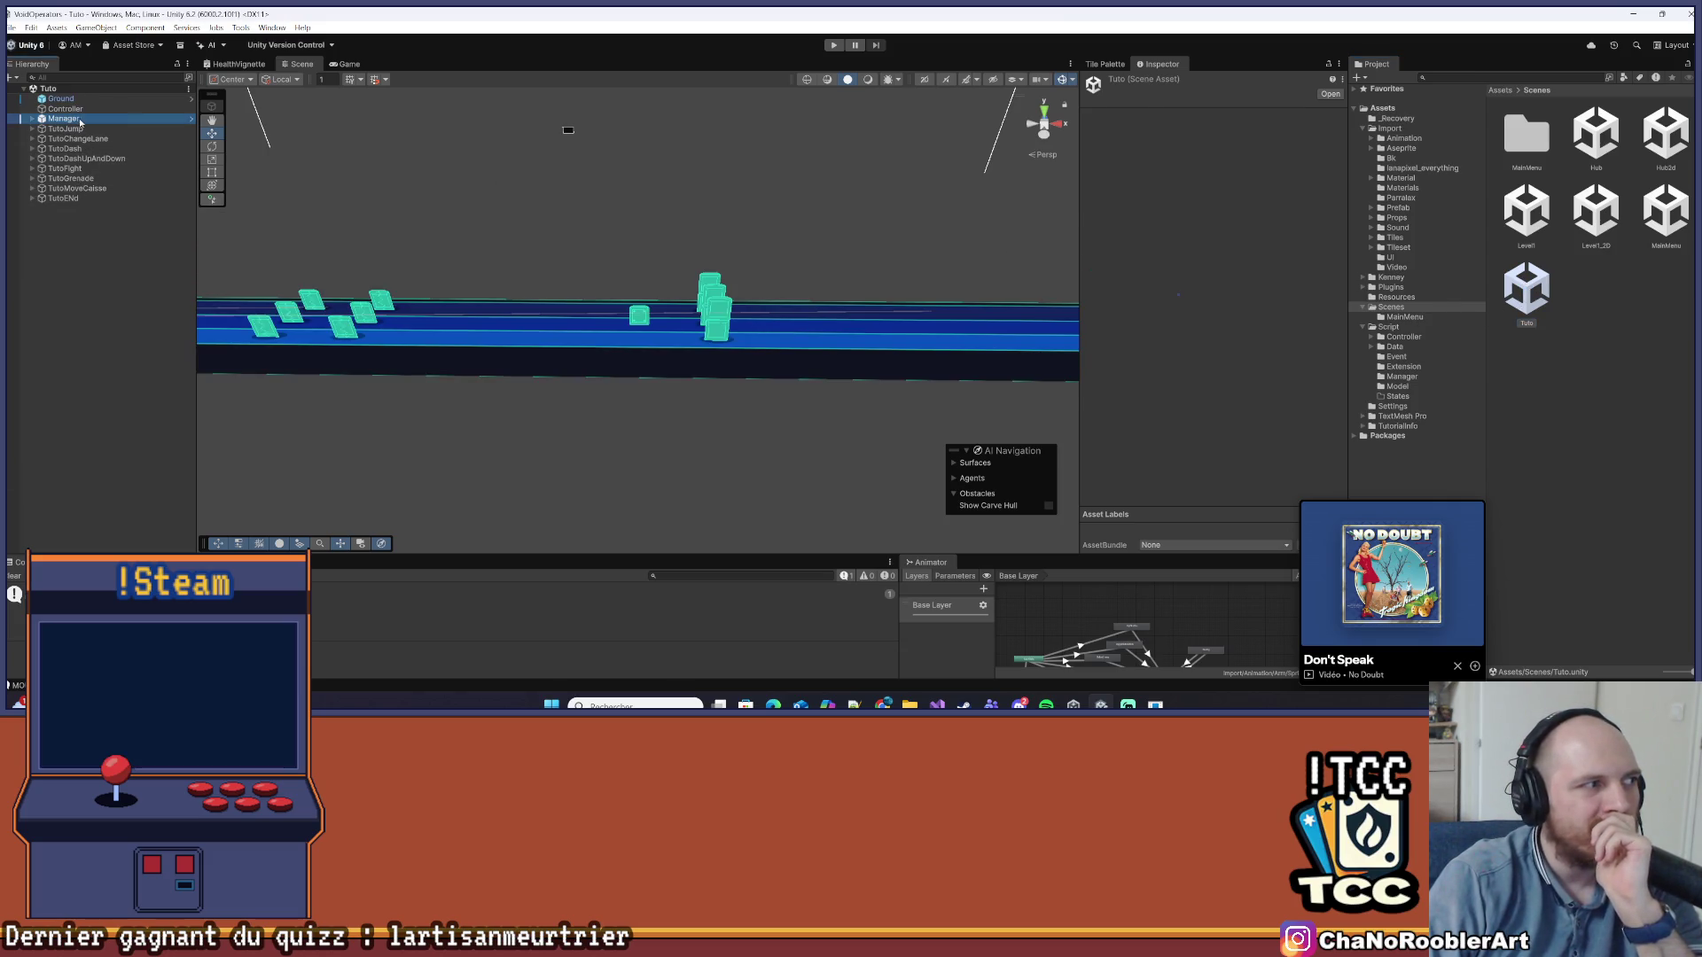
left_click(1111, 83)
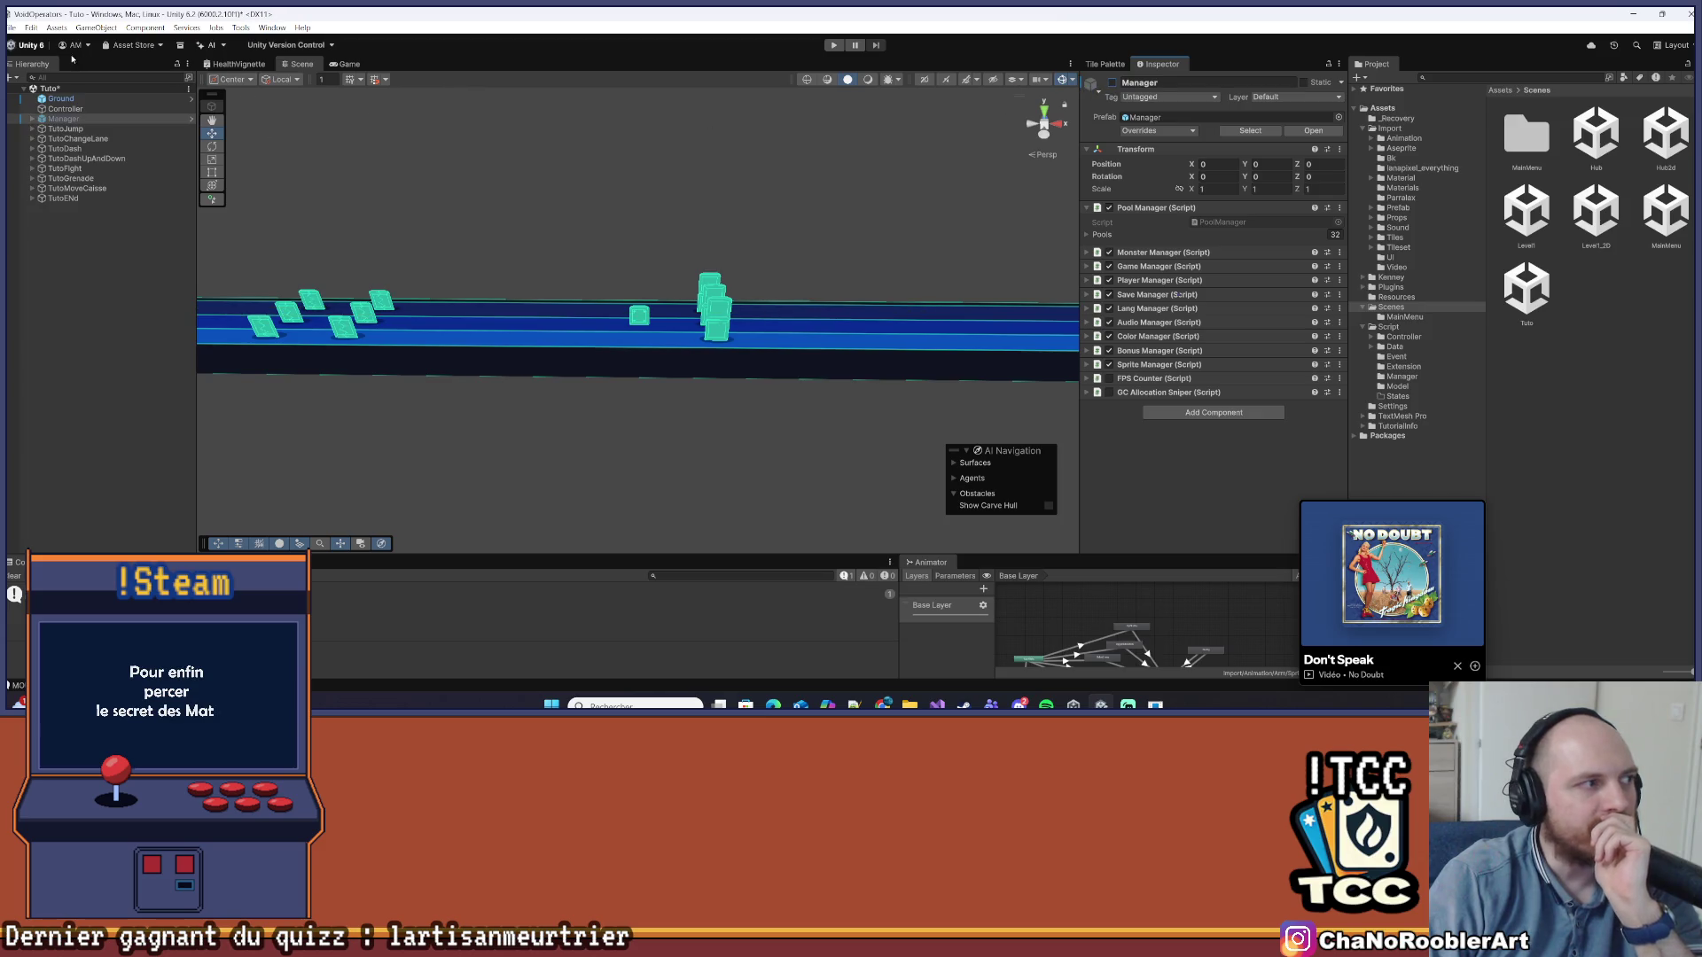
left_click(10, 28)
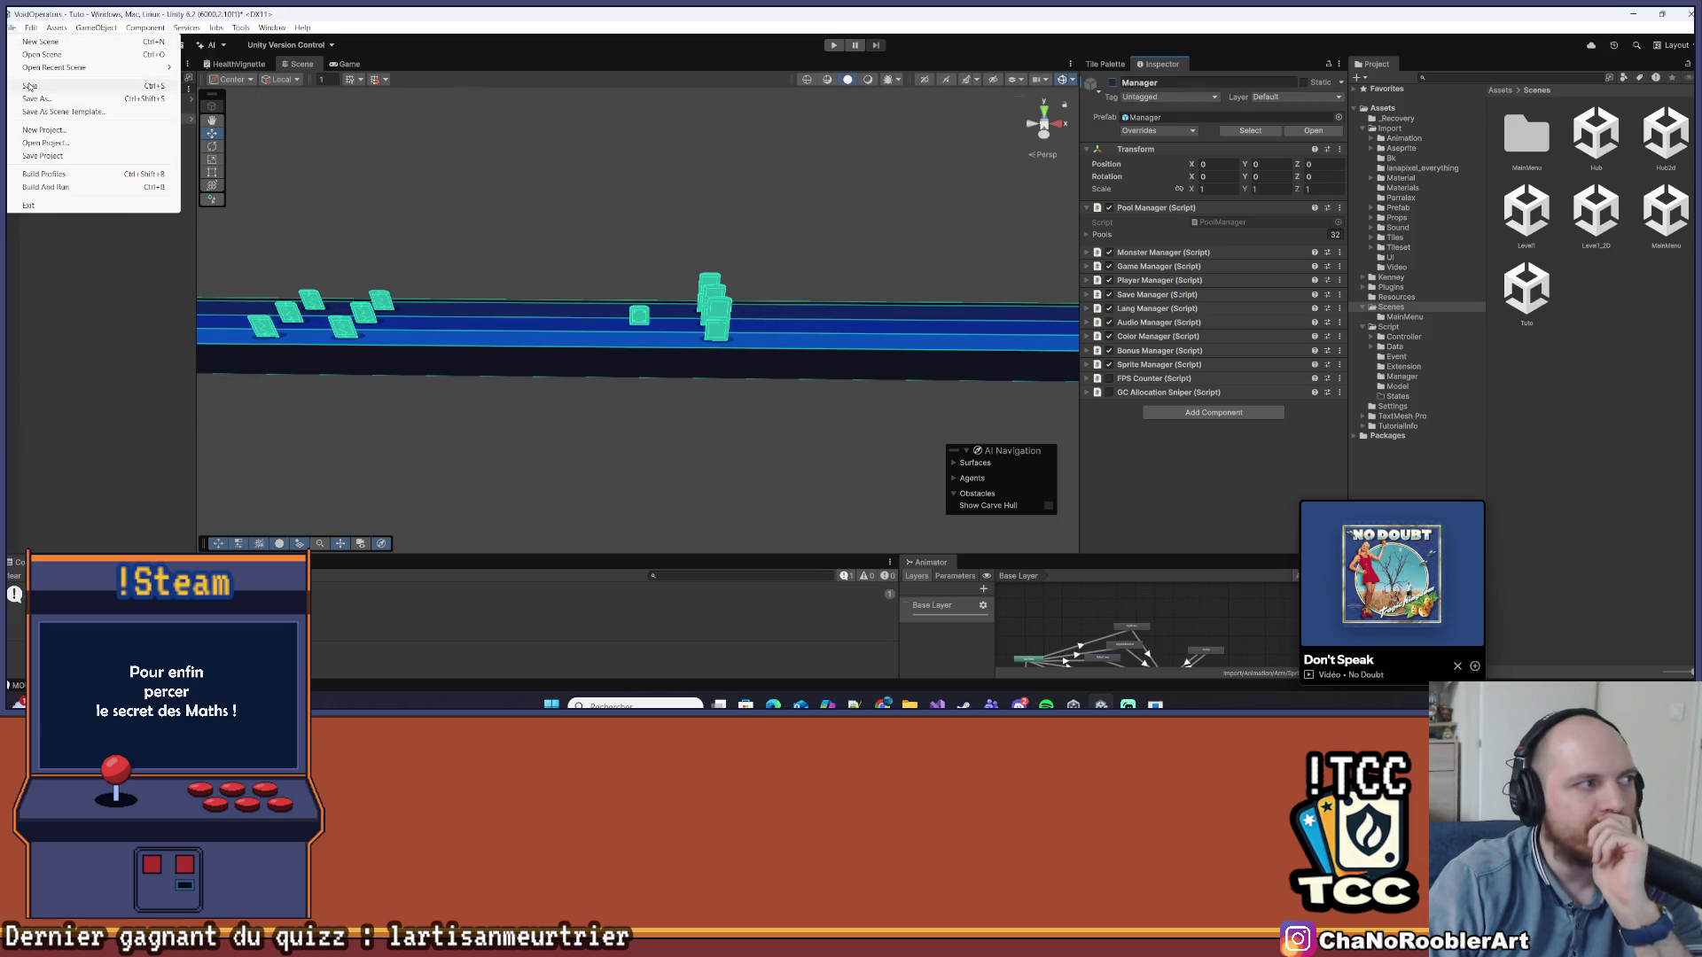
key("Escape")
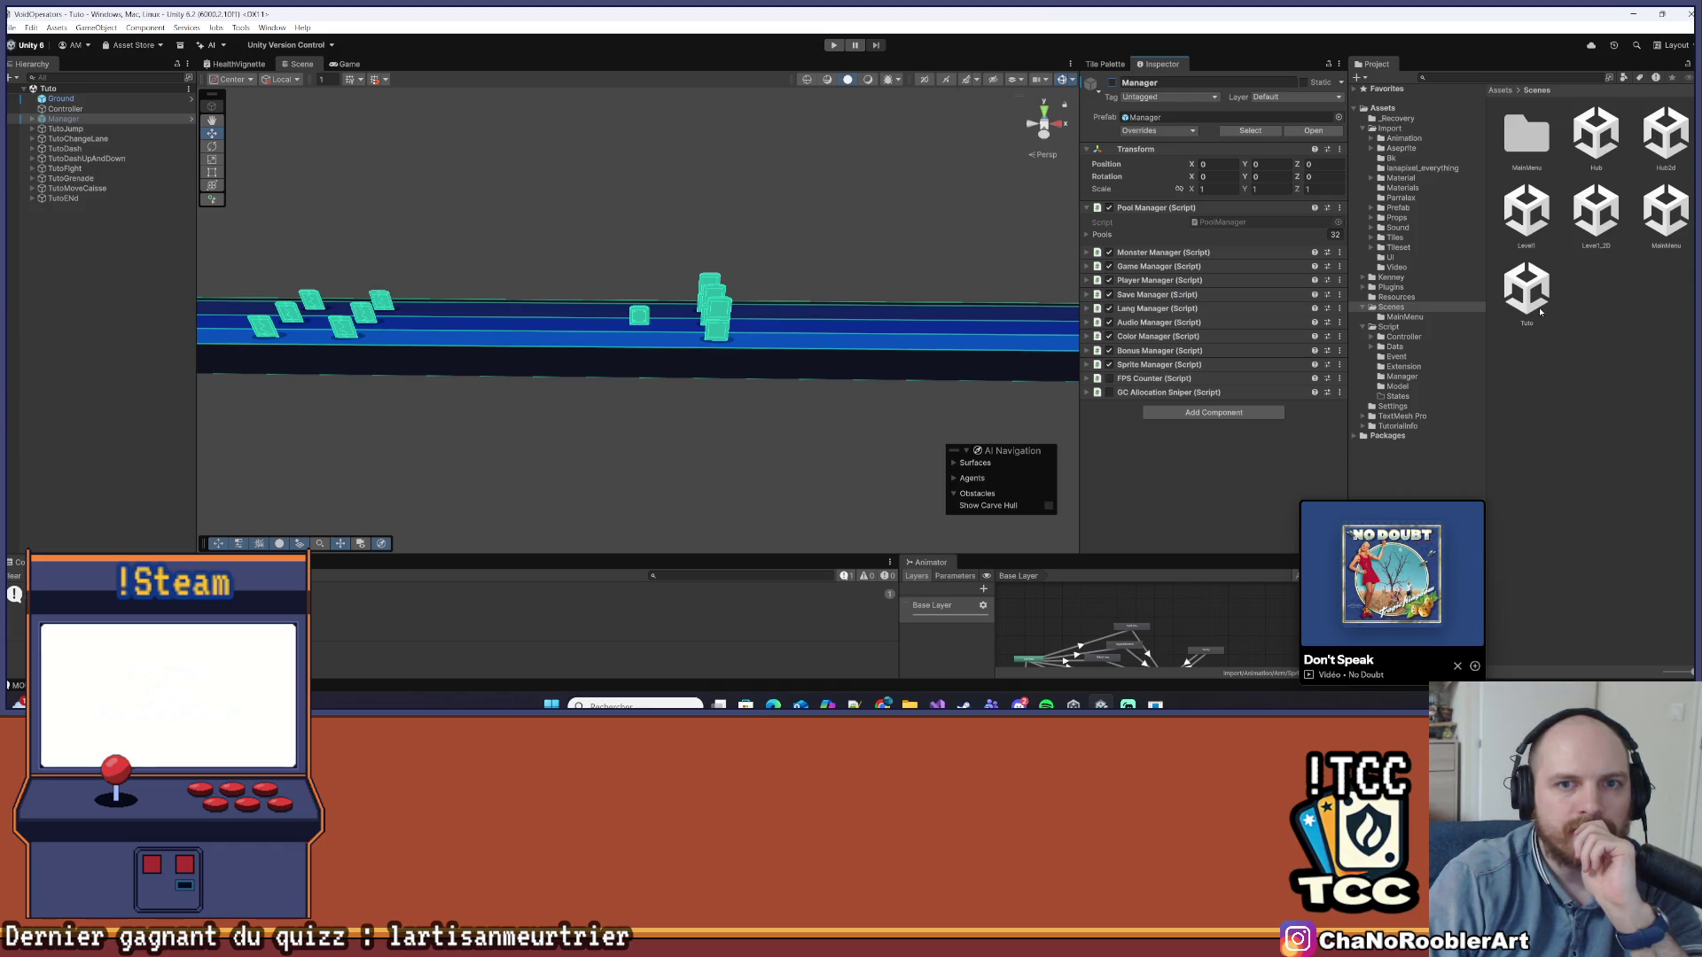
left_click(1563, 311)
Look through the Hub and Hub2d scenes, reopen MainMenu, and start File > Build And Run
double_click(1656, 206)
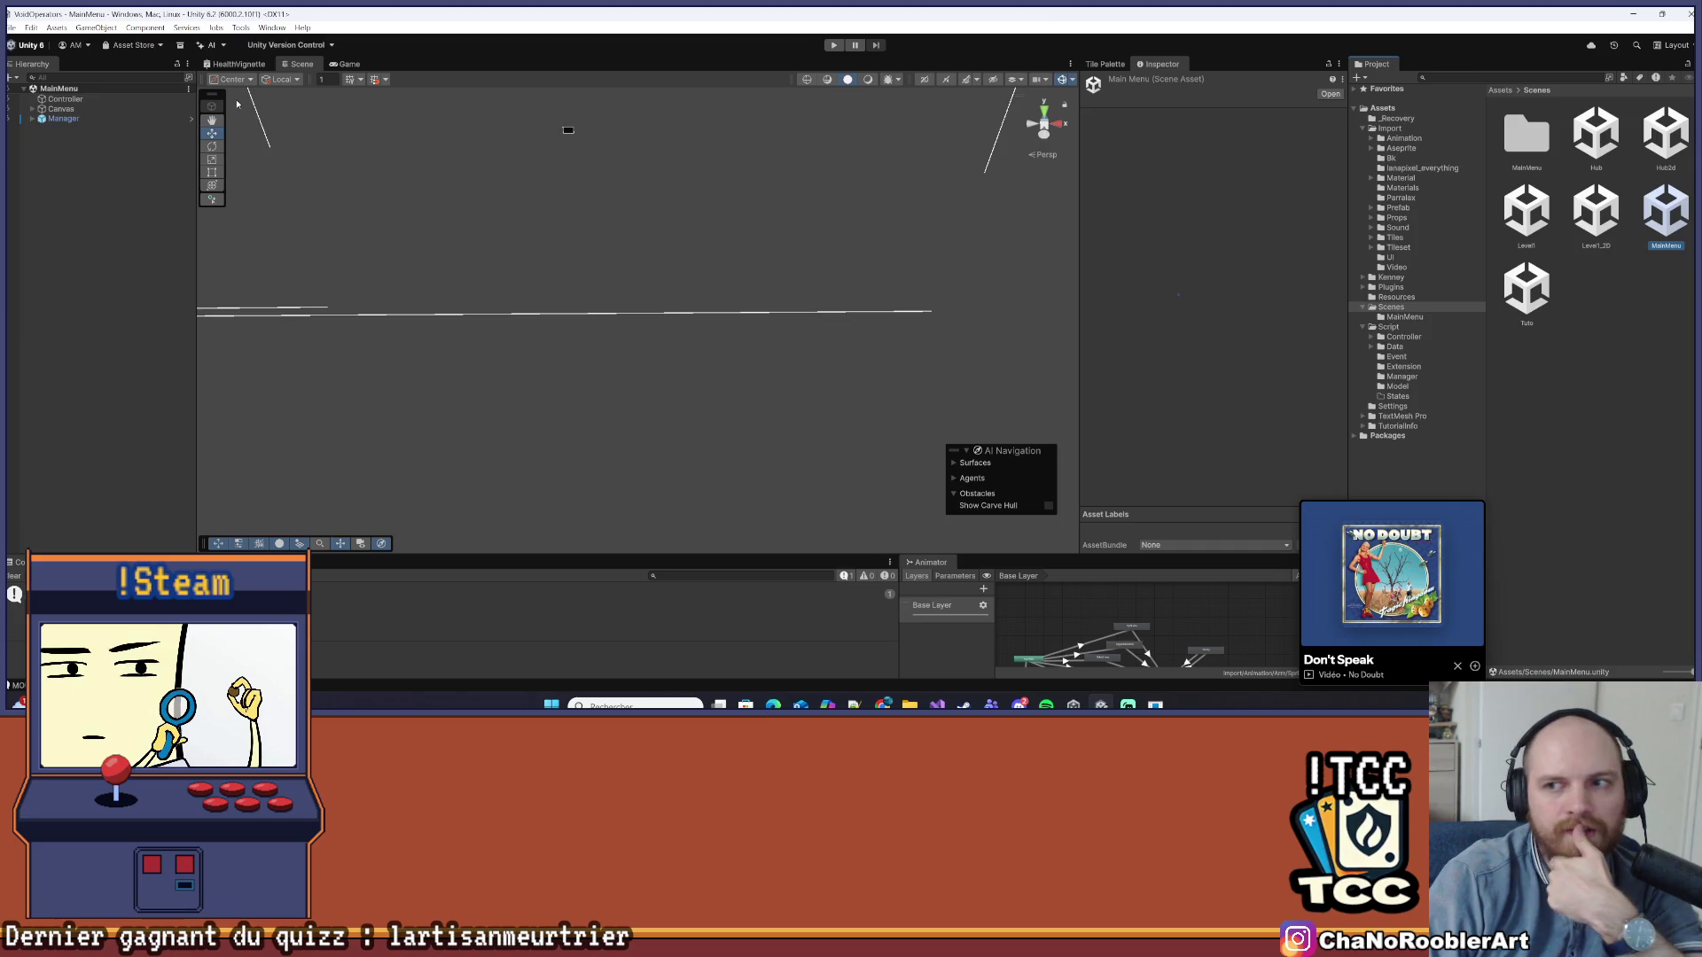
left_click(1595, 135)
left_click(1666, 210)
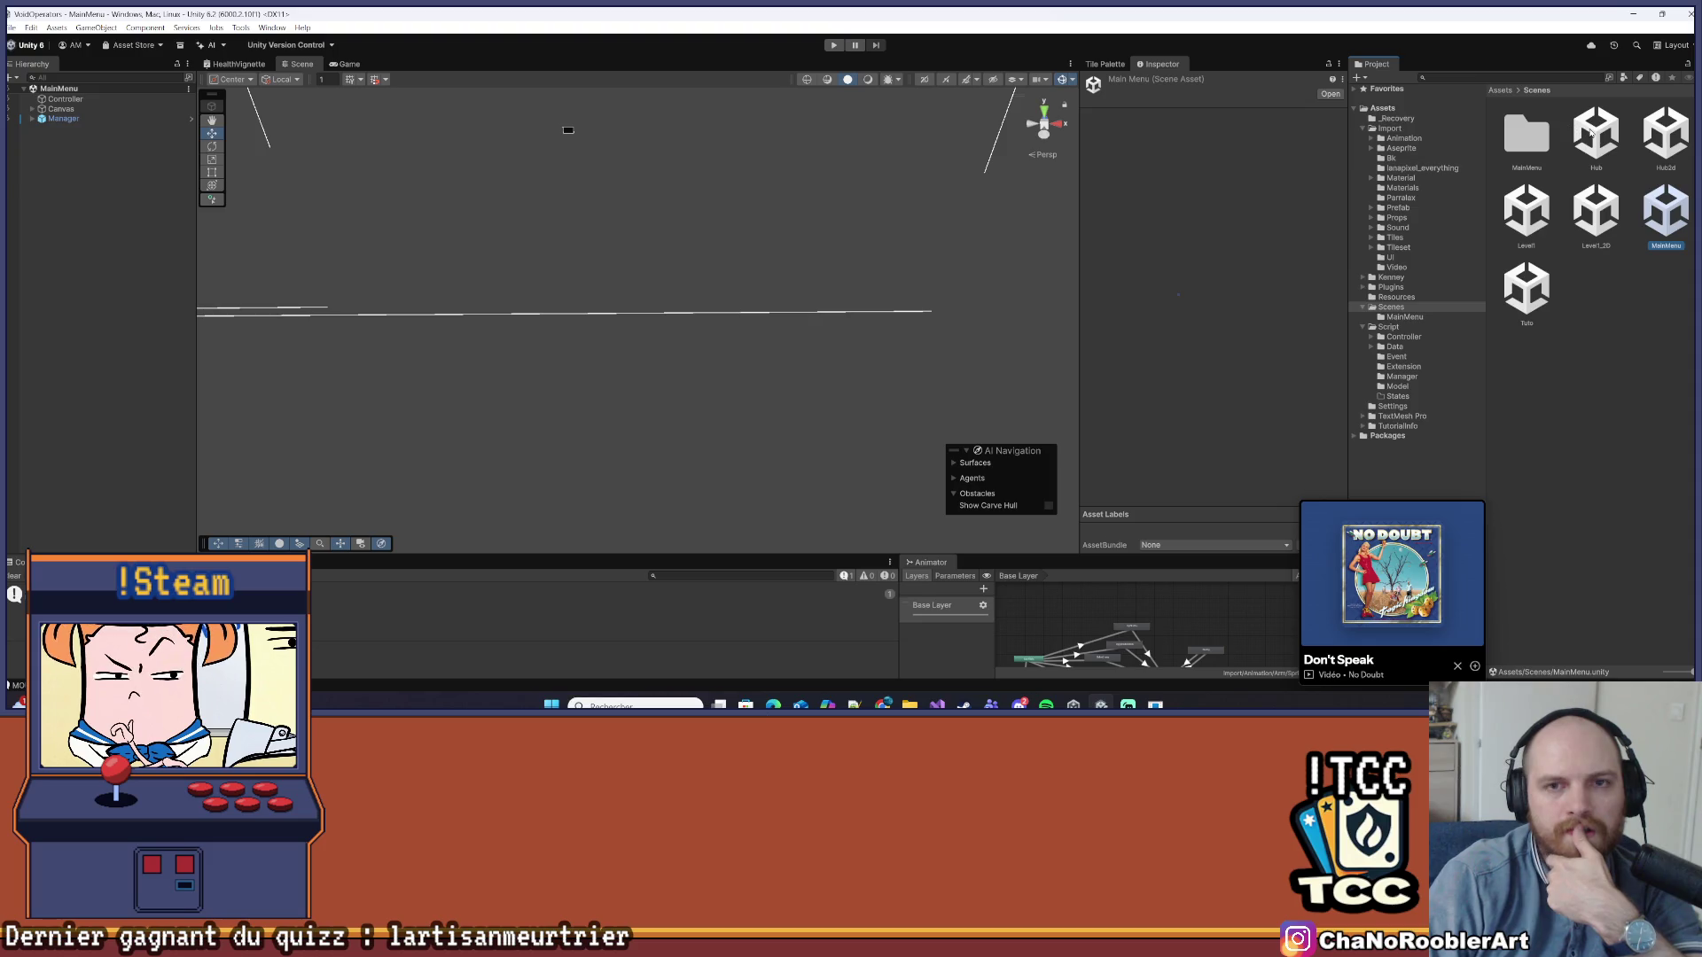
left_click(1647, 135)
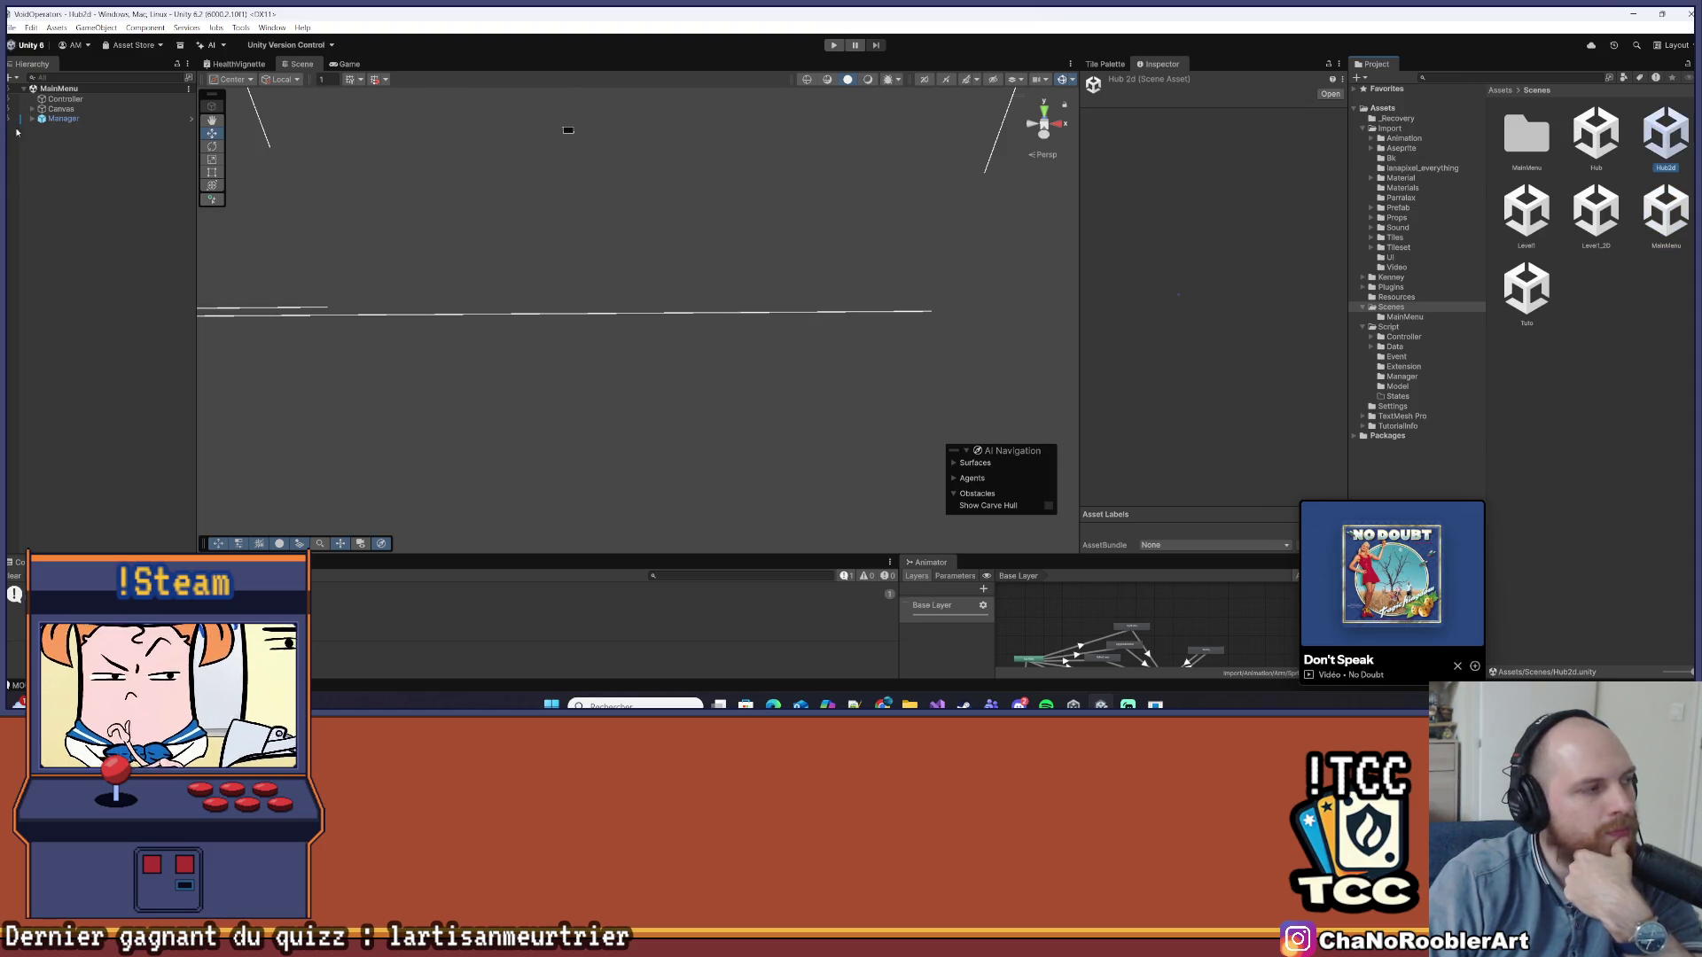
left_click(62, 129)
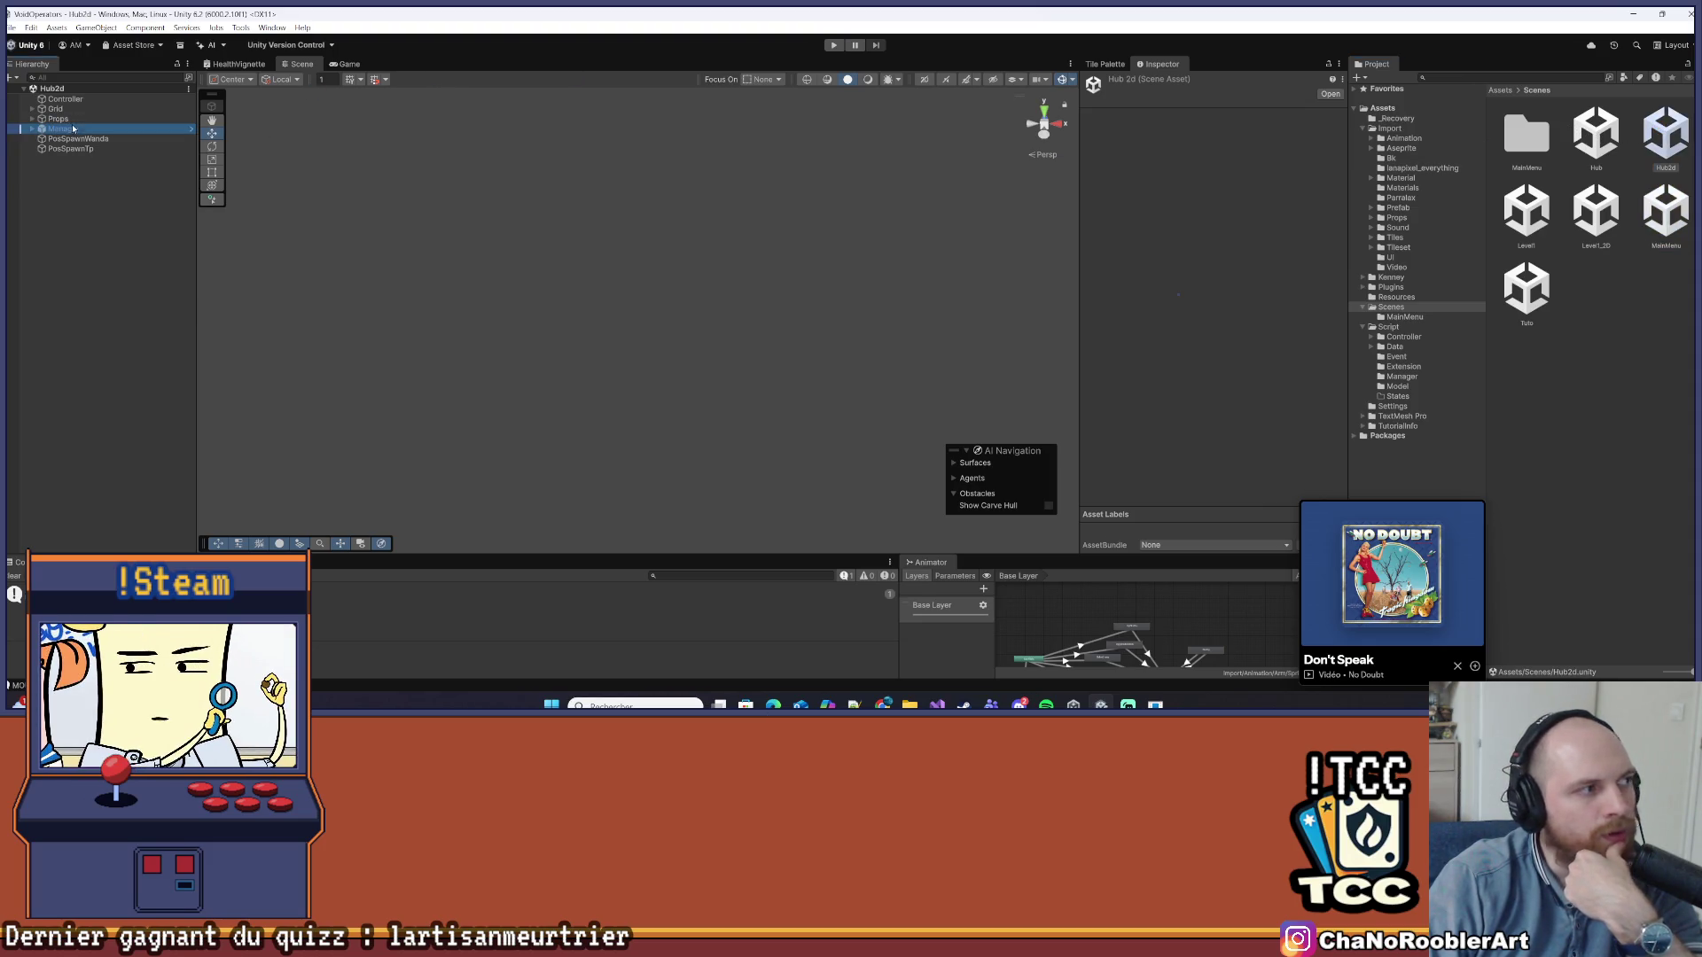
left_click(1660, 214)
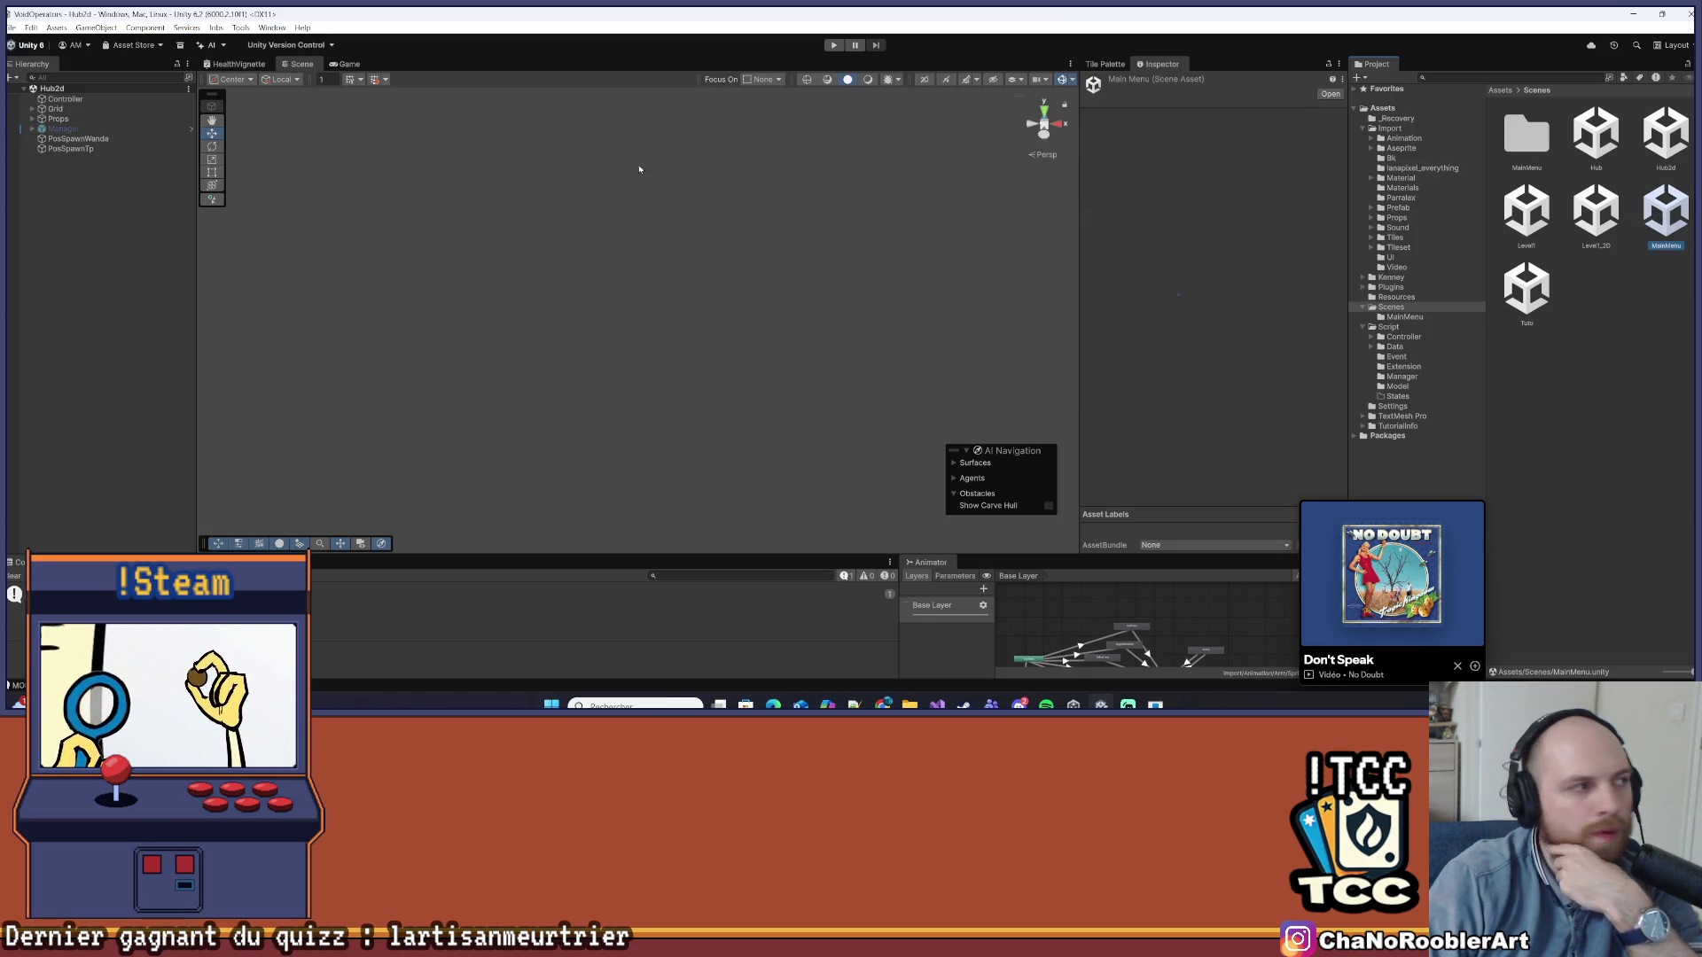
left_click(86, 199)
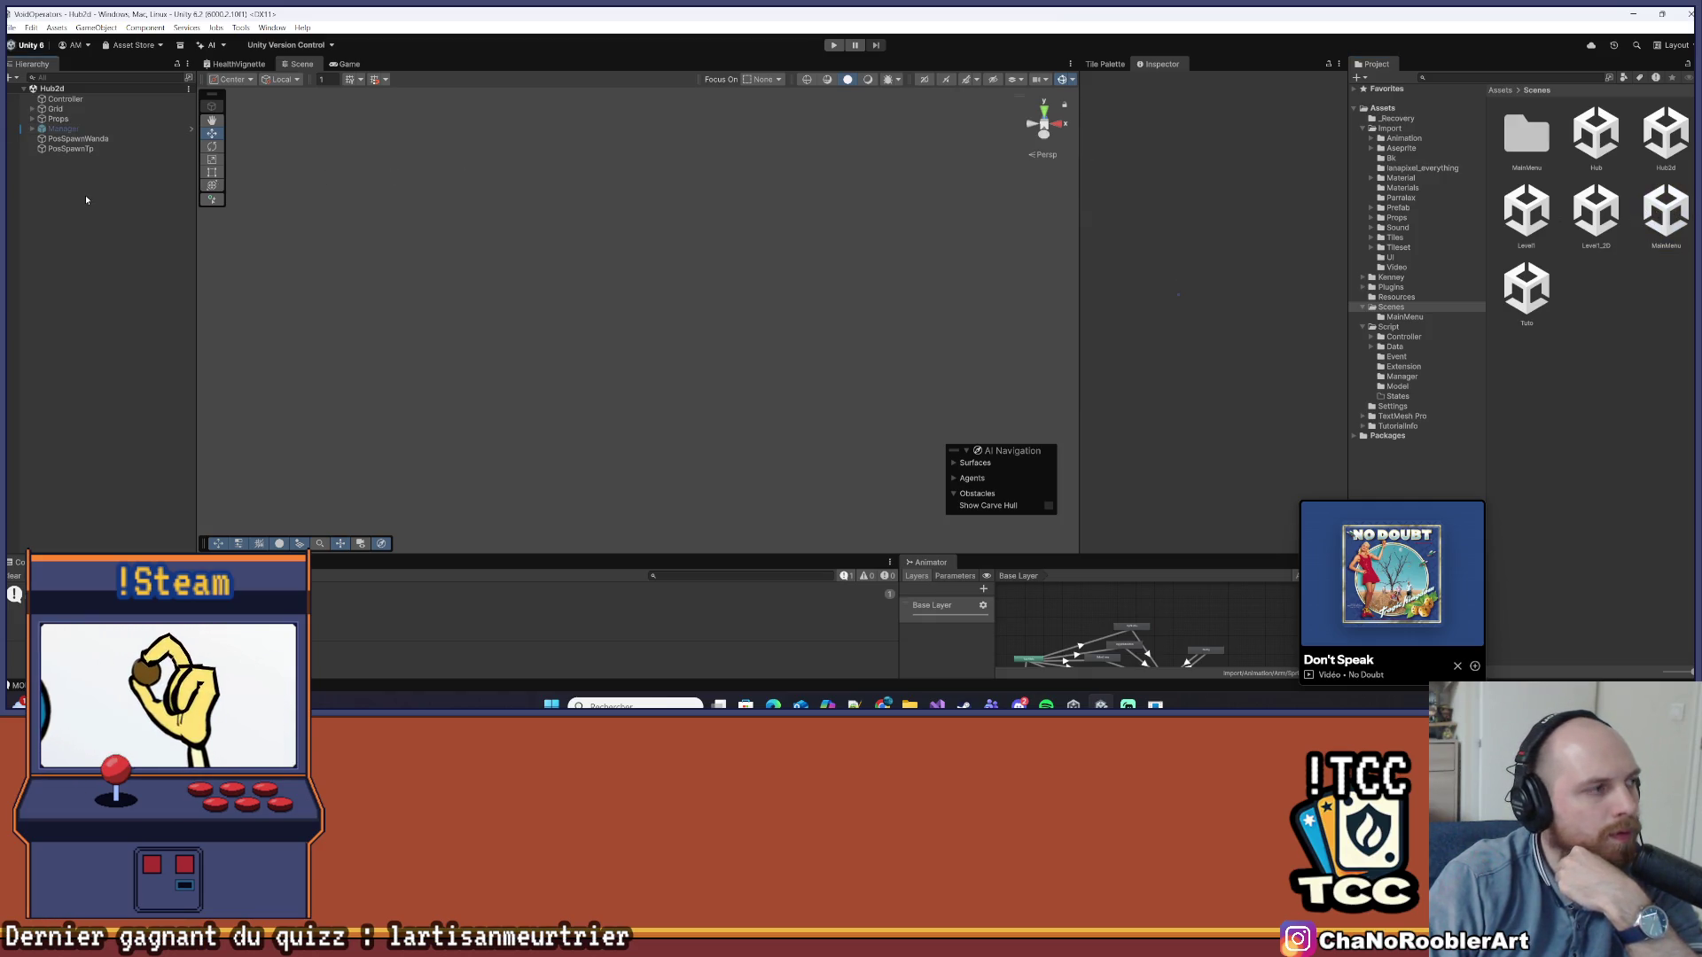
double_click(1667, 213)
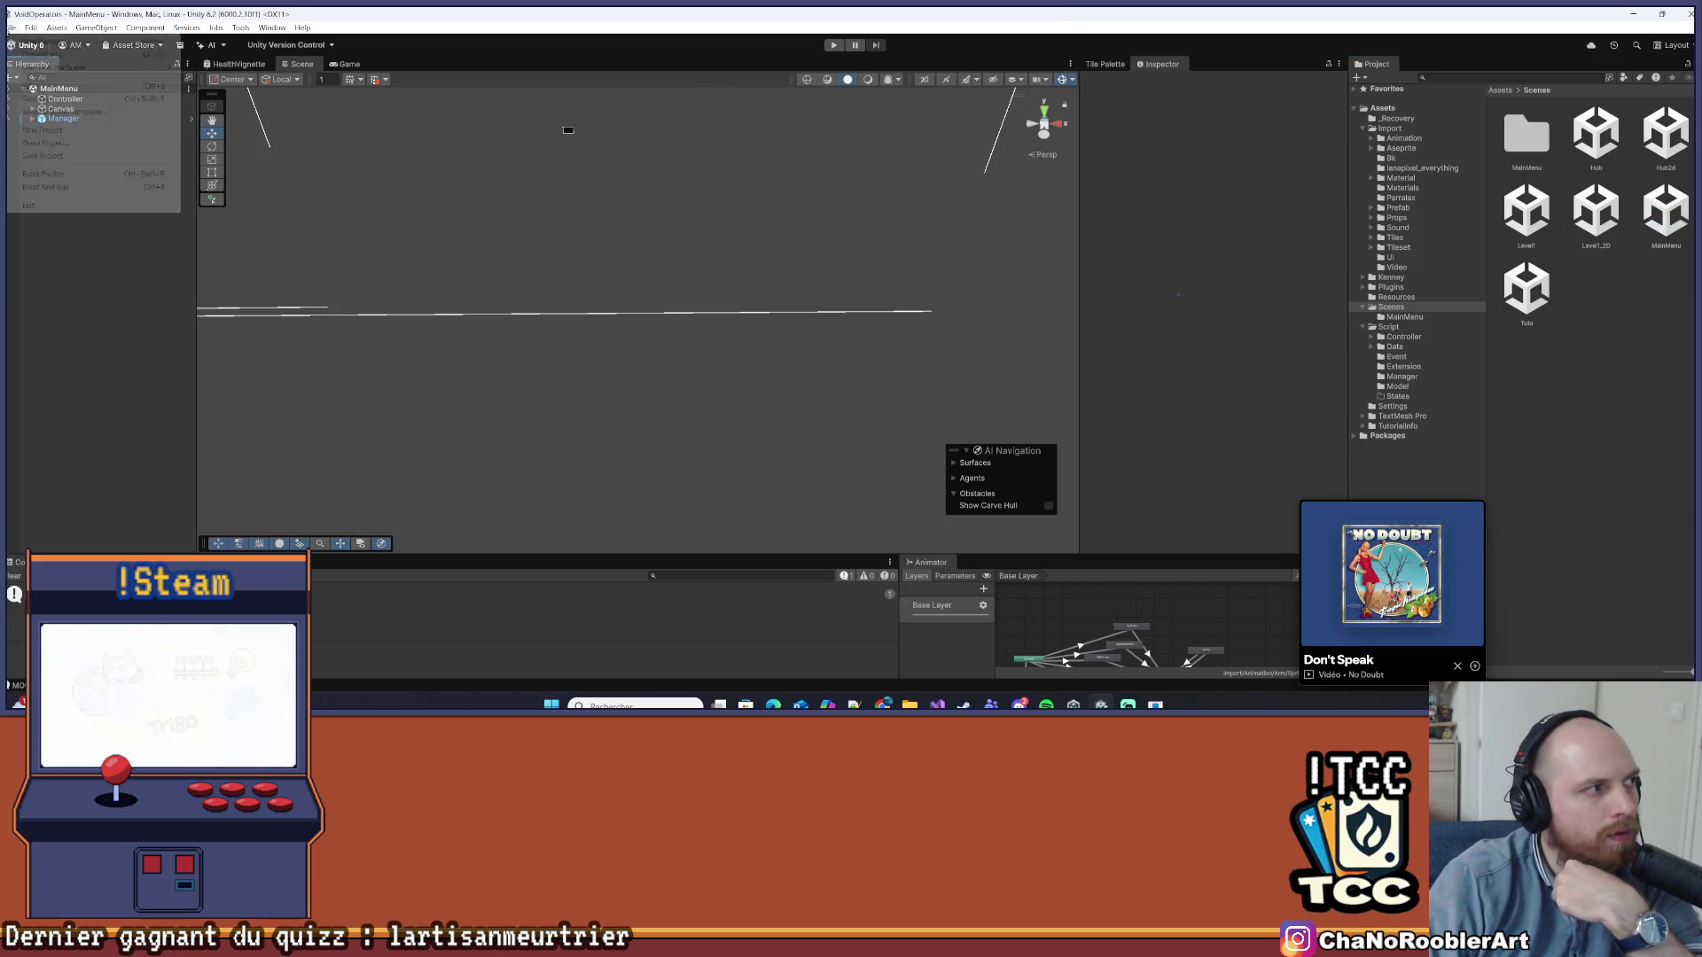
left_click(49, 187)
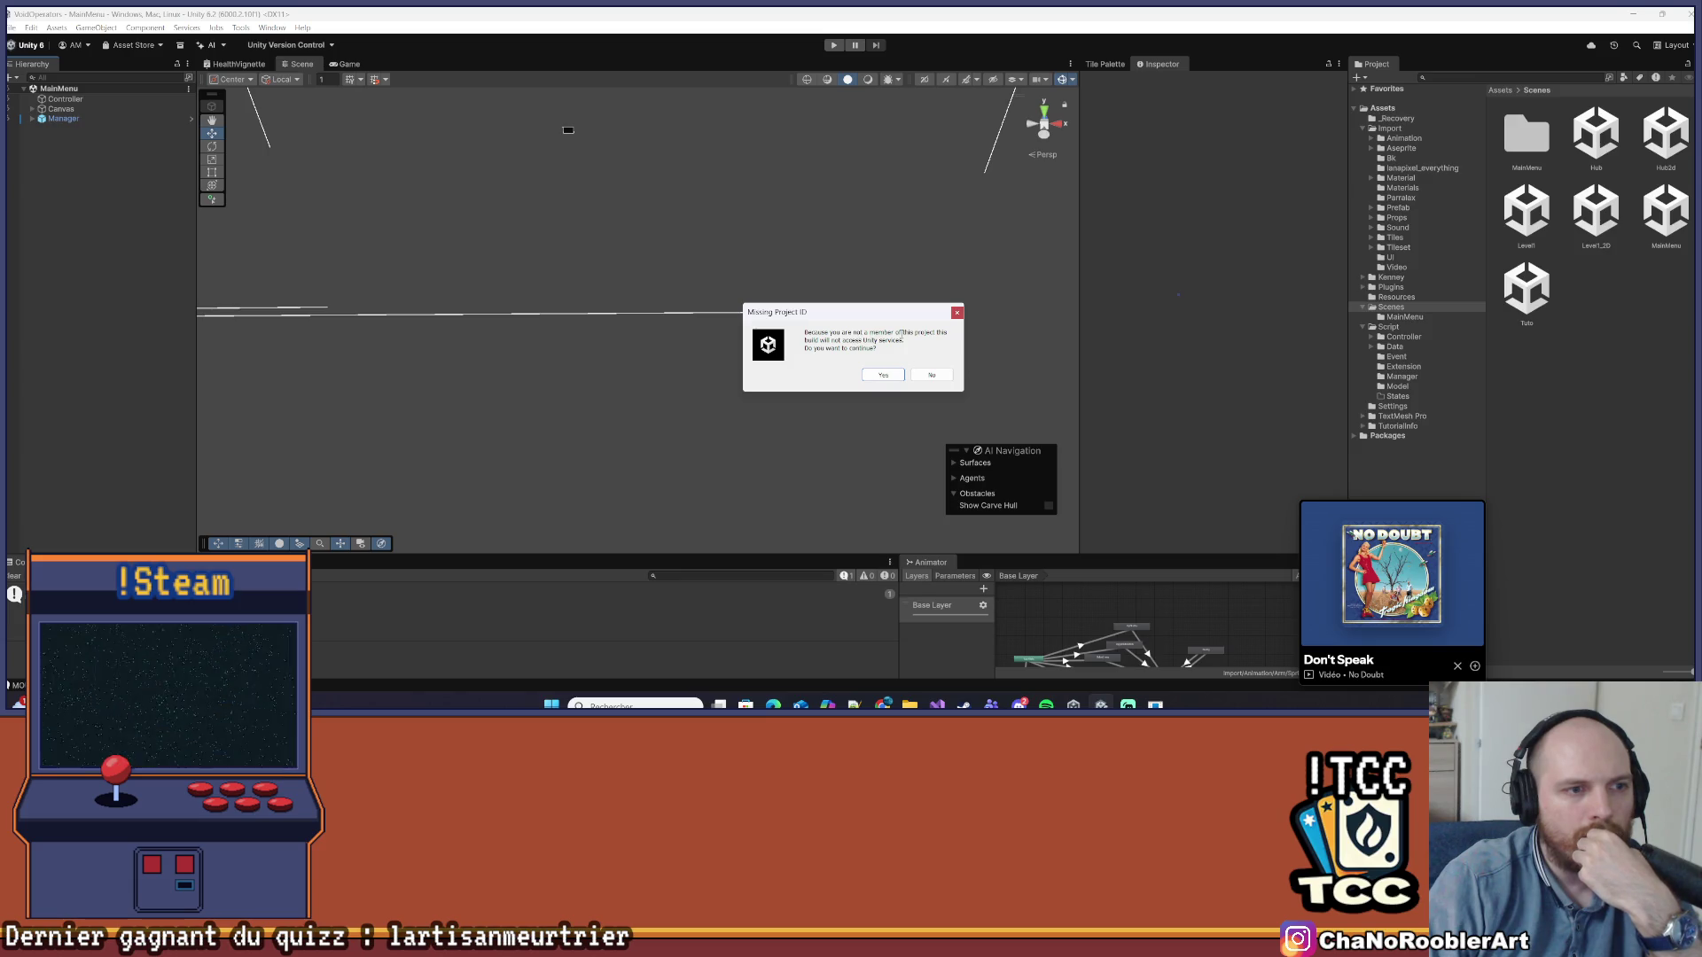
Decline the missing project ID warning and review the Windows build profile's Scene List with MainMenu first
left_click(957, 313)
left_click(10, 27)
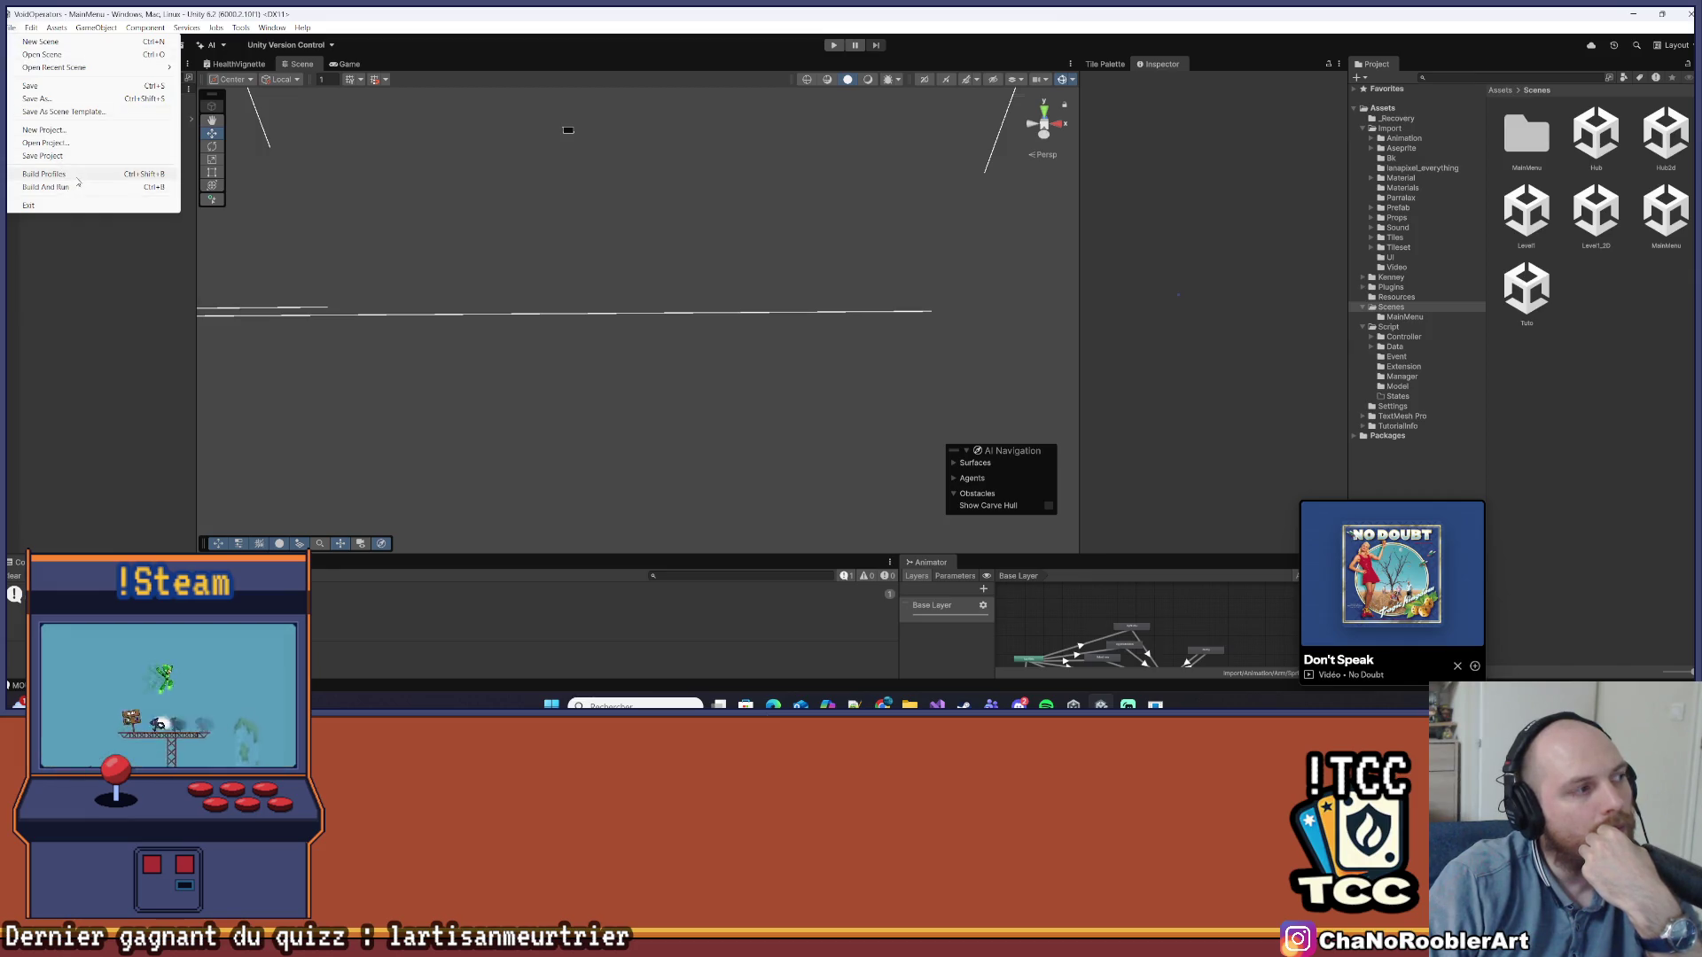
left_click(60, 175)
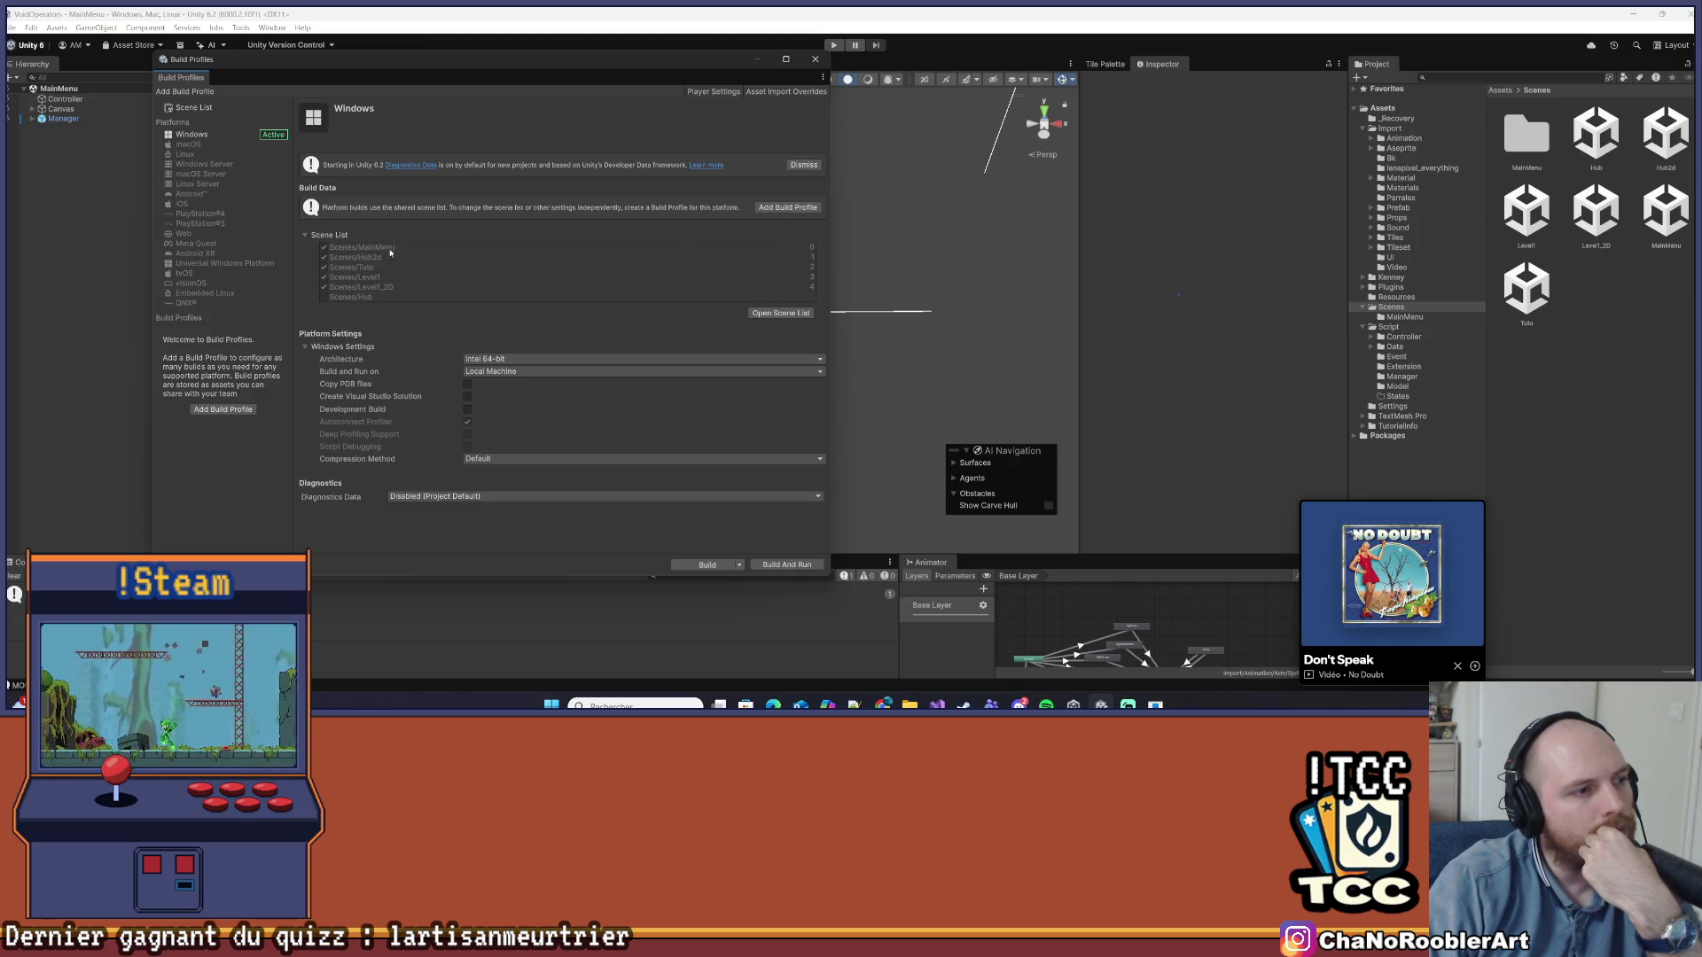
left_click(820, 58)
Start Build And Run again and accept continuing without a project ID
left_click(11, 27)
left_click(49, 186)
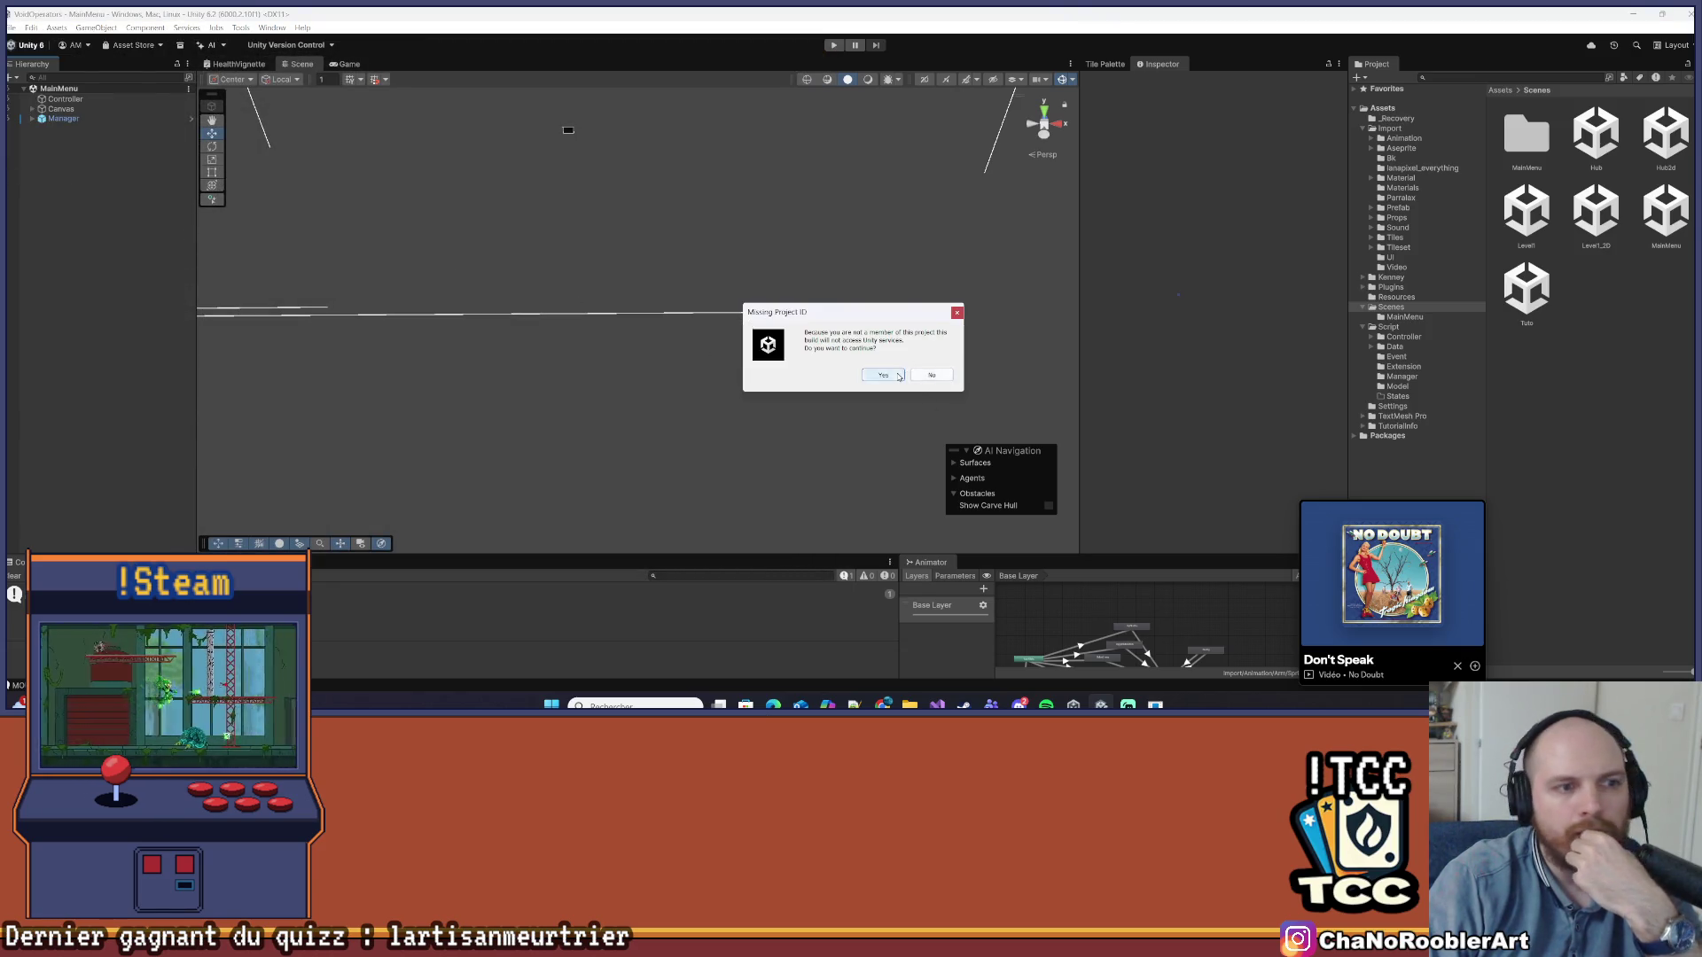
left_click(887, 376)
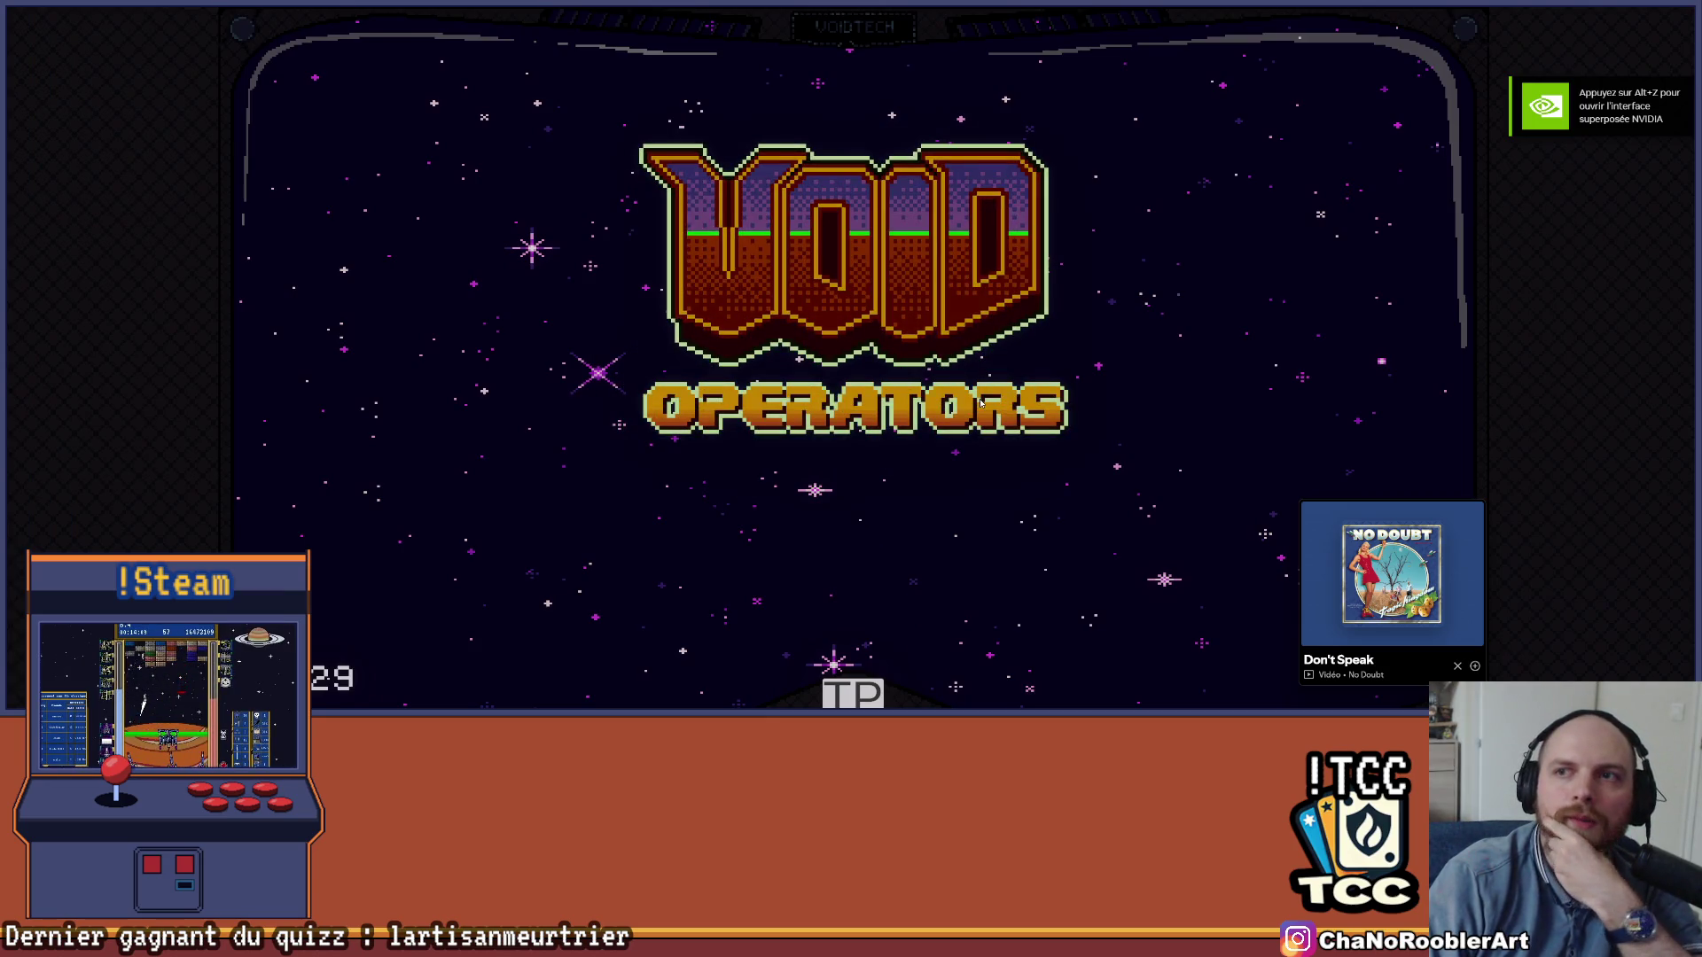
Get past the Void Operators title screen to the main menu, then quit the game
left_click(980, 403)
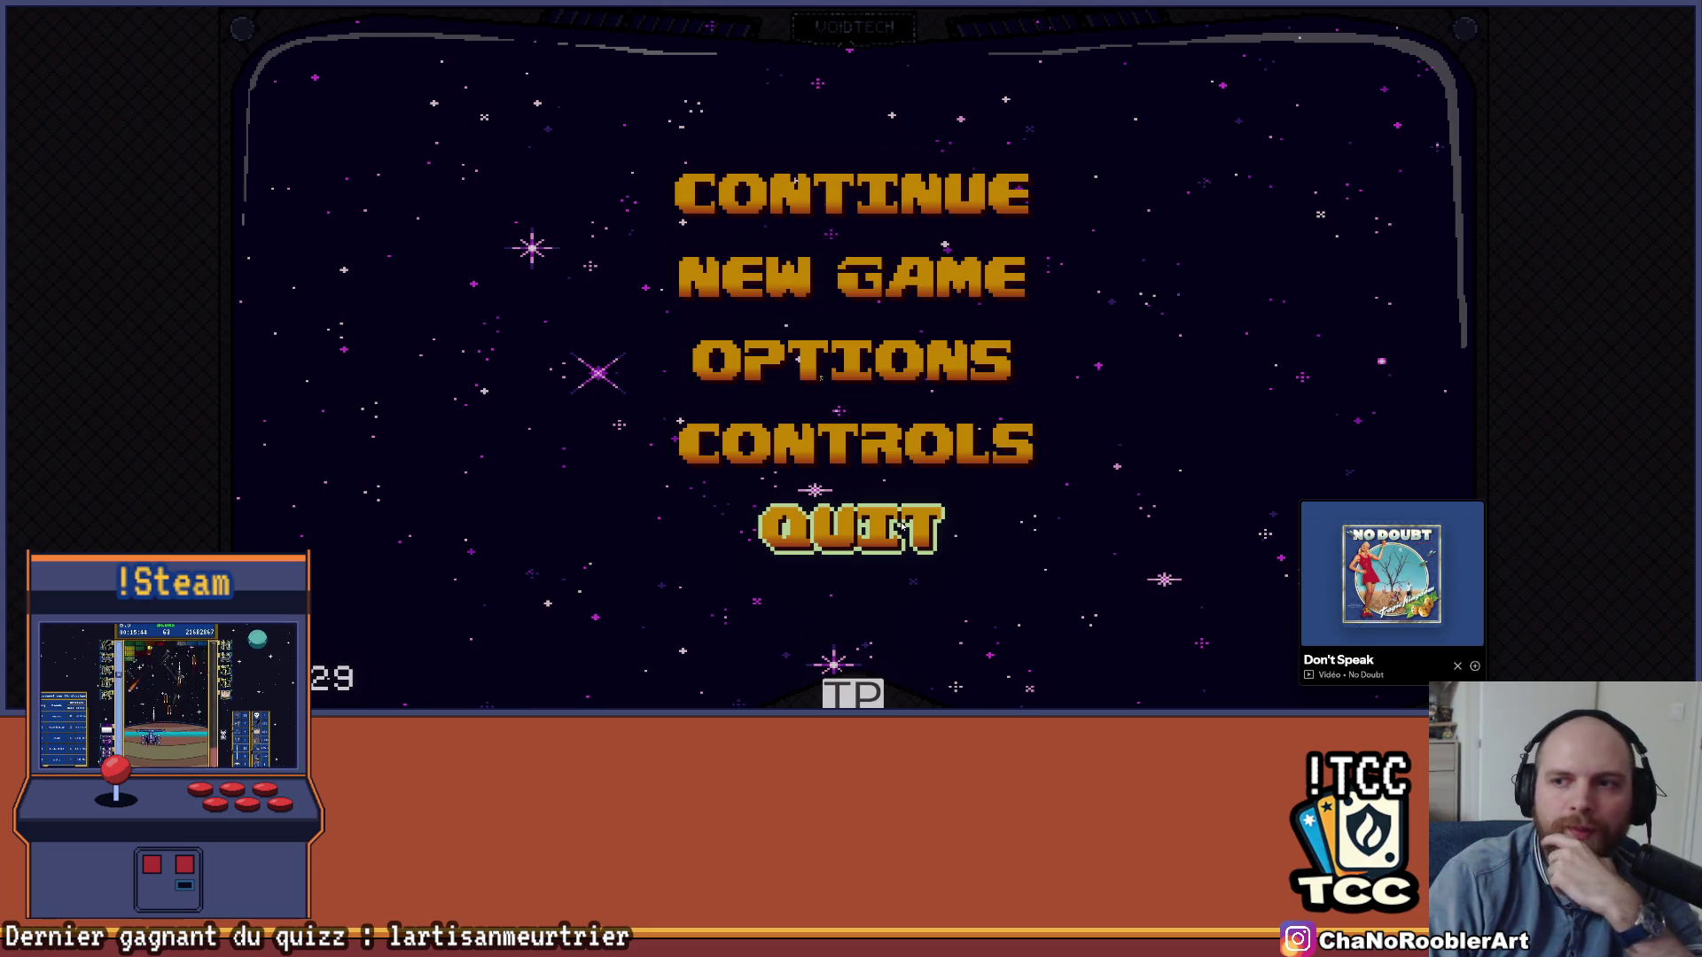
left_click(901, 524)
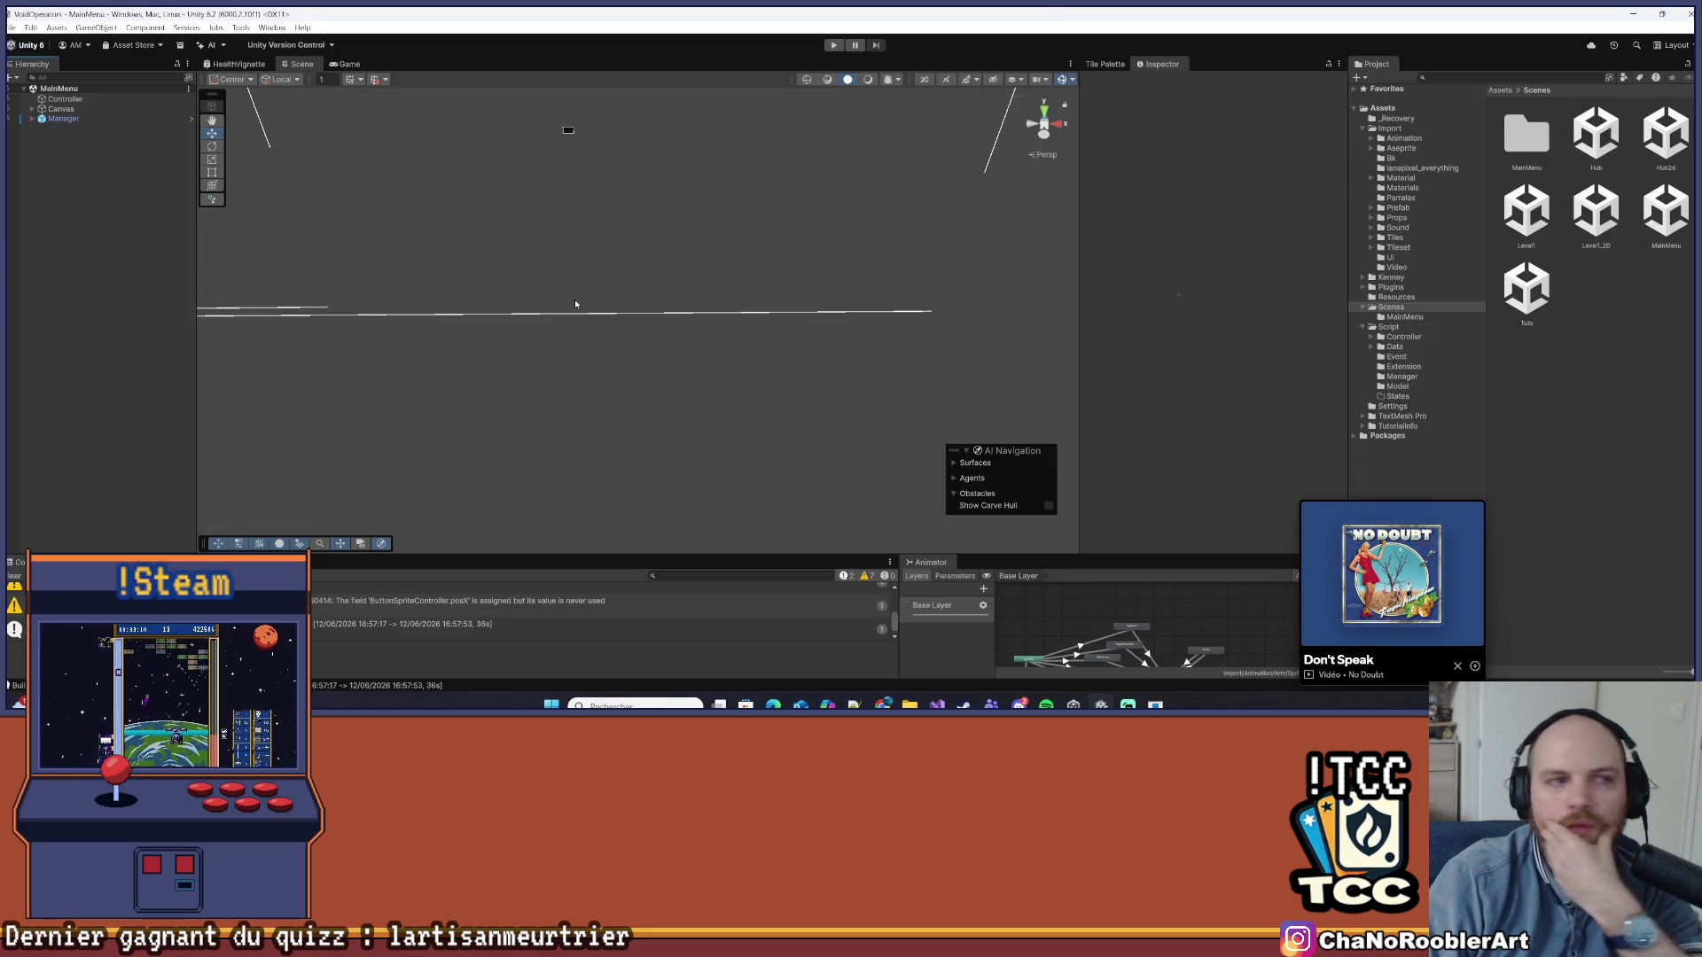
left_click(20, 34)
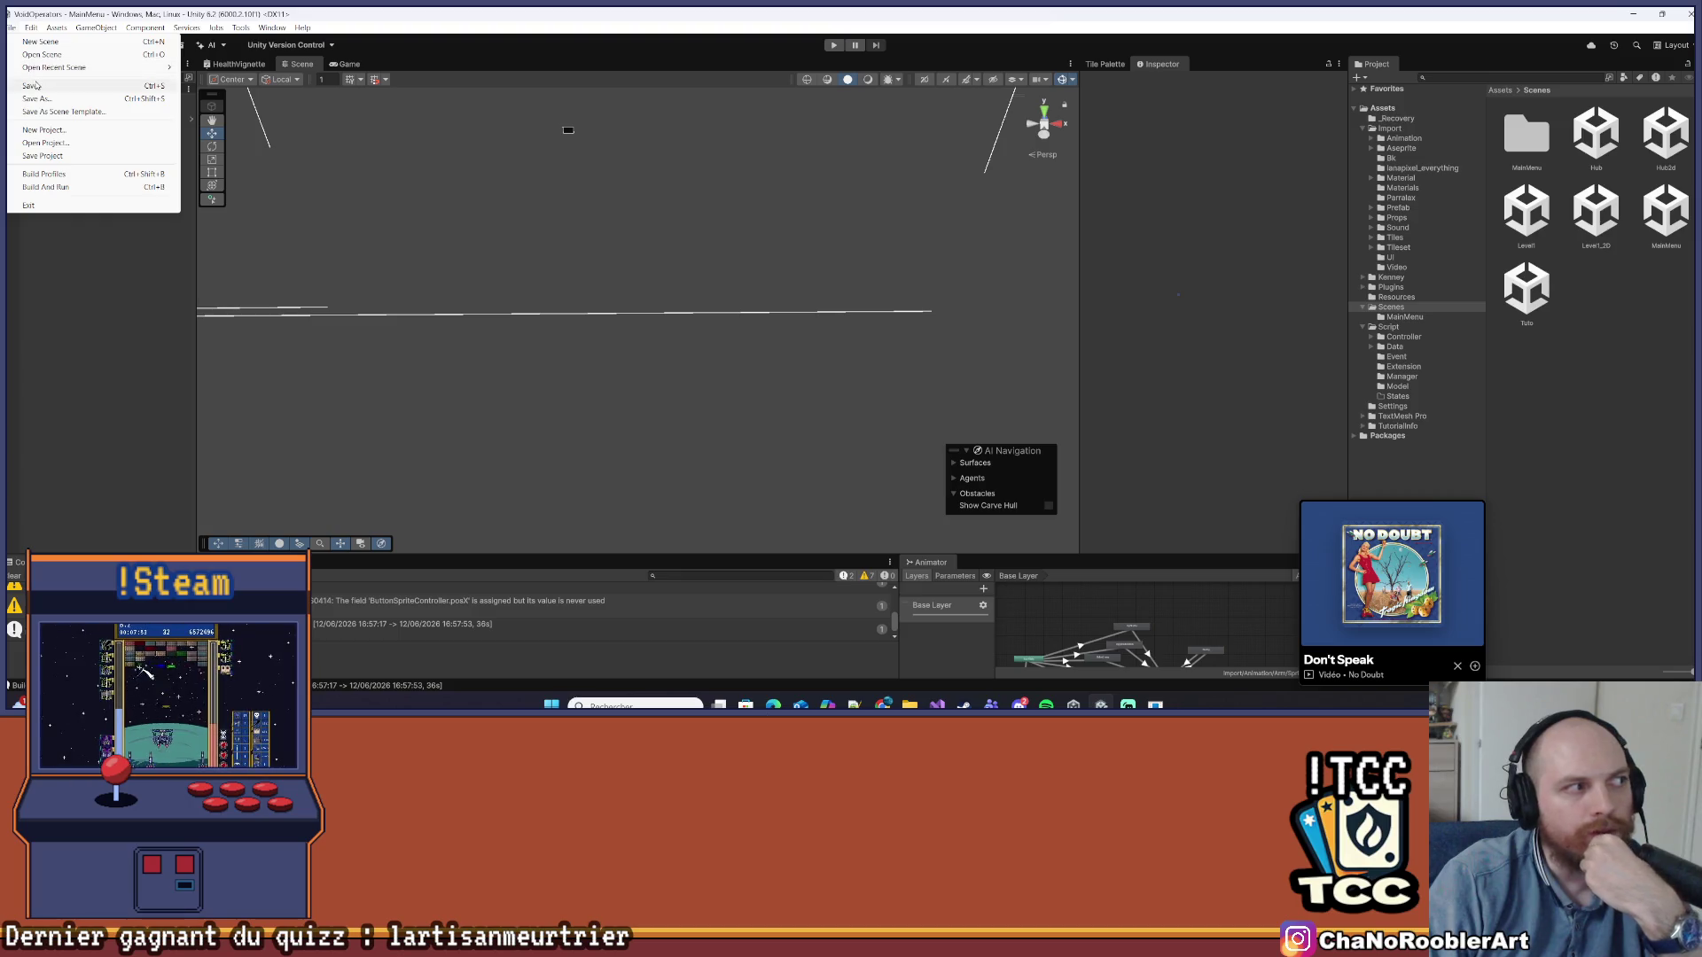
left_click(147, 379)
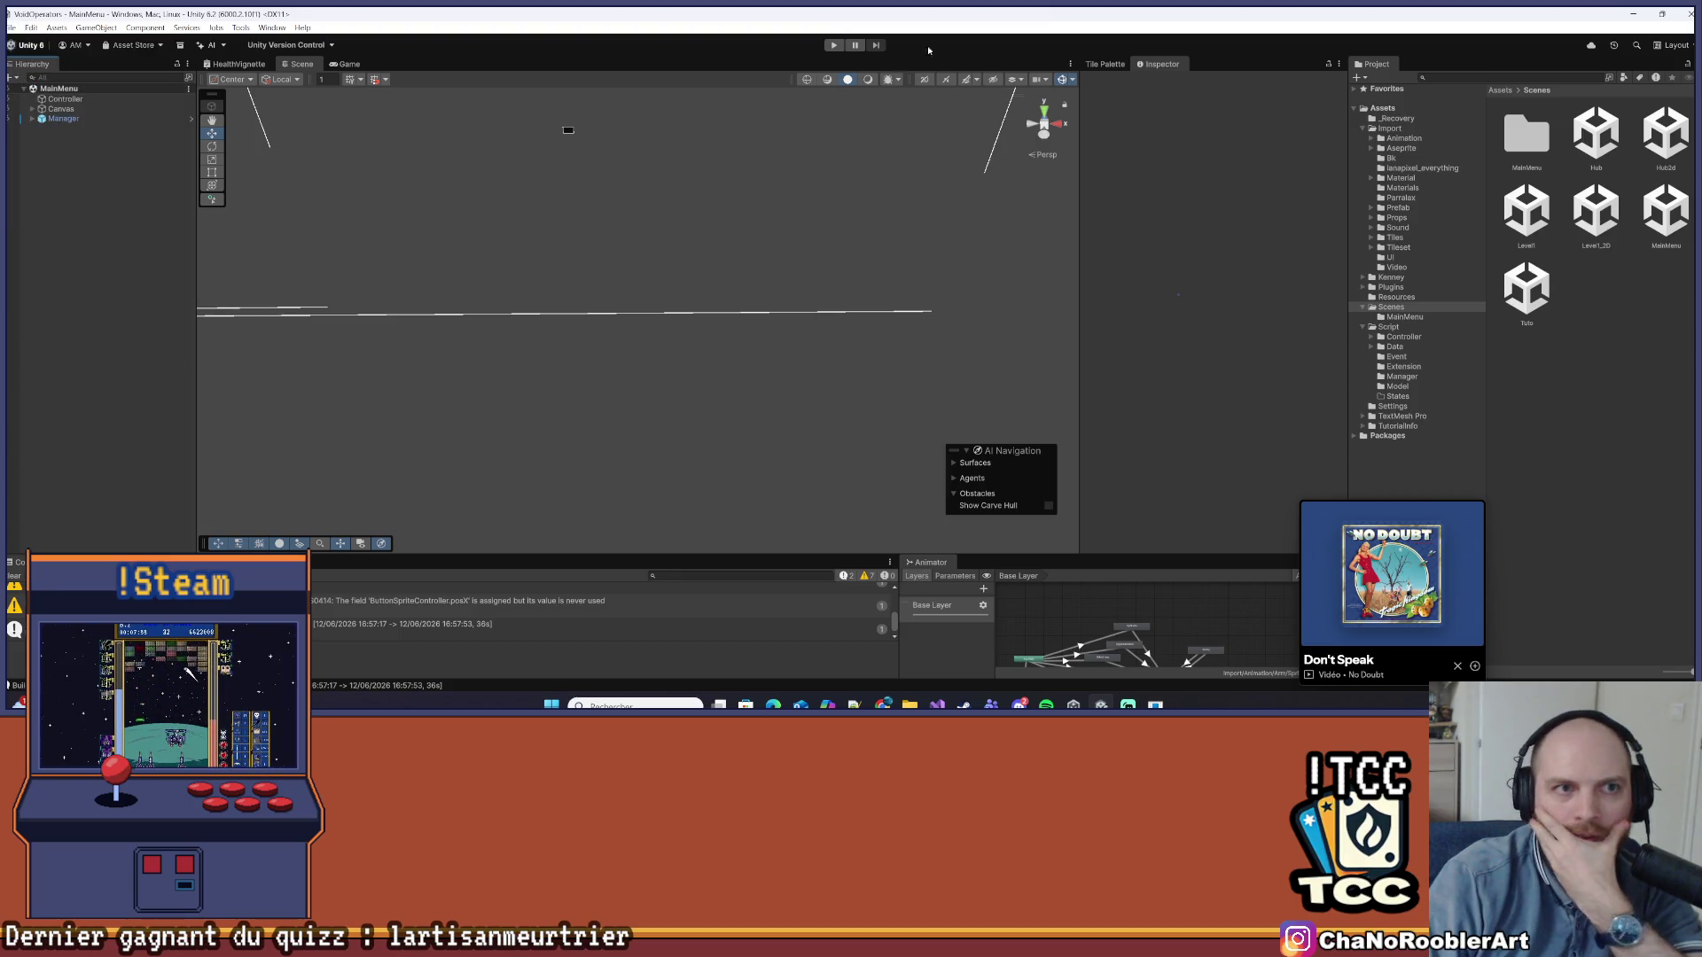
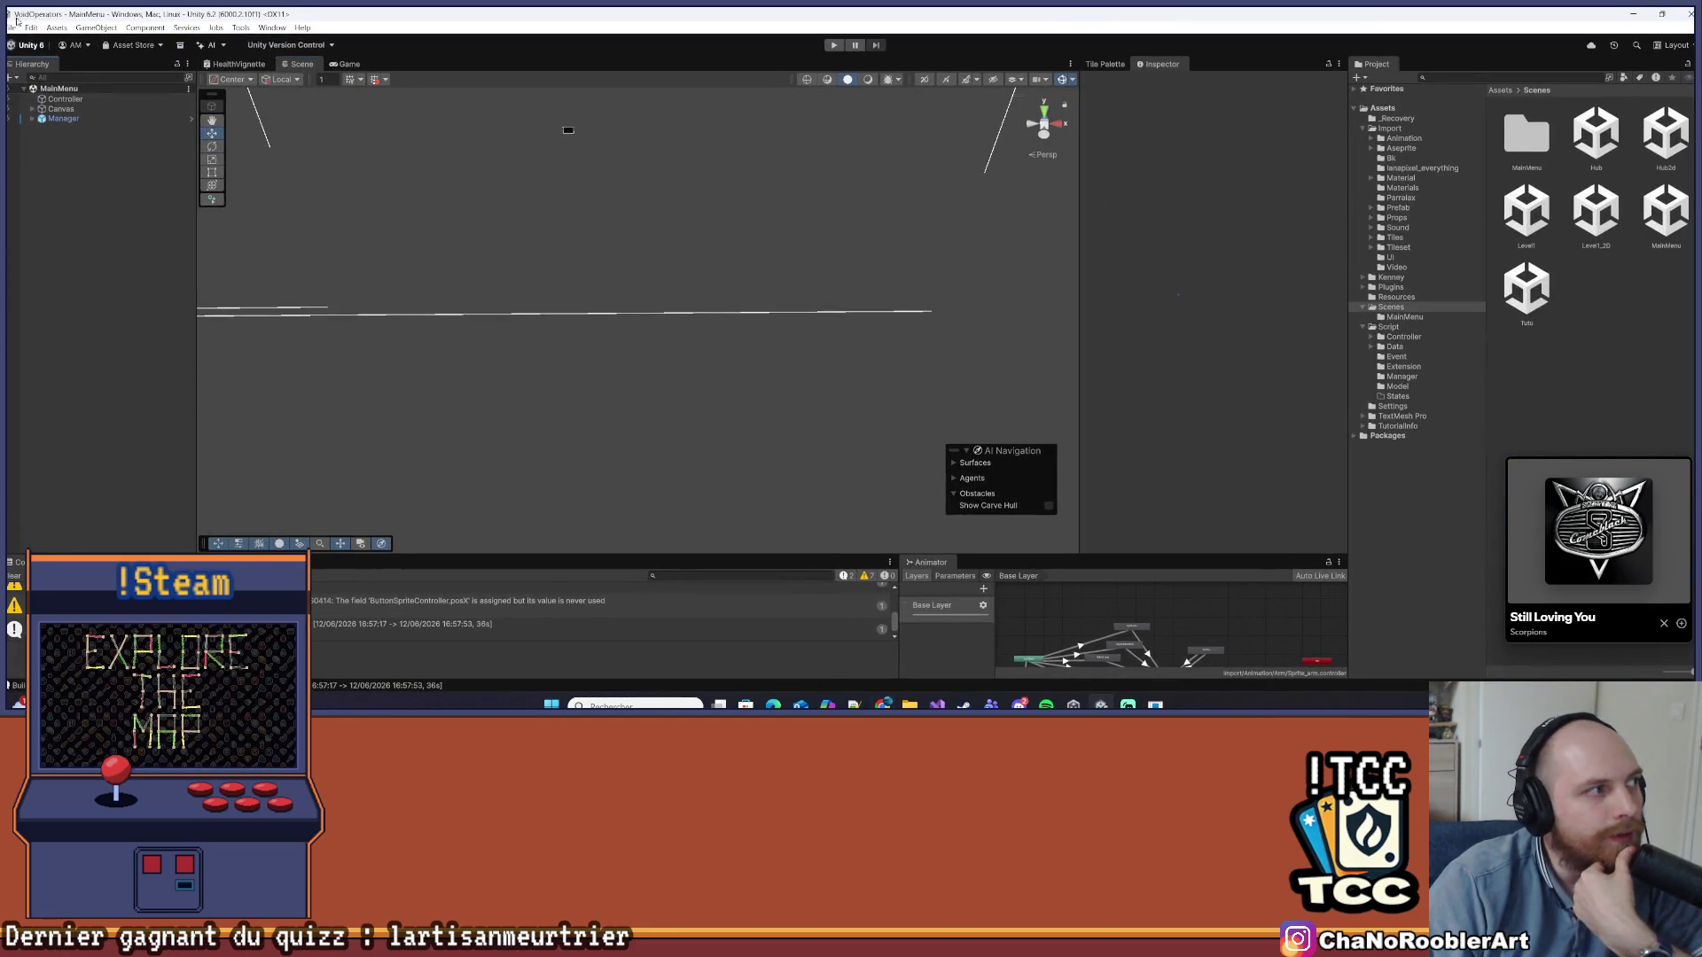
Build and run the project, confirming past the Missing Project ID warning
left_click(14, 28)
left_click(53, 187)
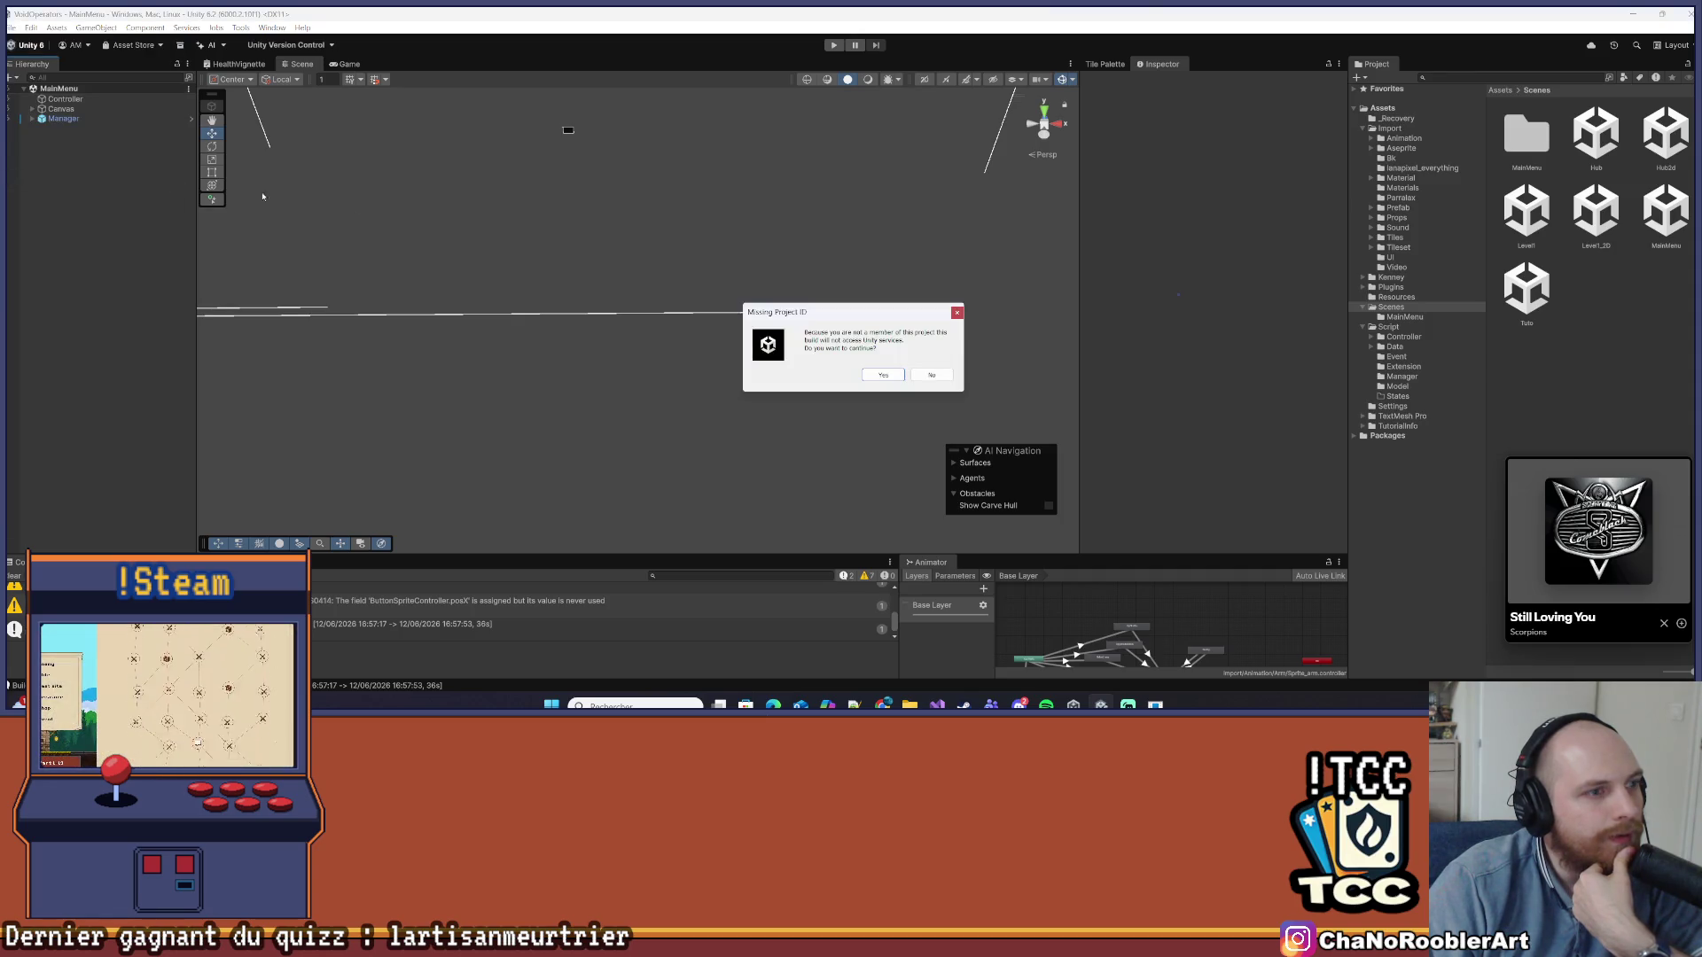
left_click(874, 375)
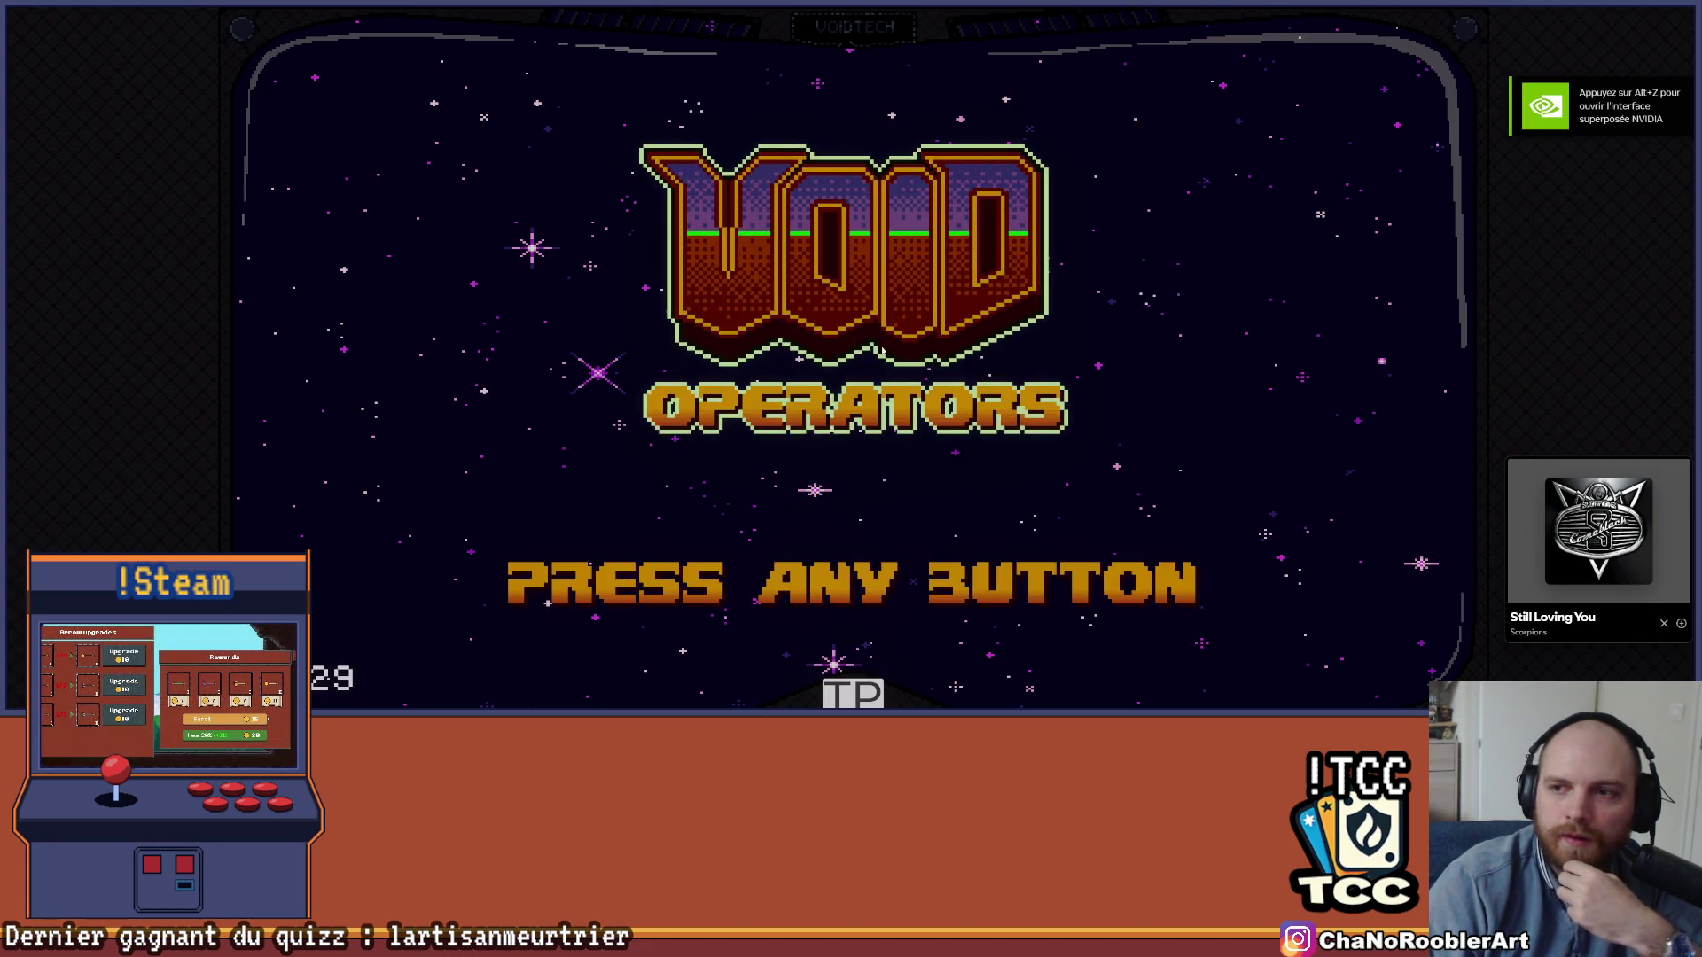
Continue the saved game, then walk right to the upgrade station and look over the upgrades
left_click(1138, 219)
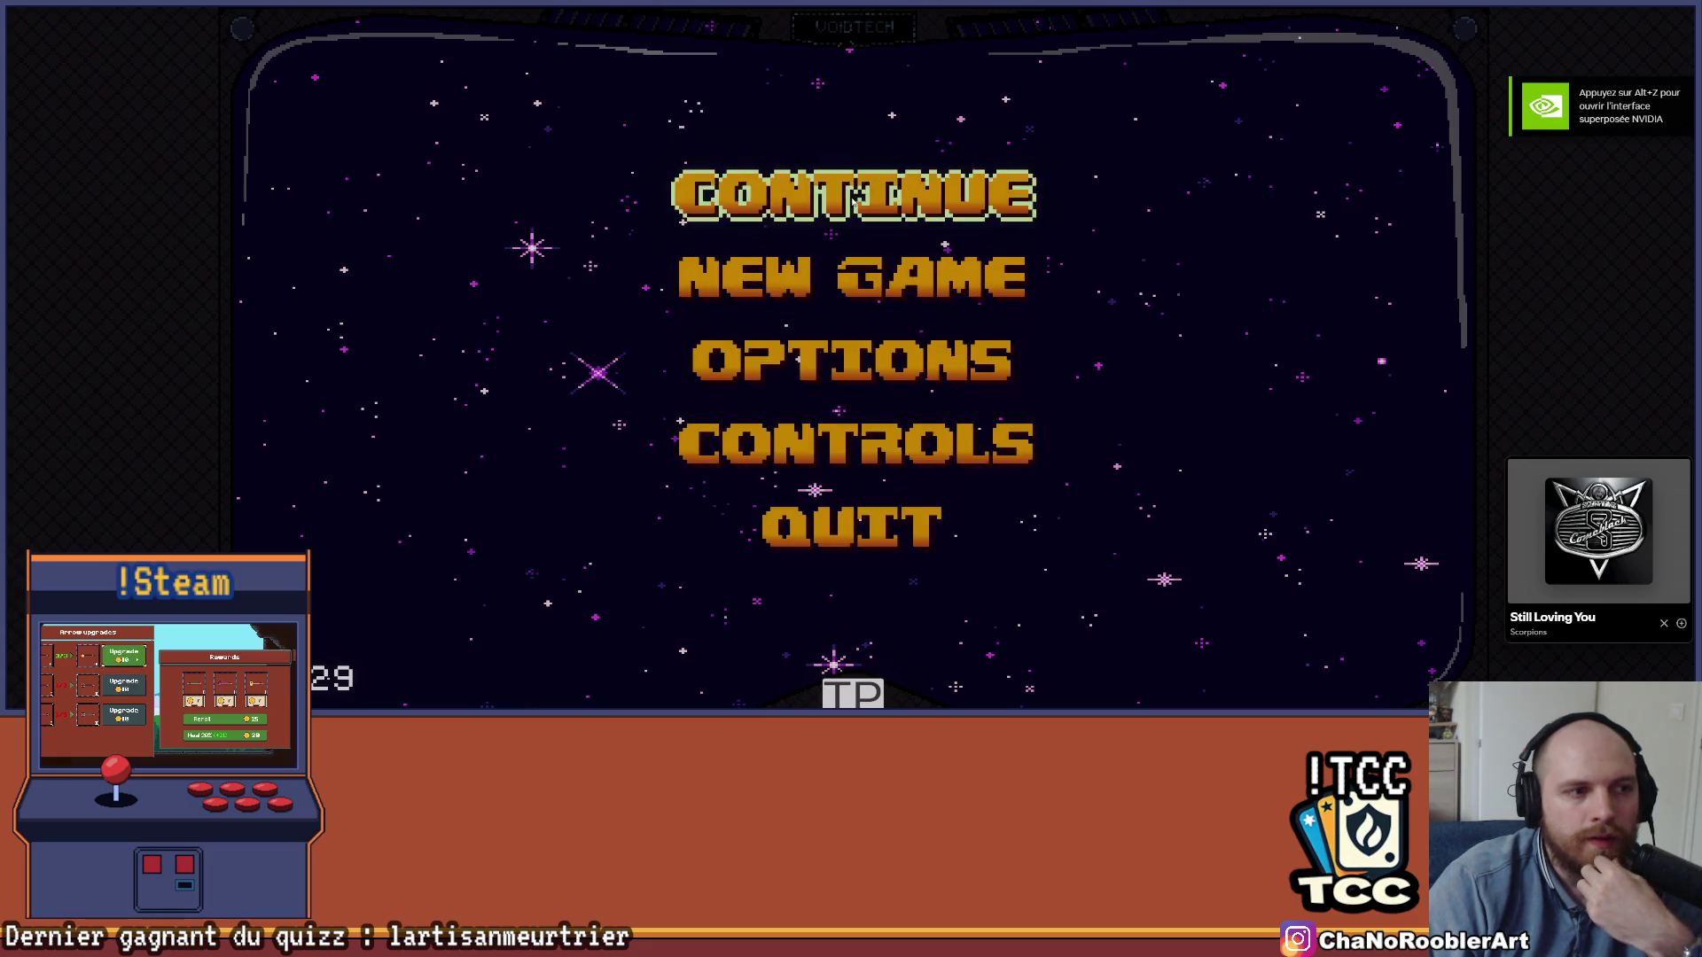
left_click(842, 211)
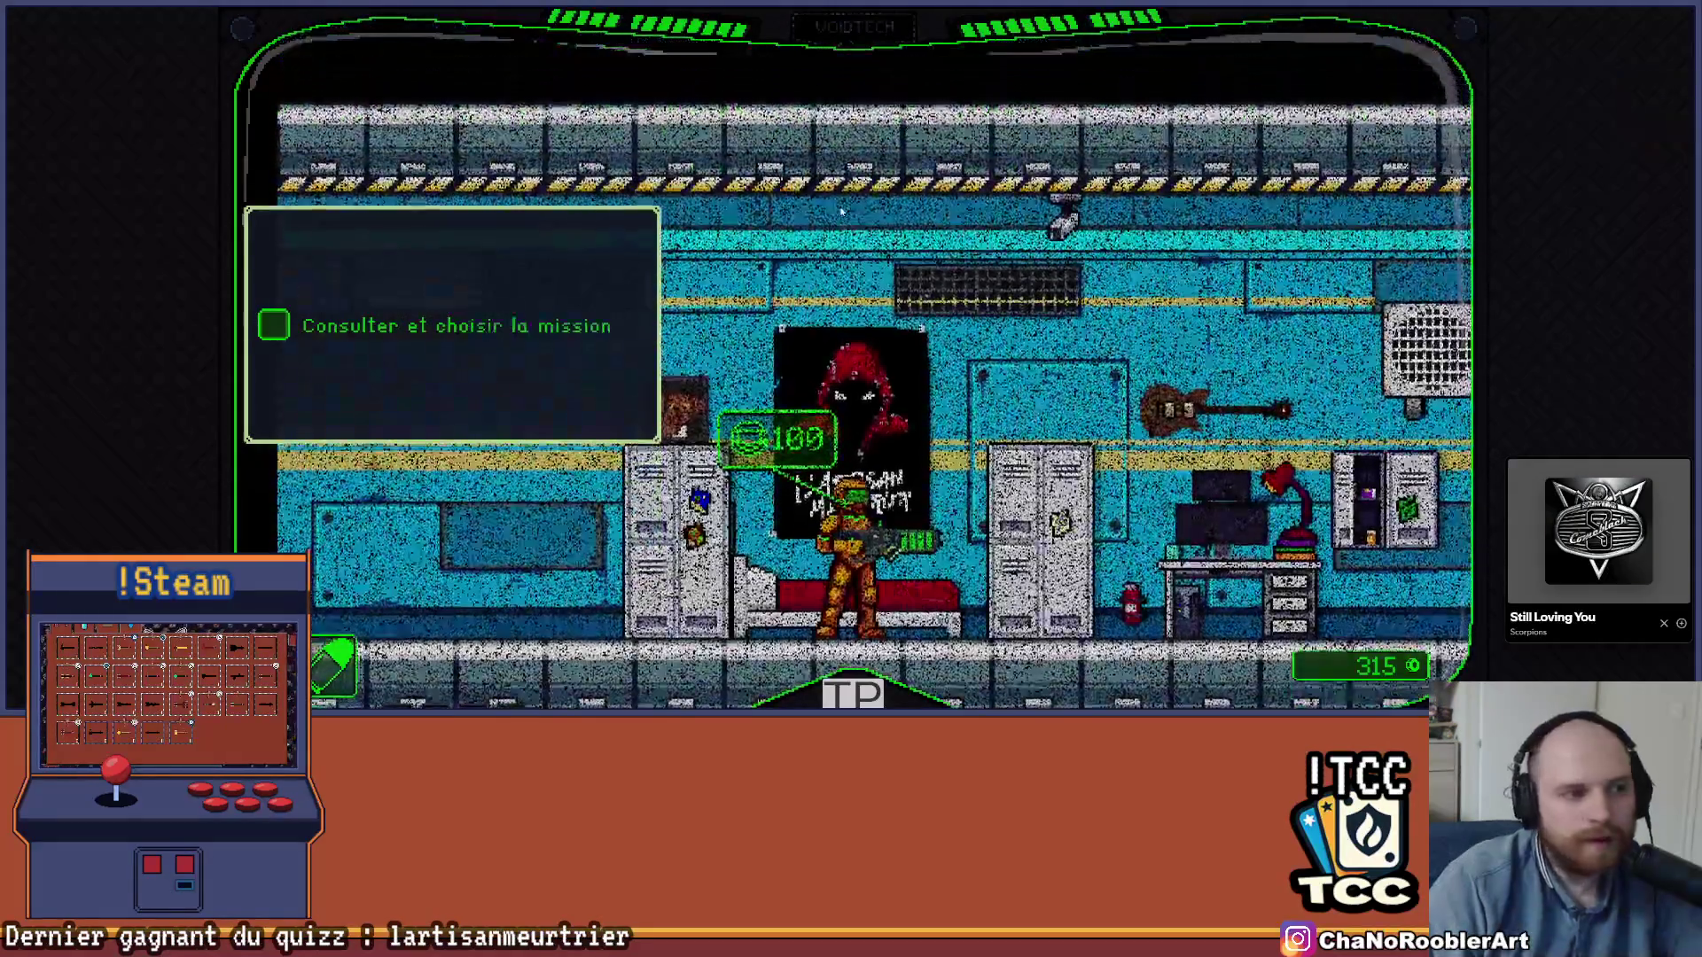
key("d")
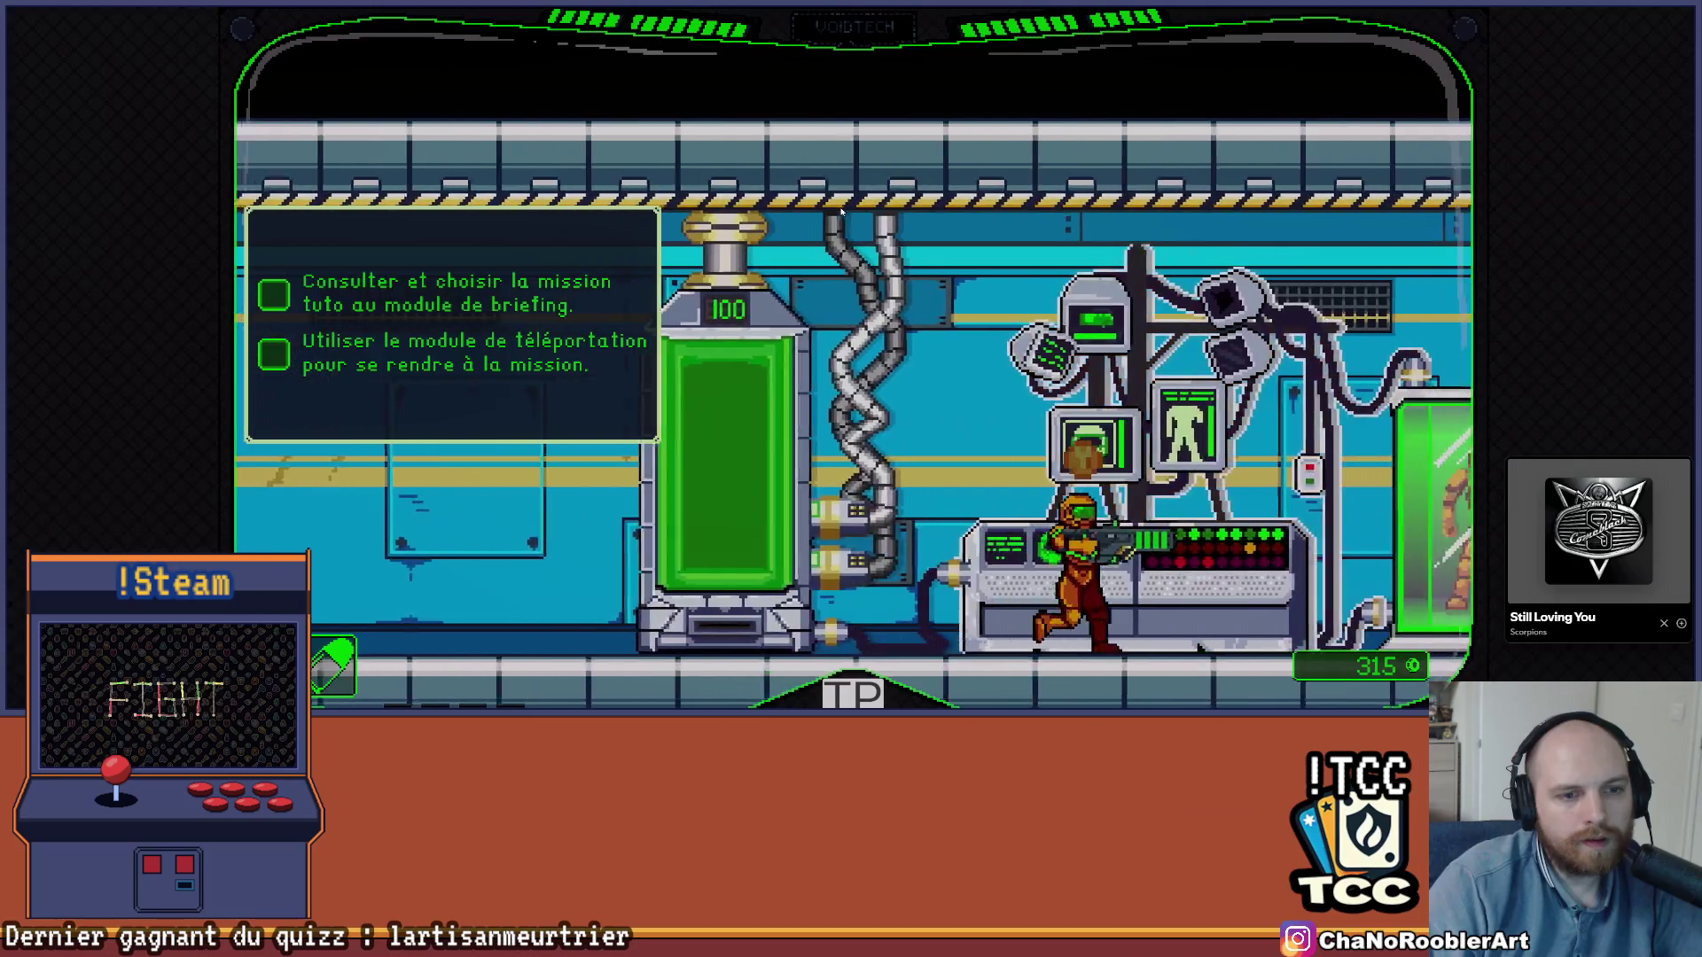
key("e")
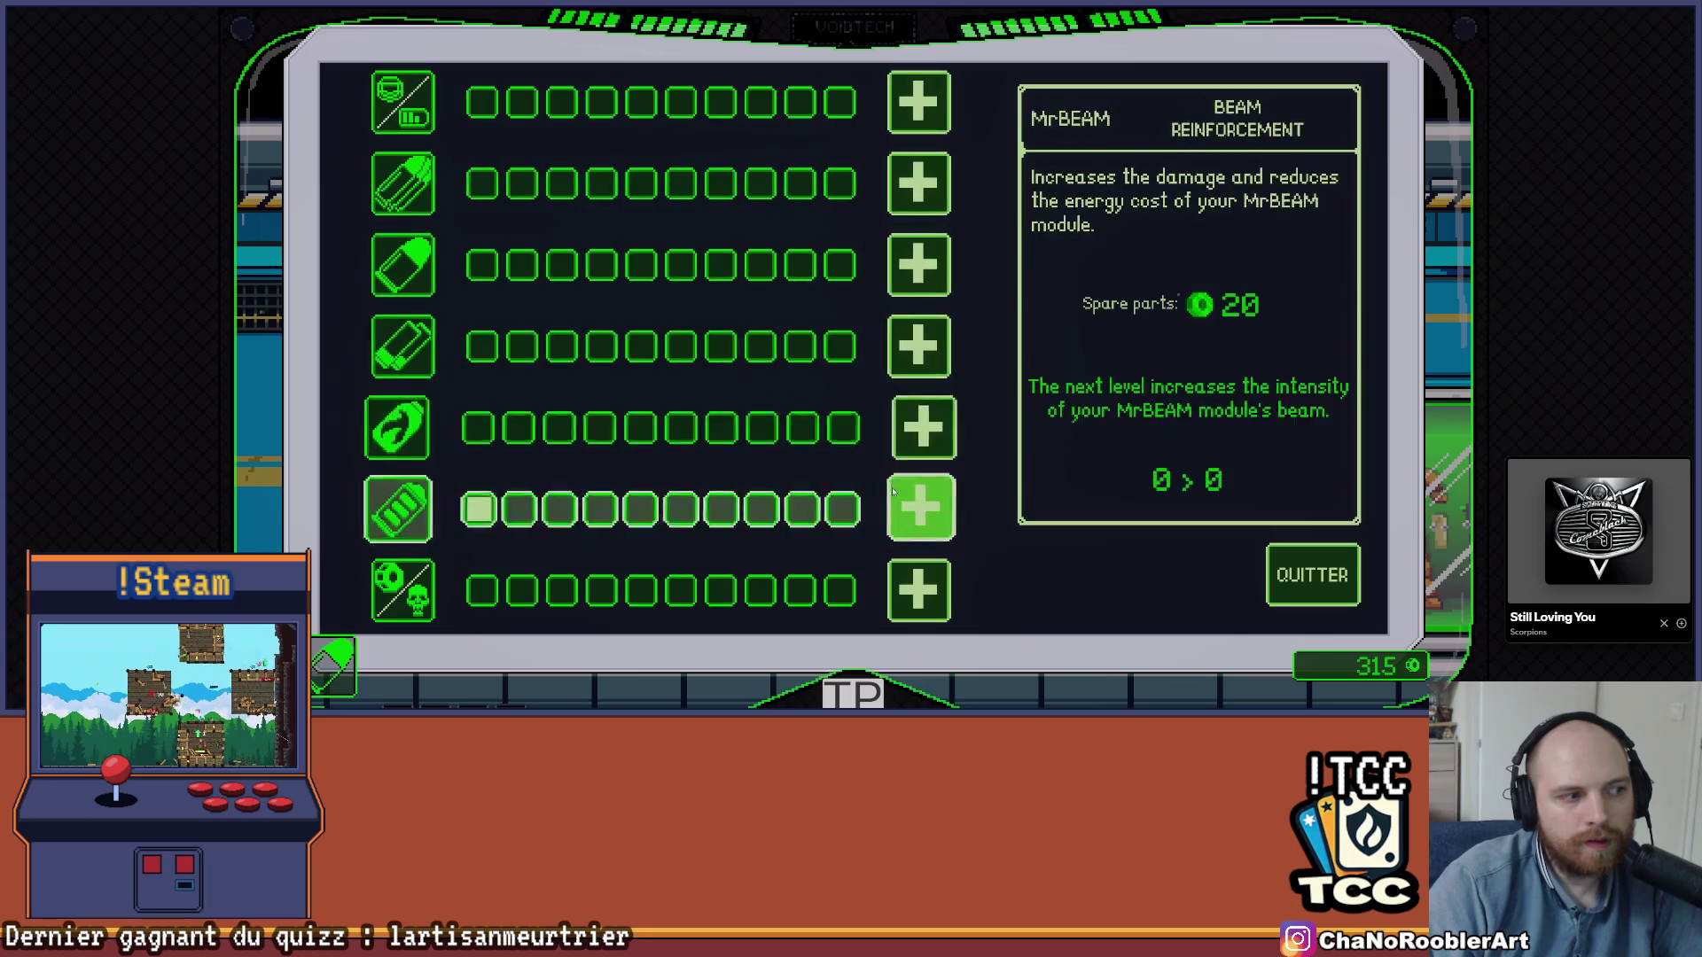
key("Escape")
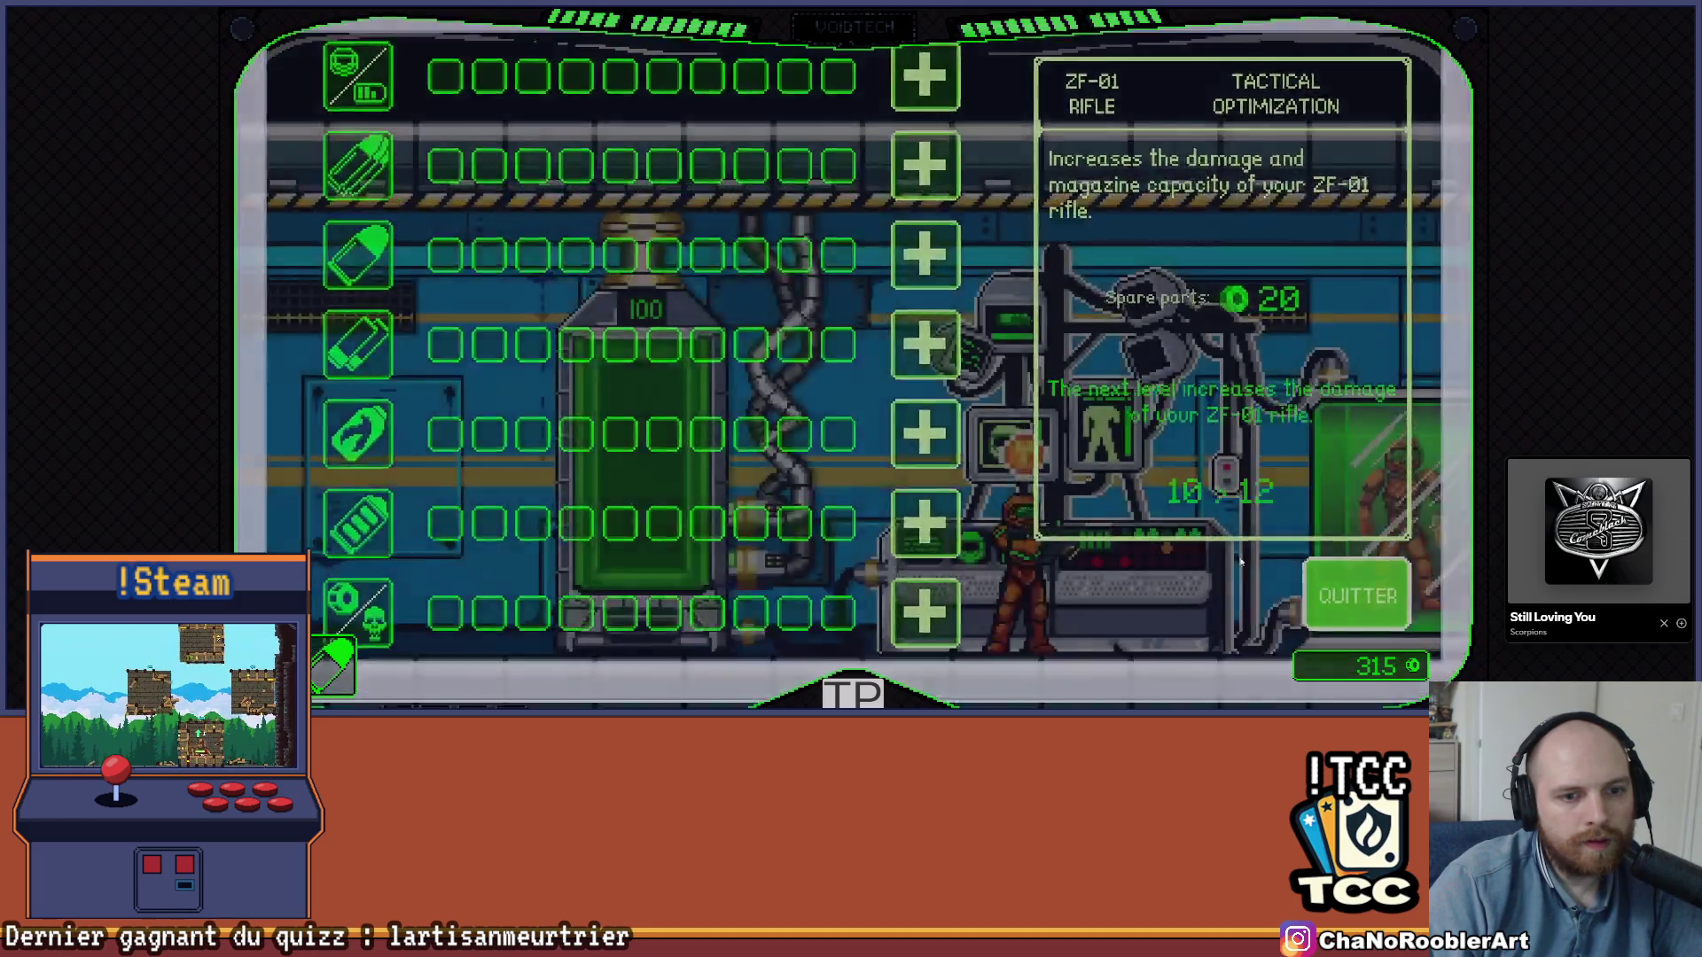
Walk right to the briefing terminal, skip the assessment and open mission selection
key("Right")
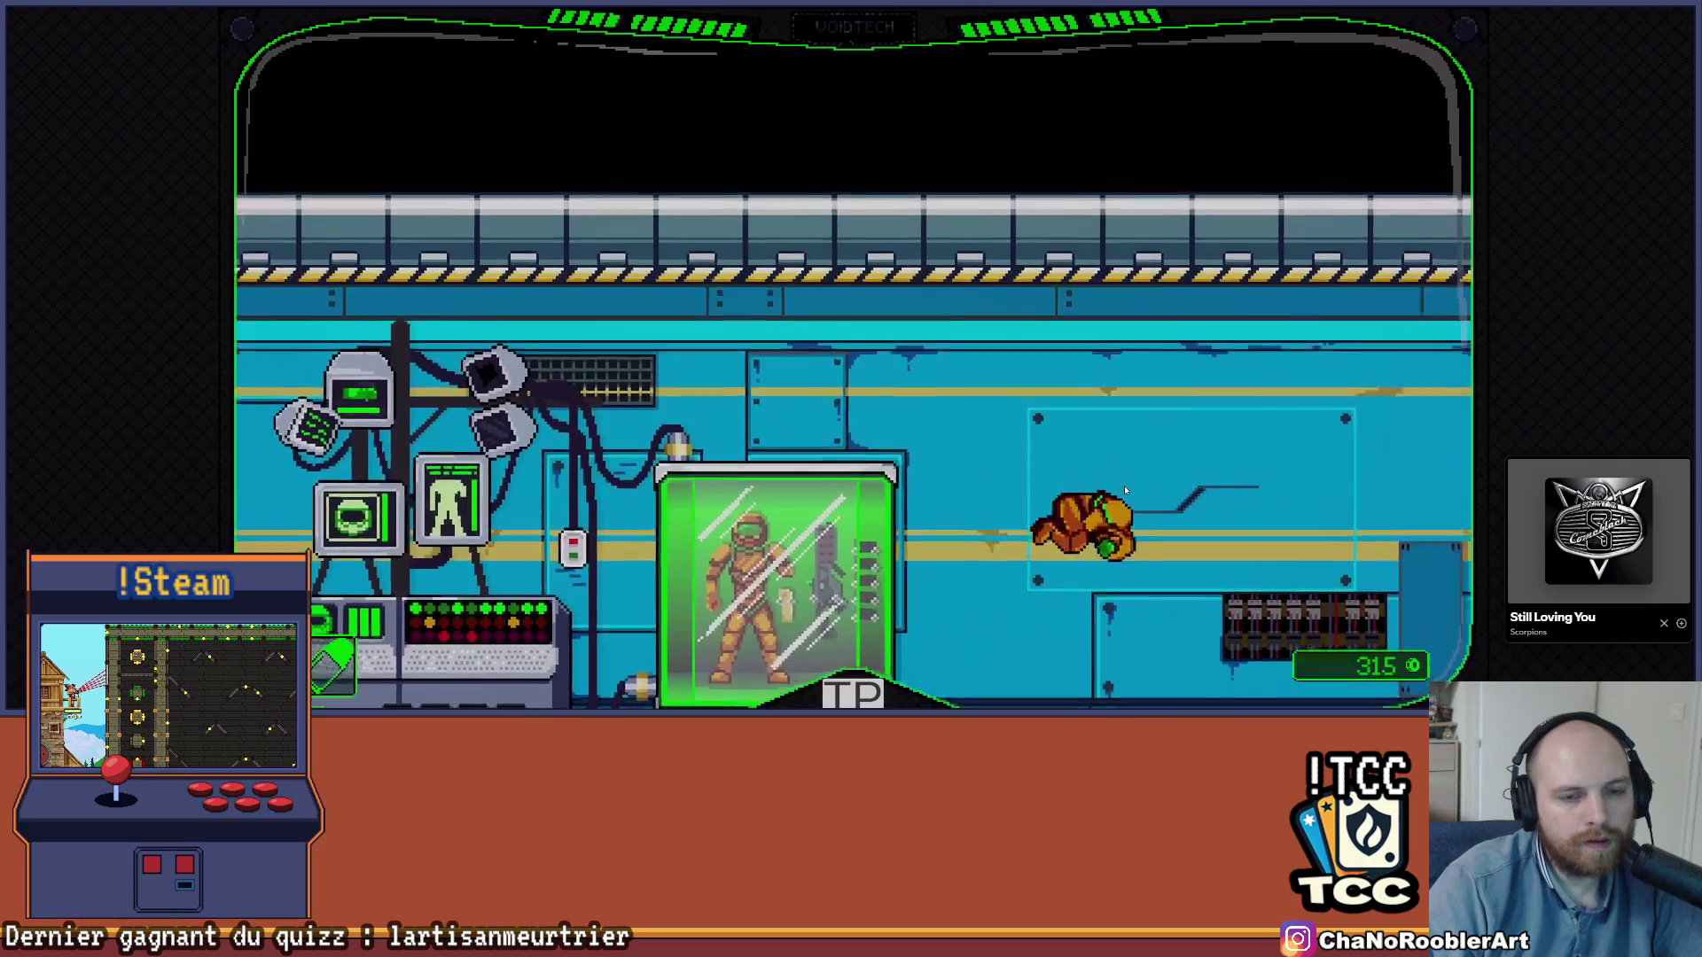
key("Right")
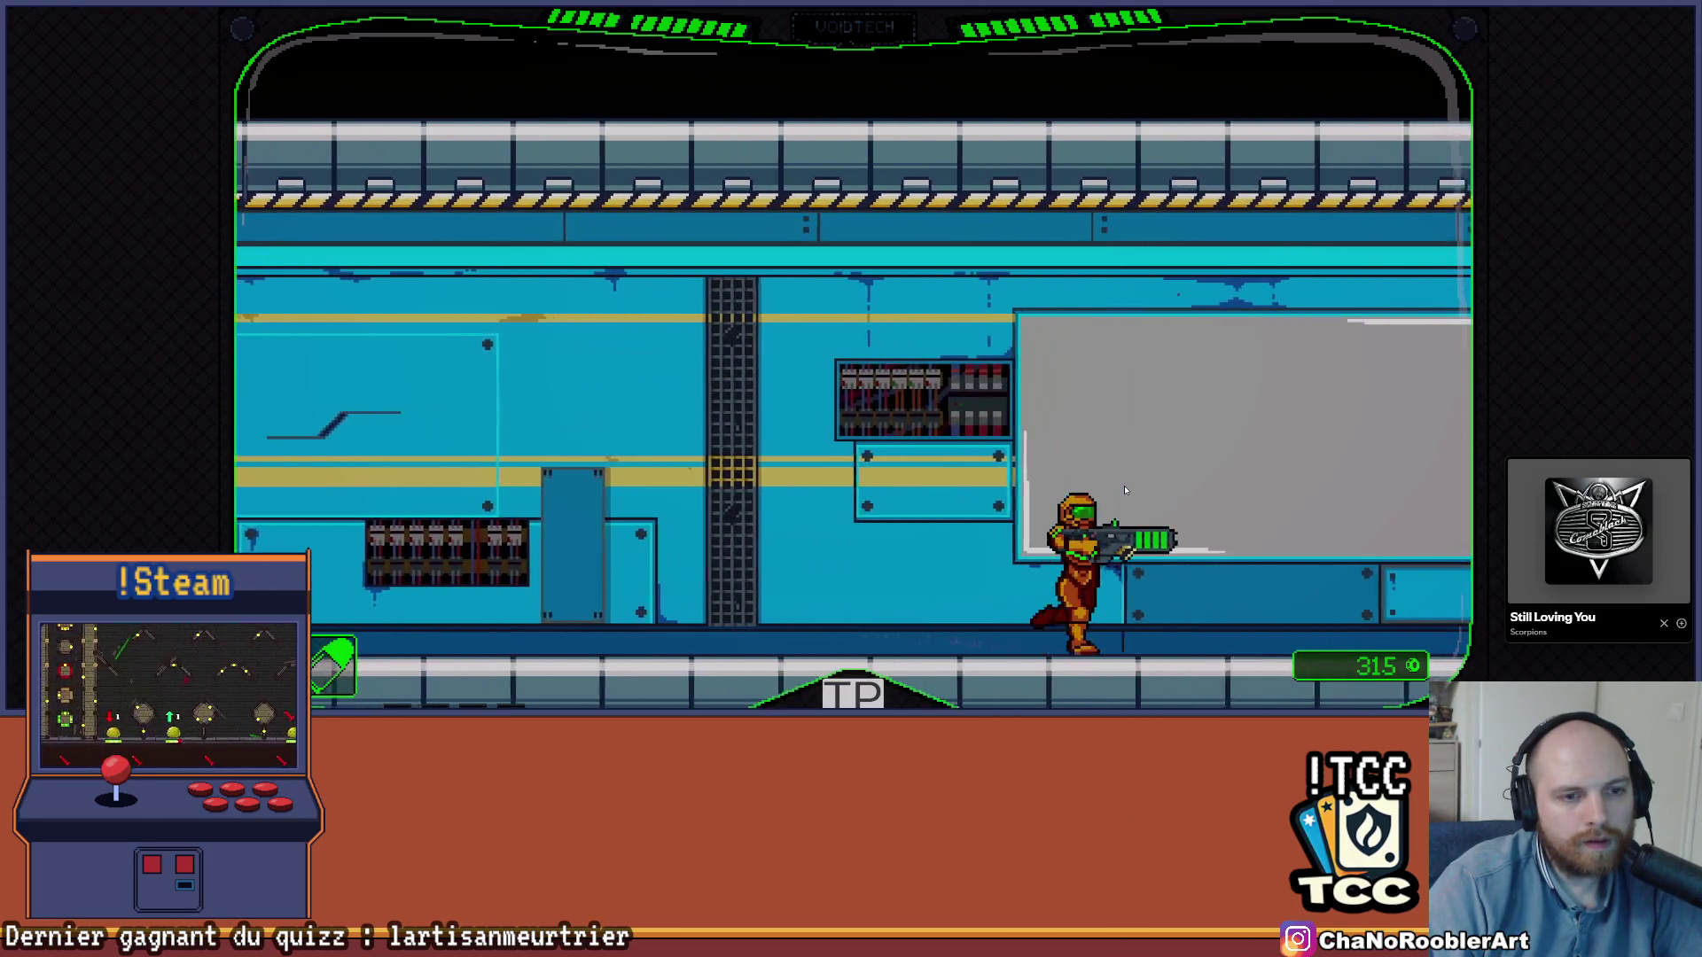
key("Right")
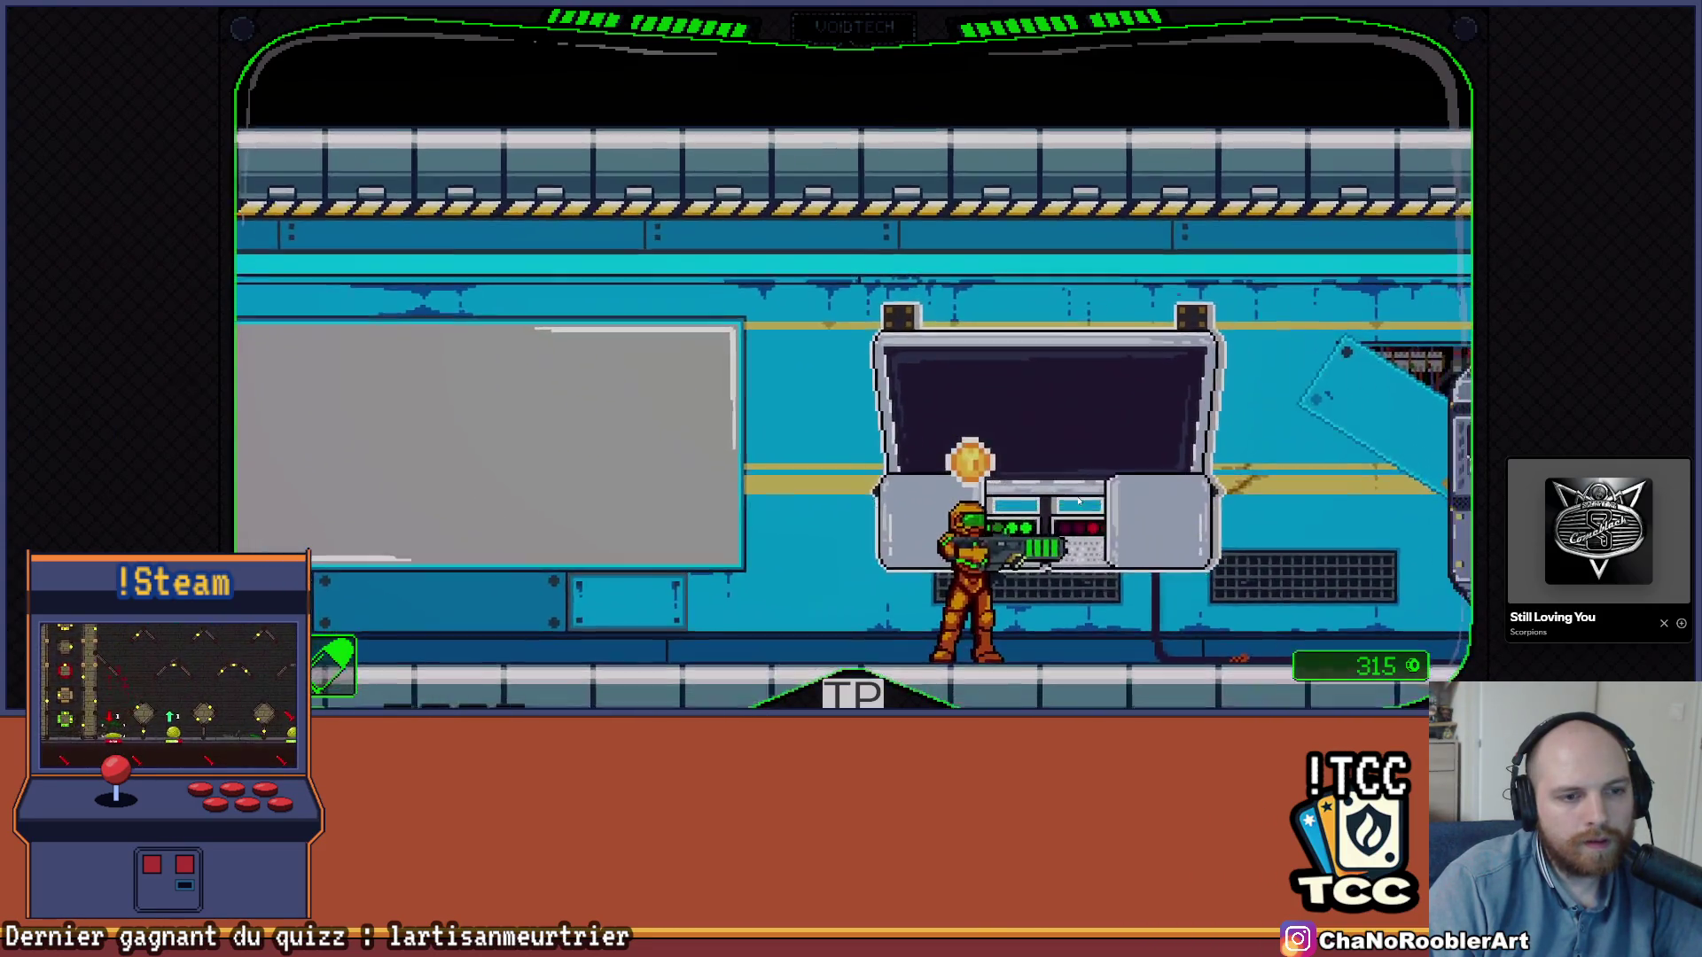
key("Right")
key("e")
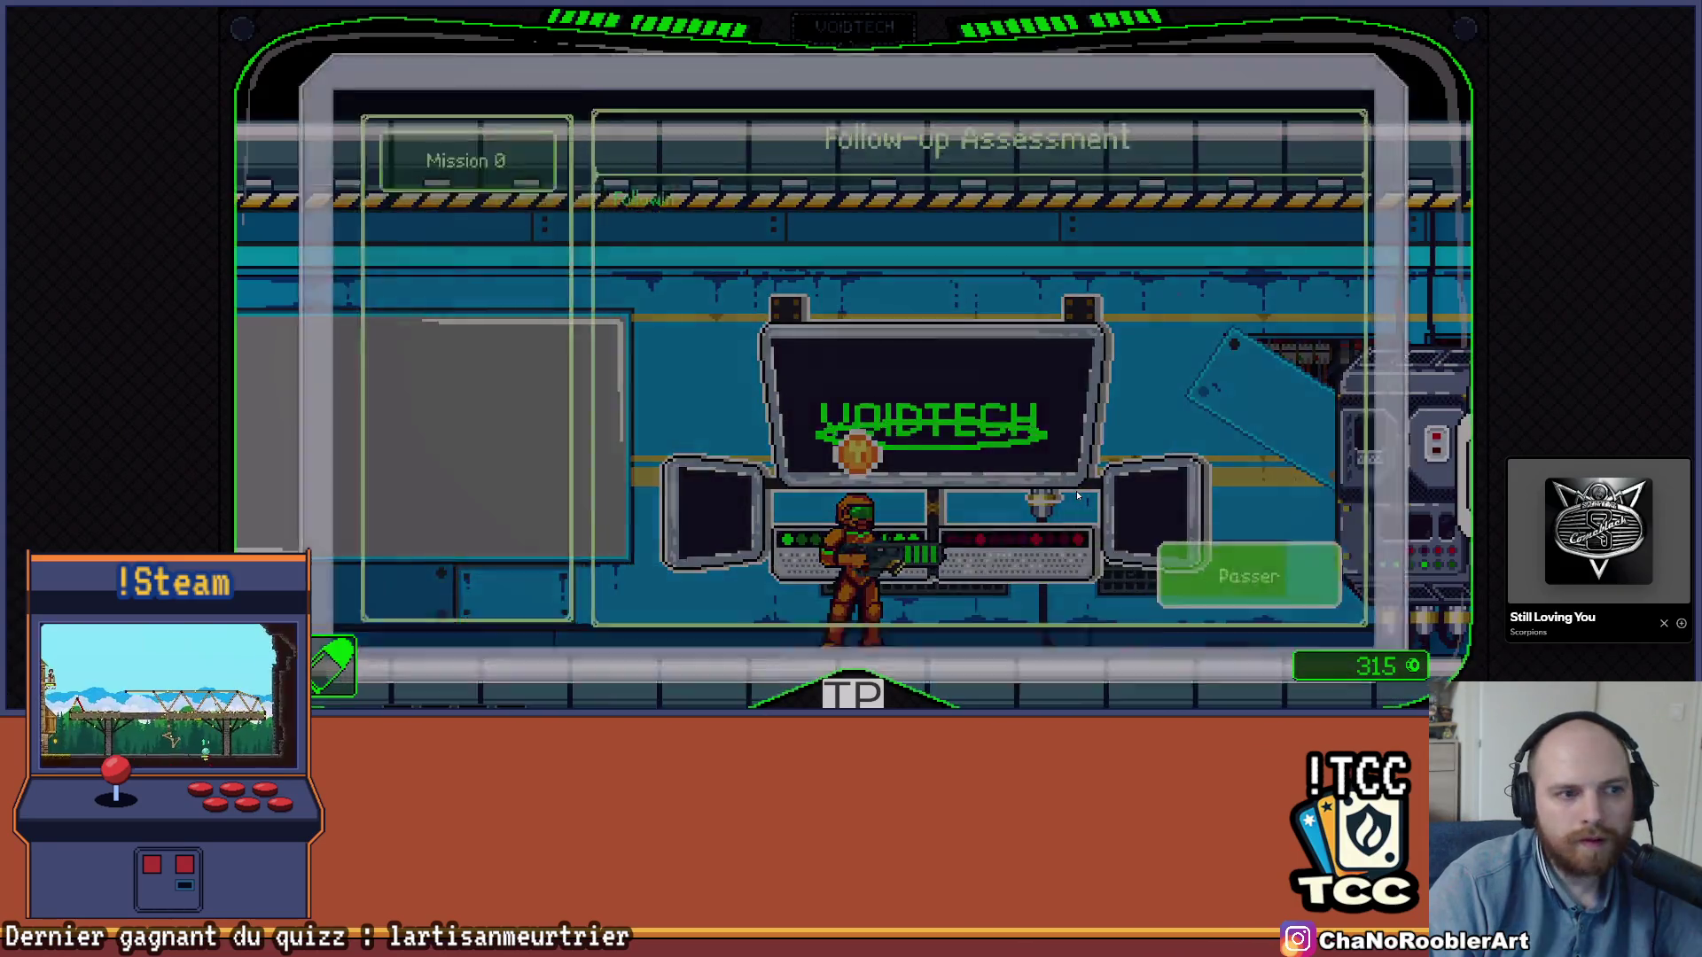
left_click(1254, 578)
left_click(1254, 578)
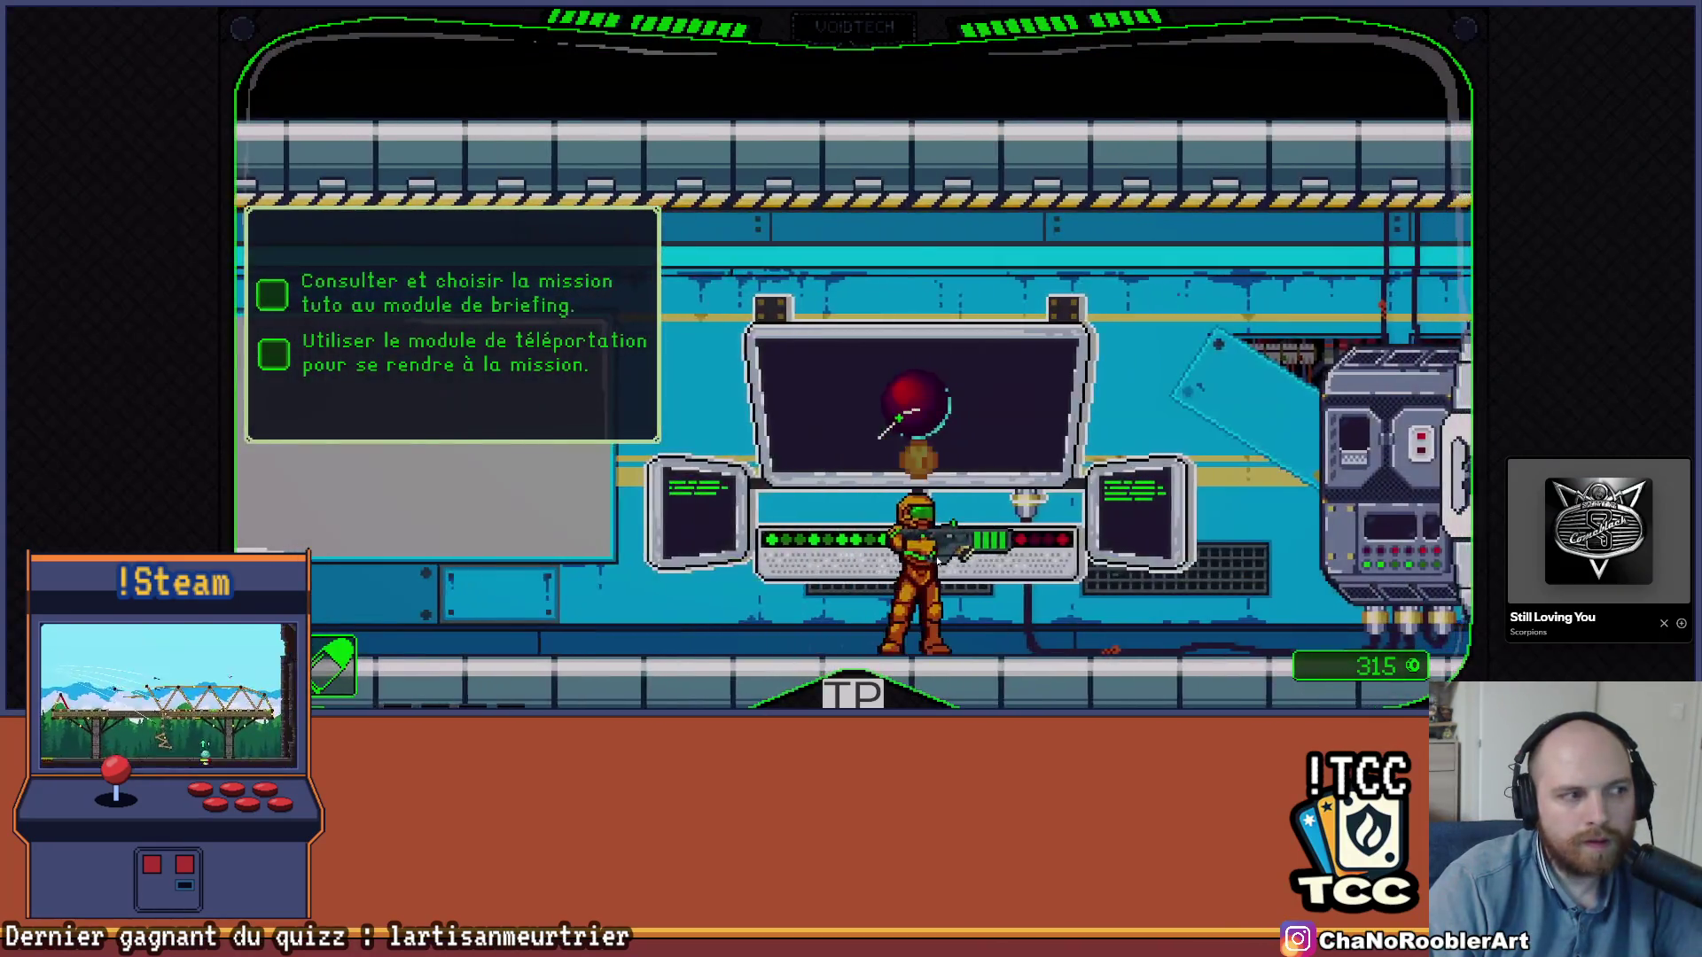
key("e")
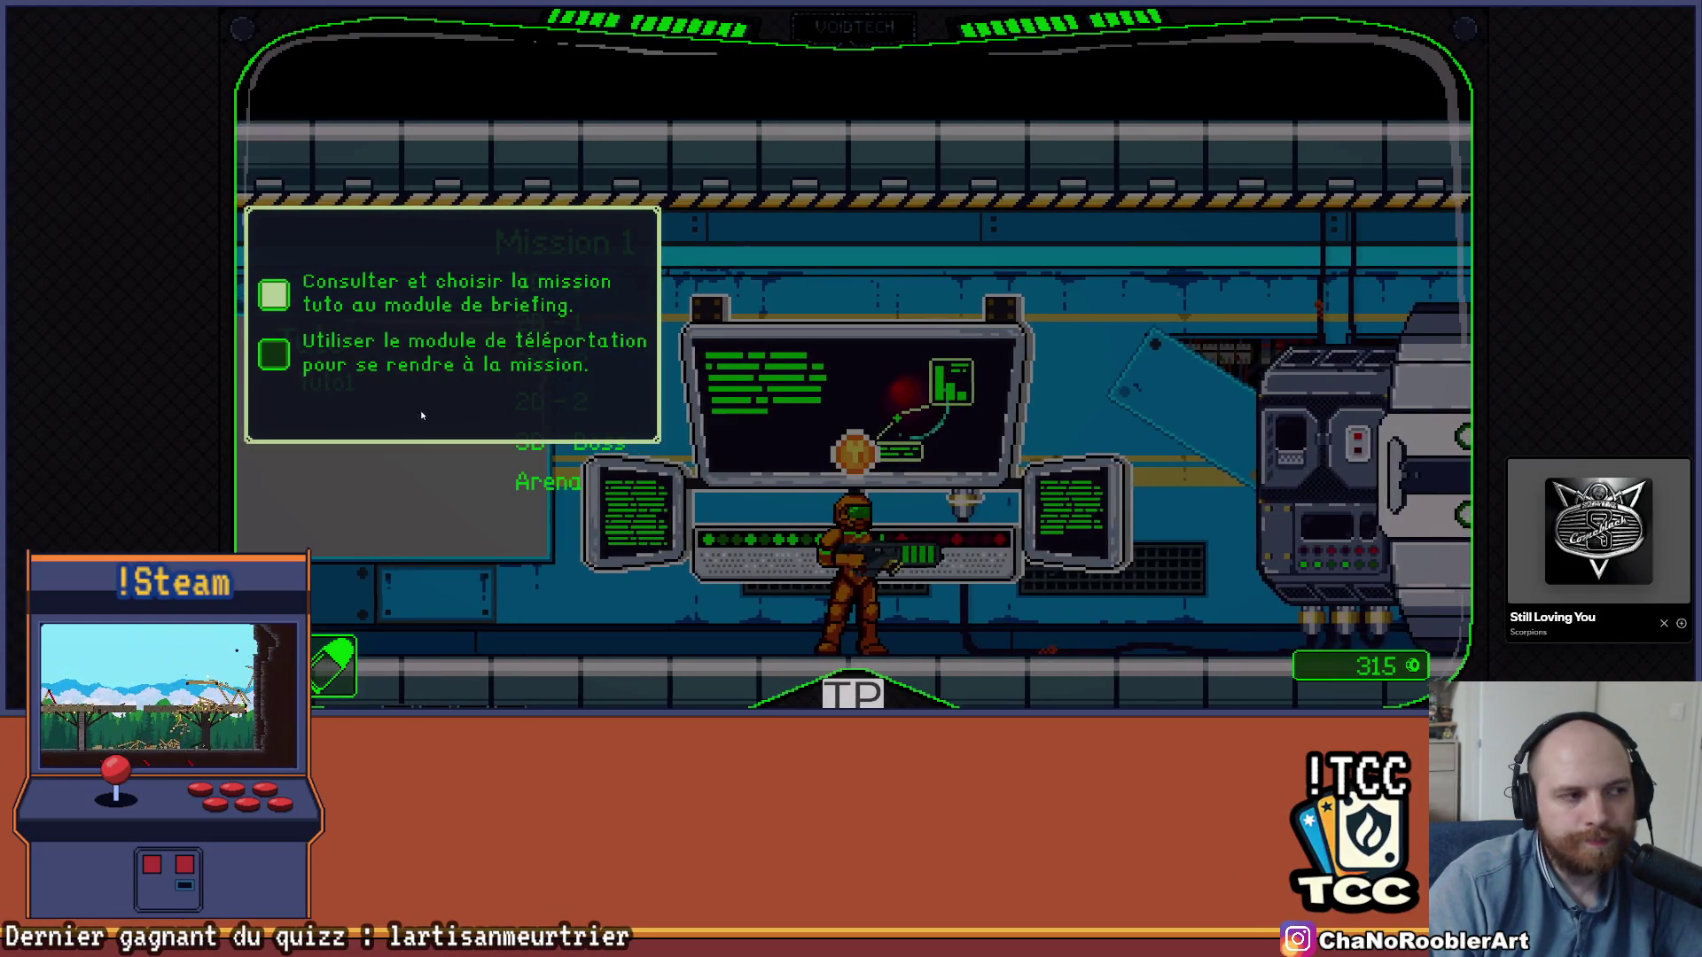
Launch the chosen mission and advance right, shooting the crate ahead
left_click(544, 289)
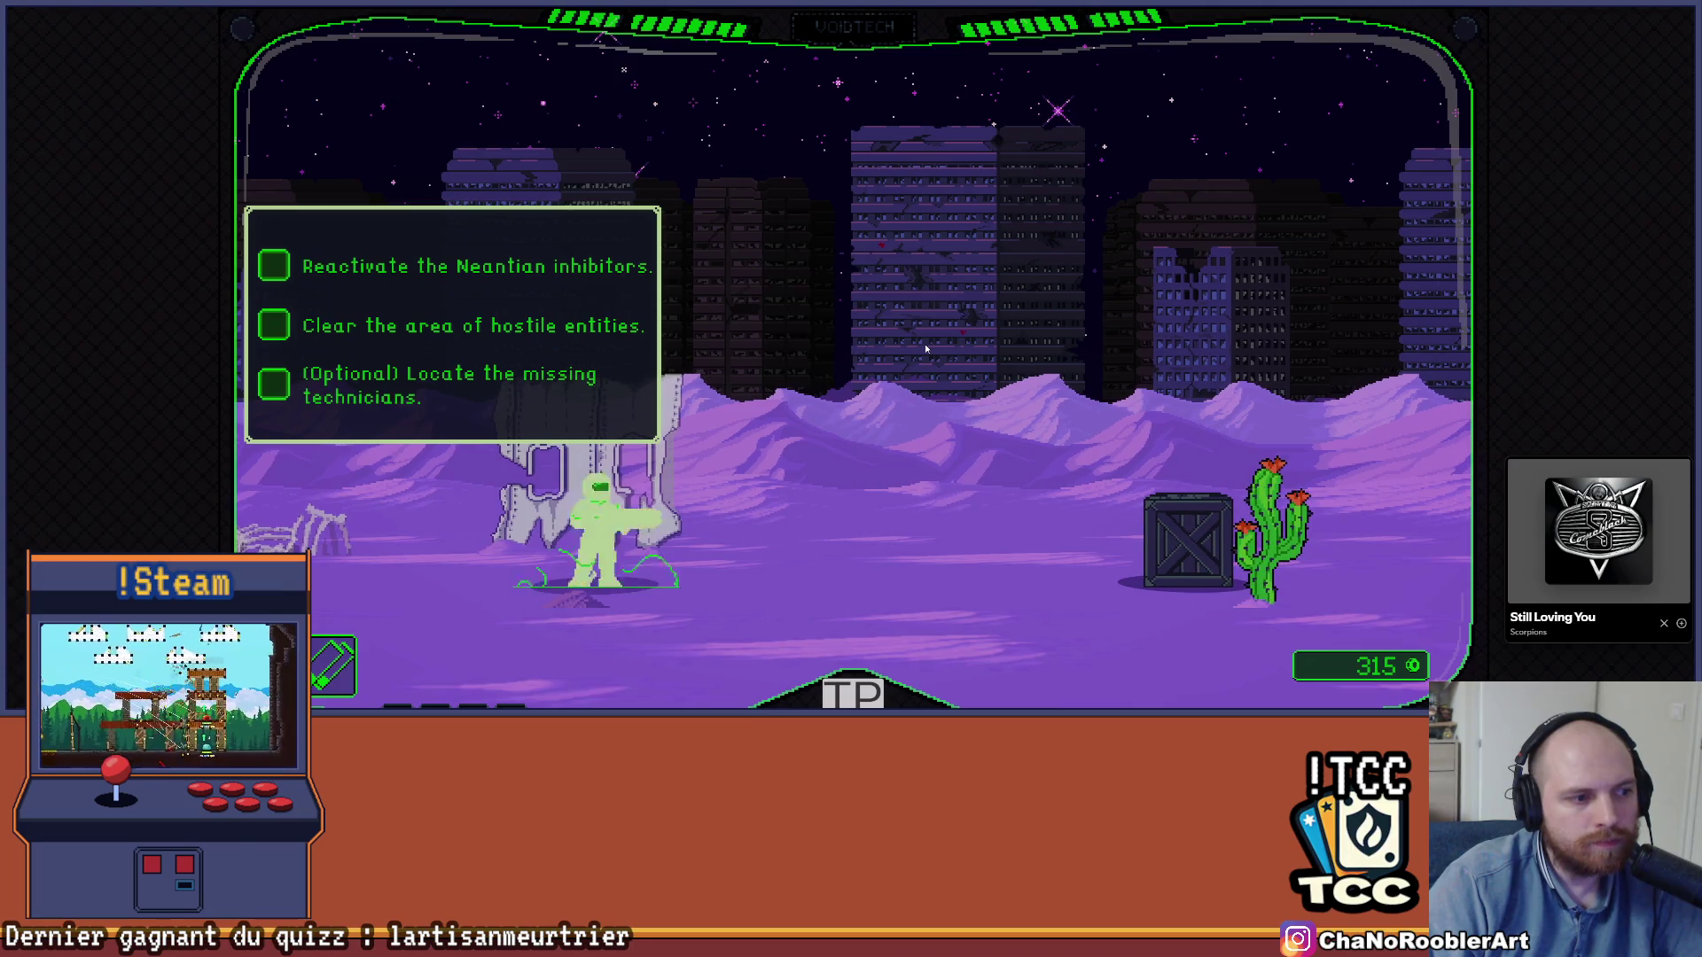
key("d")
left_click(924, 341)
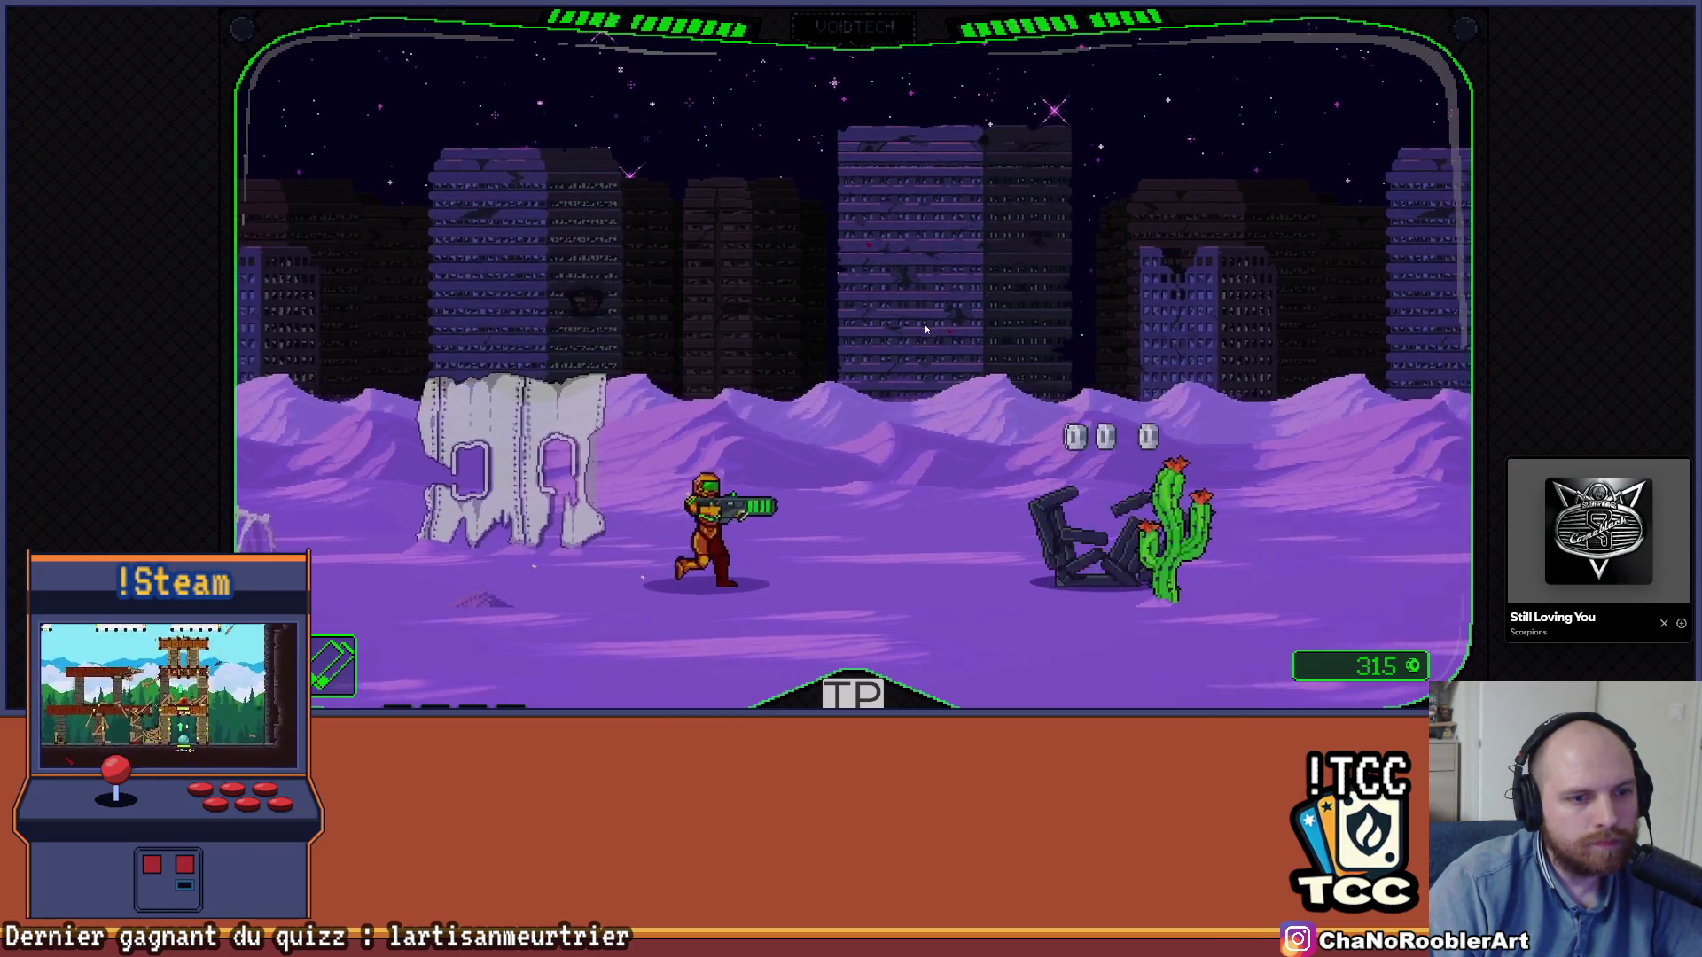
key("d")
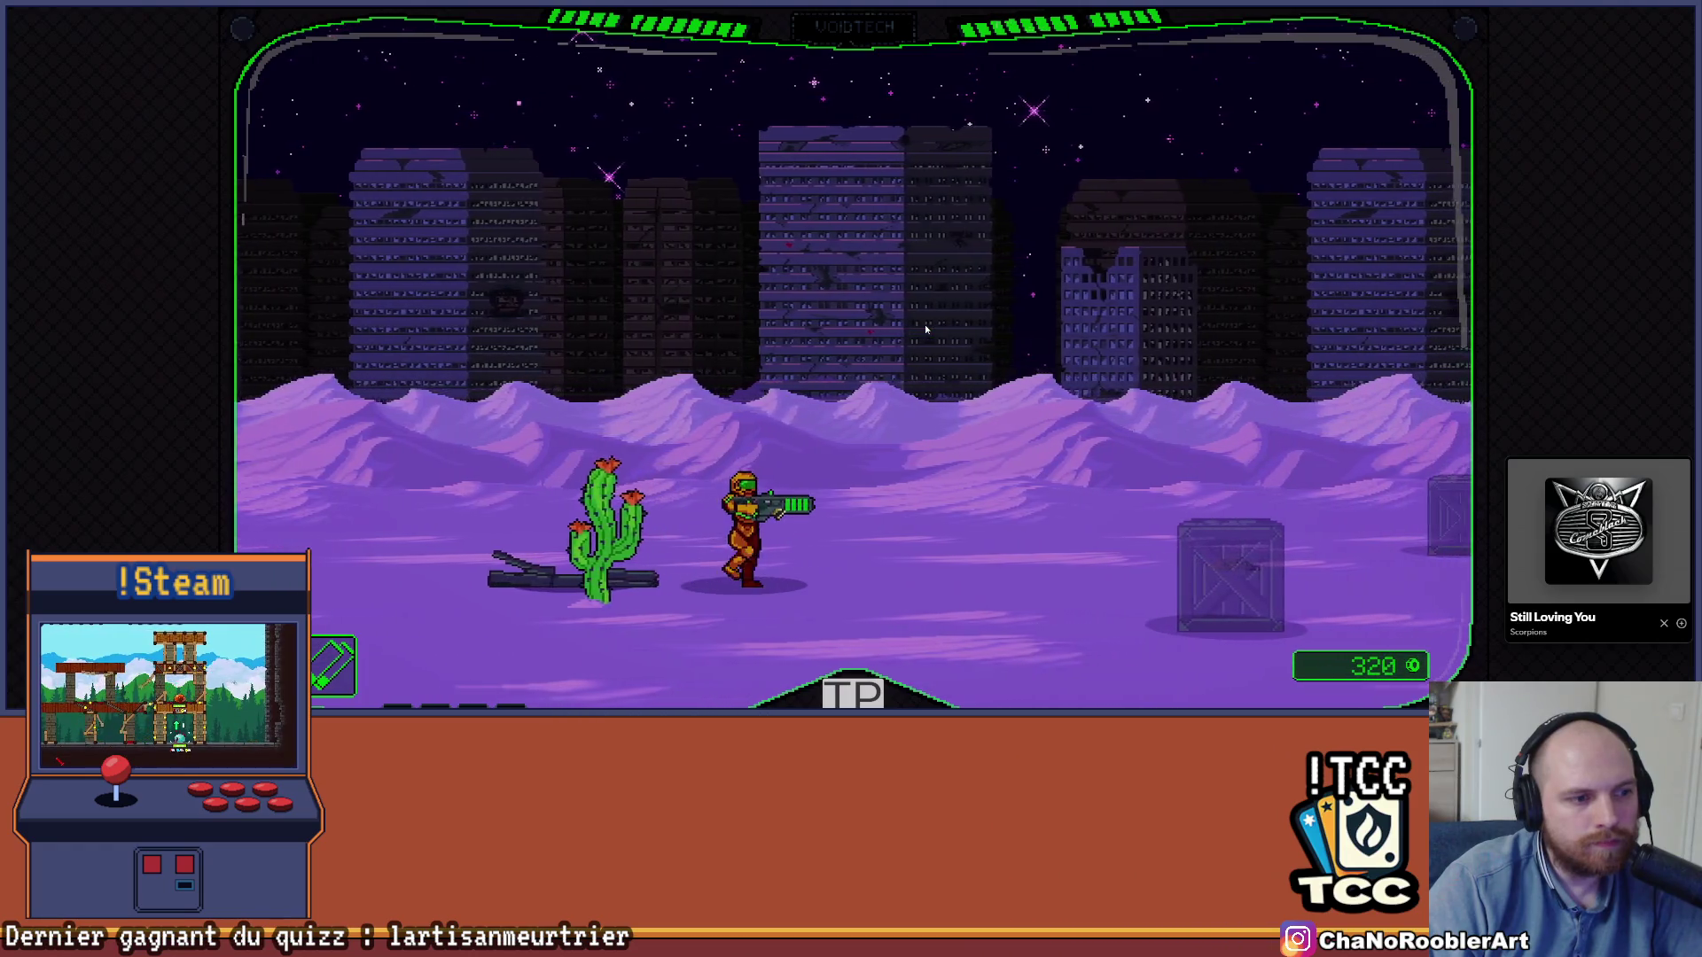
key("d")
left_click(926, 330)
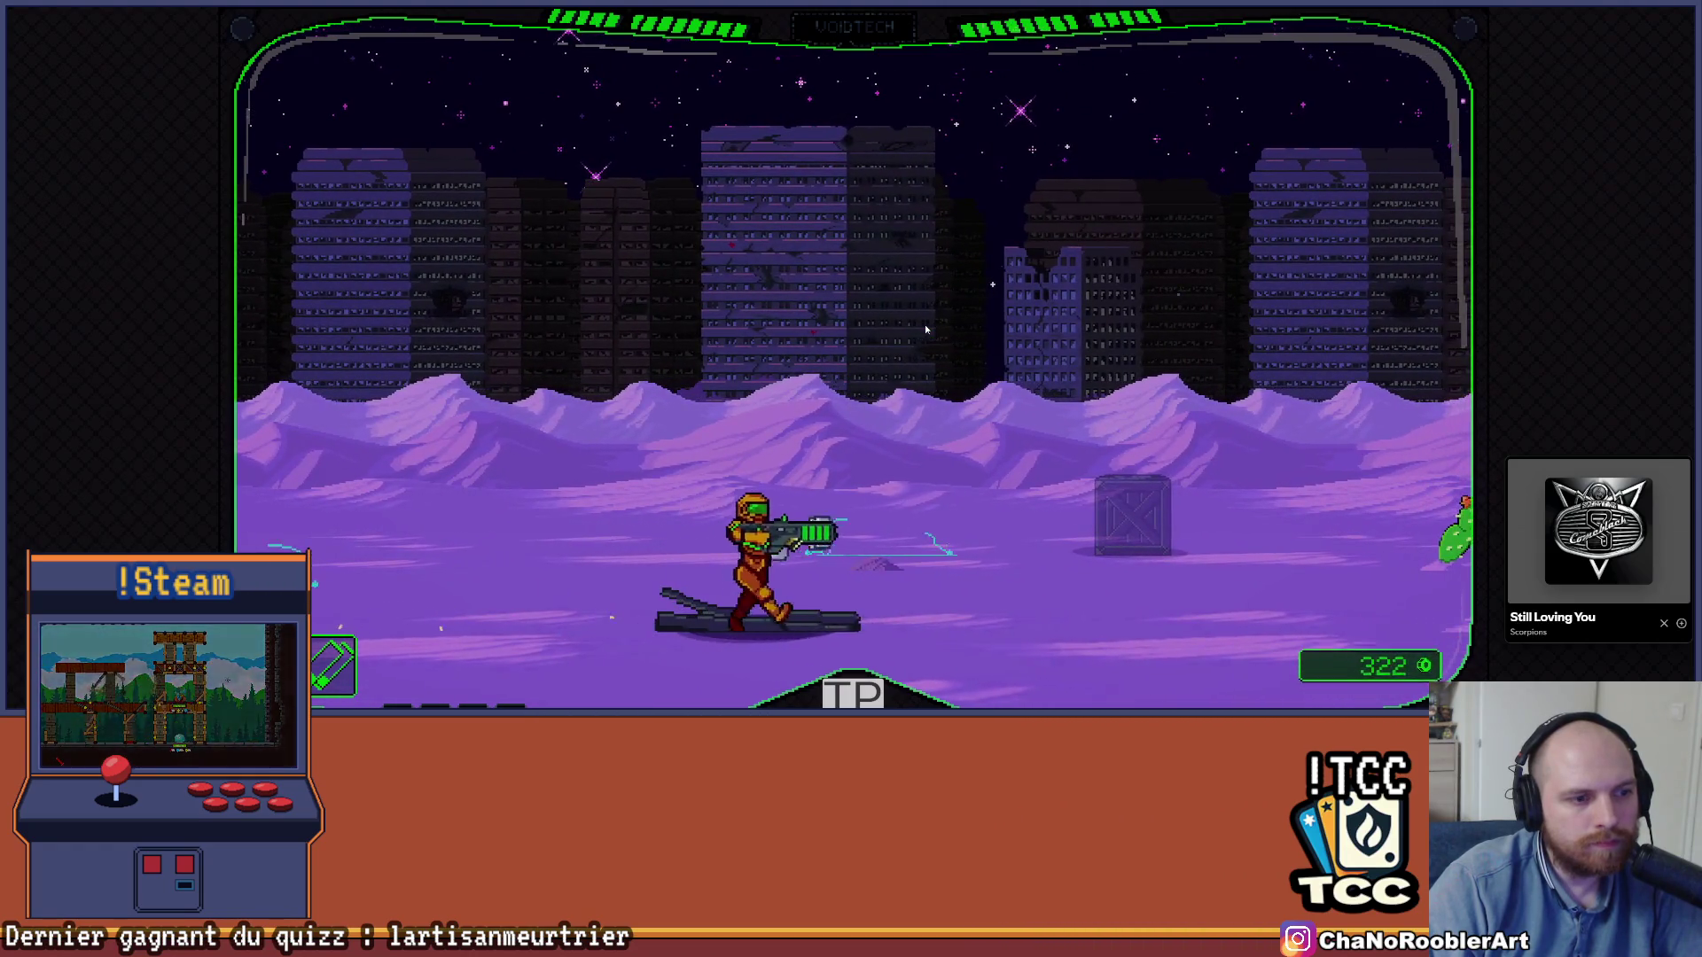
Turn left and shoot down the approaching red monsters by the cactus
key("a")
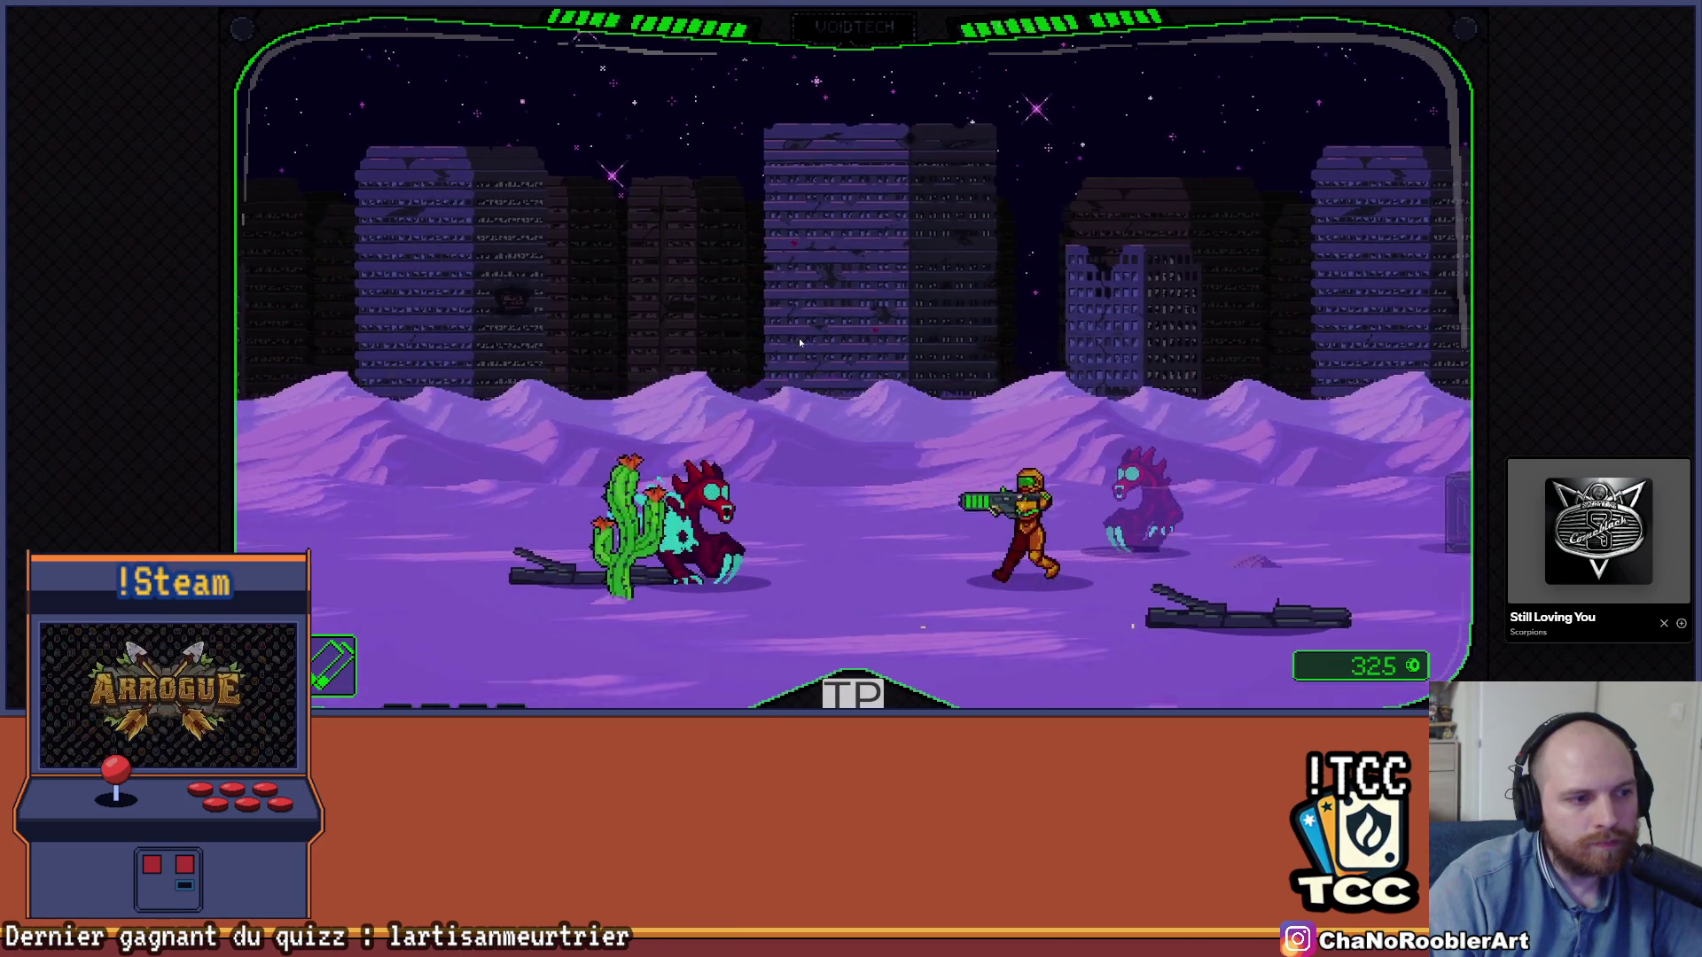
key("a")
left_click(805, 337)
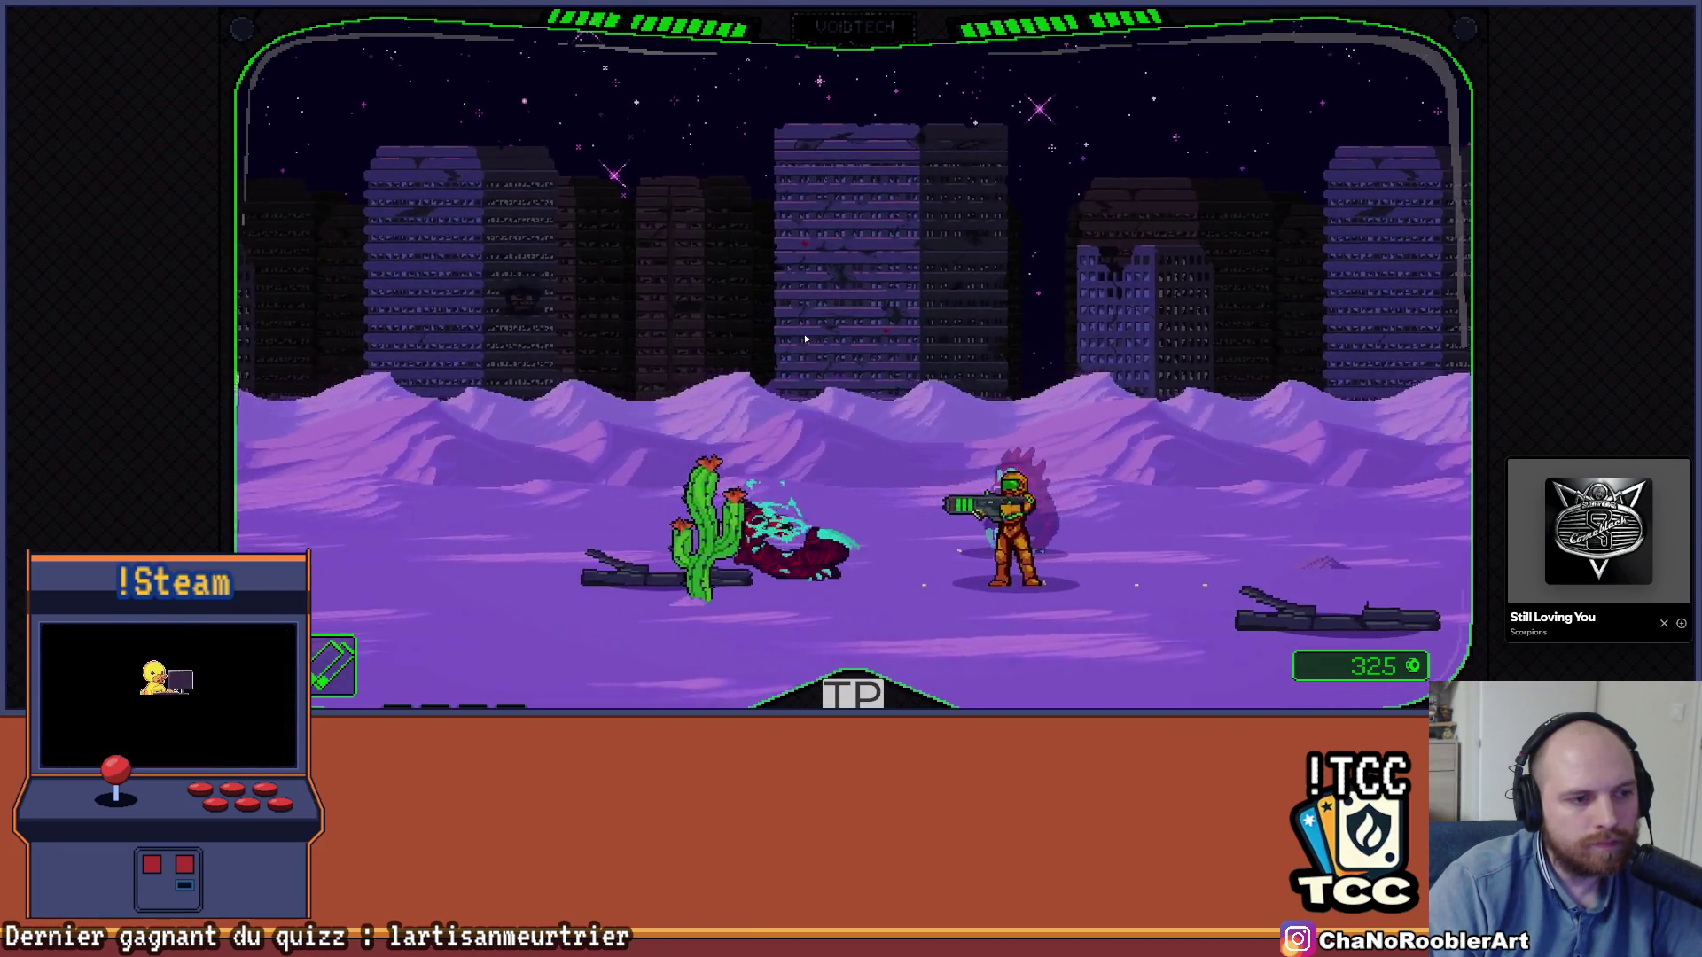
key("a")
left_click(805, 338)
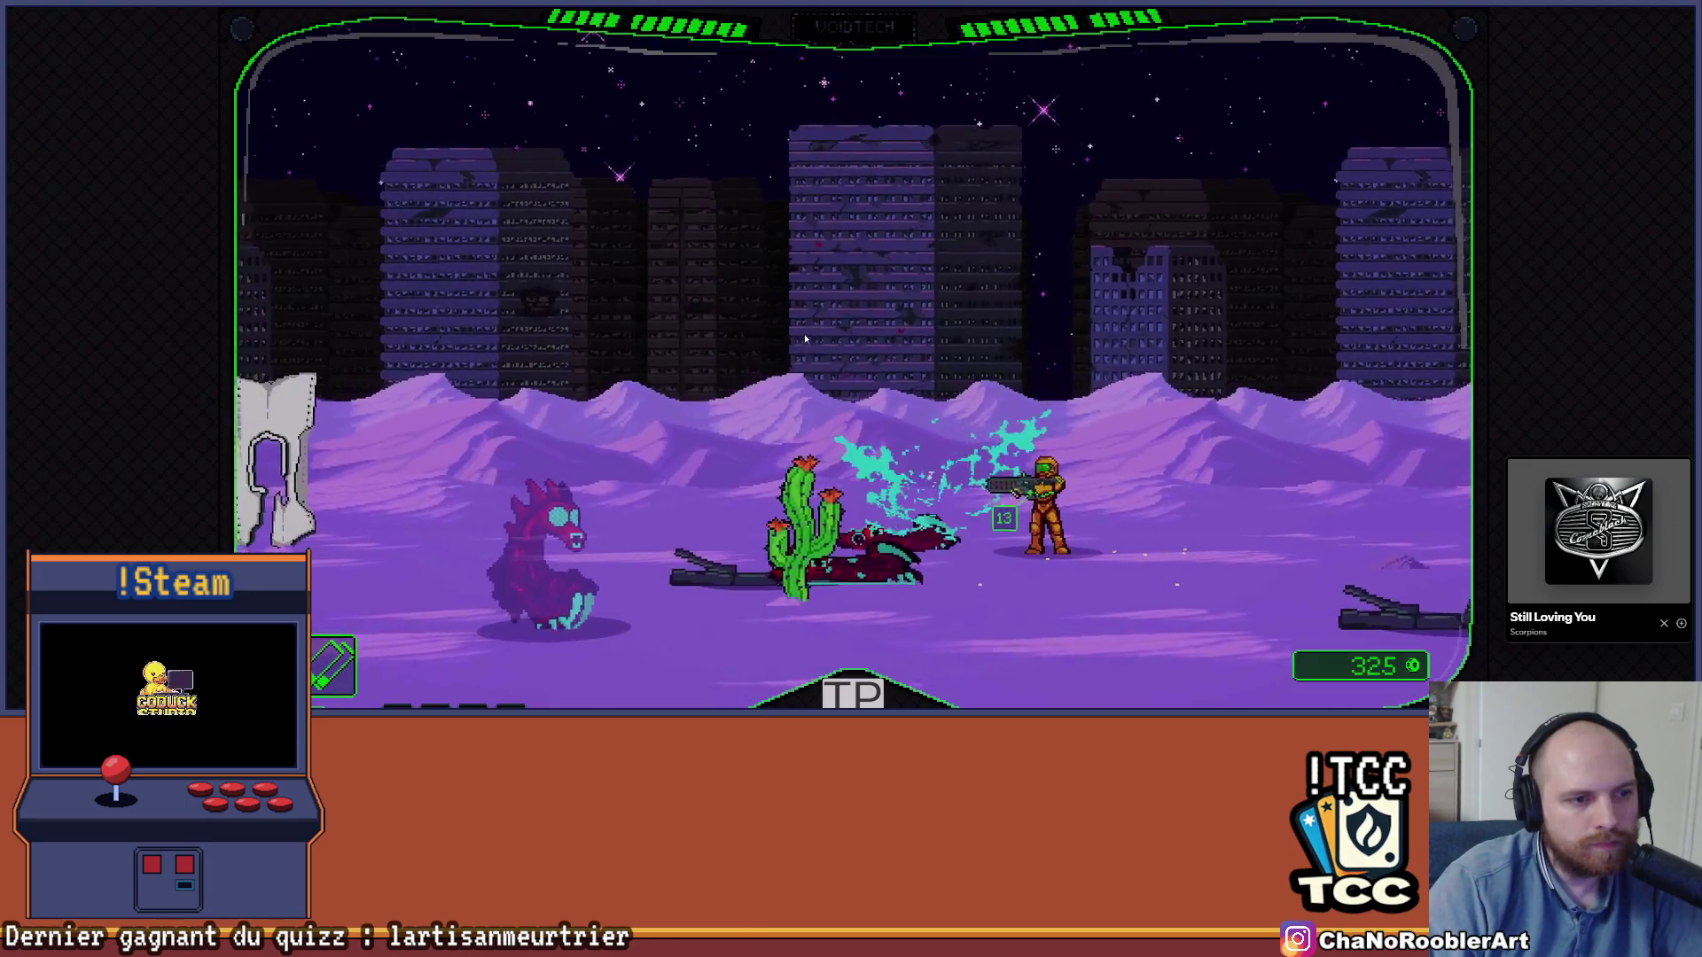
key("d")
left_click(805, 337)
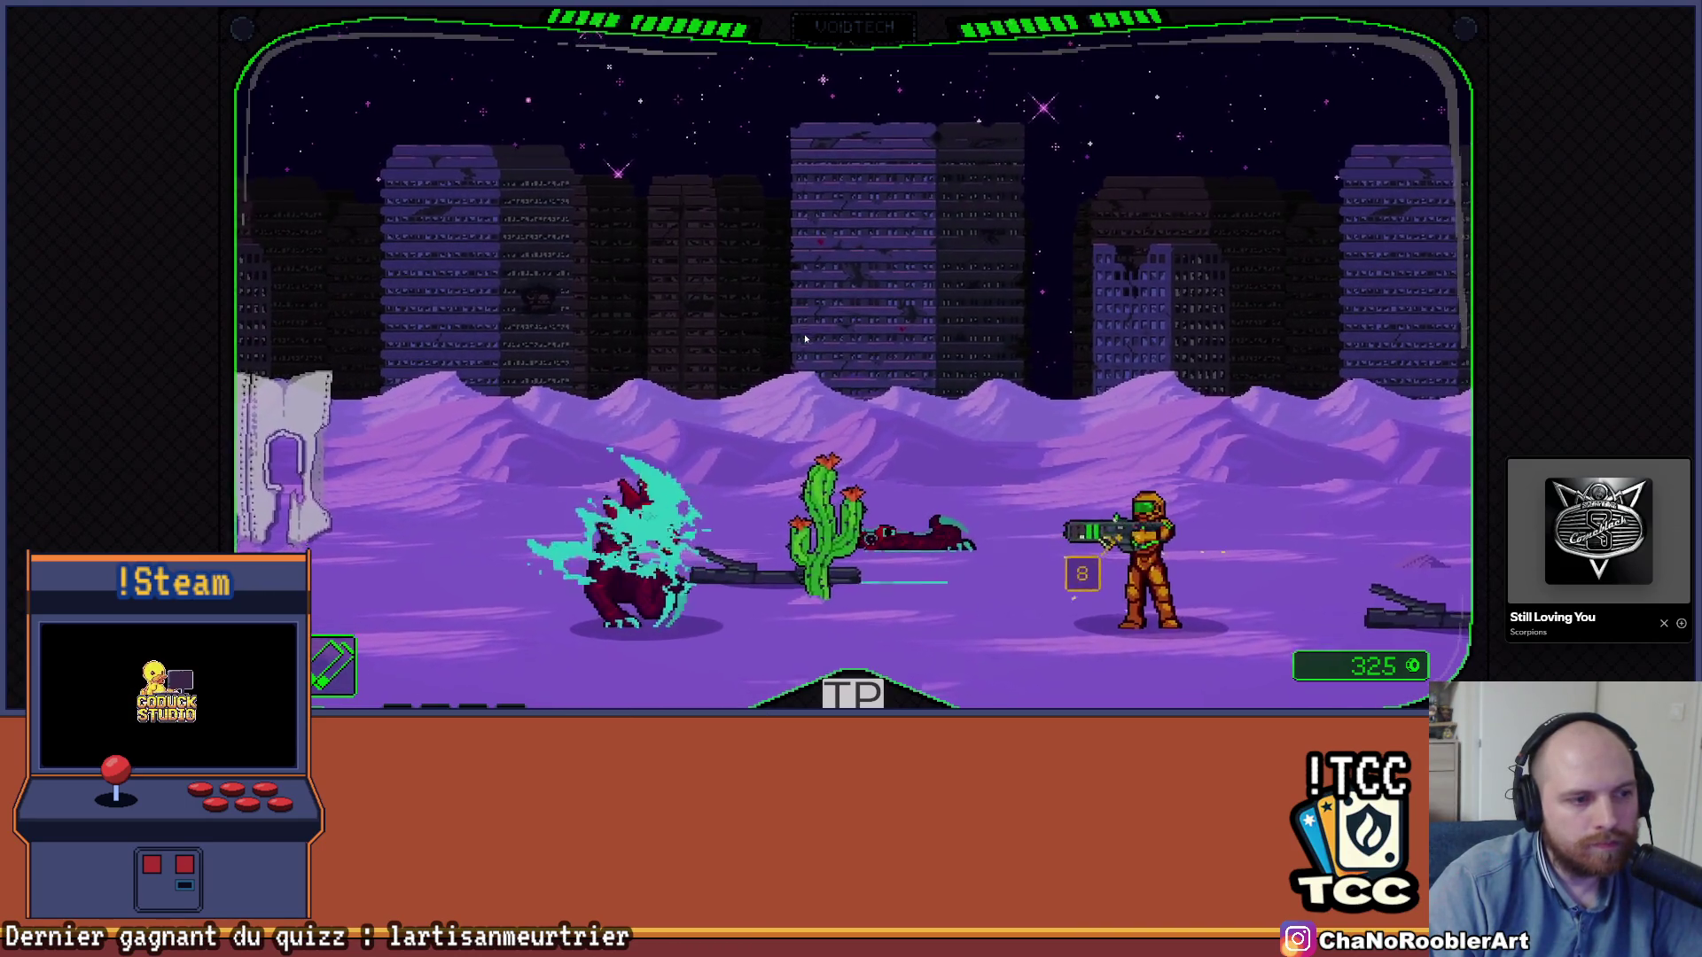
key("a")
left_click(805, 338)
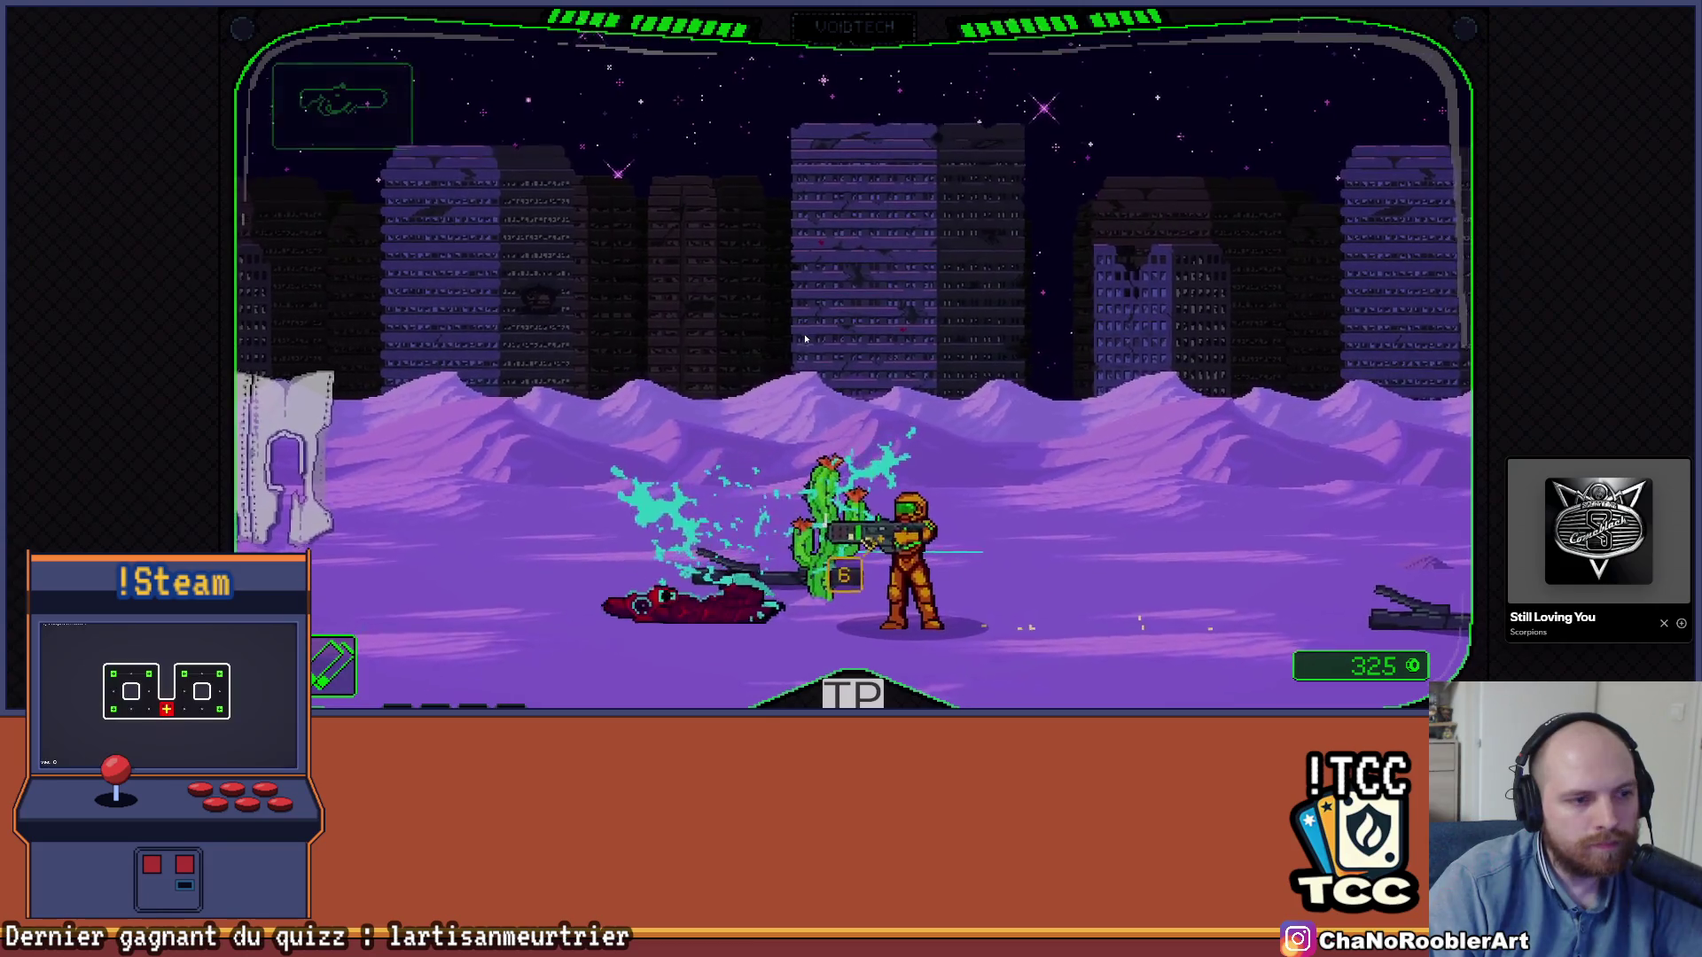
key("a")
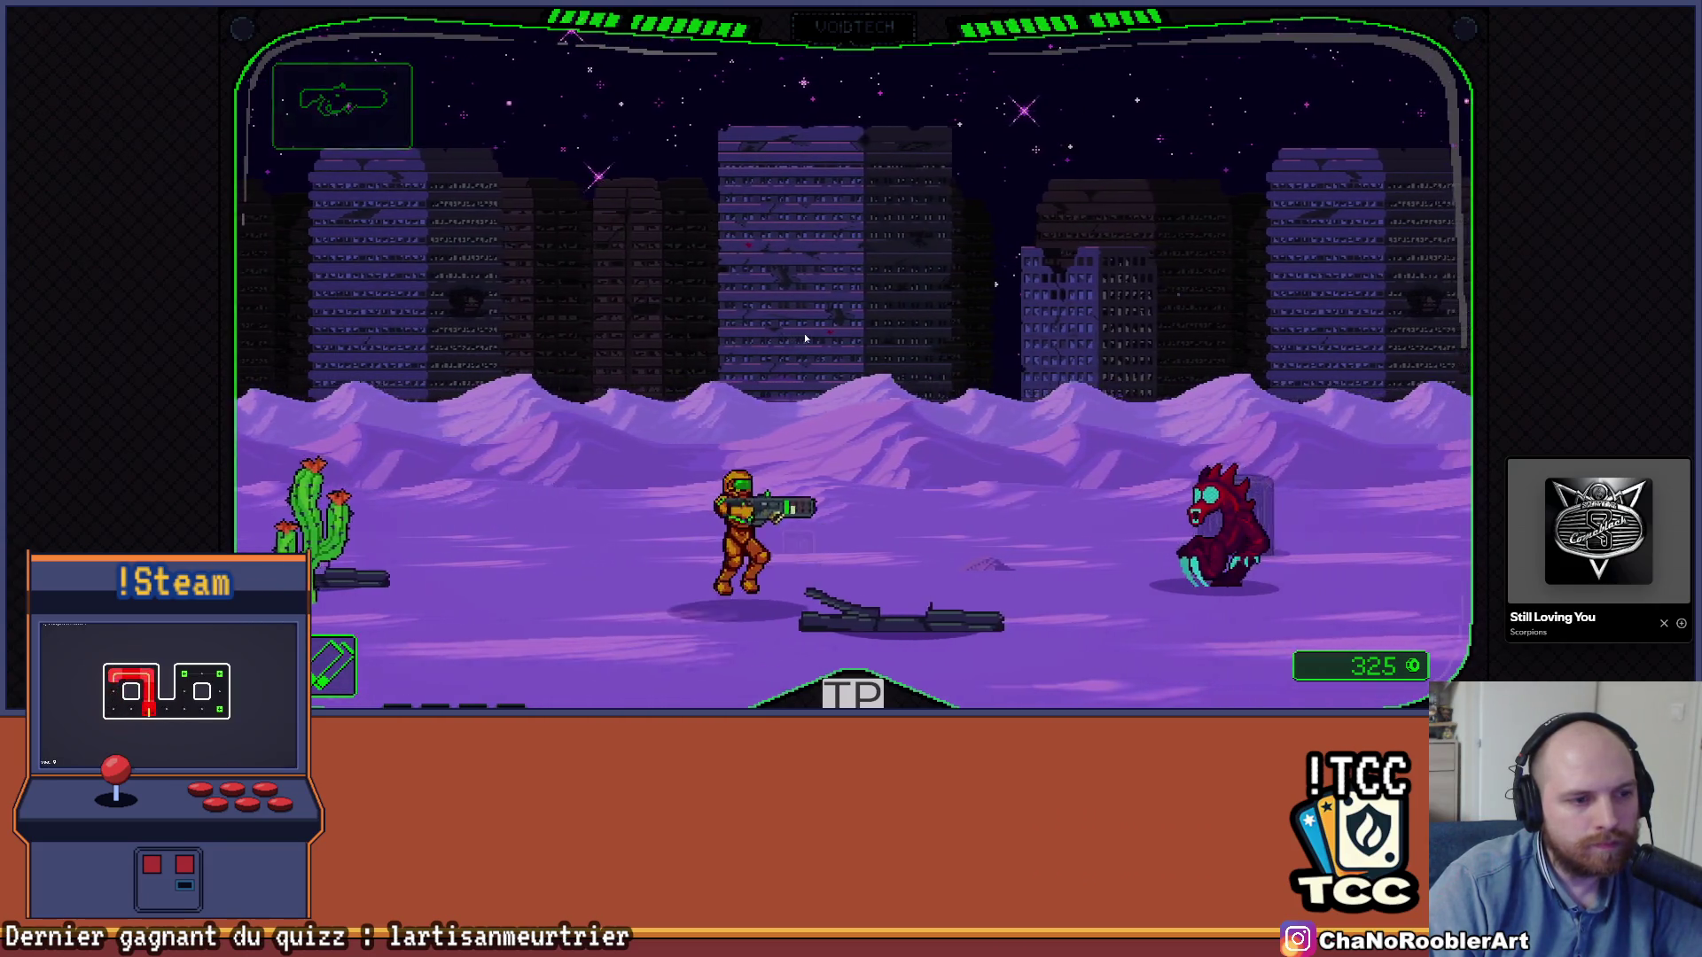
key("d")
left_click(805, 338)
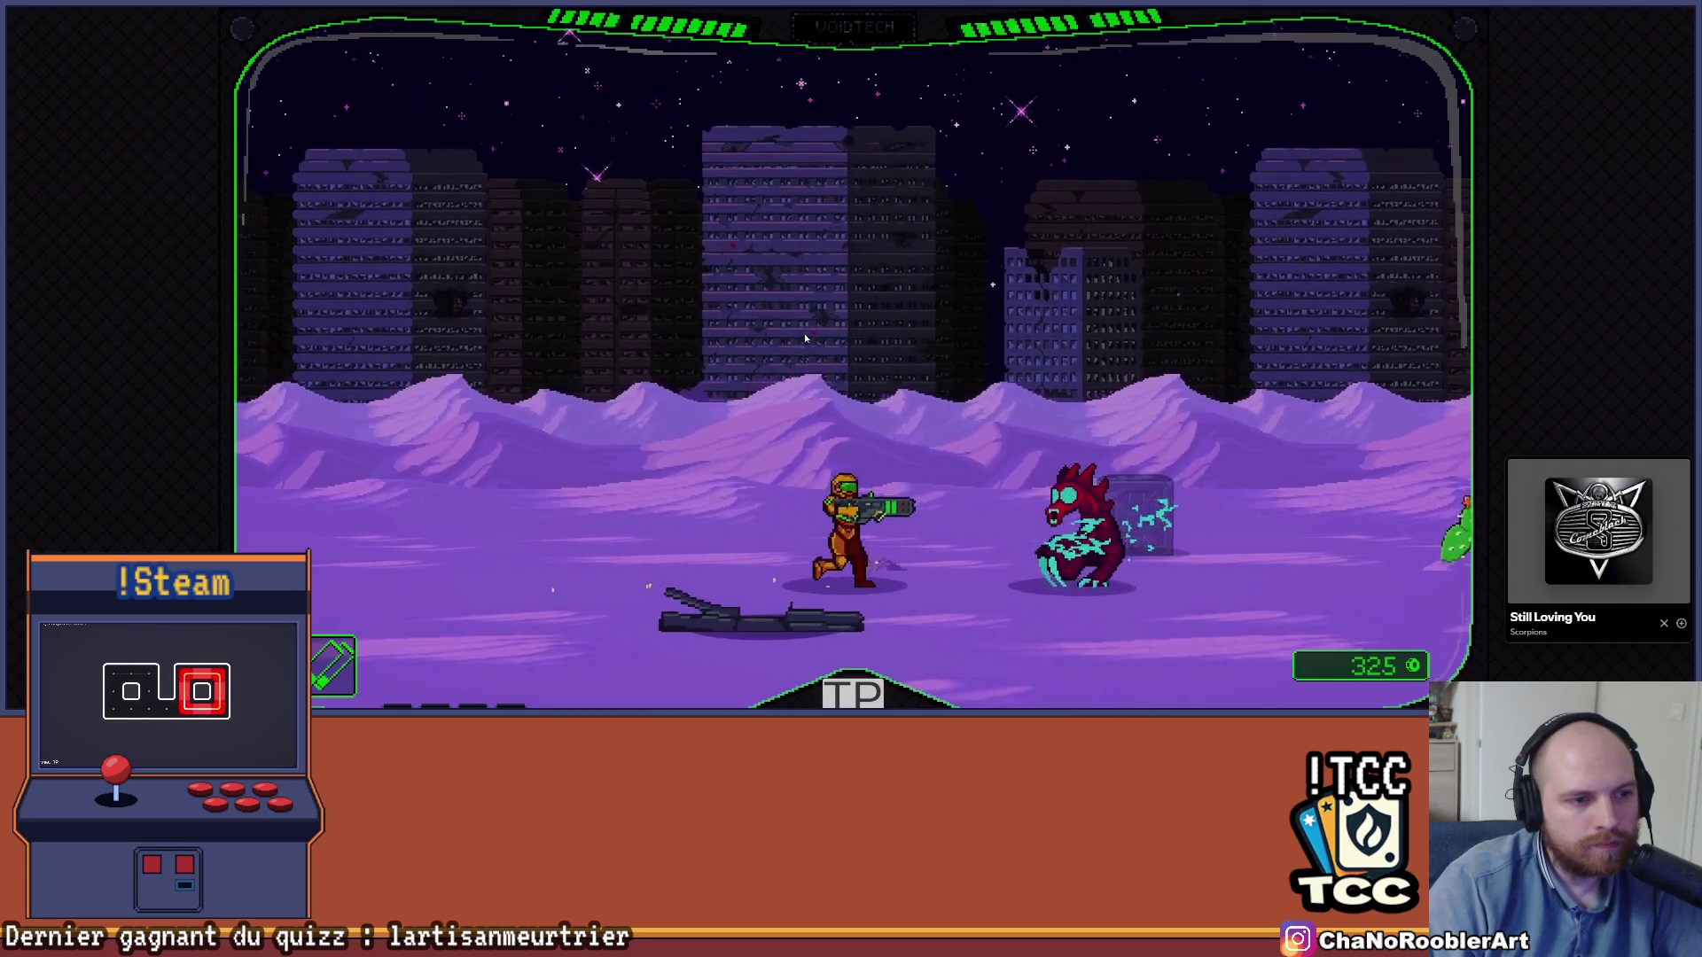
Walk right past the slabs, jumping at the second one, then quit with Ctrl+P
key("d")
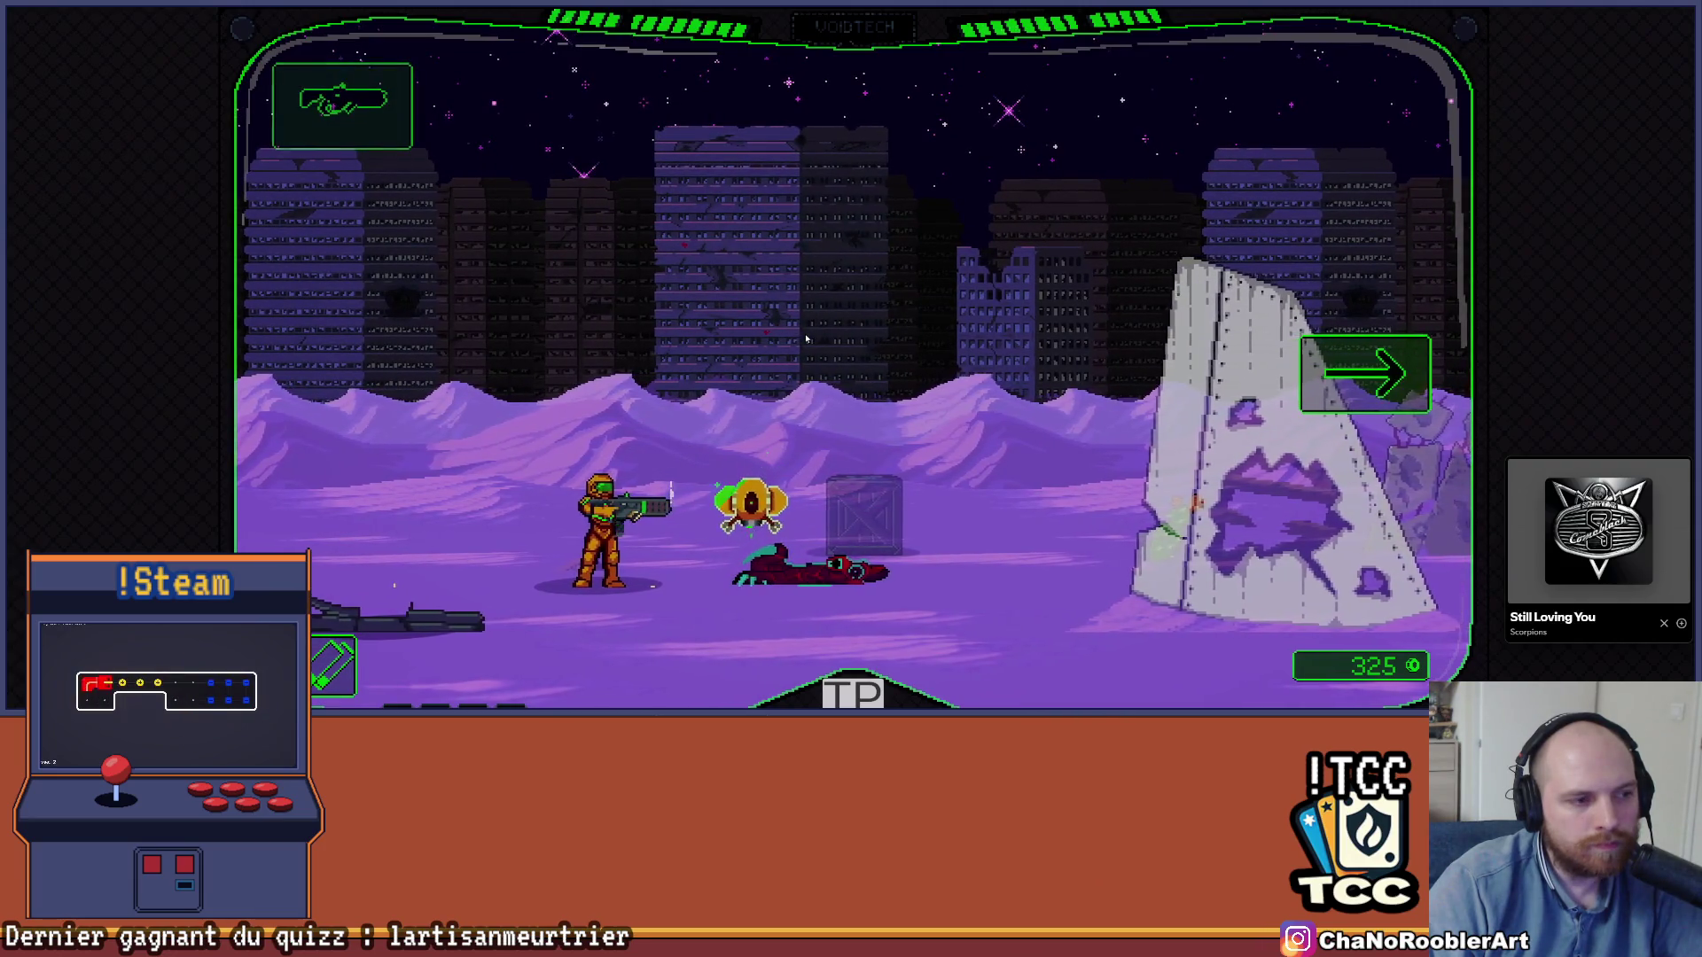
key("d")
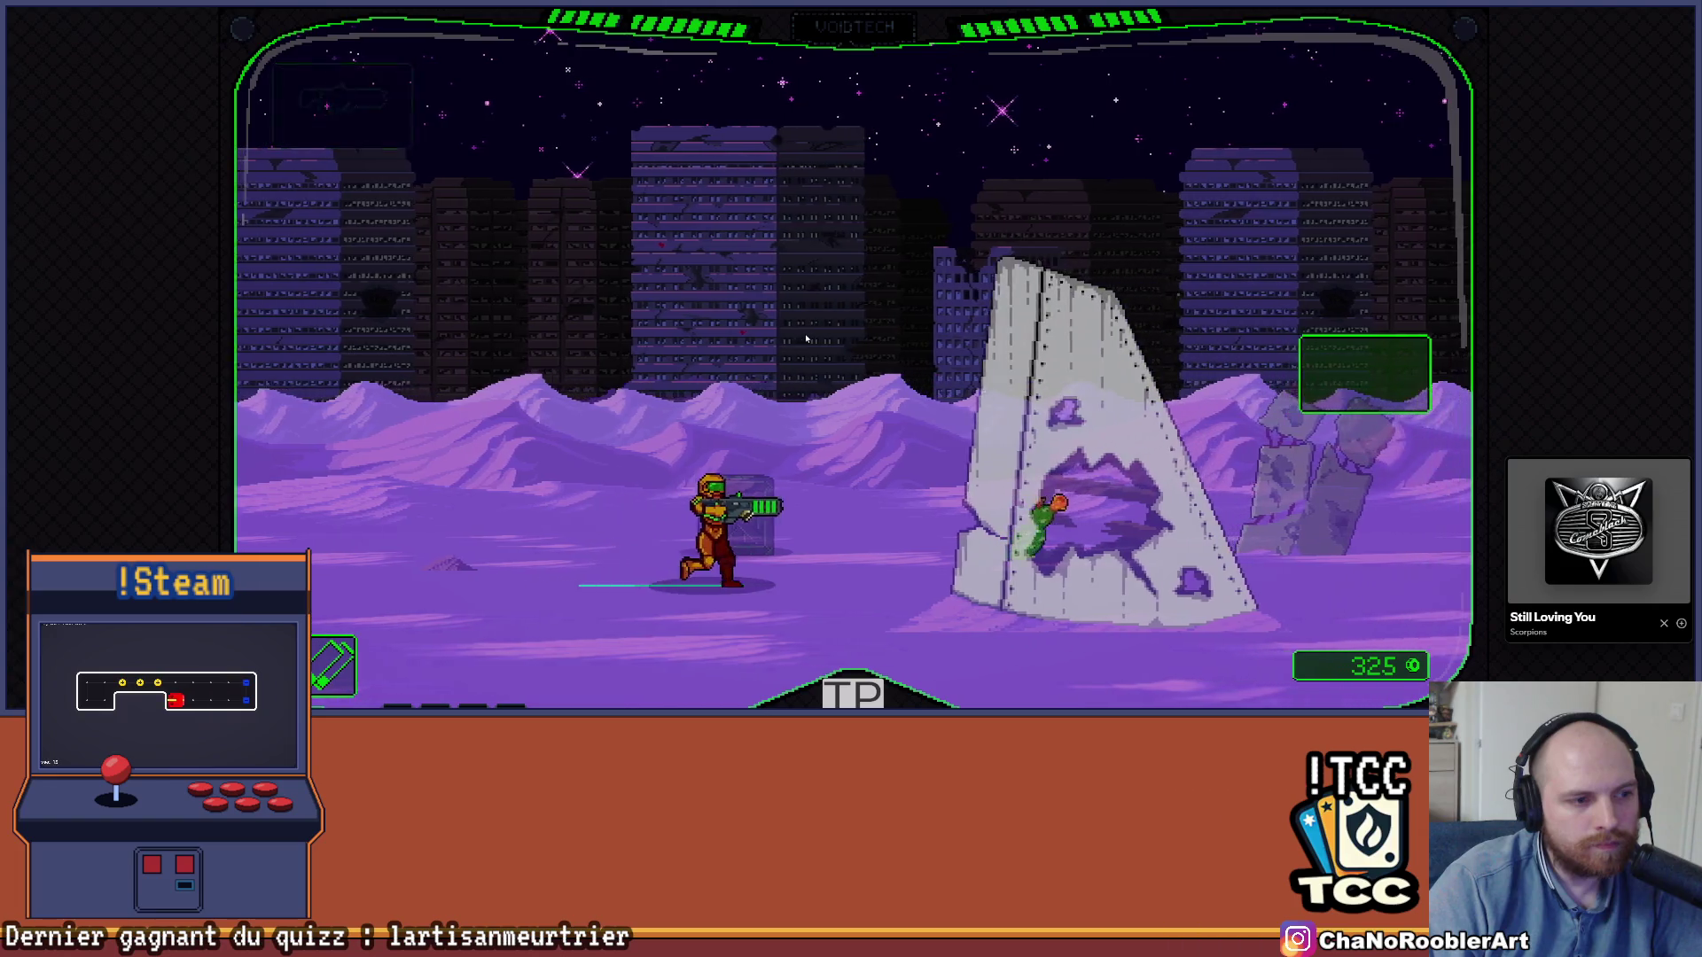
key("d")
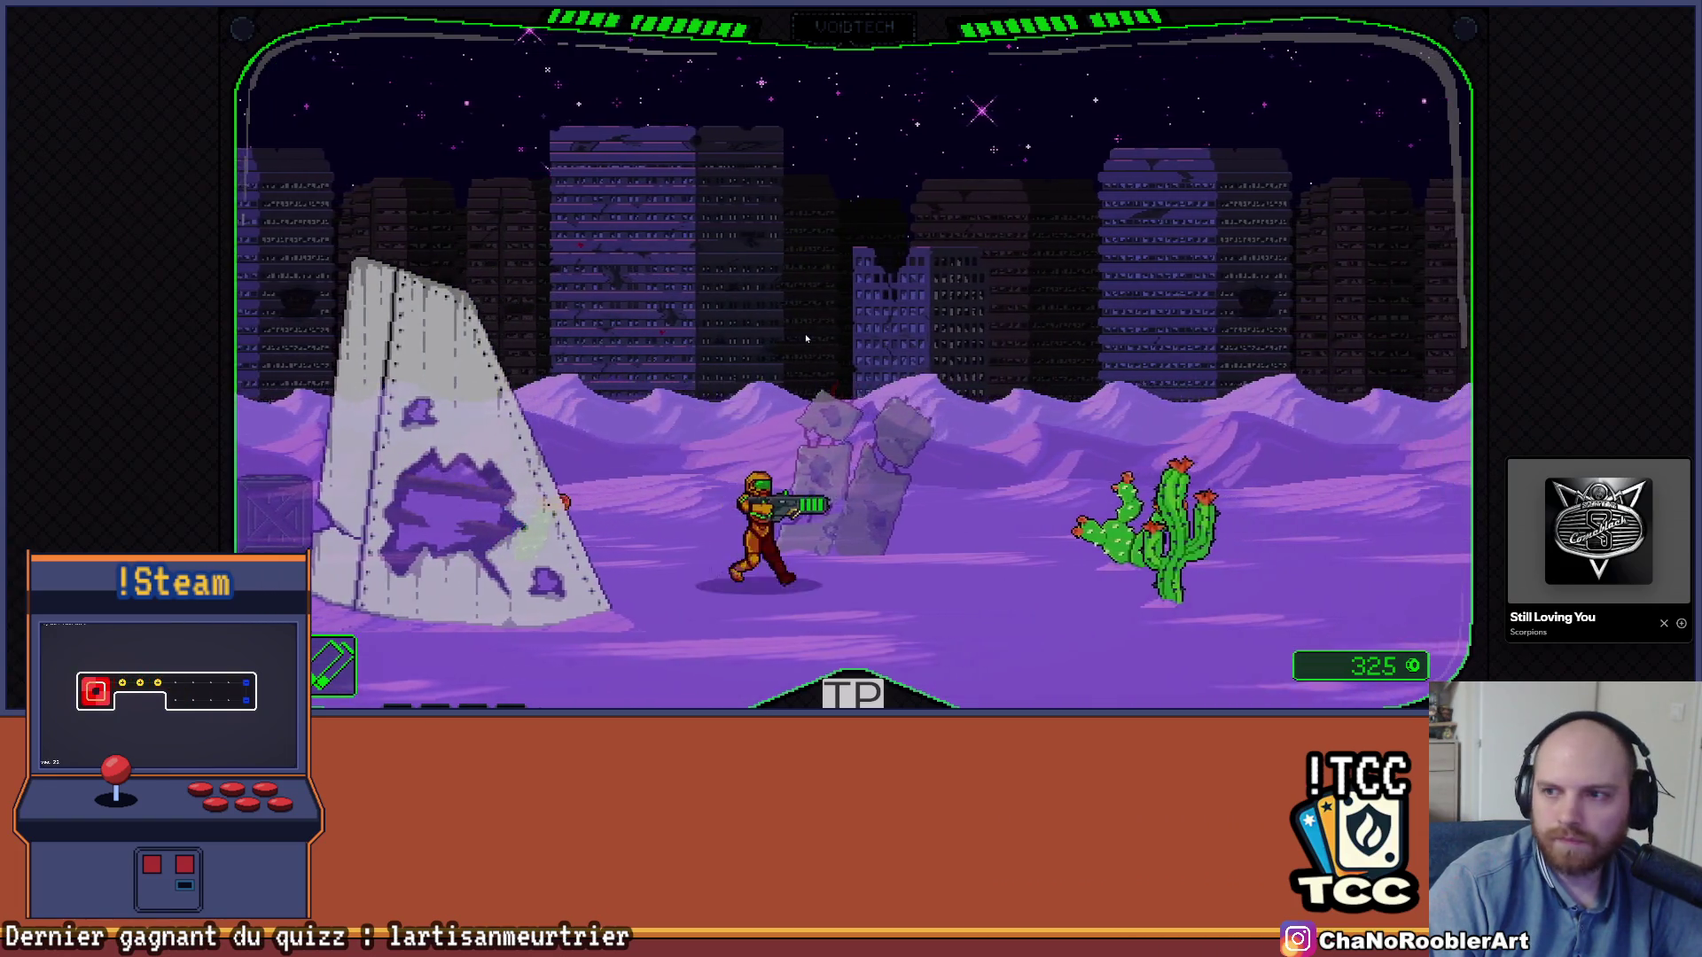
key("space")
key("d")
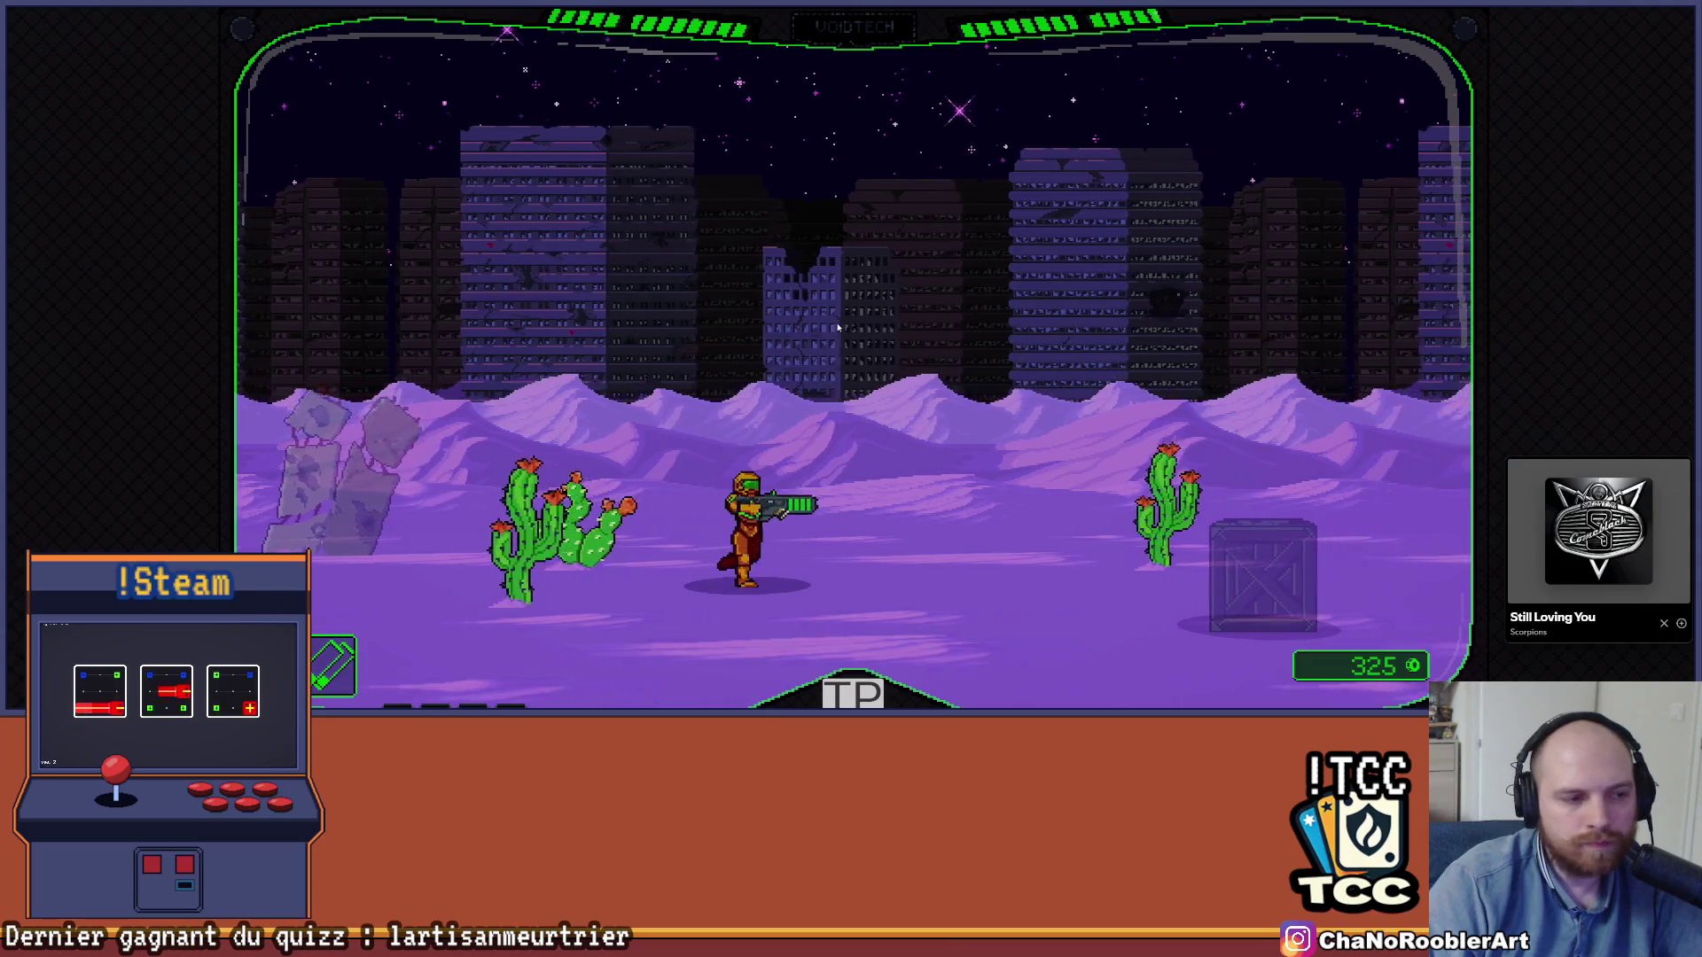
key("d")
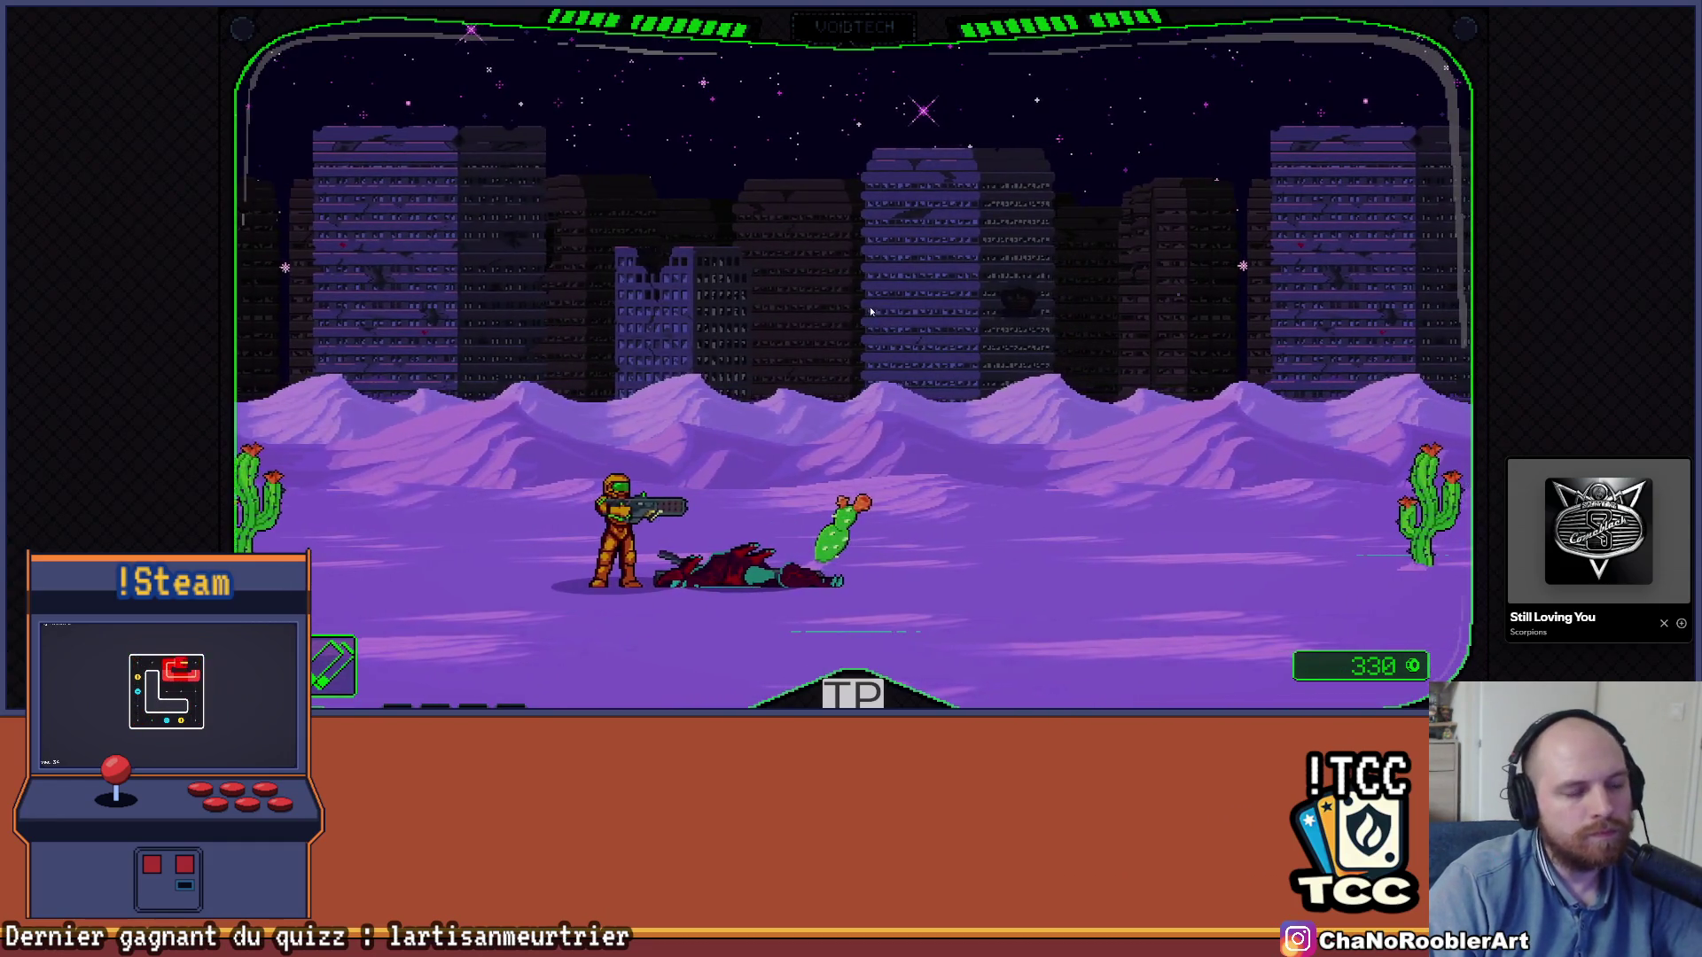
key("ctrl+p")
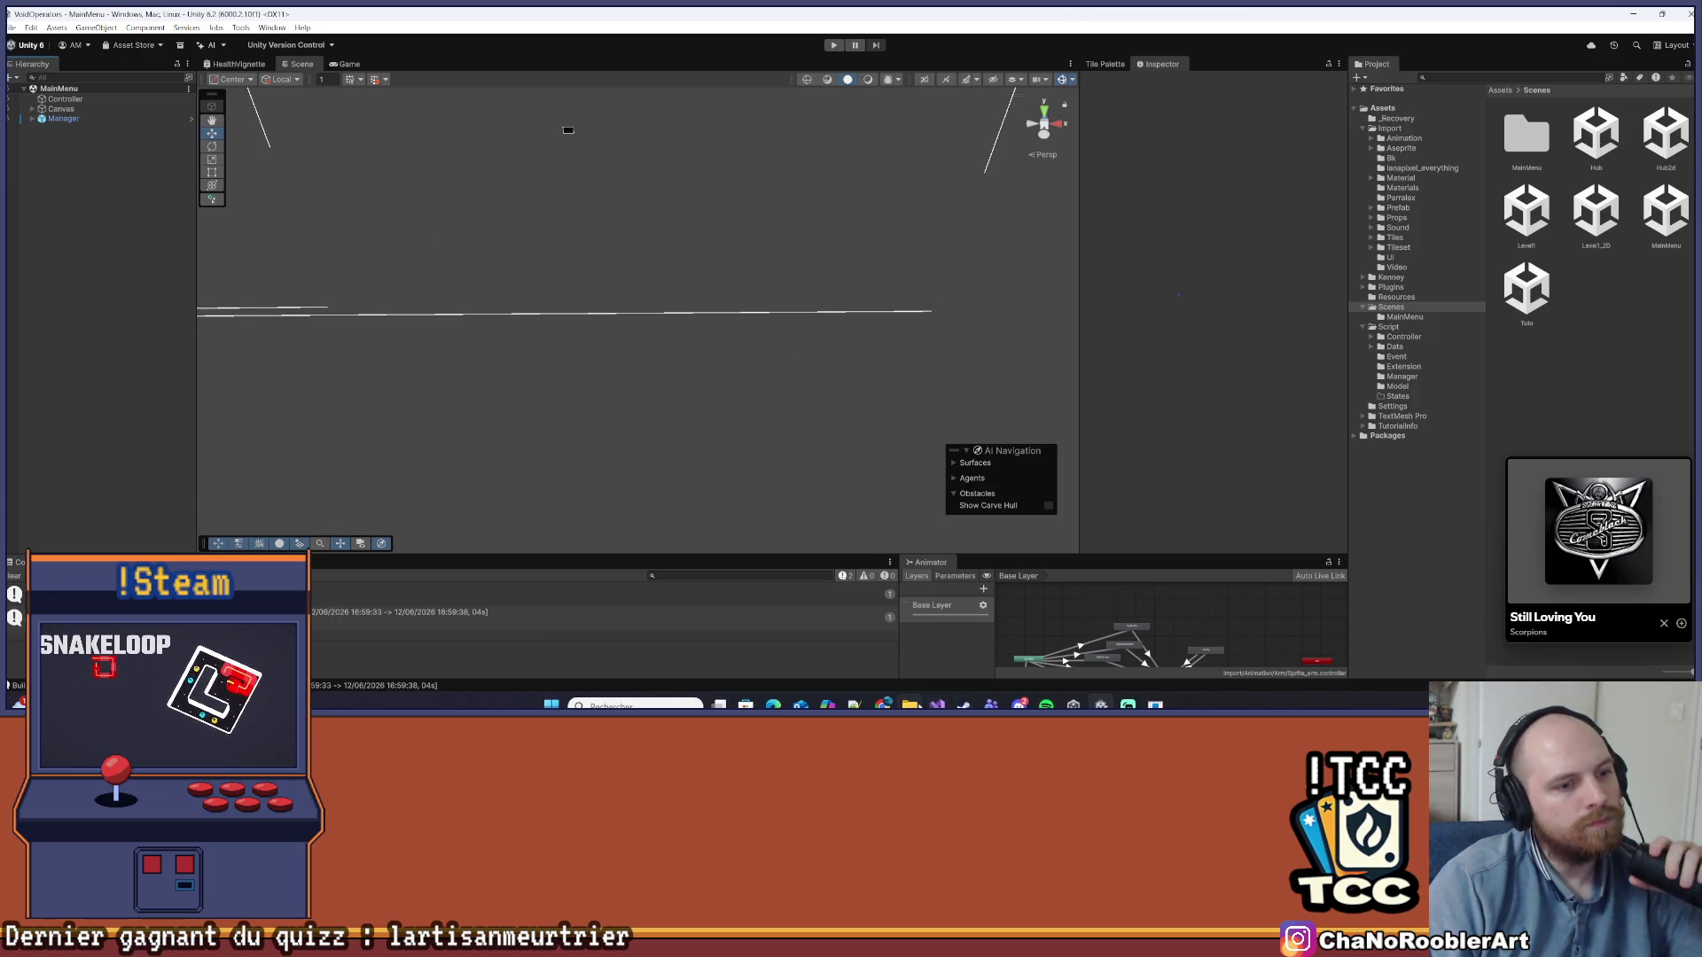
Open Projets > BuildVo in File Explorer and delete the old V0.29.zip
left_click(909, 705)
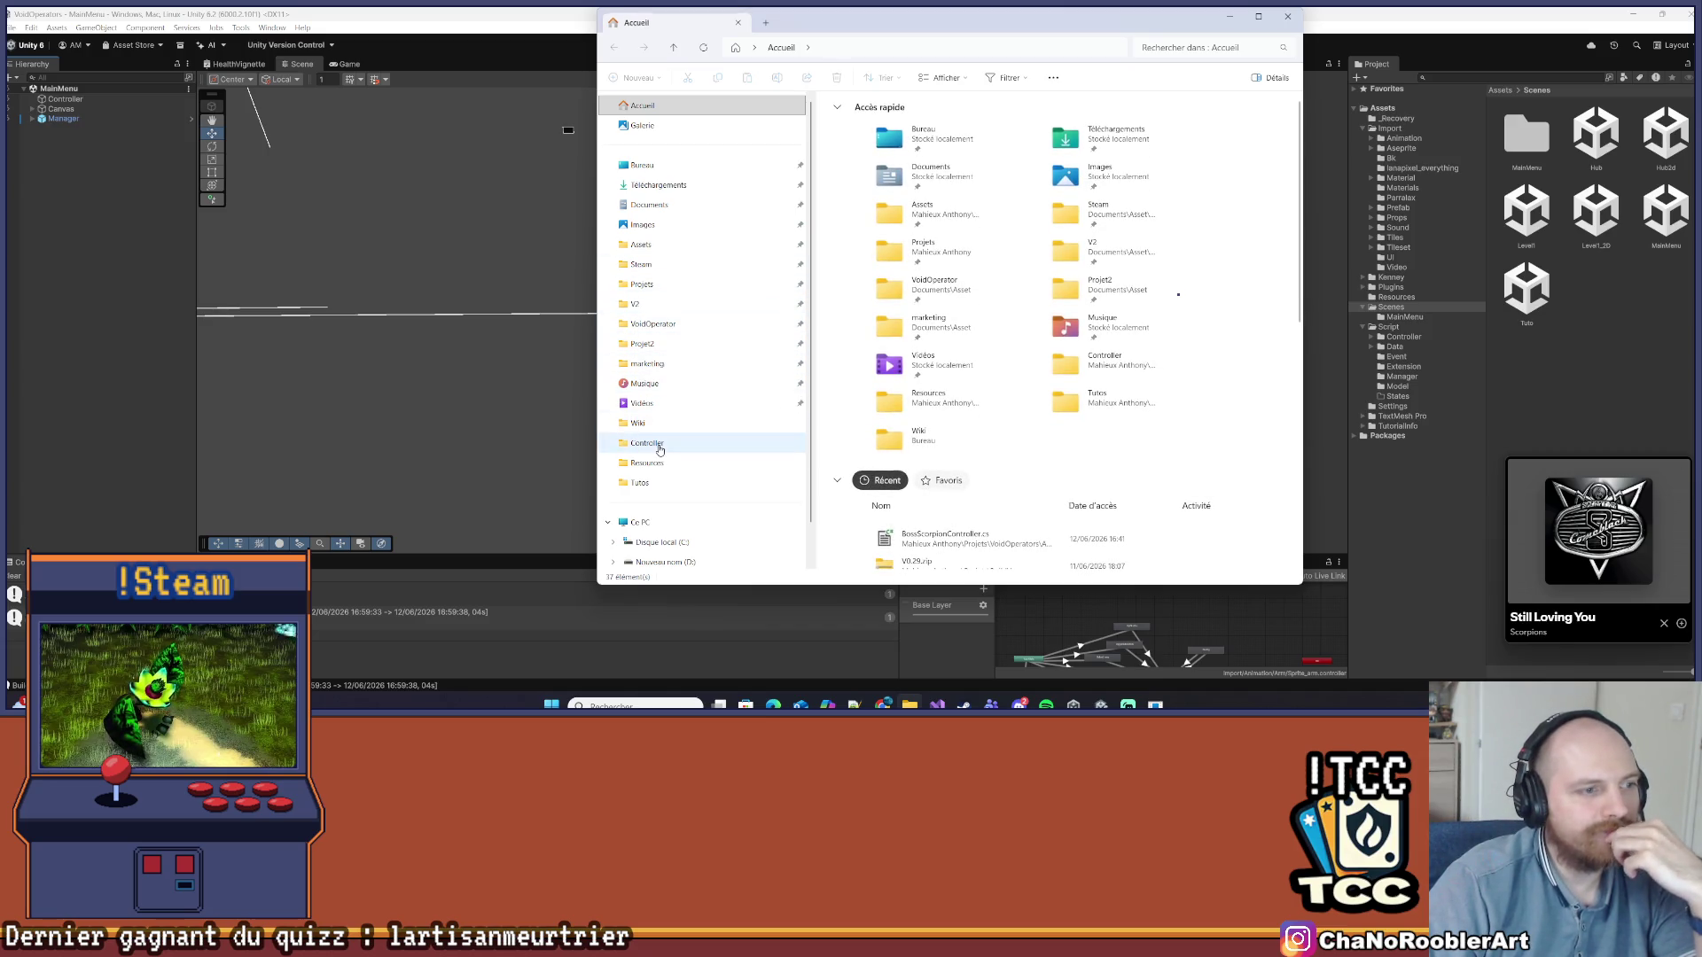
scroll(654, 382, "down", 1)
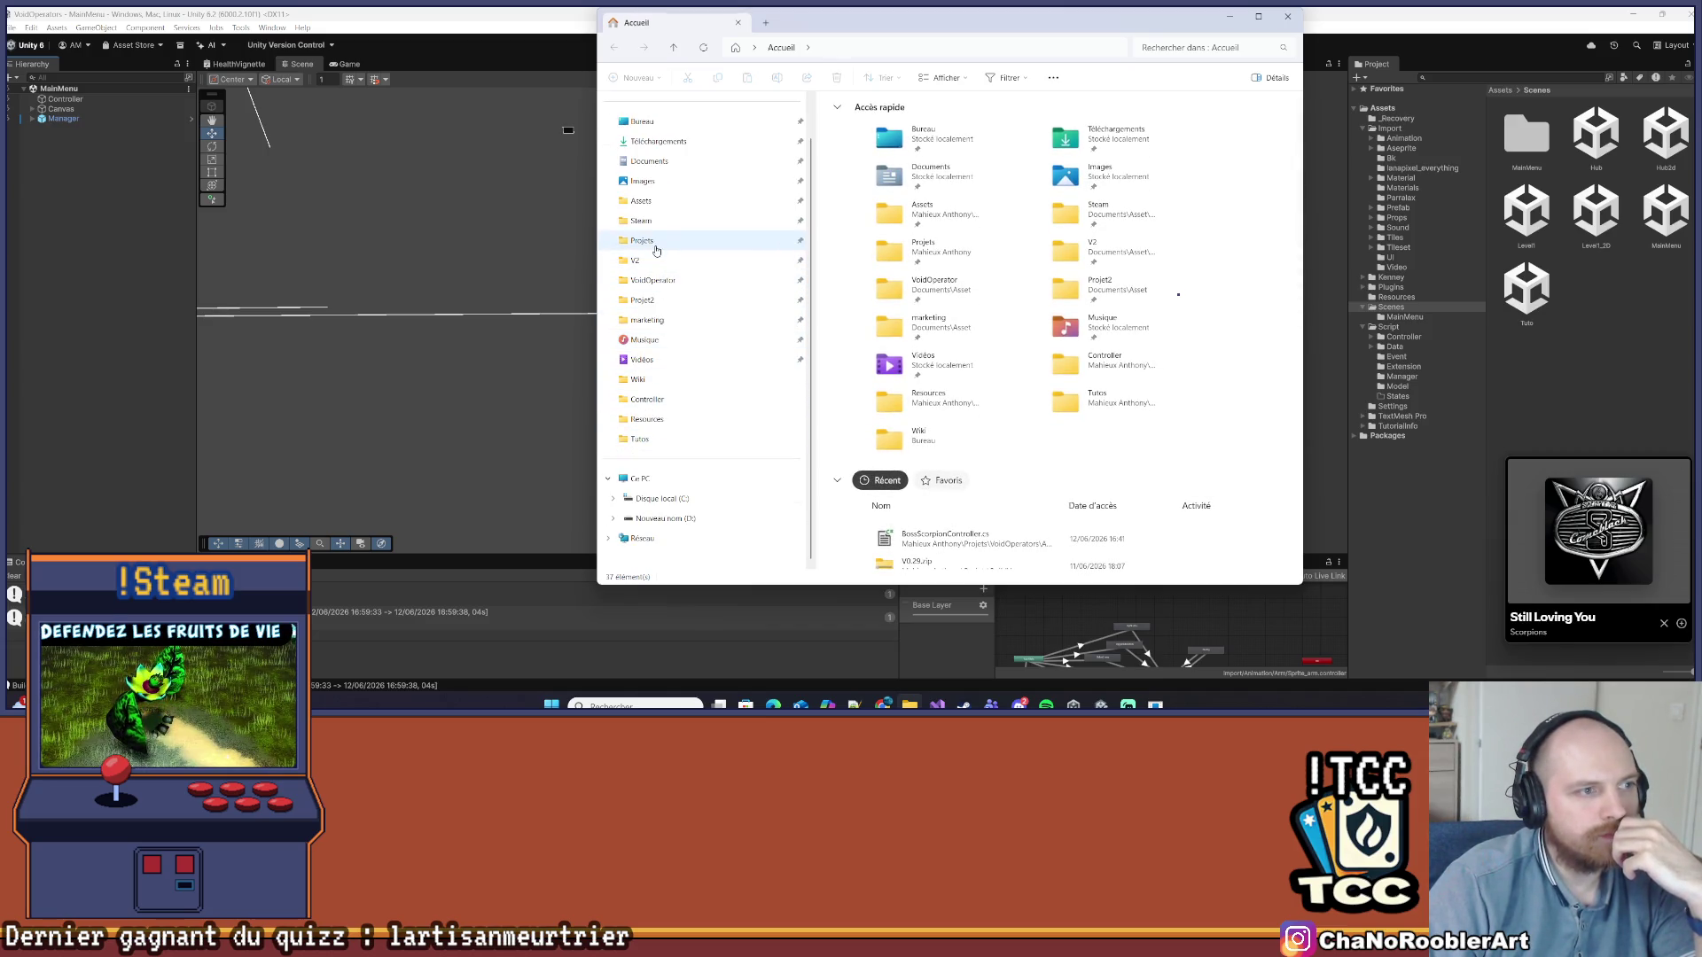
left_click(642, 240)
double_click(901, 341)
scroll(909, 532, "down", 5)
left_click(909, 535)
key("Delete")
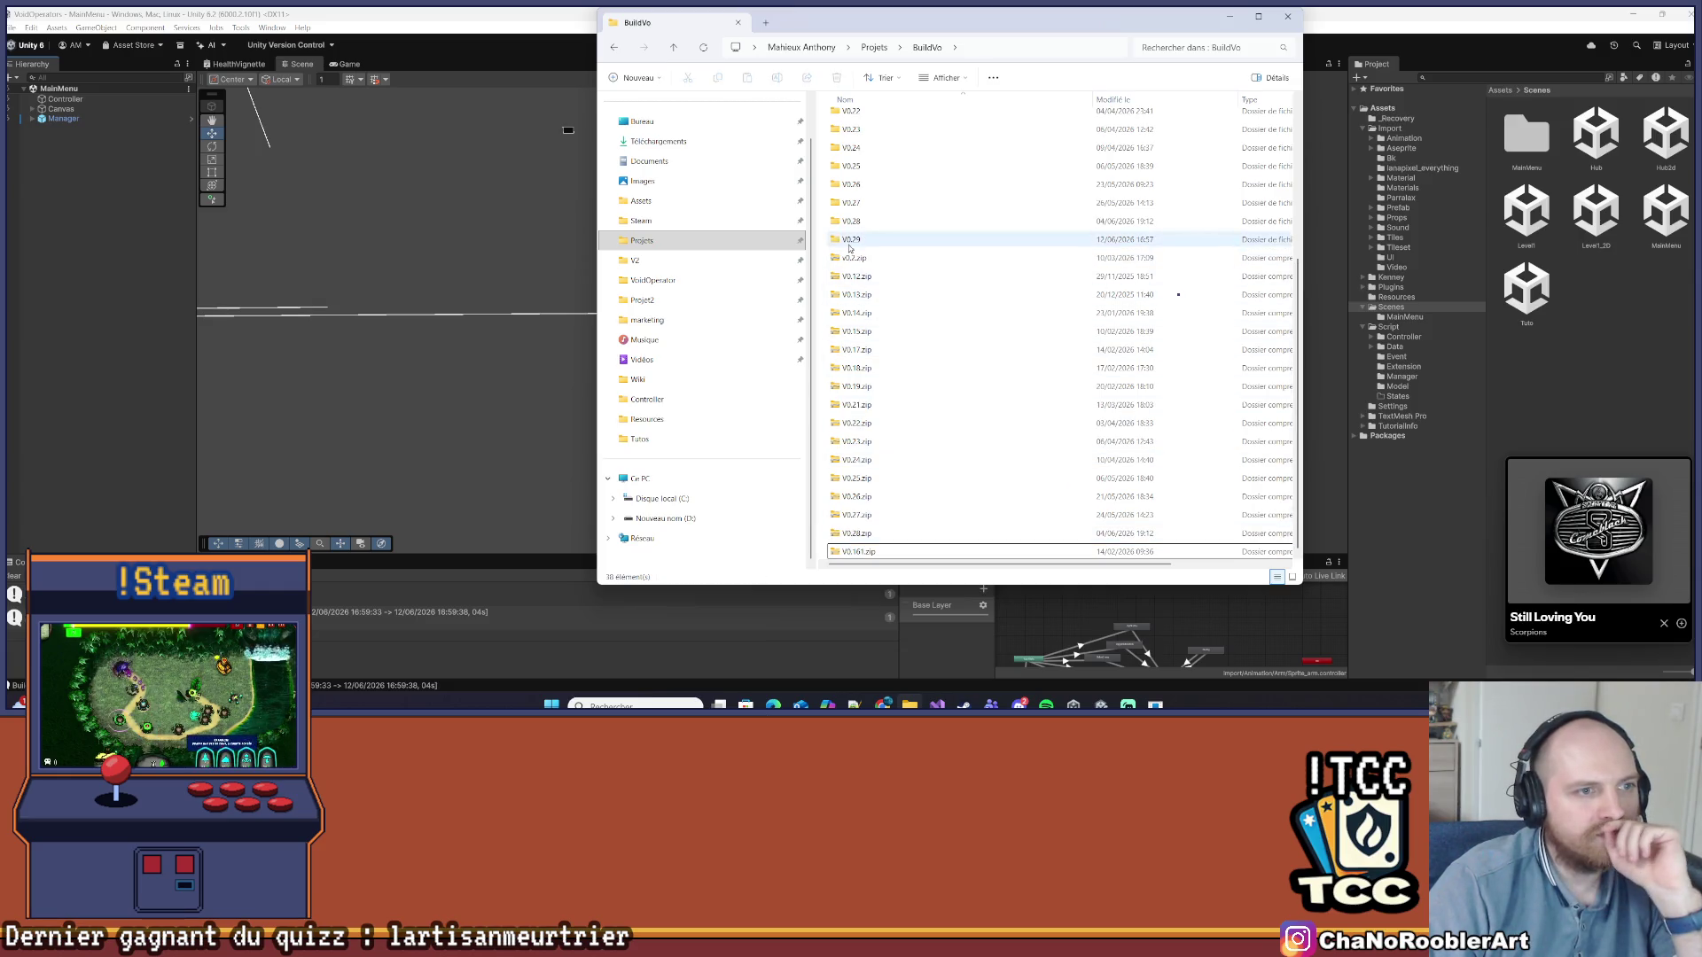
Compress the V0.29 folder into a new V0.29.zip, check its size, and close Explorer
right_click(850, 247)
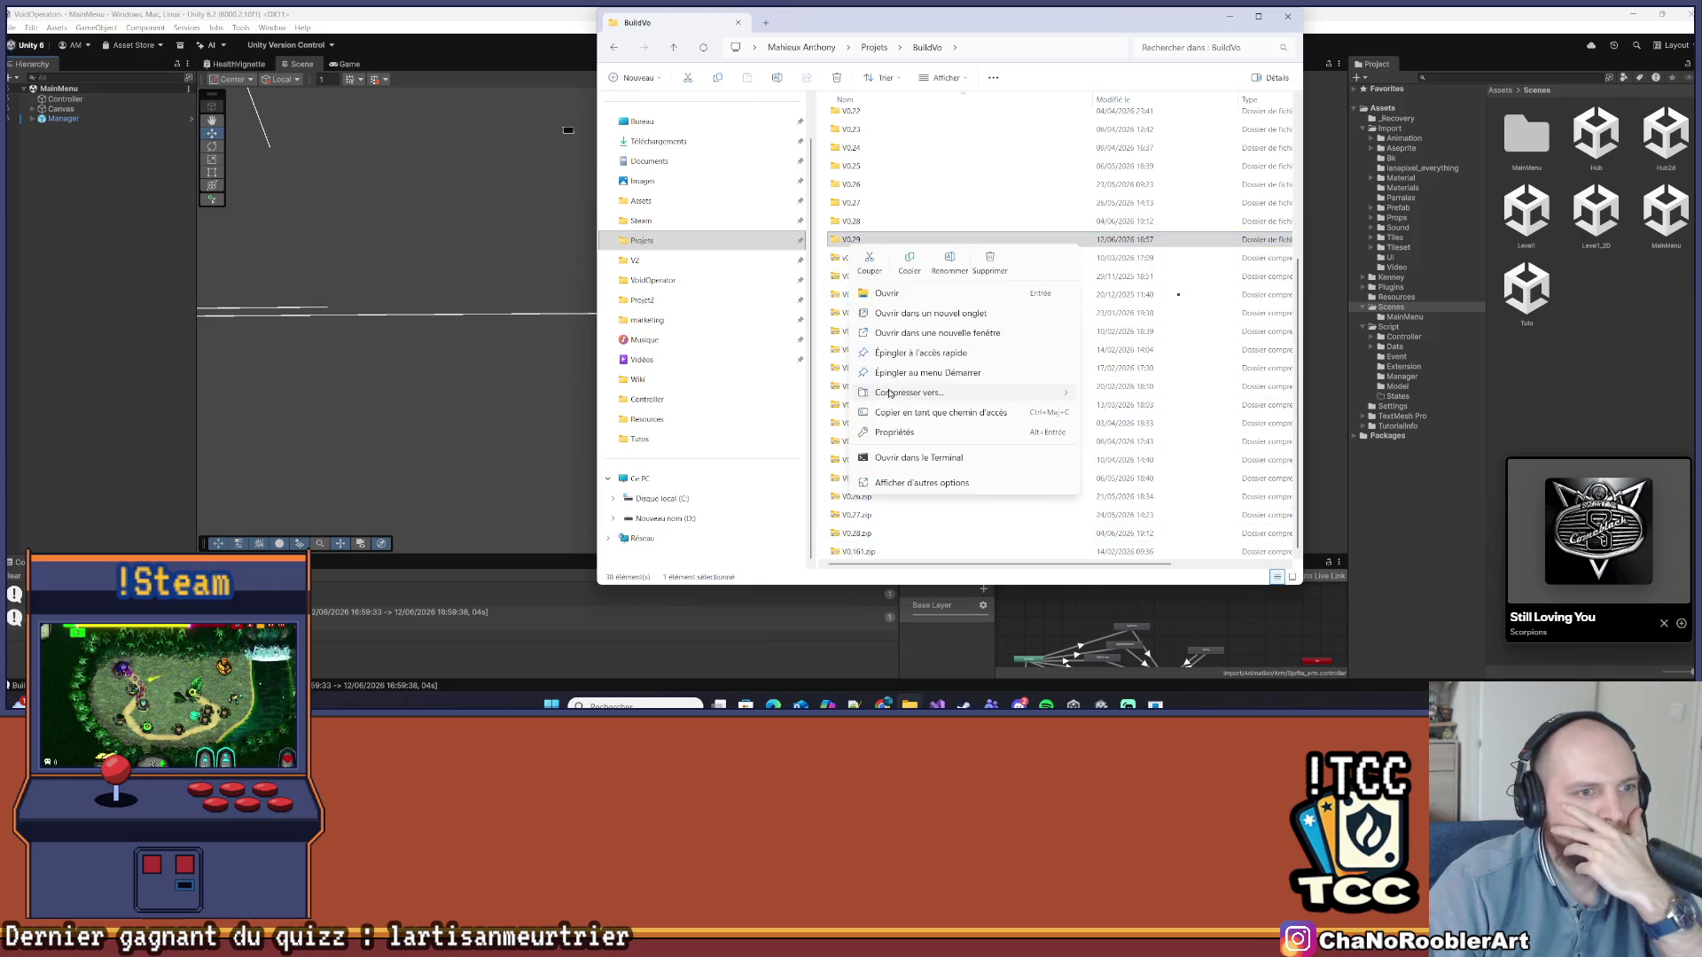
mouse_move(889, 392)
left_click(1119, 393)
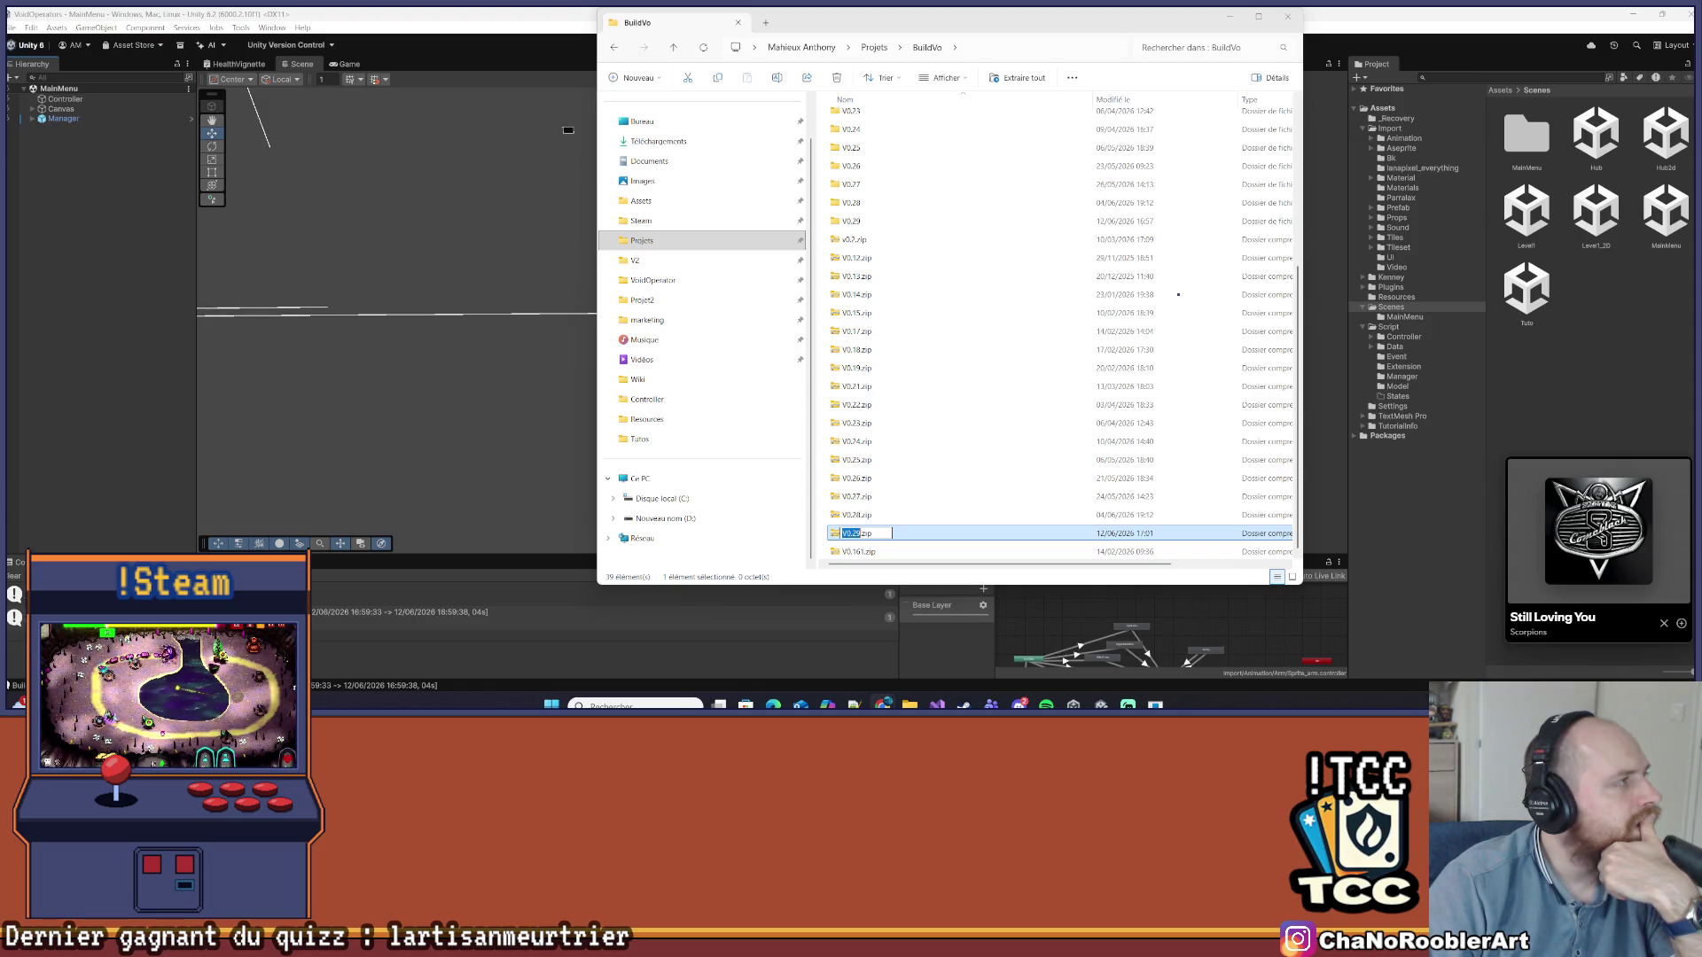
left_click(933, 570)
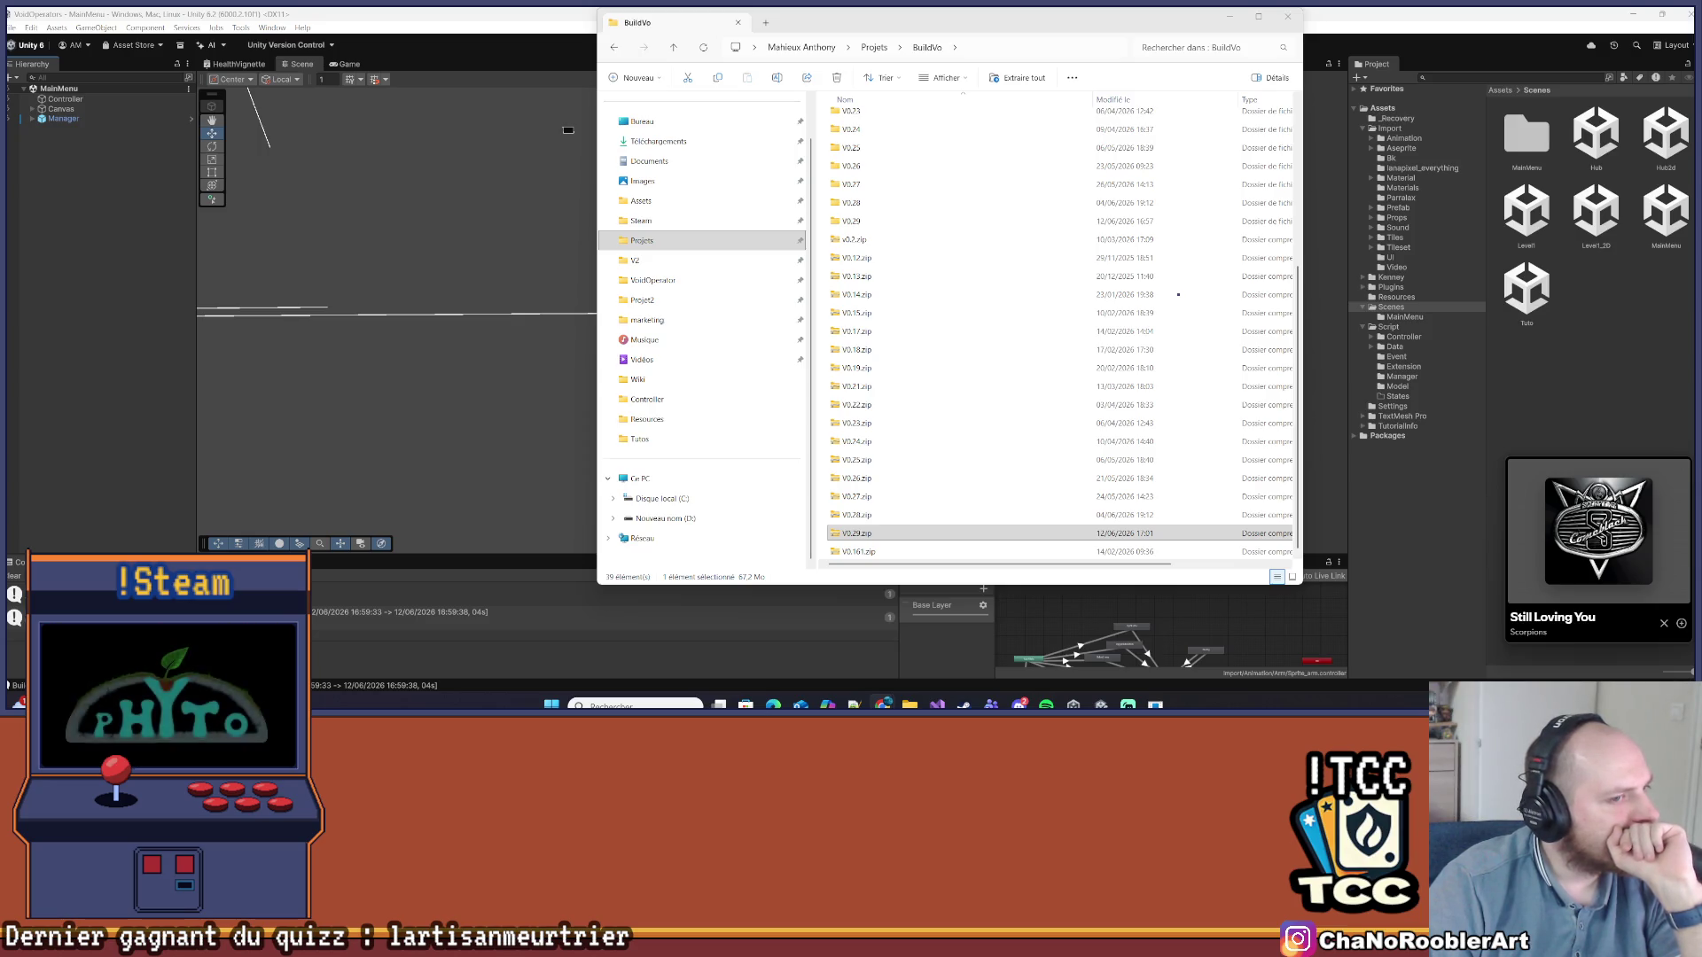
left_click(847, 535)
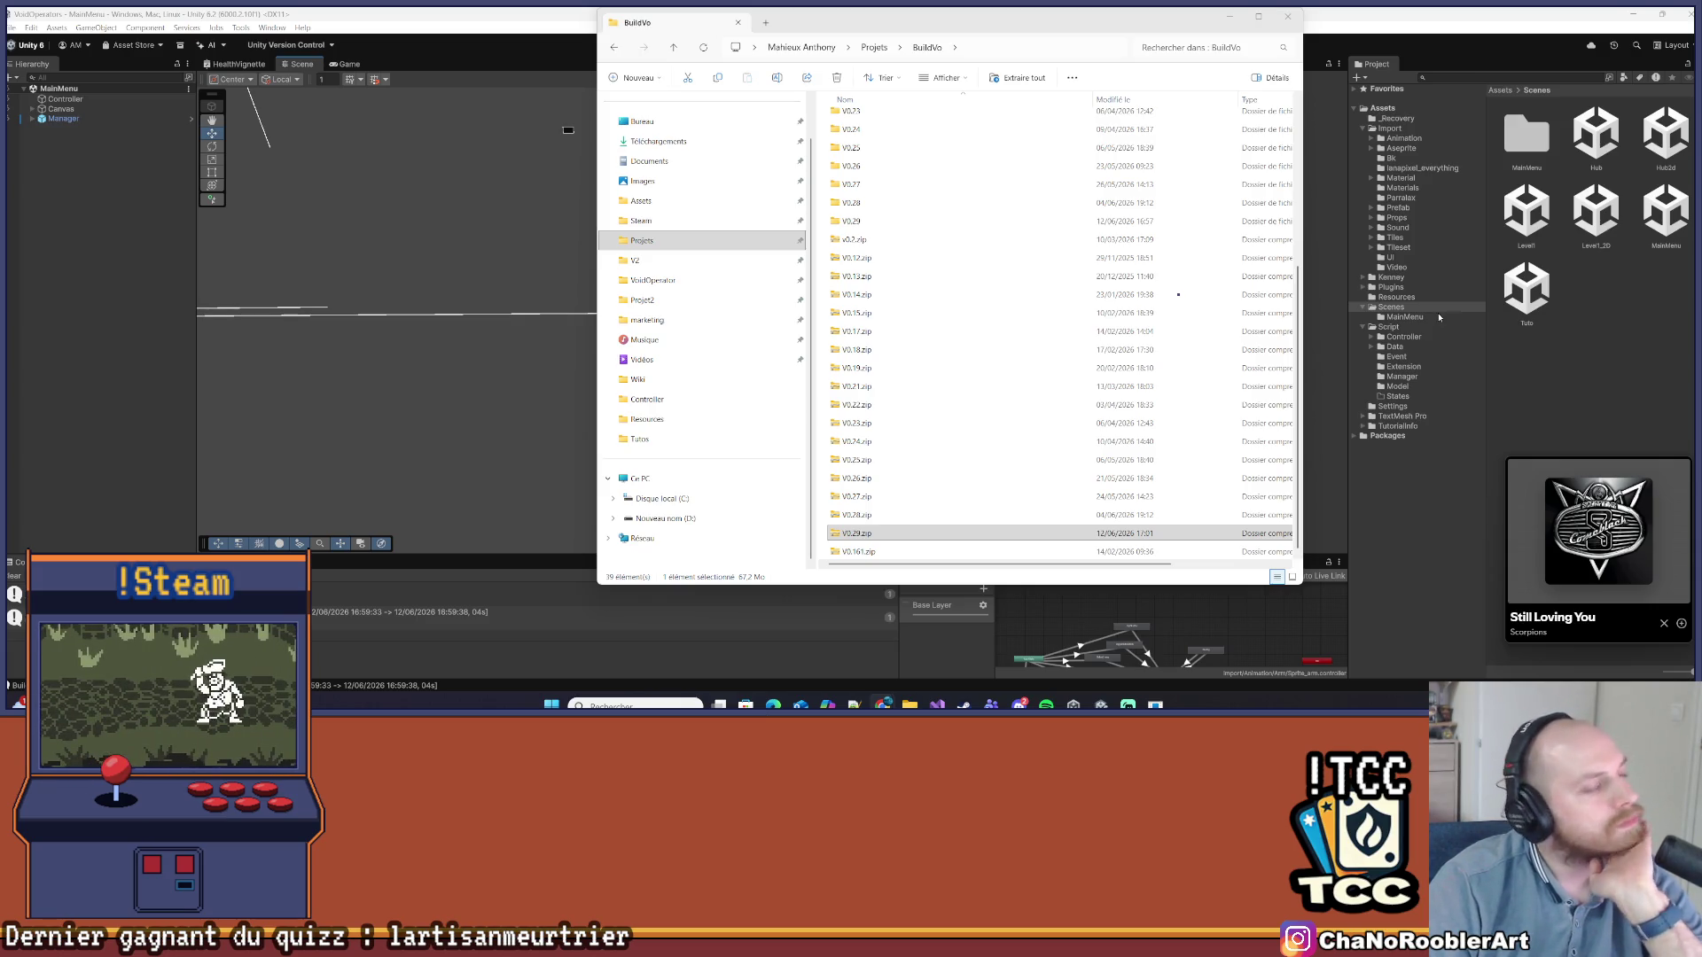
left_click(1288, 18)
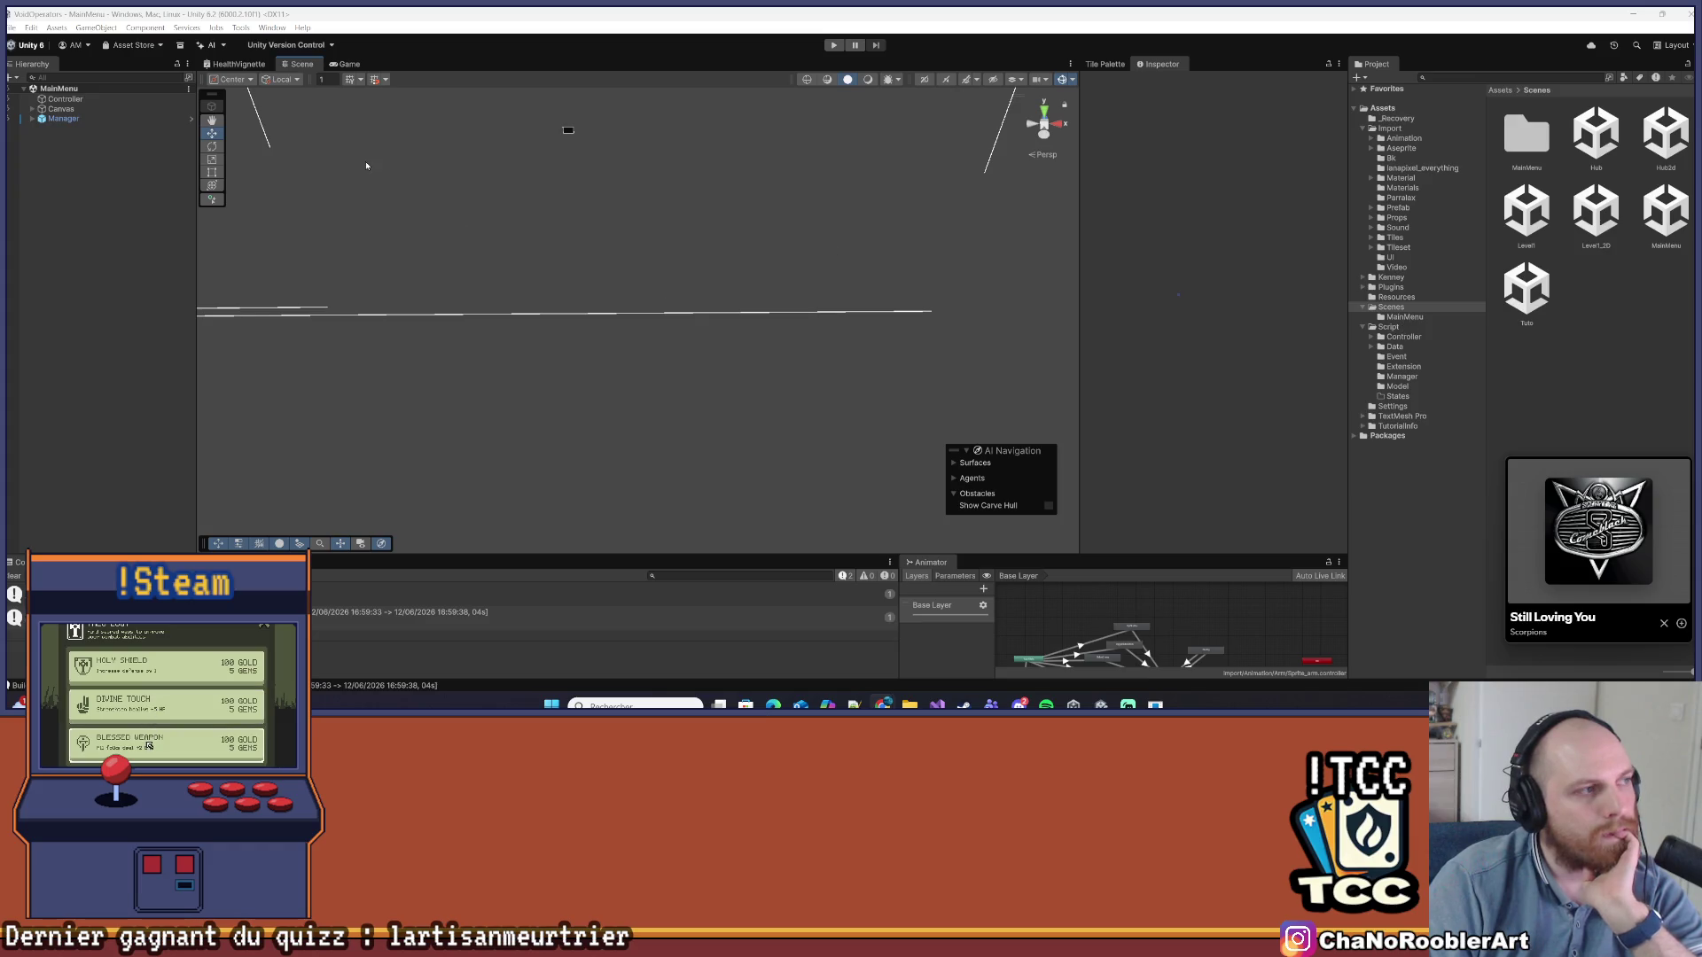
Select and frame the Manager object, then switch to the Game view
scroll(539, 312, "up", 1)
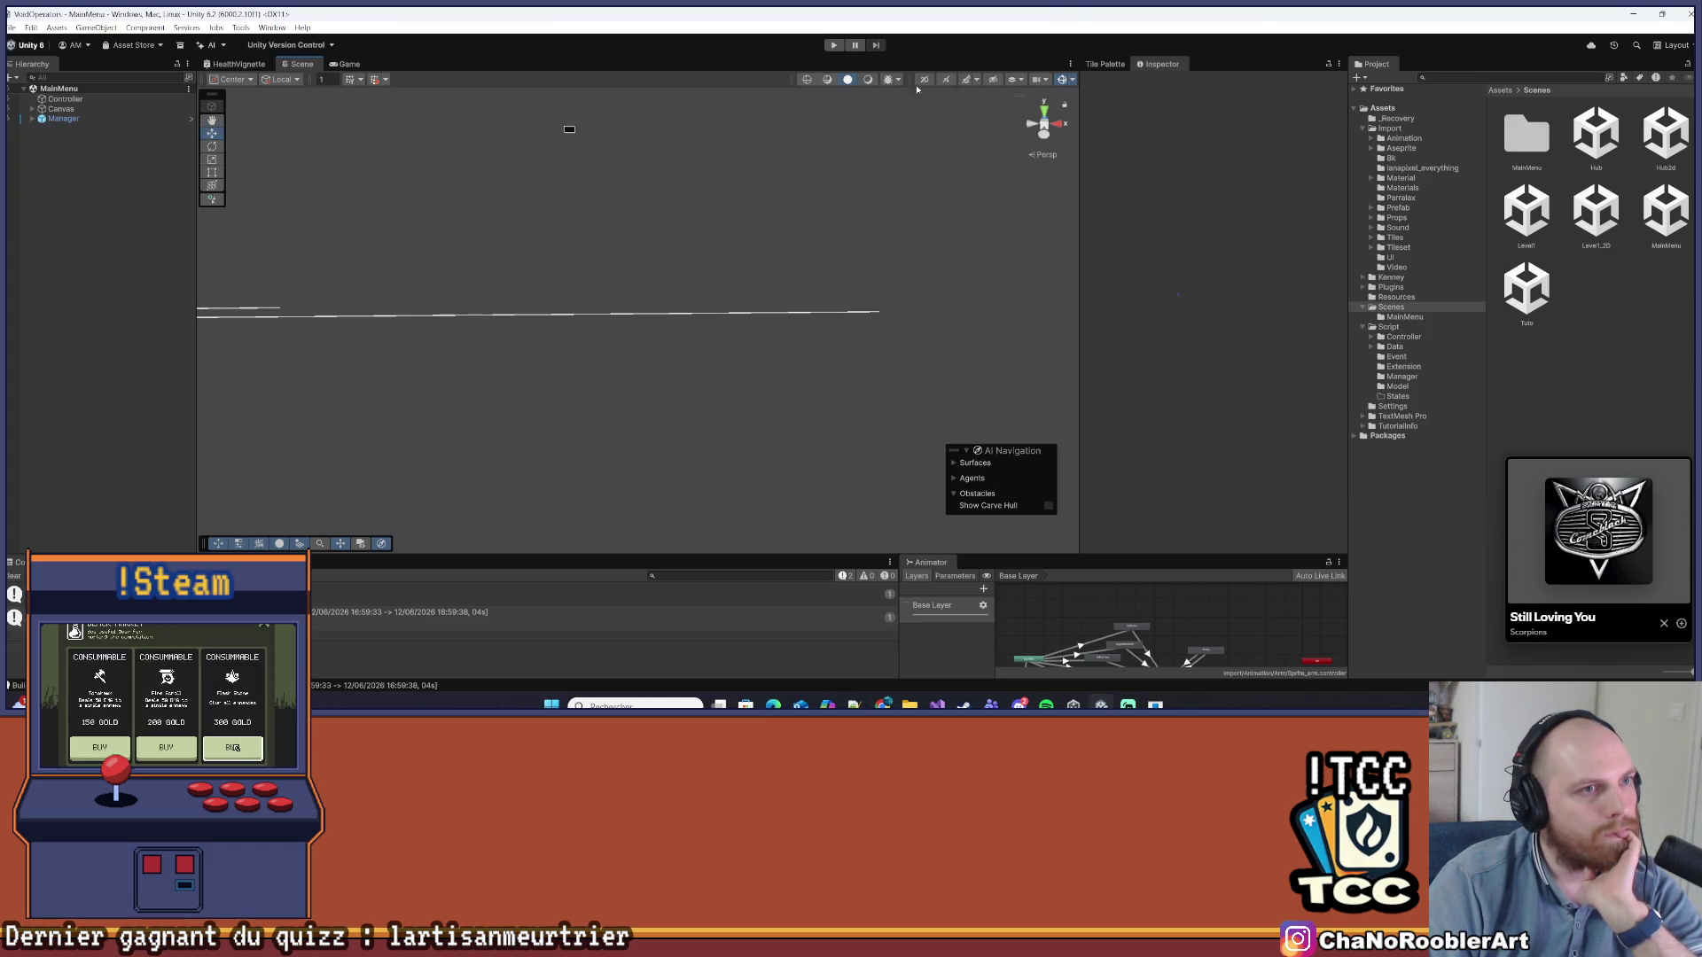
left_click(63, 88)
left_click(62, 119)
double_click(62, 119)
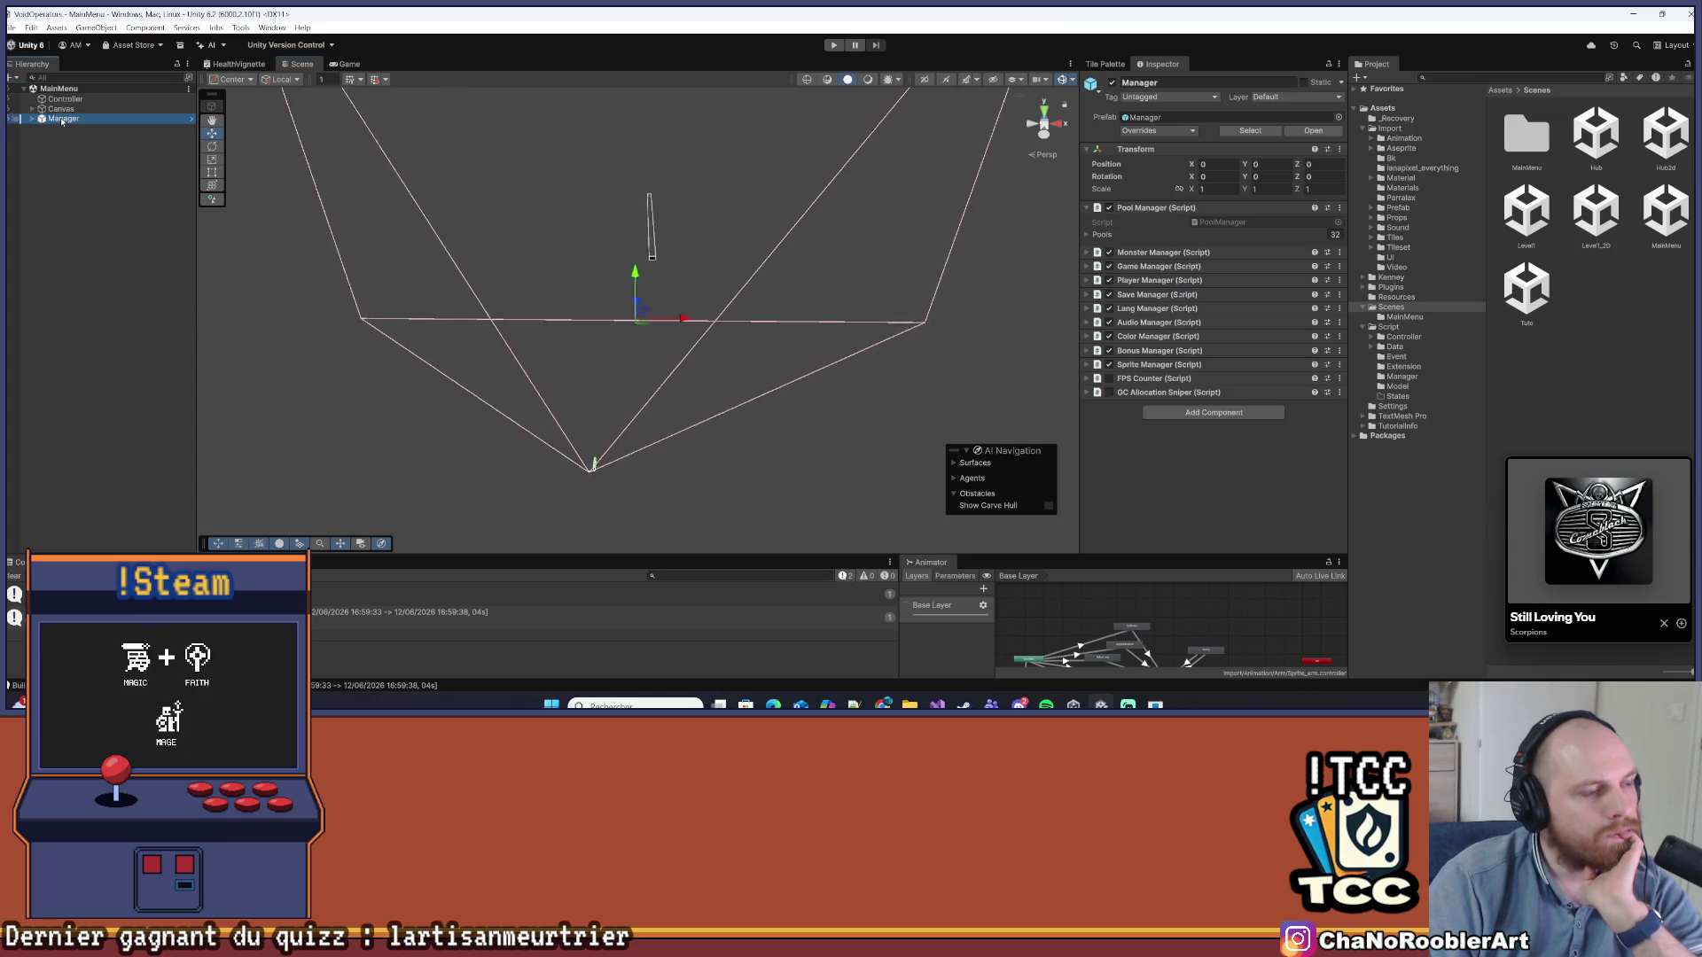
left_click(349, 64)
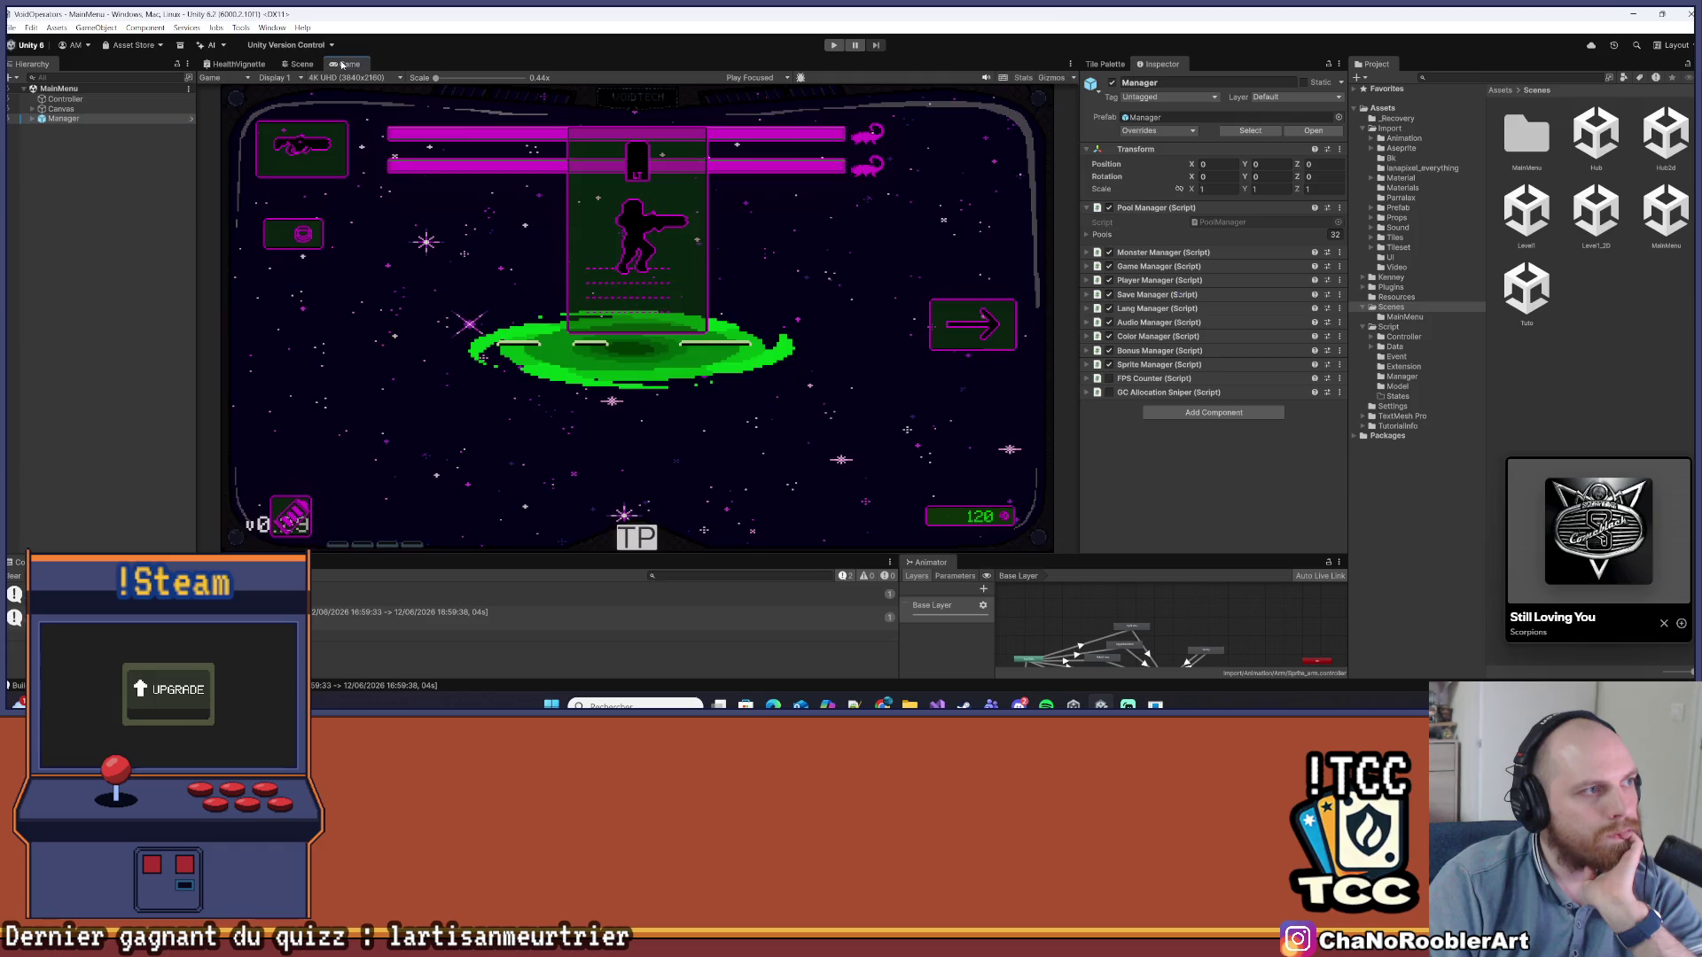
Save the MainMenu scene and open the Level1 scene from the Scenes folder
left_click(12, 27)
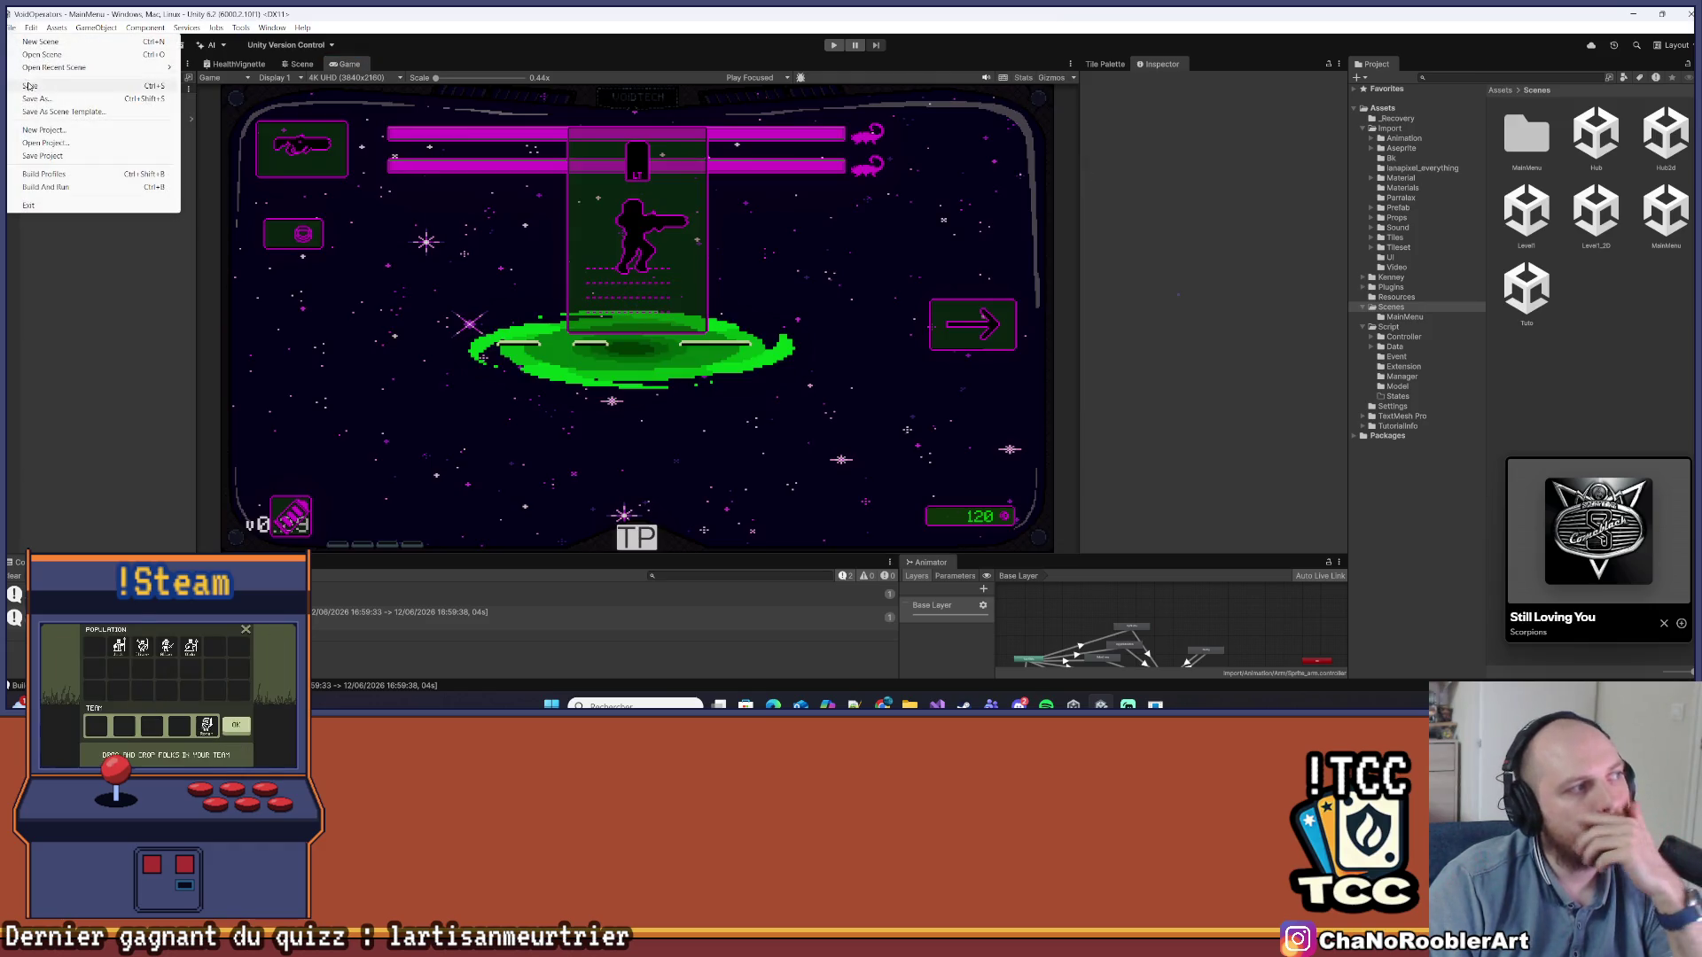
left_click(29, 85)
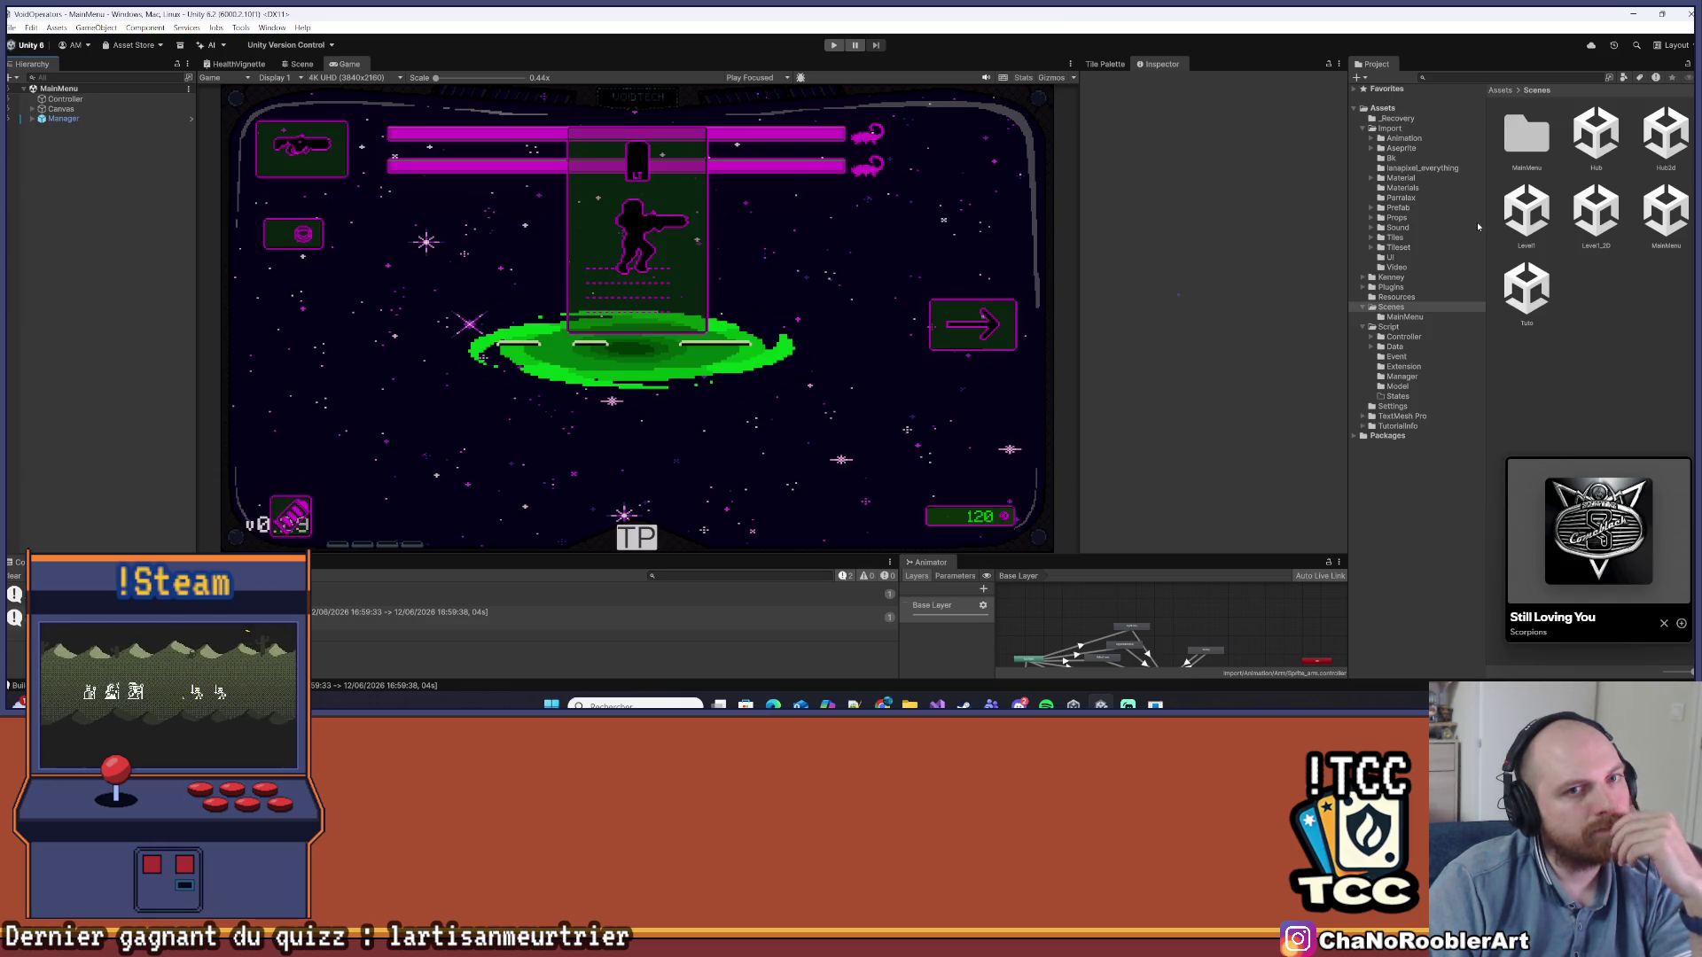
left_click(1526, 218)
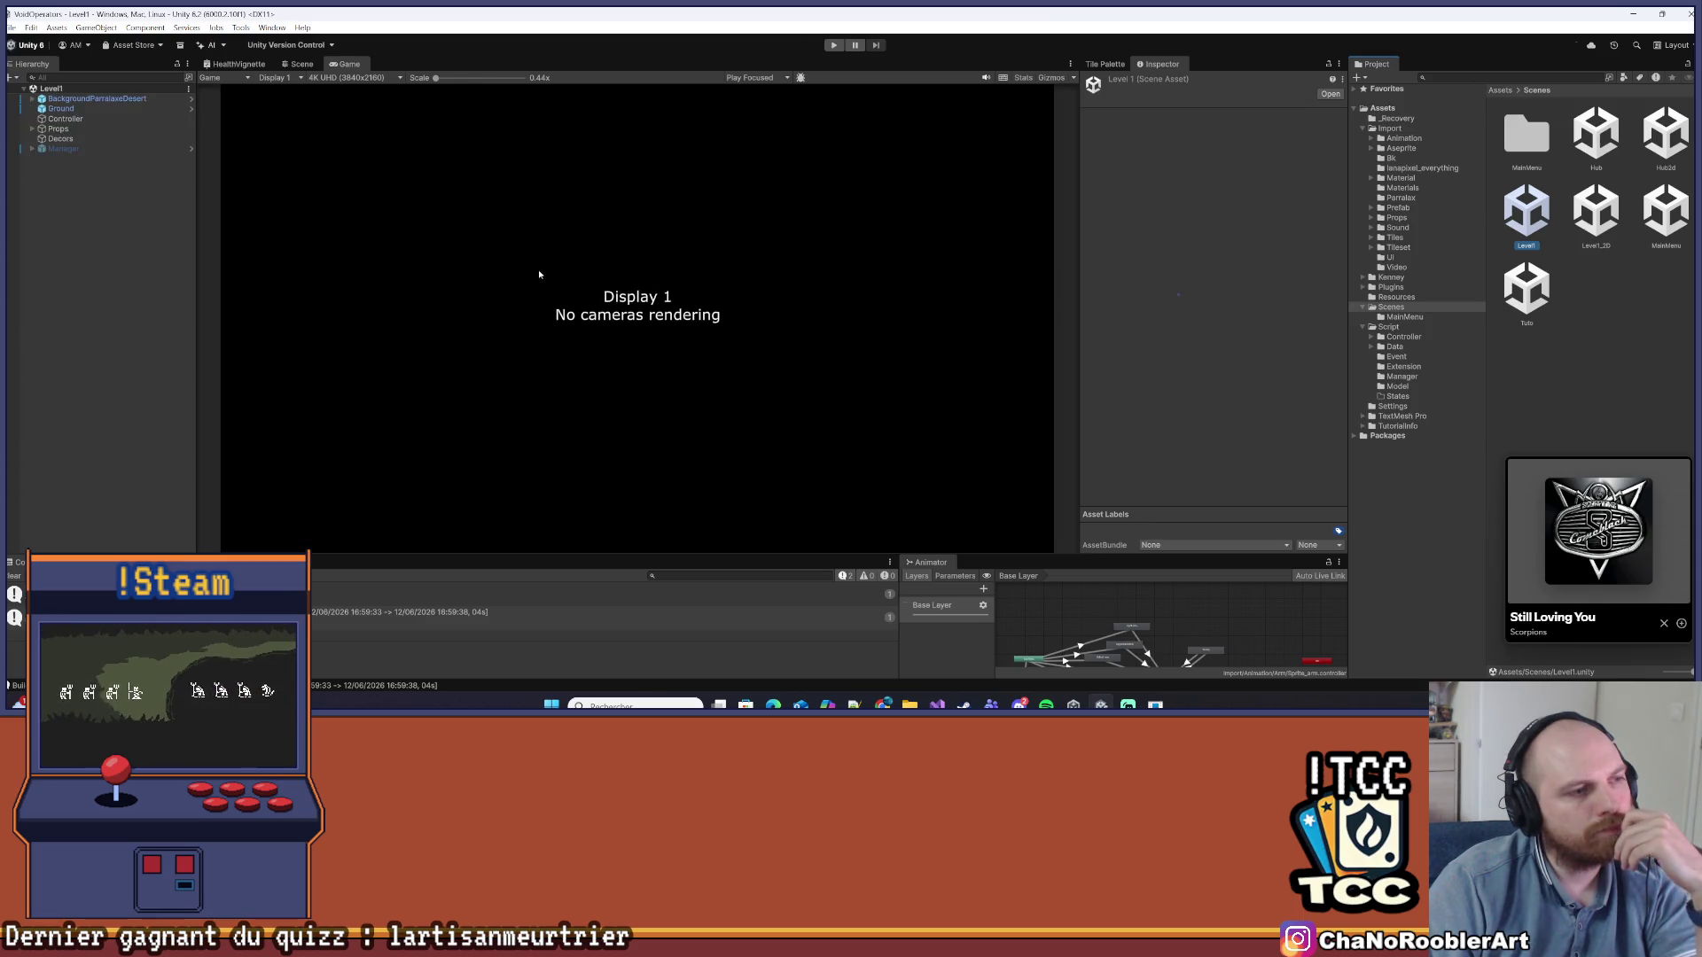
In the Scene view, frame the Ground object and orbit to look across it
left_click(81, 150)
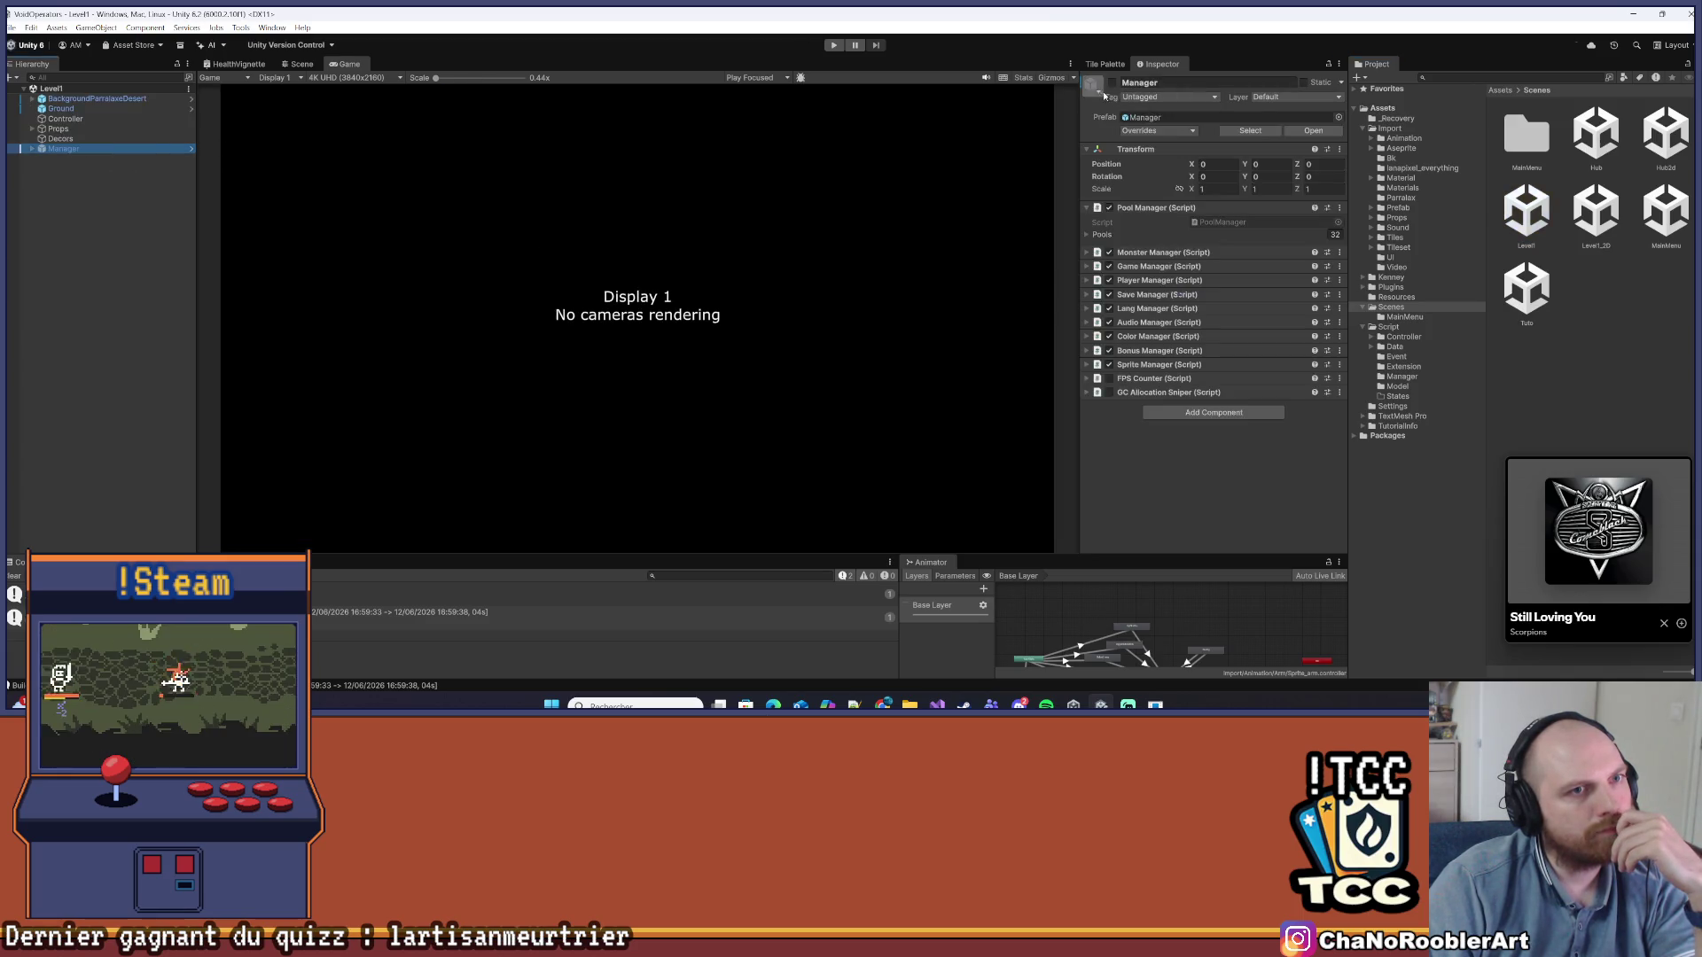
scroll(688, 379, "up", 3)
scroll(688, 380, "down", 3)
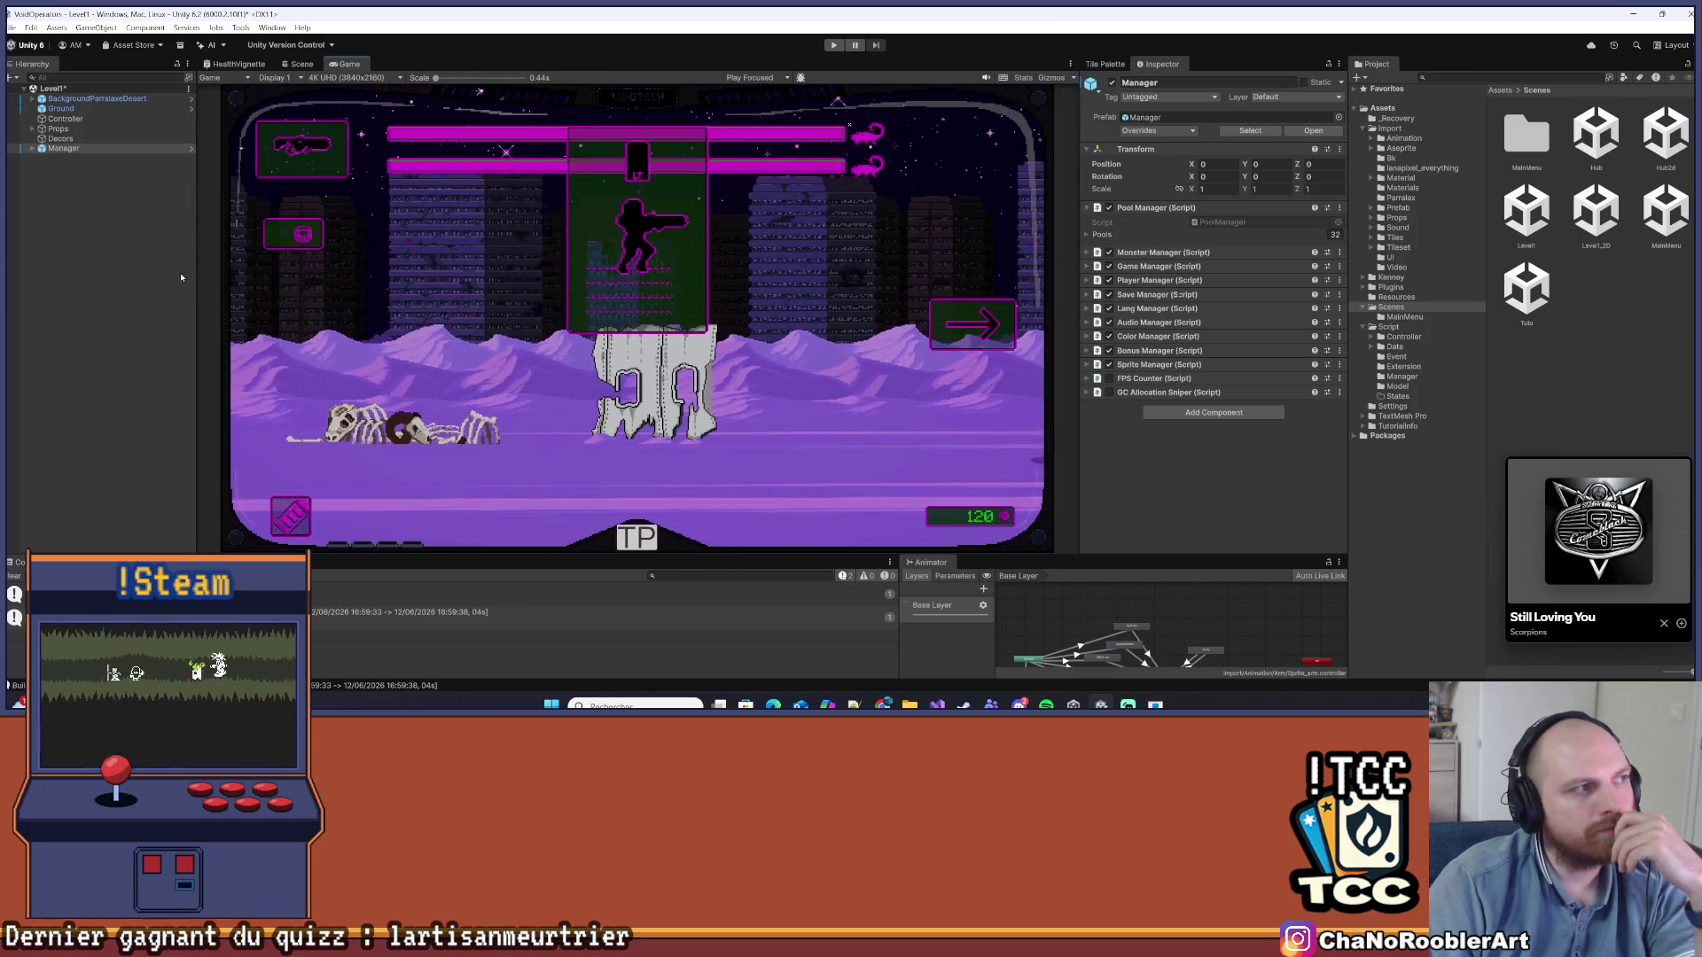
left_click(301, 64)
left_click(54, 148)
double_click(60, 108)
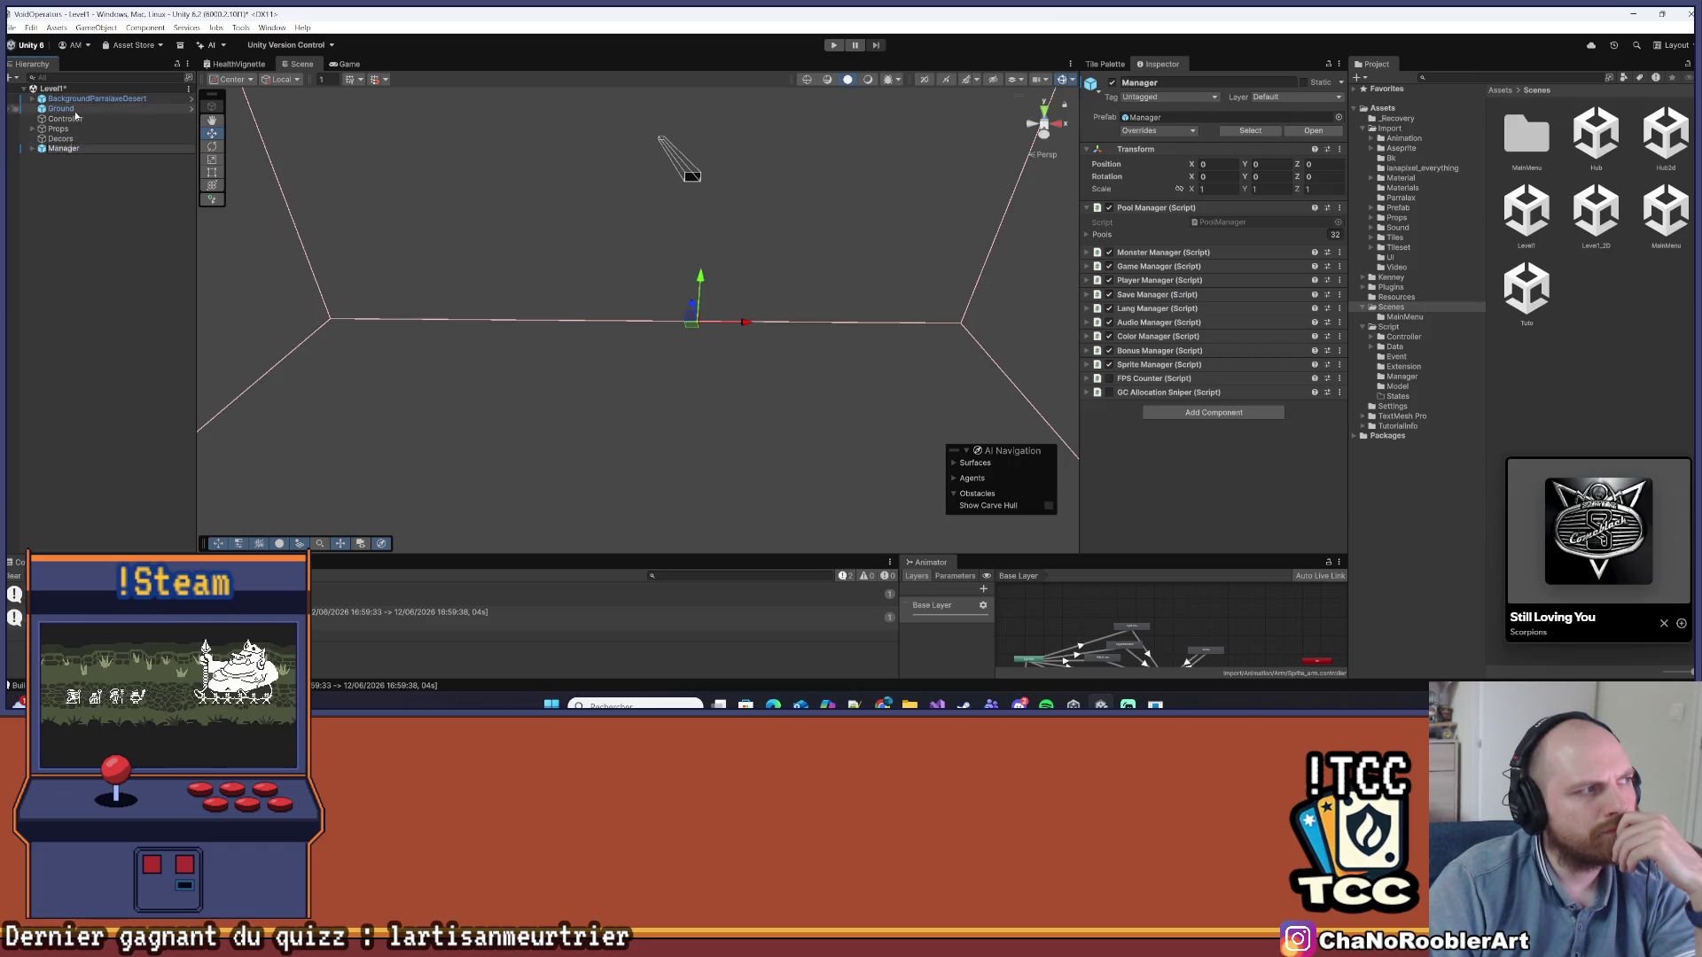
scroll(679, 393, "up", 10)
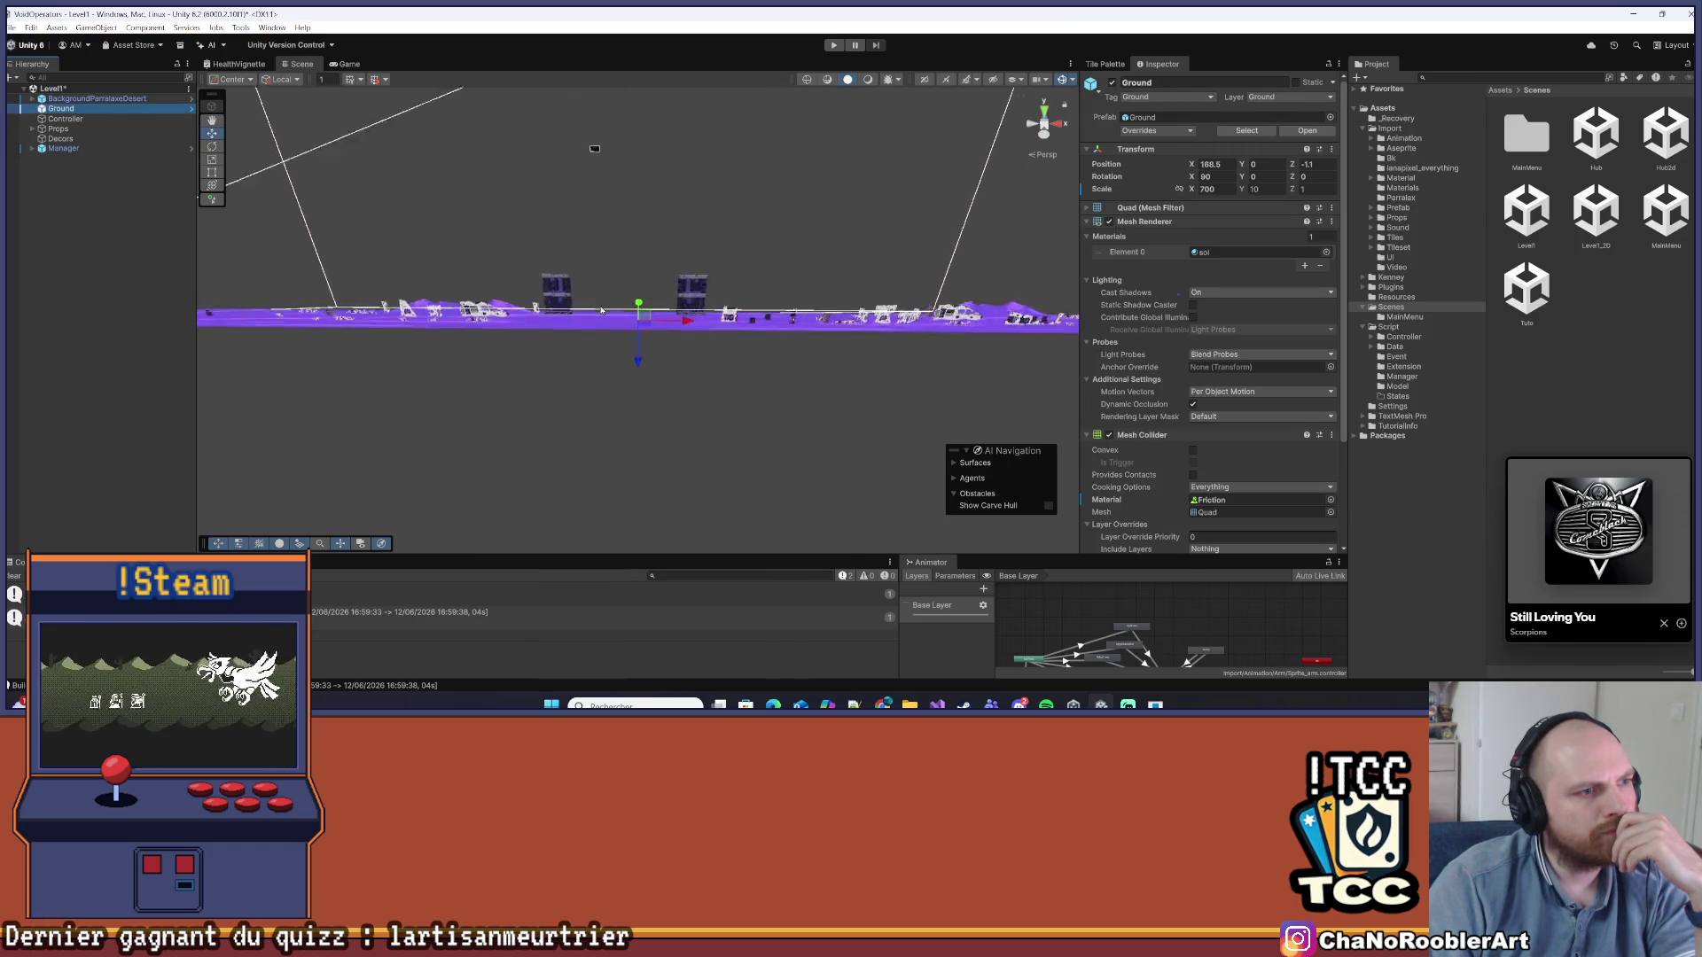
mouse_move(755, 252)
left_mouse_down()
mouse_move(752, 301)
mouse_move(832, 341)
mouse_move(636, 326)
mouse_move(595, 282)
mouse_move(636, 359)
left_mouse_up()
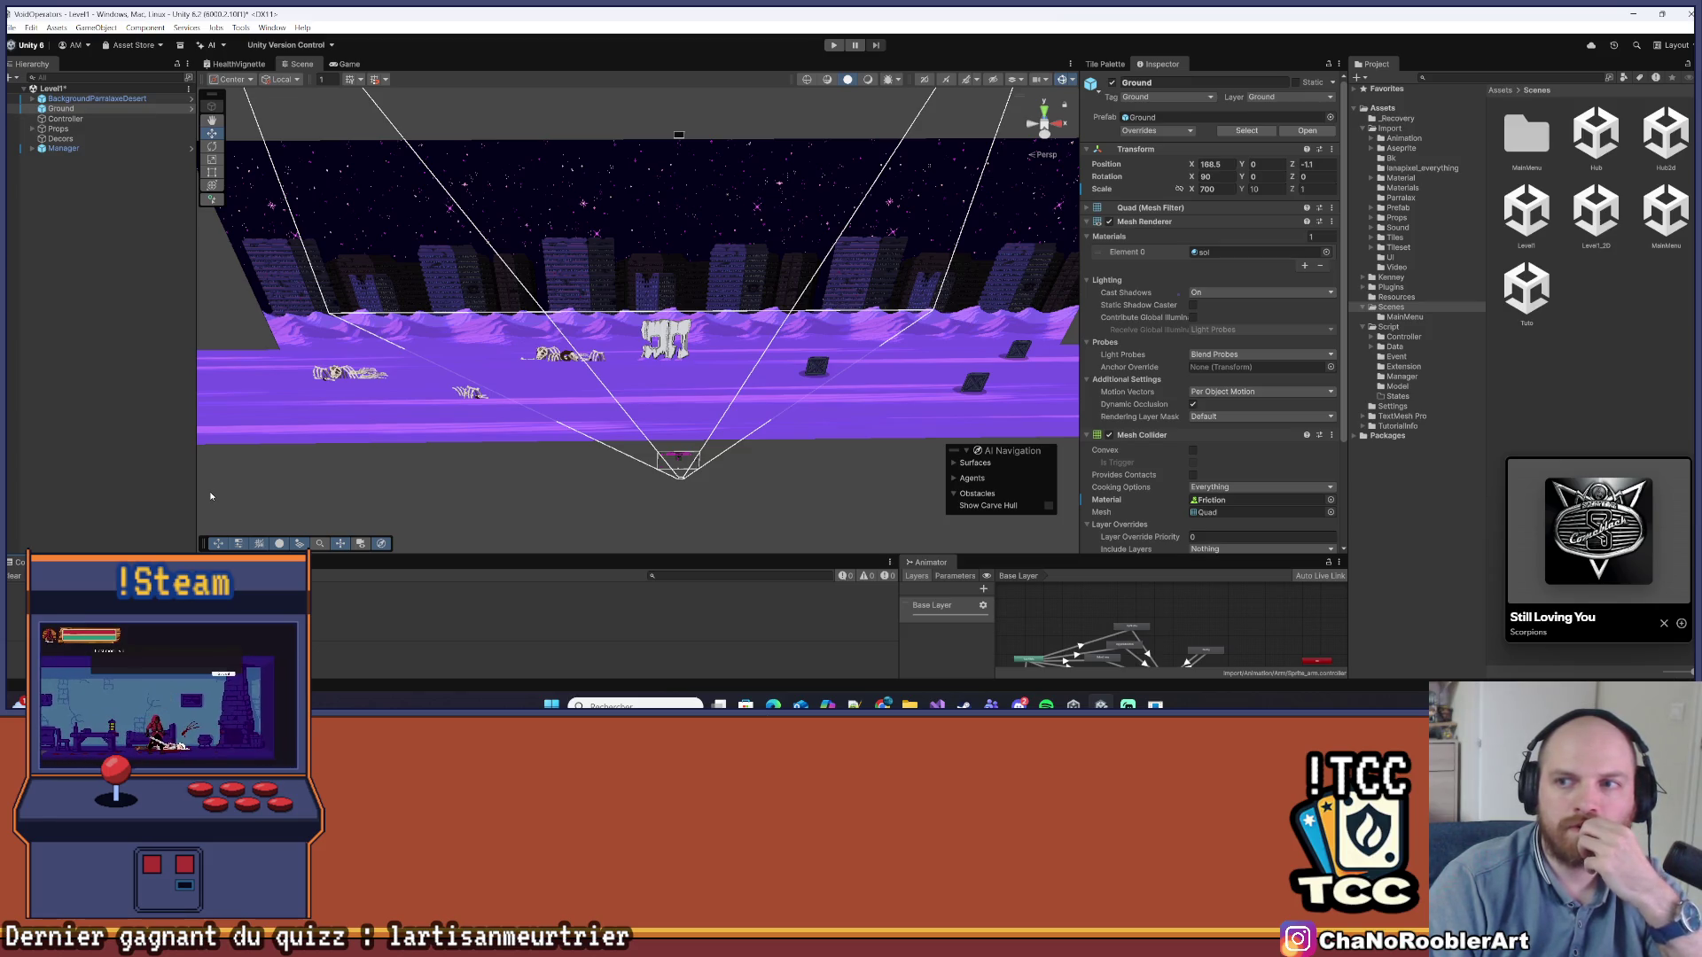
Open the Assets/Import/Prefab/Bonus folder in the Project panel
scroll(608, 355, "up", 3)
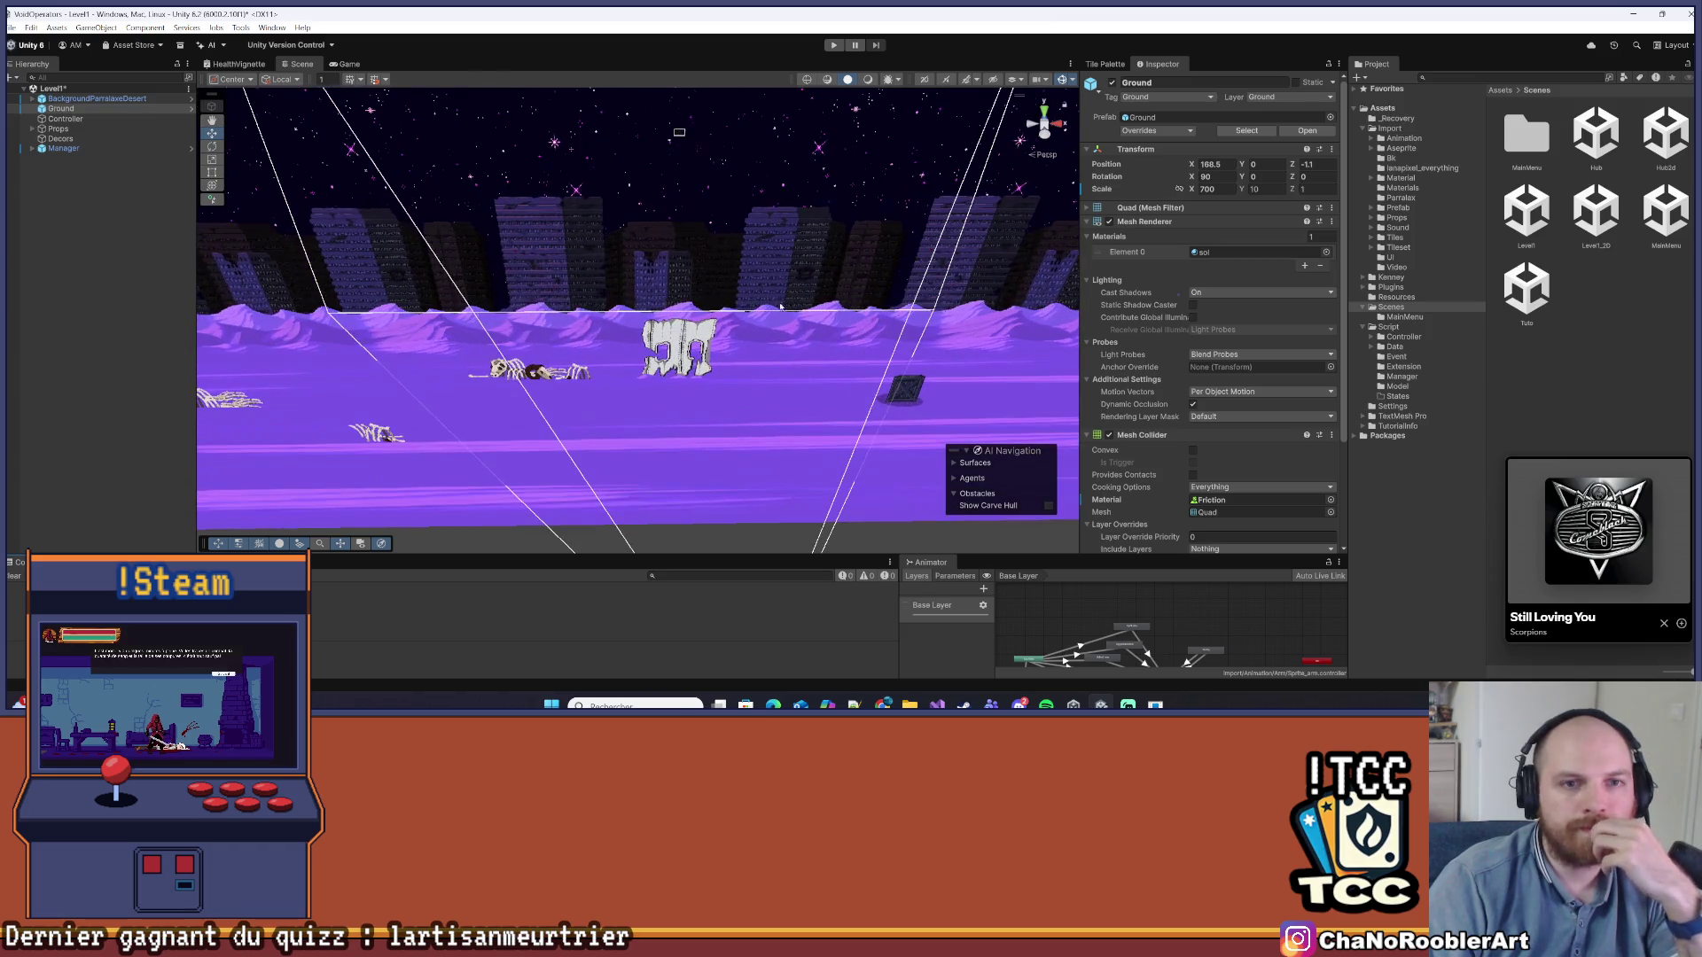
left_click(1410, 208)
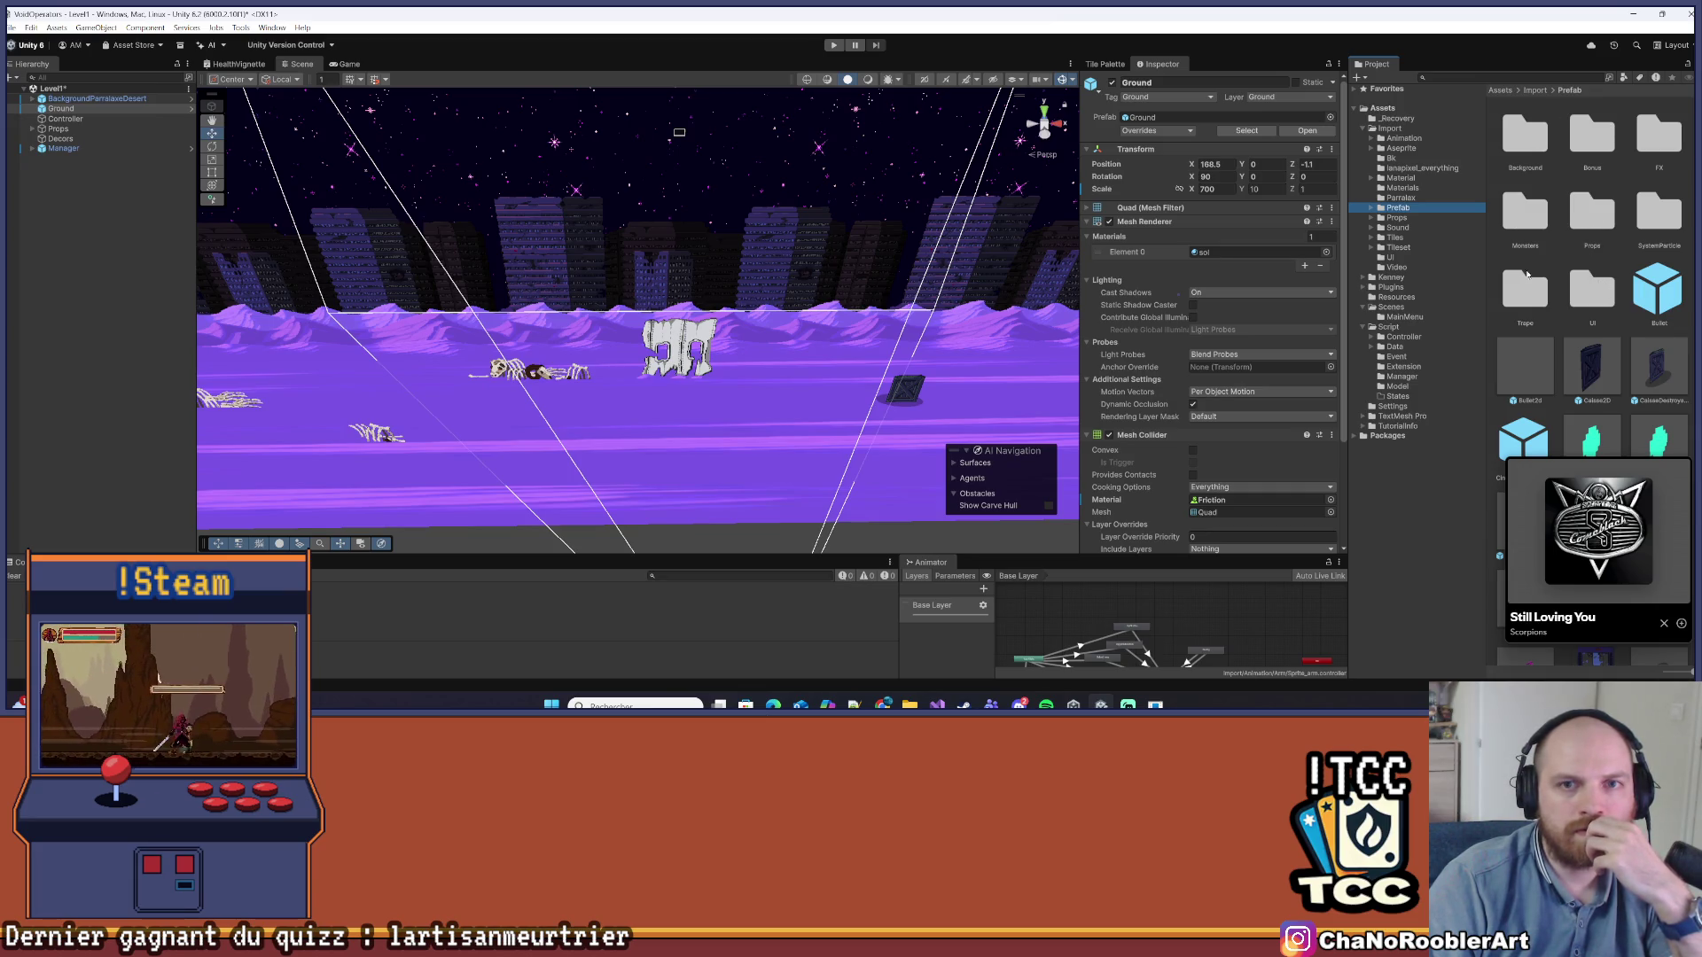
double_click(1566, 144)
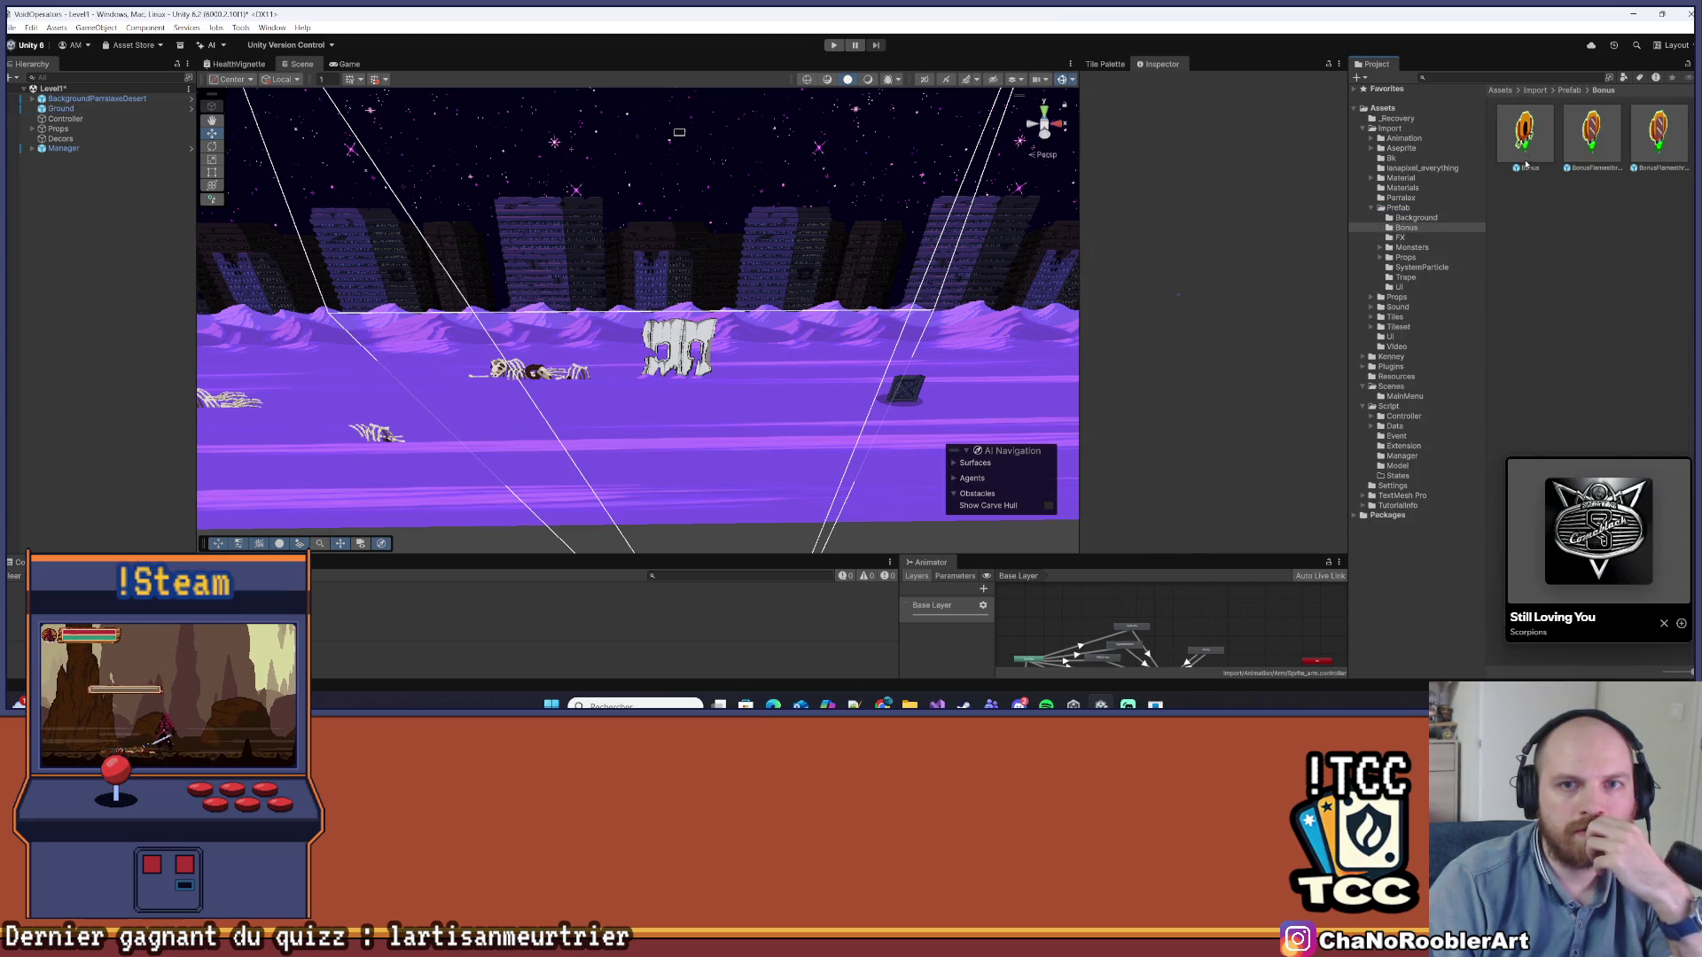
Show the Bonus folder's prefabs as a list and select the Bonus prefab to inspect
left_click(1592, 133)
left_click_drag(1678, 672, 1630, 673)
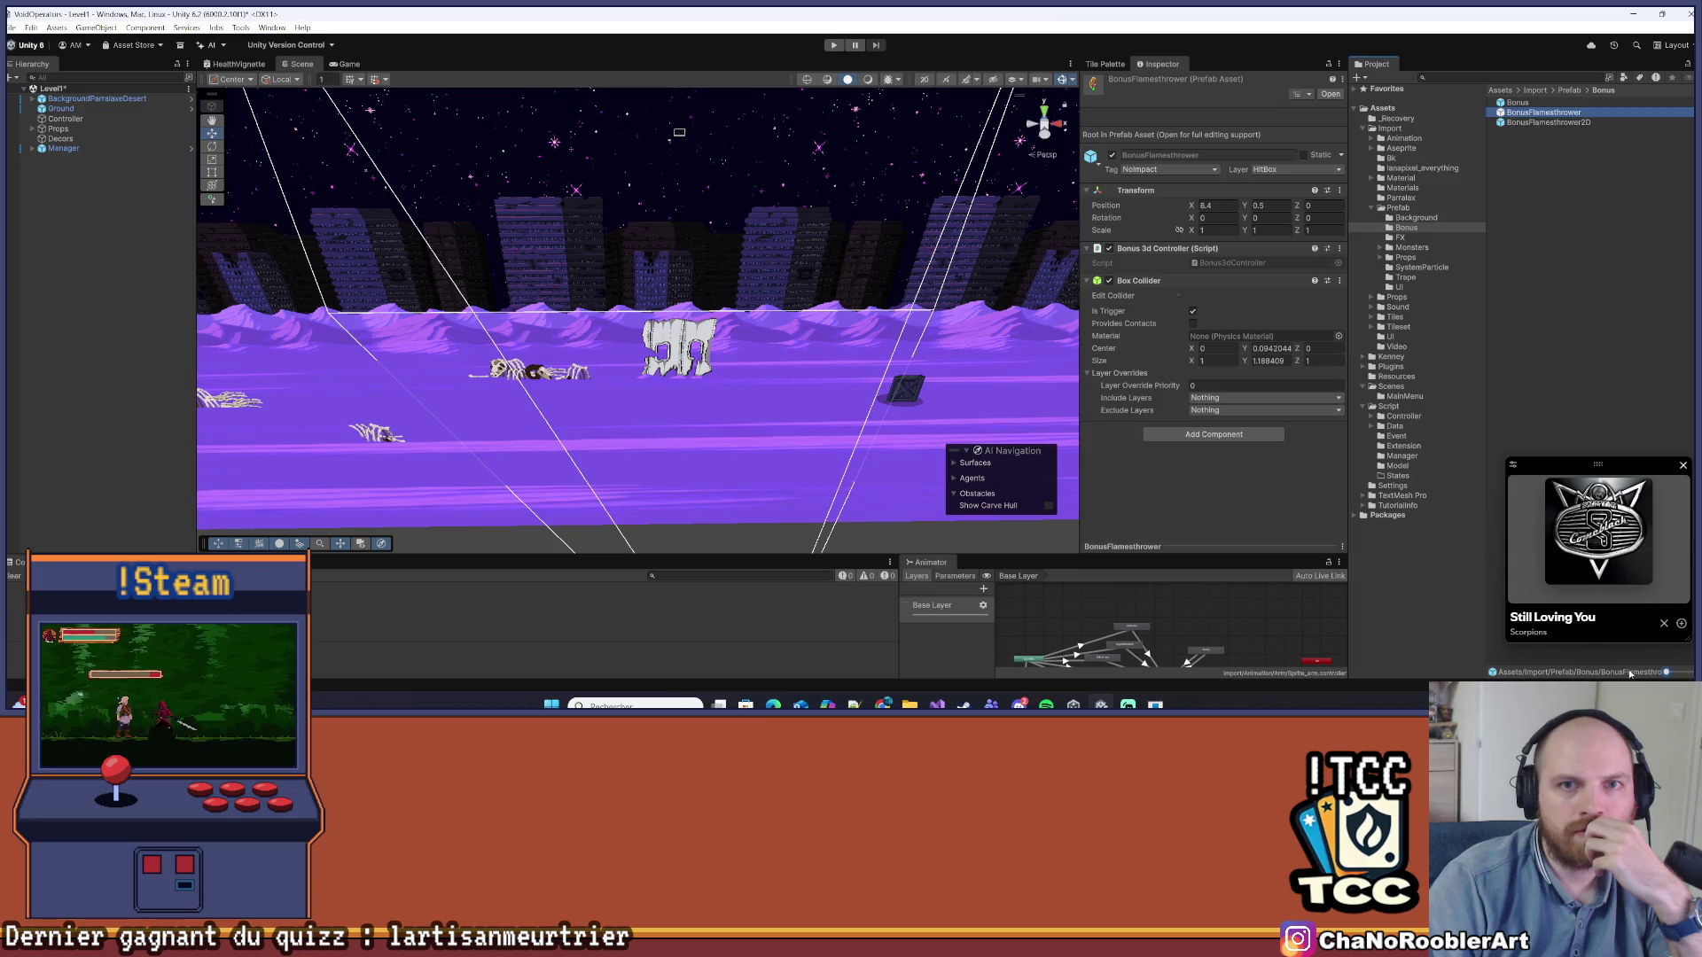
left_click(1598, 299)
left_click(1528, 123)
left_click(1526, 113)
left_click(1525, 102)
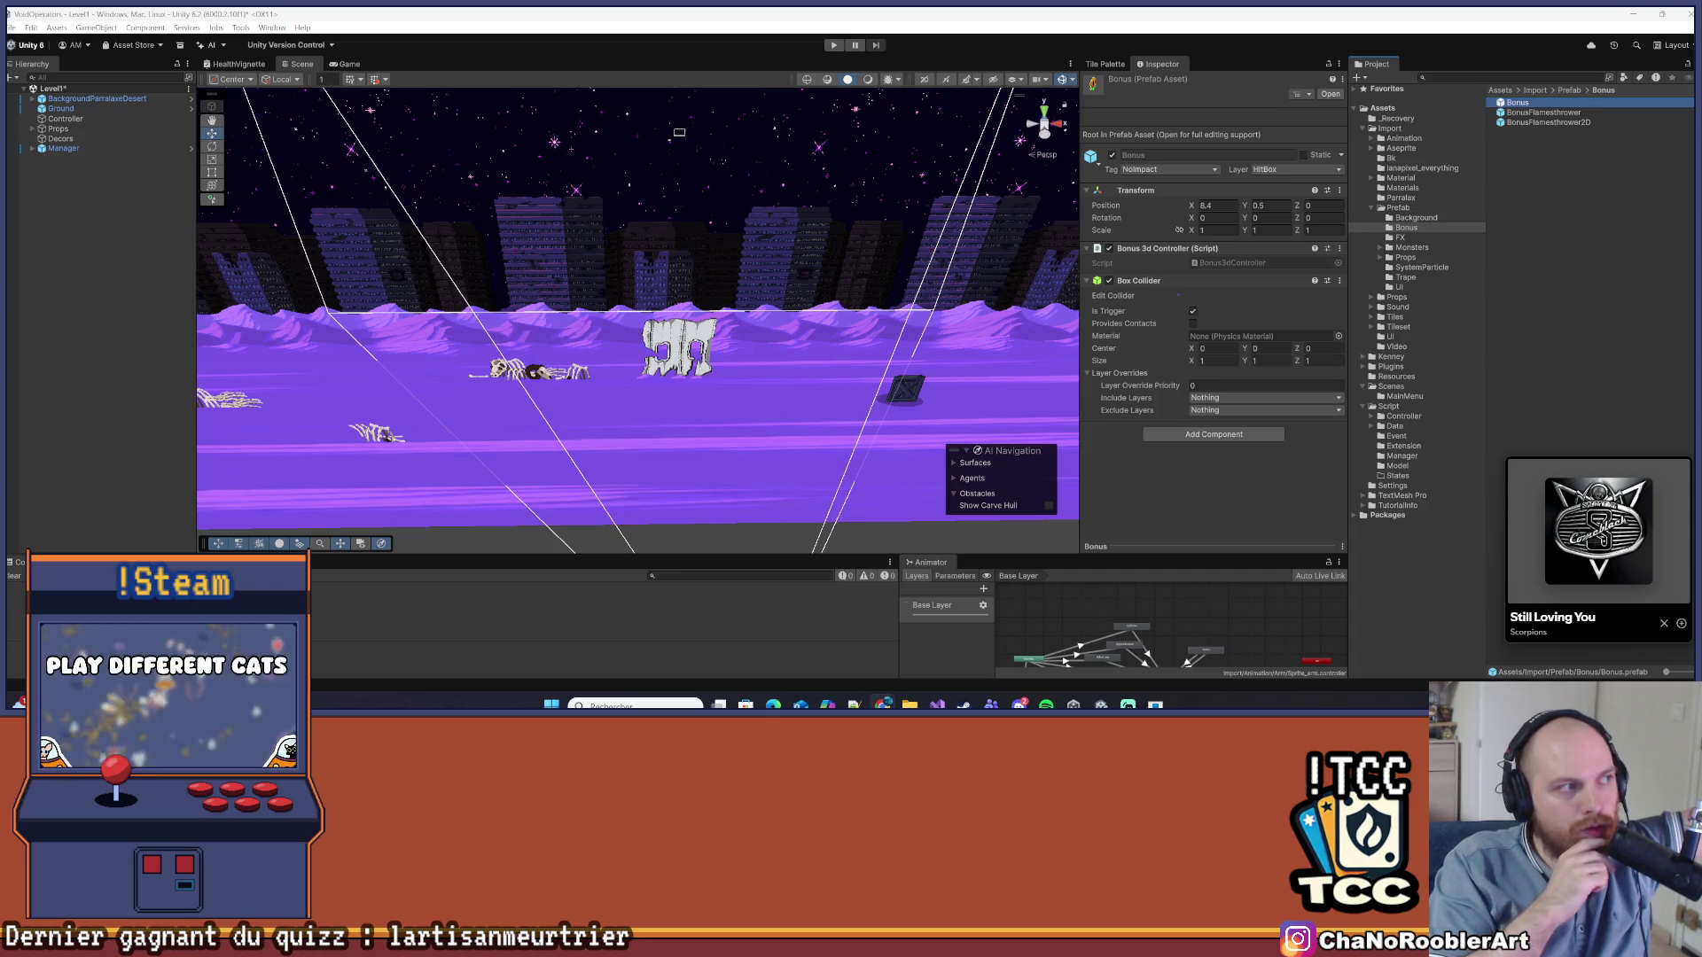
Choose an item from a top-left editor menu, then zoom and pan the scene view right
left_click(68, 48)
left_click(89, 85)
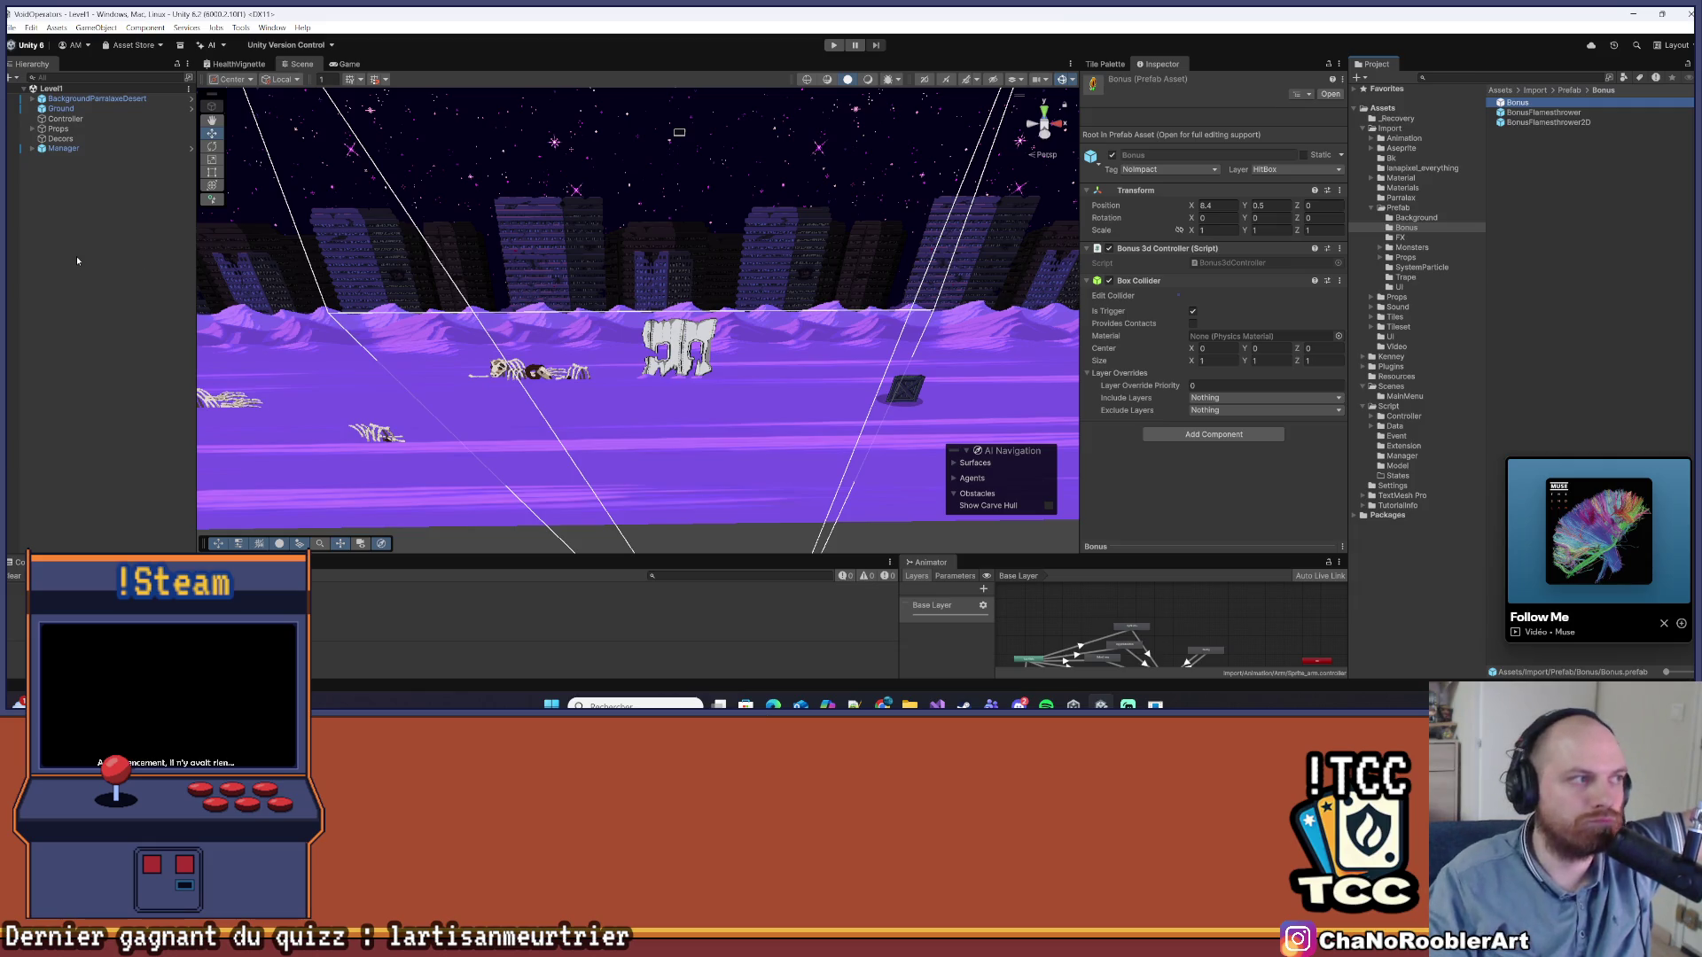
scroll(242, 220, "up", 3)
mouse_move(242, 220)
left_mouse_down()
mouse_move(562, 264)
mouse_move(425, 257)
left_mouse_up()
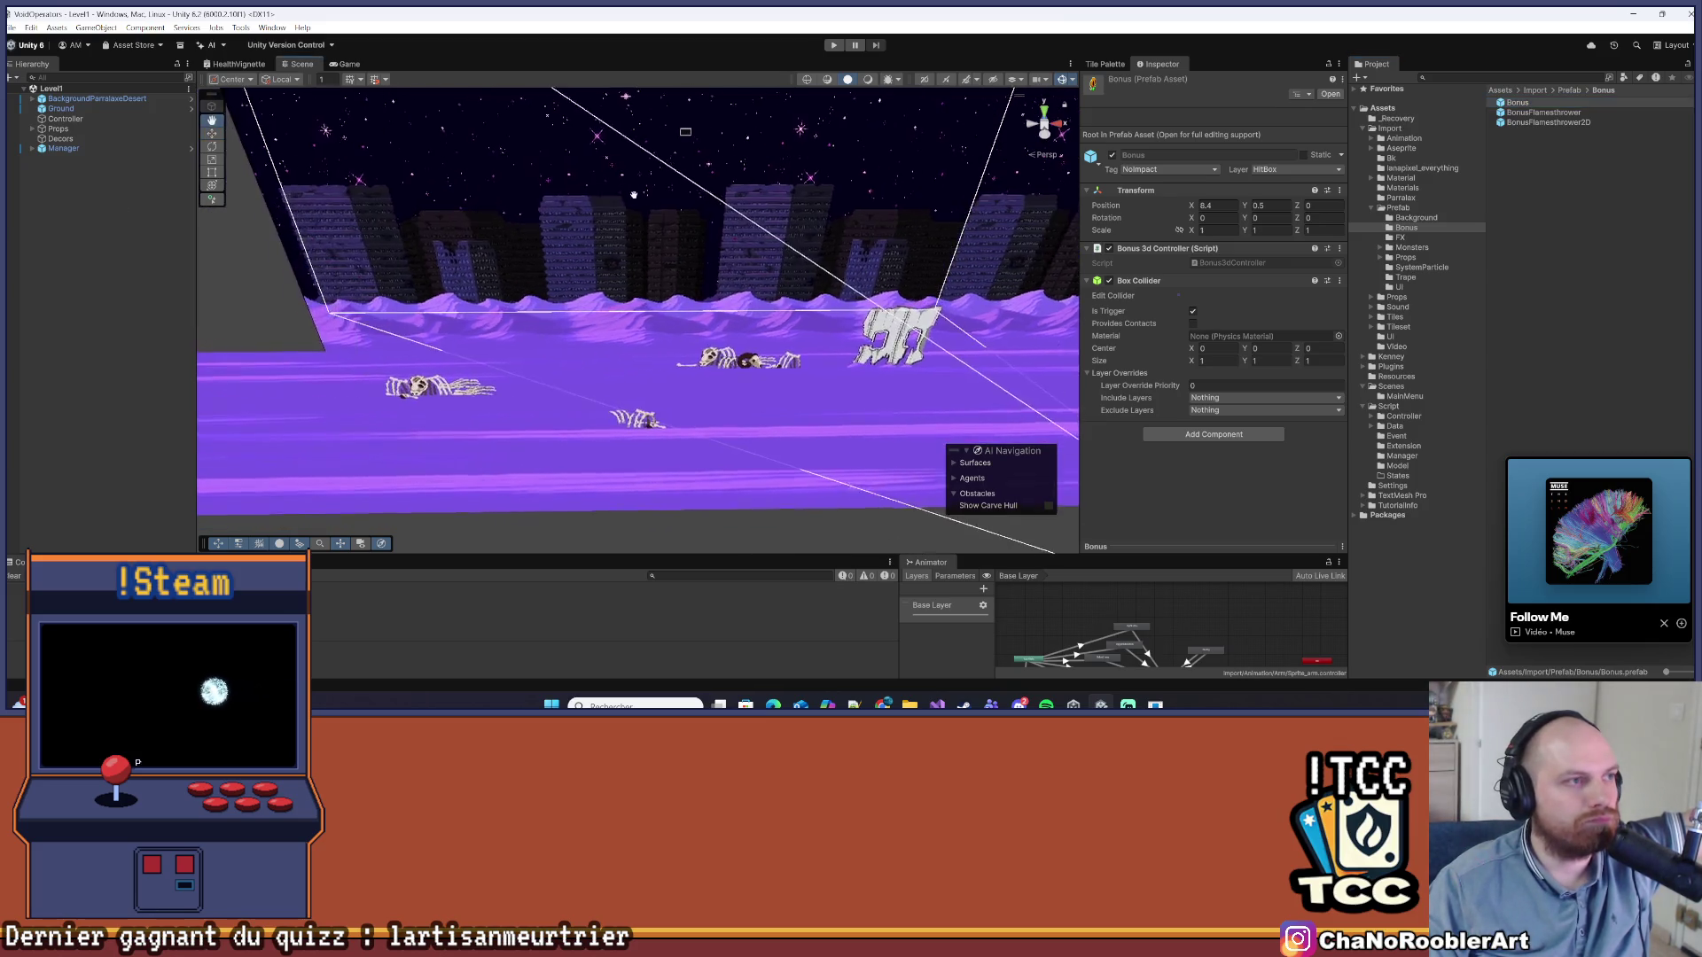
Create a new empty GameObject from the Hierarchy's context menu in Level1
scroll(426, 257, "up", 2)
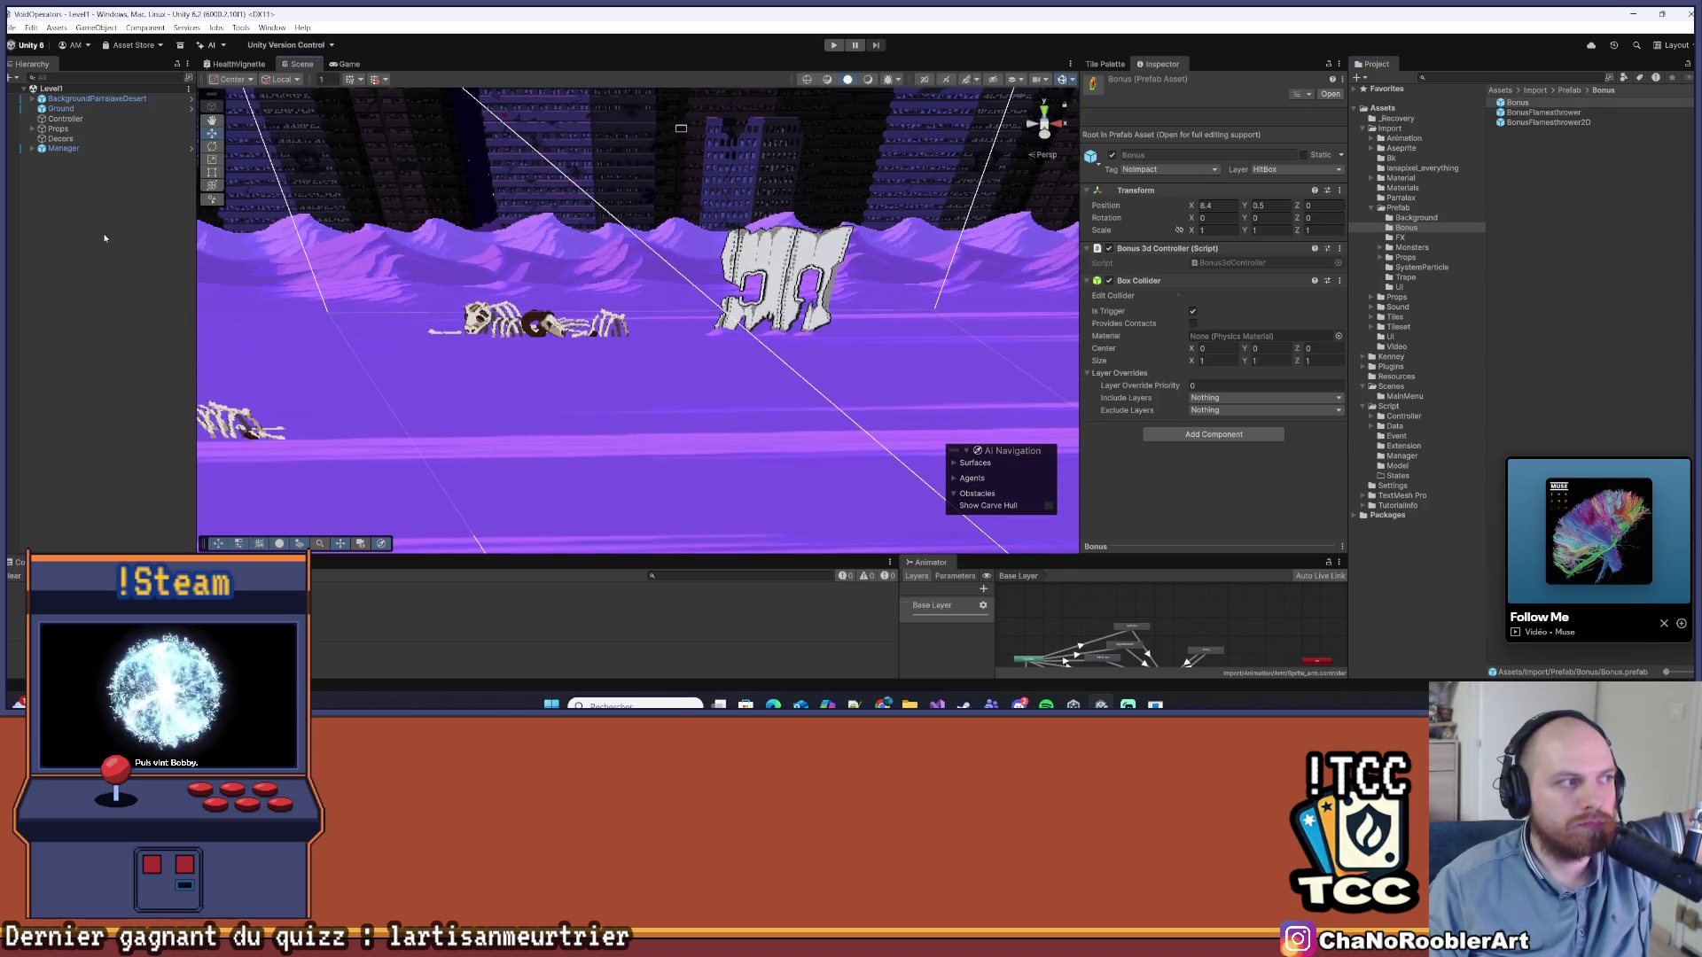
right_click(102, 233)
left_click(142, 432)
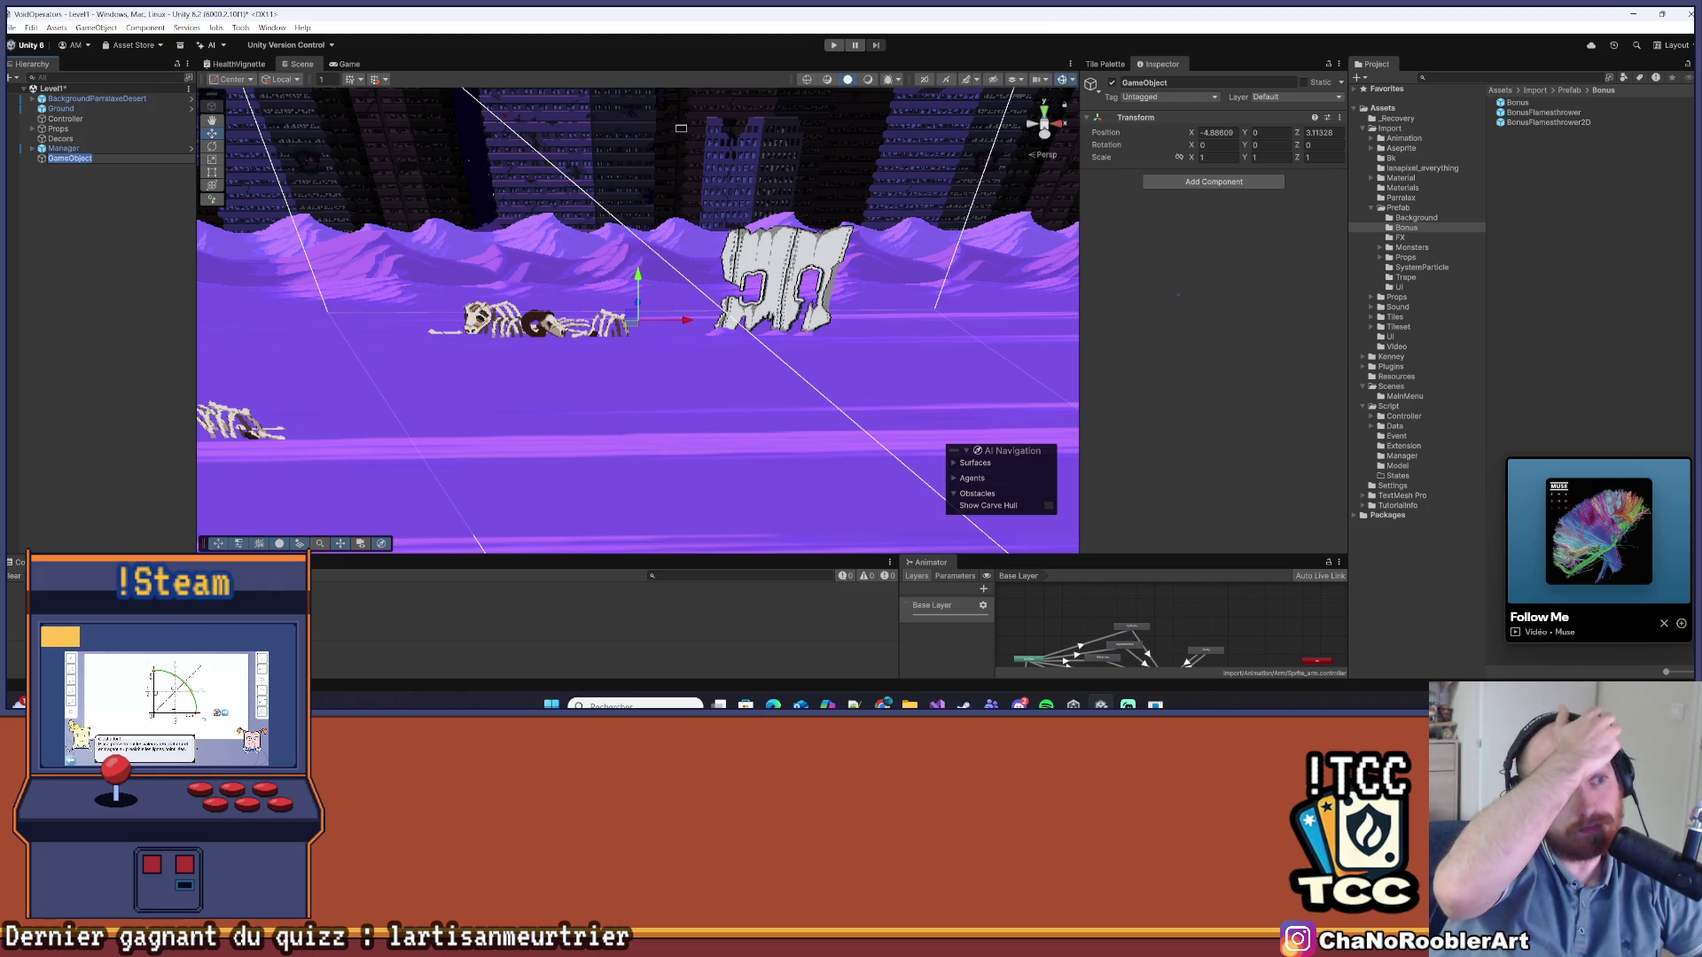
Rename the new GameObject to CapsuleNrj and save the scene
type("Ca")
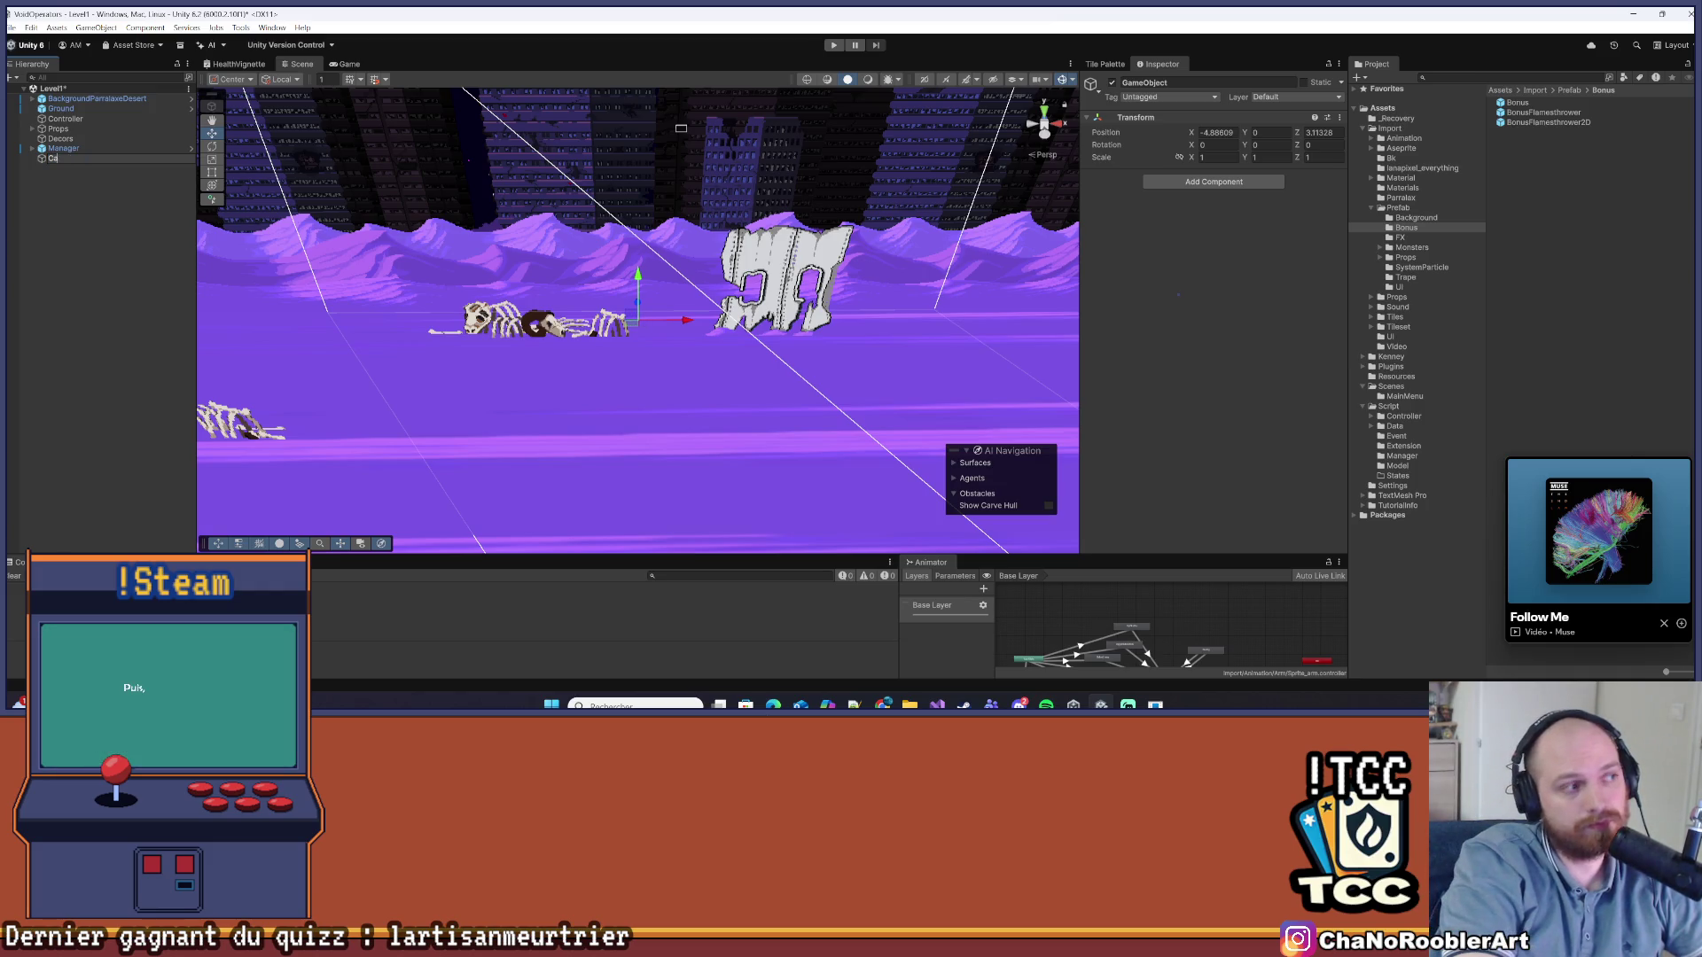
type("psule")
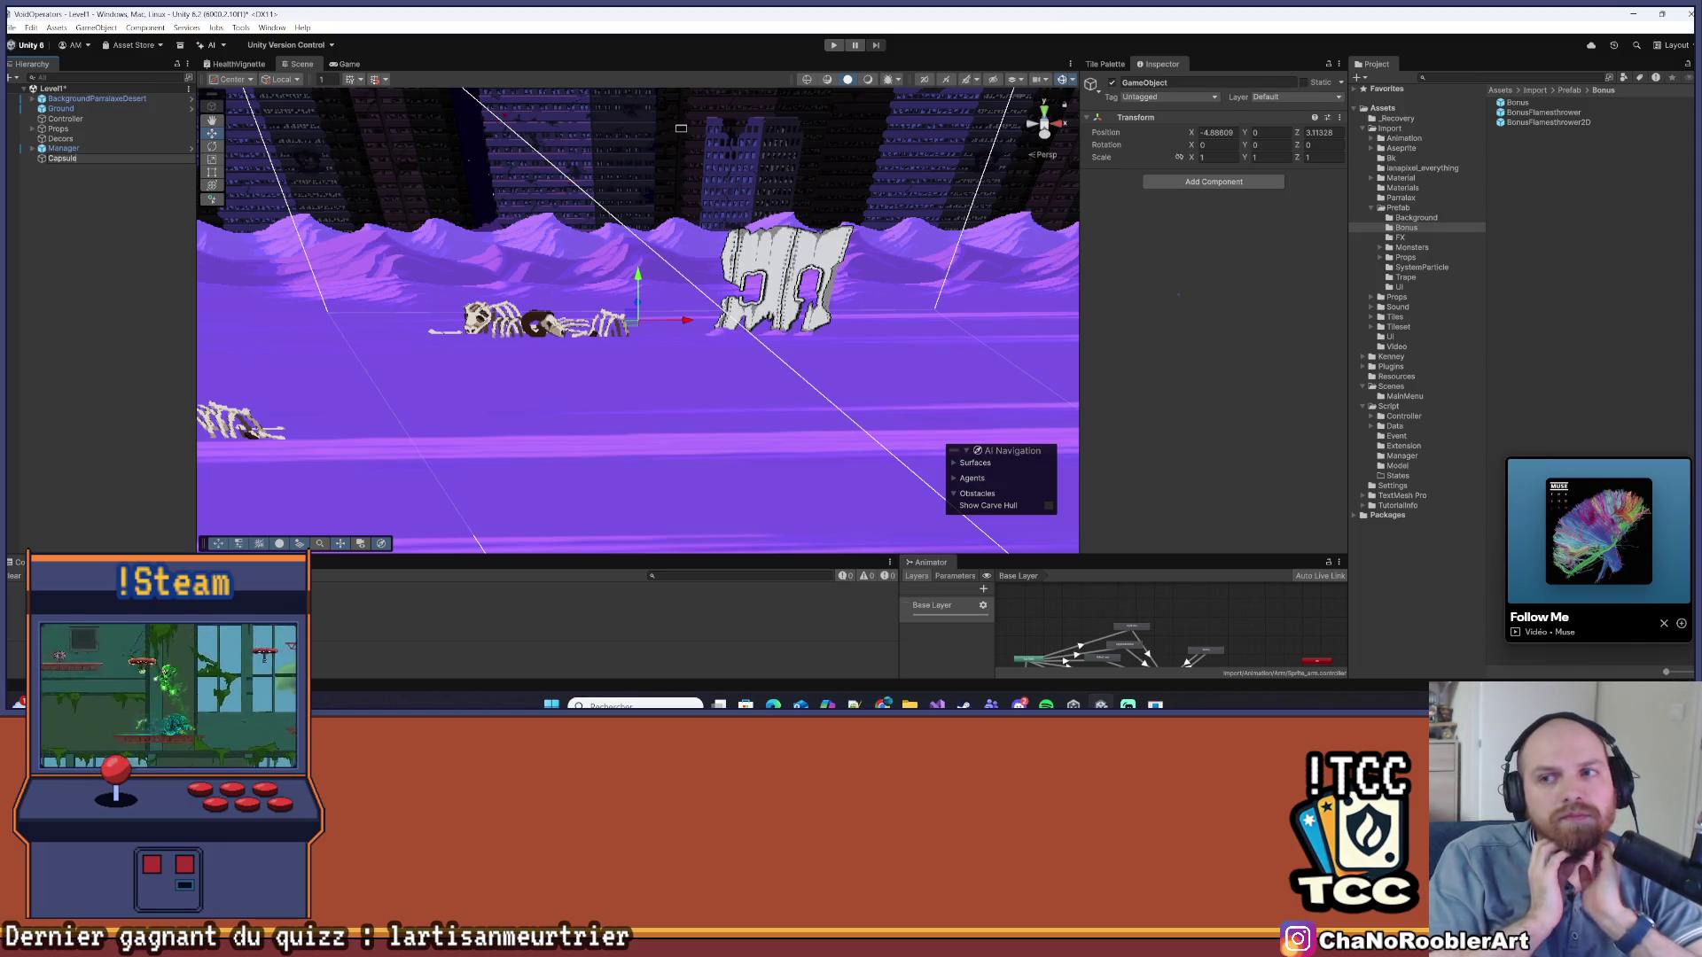
type("Nrj")
key("Return")
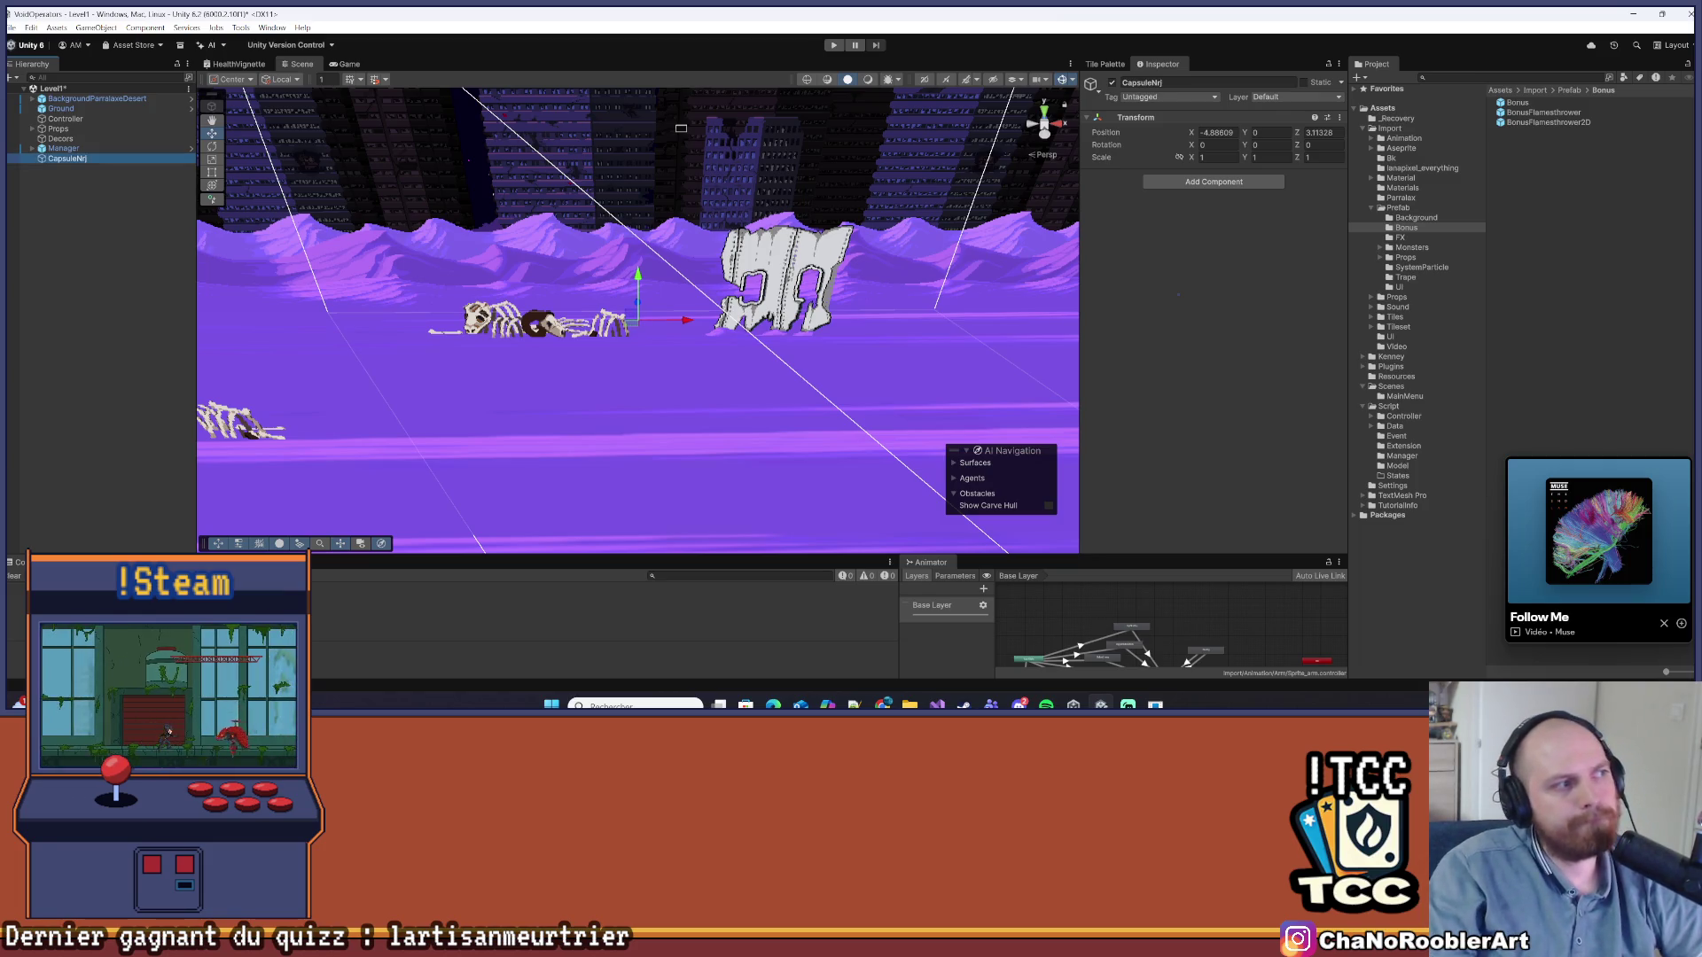
key("ctrl+s")
Set CapsuleNrj's Transform Position Z to 0, frame it, and save the scene
left_click(1319, 132)
type("0")
double_click(66, 157)
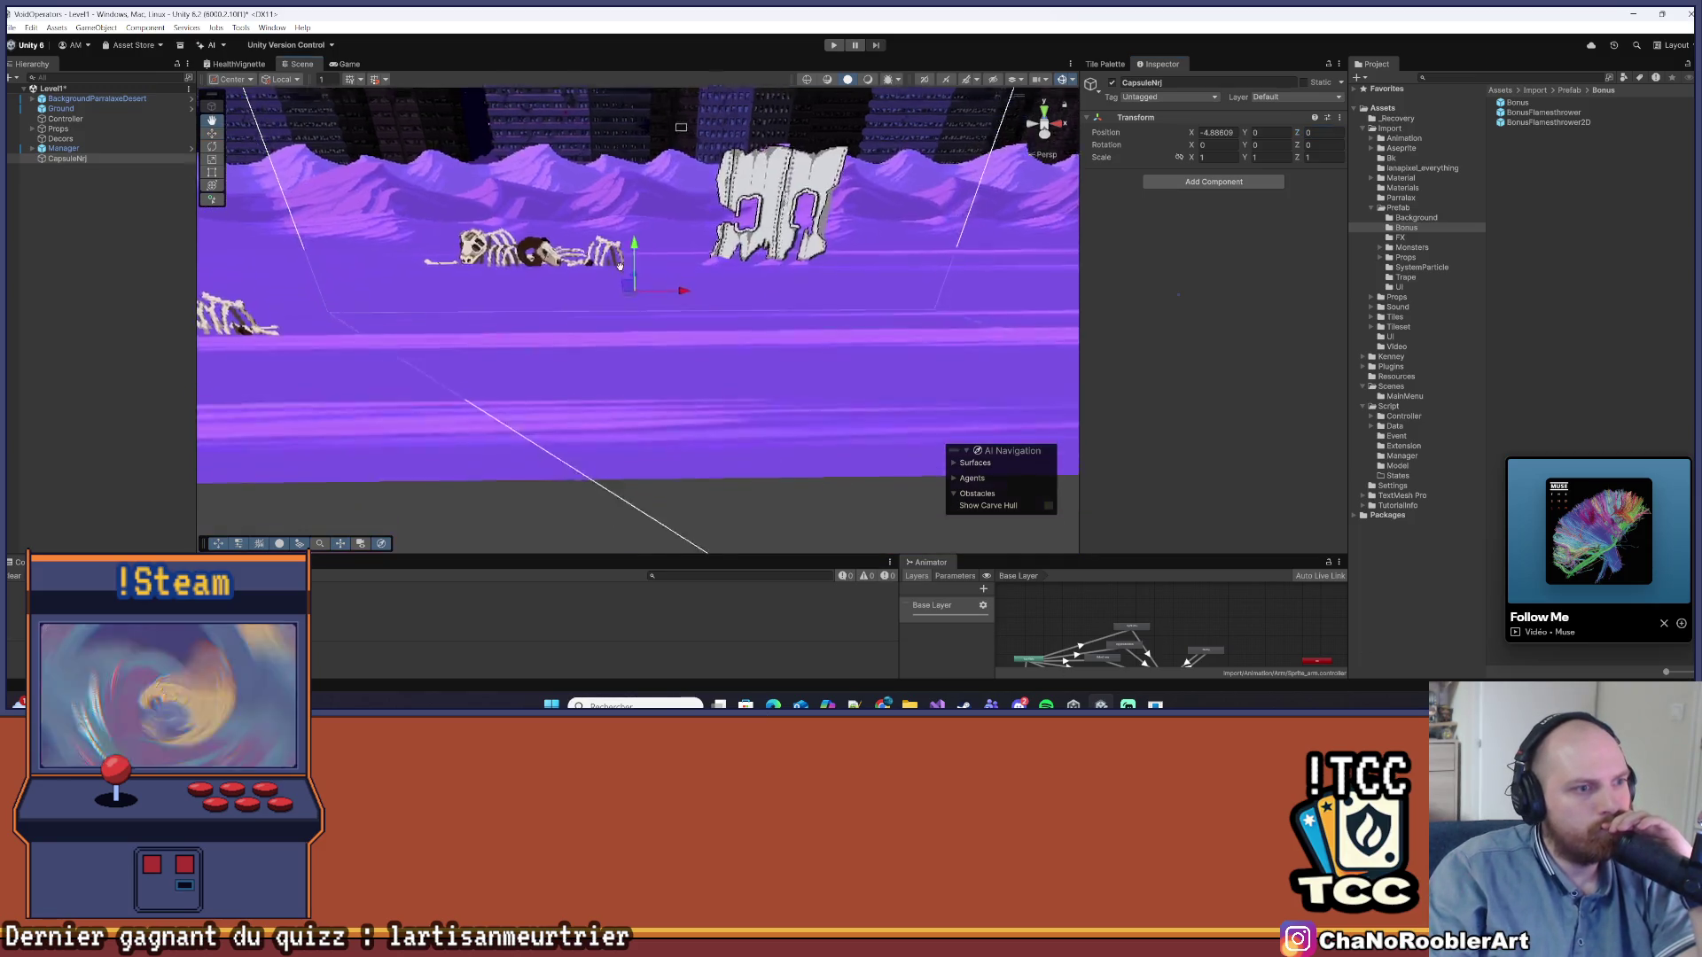
left_click(12, 27)
left_click(44, 88)
right_click(82, 159)
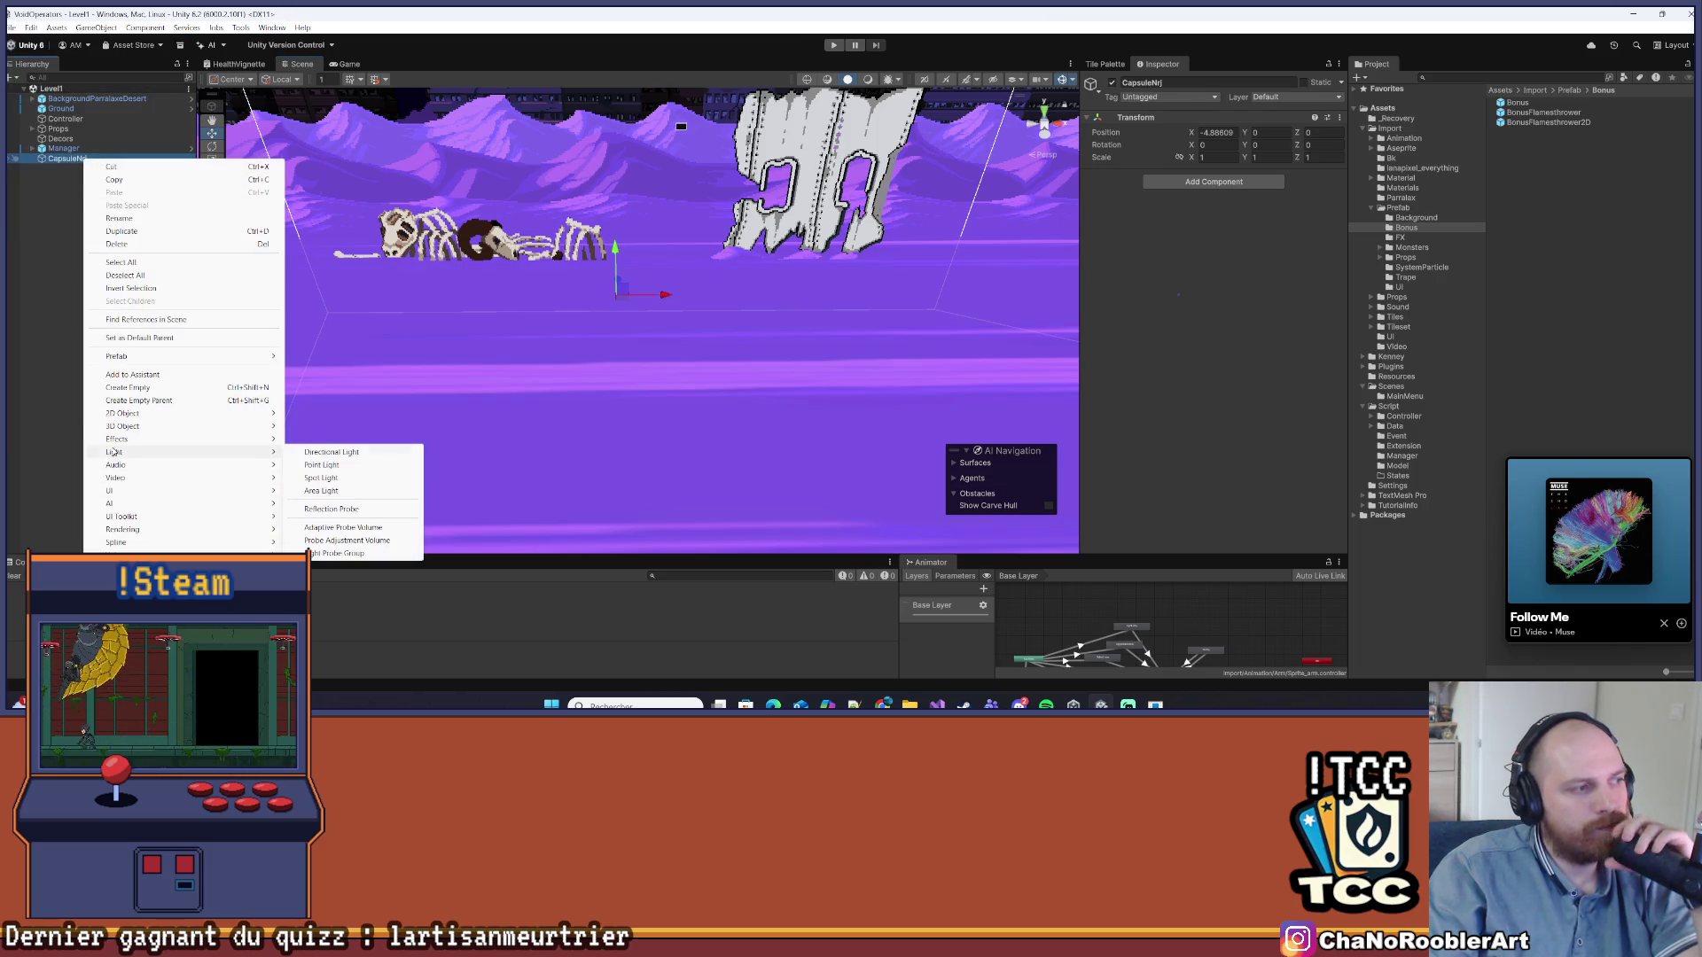
Add a 2D Object > Sprites > Square under CapsuleNrj, then reselect CapsuleNrj
mouse_move(146, 429)
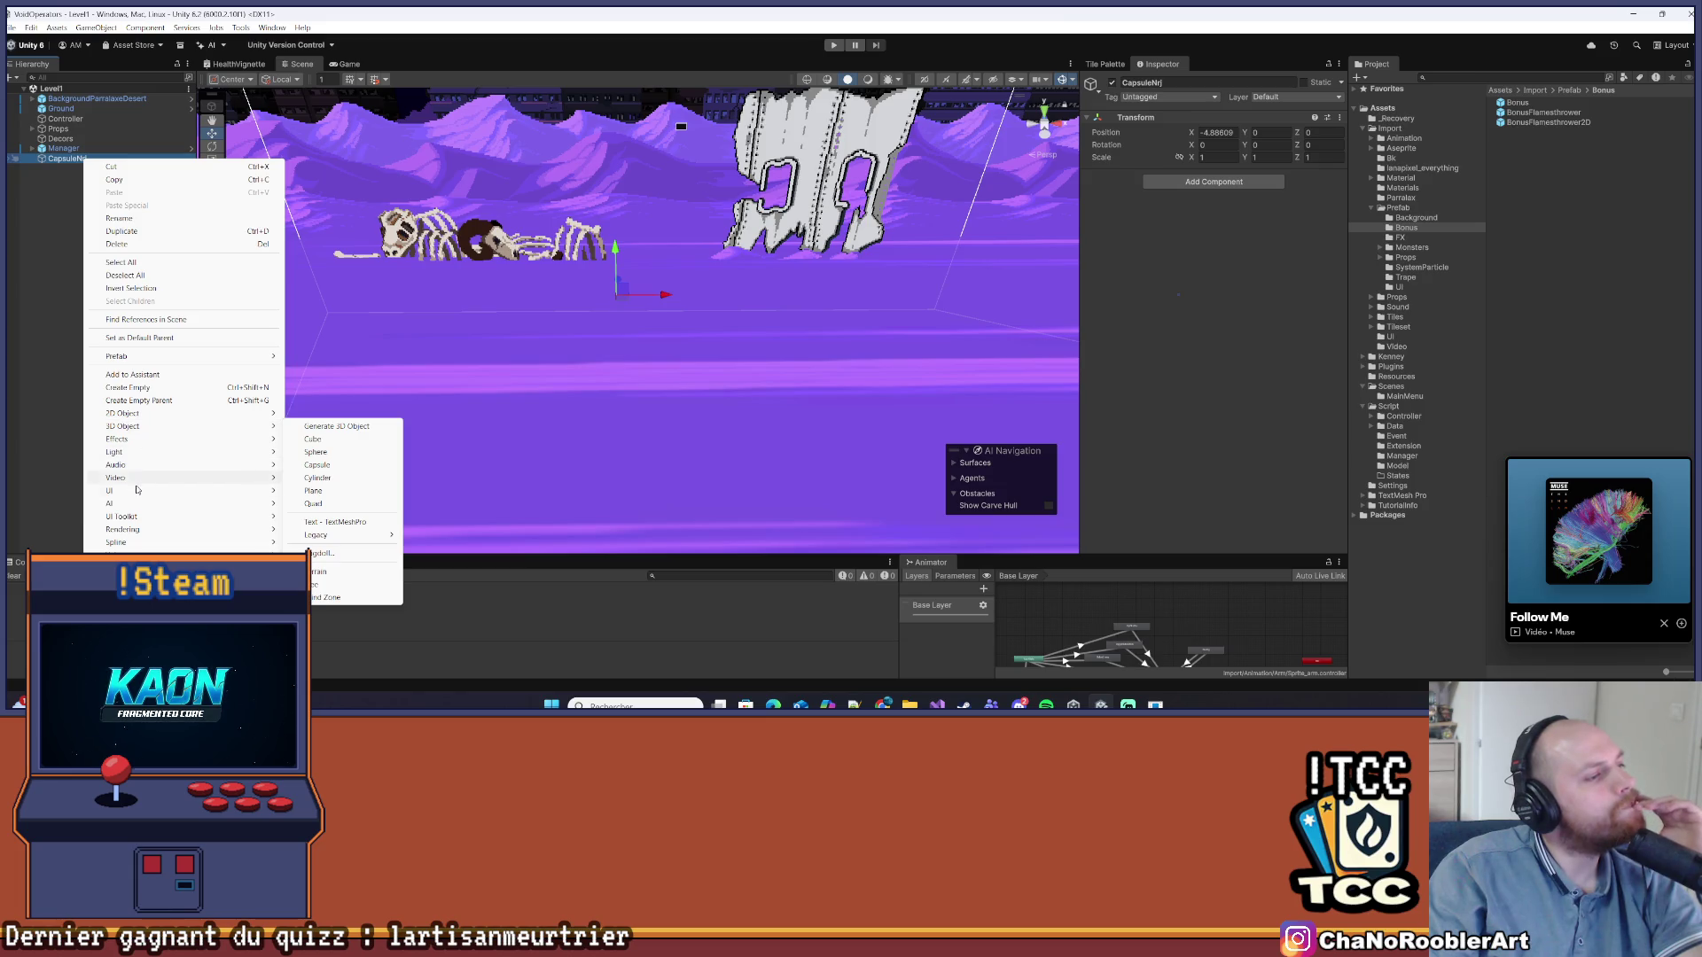
mouse_move(137, 490)
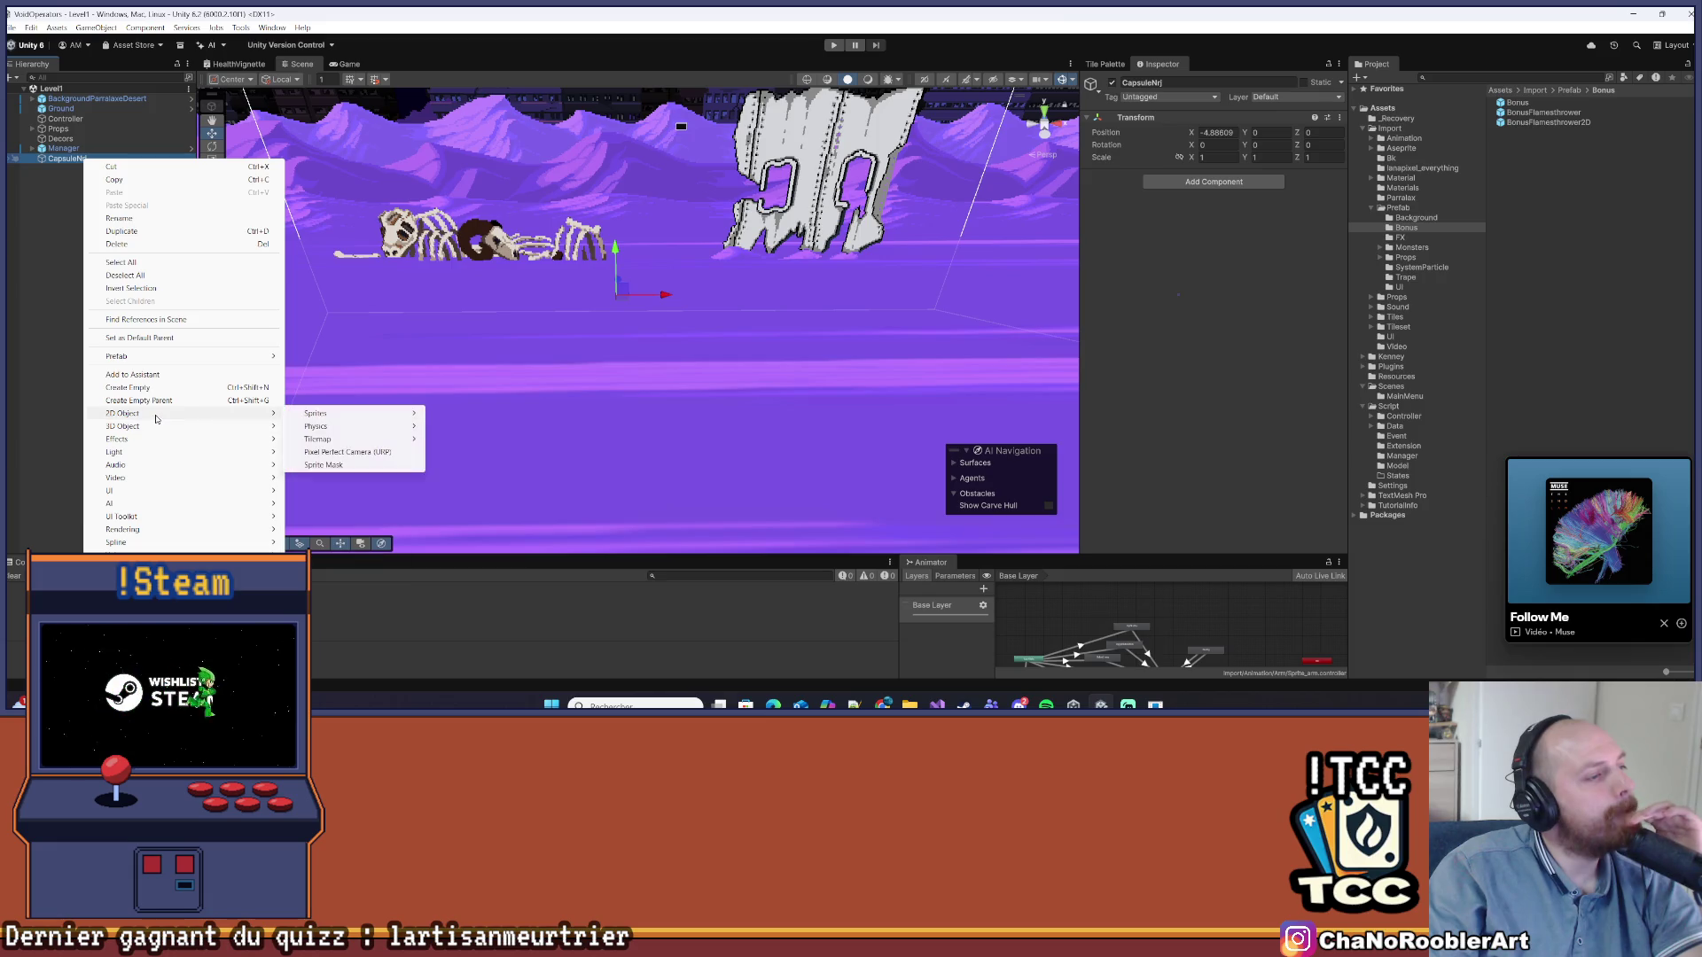
mouse_move(324, 414)
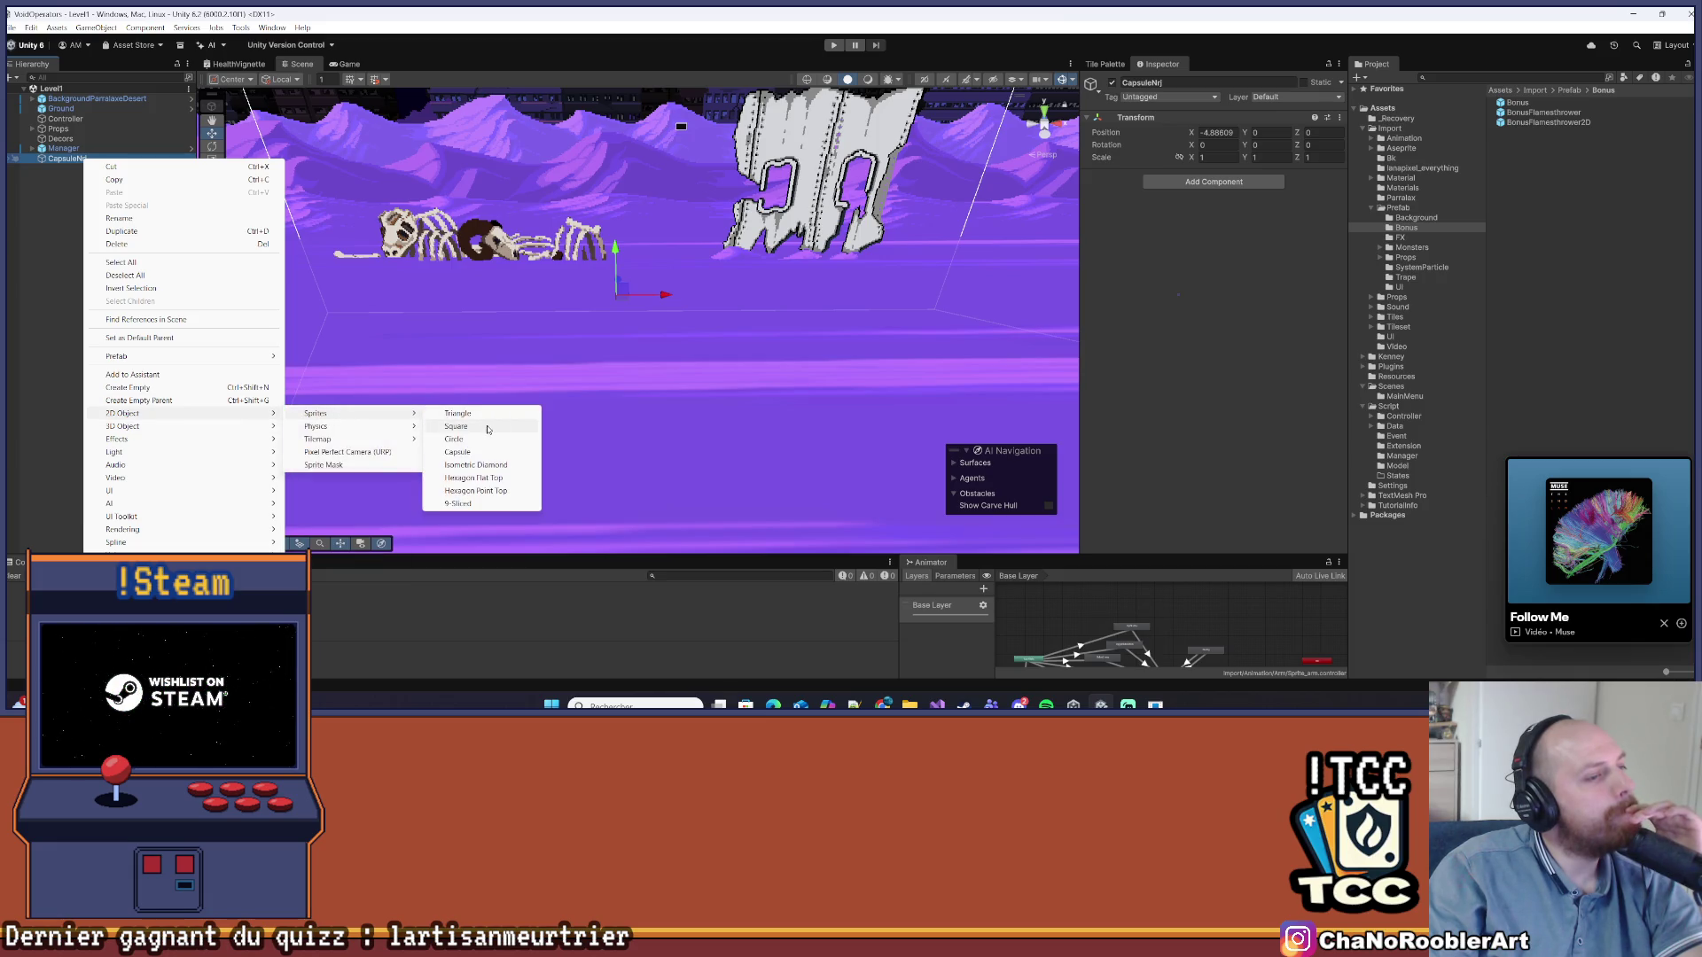
left_click(487, 427)
left_click(151, 158)
Raise CapsuleNrj to Y 0.91, select its Square sprite, and save the scene
left_click_drag(614, 246, 615, 204)
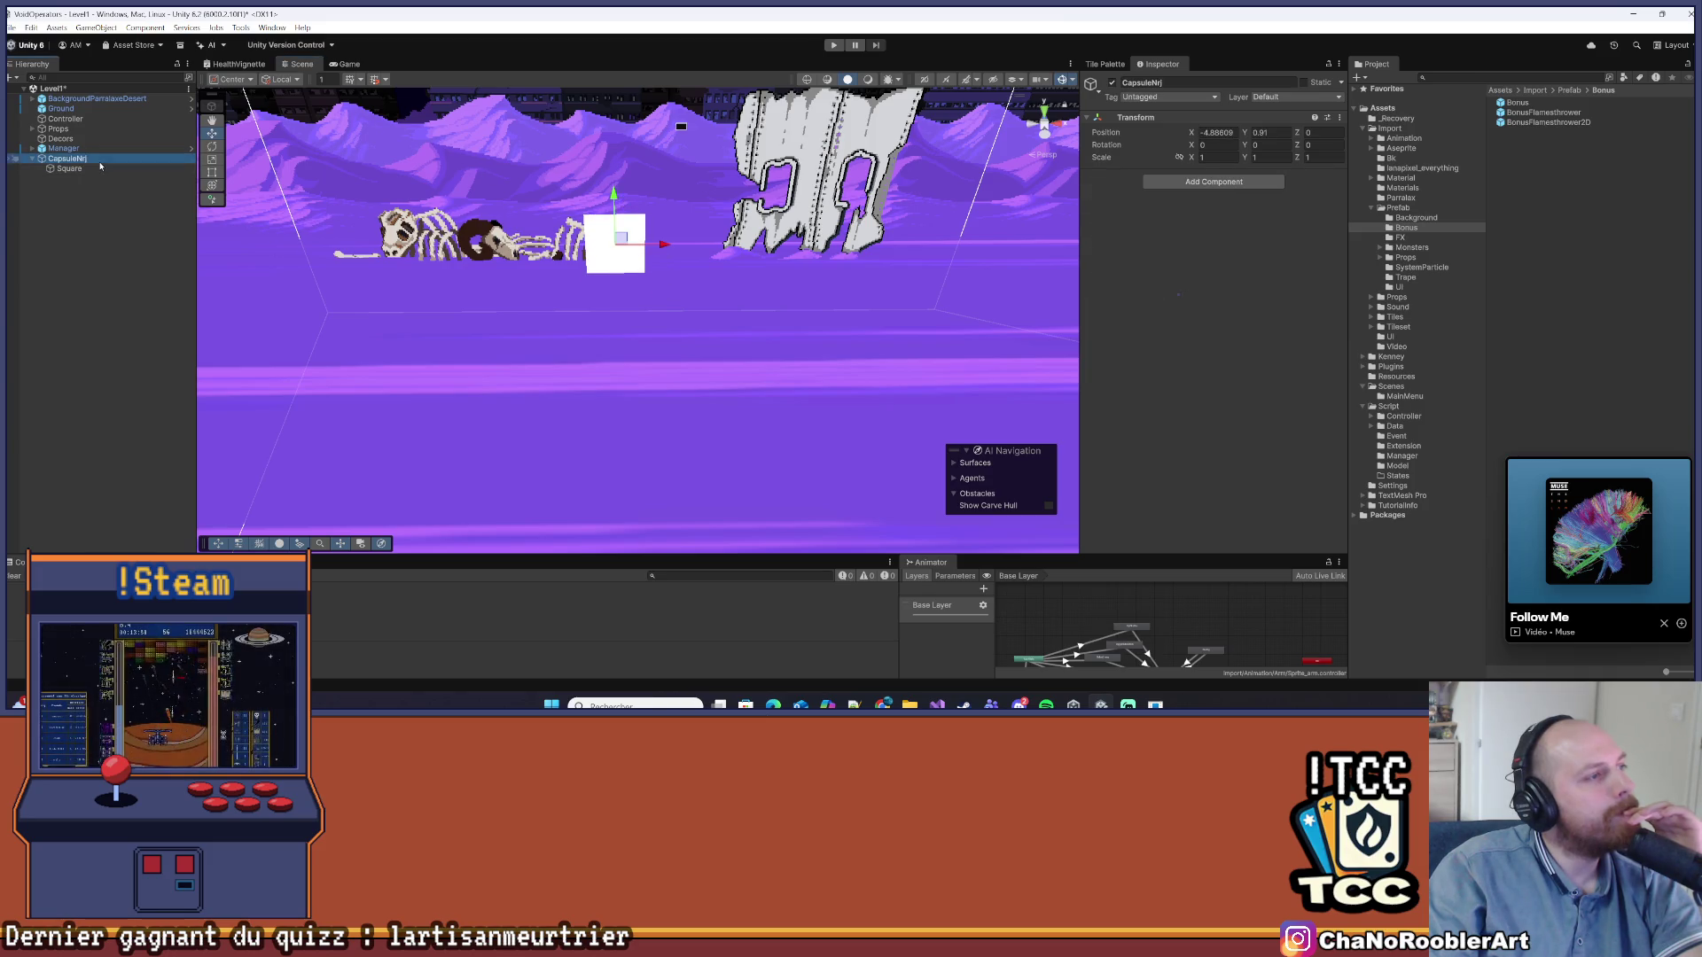
left_click(69, 168)
left_click(14, 28)
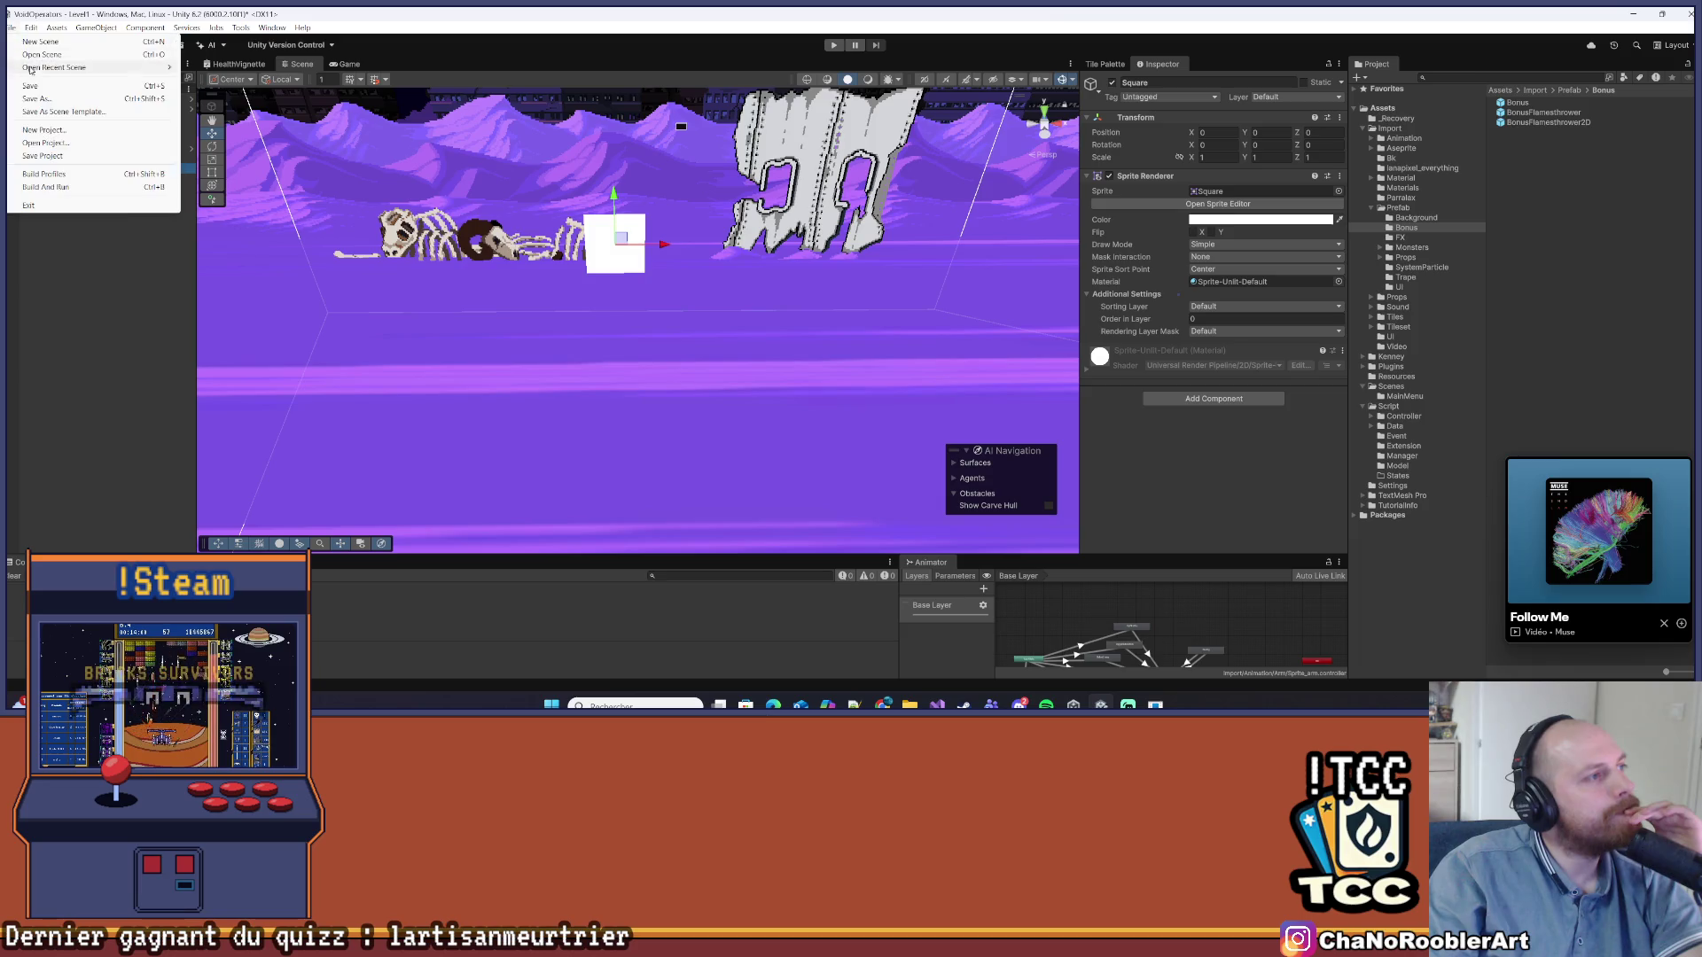
left_click(36, 84)
Zoom and pan the Scene view around the capsule
scroll(438, 307, "up", 3)
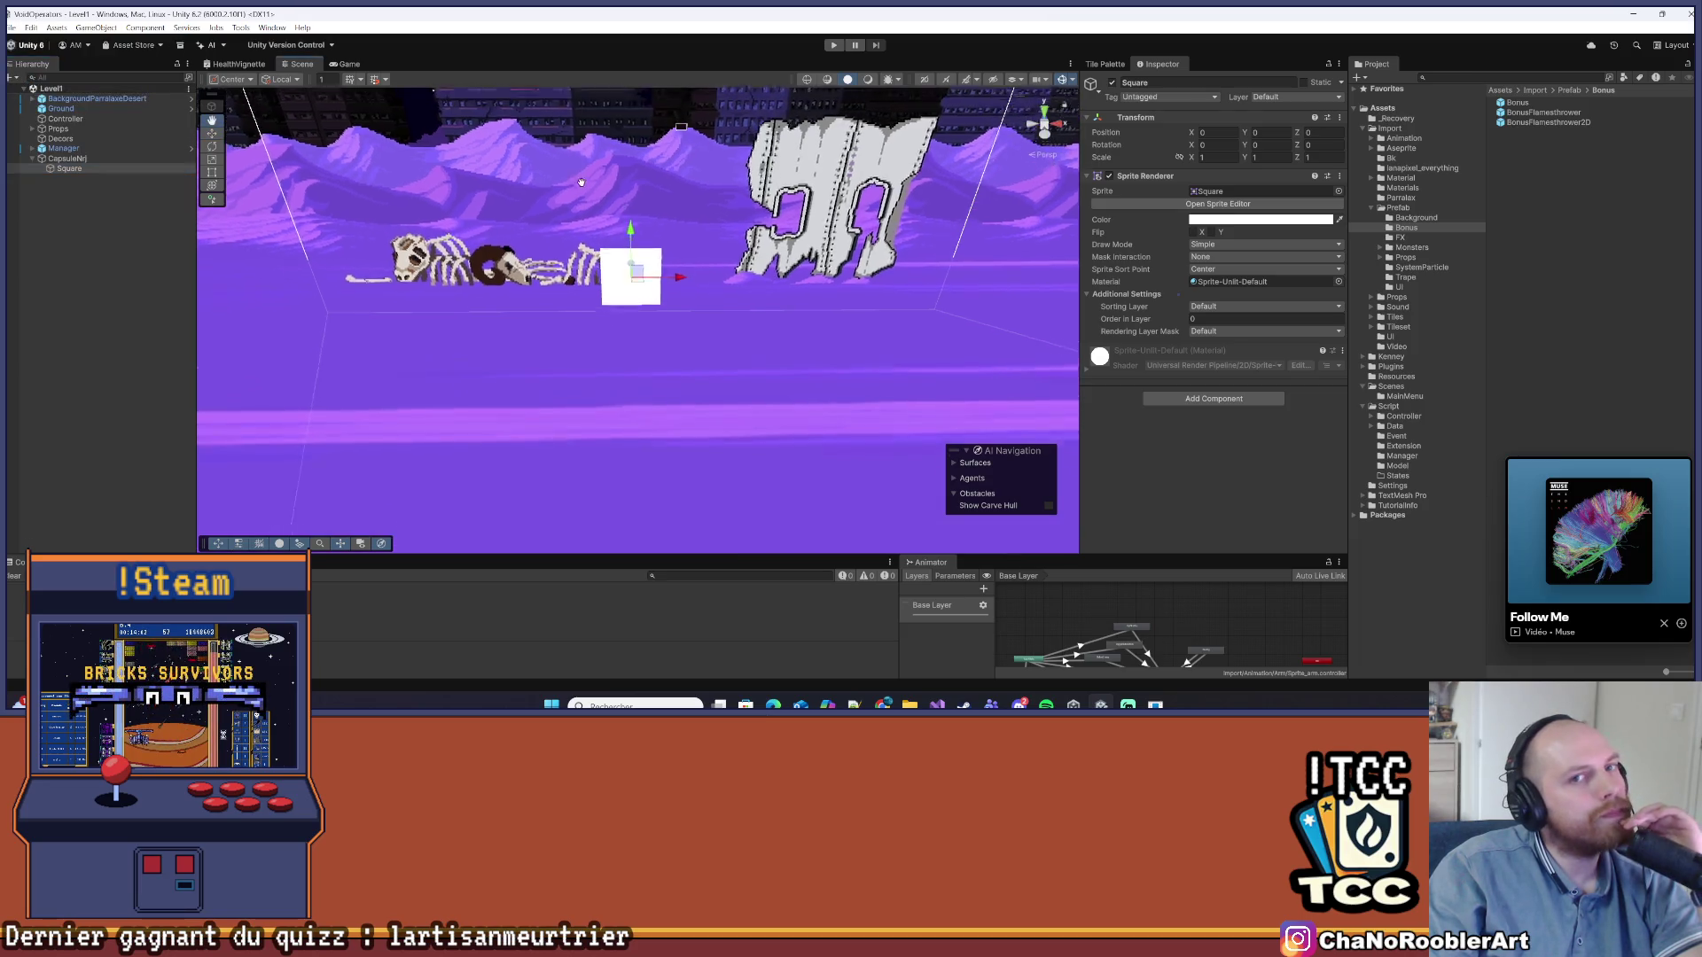
left_click_drag(719, 264, 726, 263)
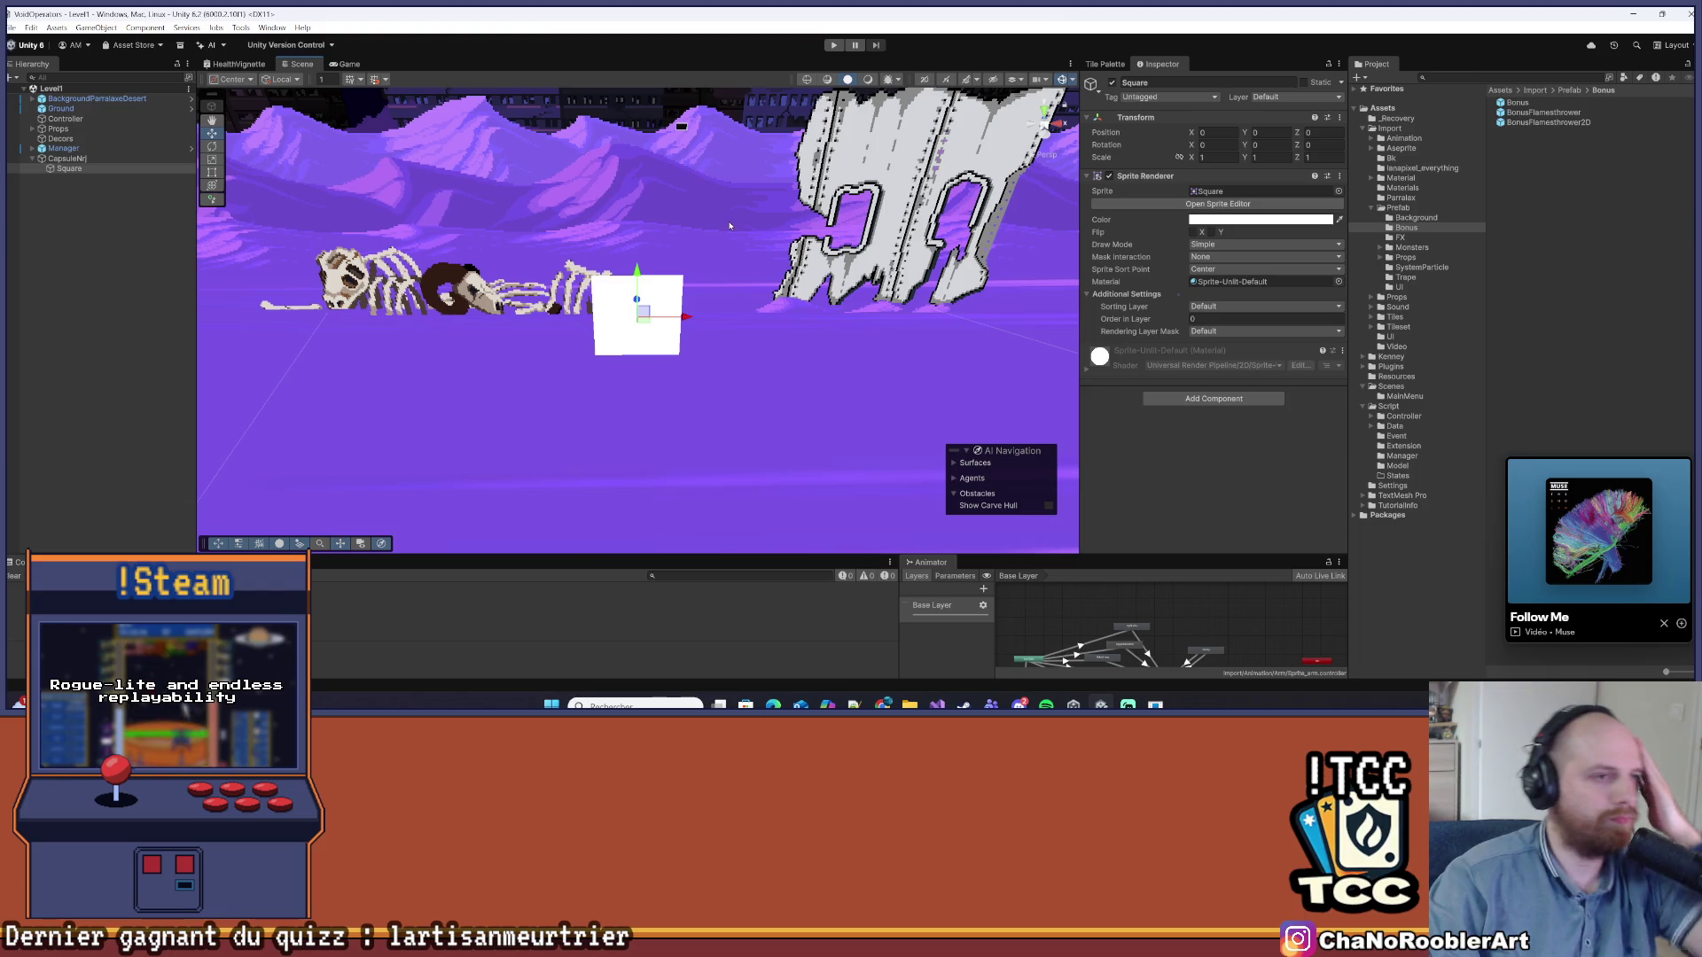
scroll(726, 263, "down", 5)
mouse_move(744, 393)
left_mouse_down()
mouse_move(745, 269)
mouse_move(706, 210)
mouse_move(649, 231)
mouse_move(513, 191)
mouse_move(567, 421)
mouse_move(554, 266)
mouse_move(621, 239)
mouse_move(612, 417)
mouse_move(593, 432)
mouse_move(554, 239)
mouse_move(726, 235)
mouse_move(695, 369)
mouse_move(424, 382)
mouse_move(621, 408)
mouse_move(816, 328)
mouse_move(647, 213)
mouse_move(407, 357)
mouse_move(417, 440)
mouse_move(828, 342)
mouse_move(549, 231)
mouse_move(421, 276)
mouse_move(497, 417)
mouse_move(727, 293)
mouse_move(532, 177)
mouse_move(507, 141)
mouse_move(351, 191)
mouse_move(570, 218)
mouse_move(761, 297)
mouse_move(515, 470)
mouse_move(390, 275)
mouse_move(692, 257)
mouse_move(833, 346)
mouse_move(529, 456)
mouse_move(422, 278)
mouse_move(459, 240)
mouse_move(789, 336)
mouse_move(572, 411)
mouse_move(475, 266)
mouse_move(620, 248)
mouse_move(616, 266)
mouse_move(567, 271)
mouse_move(691, 346)
mouse_move(727, 252)
mouse_move(651, 215)
mouse_move(537, 207)
mouse_move(715, 181)
mouse_move(732, 292)
mouse_move(599, 385)
mouse_move(754, 460)
mouse_move(789, 257)
mouse_move(658, 239)
mouse_move(619, 346)
mouse_move(733, 291)
mouse_move(767, 160)
mouse_move(621, 252)
mouse_move(824, 335)
mouse_move(626, 273)
mouse_move(494, 403)
mouse_move(646, 232)
mouse_move(684, 315)
mouse_move(785, 314)
mouse_move(742, 329)
left_mouse_up()
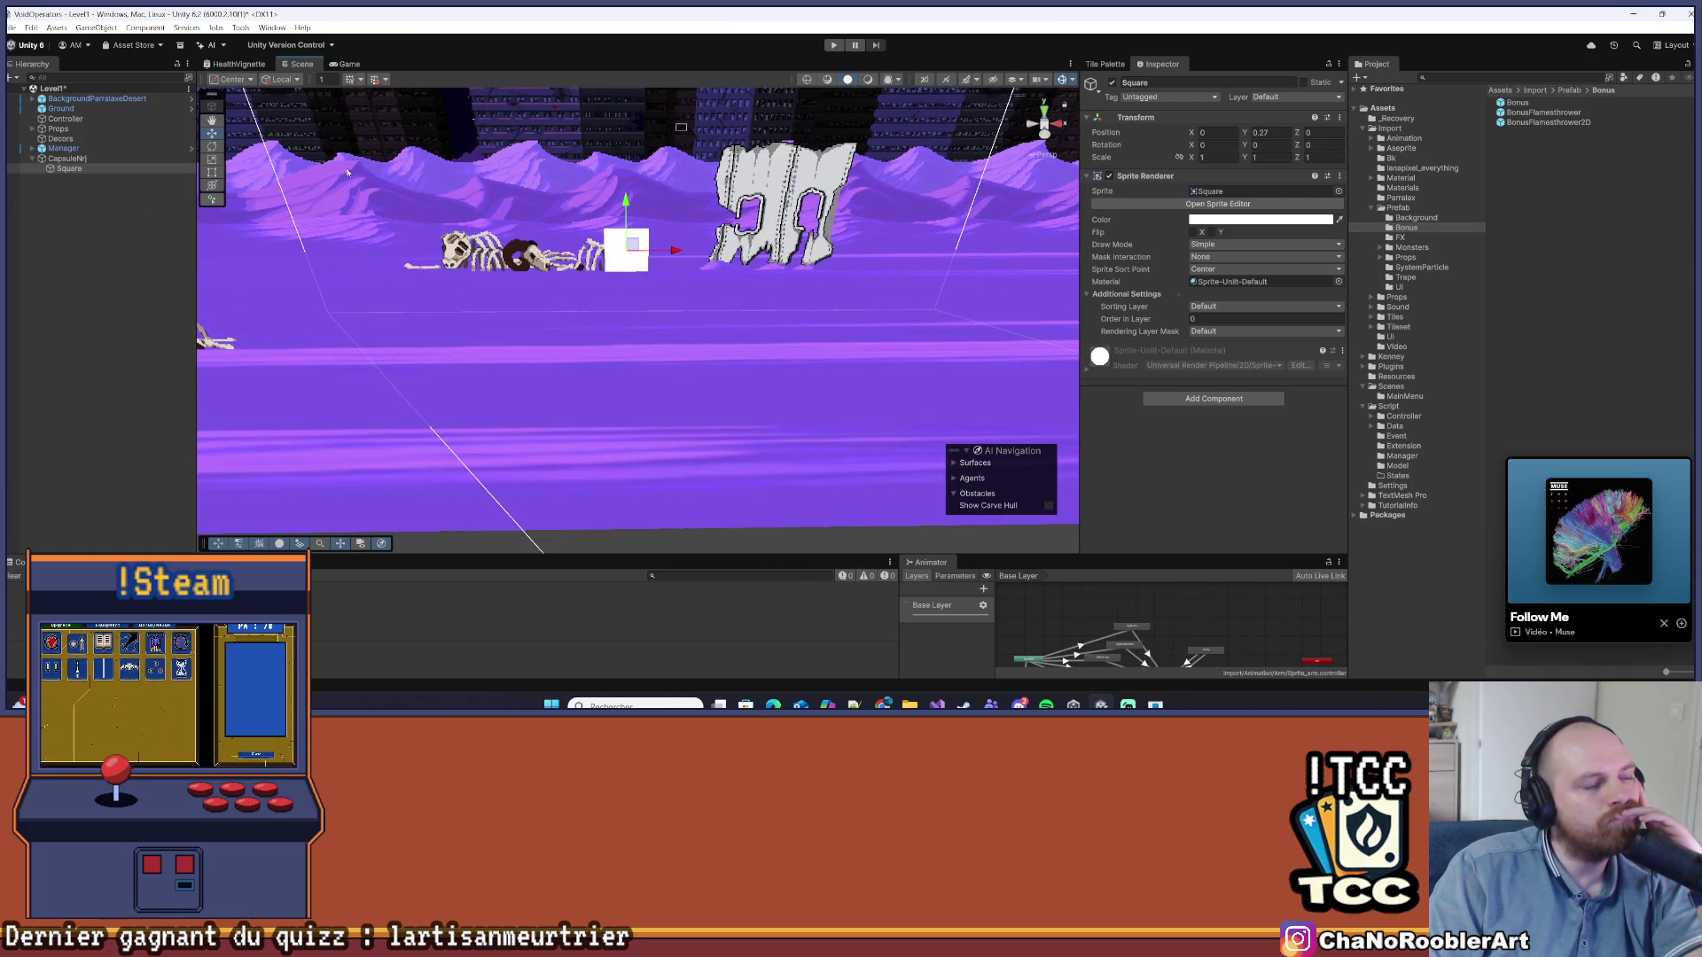
Show the Import folder's assets in the Project window and move the music mini-player aside
scroll(264, 260, "up", 2)
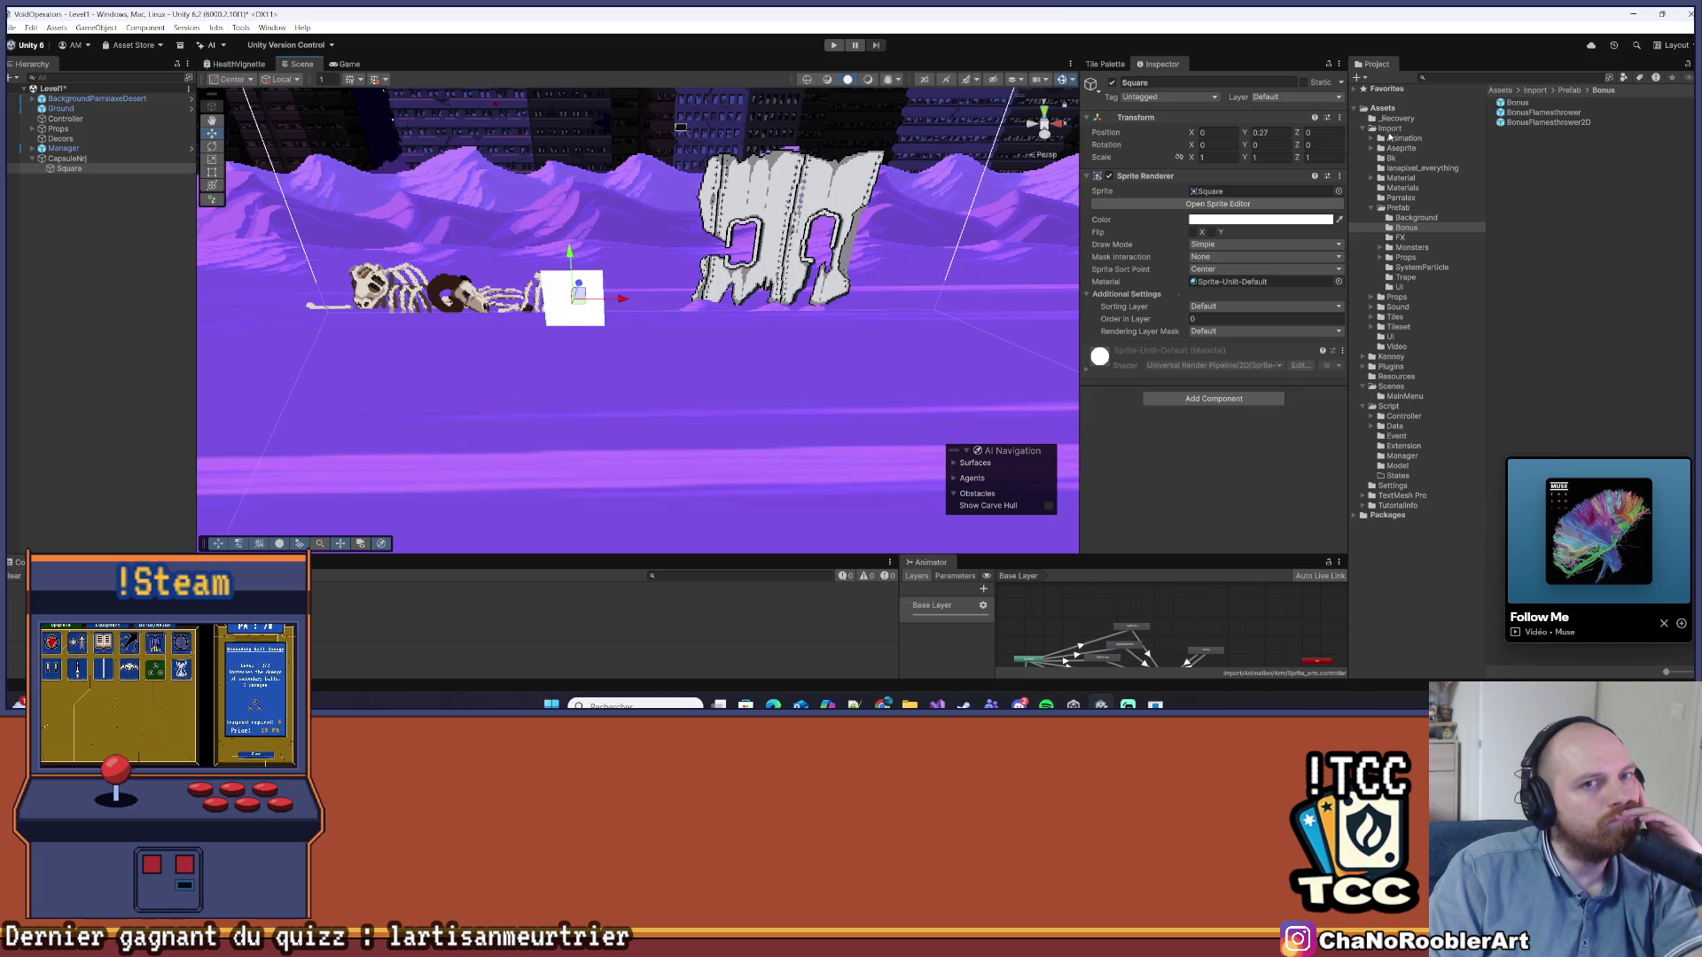
left_click(1389, 129)
left_click_drag(1568, 472, 1184, 505)
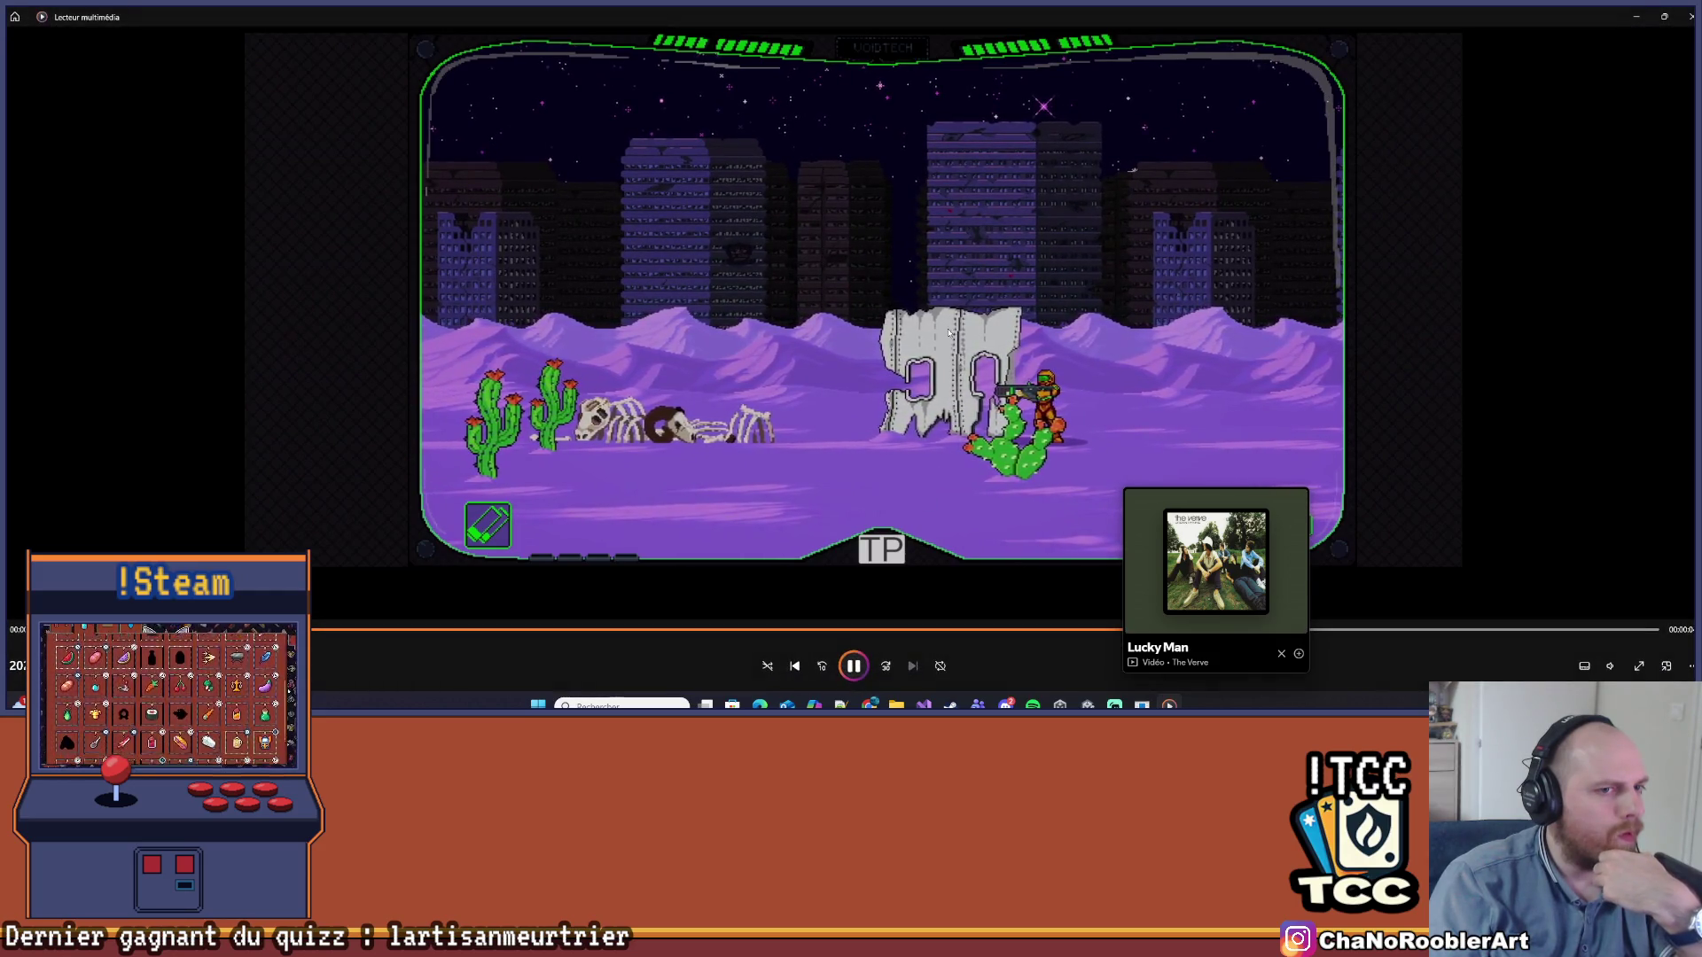
Pause the gameplay clip, rewind to an earlier moment and replay it, then close Media Player
left_click(999, 383)
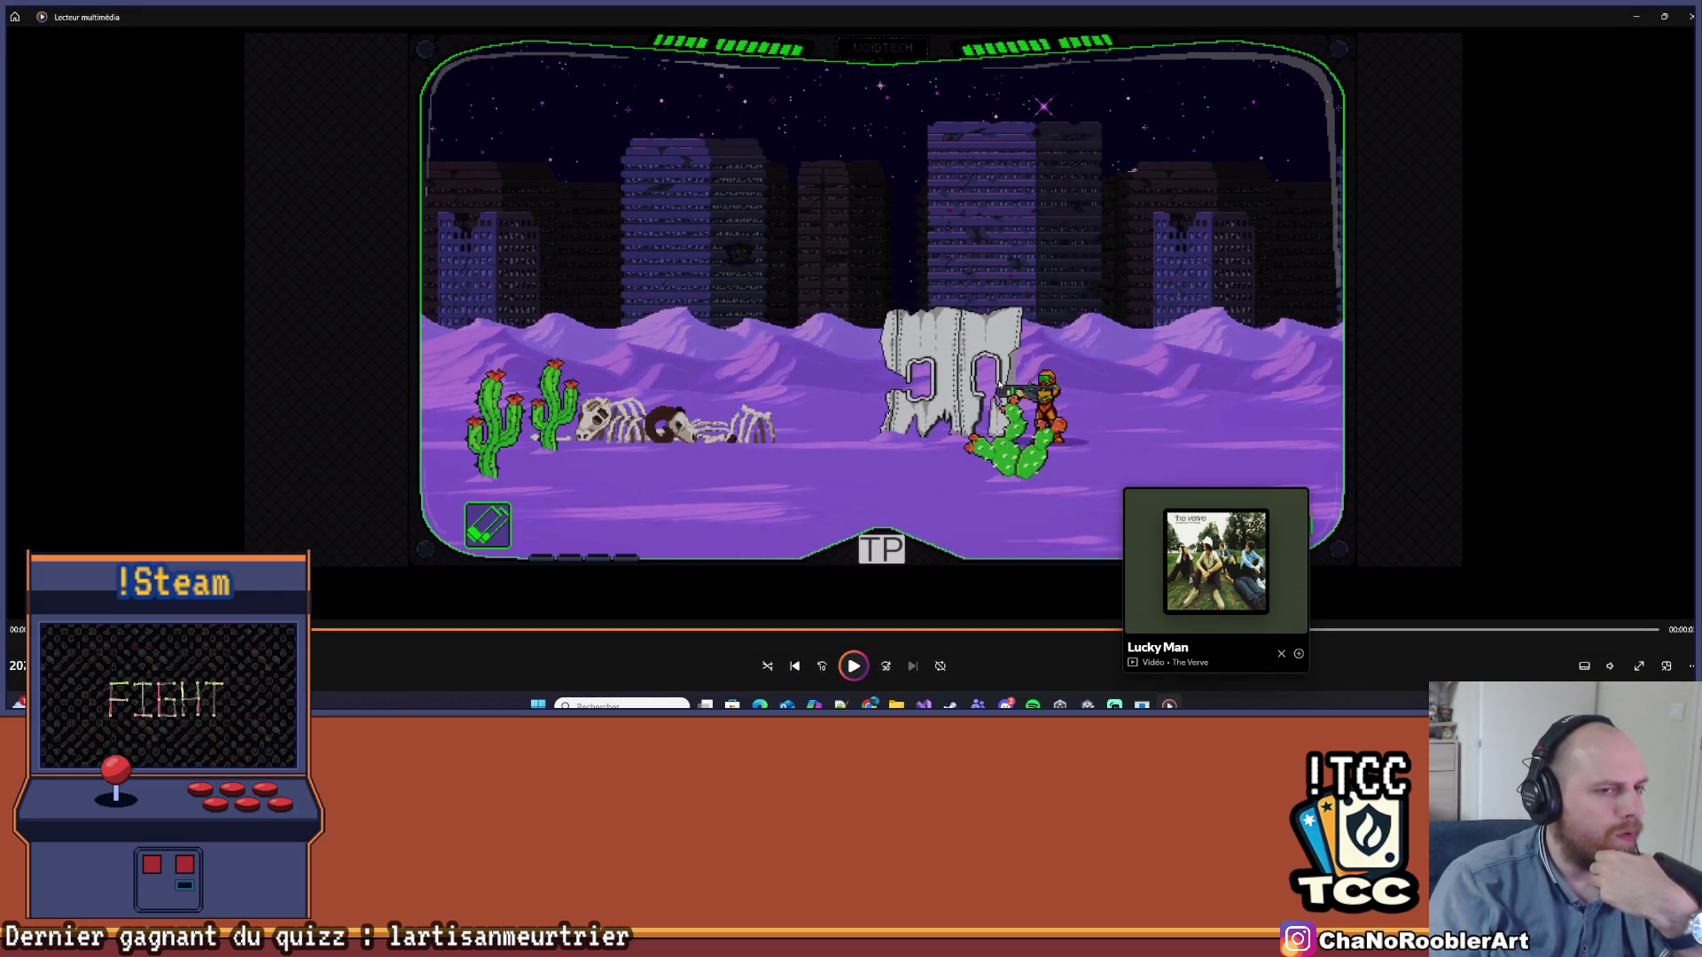
left_click_drag(1034, 638, 773, 629)
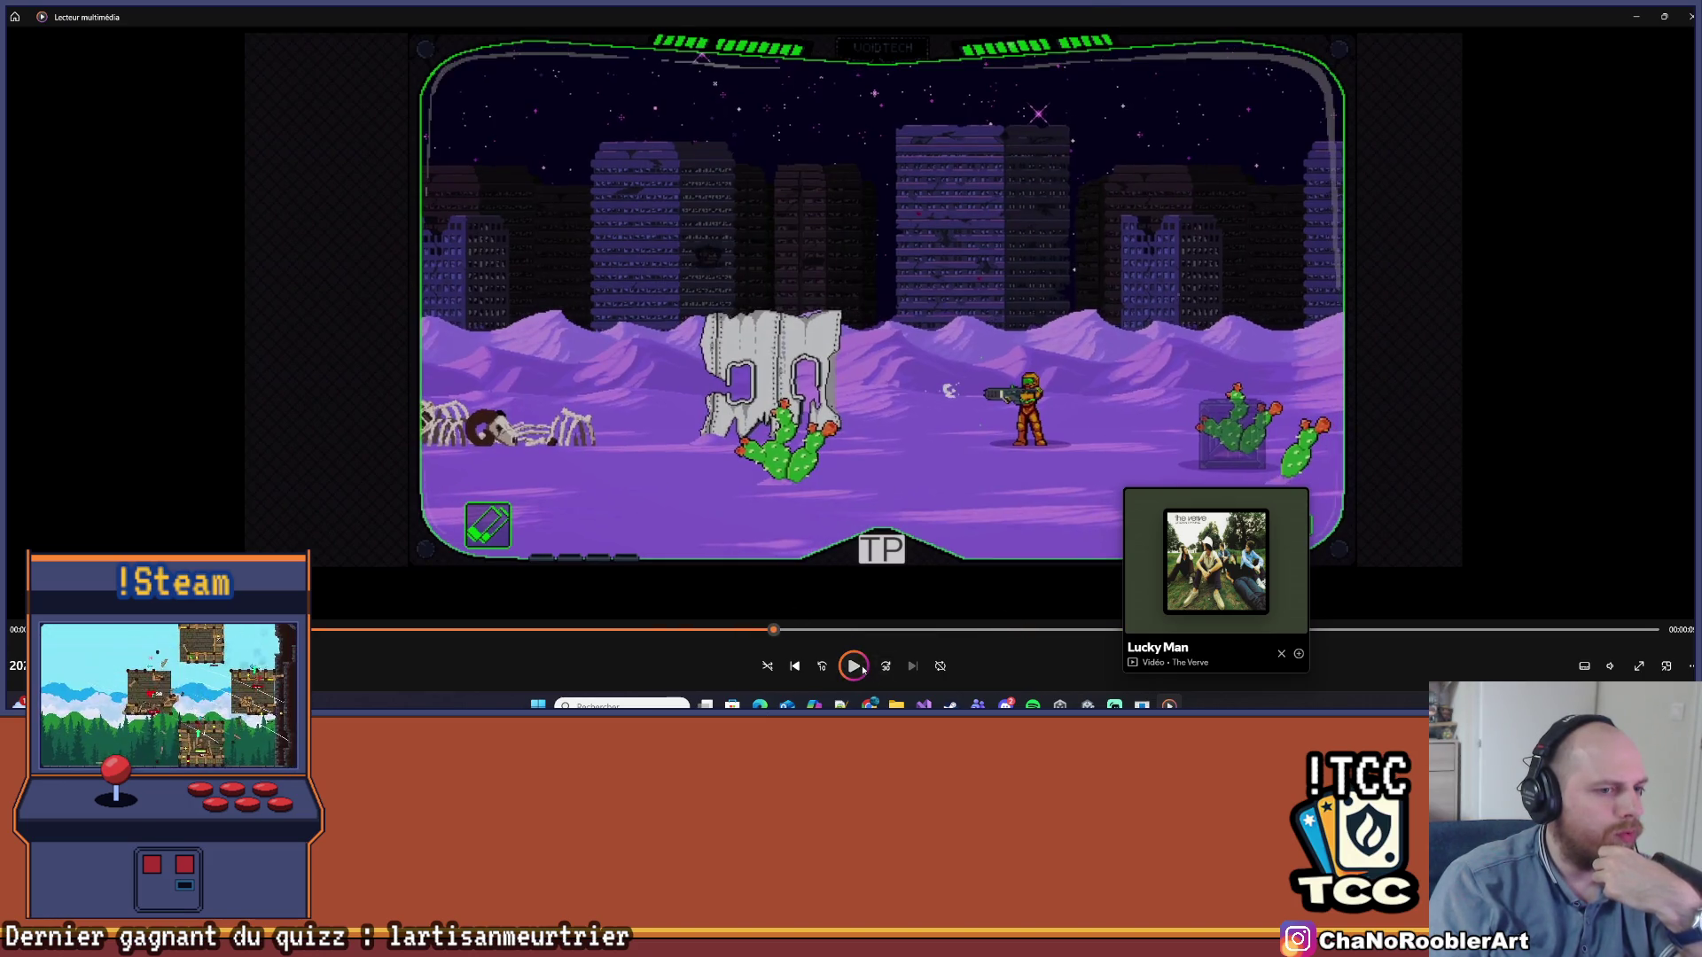
left_click(863, 670)
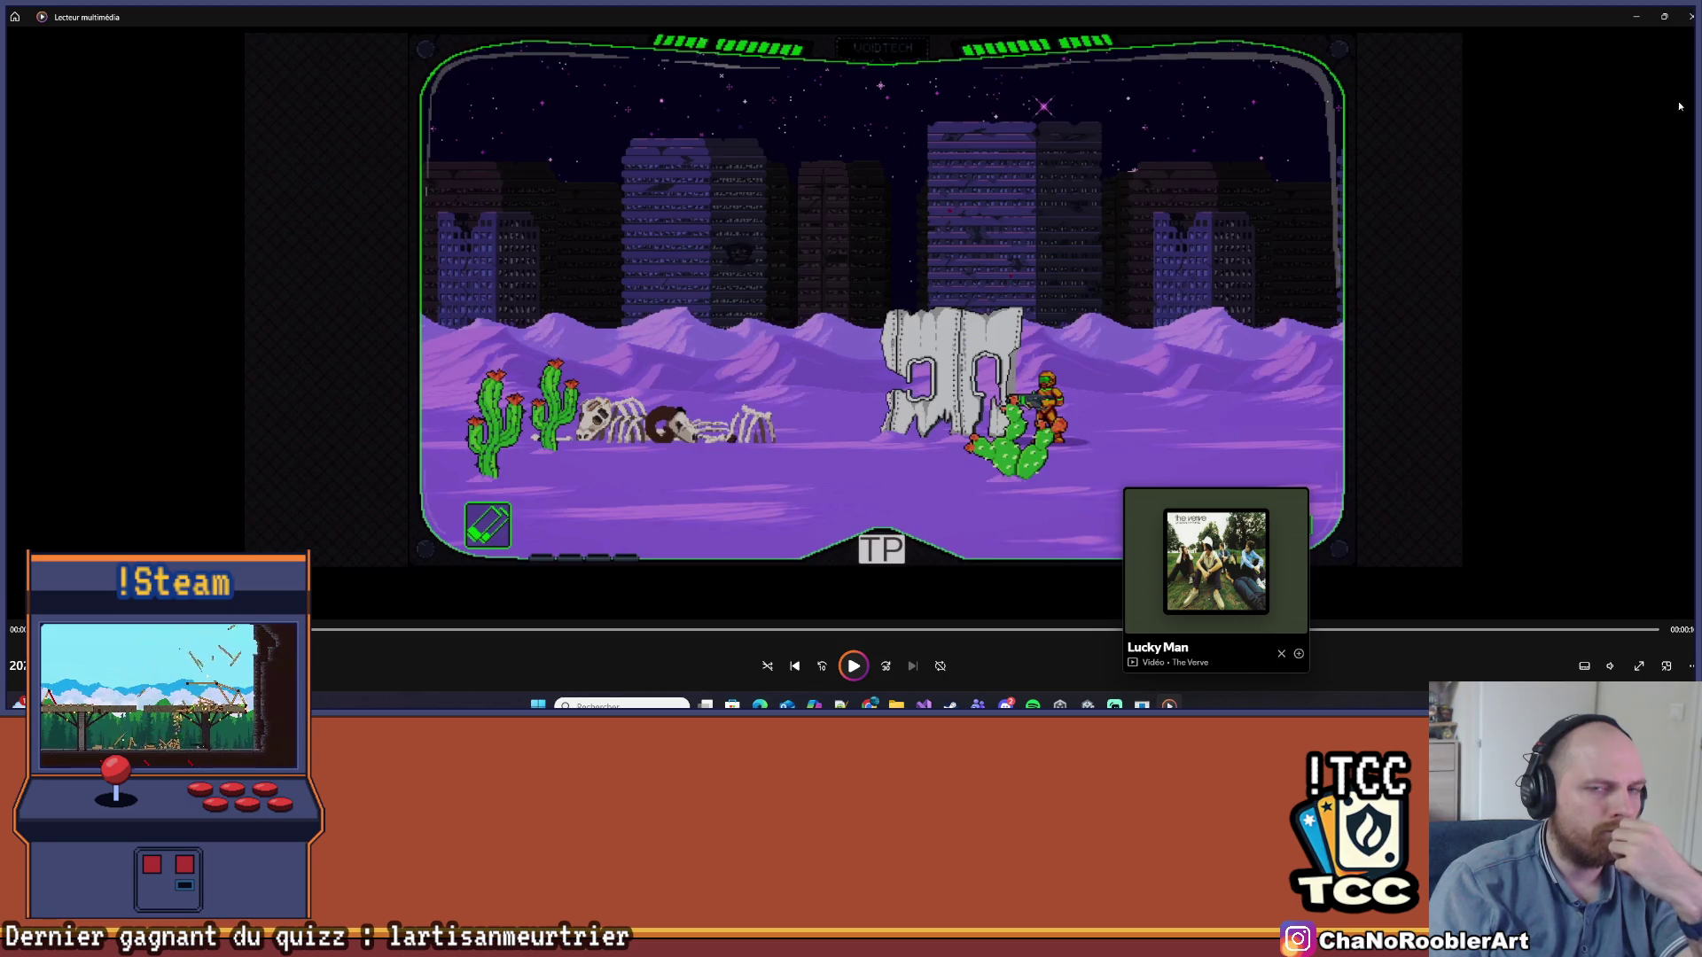
left_click(1689, 16)
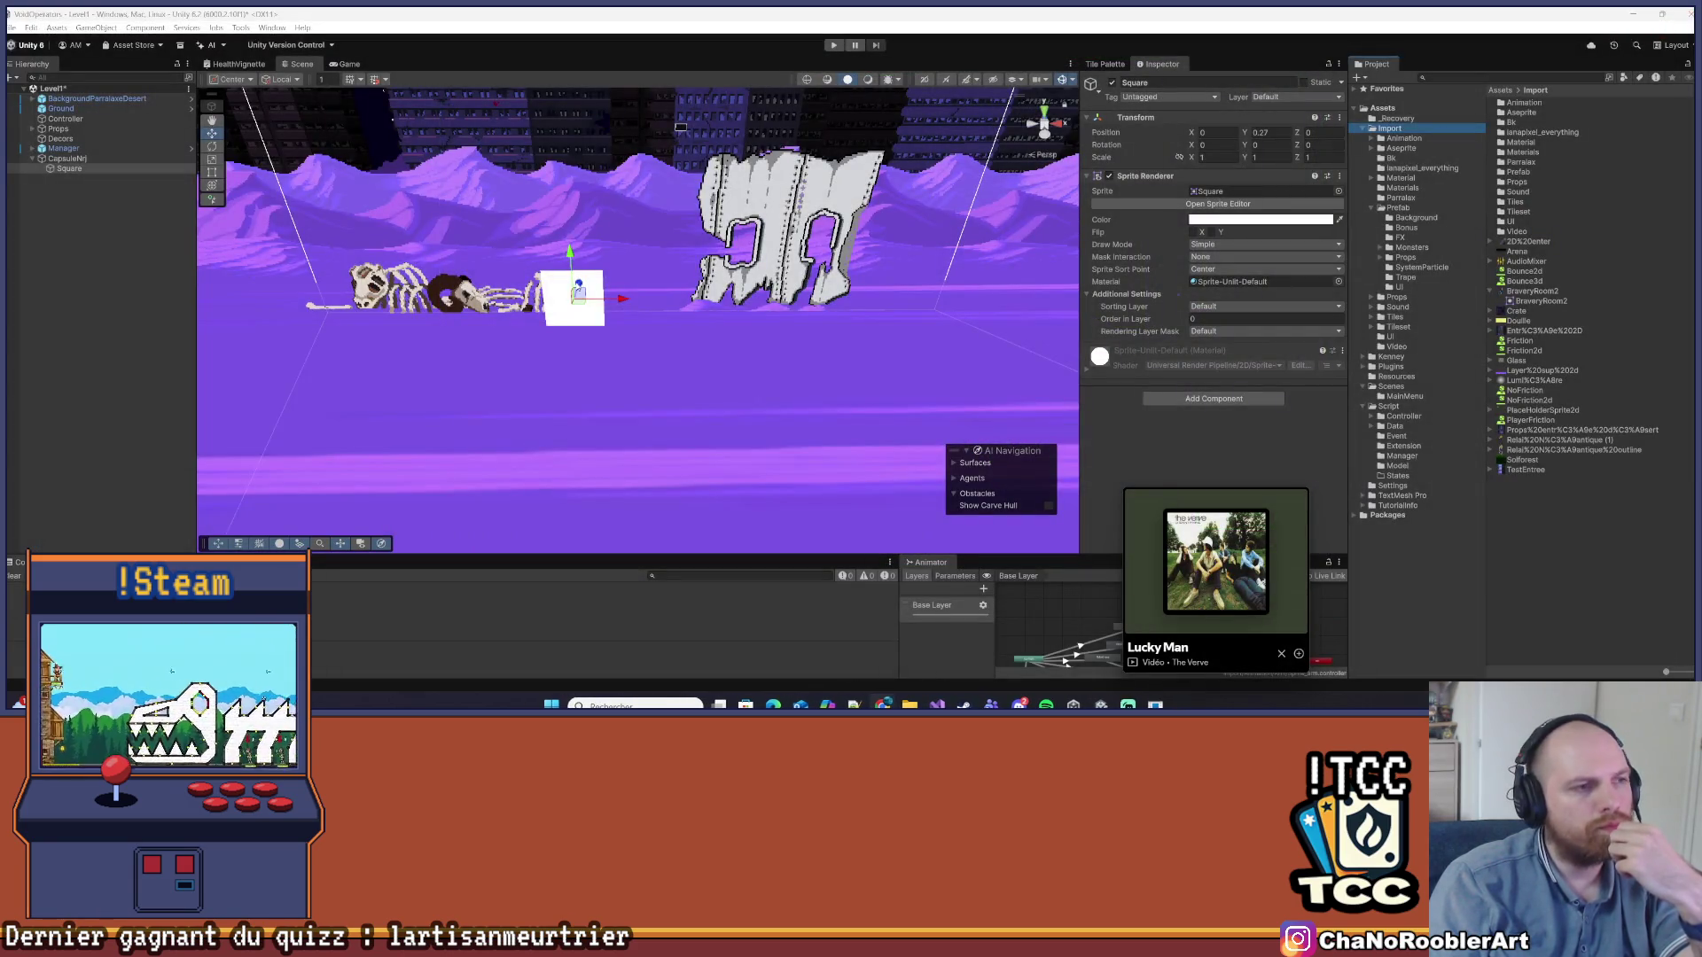
left_click_drag(452, 275, 530, 301)
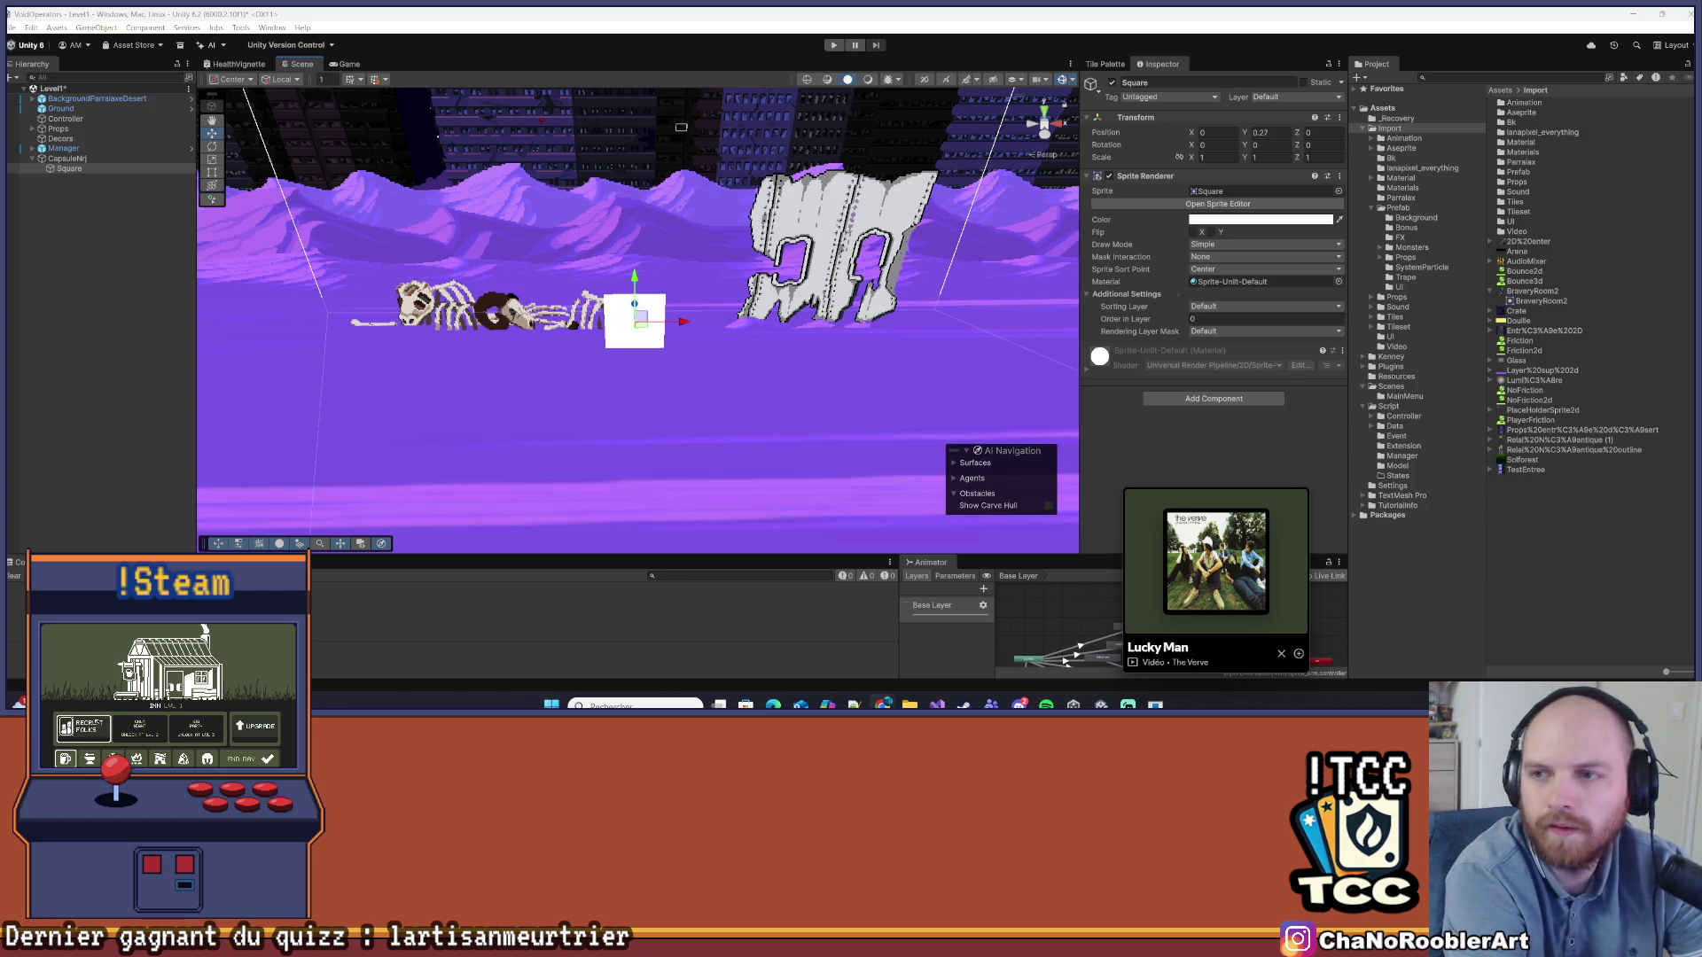
left_click(79, 727)
left_click(109, 684)
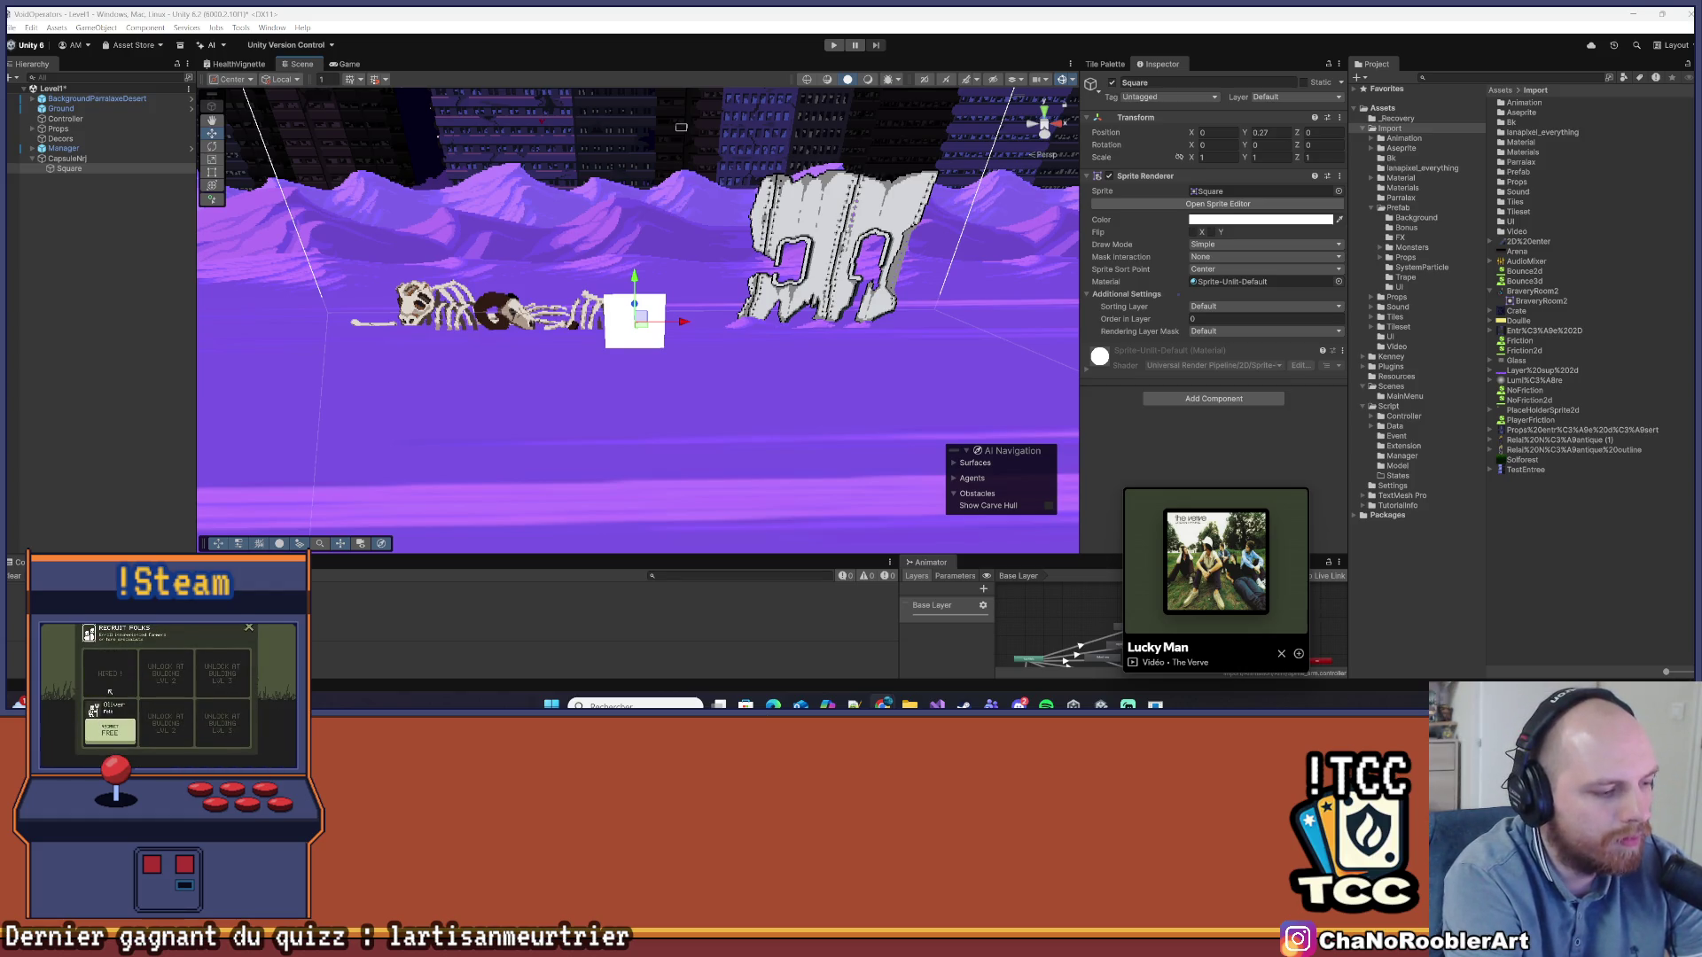
left_click(109, 732)
left_click(94, 666)
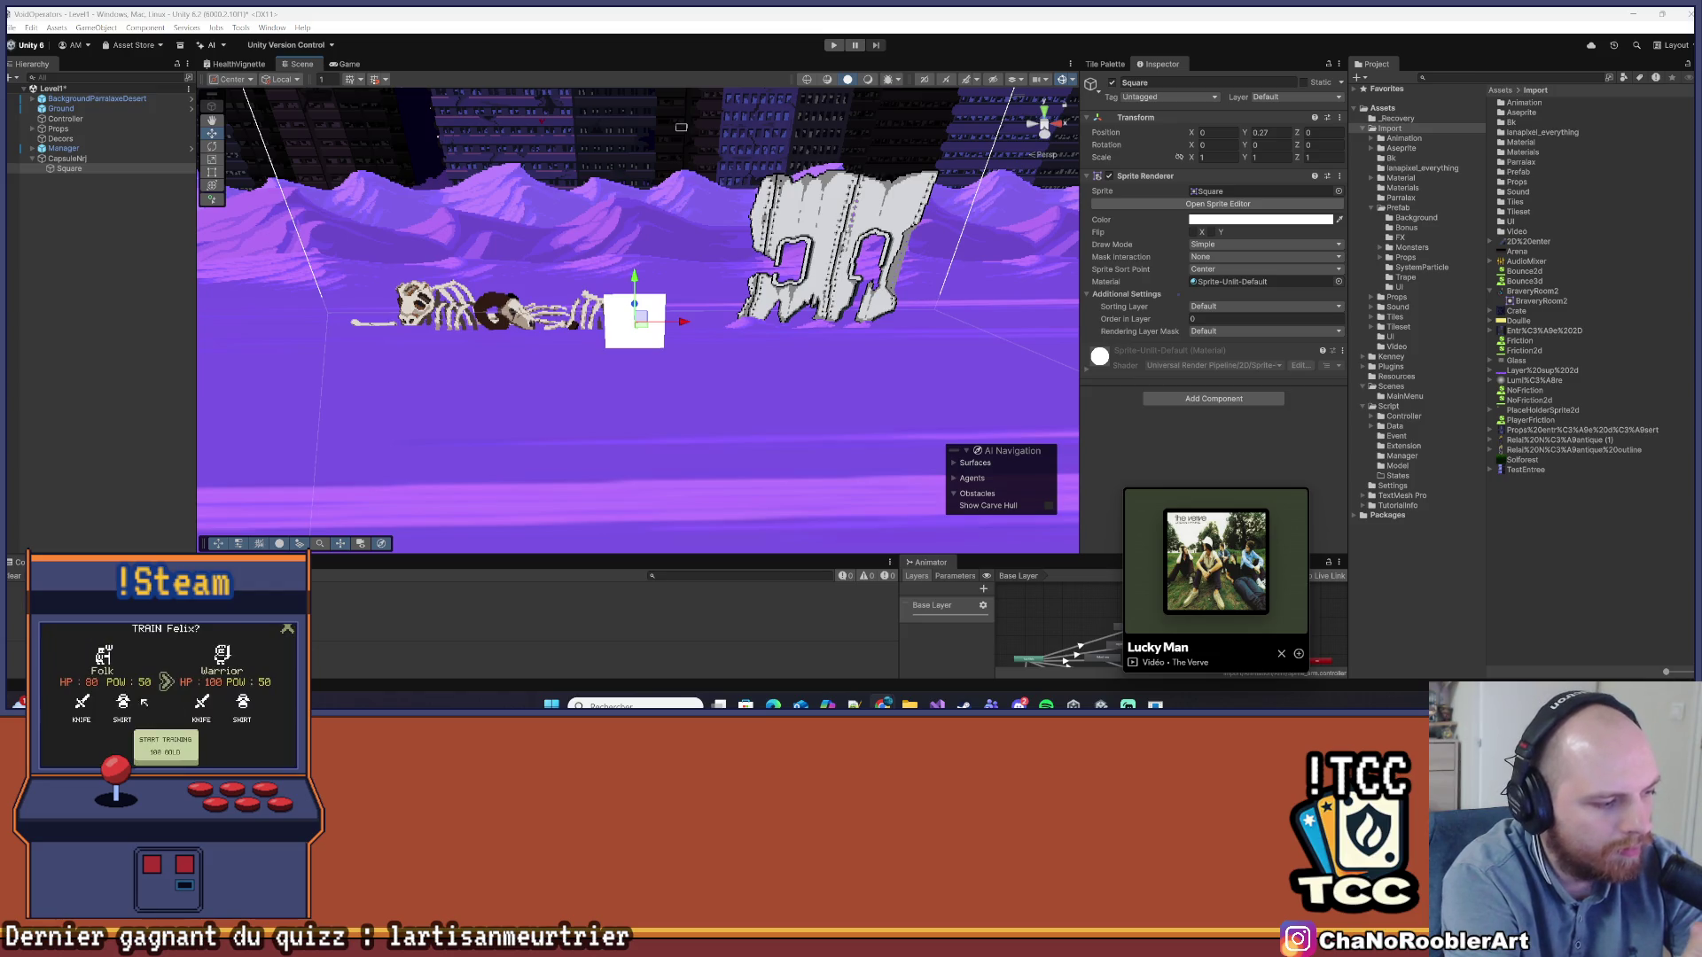
left_click(165, 753)
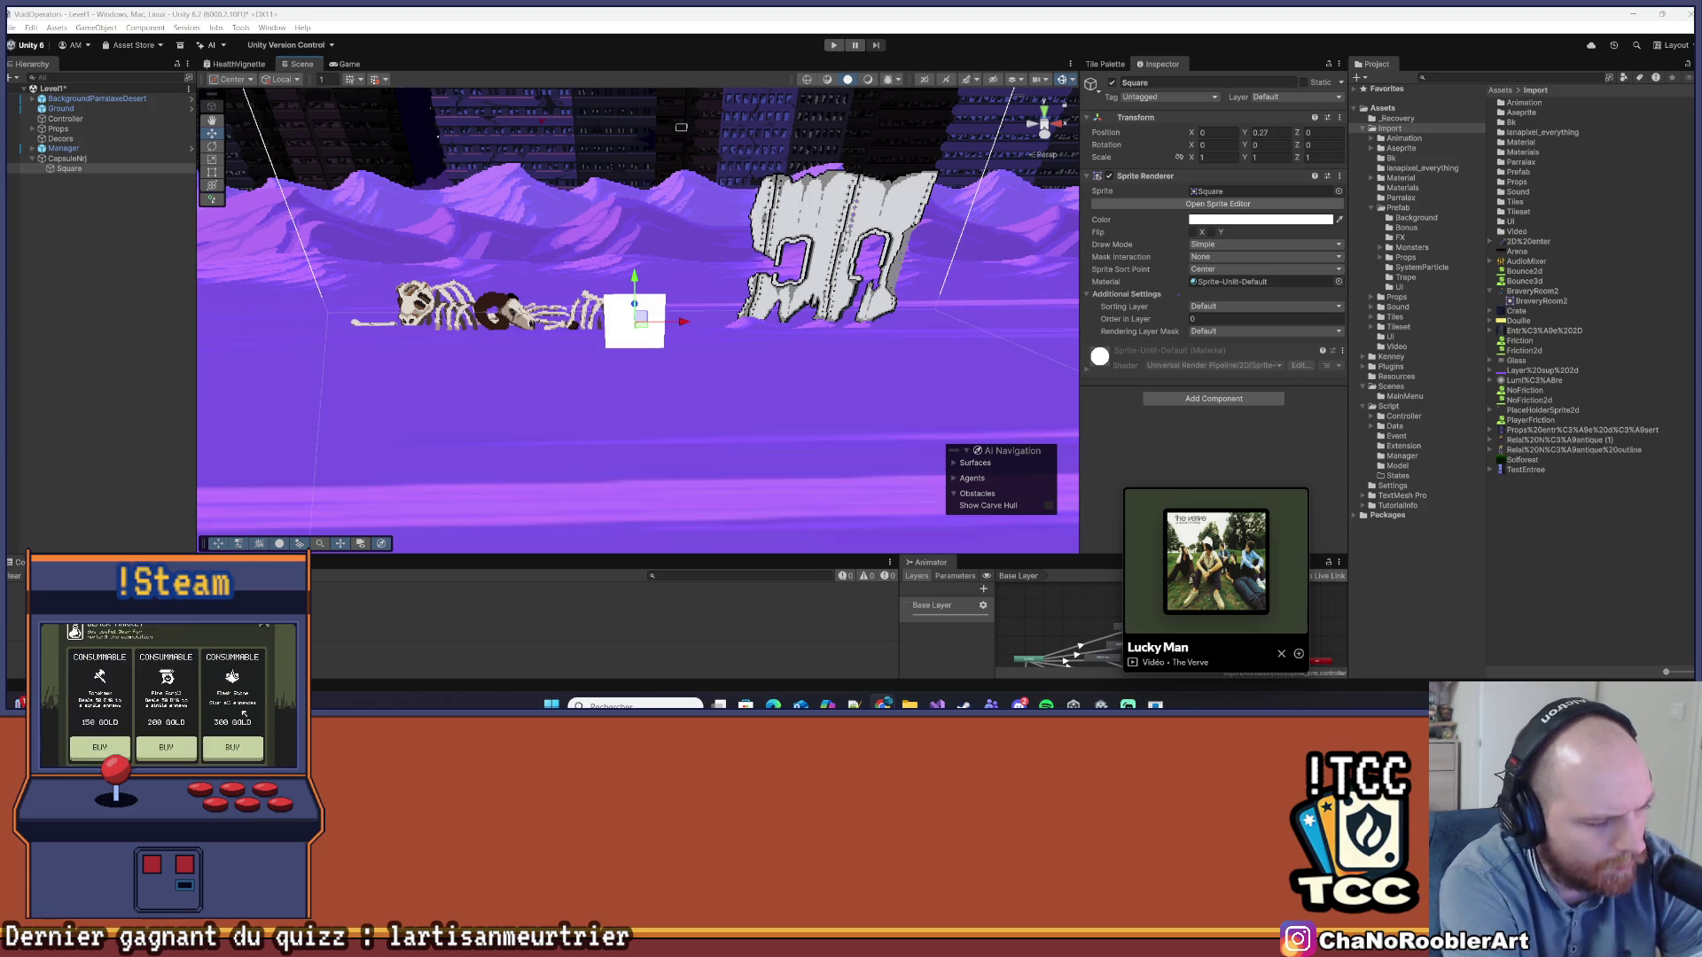
left_click(236, 748)
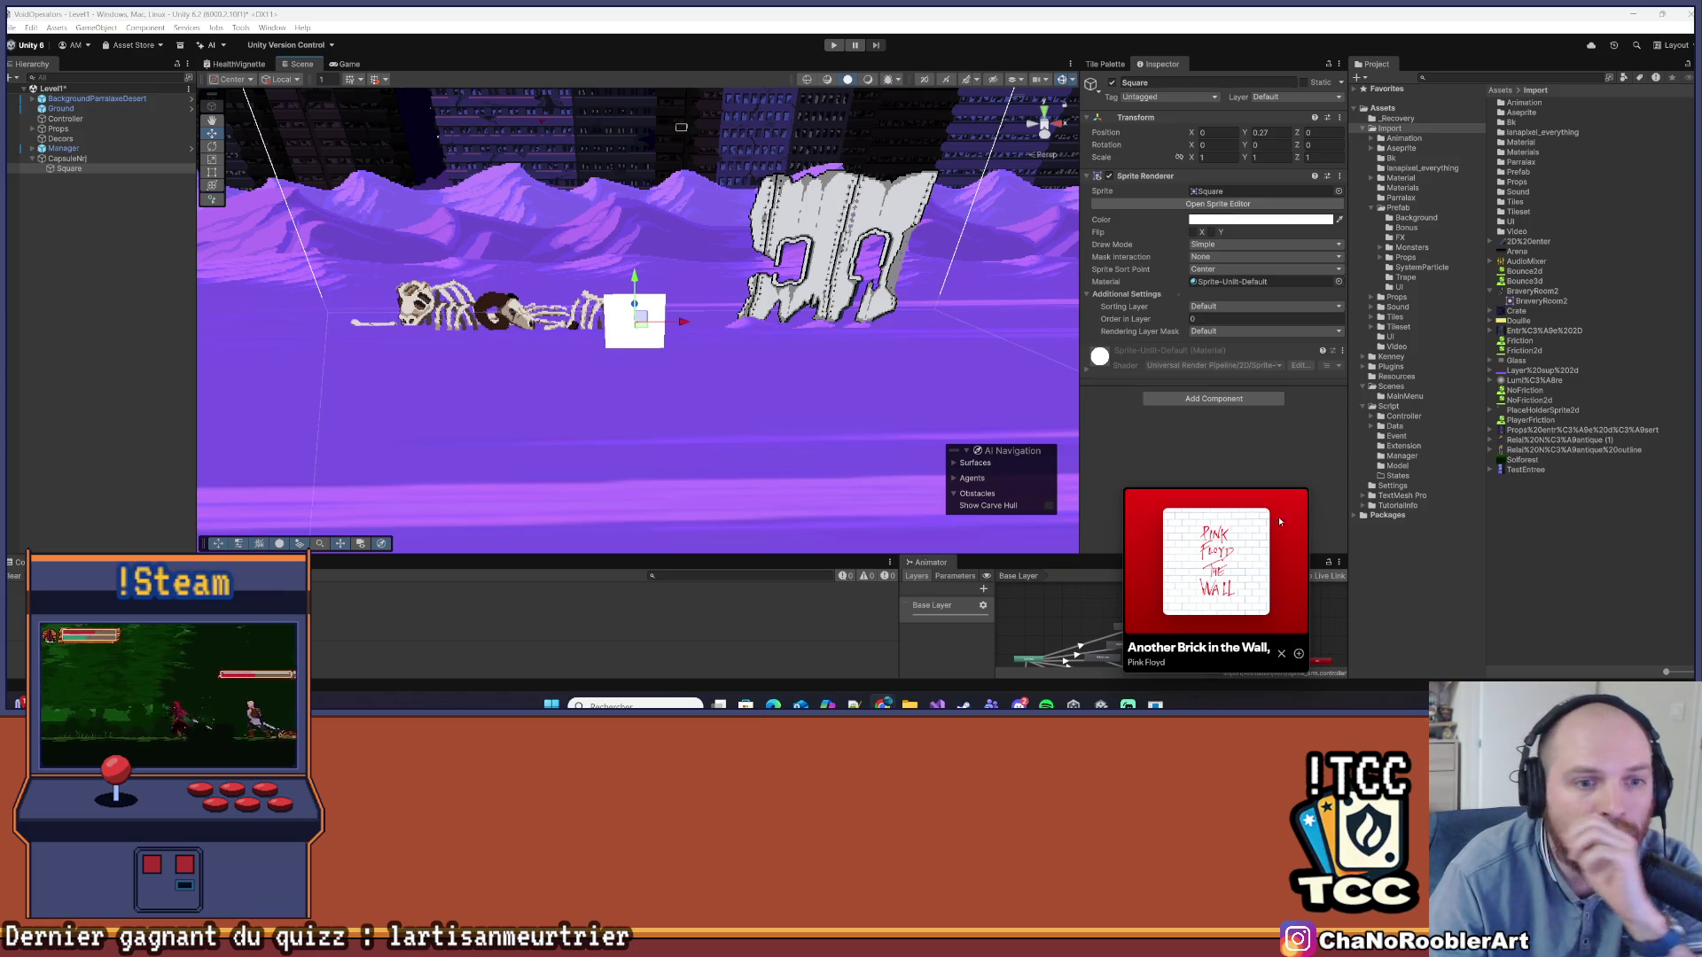
mouse_move(1259, 516)
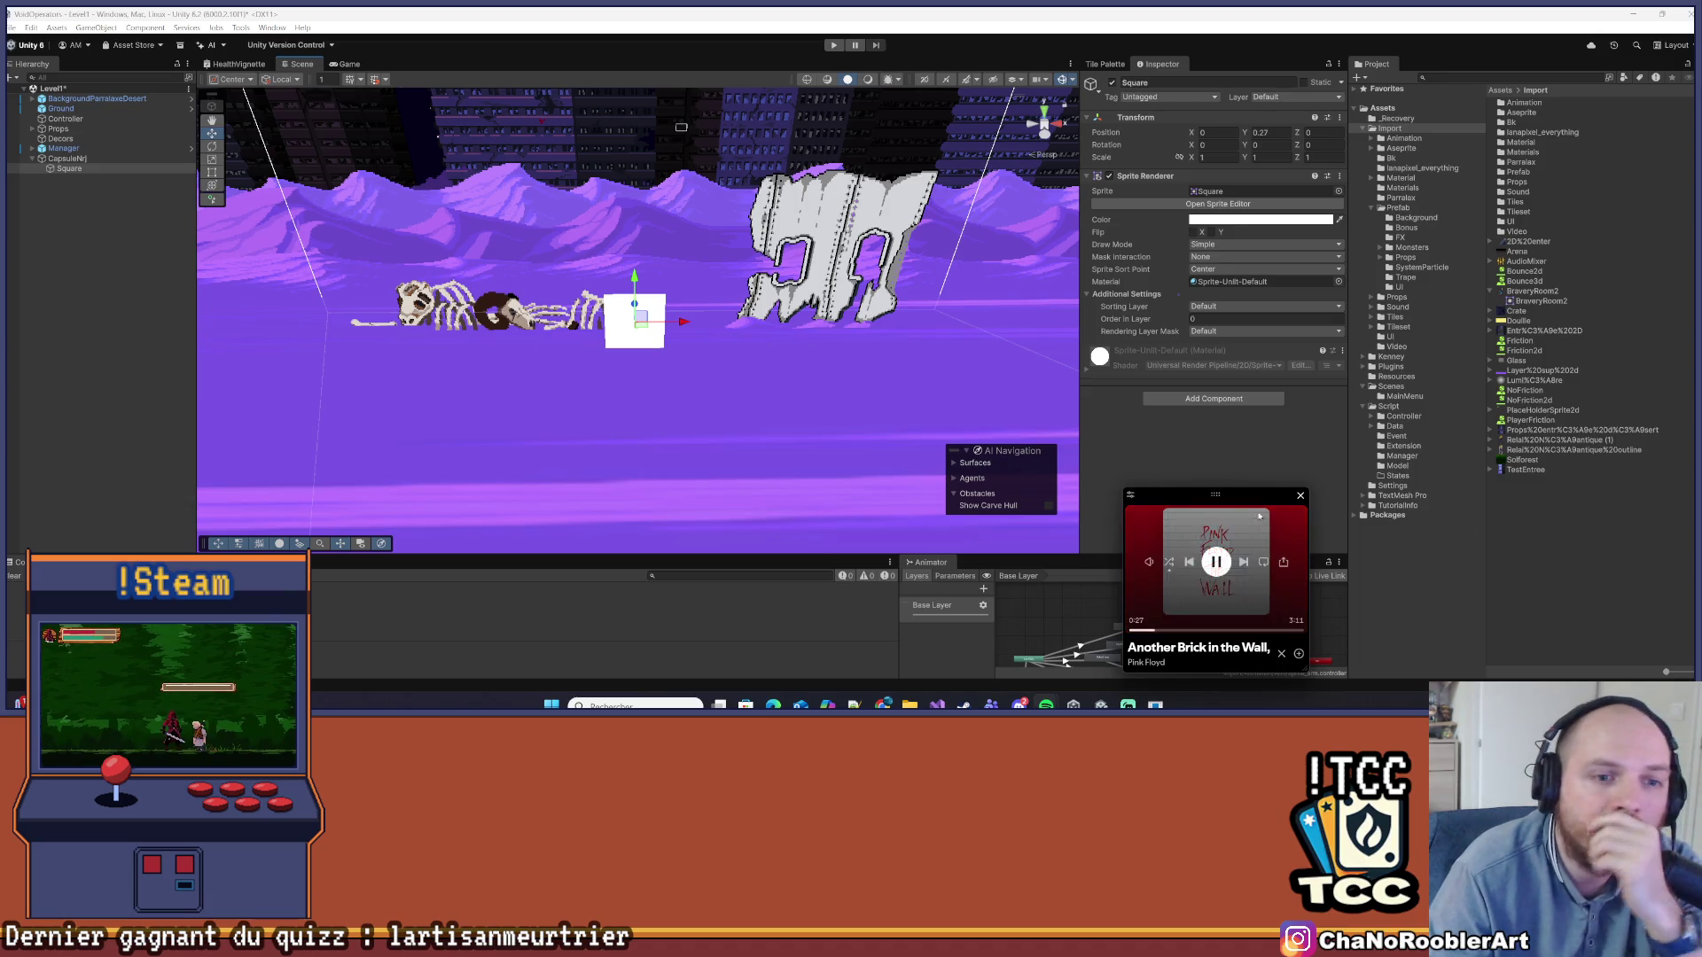
left_click_drag(1219, 500, 1575, 497)
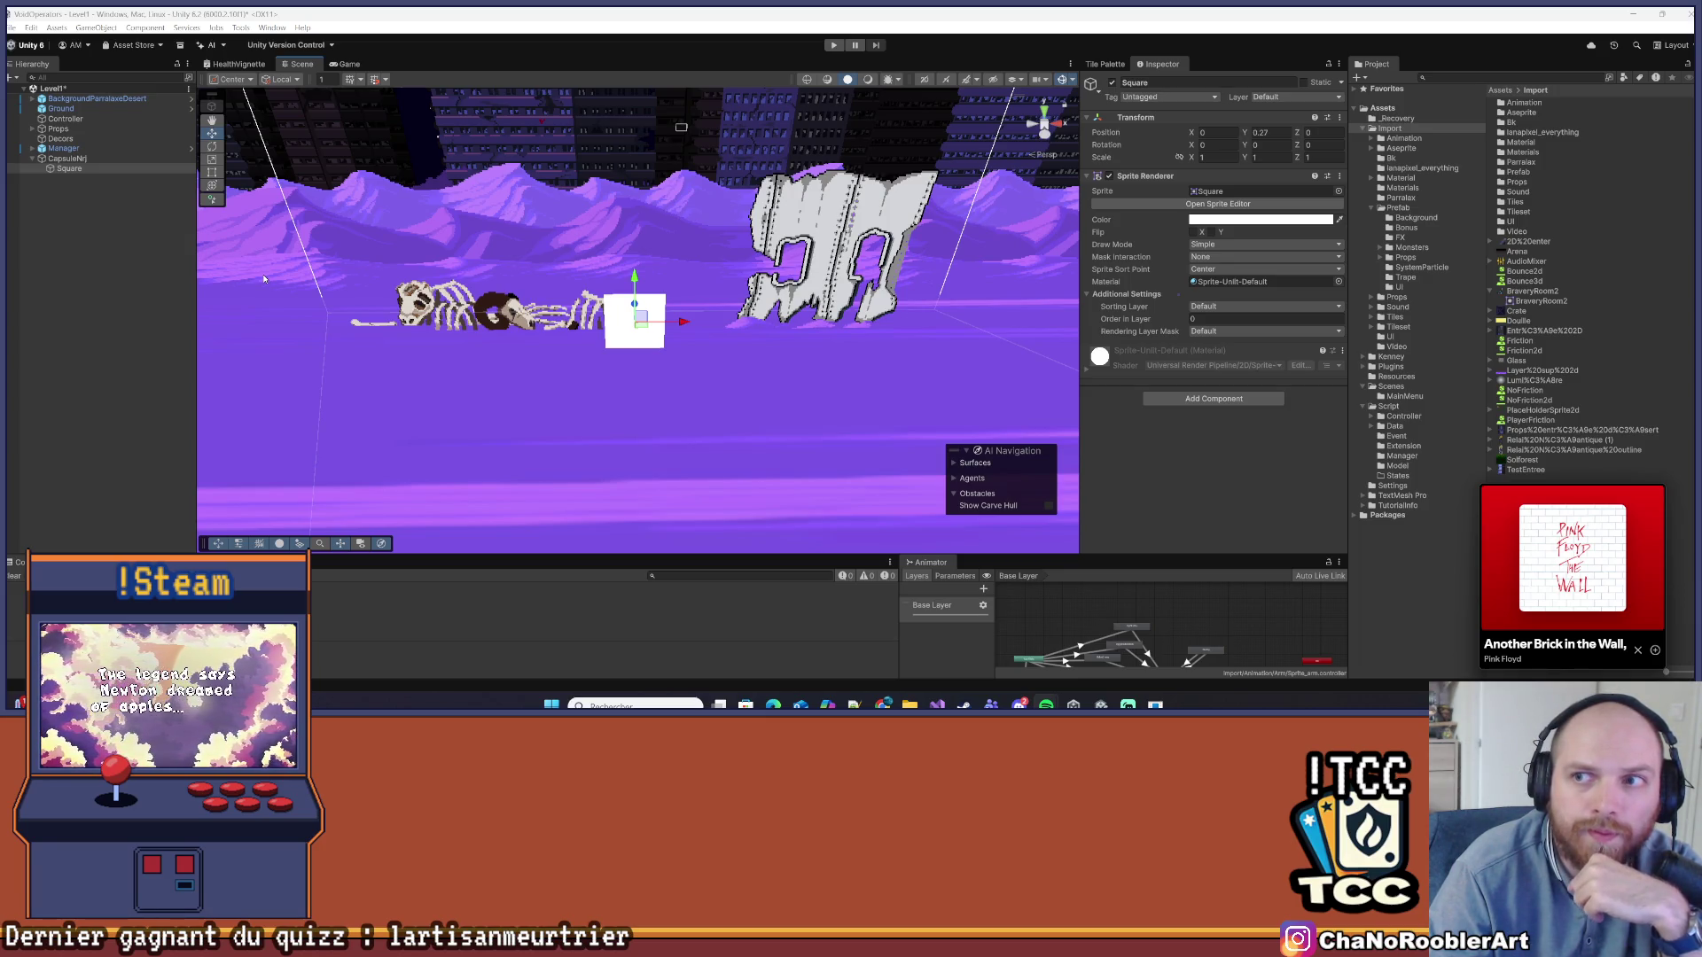
scroll(273, 277, "down", 5)
scroll(552, 241, "up", 5)
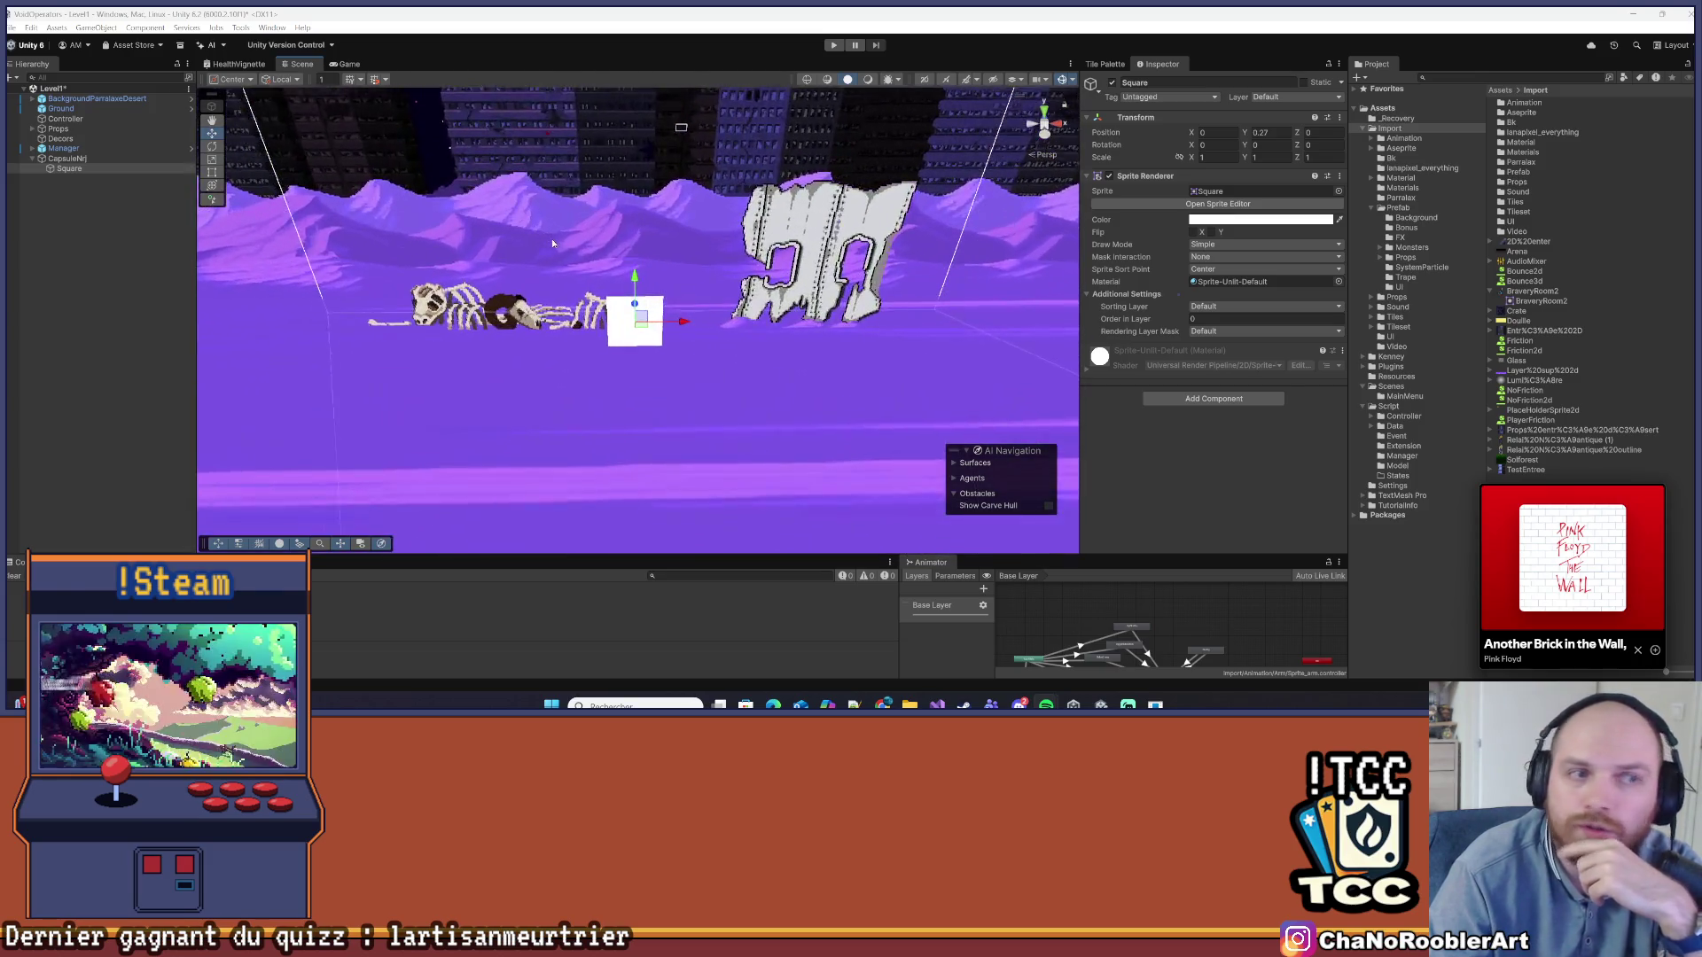
scroll(551, 237, "up", 1)
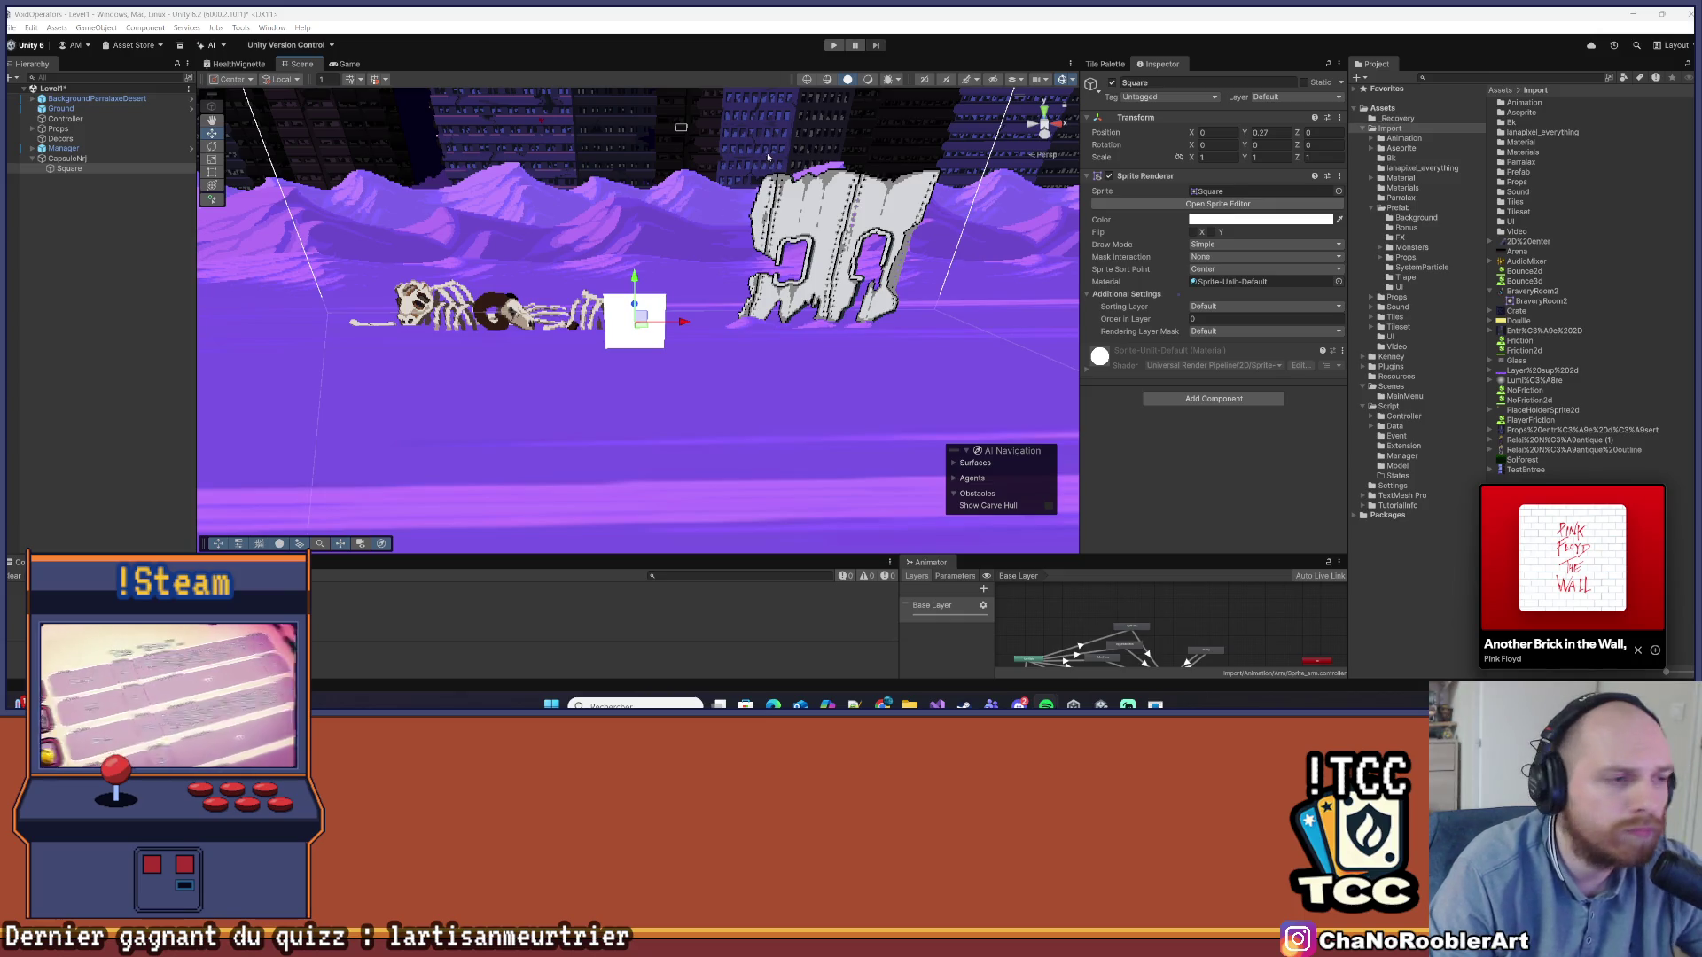
mouse_move(768, 157)
left_mouse_down()
mouse_move(714, 328)
mouse_move(687, 280)
mouse_move(709, 388)
mouse_move(671, 229)
mouse_move(622, 232)
left_mouse_up()
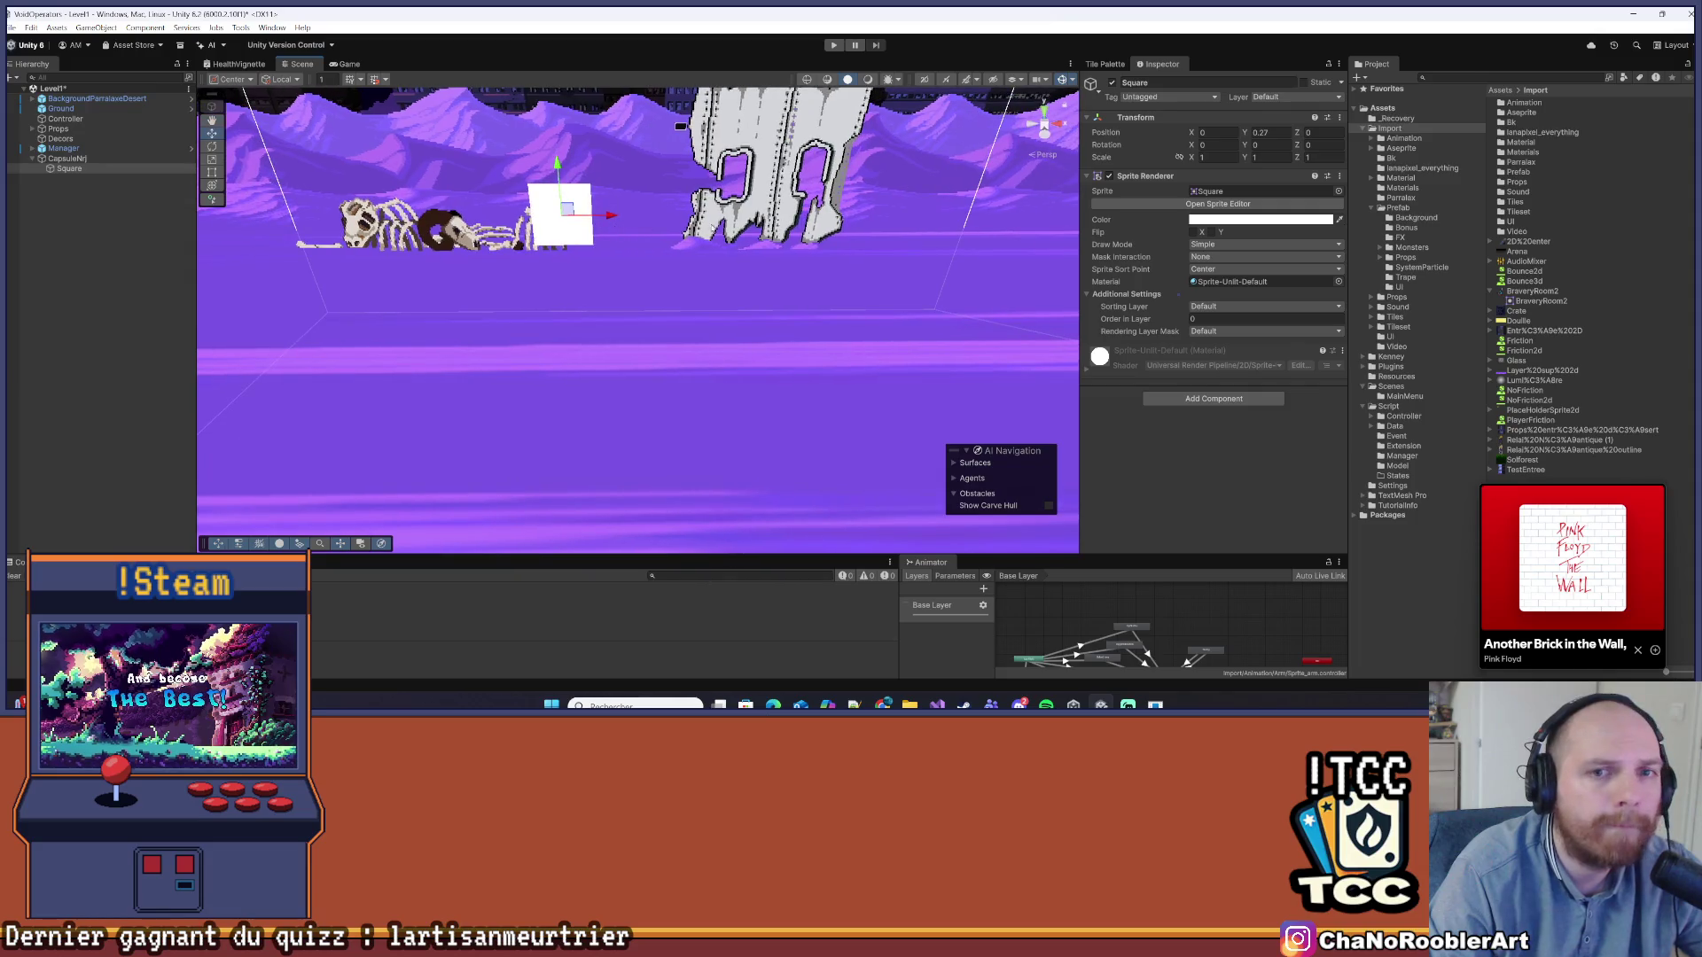
left_click_drag(1561, 492, 1175, 469)
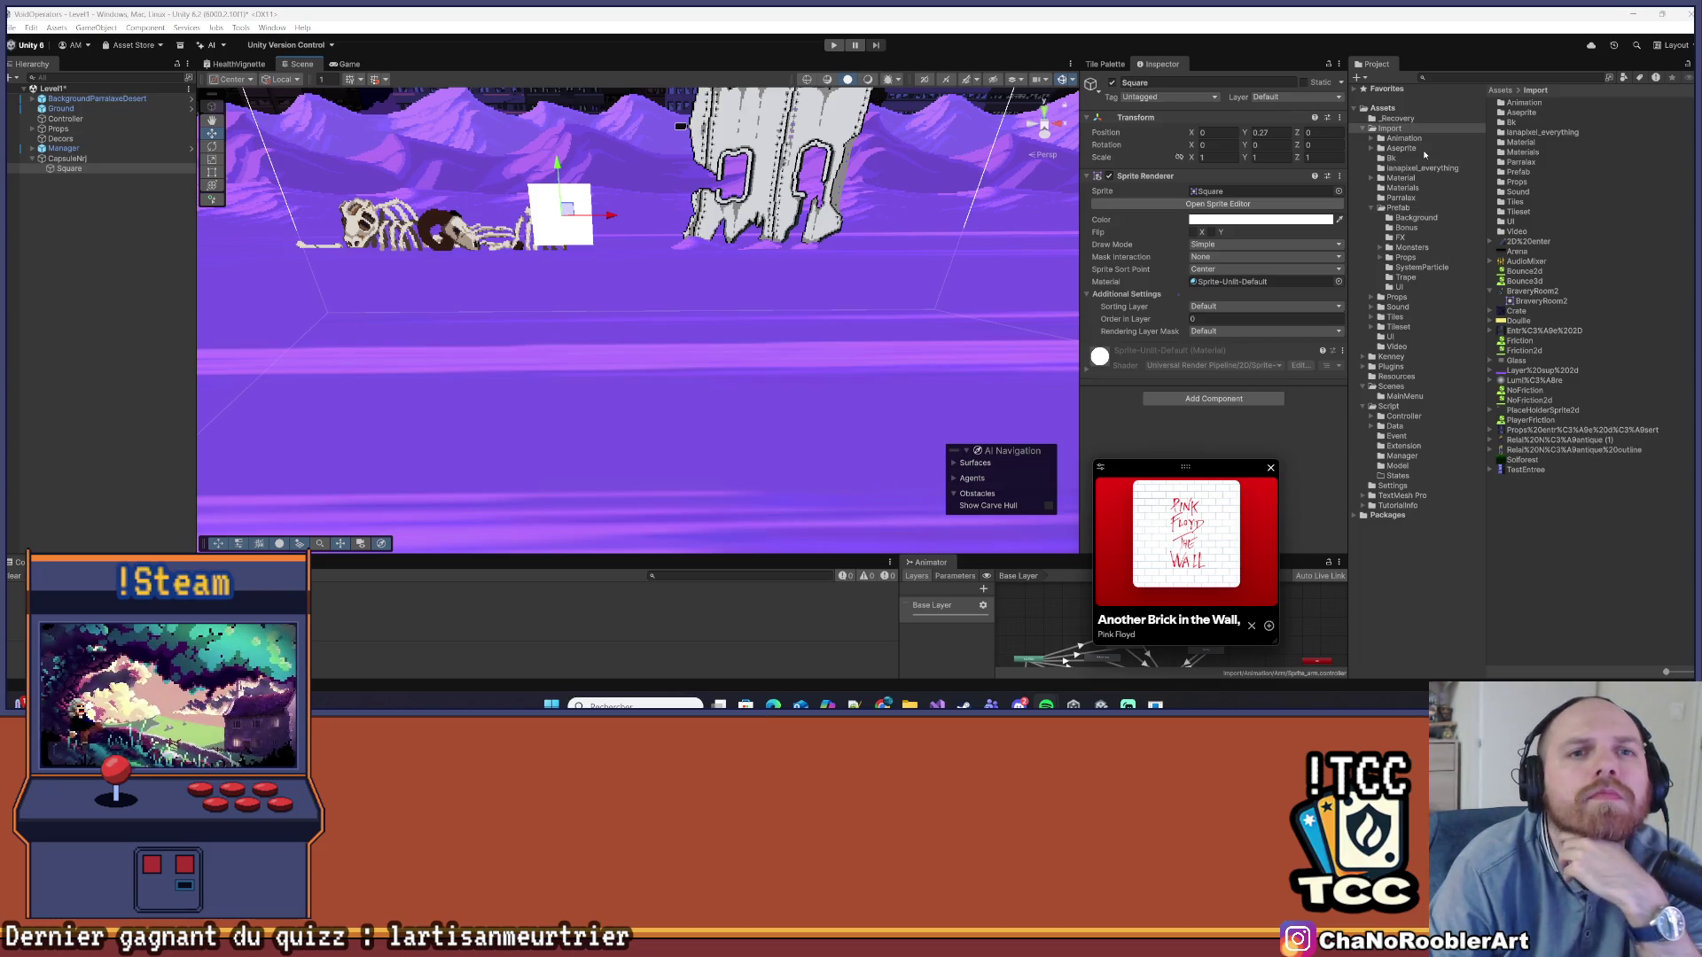
Expand Assets/Import/Aseprite, peek into Monsters and Props, then open the UI/V2 folder
left_click(1419, 149)
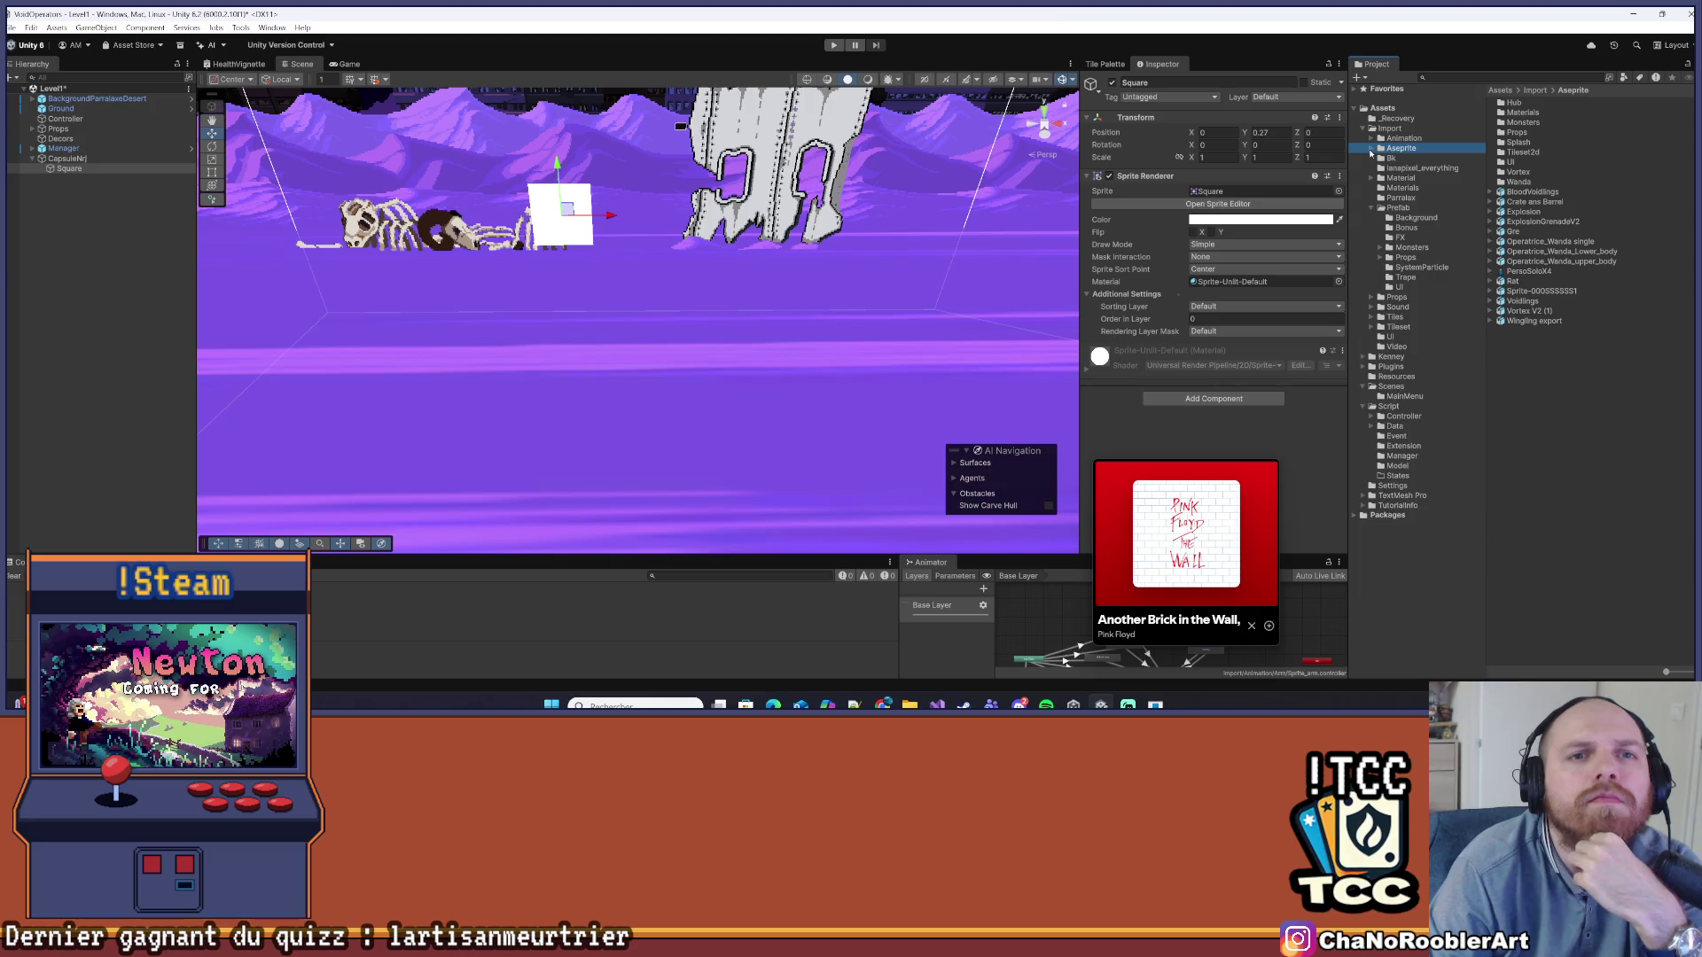
left_click(1371, 149)
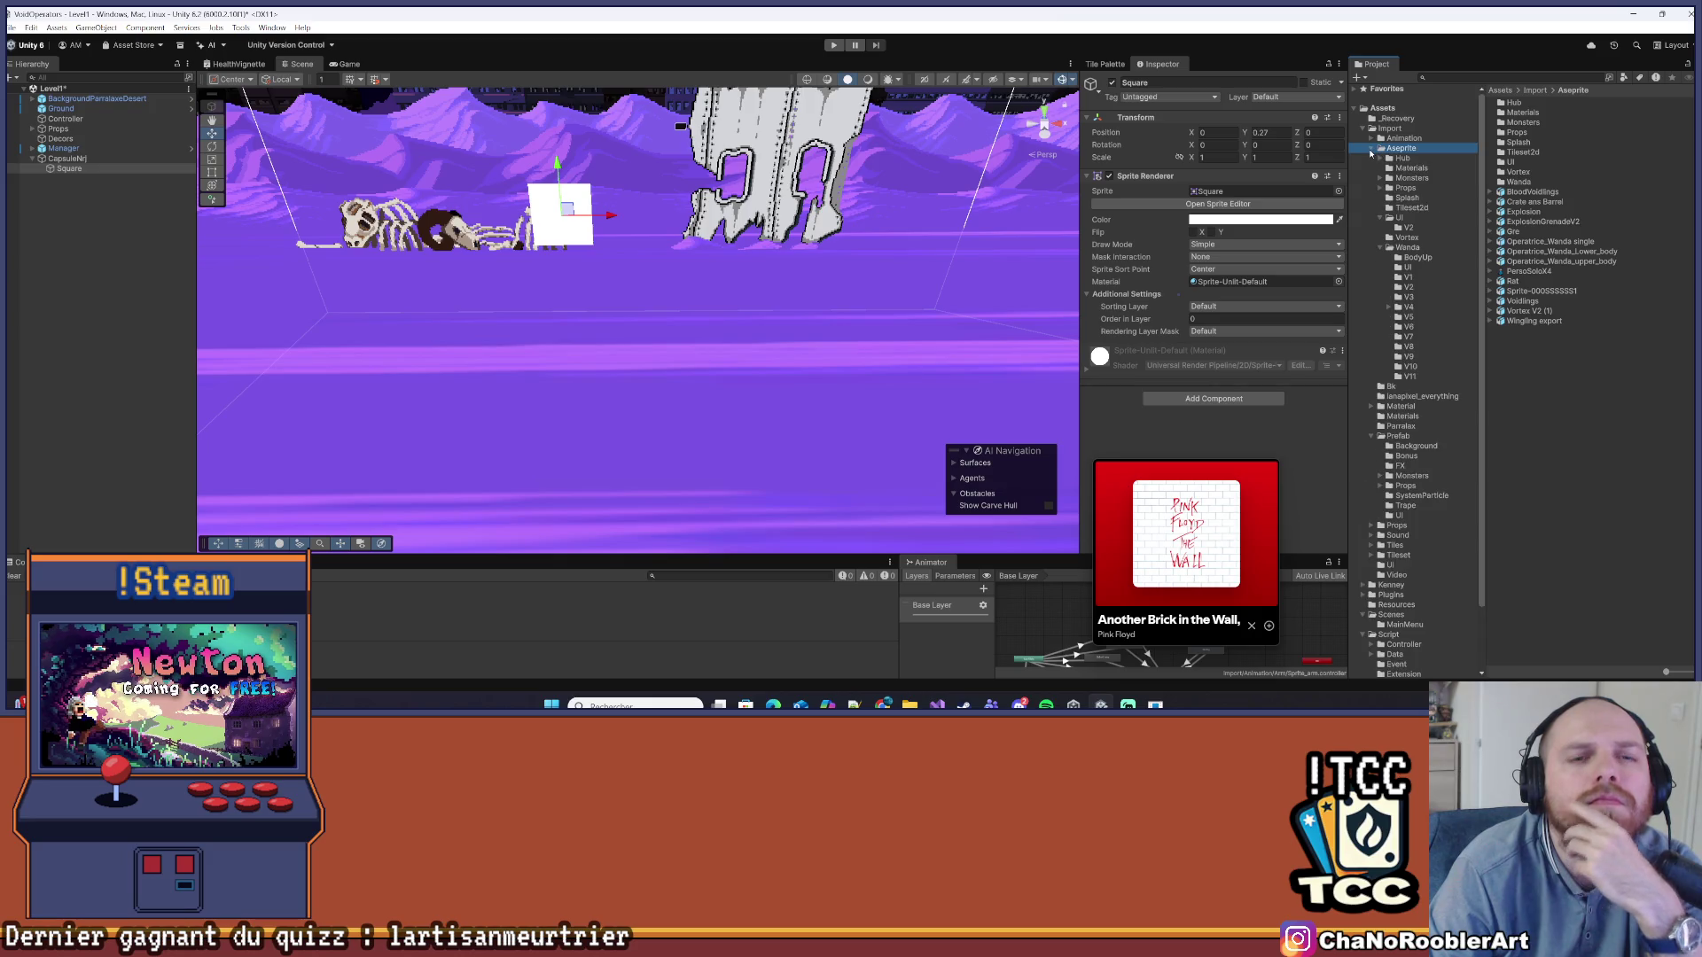
left_click(1381, 249)
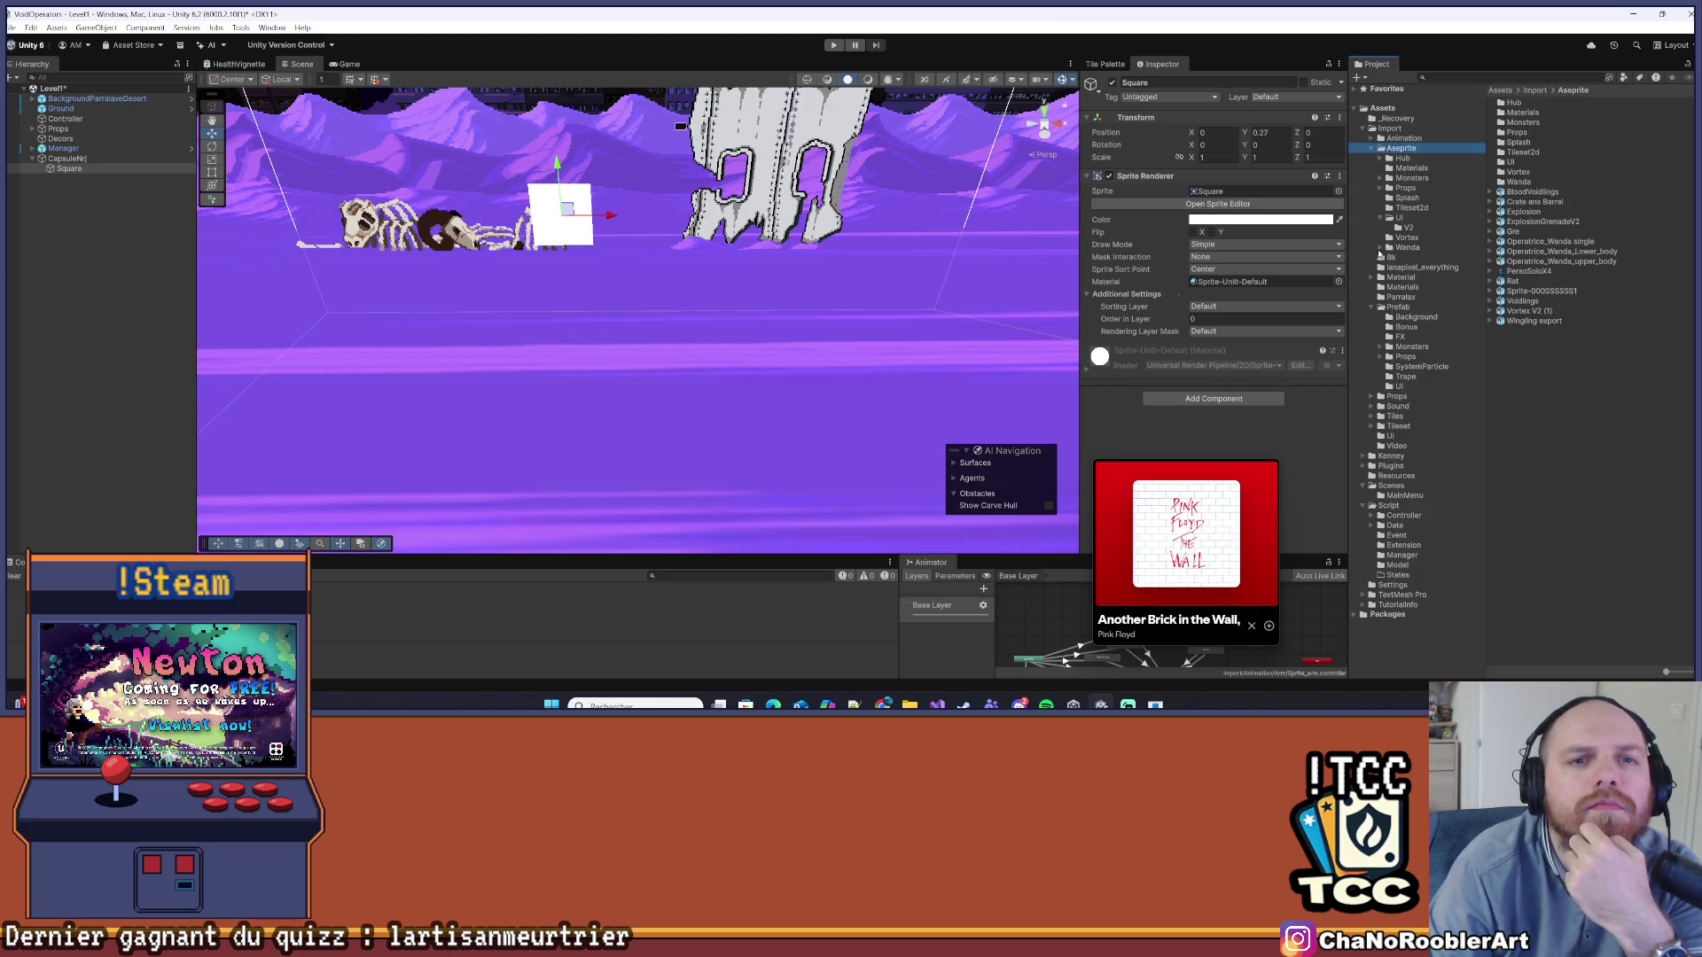
left_click(1380, 219)
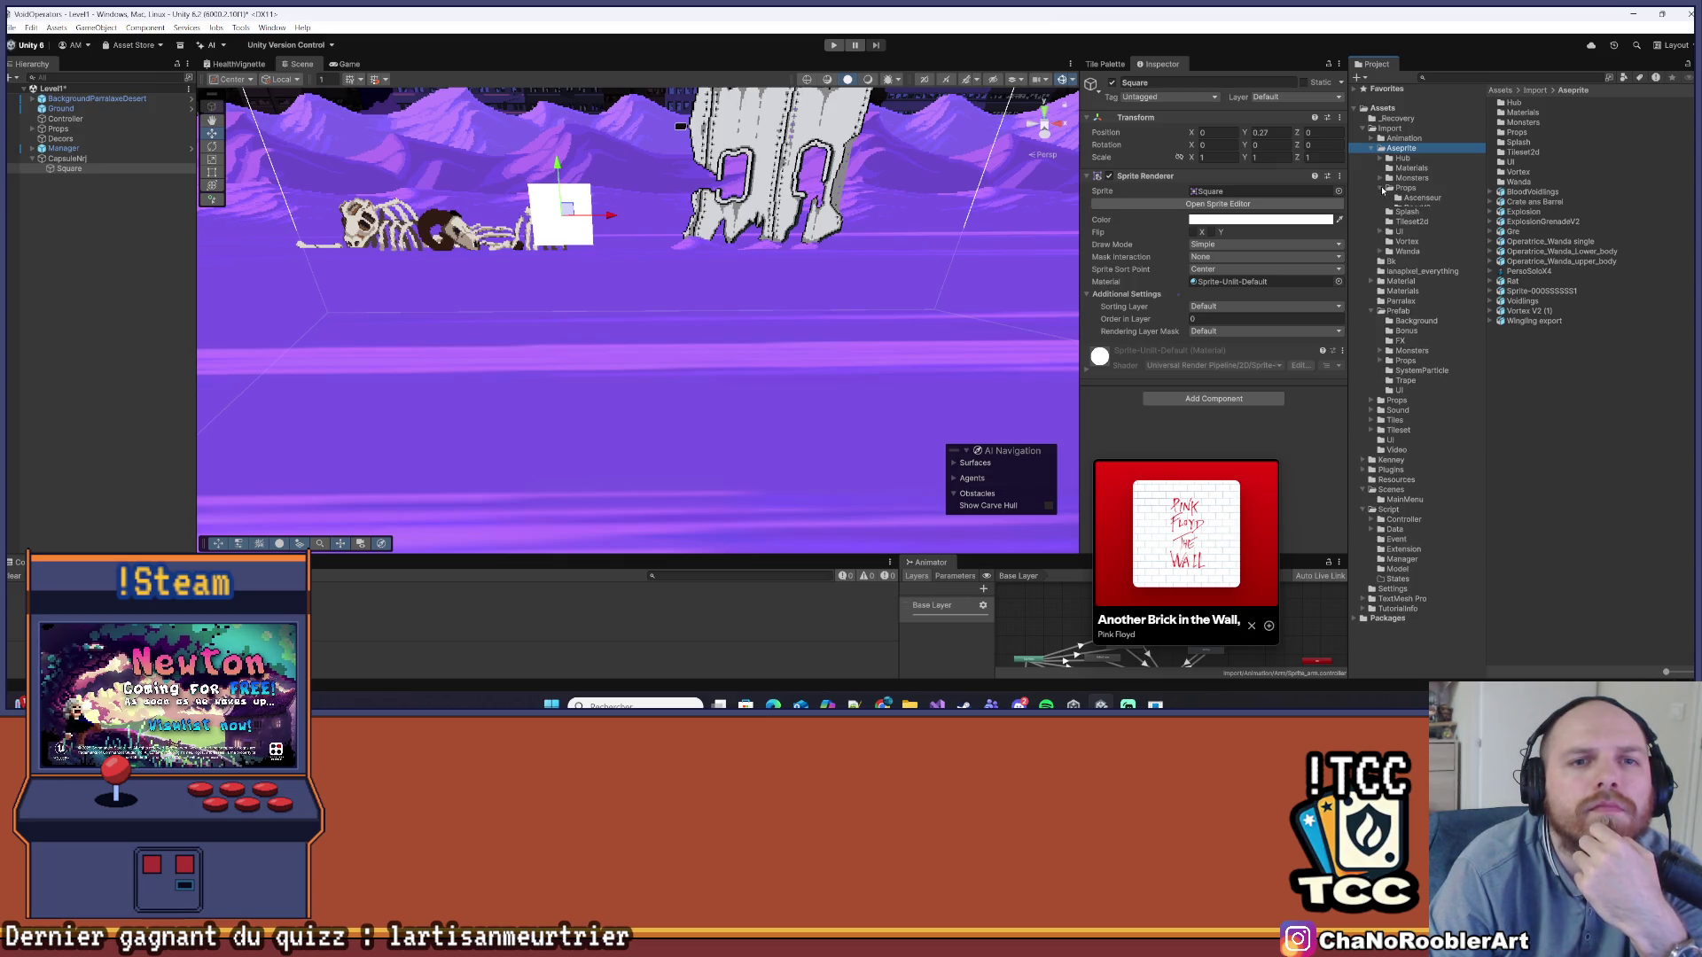
left_click(1380, 179)
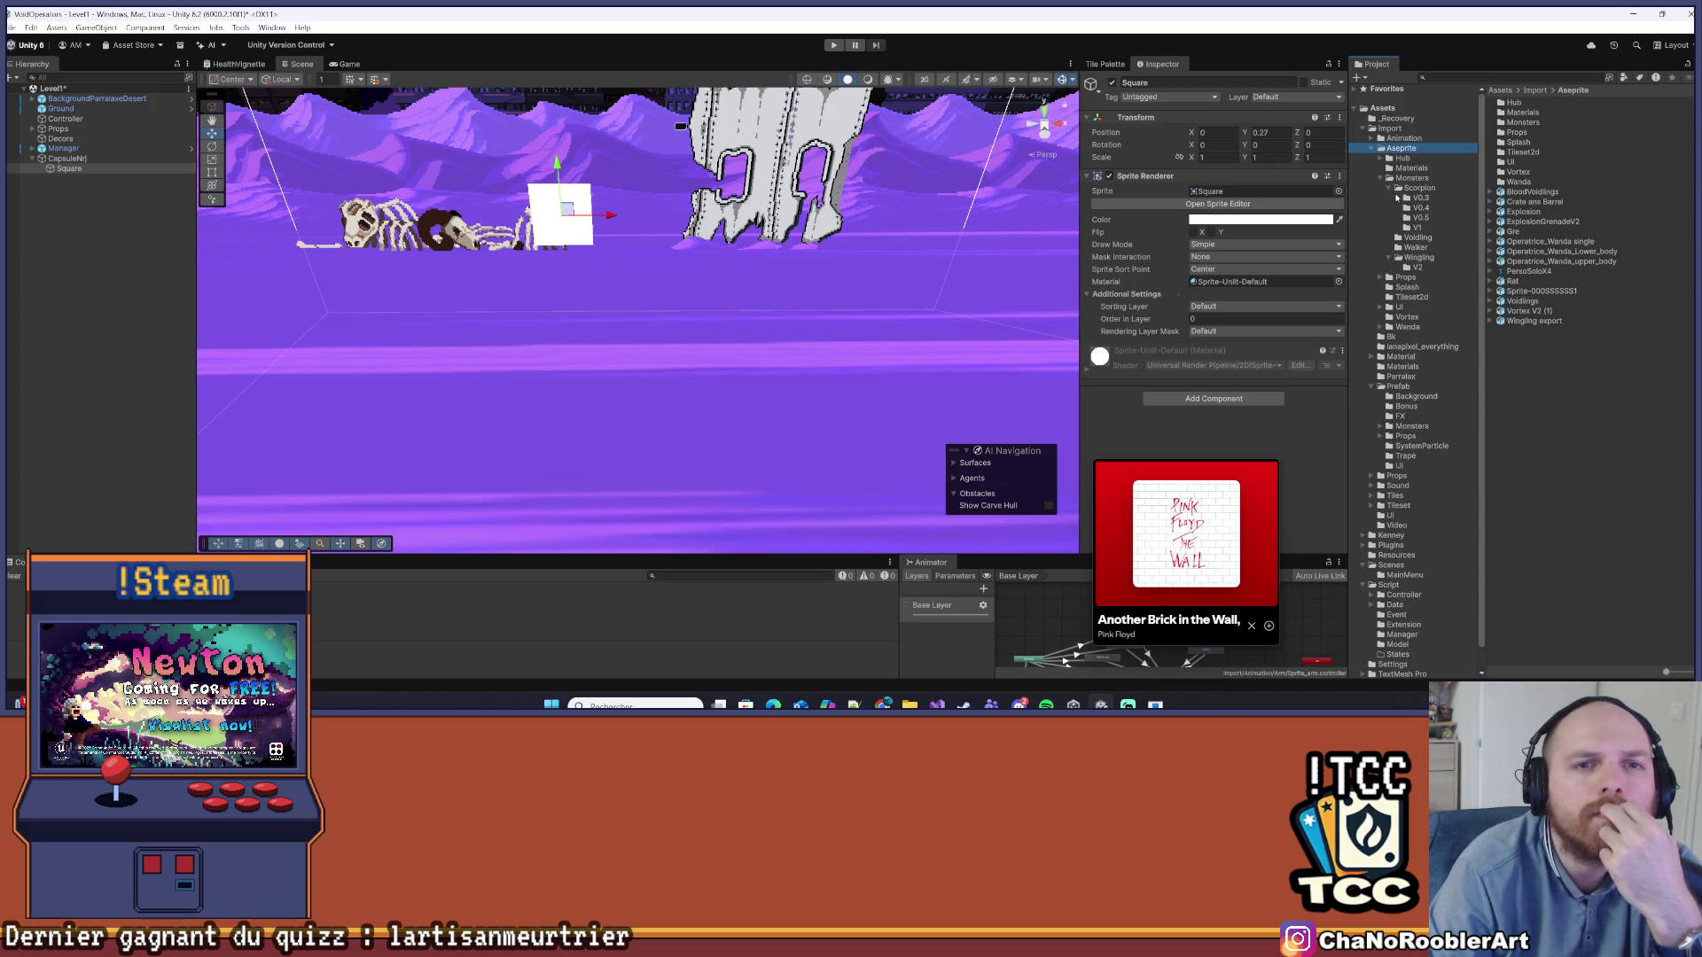
left_click(1381, 178)
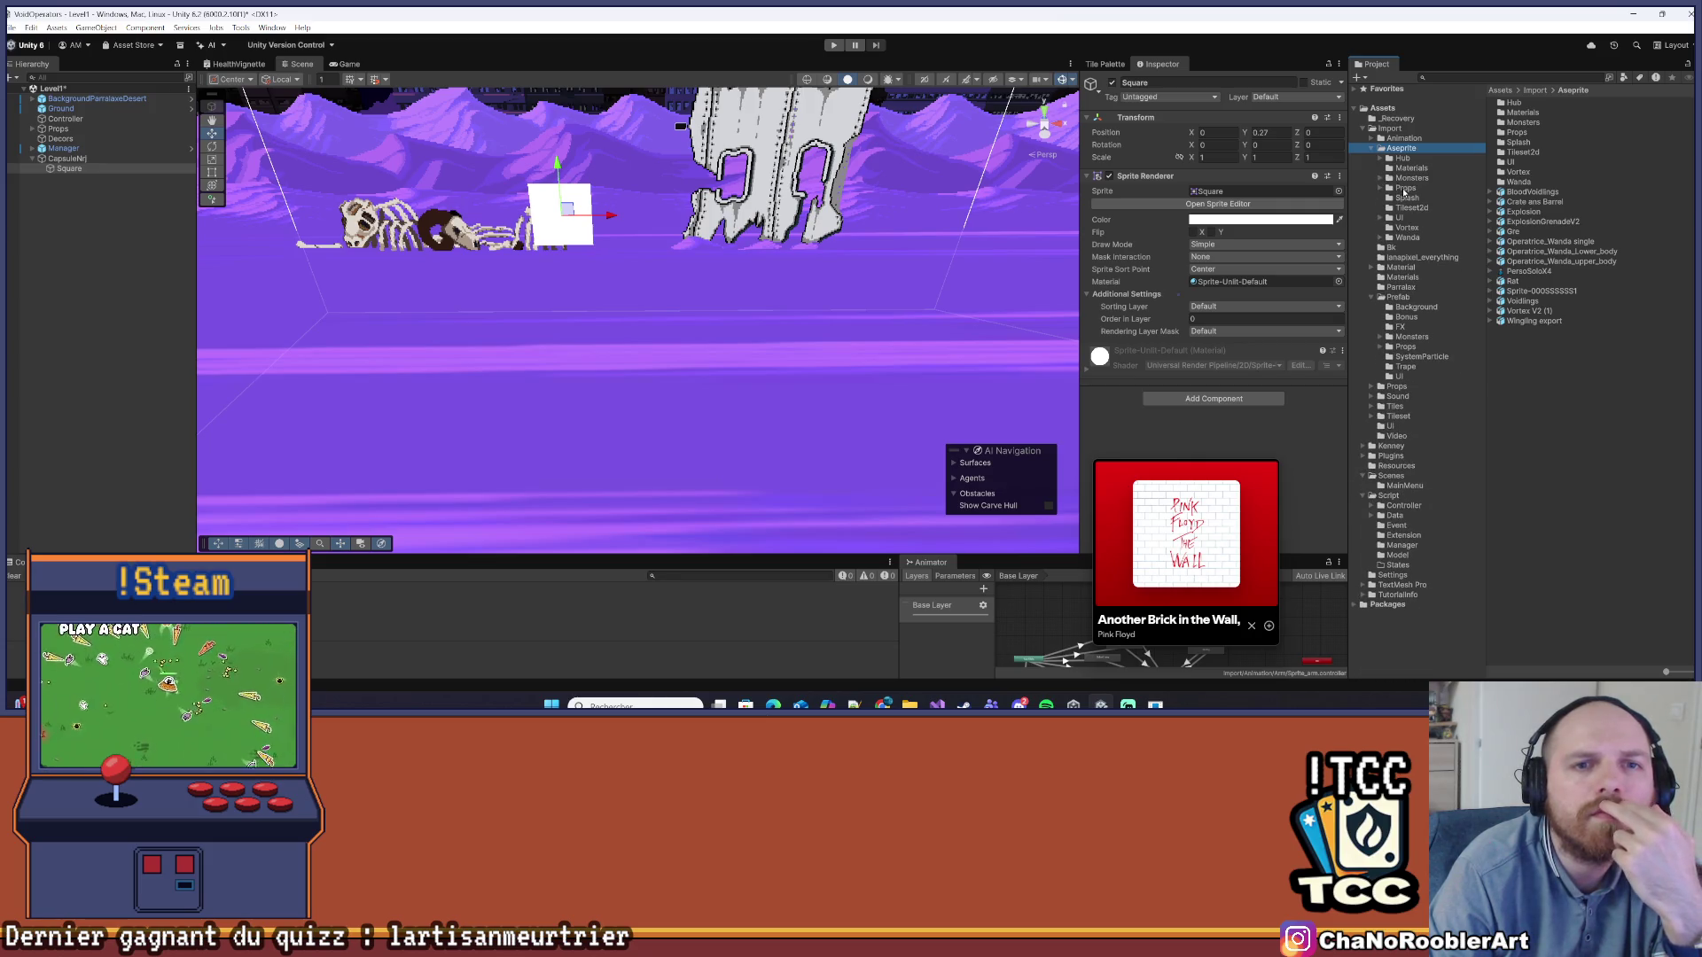
left_click(1380, 188)
left_click(1380, 187)
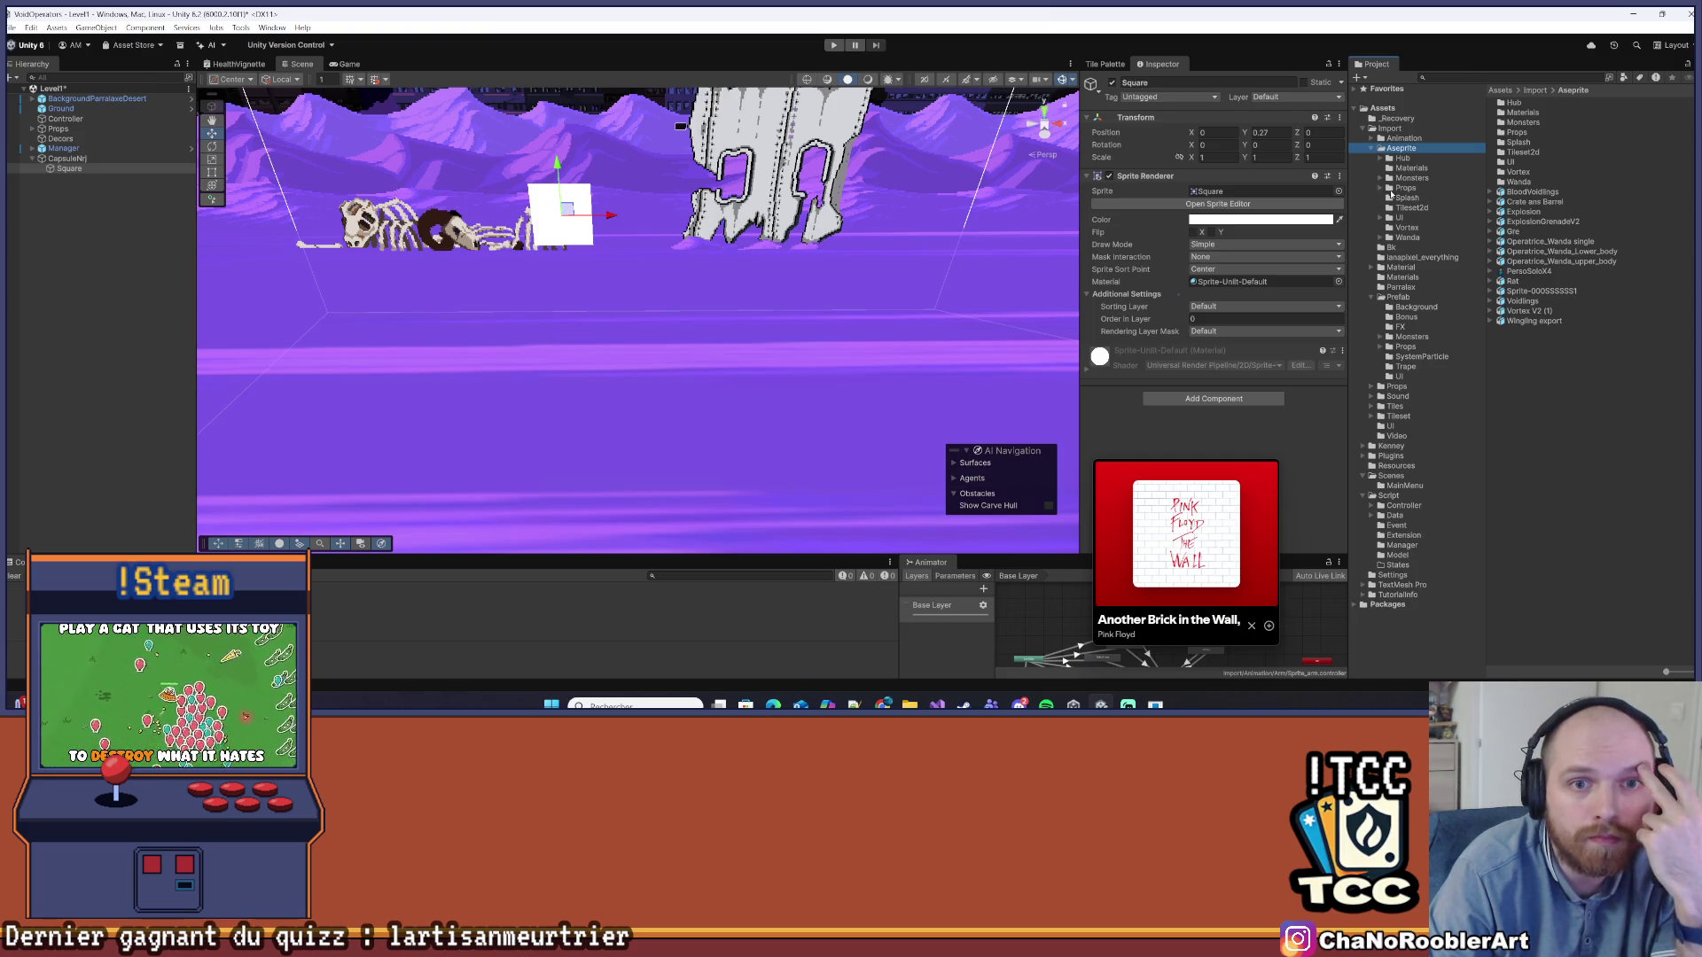
left_click(1382, 218)
left_click(1409, 228)
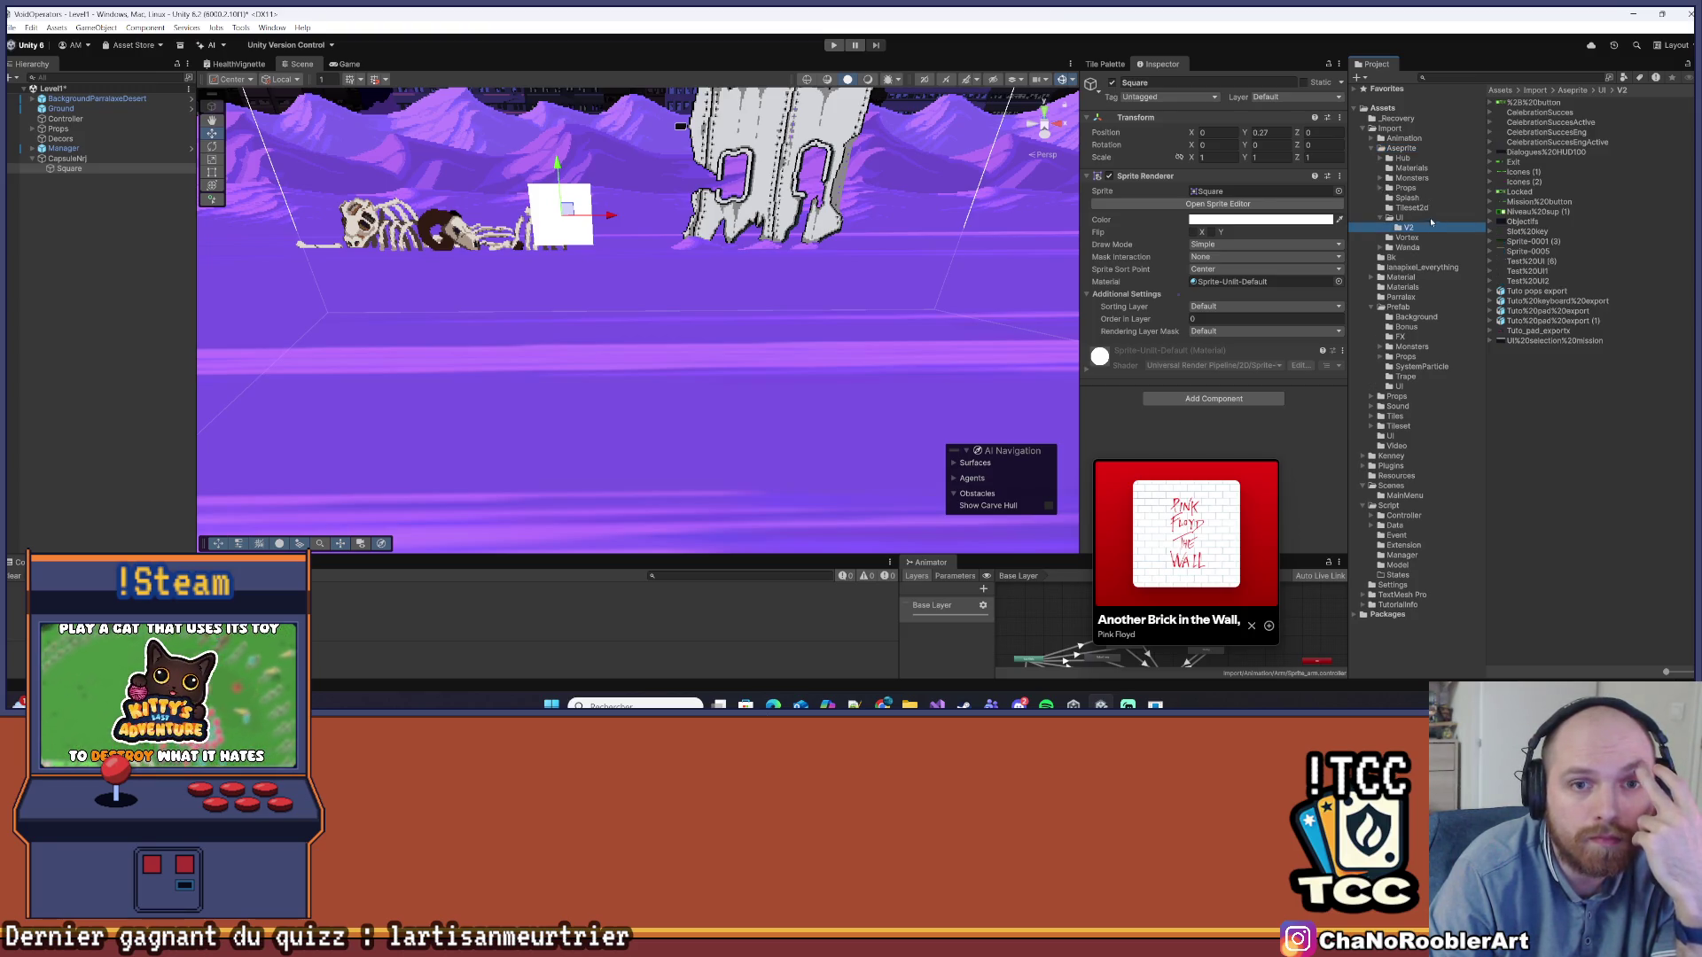
Enlarge the Project thumbnails, go up to Aseprite/UI selecting V2, and frame the Square in the scene
scroll(1632, 233, "up", 3, "ctrl")
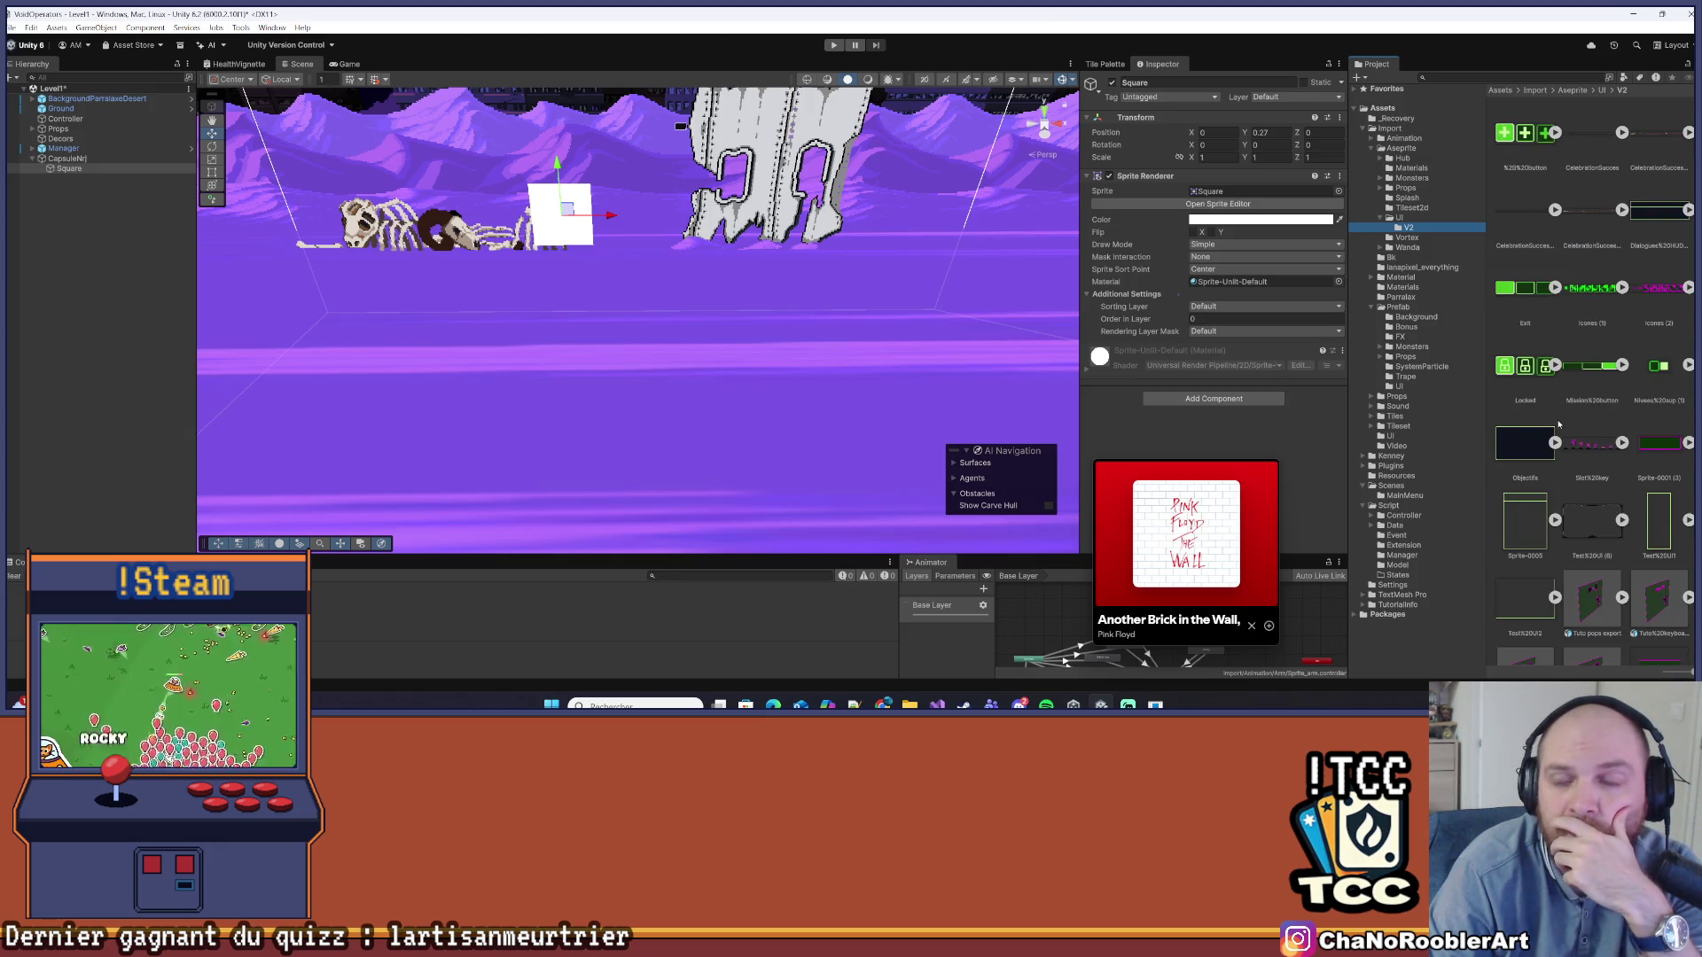
scroll(1558, 425, "down", 3)
scroll(1573, 416, "up", 3)
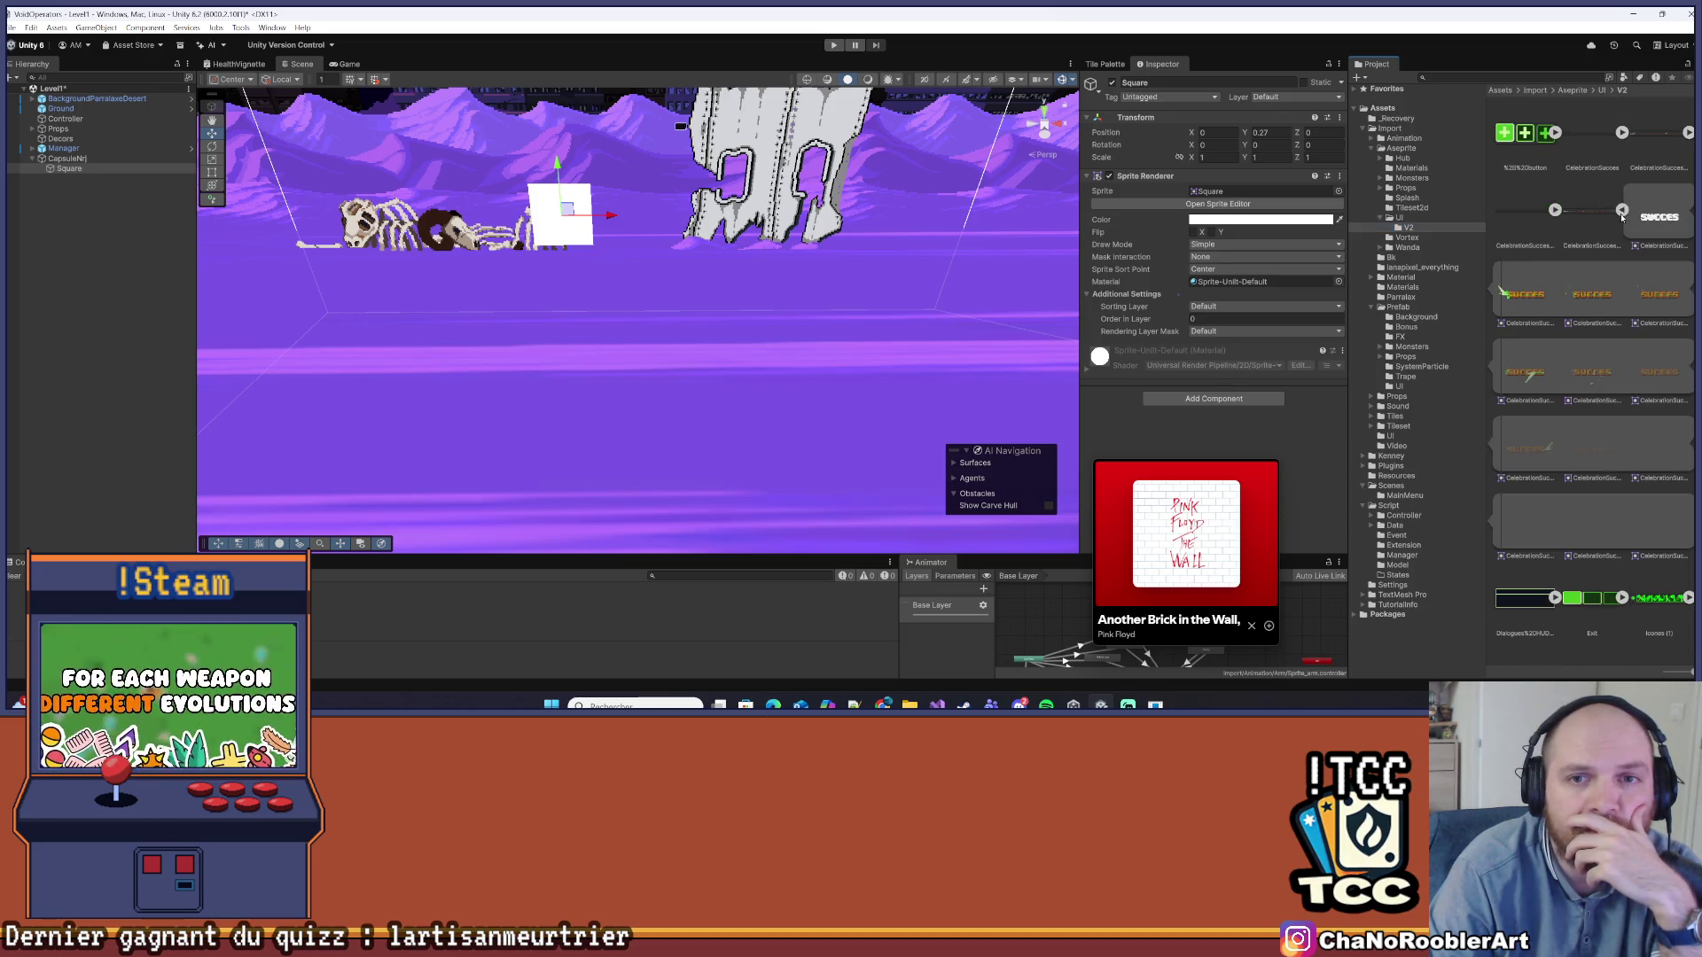
left_click(1602, 90)
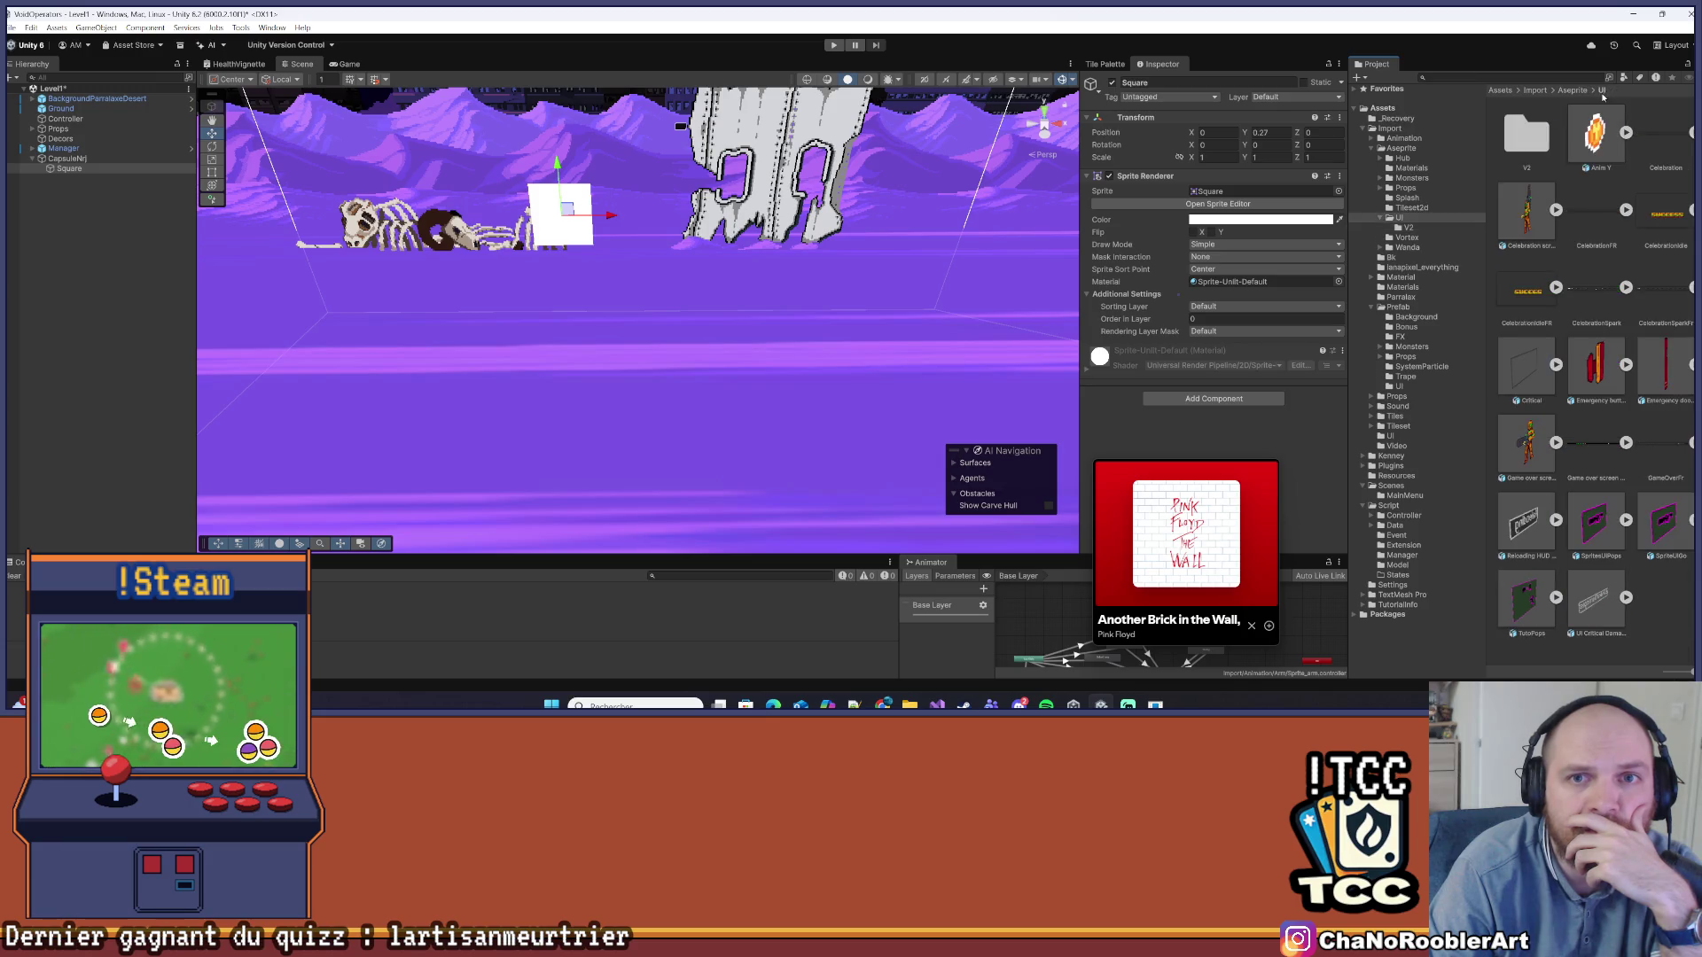
left_click(1526, 133)
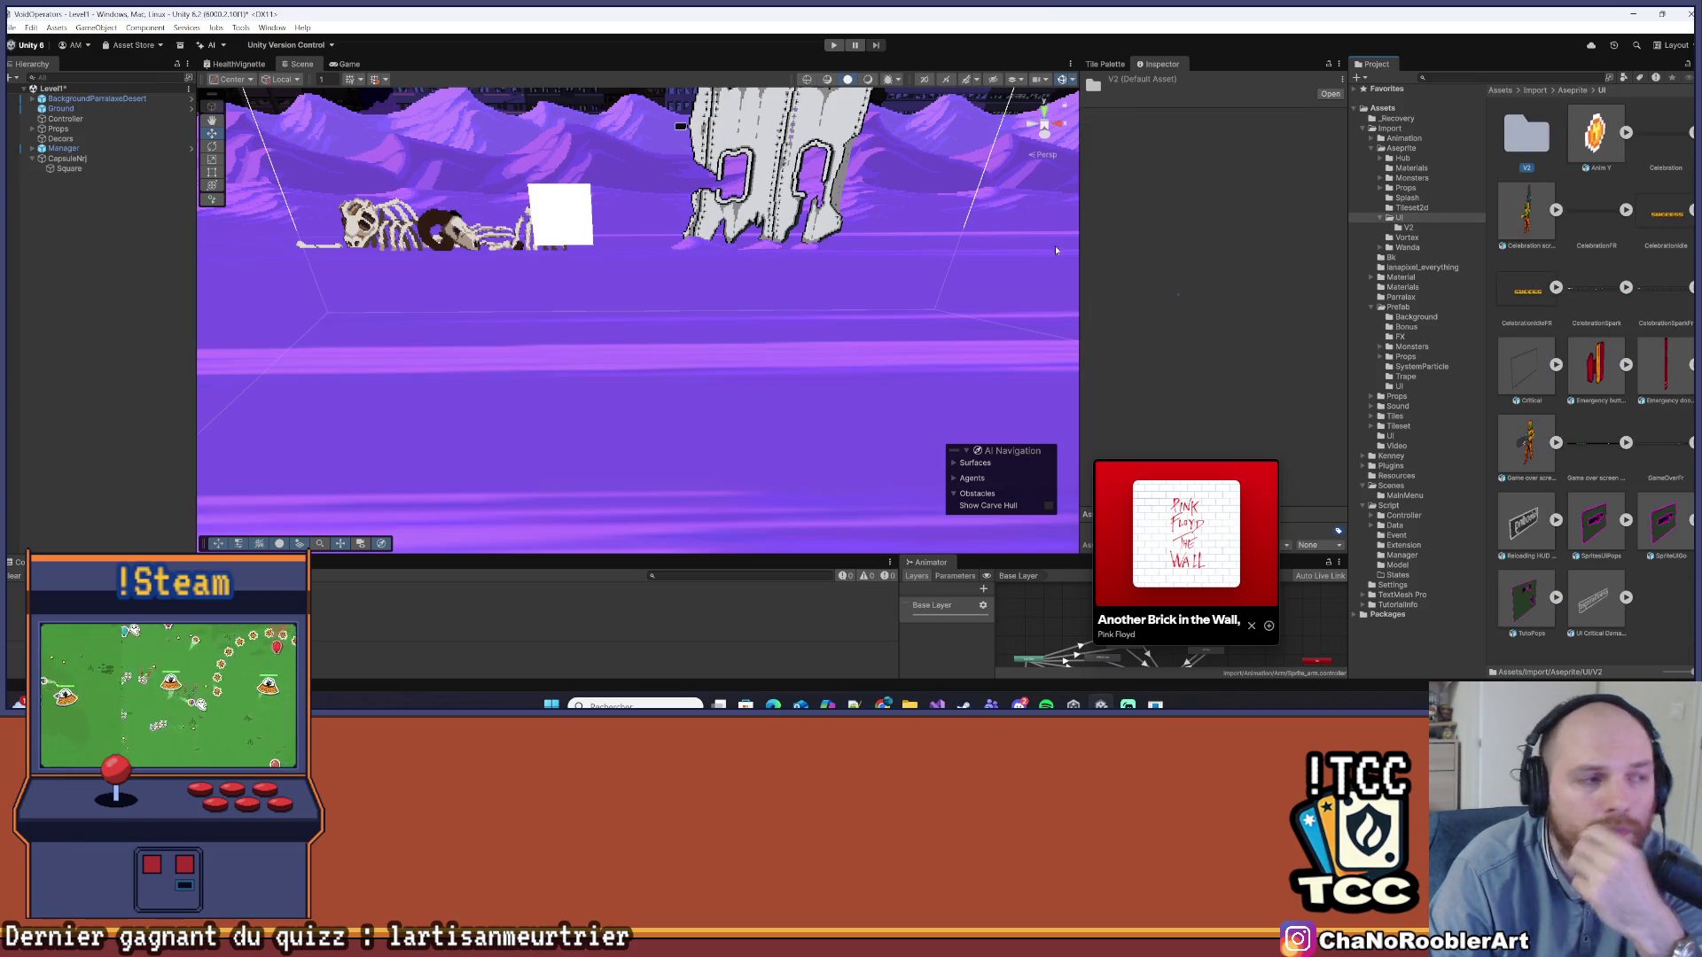
double_click(83, 170)
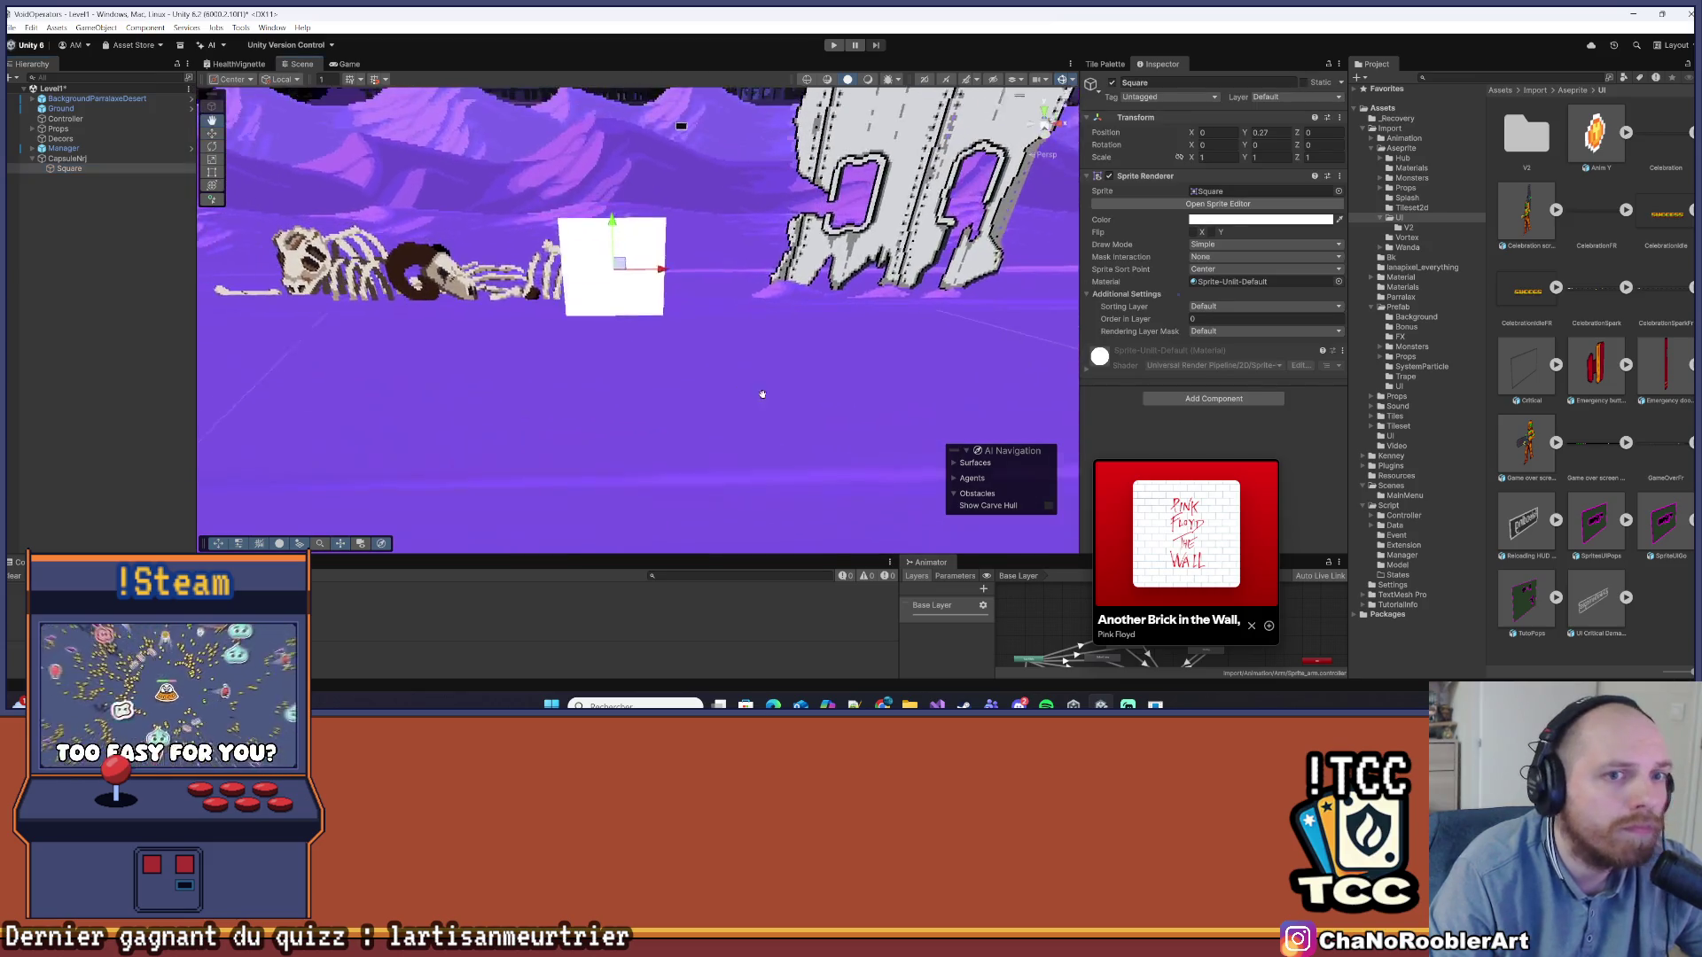
Set the Square's linked scale to 0.2
left_click(1209, 158)
type("0.2")
key("Tab")
key("Tab")
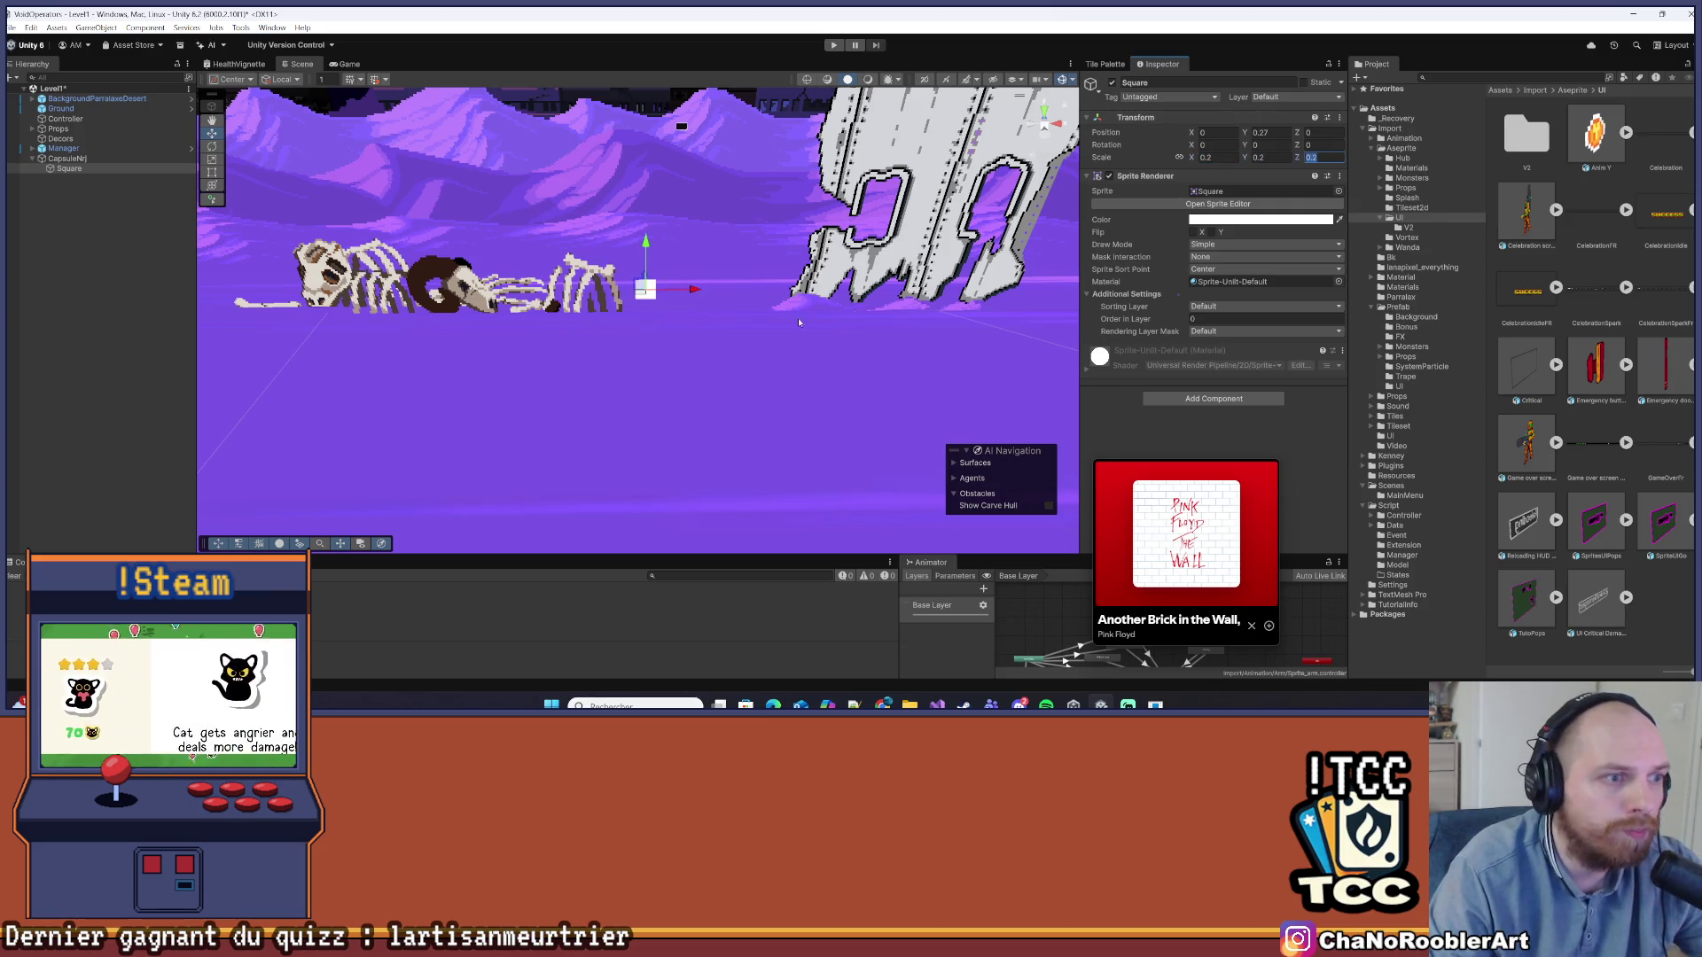
Reselect the Square and bring up its Sprite Renderer colour picker
left_click(118, 274)
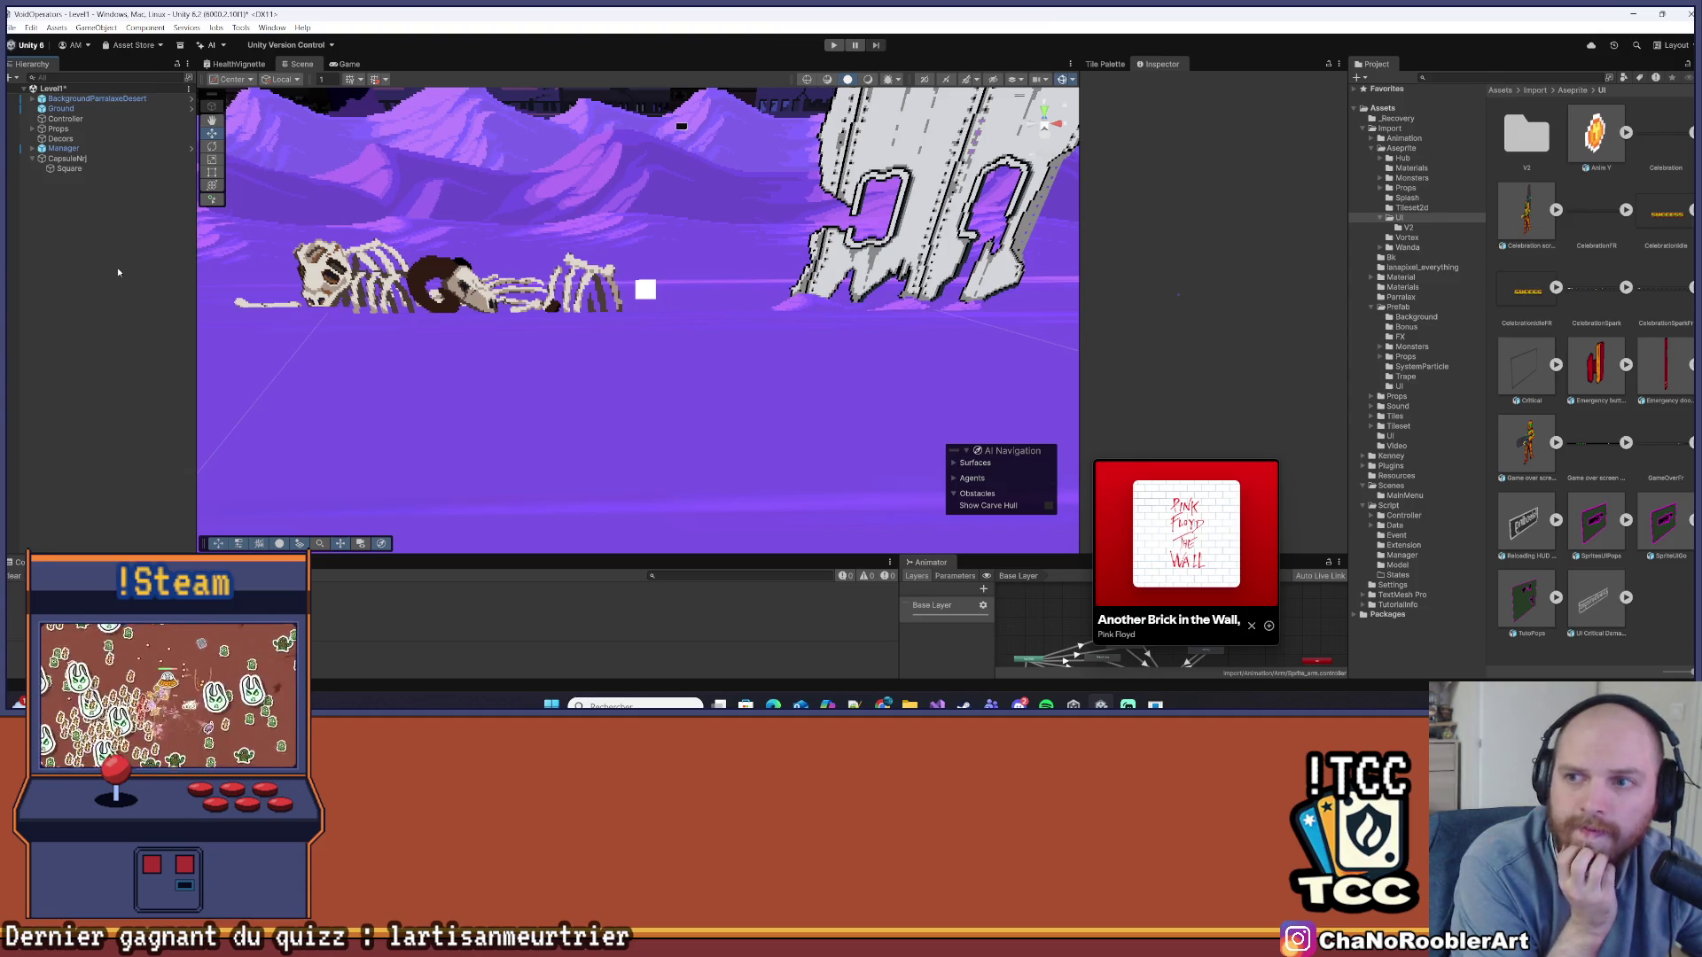
left_click(88, 172)
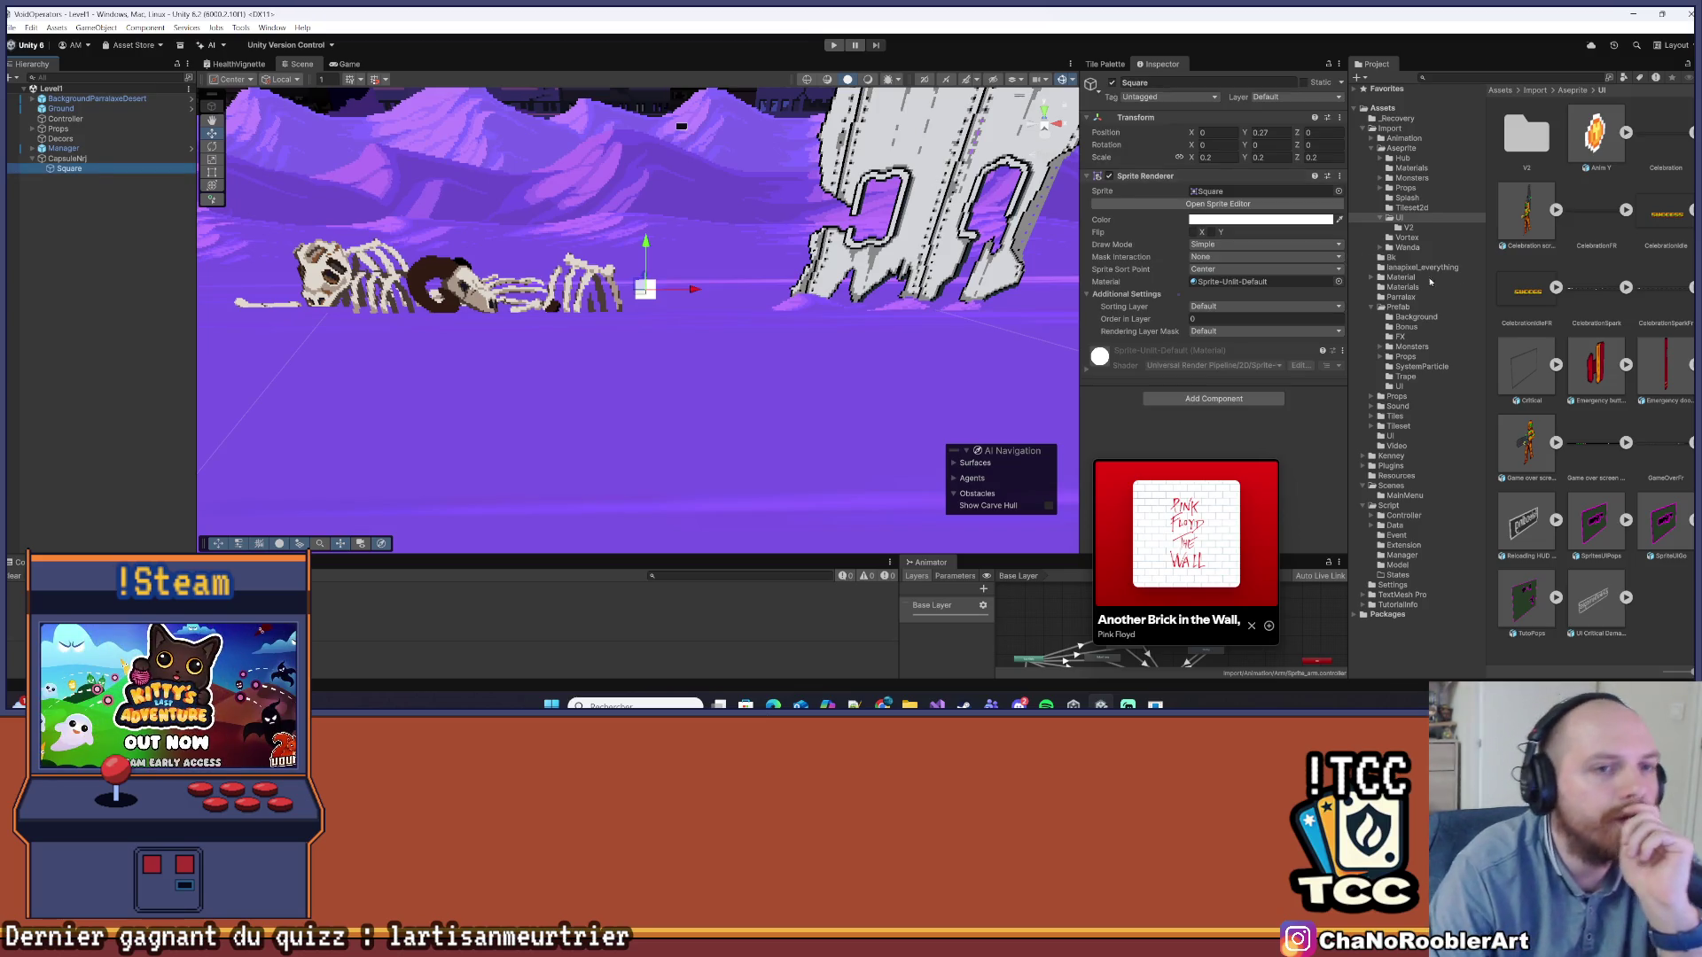
left_click(1245, 220)
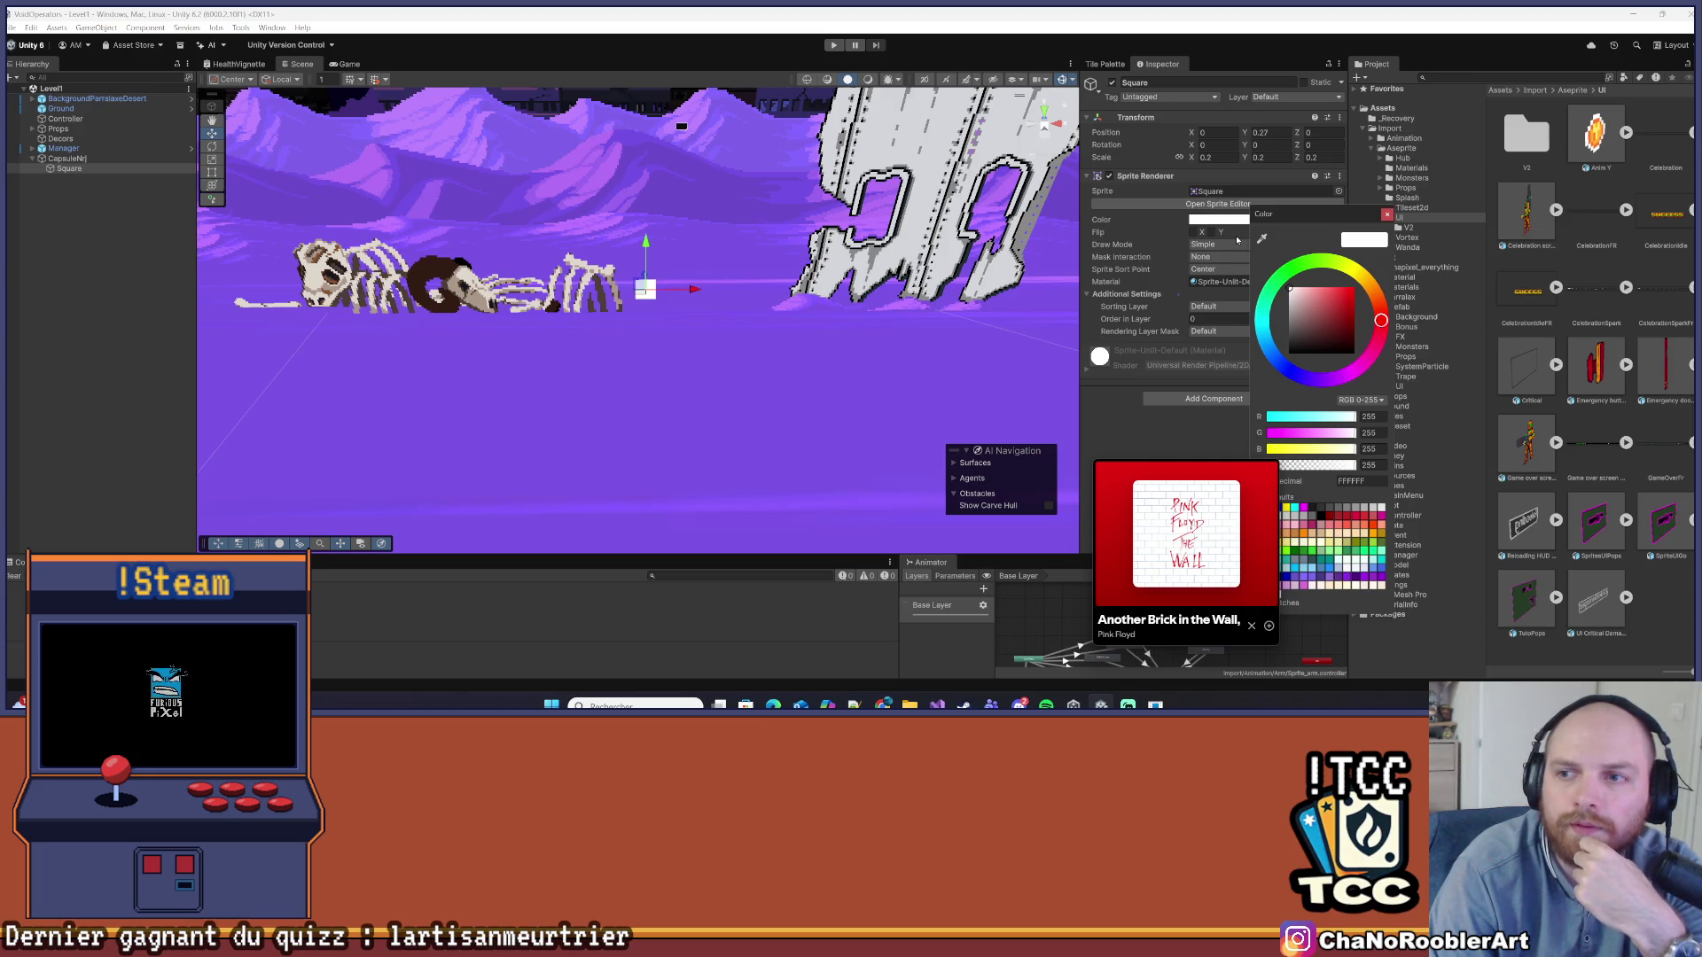
Adjust the Square's hue and saturation until its colour becomes cyan (00D2FF)
left_click(1289, 369)
left_click(1355, 288)
left_click(1334, 289)
left_click(1286, 368)
left_click(1354, 288)
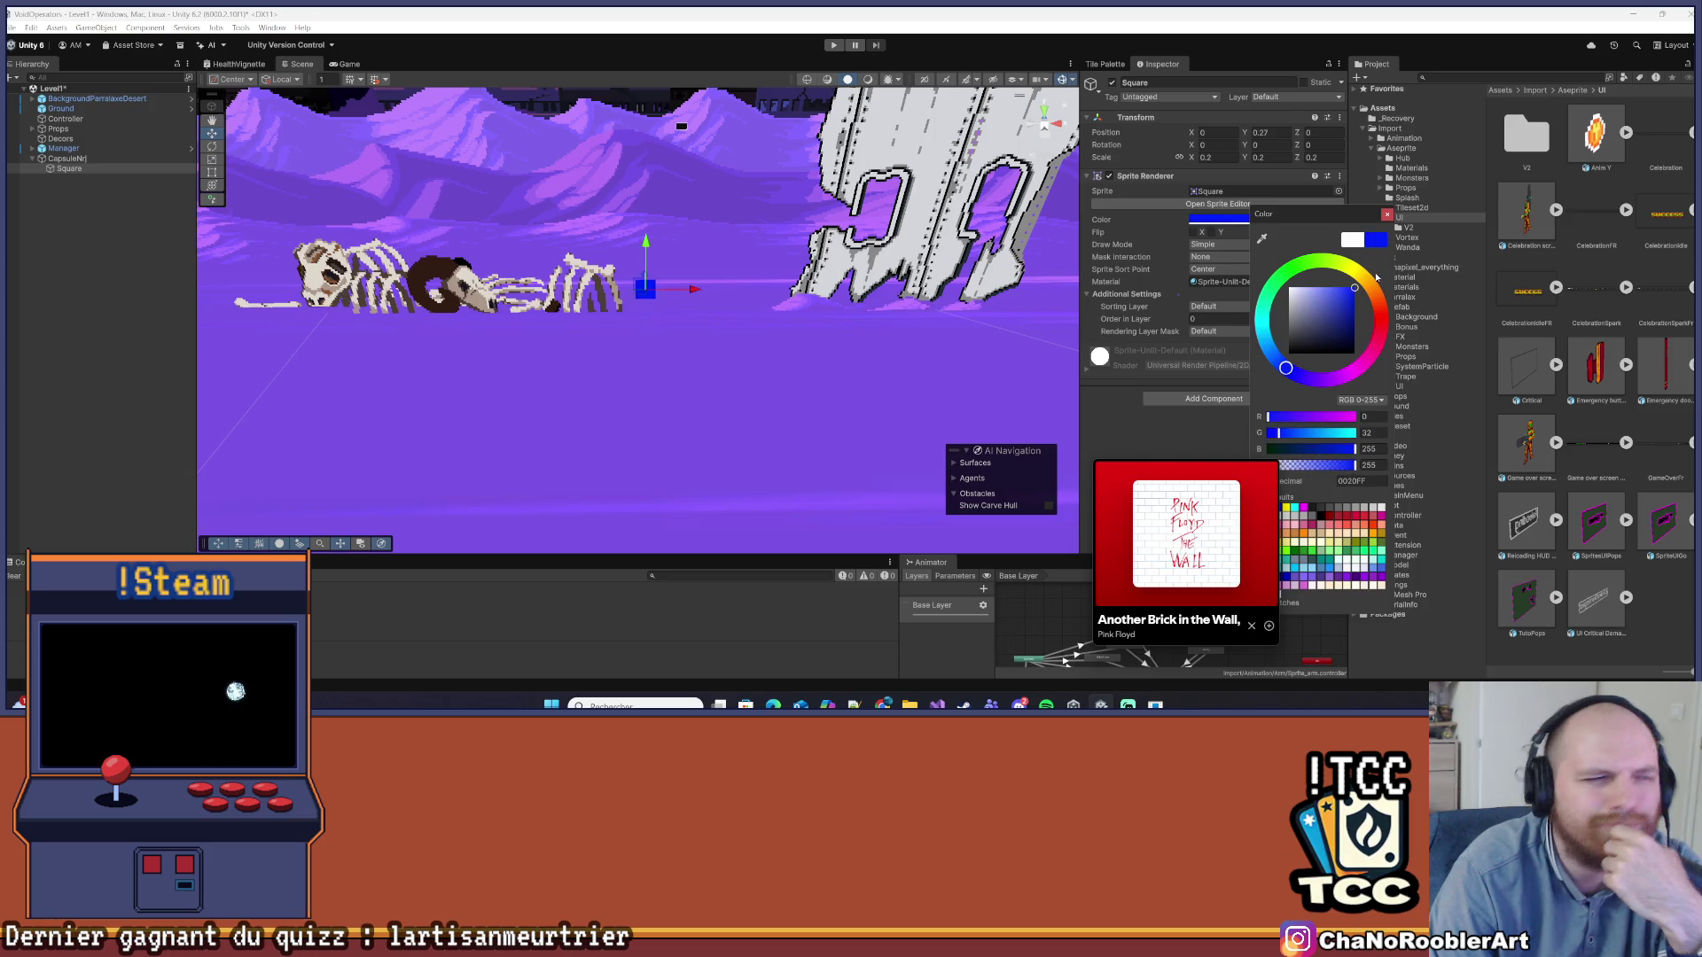
left_click(1341, 288)
left_click(1354, 288)
left_click(1305, 378)
left_click_drag(1305, 377, 1264, 332)
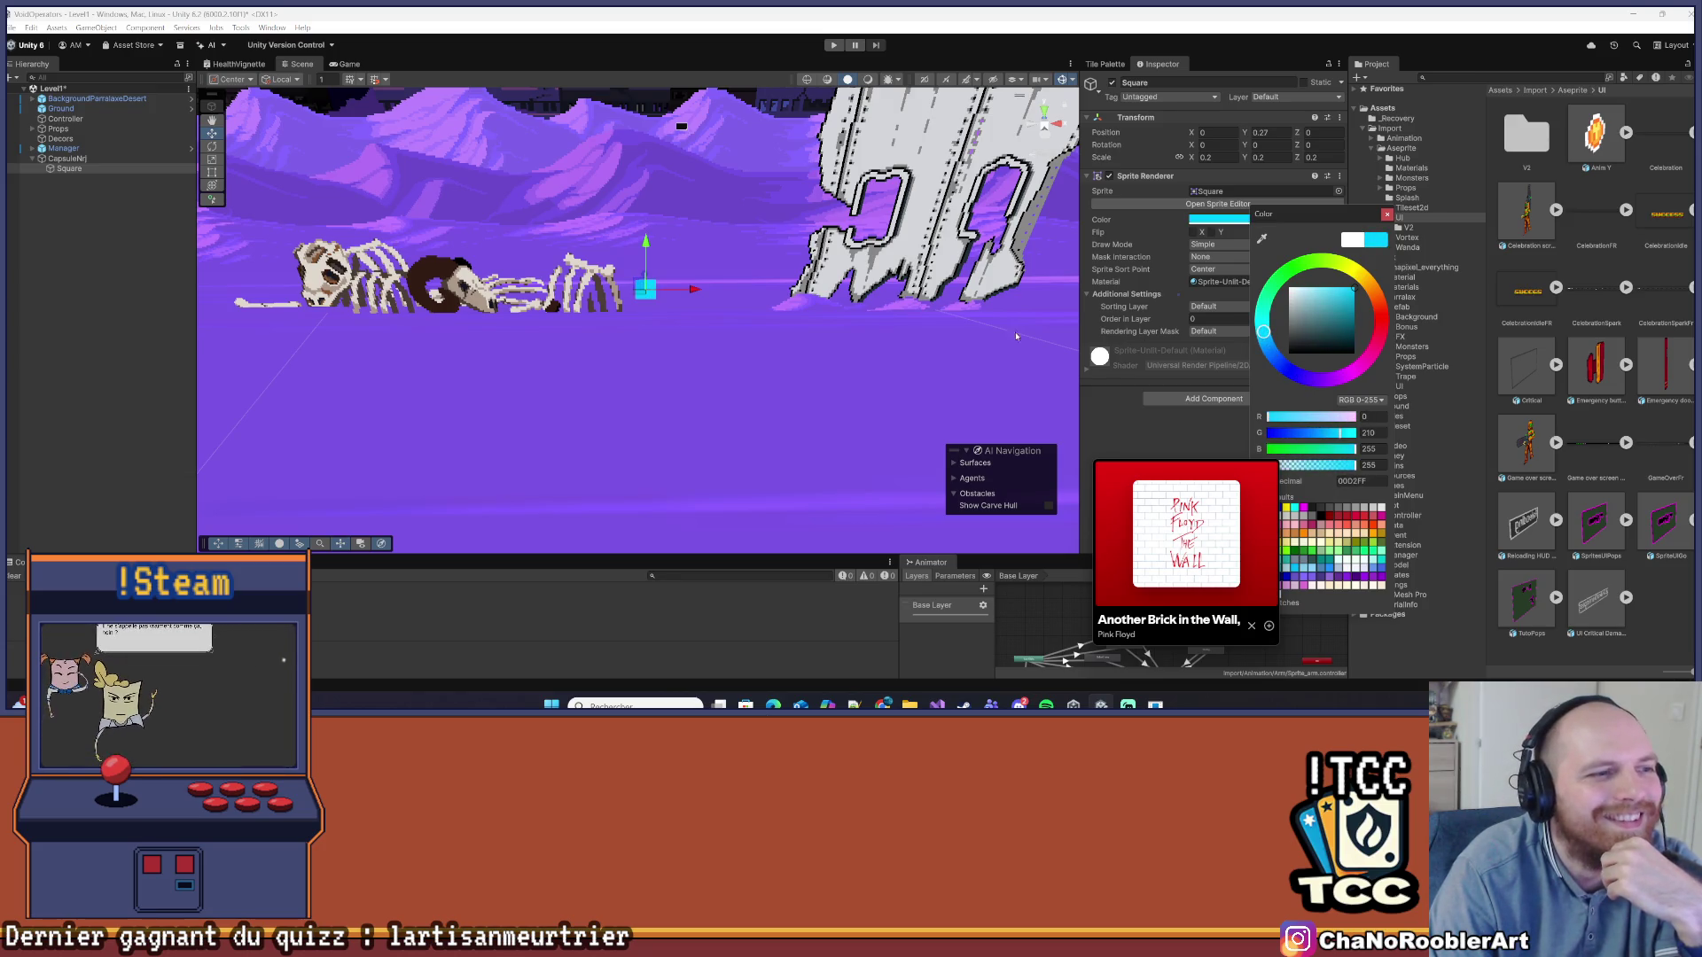
Close the colour picker keeping cyan, switch the Scene view mode, and recentre the Square
key("2")
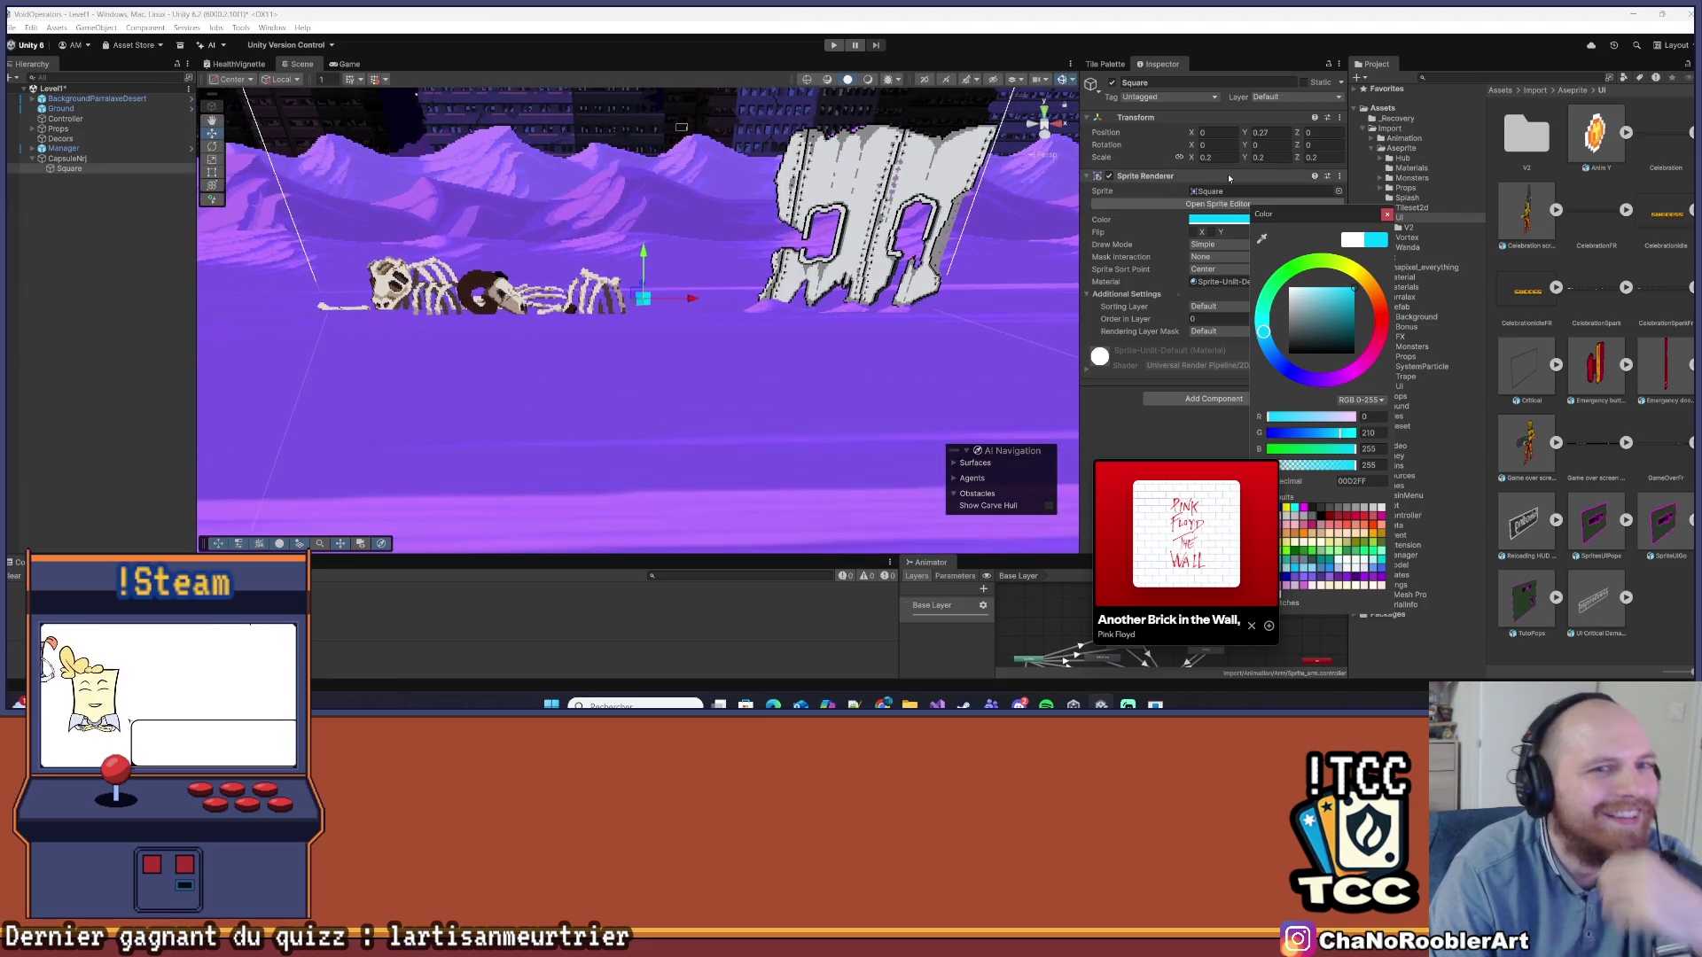
left_click(1388, 215)
mouse_move(719, 306)
left_mouse_down()
mouse_move(496, 346)
mouse_move(810, 315)
mouse_move(842, 262)
left_mouse_up()
left_click(1221, 157)
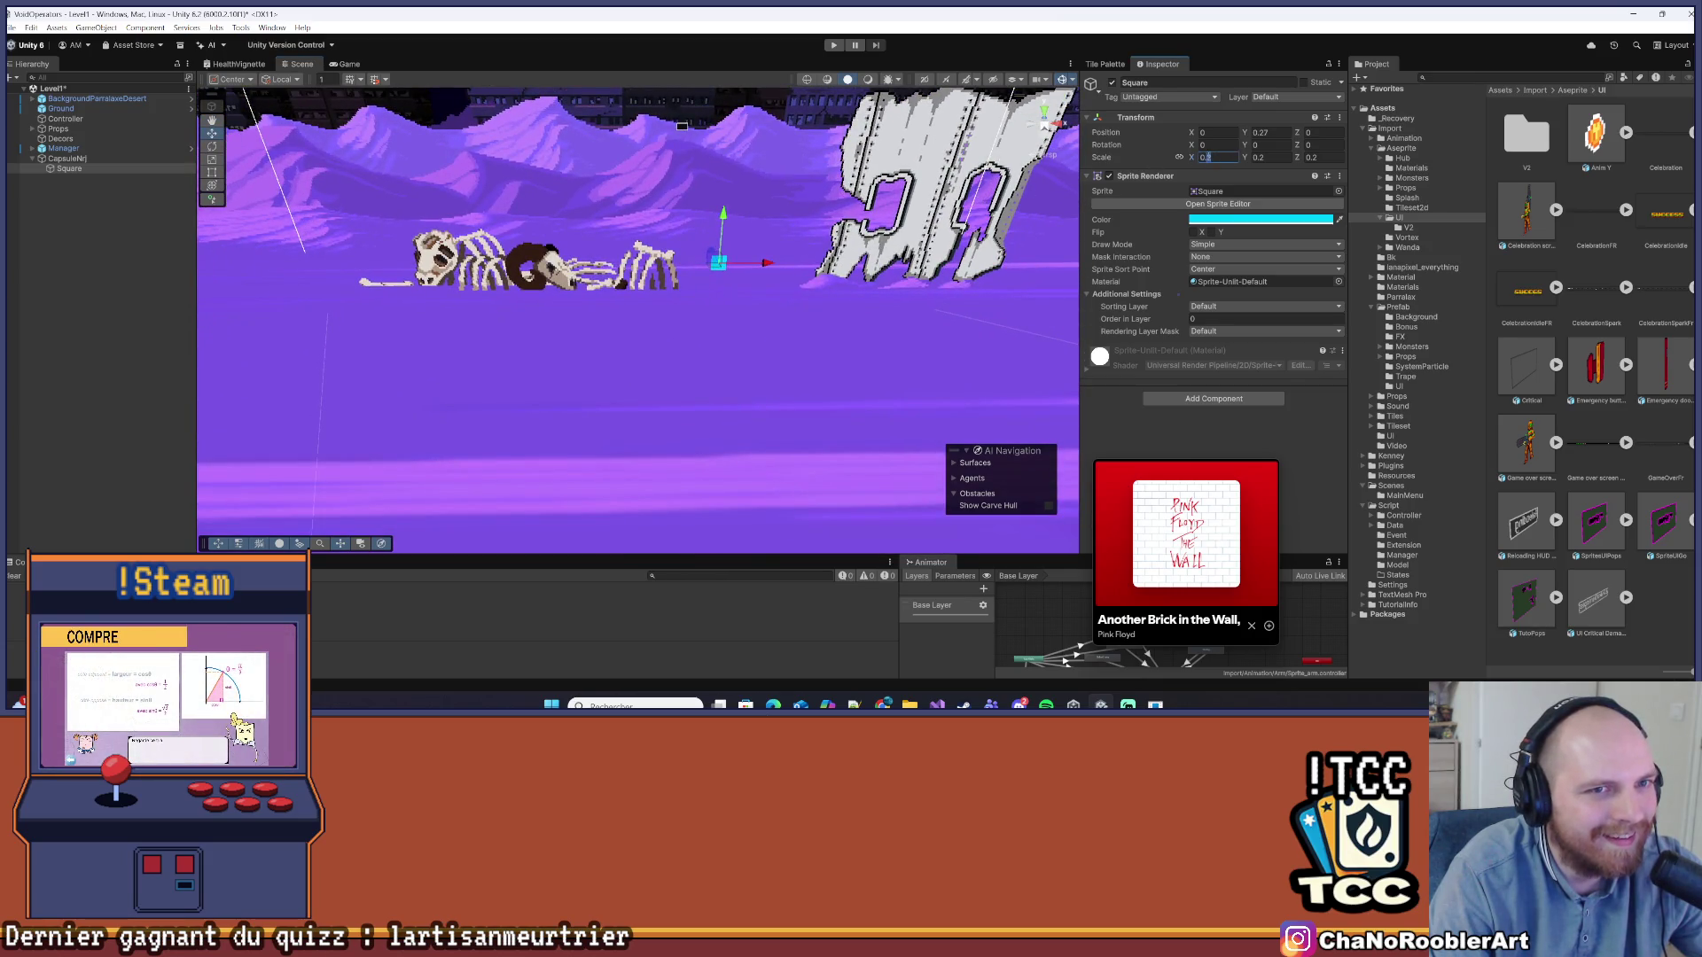
Apply 0.5 scale to the Square and briefly preview it in the Game view
key("Return")
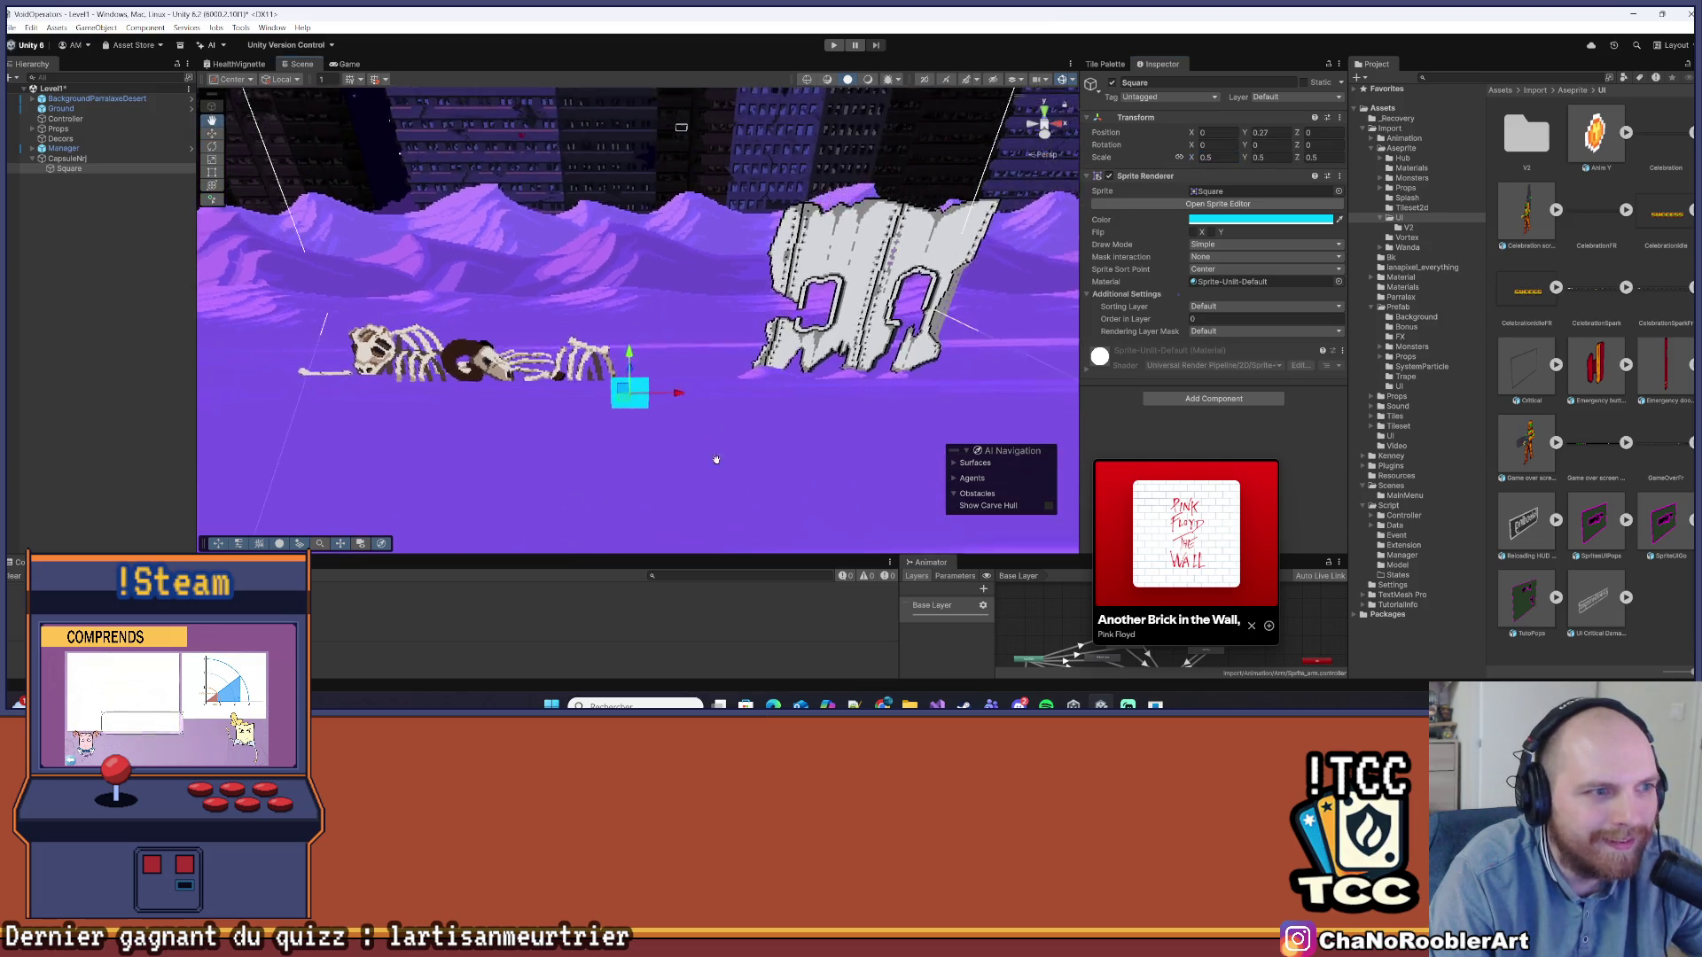
scroll(828, 299, "up", 3)
left_click(349, 64)
left_click(298, 64)
Lower the Square's Y position to -0.52
left_click(1263, 132)
left_click_drag(1247, 134, 1225, 145)
left_click_drag(939, 232, 865, 258)
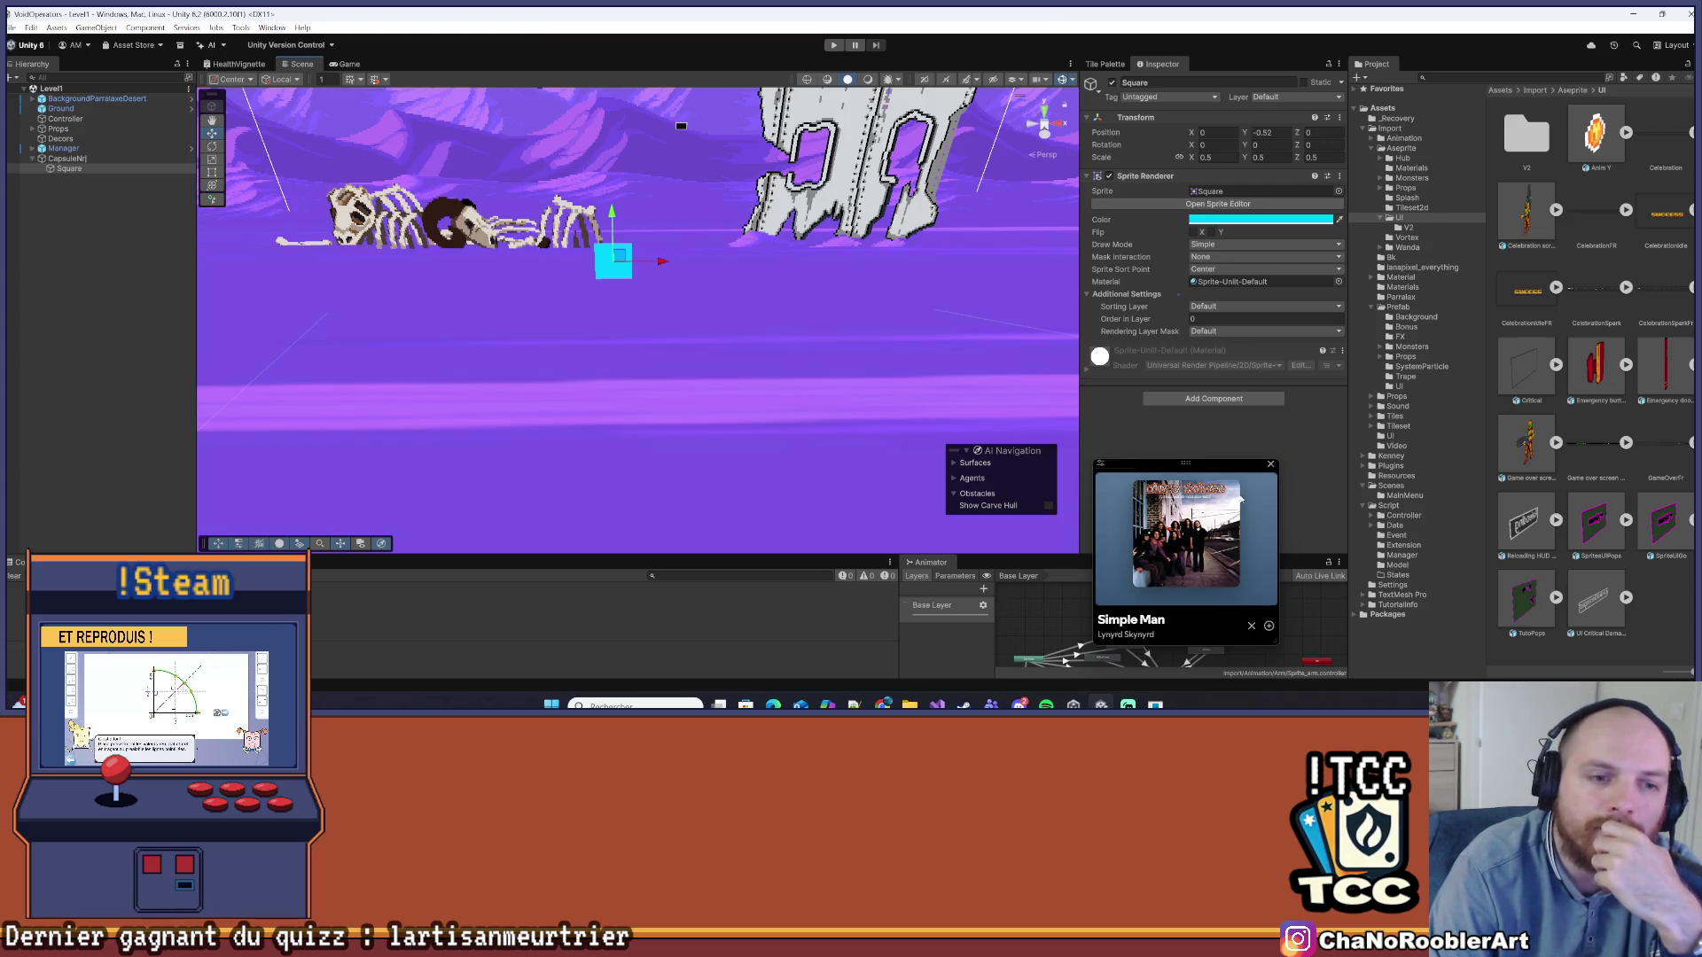
left_click_drag(1197, 469, 1503, 473)
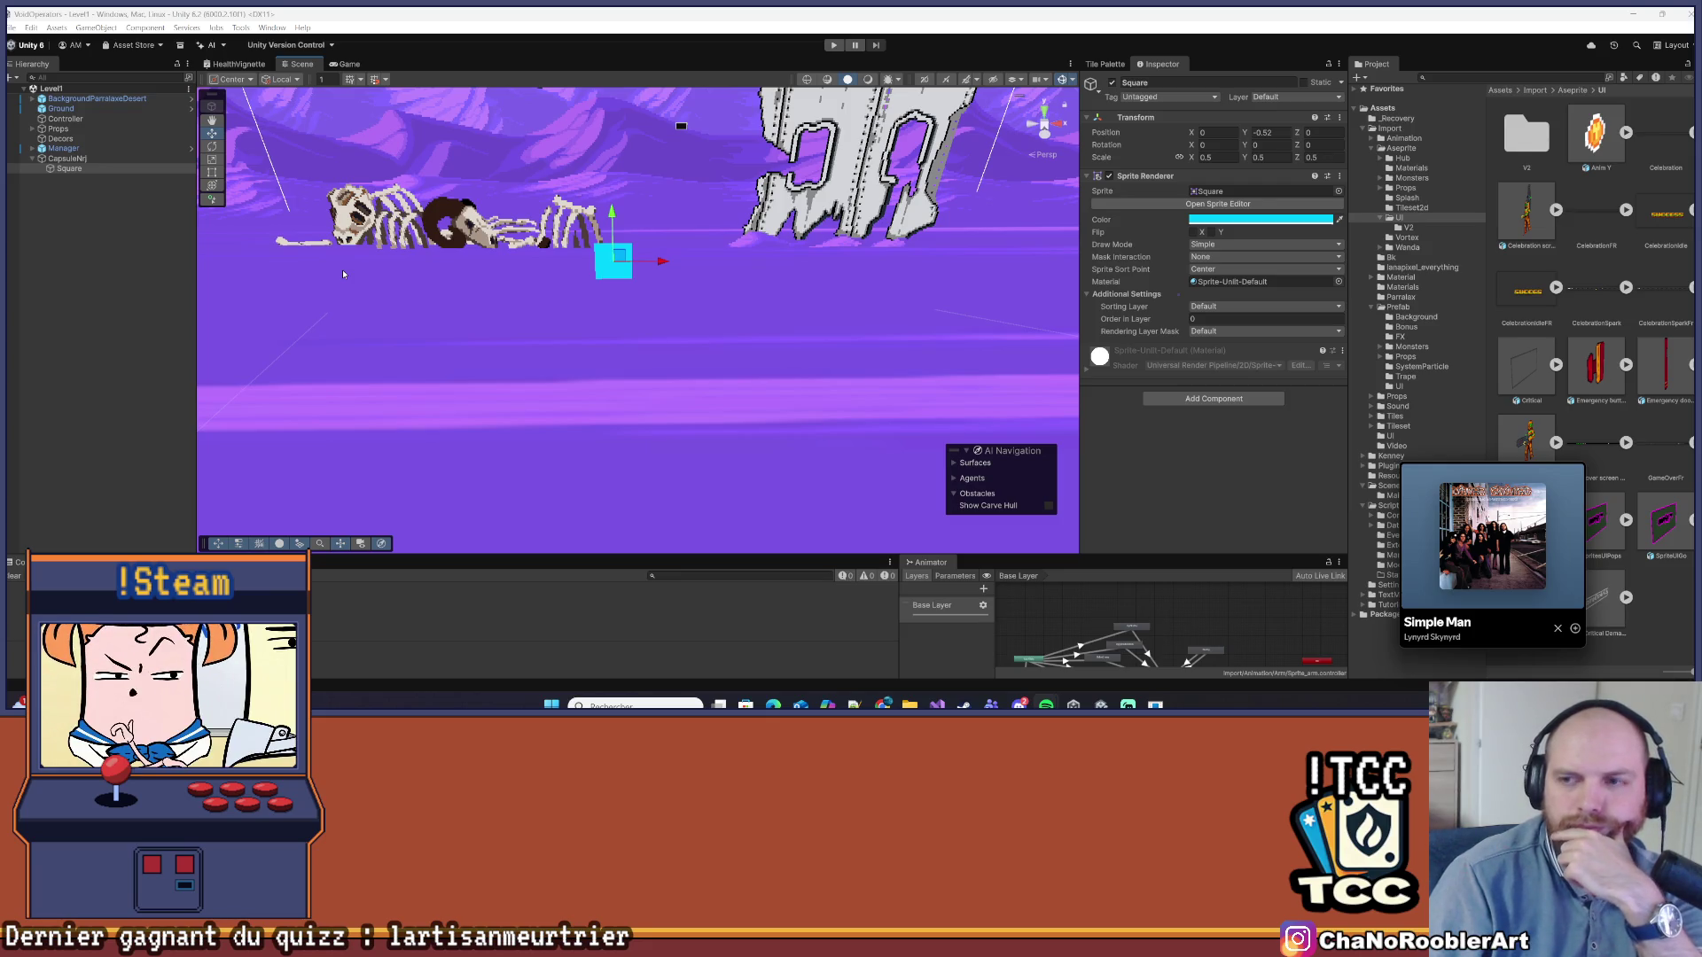
mouse_move(699, 213)
left_mouse_down()
mouse_move(540, 279)
mouse_move(573, 186)
mouse_move(559, 266)
left_mouse_up()
left_click(550, 282)
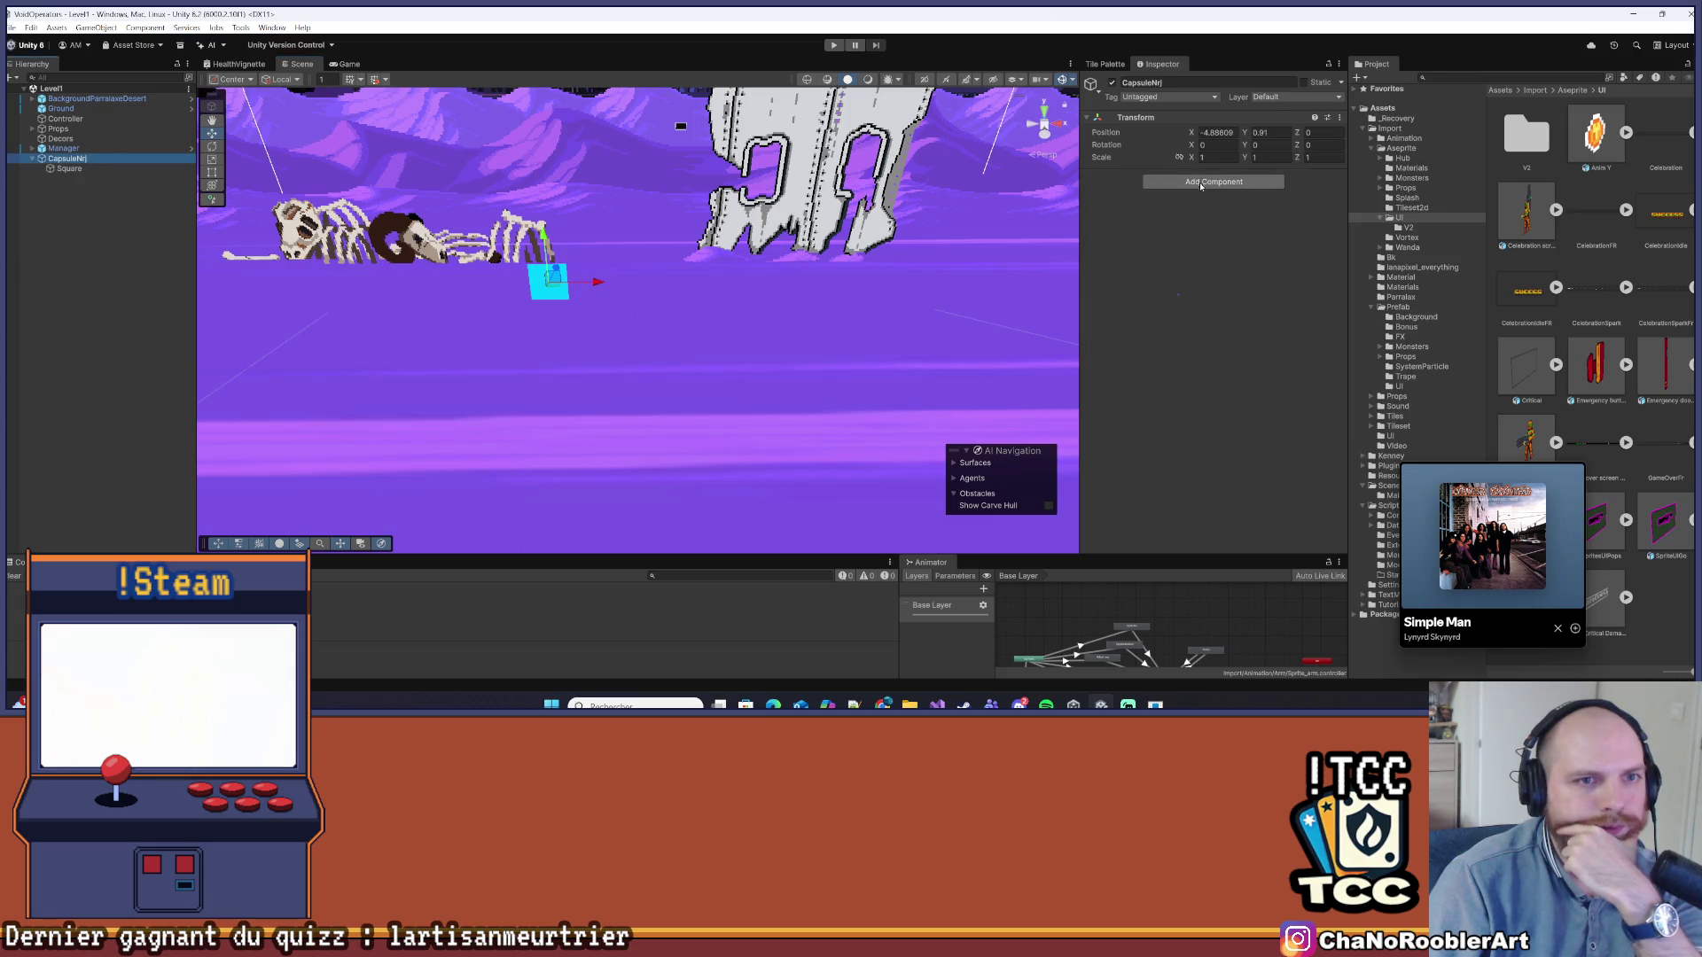
Add a Box Collider component to CapsuleNrj
left_click(1214, 182)
type("Fla")
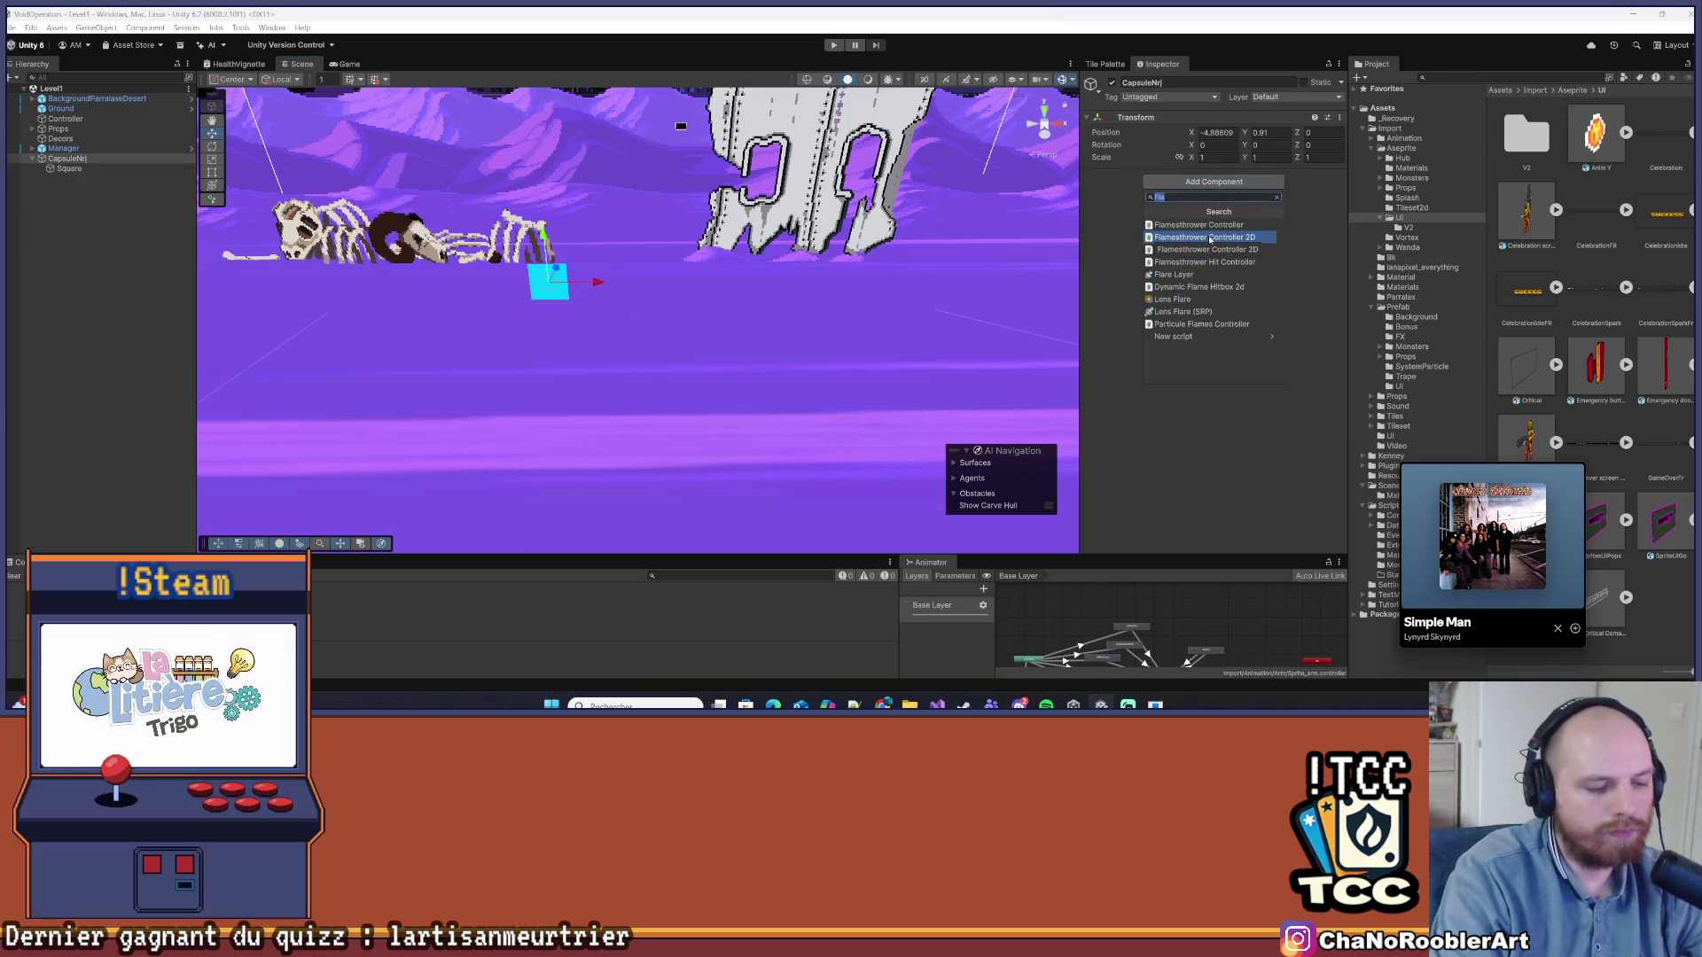
left_click(1210, 238)
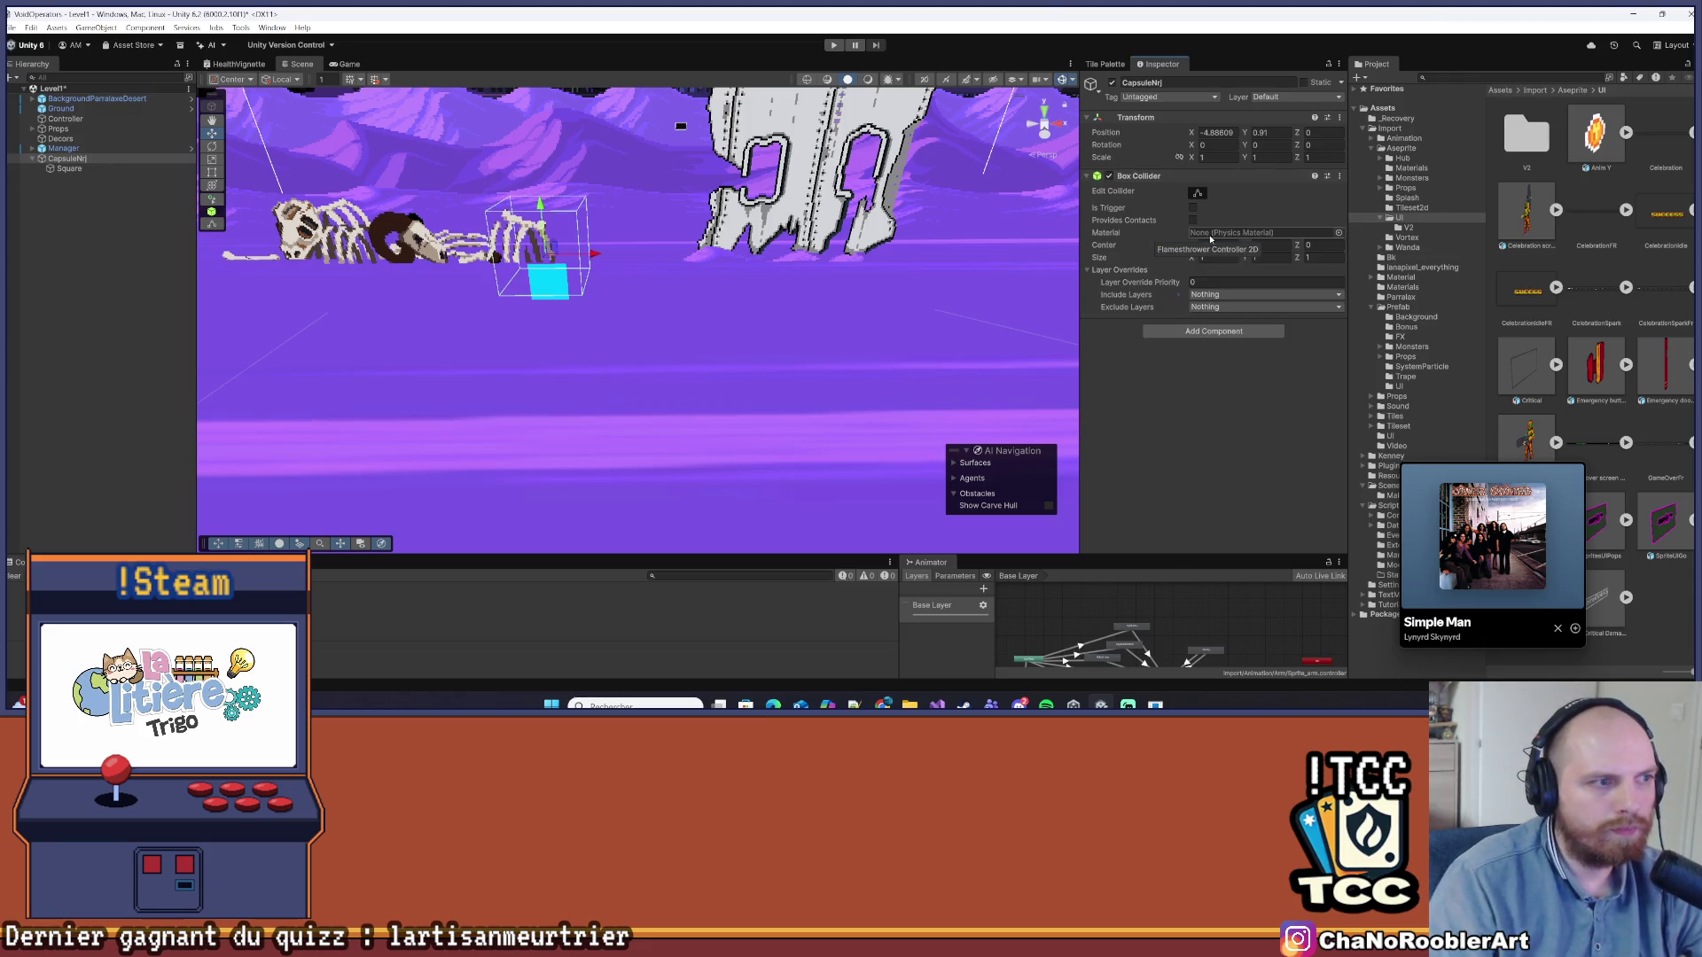
Set the child Square's Position Y to 0, then browse to the Prefab/Props folder
left_click(552, 265)
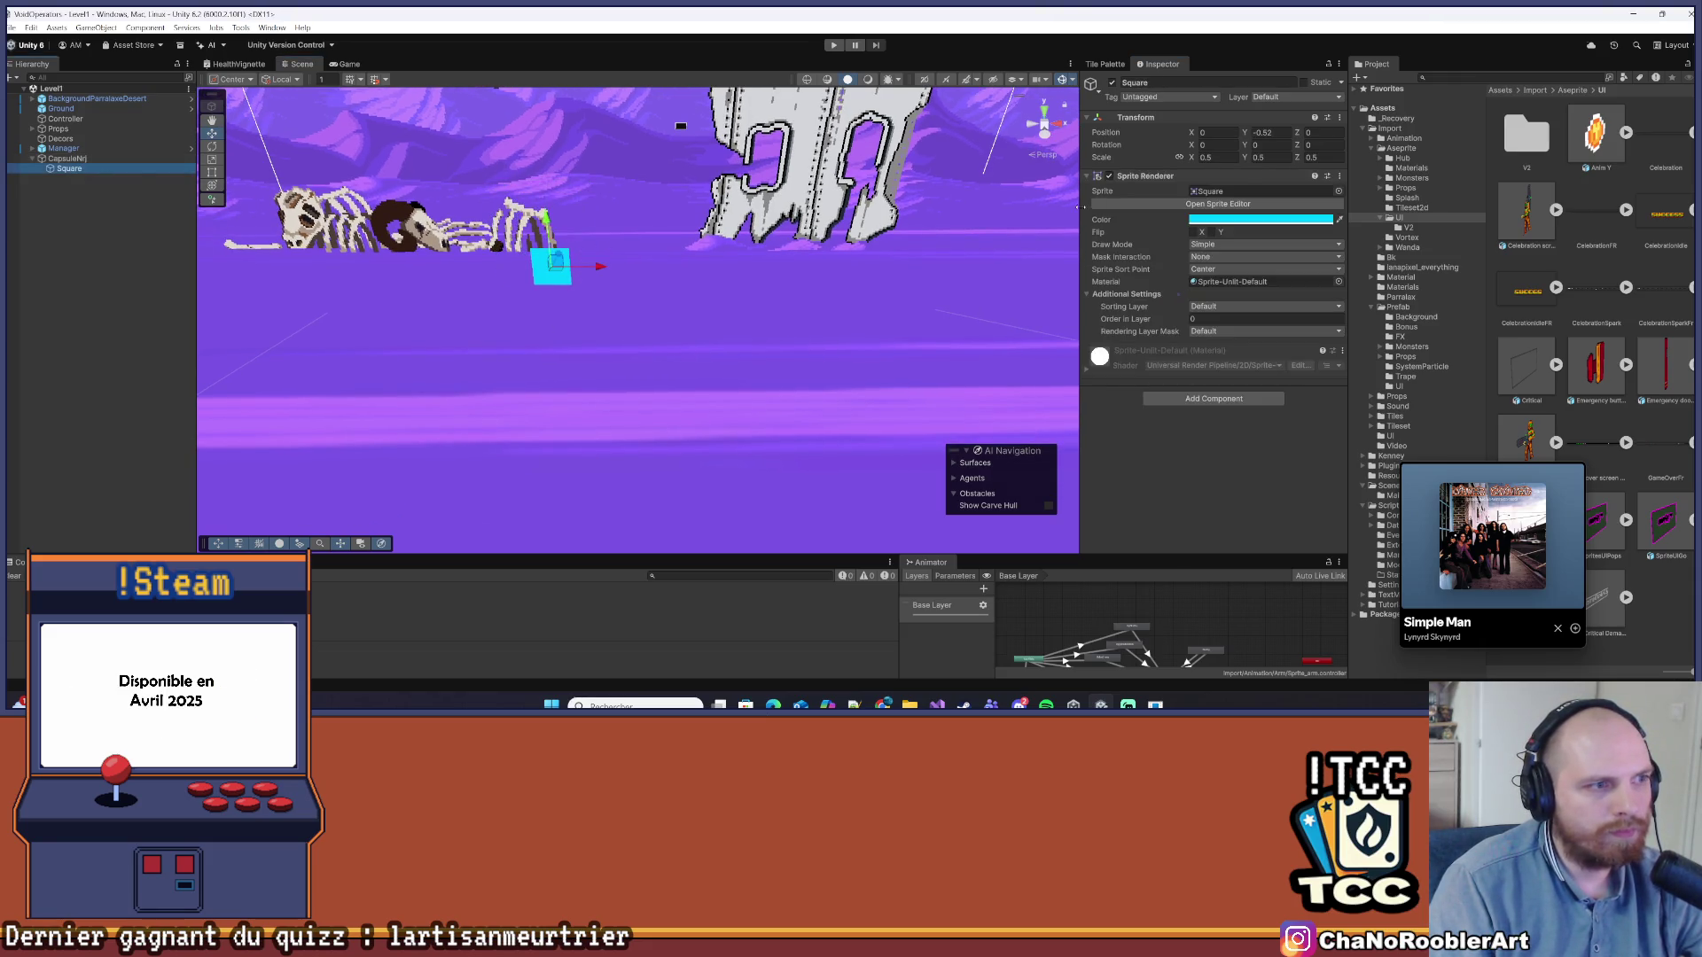
double_click(1268, 132)
type("0")
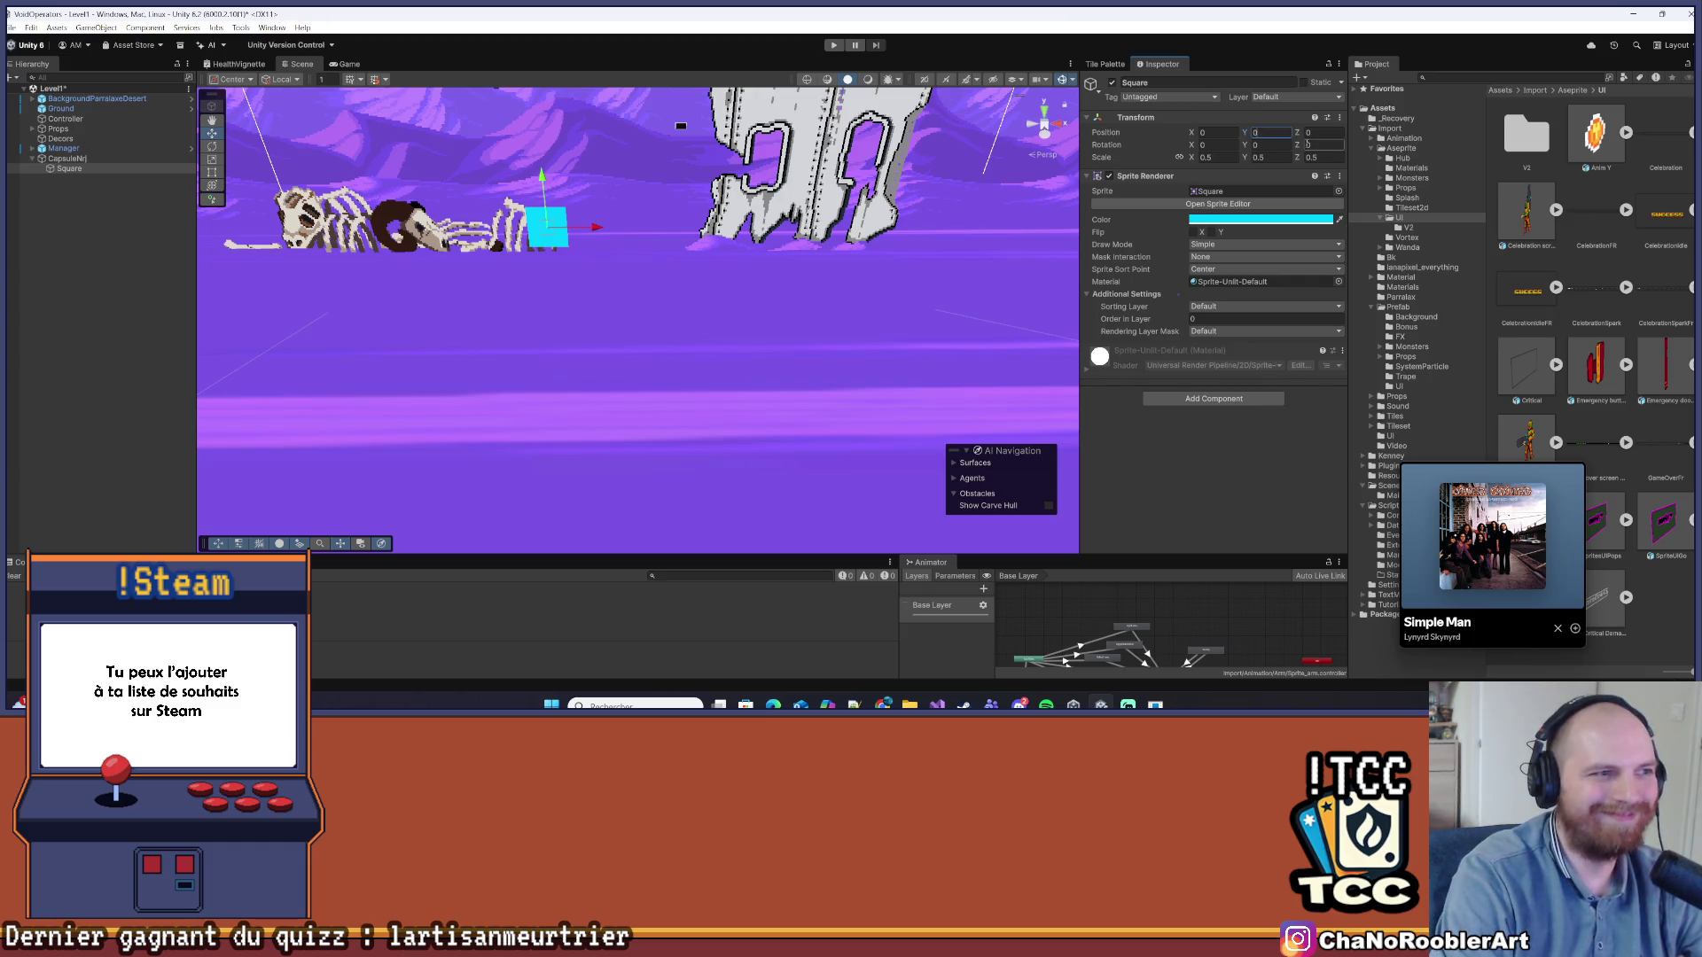
left_click(67, 158)
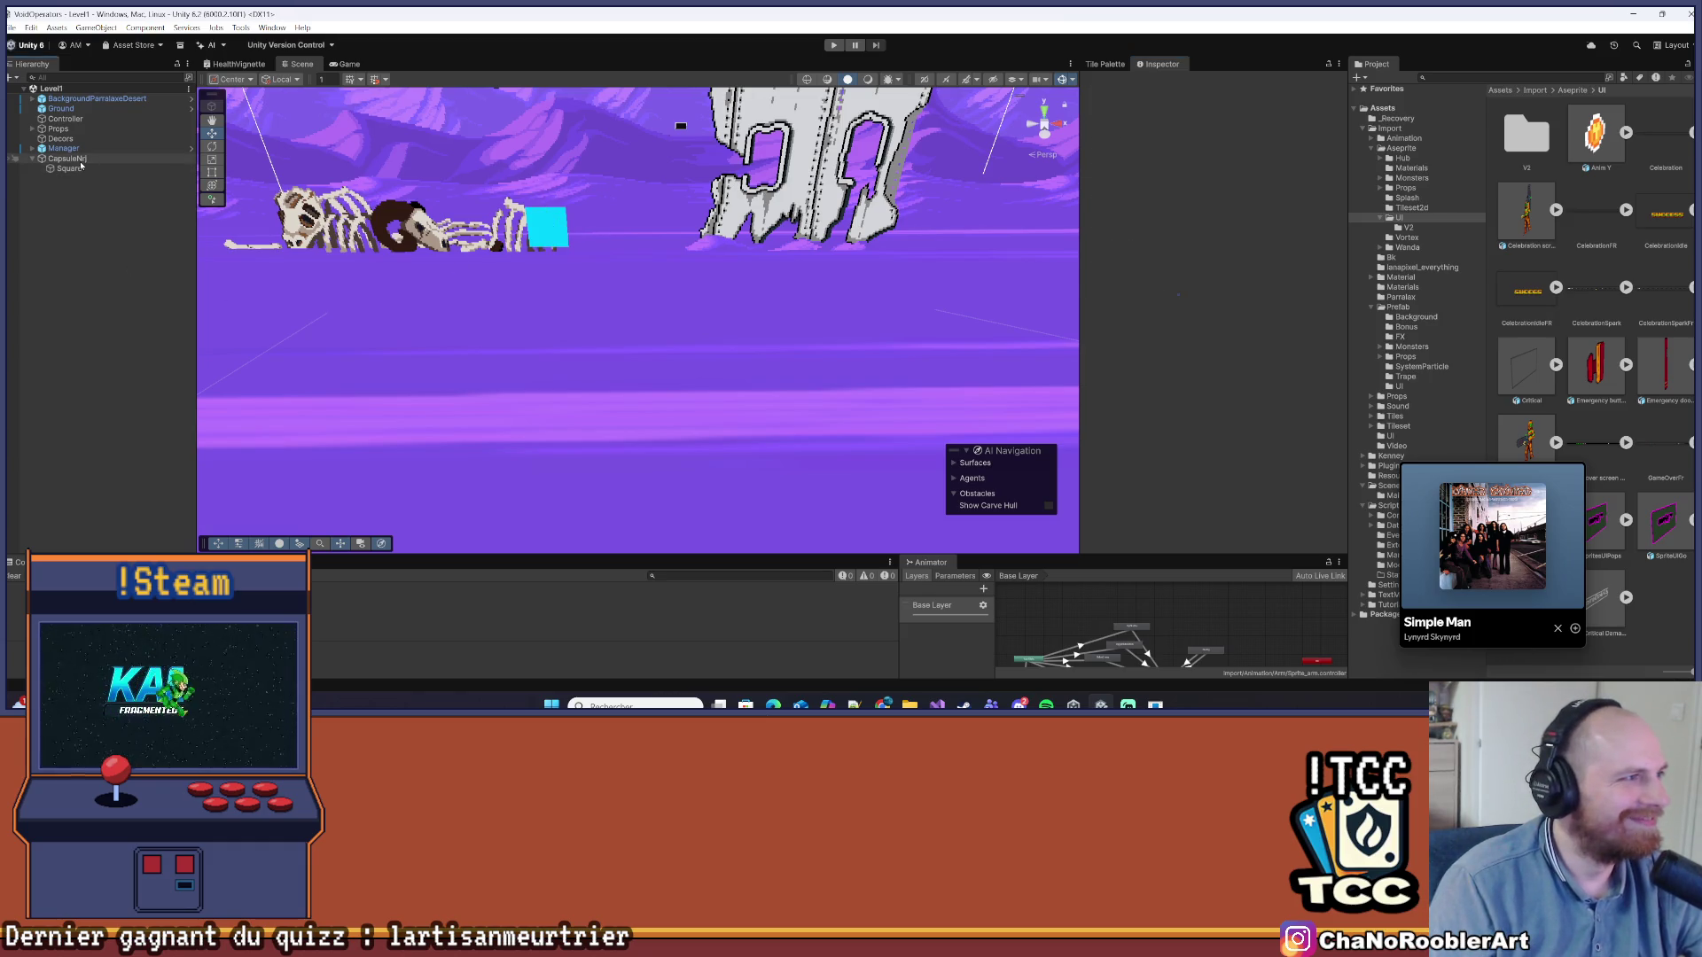
mouse_move(594, 161)
left_mouse_down()
mouse_move(615, 326)
mouse_move(804, 289)
mouse_move(671, 251)
mouse_move(641, 189)
left_mouse_up()
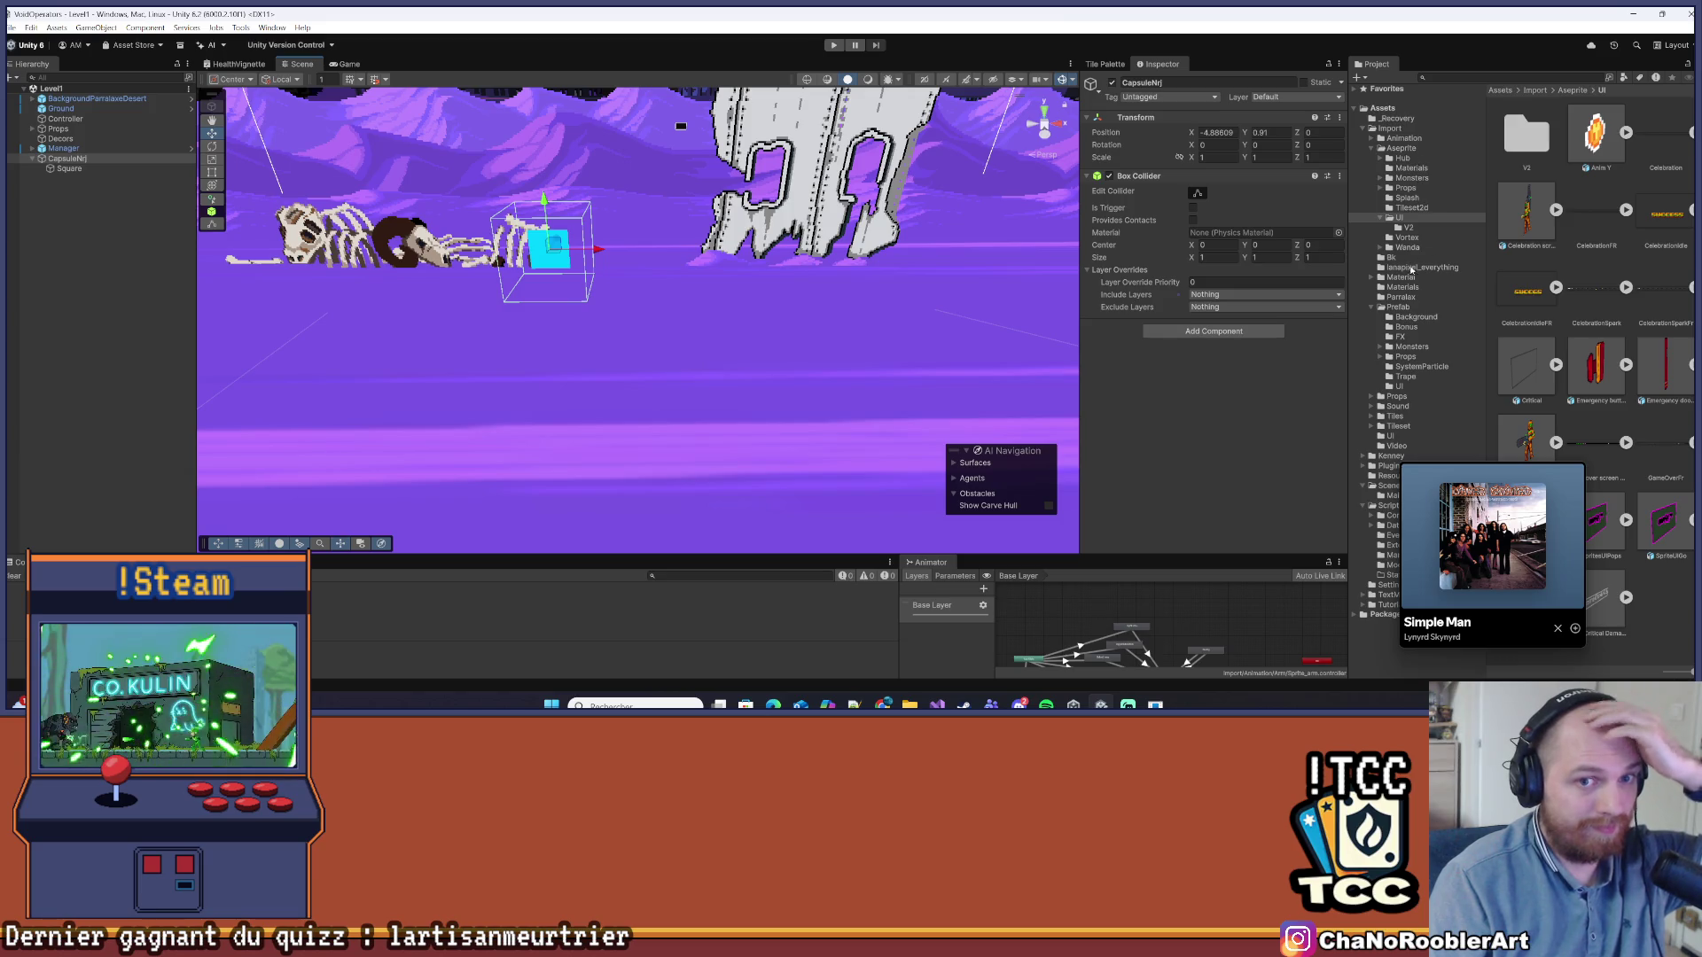
left_click(1399, 307)
double_click(1596, 217)
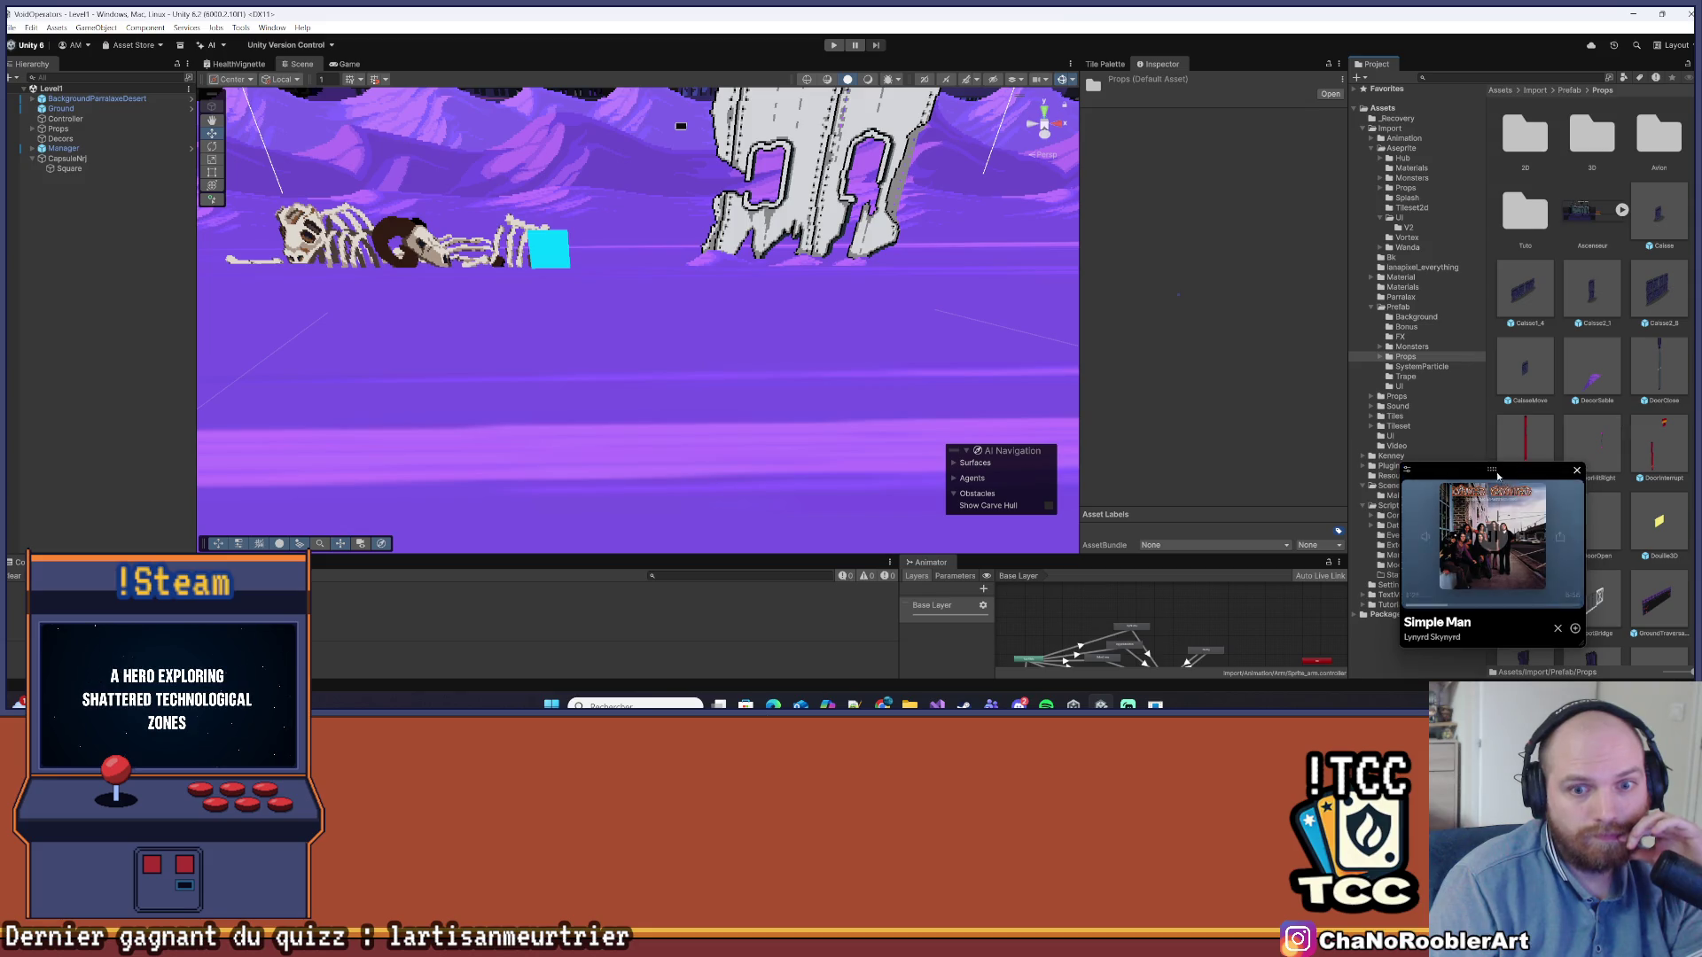
Place a Screw3d prefab in the scene at Z 0 and raise it to Y 0.853
scroll(1594, 410, "down", 5)
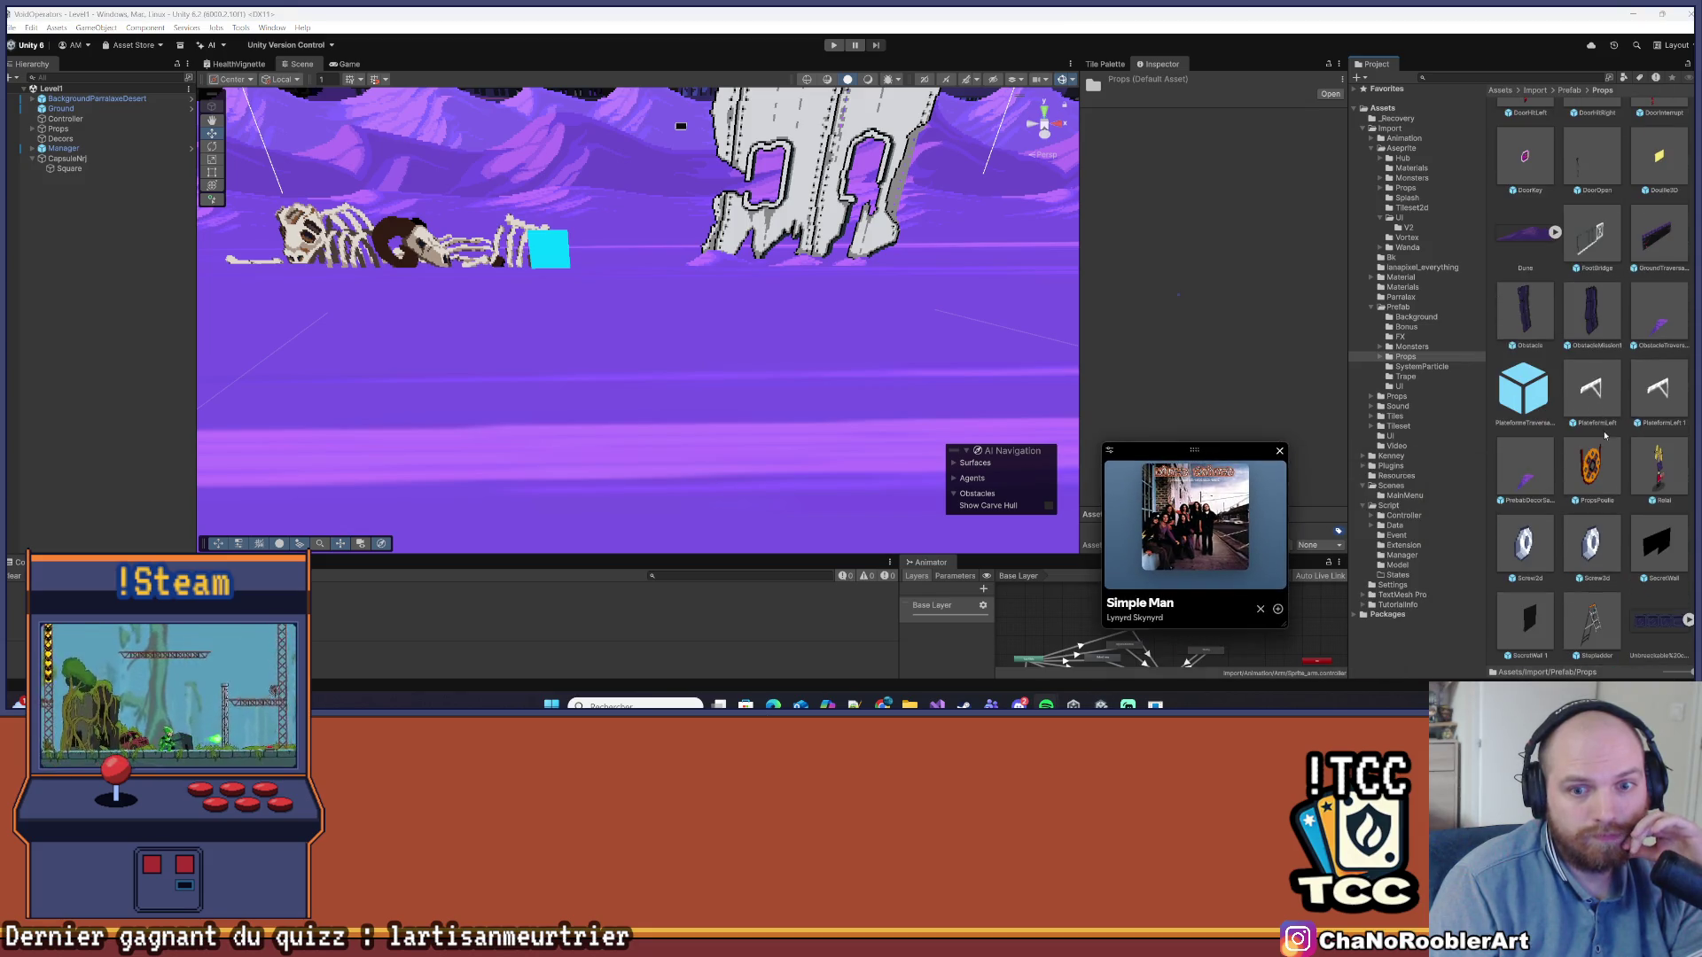
mouse_move(1586, 550)
left_mouse_down()
mouse_move(588, 202)
mouse_move(643, 221)
left_mouse_up()
left_click(1317, 164)
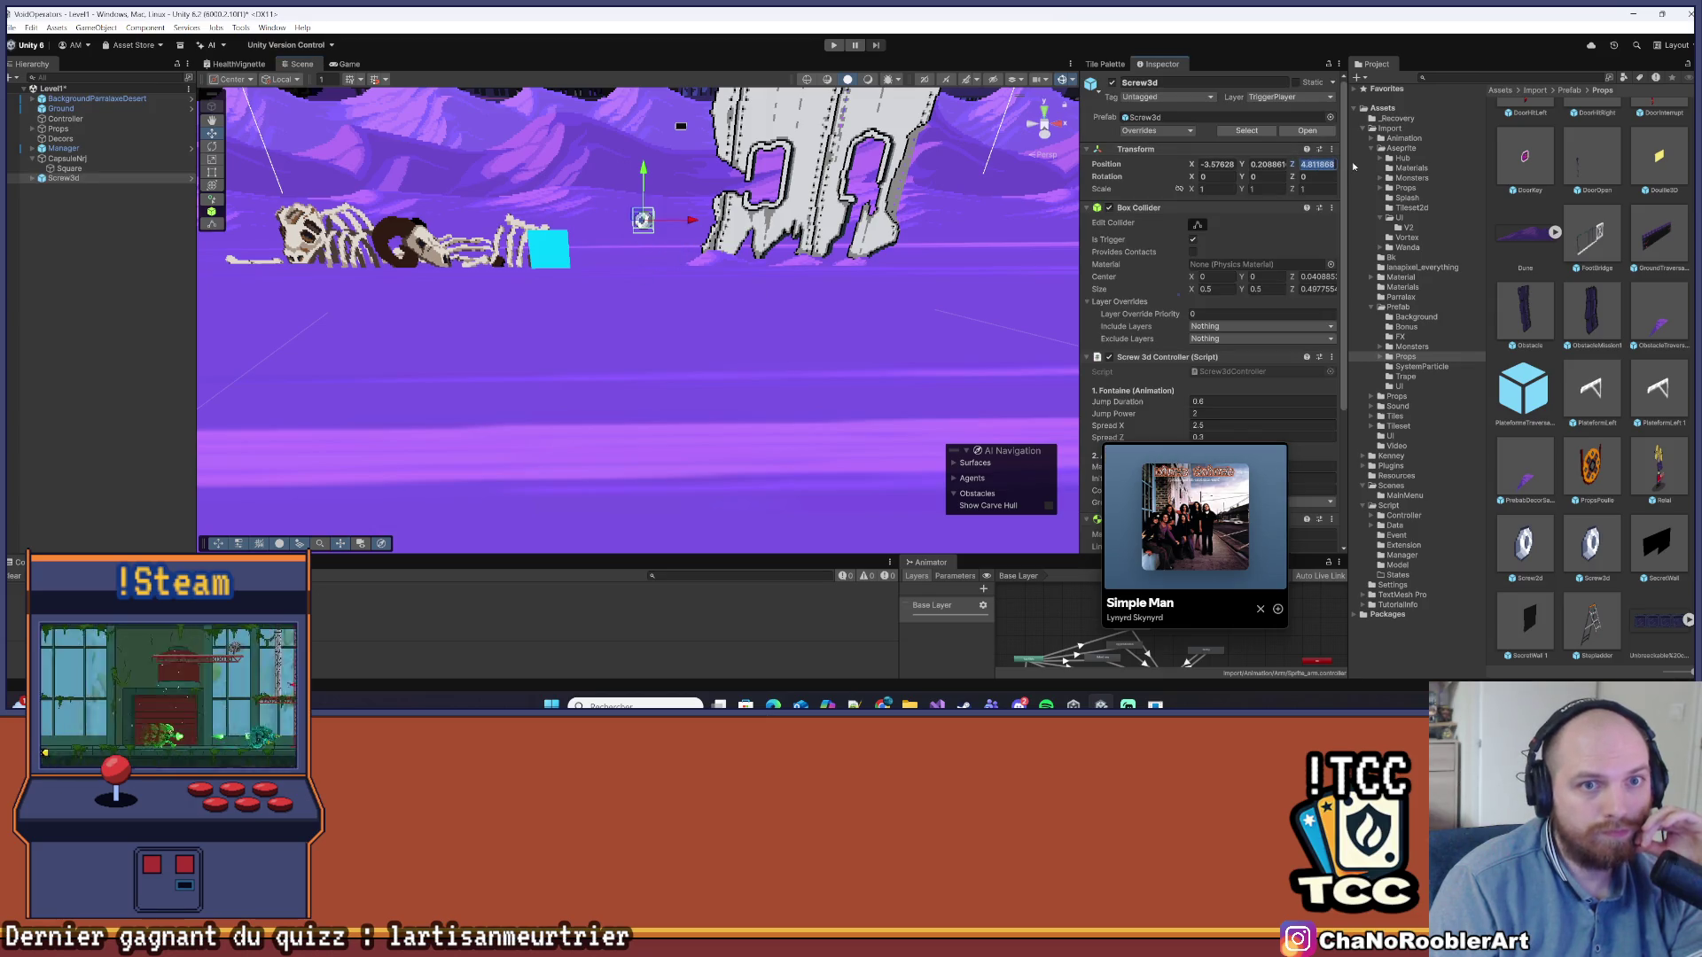
type("0")
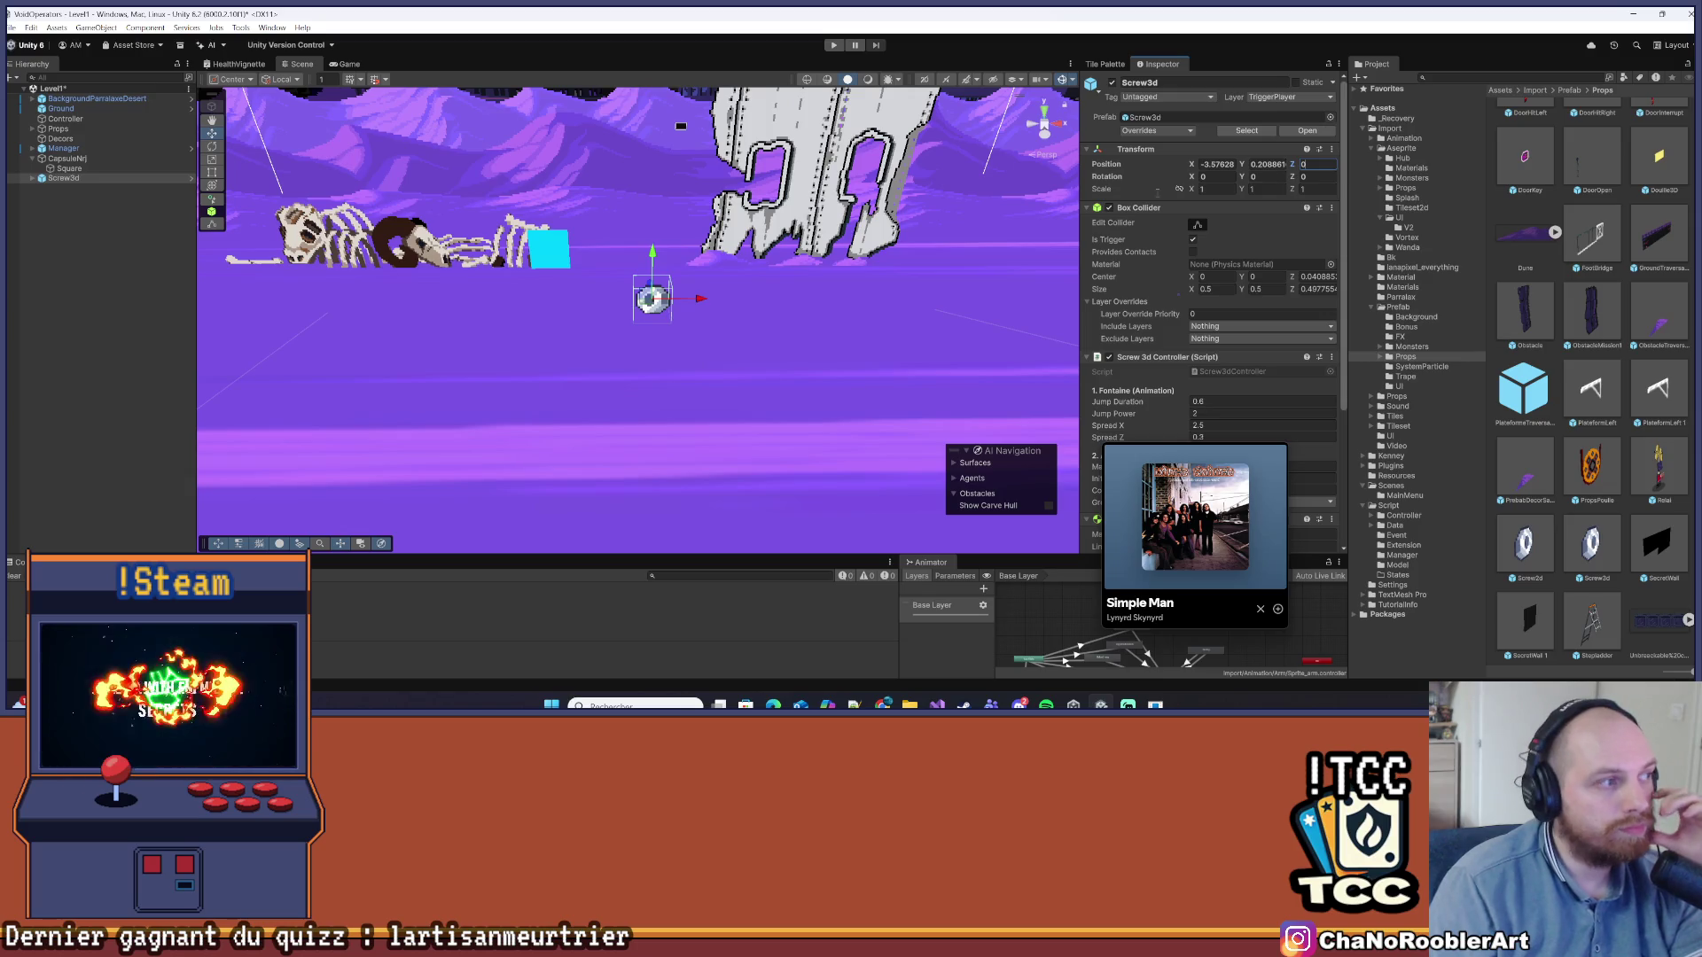
left_click_drag(652, 255, 684, 206)
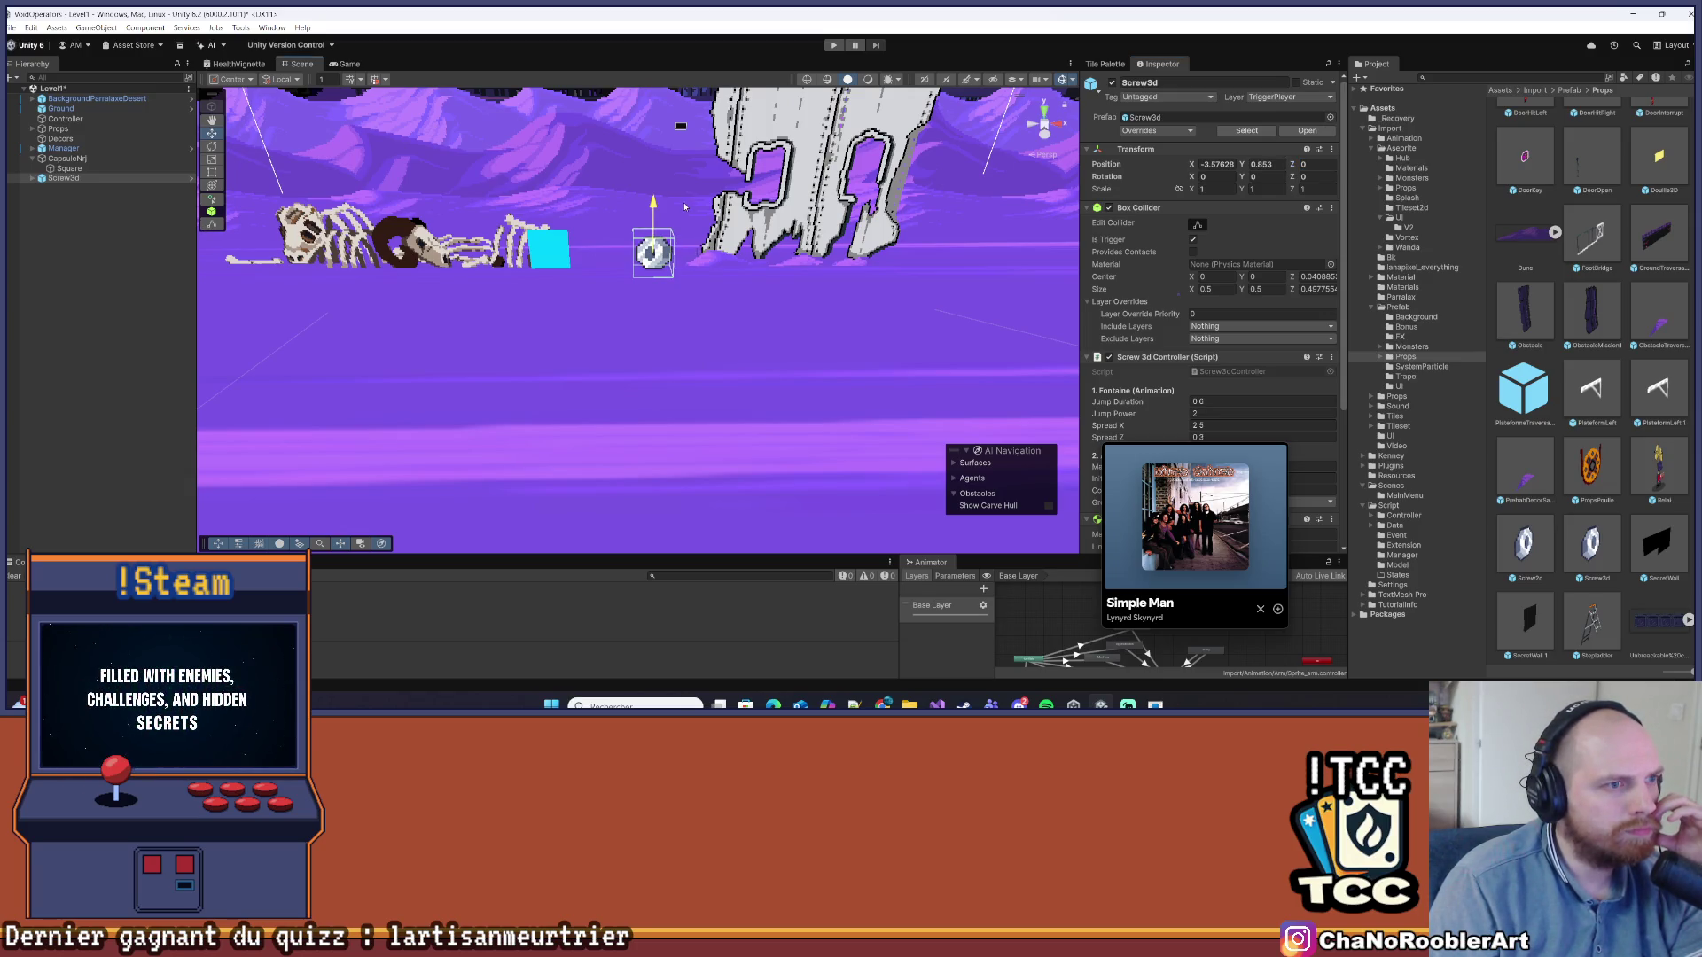
Locate the Screw3dController script from the Screw3d's Inspector
scroll(250, 304, "down", 1)
scroll(1140, 264, "down", 5)
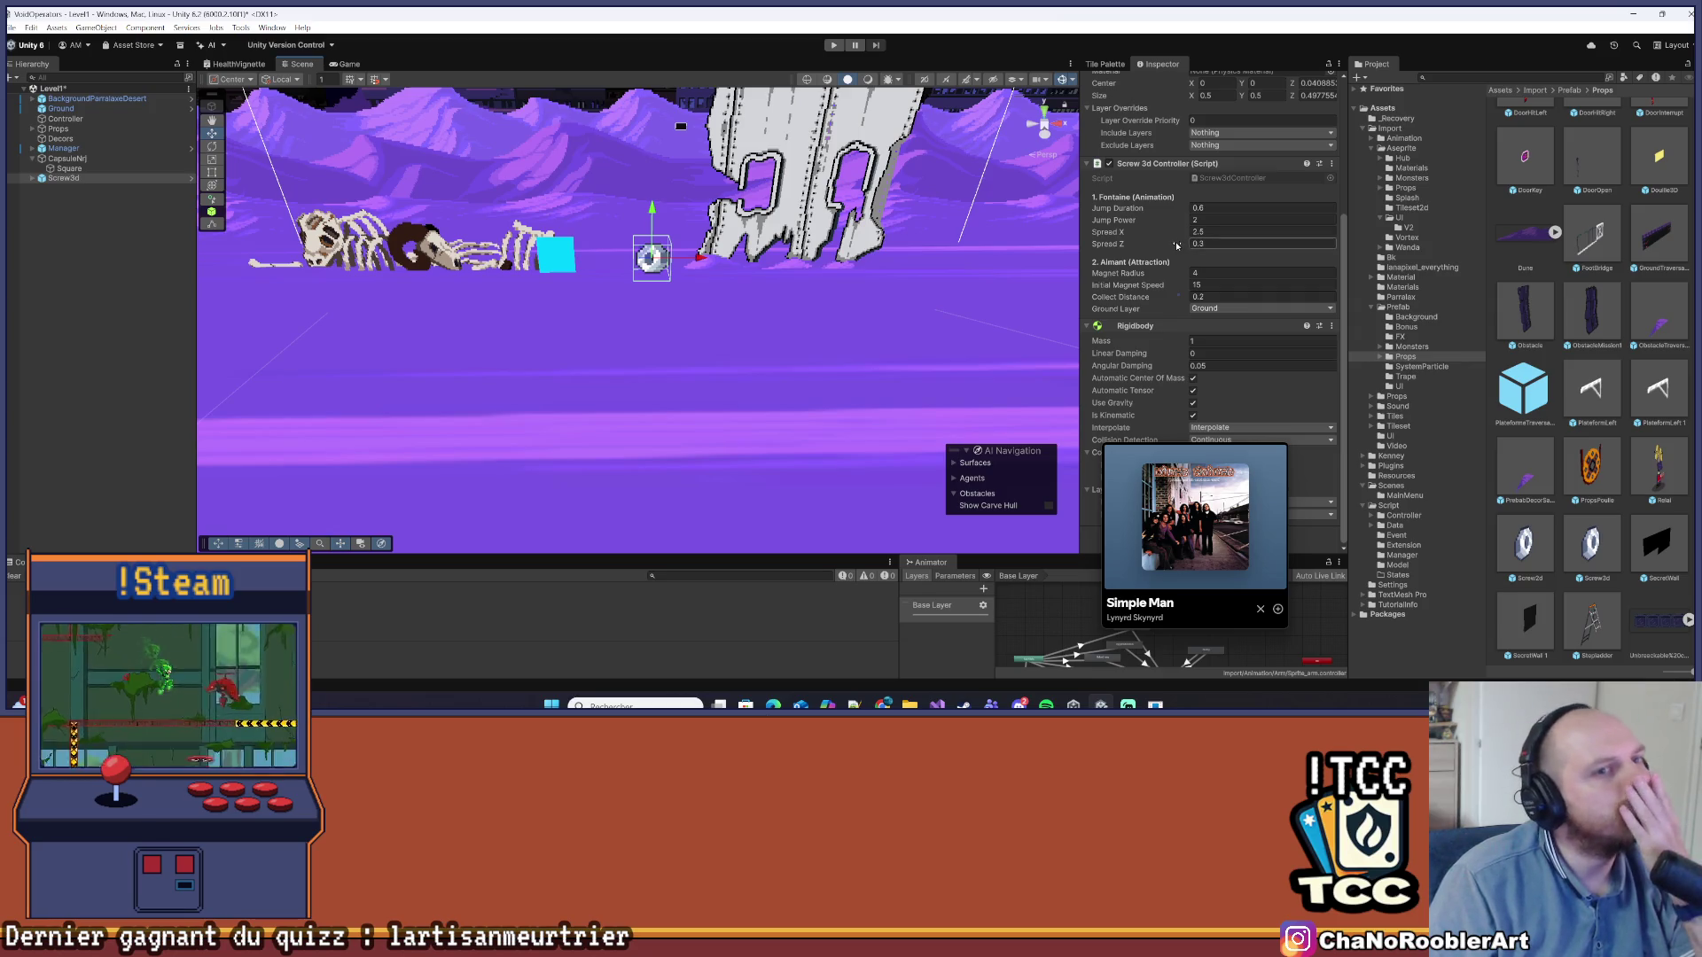
left_click(1232, 178)
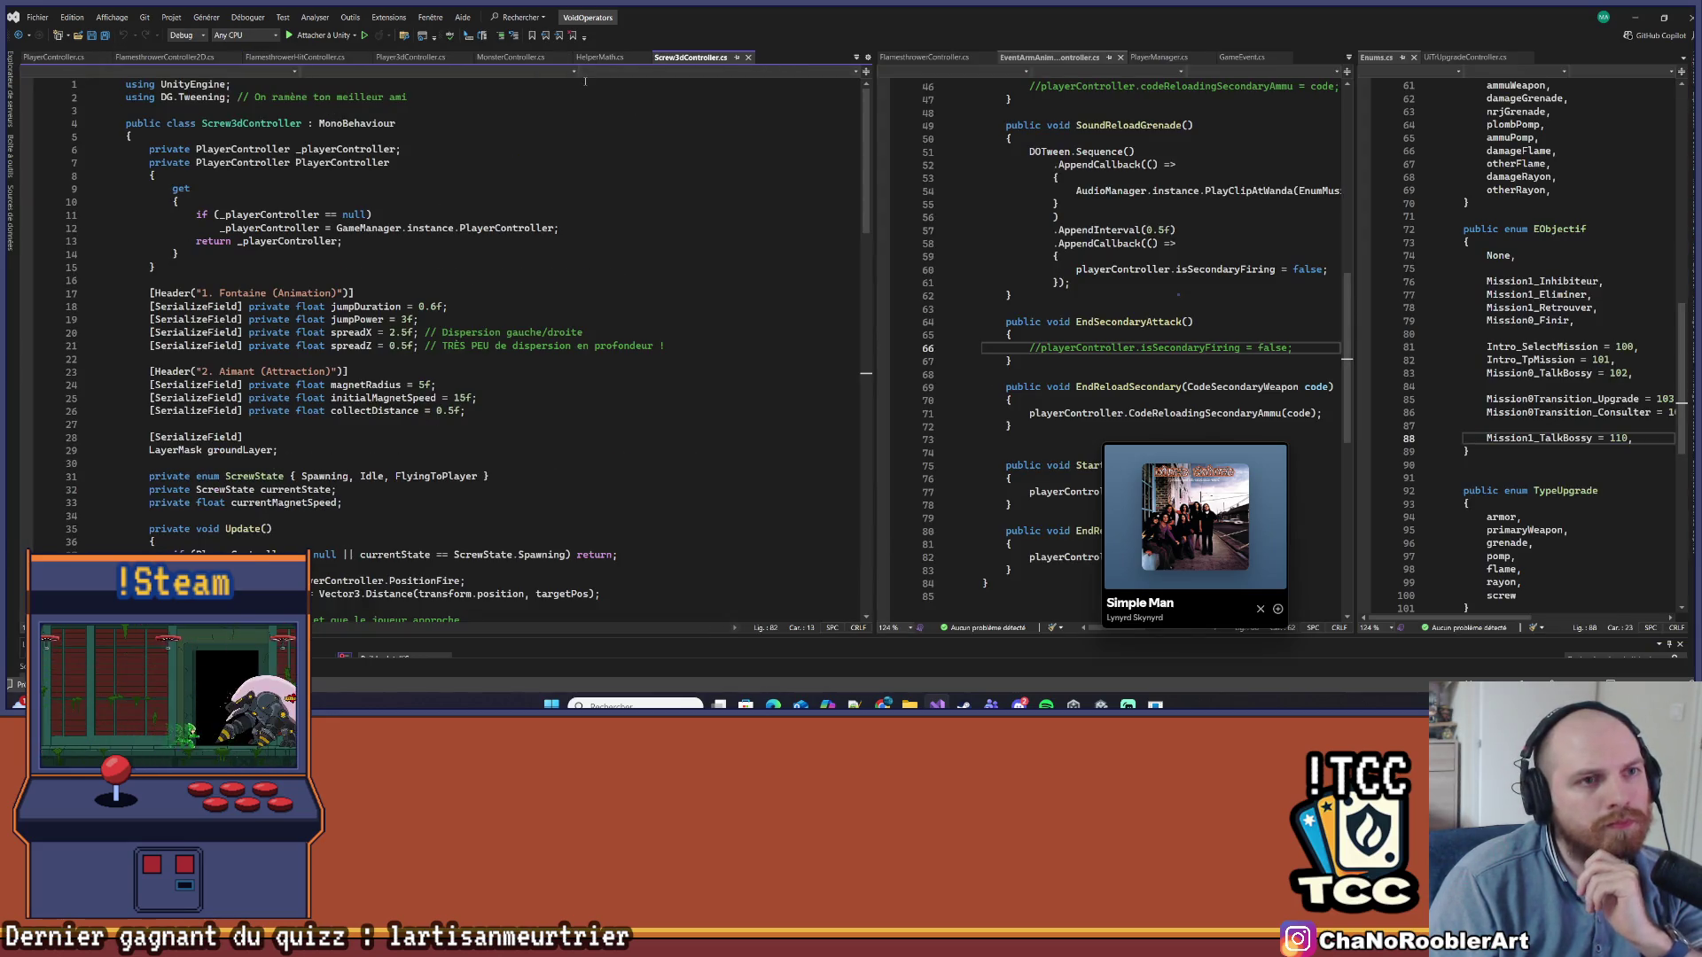
Widen the Screw3dController code pane and scroll down through the script
left_click(479, 263)
scroll(478, 262, "down", 4)
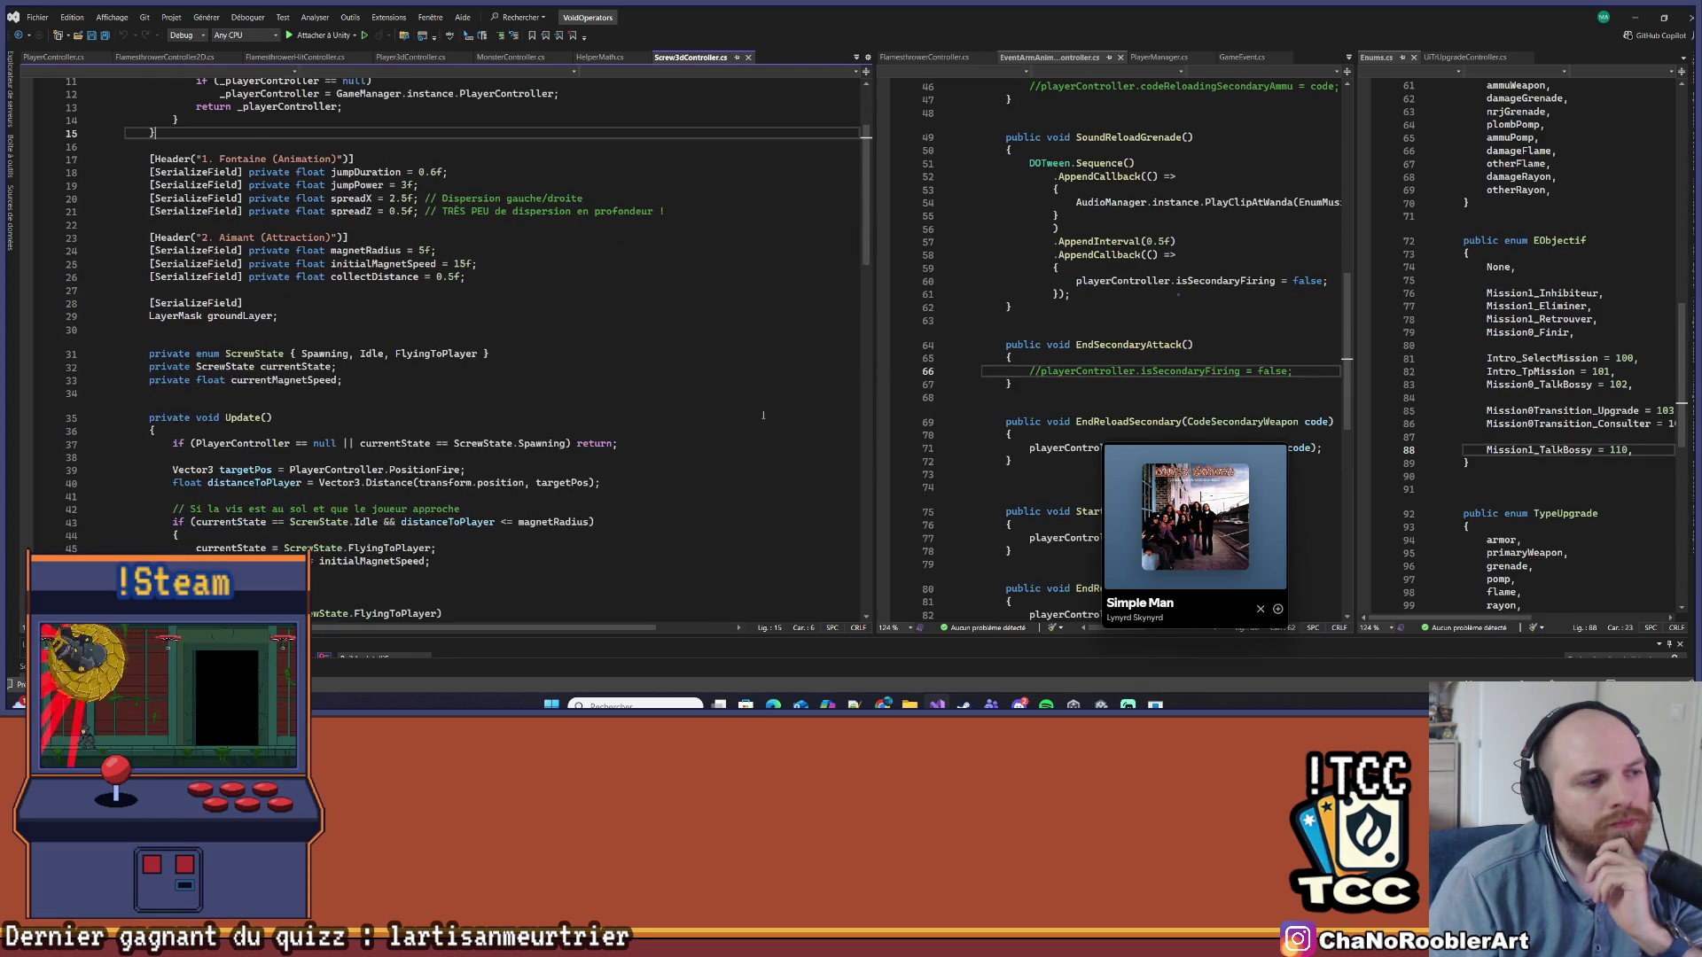
scroll(694, 387, "down", 4)
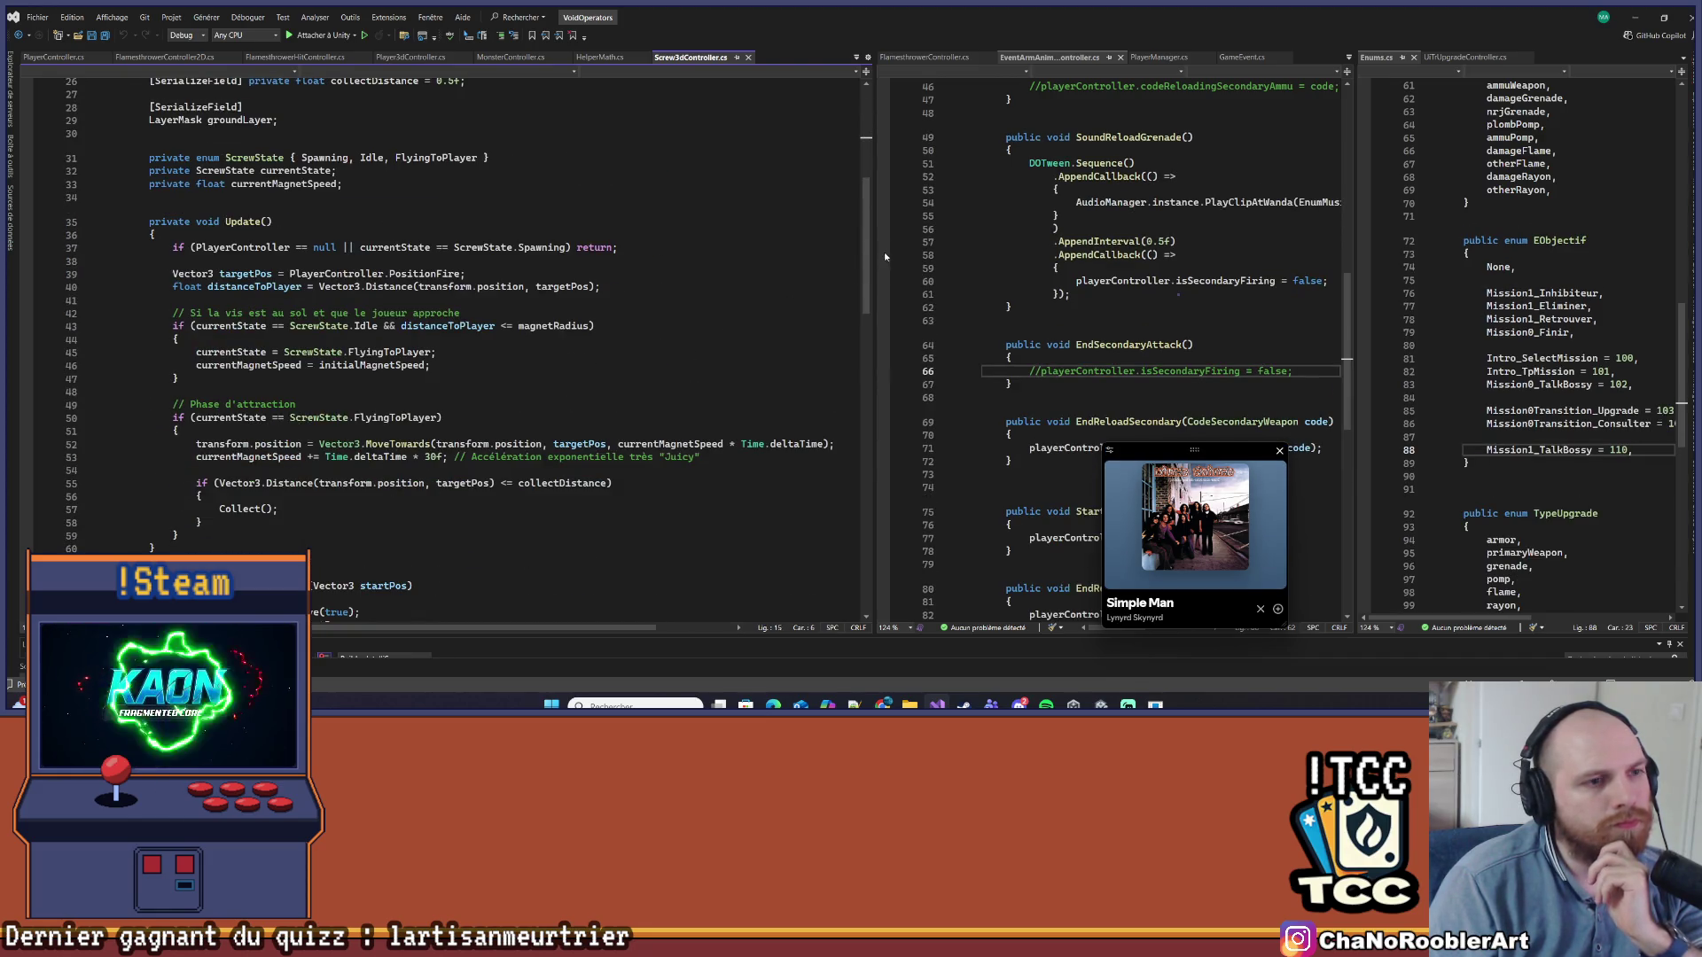
left_click_drag(884, 257, 994, 254)
left_click_drag(816, 275, 1053, 274)
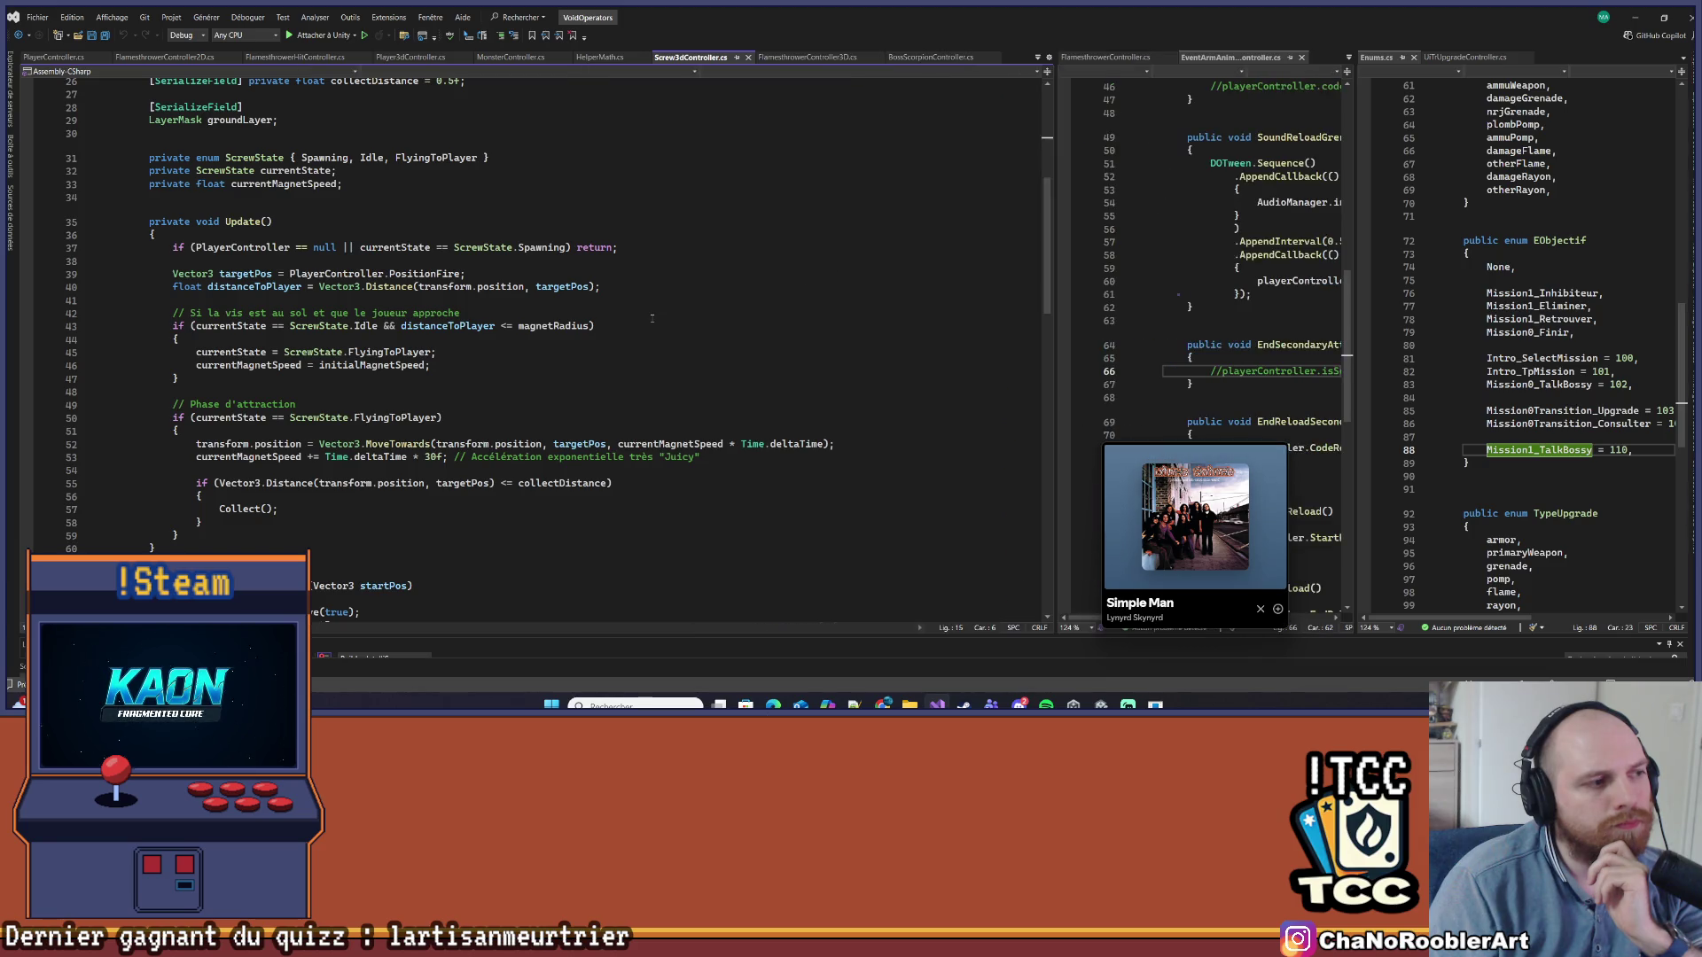
left_click(717, 263)
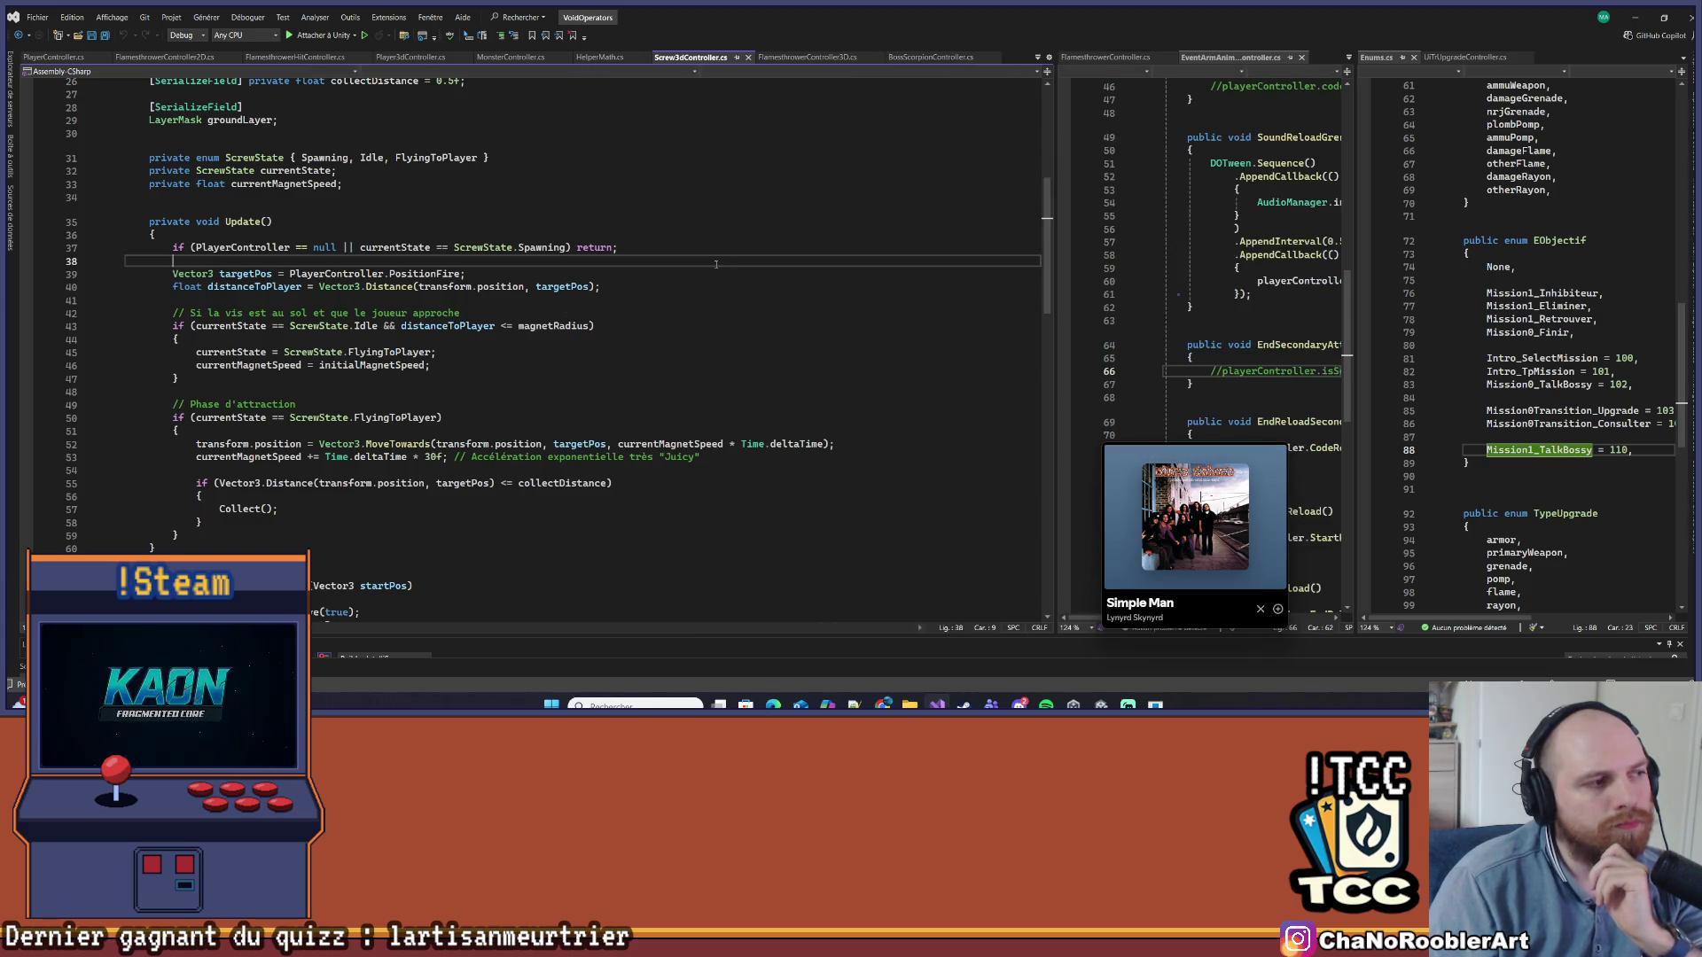
scroll(707, 267, "down", 13)
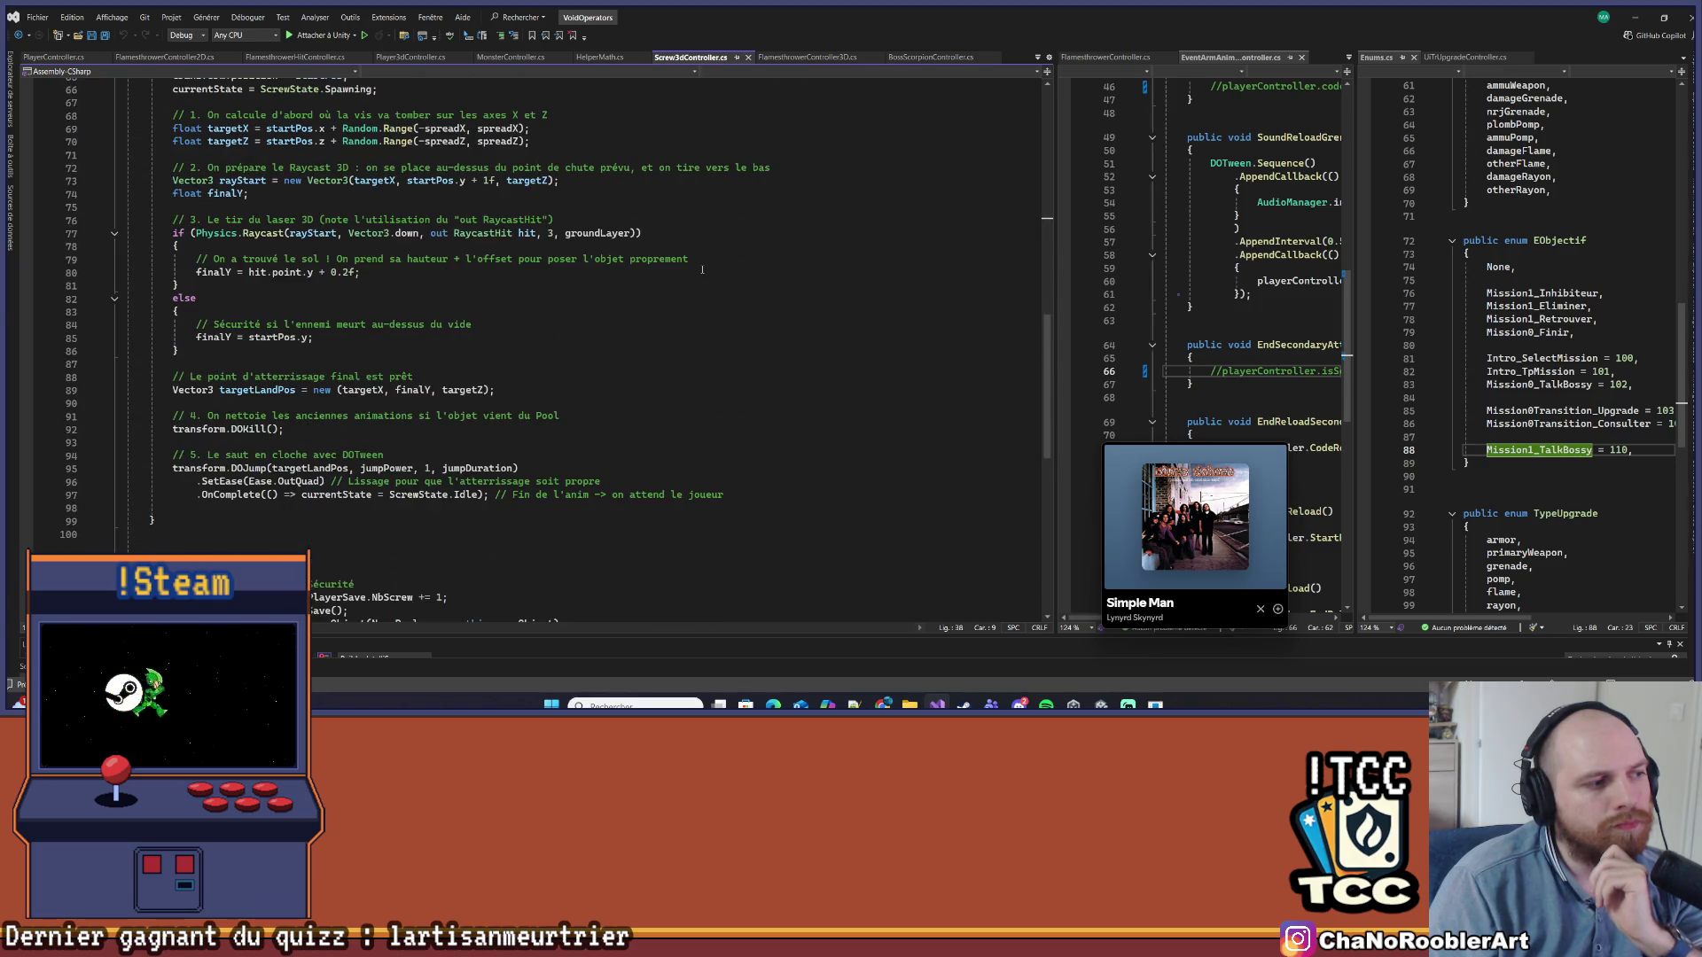
scroll(702, 270, "down", 4)
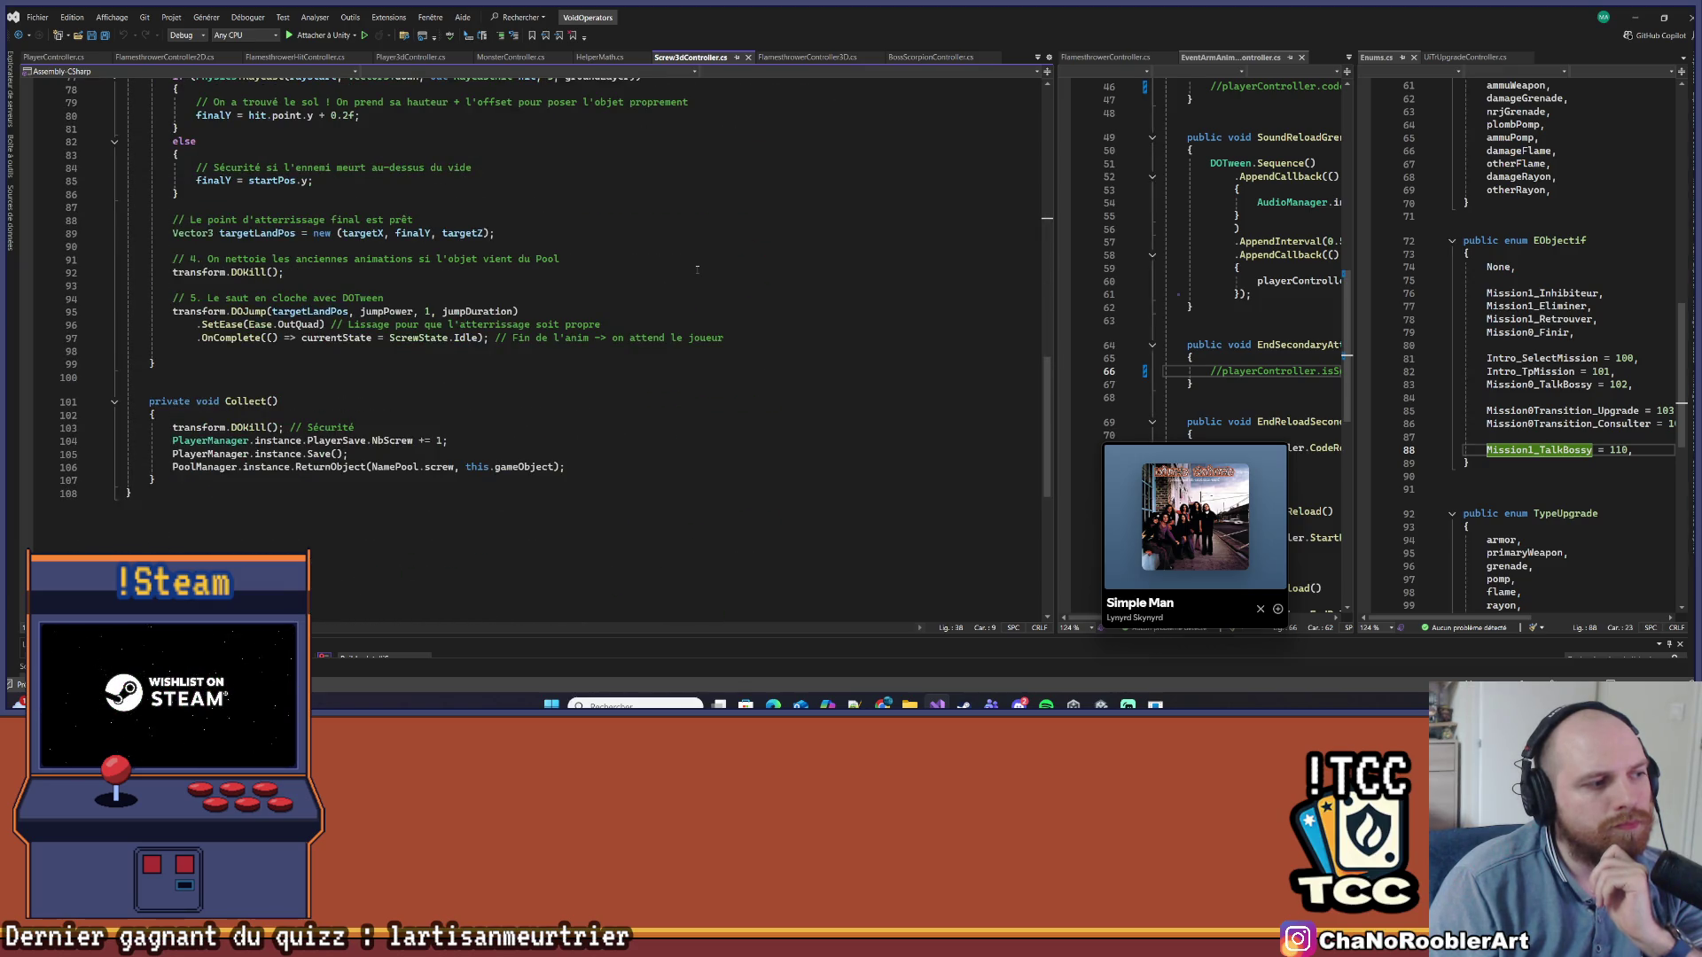
scroll(700, 269, "up", 20)
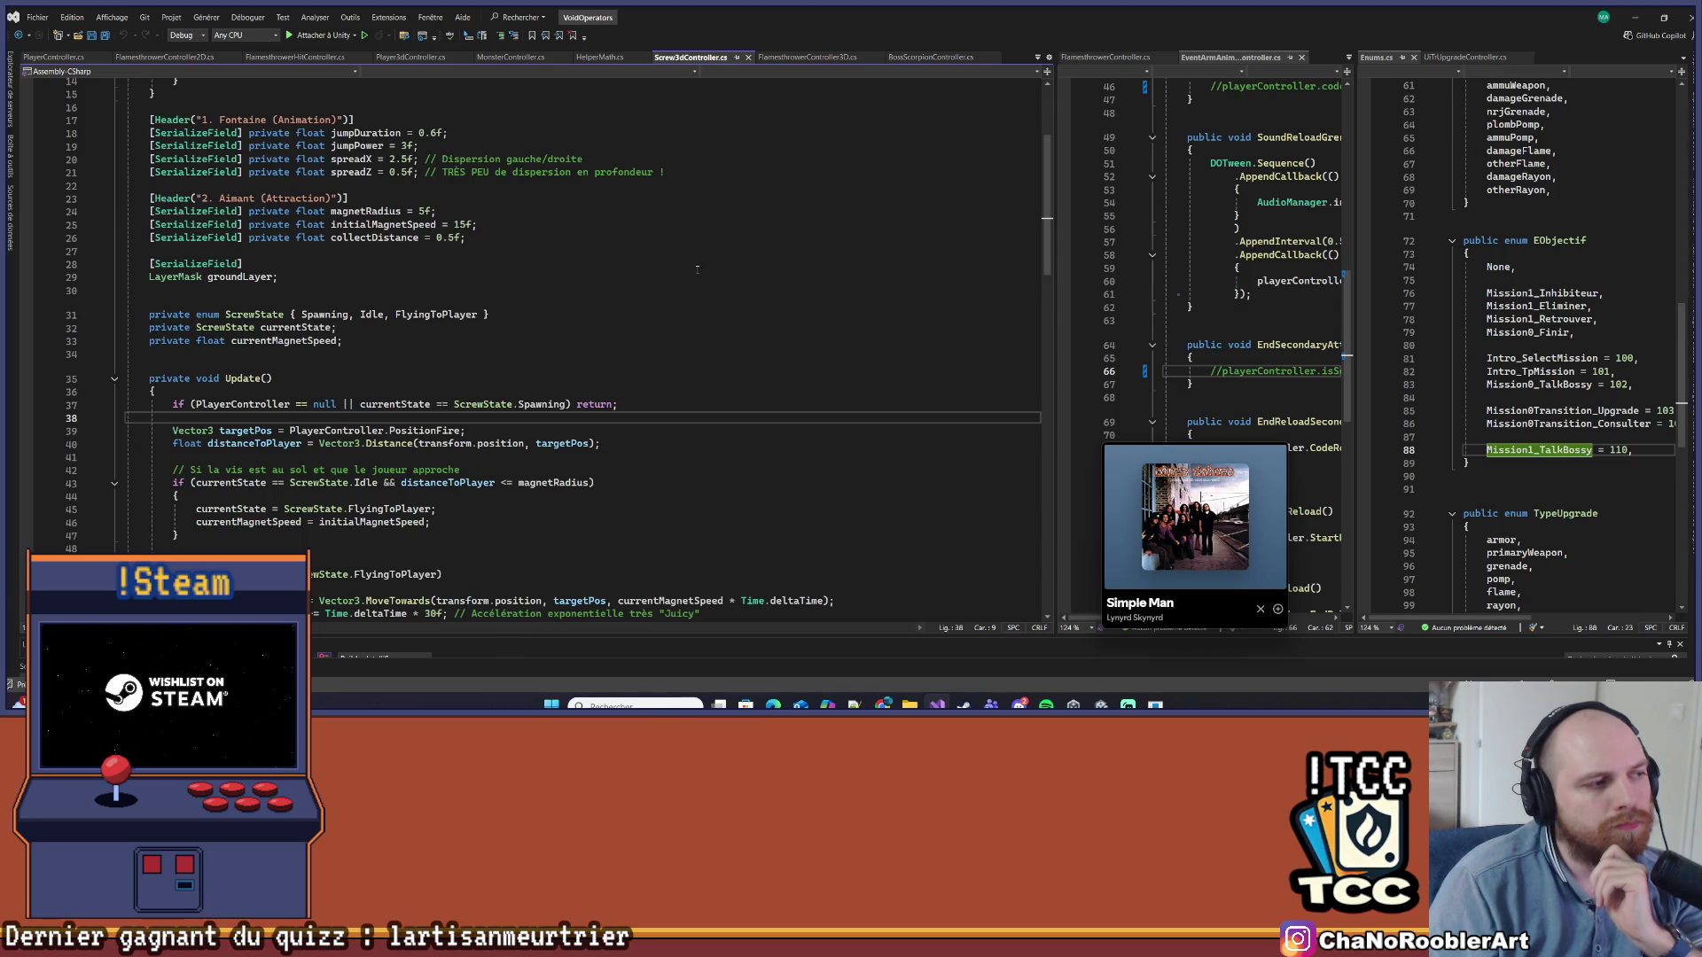
scroll(697, 269, "down", 4)
scroll(696, 269, "down", 4)
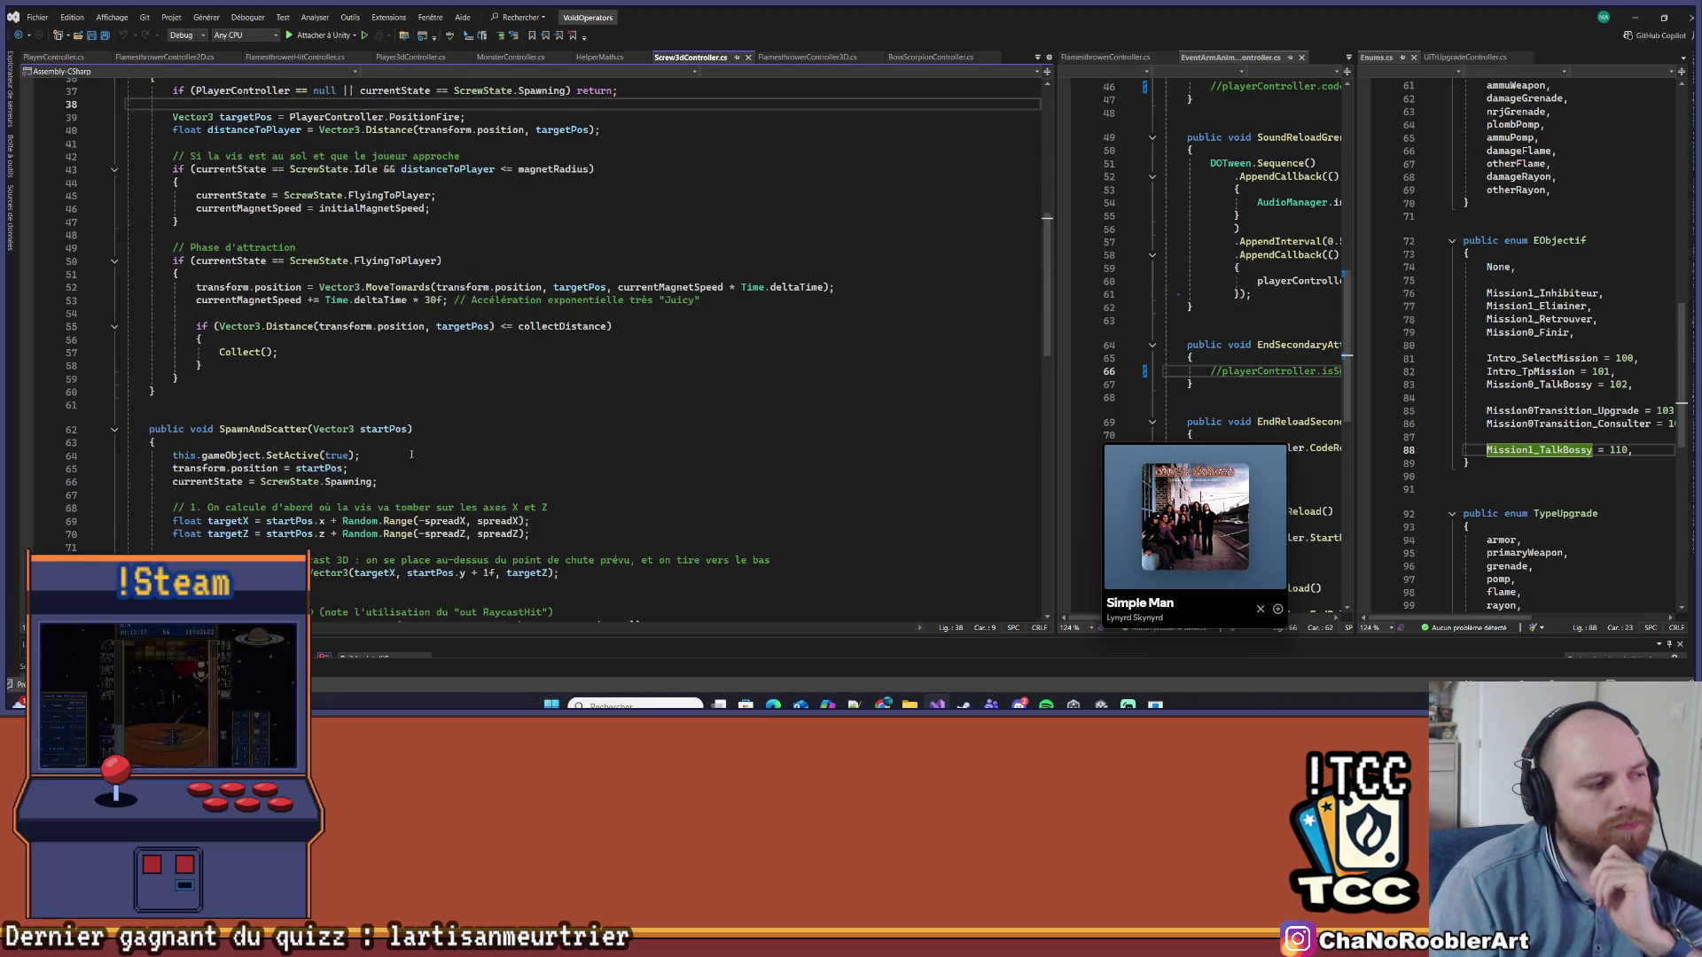
Go to the Collect() definition, then select from line 10 to the end of the file
left_click(241, 353)
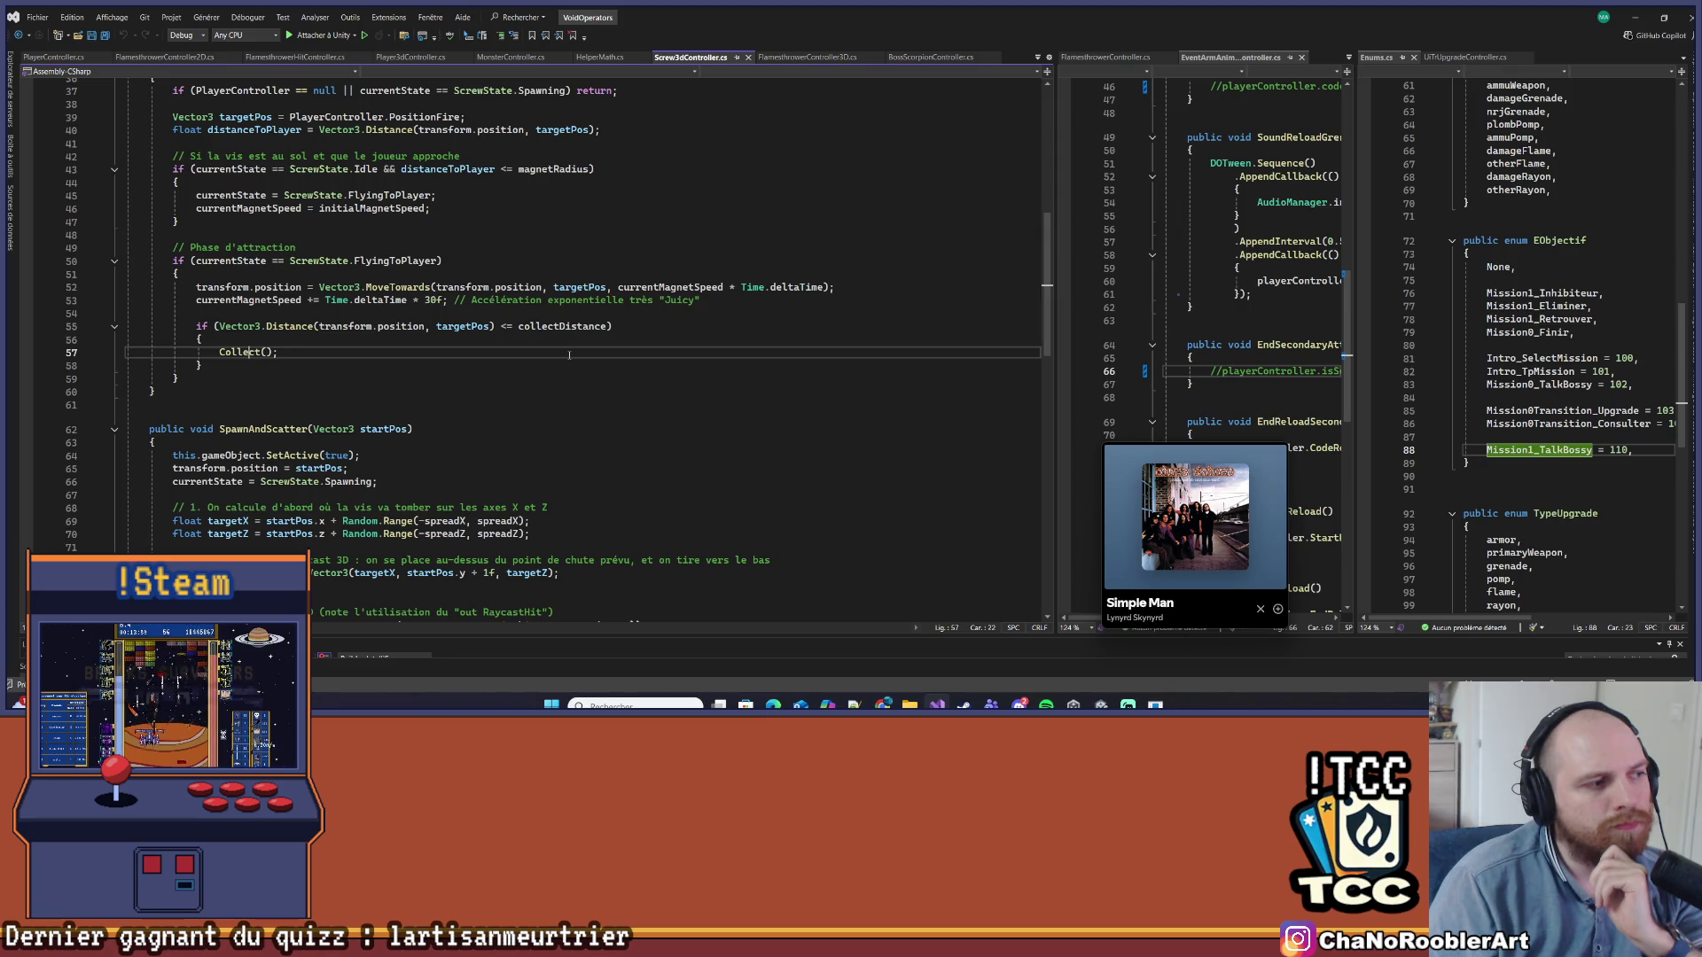
right_click(250, 306)
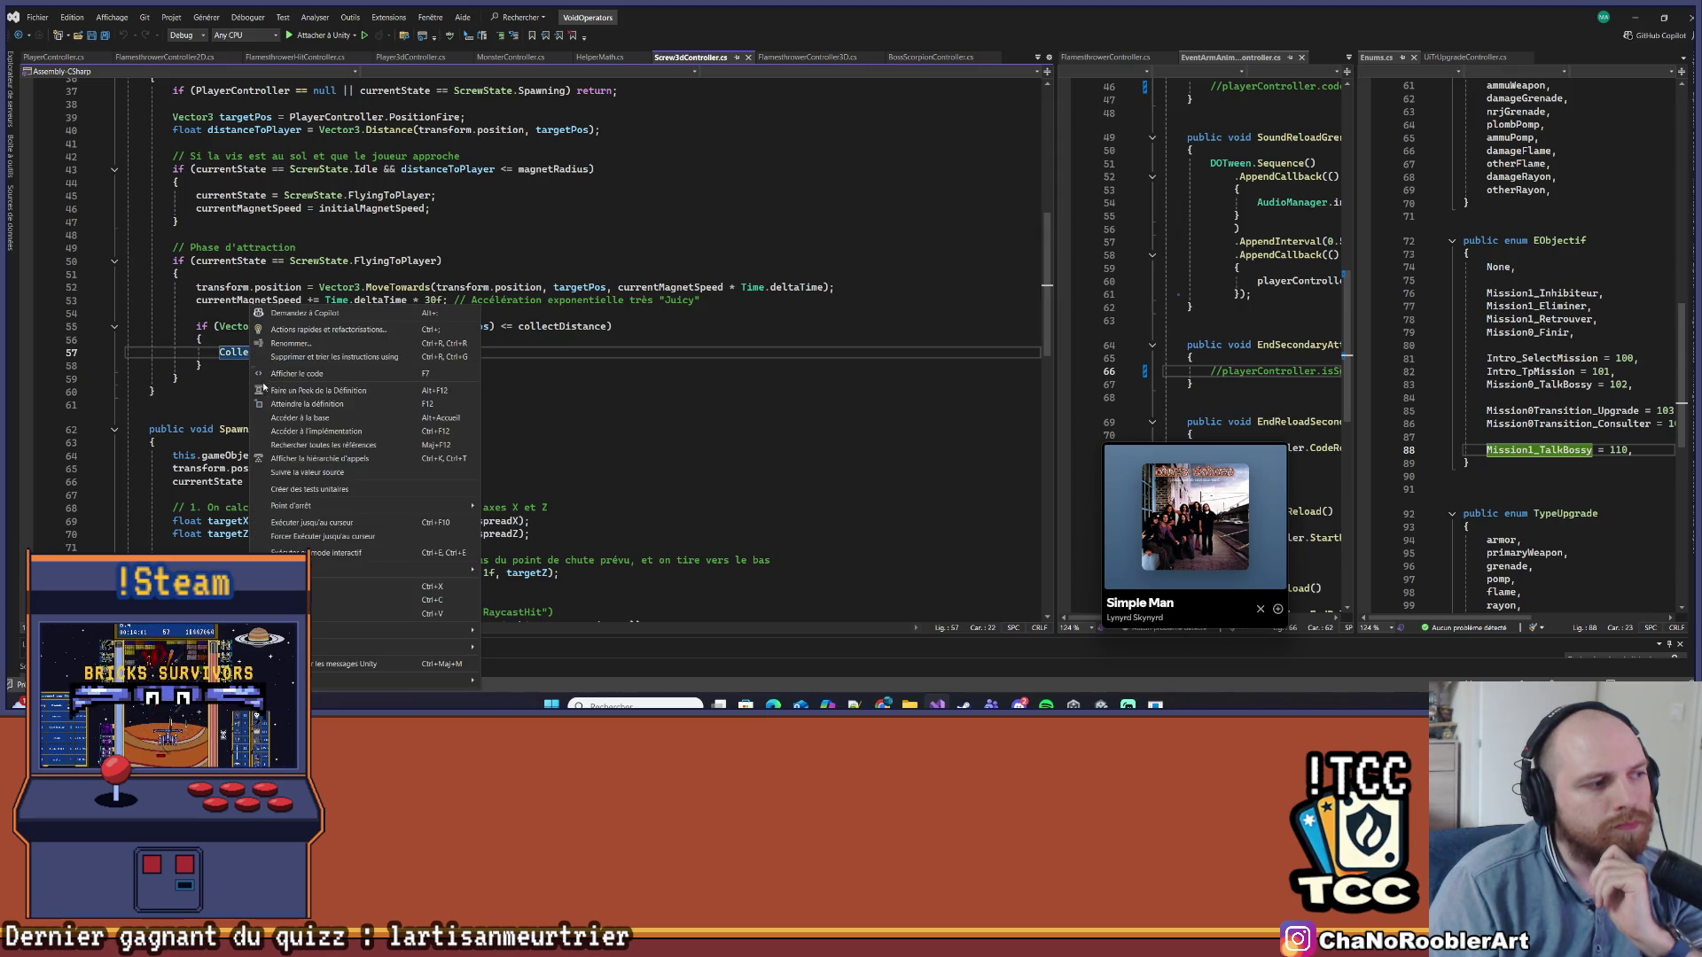
left_click(313, 405)
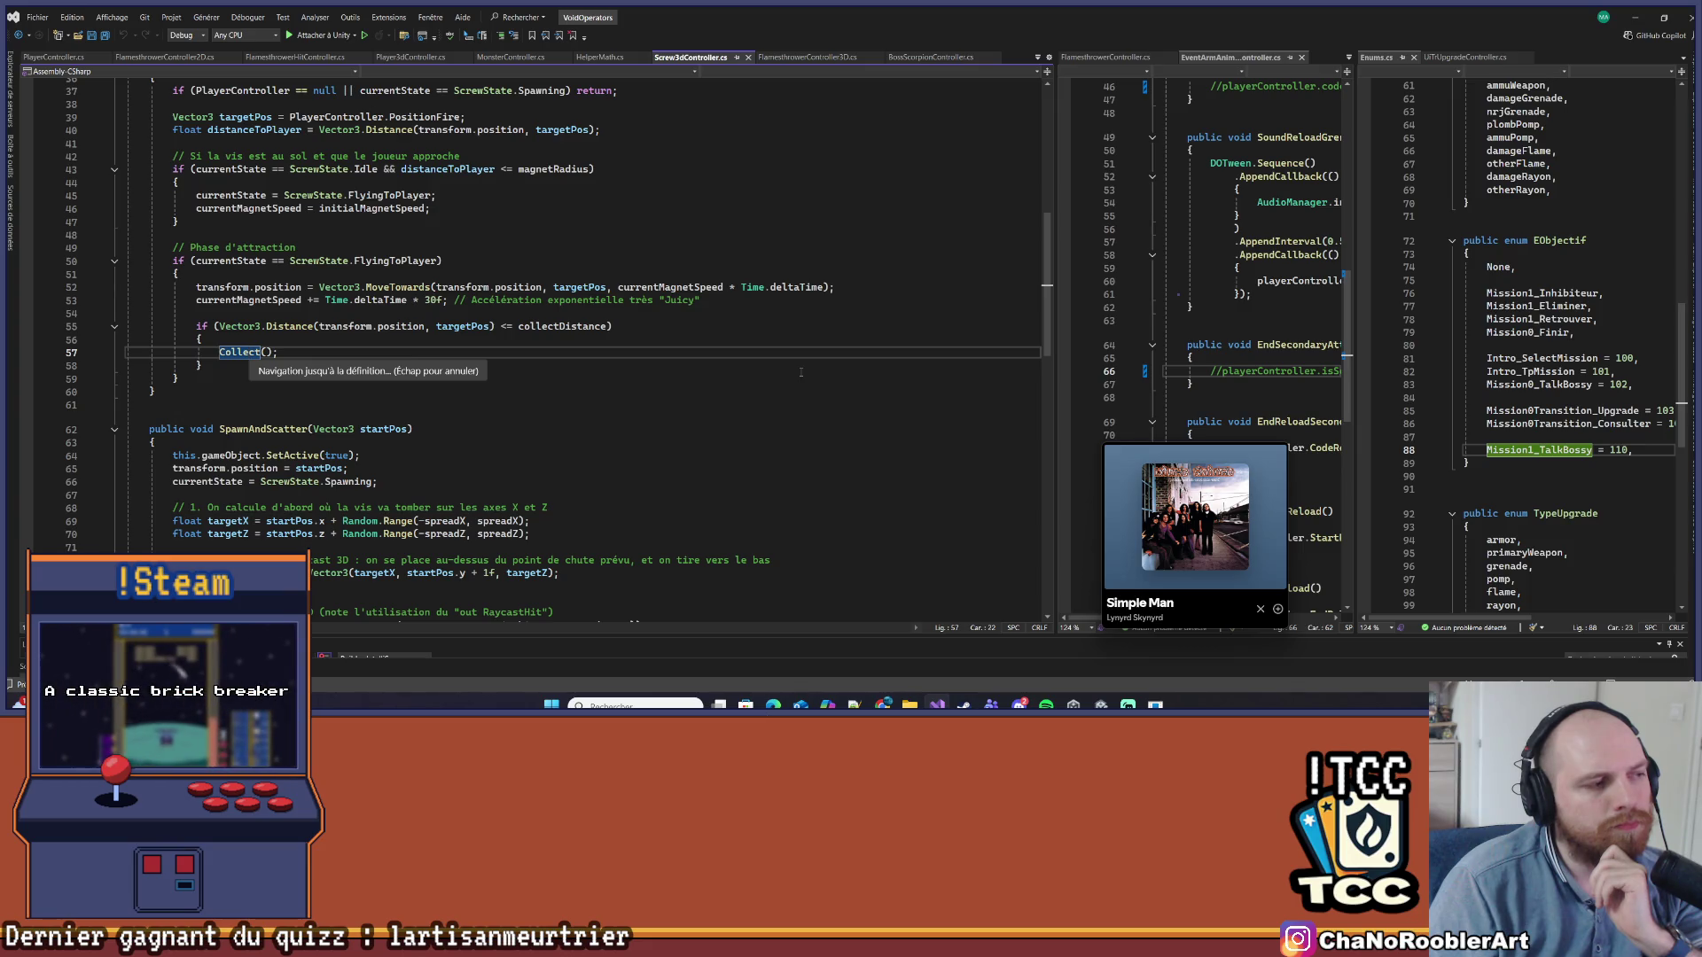
left_click(770, 359)
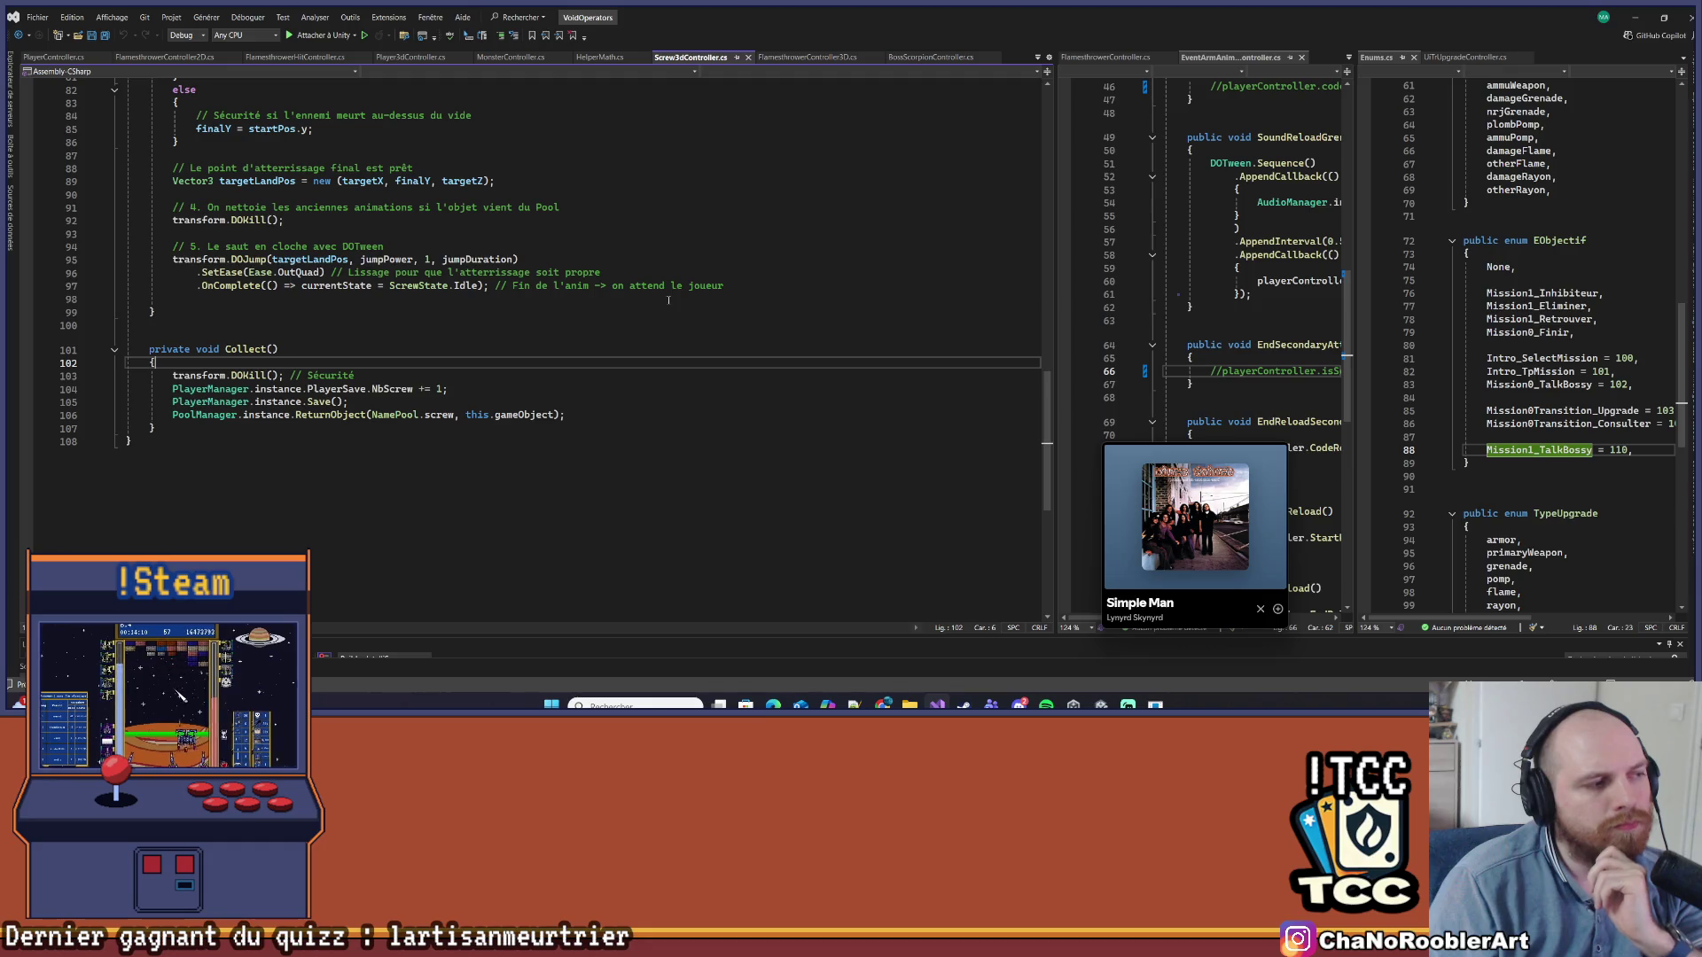
scroll(664, 301, "up", 20)
left_click(681, 224)
key("ctrl+shift+End")
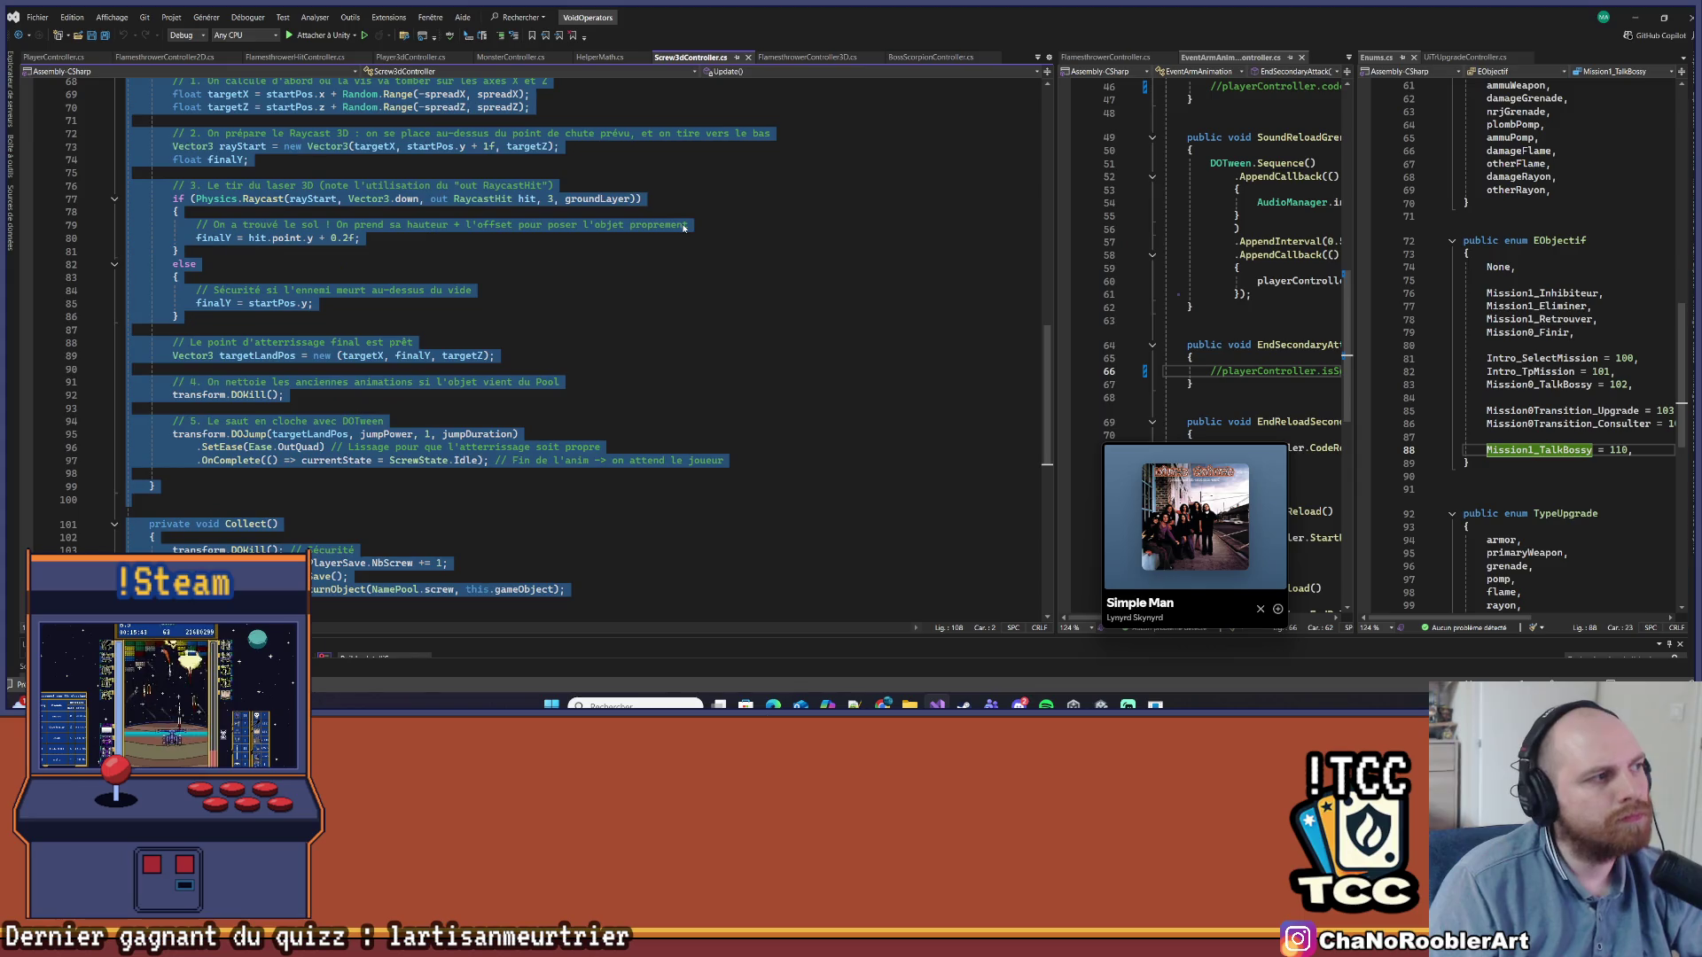
key("alt+Tab")
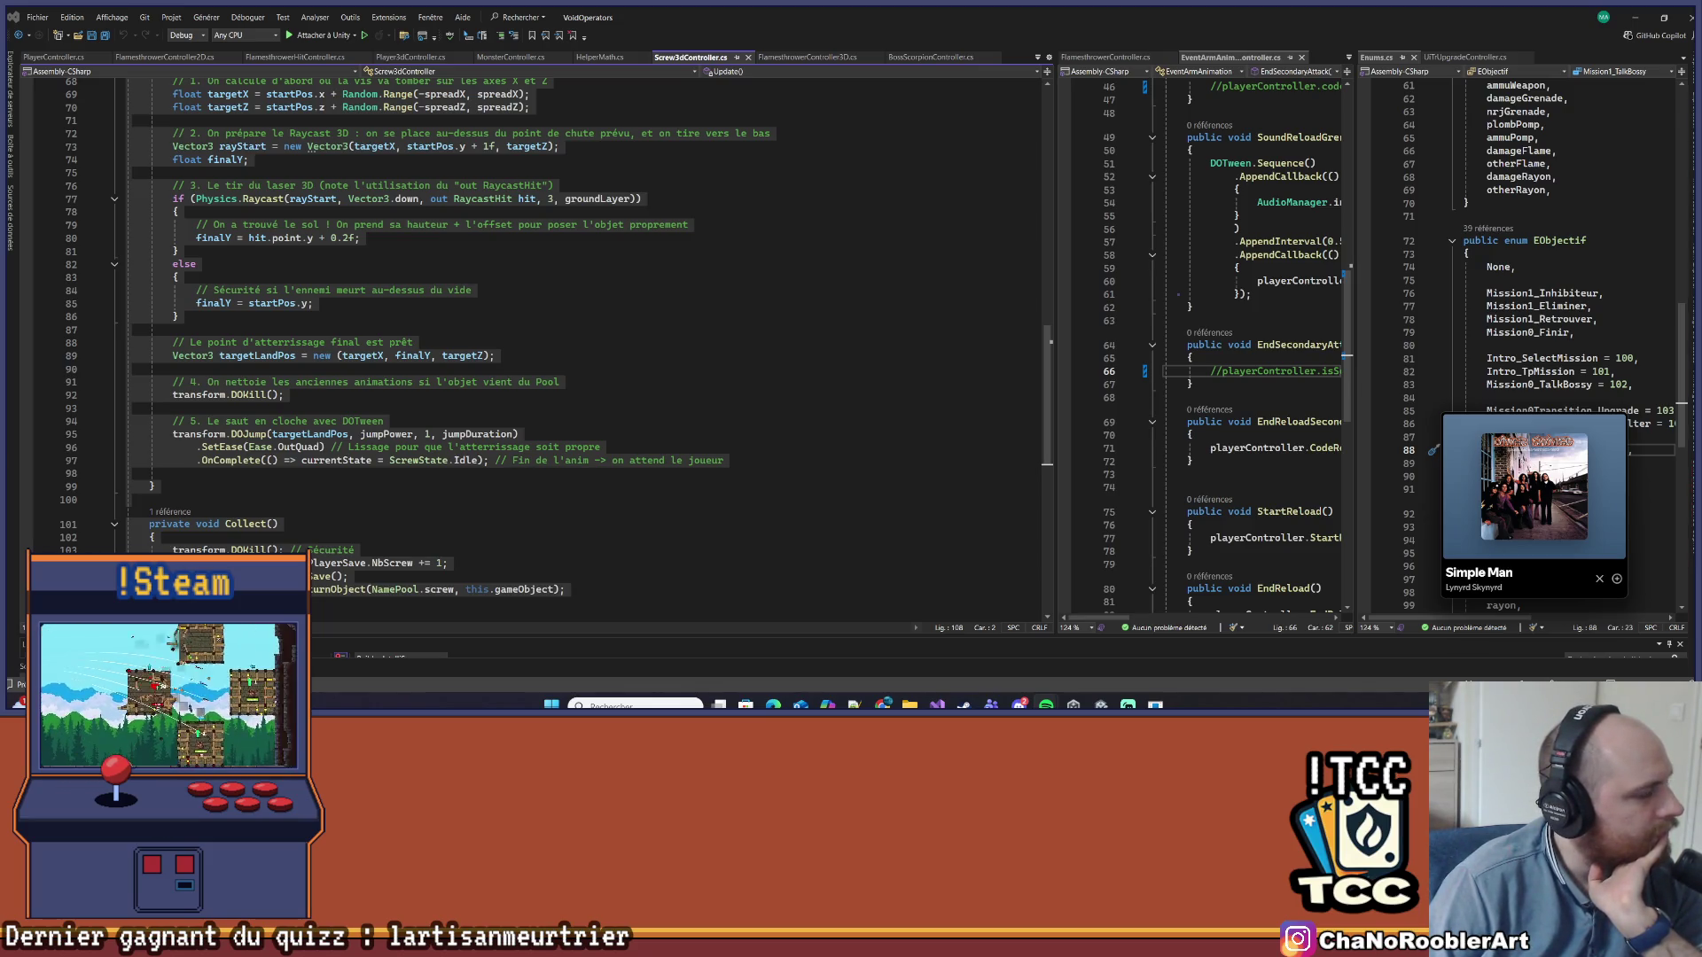
left_click(571, 447)
scroll(542, 468, "down", 2)
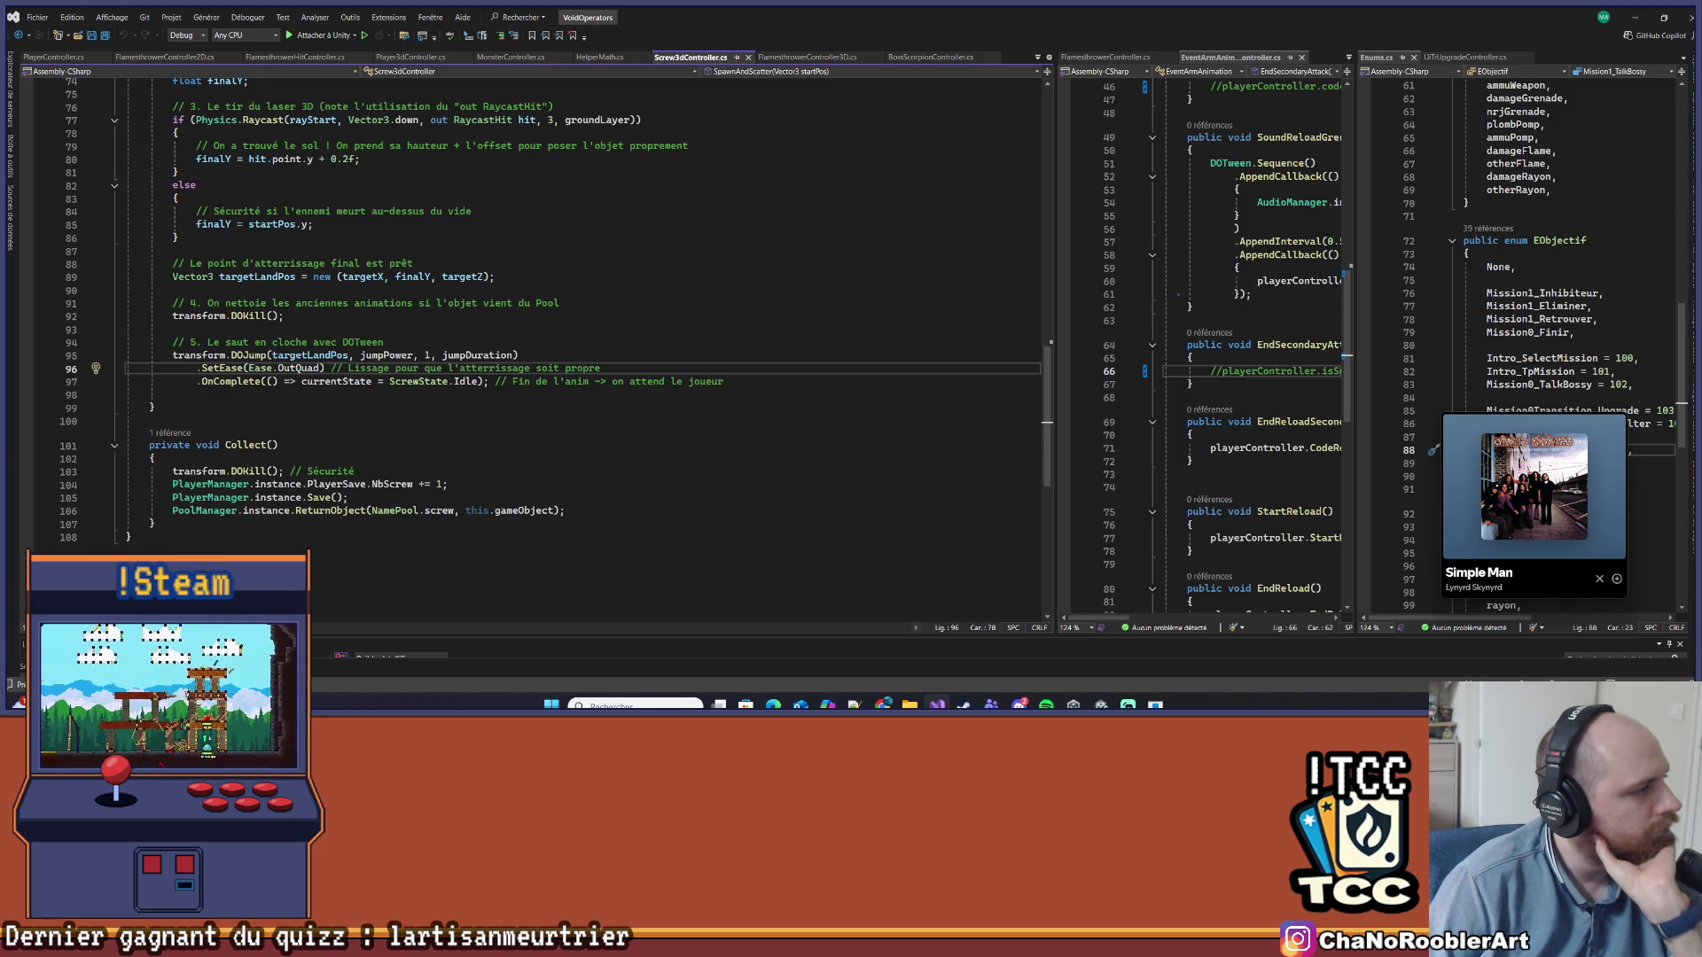
Scroll back through Screw3dController's Update and SpawnAndScatter code
left_click(452, 484)
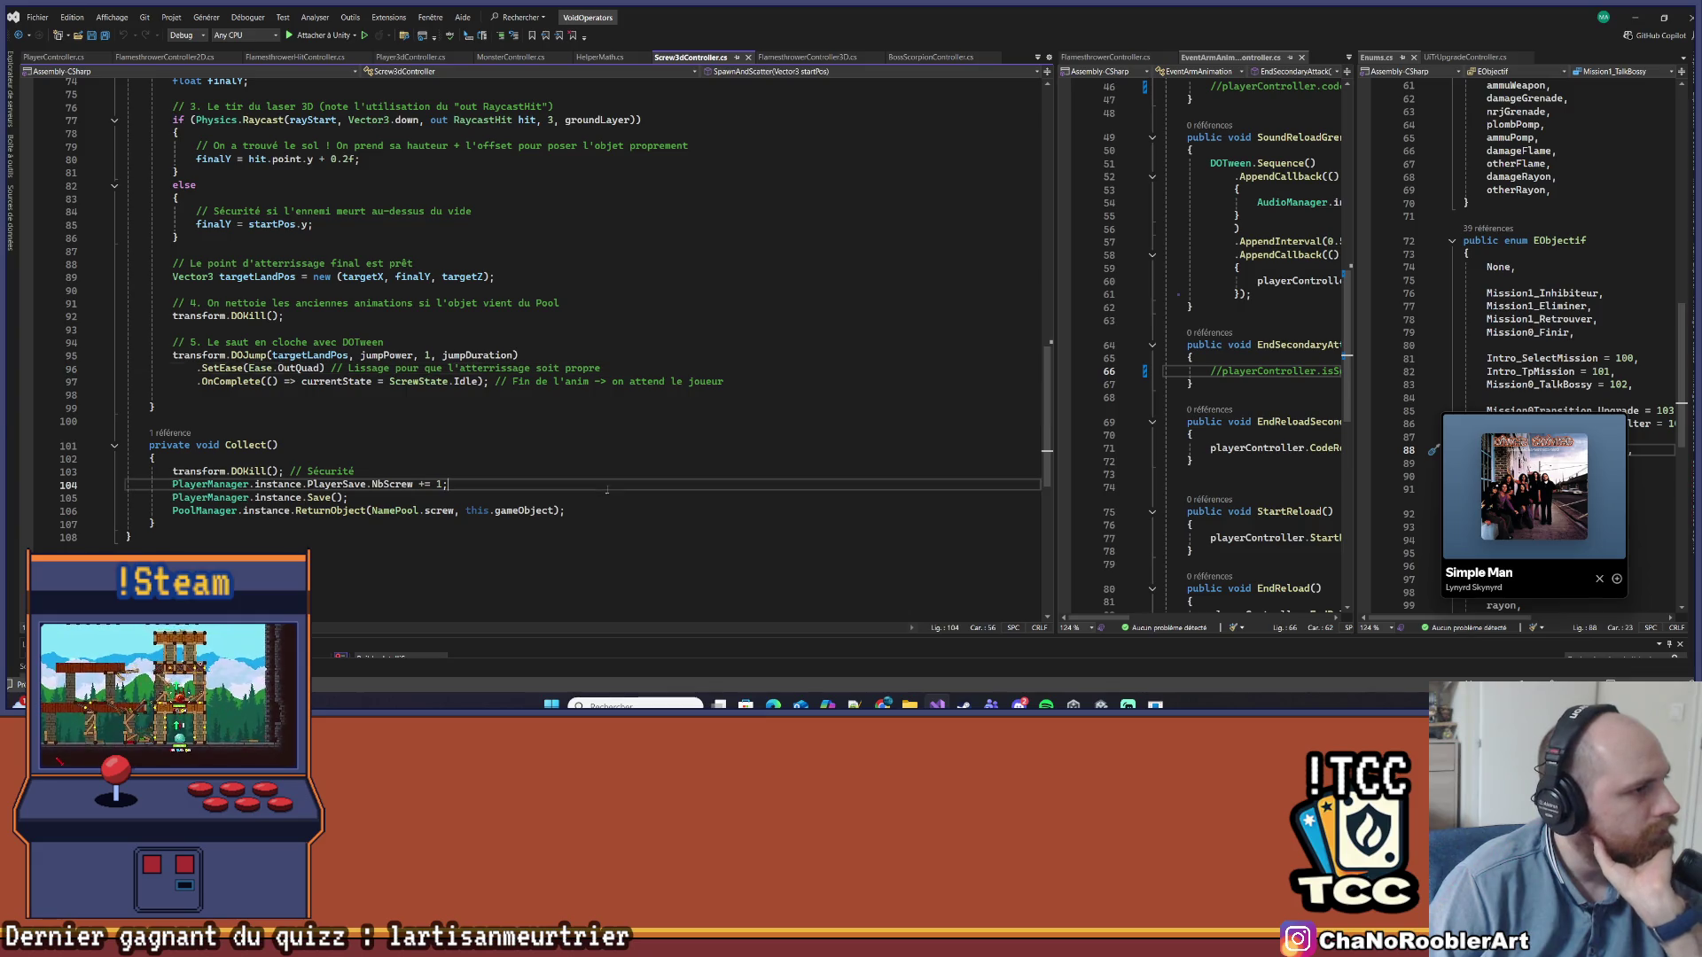
scroll(400, 461, "up", 3)
scroll(401, 461, "up", 2)
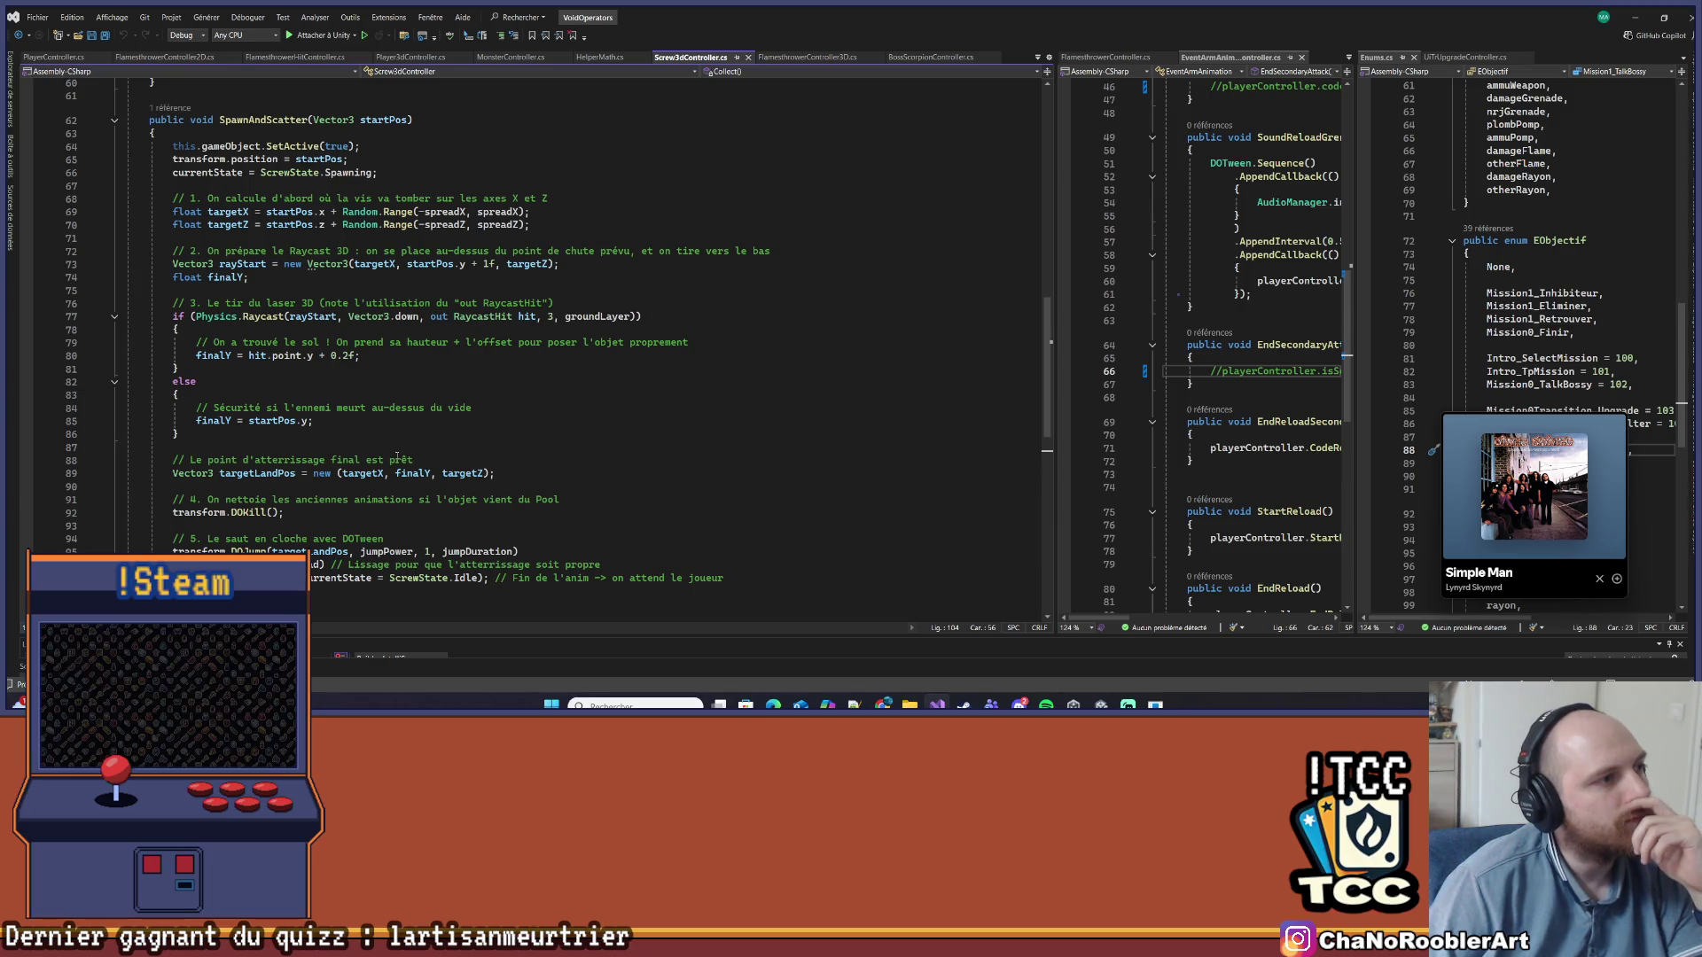
scroll(398, 458, "down", 5)
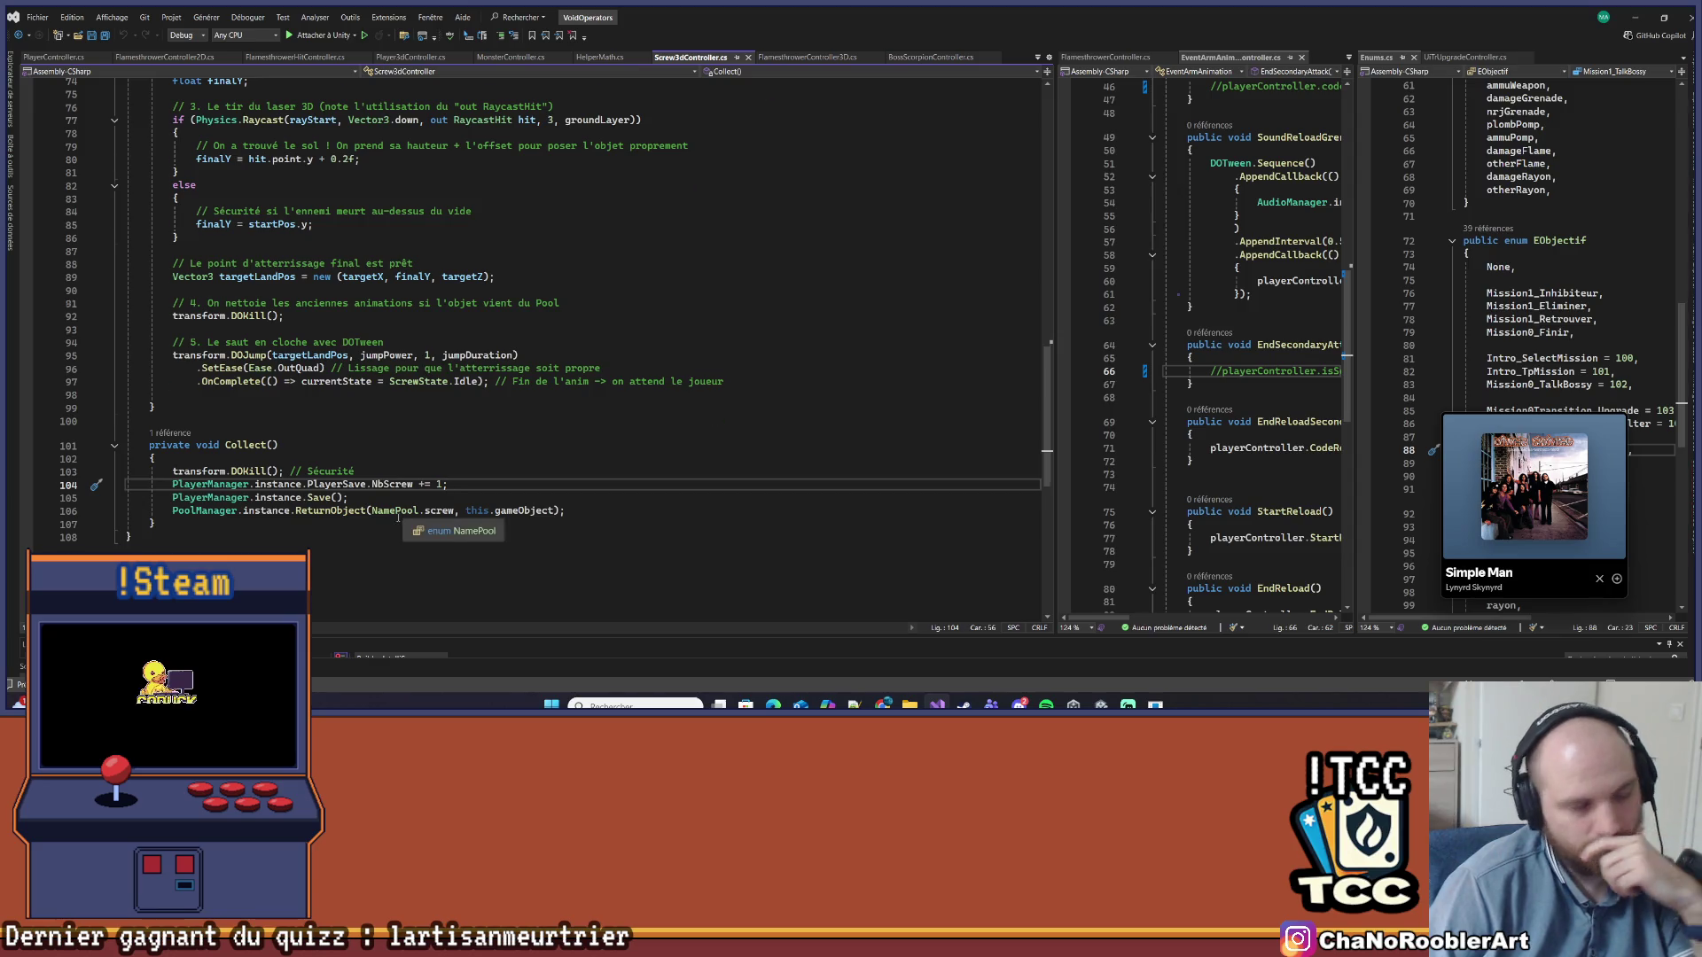
scroll(395, 517, "up", 5)
scroll(396, 517, "up", 14)
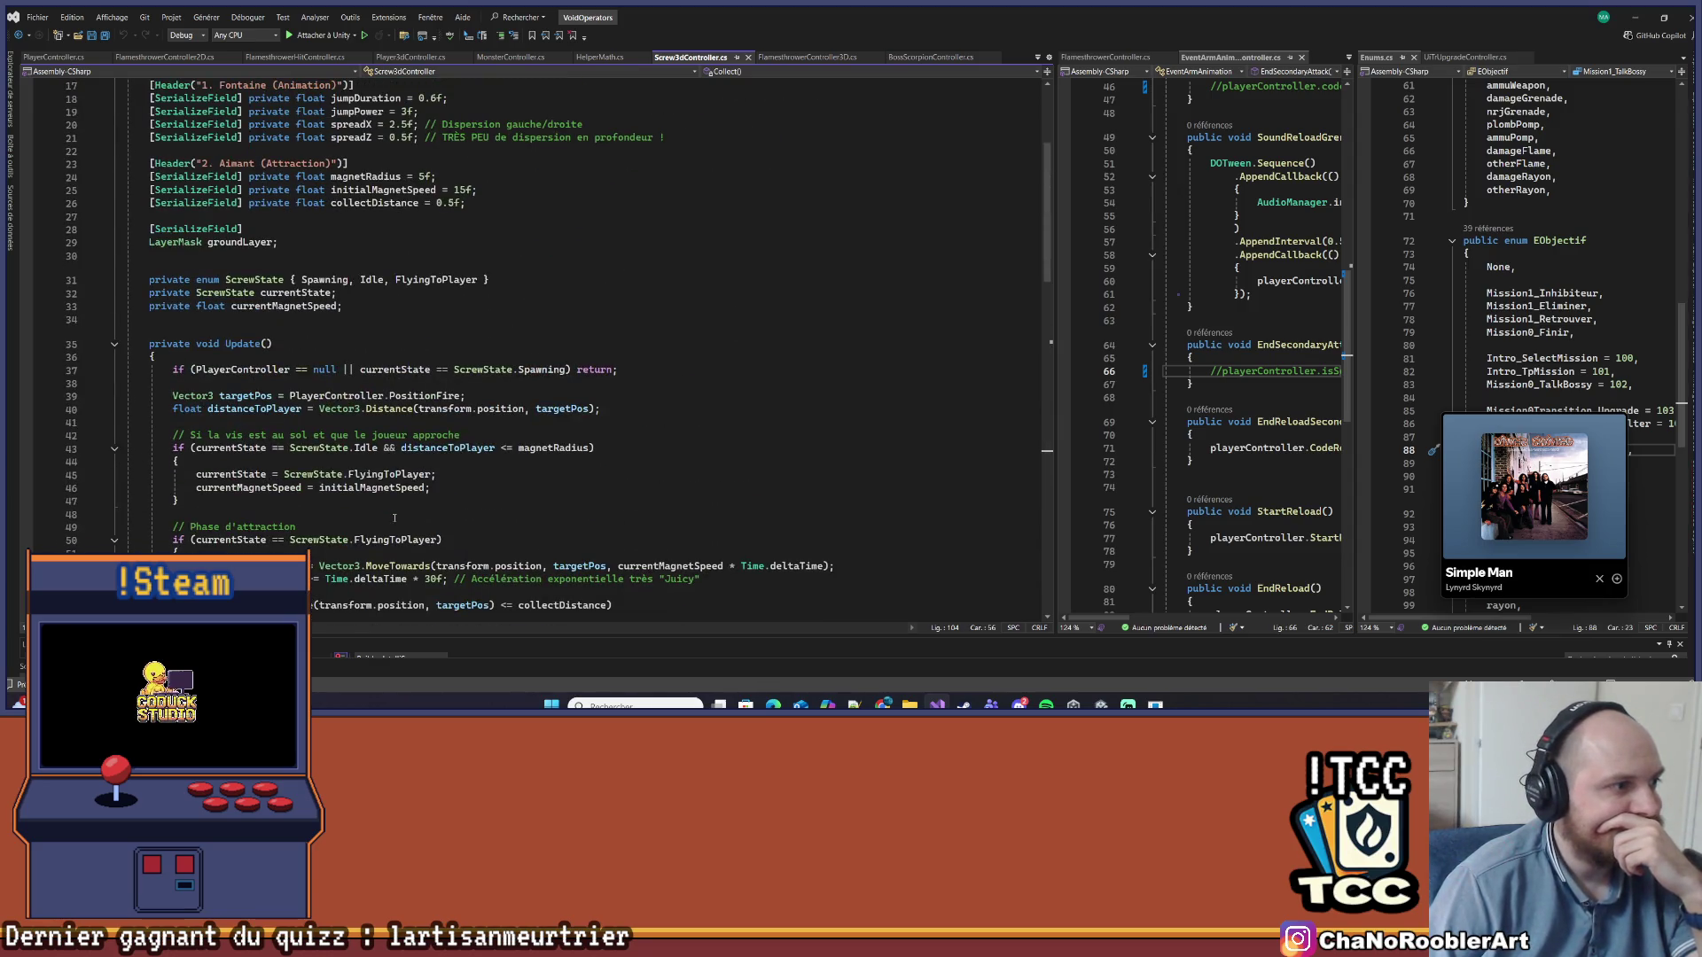
scroll(395, 518, "up", 6)
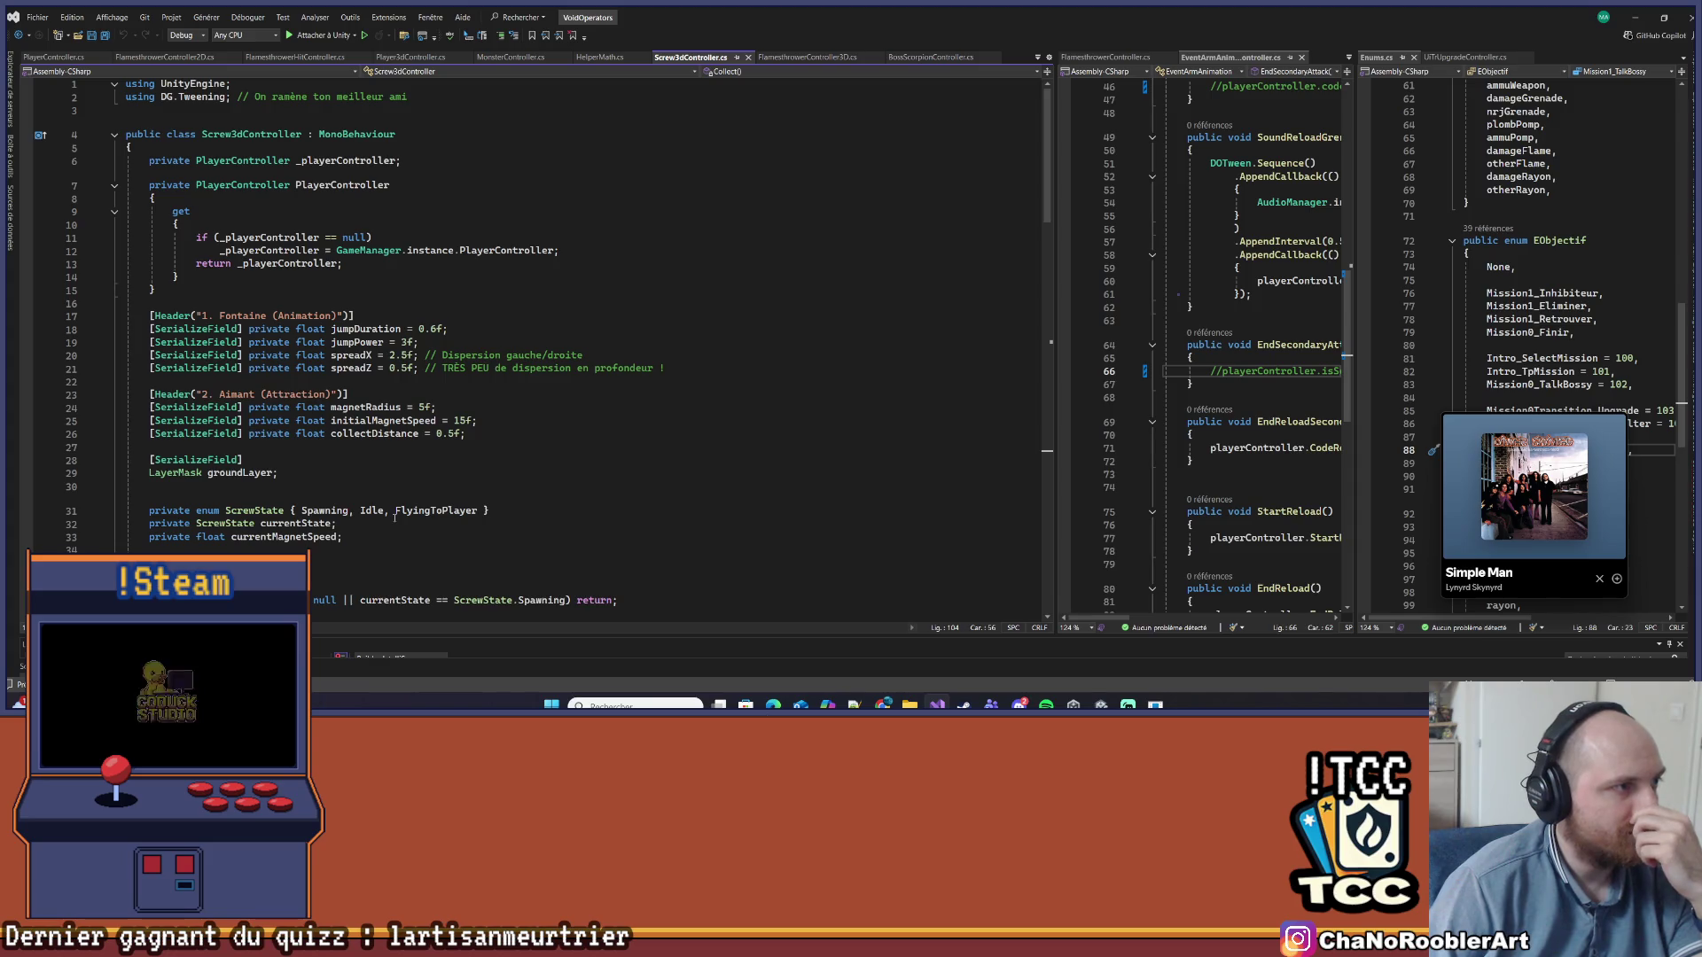
Review the magnet and Collect logic, then switch back to the Unity editor
scroll(393, 522, "down", 3)
scroll(394, 521, "down", 7)
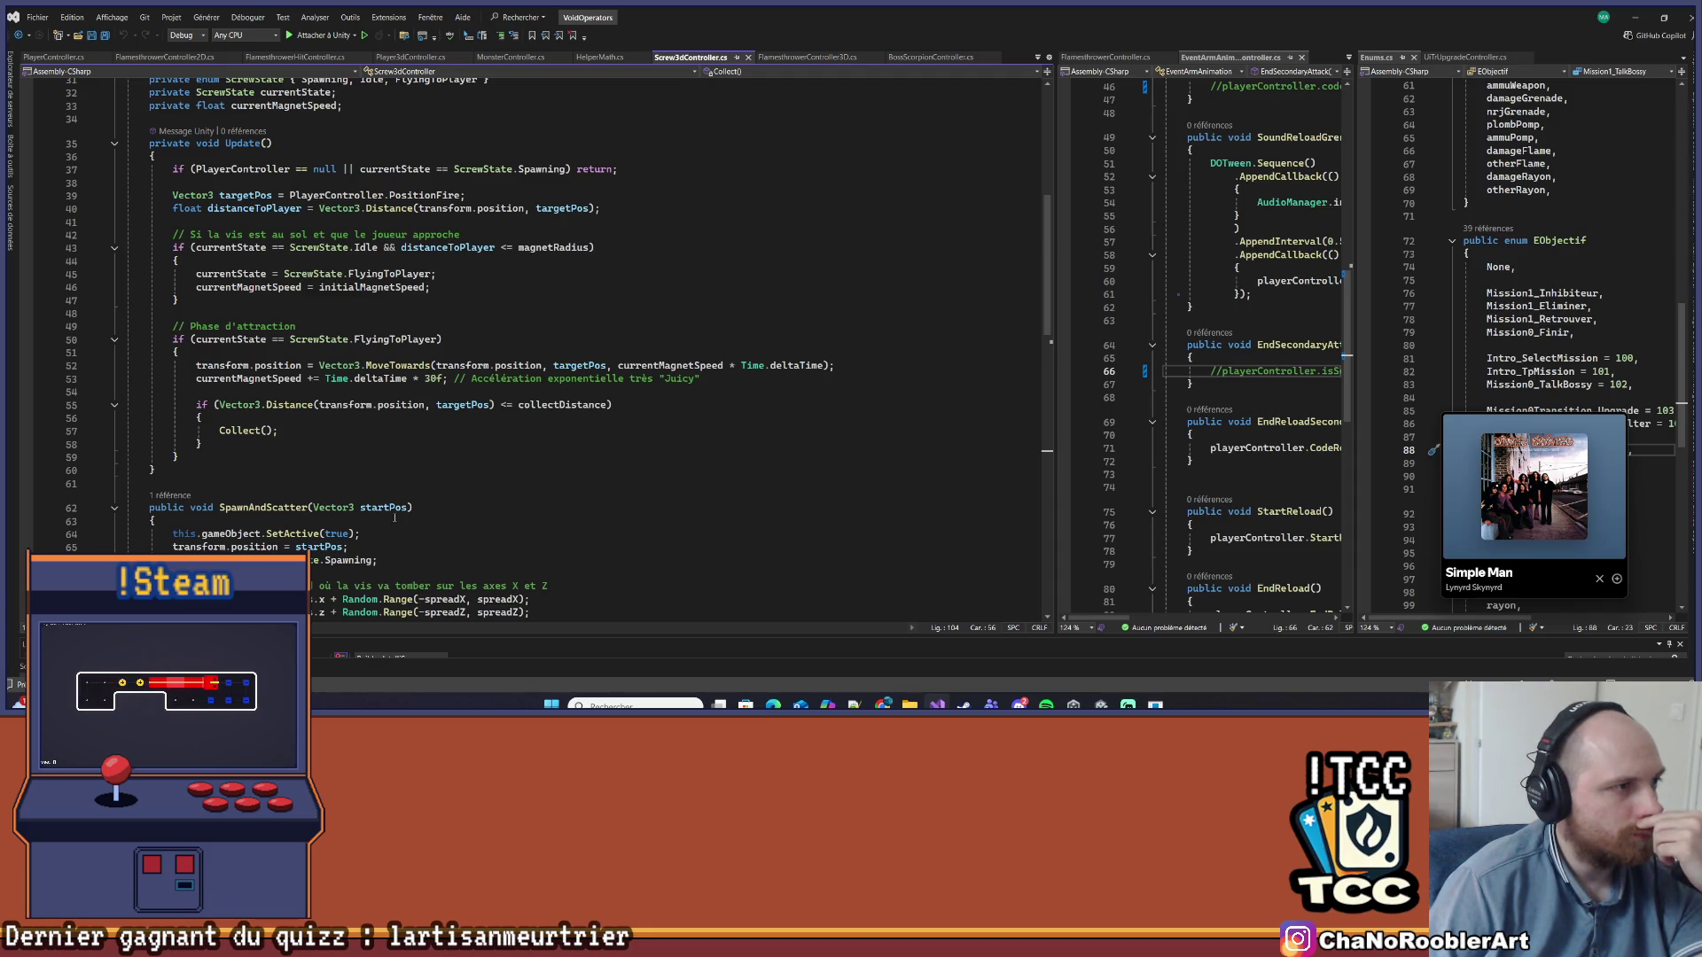
scroll(395, 518, "down", 8)
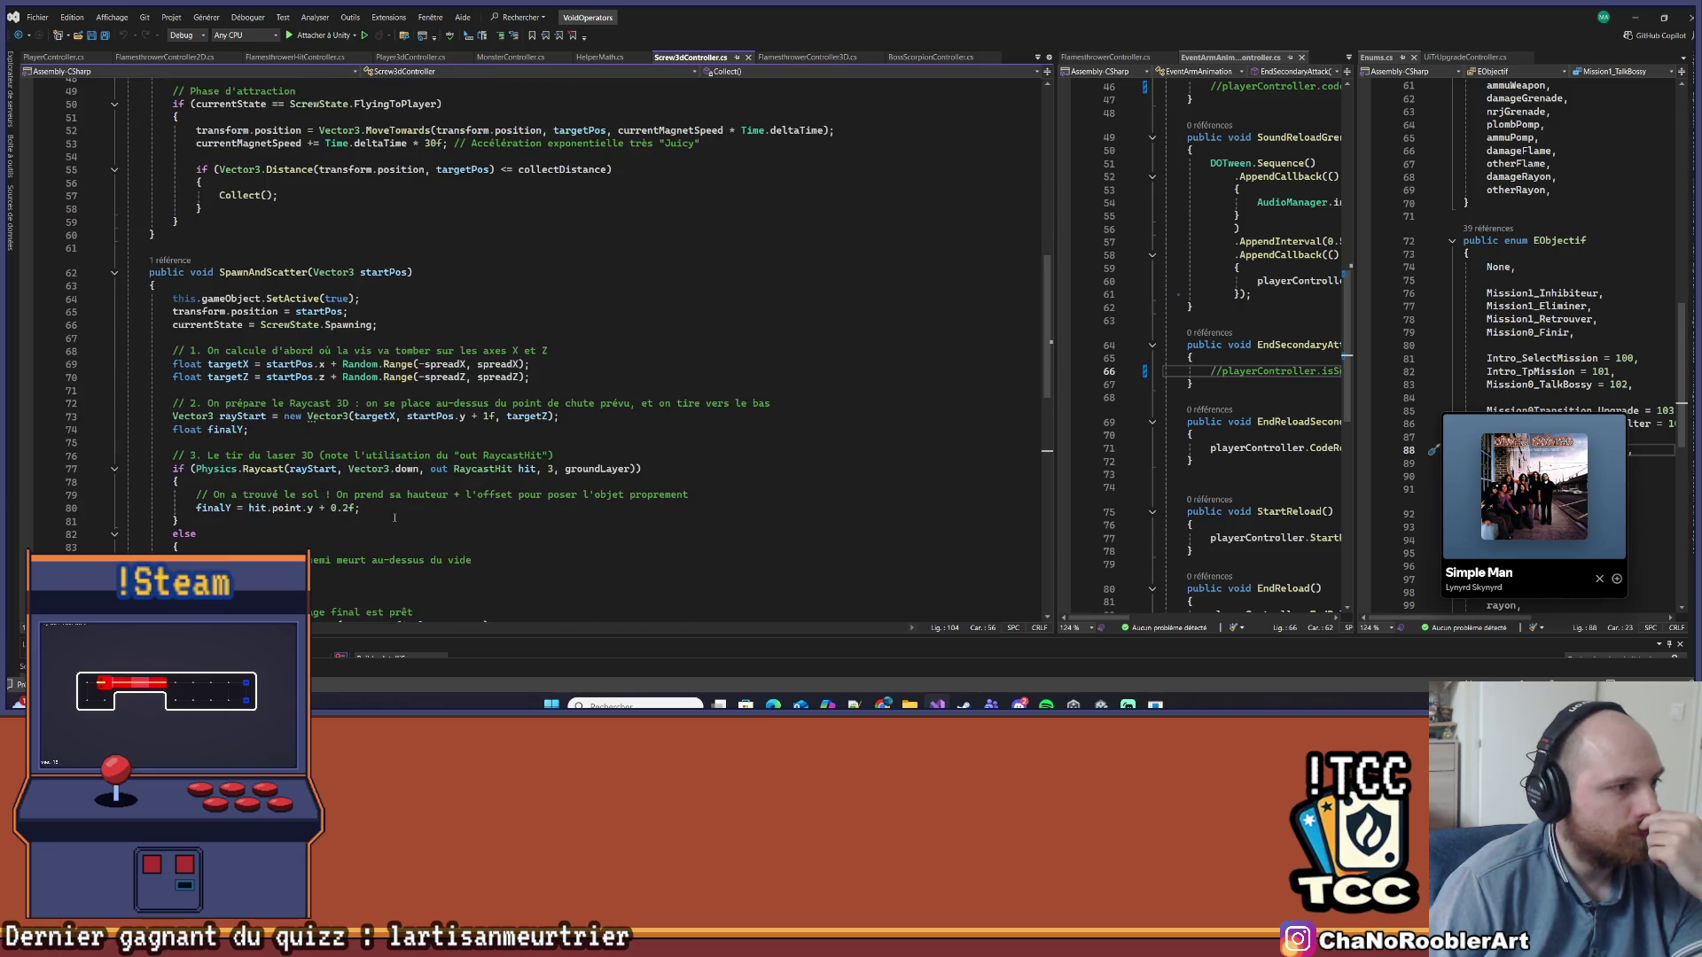
scroll(395, 518, "down", 4)
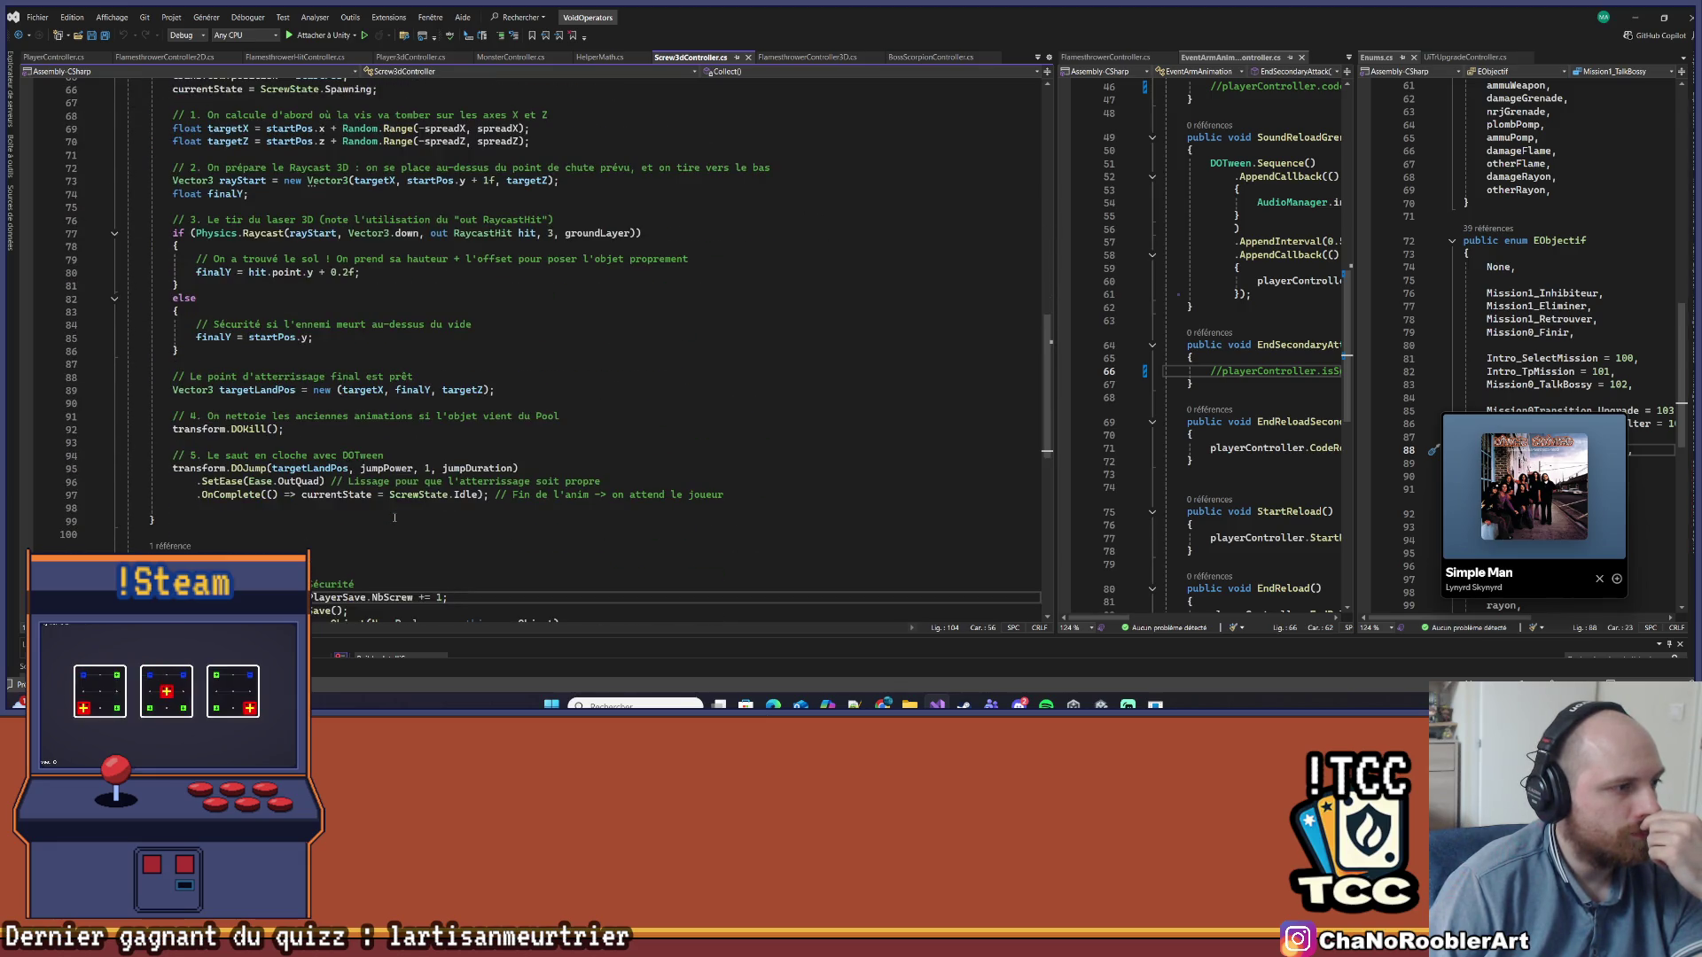
scroll(394, 518, "up", 20)
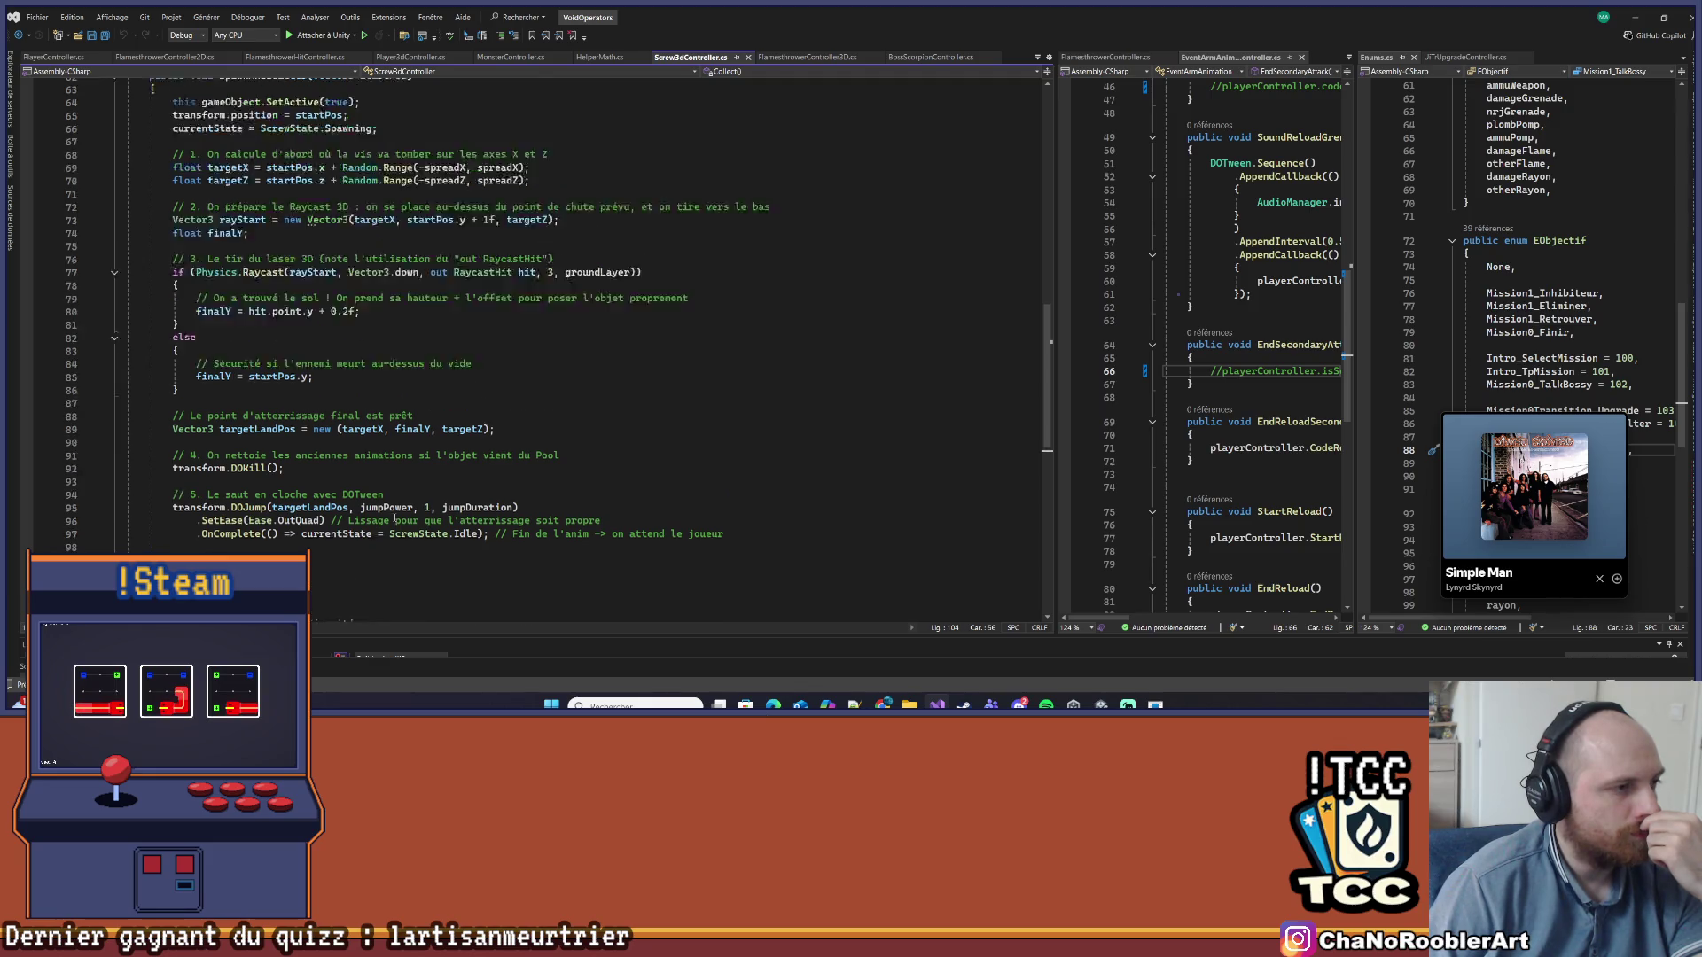
left_click(584, 294)
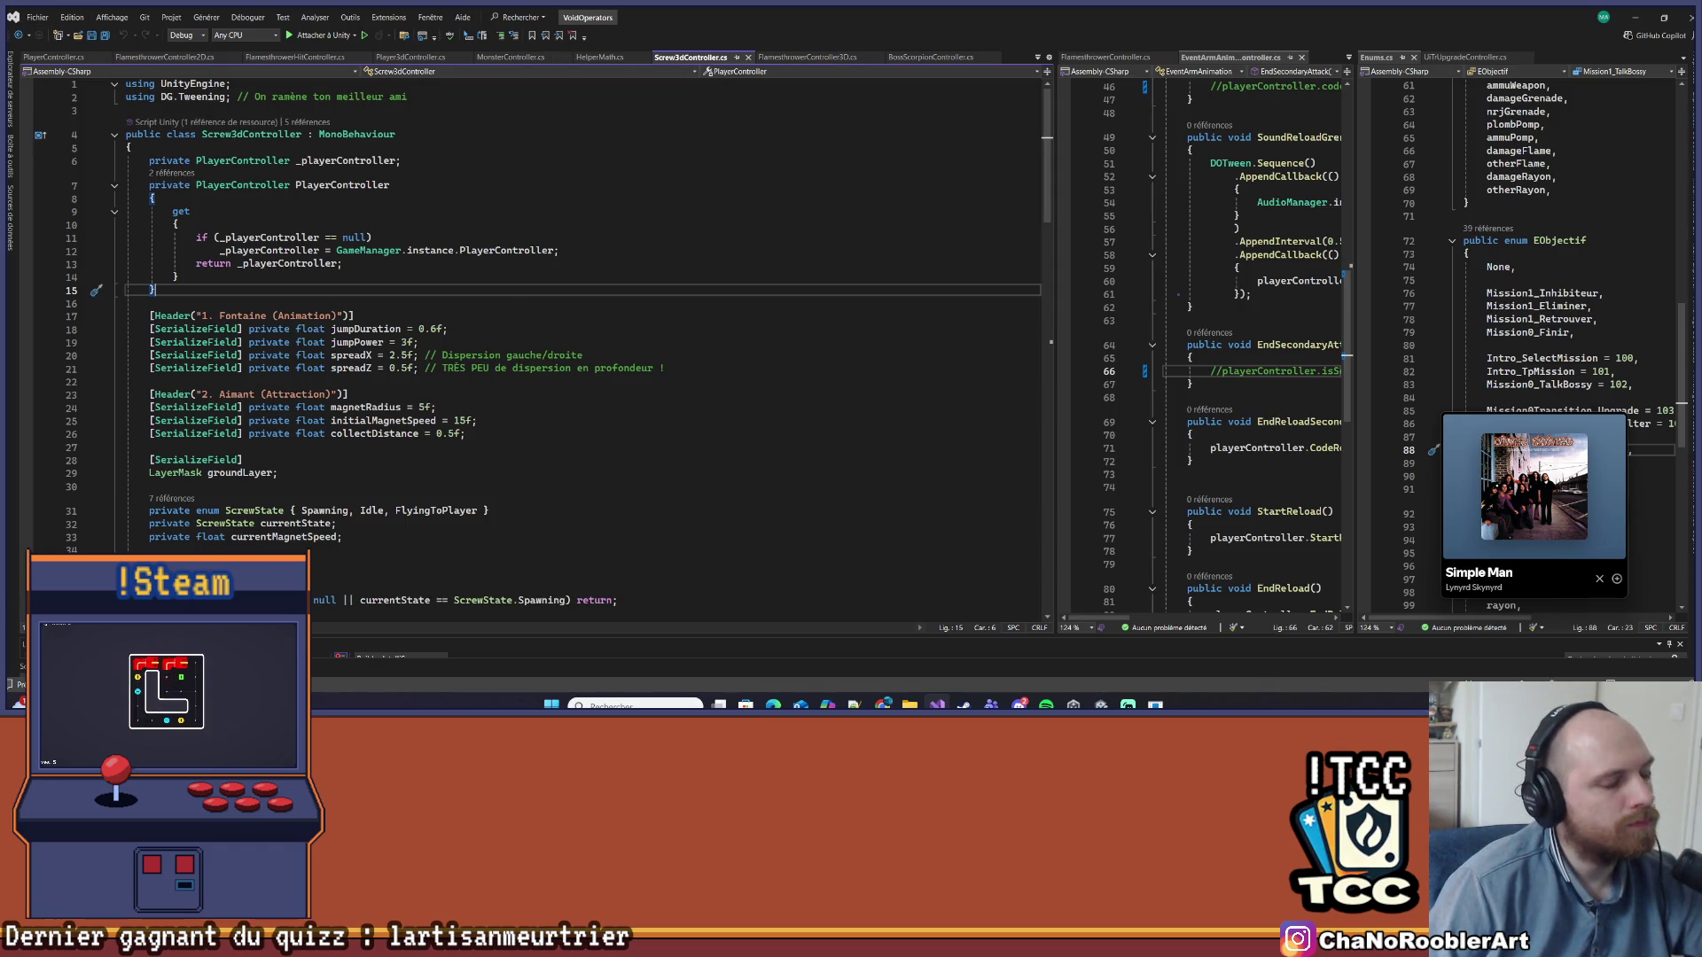
key("alt+Tab")
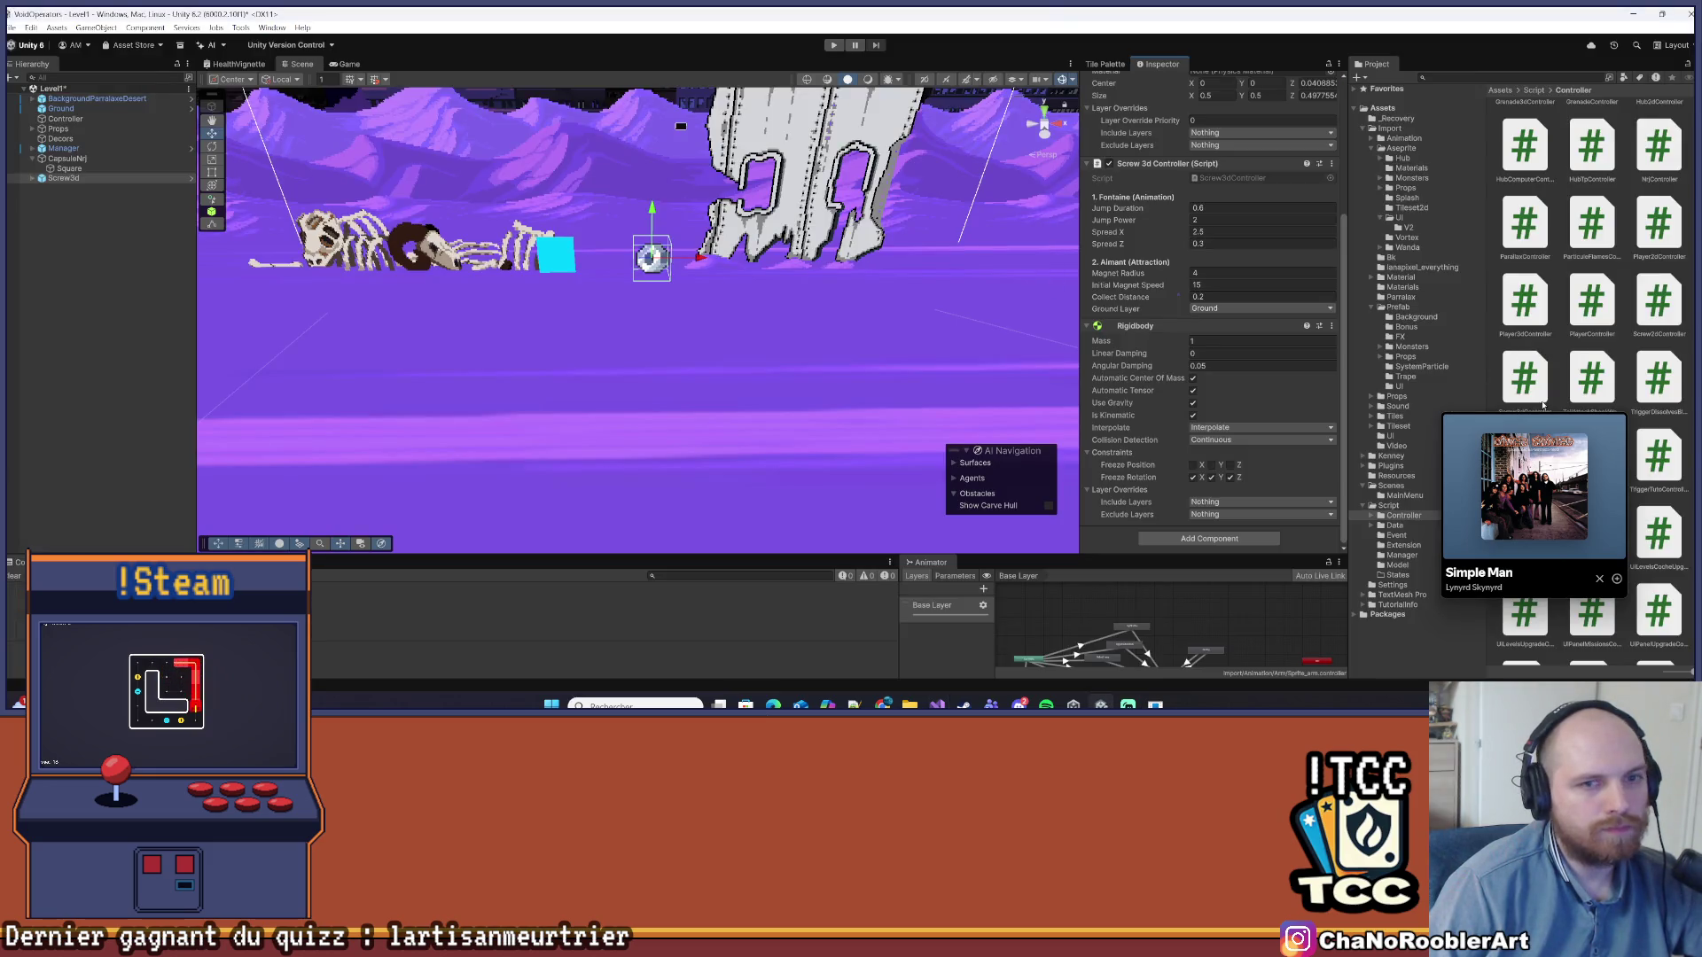
Collapse the Screw 3d Controller and Rigidbody components in the Inspector
mouse_move(1542, 412)
left_mouse_down()
mouse_move(492, 401)
mouse_move(460, 361)
mouse_move(574, 310)
mouse_move(529, 301)
left_mouse_up()
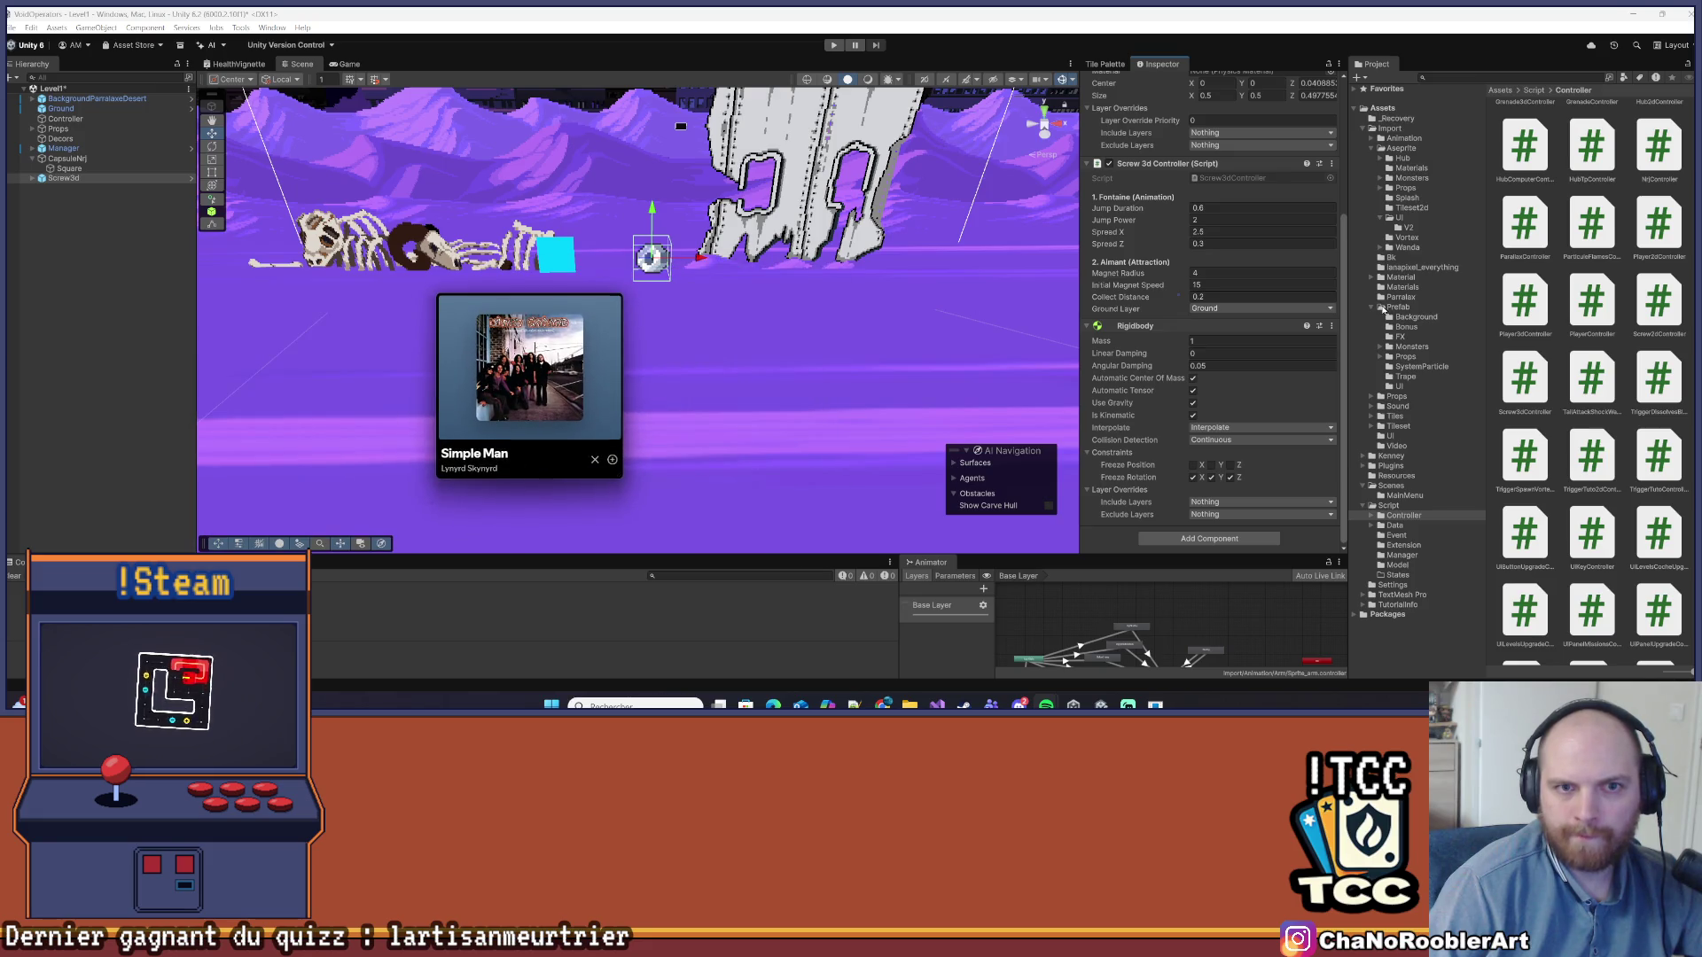
scroll(1191, 300, "up", 3)
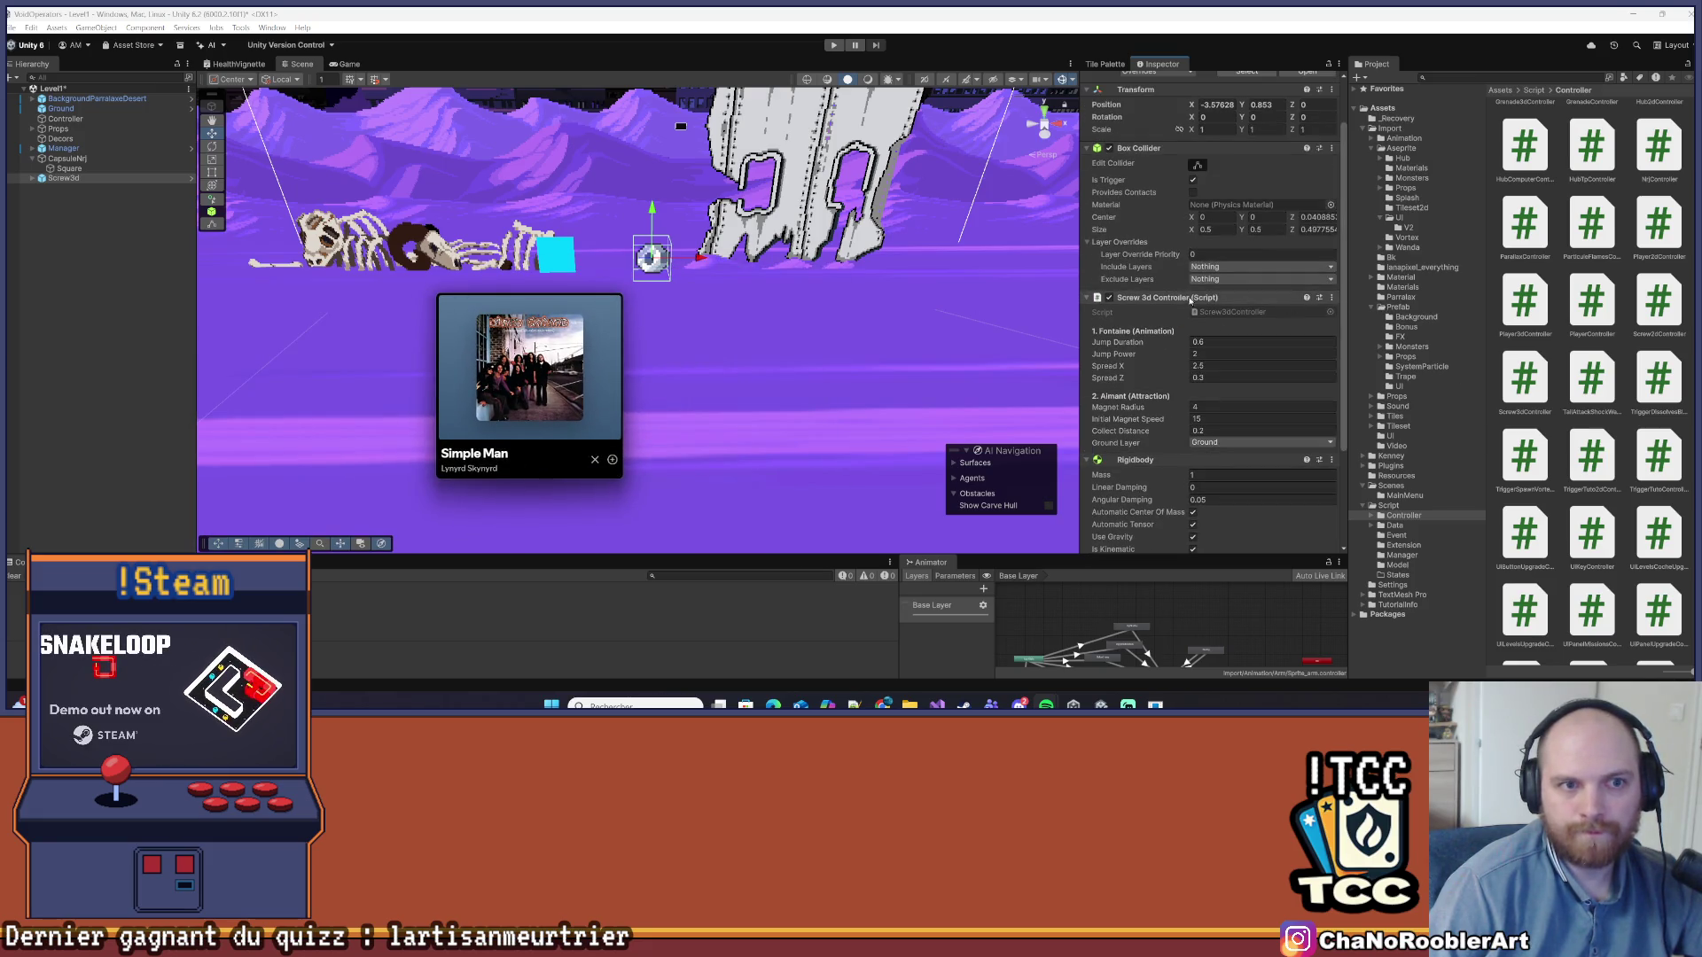
left_click(1191, 300)
left_click(1190, 312)
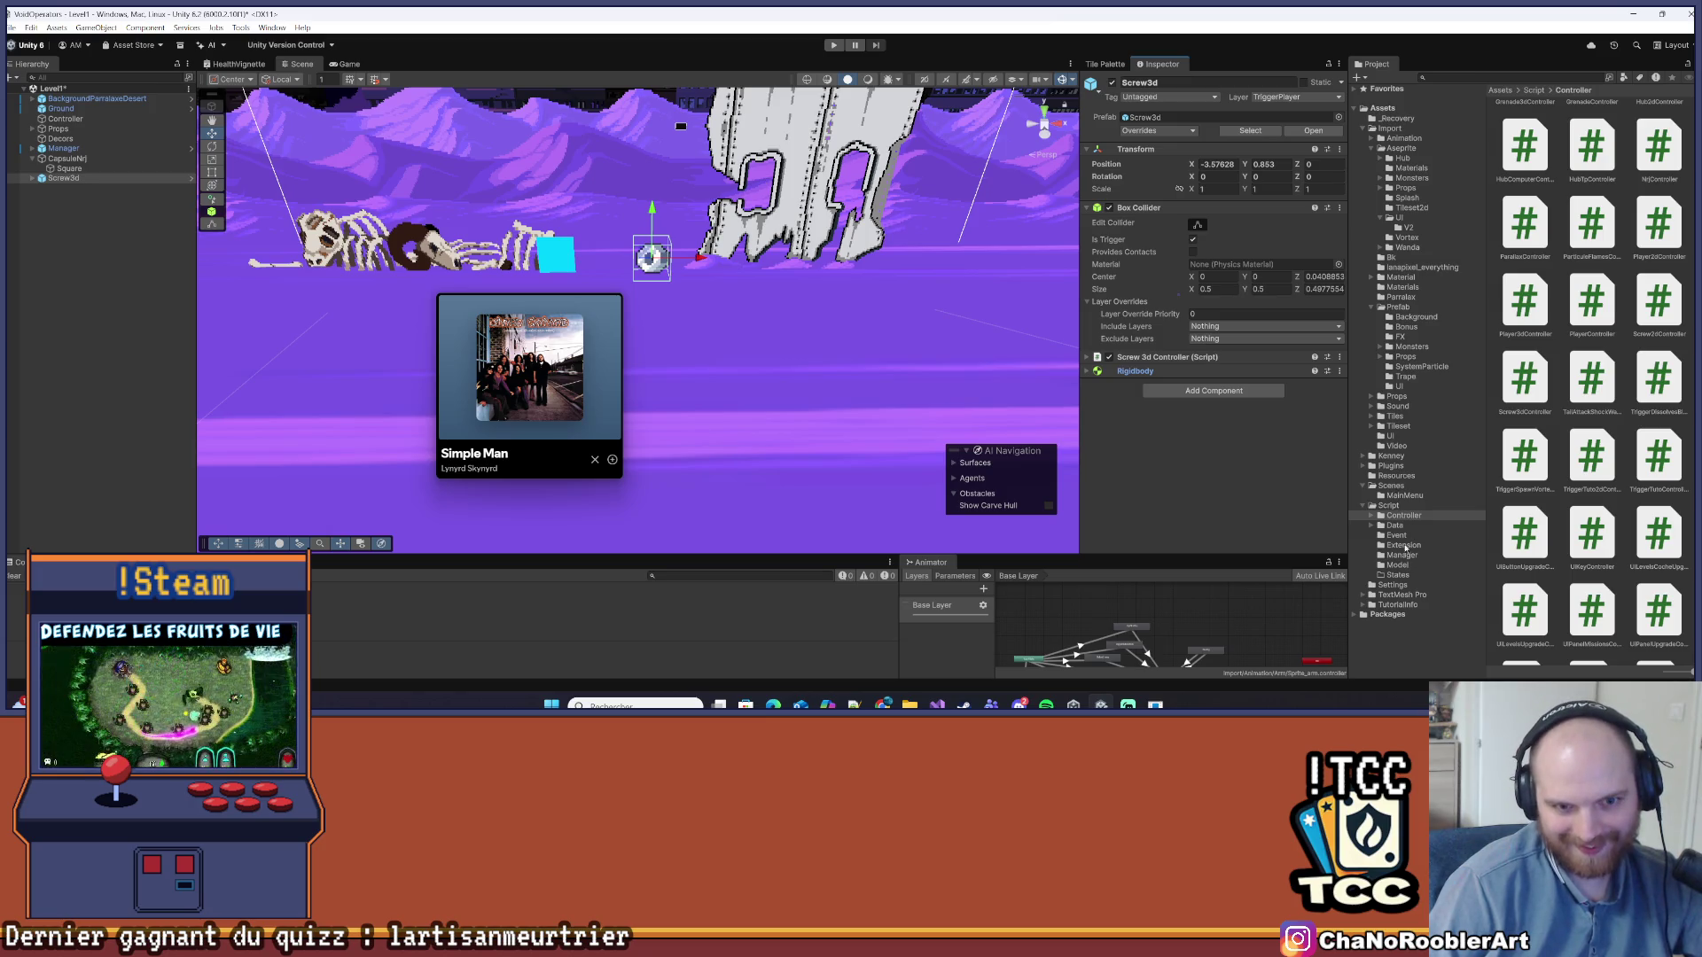
Open the Assets > Script > Controller > Props folder in the Project panel
left_click(1403, 516)
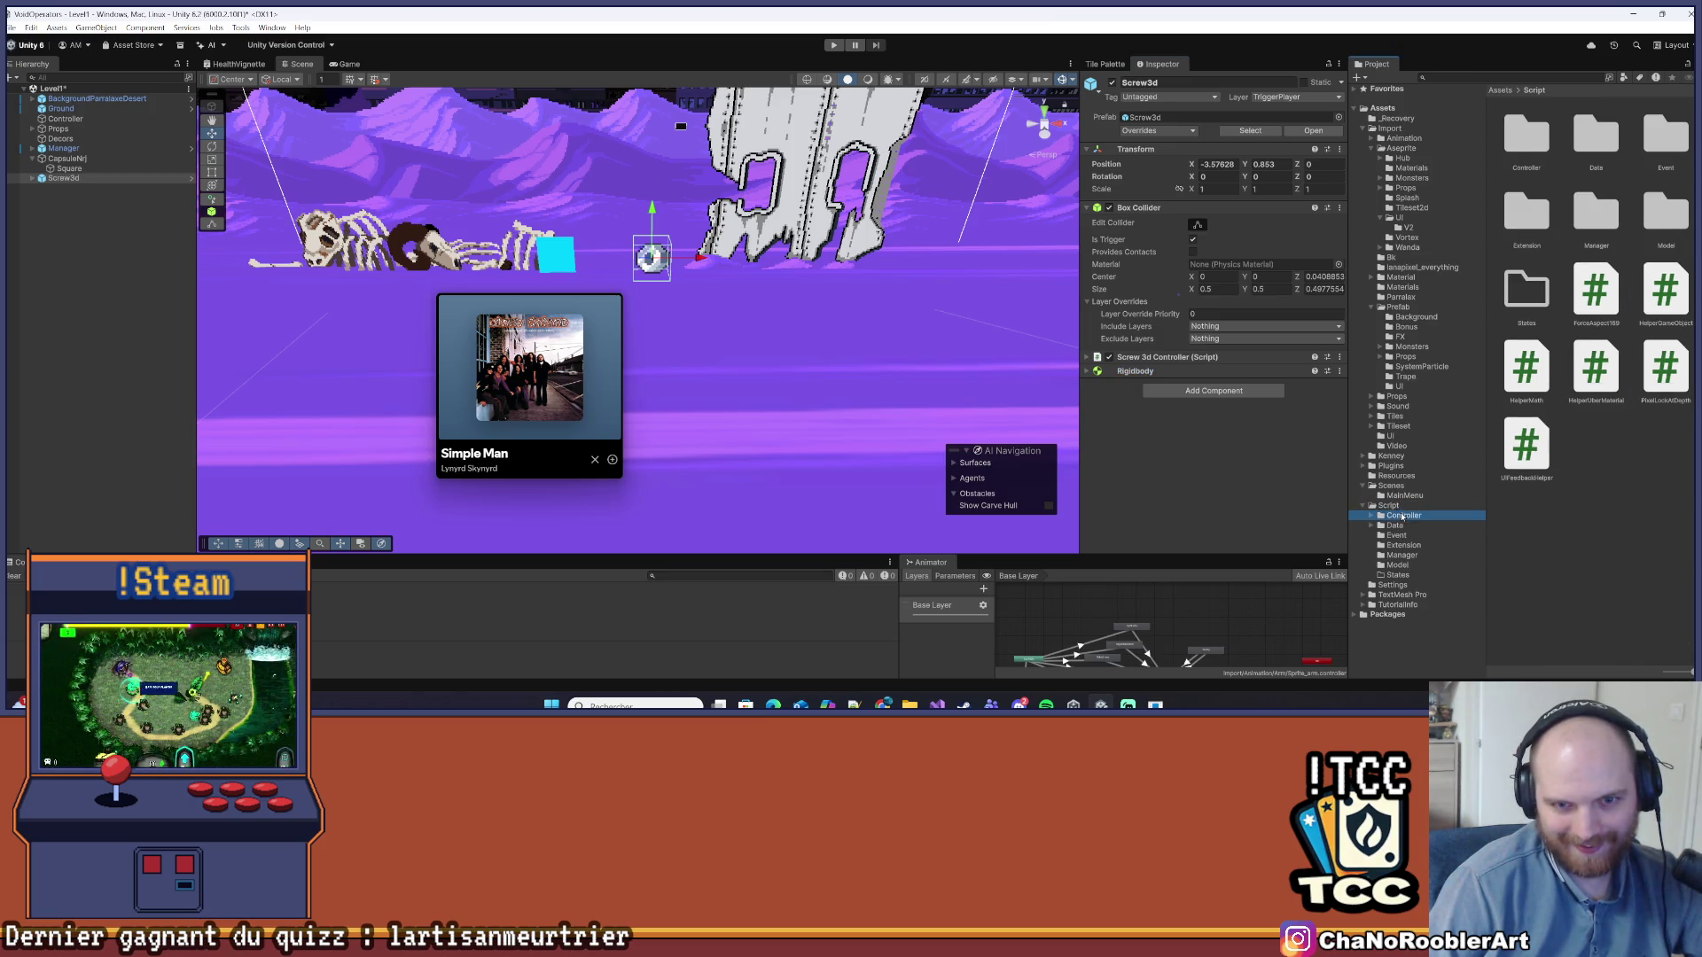
scroll(1636, 522, "down", 3)
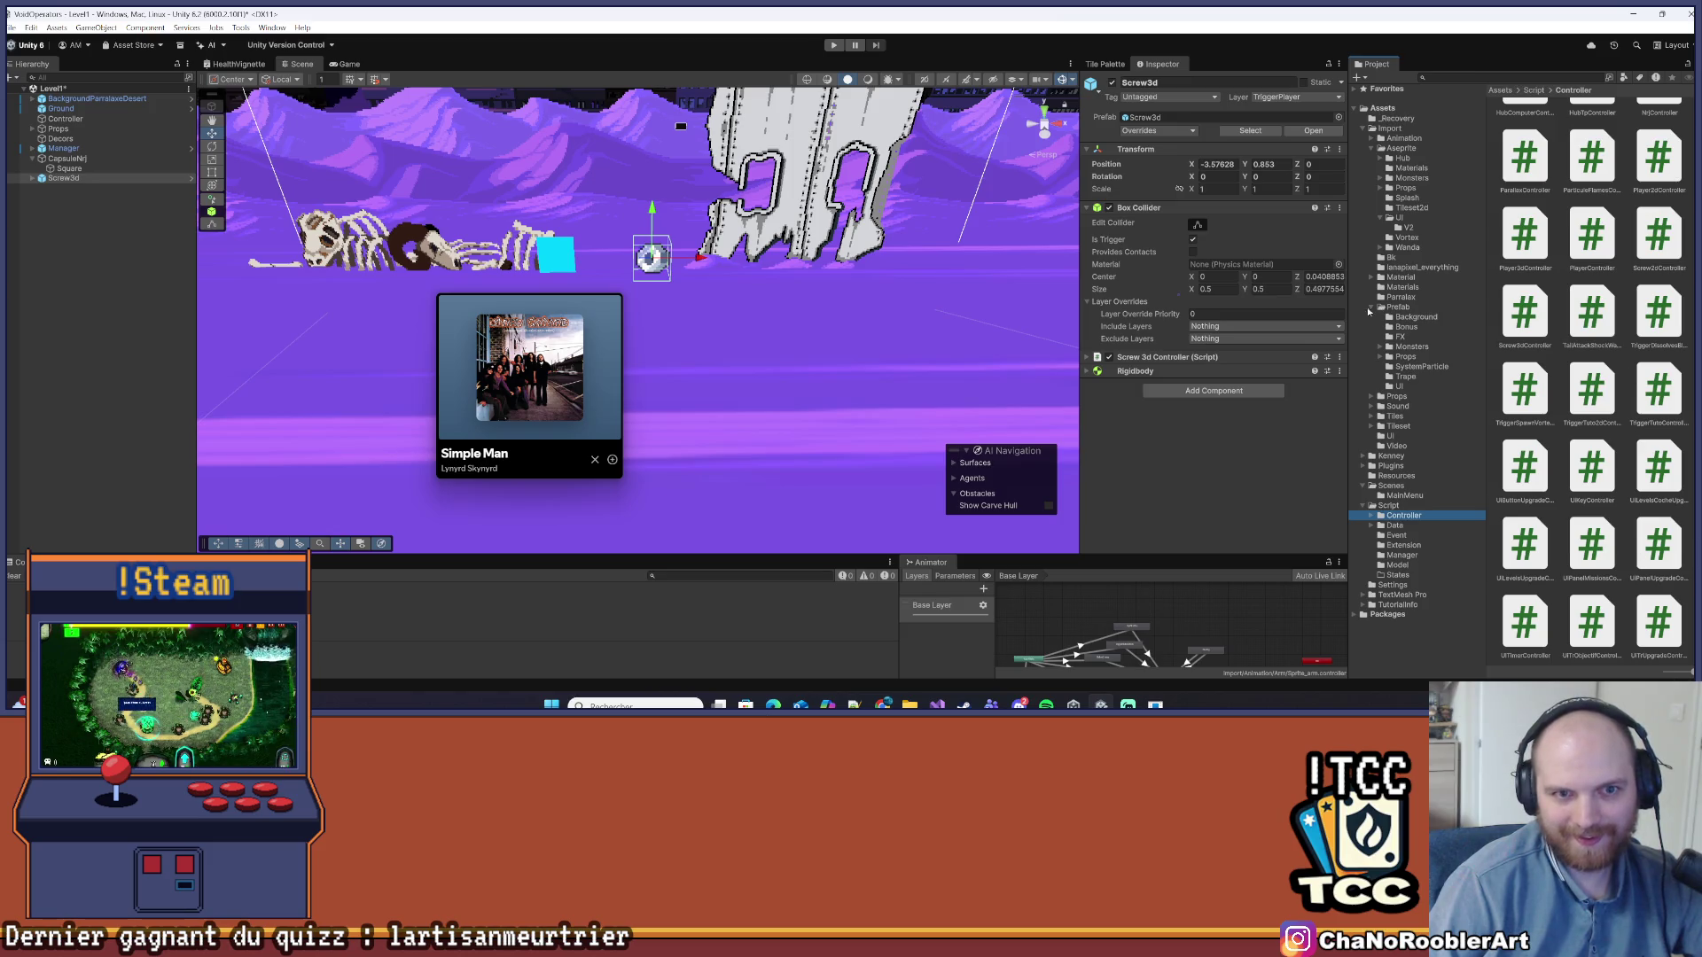
scroll(1531, 467, "up", 3)
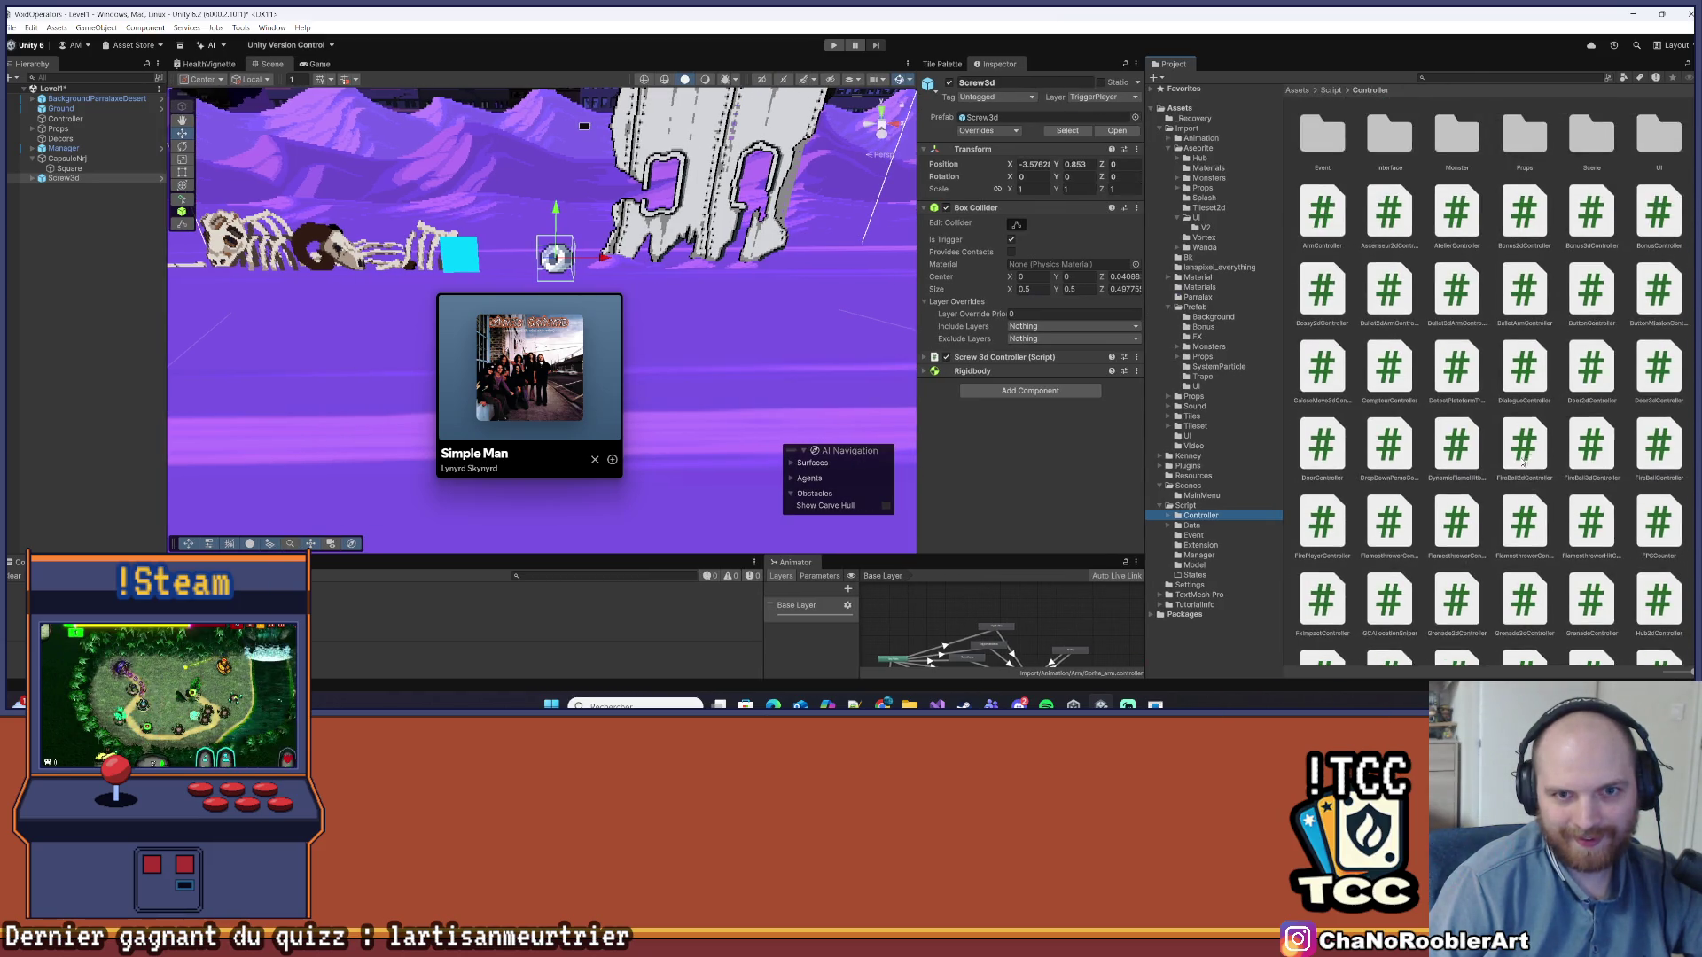
double_click(1525, 136)
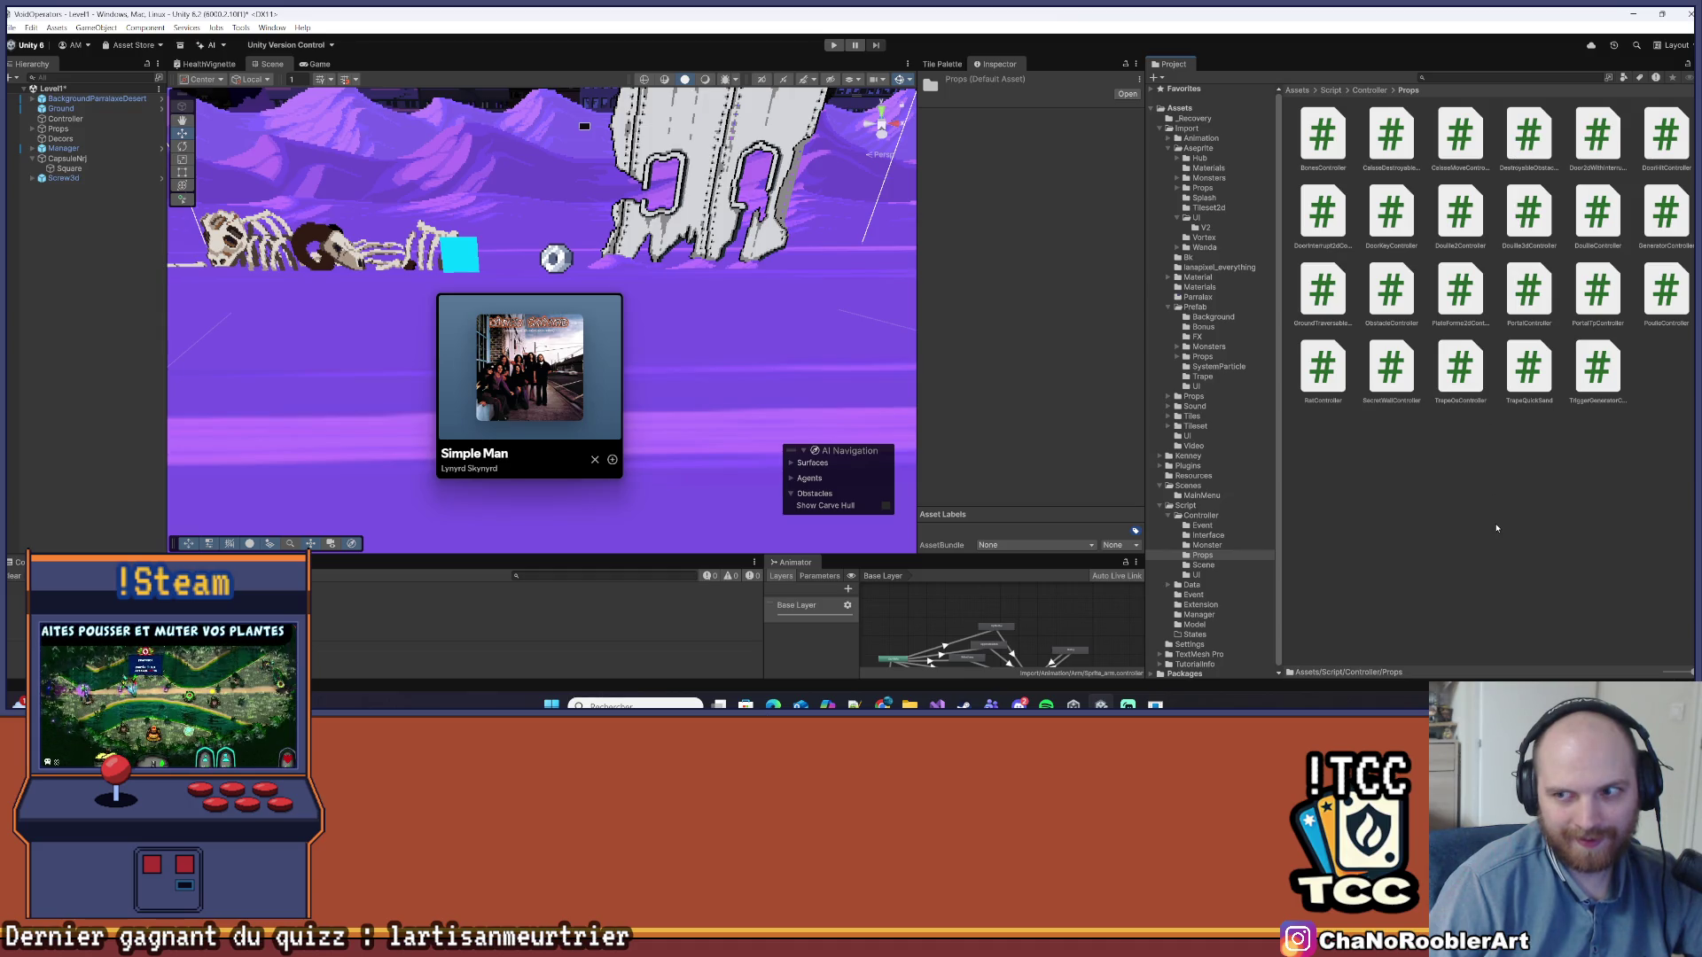
Create a MonoBehaviour script named MagneticCollectibleController in Props and switch the folder to list view
right_click(1497, 526)
mouse_move(1531, 176)
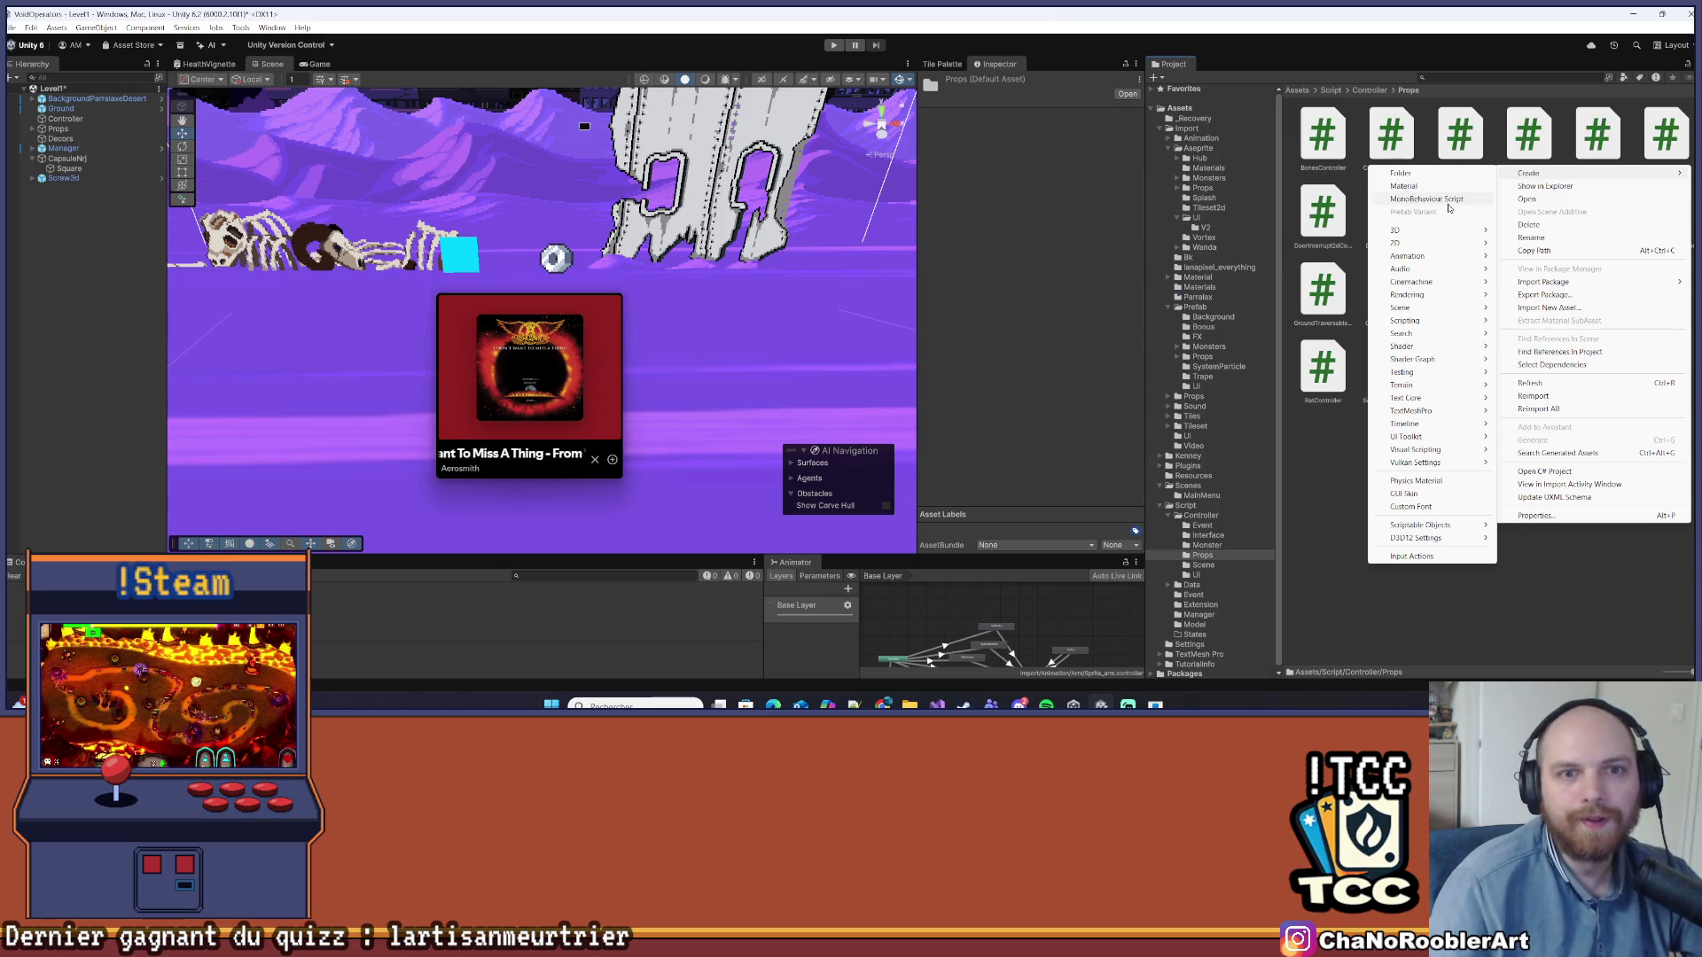
key("alt+Tab")
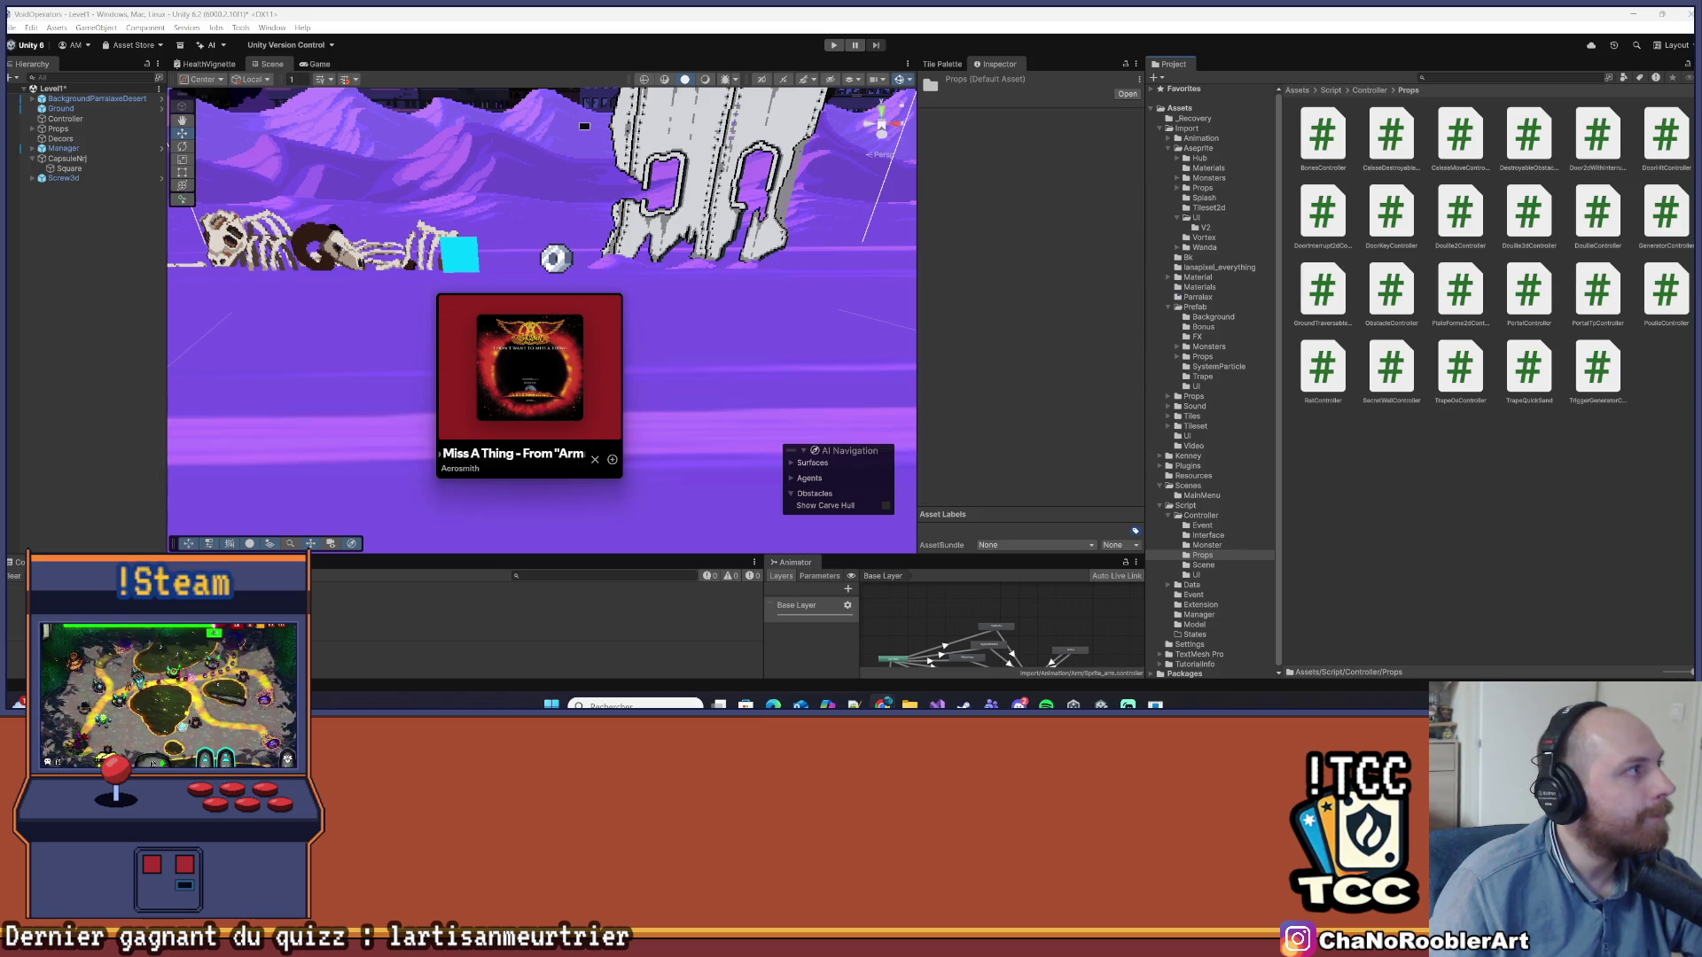
right_click(1496, 515)
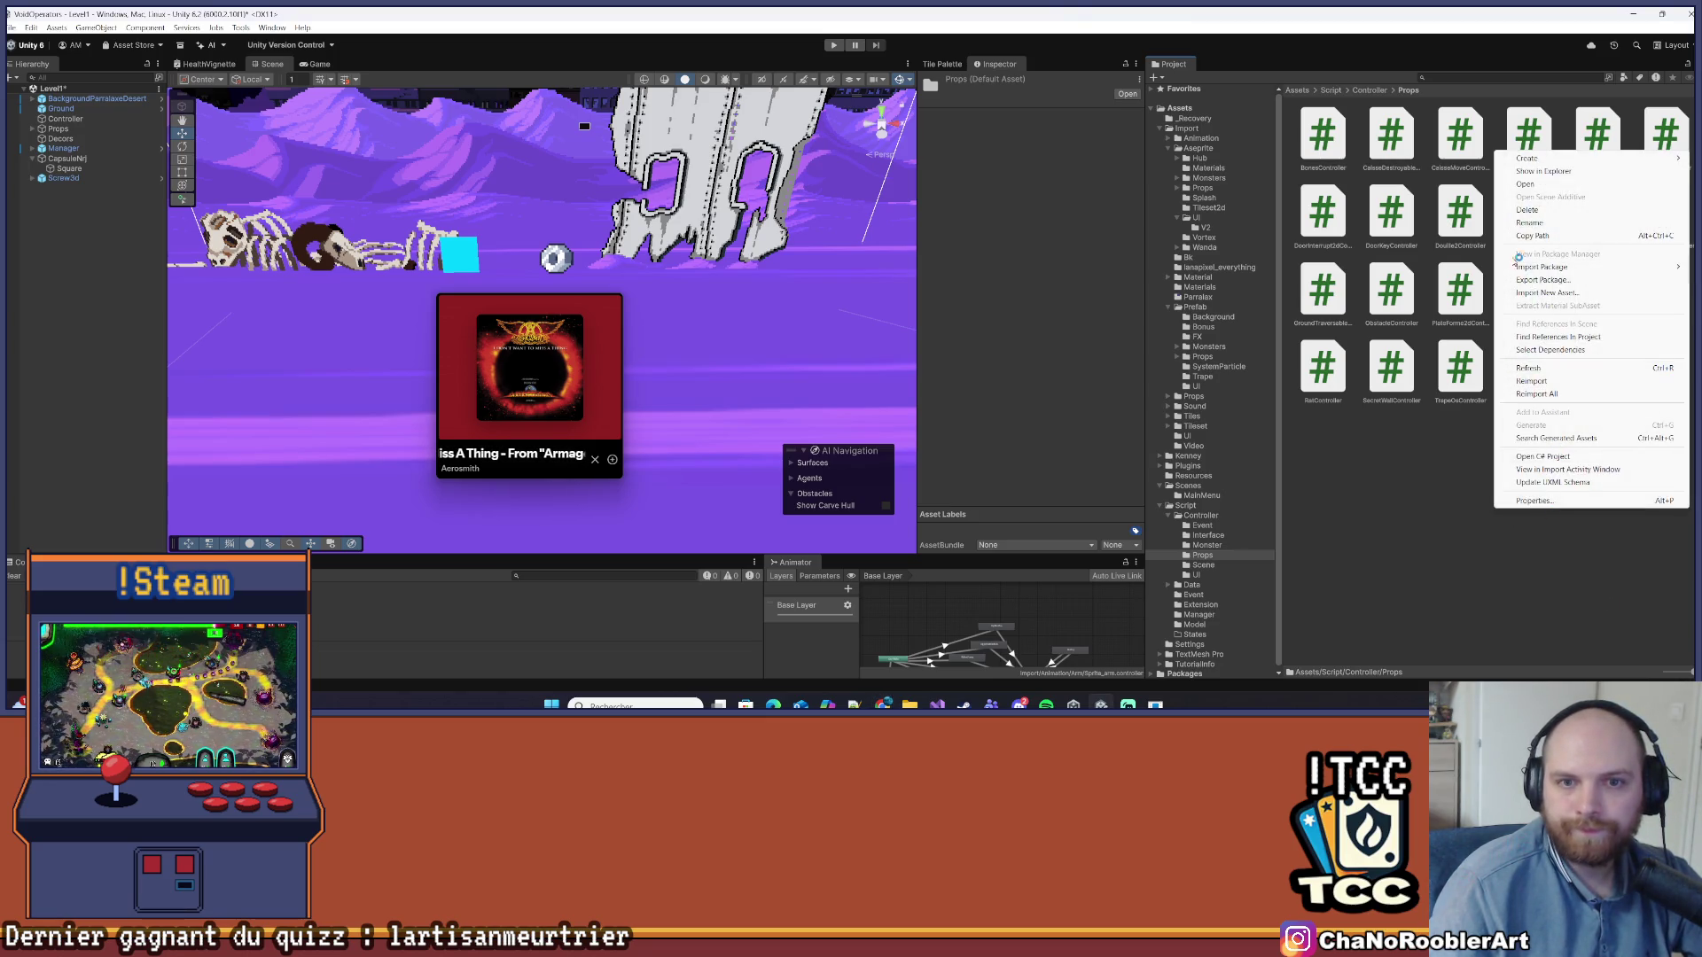
left_click(1474, 170)
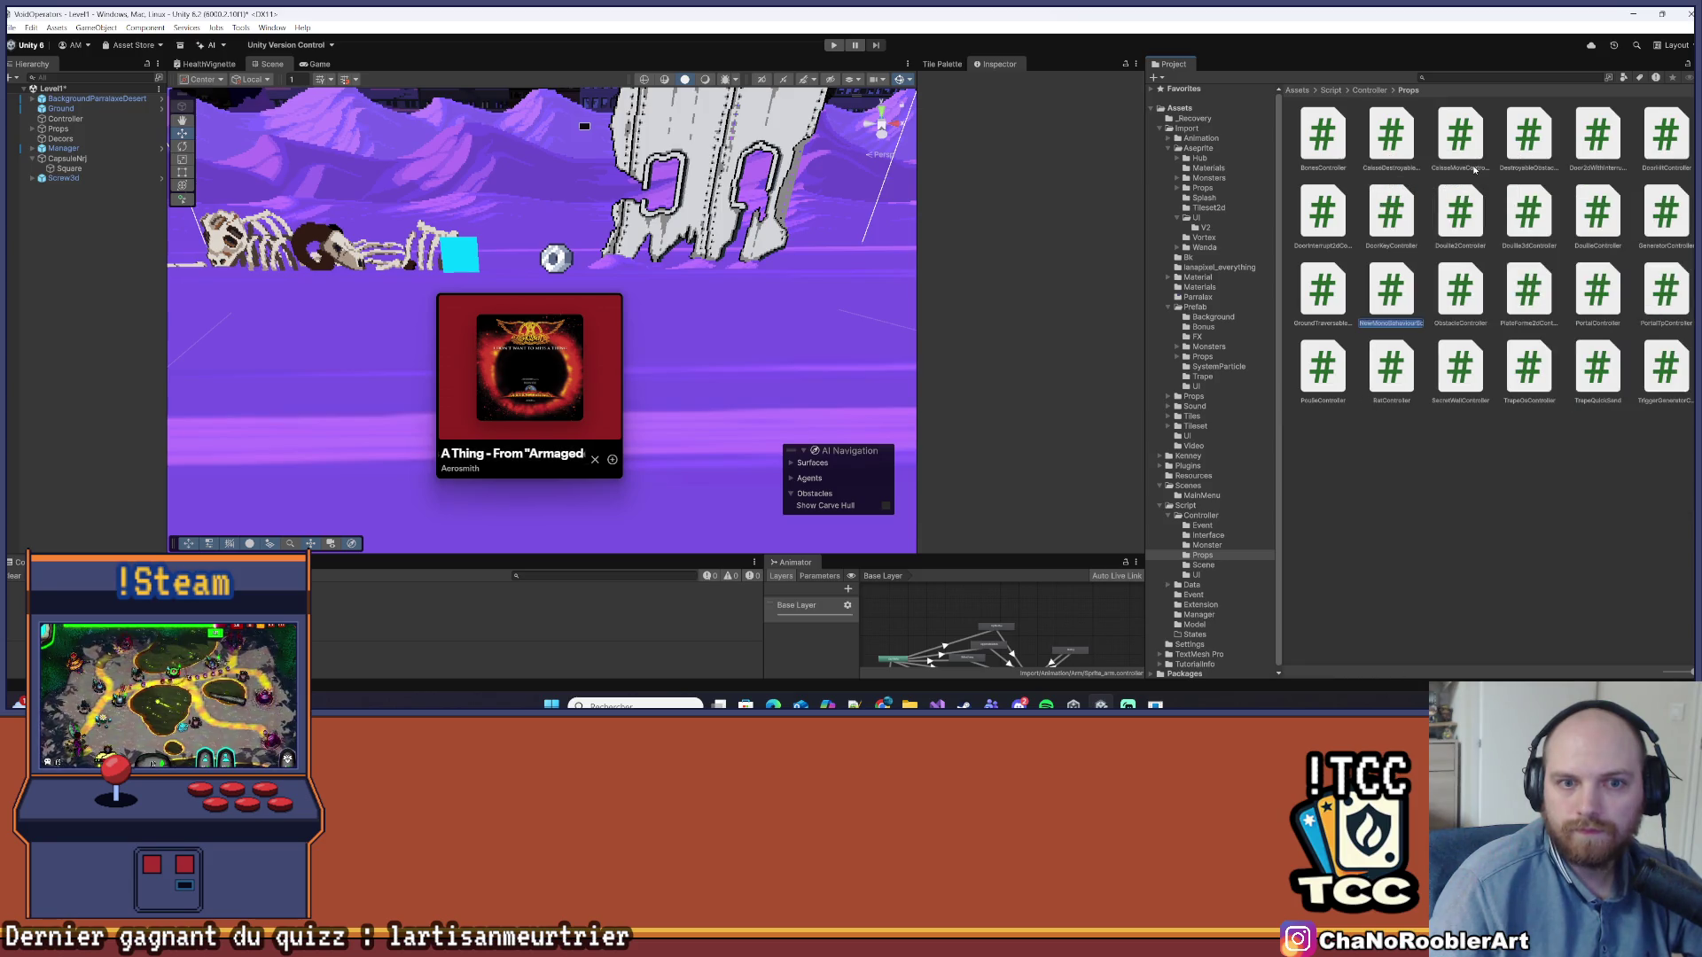
type("gneticCollectibleC")
type("ontroller")
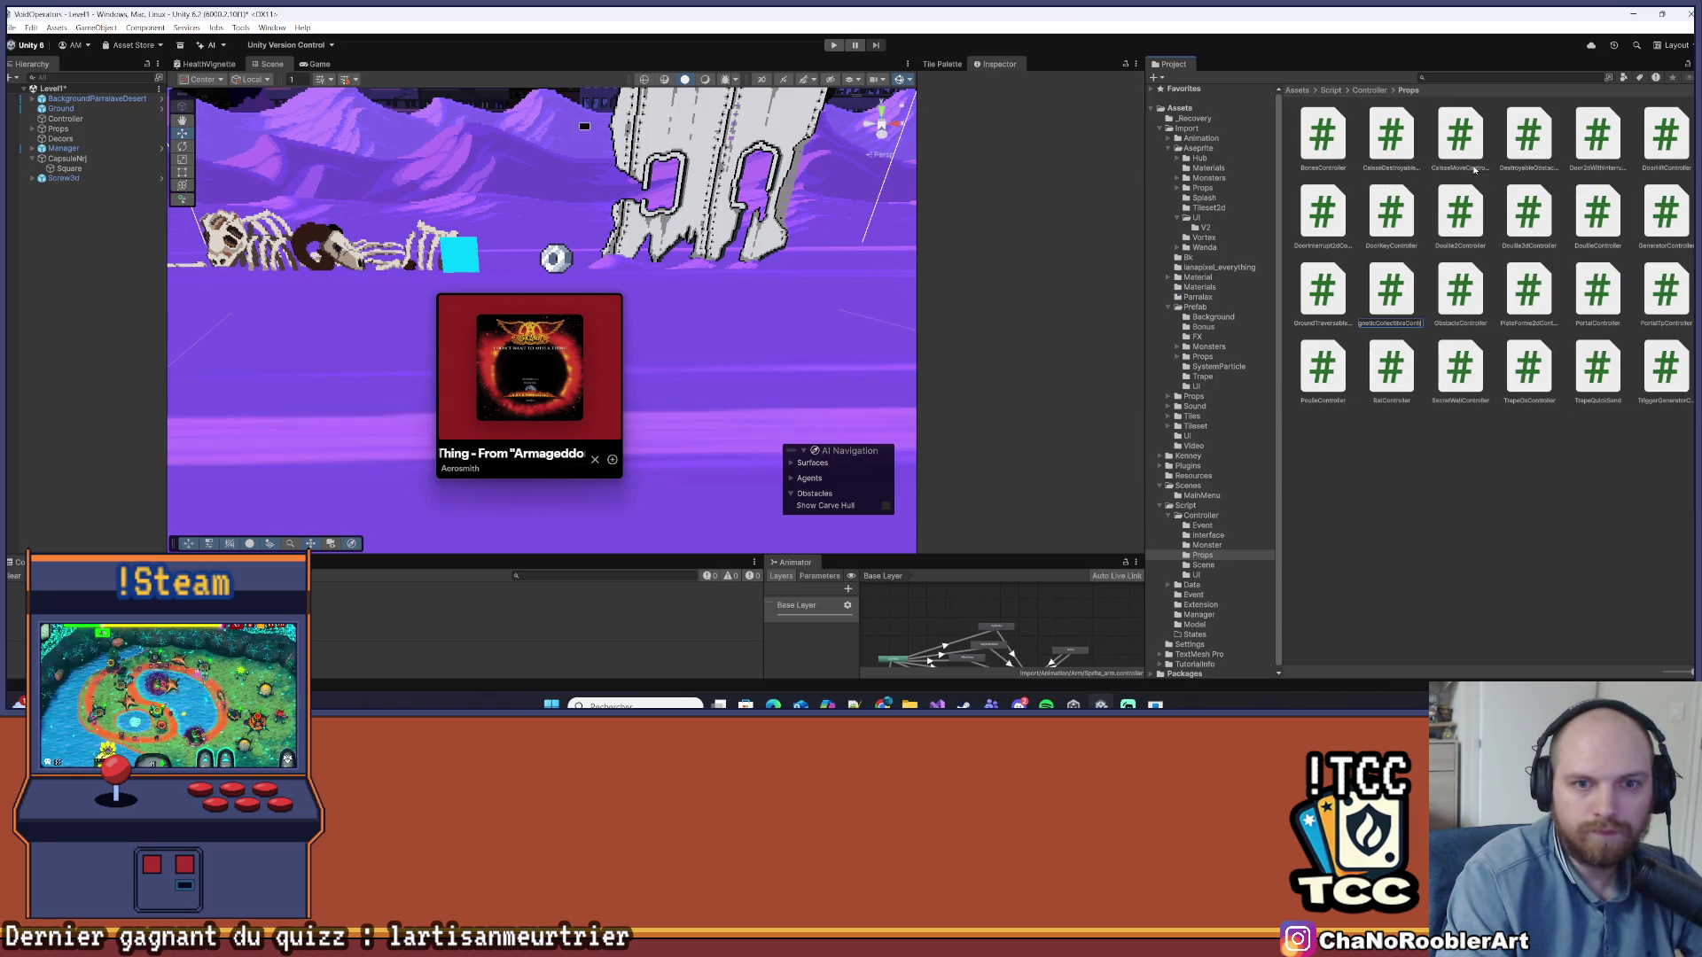
key("Return")
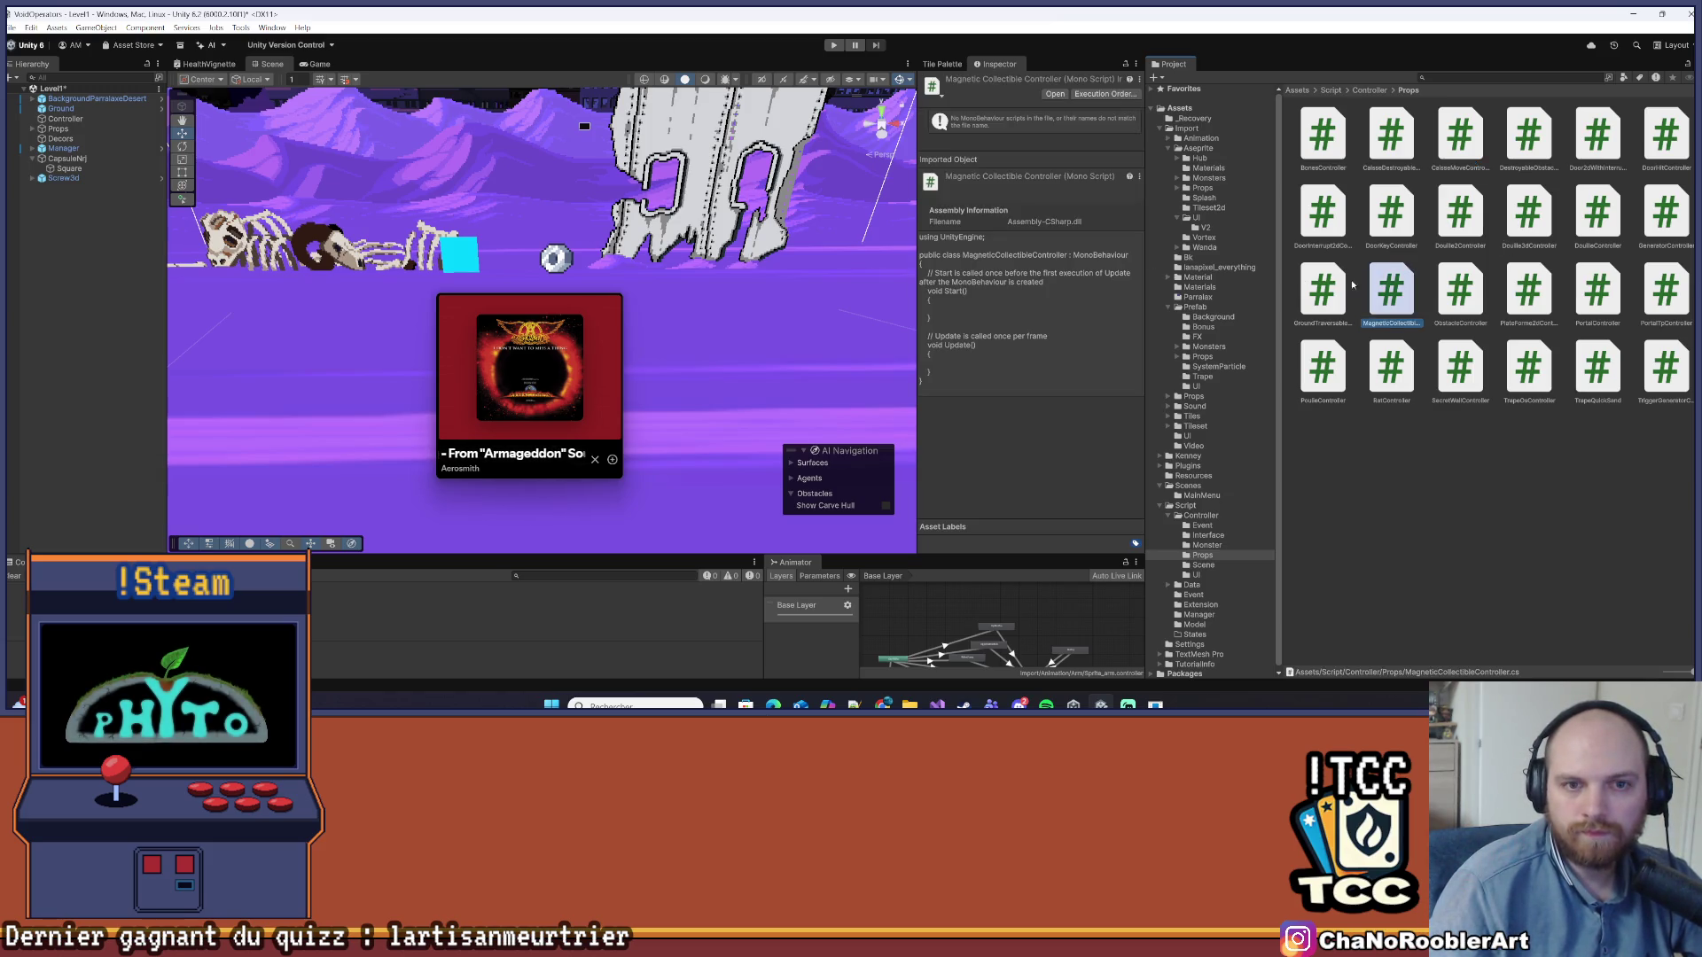
left_click_drag(1676, 674, 1664, 673)
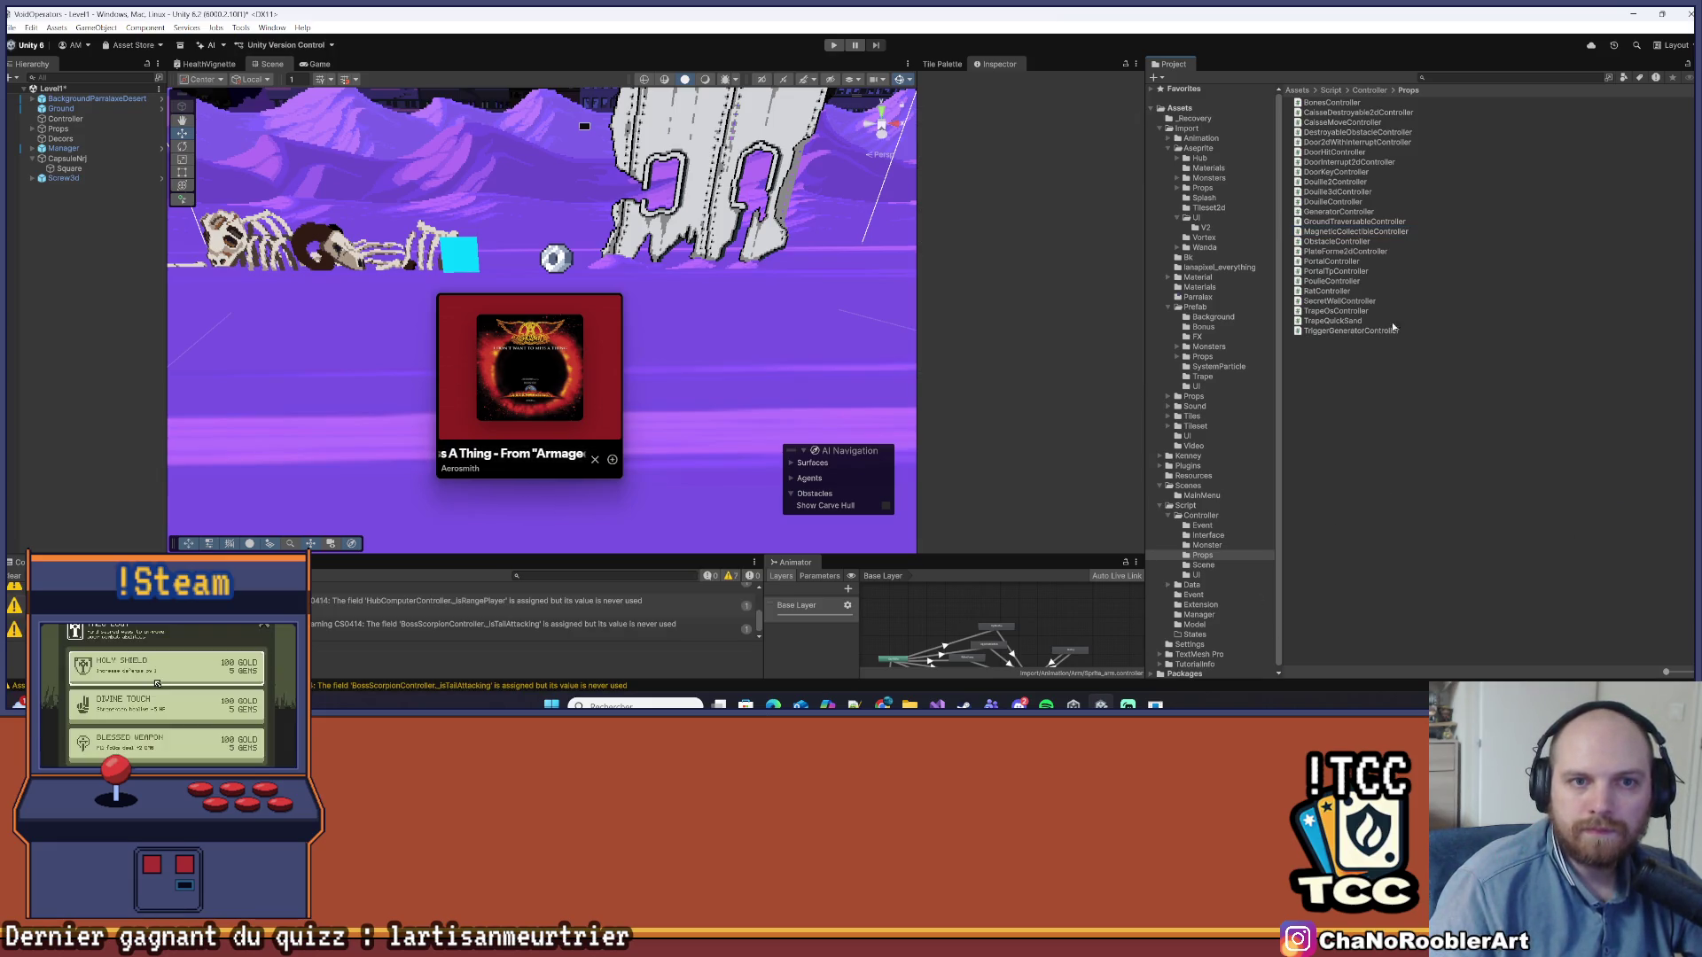
Open MagneticCollectibleController.cs and paste the abstract class over the template code
double_click(1371, 234)
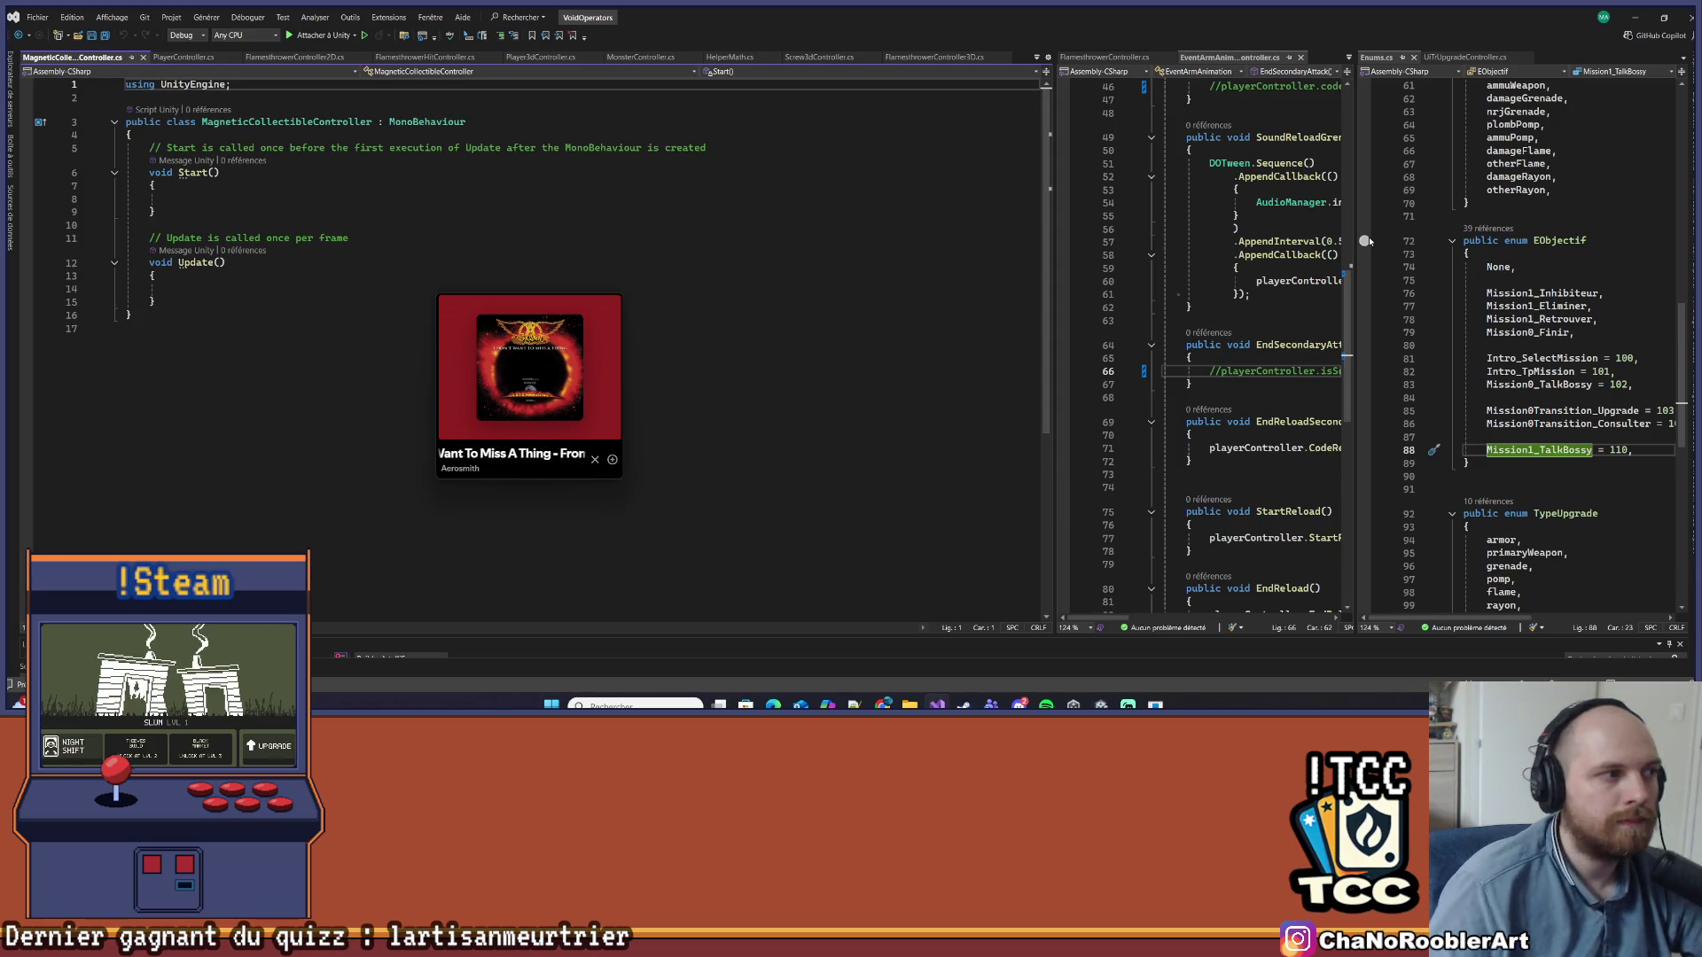
left_click(577, 330)
left_click_drag(511, 306, 1357, 297)
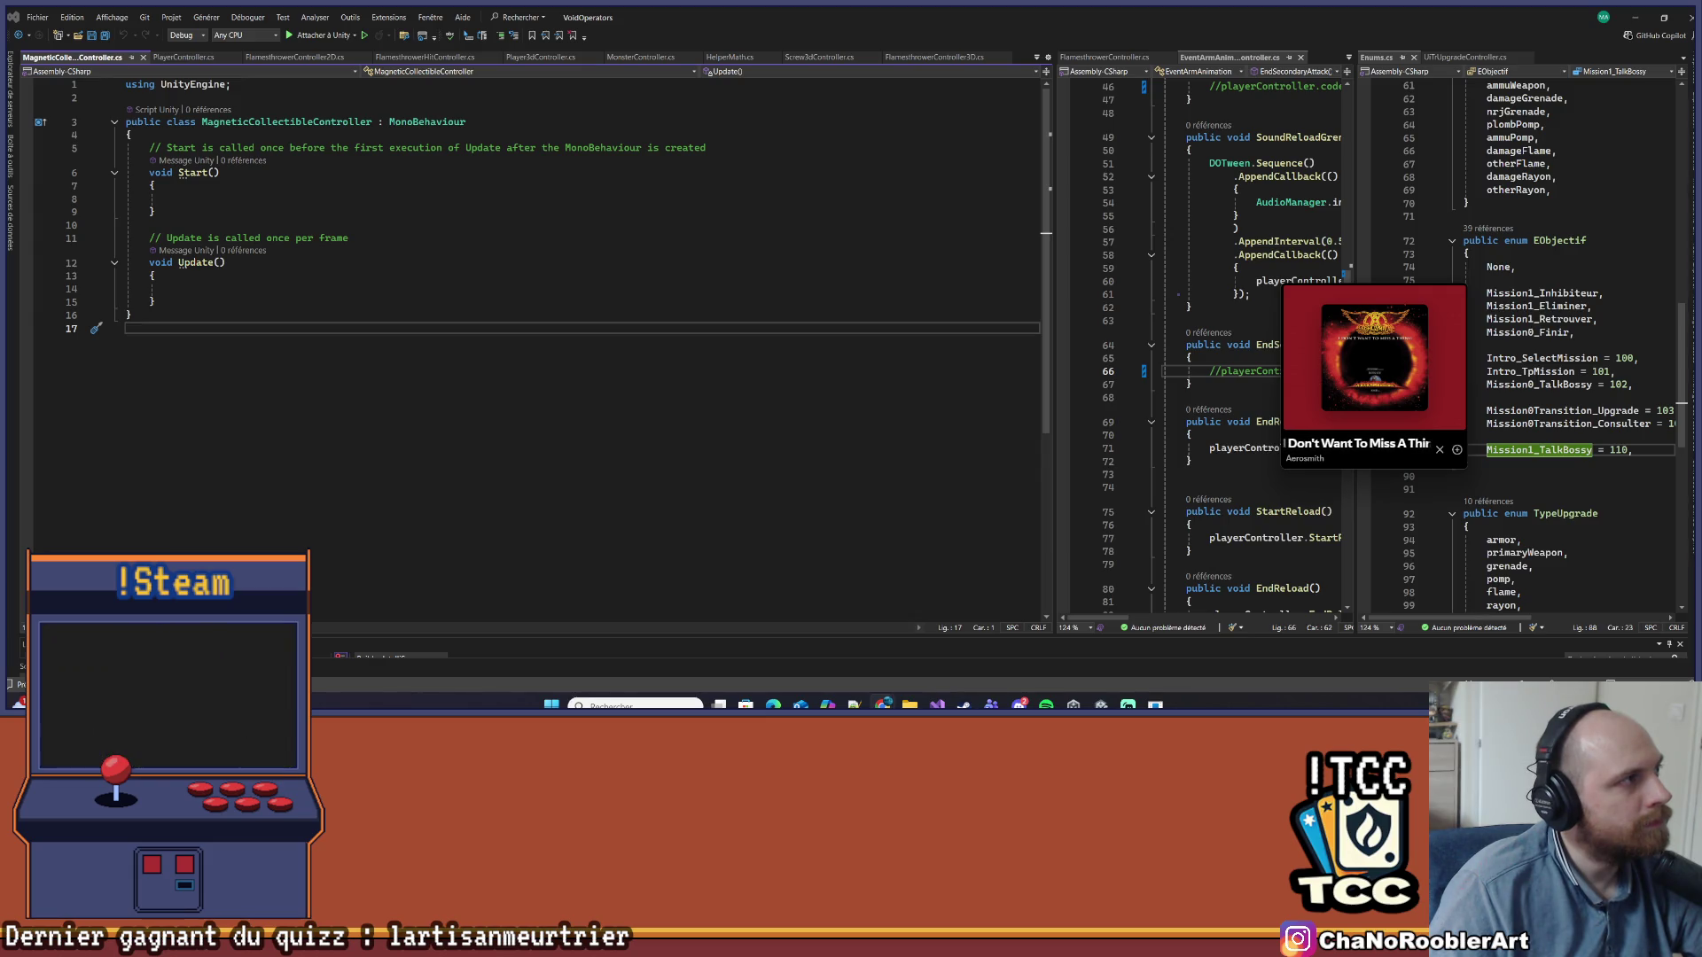
left_click(412, 458)
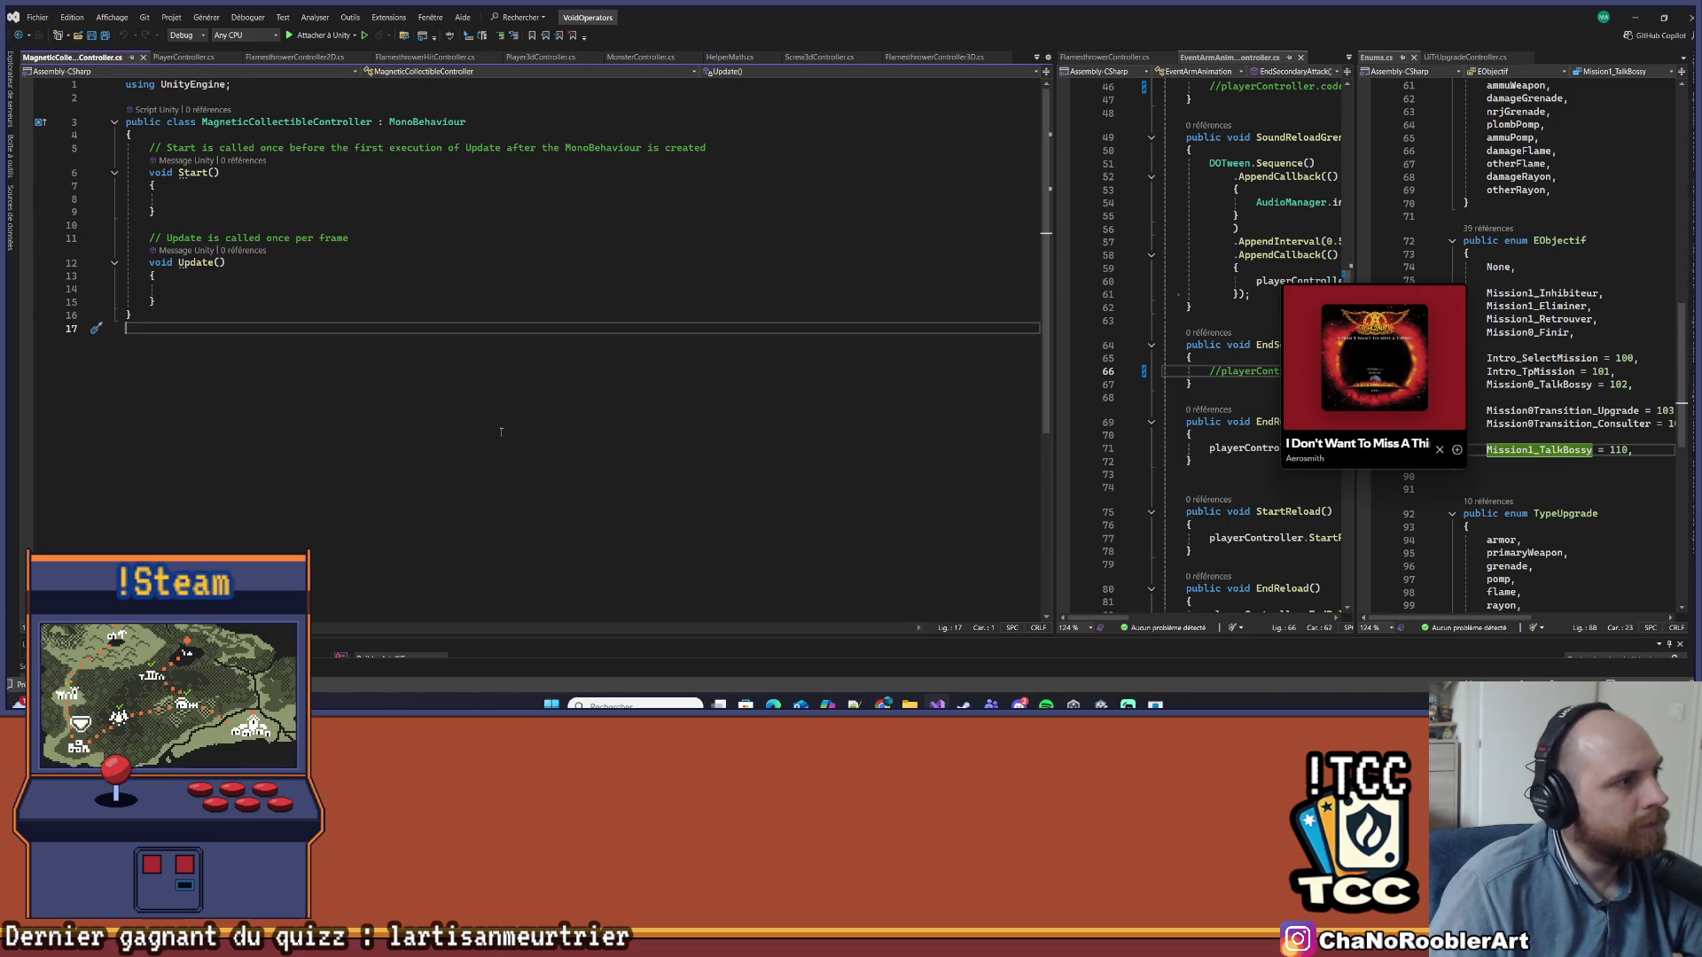
key("ctrl+a")
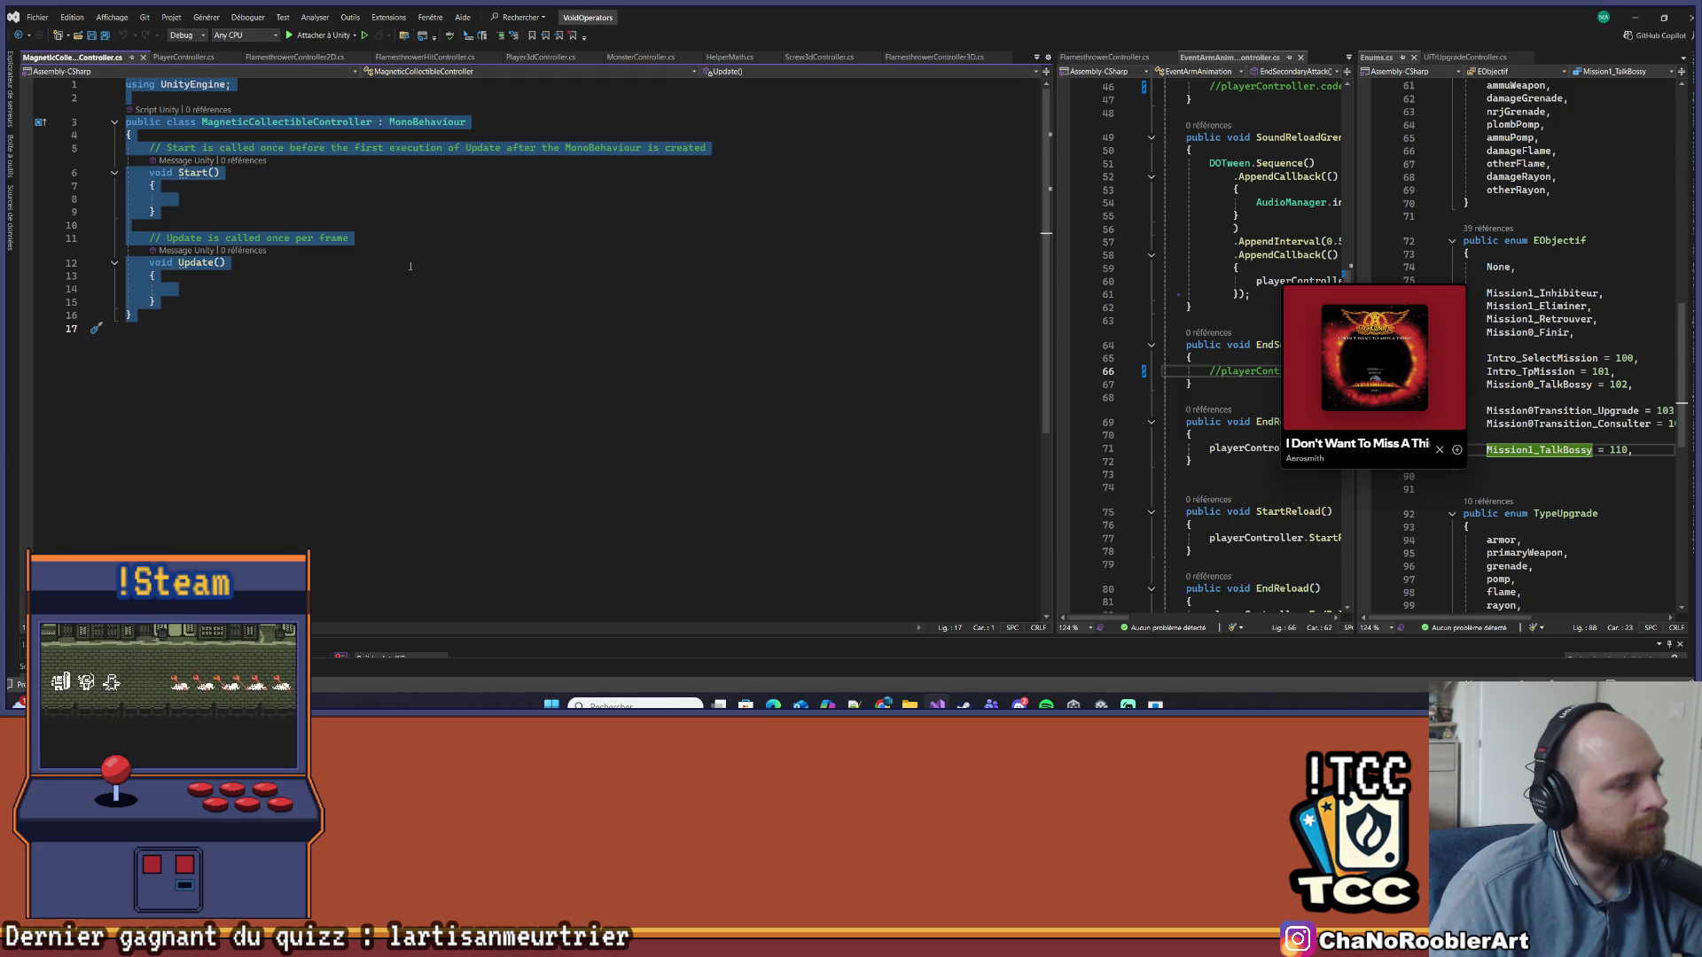
key("ctrl+v")
Rename the class to MagneticCollectibleController, review it, then bring up Screw3dController.cs
scroll(390, 230, "up", 20)
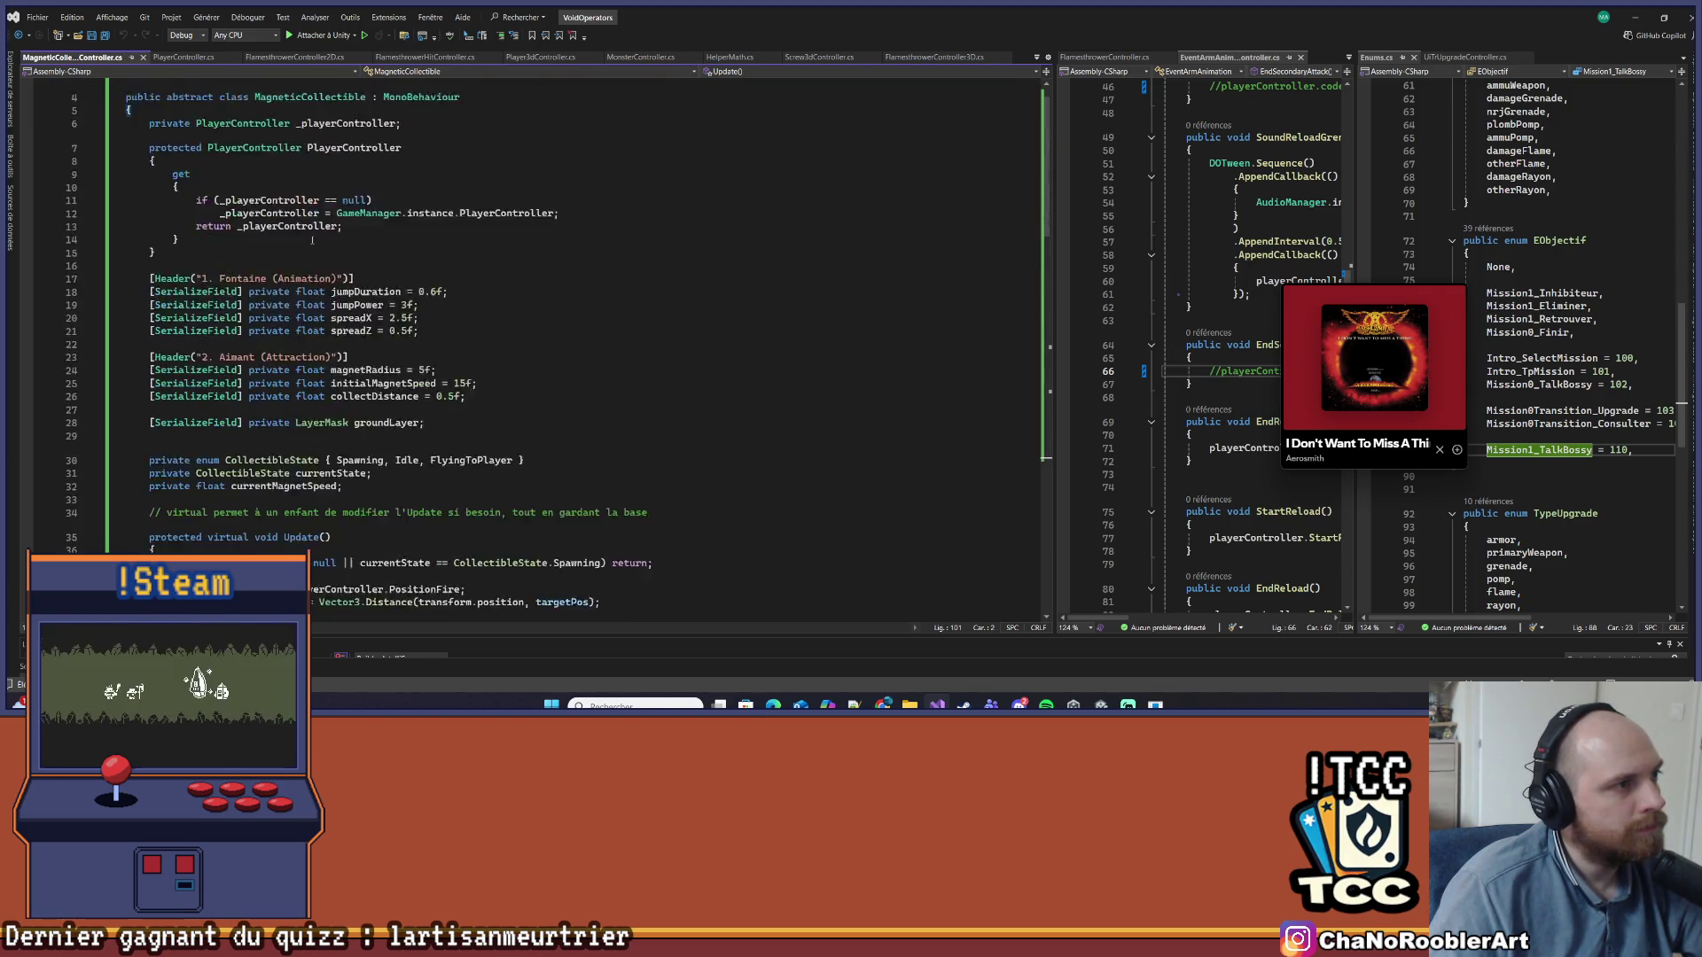
left_click(368, 135)
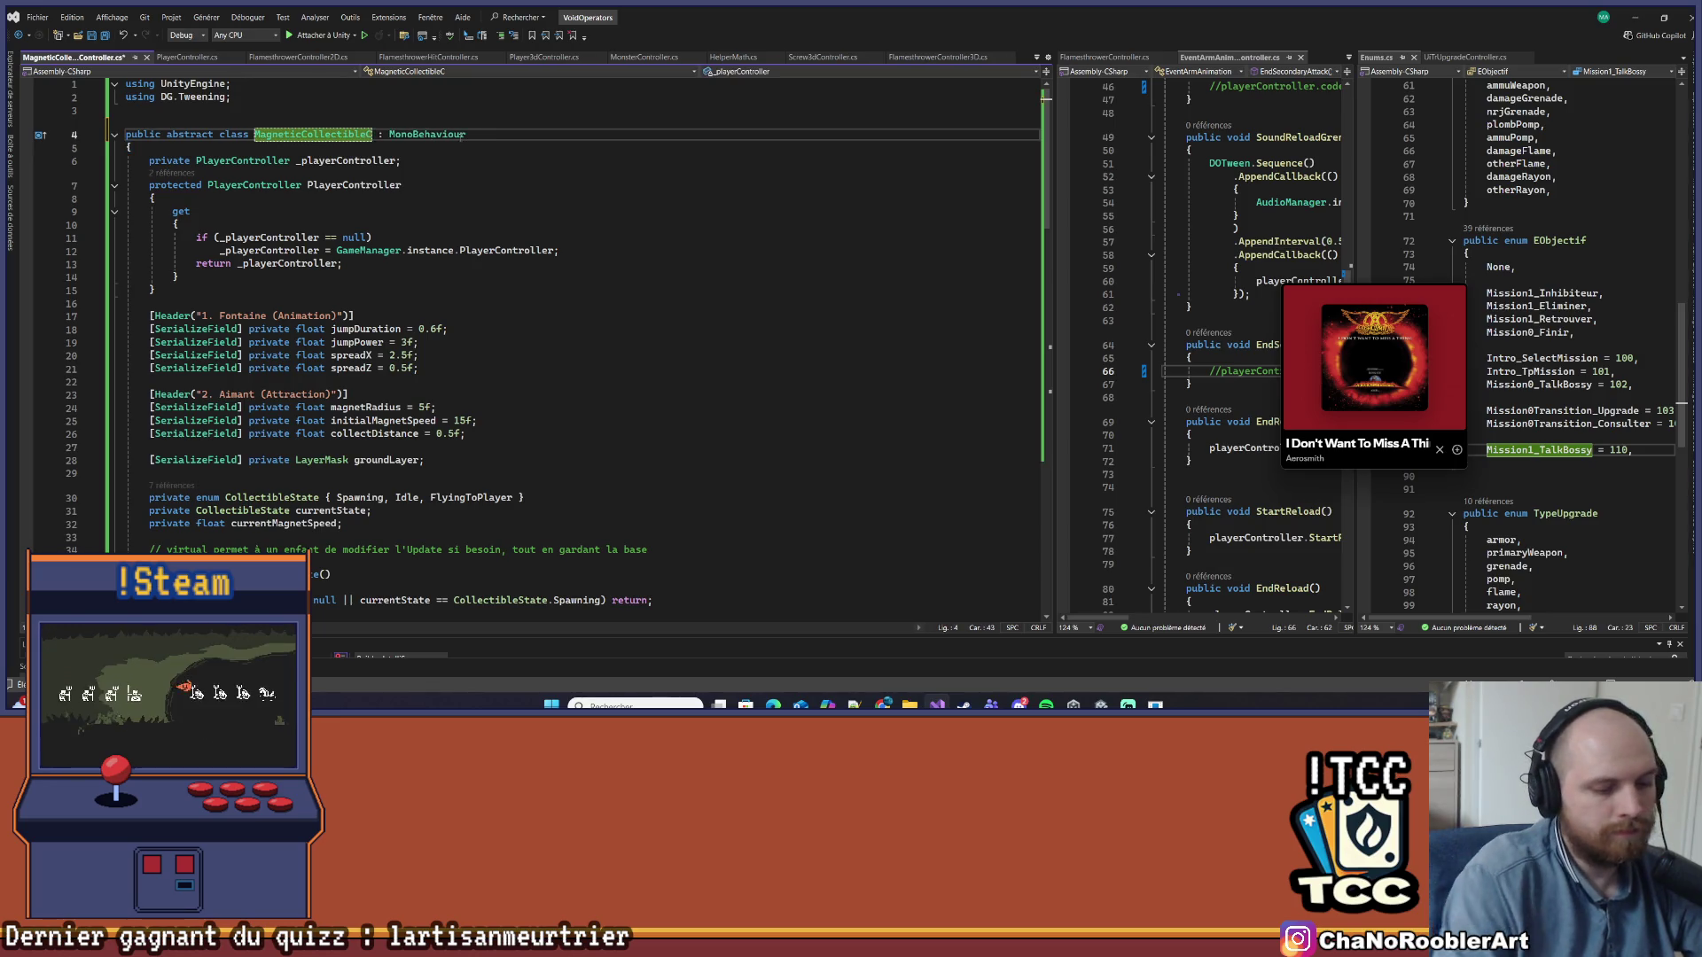
type("Controller")
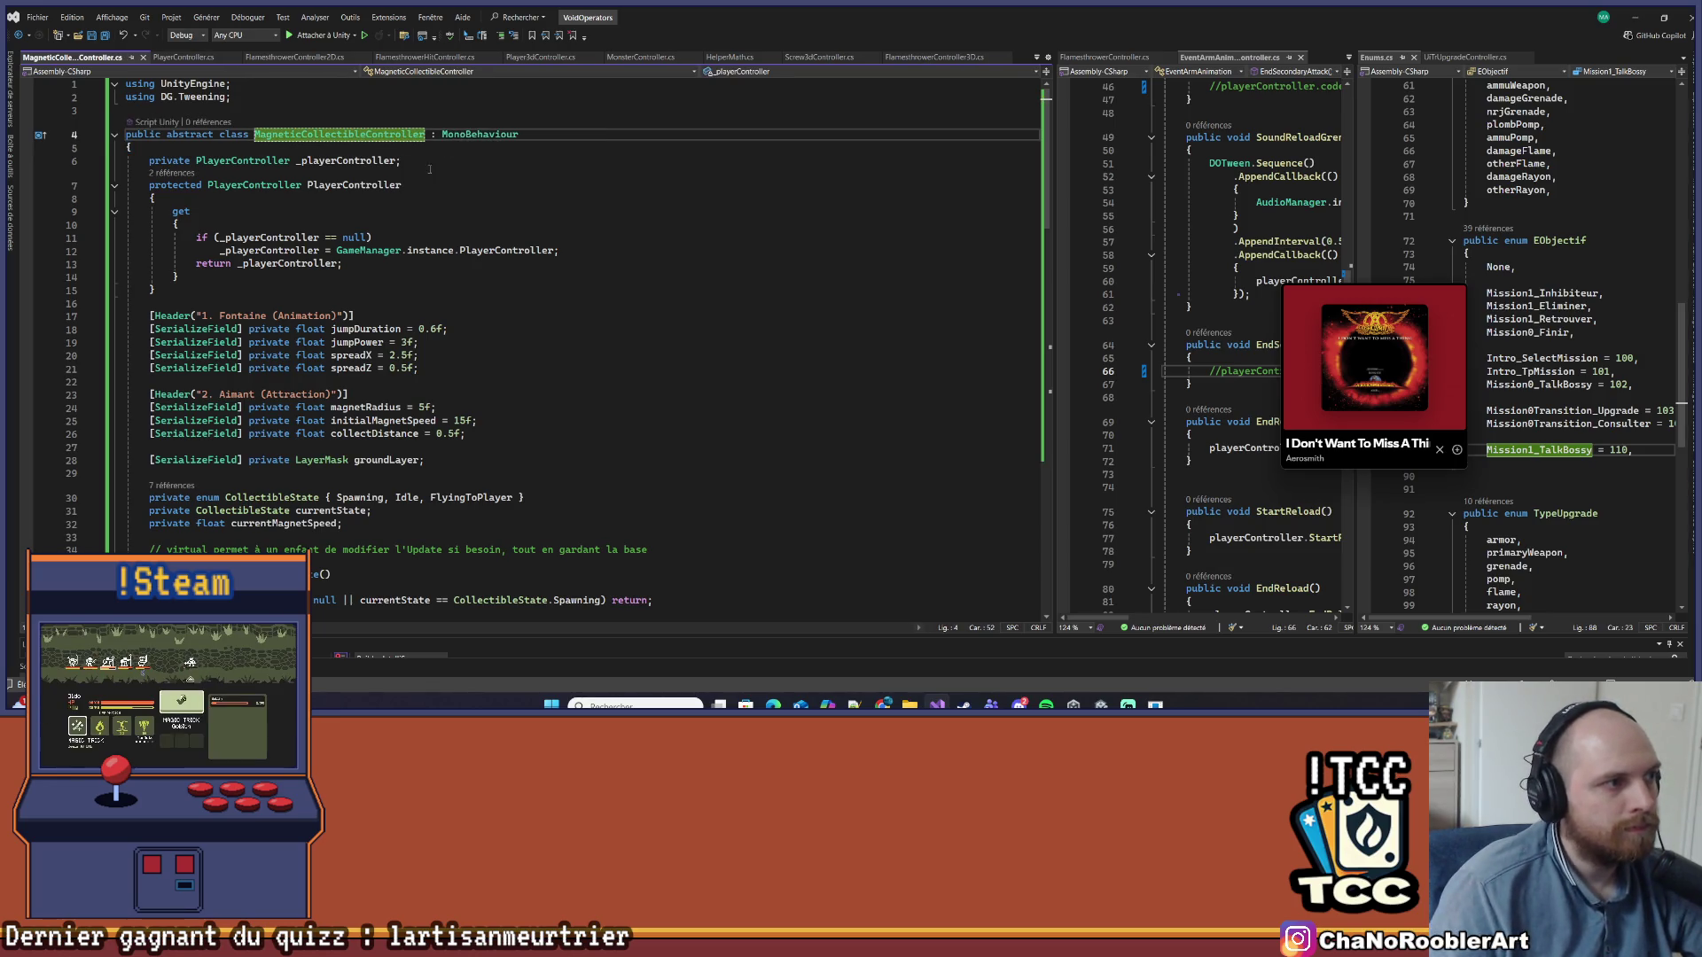
left_click(399, 184)
scroll(390, 199, "down", 4)
scroll(391, 198, "down", 20)
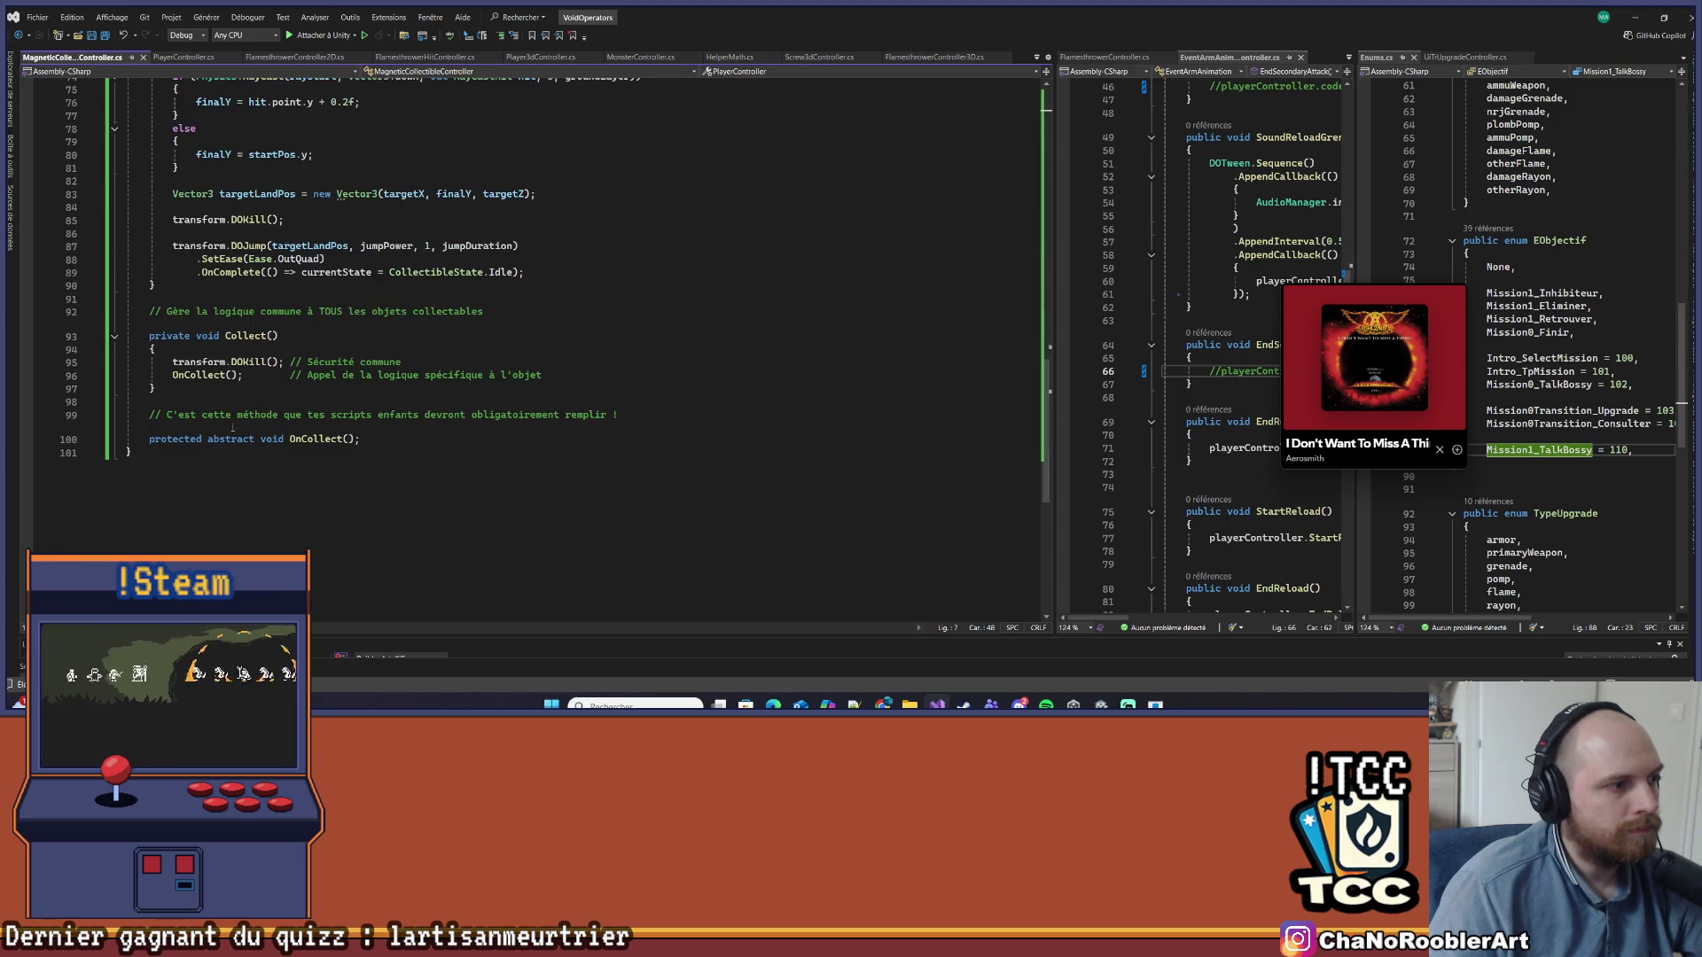
left_click(496, 259)
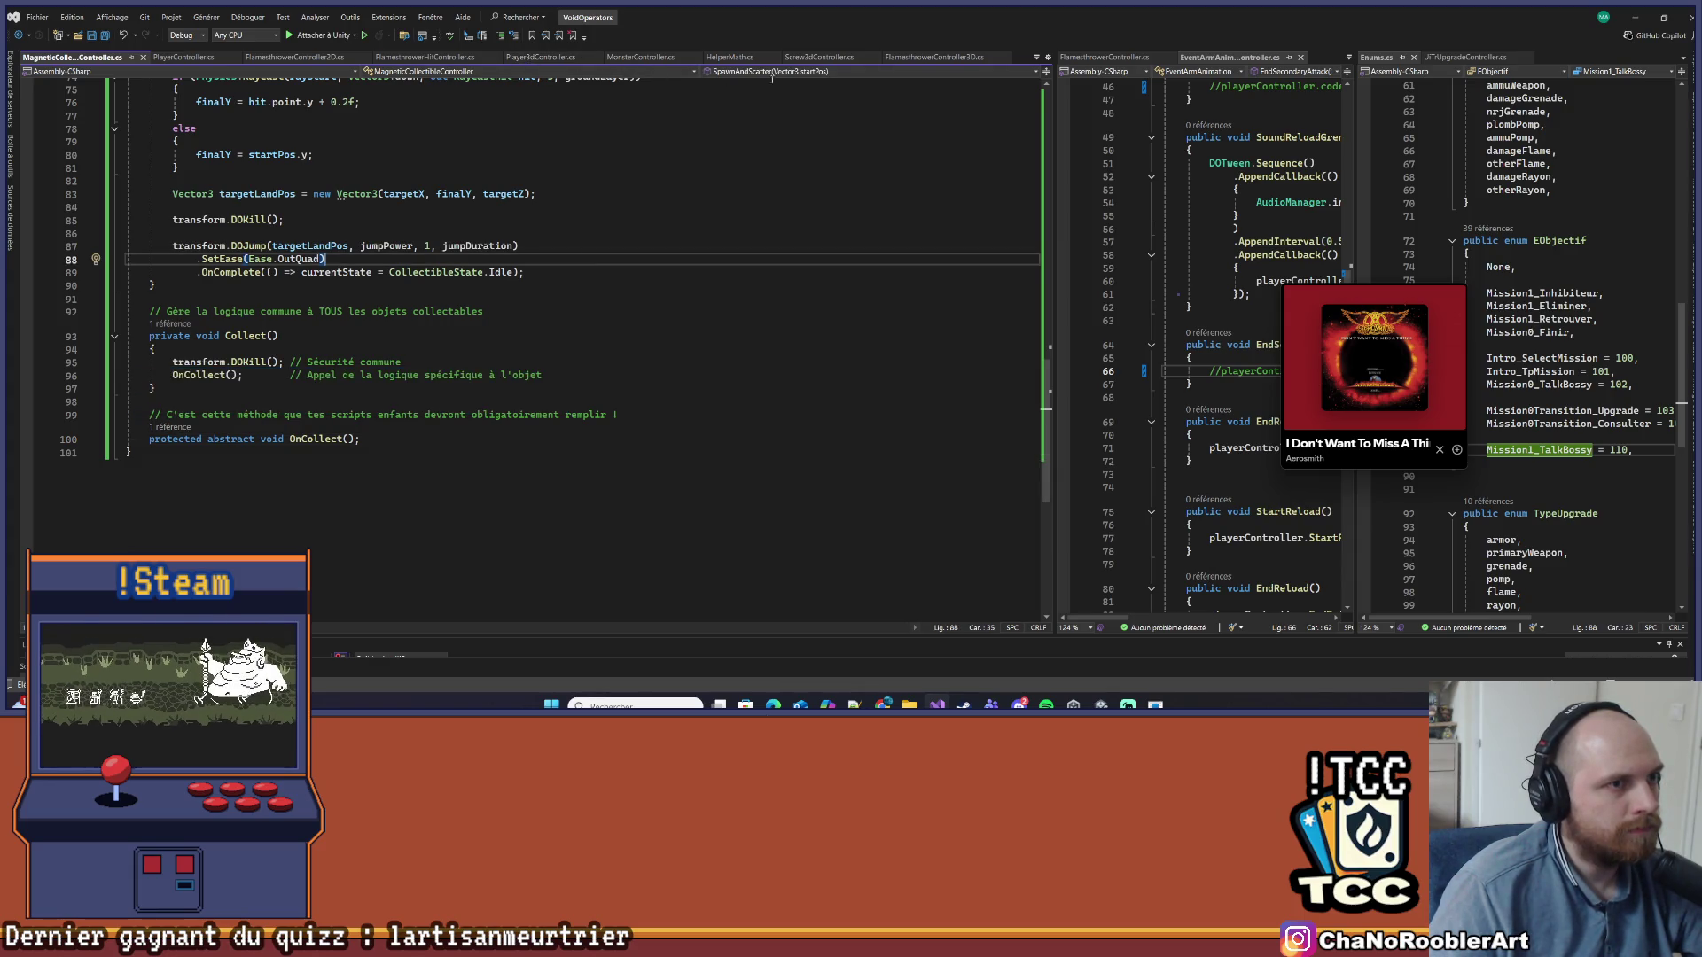
left_click(801, 59)
left_click(499, 204)
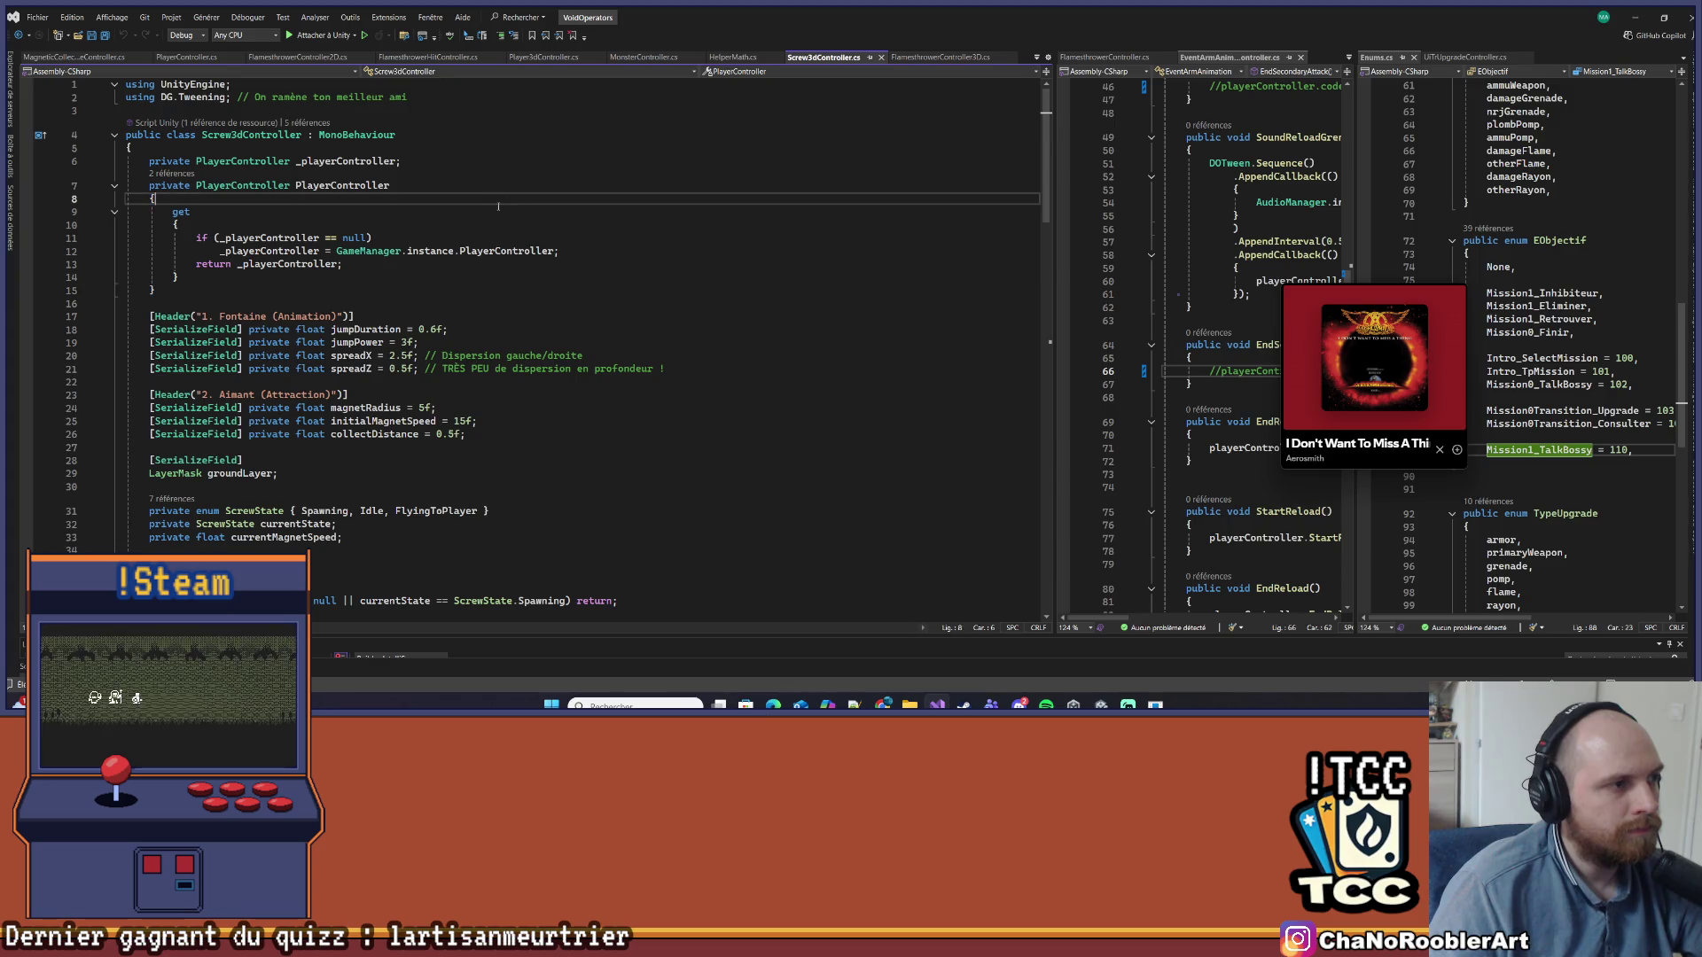
Delete the entire Screw3dController class body
scroll(474, 215, "down", 5)
scroll(484, 314, "up", 5)
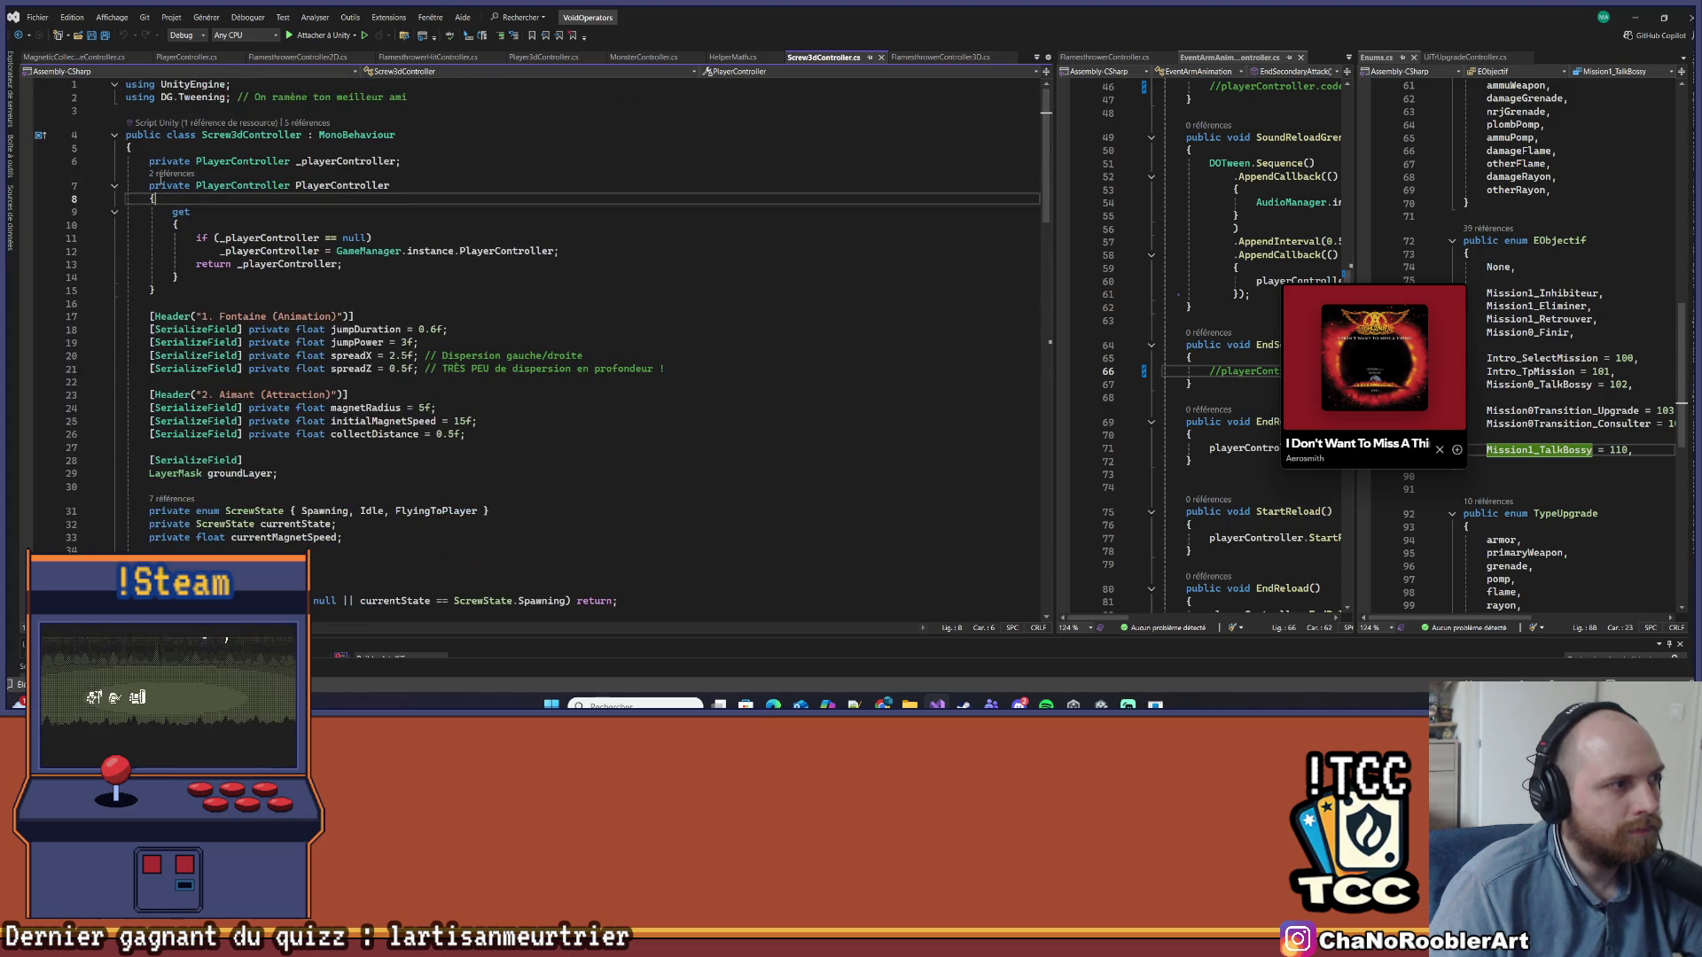
mouse_move(150, 161)
left_mouse_down()
mouse_move(133, 612)
mouse_move(672, 657)
left_mouse_up()
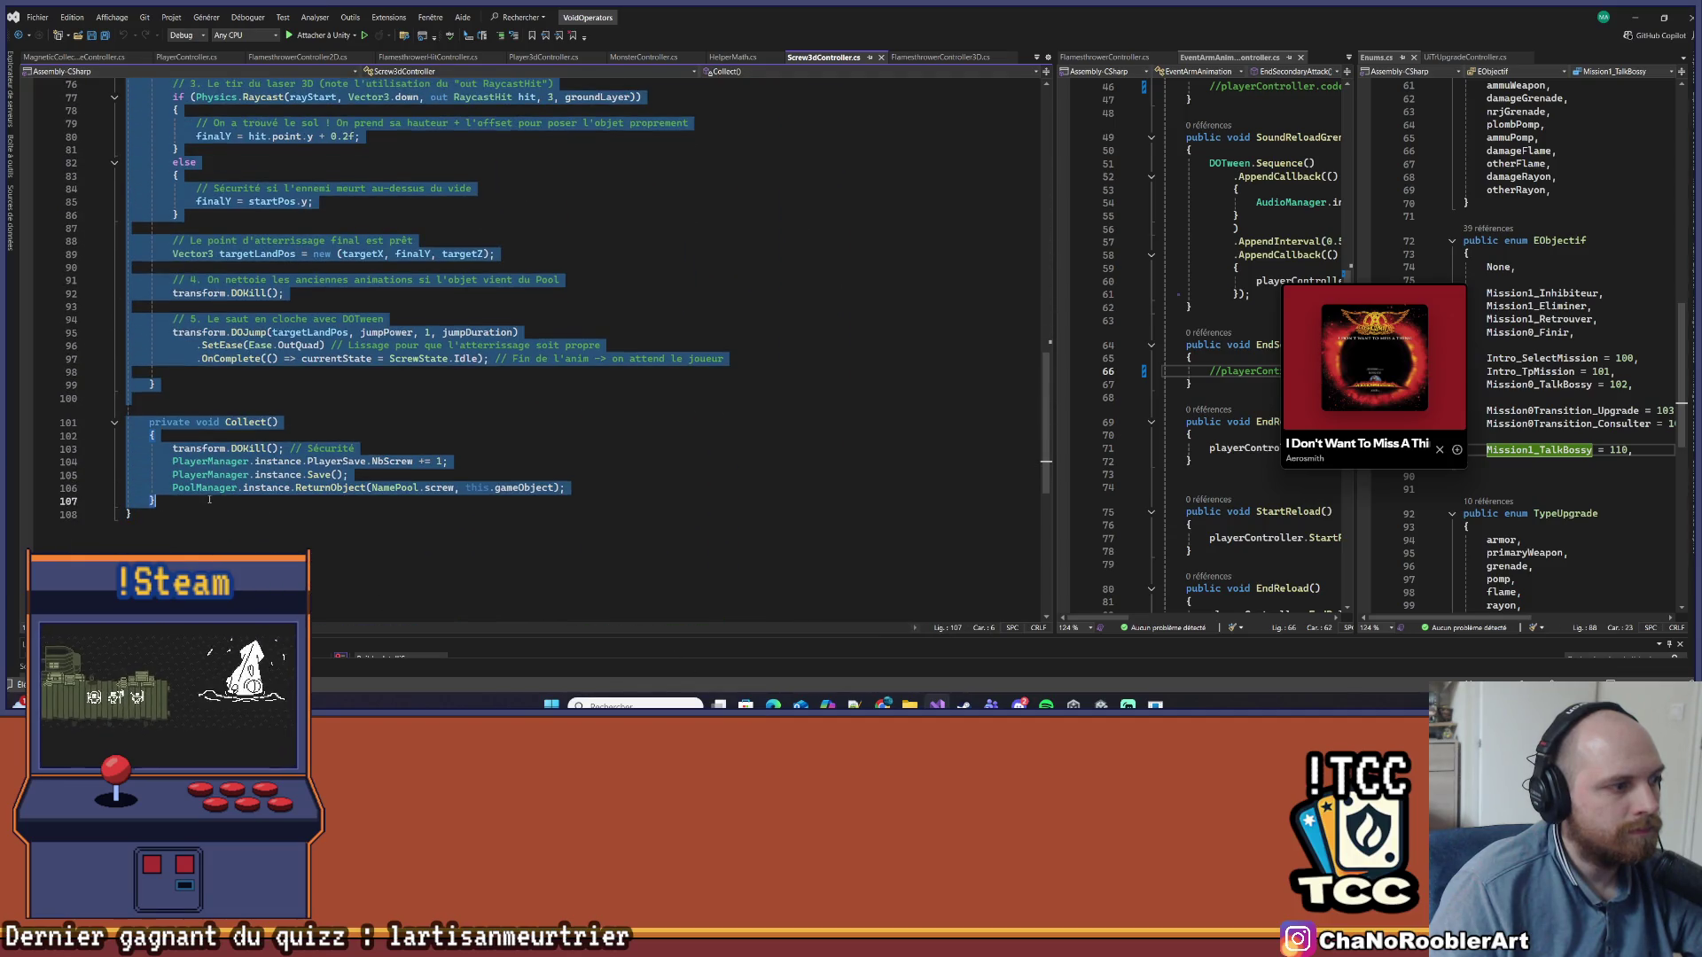
key("Delete")
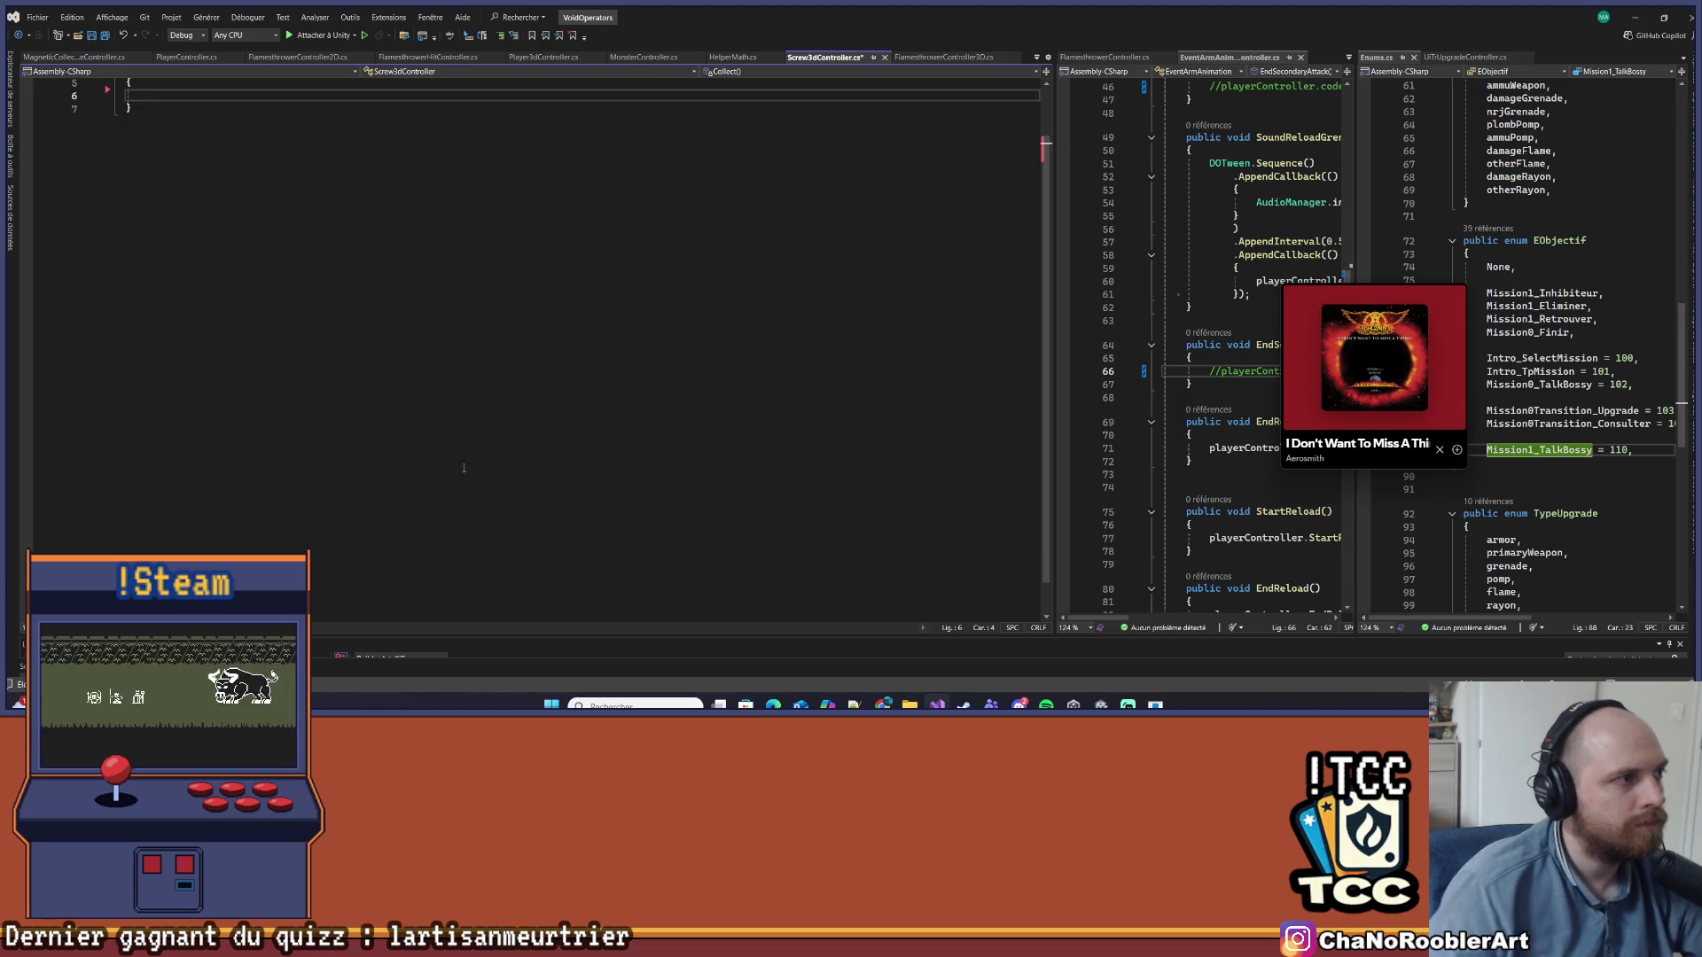
Change the base class from MonoBehaviour to MagneticCollectibleController and save
left_click(313, 134)
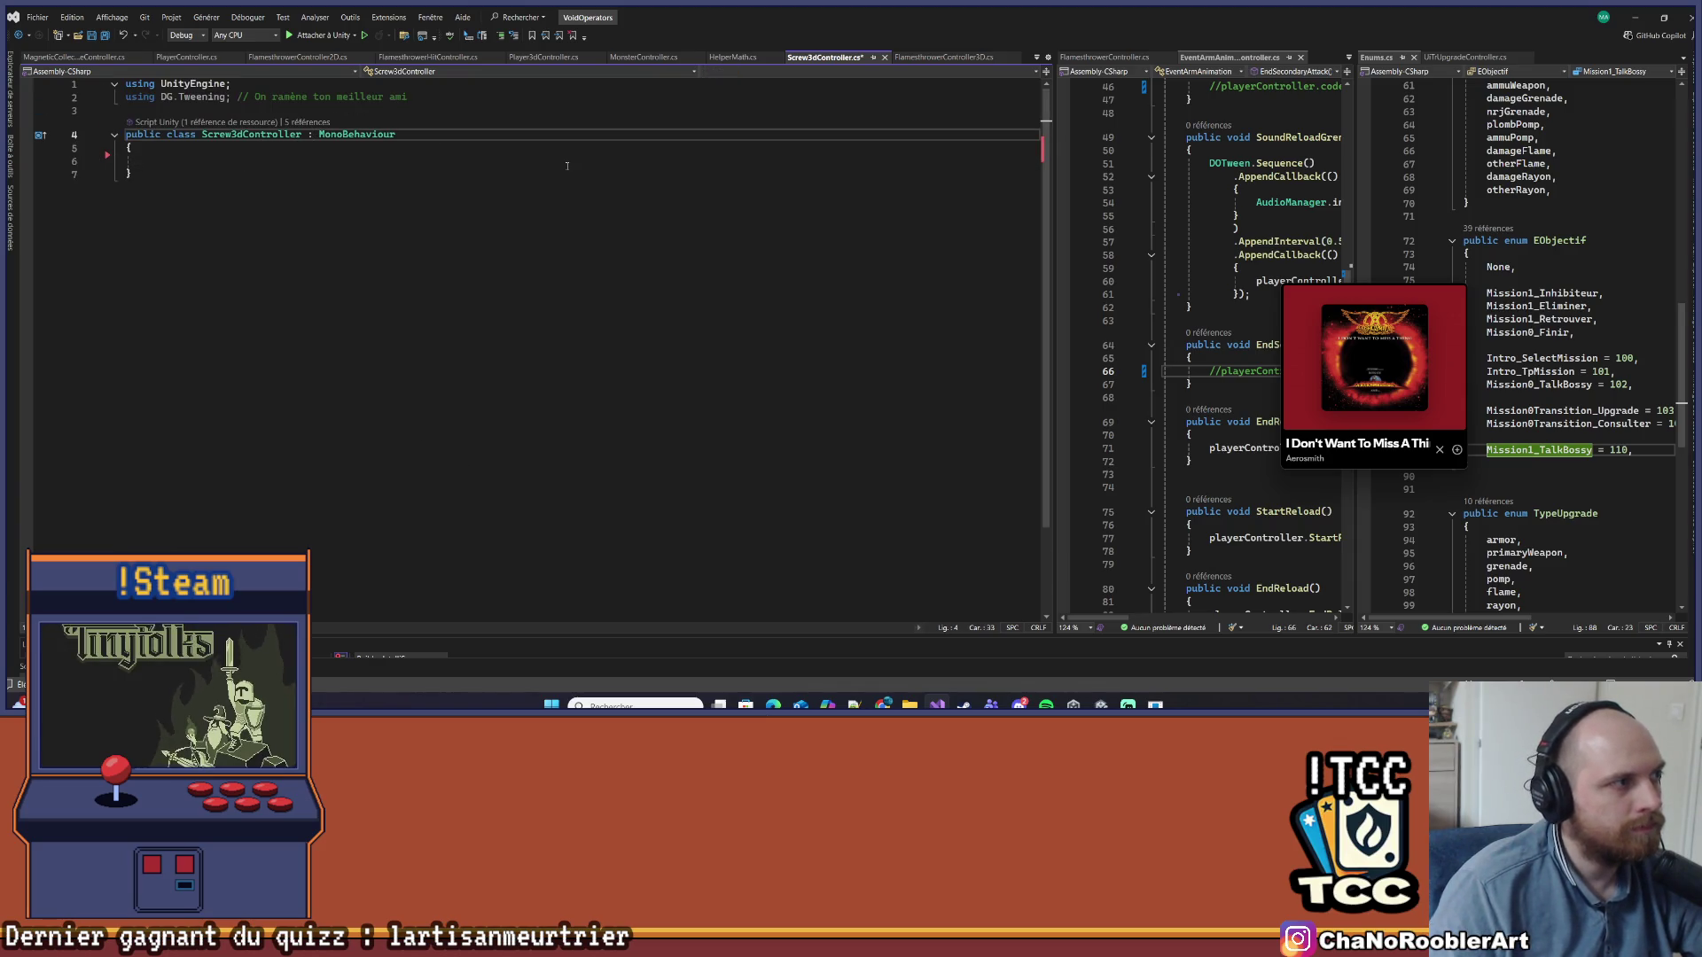
key("shift+End")
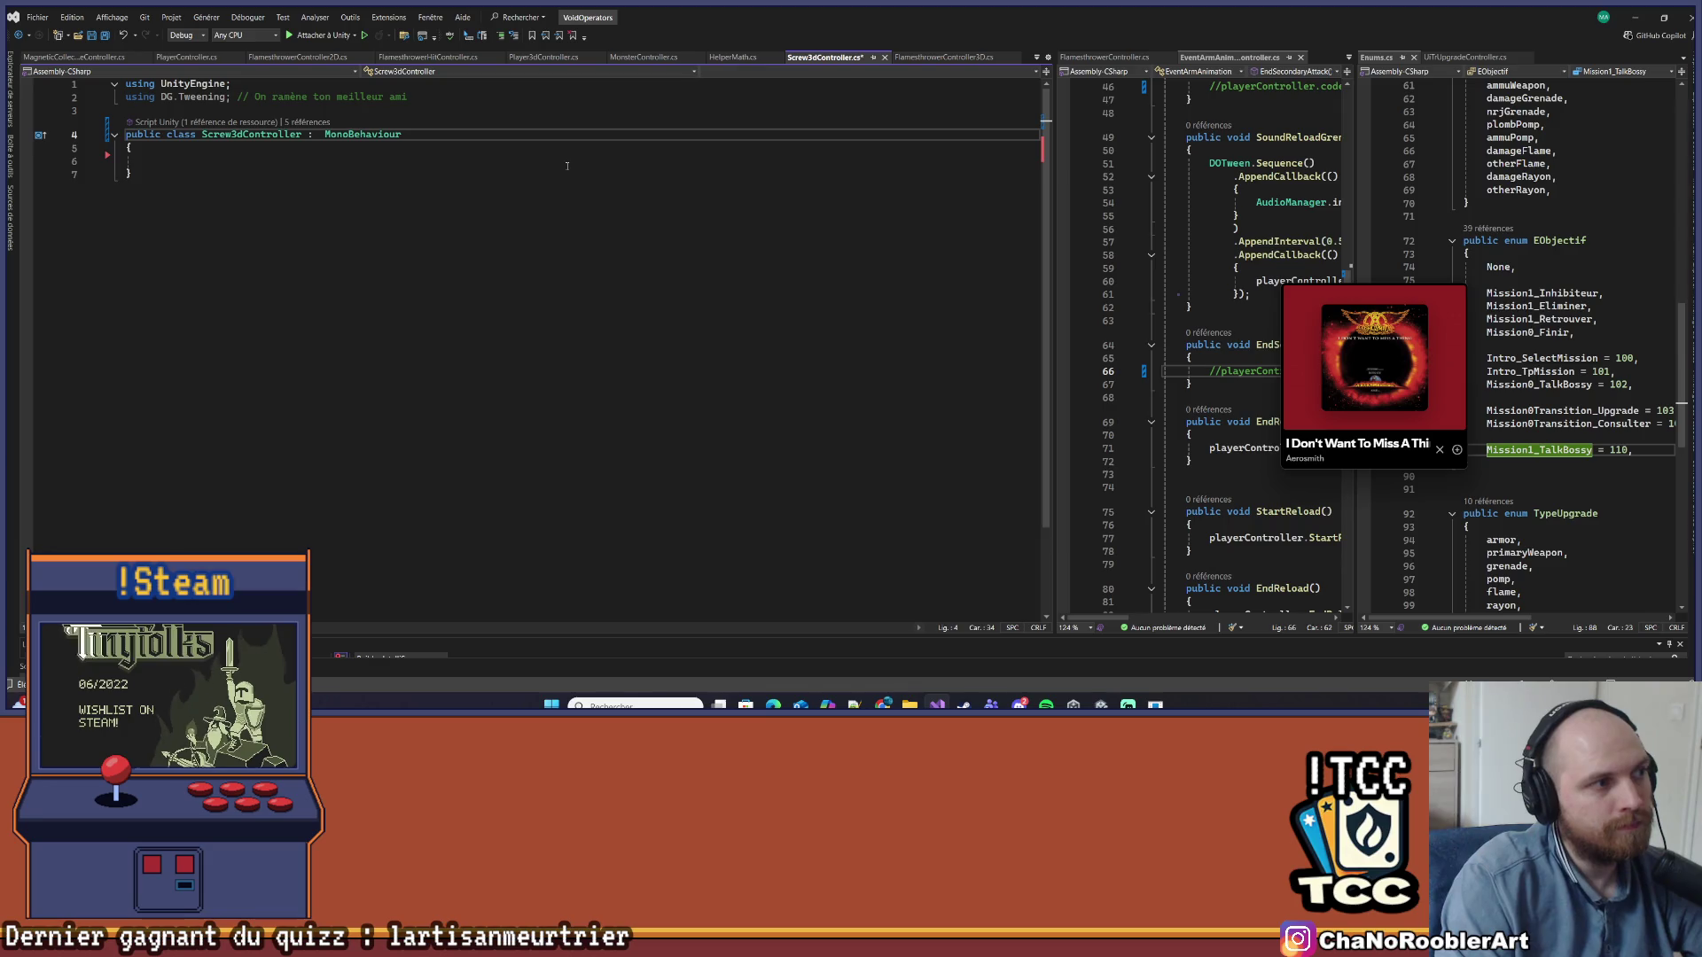
type("Magn")
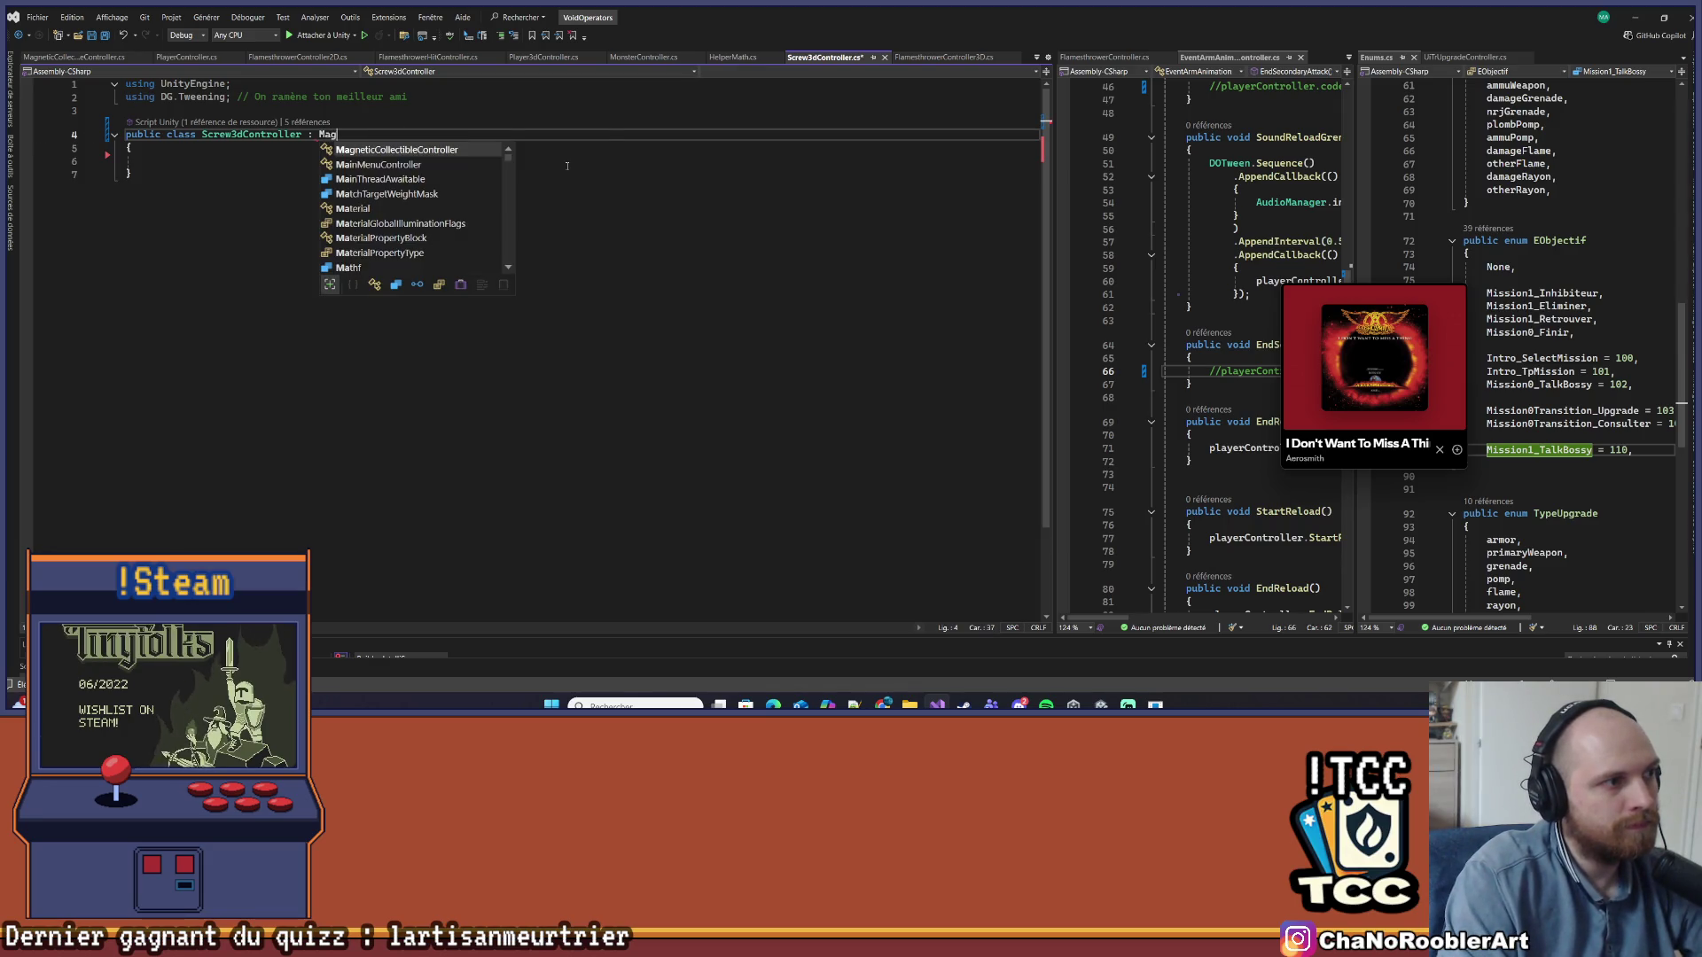
key("Tab")
key("ctrl+s")
Generate the OnCollect override stub via Implement abstract class and select it
left_click(339, 188)
mouse_move(266, 137)
left_click(306, 204)
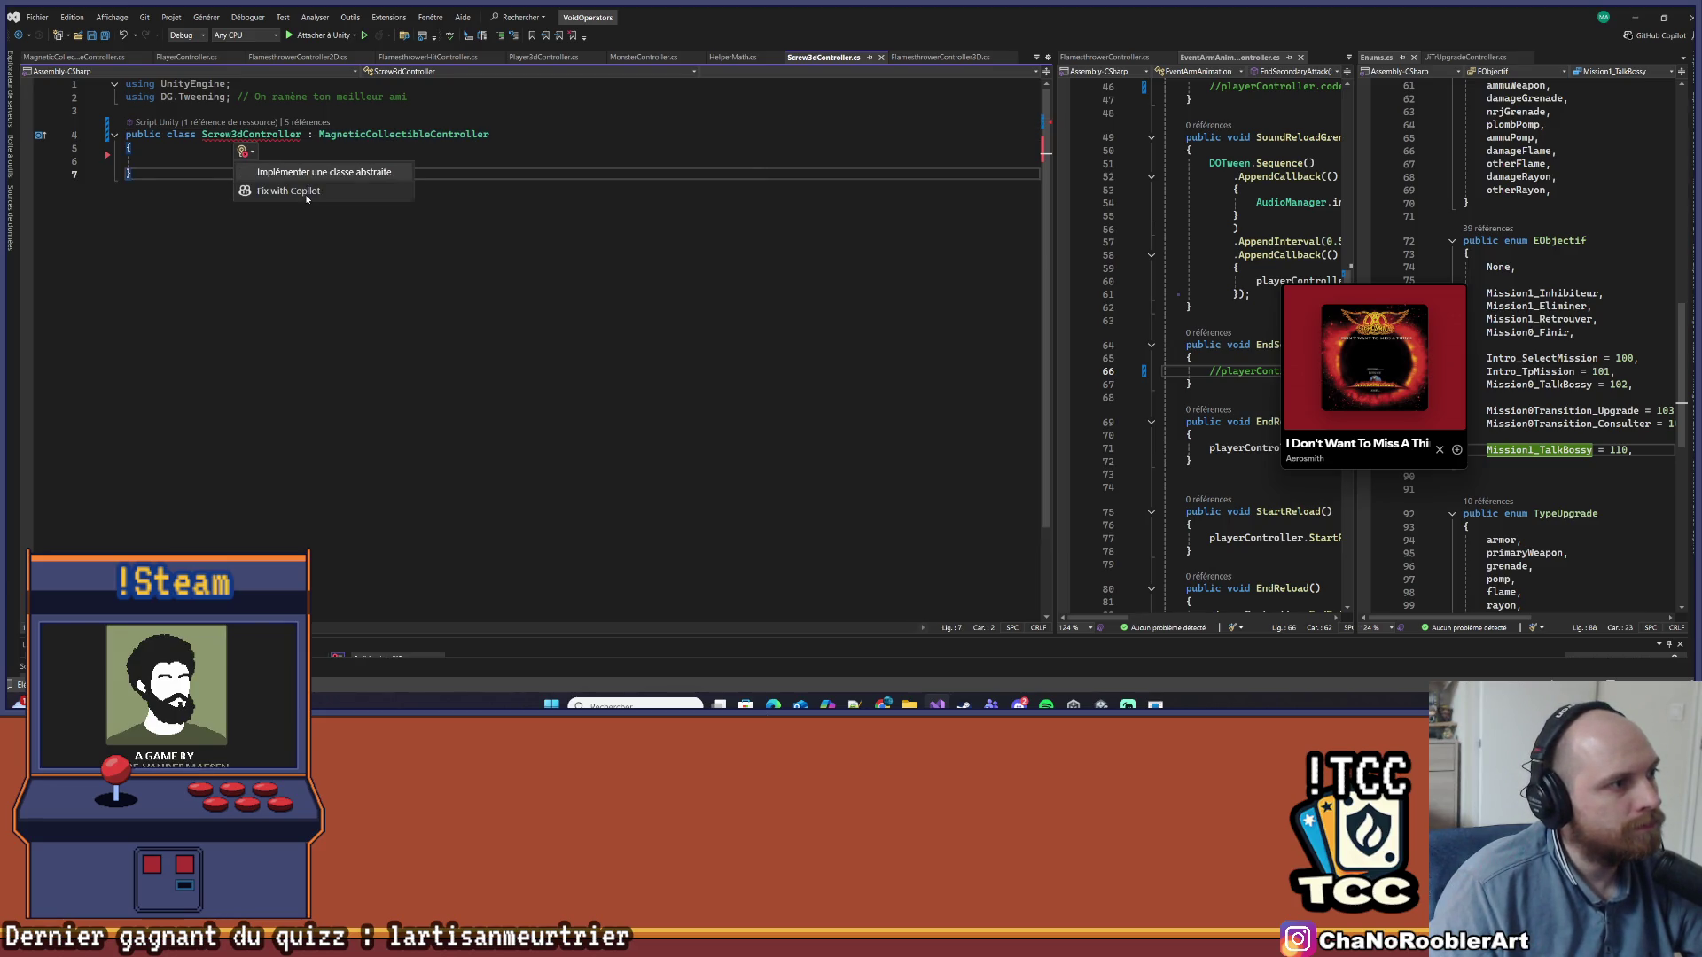
left_click(318, 174)
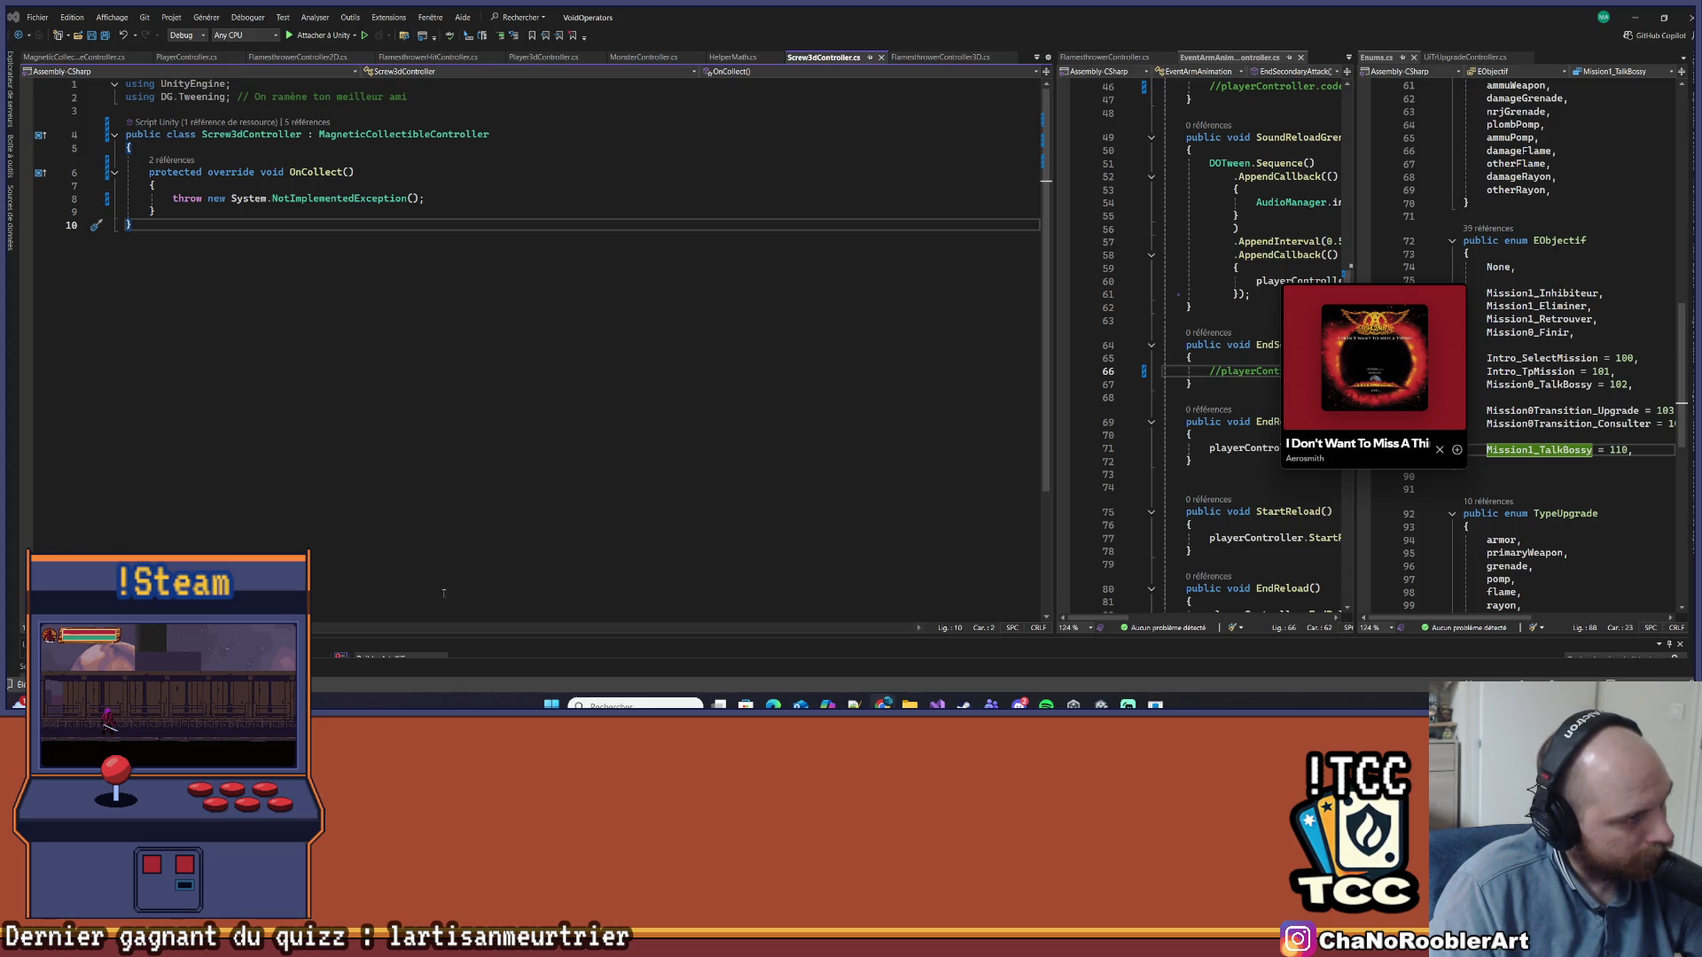
mouse_move(205, 251)
left_mouse_down()
mouse_move(240, 199)
mouse_move(353, 146)
left_mouse_up()
Paste the OnCollect implementation, delete the contract comment line, and save Screw3dController.cs
type("// On remplit le \"contrat\" exigé par la classe abstraite parente     protected override void OnCollect()     {         // 1. Logique de sauvegarde spécifique à la vis         PlayerManager.instance.PlayerSave.NbScrew += 1;         PlayerManager.instance.Save();          // 2. Retour au pool spécifique de la vis         PoolManager.instance.ReturnObject(NamePool.screw, this.gameObject);     }")
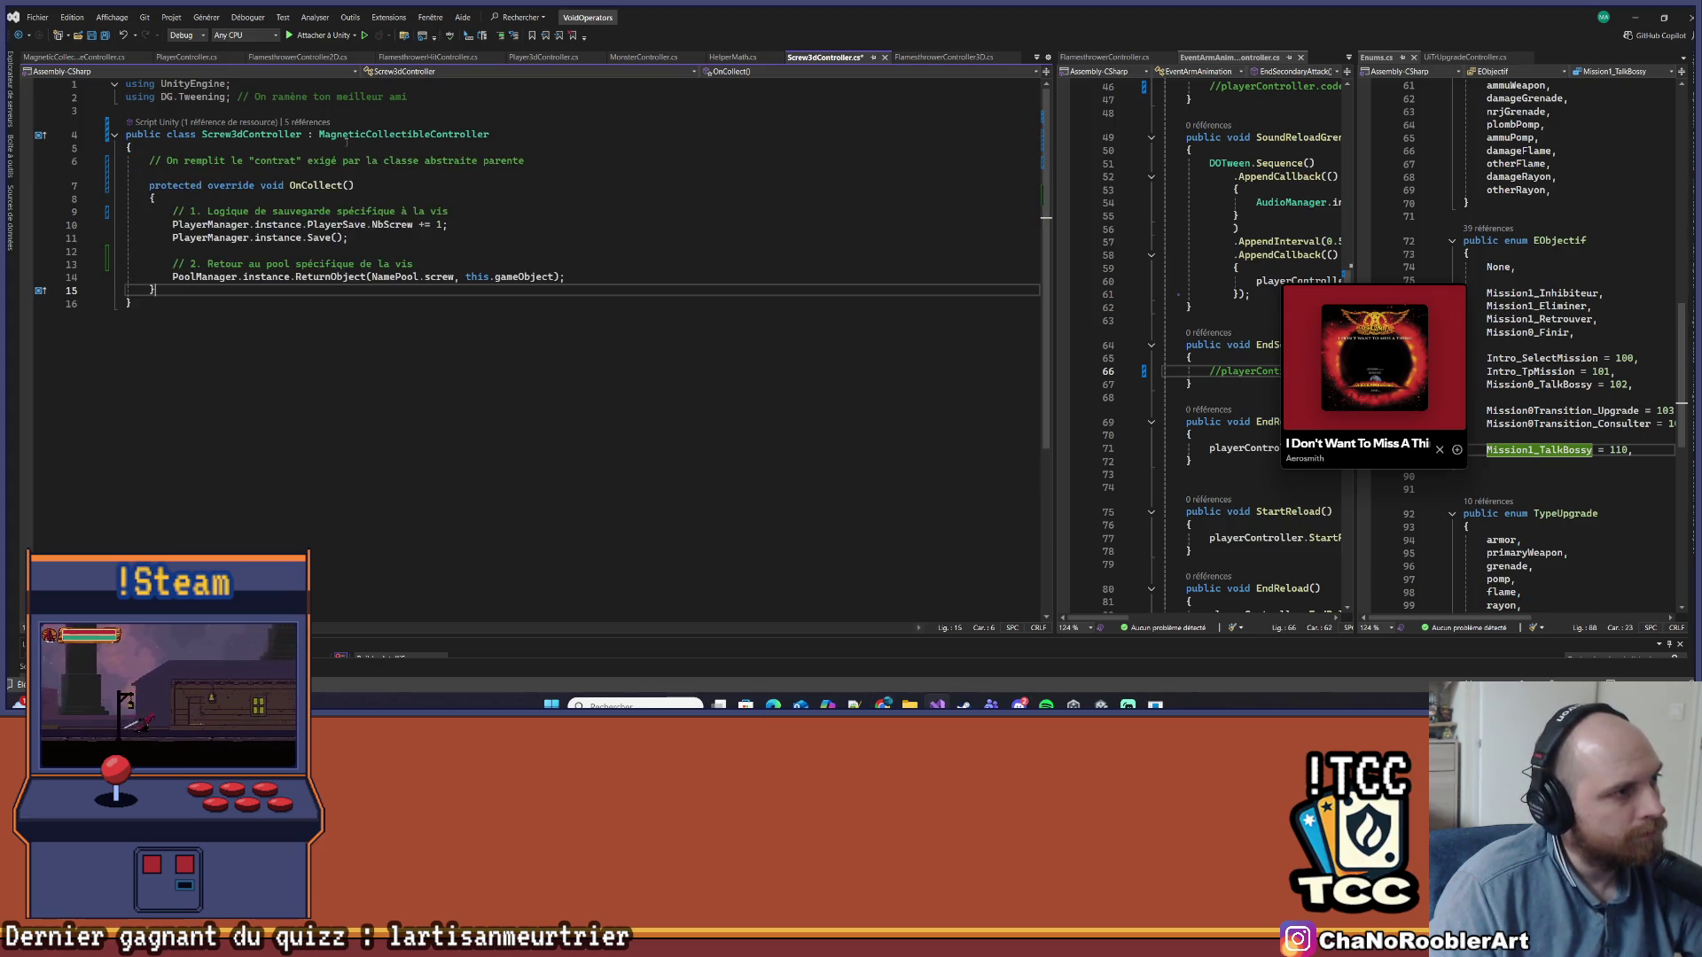
left_click(557, 198)
left_click_drag(525, 160, 133, 148)
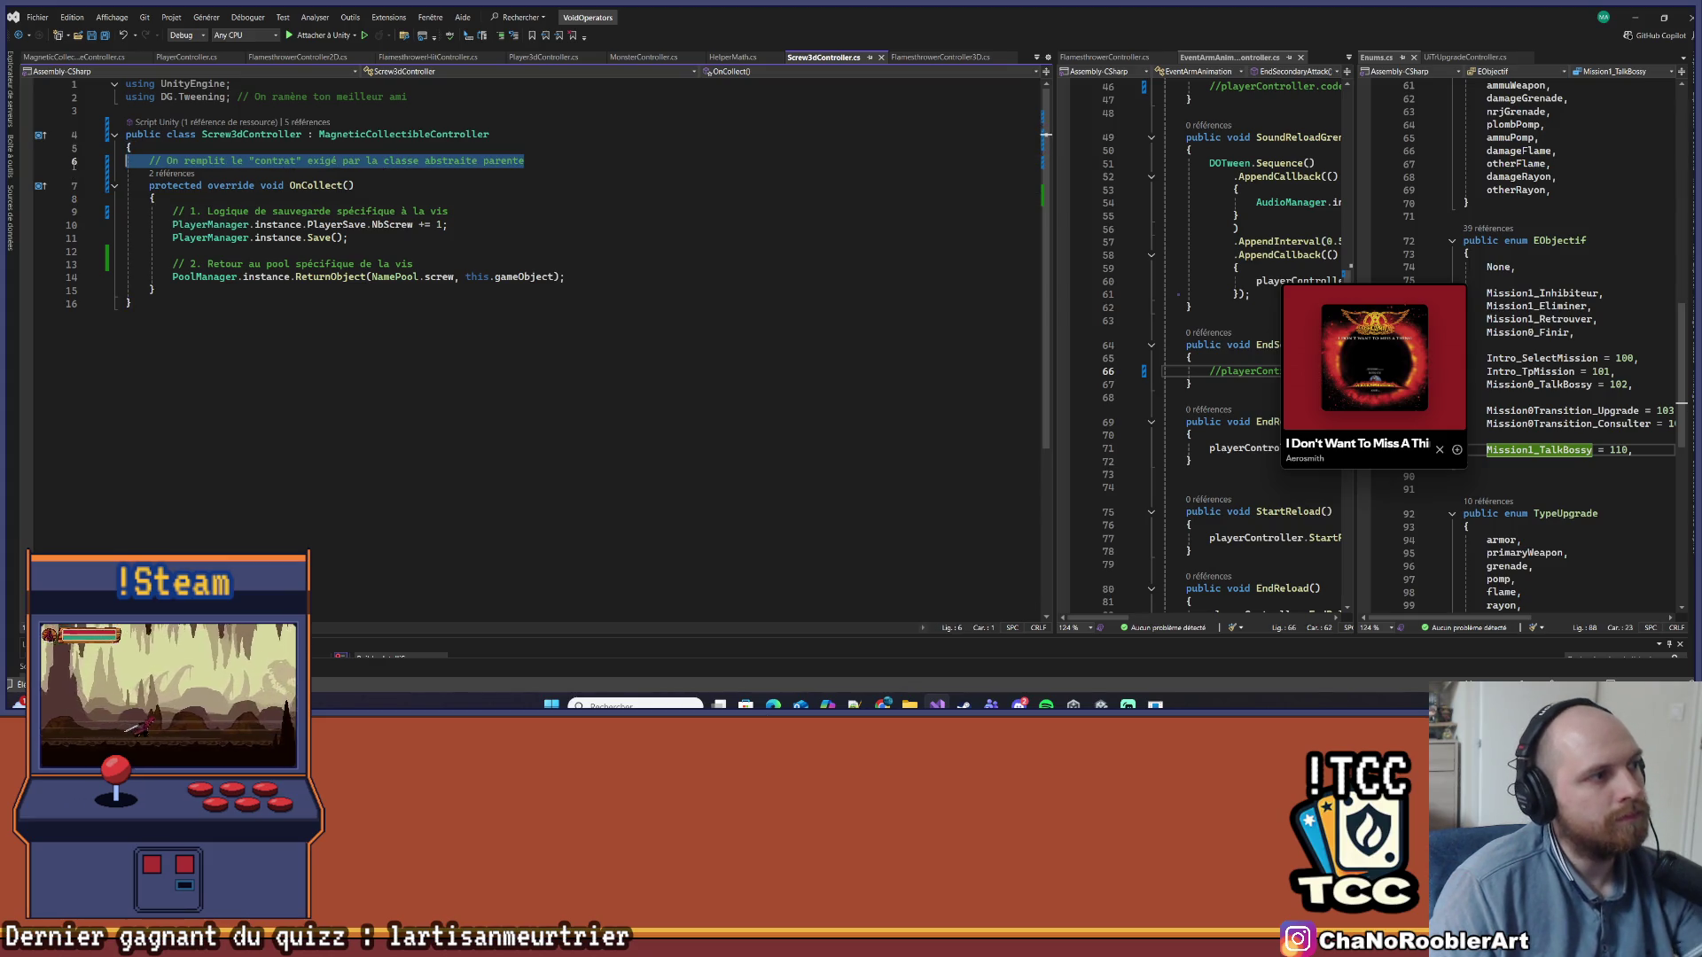
key("Delete")
key("ctrl+s")
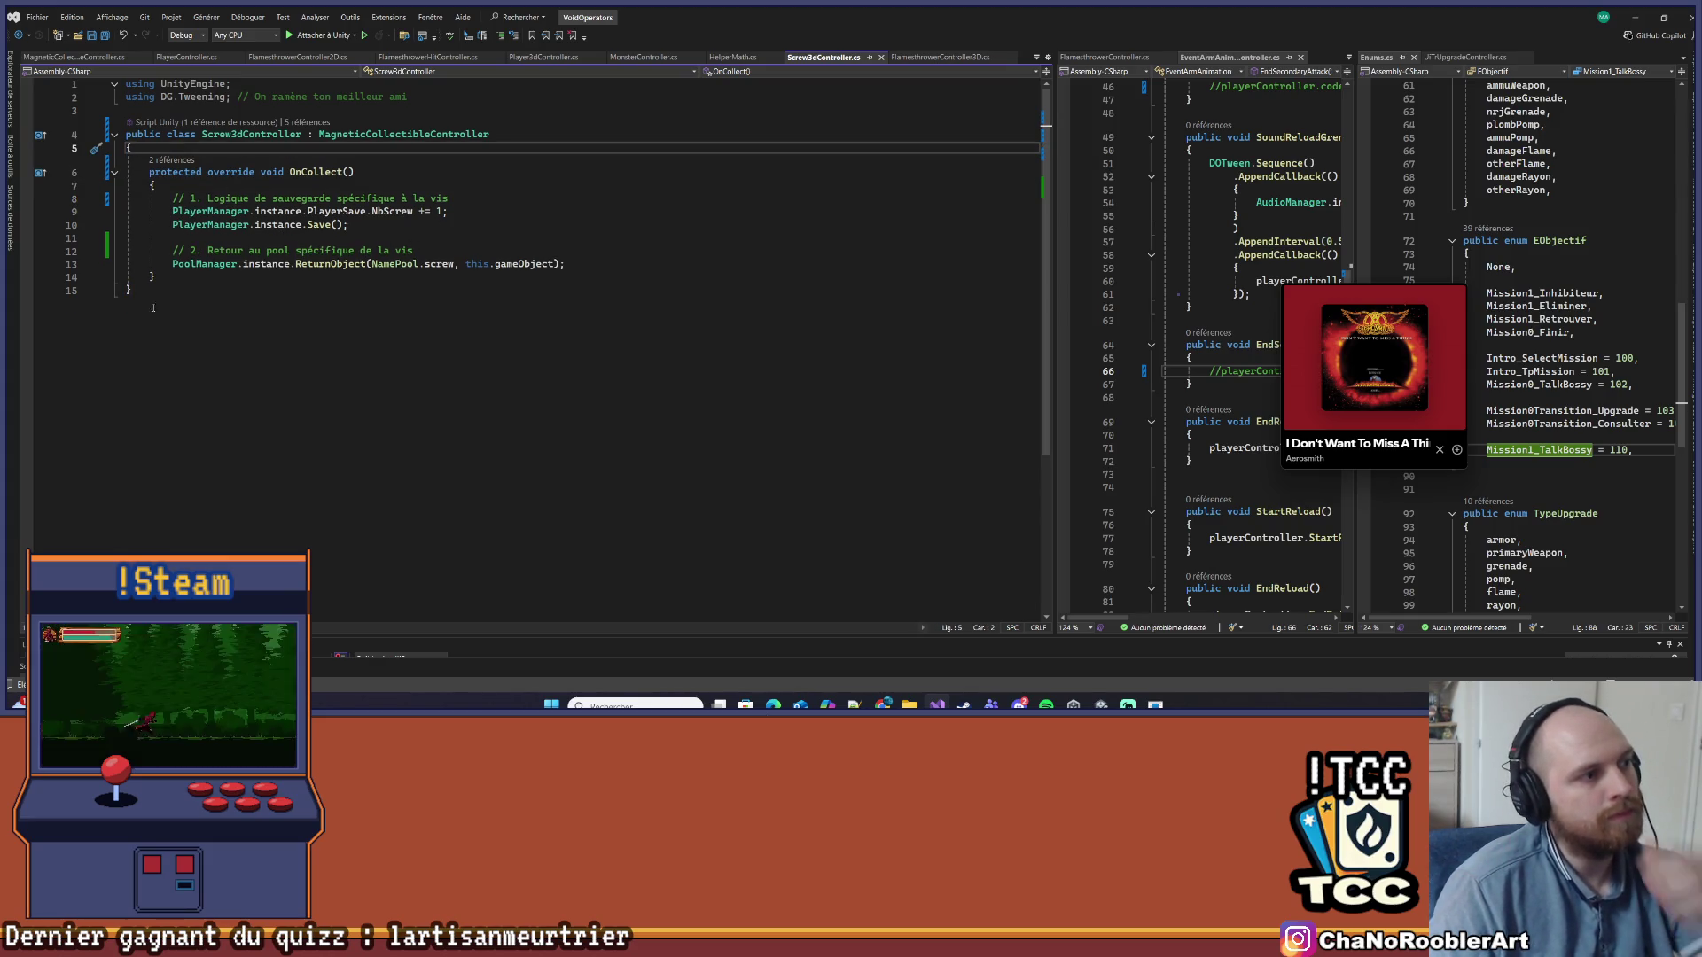
left_click(376, 266)
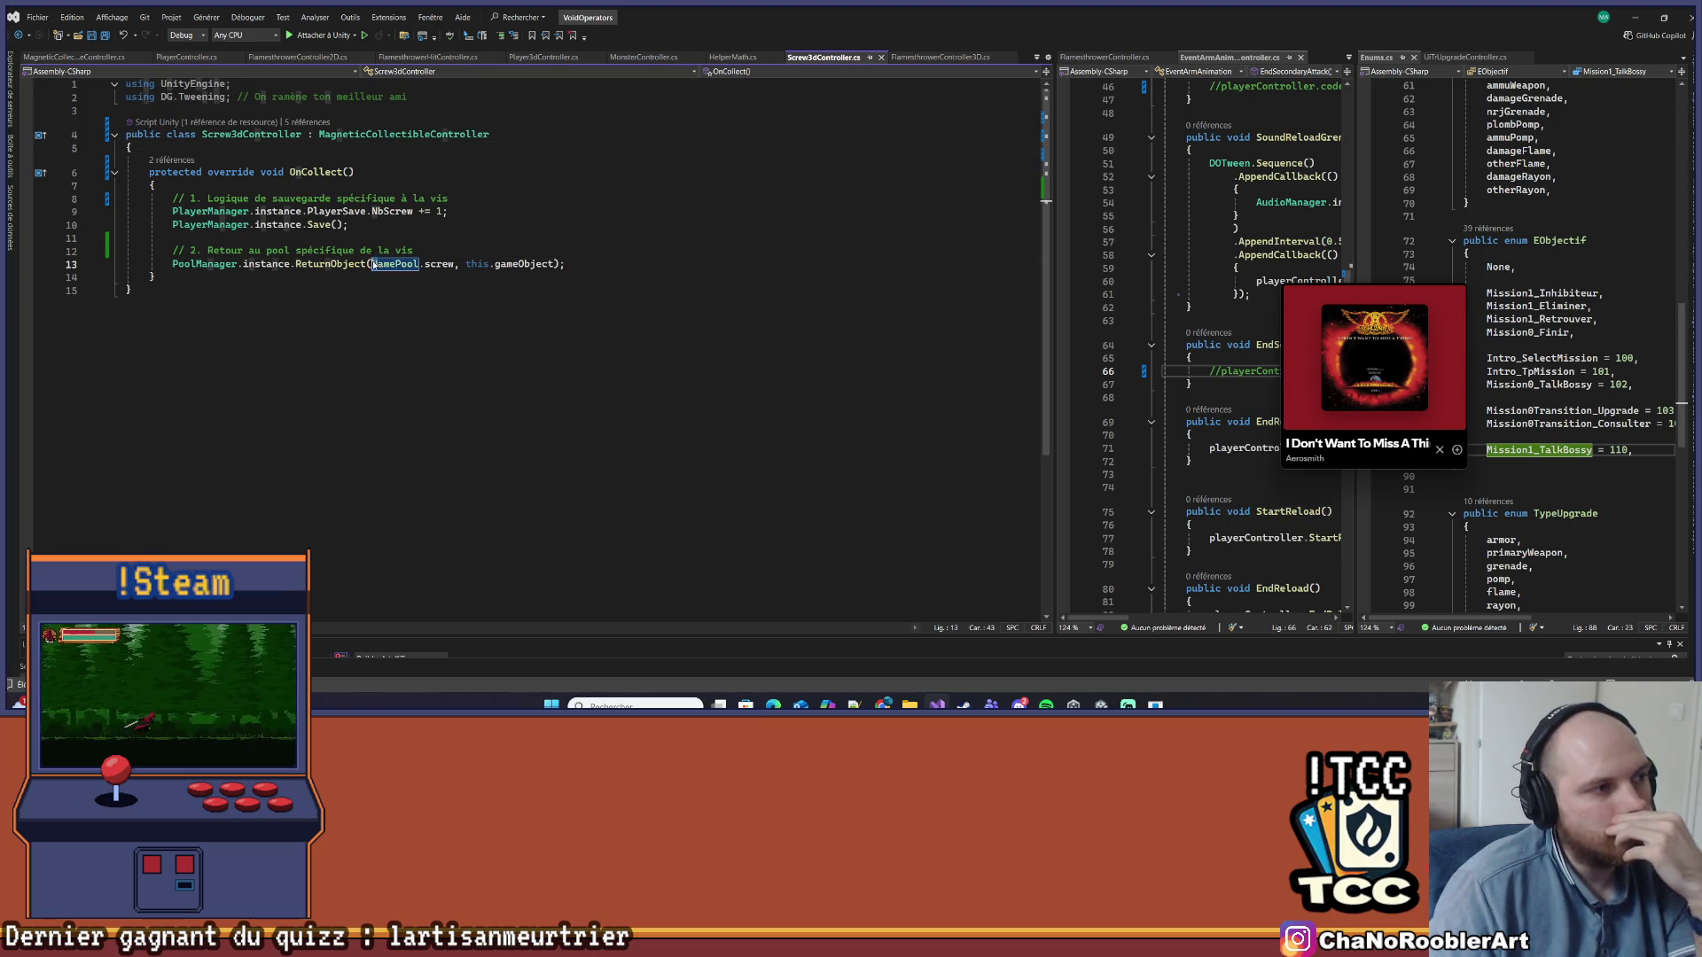
key("ctrl+End")
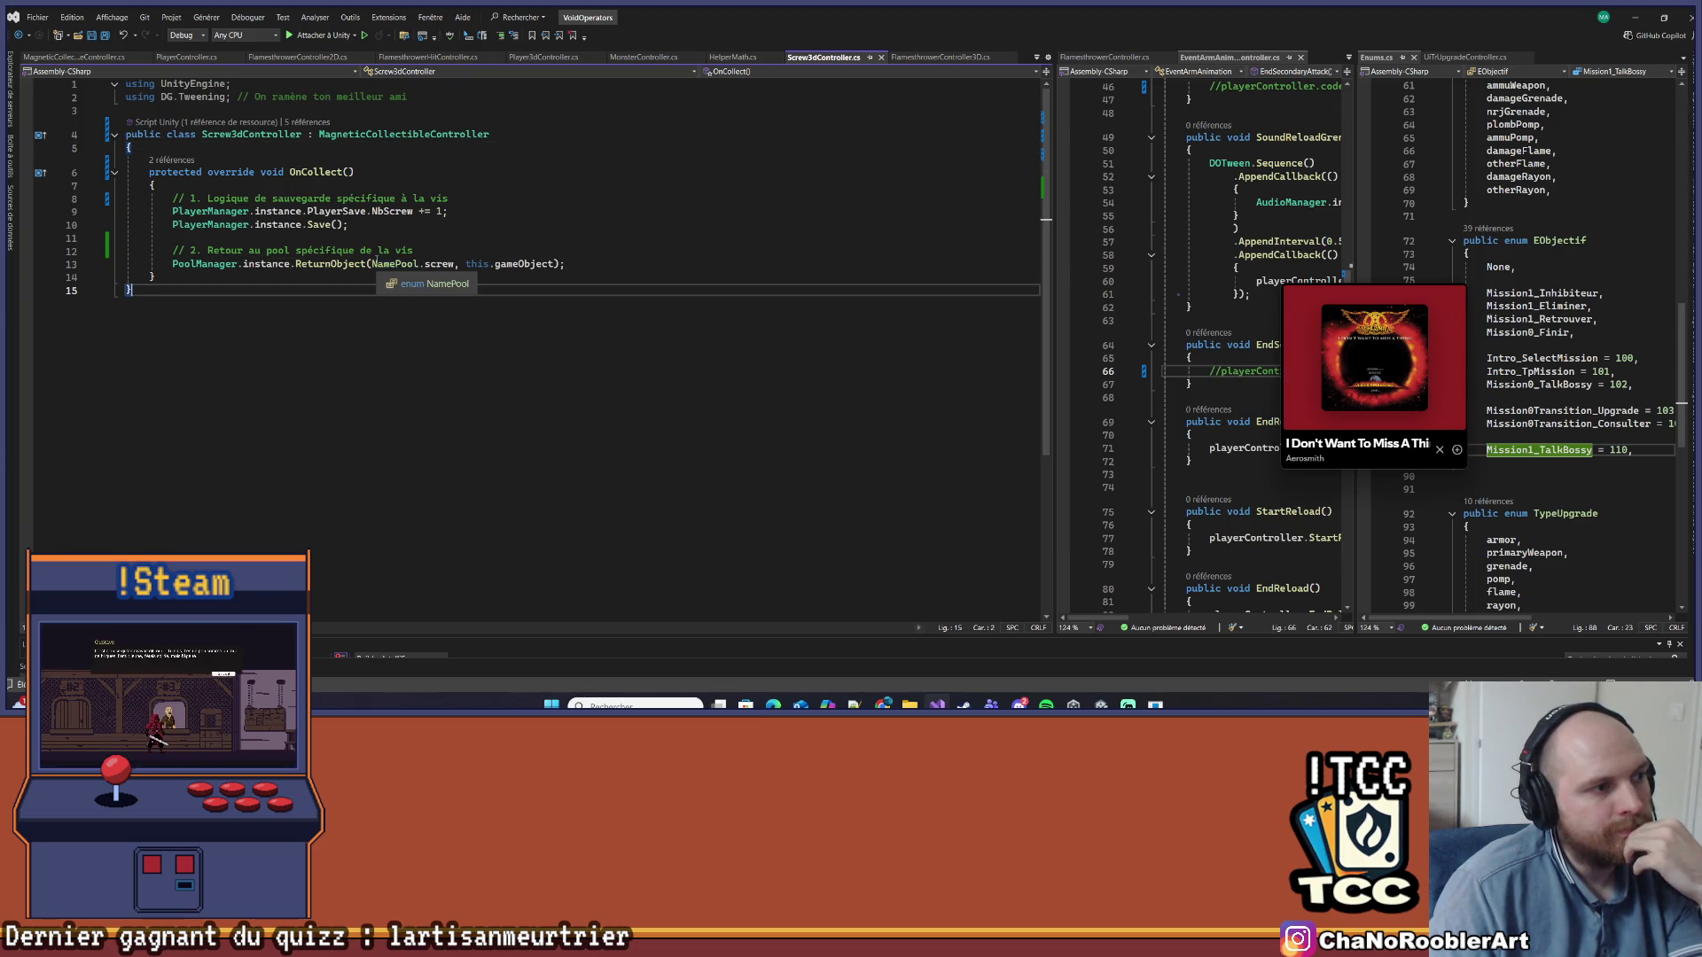
left_click(174, 237)
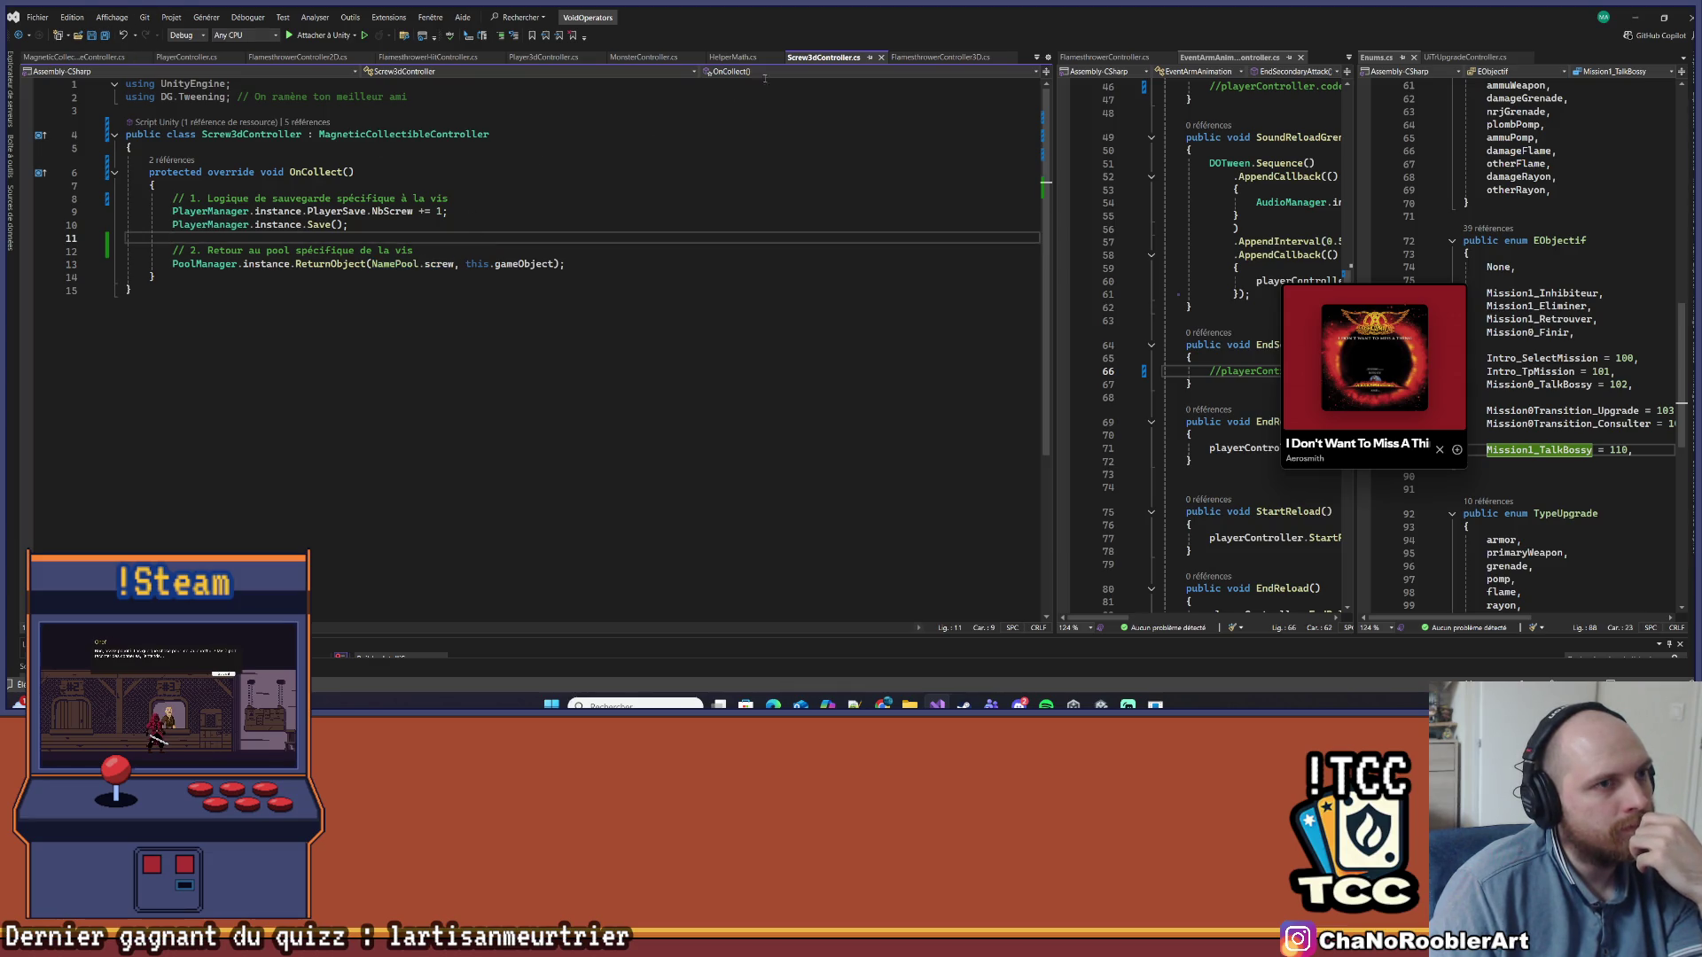
Go to the MagneticCollectibleController definition to review it, then minimize Visual Studio
right_click(359, 134)
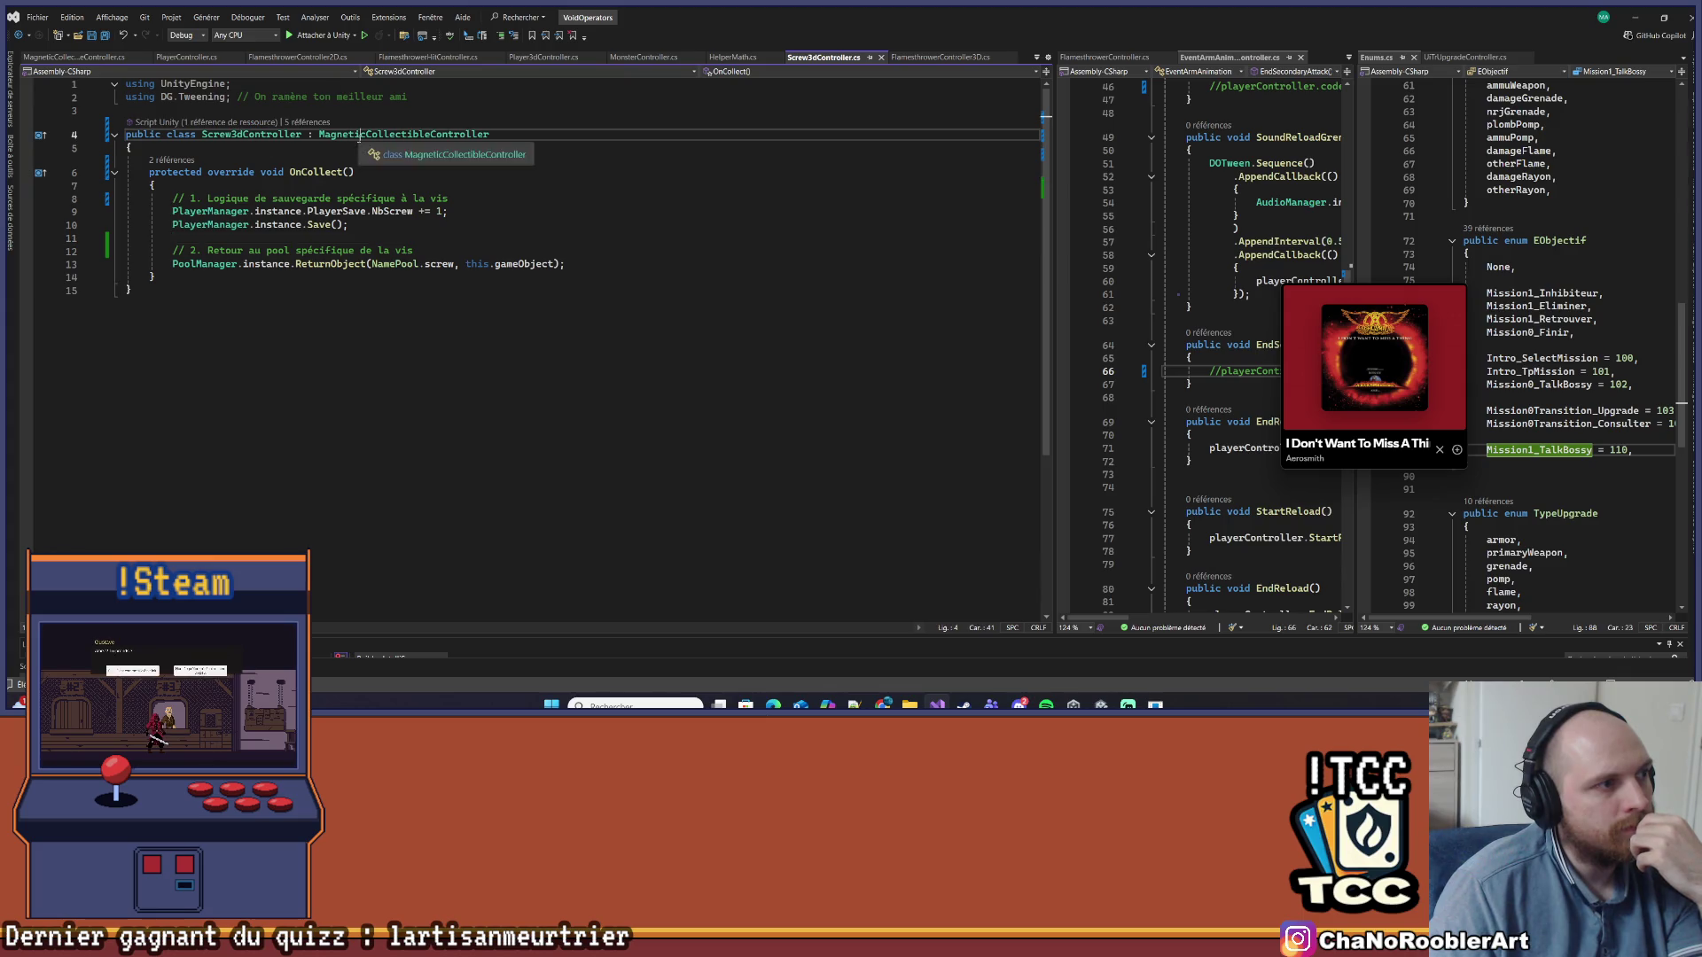
left_click(390, 249)
scroll(333, 321, "down", 13)
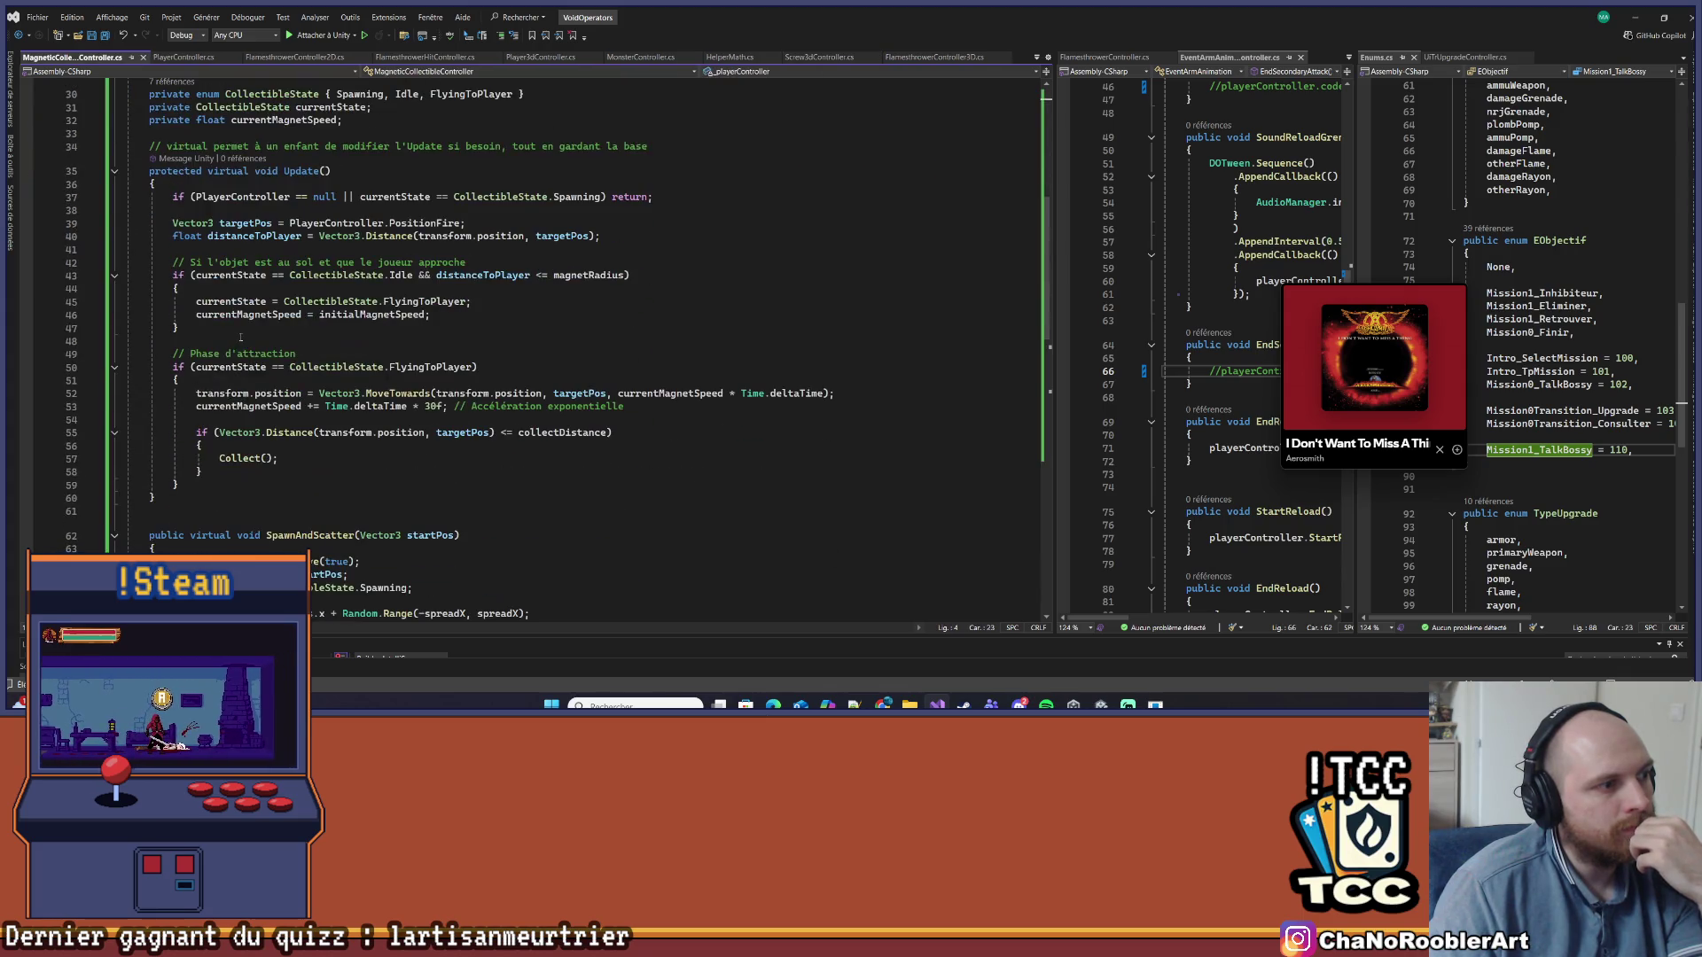
scroll(332, 322, "down", 9)
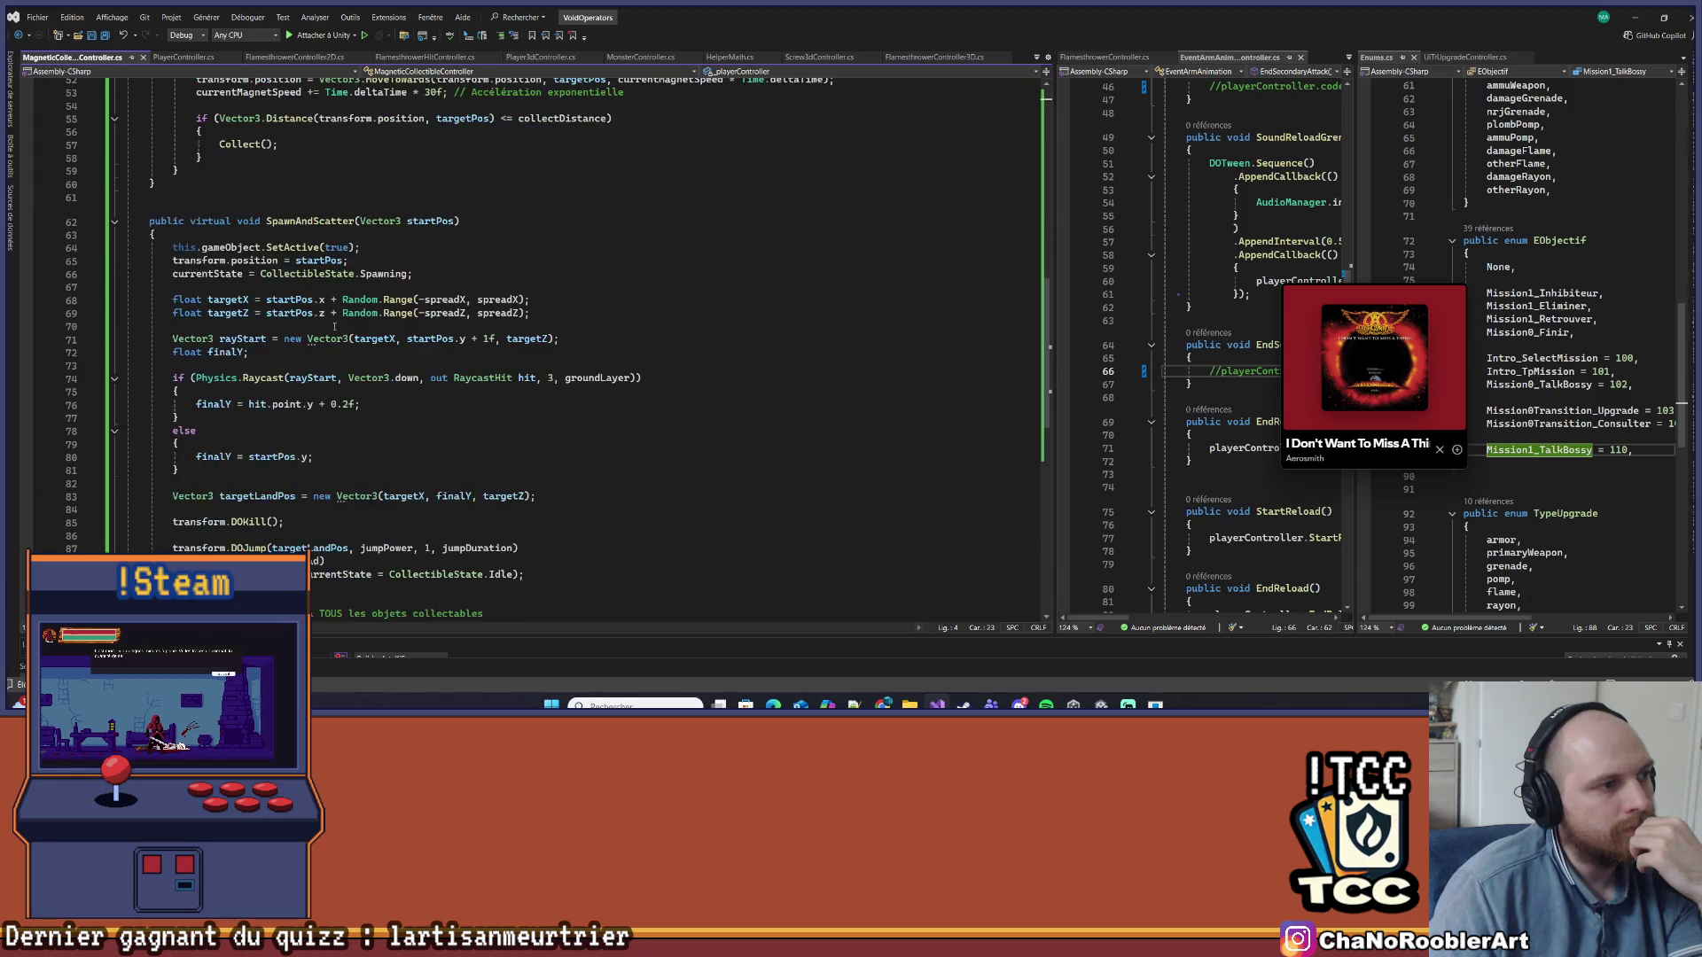
left_click(179, 248)
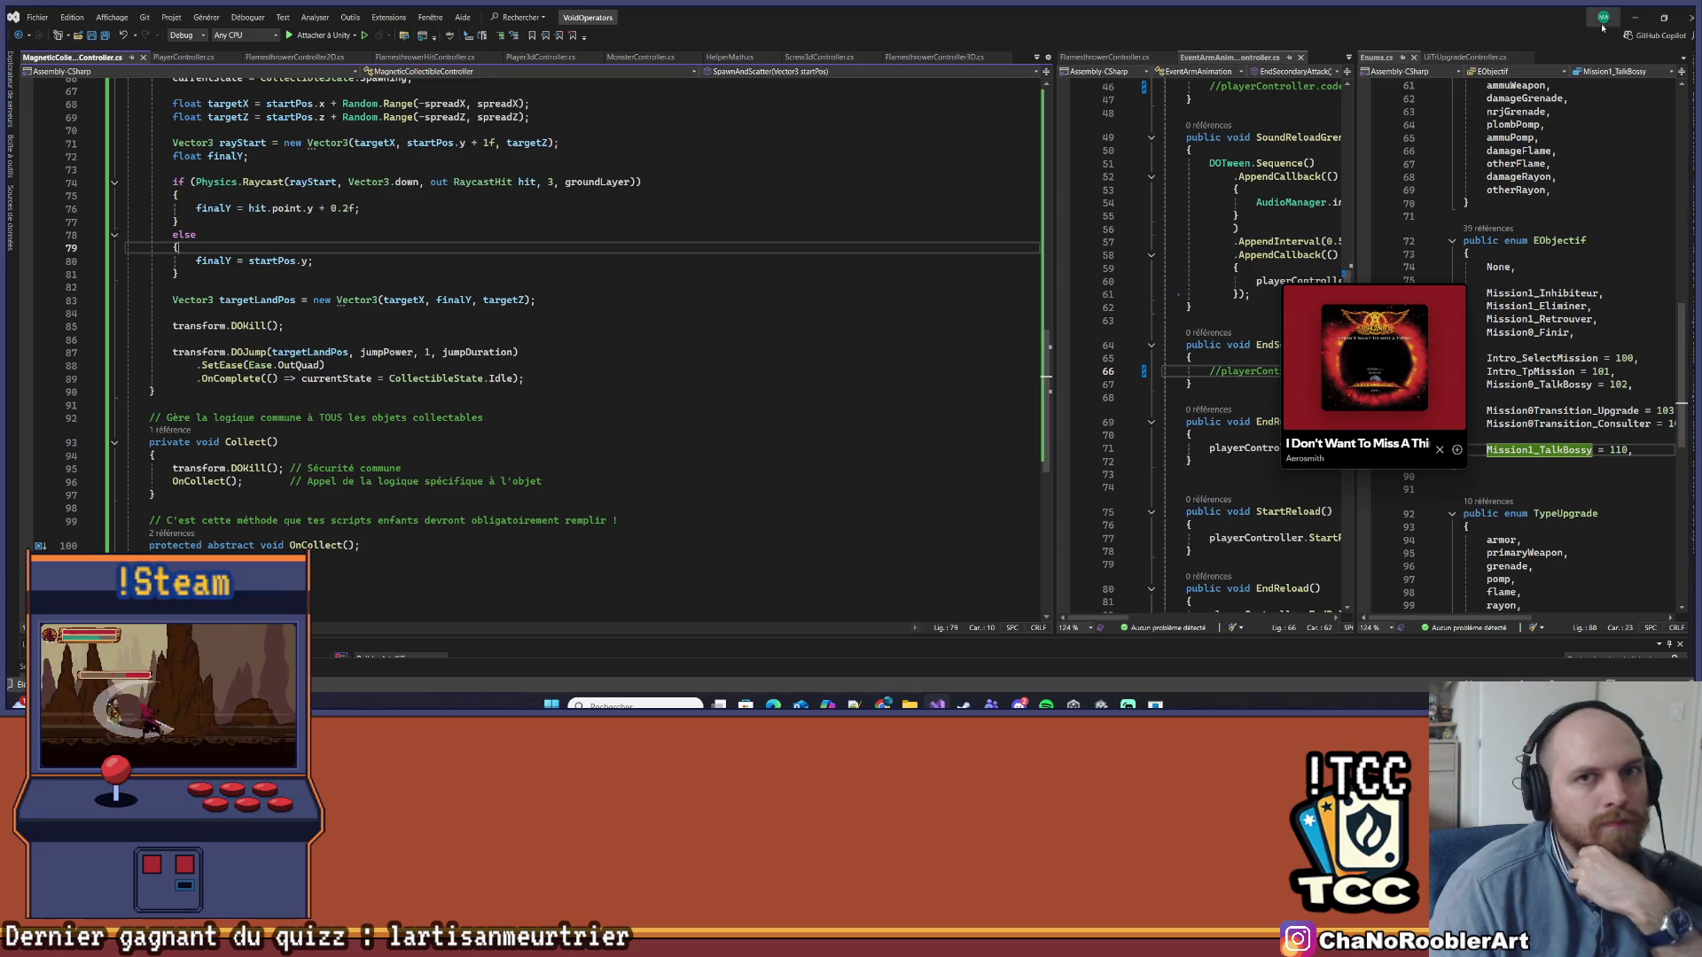
left_click(1634, 17)
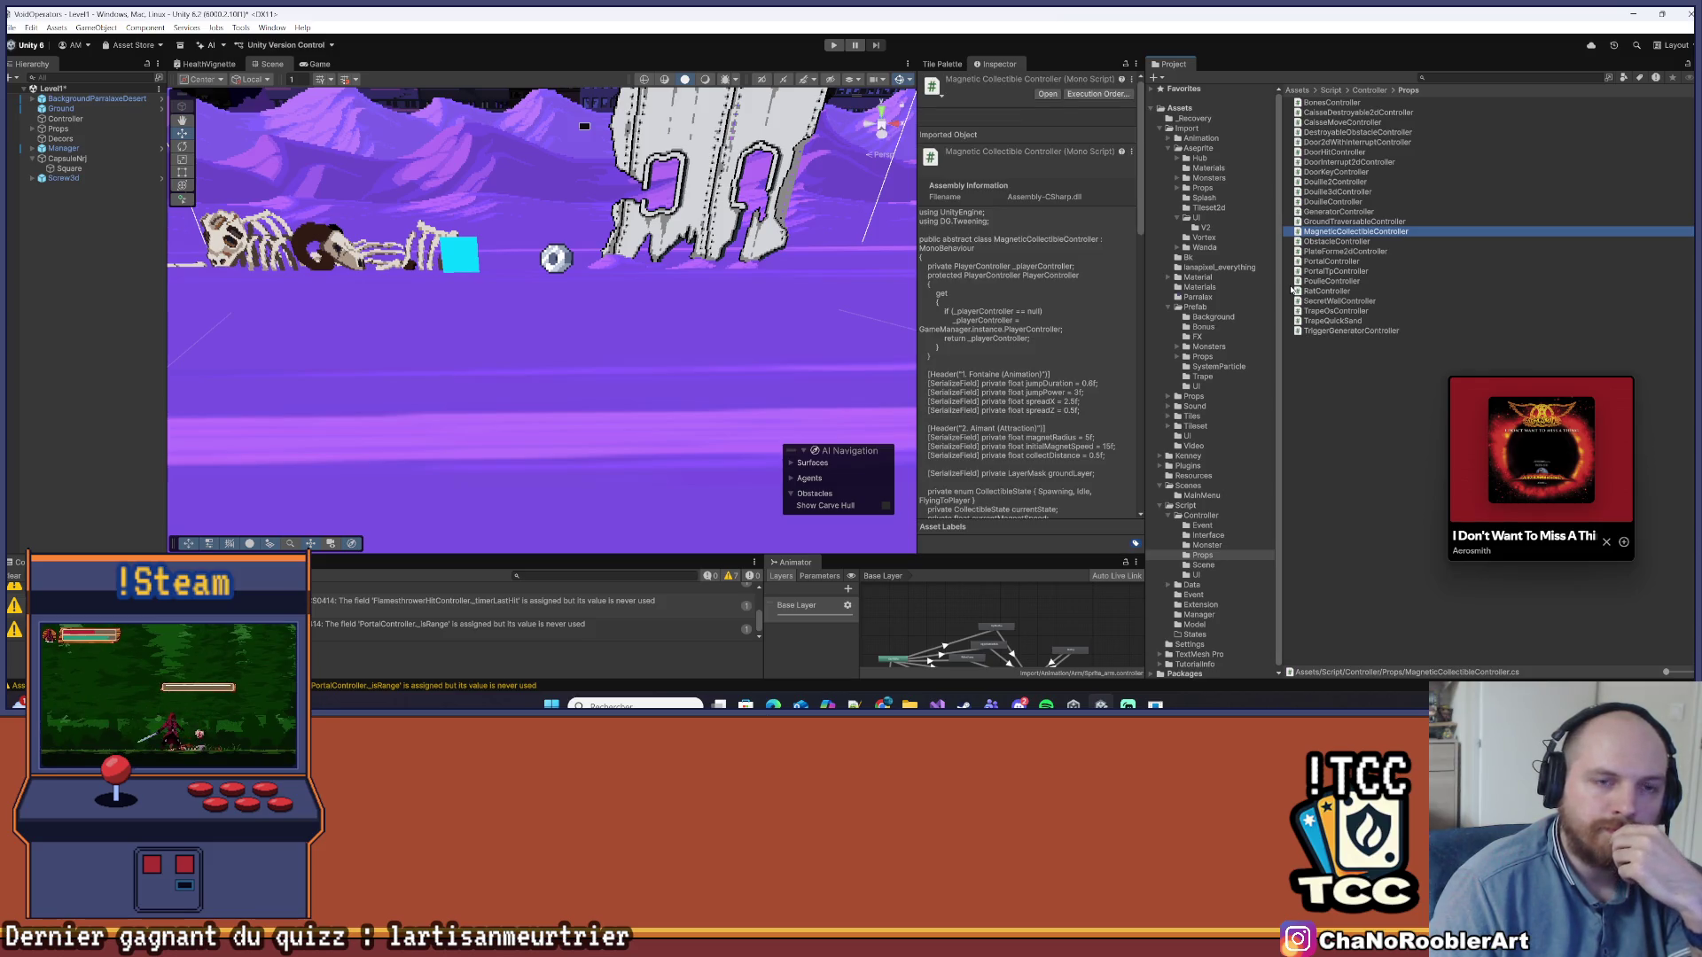
Show the Prefab folder's contents, then save the Level1 scene with File > Save
left_click(1192, 308)
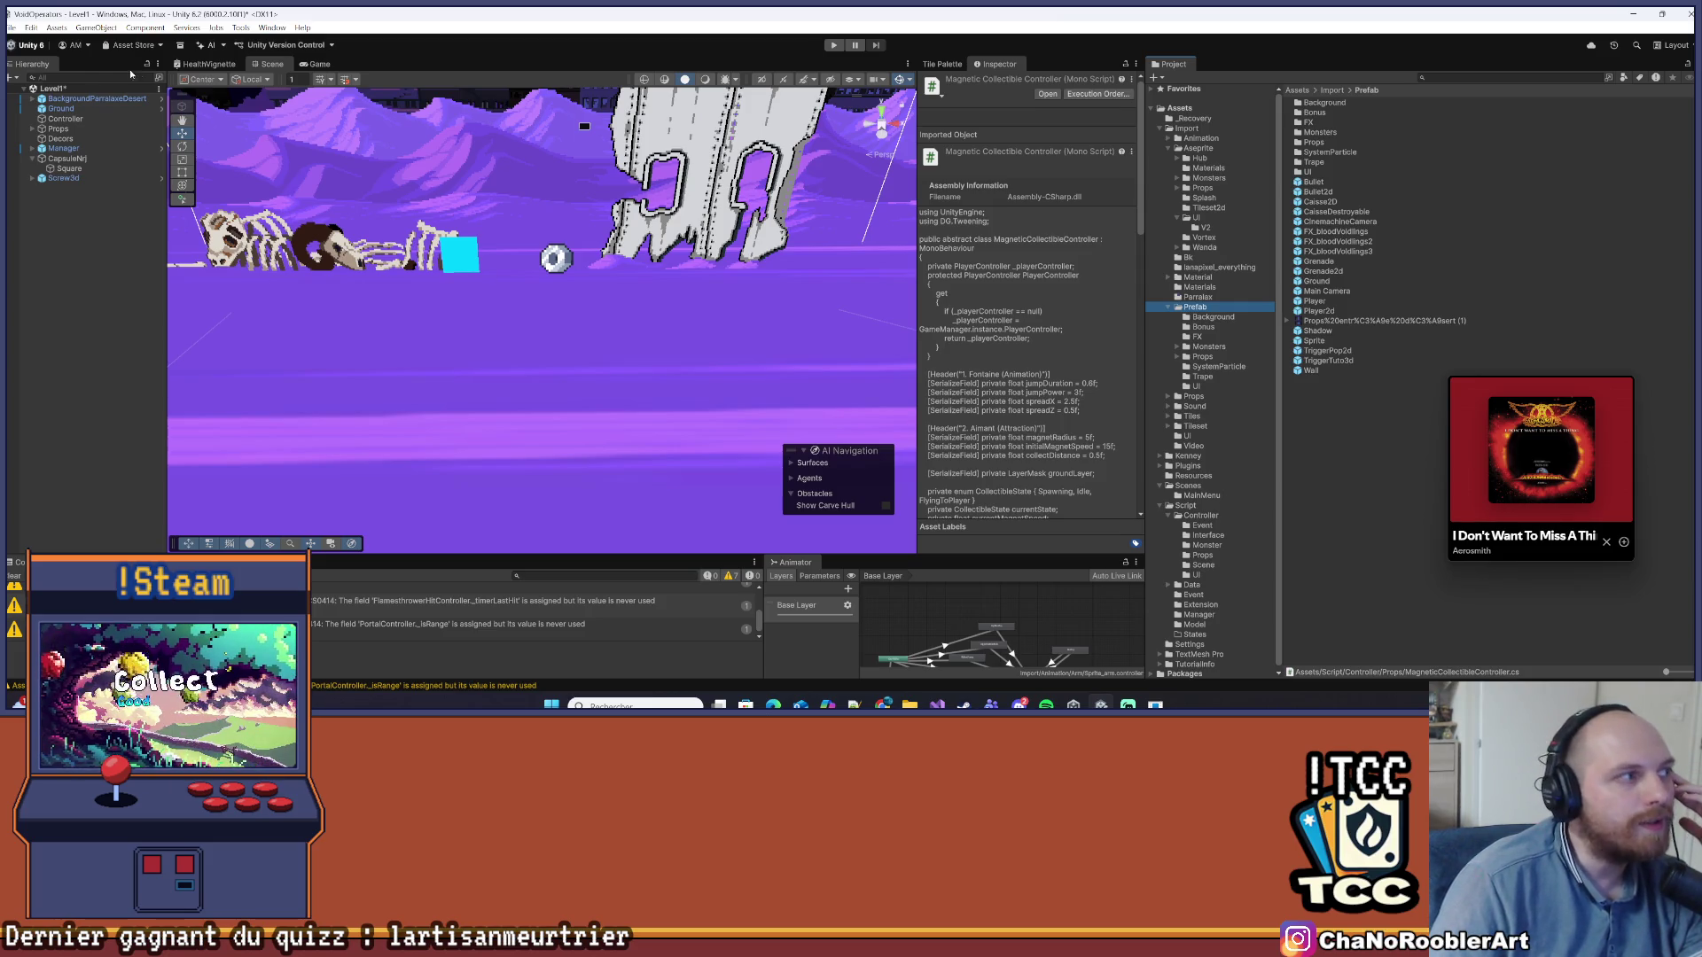
left_click(12, 27)
left_click(35, 87)
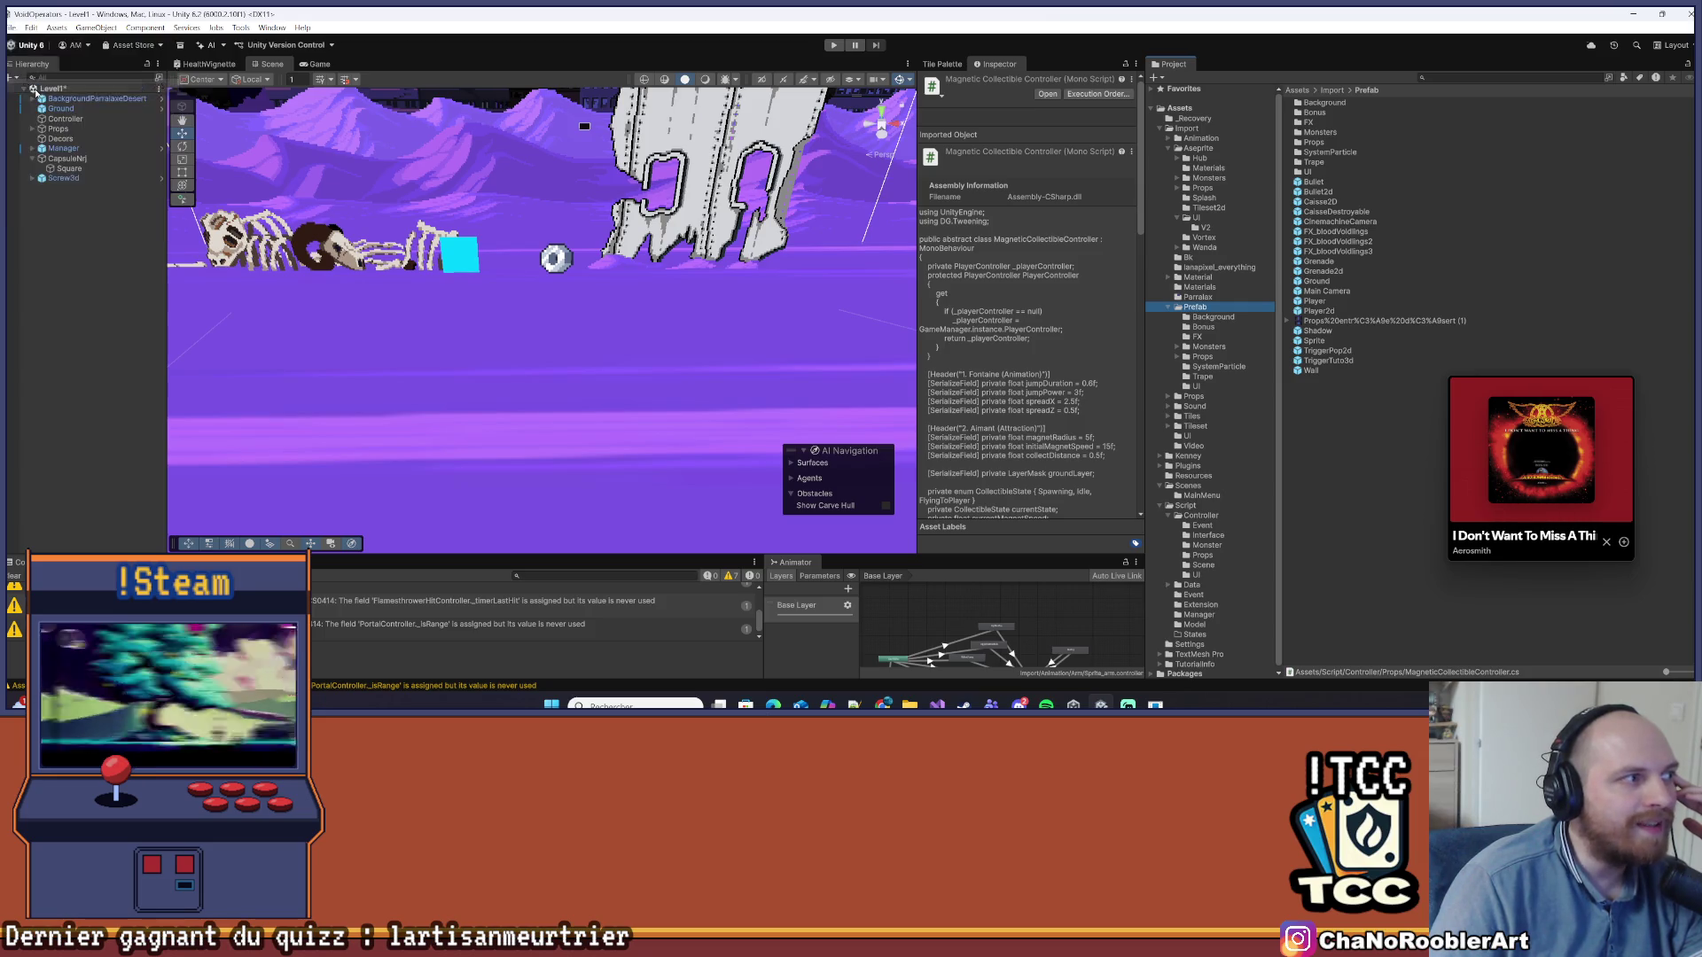
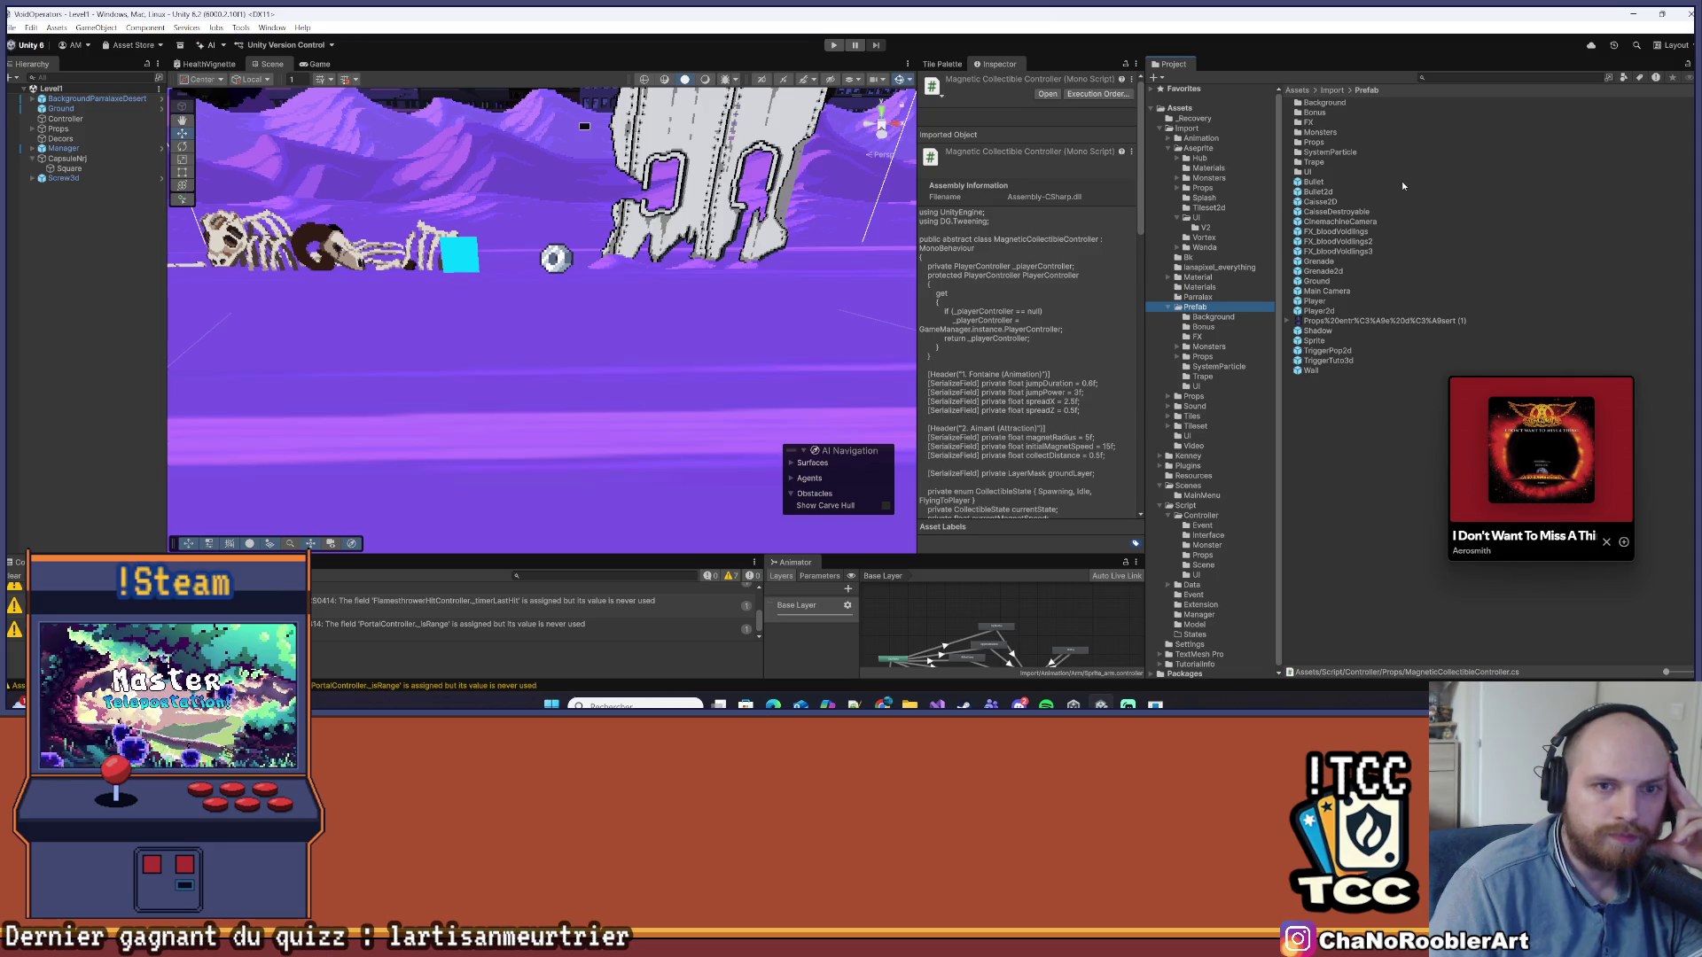
Open the Props prefab folder and select the Screw3d prefab
double_click(1328, 142)
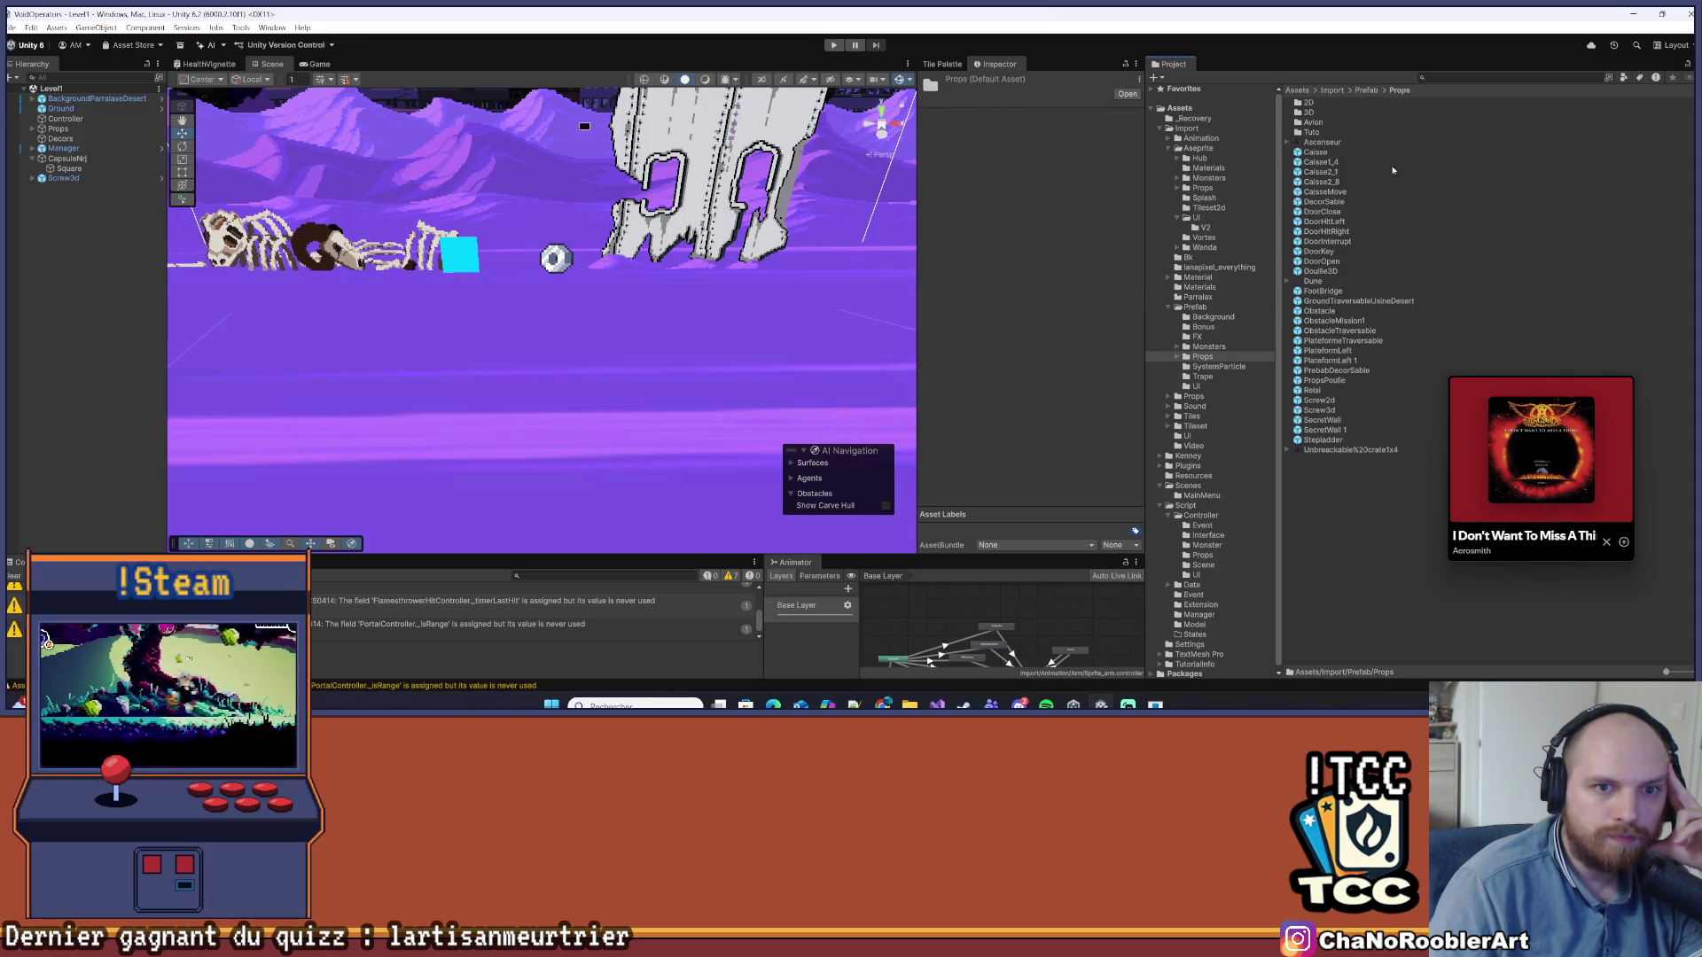
mouse_move(1668, 674)
left_mouse_down()
mouse_move(1685, 674)
mouse_move(1645, 680)
left_mouse_up()
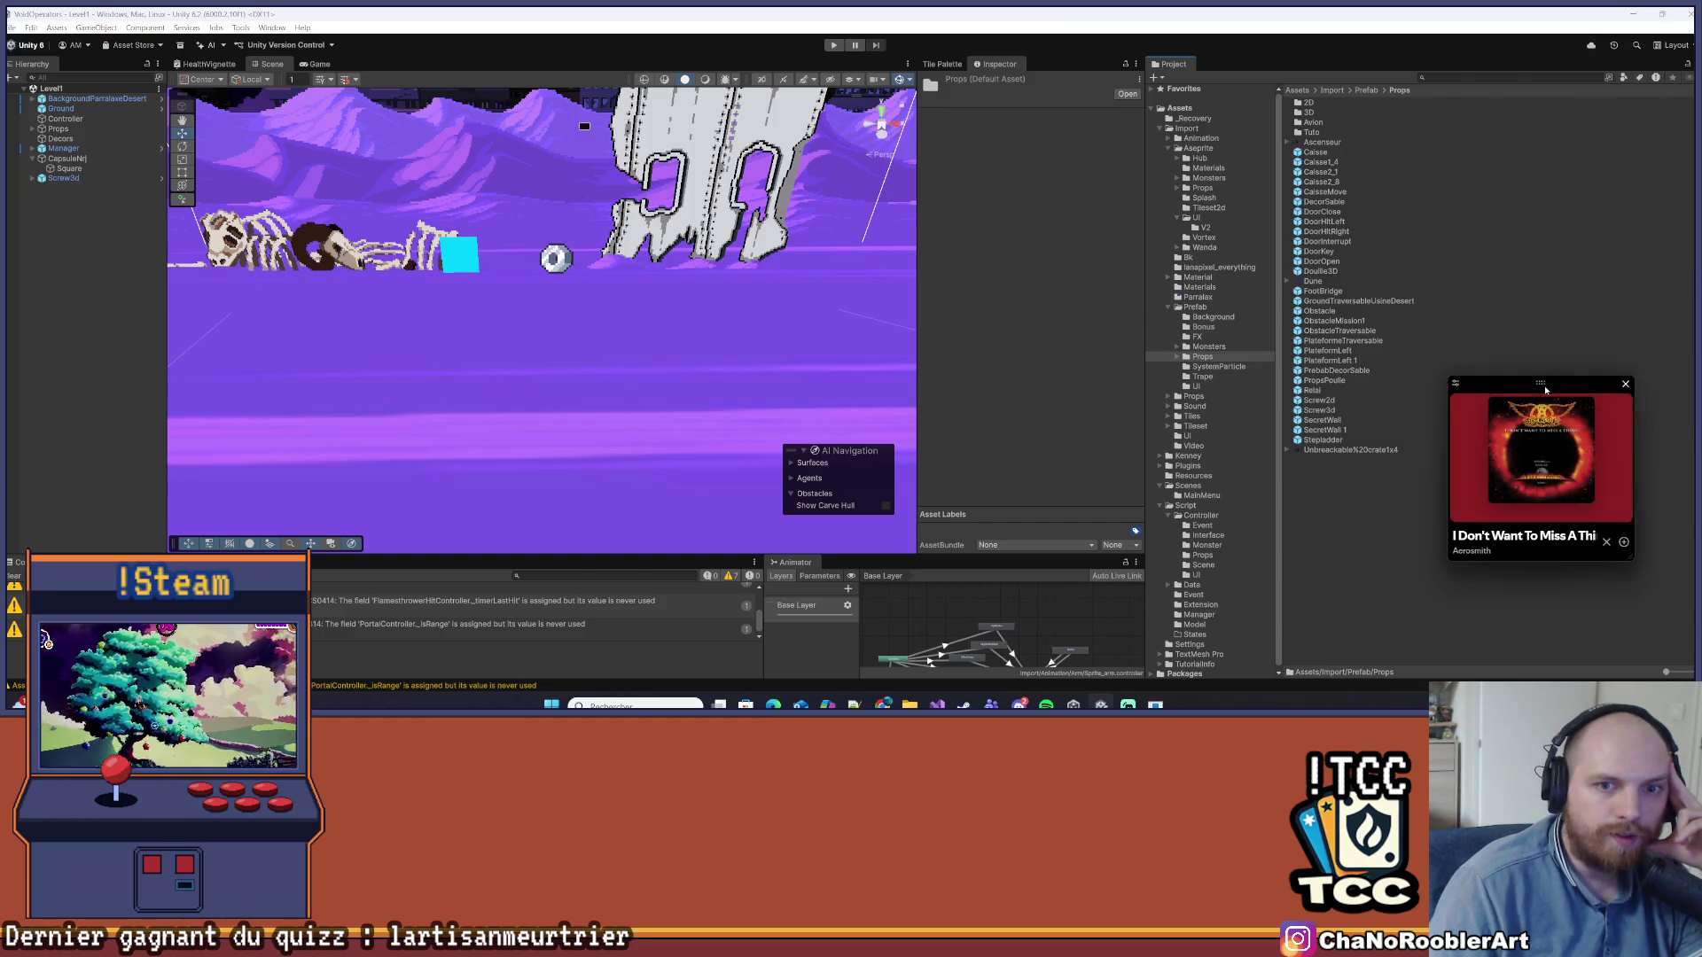
left_click_drag(1544, 386, 1630, 505)
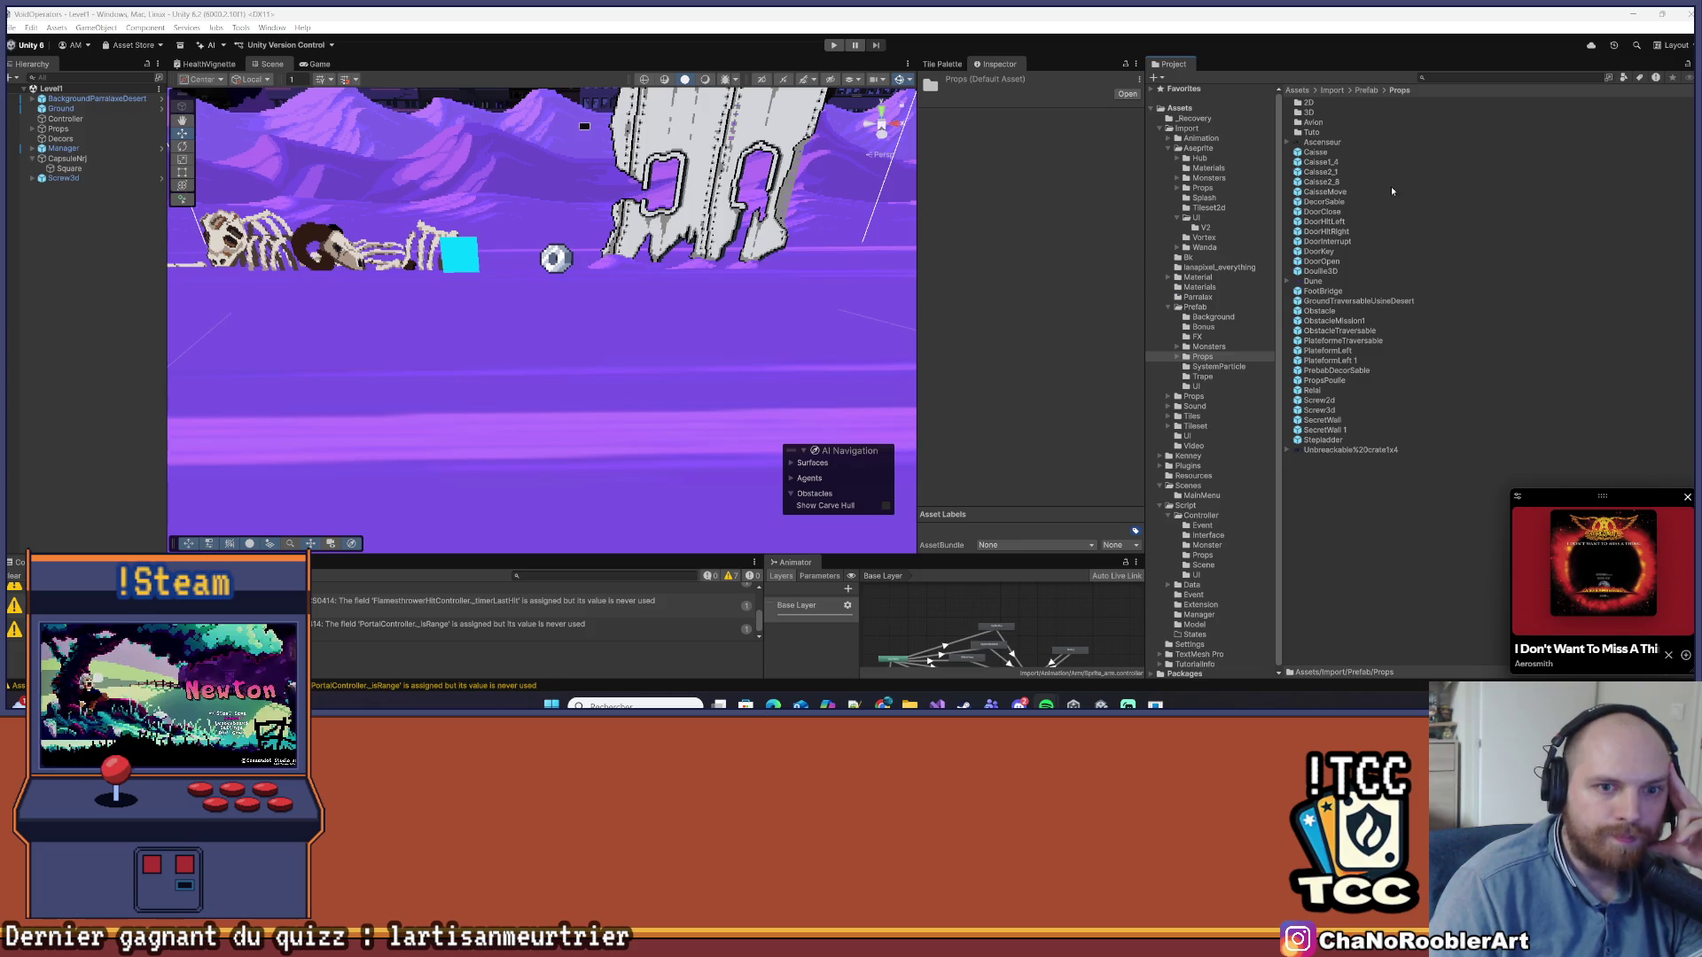
left_click(1323, 409)
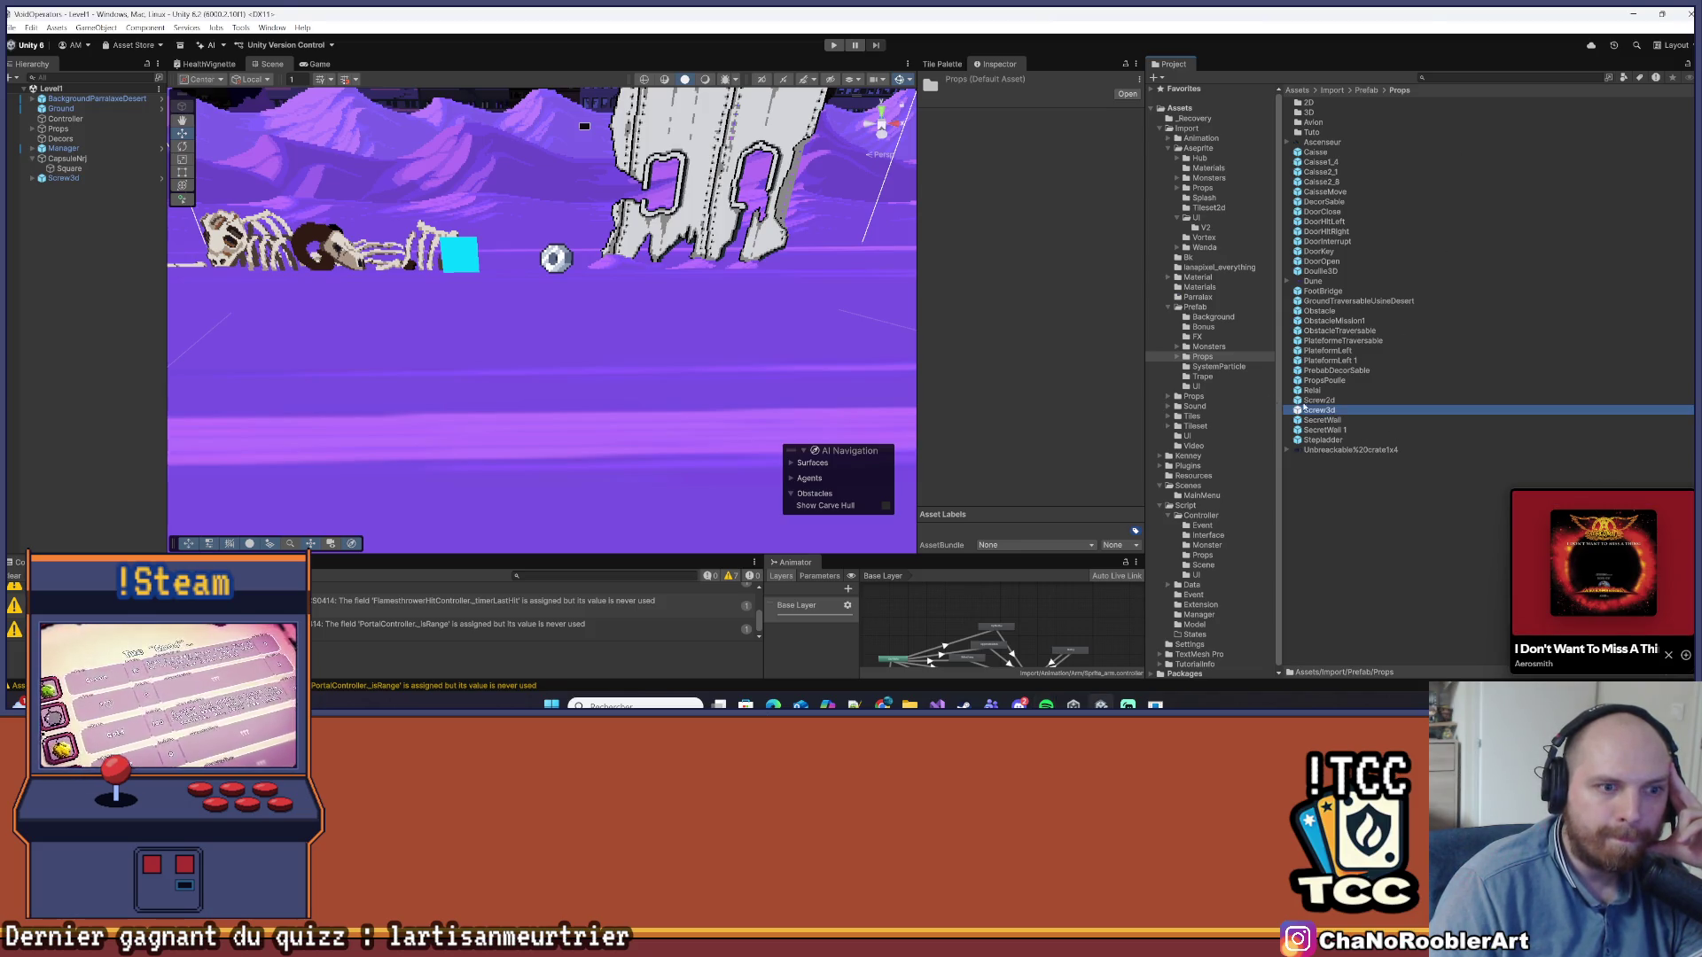
Check the Screw3dController script in Visual Studio, save all, and return to Unity
left_click(924, 401)
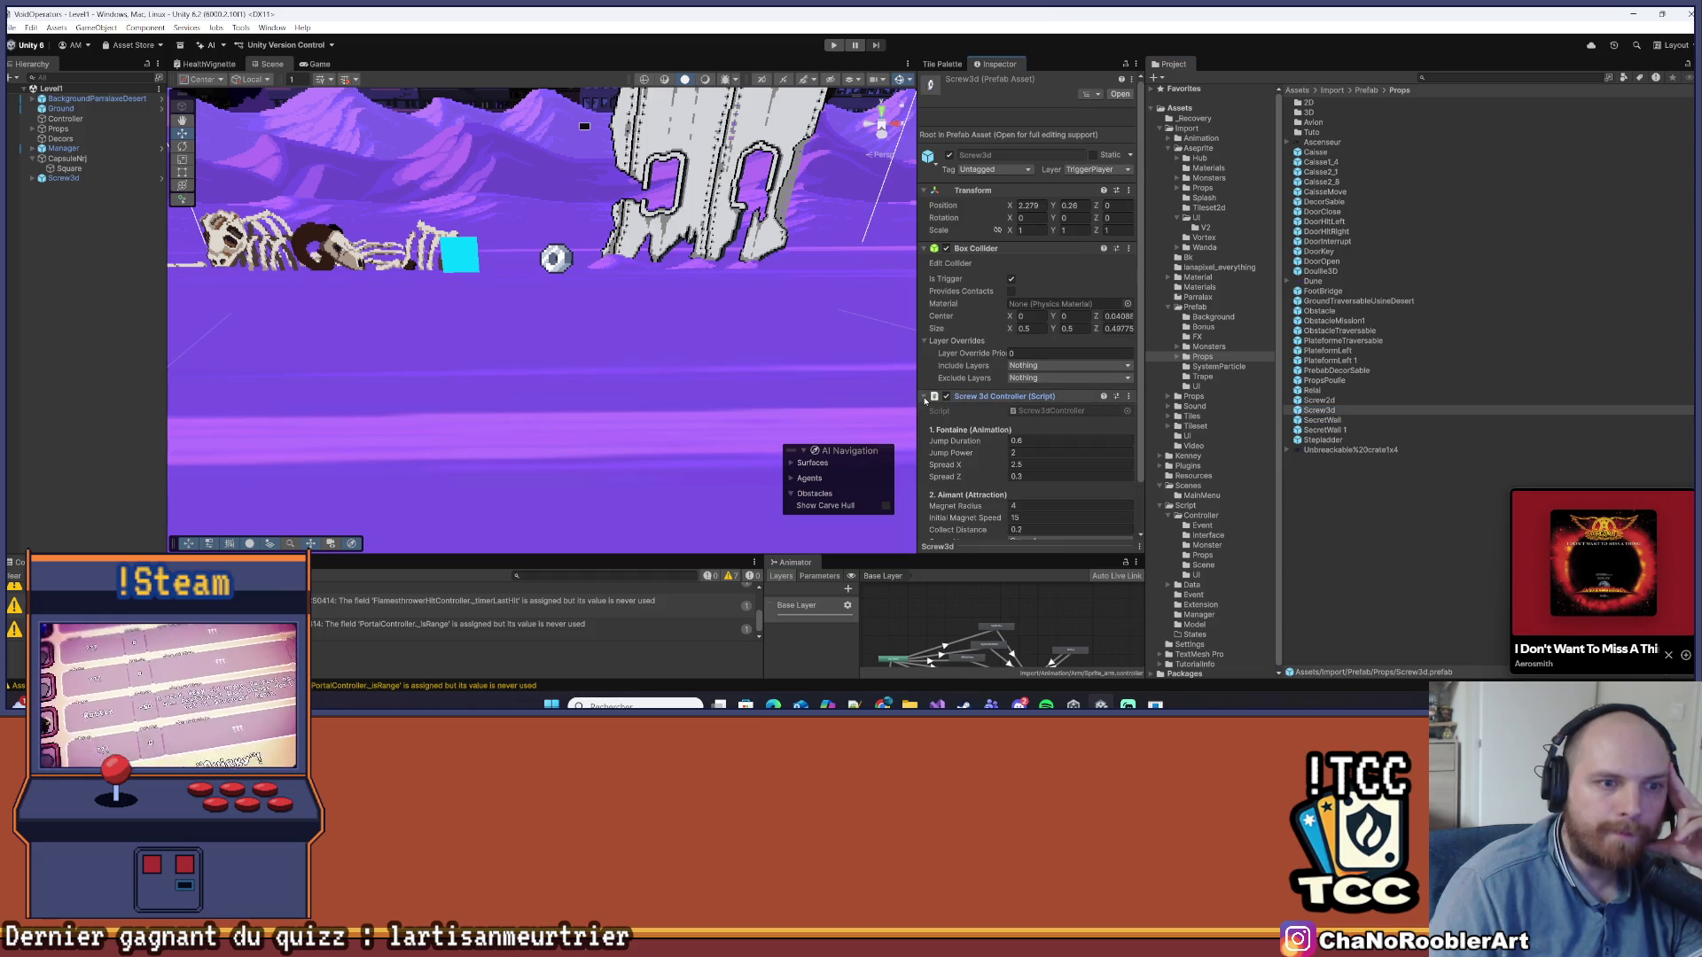
scroll(984, 459, "down", 2)
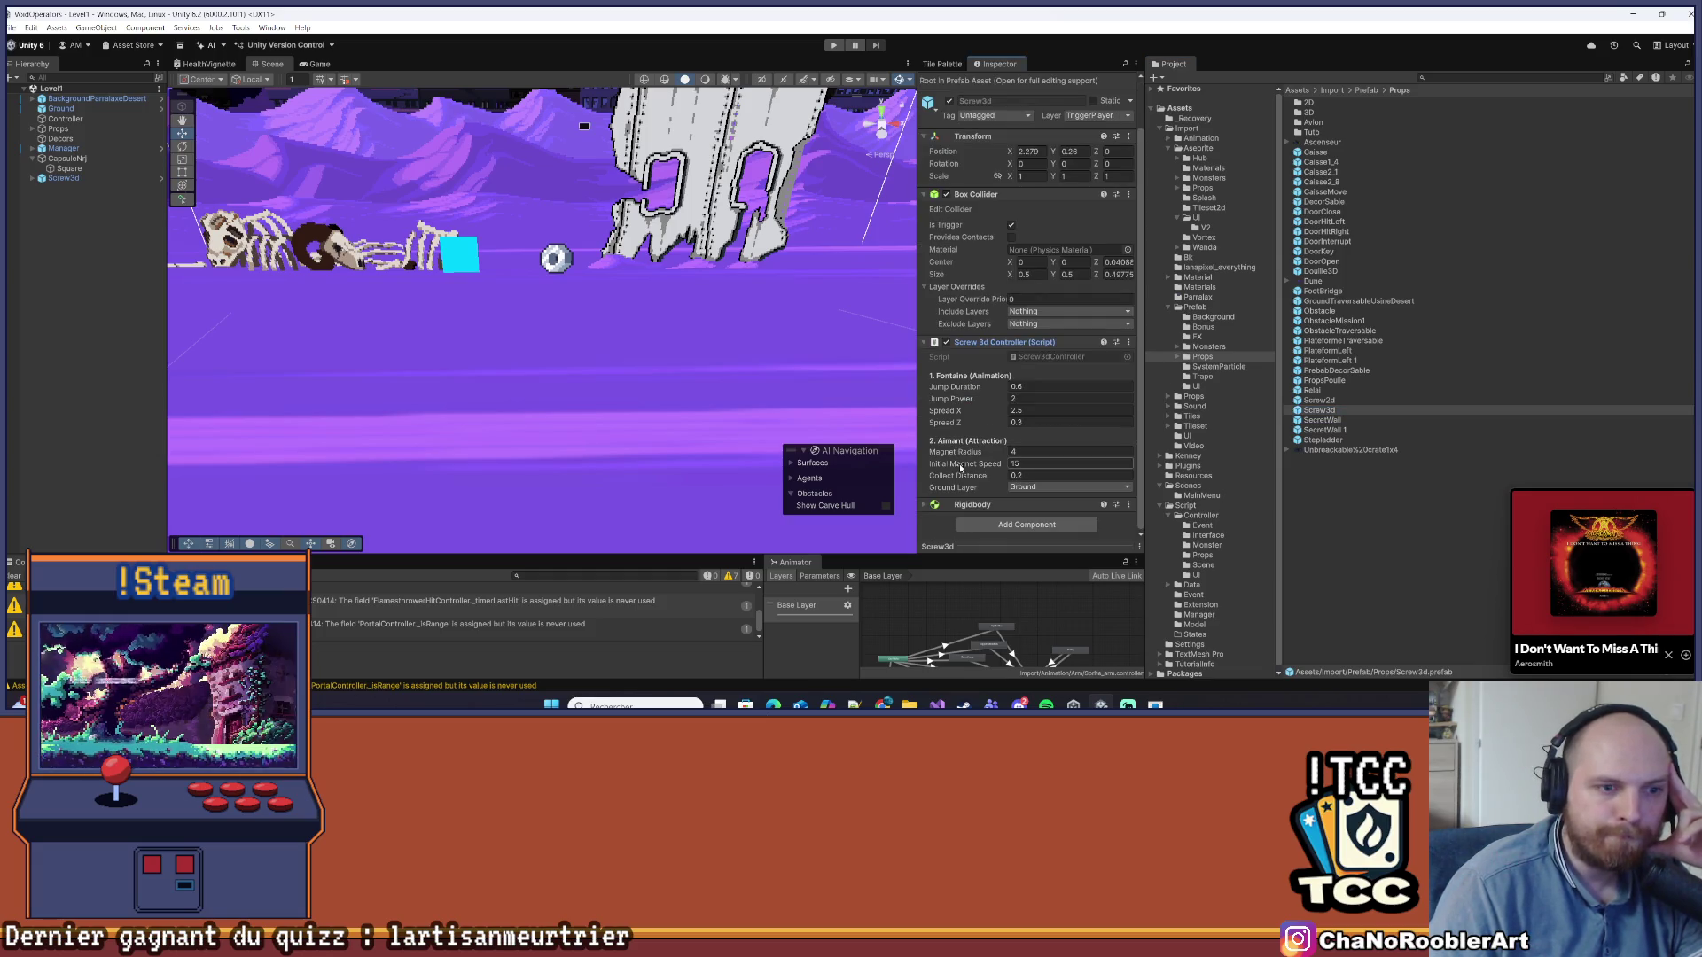
left_click(1053, 359)
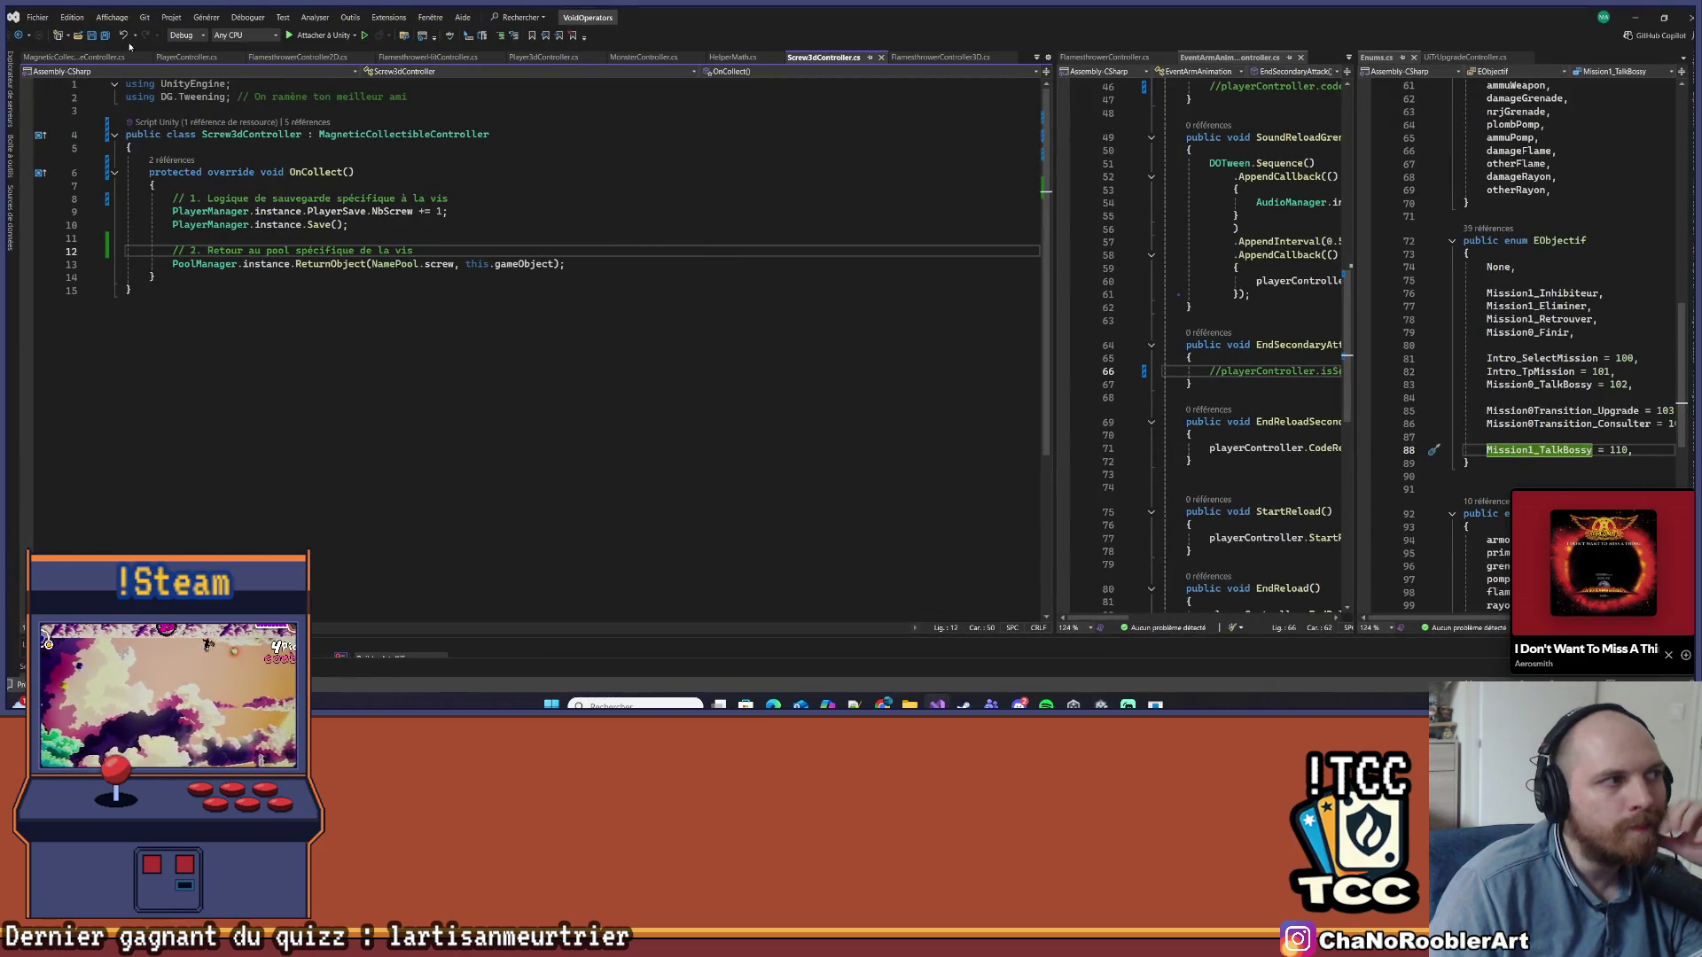
left_click(95, 35)
left_click(1635, 17)
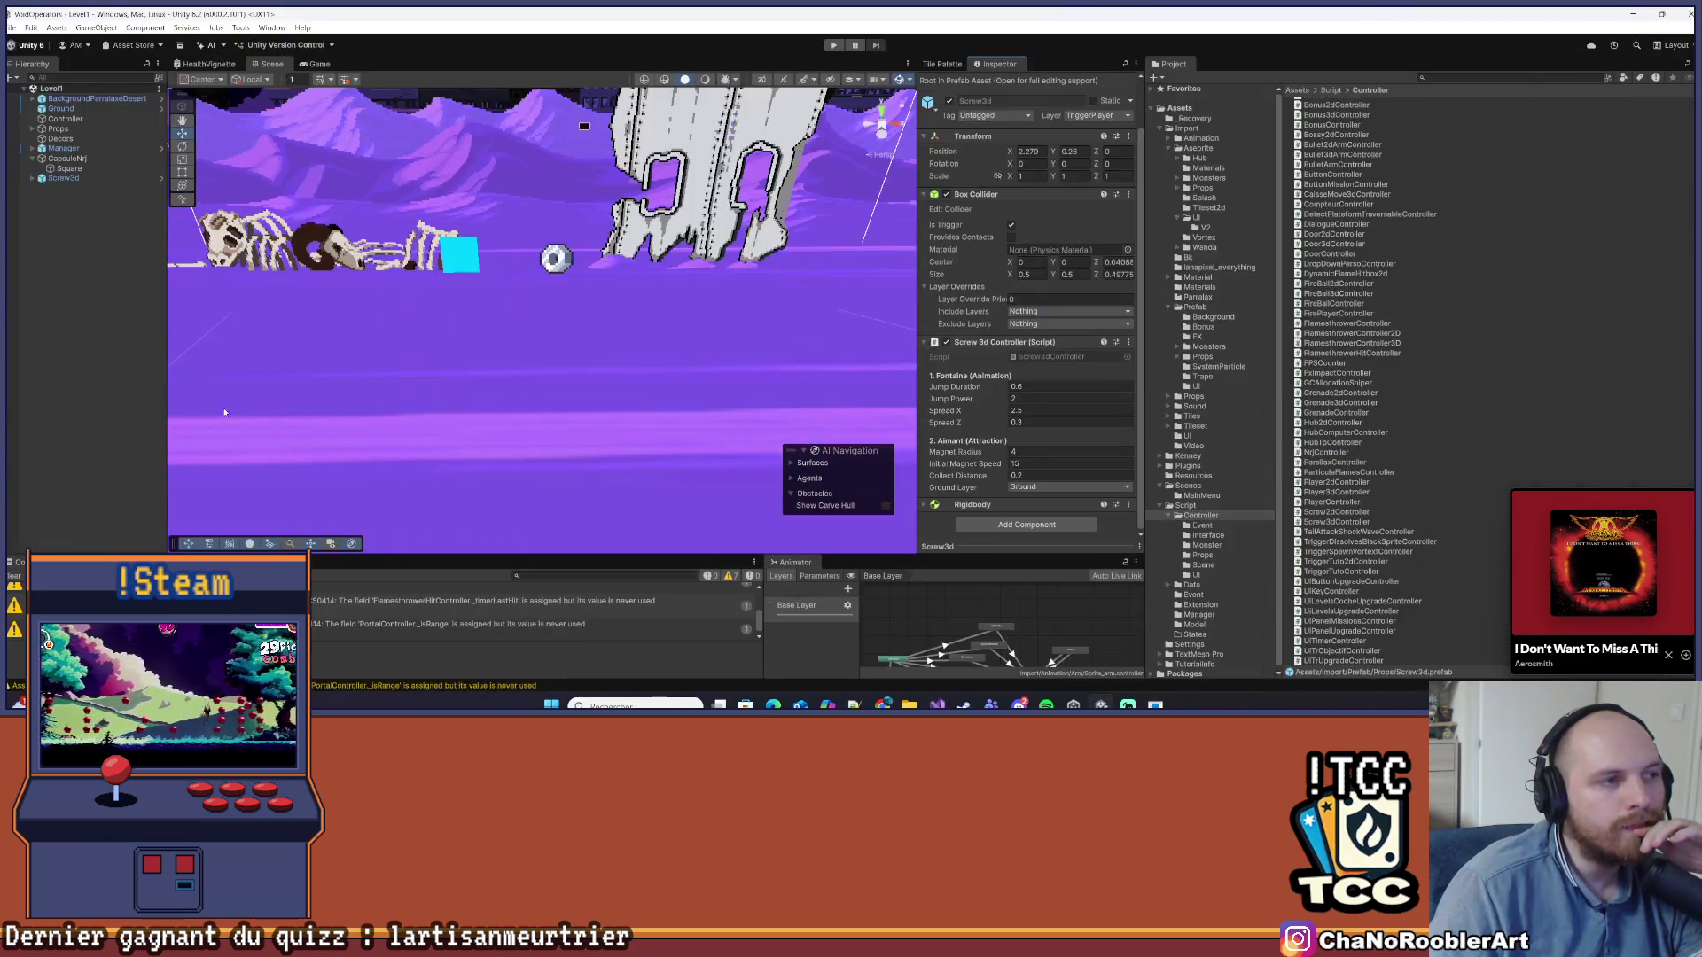
left_click(64, 148)
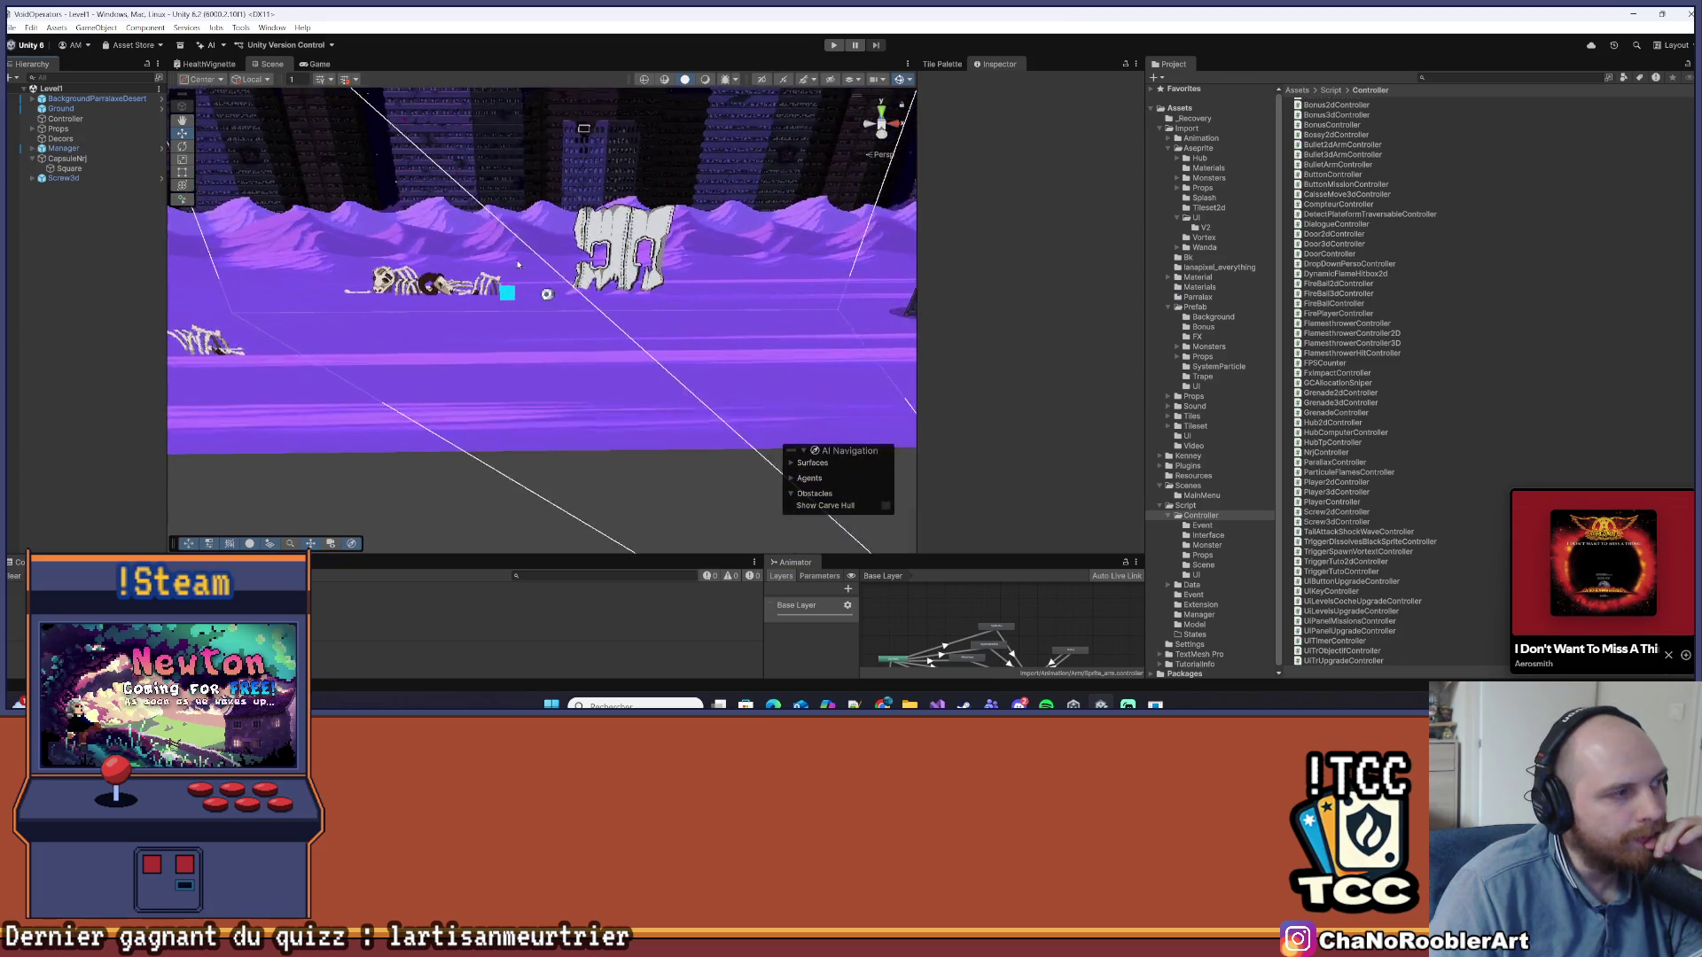
Deactivate the CapsuleNrj object and delete Screw3d from the level
left_click(76, 179)
left_click(72, 162)
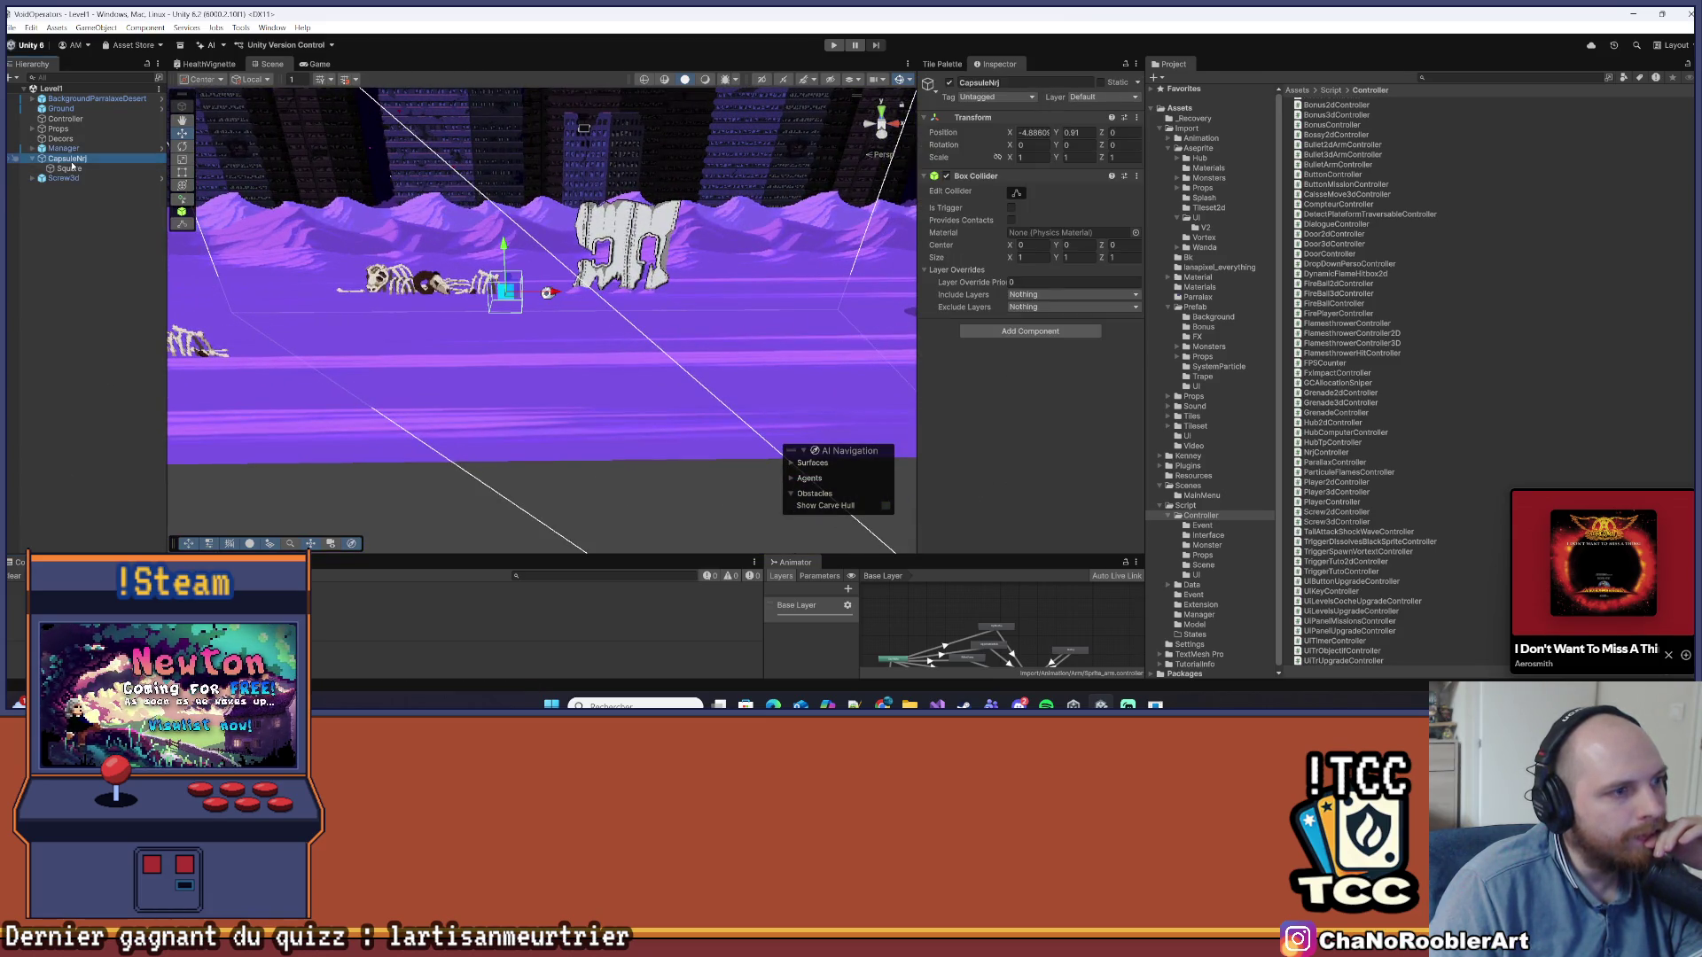
key("ctrl+x")
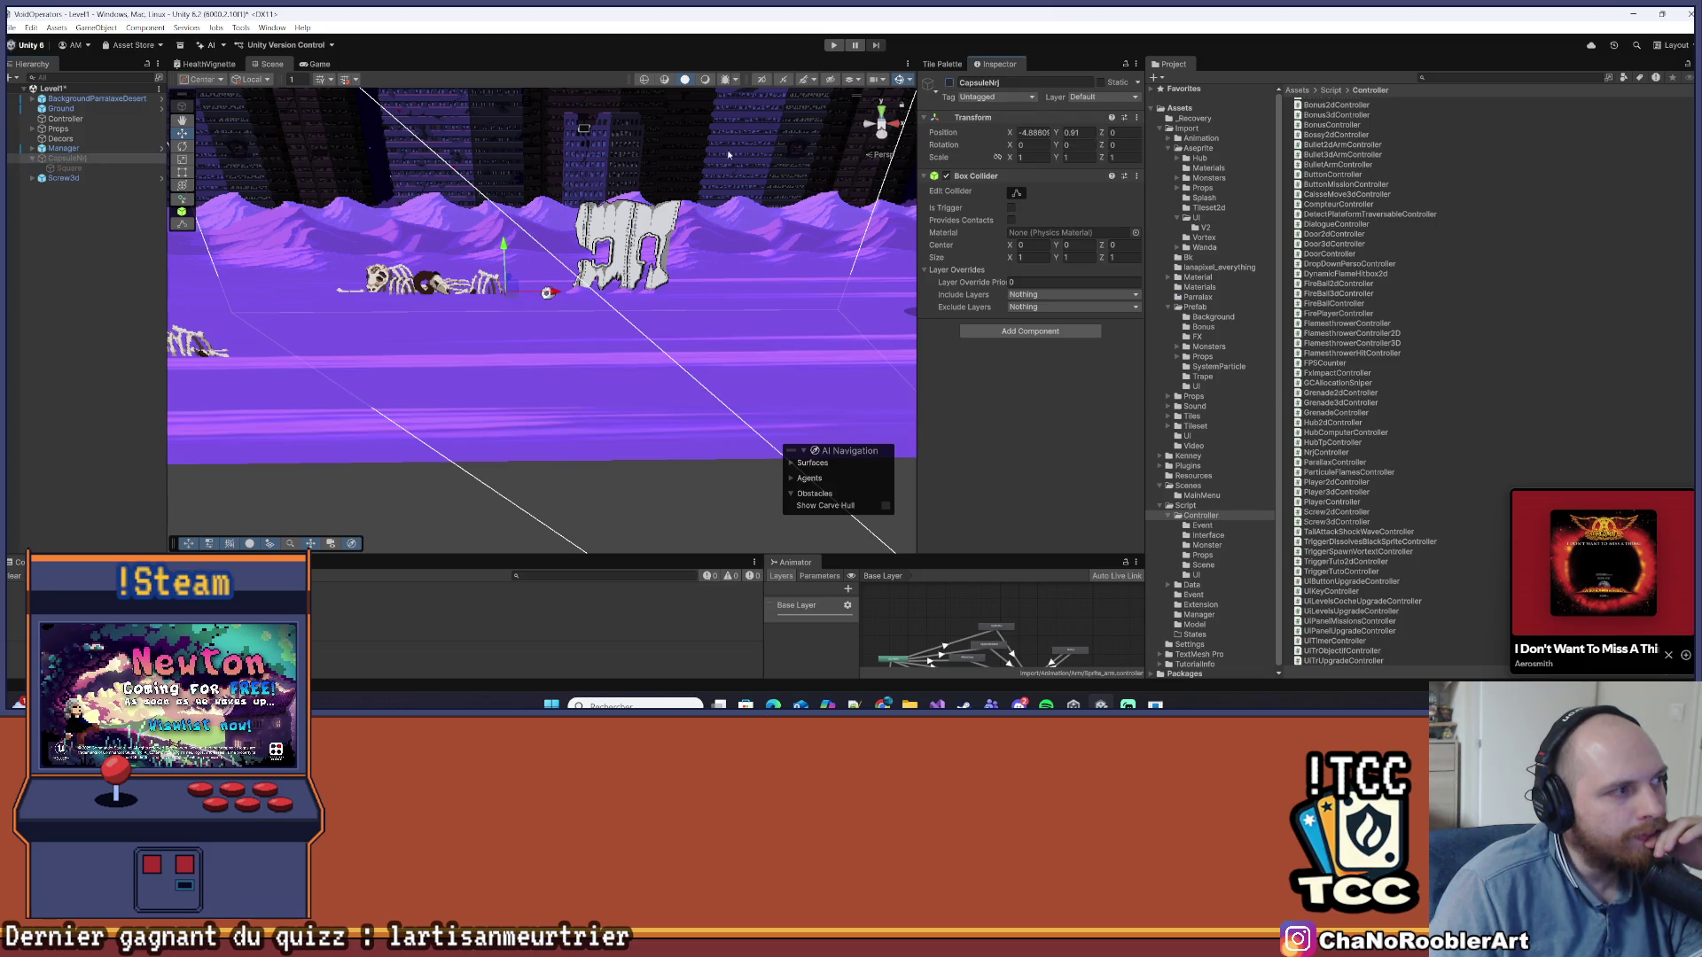
left_click(78, 179)
key("Delete")
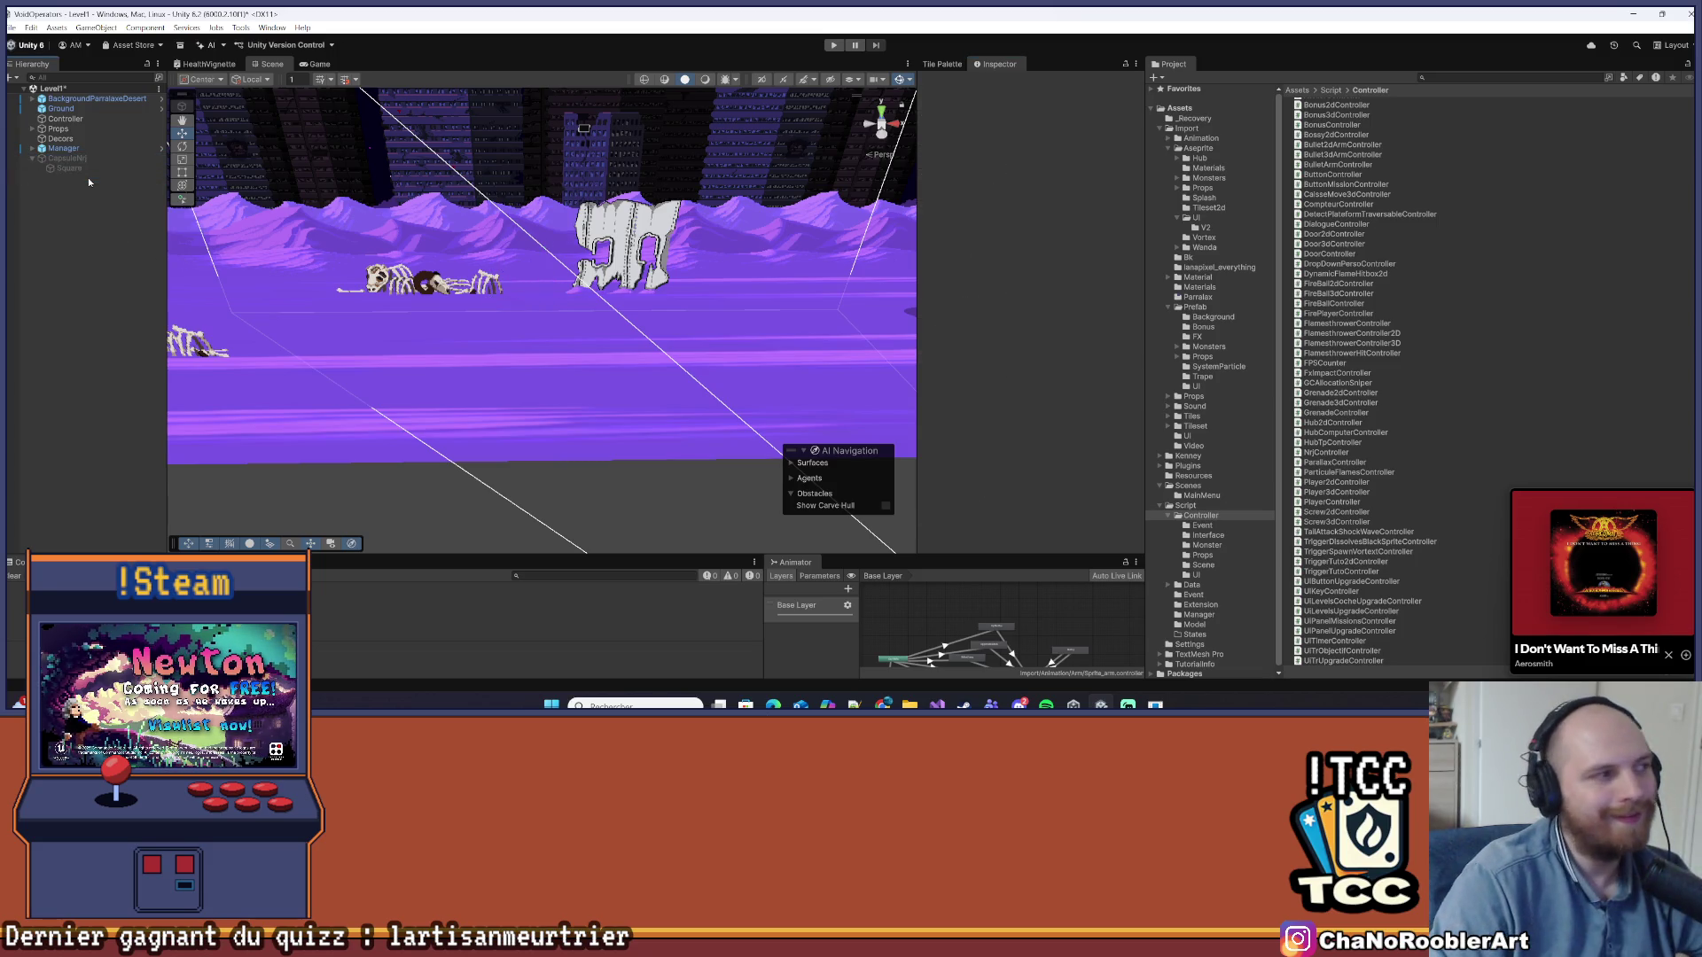
Play-test the level by walking right and shooting crates, then stop play mode
left_click(834, 45)
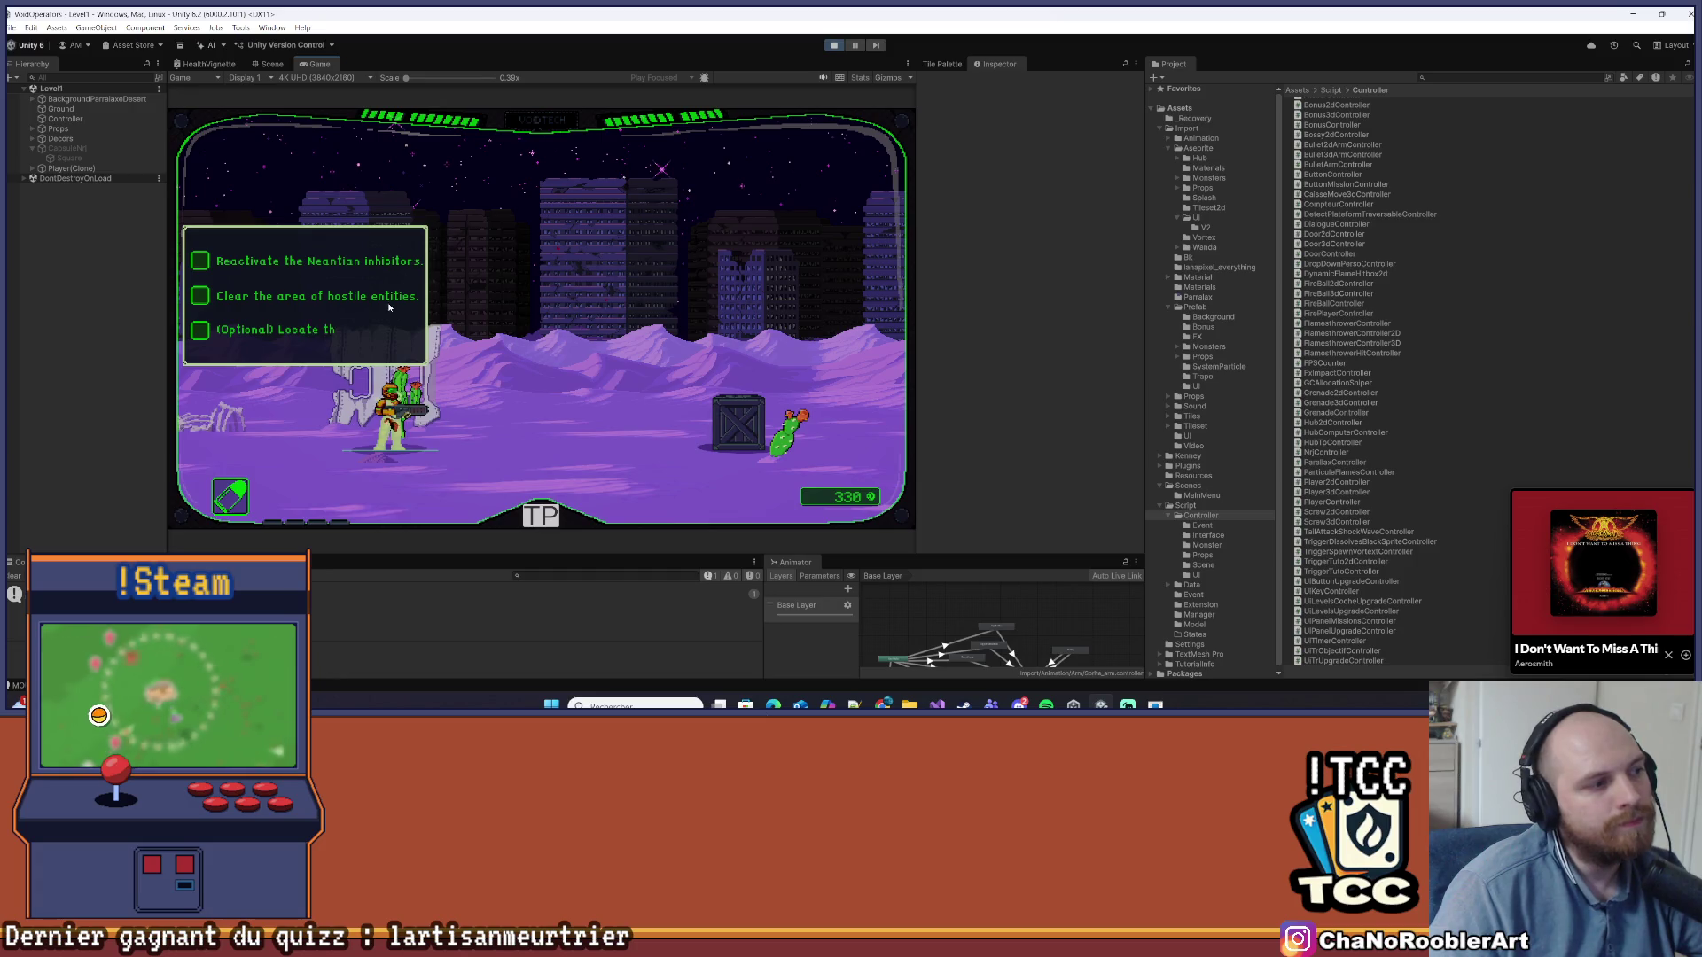
left_click(609, 355)
key("d")
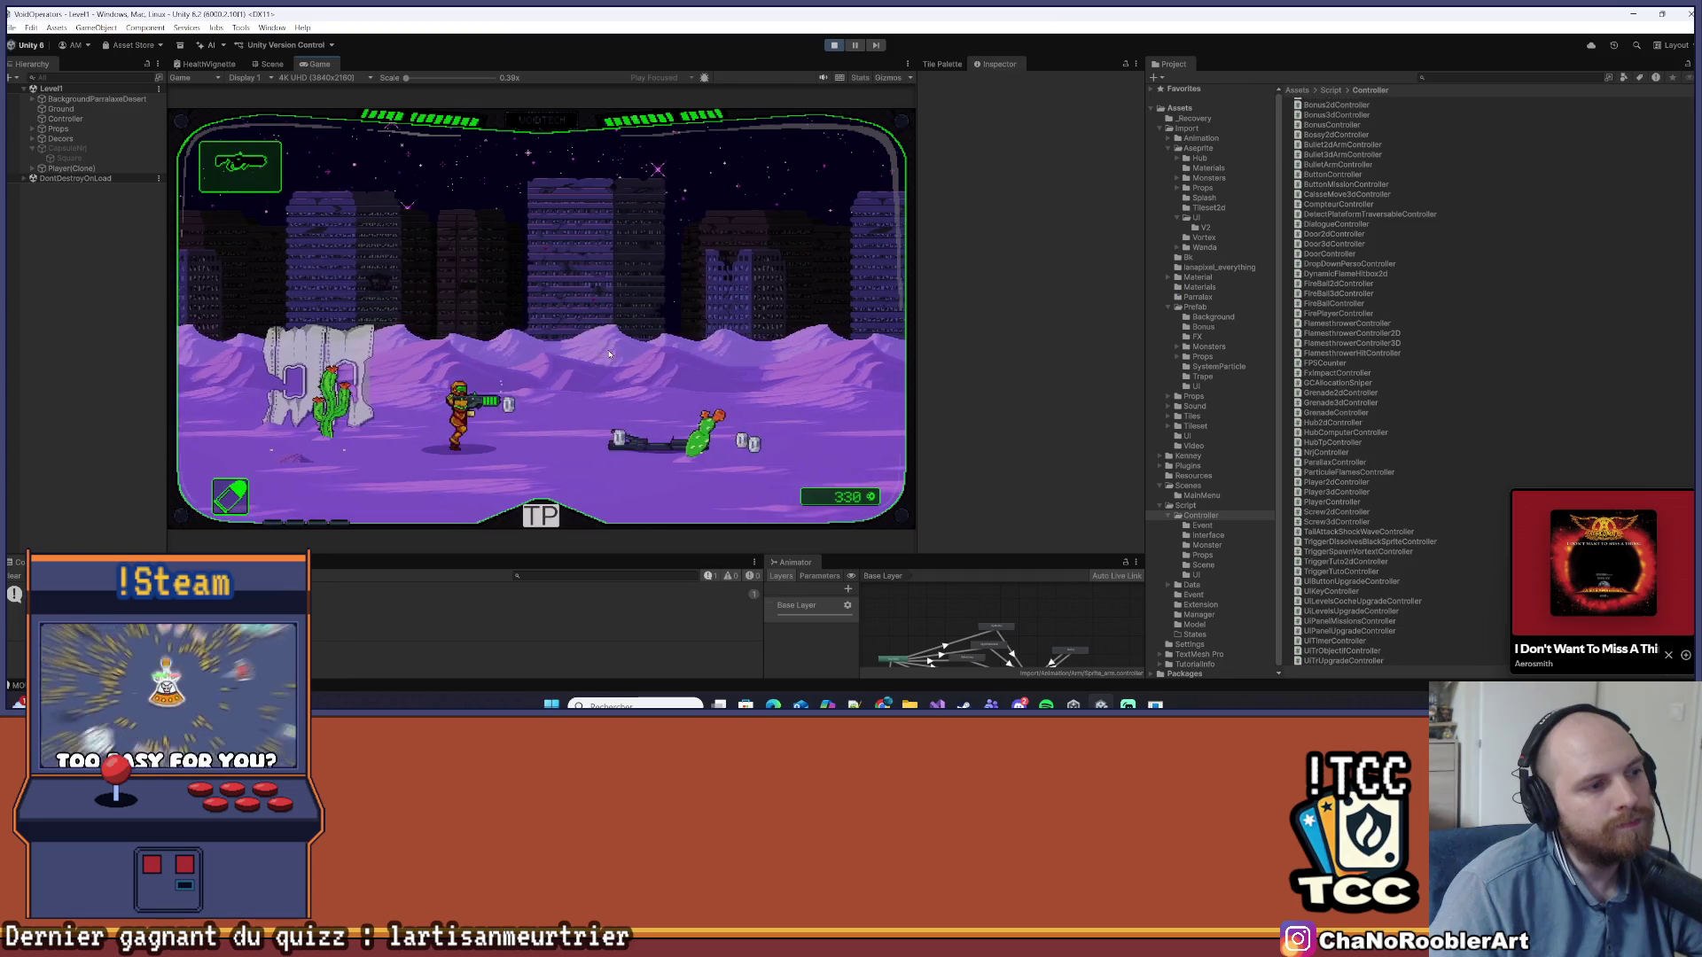
key("d")
left_click(609, 355)
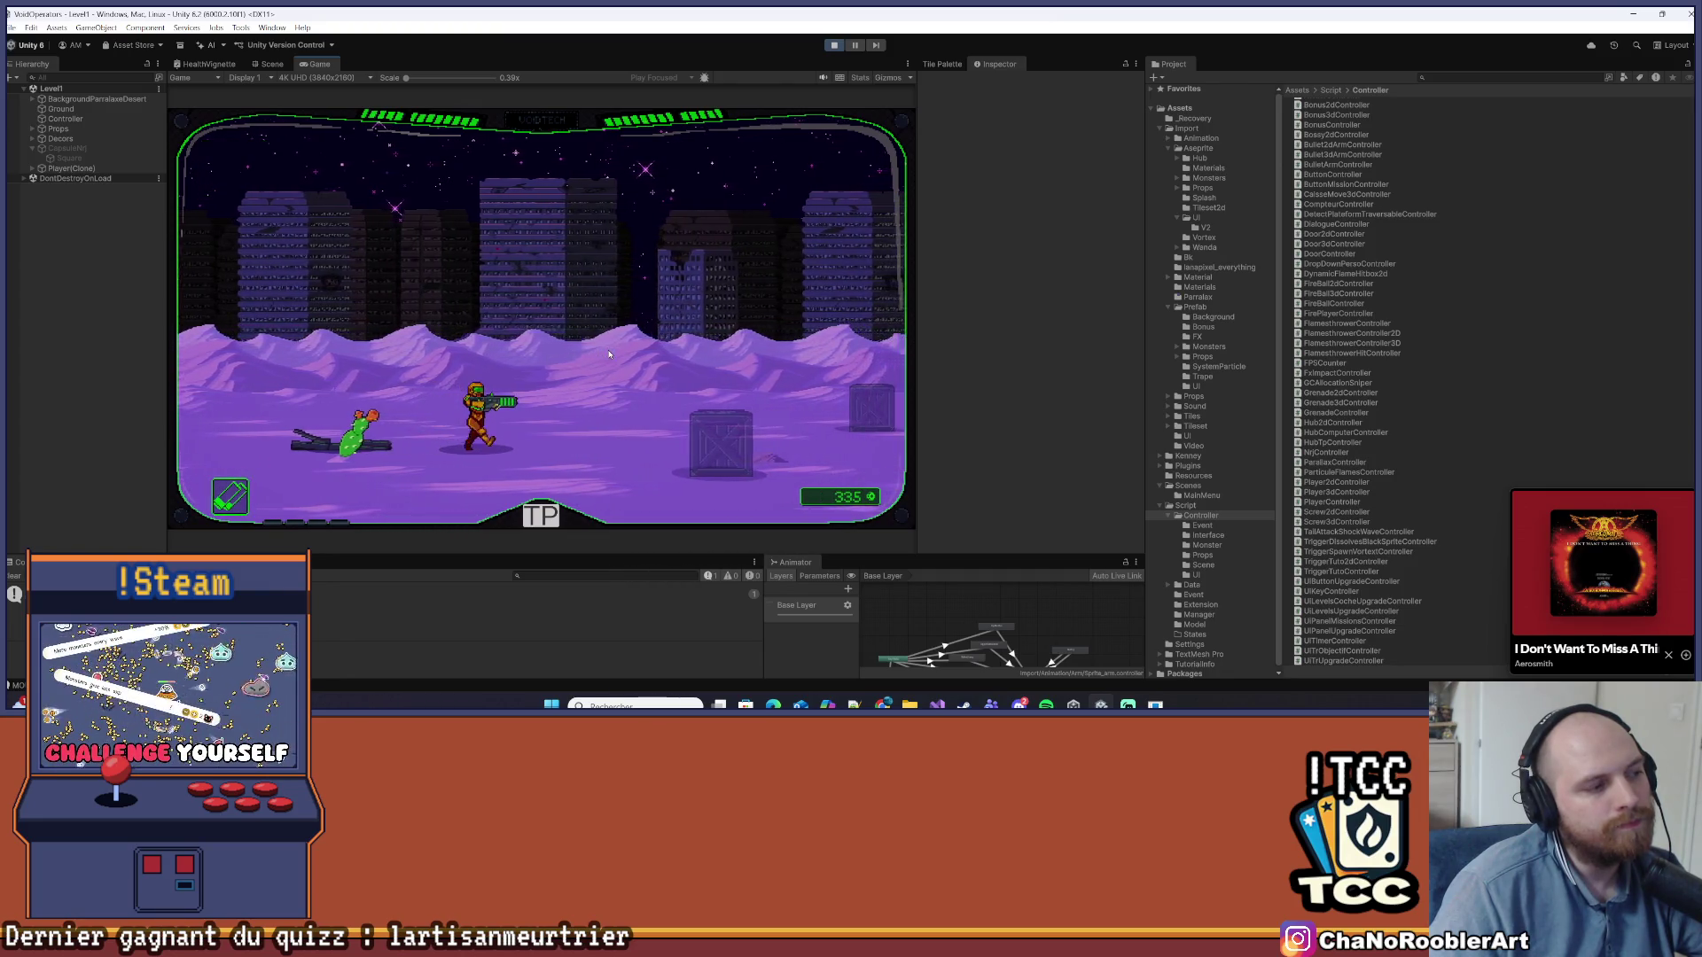
key("d")
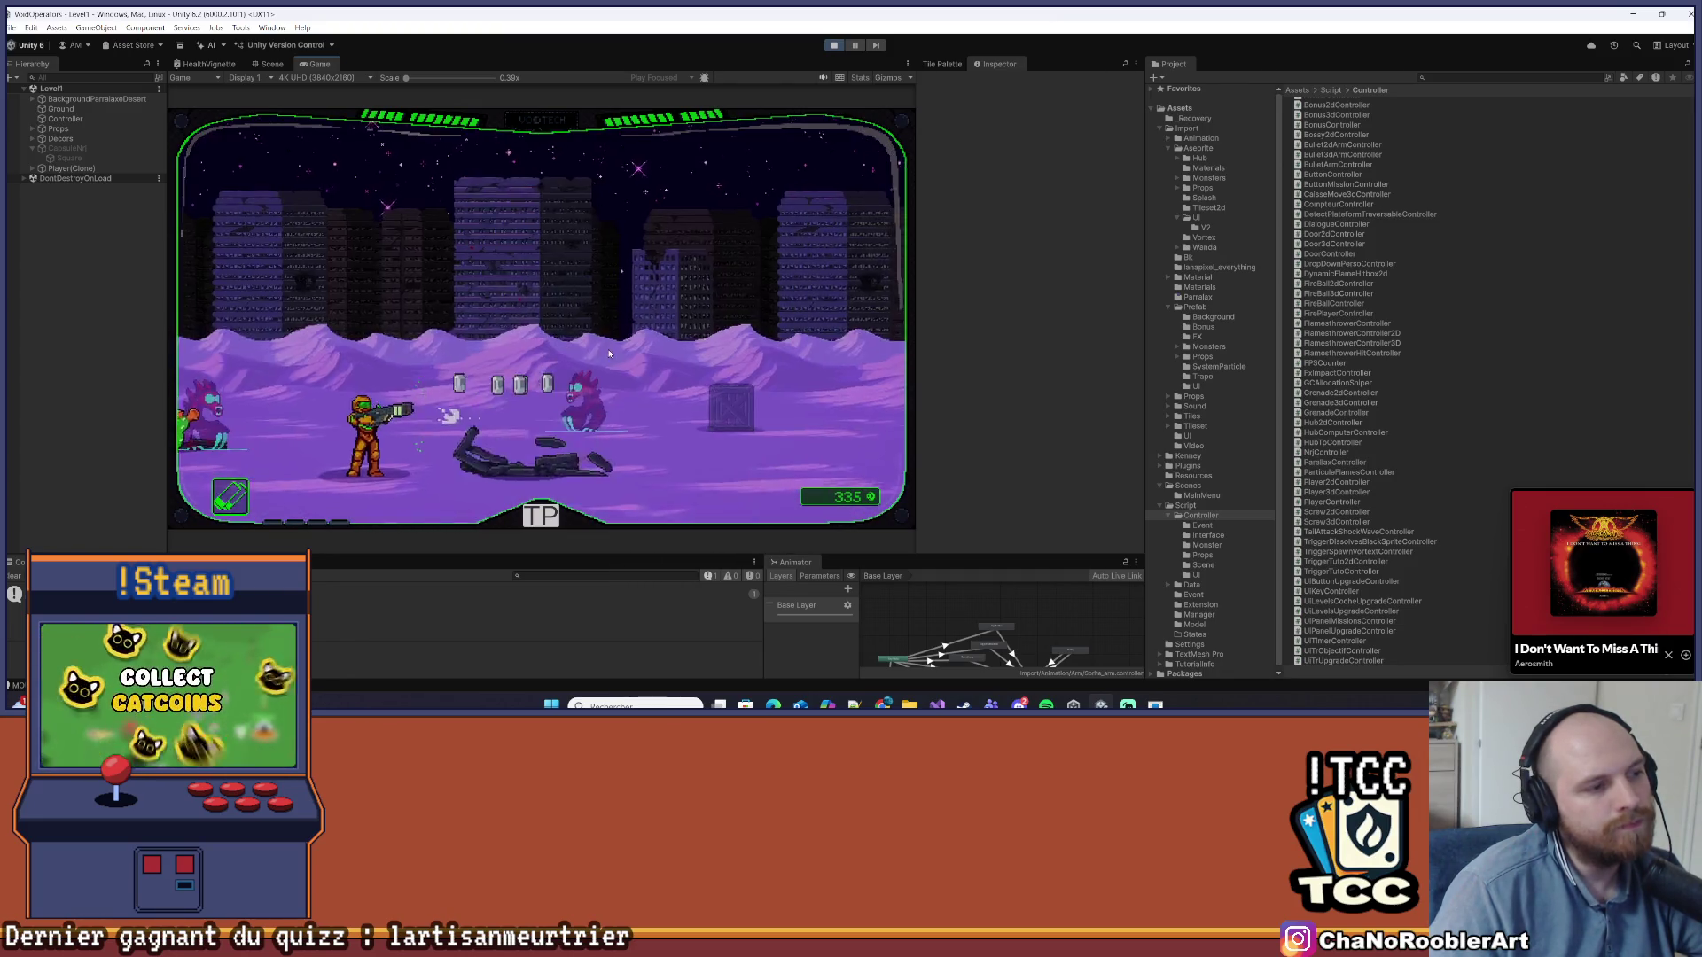
key("d")
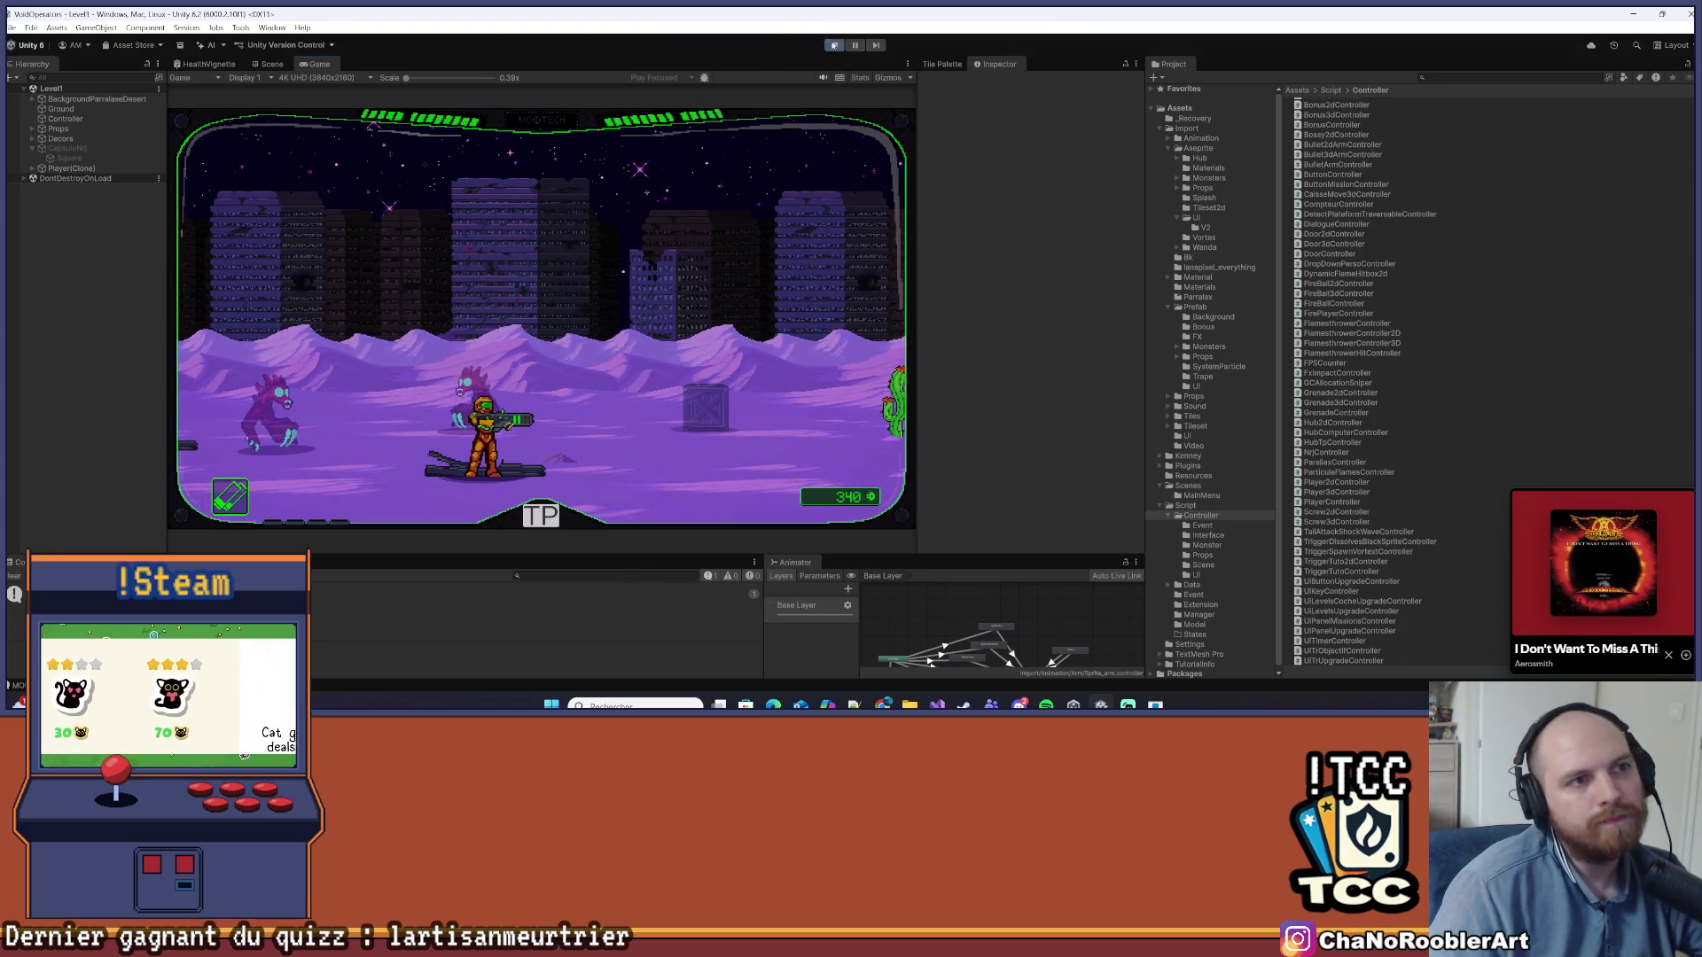
left_click(833, 46)
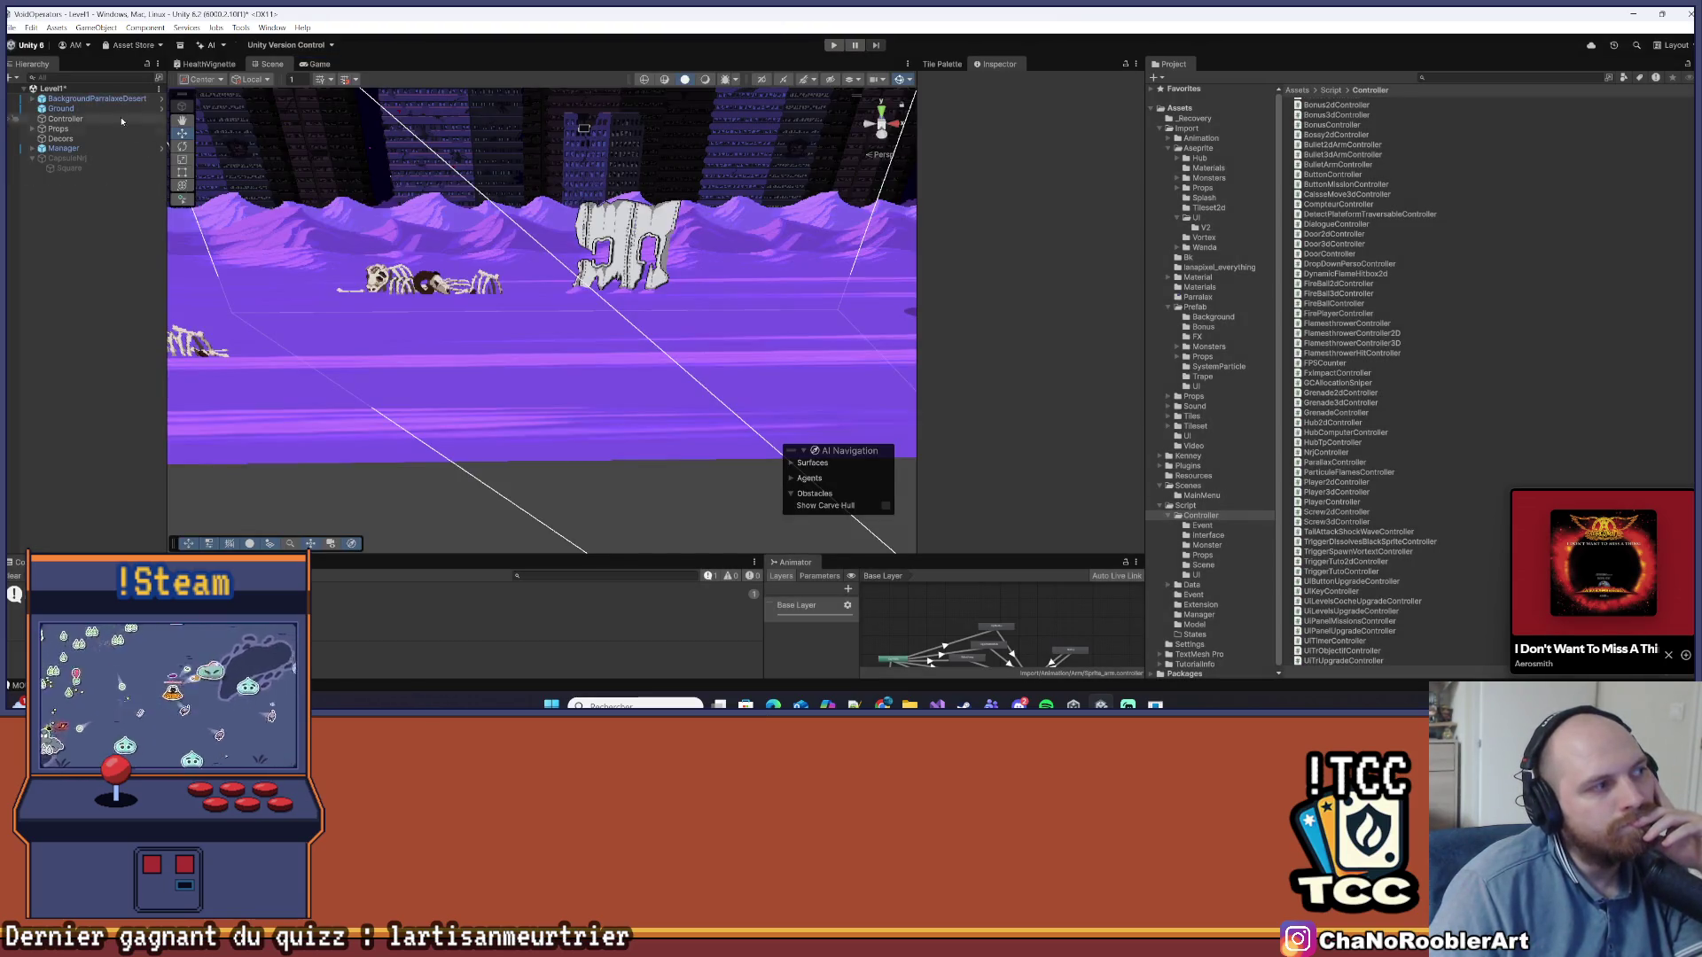
Save the scene and re-enable the CapsuleNrj object
left_click(12, 34)
left_click(40, 85)
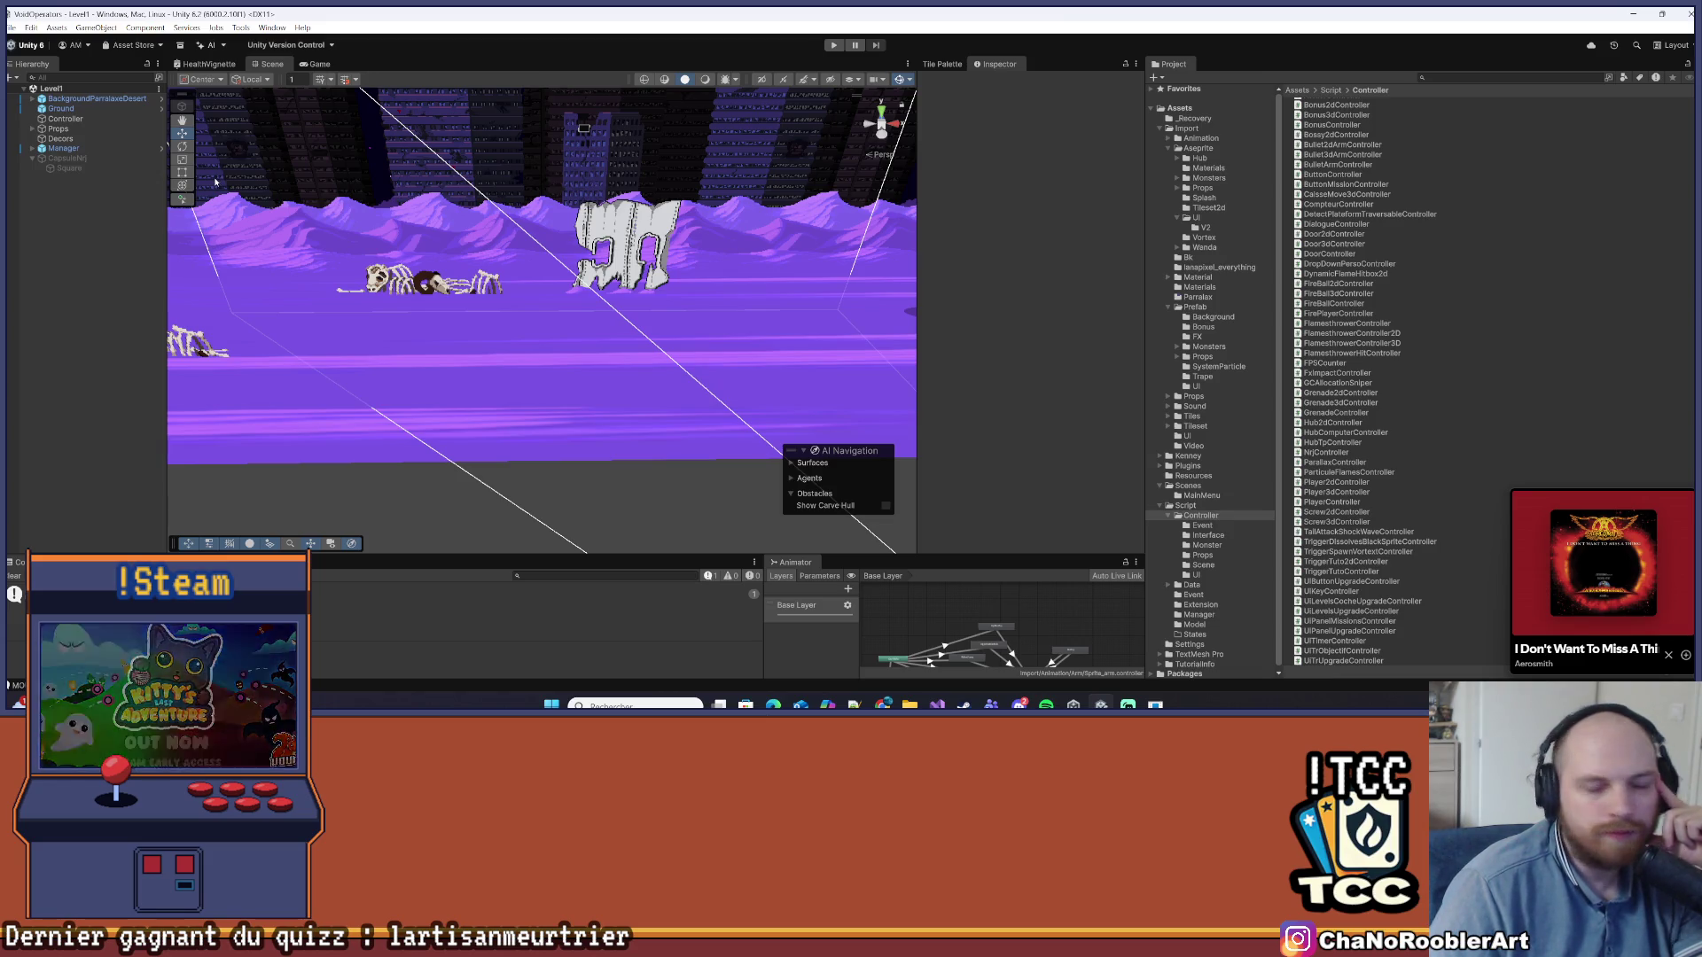
left_click(67, 158)
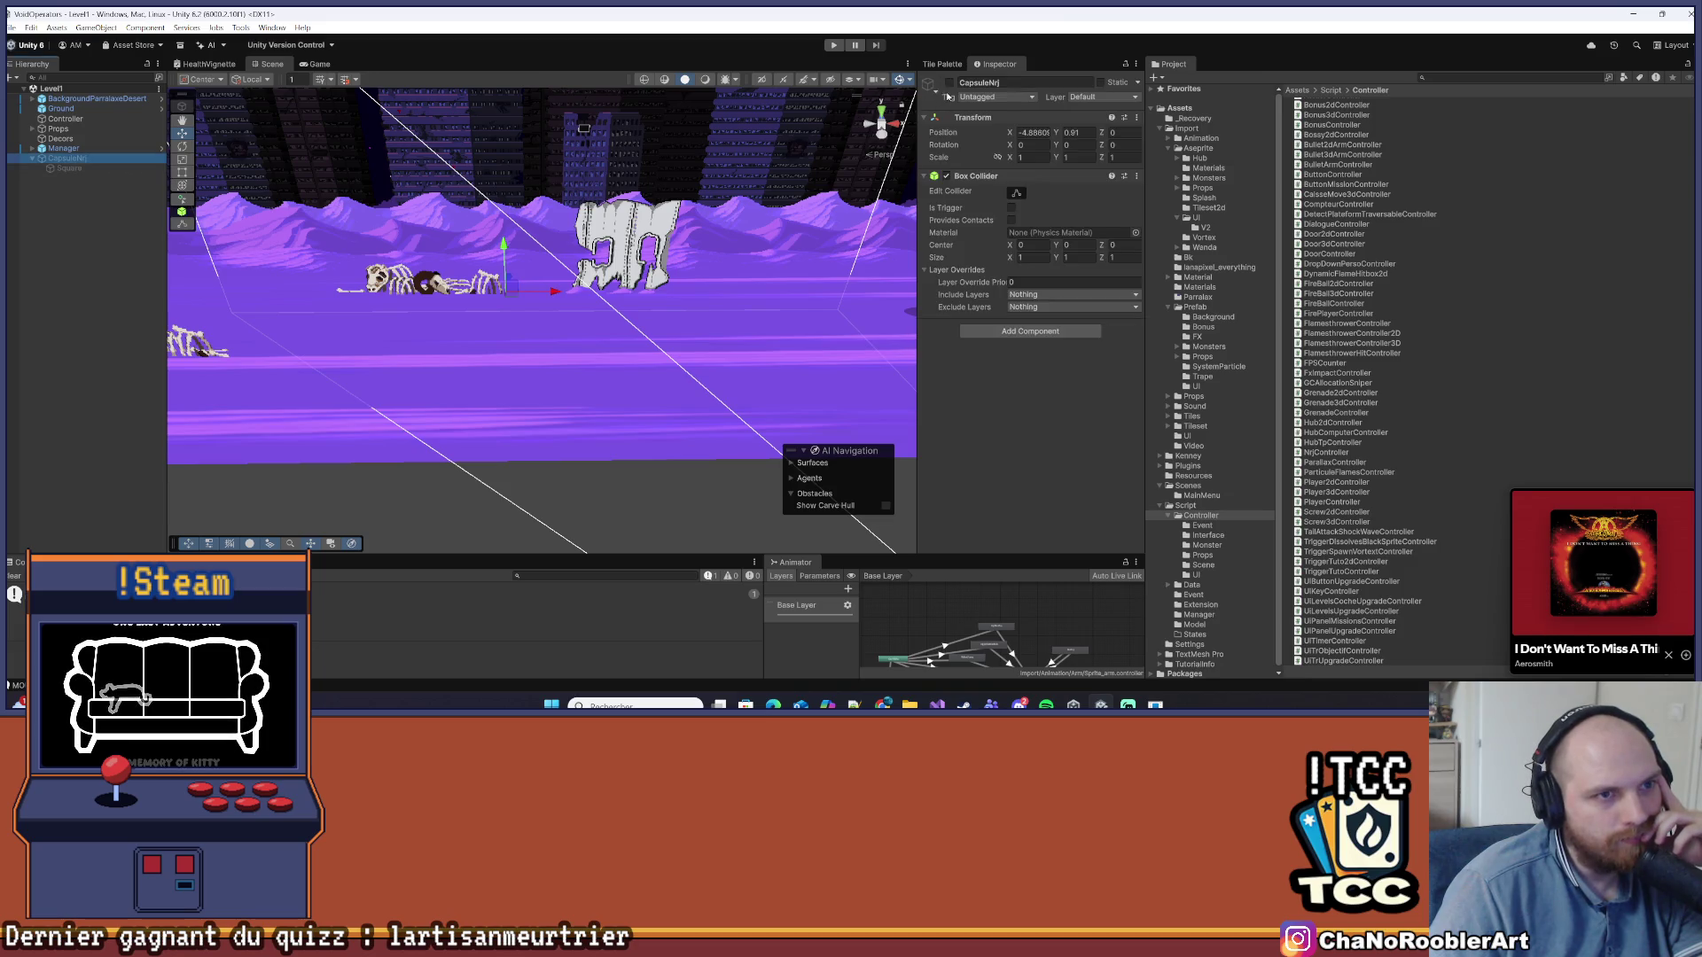
left_click(949, 83)
left_click(74, 218)
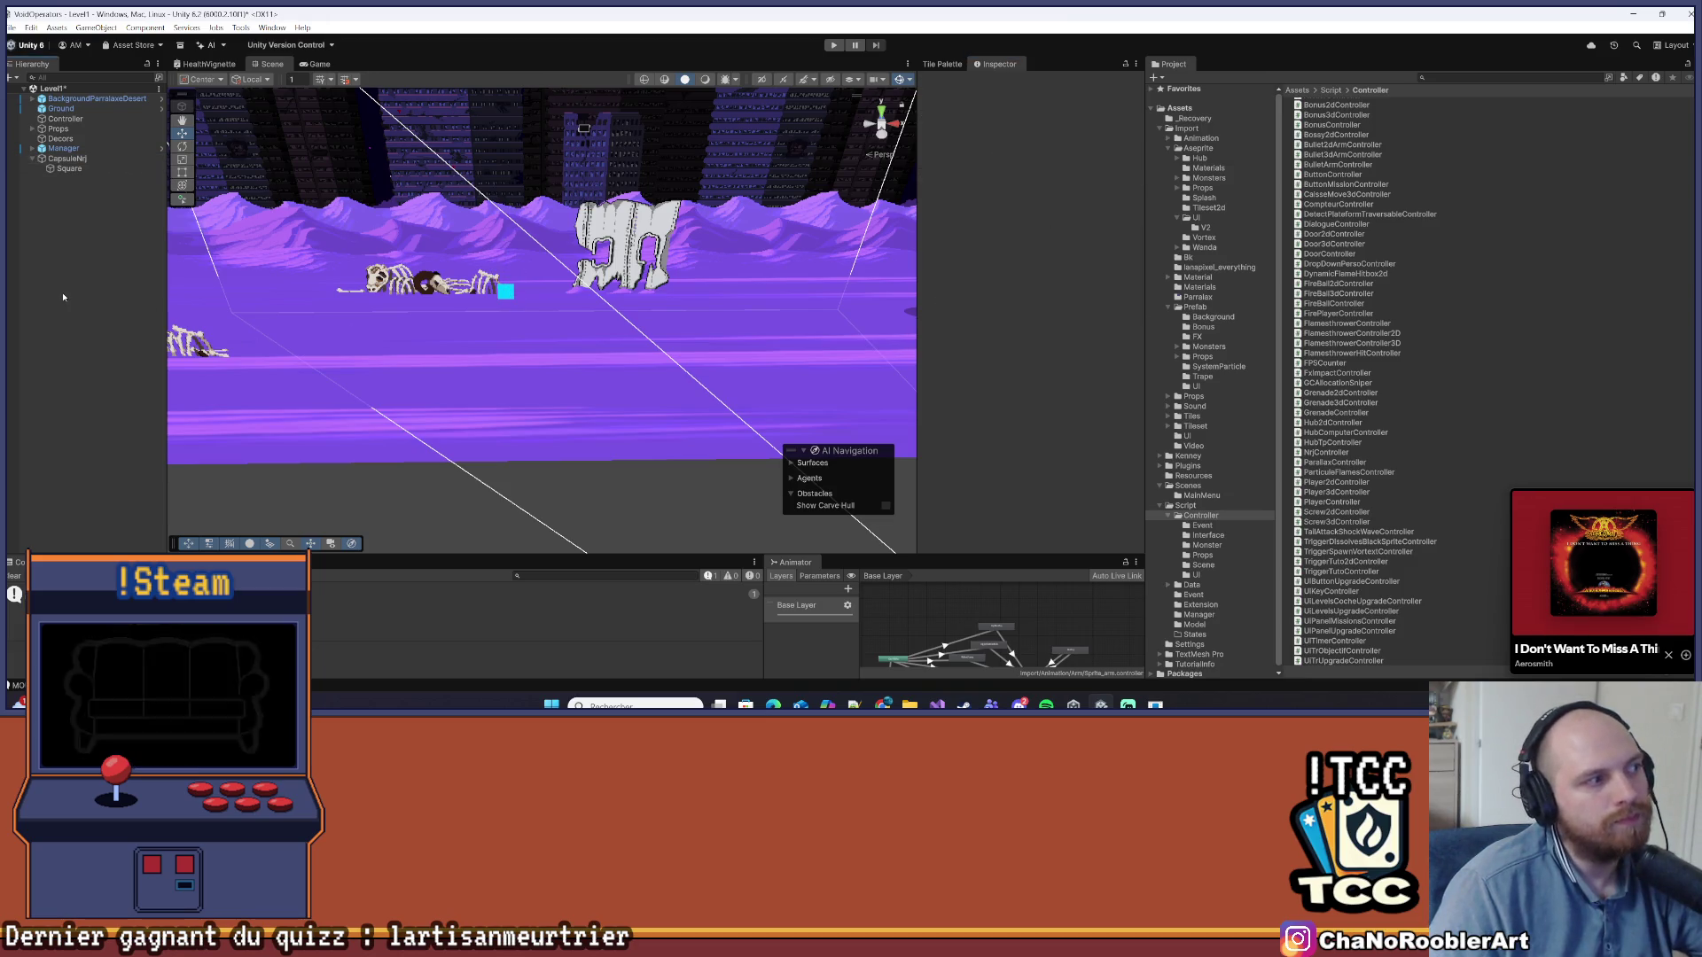
Rename CapsuleNrj to CapsuleNrj3D and collapse the Script folder
right_click(74, 159)
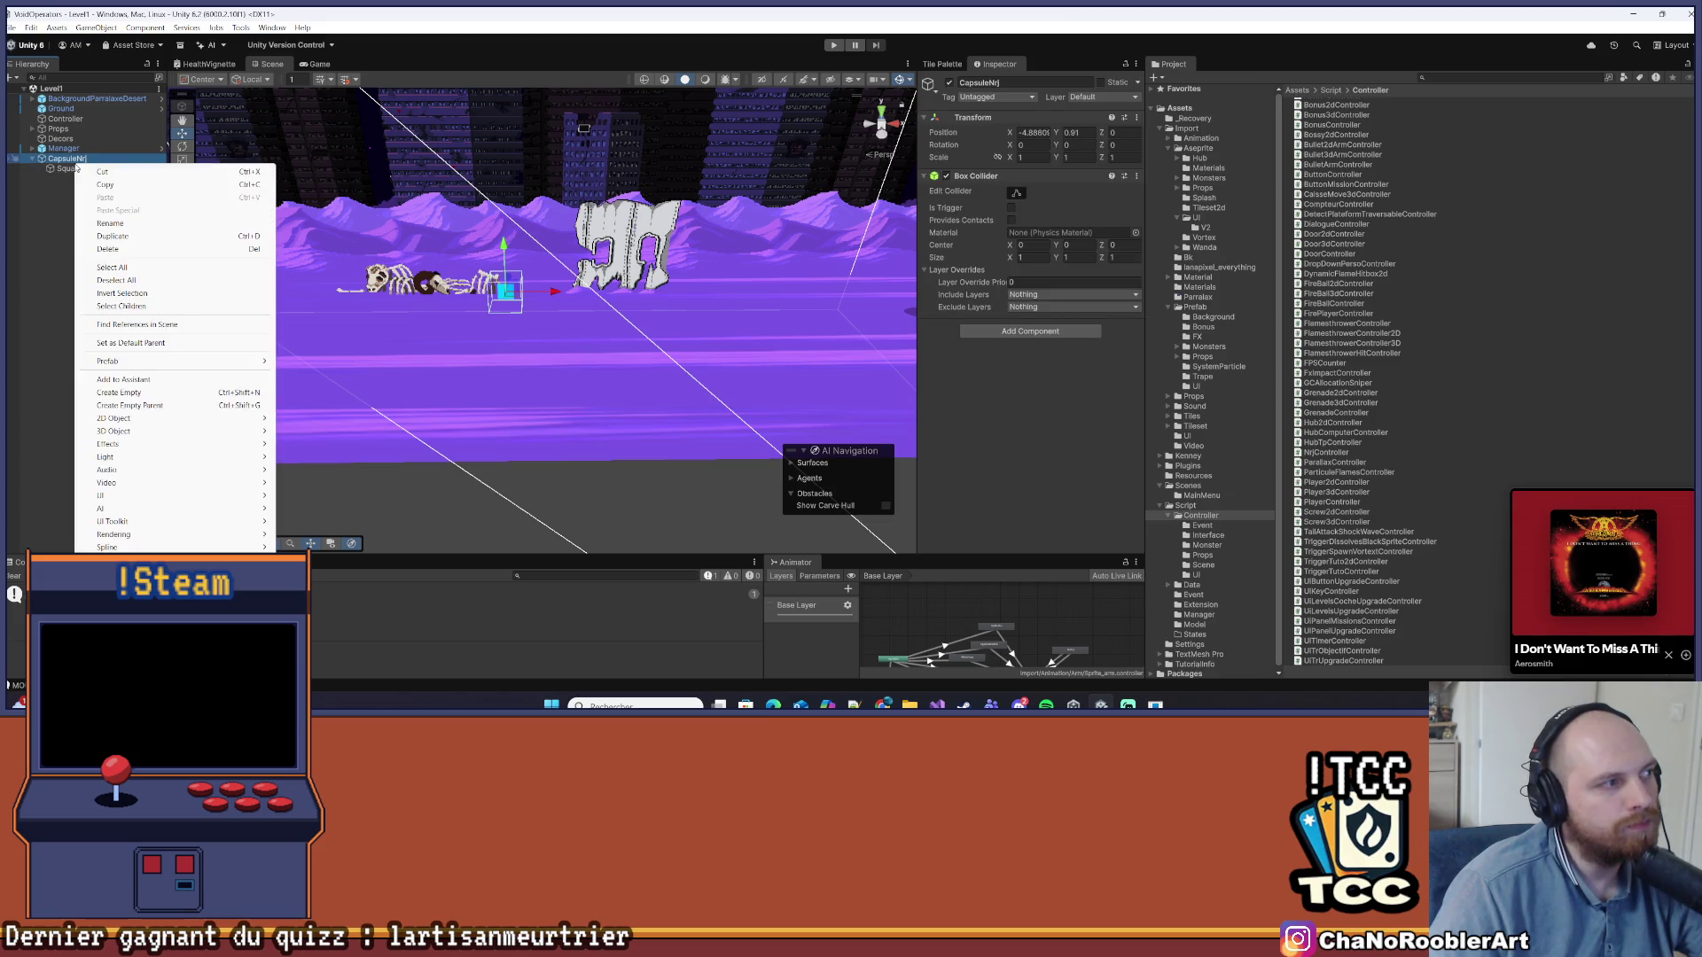
left_click(177, 223)
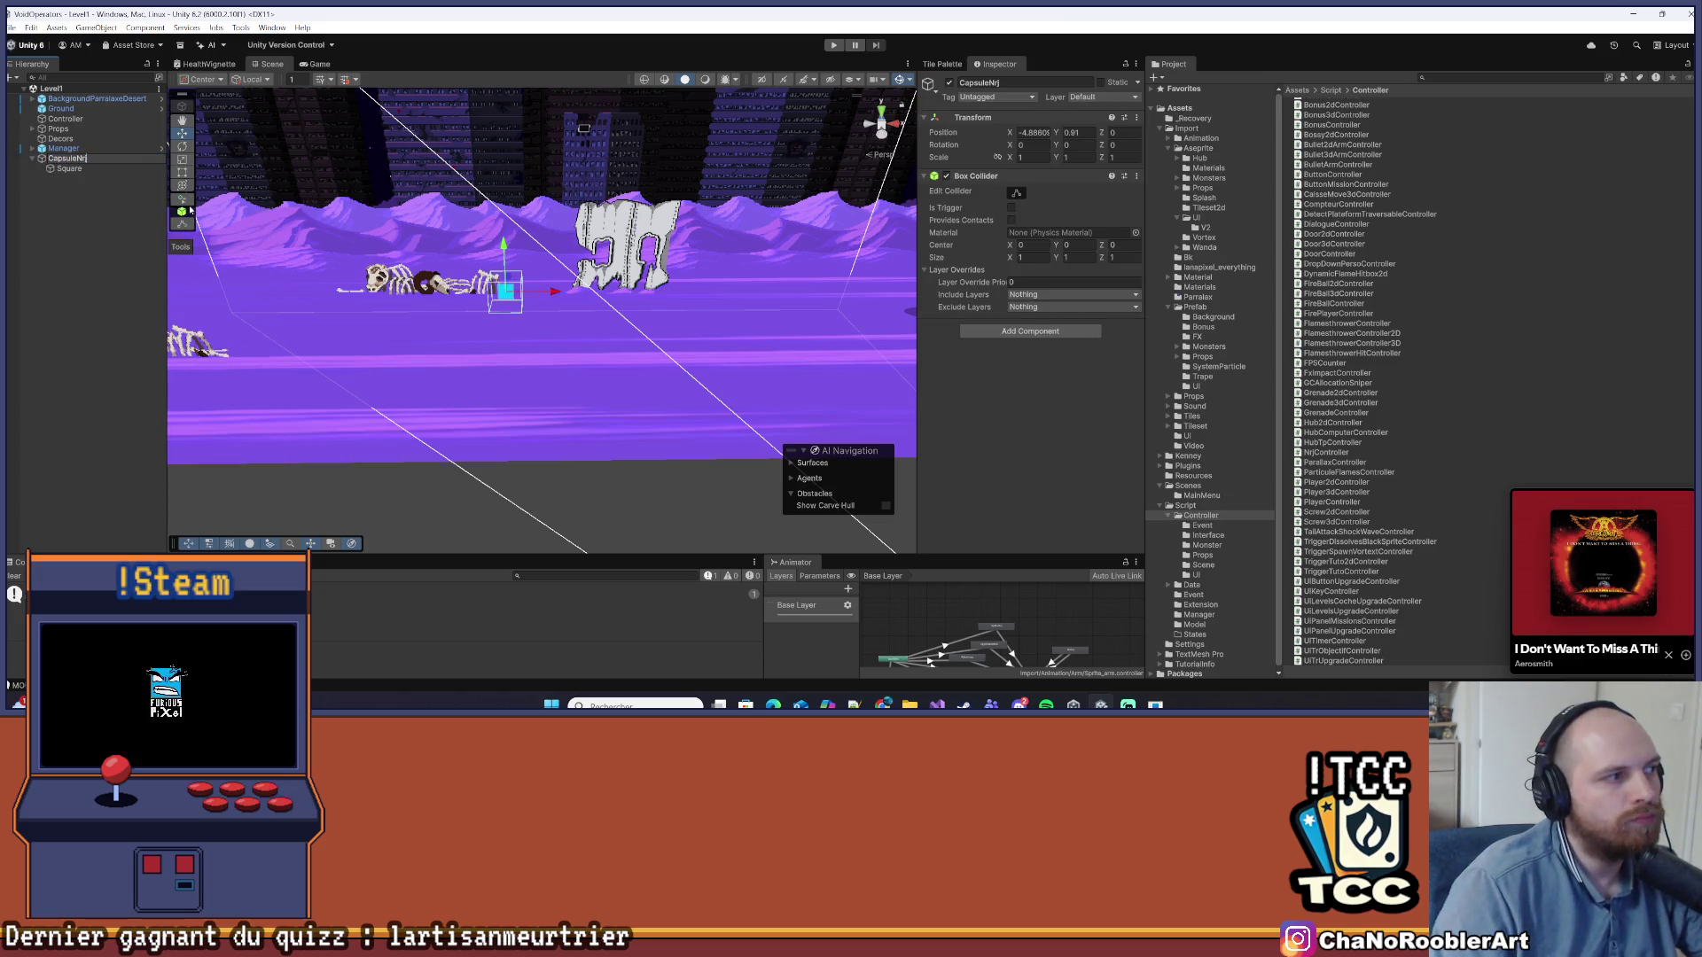
left_click(73, 157)
type("3D")
key("Return")
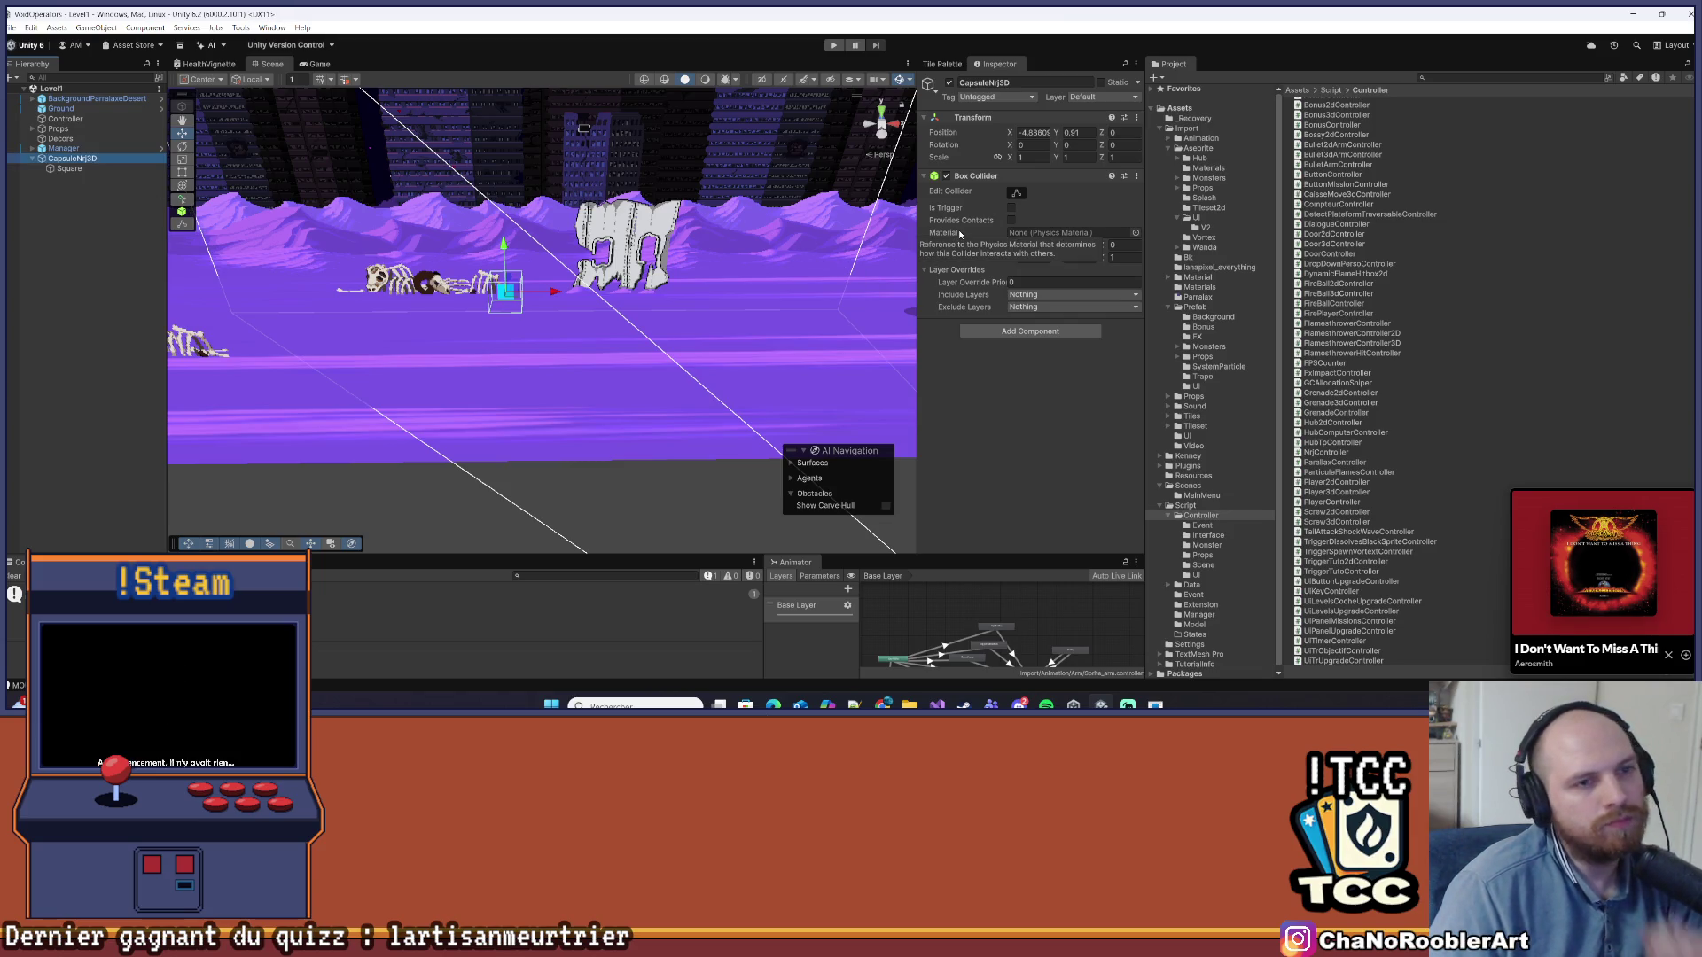
mouse_move(550, 372)
left_mouse_down()
mouse_move(532, 381)
mouse_move(585, 390)
left_mouse_up()
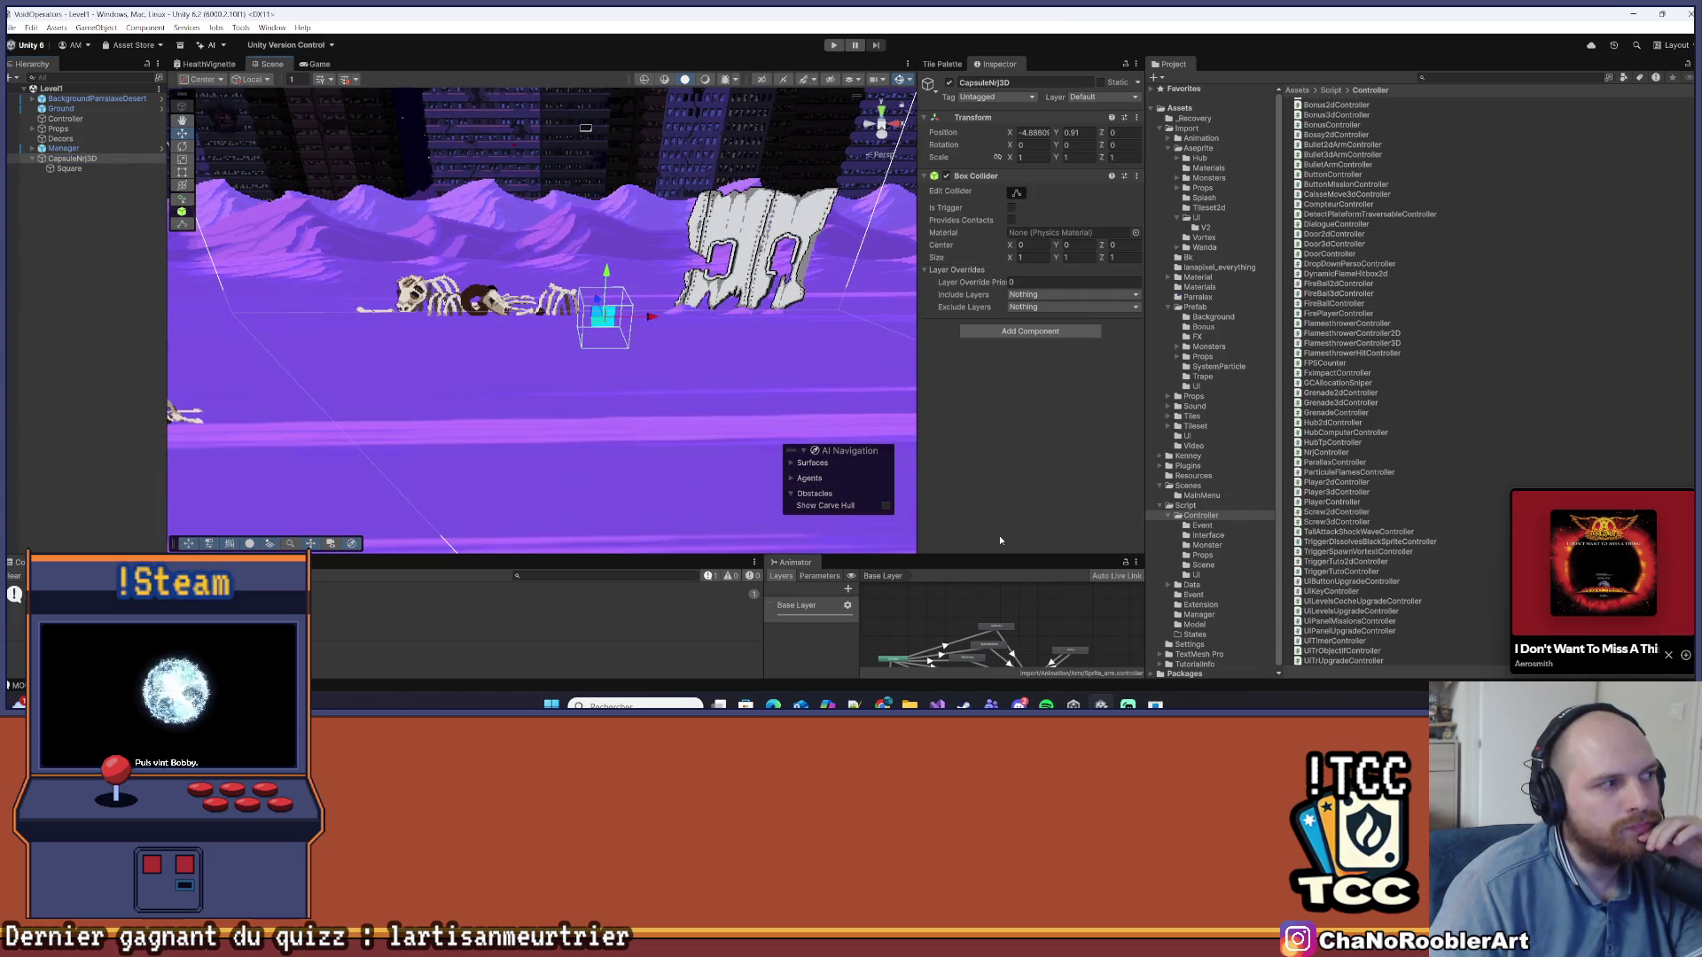
scroll(1454, 386, "up", 2)
scroll(1454, 387, "up", 3)
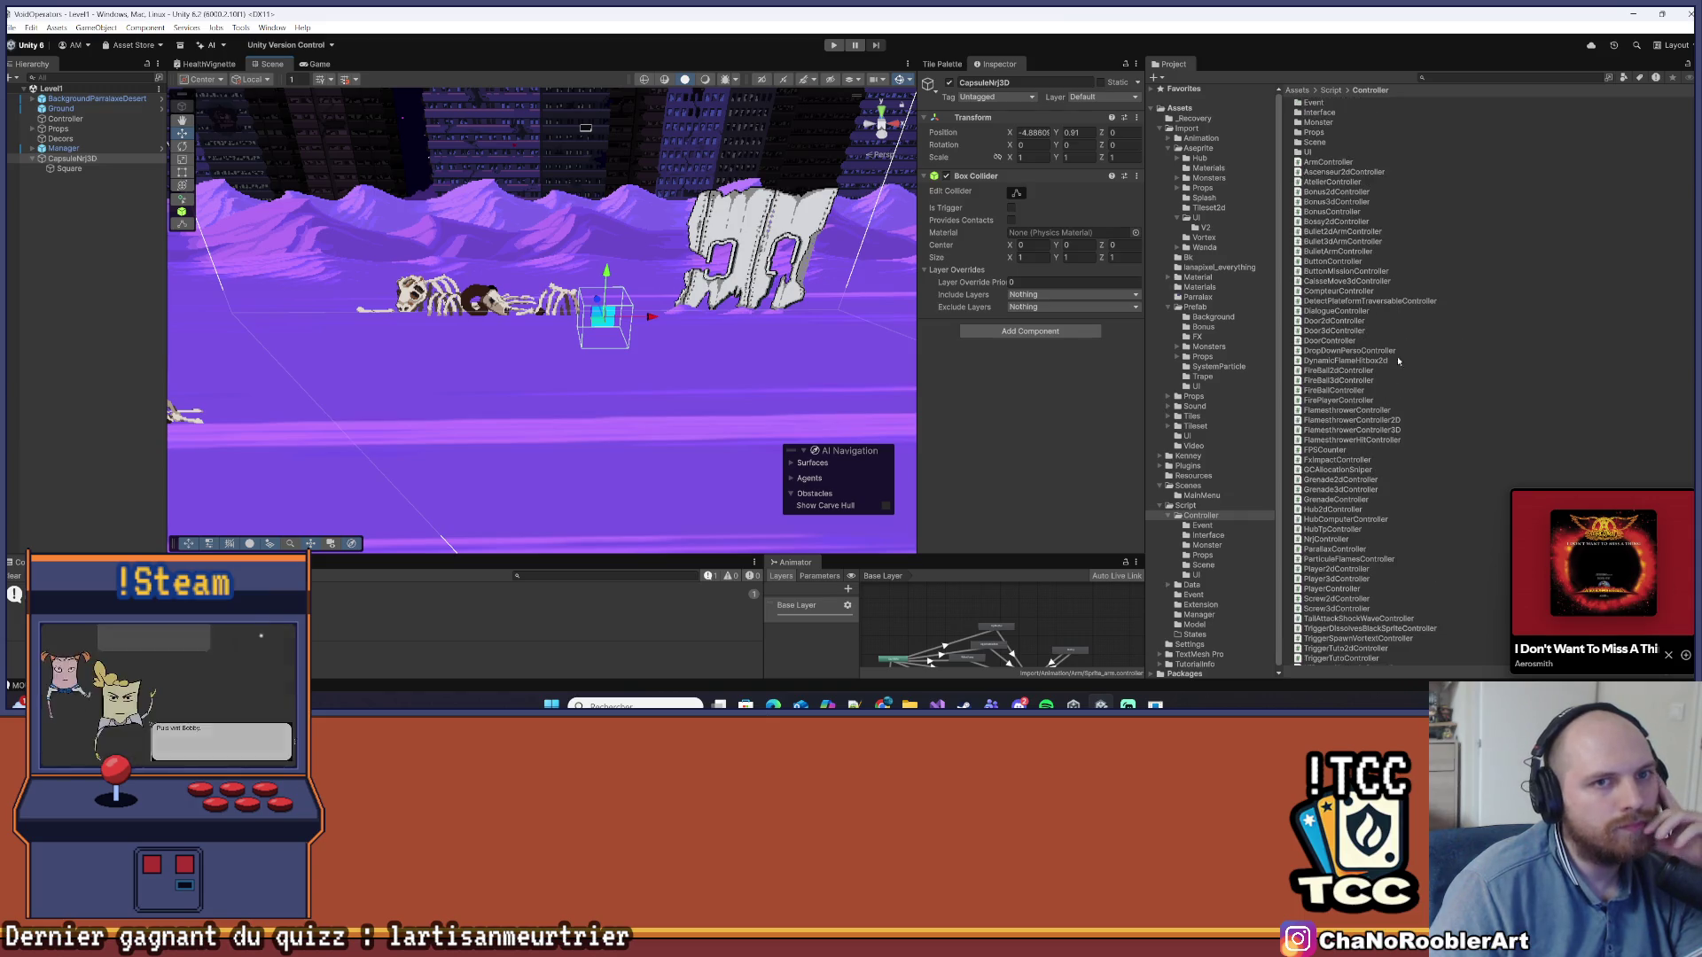
left_click(1160, 505)
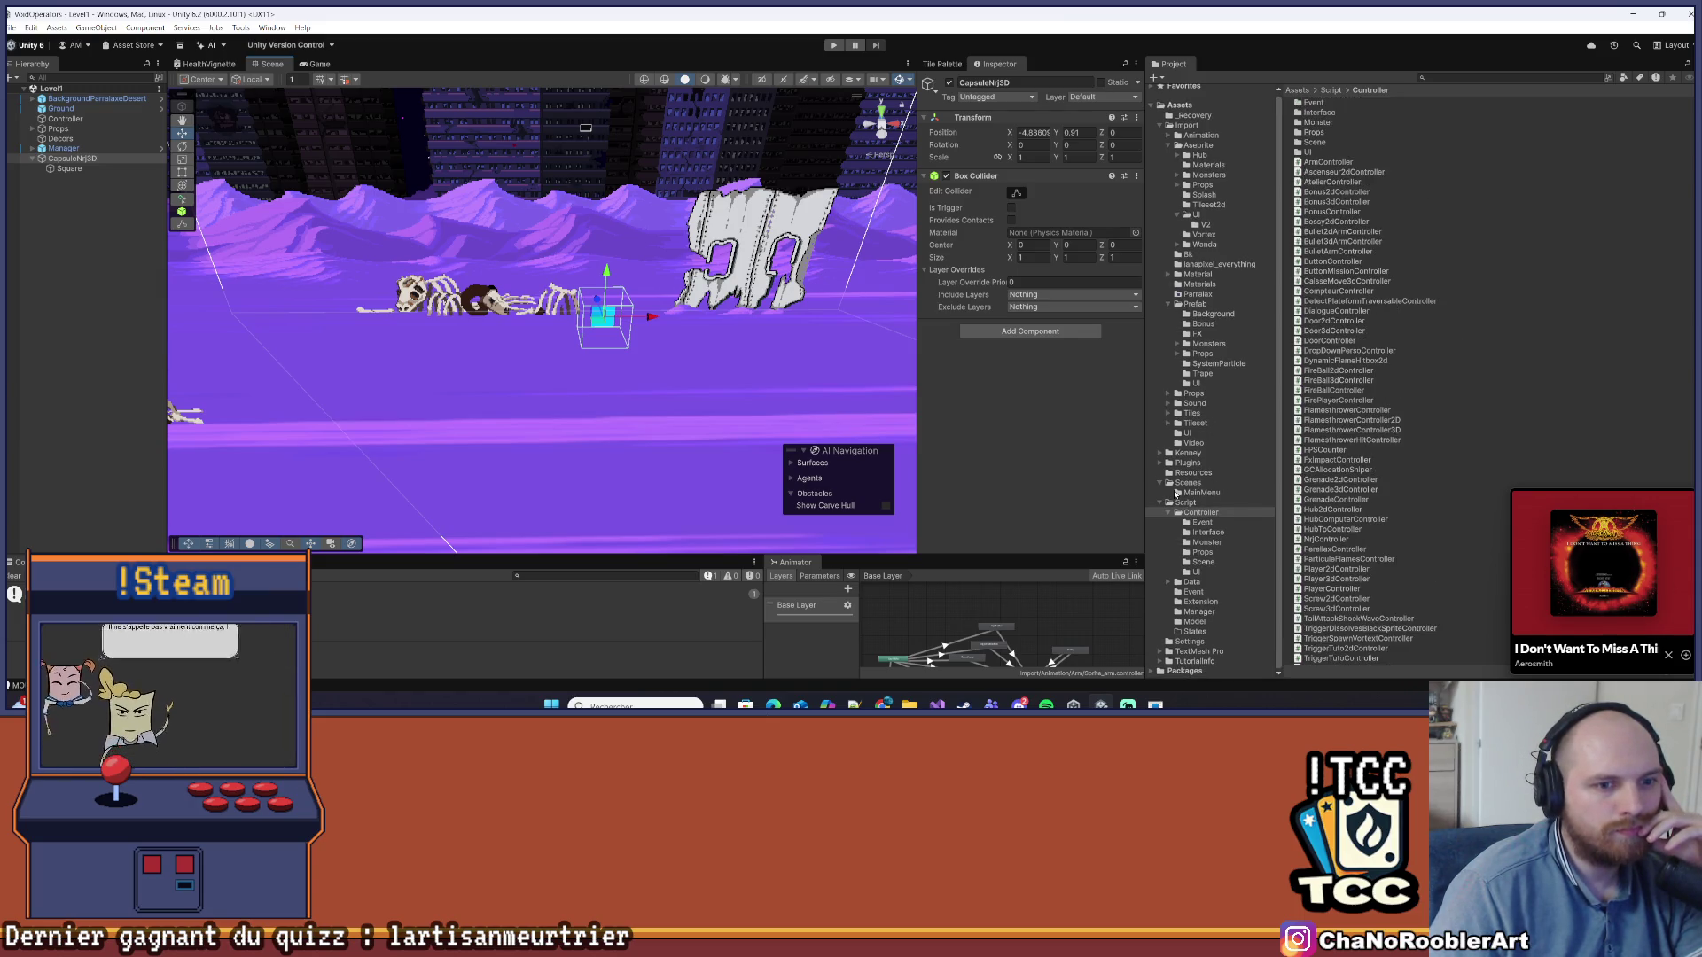
Review the Screw3d prefab's components in Prefab > Props, then open Add Component on CapsuleNrj3D
left_click(1206, 308)
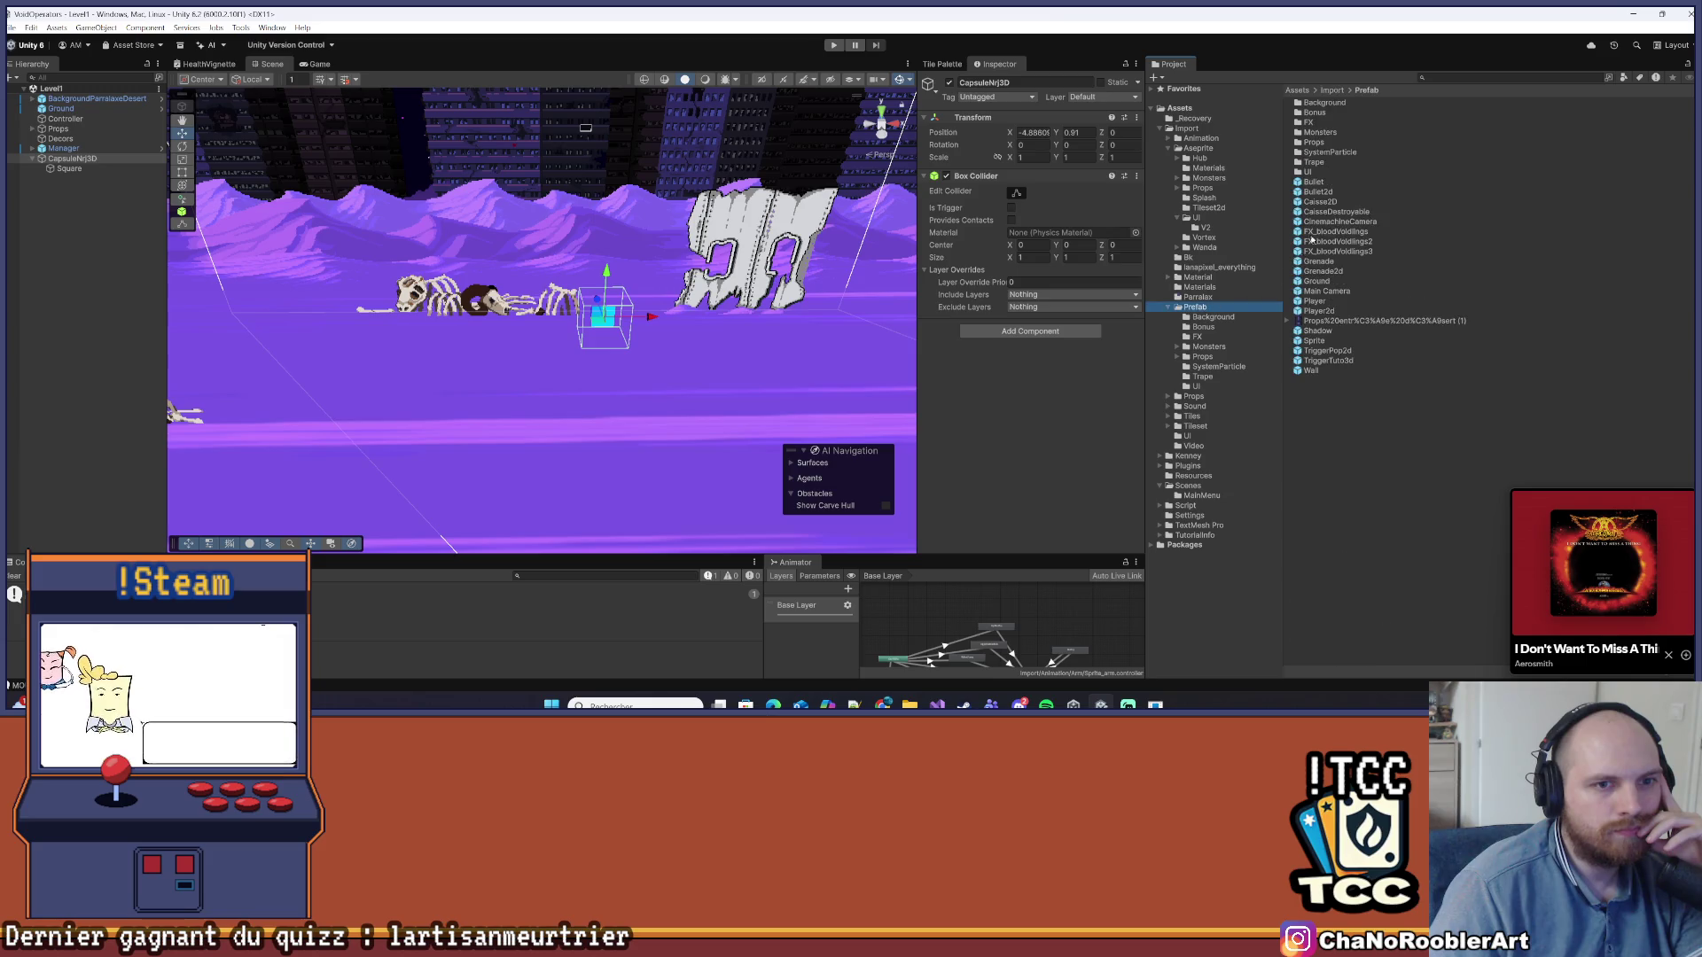
double_click(1316, 143)
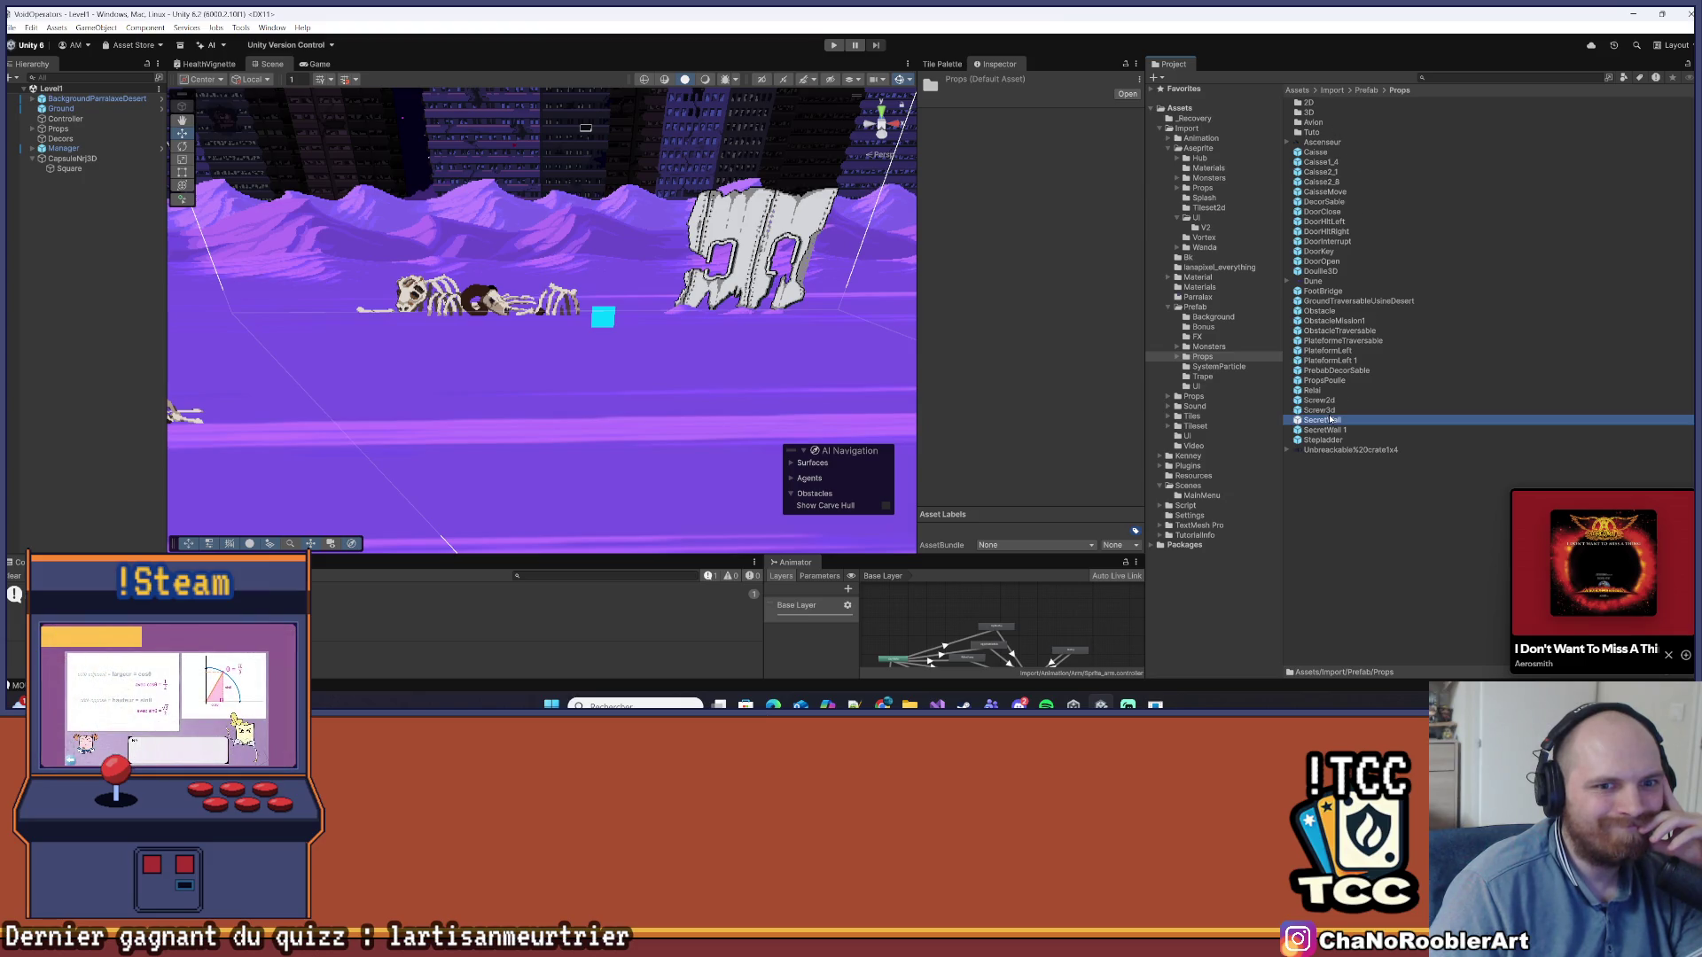
left_click(1319, 410)
scroll(1044, 386, "down", 3)
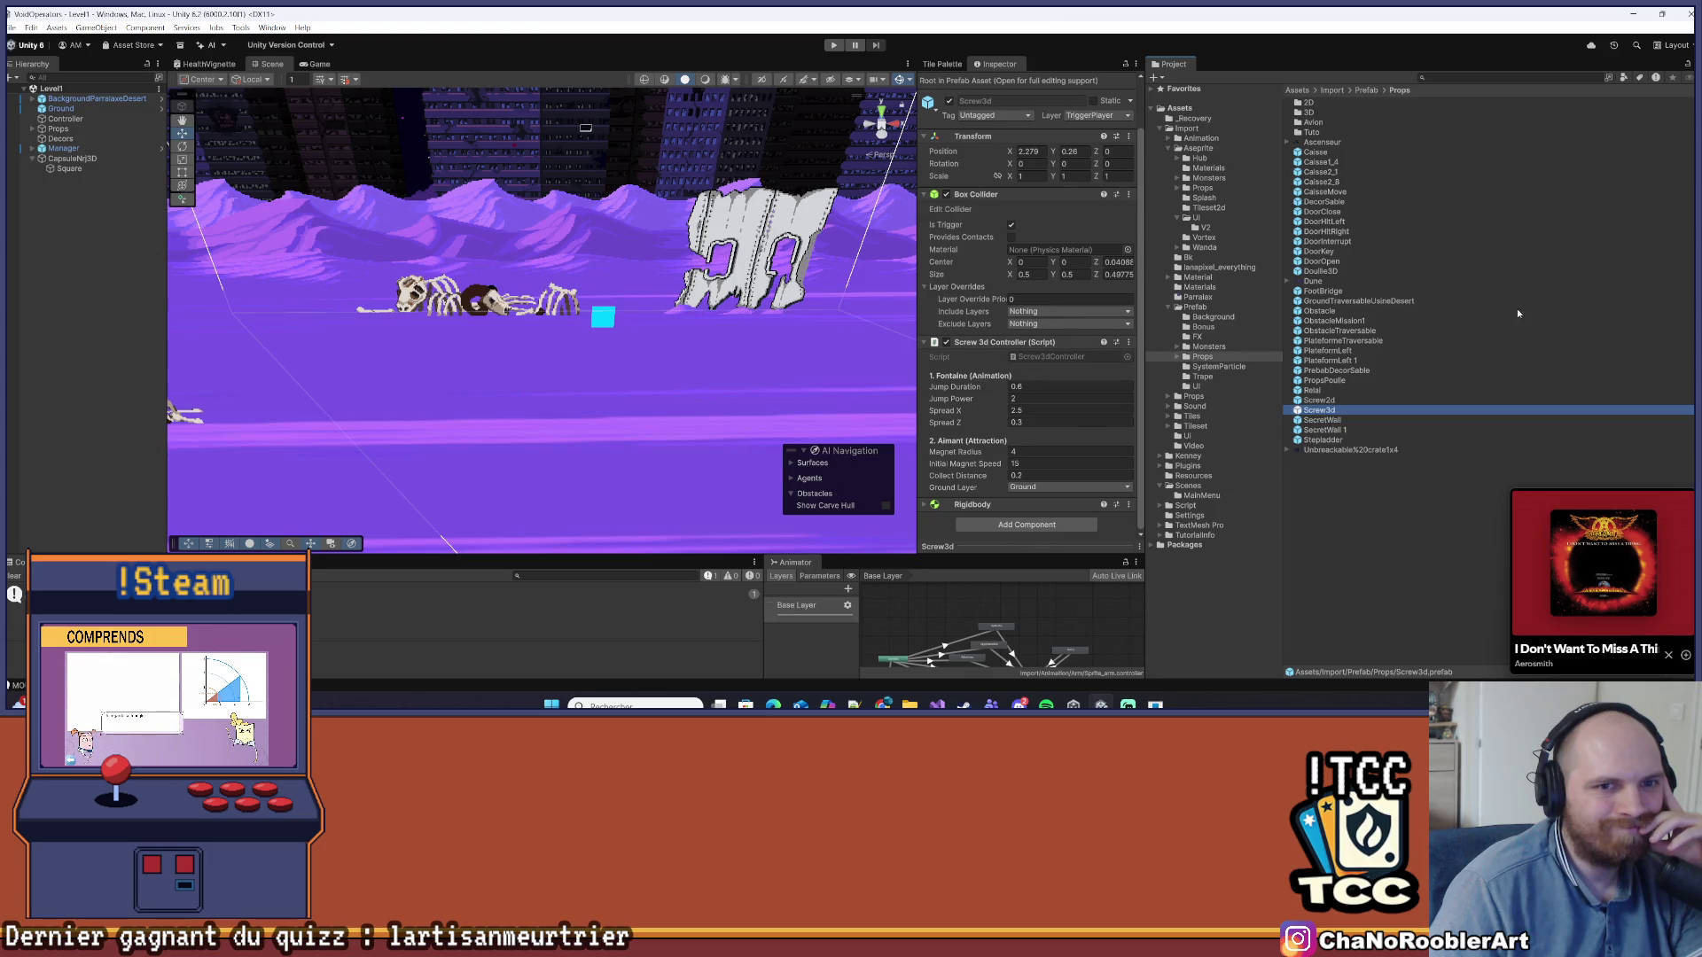
left_click(603, 316)
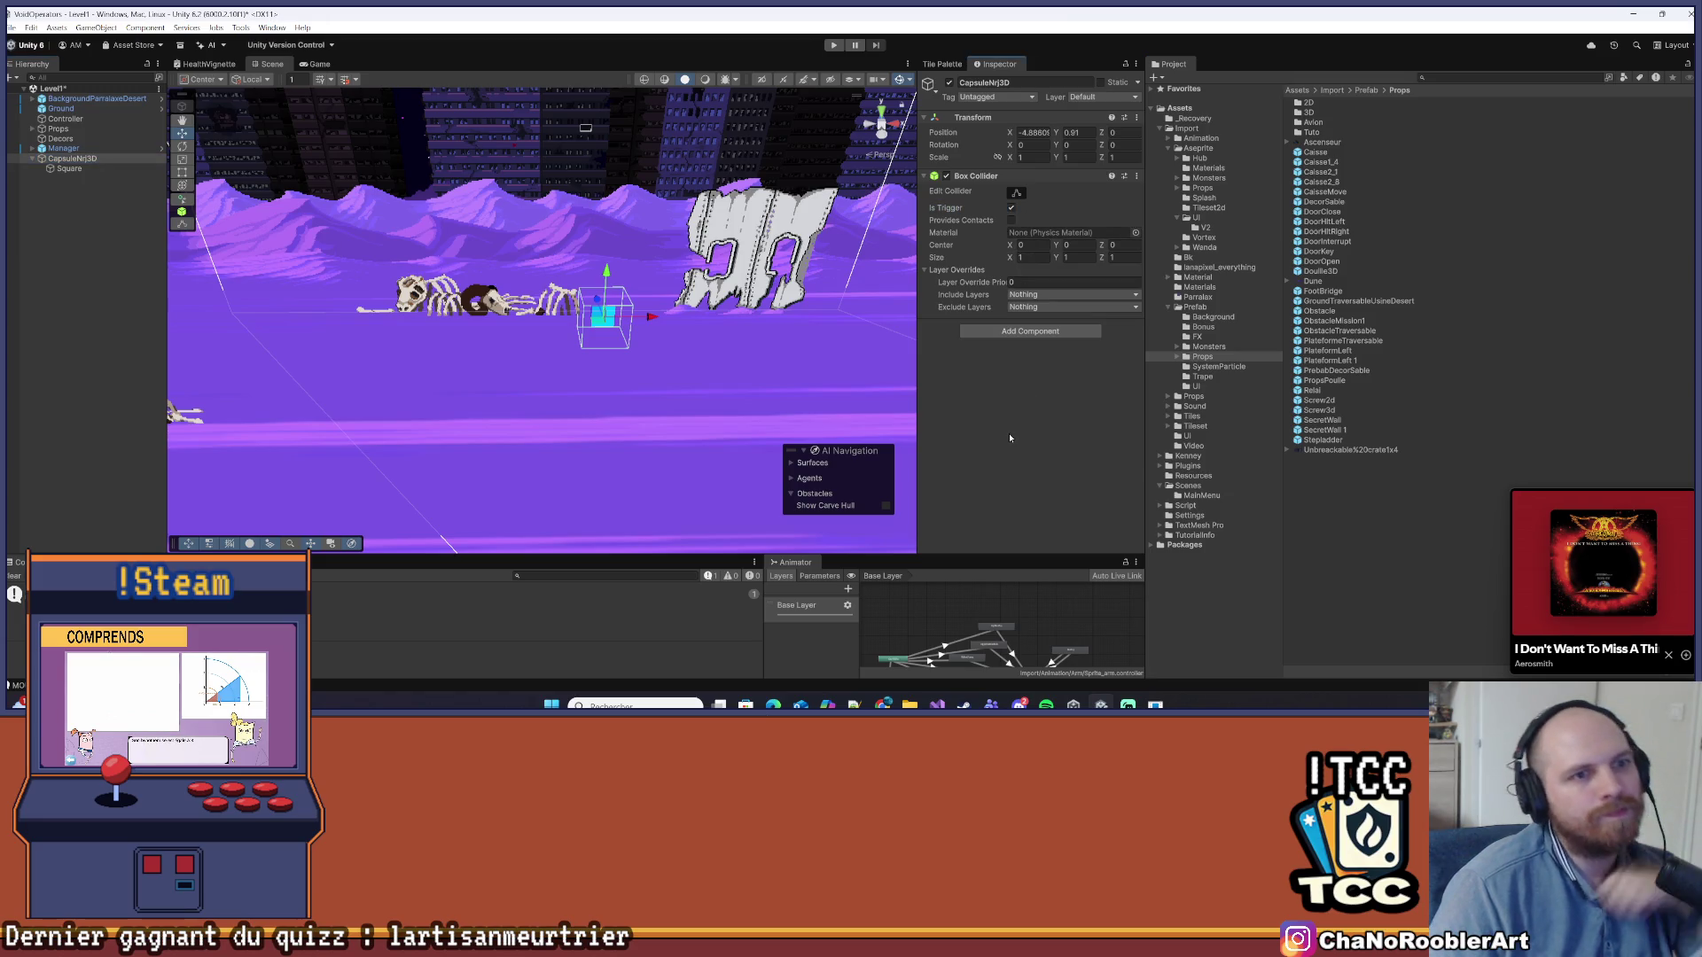
left_click(1005, 333)
type("Box")
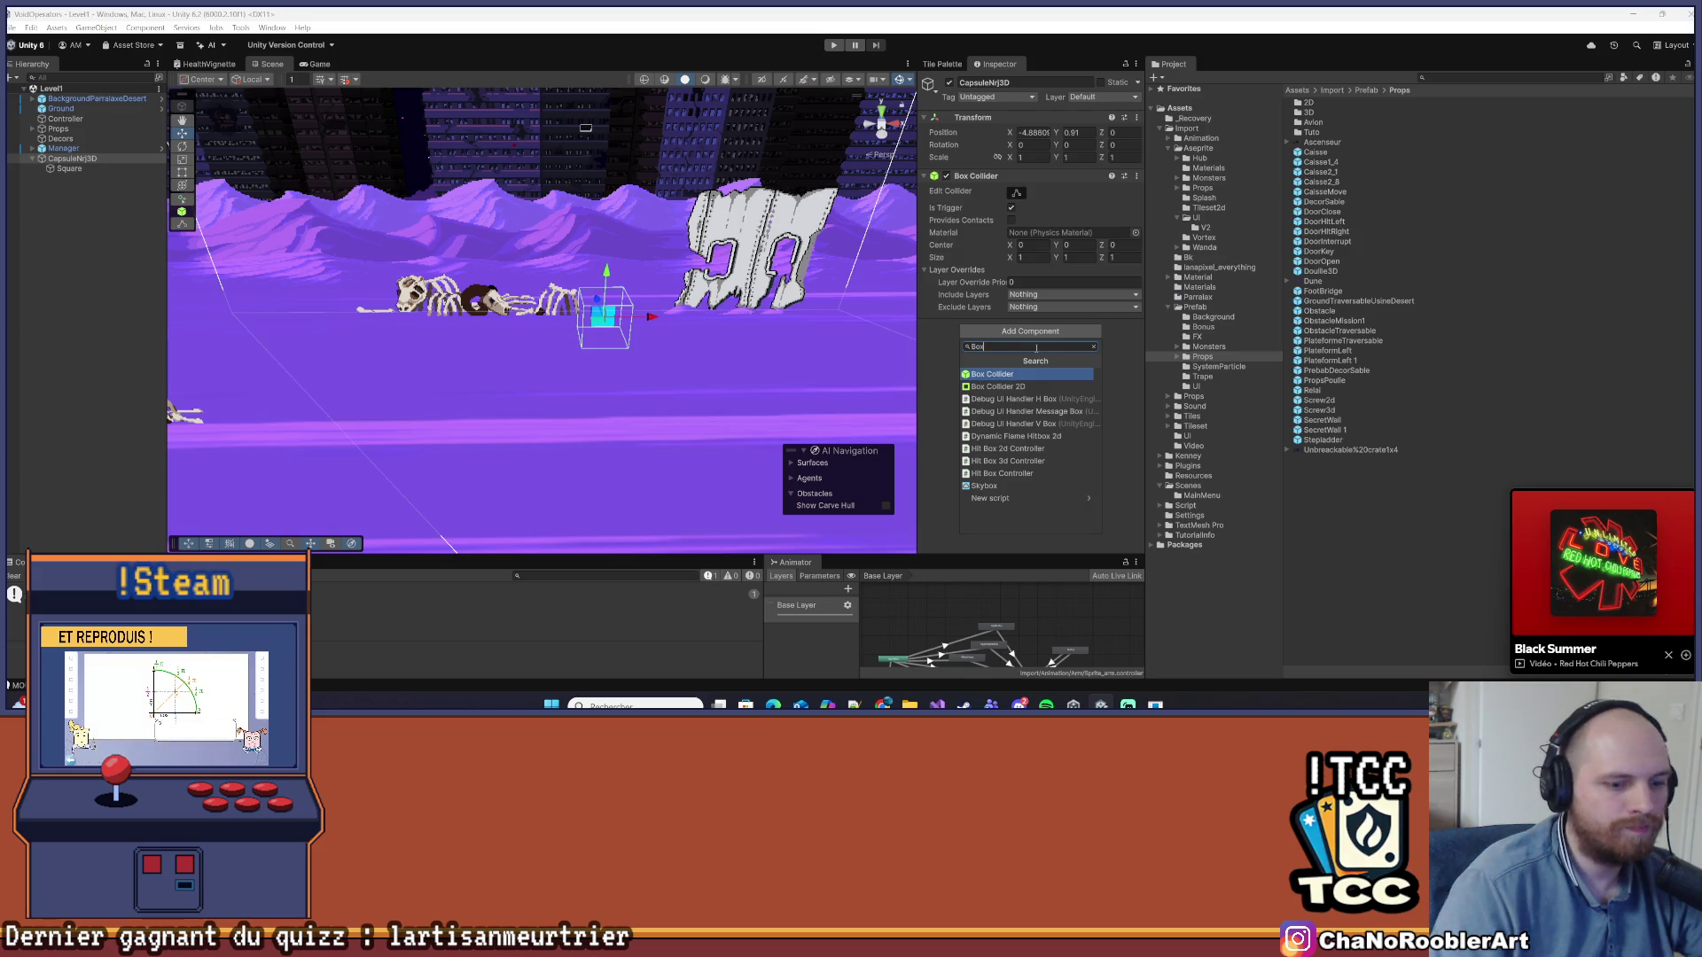
Create a new CapsuleNrj3DController script via Add Component and save it in Script/Controller
key("BackSpace")
type("CapsuleNrj3DController")
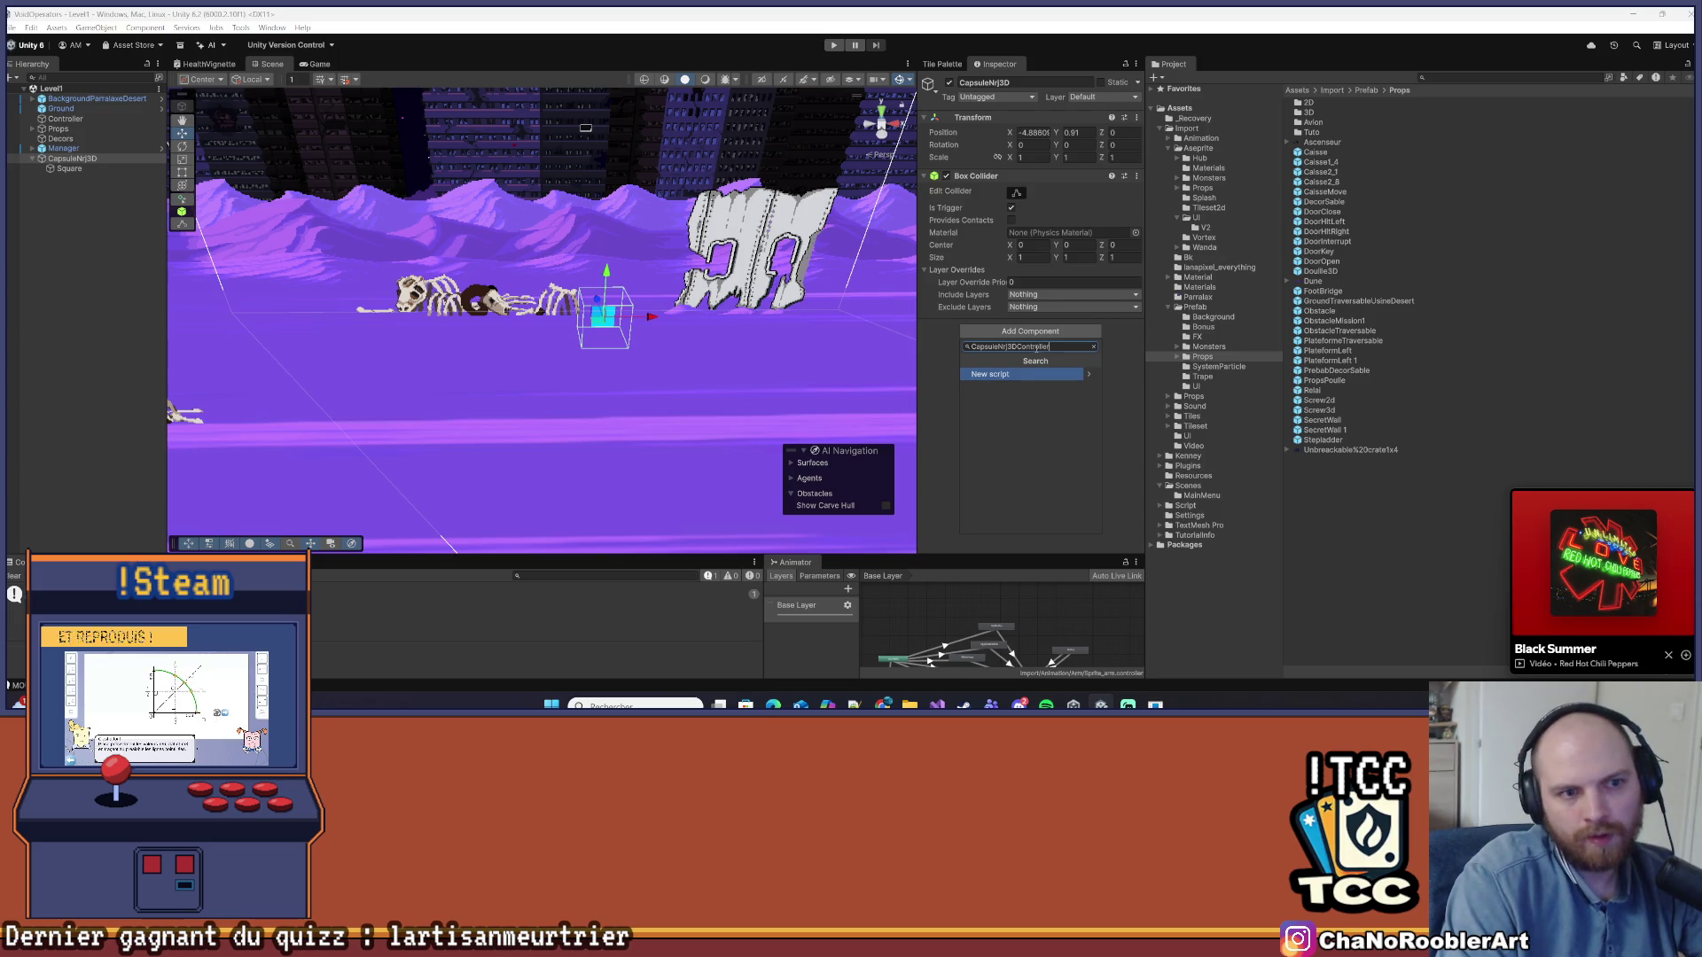
key("Return")
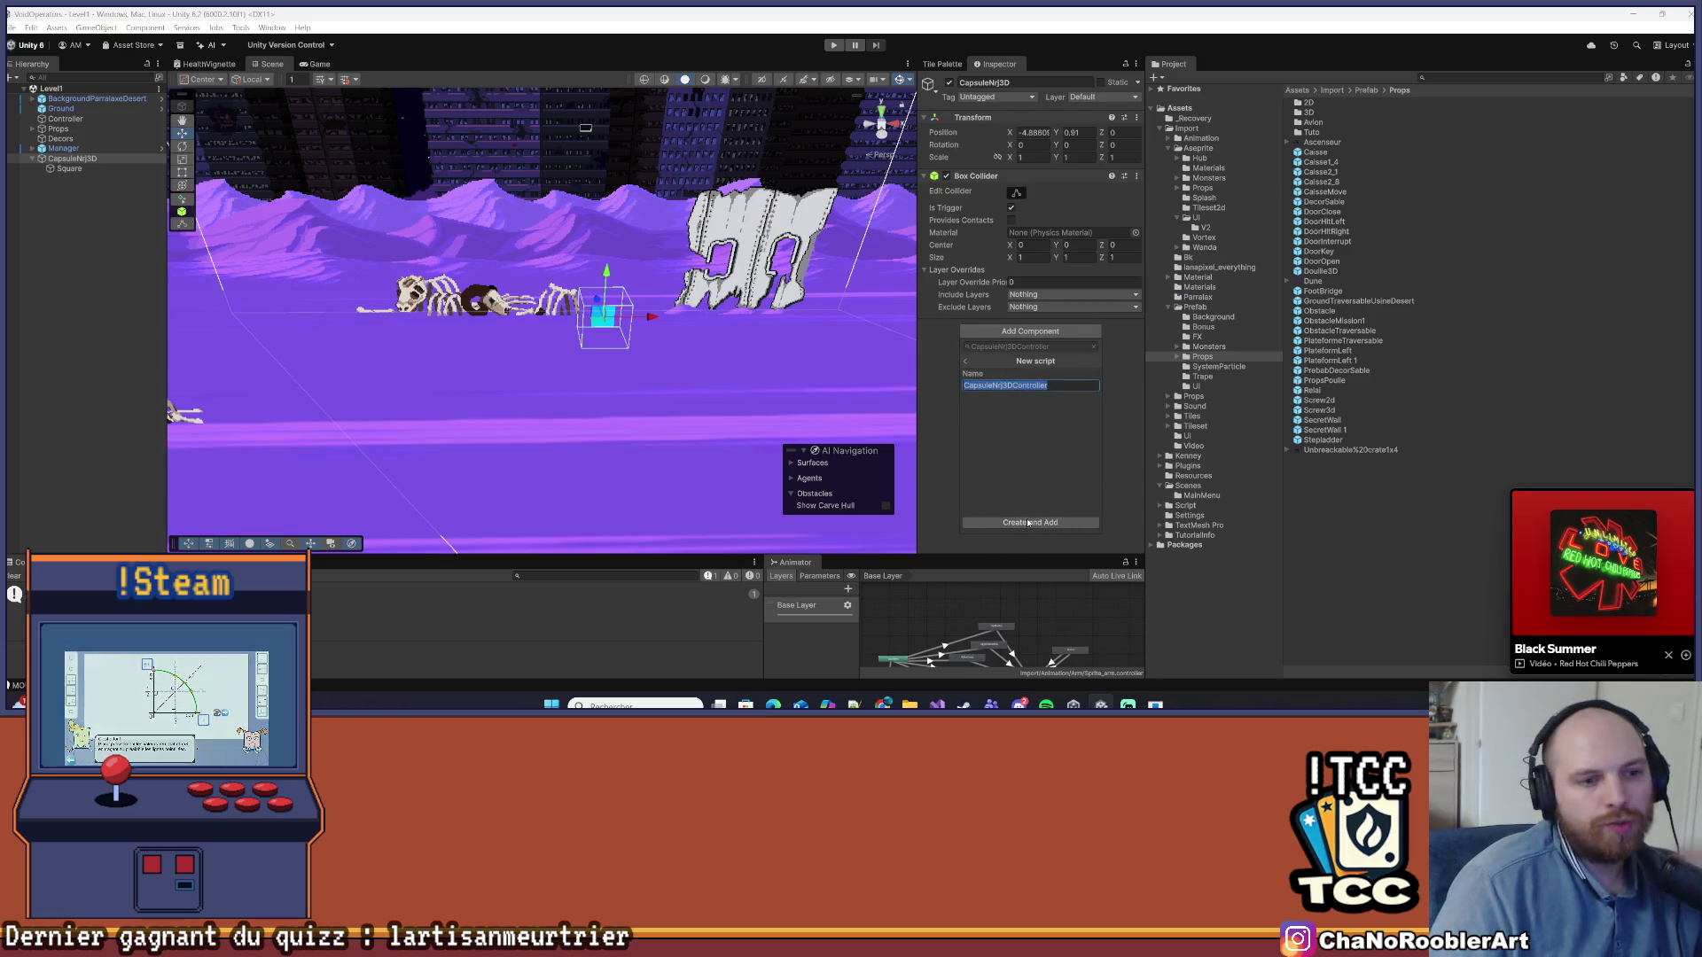
left_click(1030, 522)
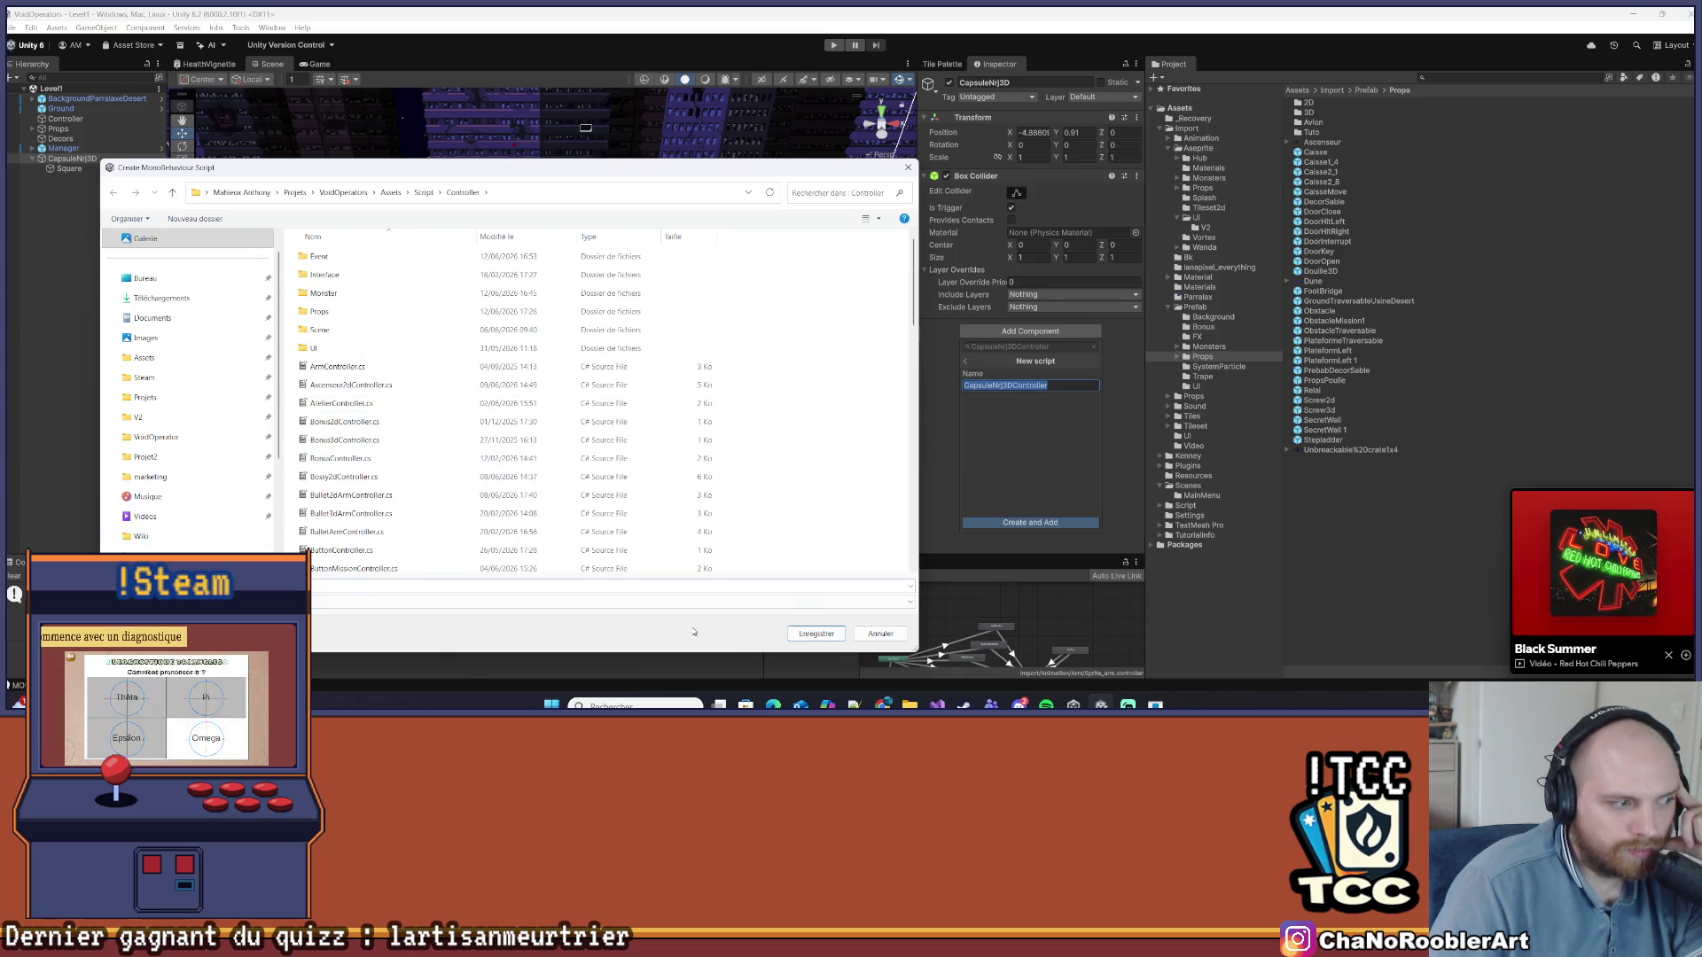
left_click(817, 633)
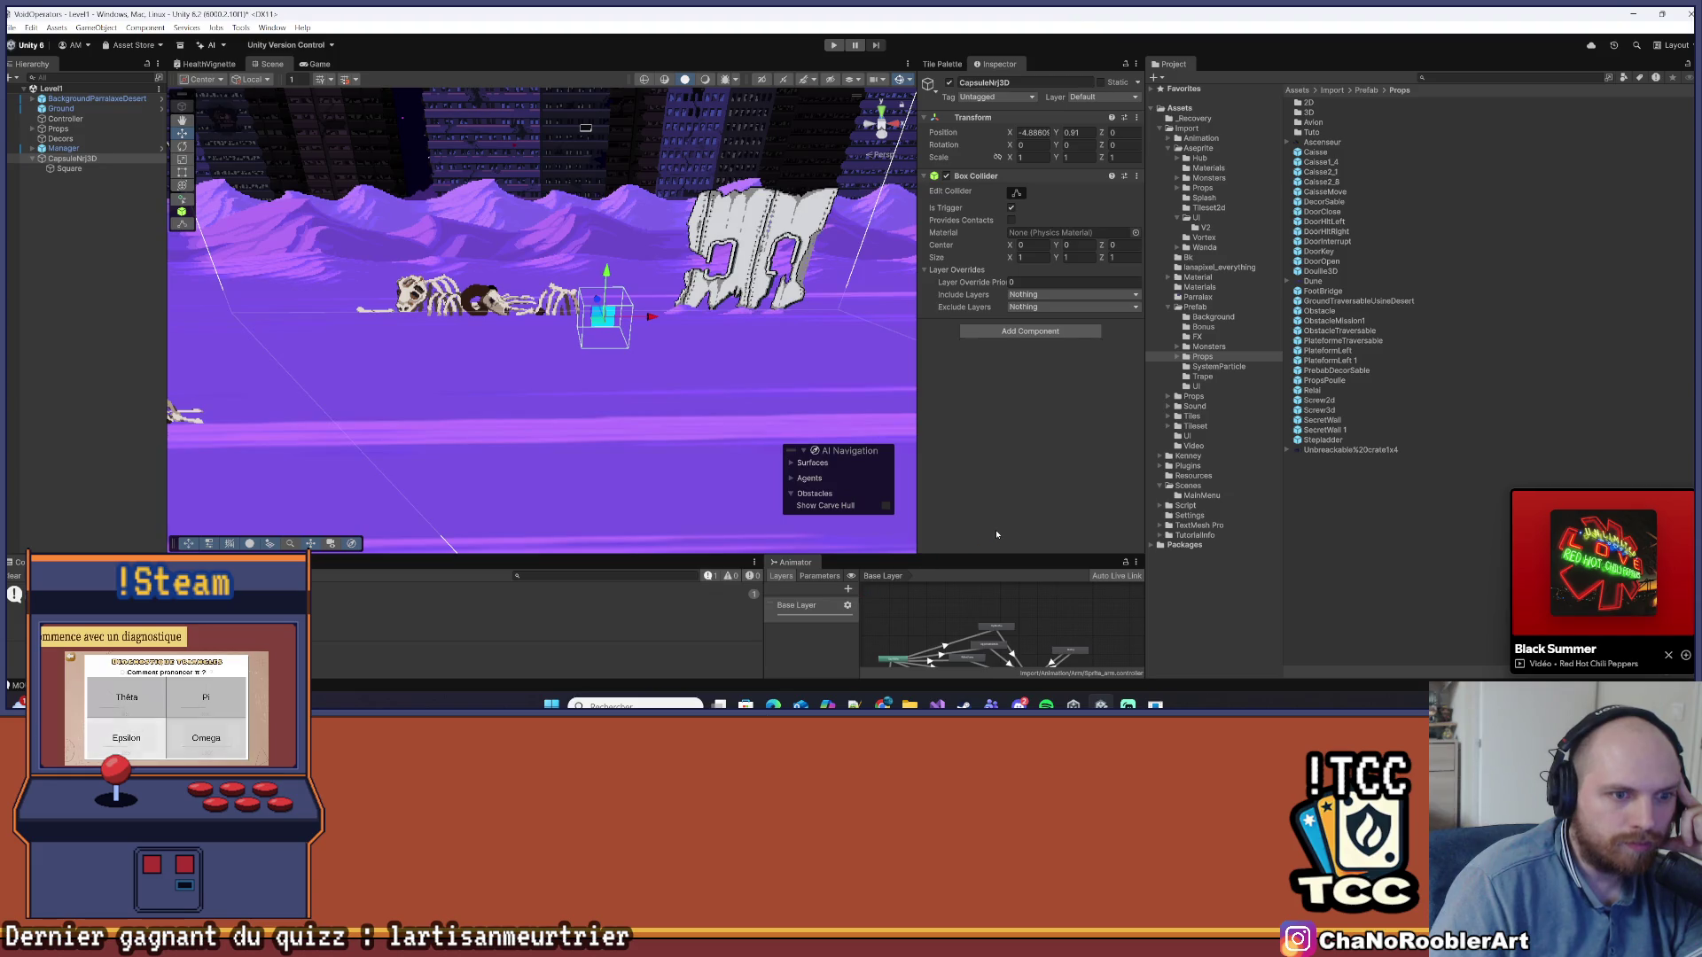
Let Unity recompile, then open the new CapsuleNrj3DController script in Visual Studio
key("alt+Tab")
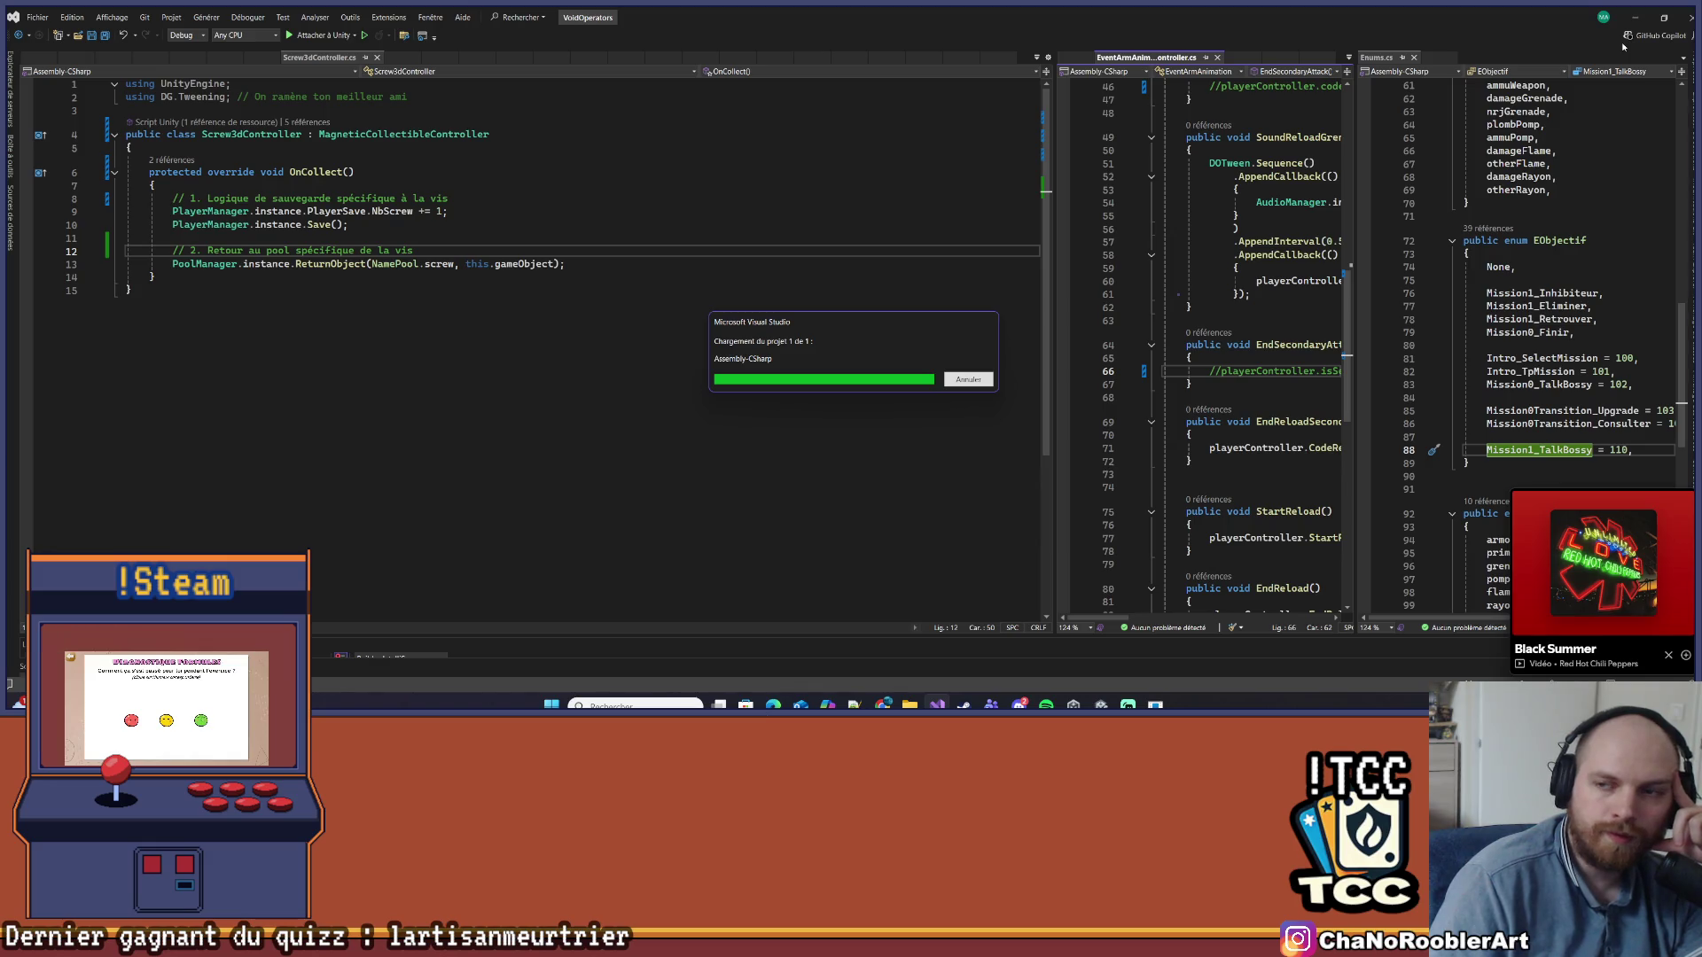
left_click(404, 226)
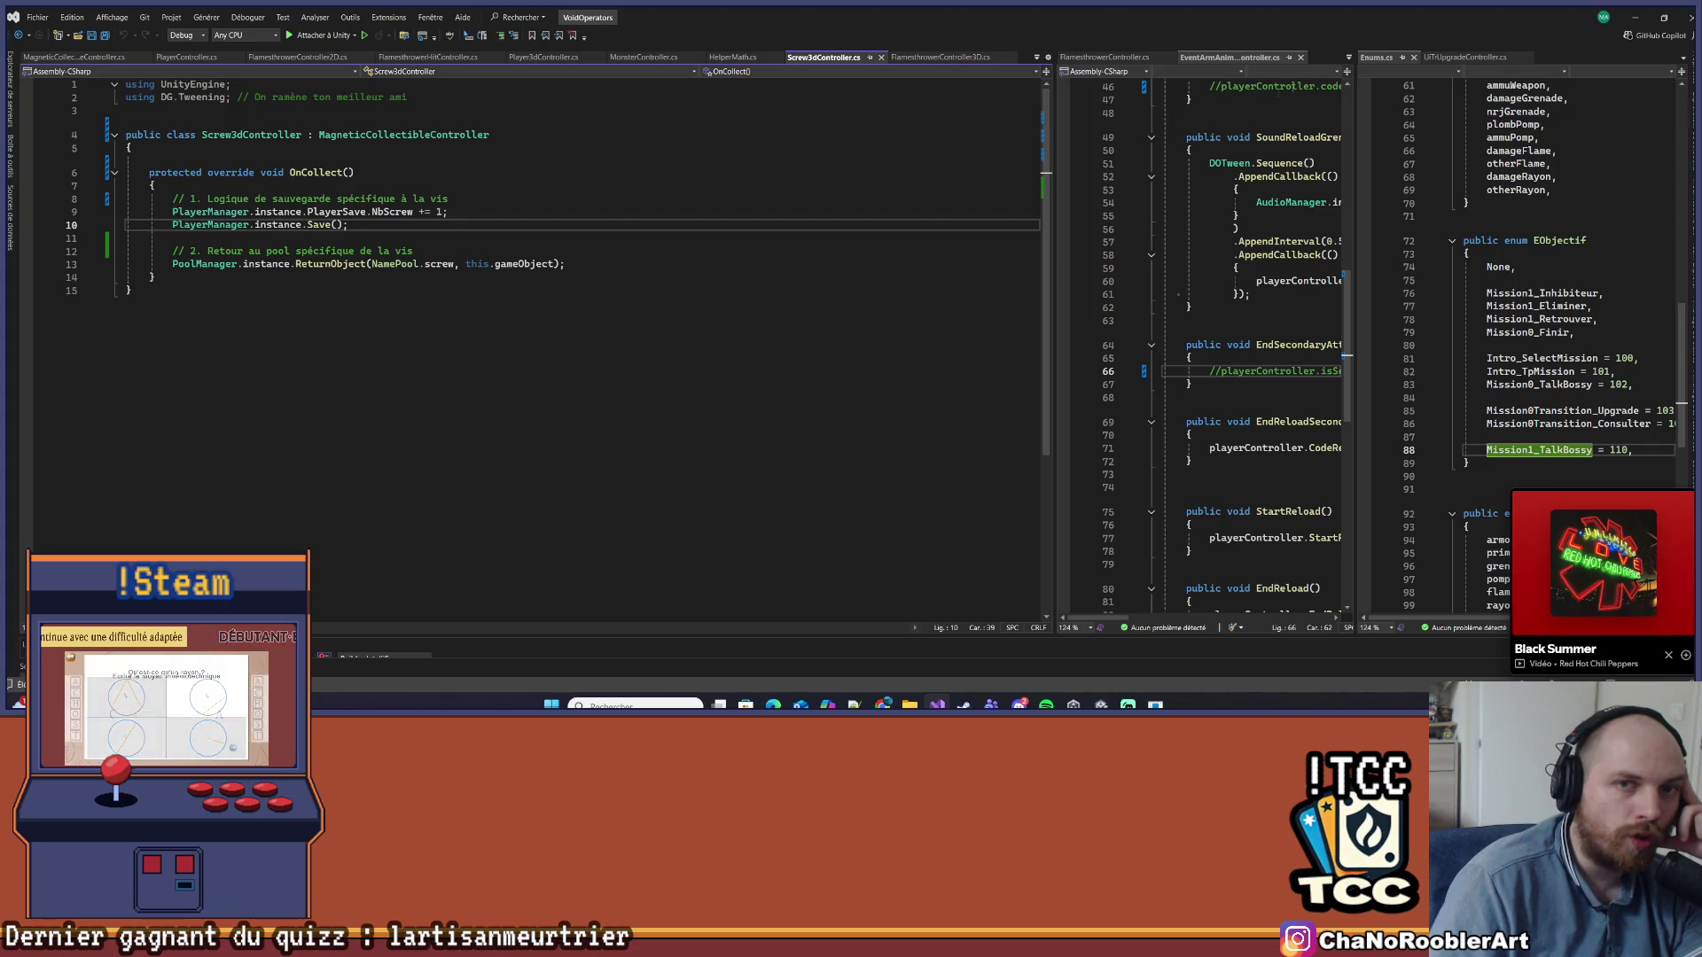
left_click(1636, 17)
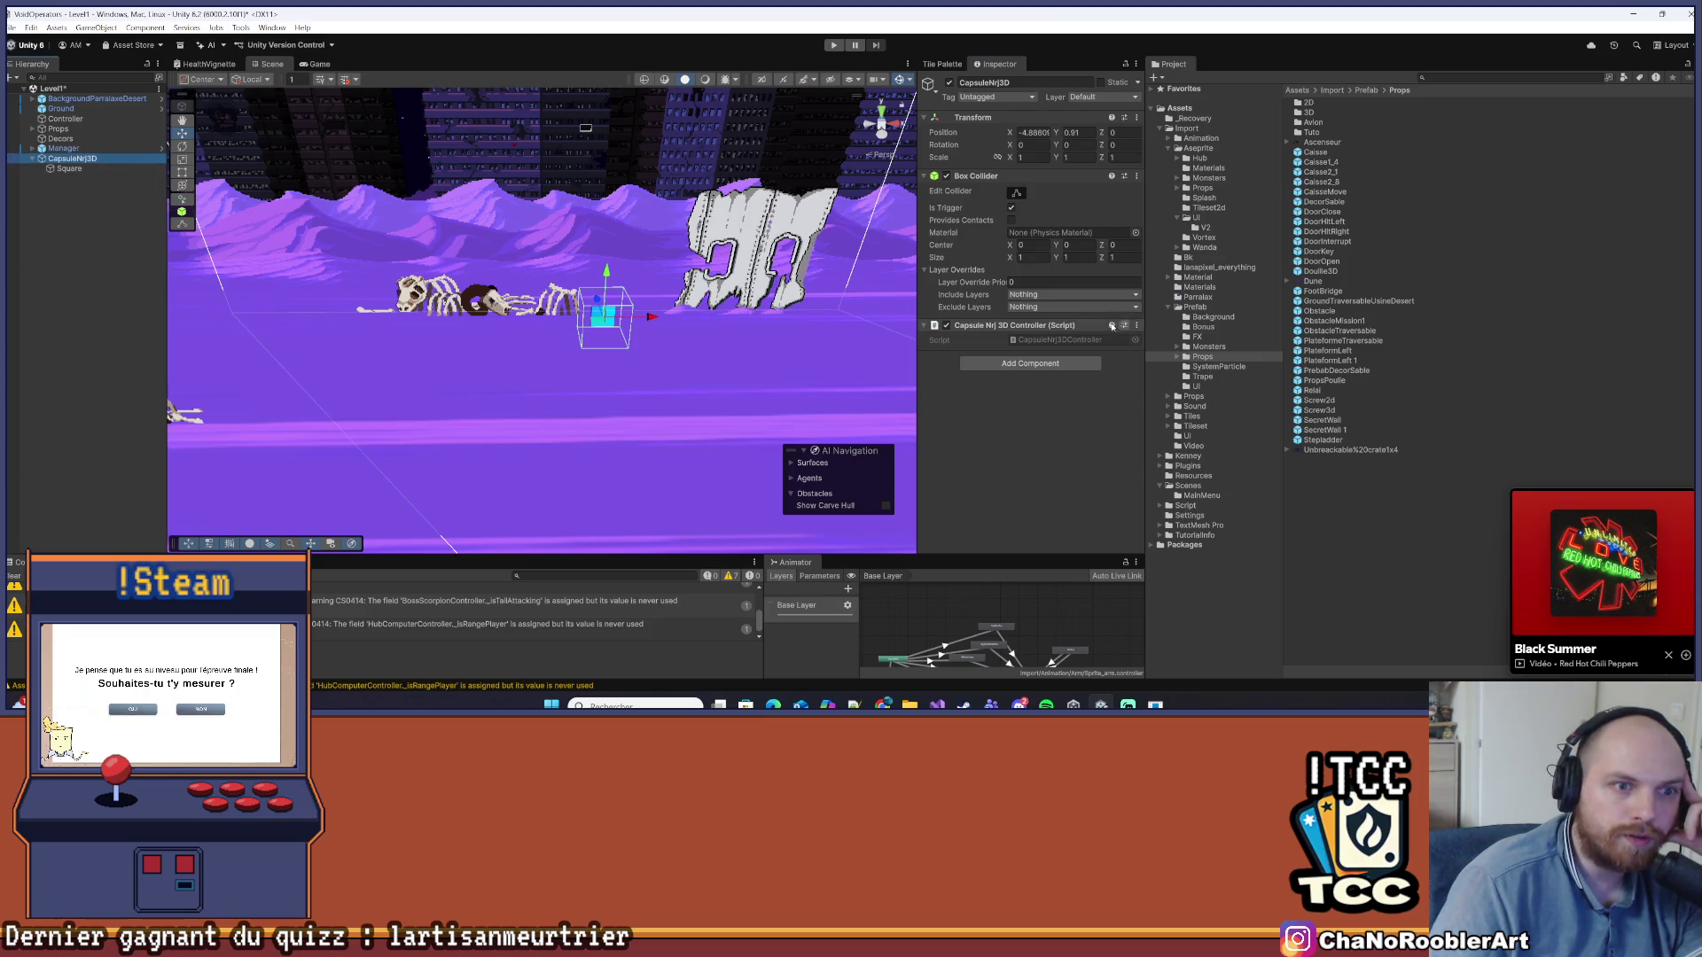
left_click(1060, 339)
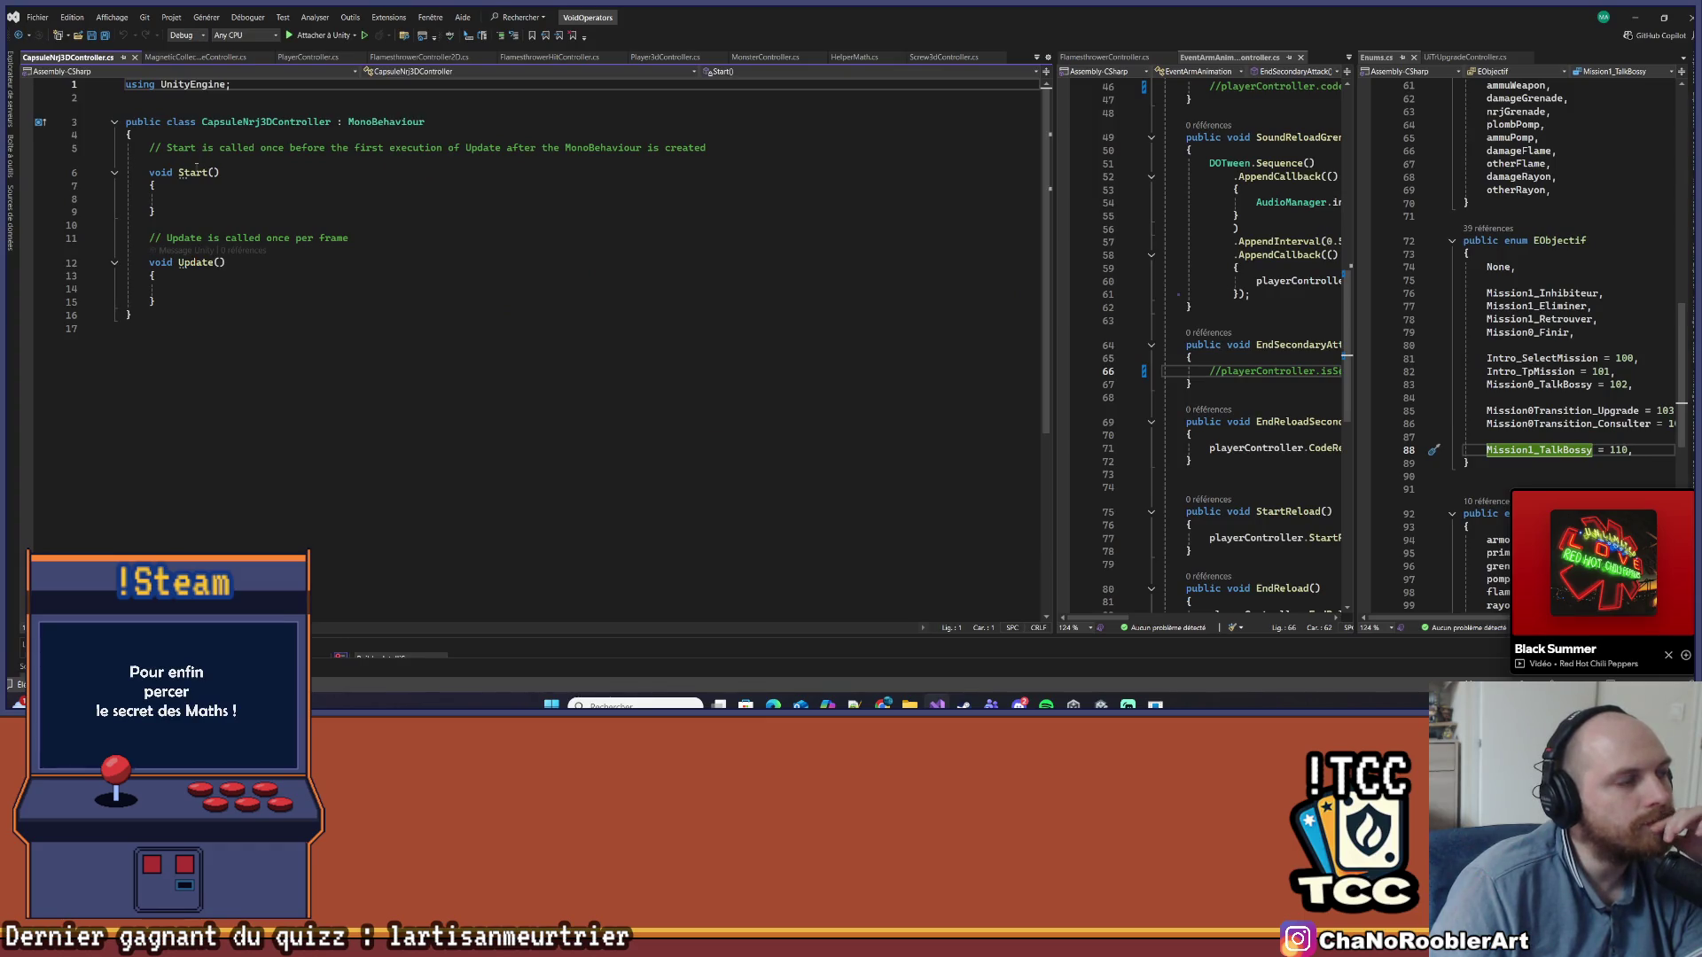
key("alt+Tab")
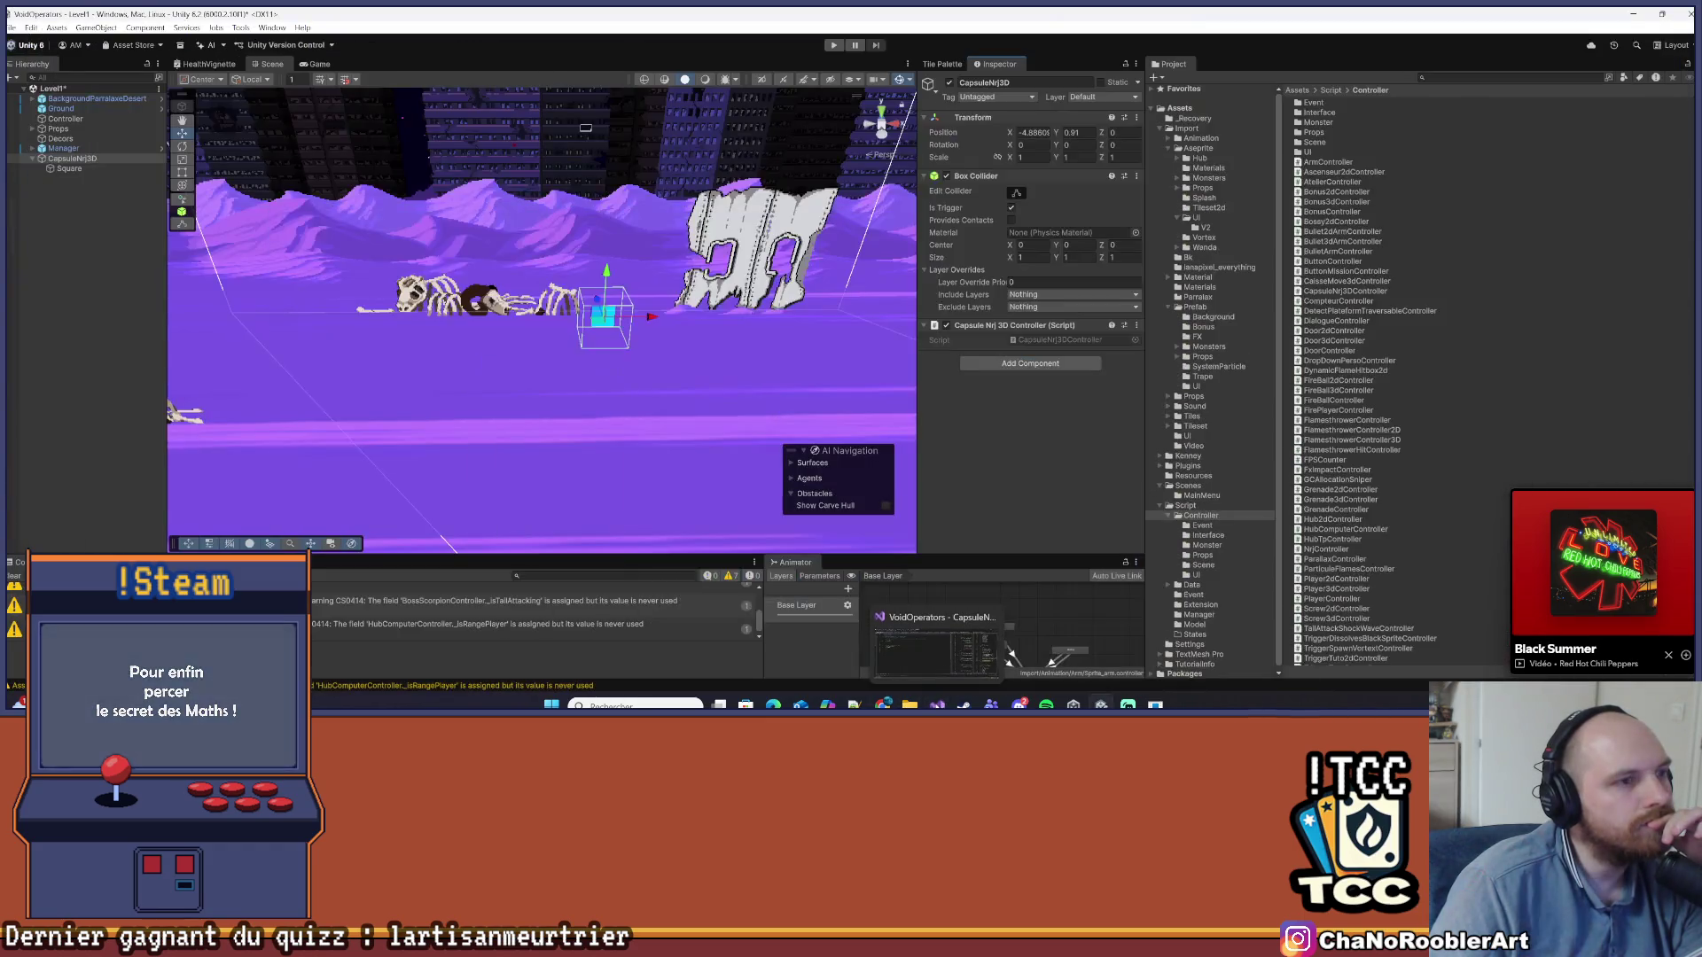
key("alt+Tab")
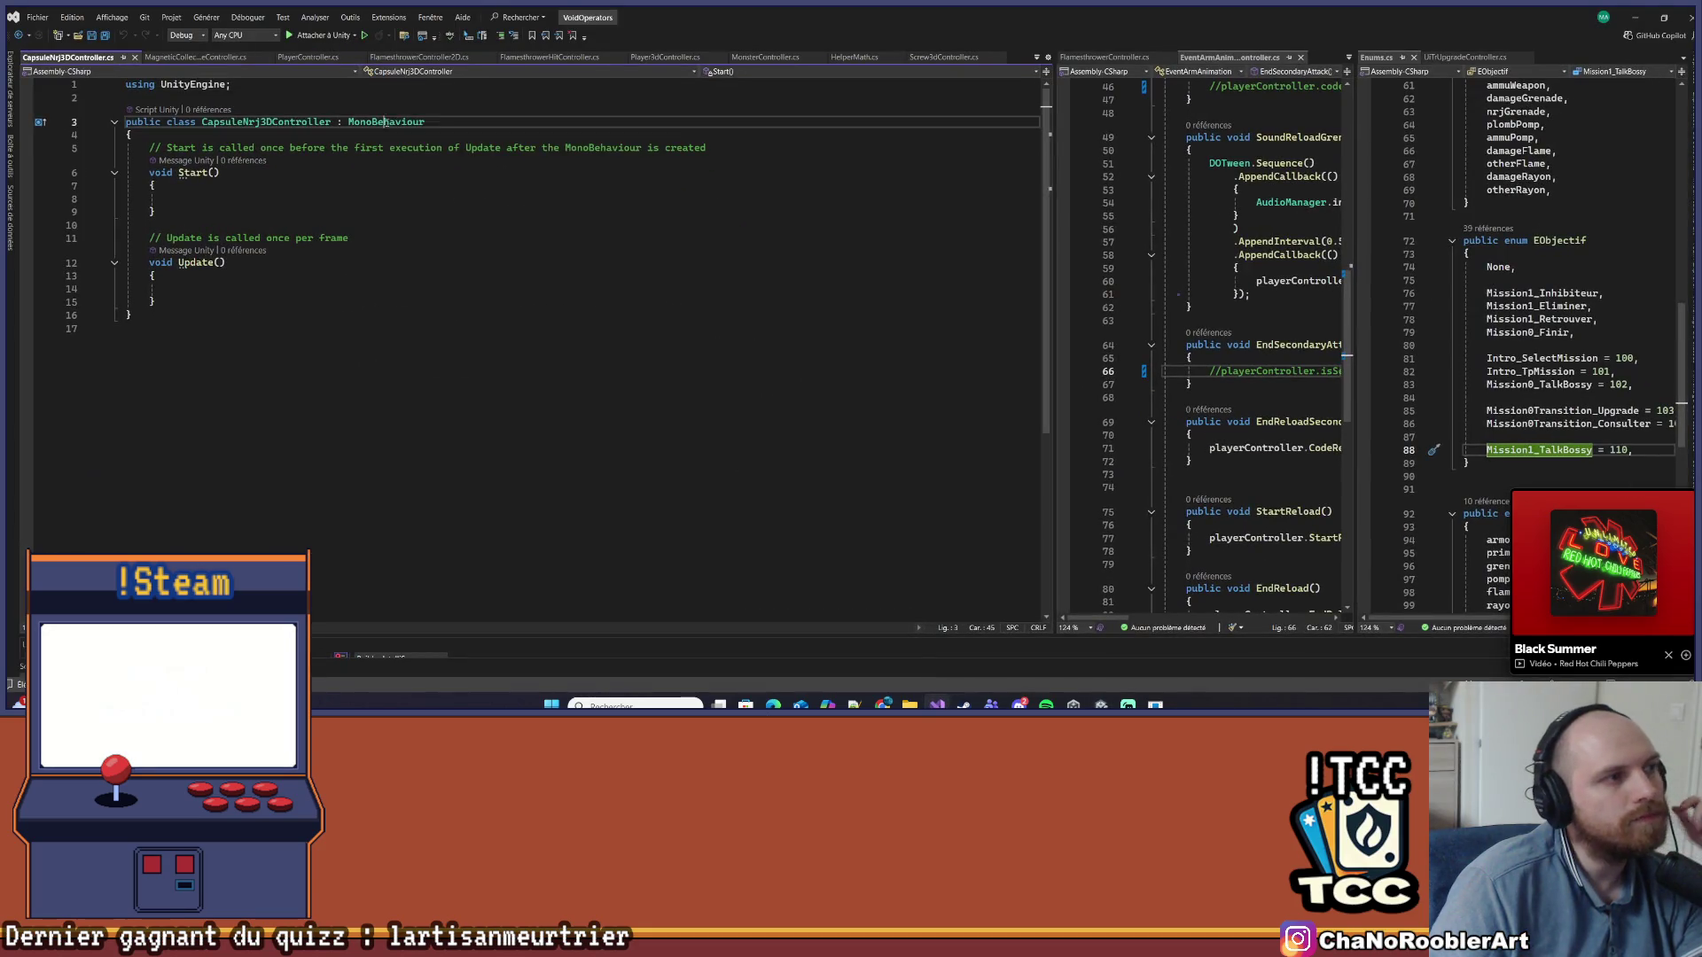
Make the class inherit MagneticCollectibleController, remove Start and Update, and save
type("Magnetic")
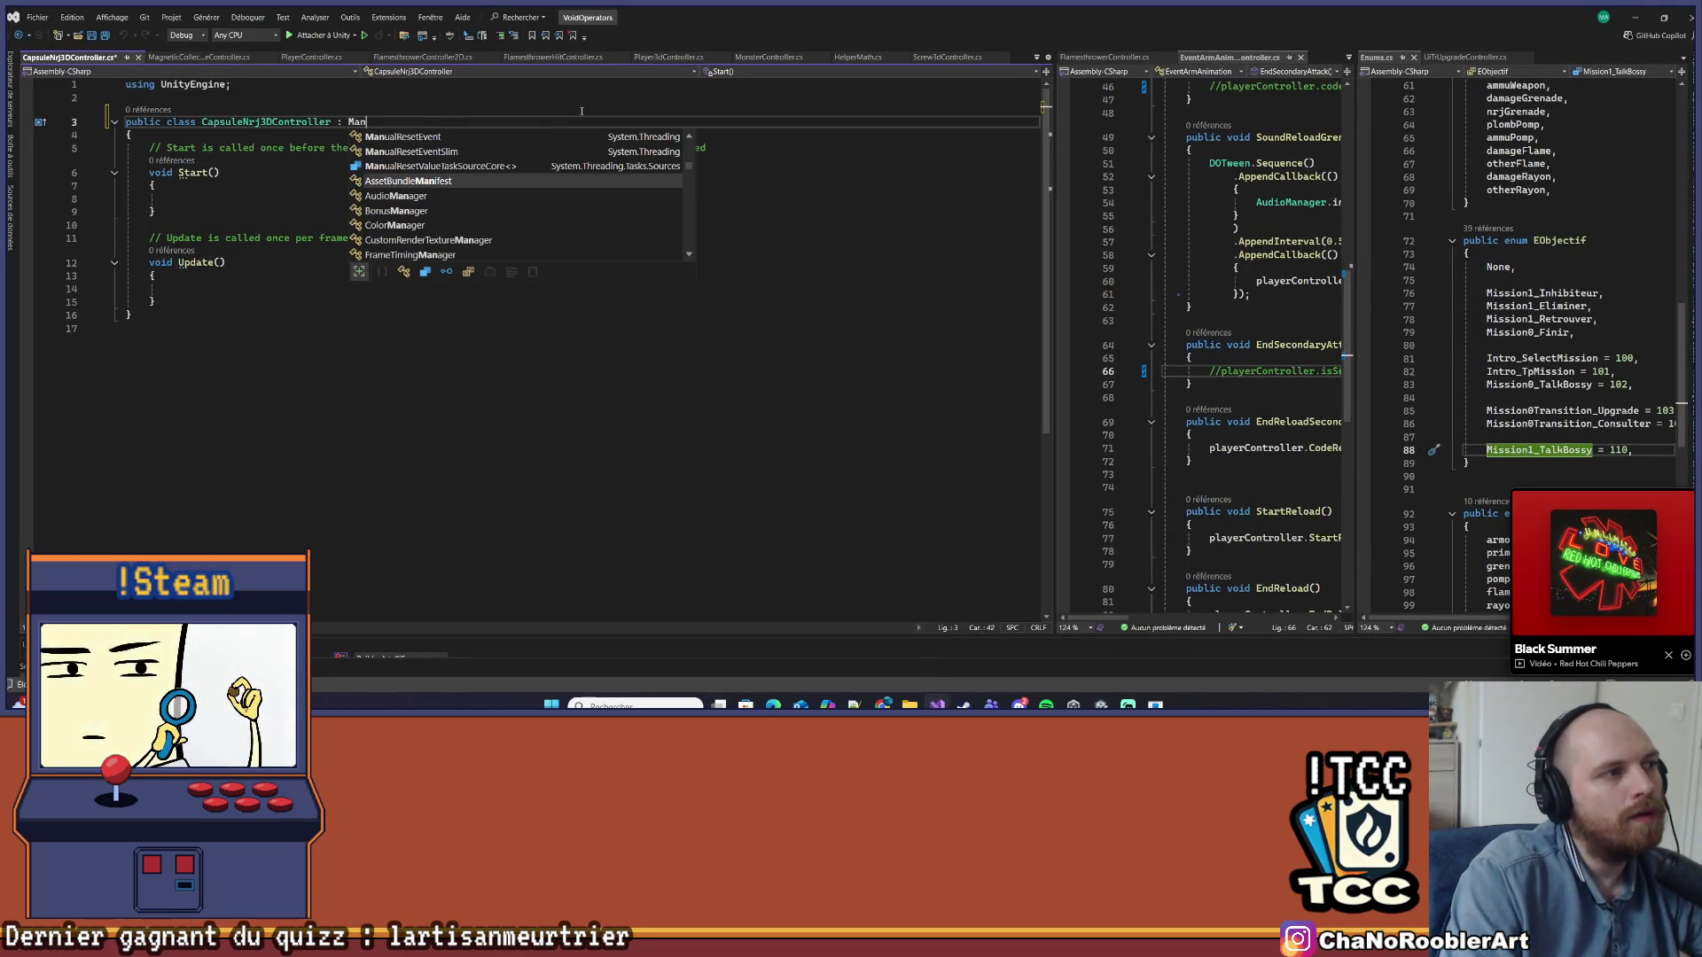
type("Col")
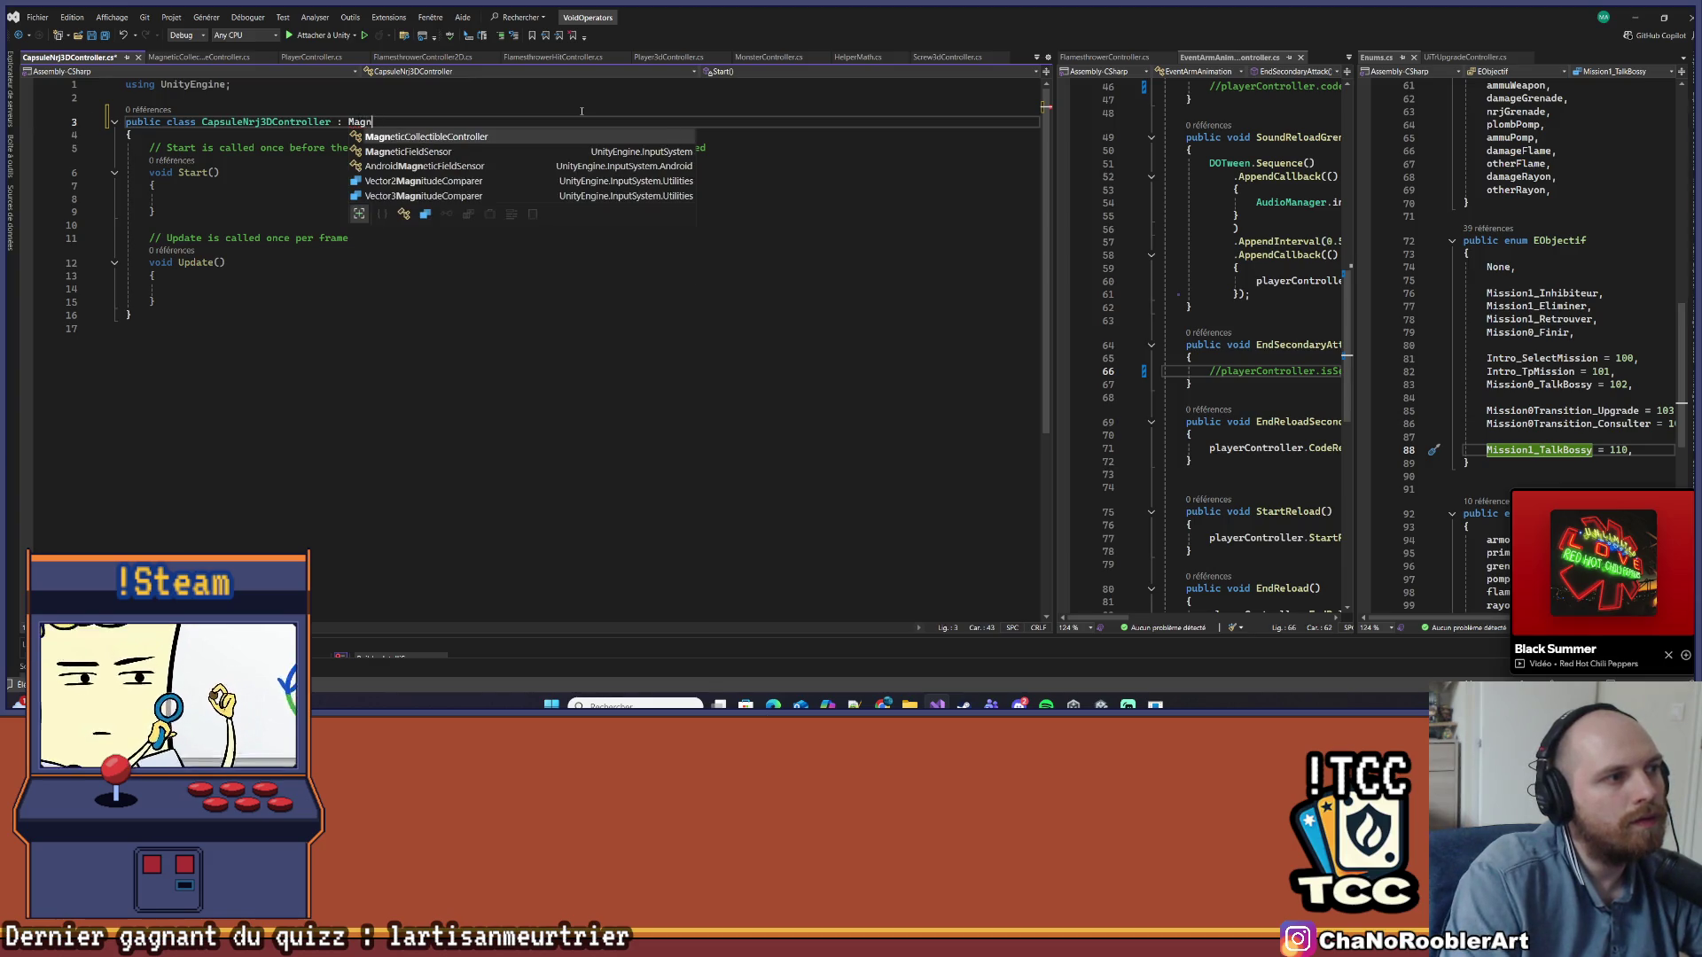
key("Tab")
key("ctrl+s")
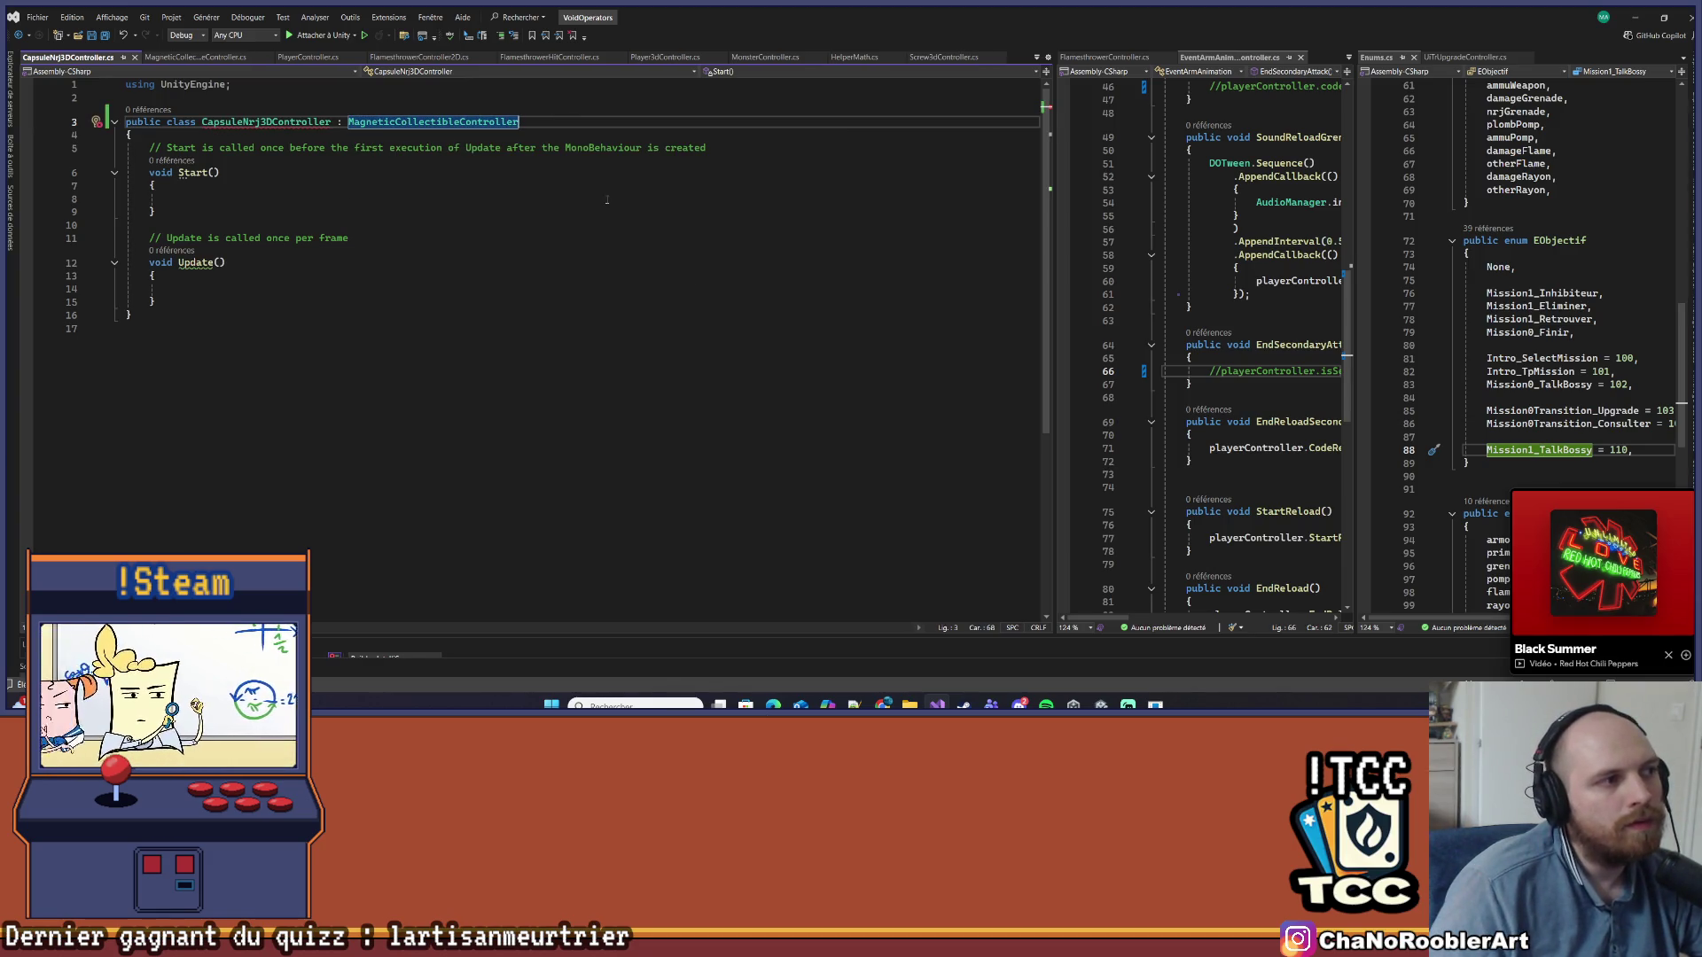
mouse_move(168, 305)
left_mouse_down()
mouse_move(129, 237)
mouse_move(125, 147)
left_mouse_up()
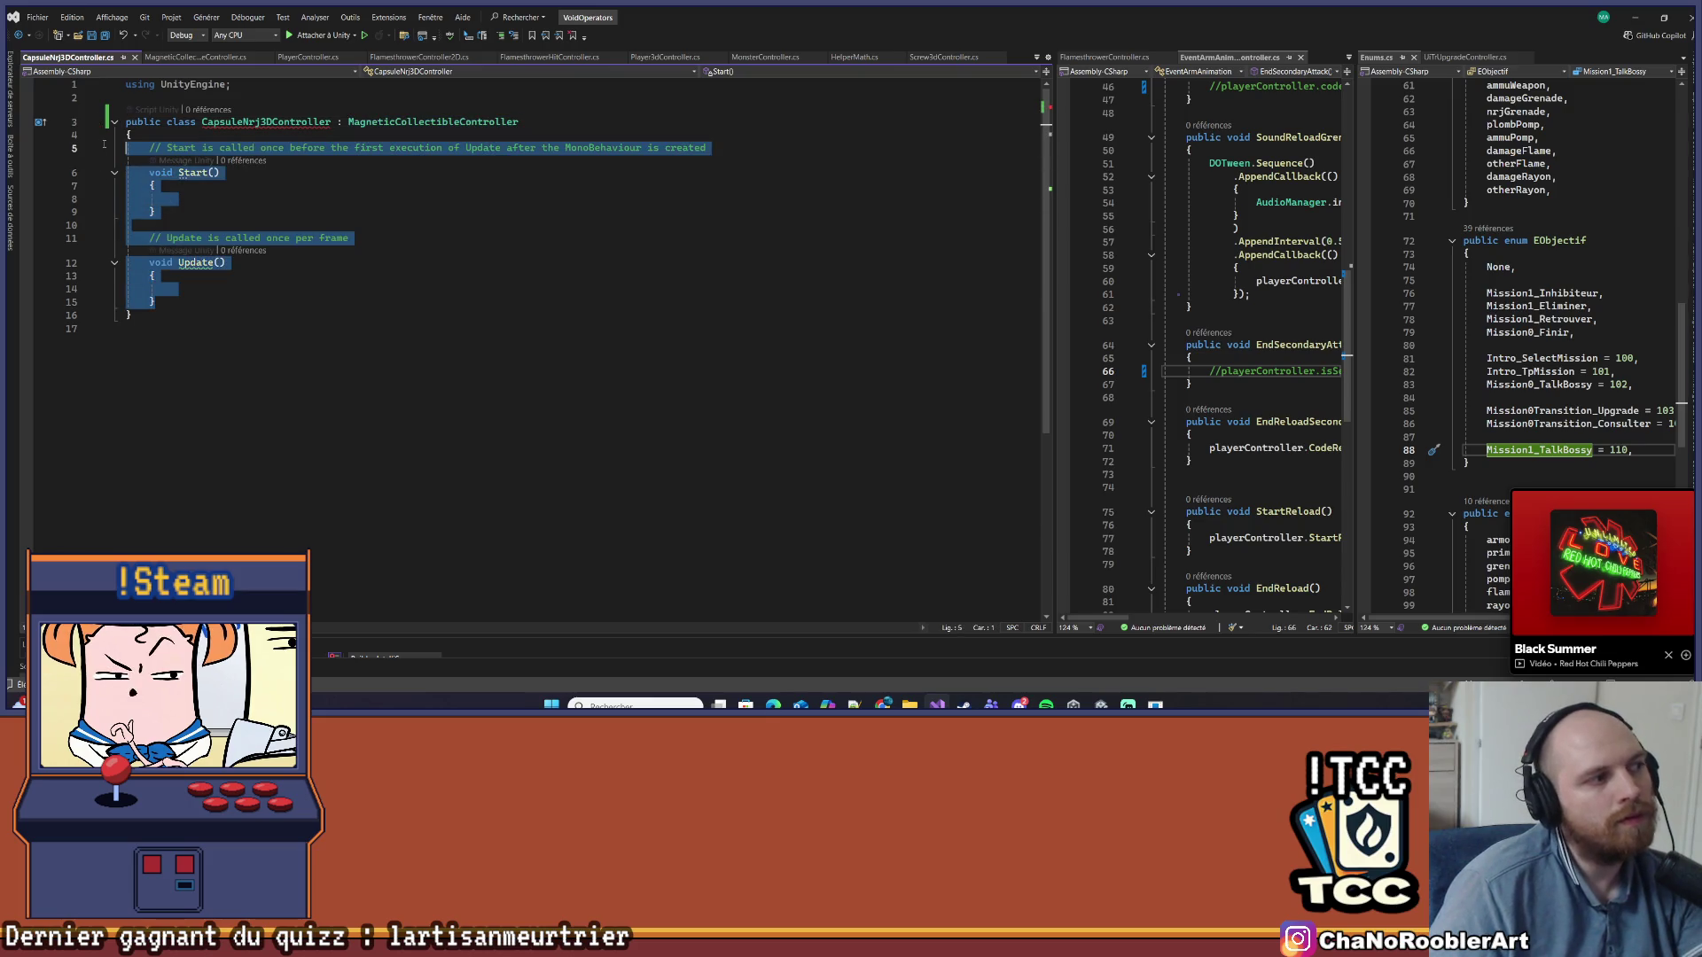
type("a")
key("super+f")
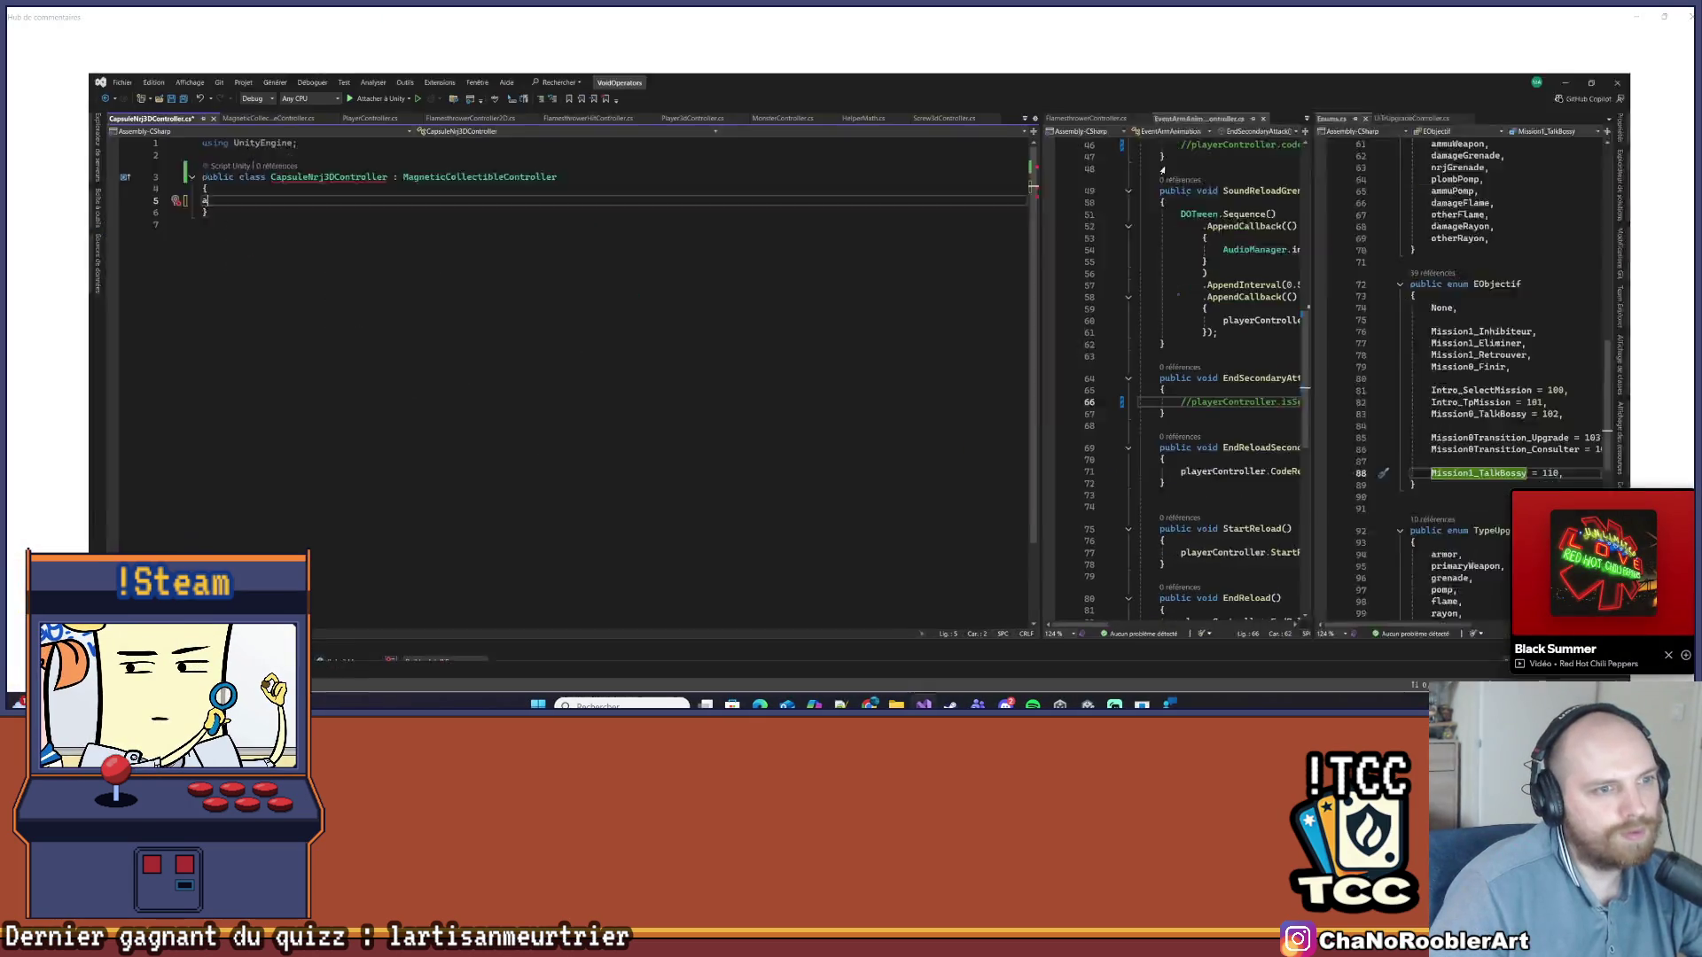
left_click(1030, 186)
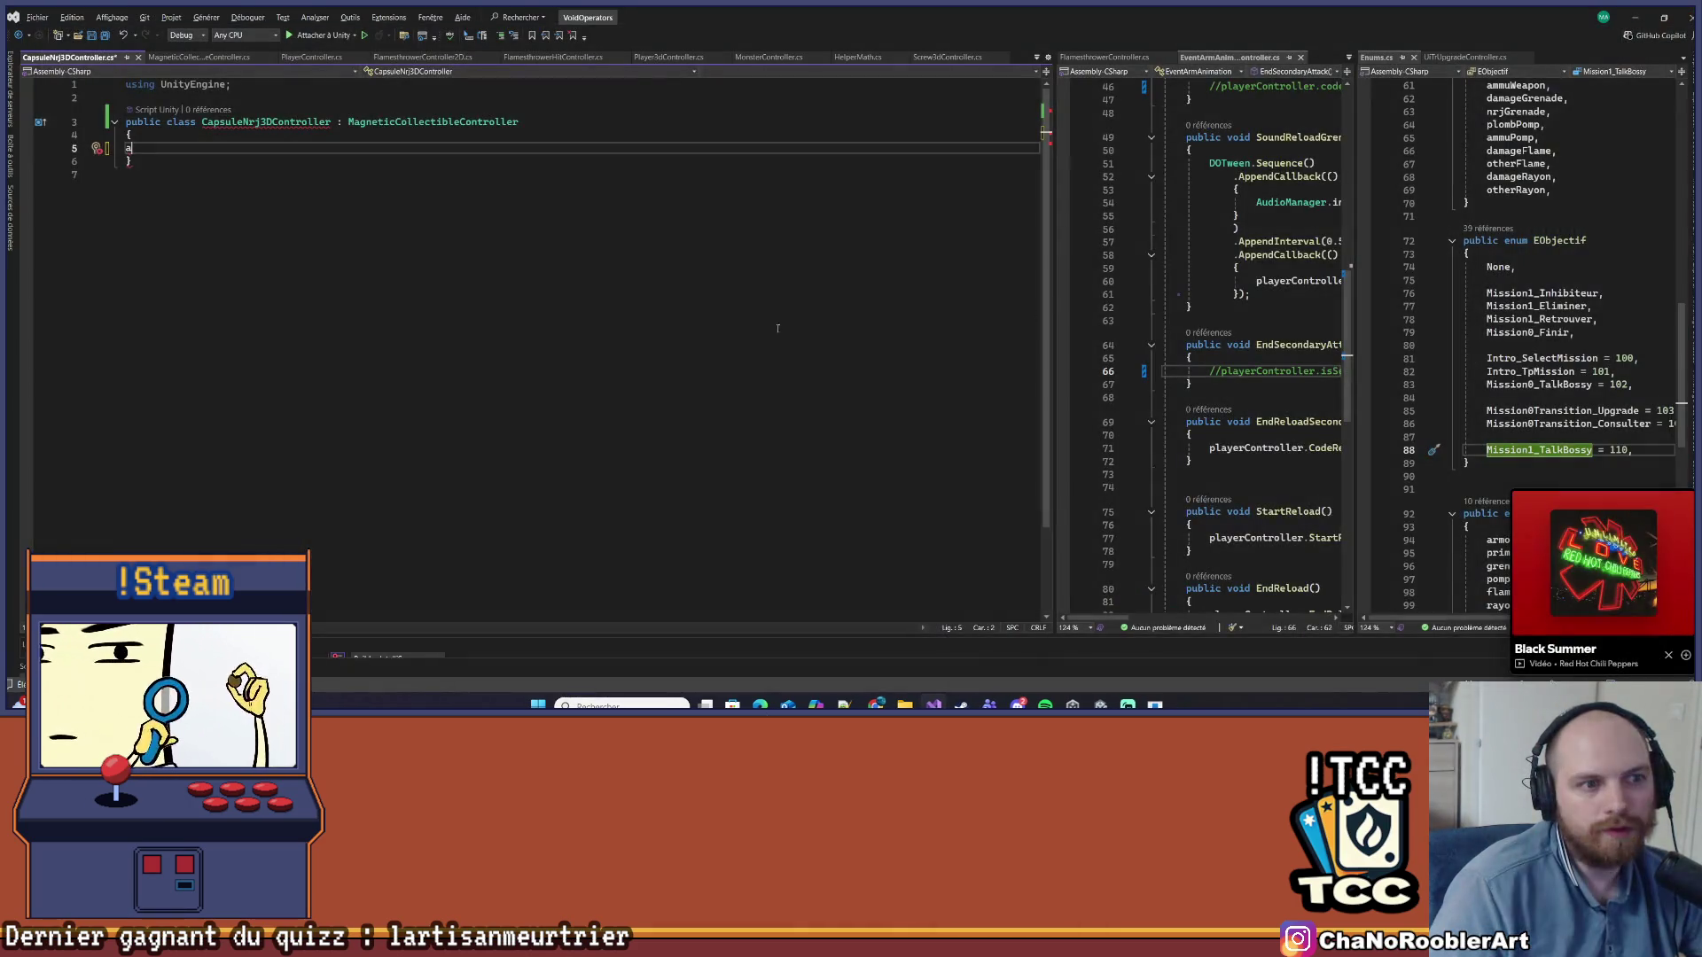
left_click(267, 152)
left_click(254, 140)
key("ctrl+z")
key("ctrl+s")
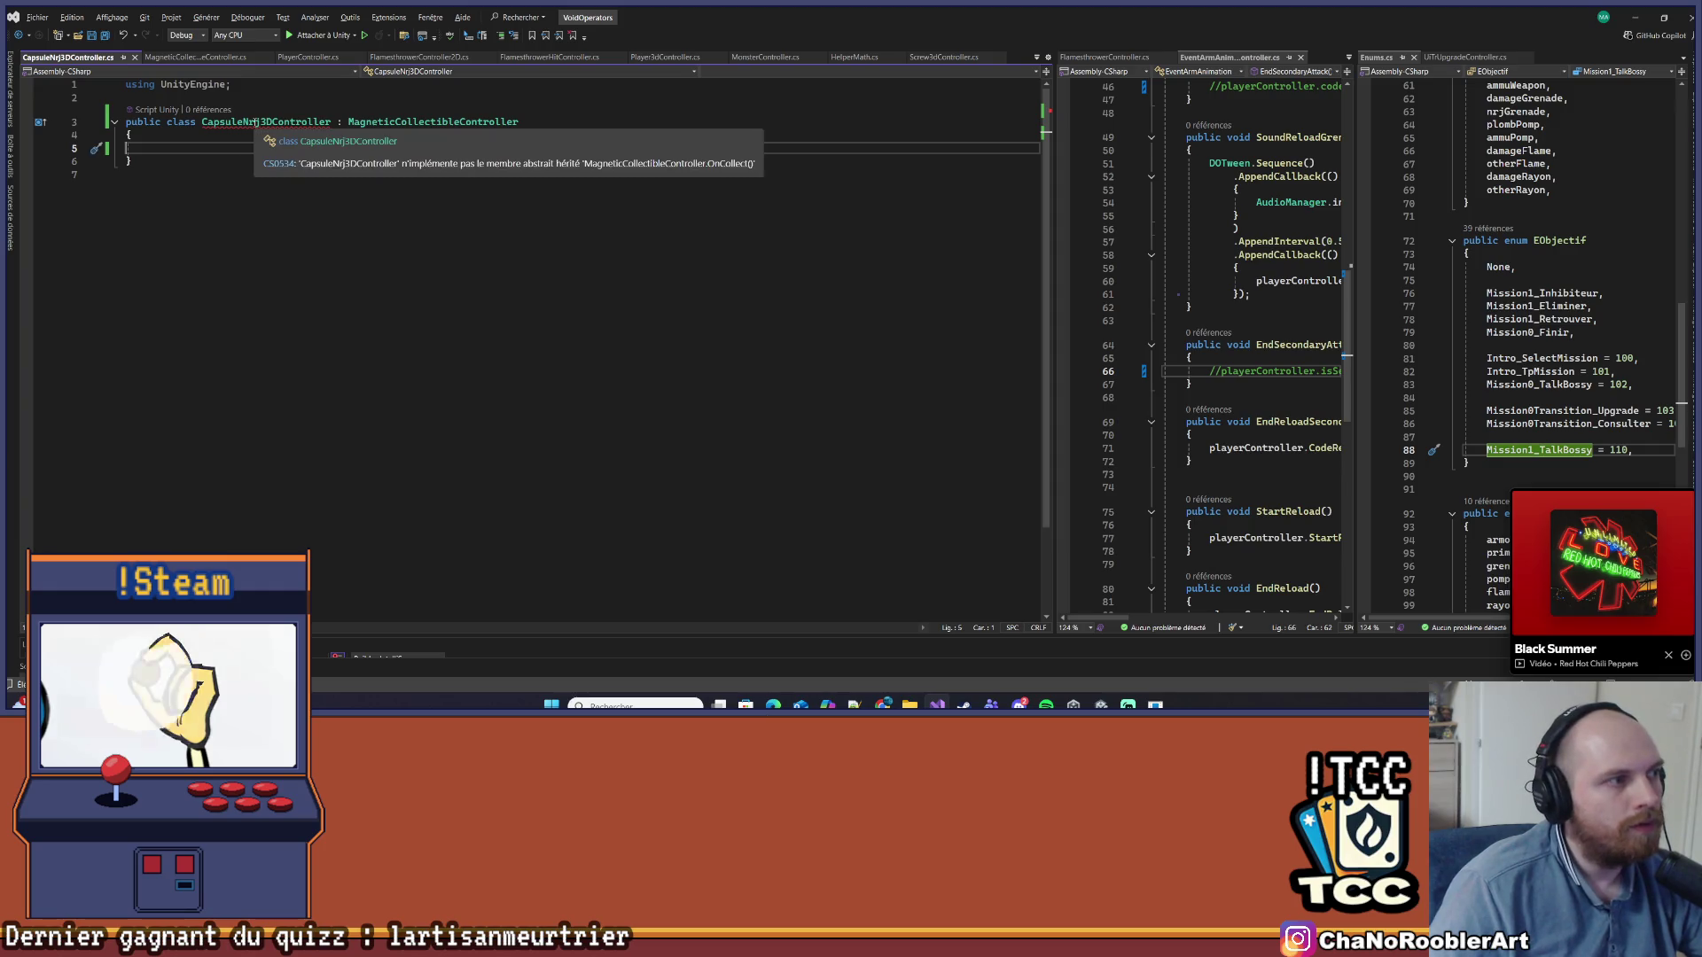
Implement the abstract OnCollect method with Debug.Log("COUCOU"); and save
left_click(230, 137)
key("Return")
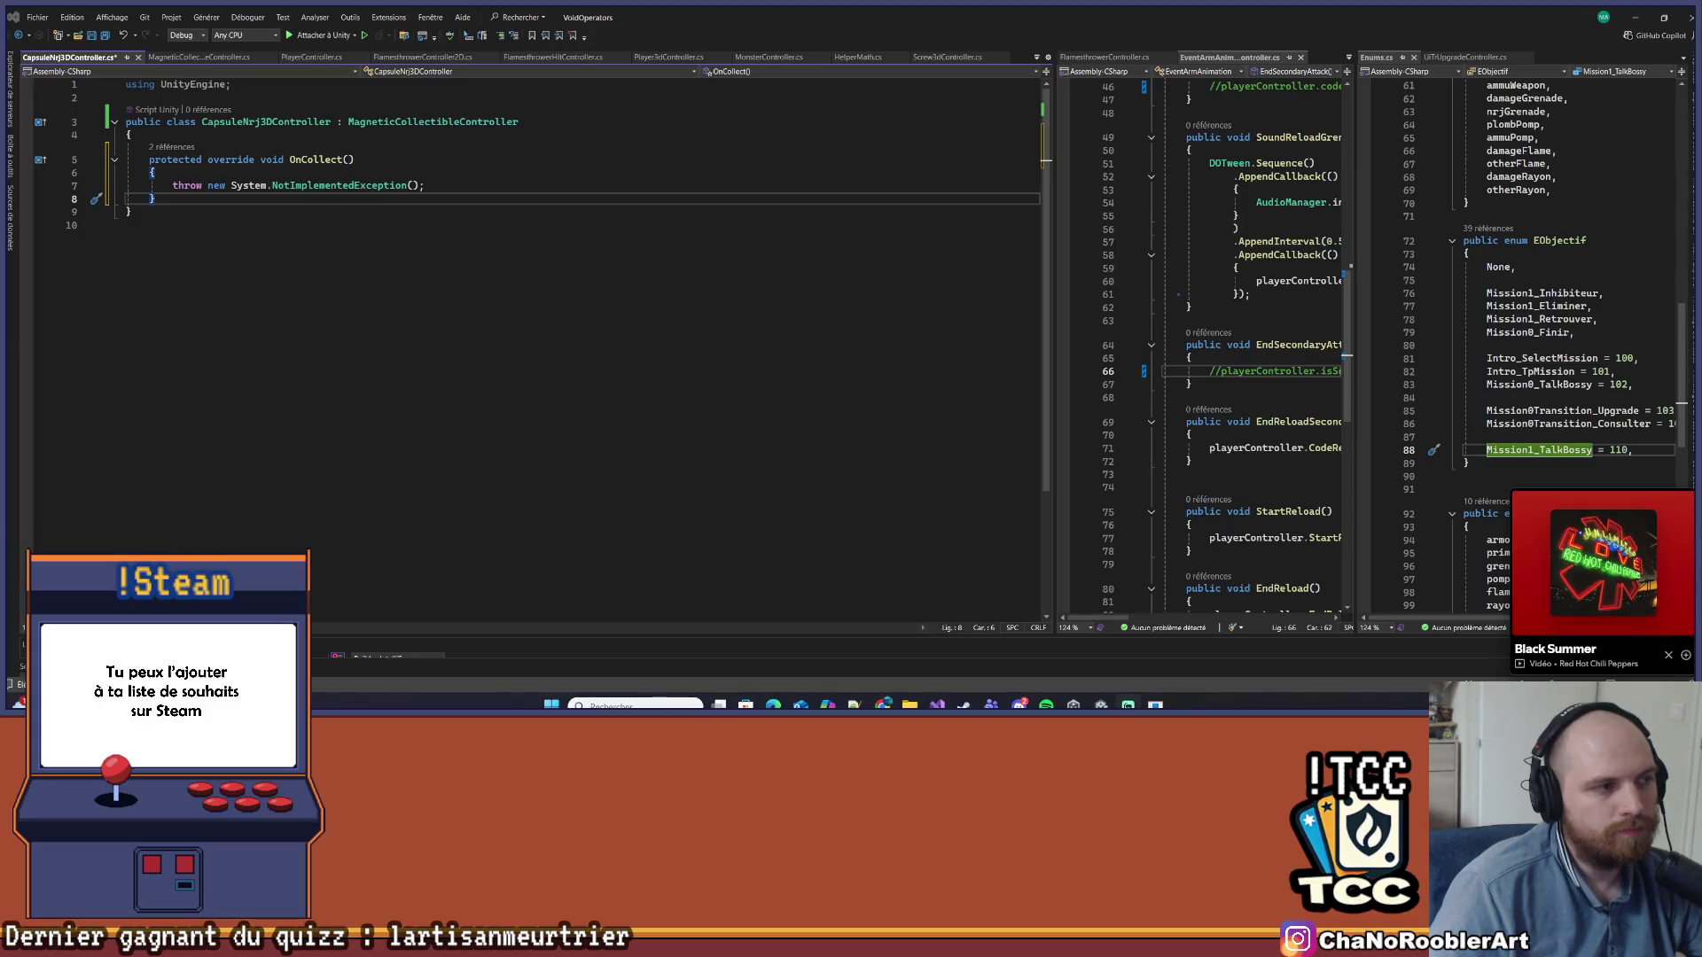
left_click_drag(173, 187, 393, 186)
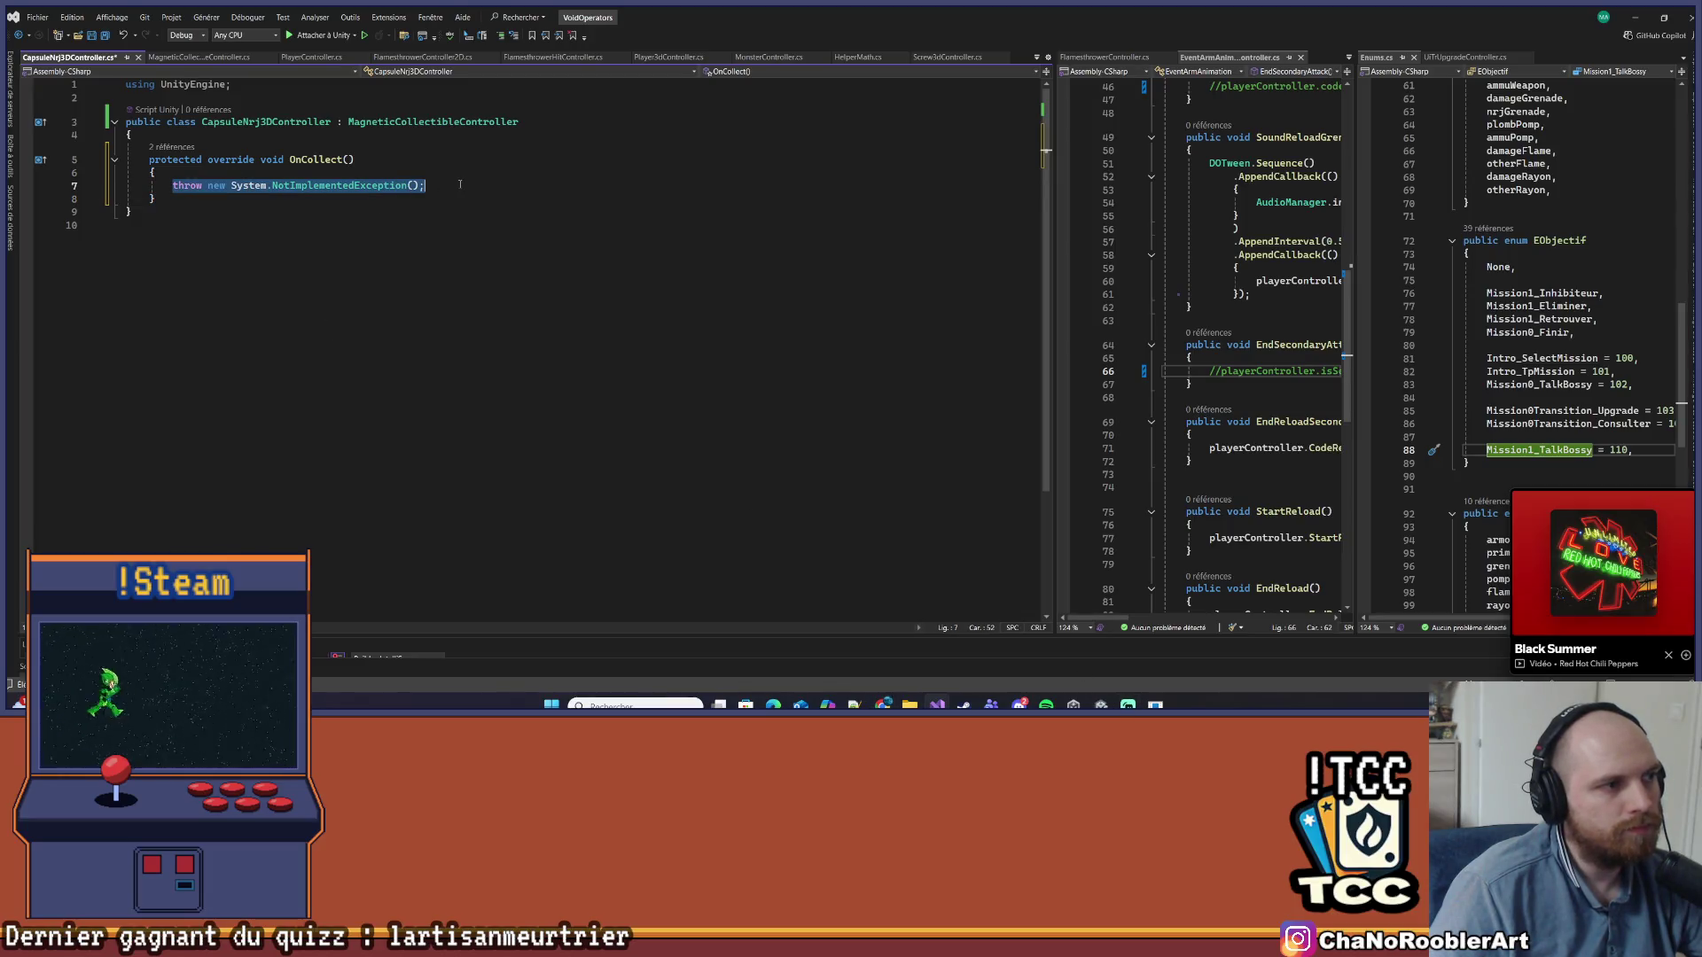
type("Debug.Log(\"COUCOU\")")
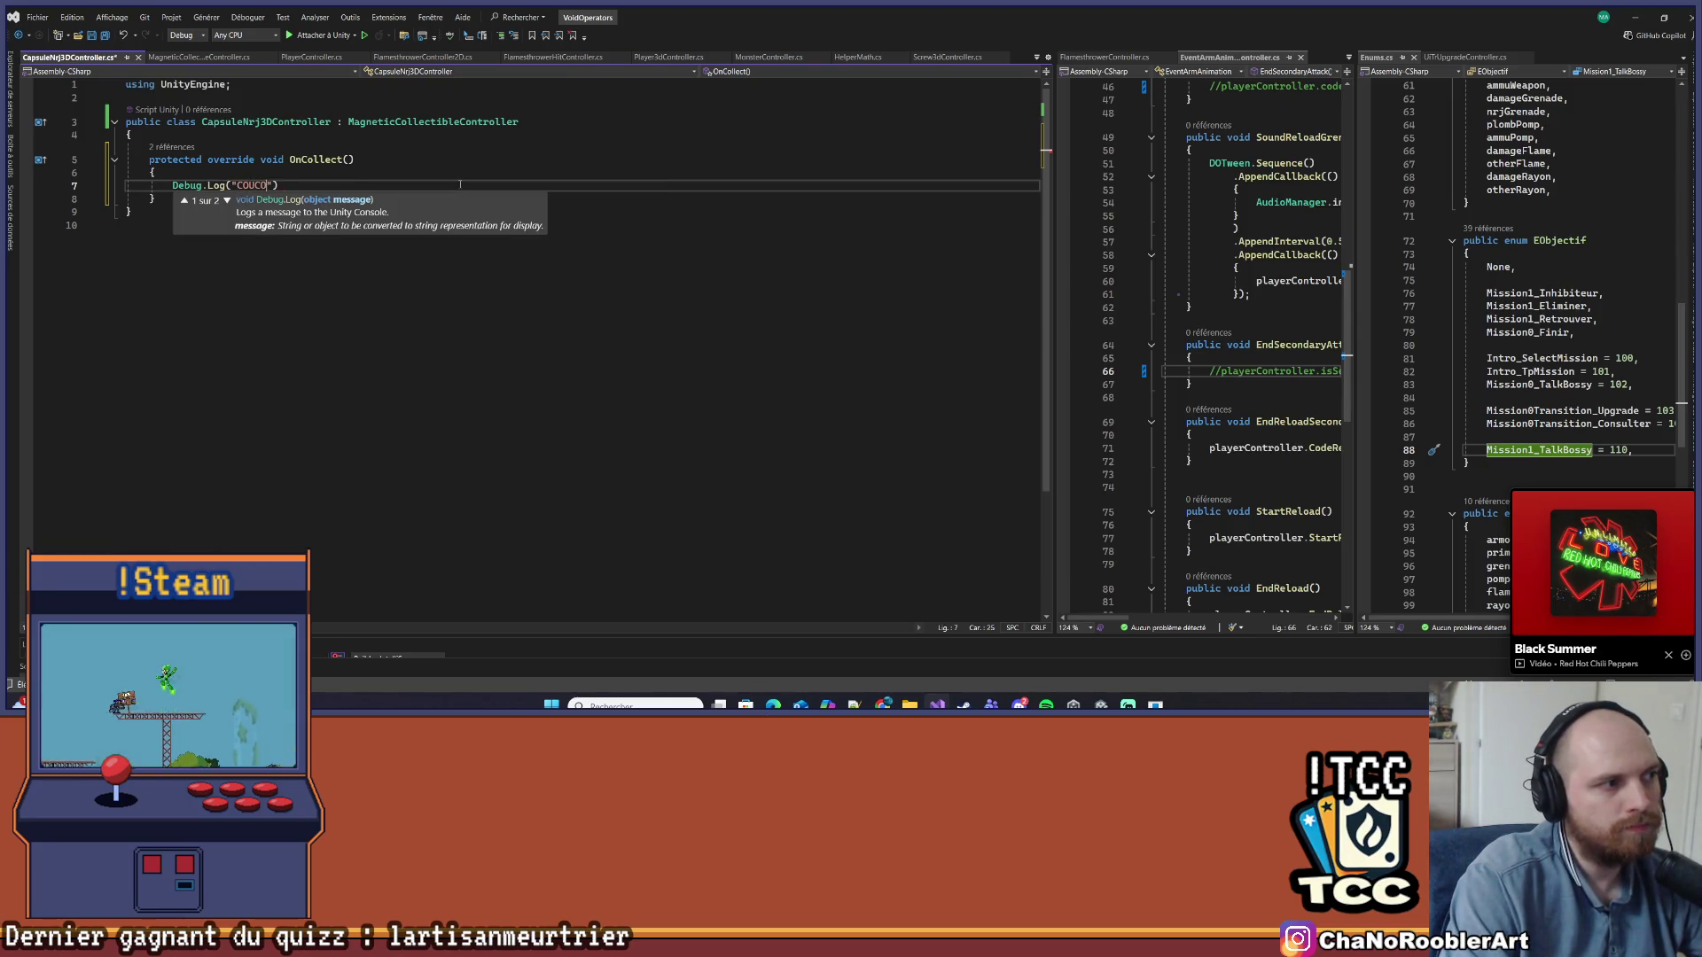
type(";")
key("ctrl+s")
left_click(451, 210)
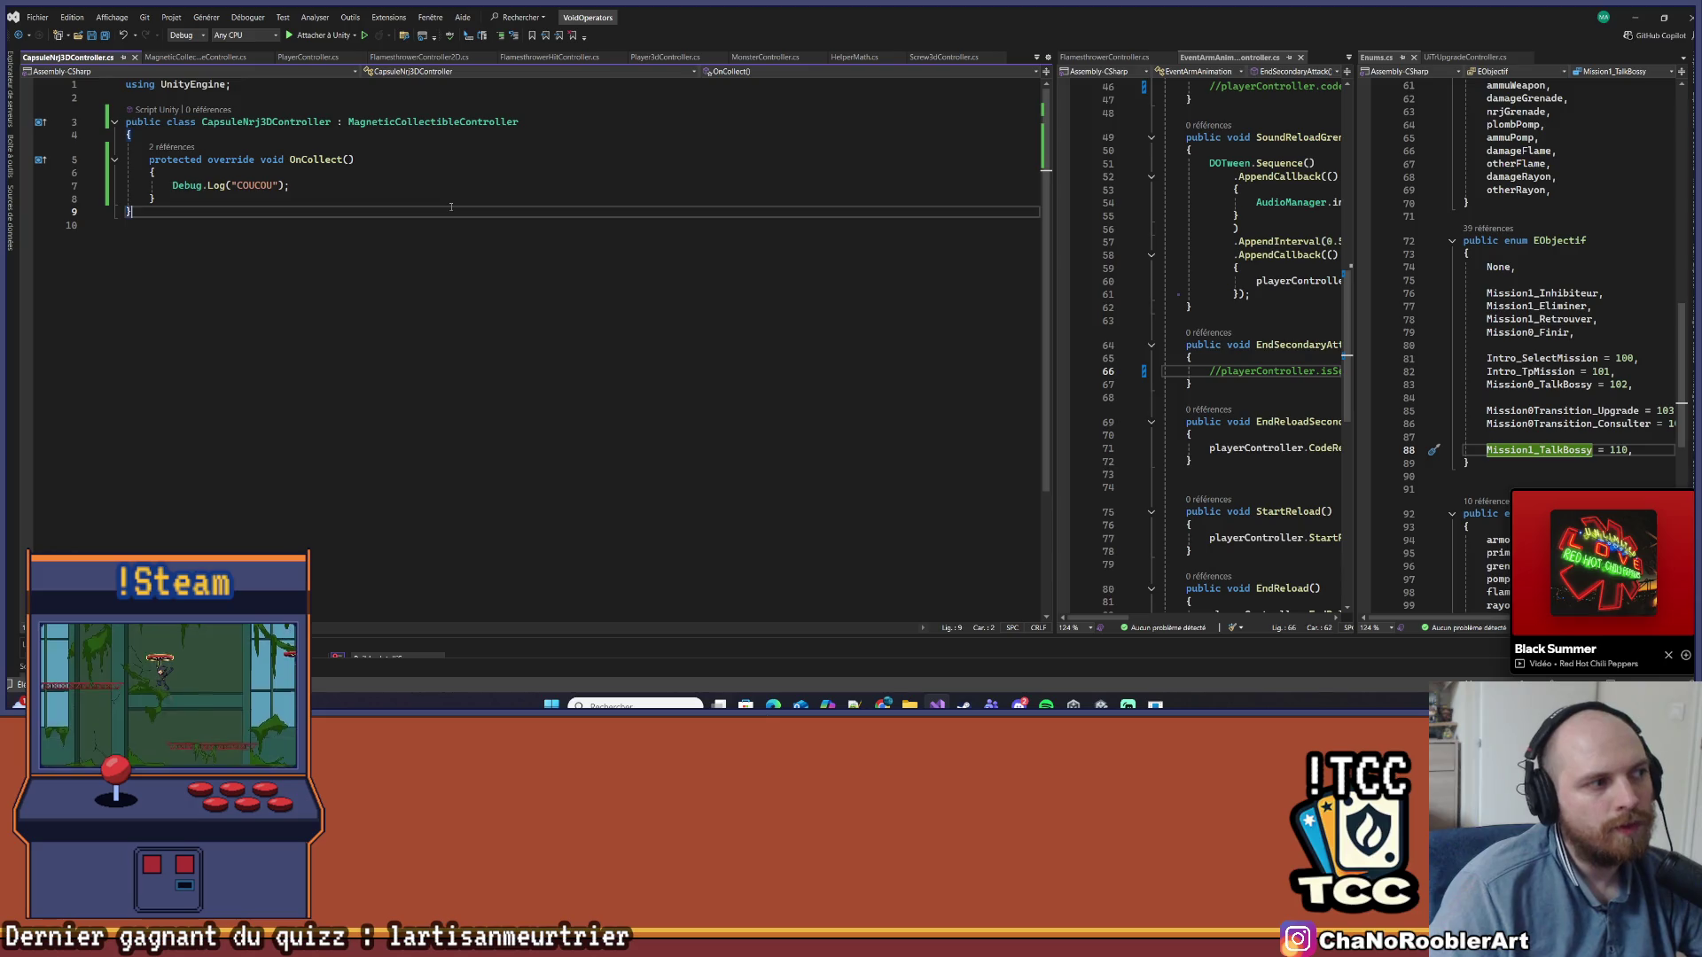
left_click(1646, 19)
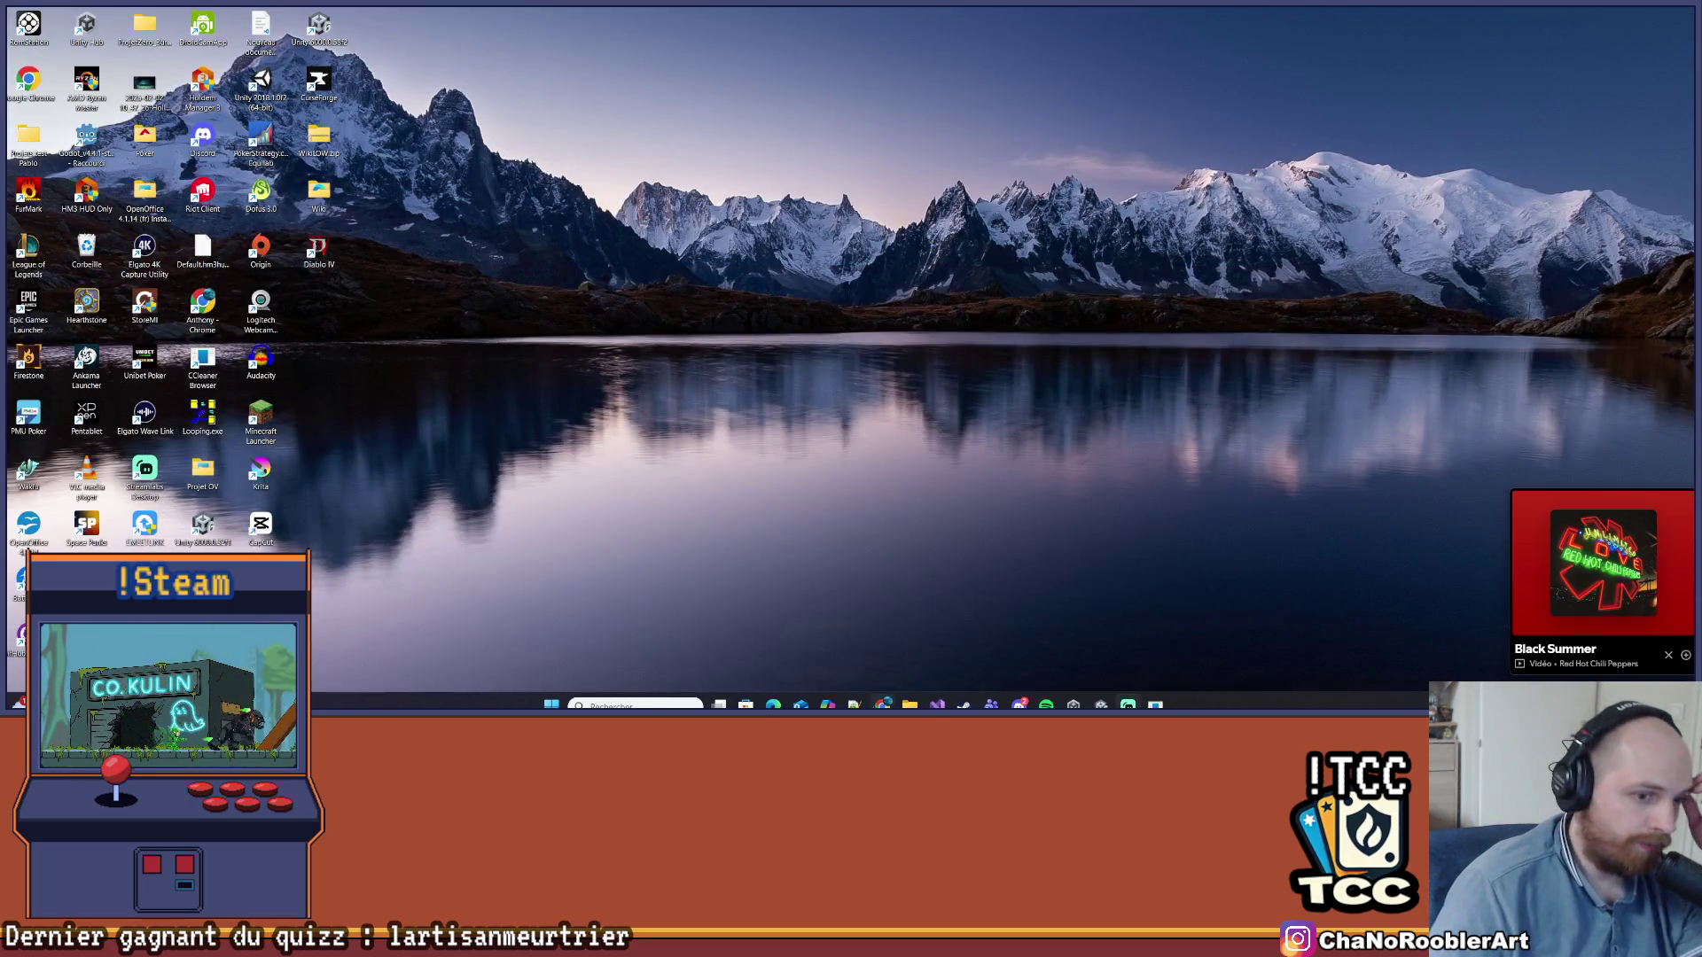
left_click(937, 705)
left_click(645, 370)
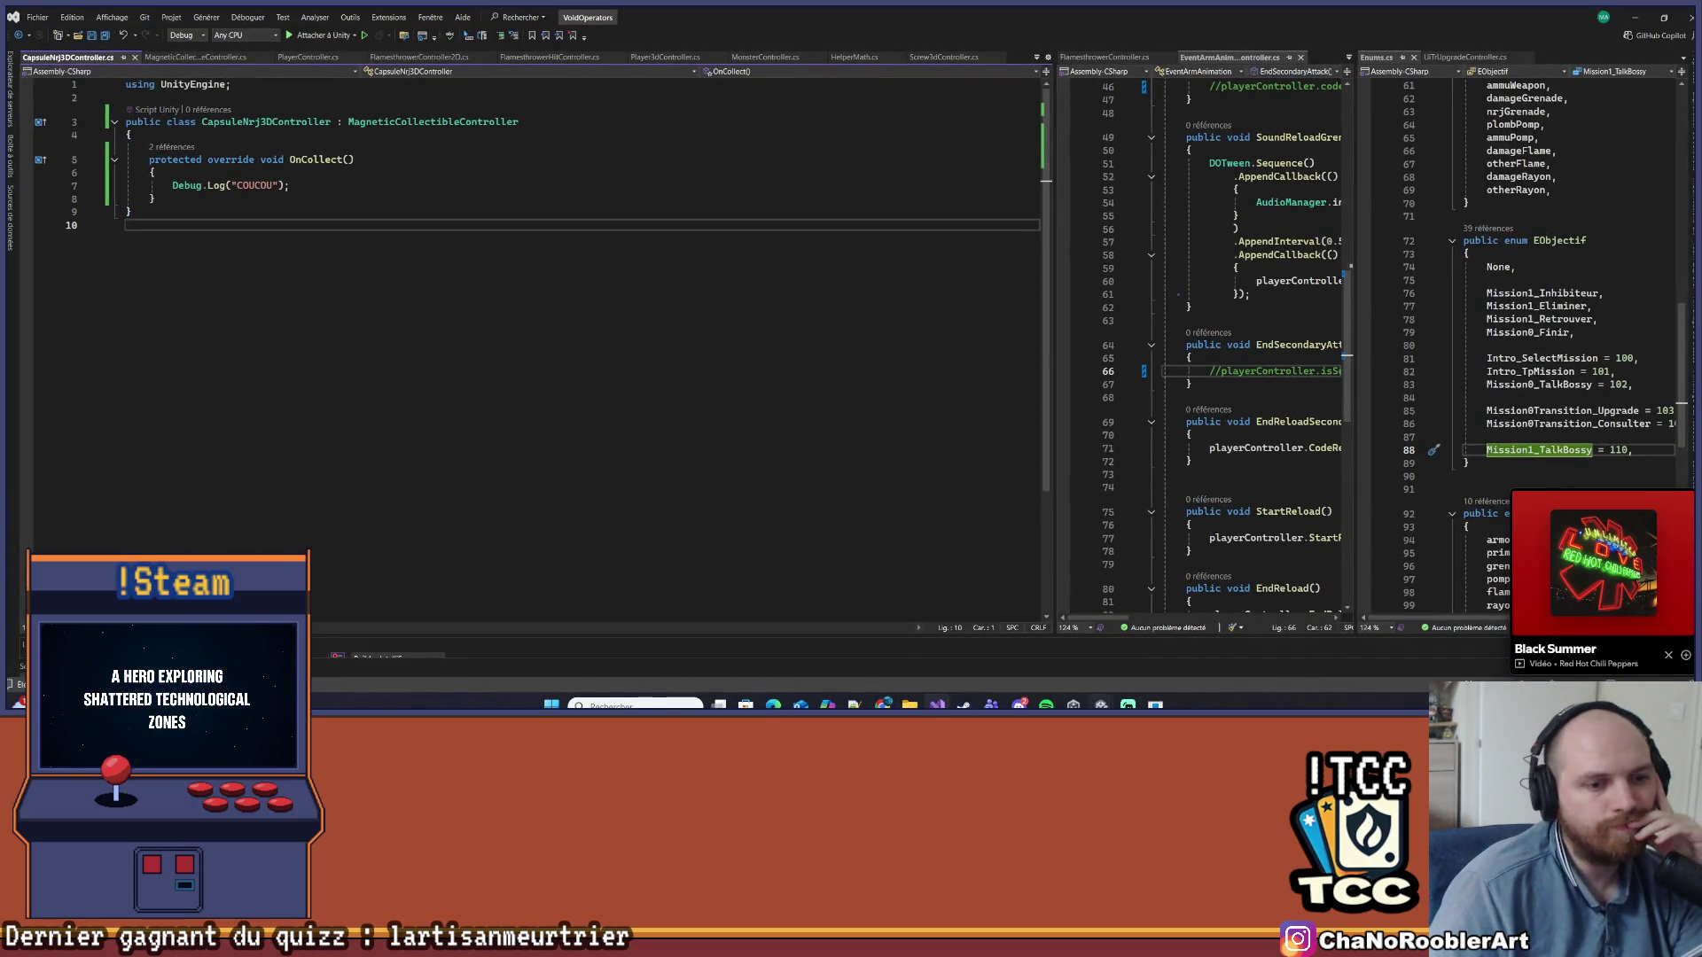
Return to Unity after the script compiles and select the CapsuleNrj3D object
mouse_move(1101, 704)
left_click(1040, 642)
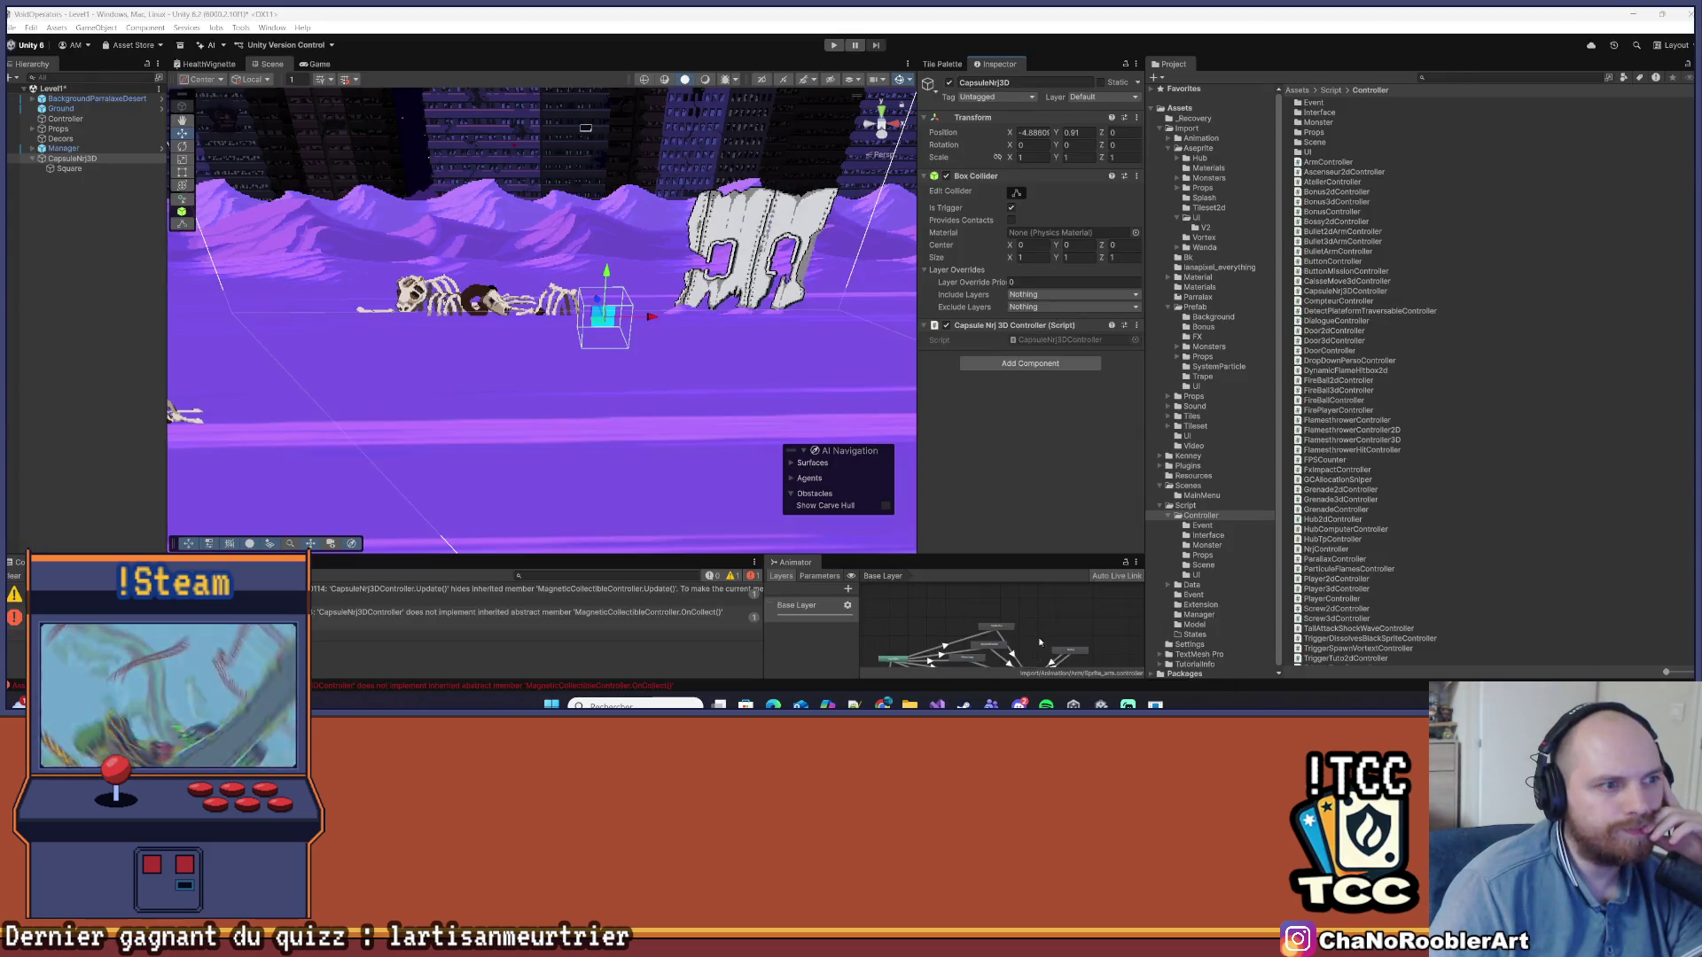
key("alt+Tab")
mouse_move(1101, 705)
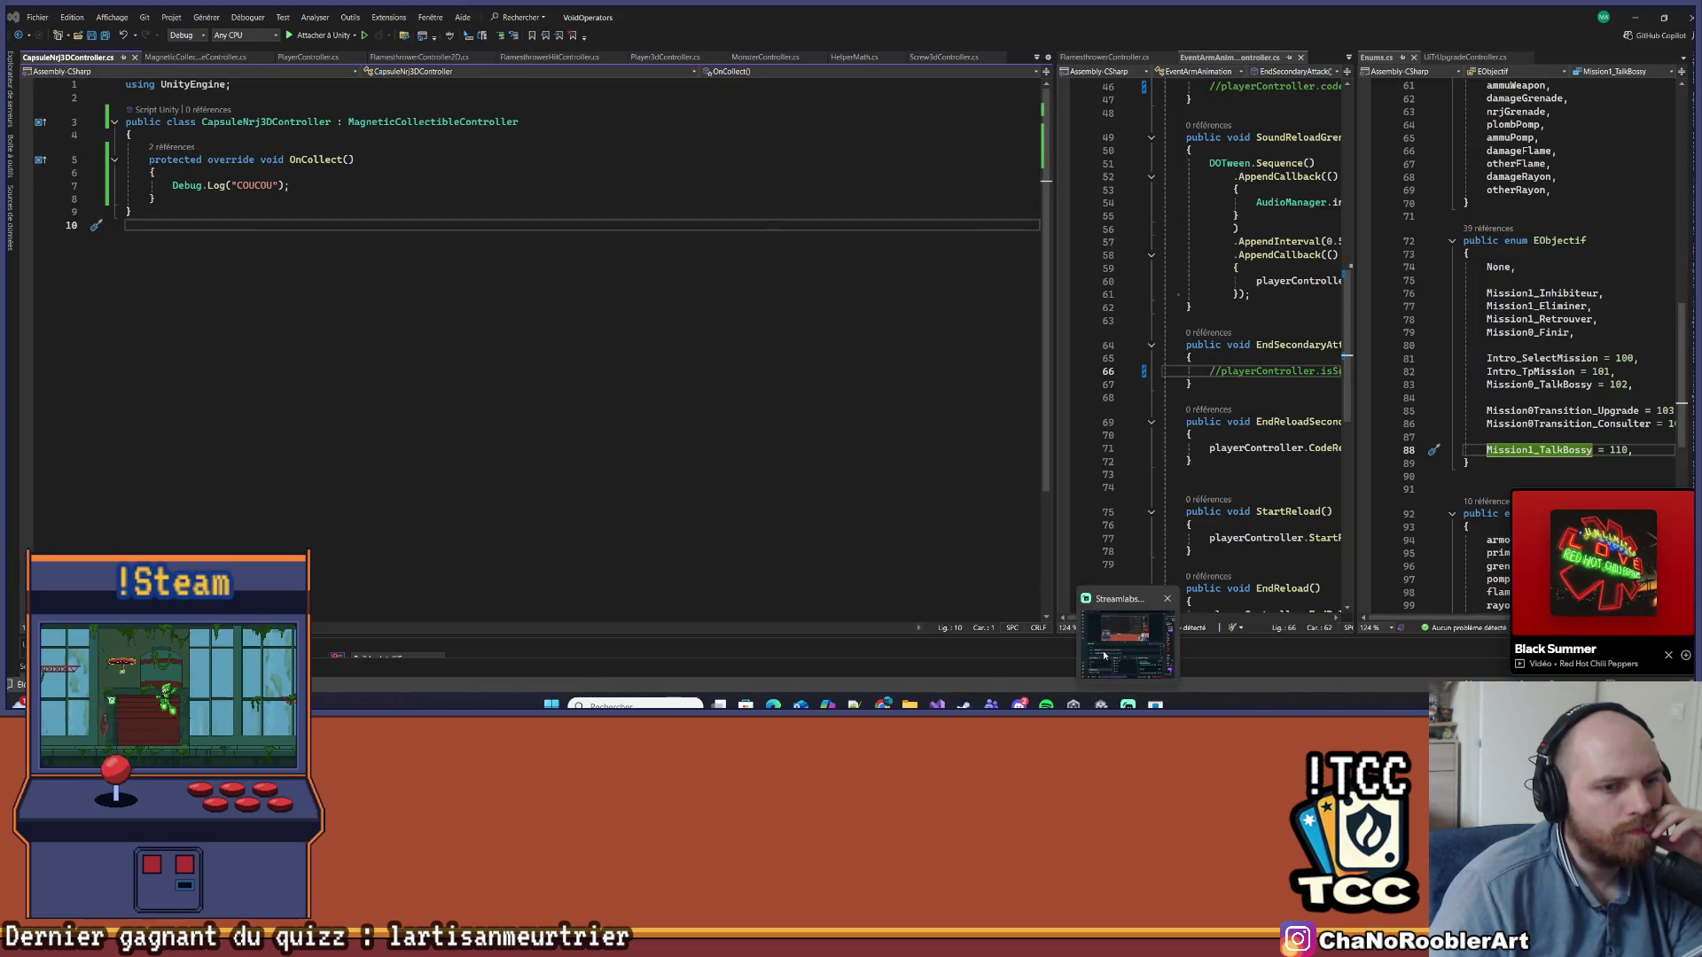
mouse_move(1111, 659)
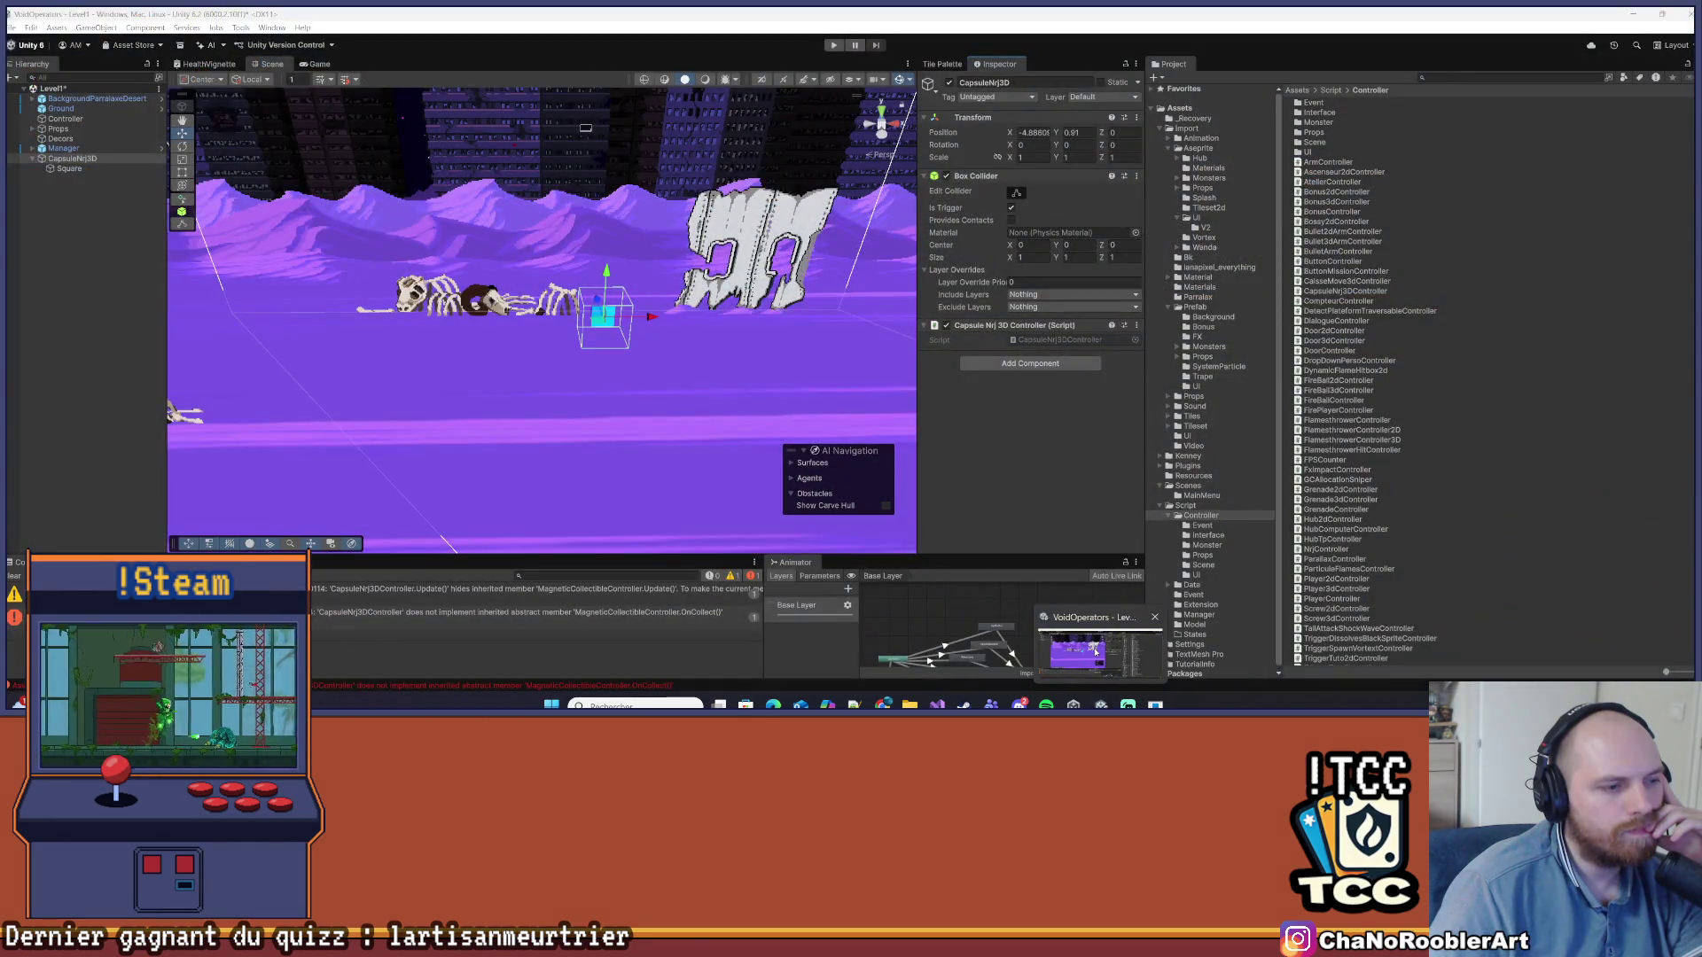
left_click(1085, 652)
key("alt+Tab")
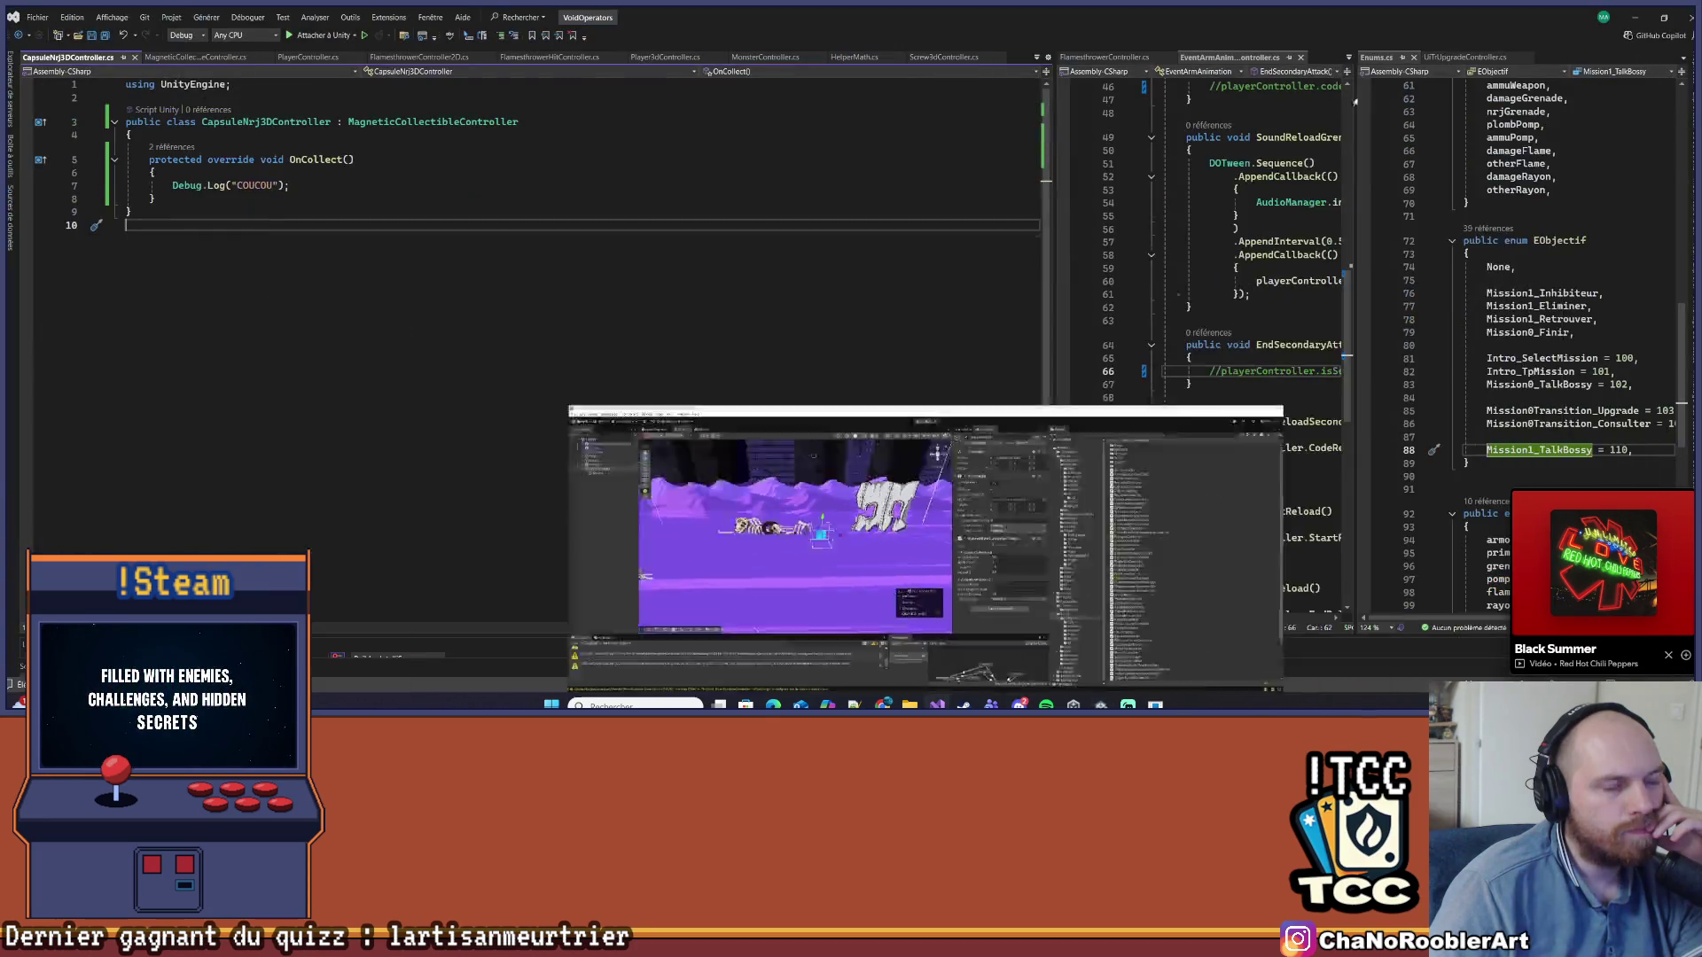
key("alt+Tab")
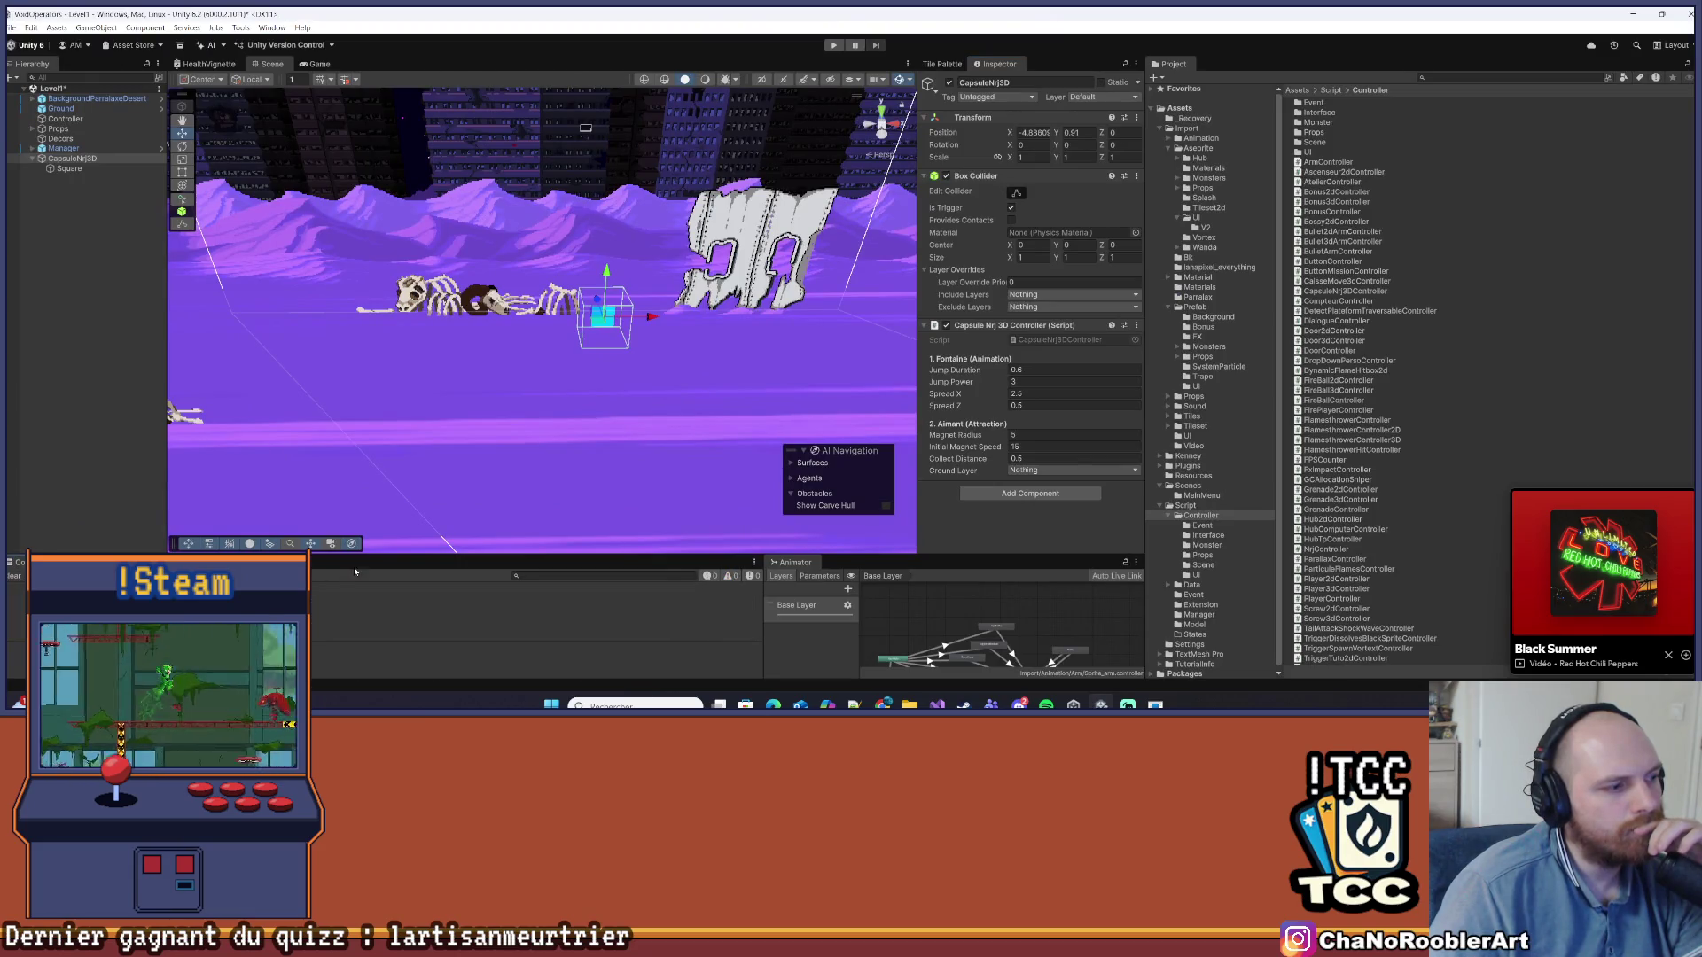
left_click(61, 108)
left_click(85, 160)
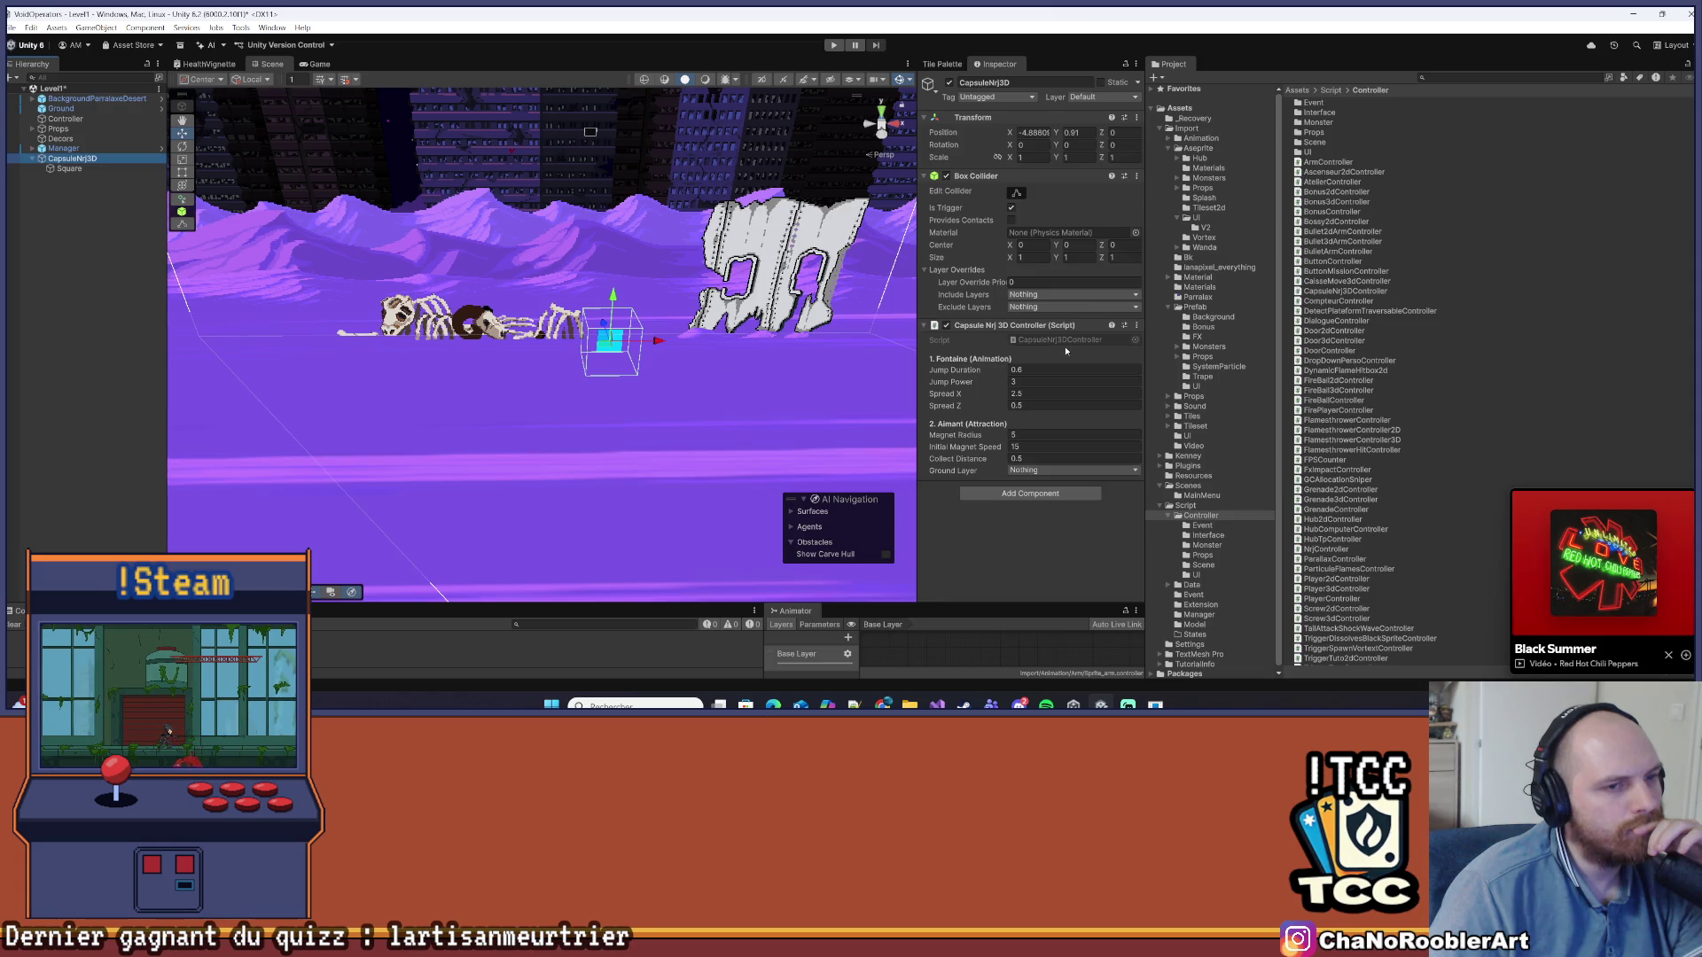
left_click(969, 373)
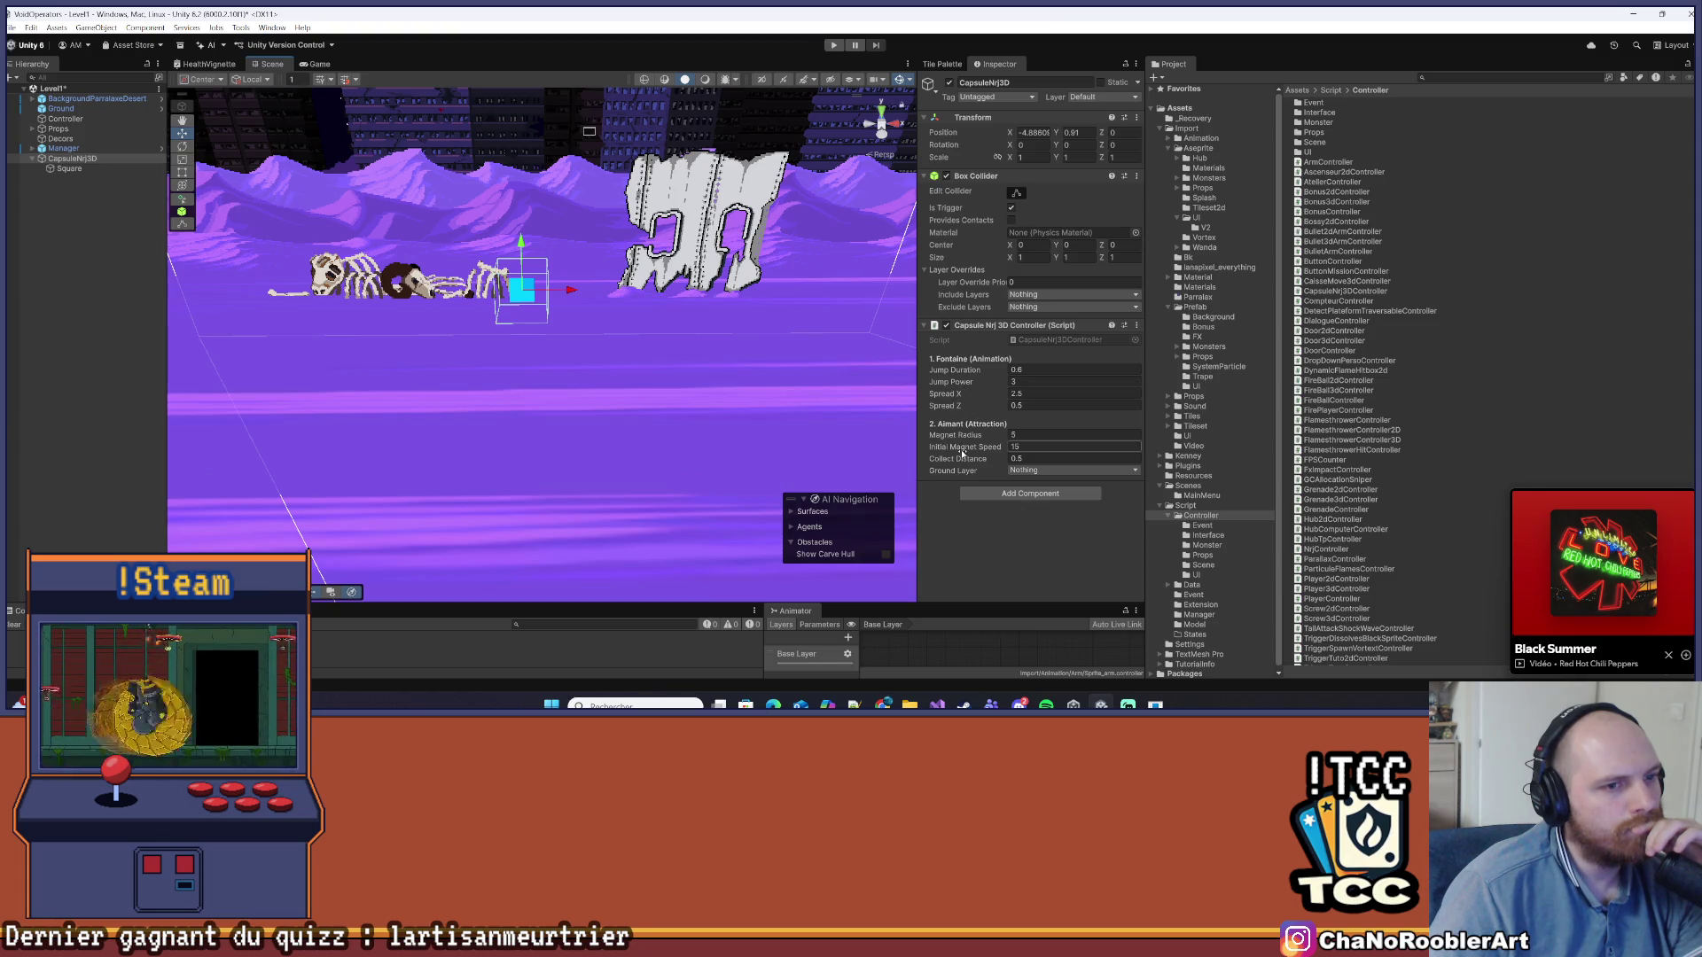
Set the Capsule Nrj 3D Controller's Ground Layer to Ground, then build and run the game
left_click(1022, 471)
left_click(1022, 473)
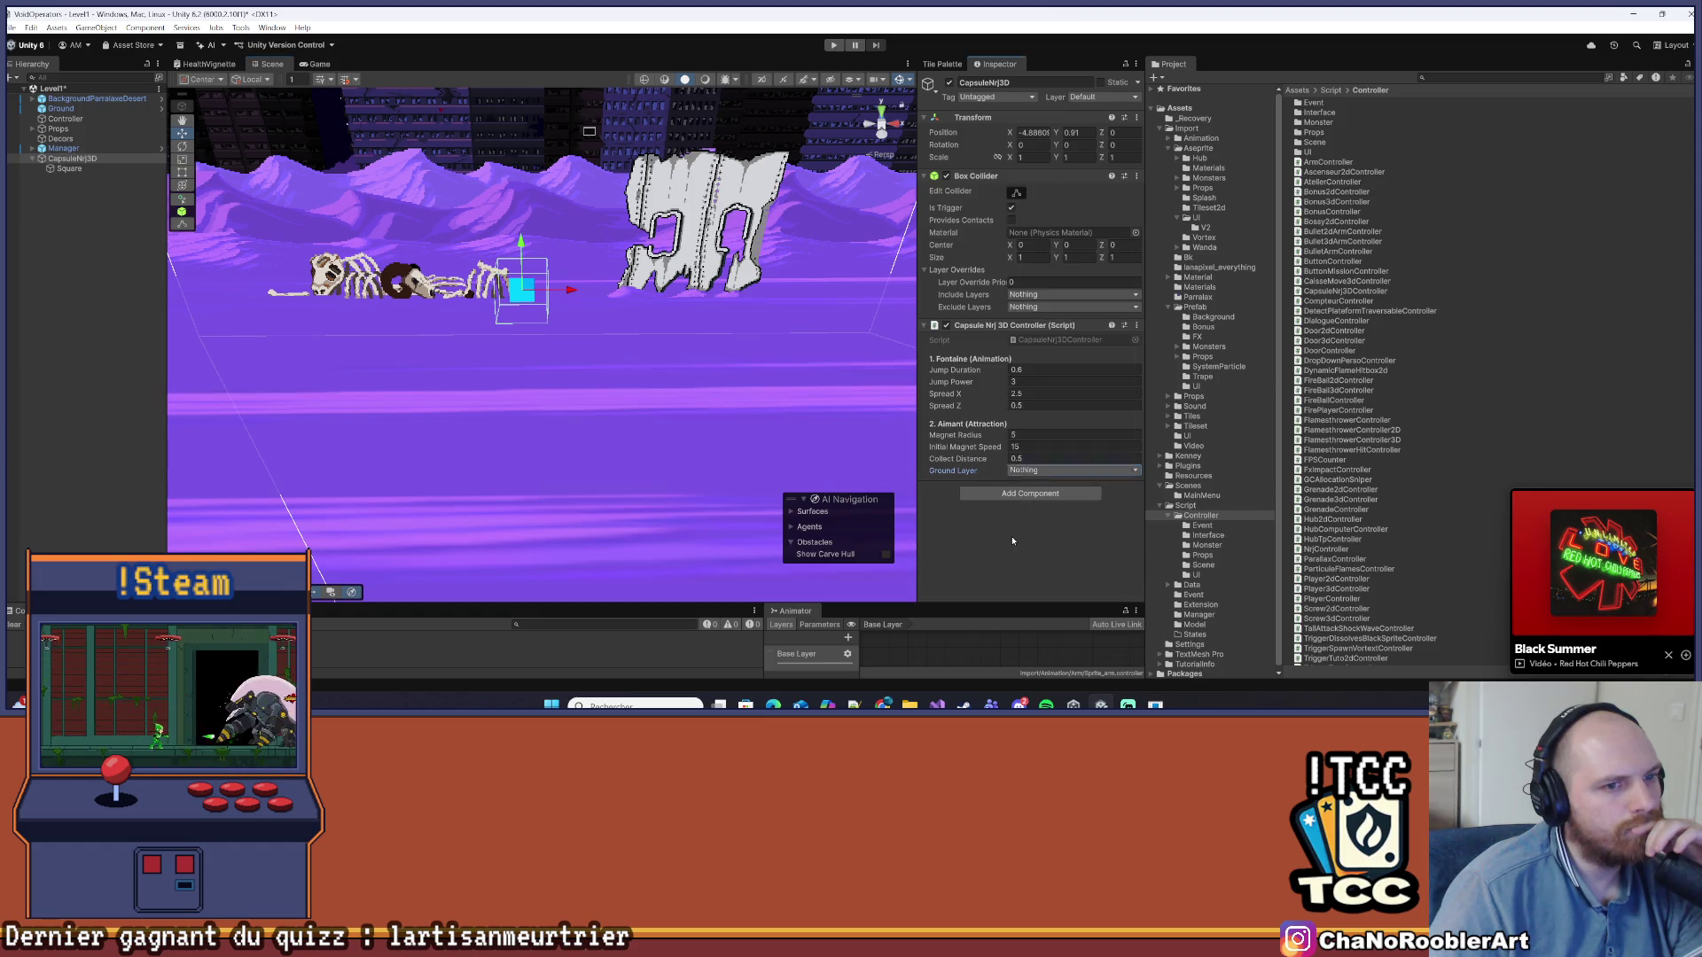
left_click(1063, 470)
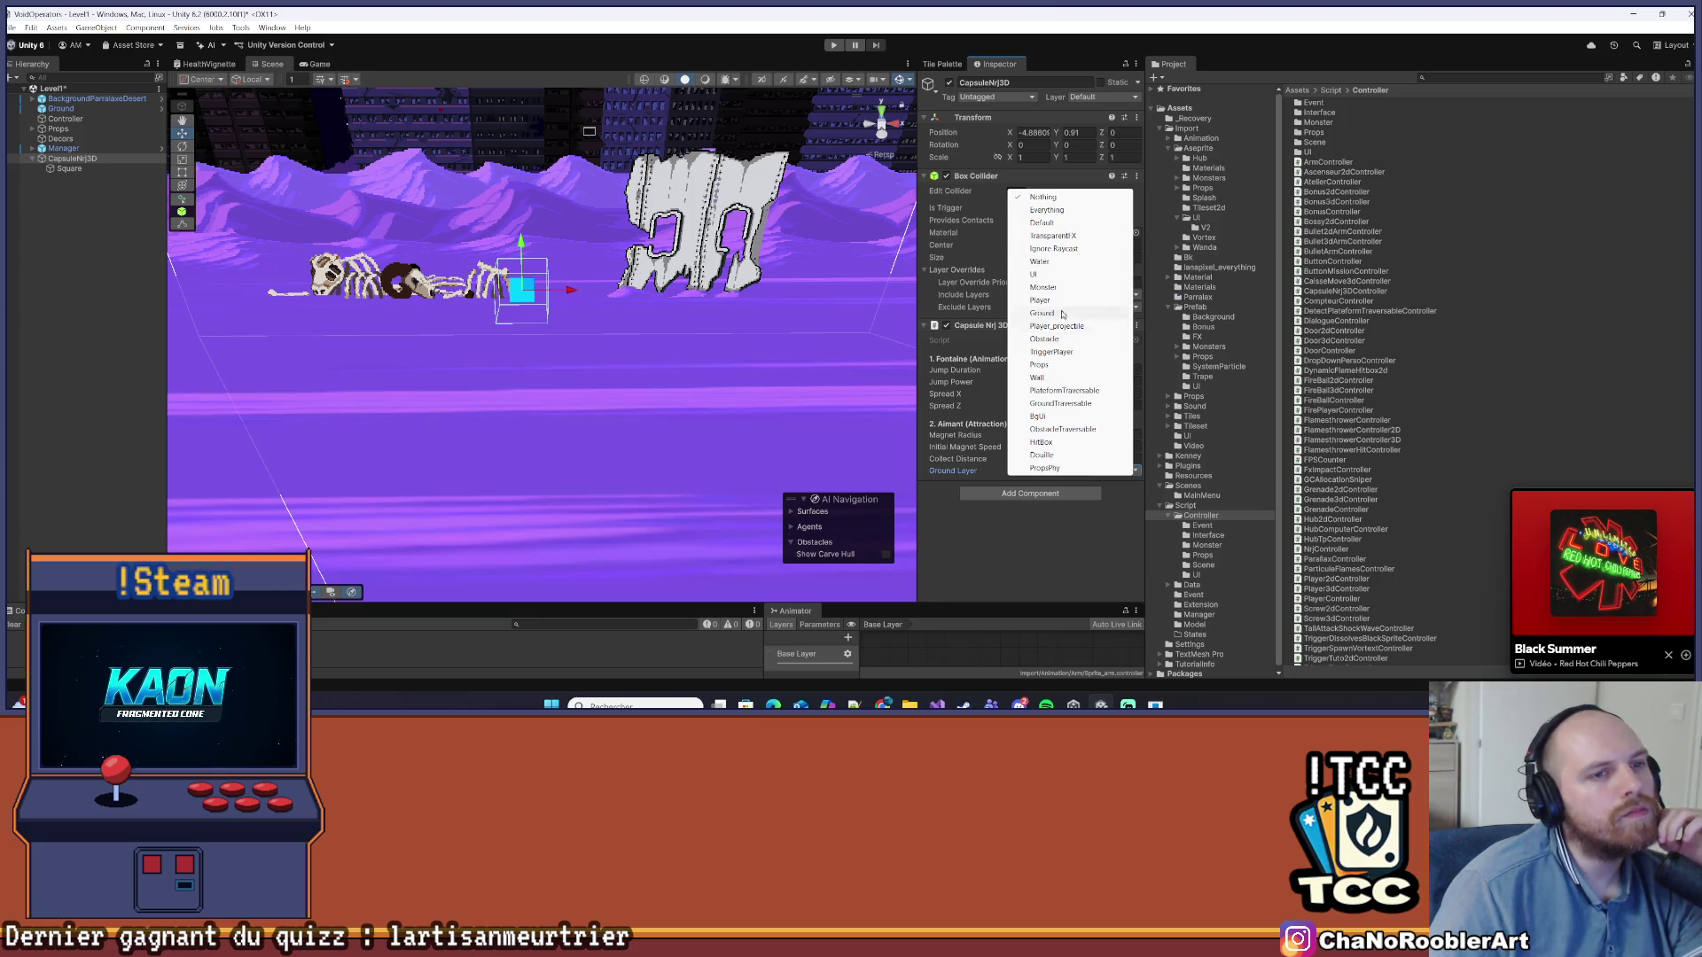
left_click(1042, 313)
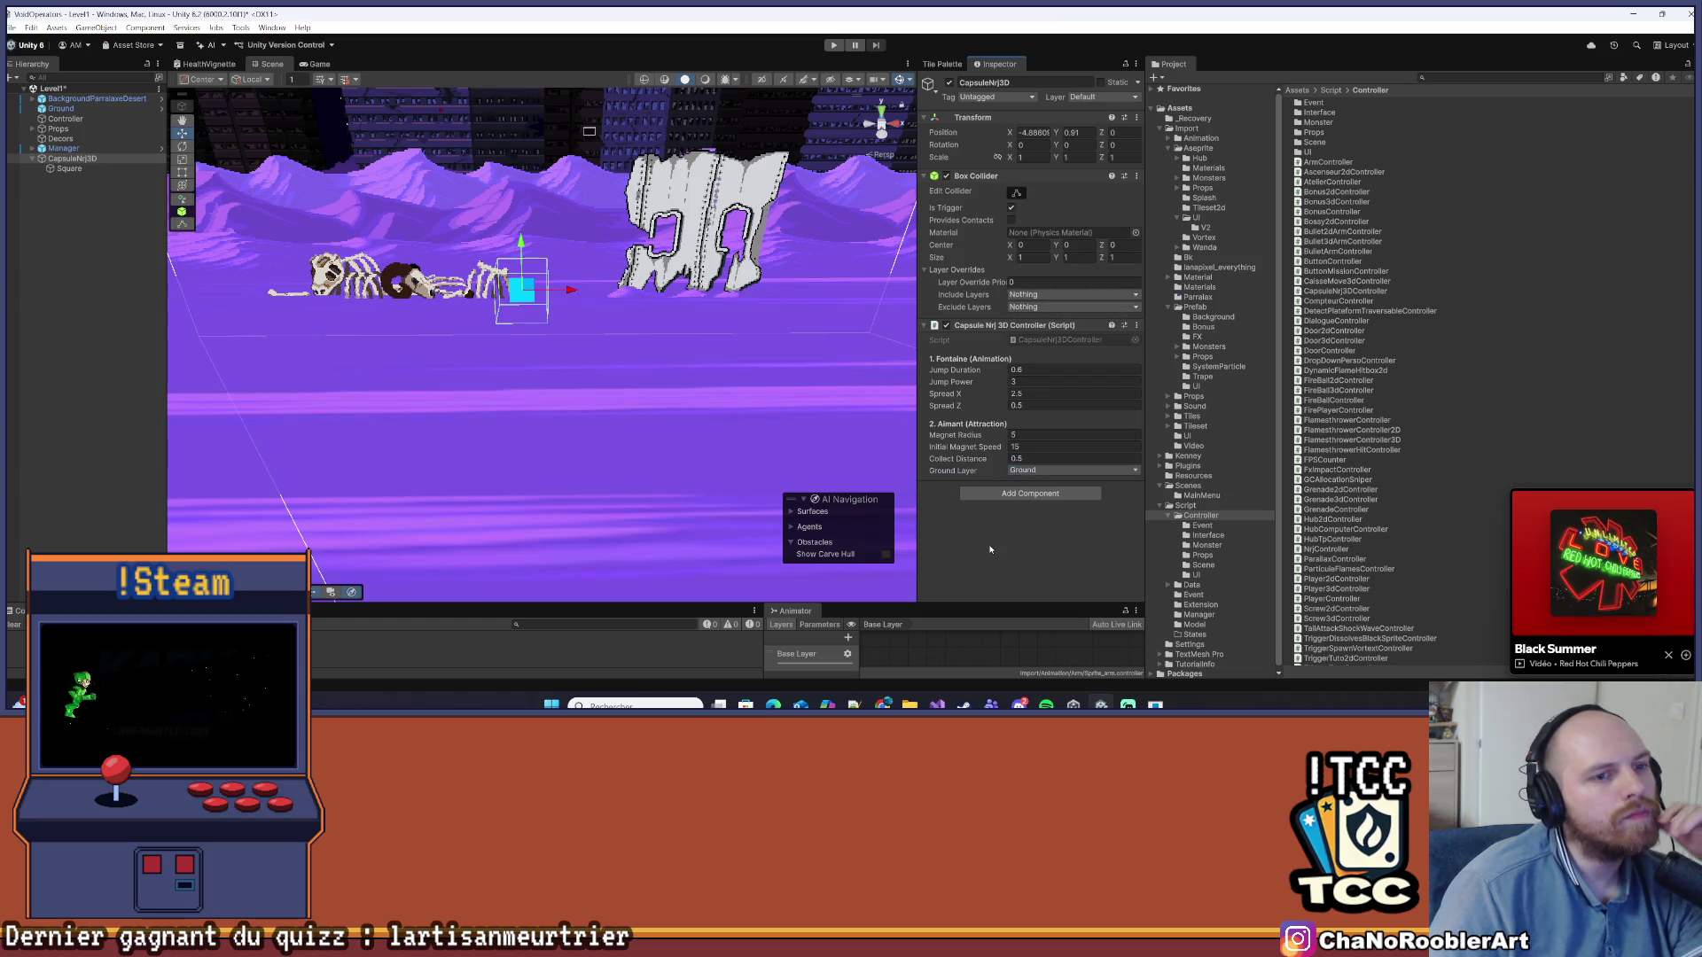
left_click(12, 27)
left_click(76, 187)
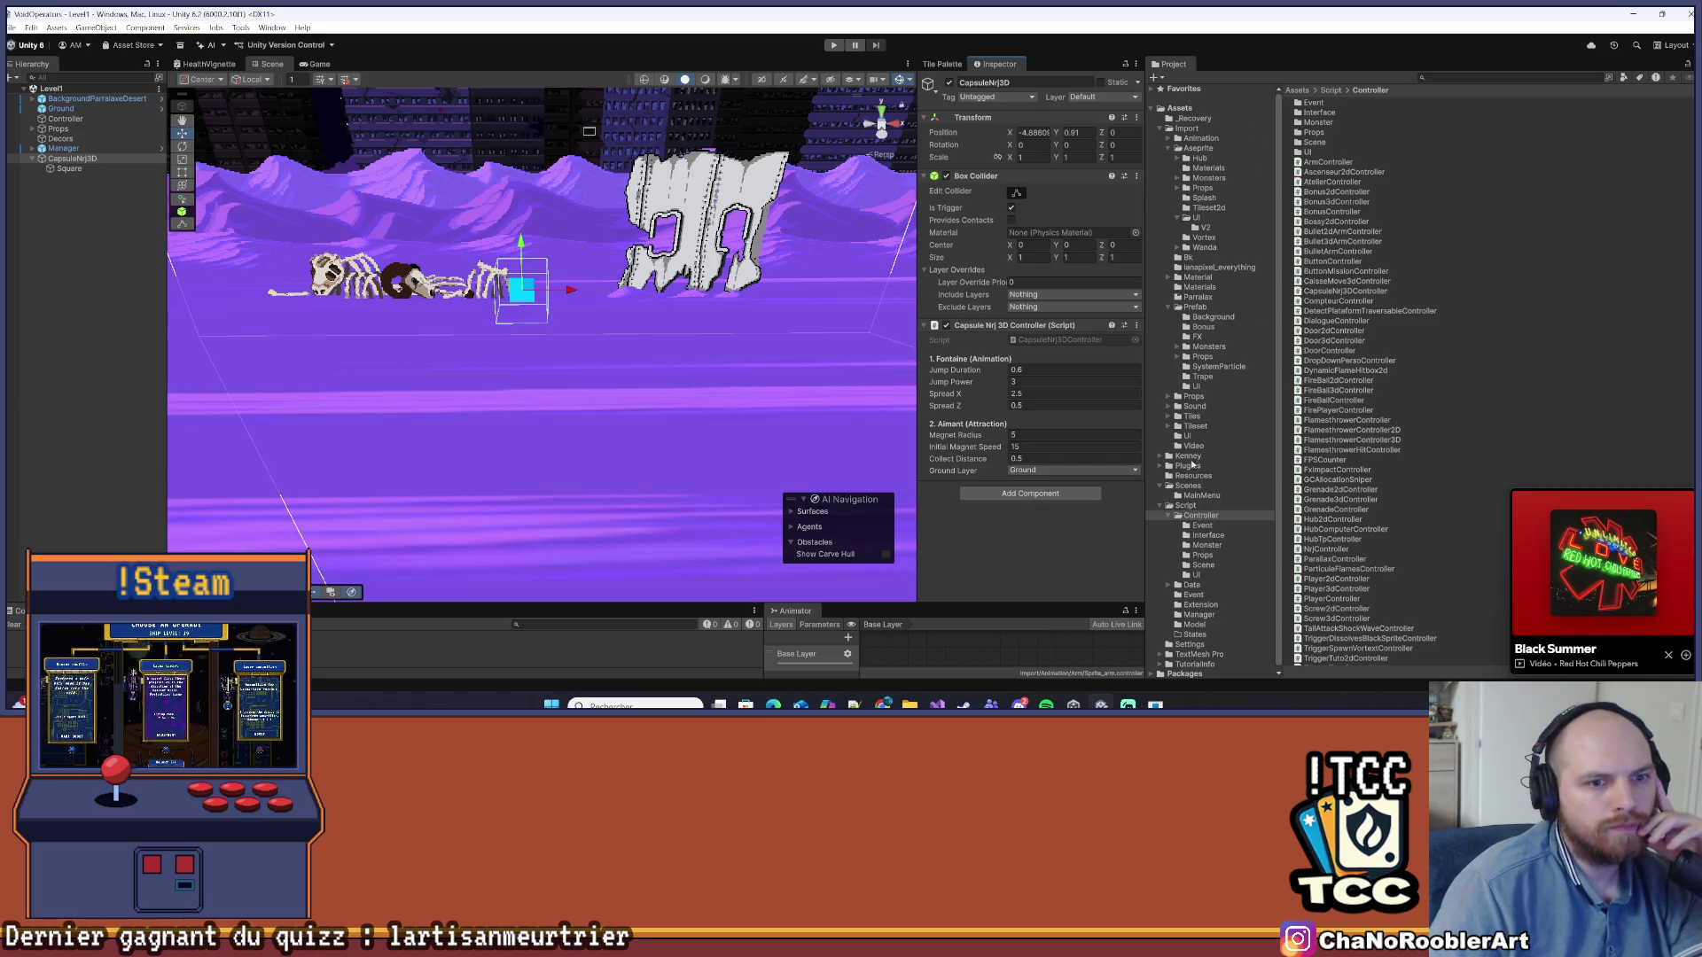
Collapse the Scenes, Script, Aseprite and Prefab folders and show the Prefab folder's contents
left_click(1164, 485)
left_click(1164, 496)
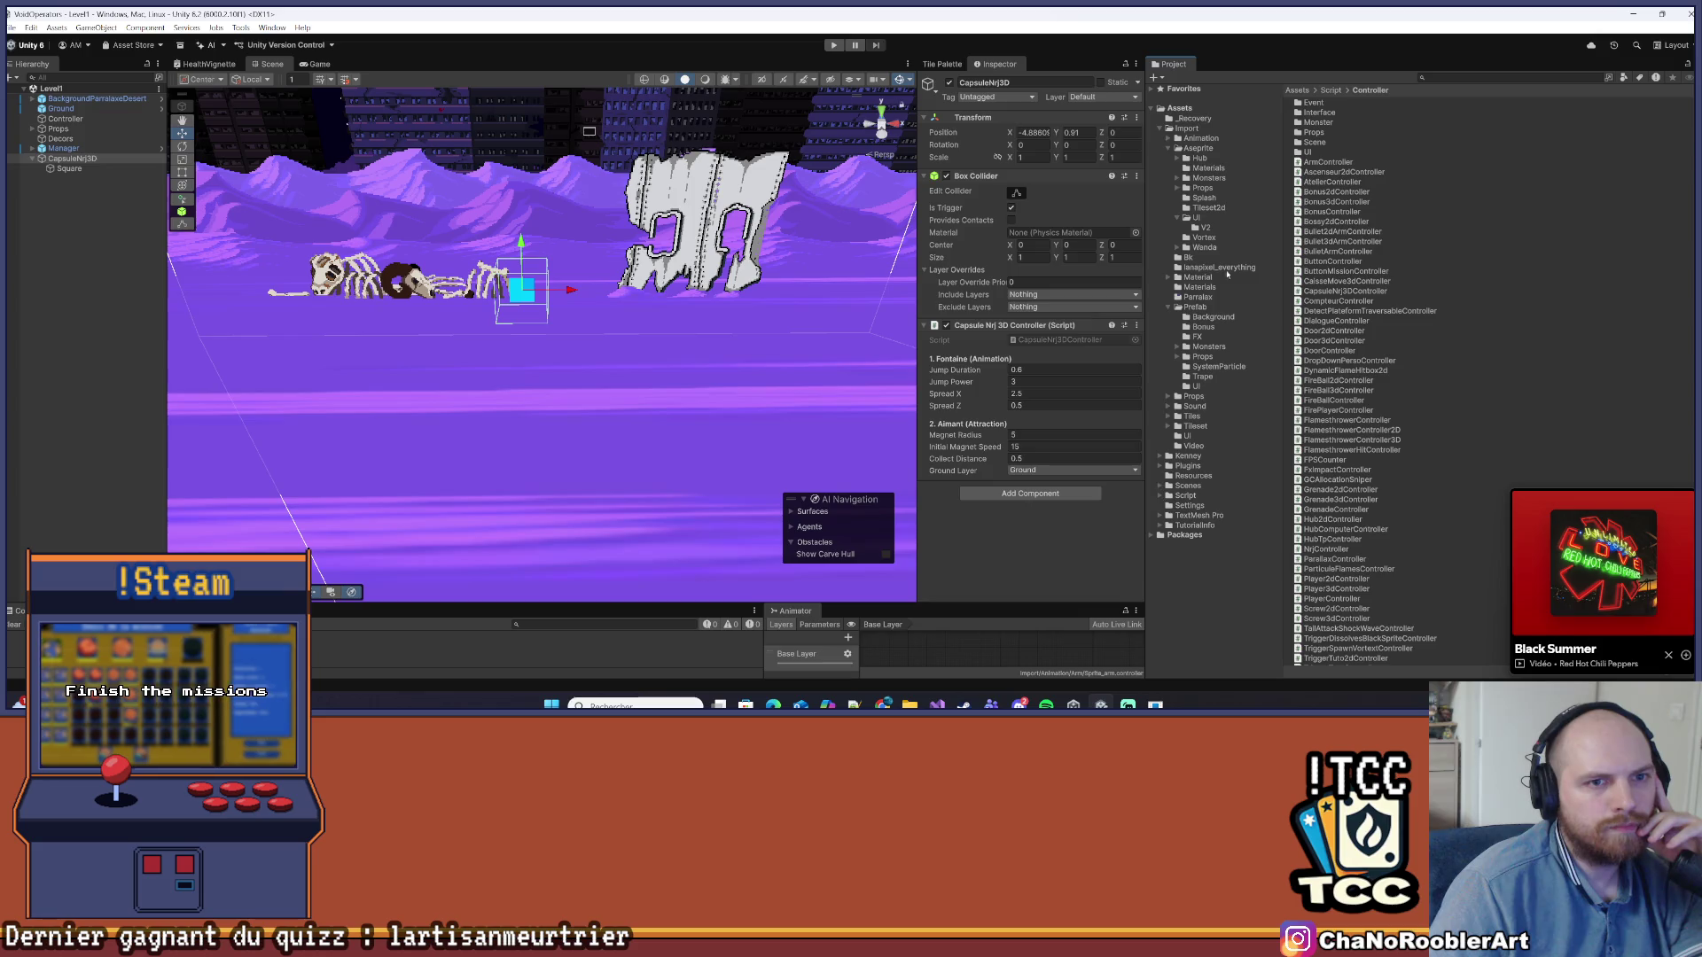
left_click(1171, 149)
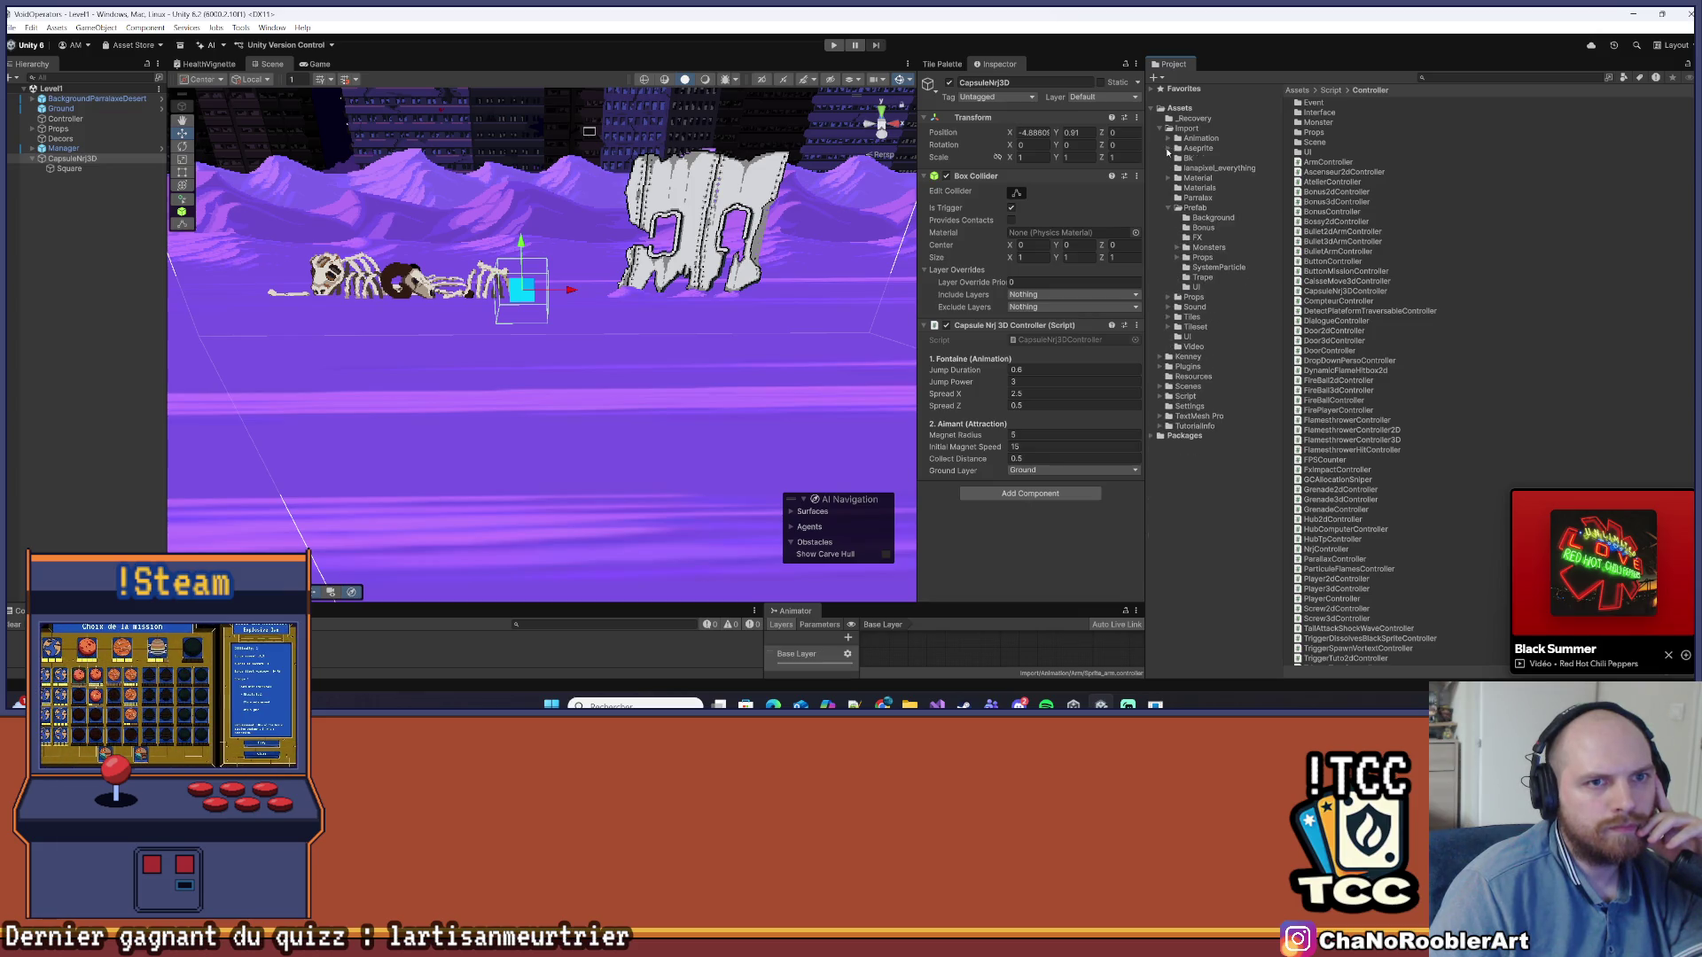
left_click(1167, 209)
left_click(1196, 209)
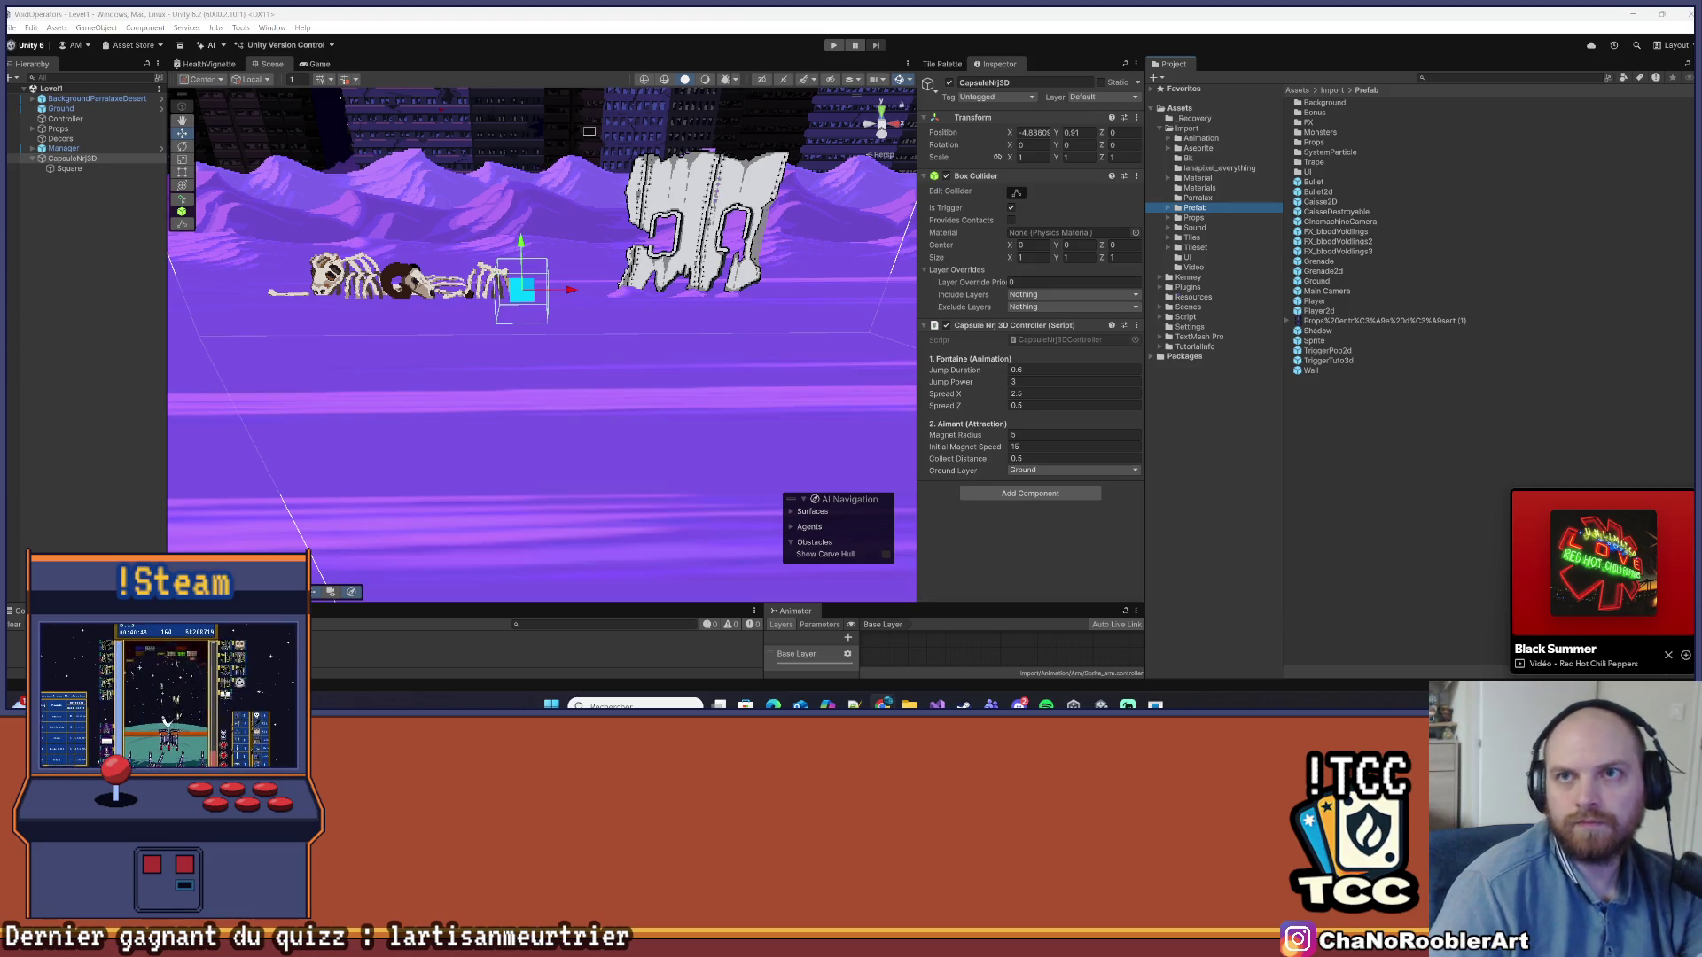
key("alt+Tab")
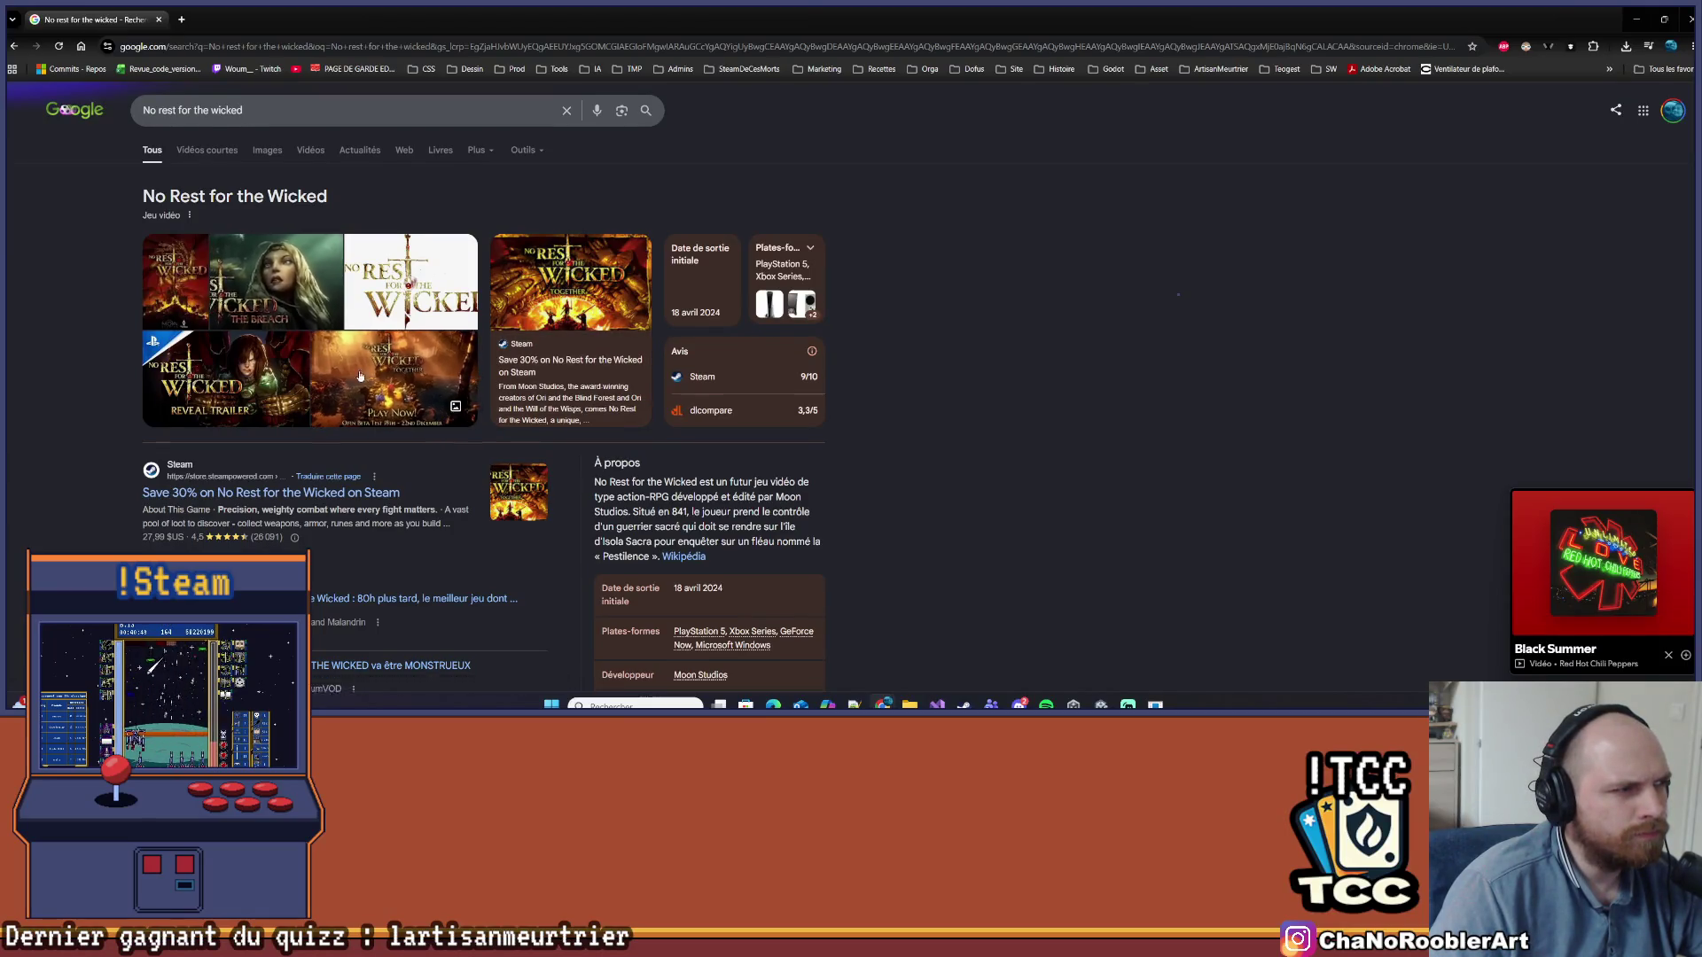
Check a YouTube result, then open the No Rest for the Wicked Steam page past the age check
scroll(360, 377, "down", 3)
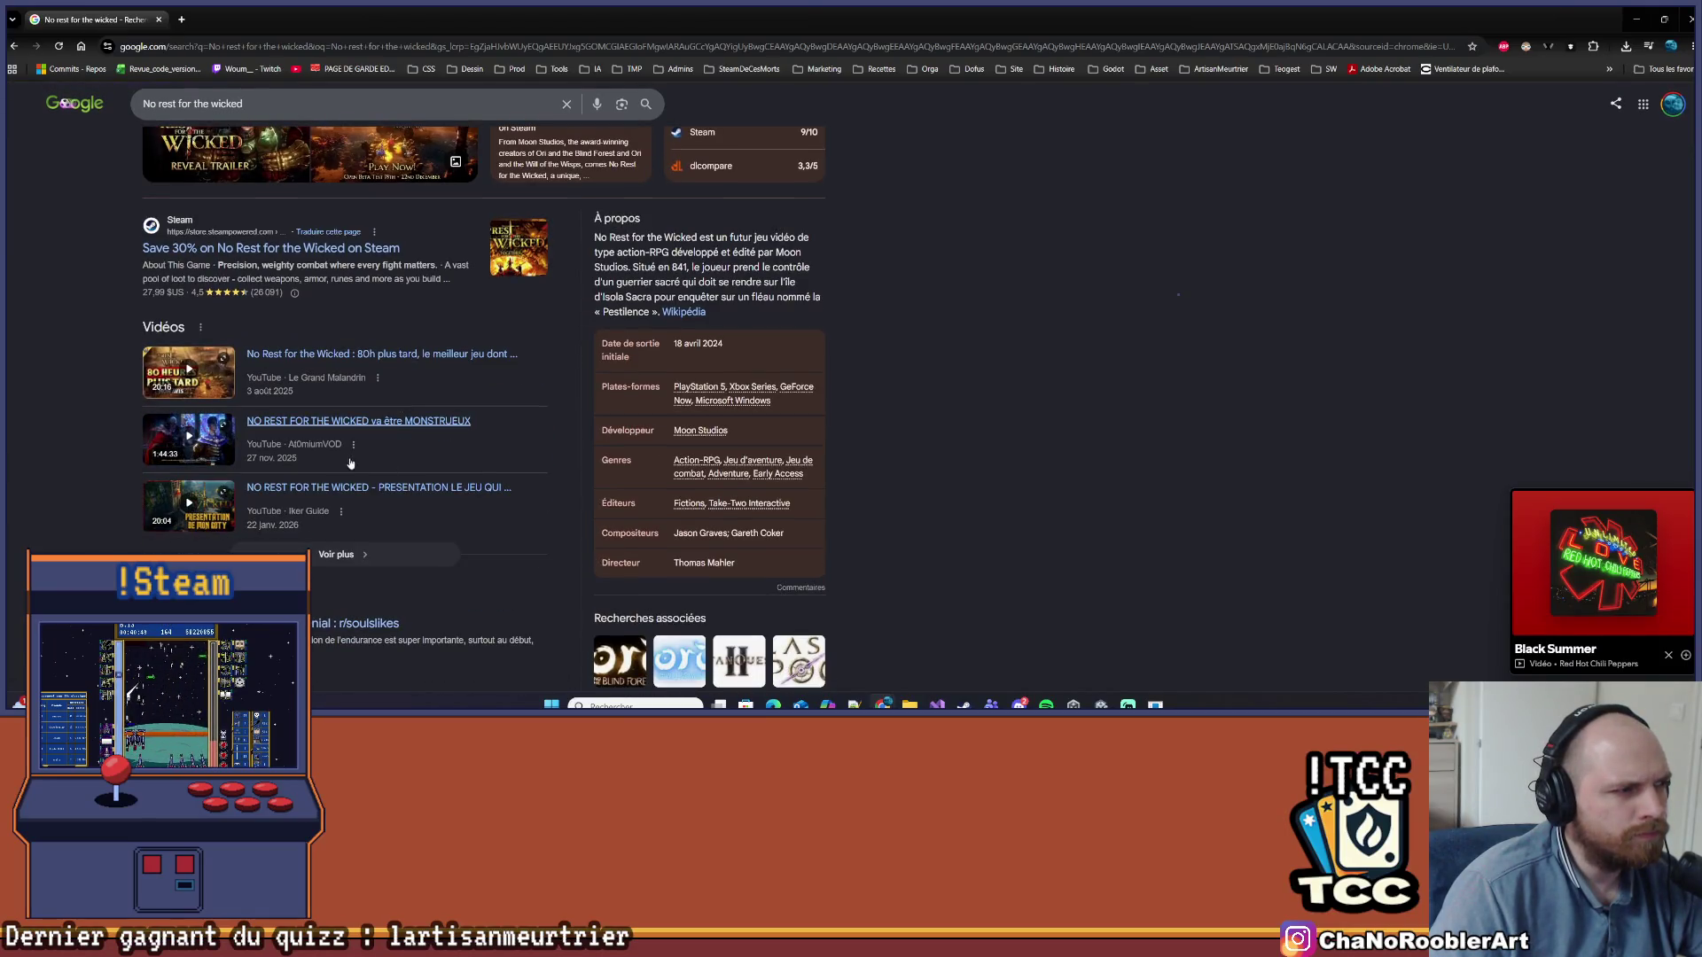
left_click(321, 354)
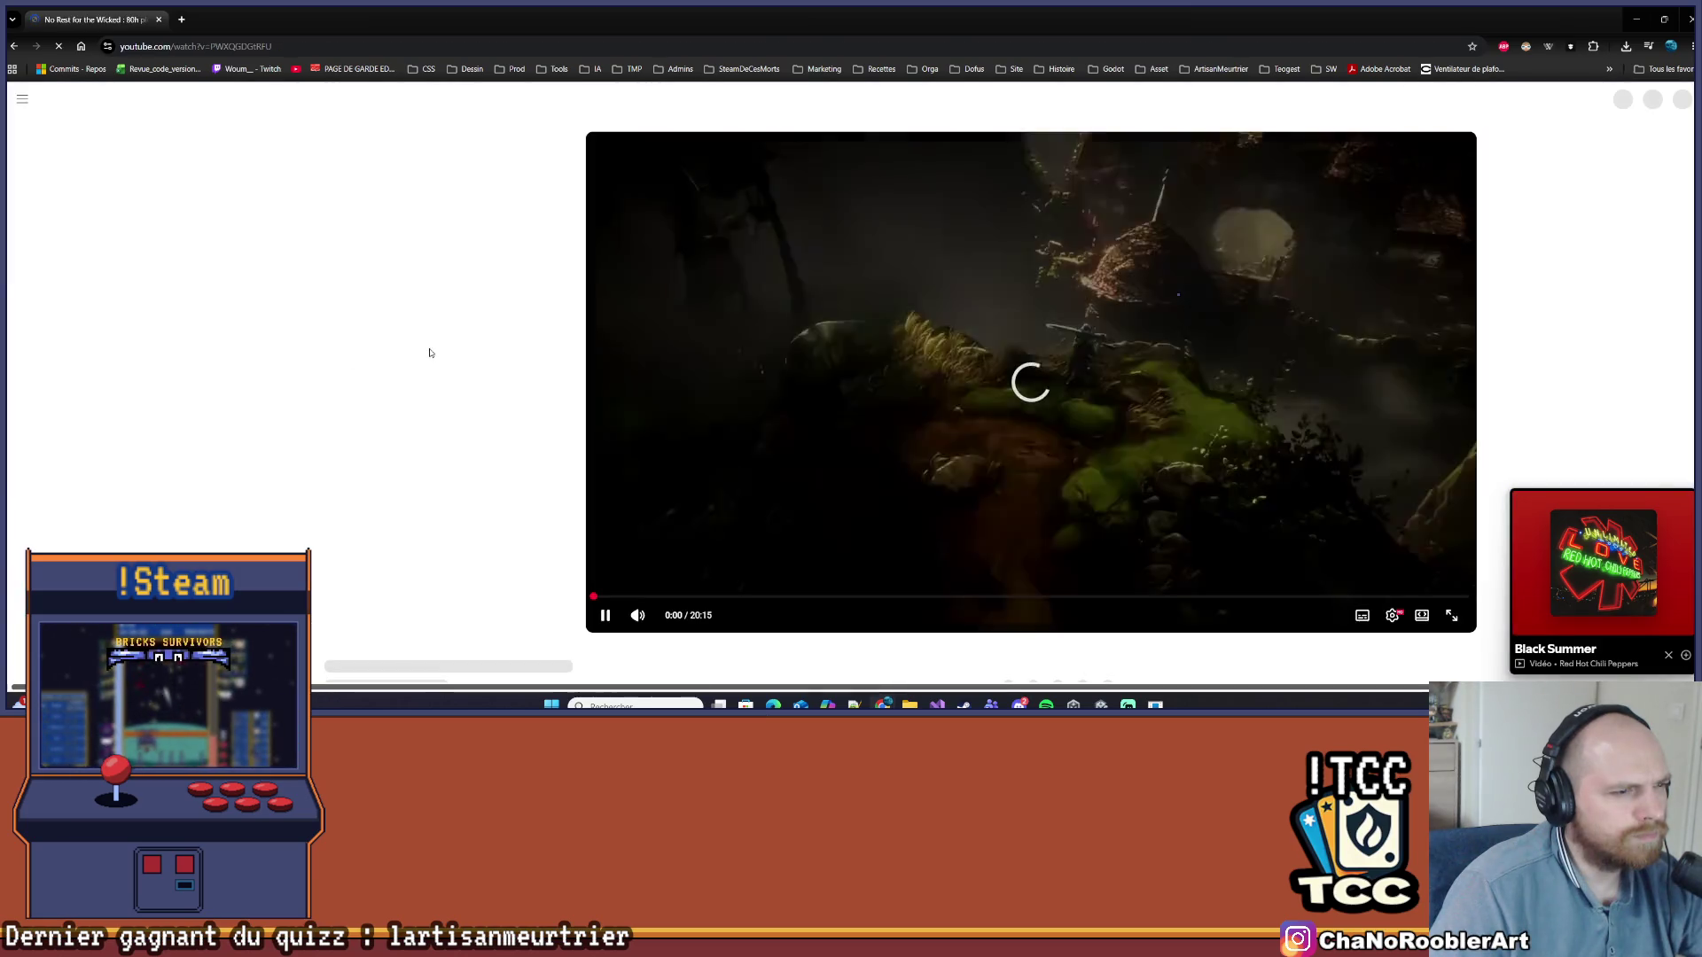
key("alt+Left")
left_click(238, 249)
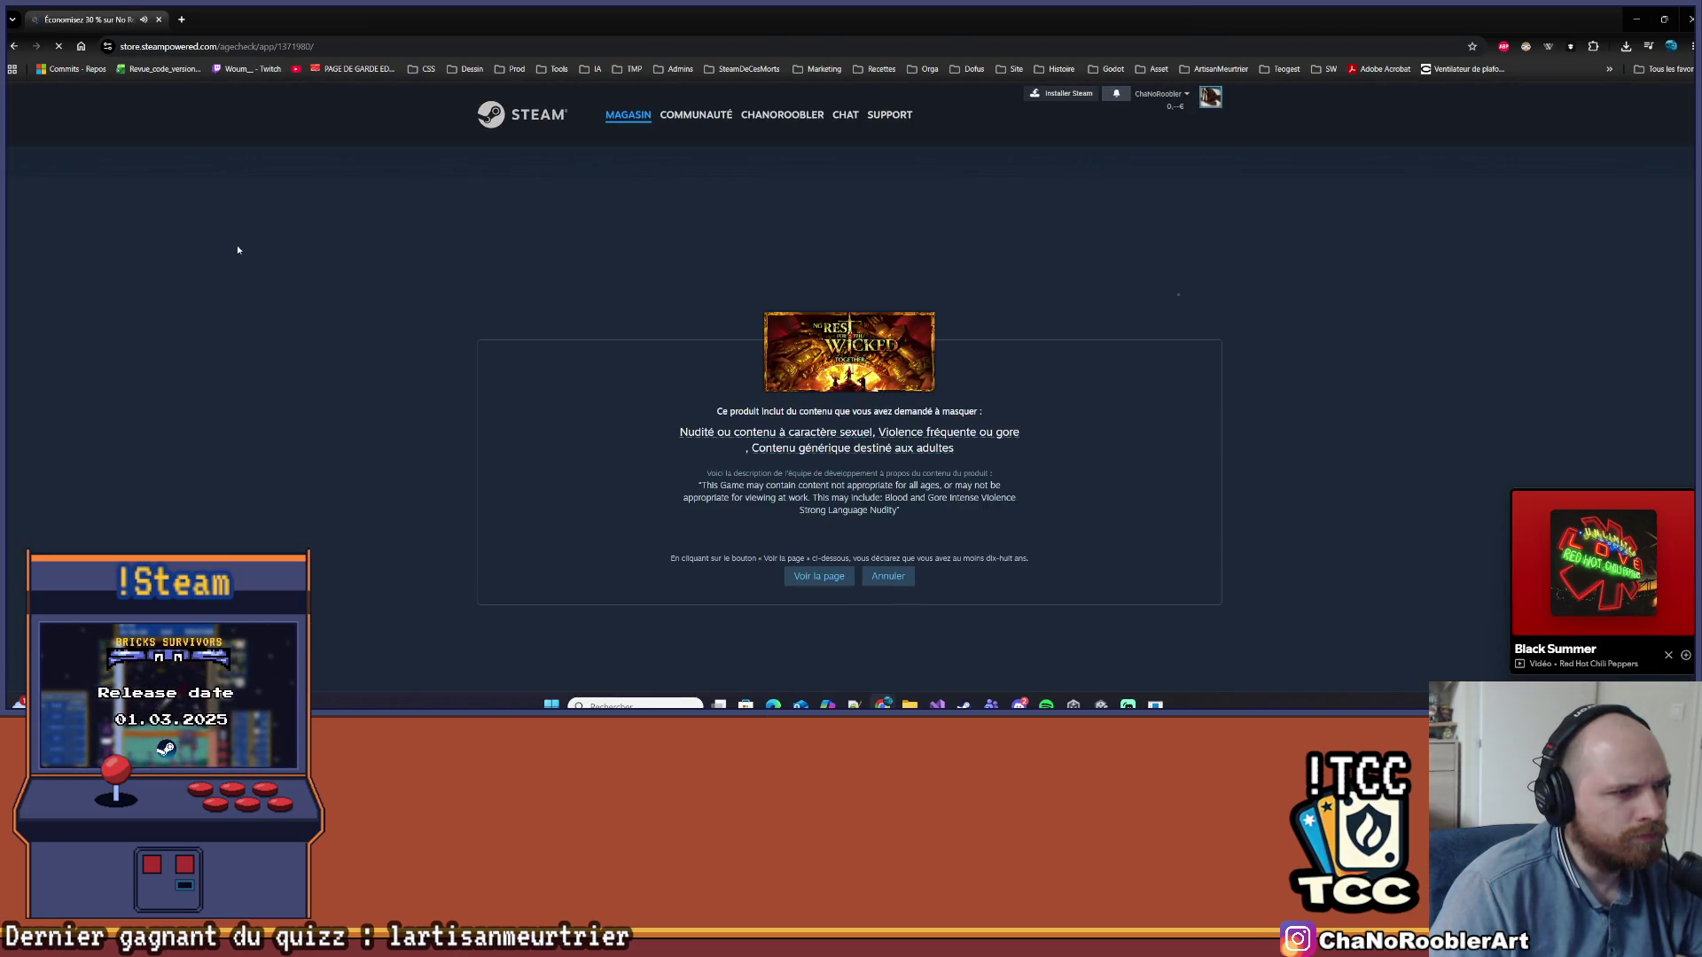
left_click(817, 576)
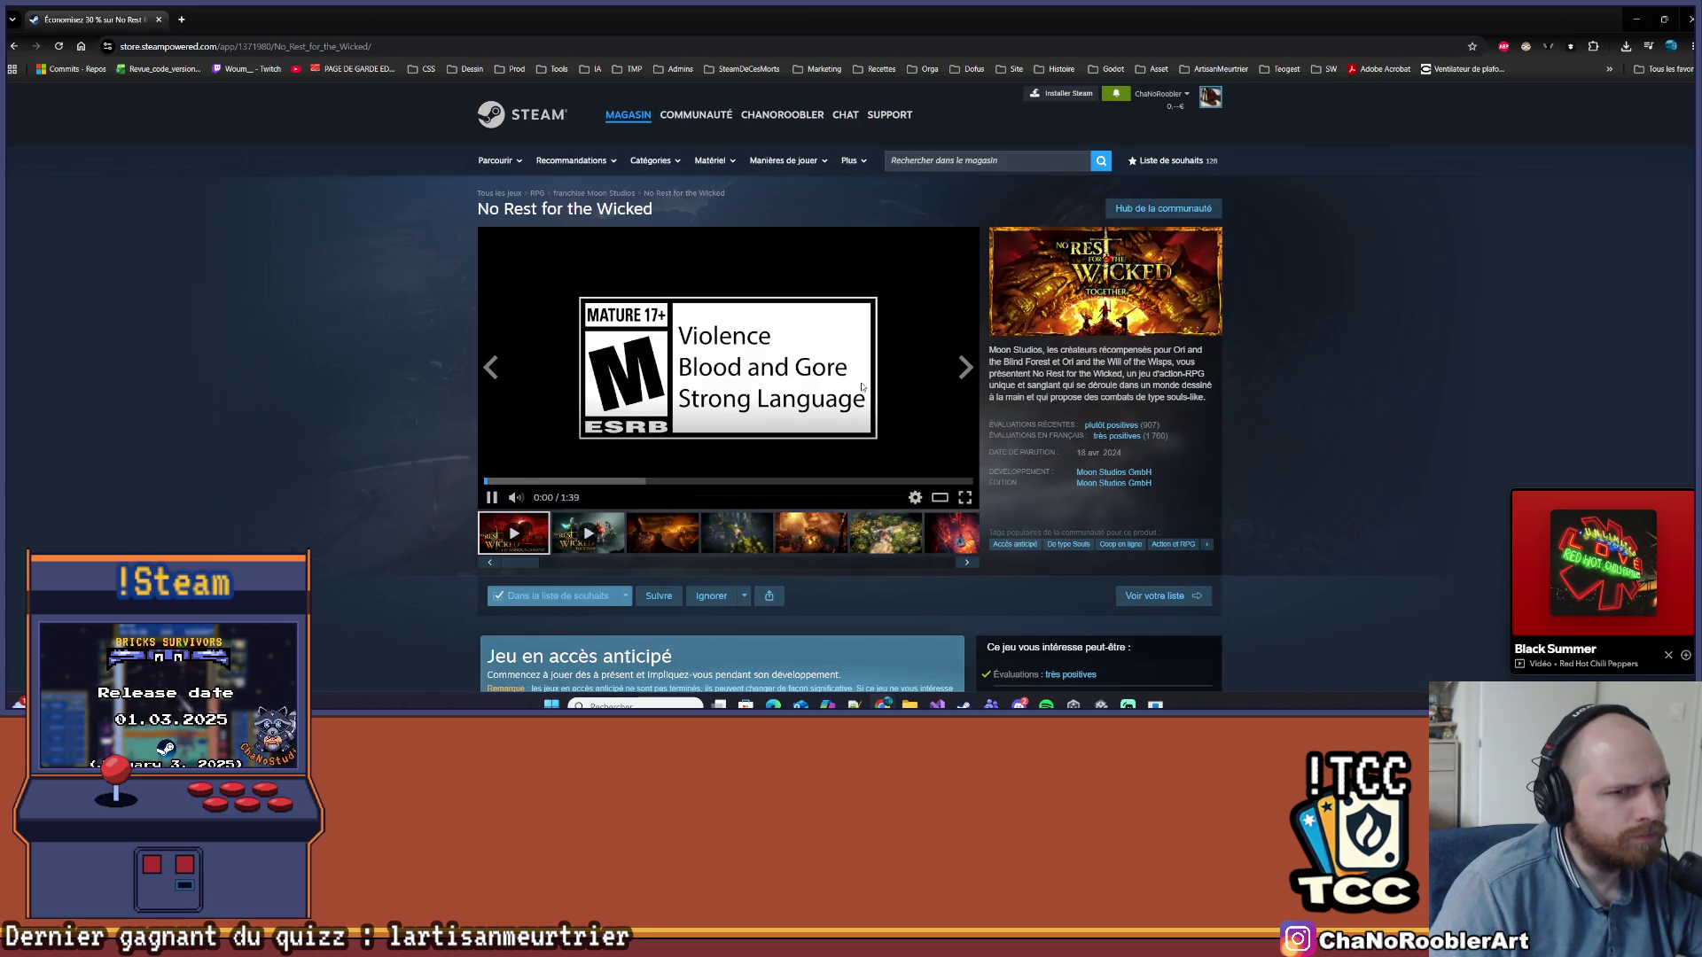
Scrub through the trailer between roughly 0:52 and 1:25
left_click(738, 487)
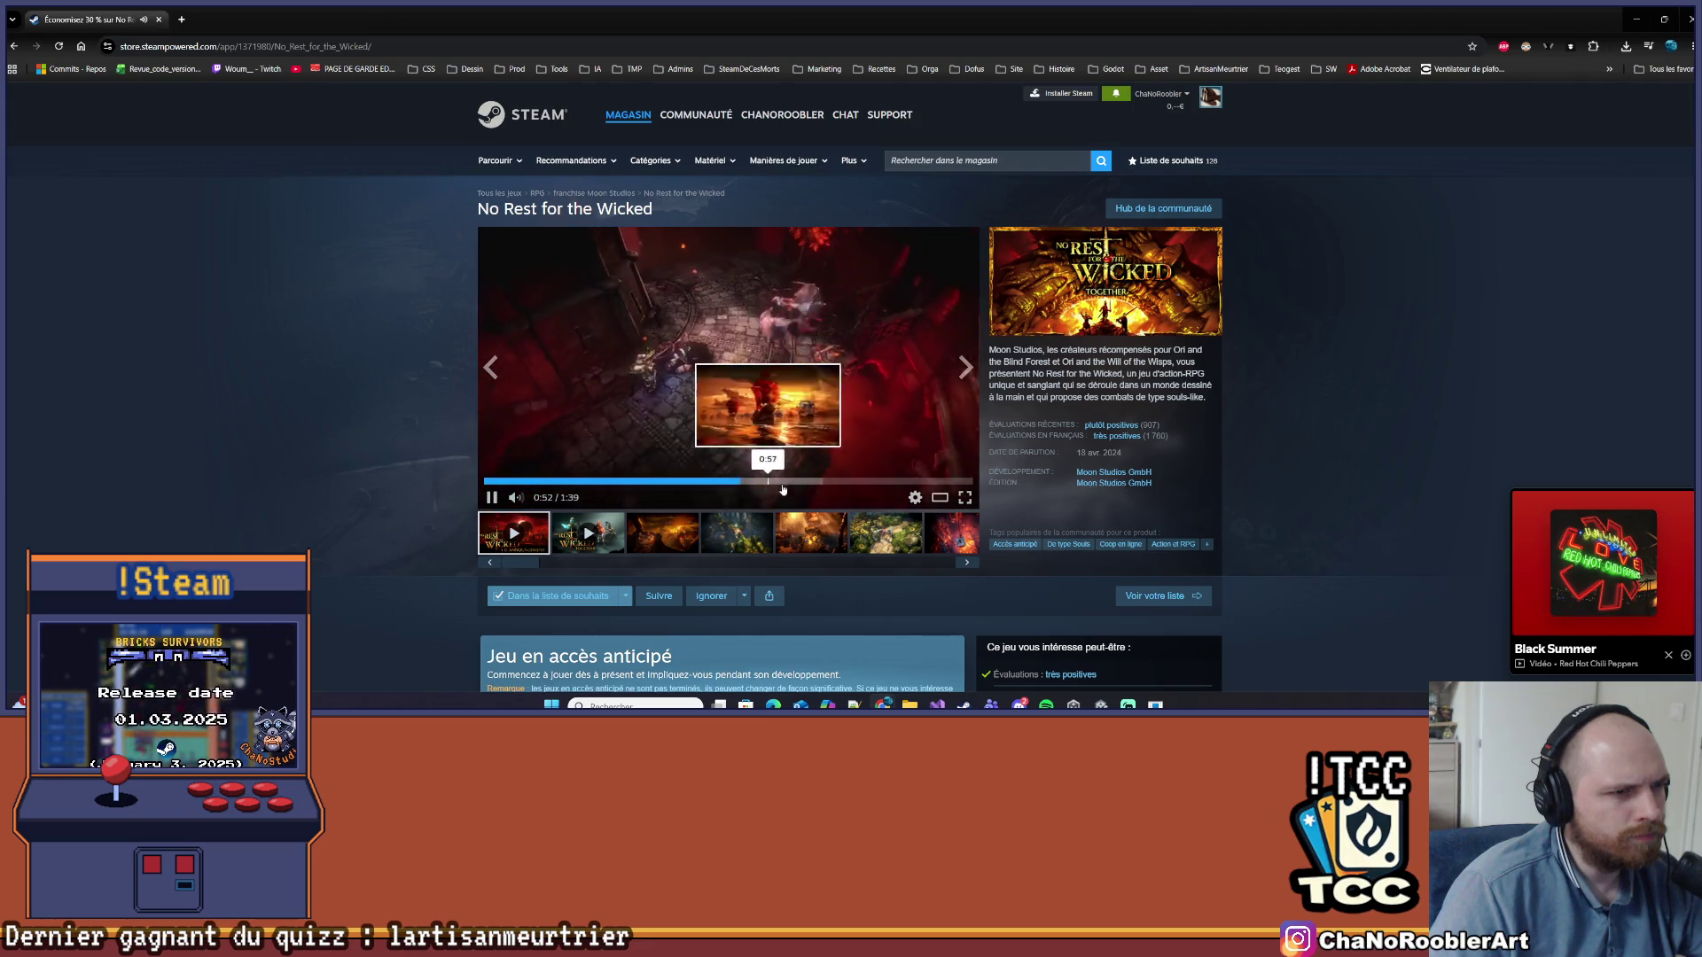
left_click(834, 487)
left_click(878, 485)
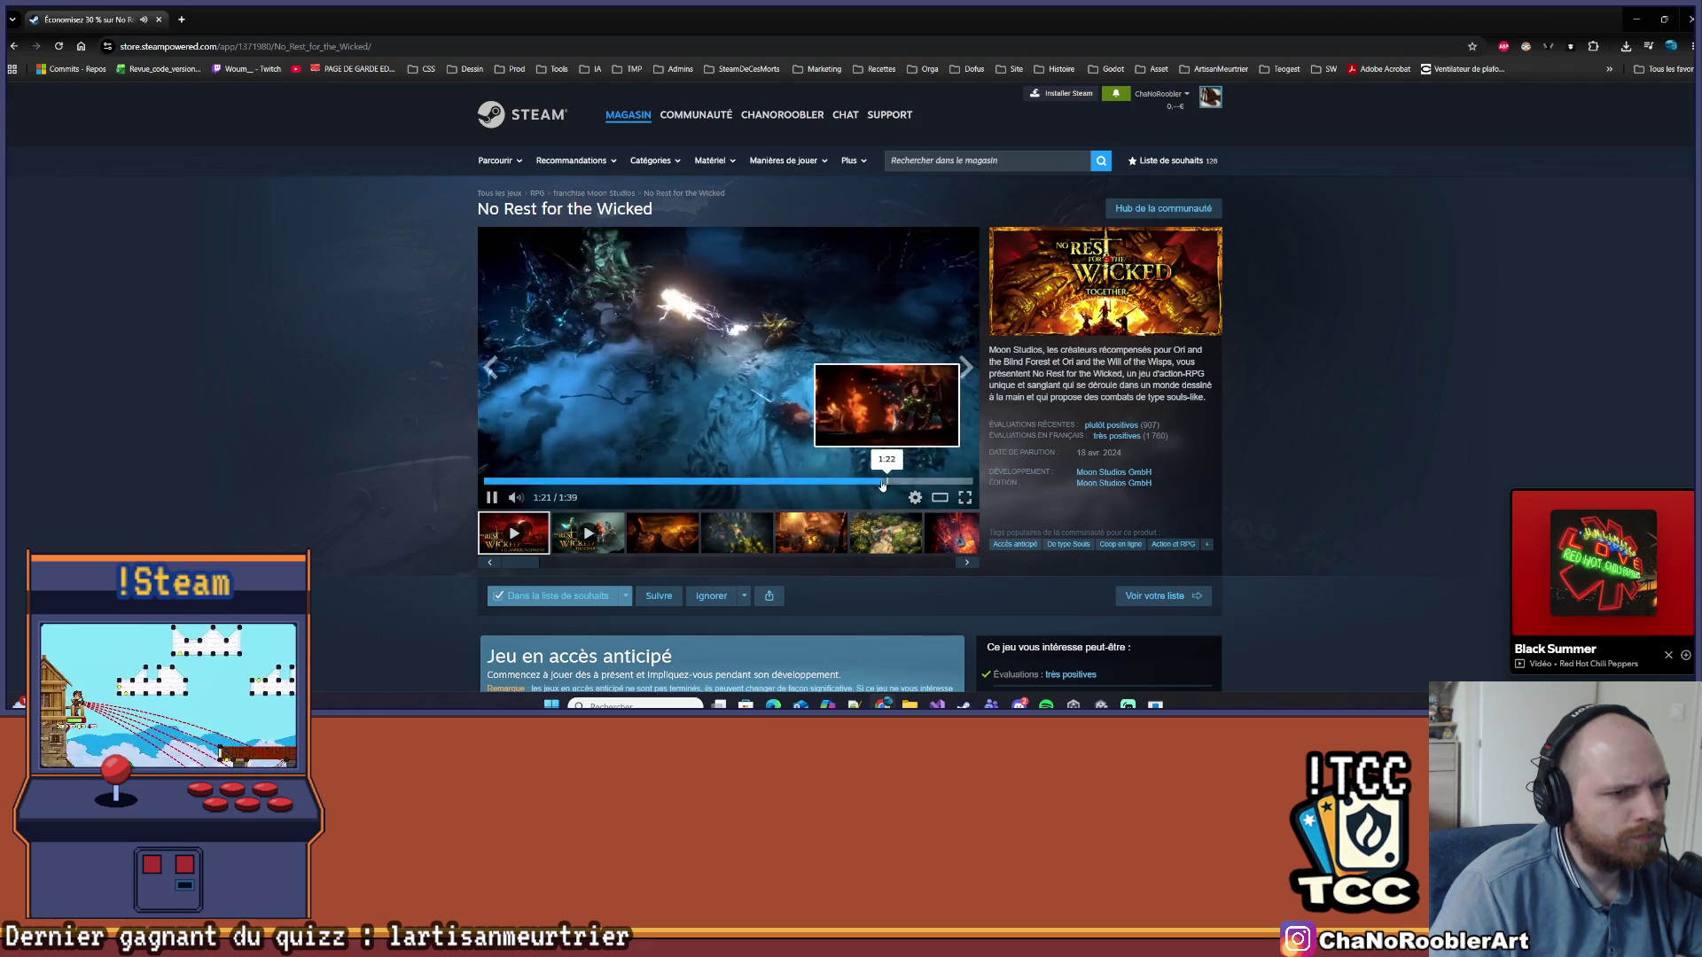
left_click(676, 485)
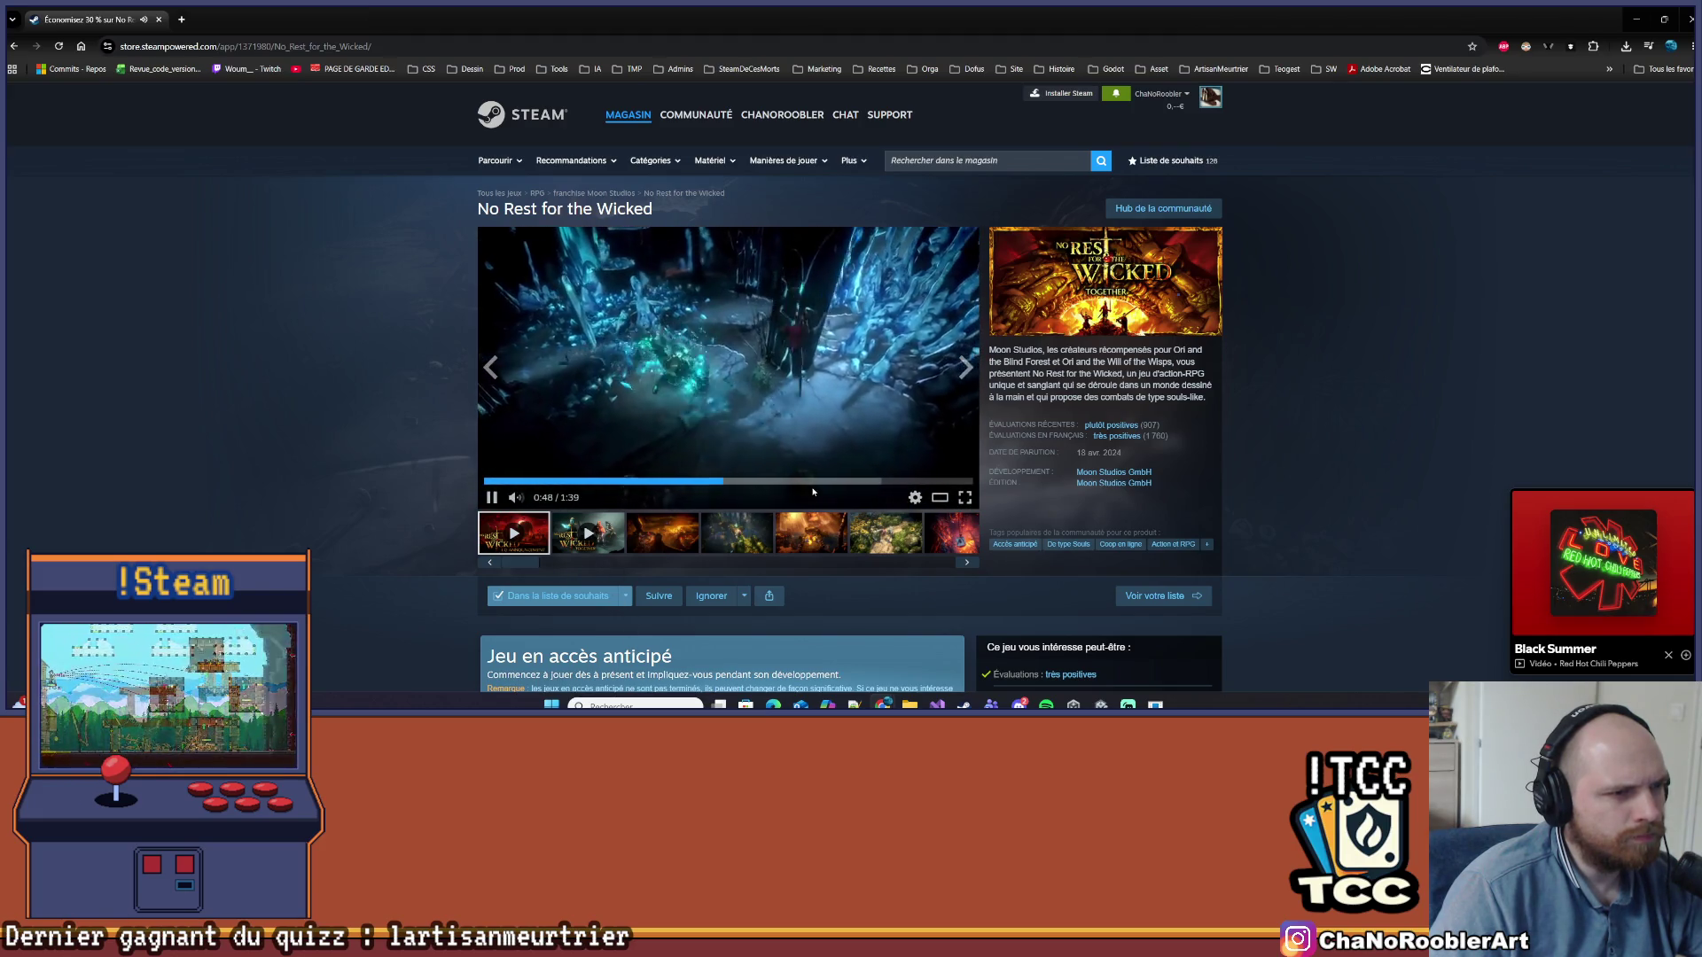
left_click(812, 486)
left_click(869, 487)
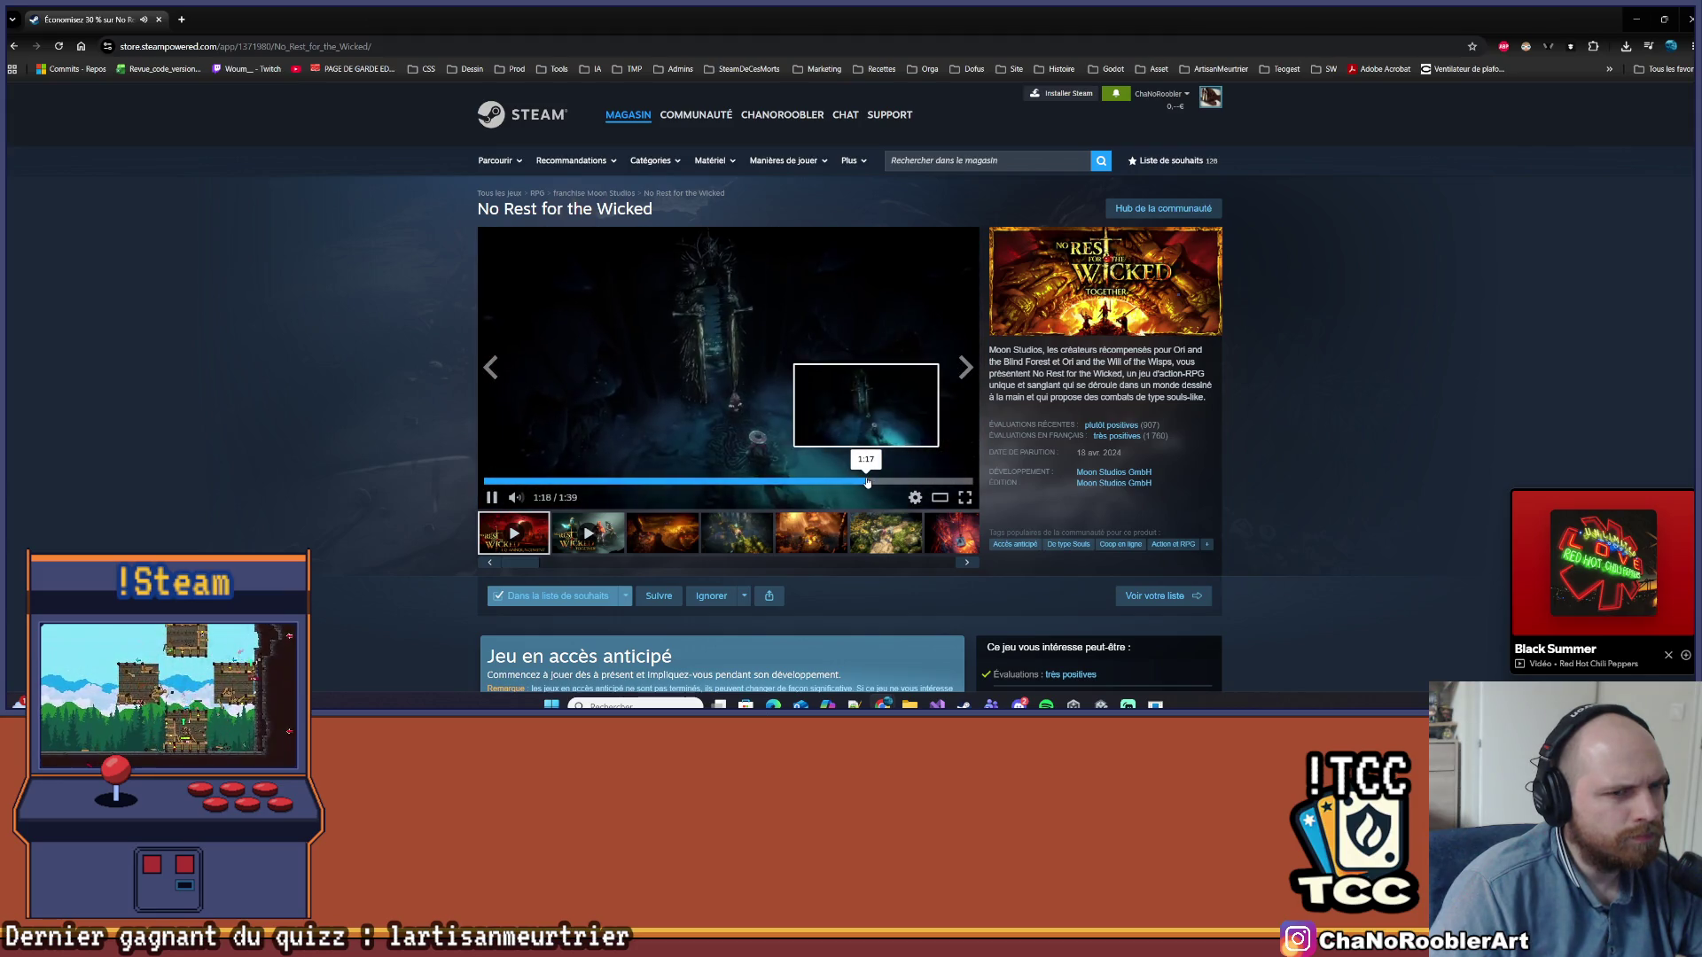
left_click(894, 486)
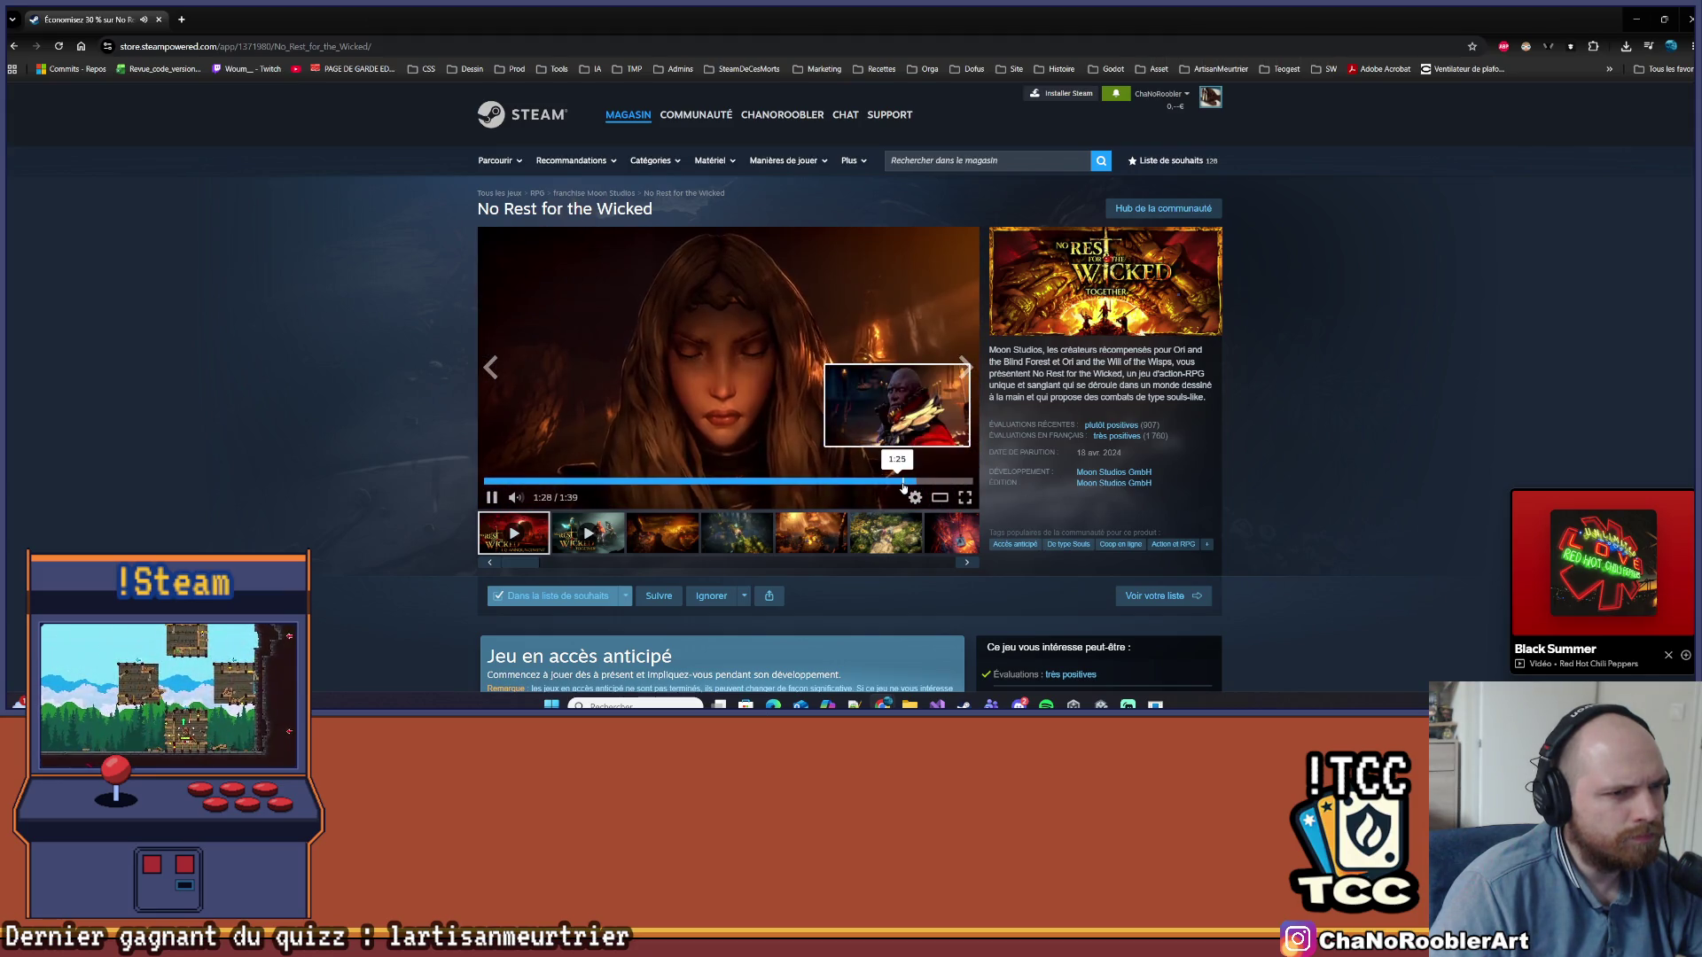
Browse the game's screenshots, including the fiery, sunflower and winged creature shots
left_click(808, 541)
left_click(755, 543)
left_click(691, 545)
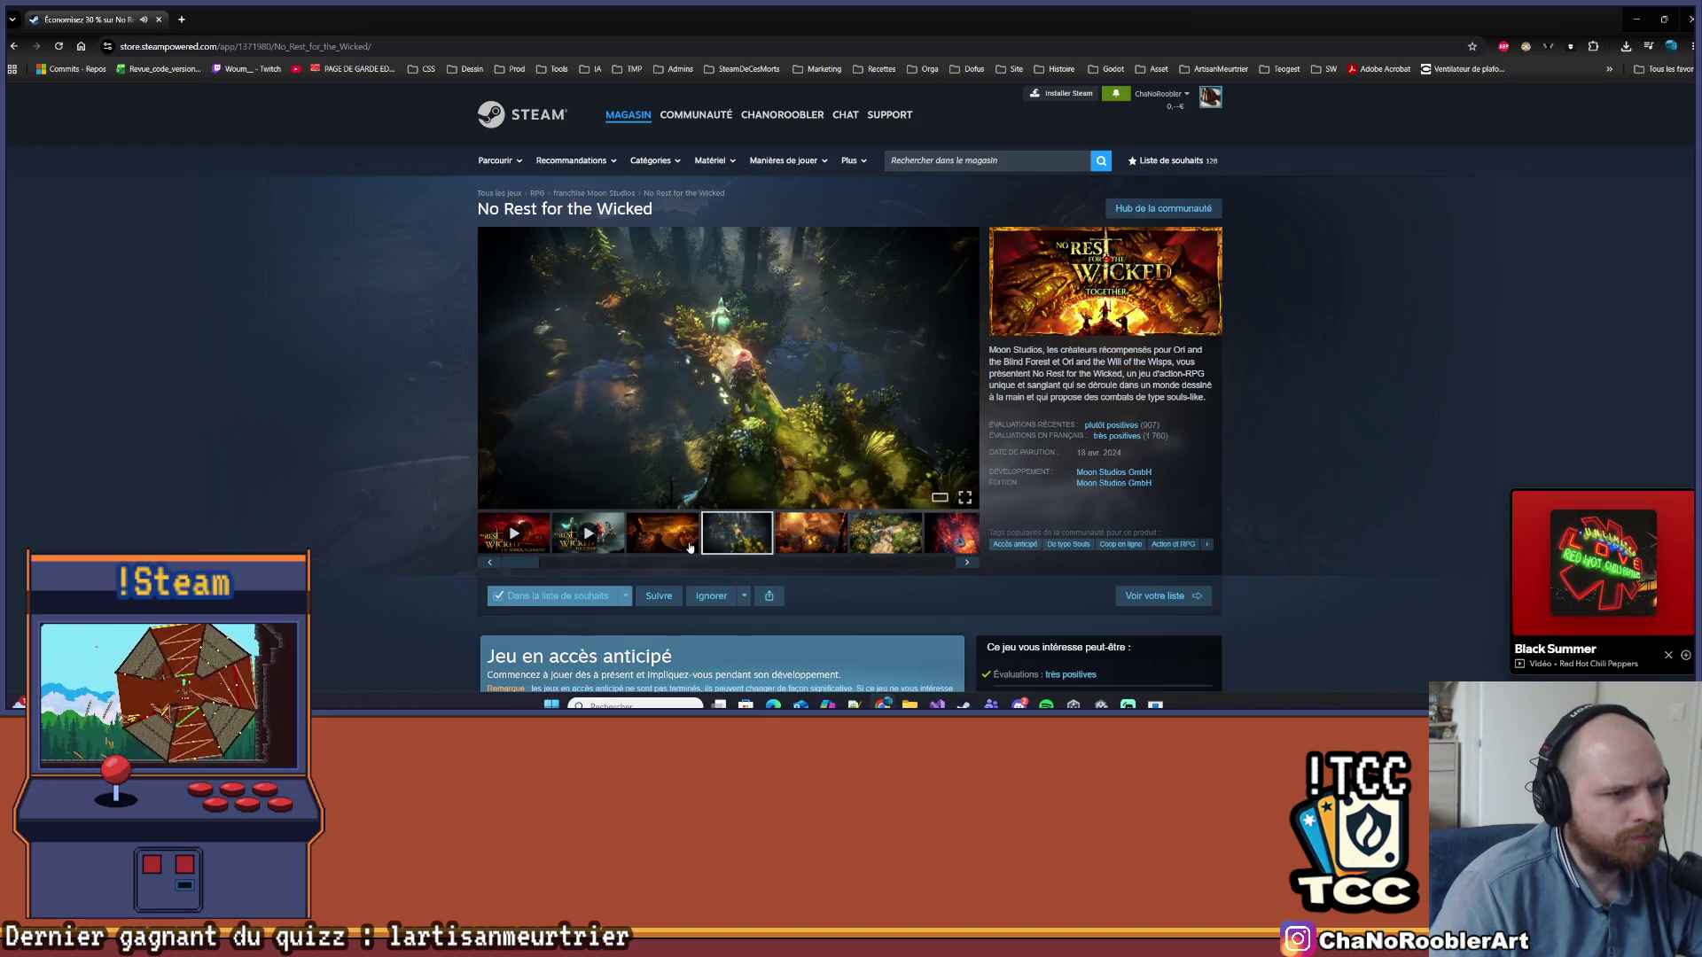
left_click(862, 540)
left_click(962, 563)
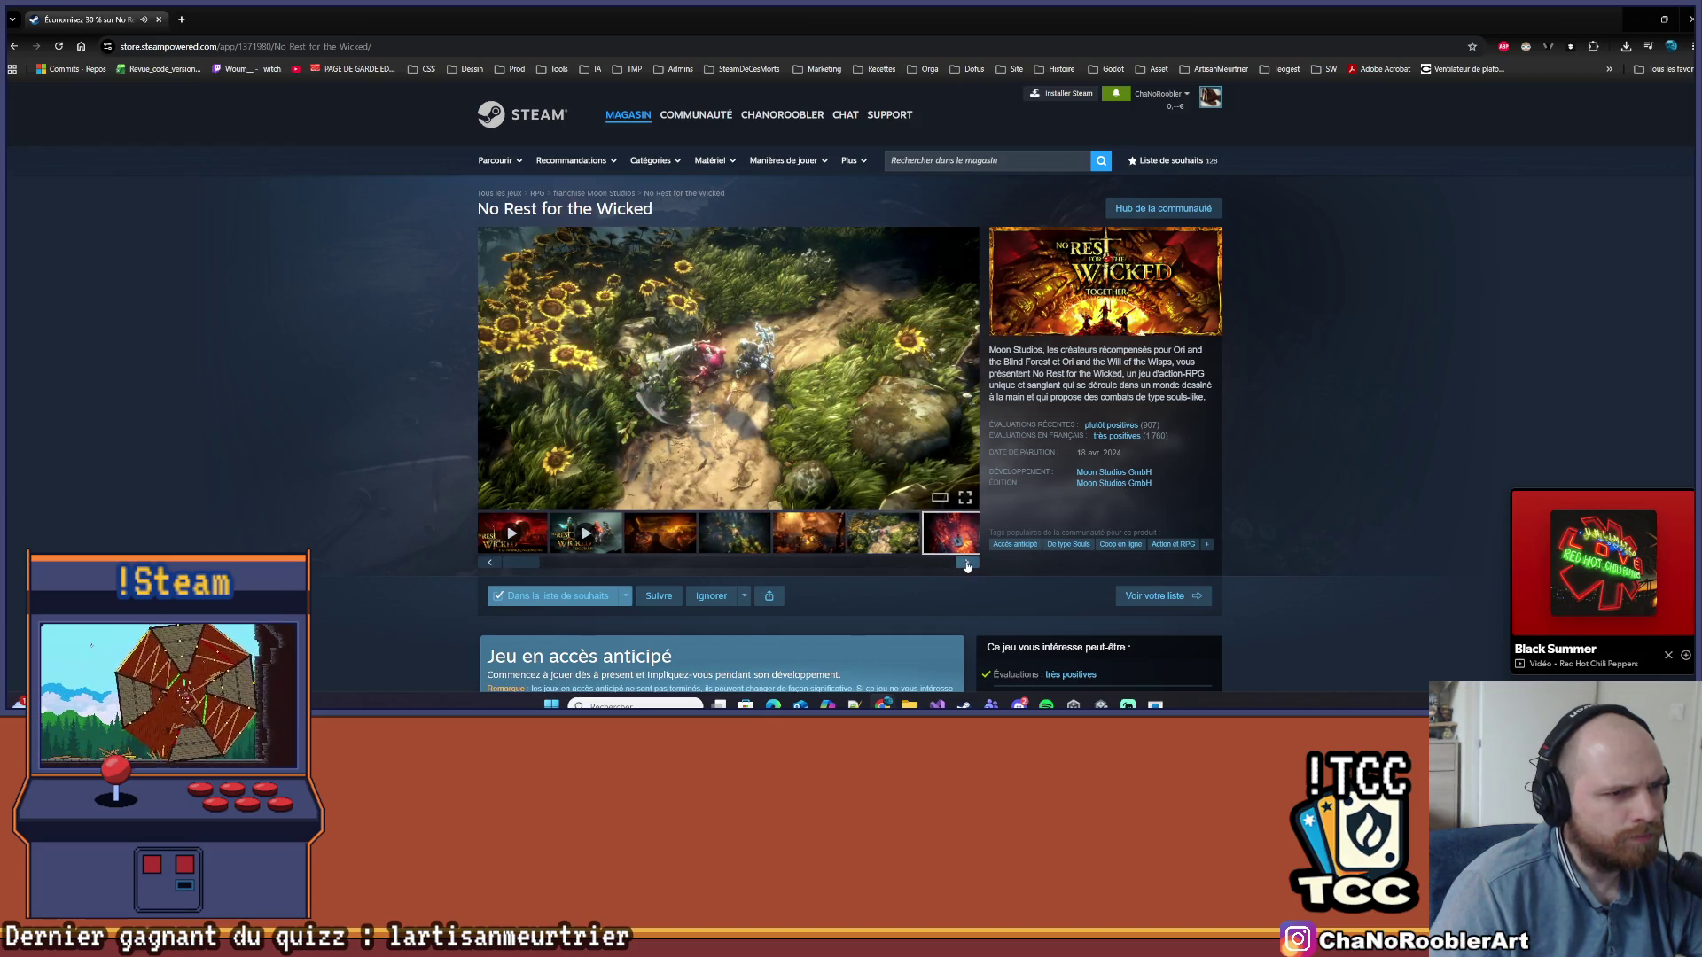
left_click(964, 564)
left_click(965, 565)
left_click(966, 564)
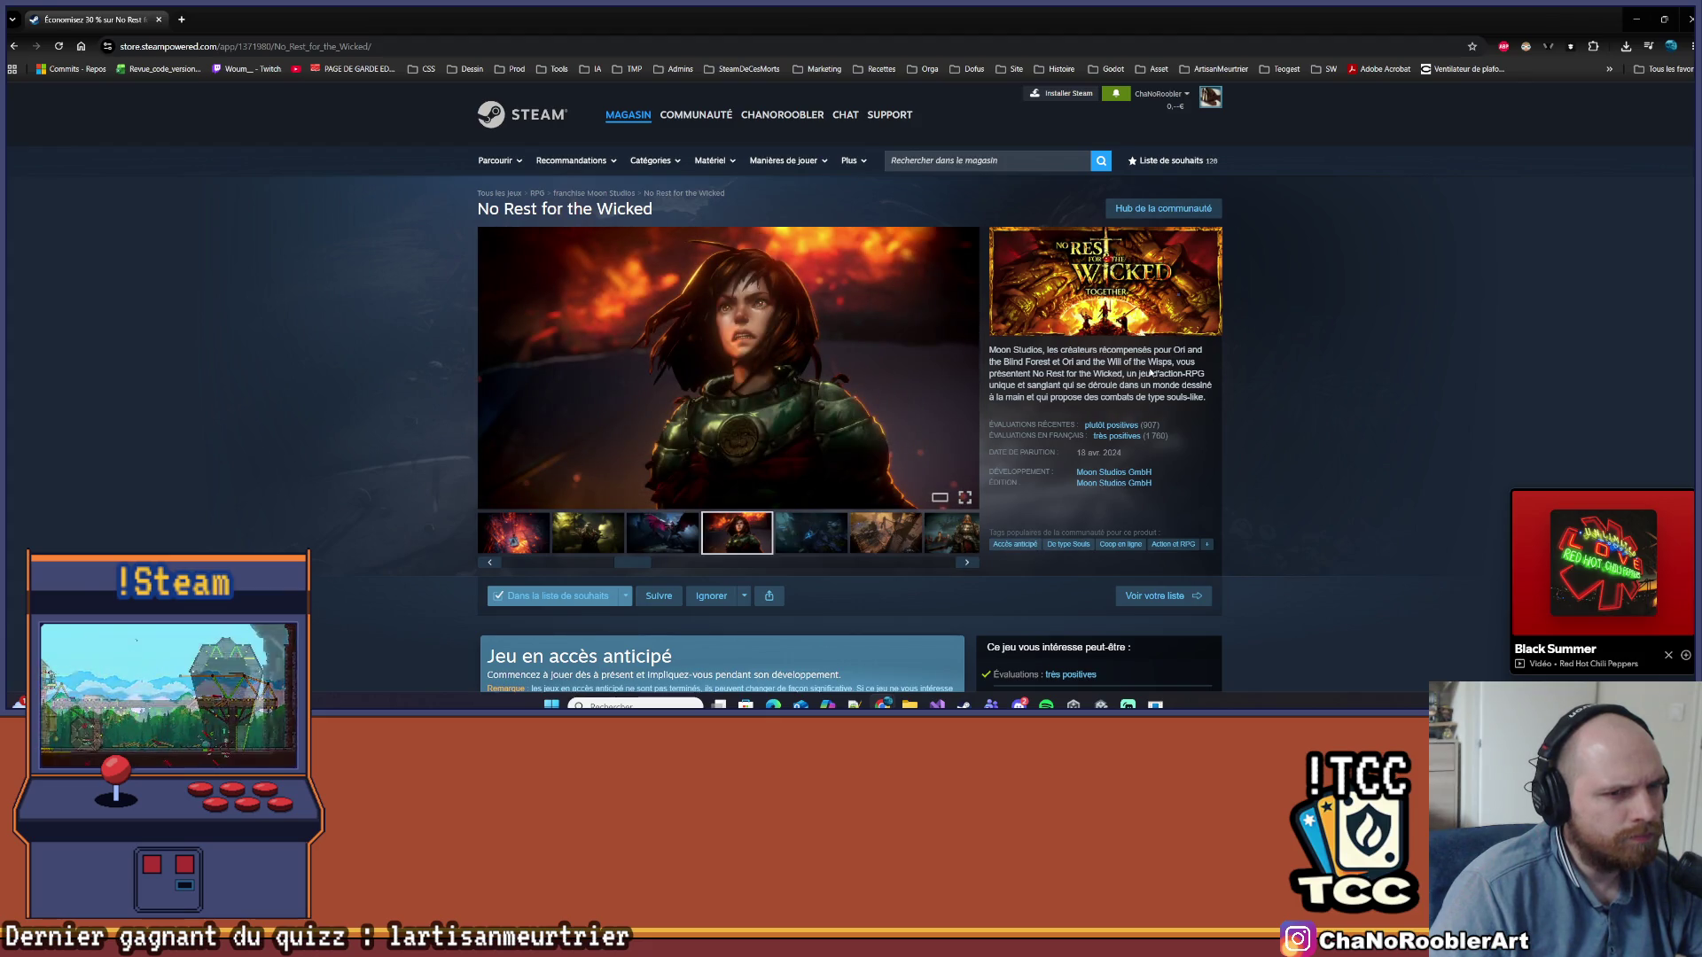
Scroll through the rest of the store page and close the browser
scroll(1196, 397, "down", 2)
mouse_move(1152, 313)
scroll(1224, 385, "down", 3)
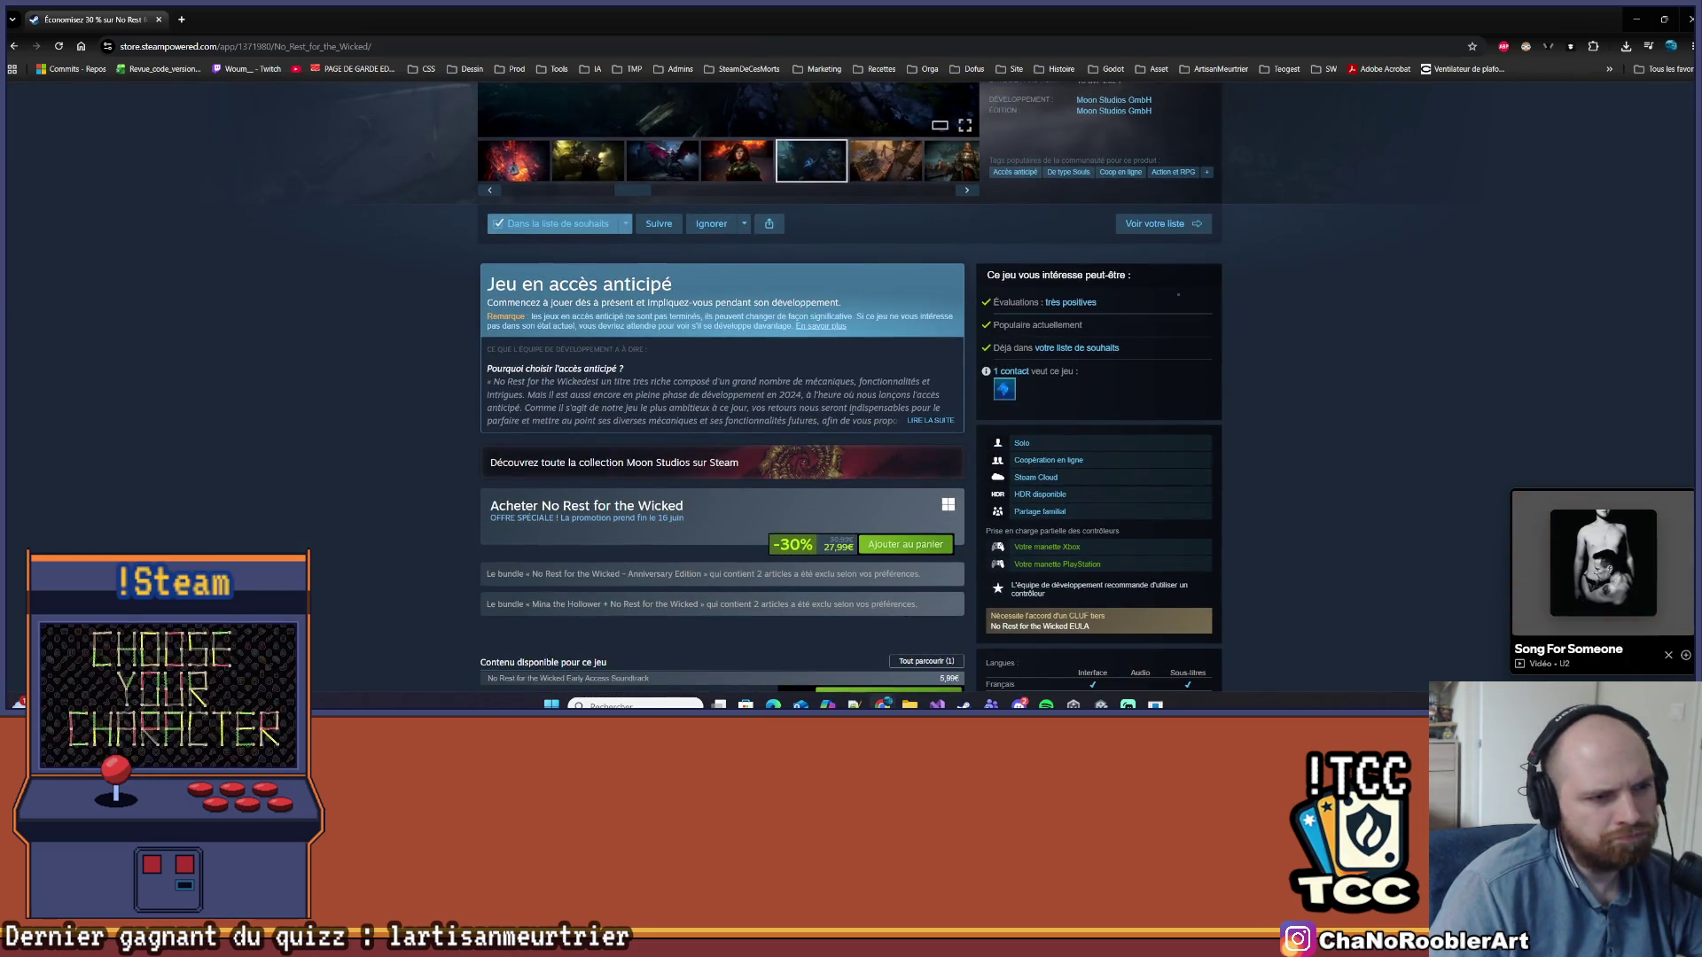
scroll(923, 513, "down", 3)
scroll(923, 513, "down", 1)
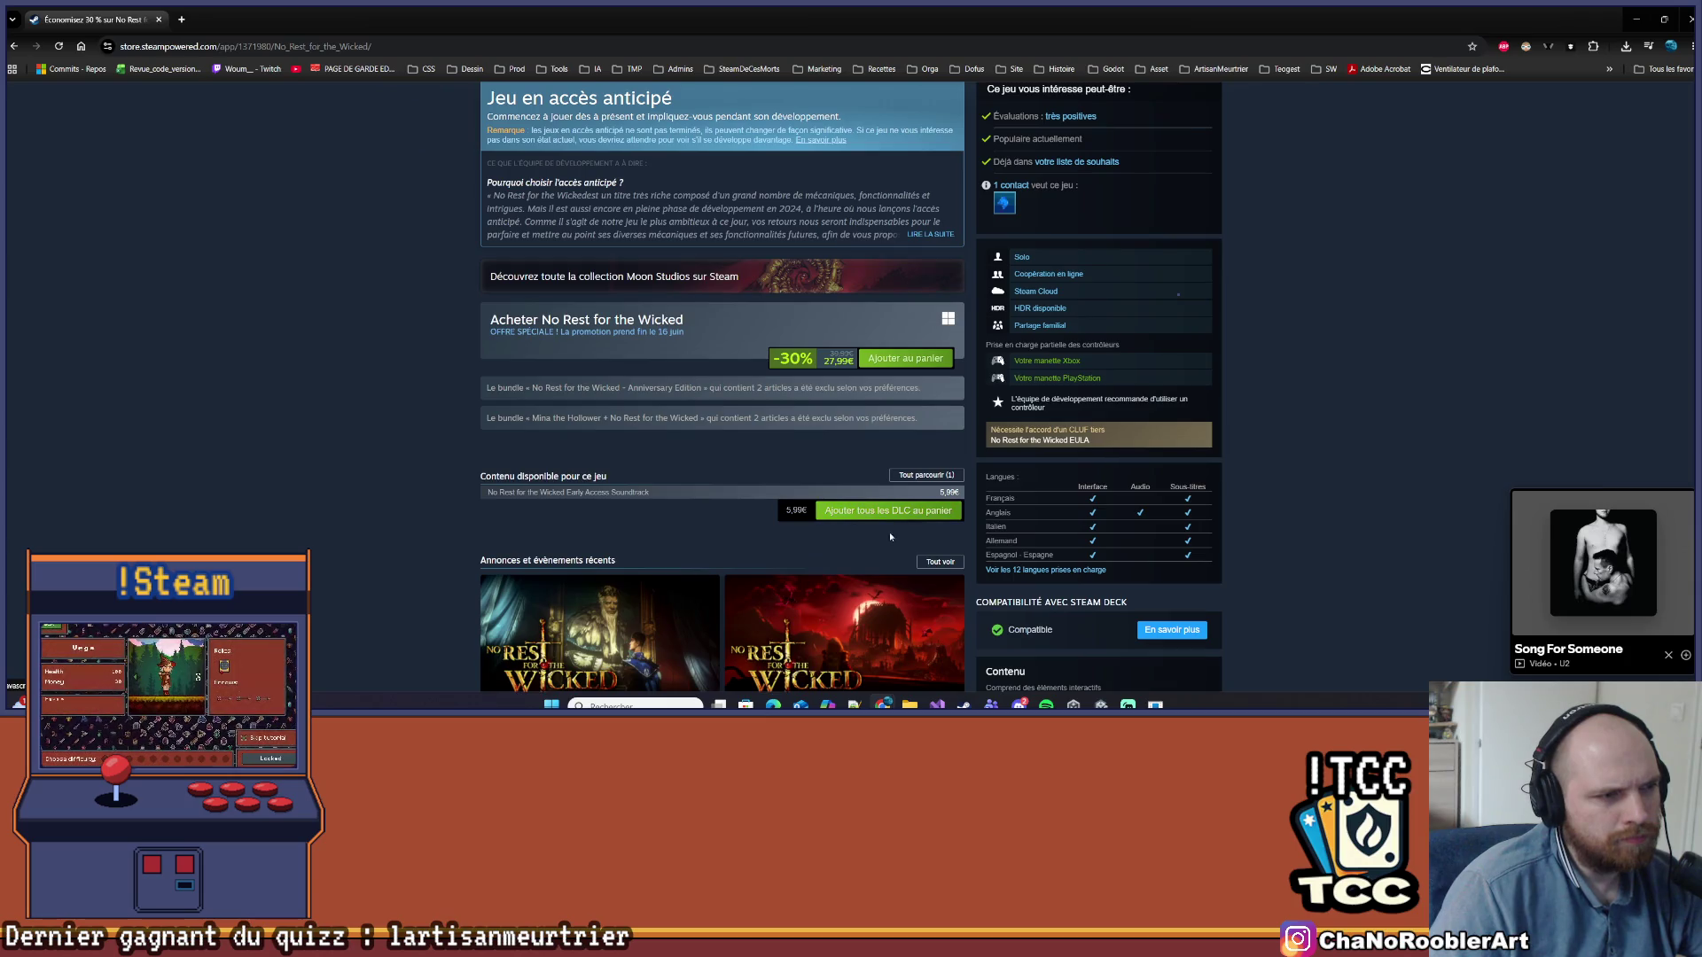
scroll(754, 526, "up", 6)
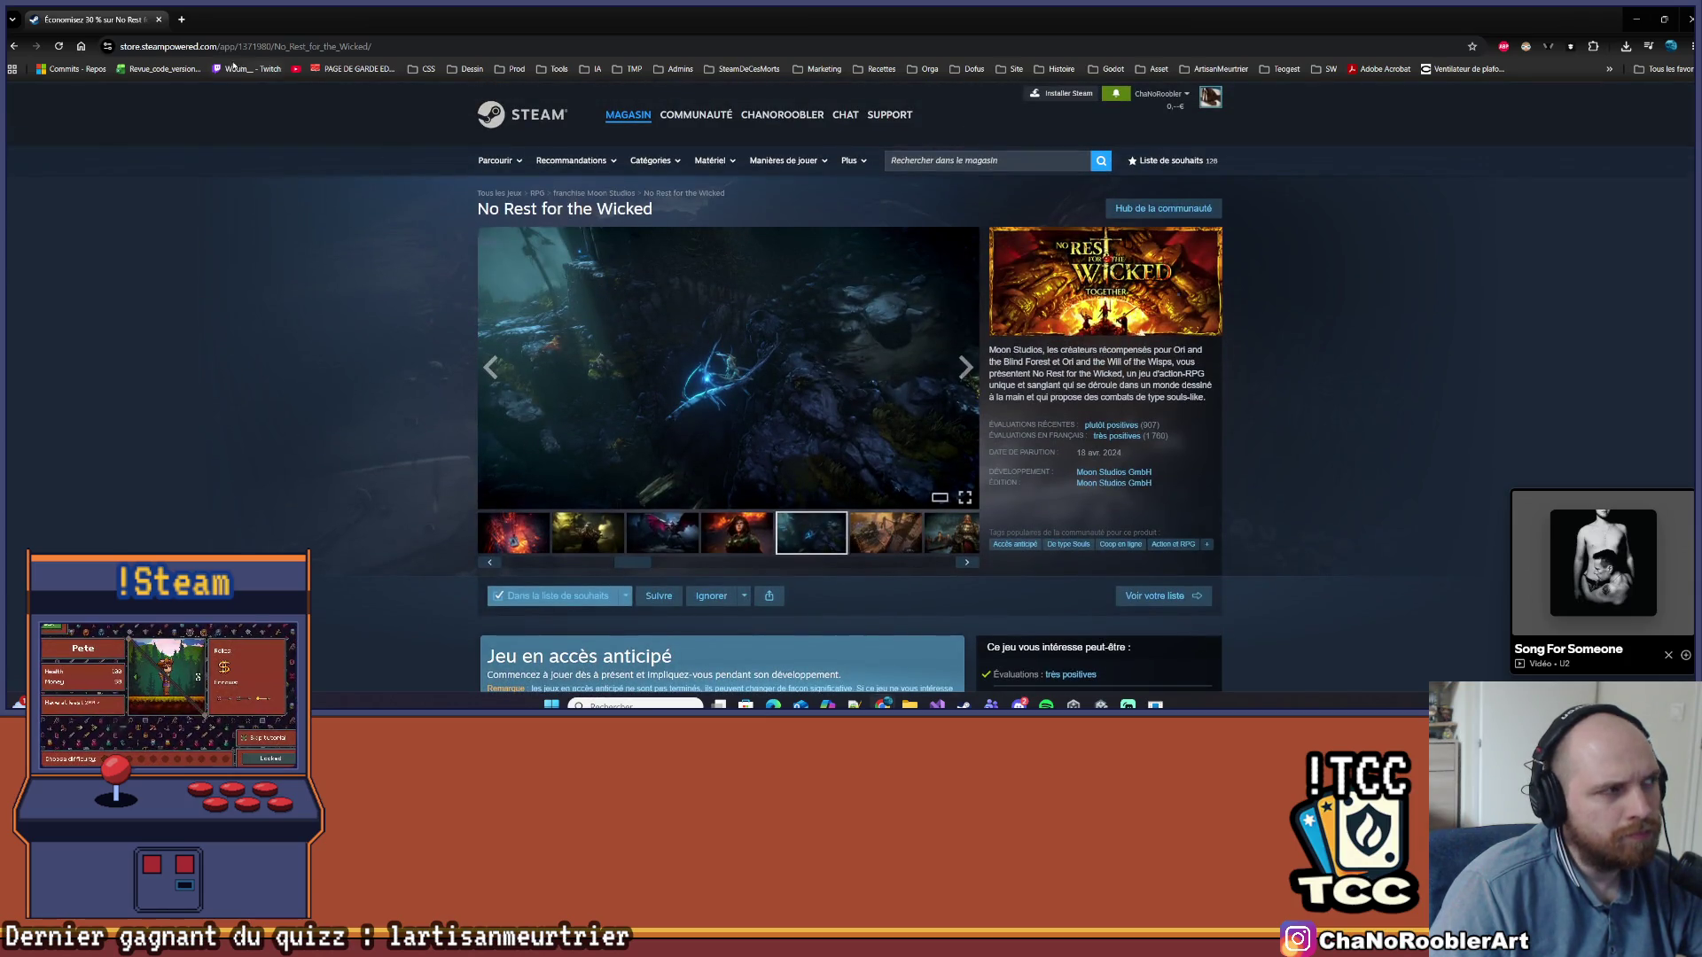
left_click(159, 21)
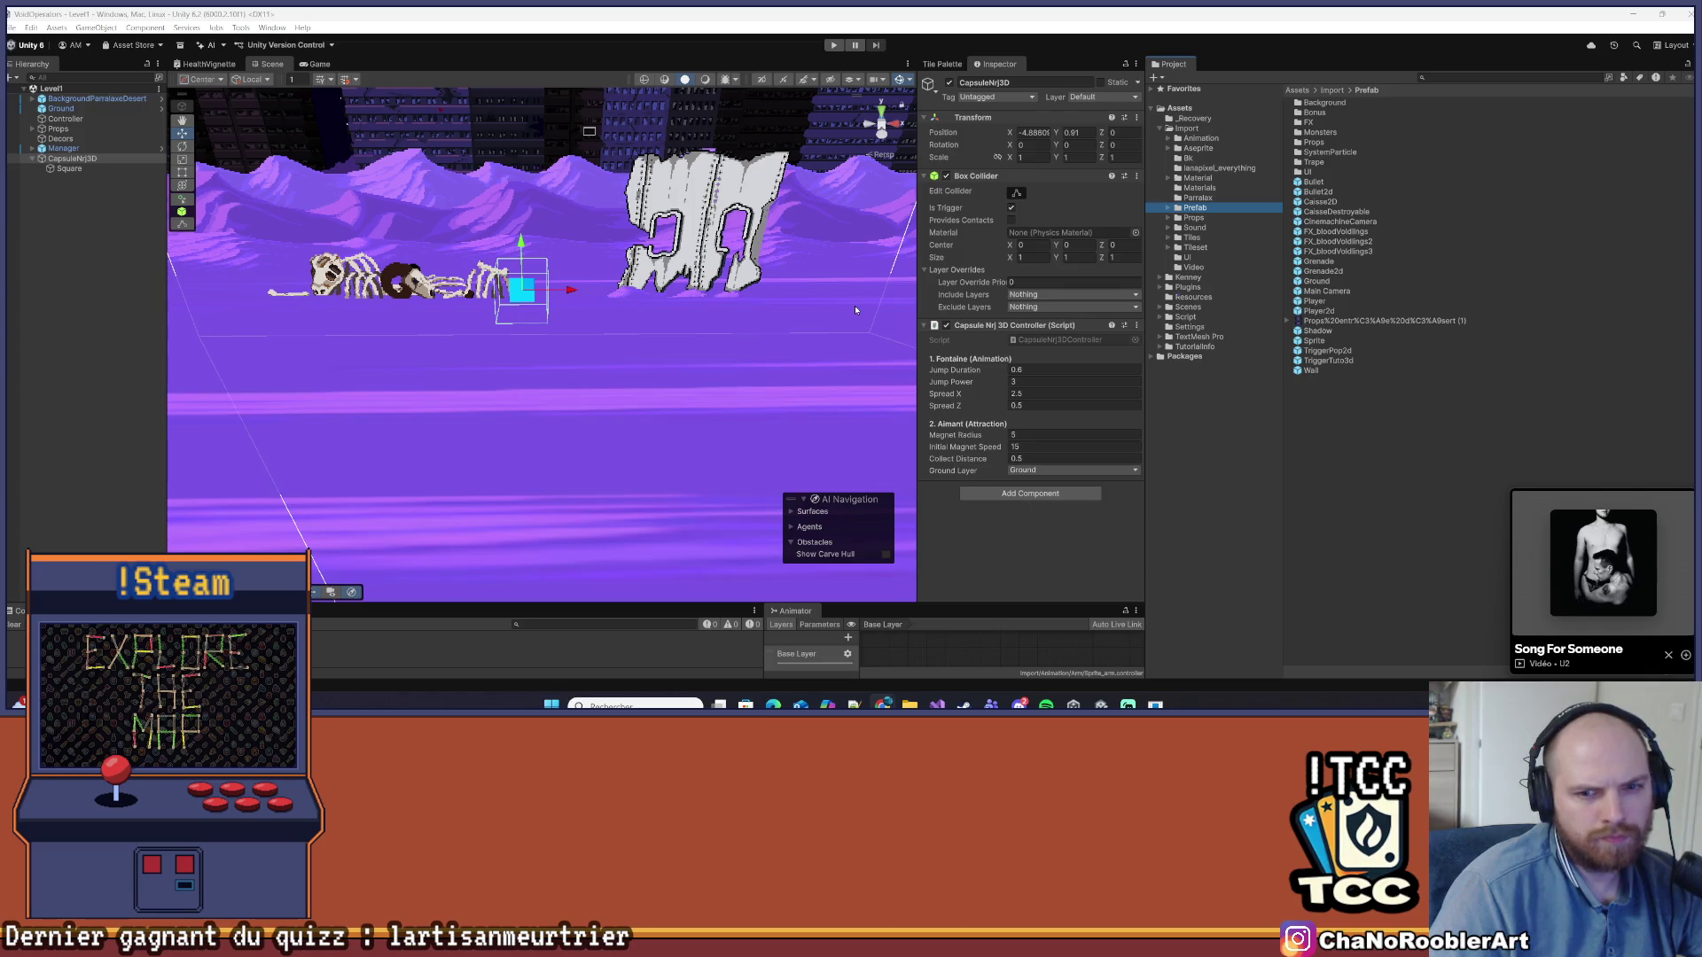
Clear the selection and open the Prefab/Props/3D folder in the Project window
left_click(387, 310)
left_click(1207, 211)
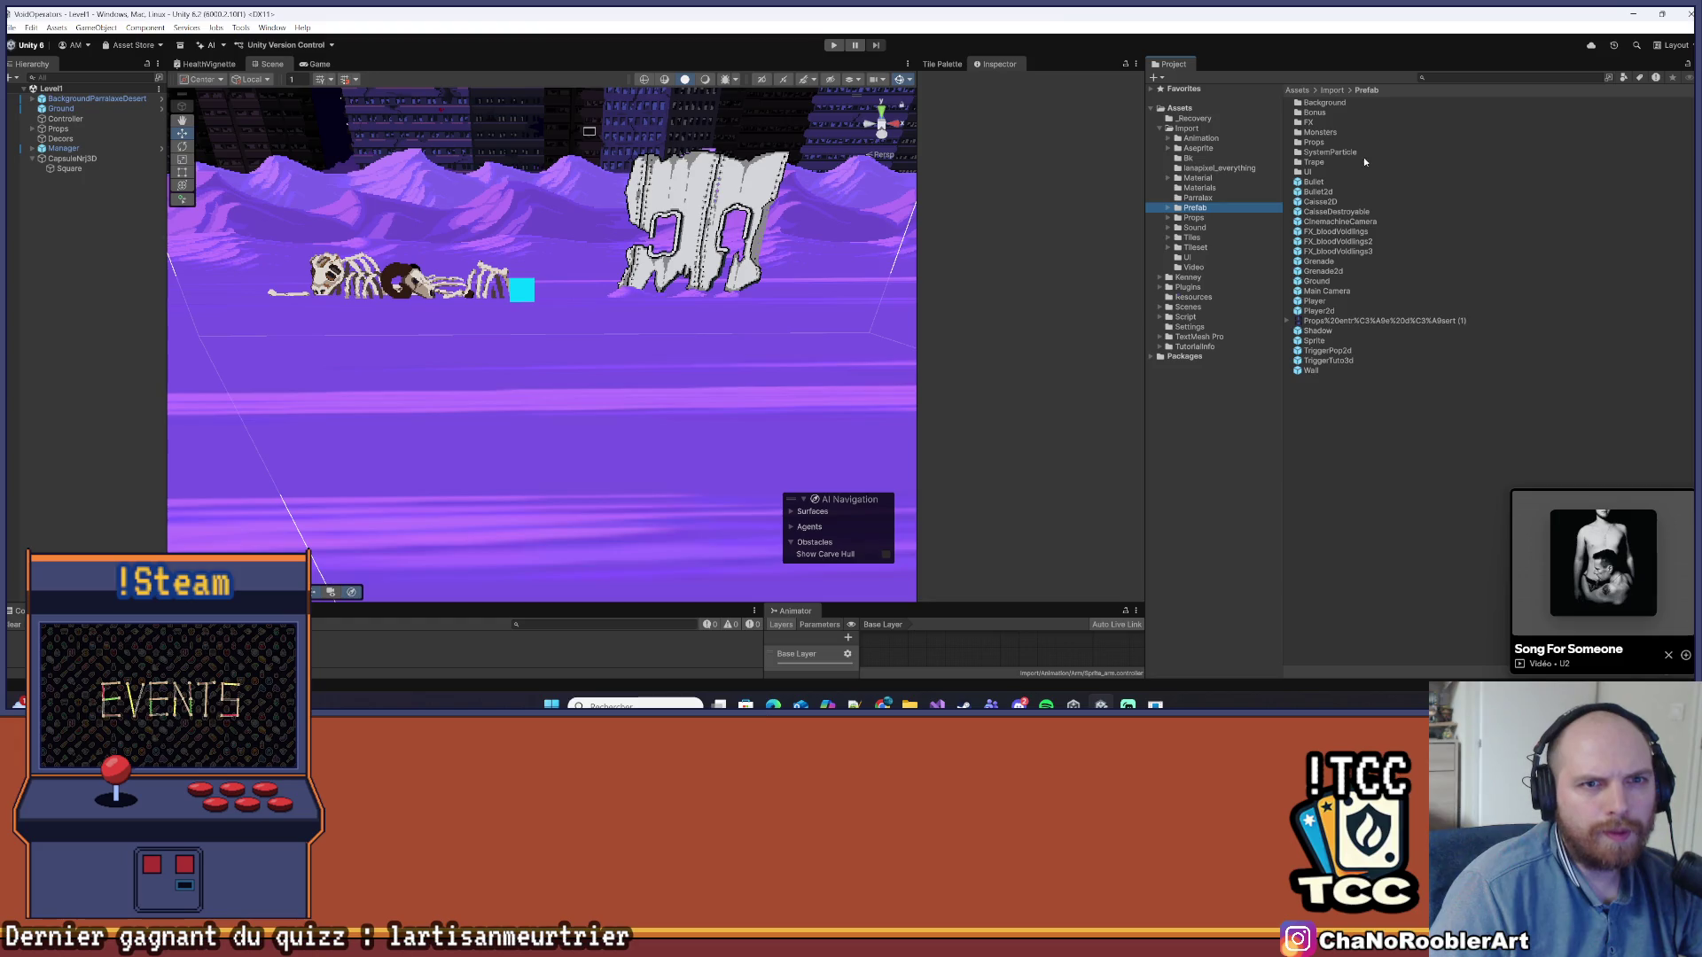
double_click(1313, 142)
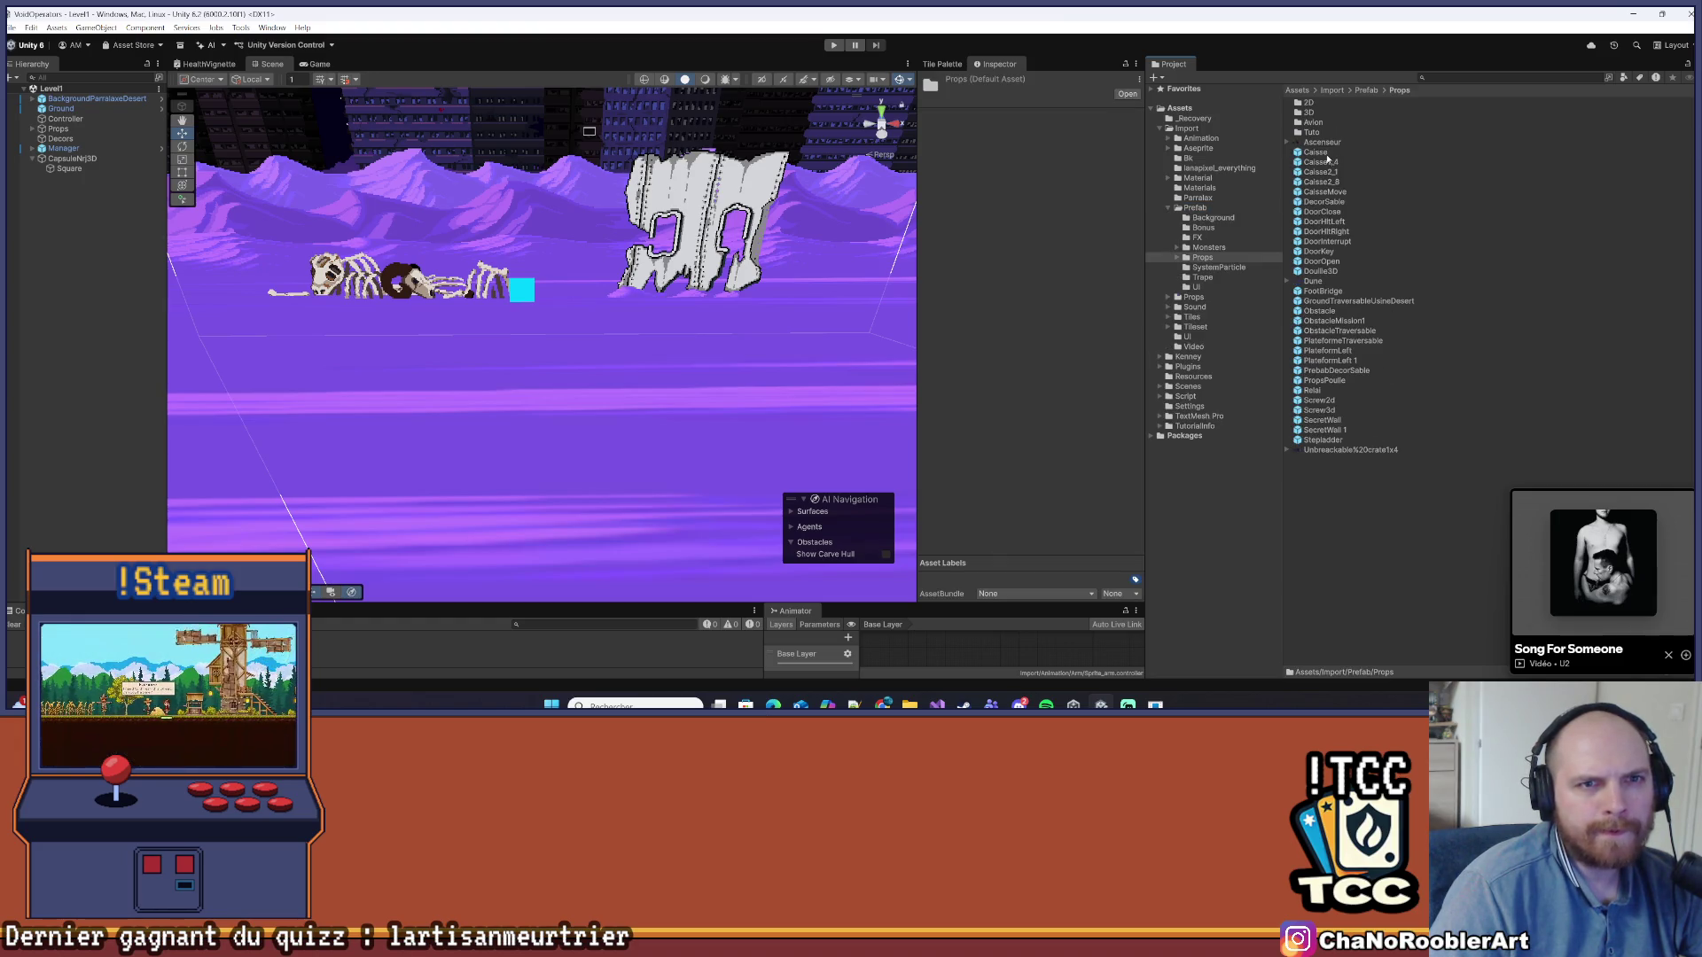
double_click(1310, 113)
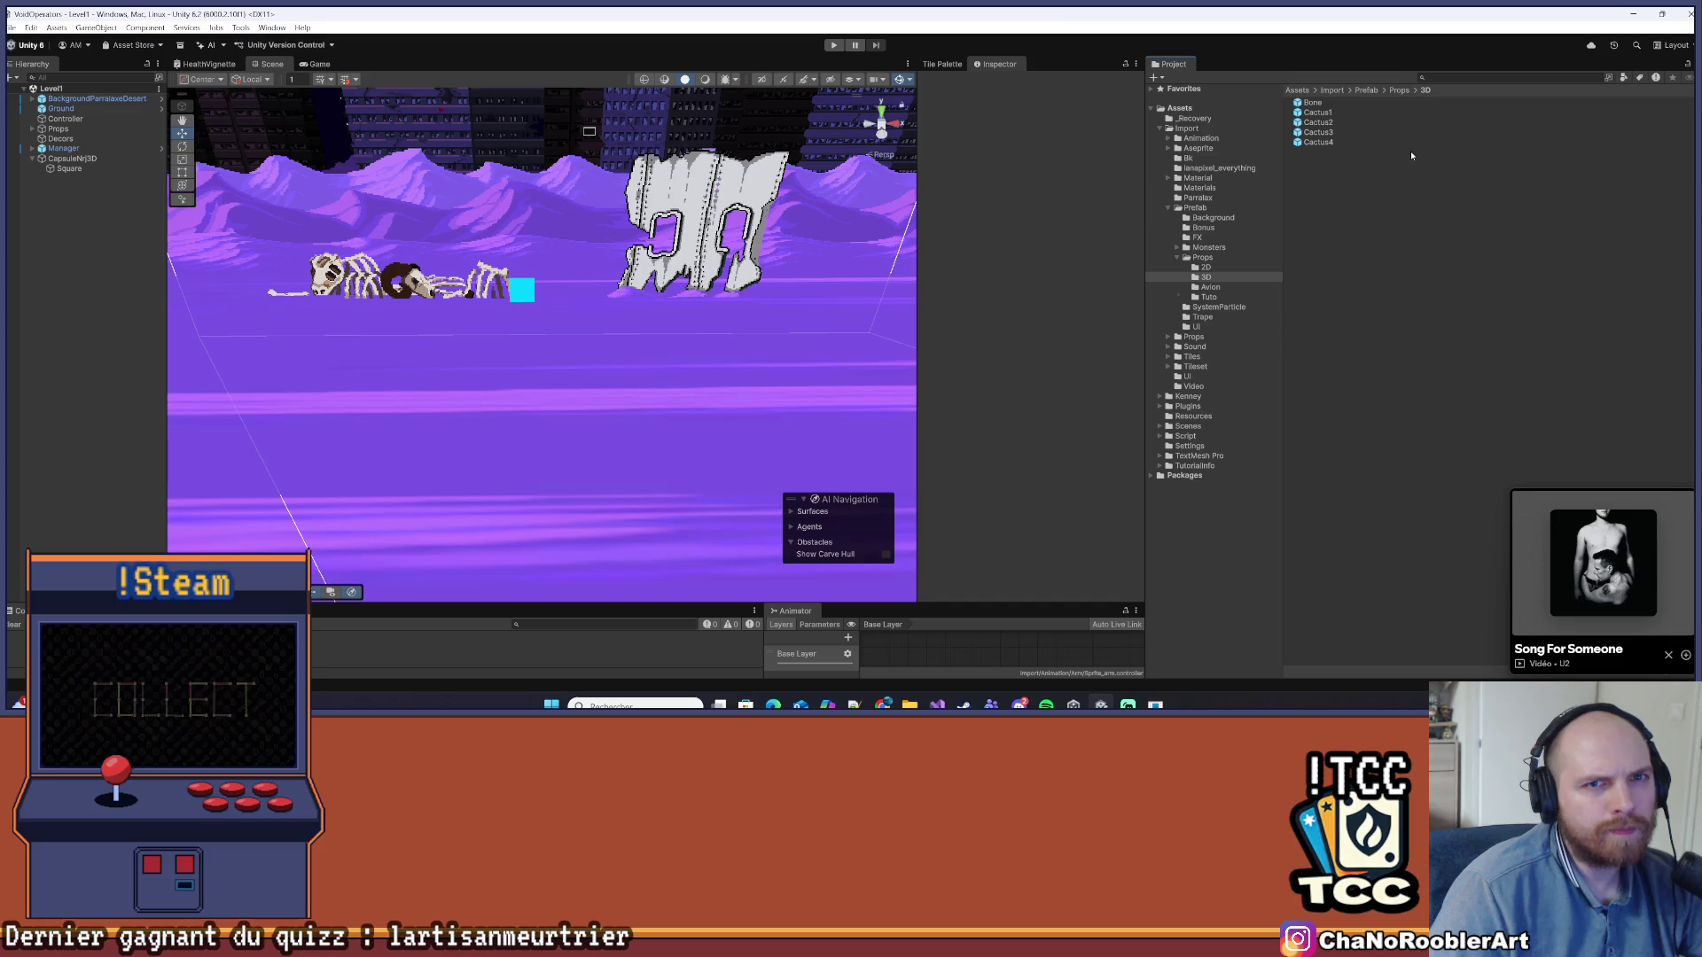
left_click(1392, 92)
double_click(1310, 113)
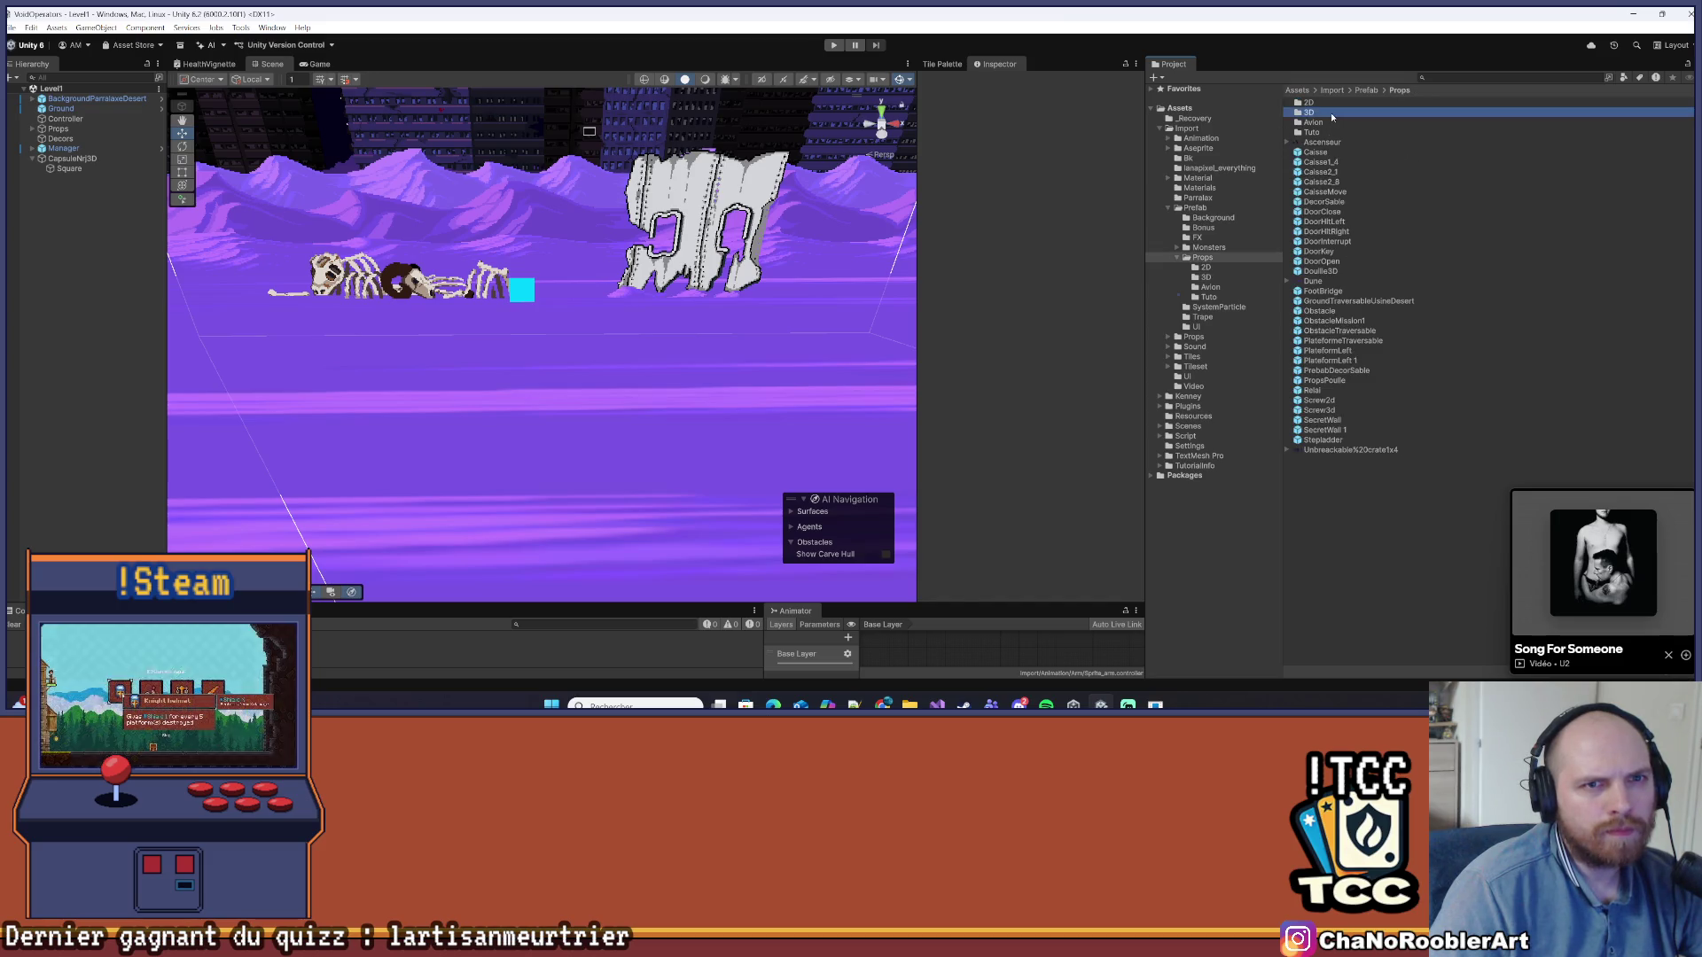
Make CapsuleNrj3D a prefab in Props/3D, delete its scene instance, and save Level1
left_click_drag(241, 158, 1410, 270)
left_click(133, 242)
left_click(73, 158)
key("Delete")
key("ctrl+s")
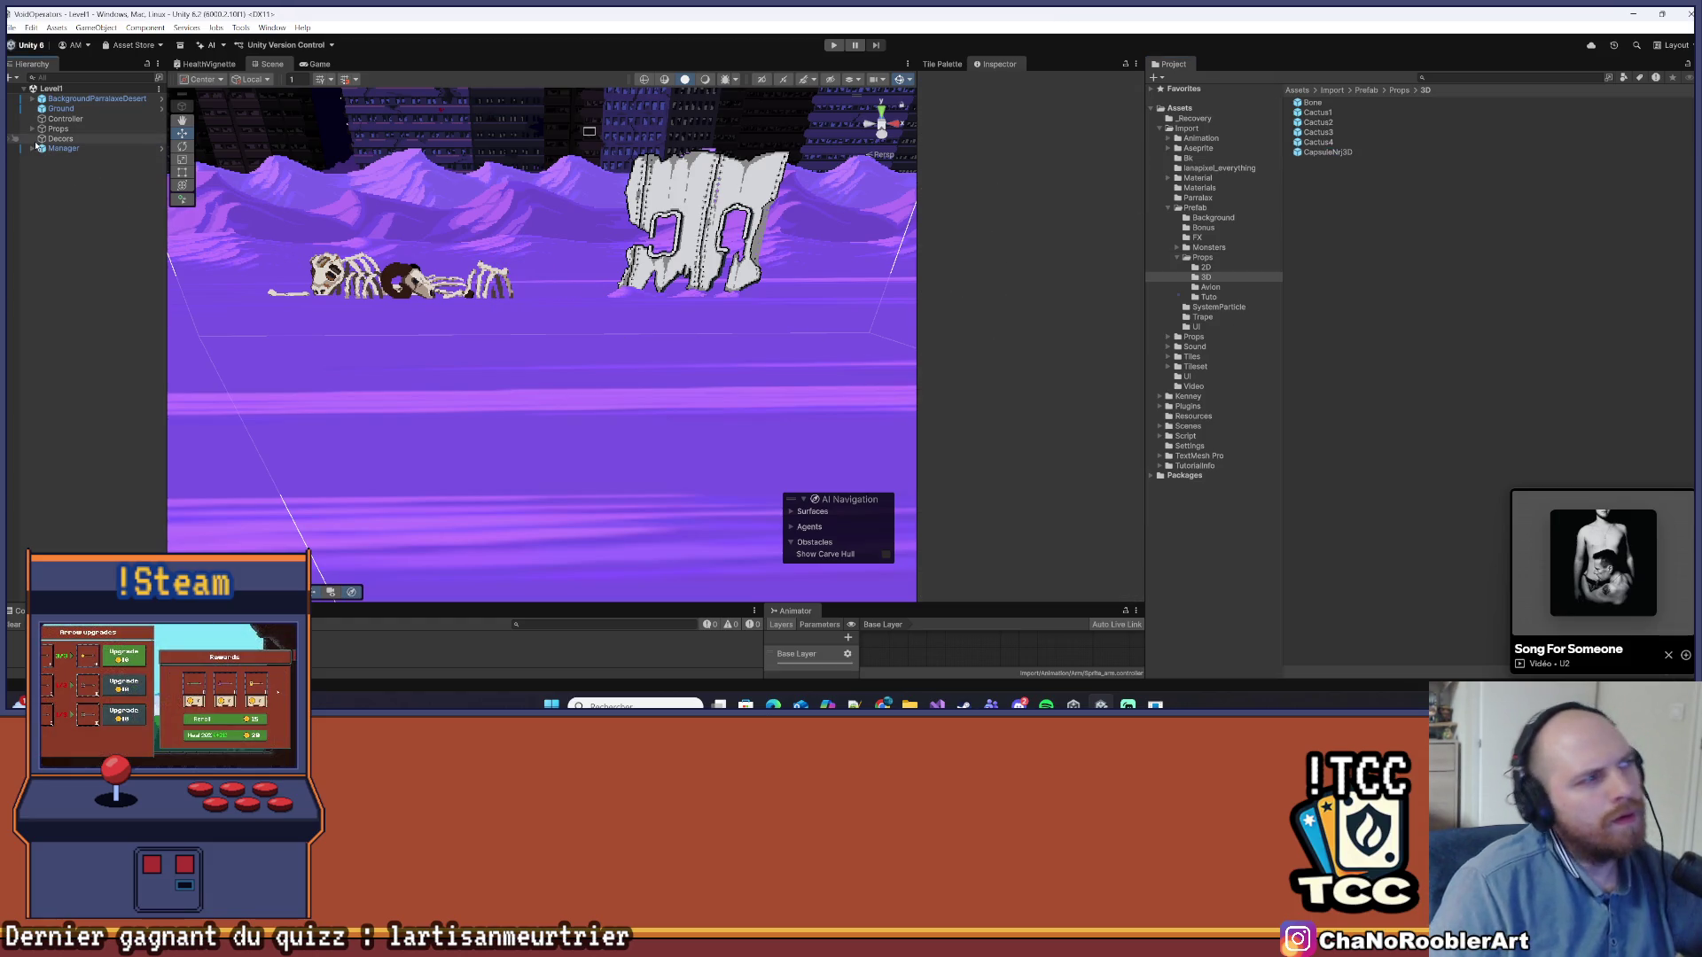
left_click(32, 150)
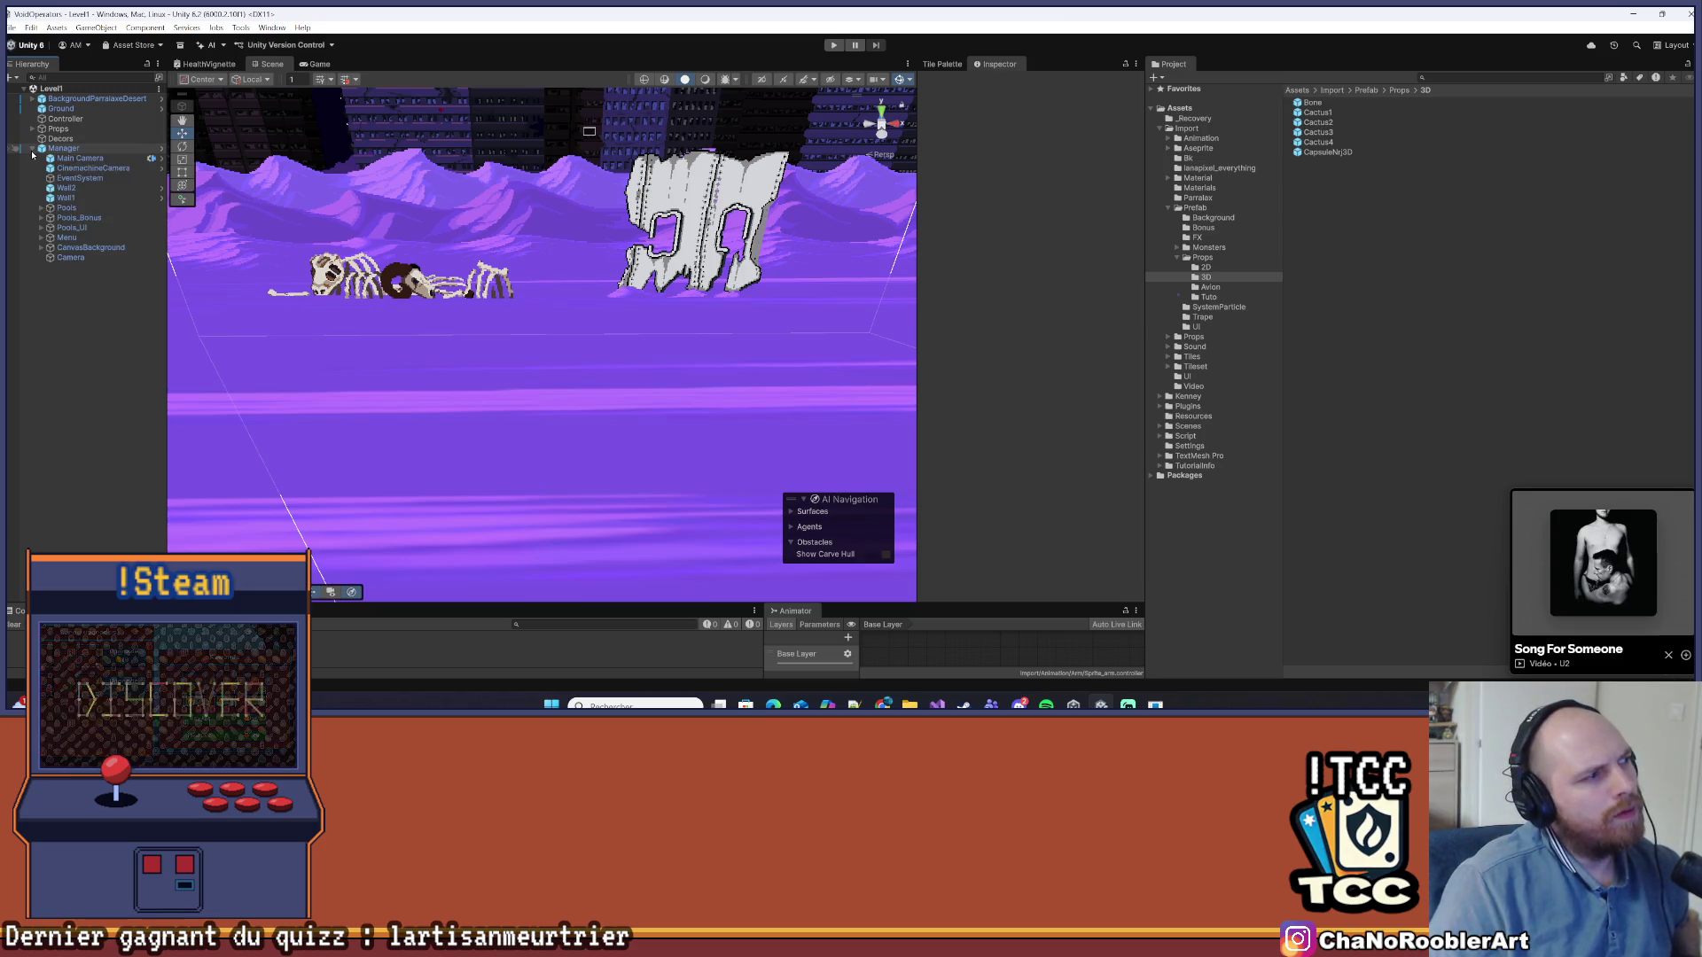
Select the Manager object, expand its Pool Manager Pools array and ping the PoolManager script
left_click(31, 99)
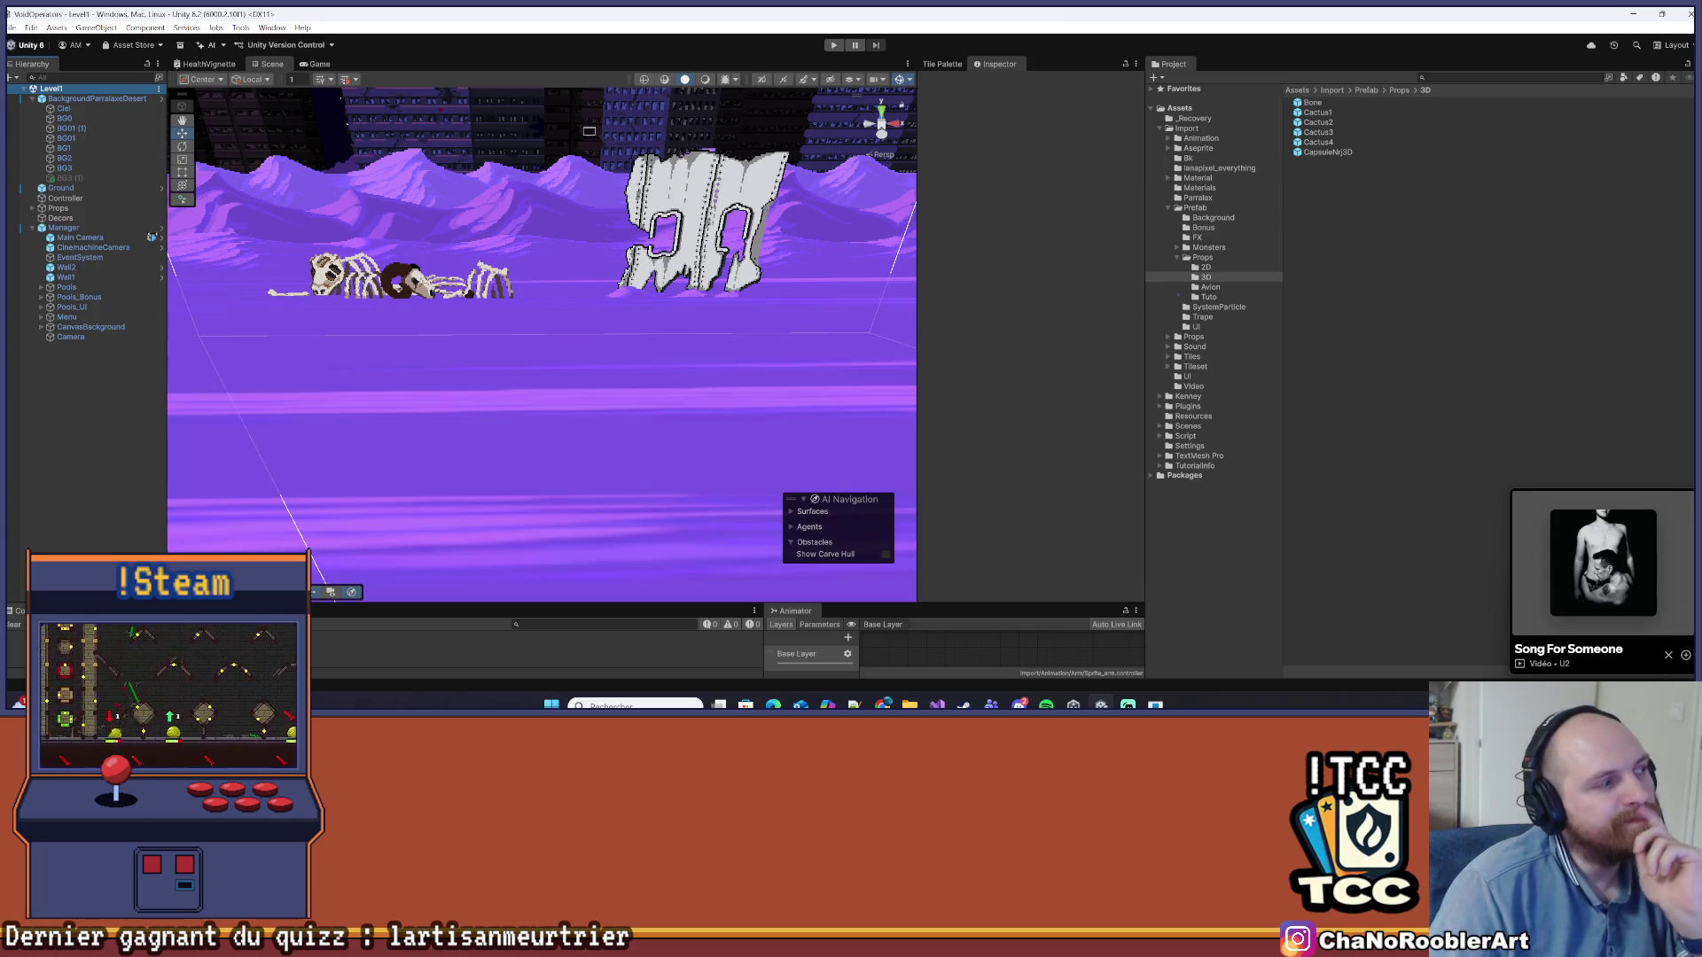
left_click(78, 229)
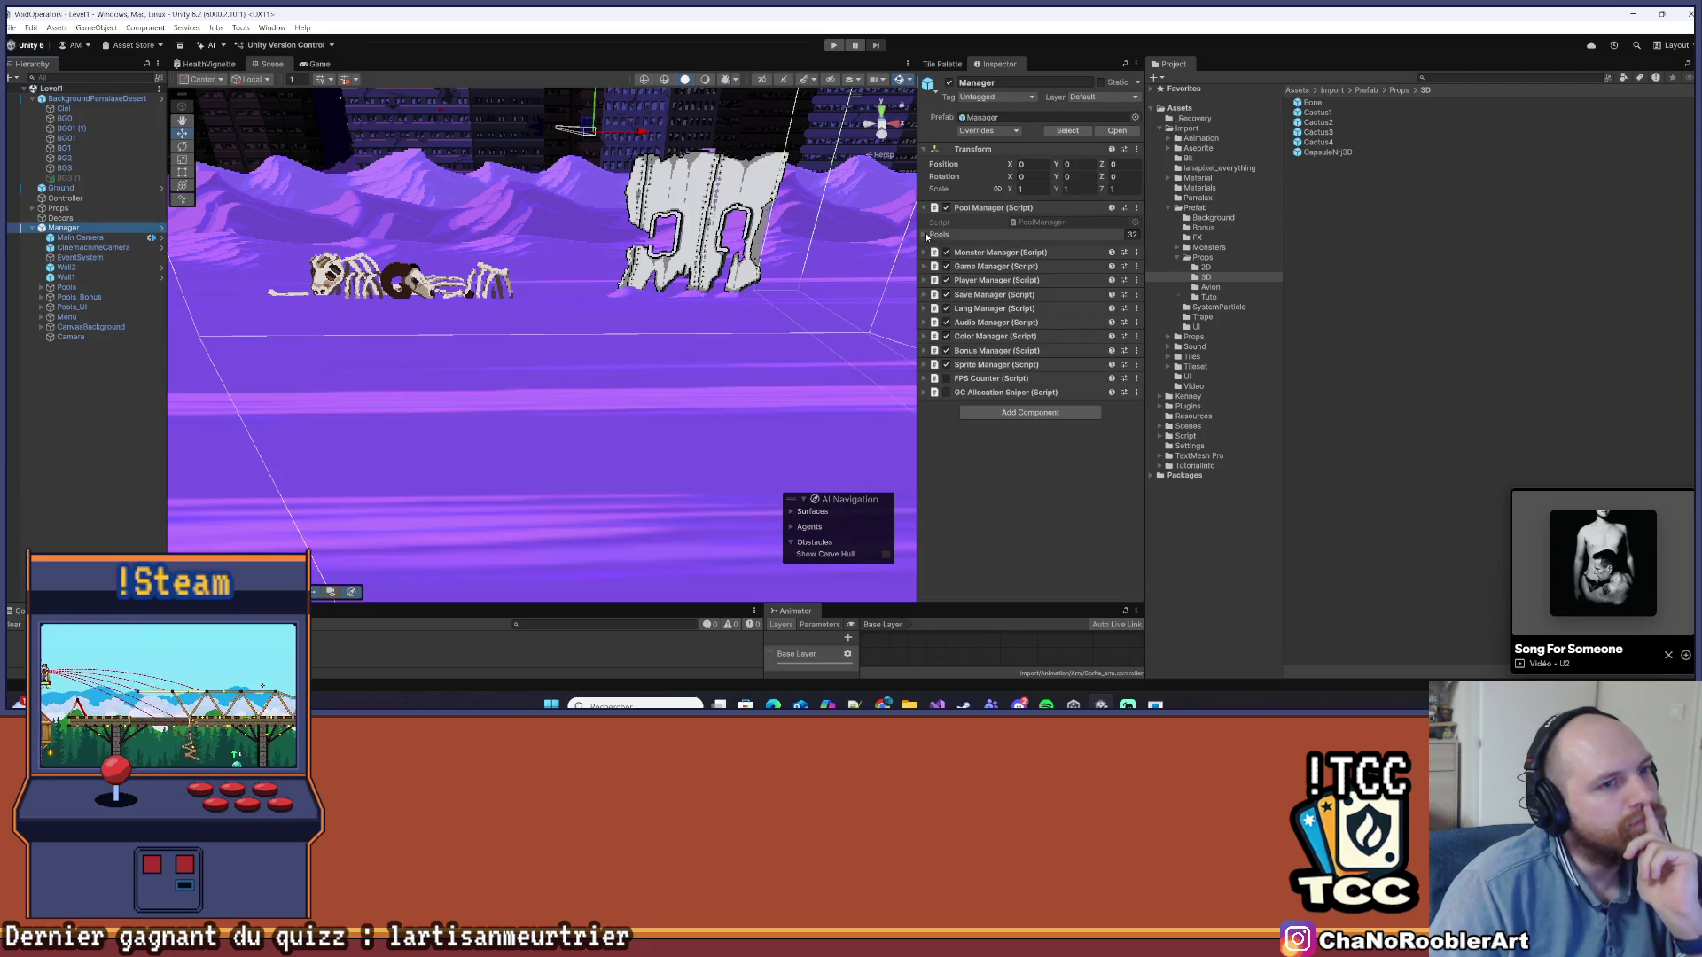
left_click(923, 235)
left_click(923, 235)
left_click(1006, 223)
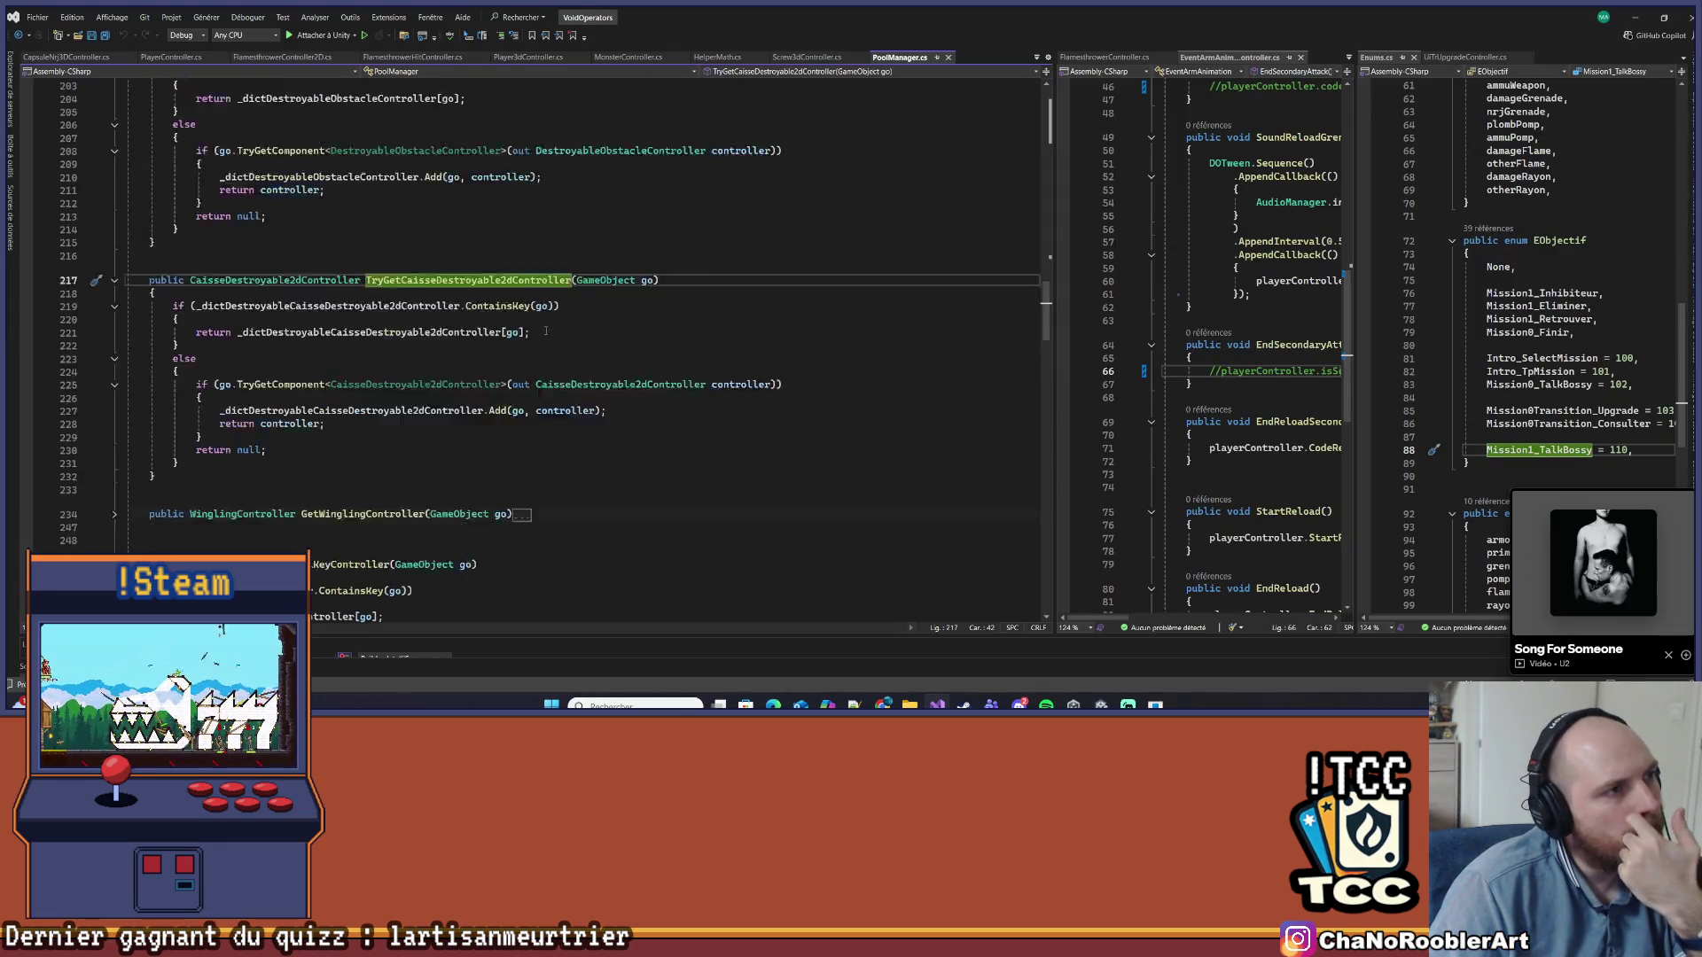
Jump to NamePool in GenericPool.cs and add capsuleNrj = 406, capsuleNrj_2D = 407 after screw2d
scroll(546, 332, "up", 20)
left_click(237, 187)
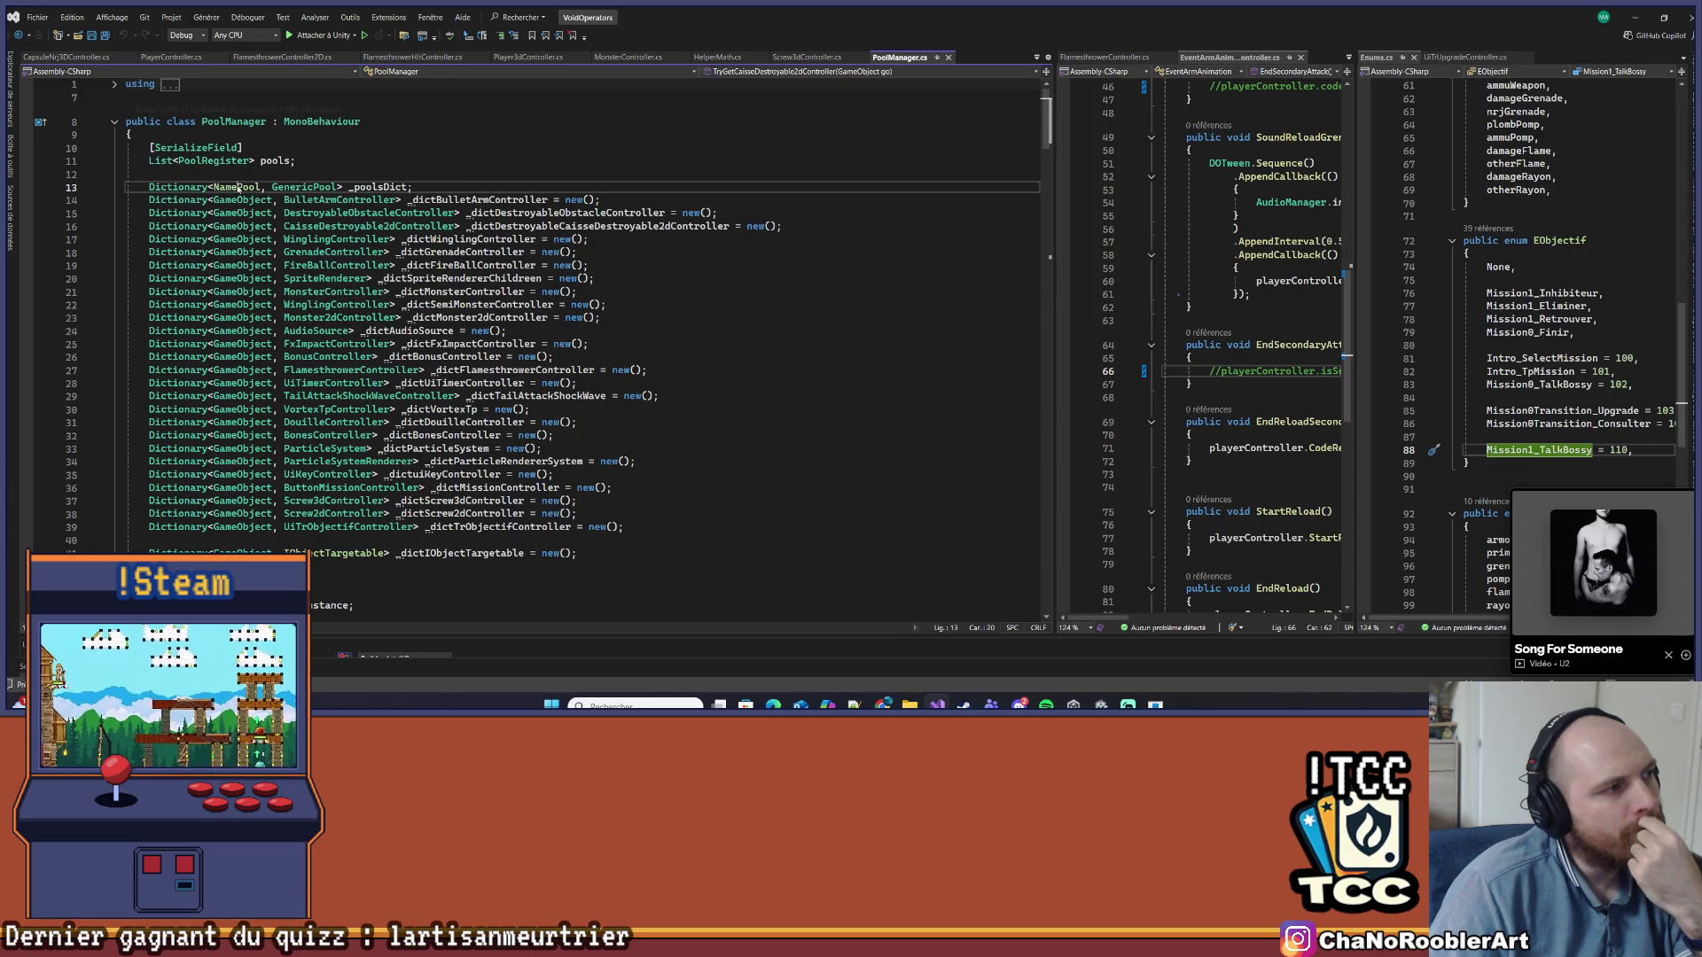
key("F12")
scroll(319, 315, "down", 10)
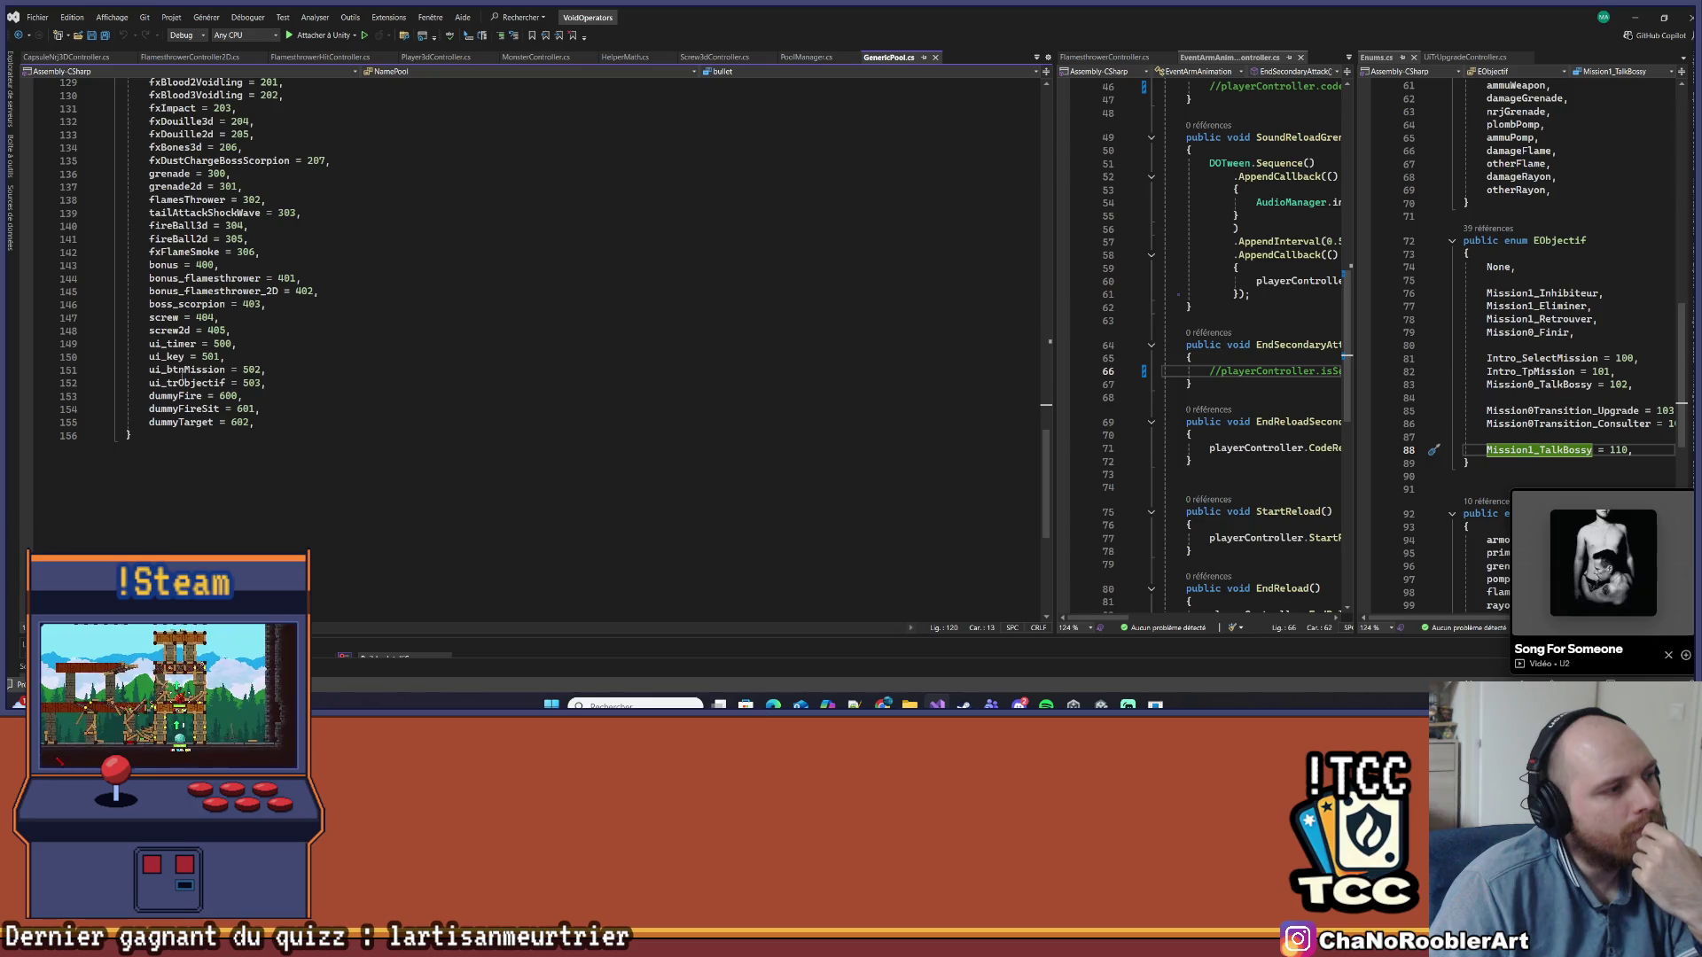
left_click(248, 331)
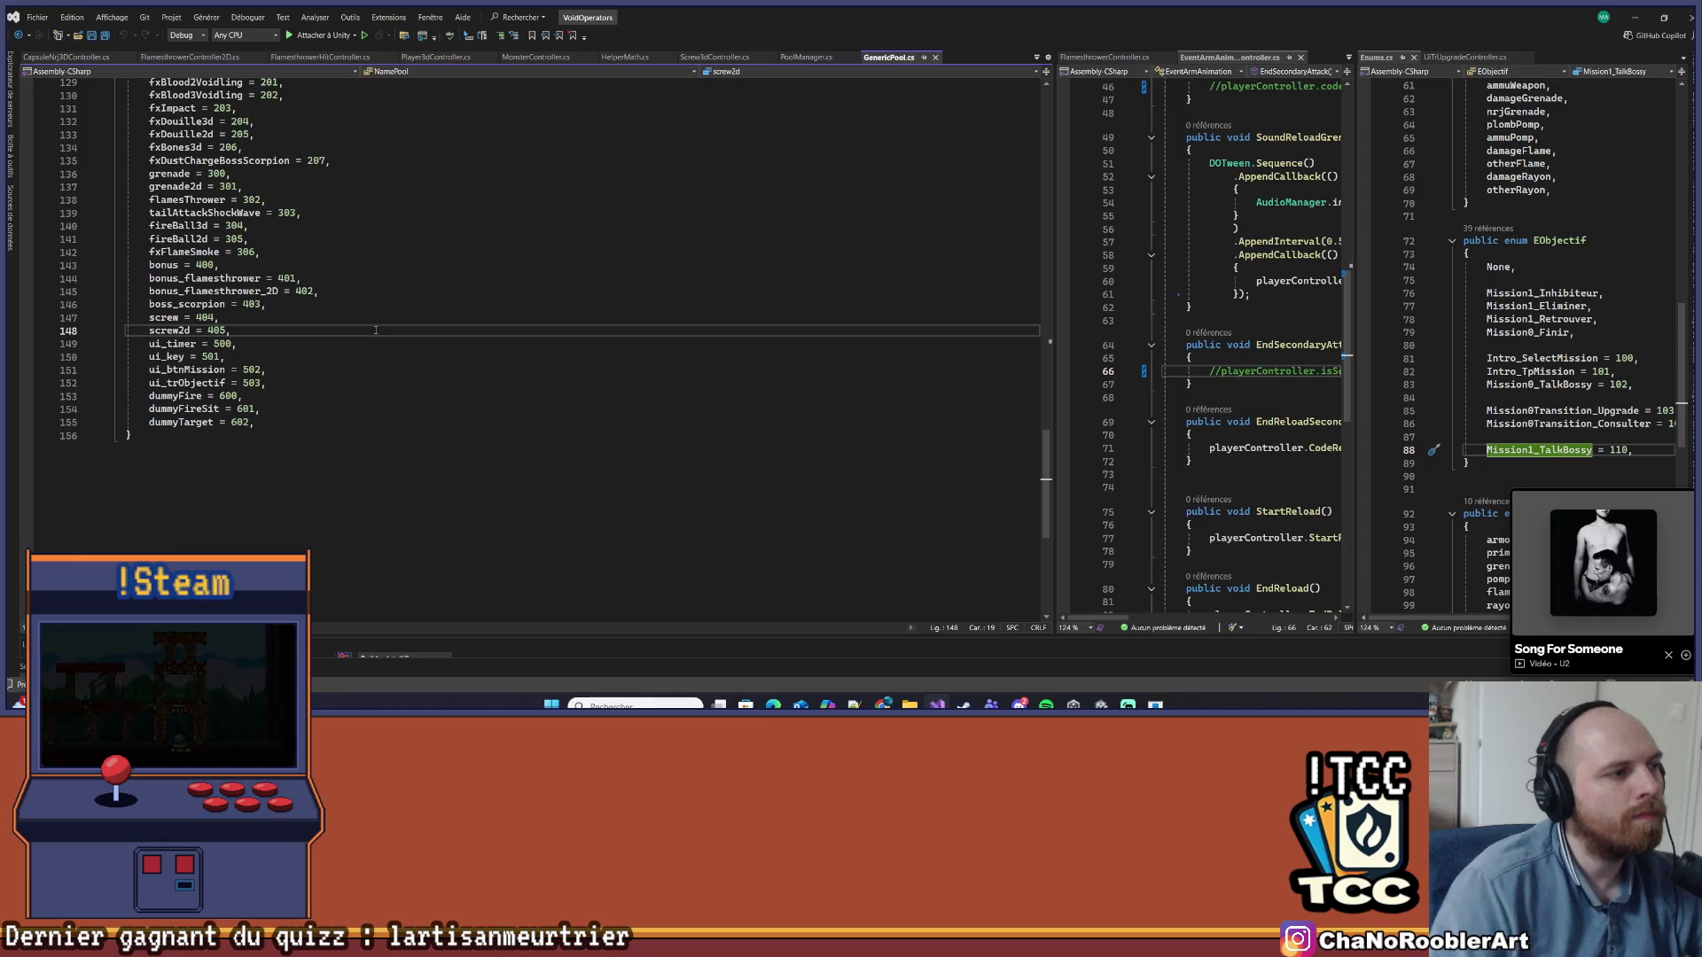
key("Return")
type("ca")
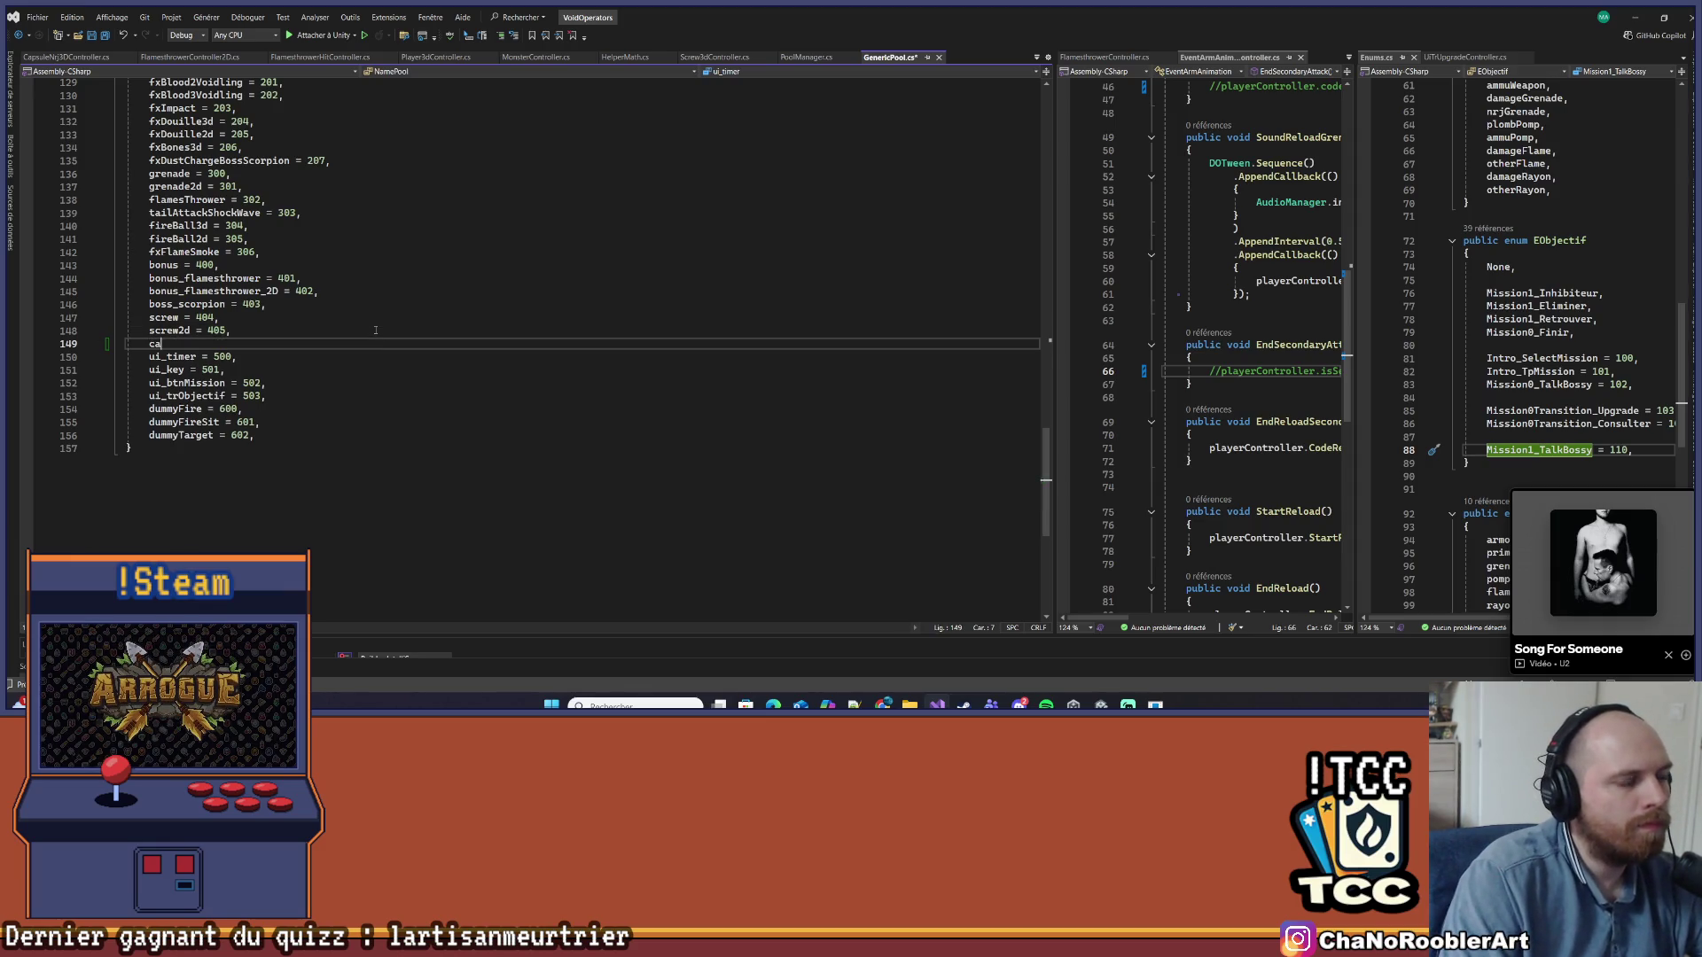
type("psuleNrj")
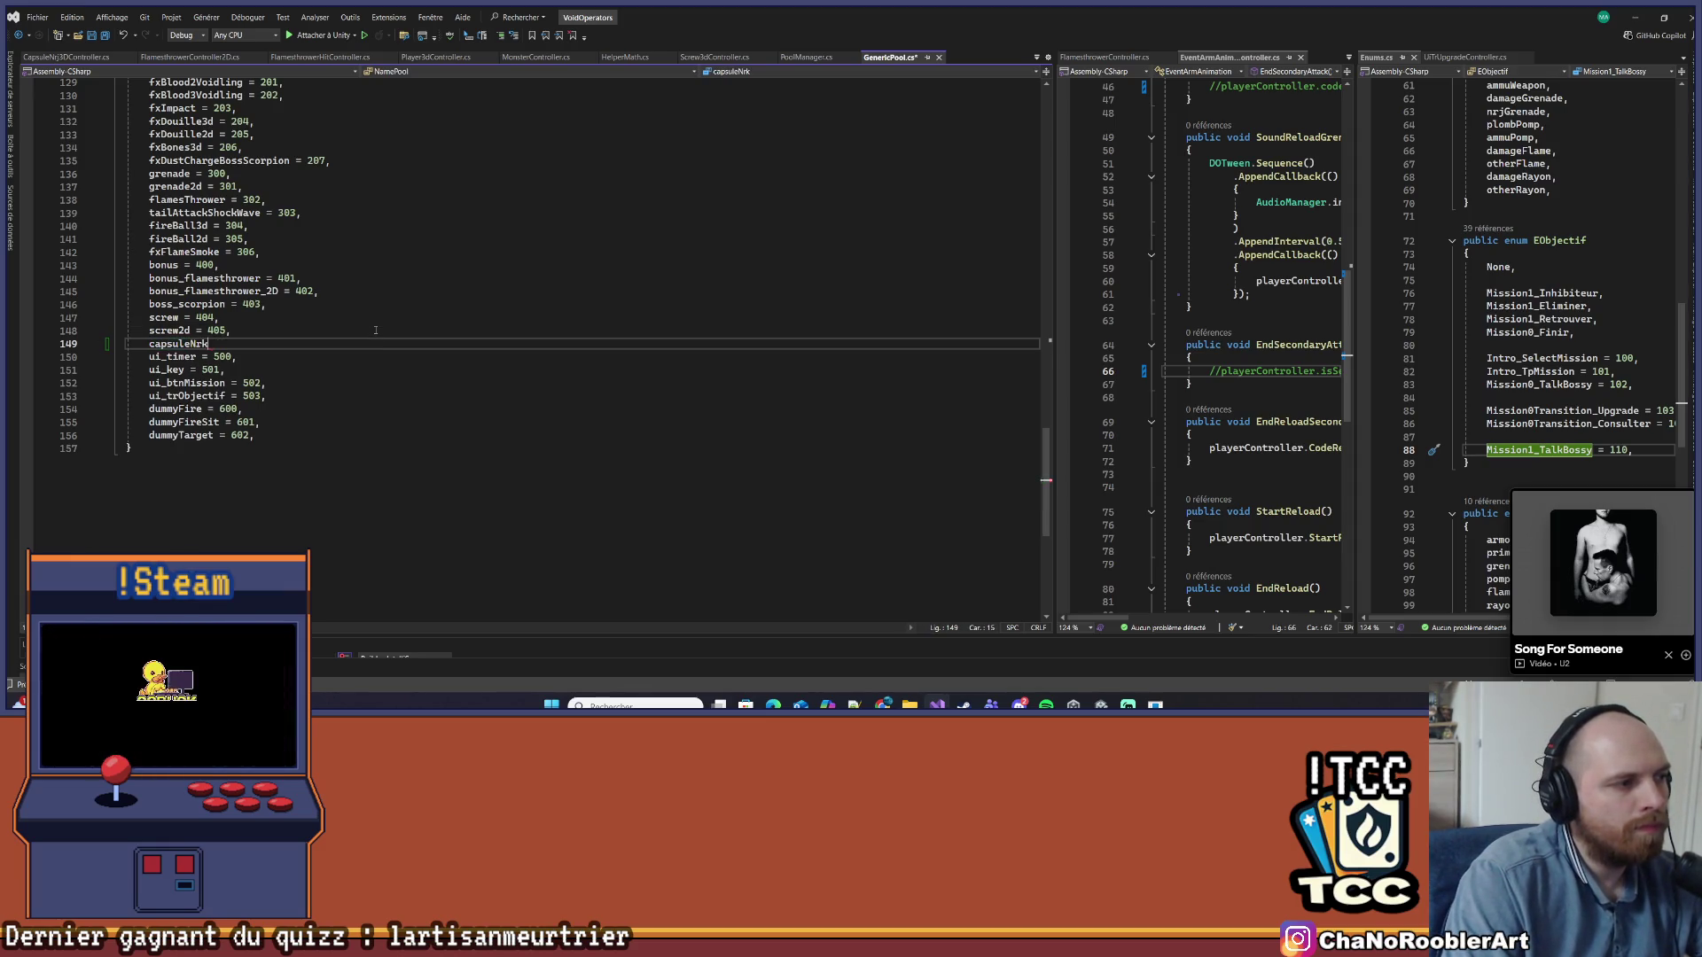
type(" = ")
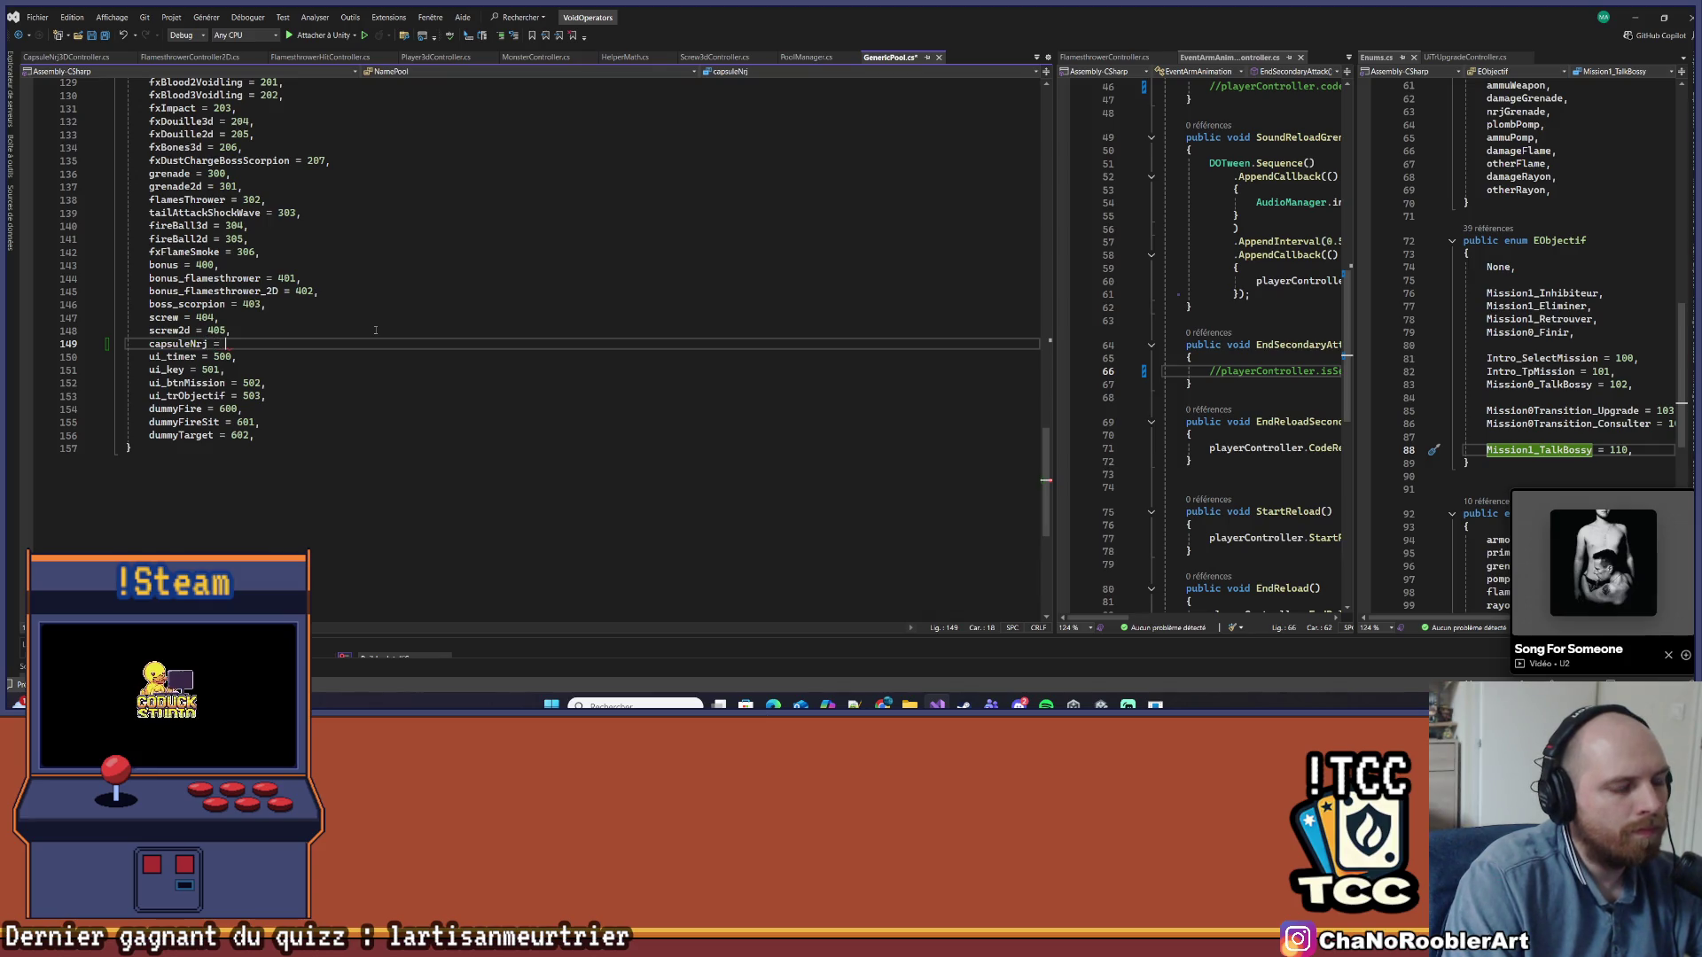
type("406,")
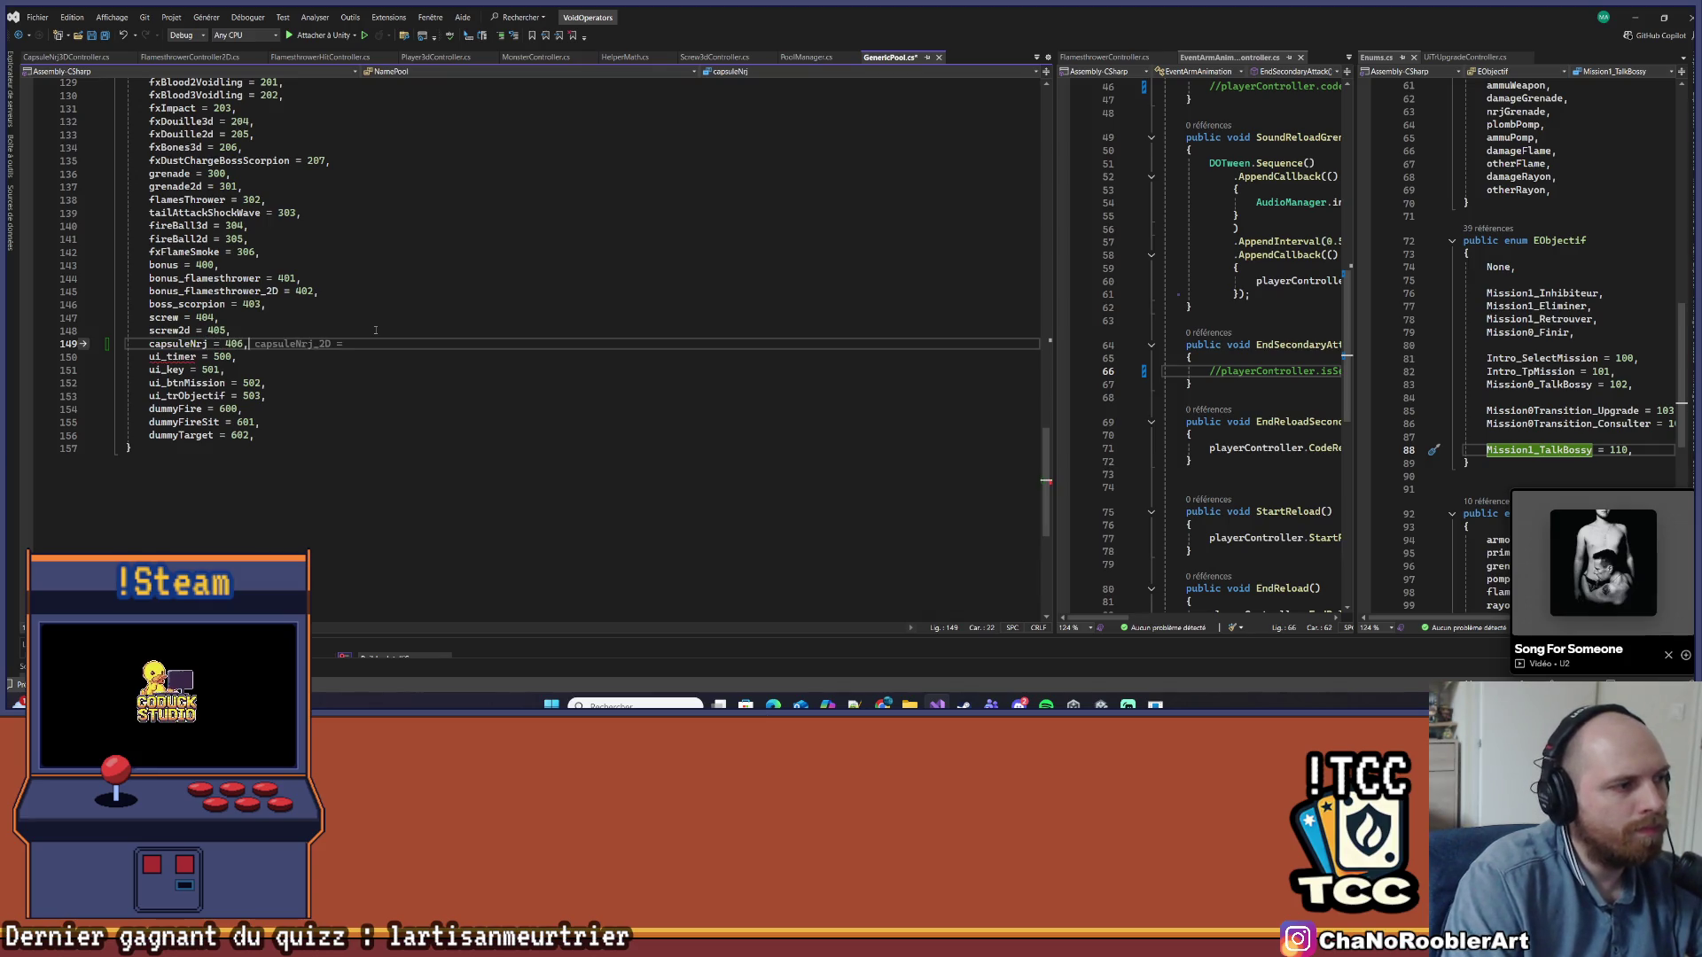
key("Return")
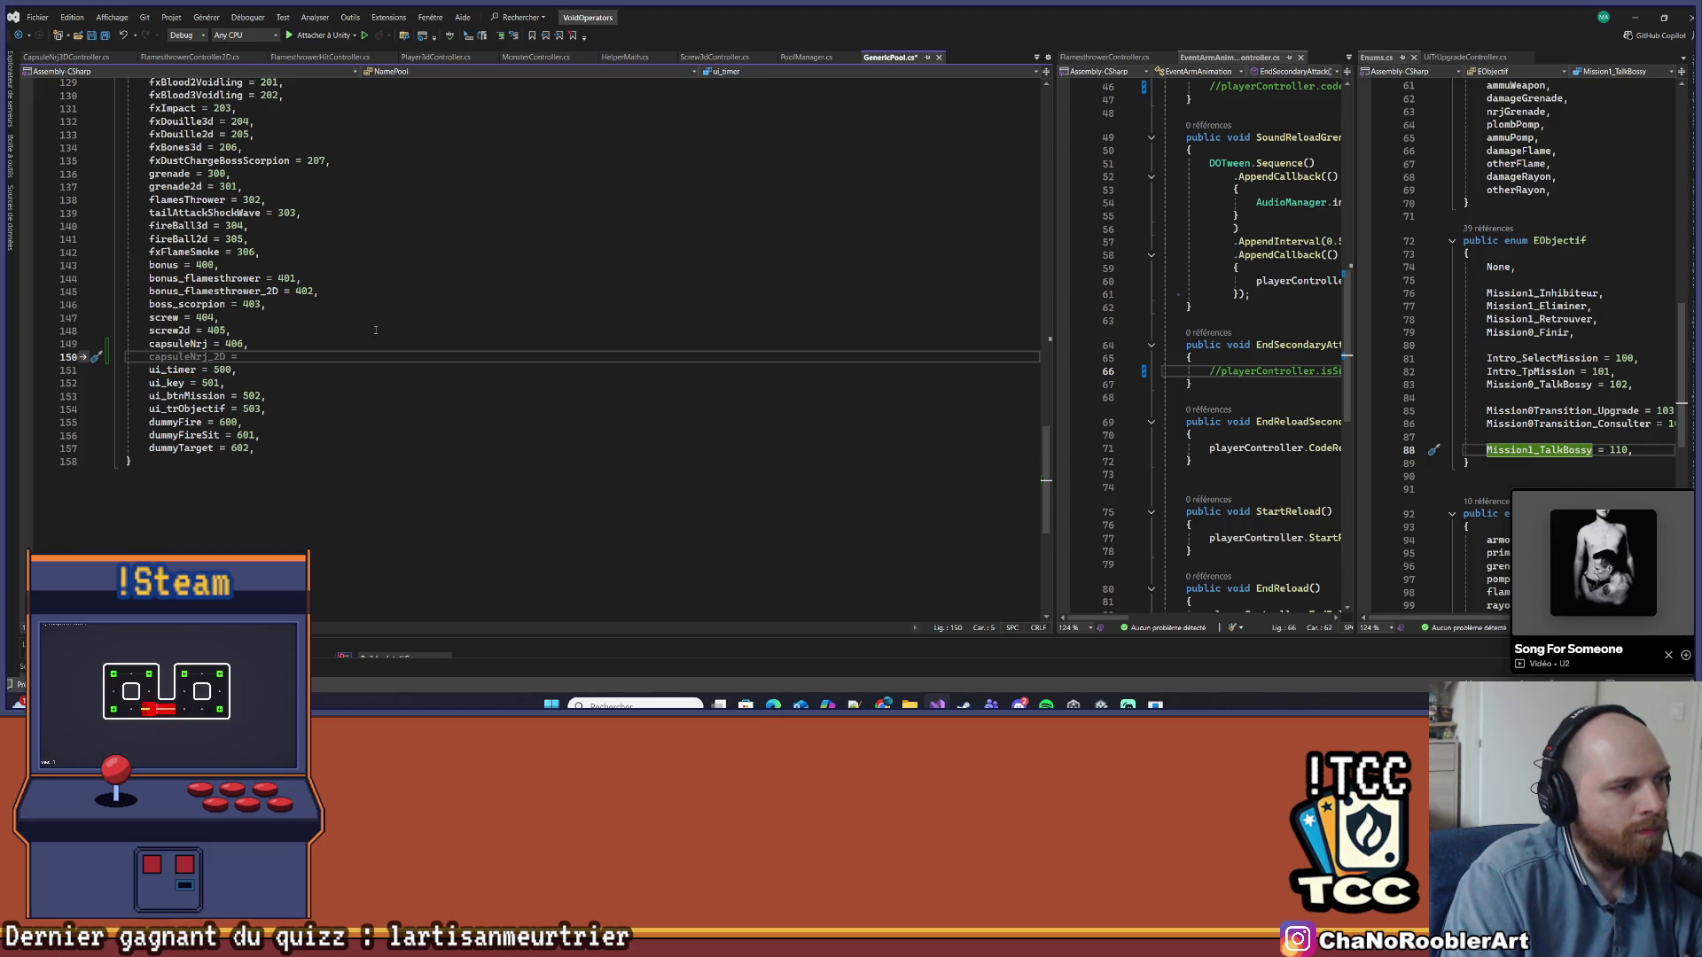
key("Tab")
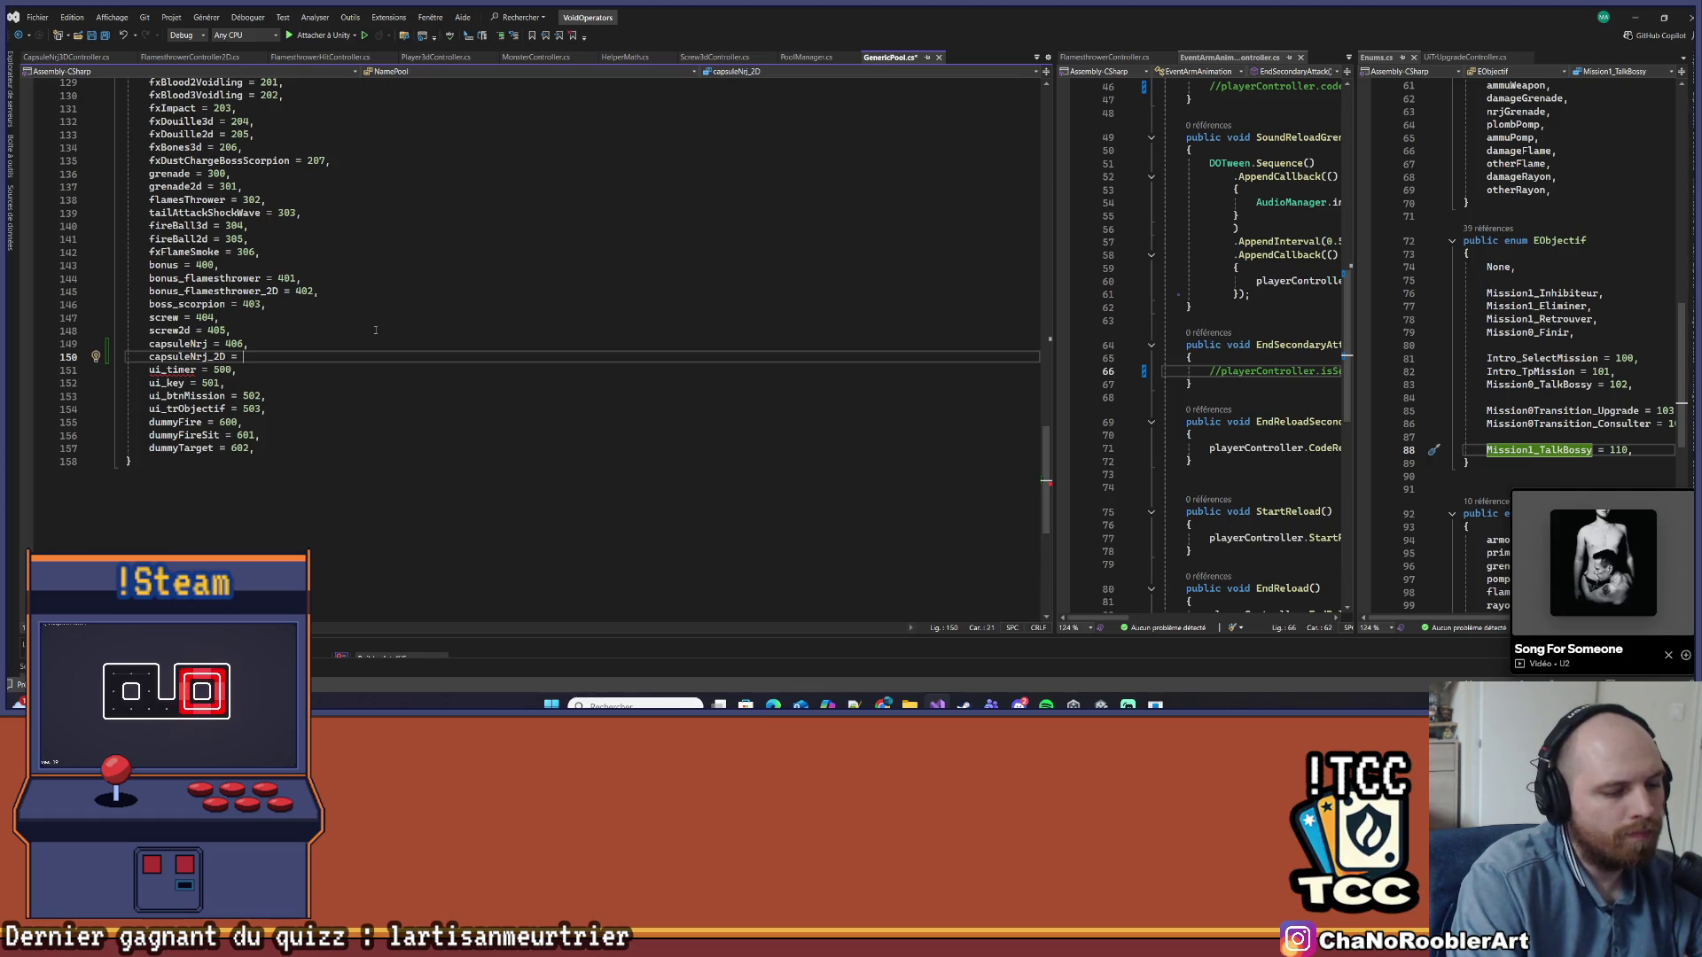
type("407,")
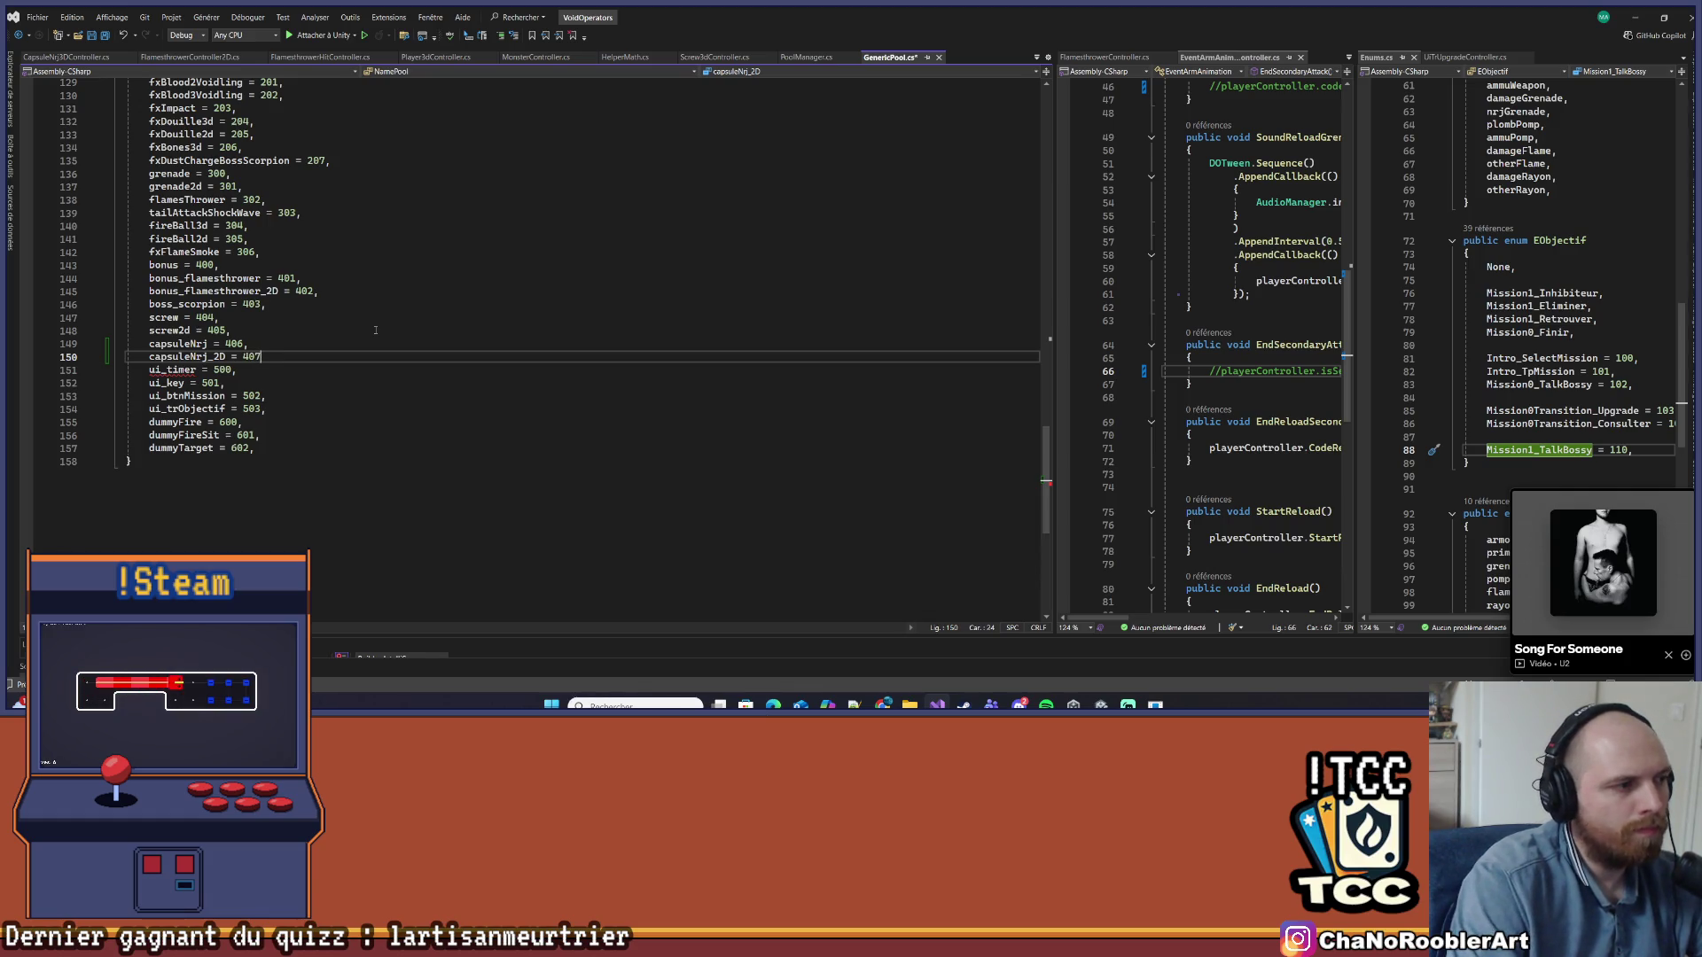
left_click(452, 342)
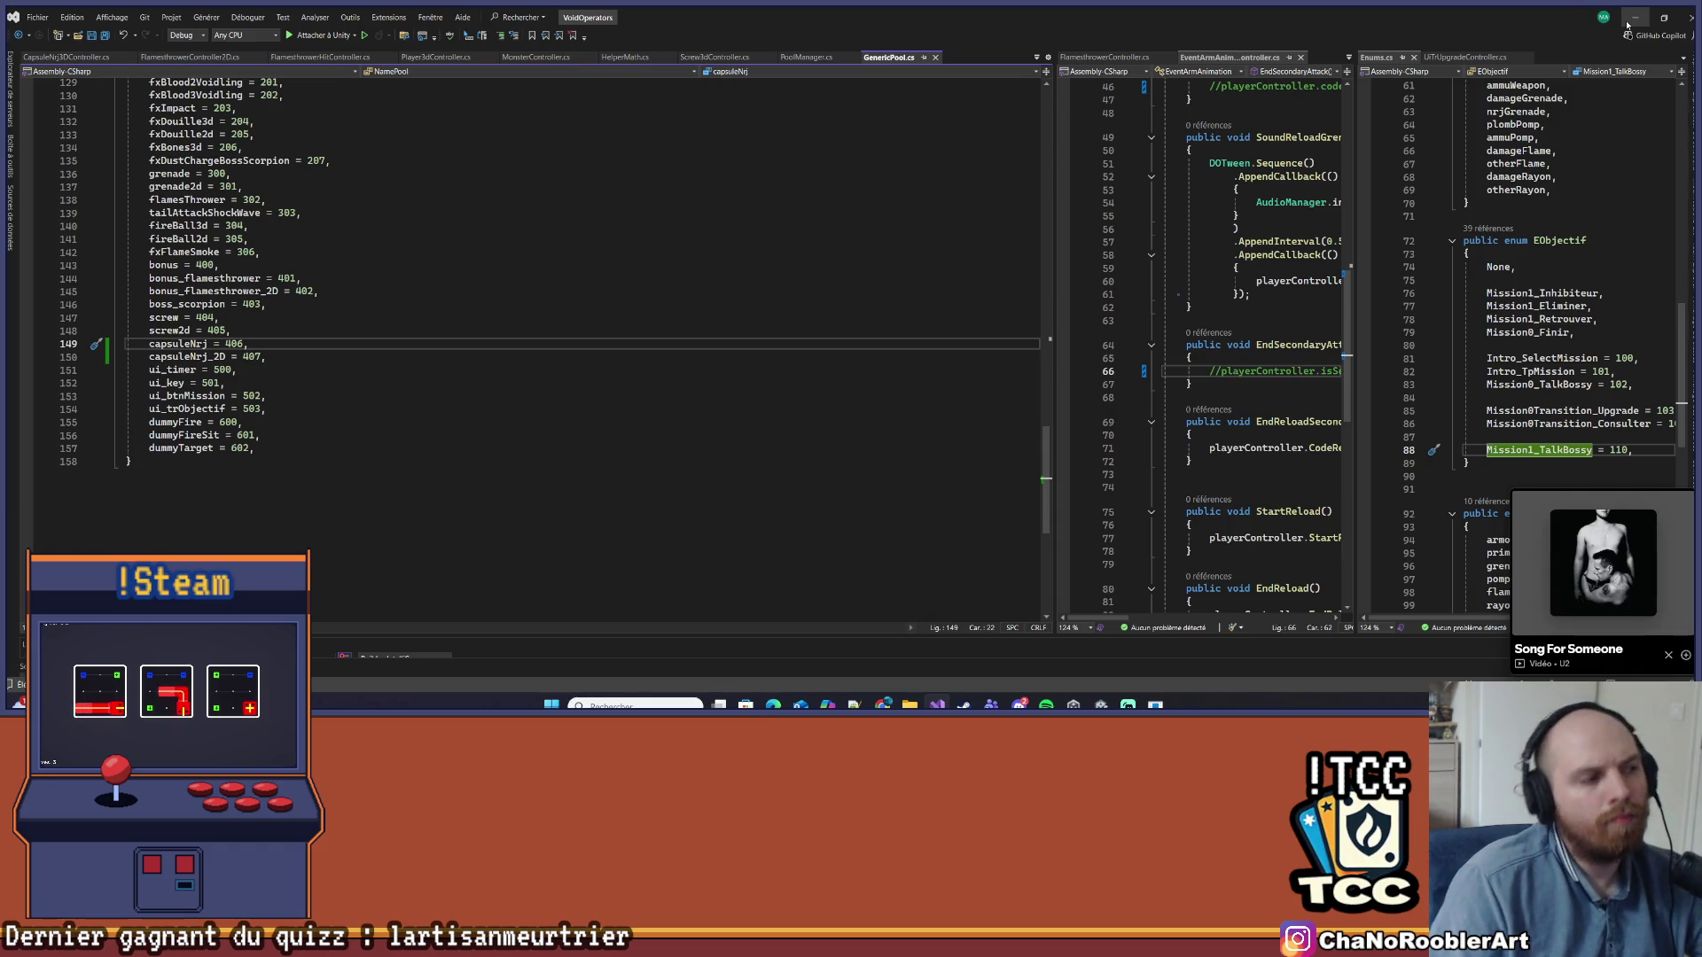
Find all references to screw and open its Loot() usage in DestroyableObstacleController
right_click(162, 315)
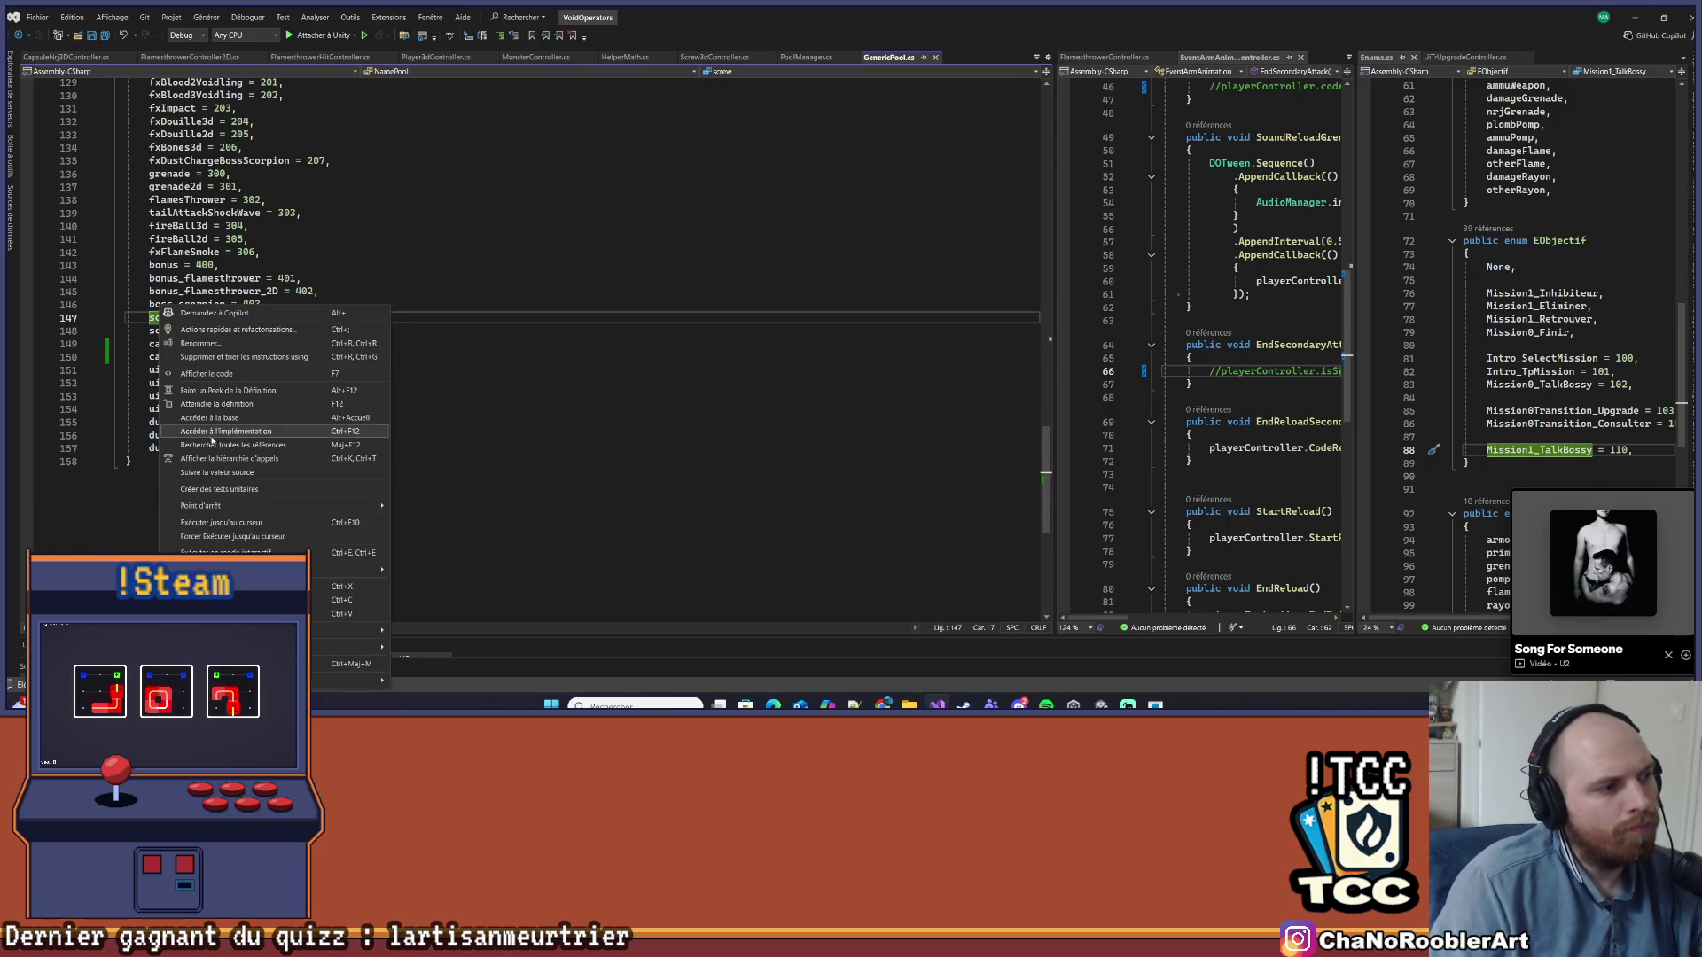
key("shift+F12")
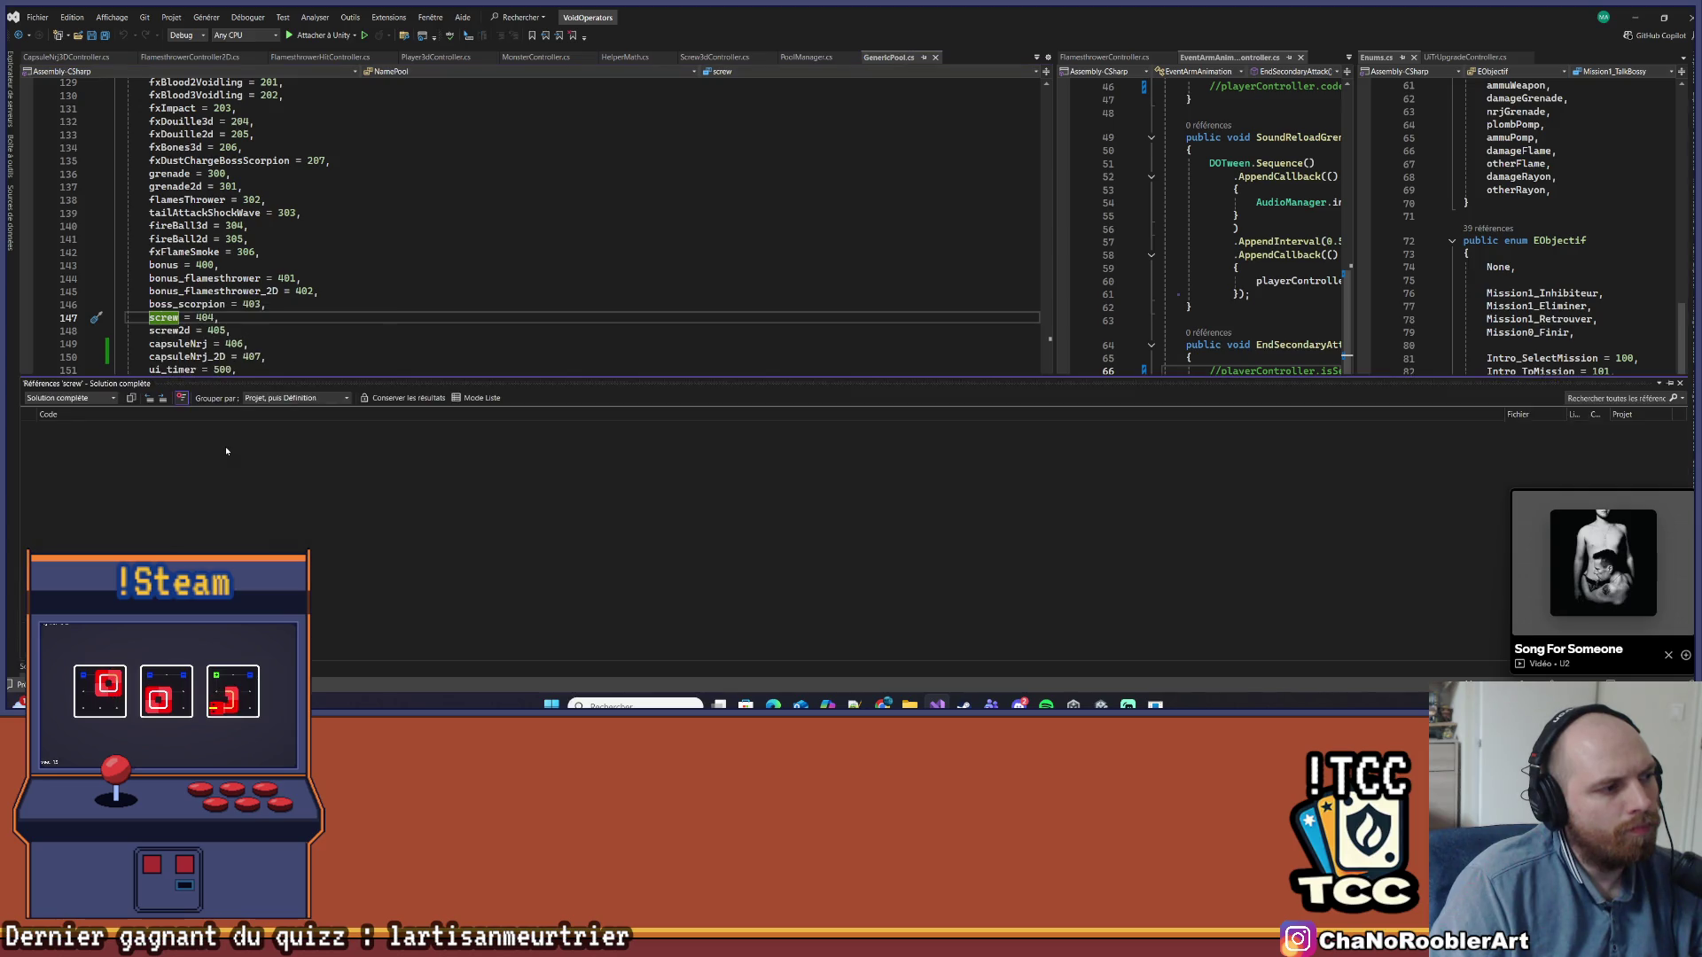
double_click(228, 452)
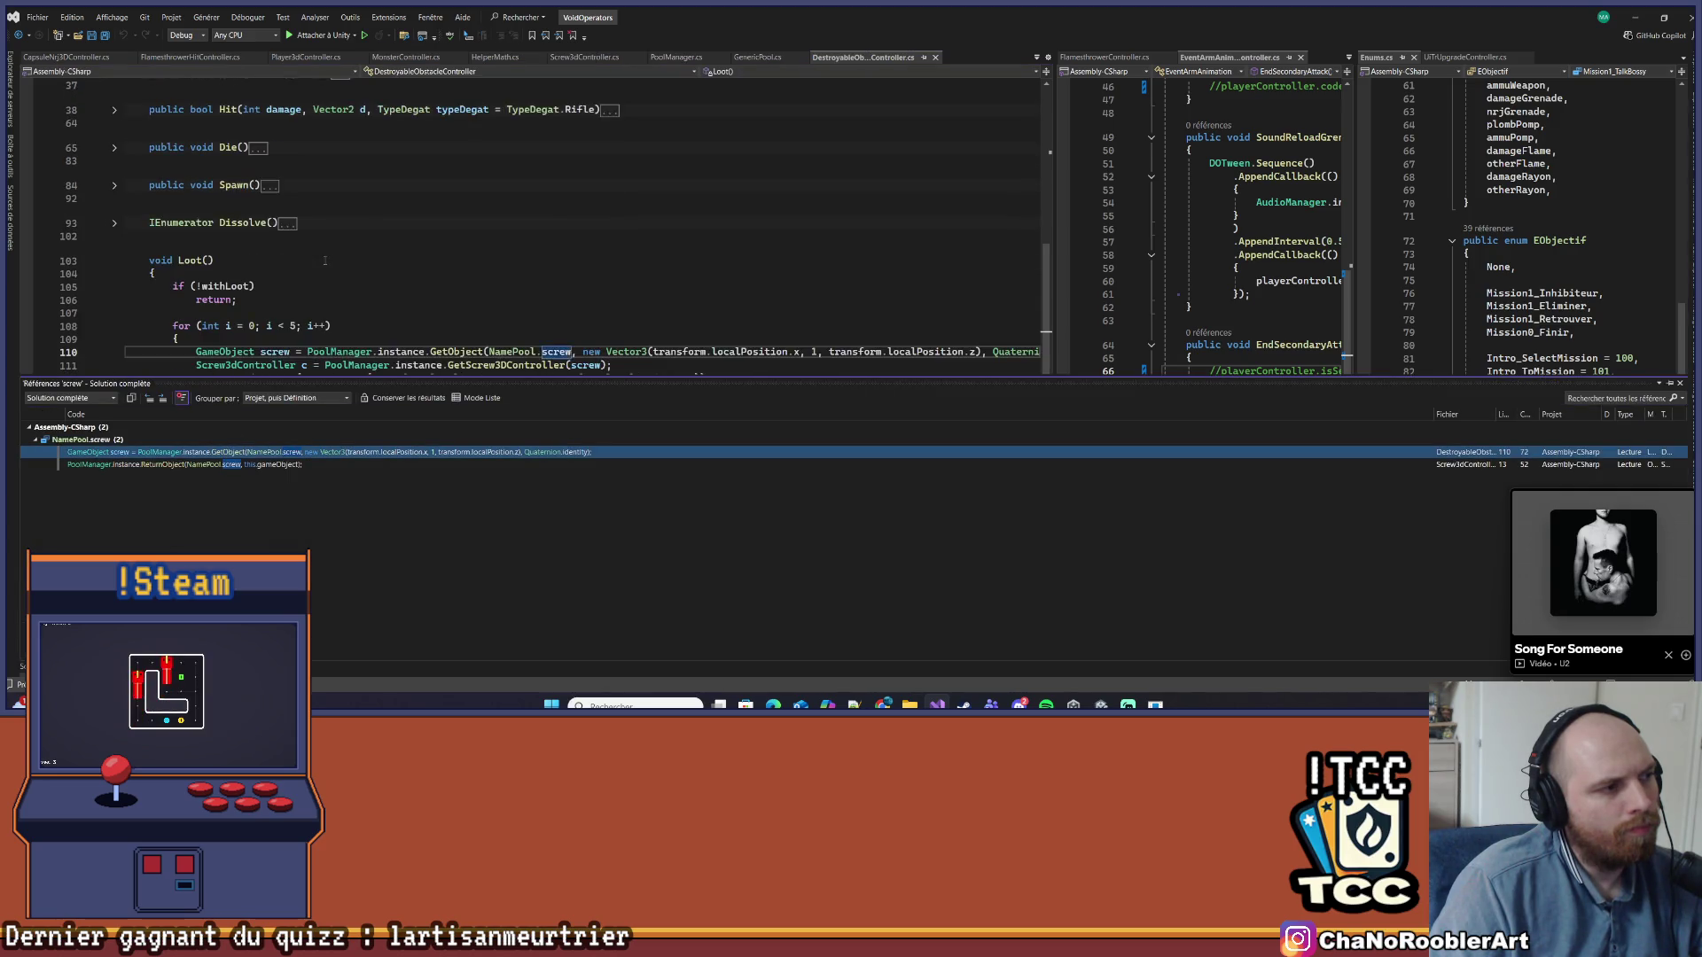
left_click(287, 348)
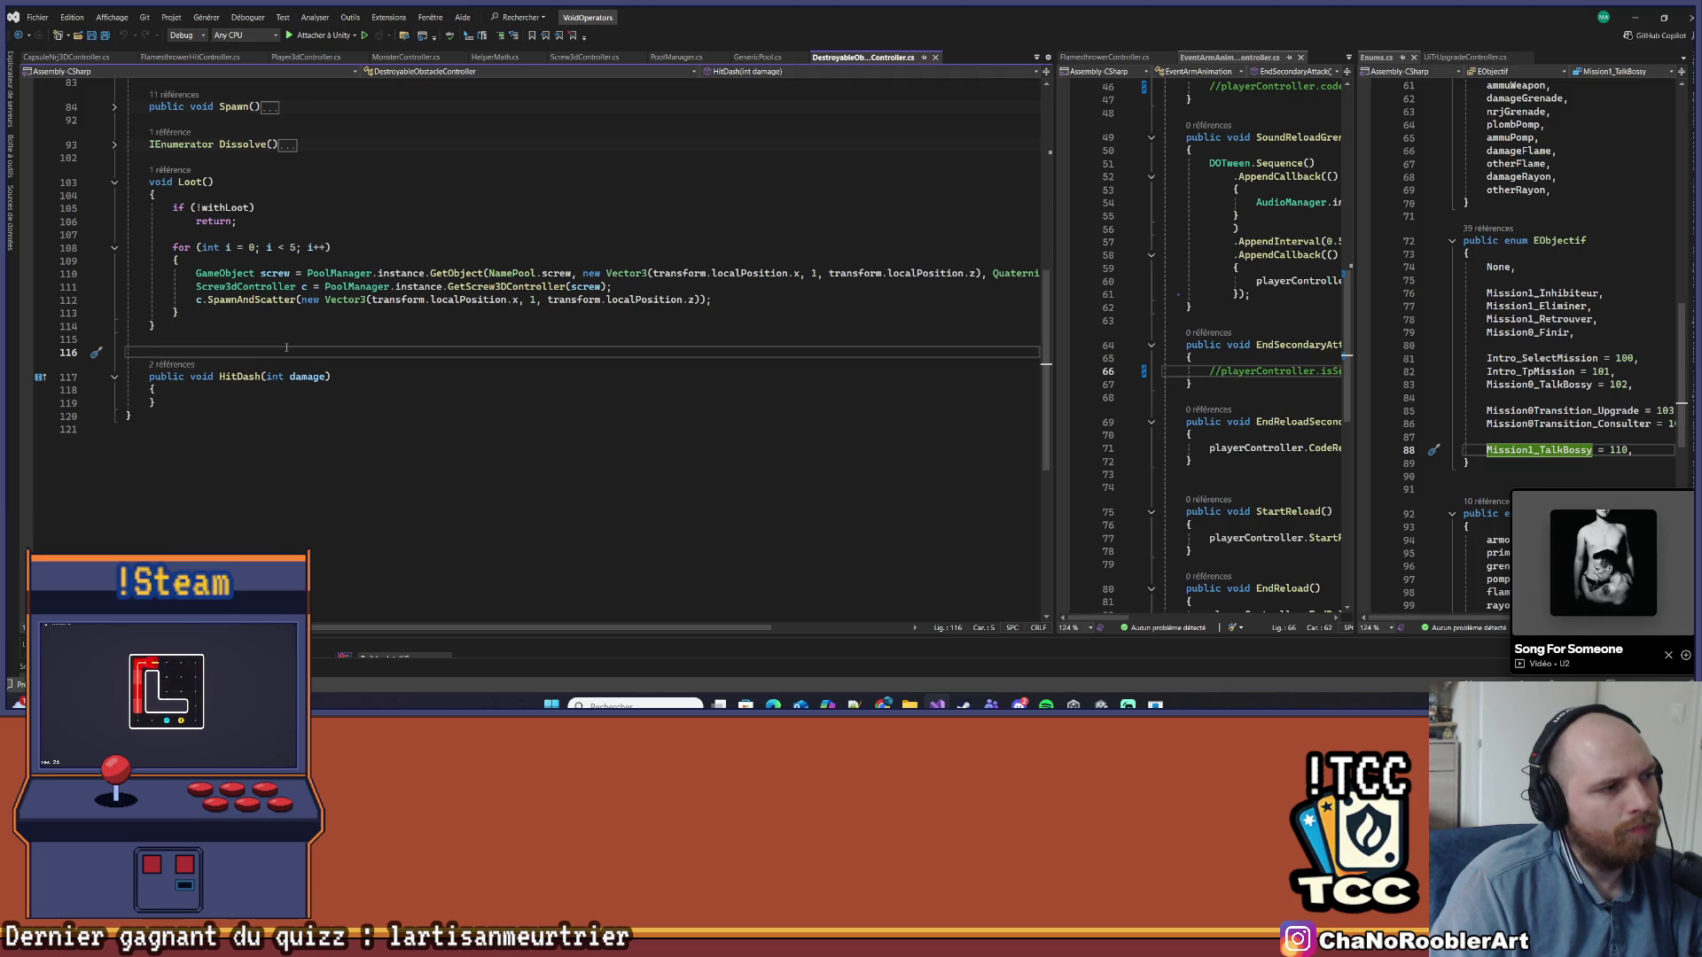
Peek at the SpawnAndScatter definition inline, then close the peek
double_click(246, 287)
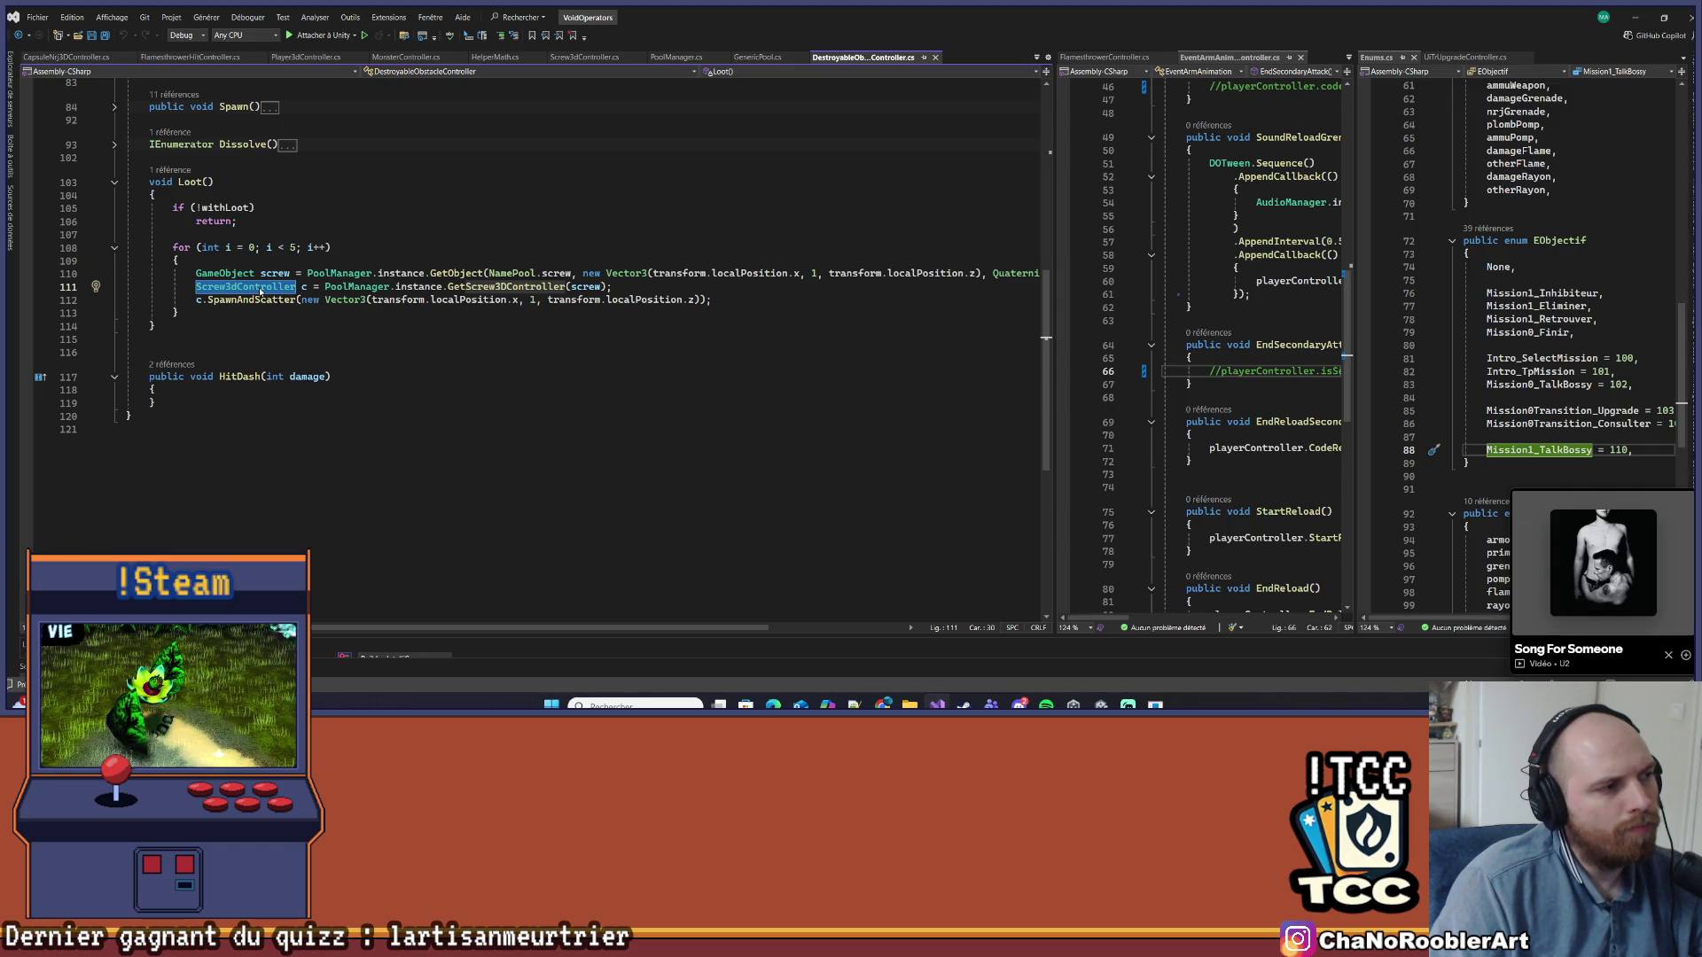
right_click(259, 300)
left_click(269, 388)
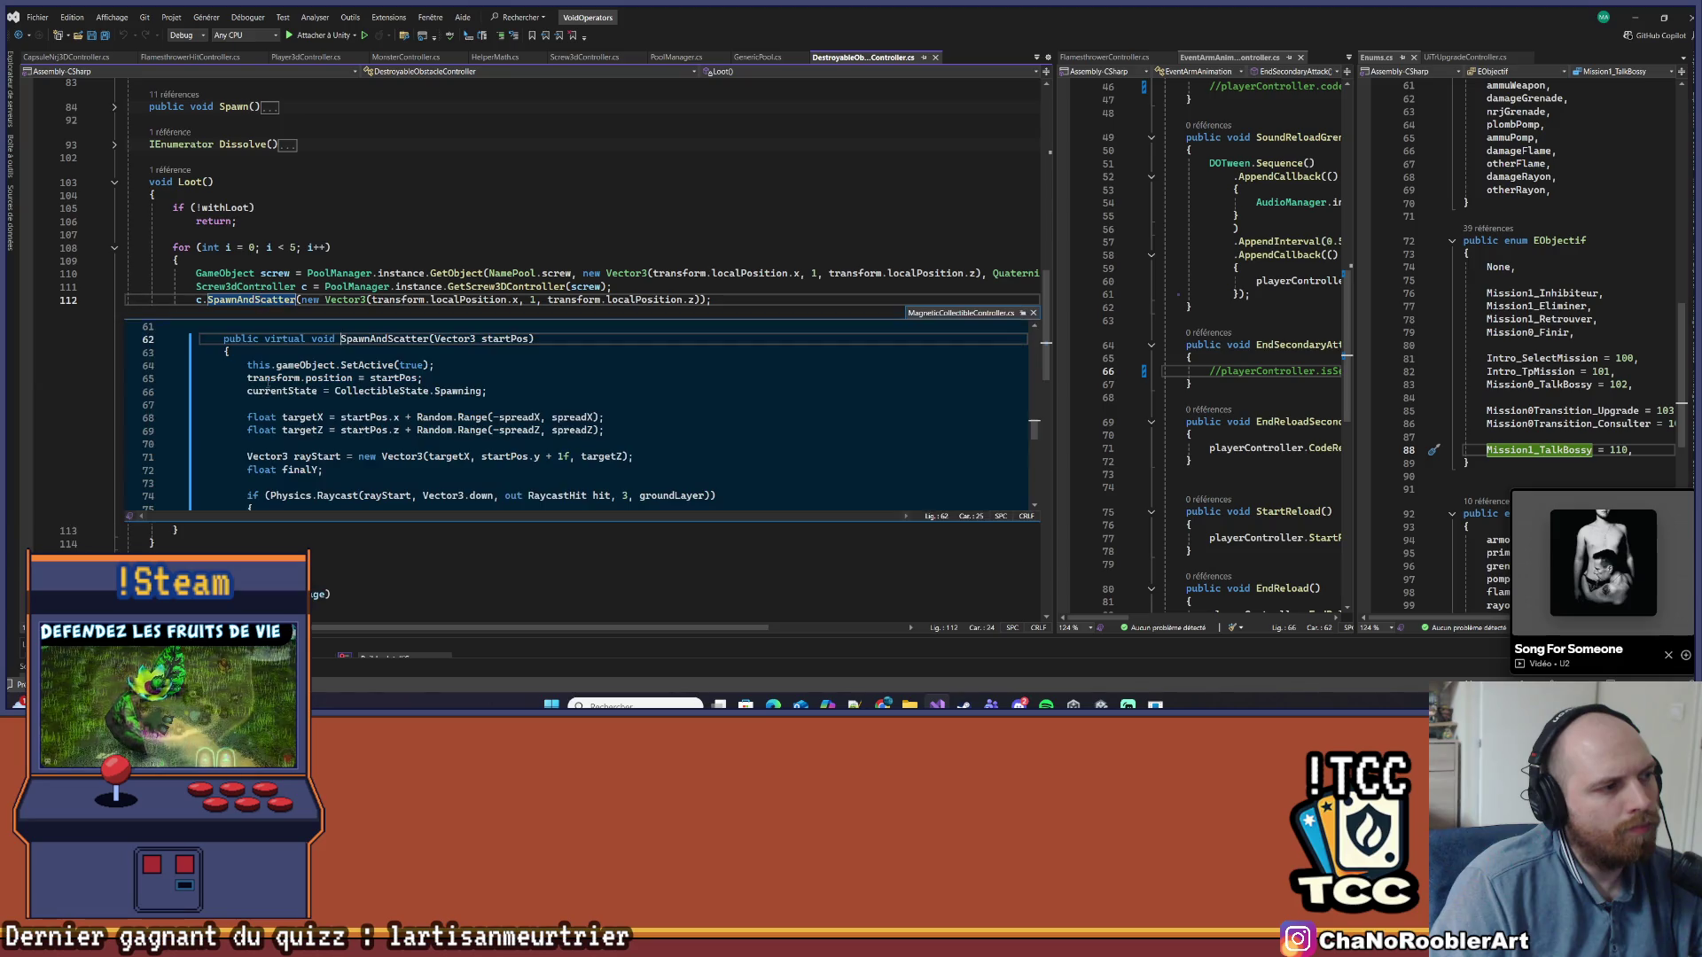
scroll(269, 383, "down", 1)
scroll(679, 401, "up", 6)
scroll(679, 402, "up", 14)
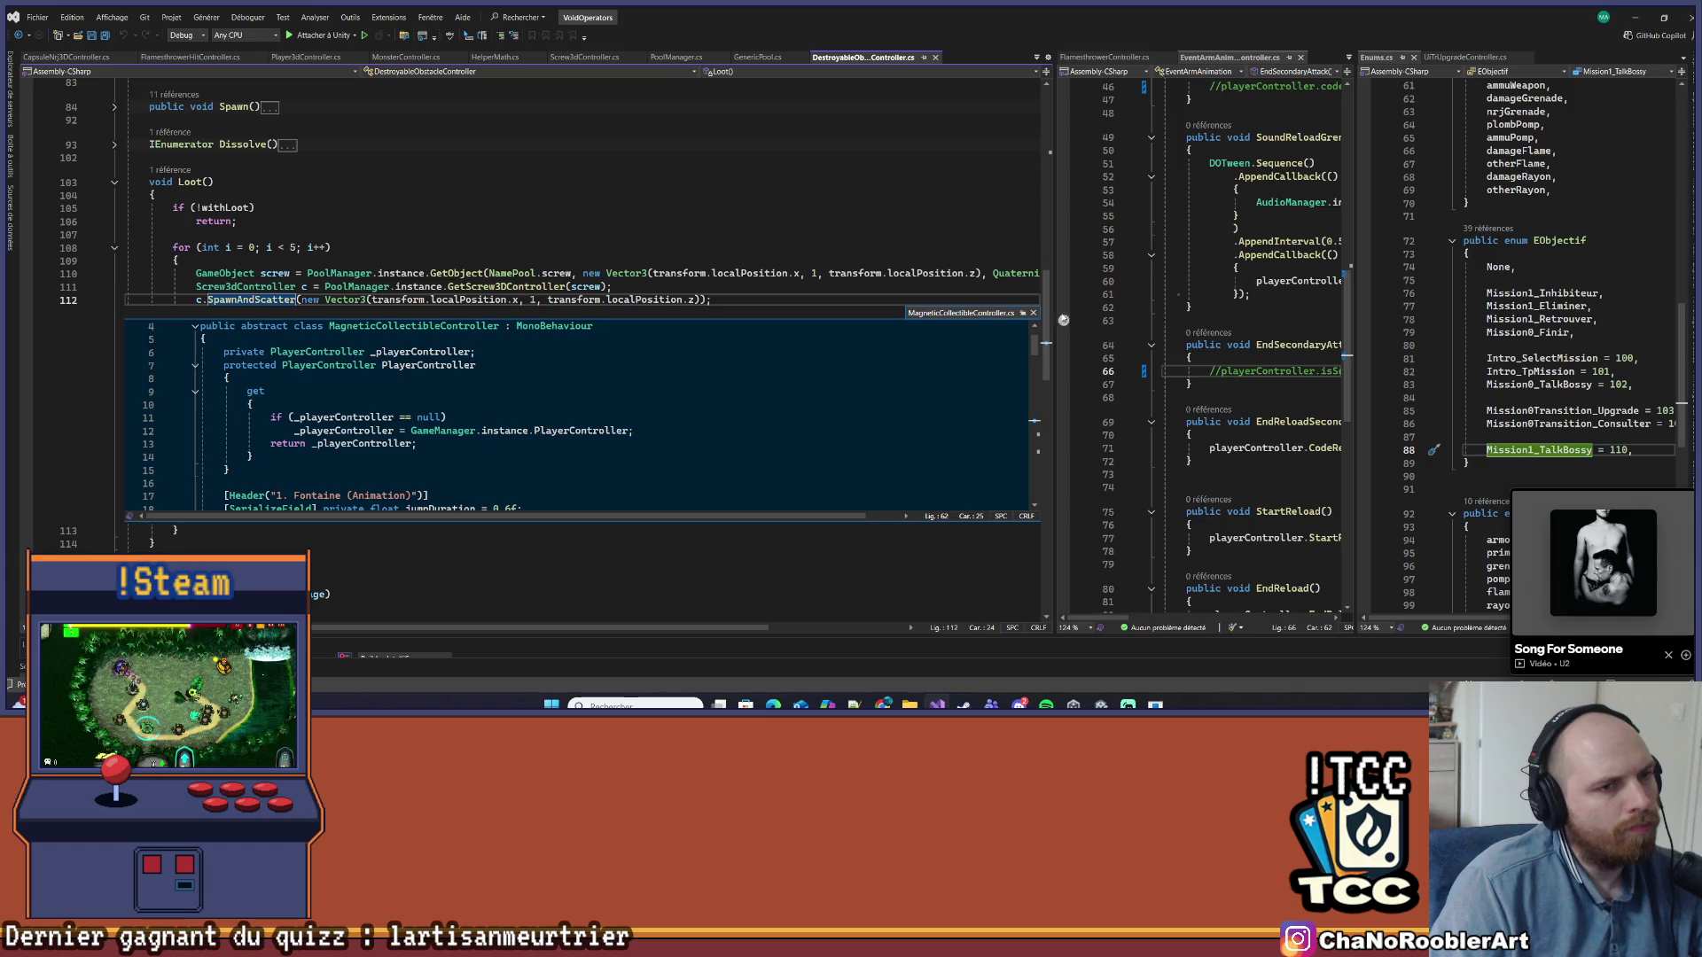
left_click(1033, 314)
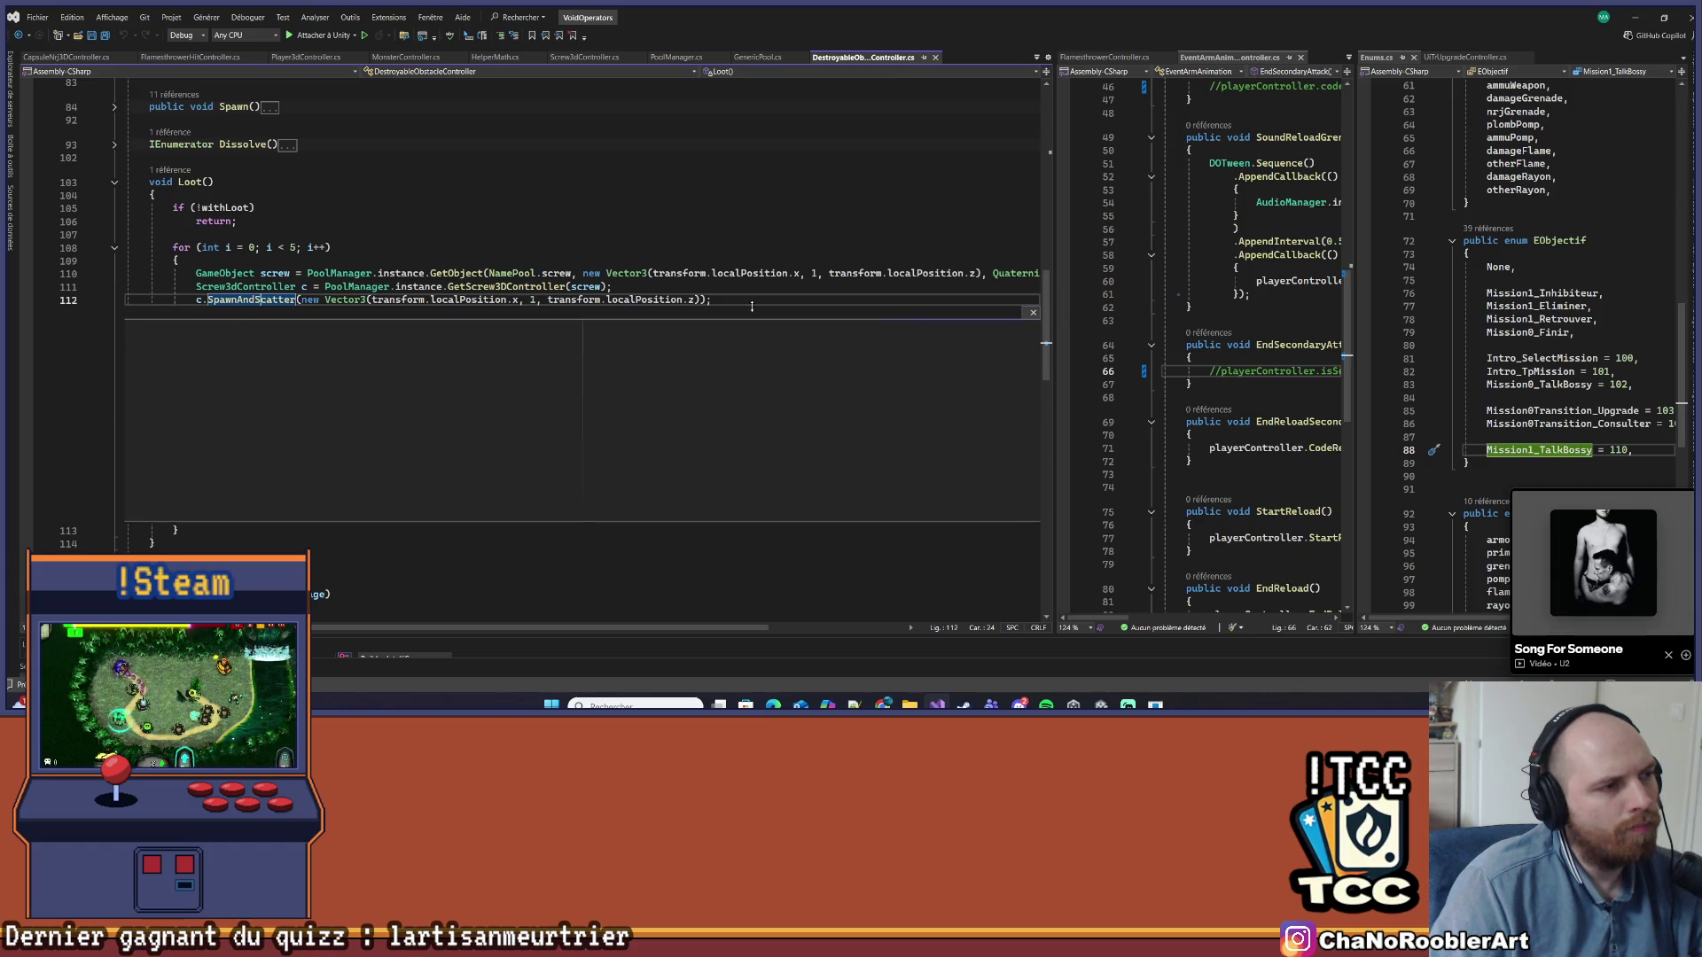
Retype line 111's Screw3dController as MagneticCollectibleController and open GetScrew3DController's definition
double_click(202, 286)
type("Ma")
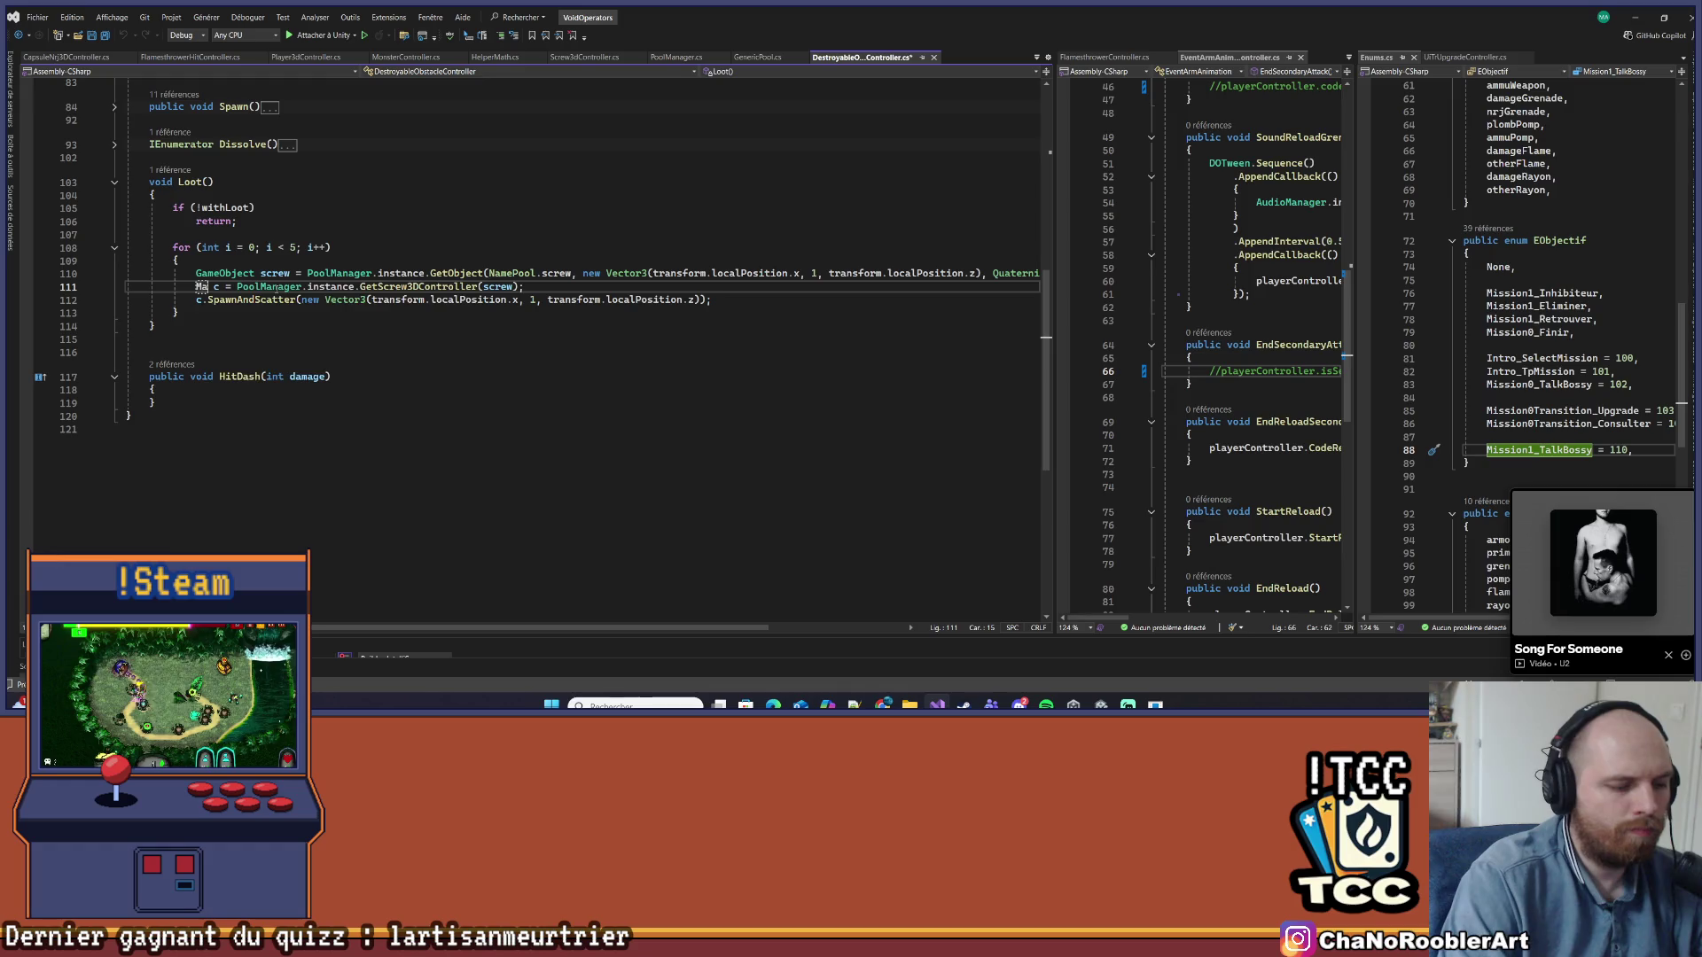
type("g")
key("Tab")
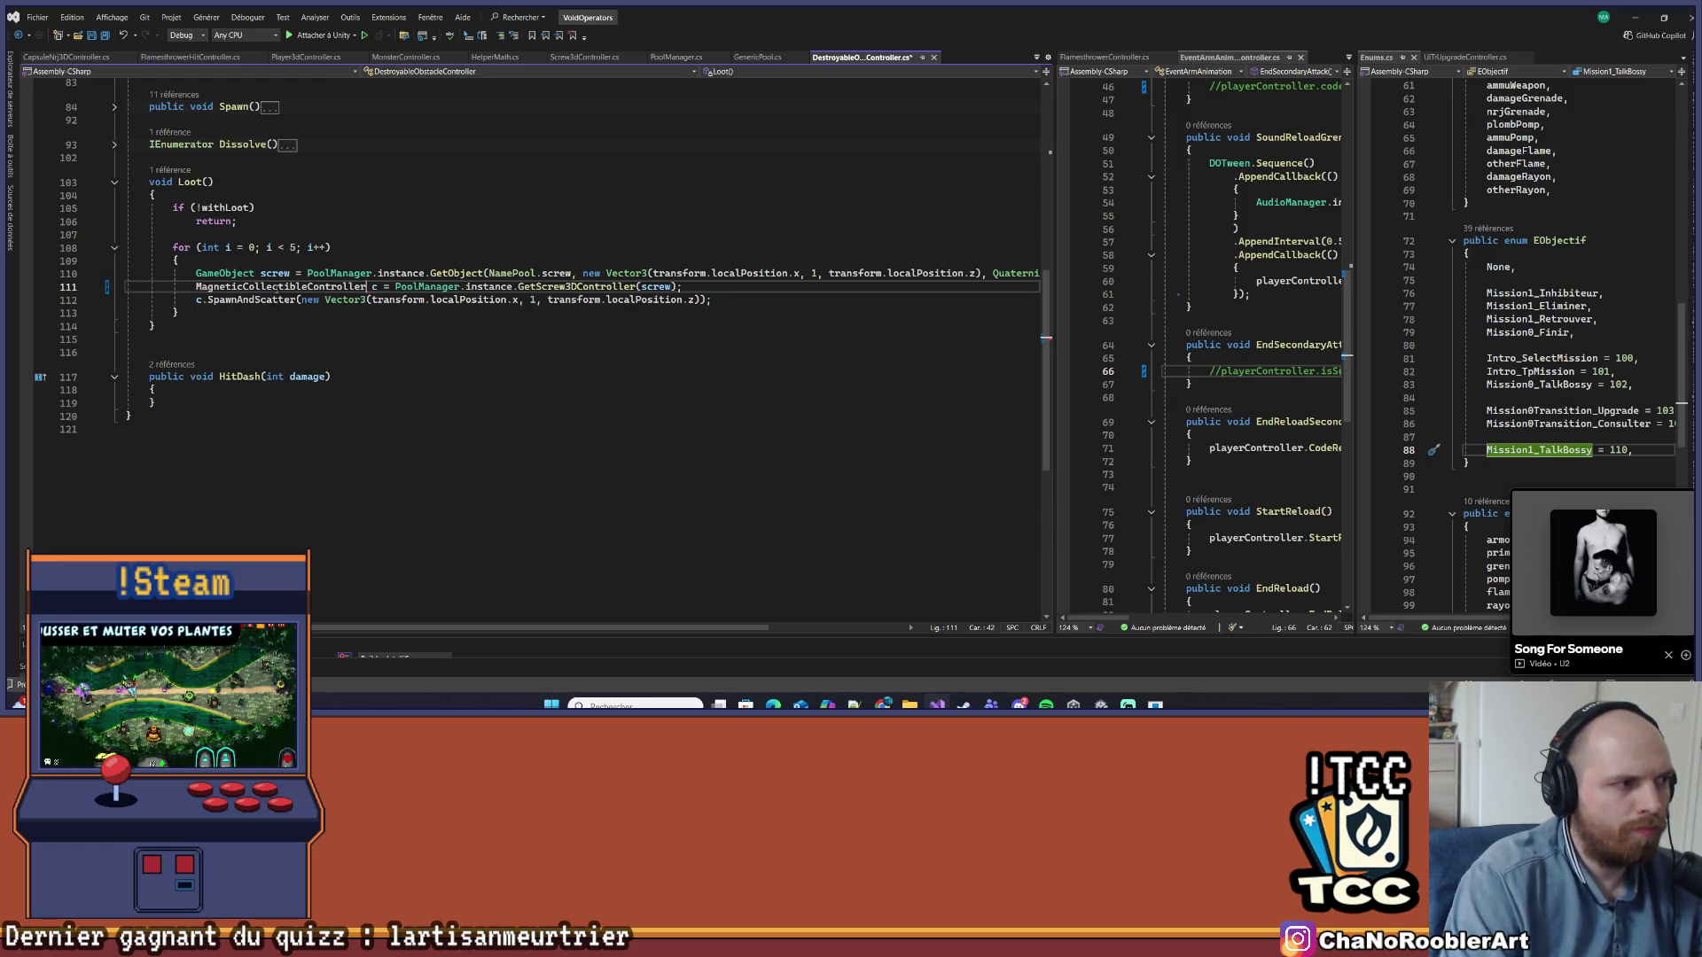
left_click(392, 300)
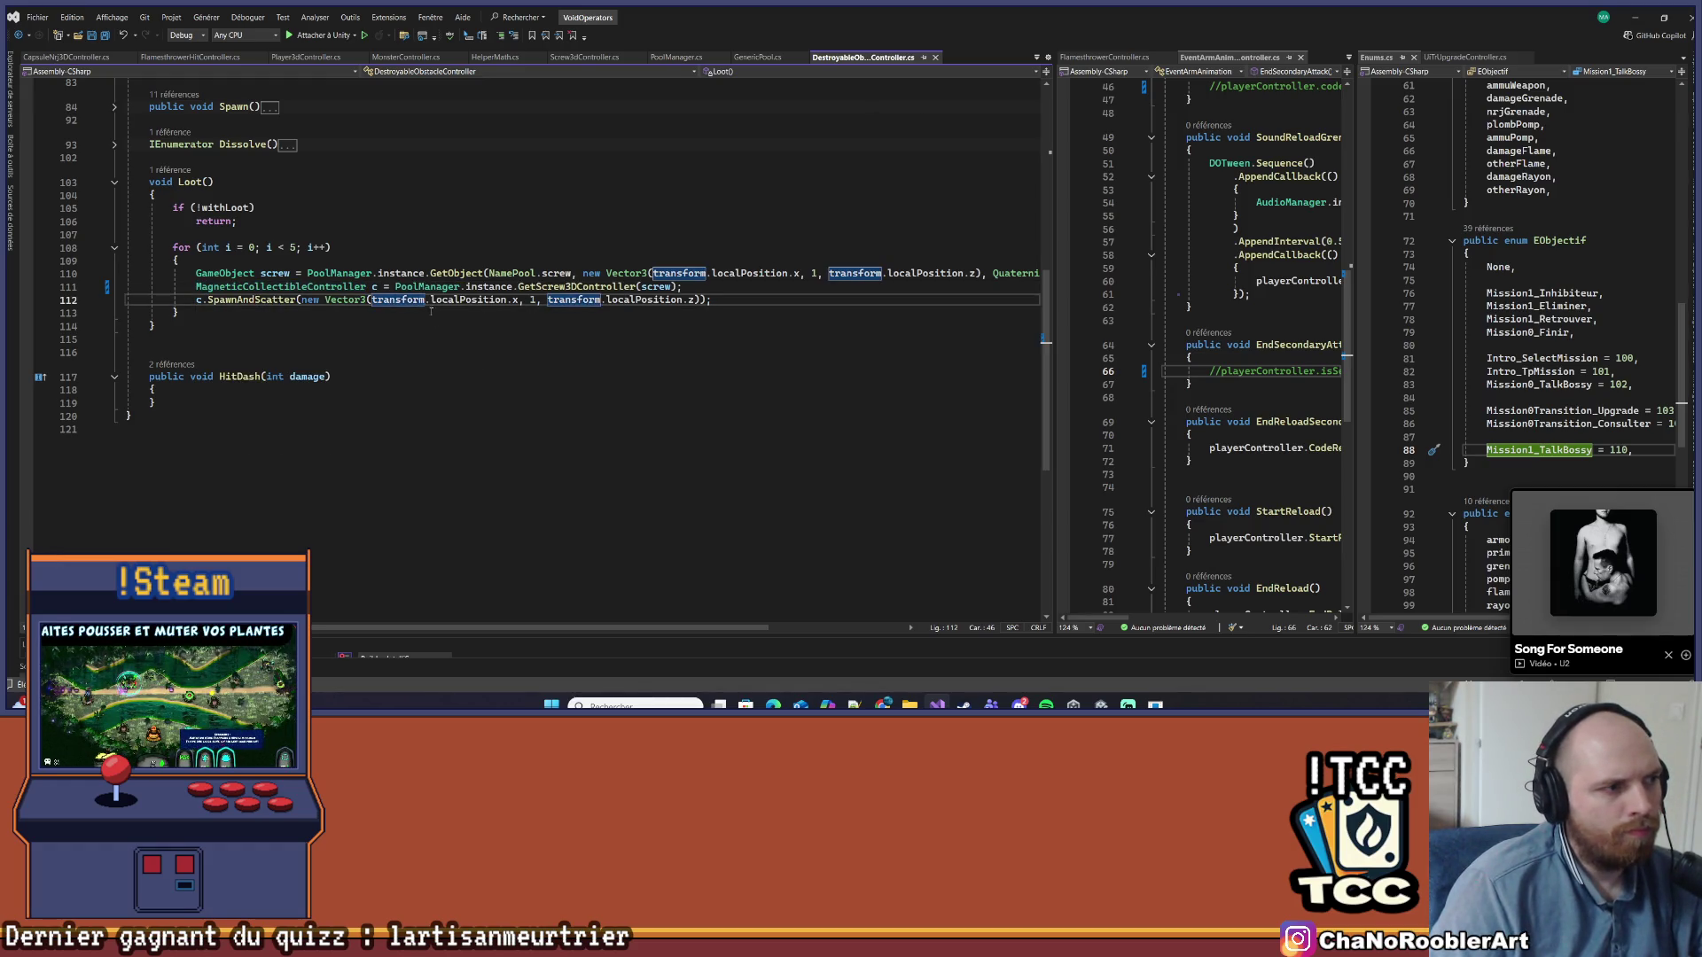
left_click(576, 287, "ctrl")
key("ctrl+minus")
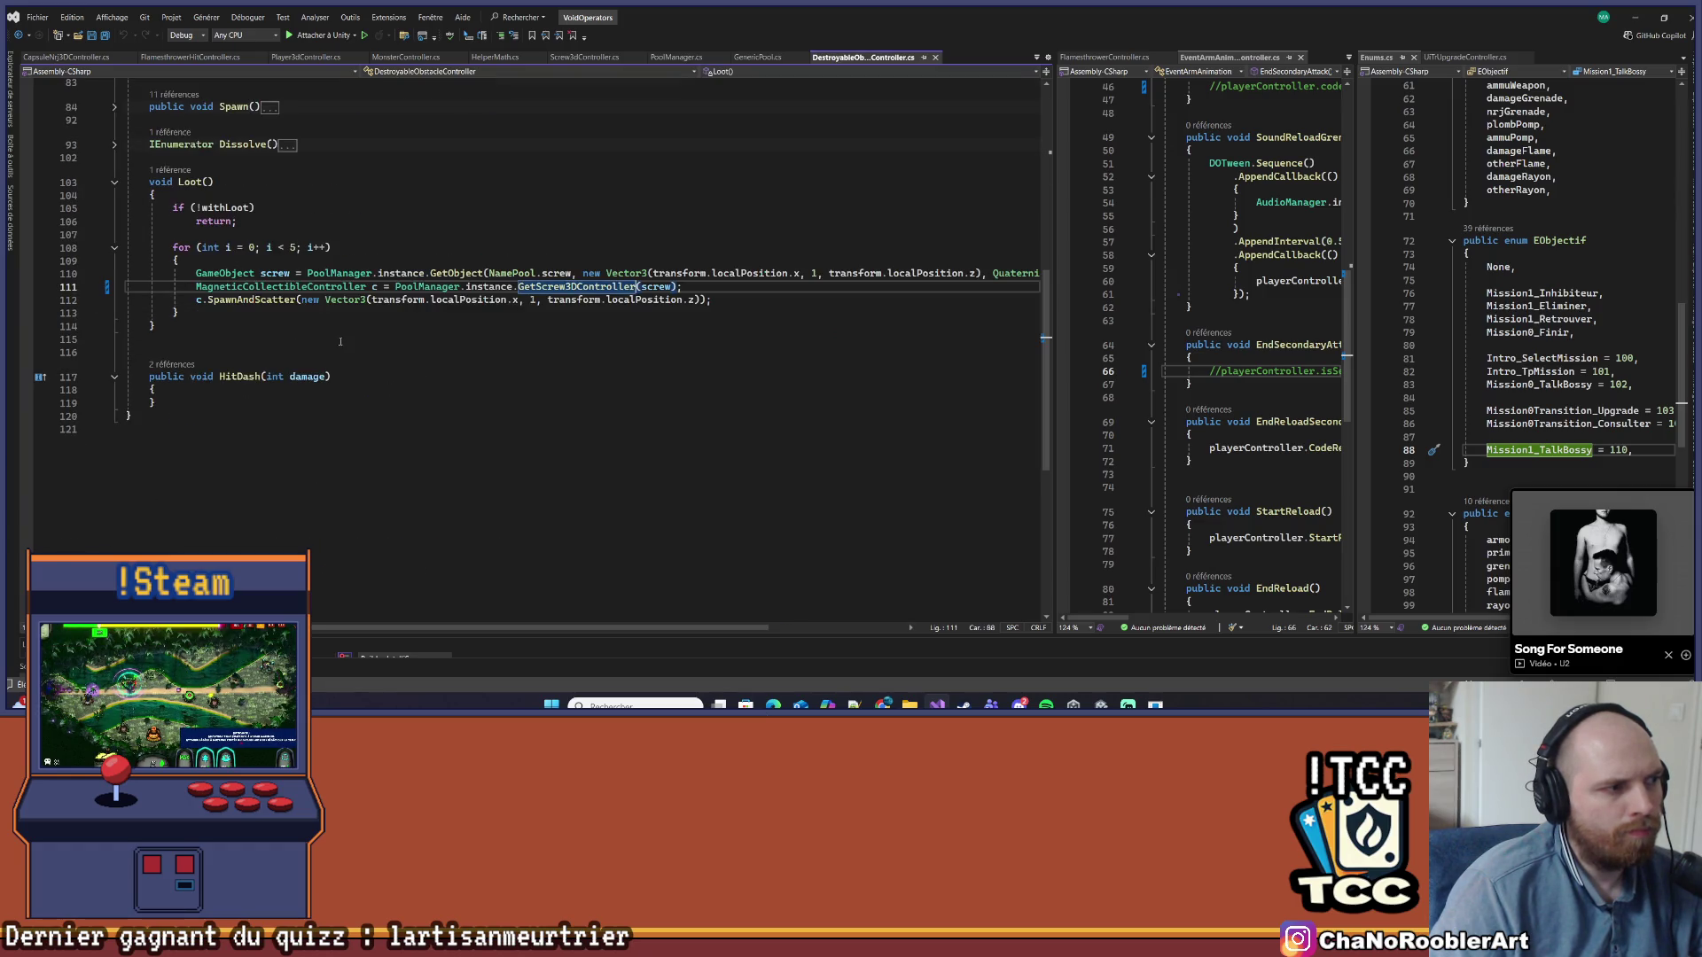
key("F12")
Change GetScrew3DController's return, GetComponent and local variable types to MagneticCollectibleController
key("Left")
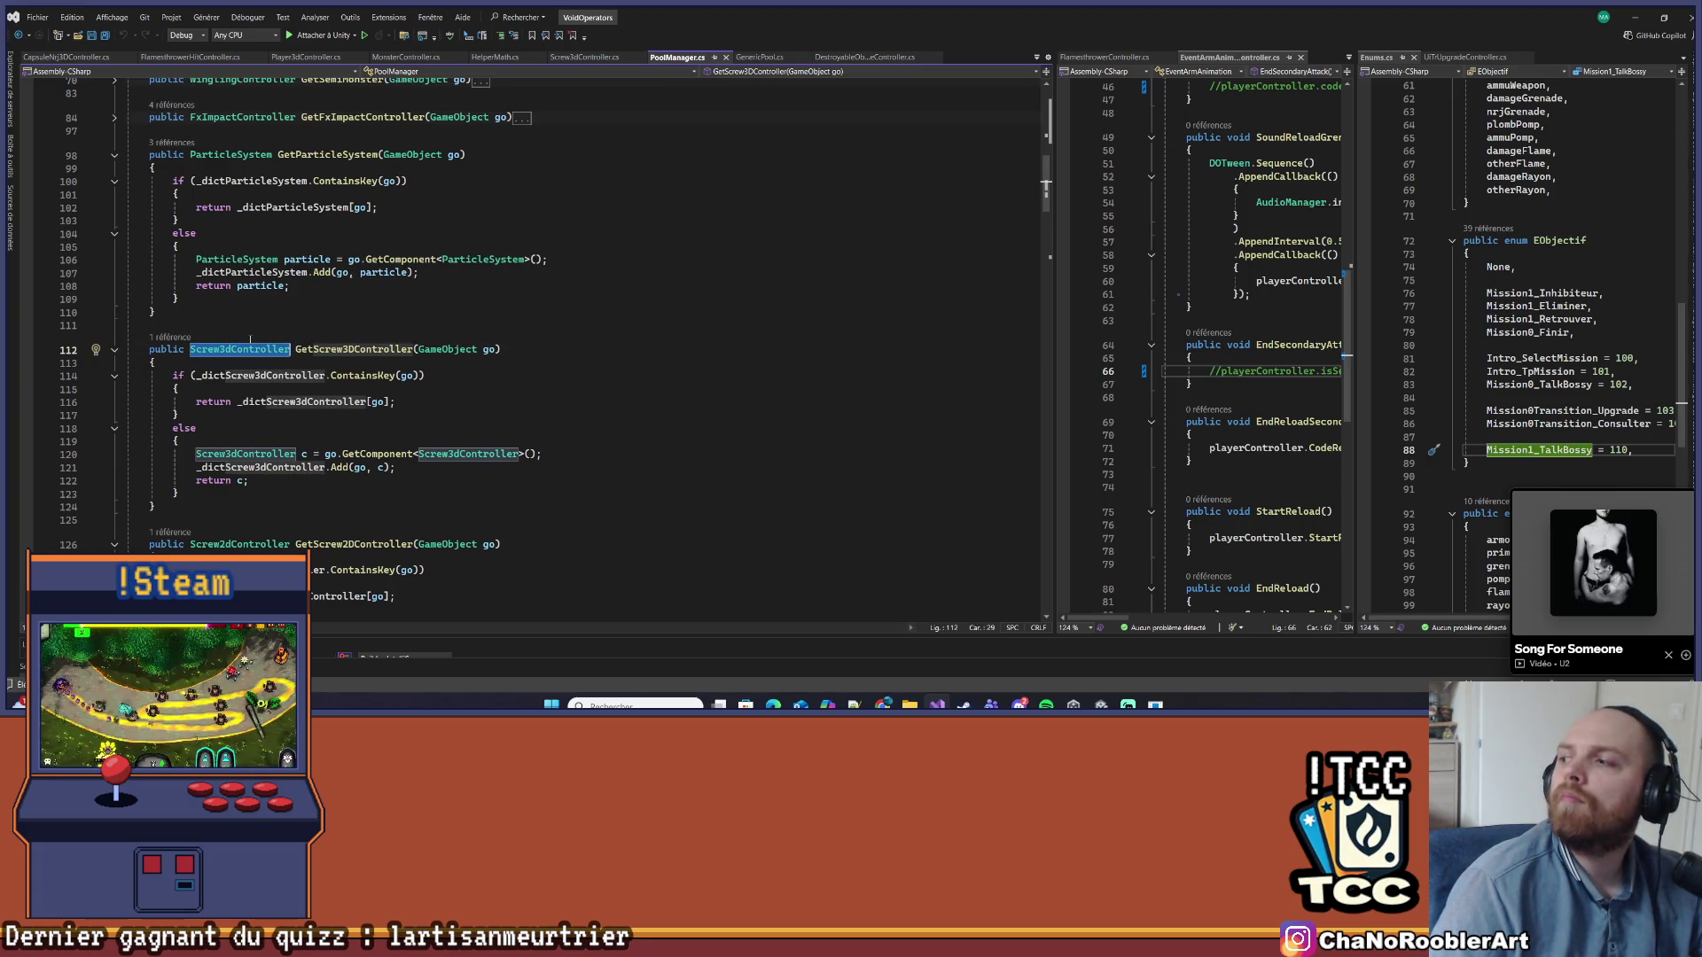
type("MagneticCollectibleController")
double_click(470, 454)
type("MagneticCollectibleController")
double_click(228, 454)
type("MagneticCollectibleController")
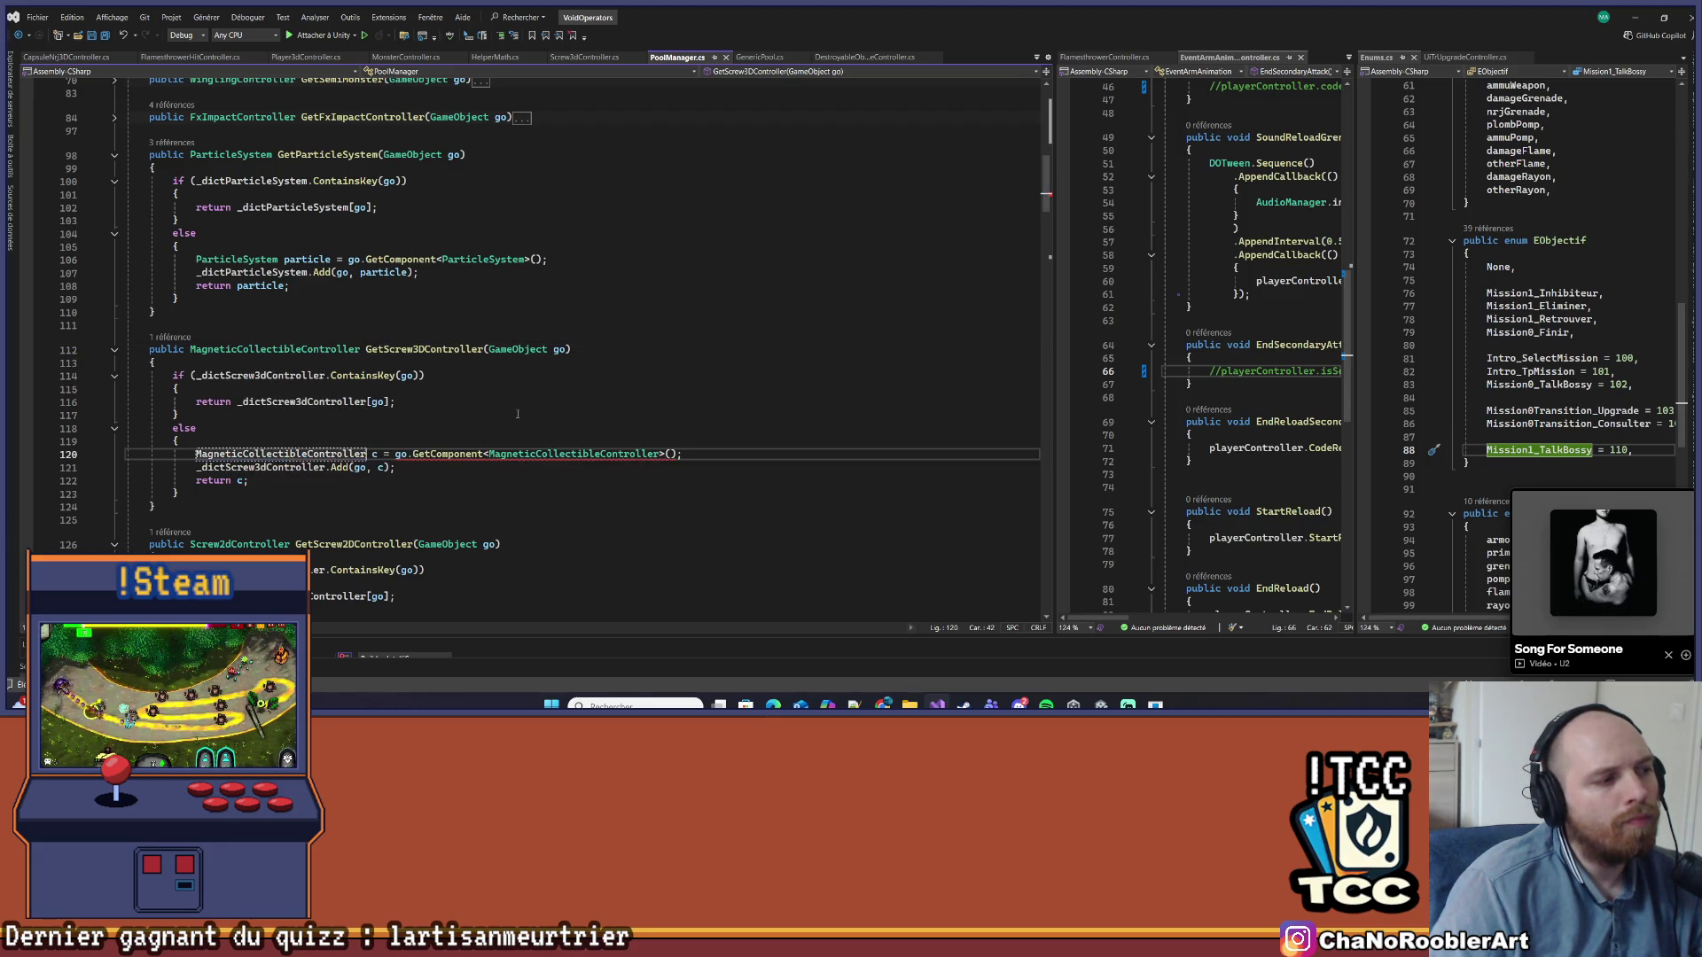
Retype the _dictScrew3dController dictionary declaration to use MagneticCollectibleController
scroll(351, 270, "up", 15)
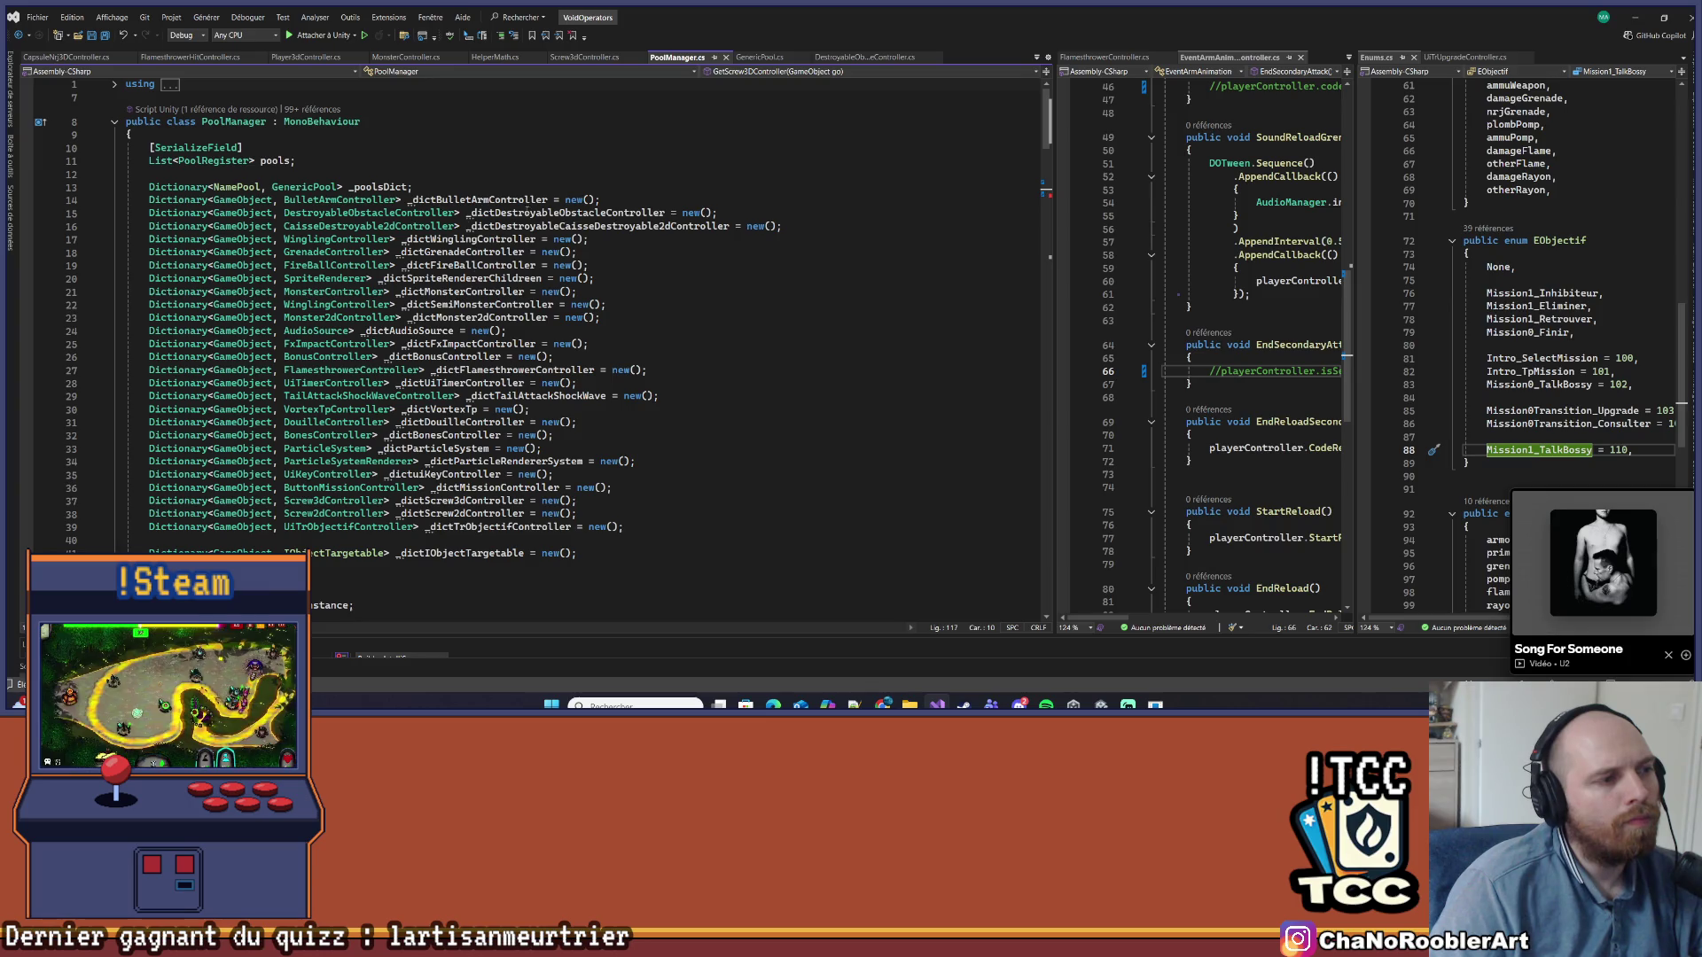
scroll(555, 356, "down", 20)
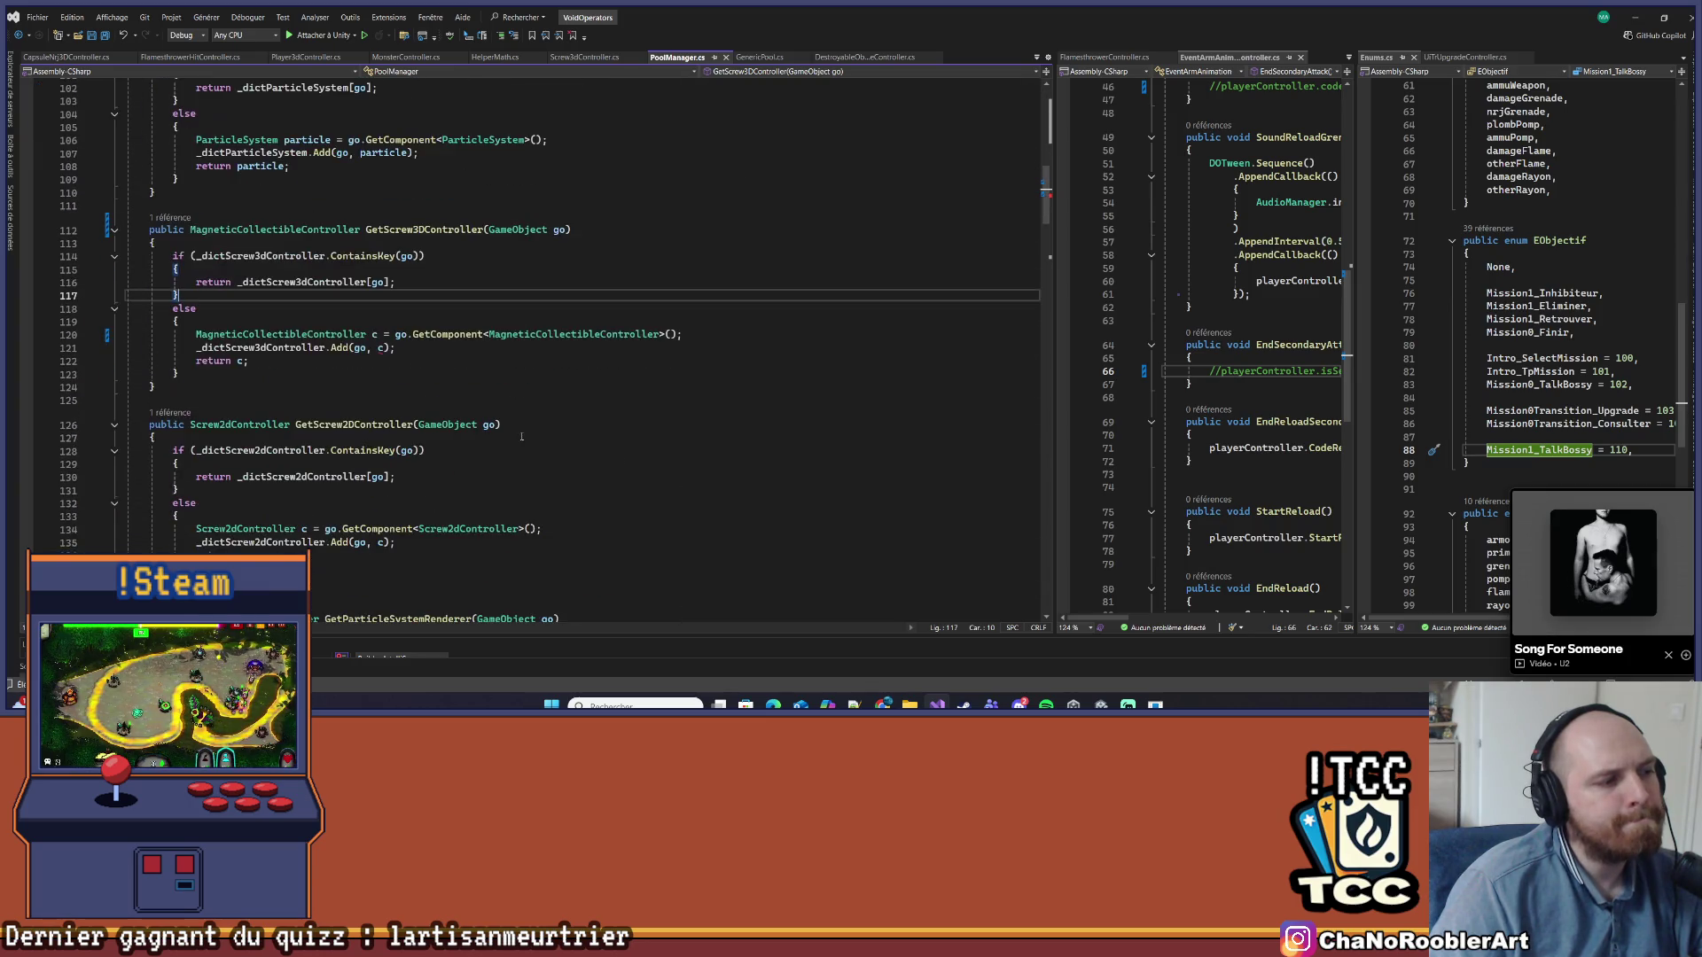
right_click(271, 255)
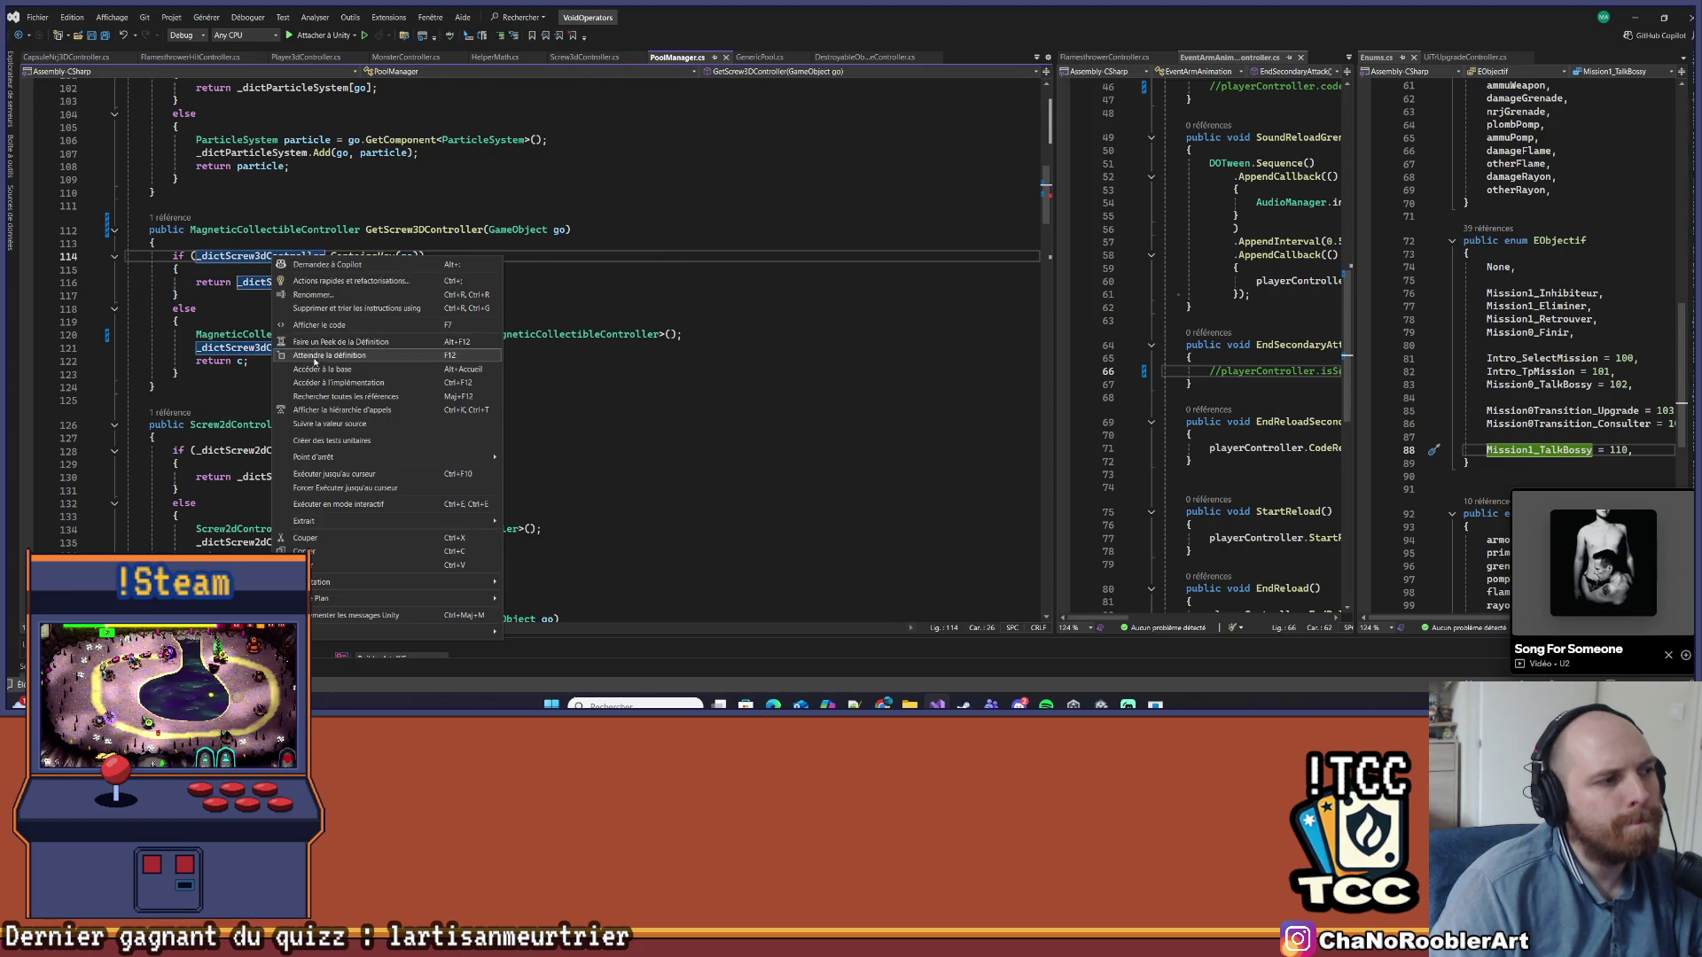
left_click(319, 350)
double_click(336, 349)
type("MagneticCollectibleController")
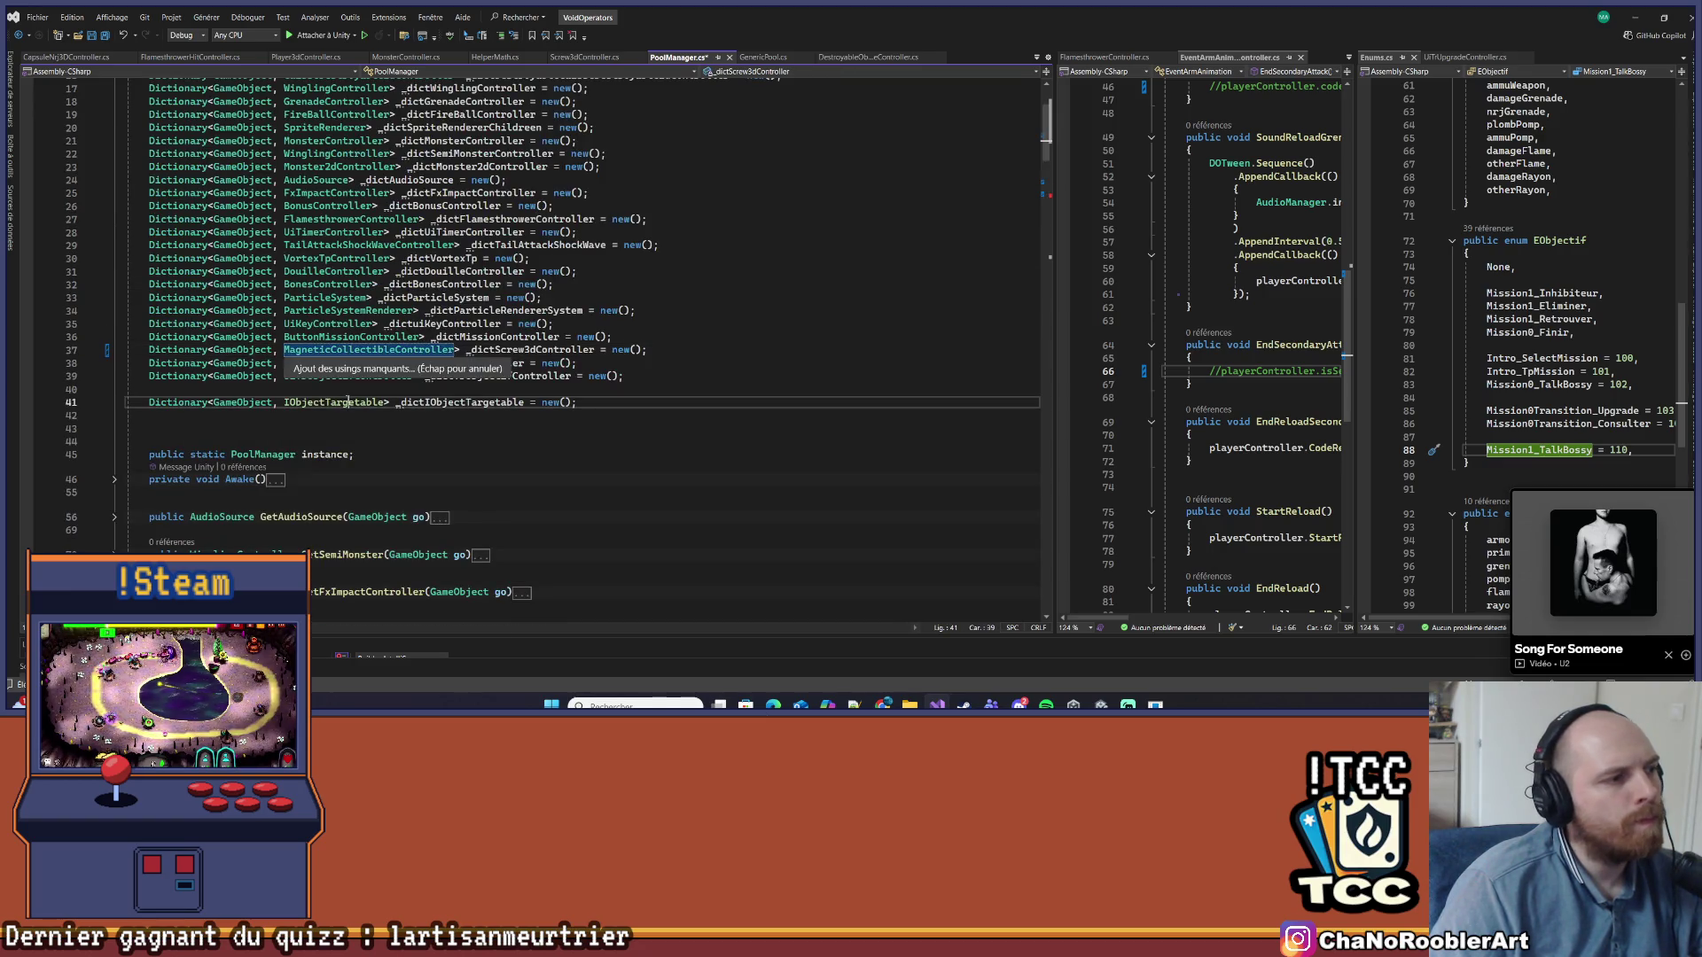
left_click(460, 427)
key("ctrl+minus")
key("ctrl+minus")
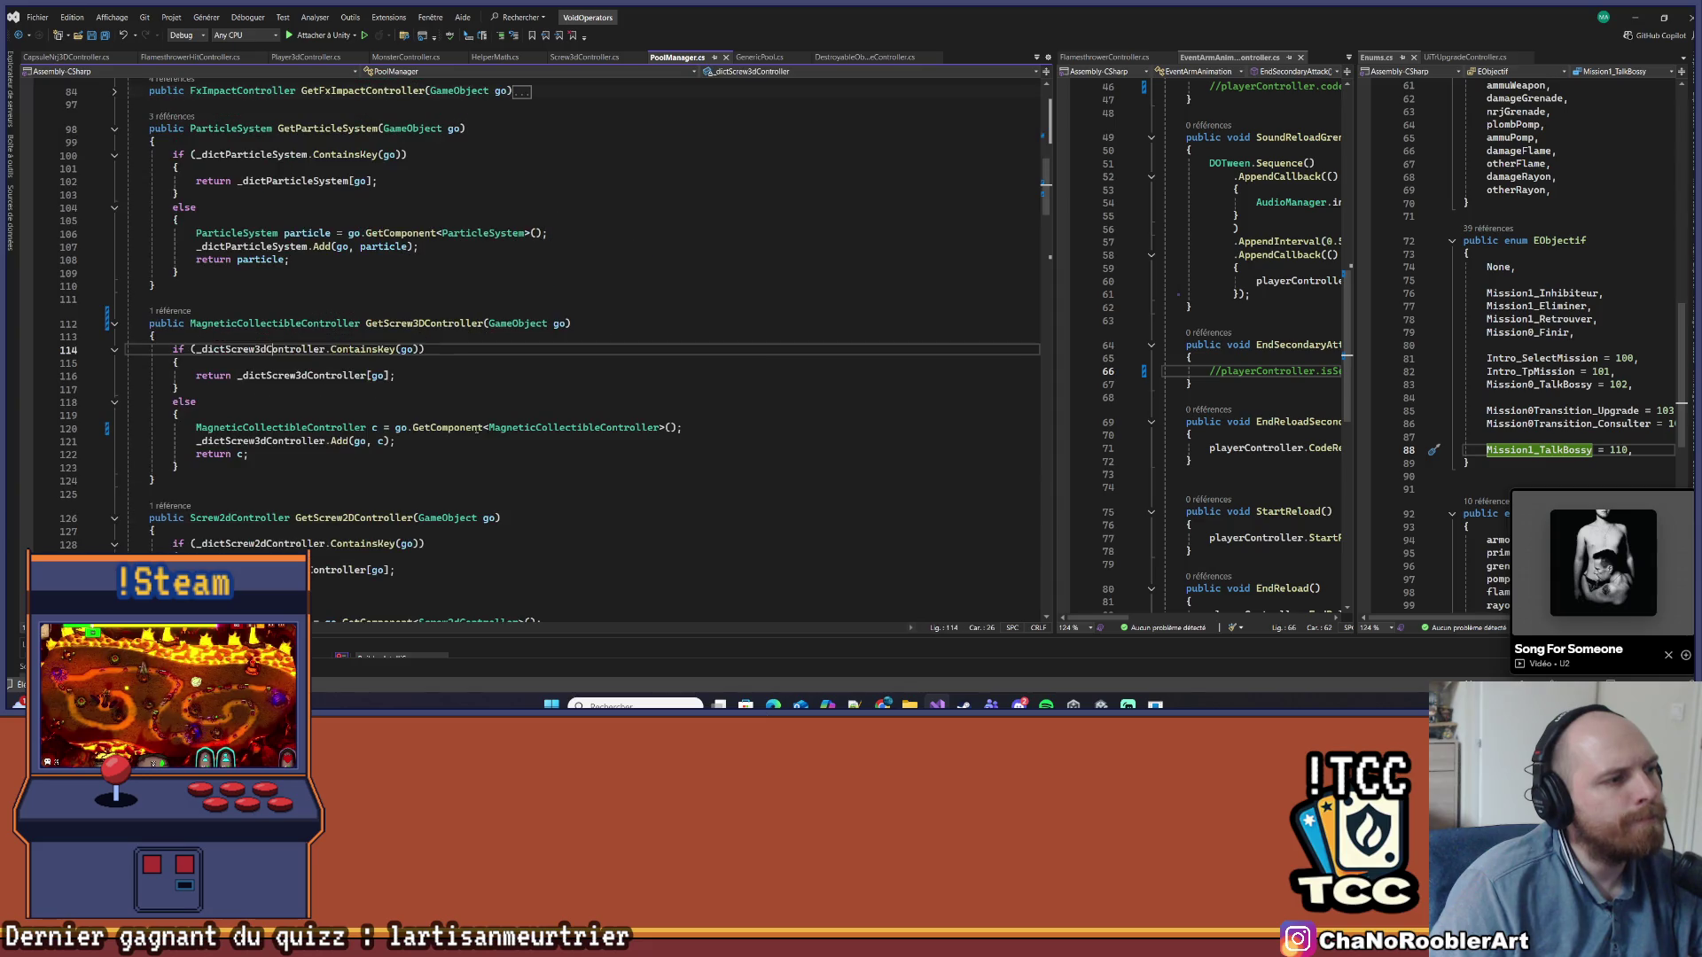
Check CapsuleNrj3DController.cs and minimize Visual Studio to return to Unity
left_click(66, 57)
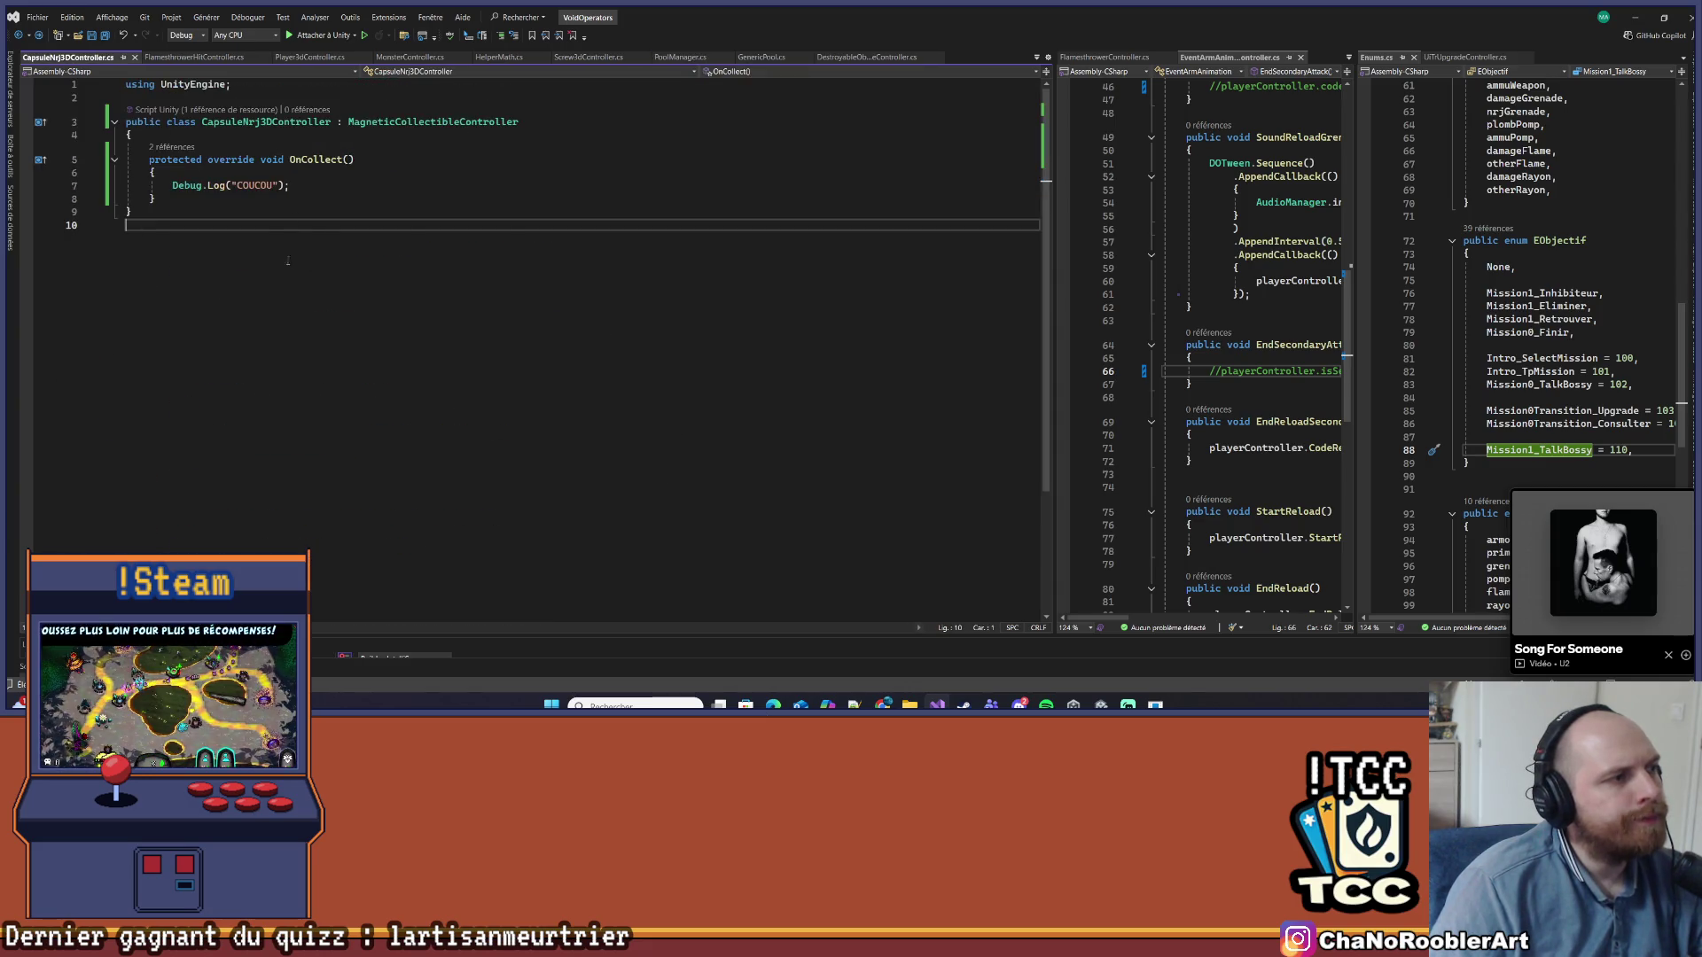
left_click(266, 211)
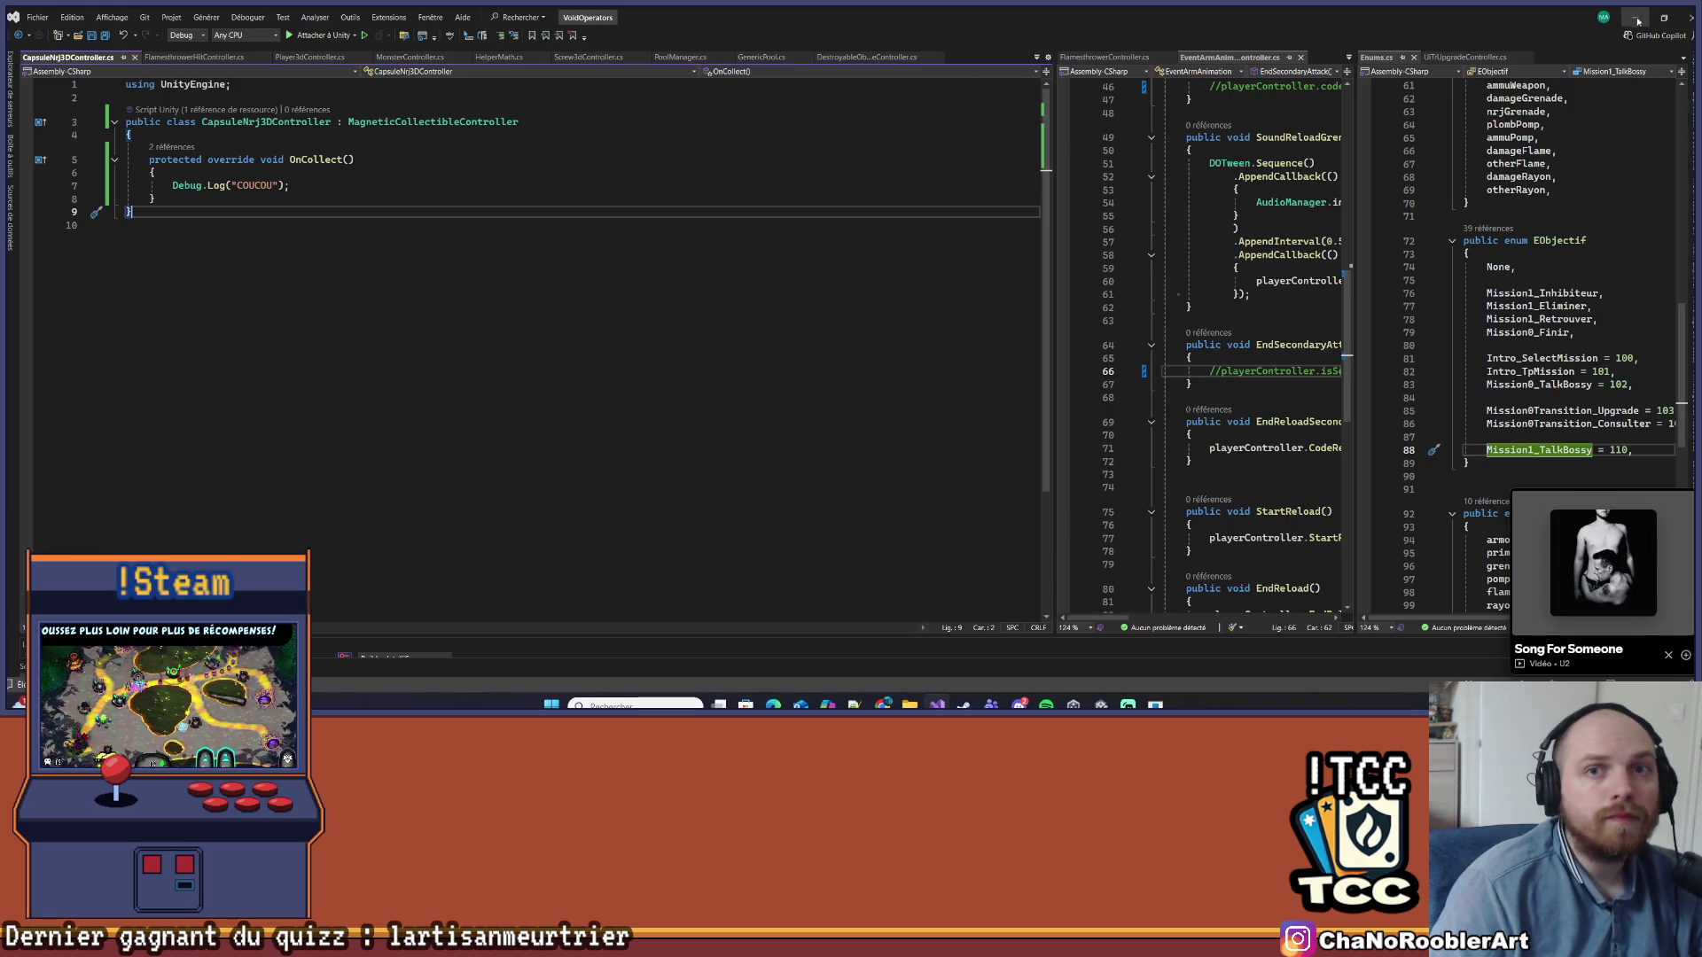
left_click(1636, 18)
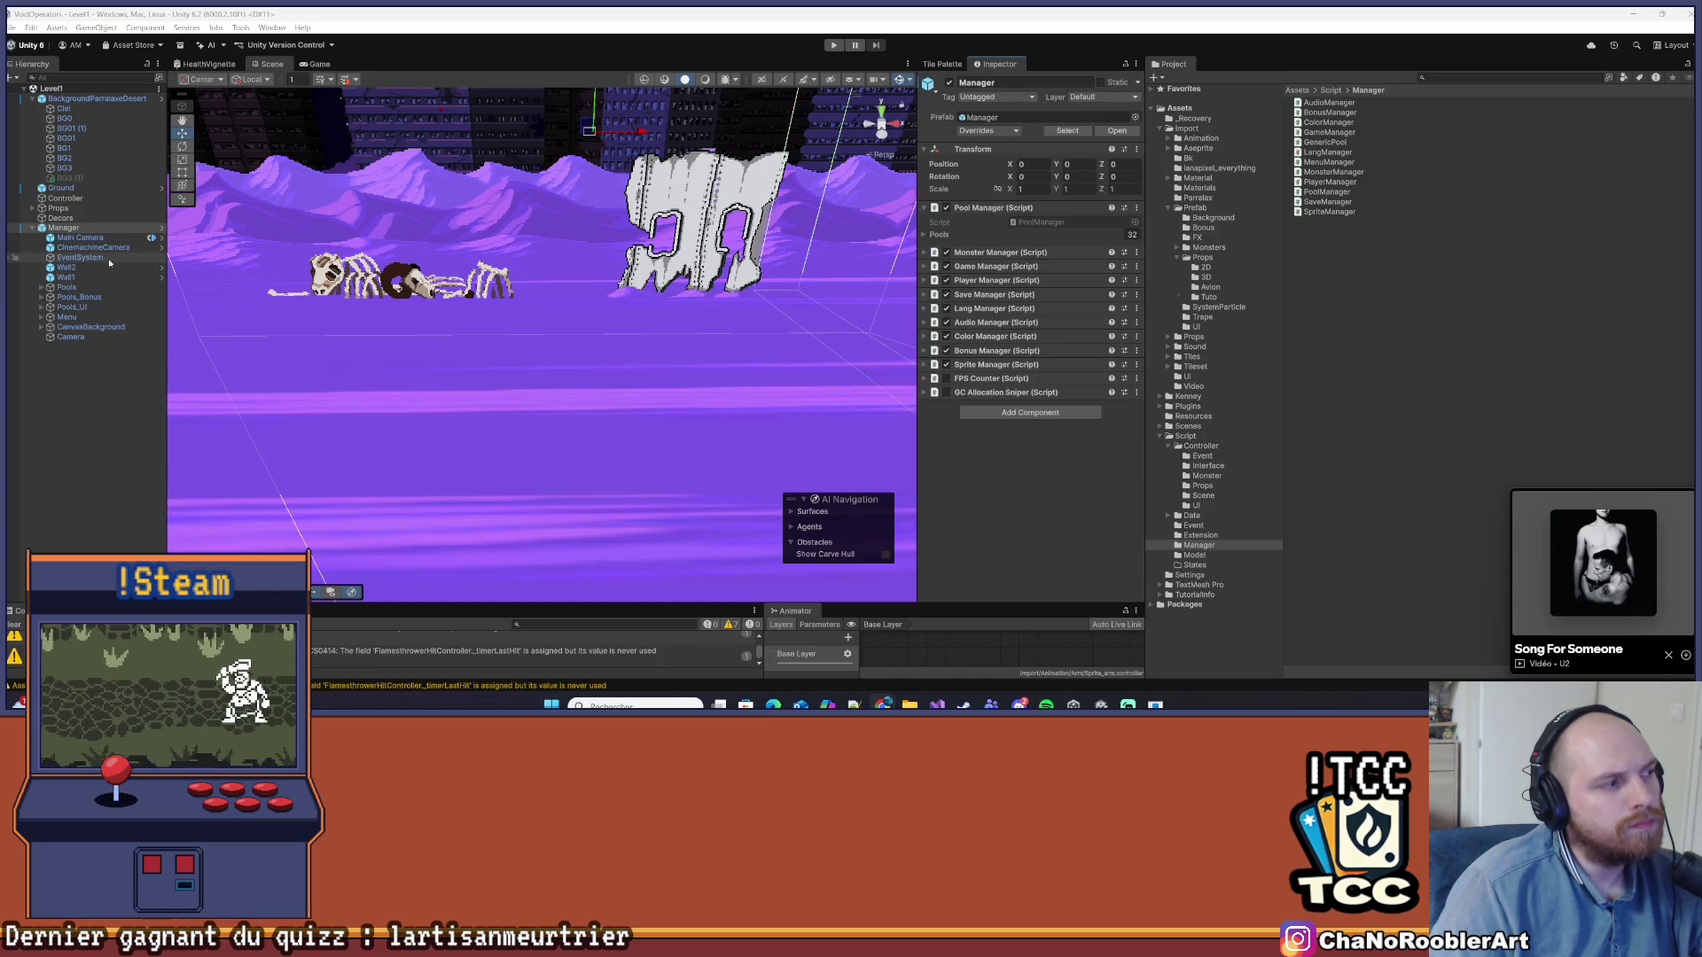
Add Element 32 to the Pool Manager's Pools list and set its Name Pool to Capsule Nrj
left_click(941, 233)
scroll(1088, 414, "down", 5)
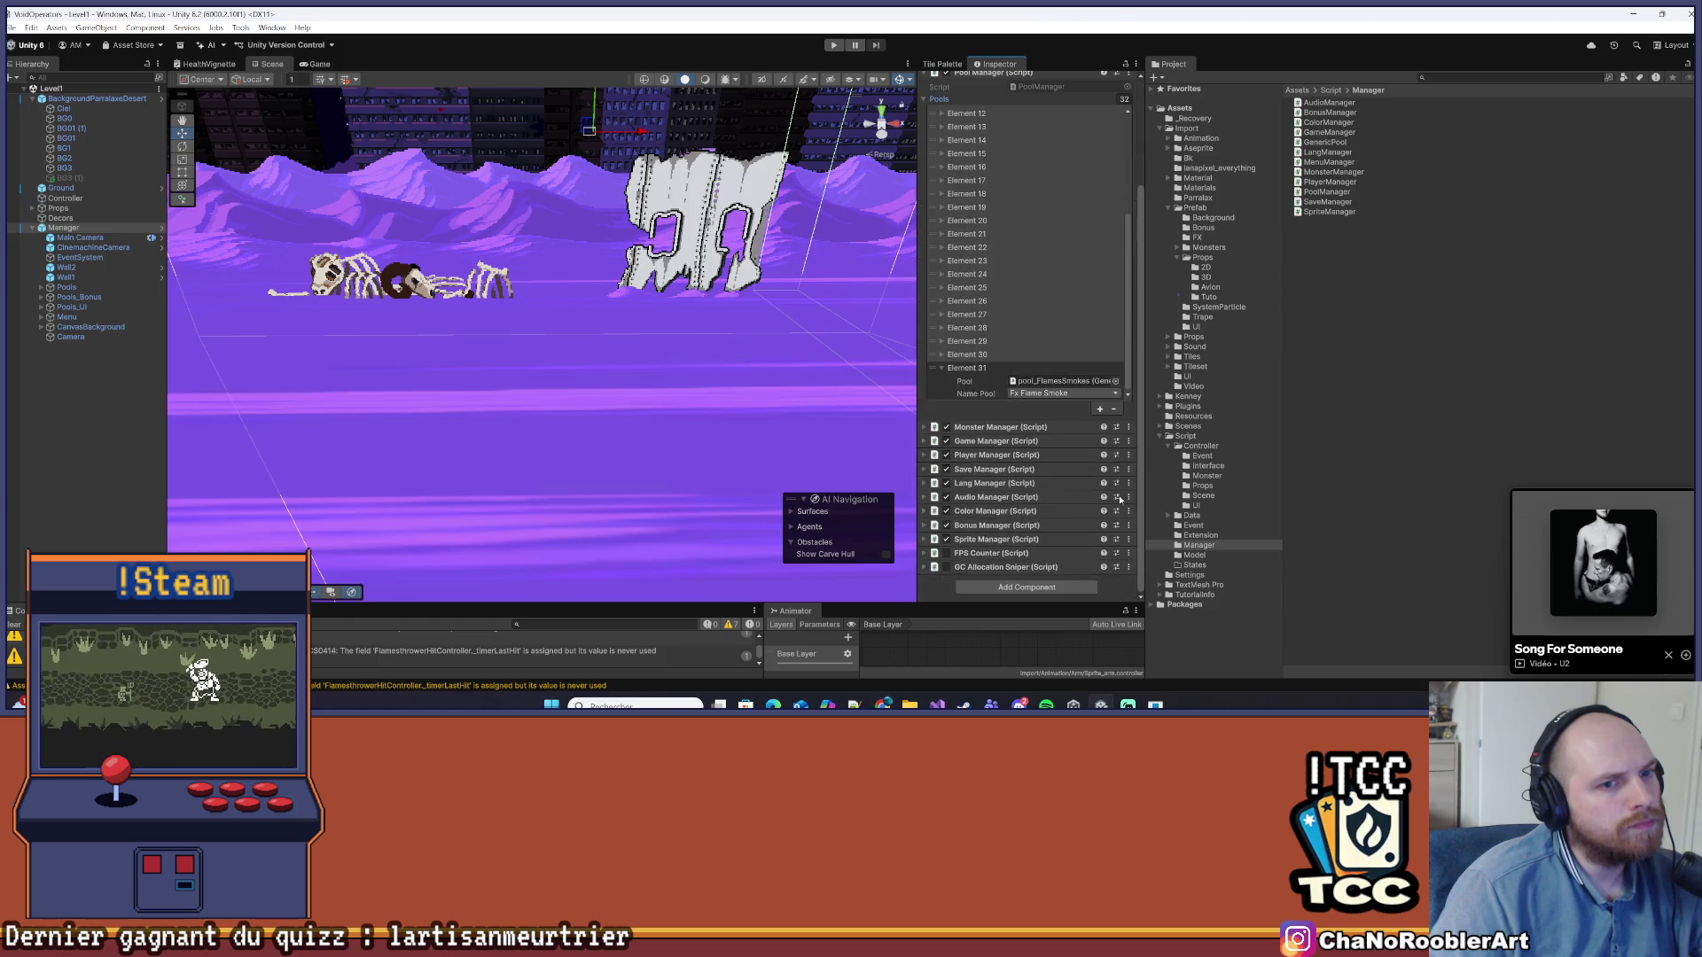
left_click(942, 368)
left_click(1099, 408)
left_click(942, 393)
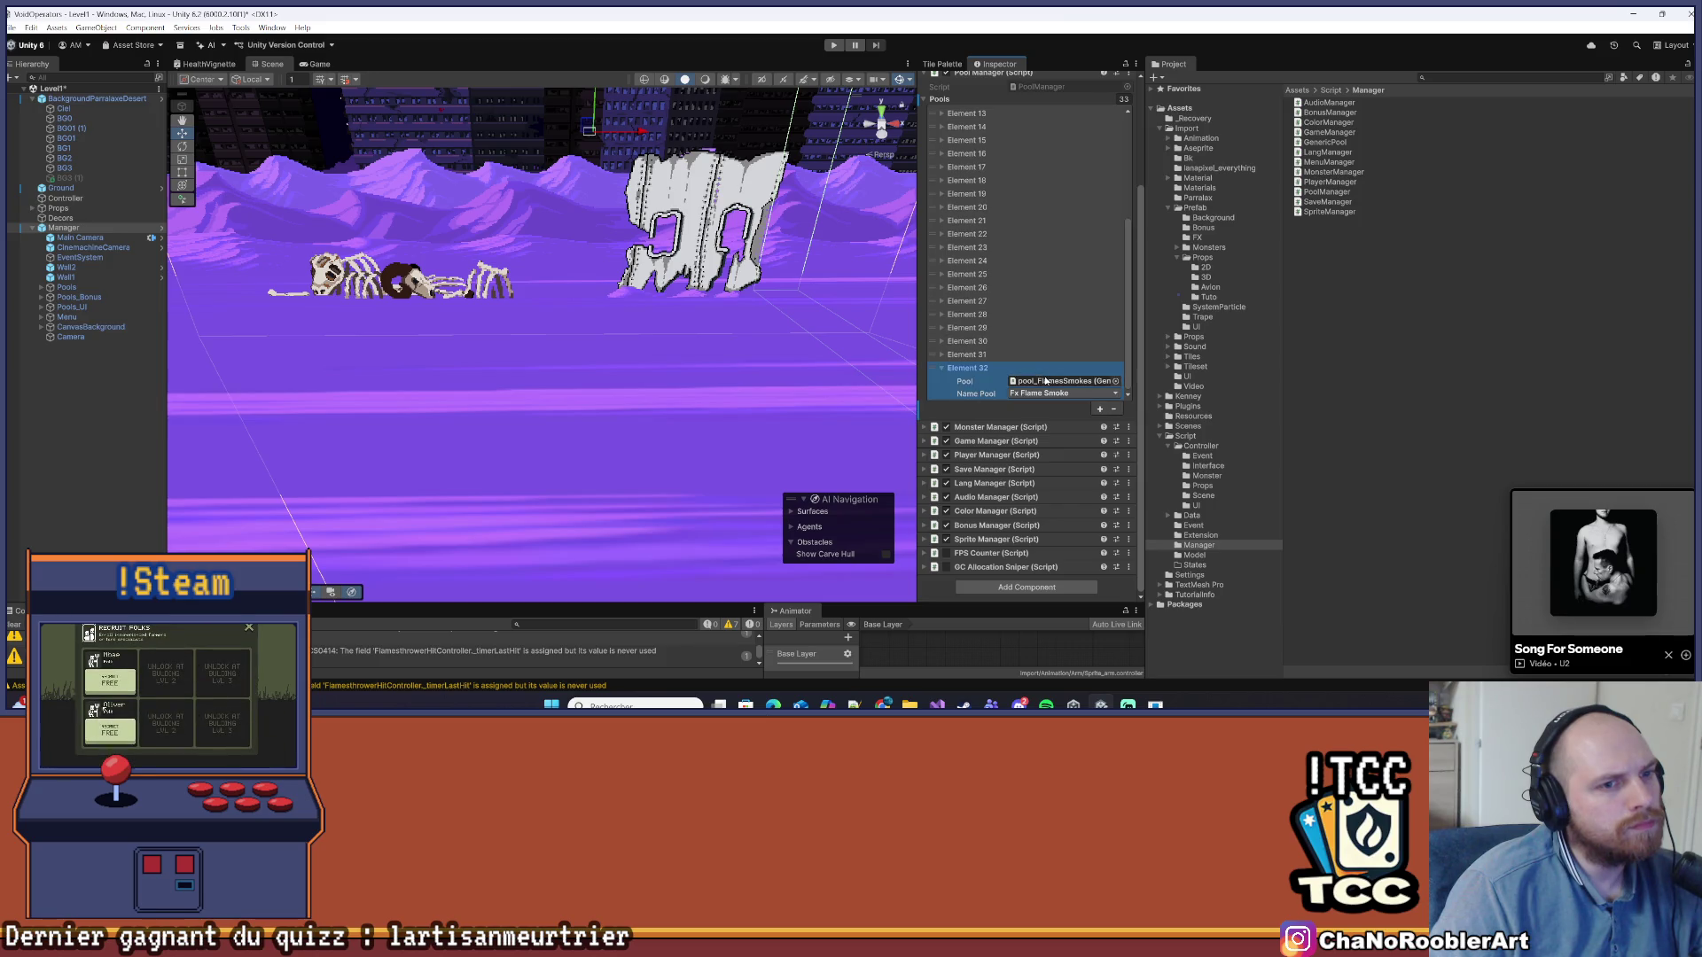
left_click(1038, 393)
left_click(1028, 394)
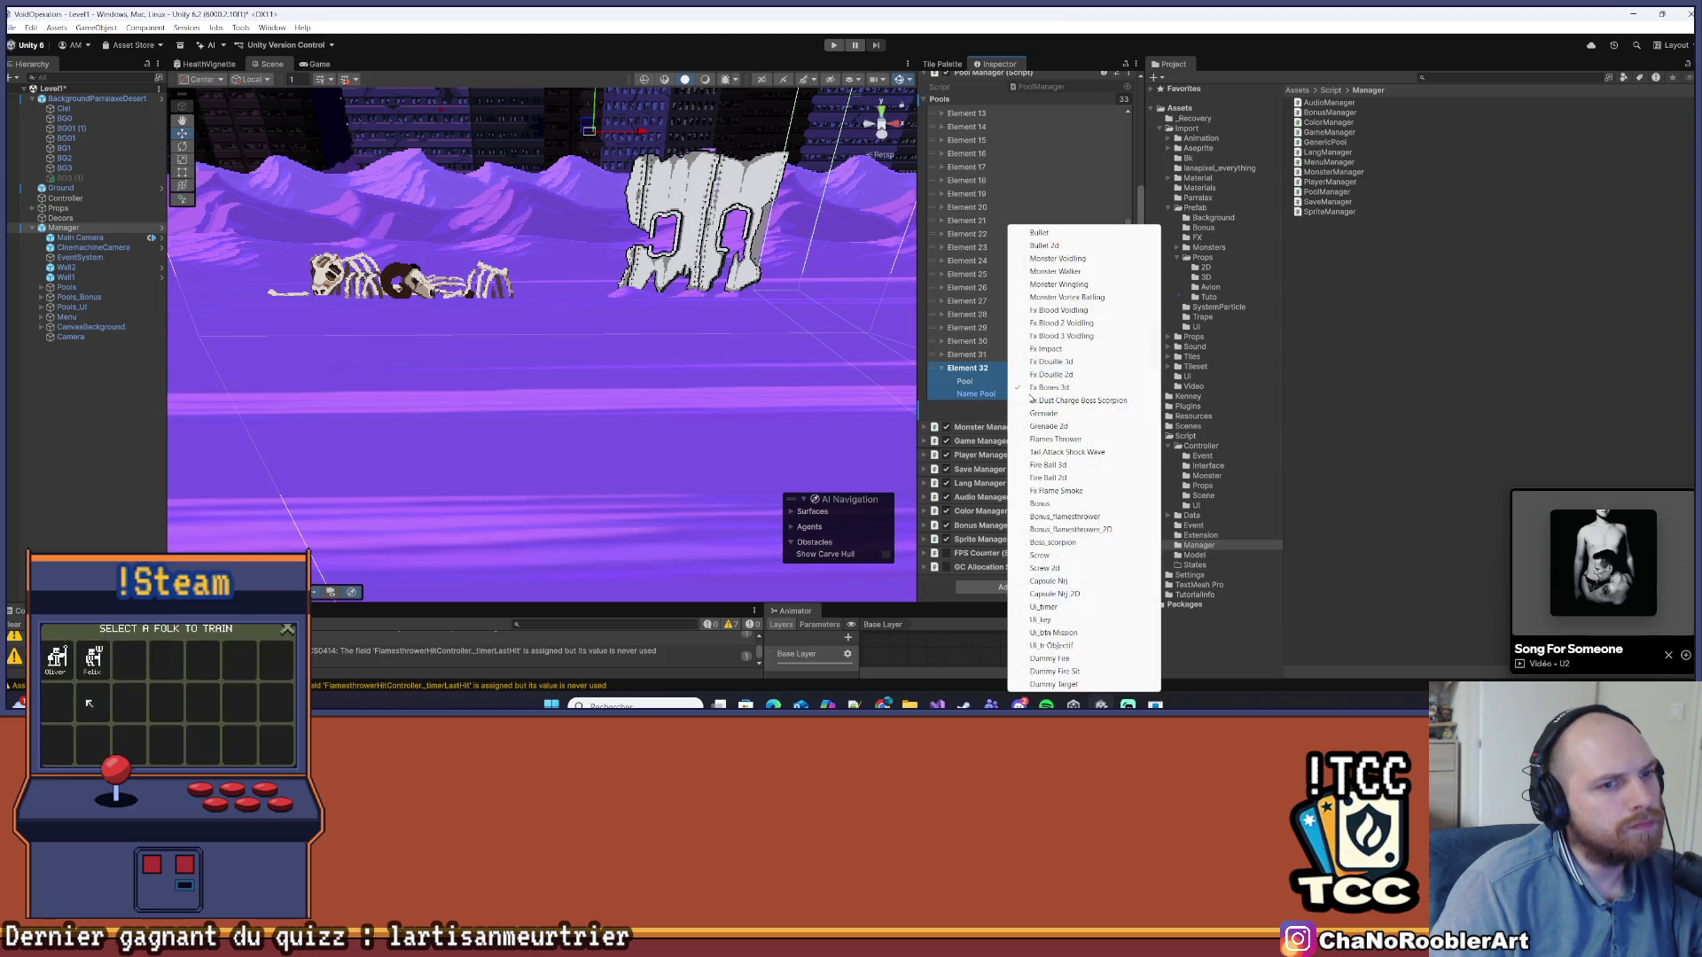
left_click(1055, 581)
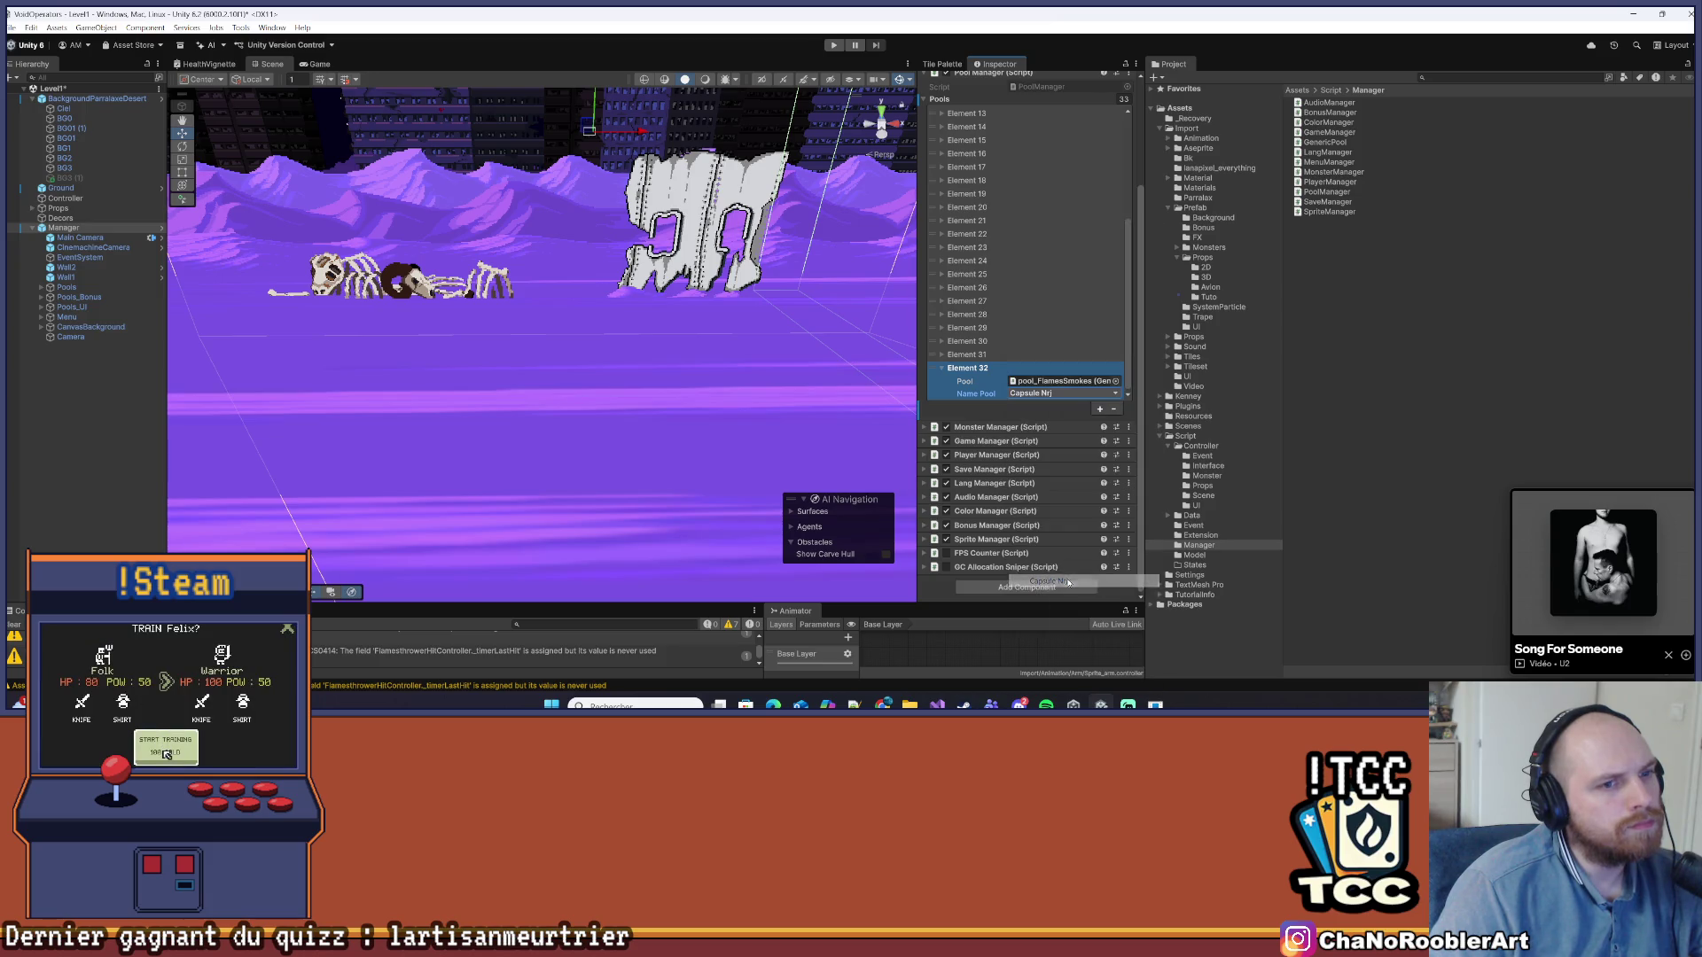
Browse the 3D props prefabs and expand Pools_Bonus in the Hierarchy
left_click(1206, 278)
left_click_drag(1327, 151, 1053, 383)
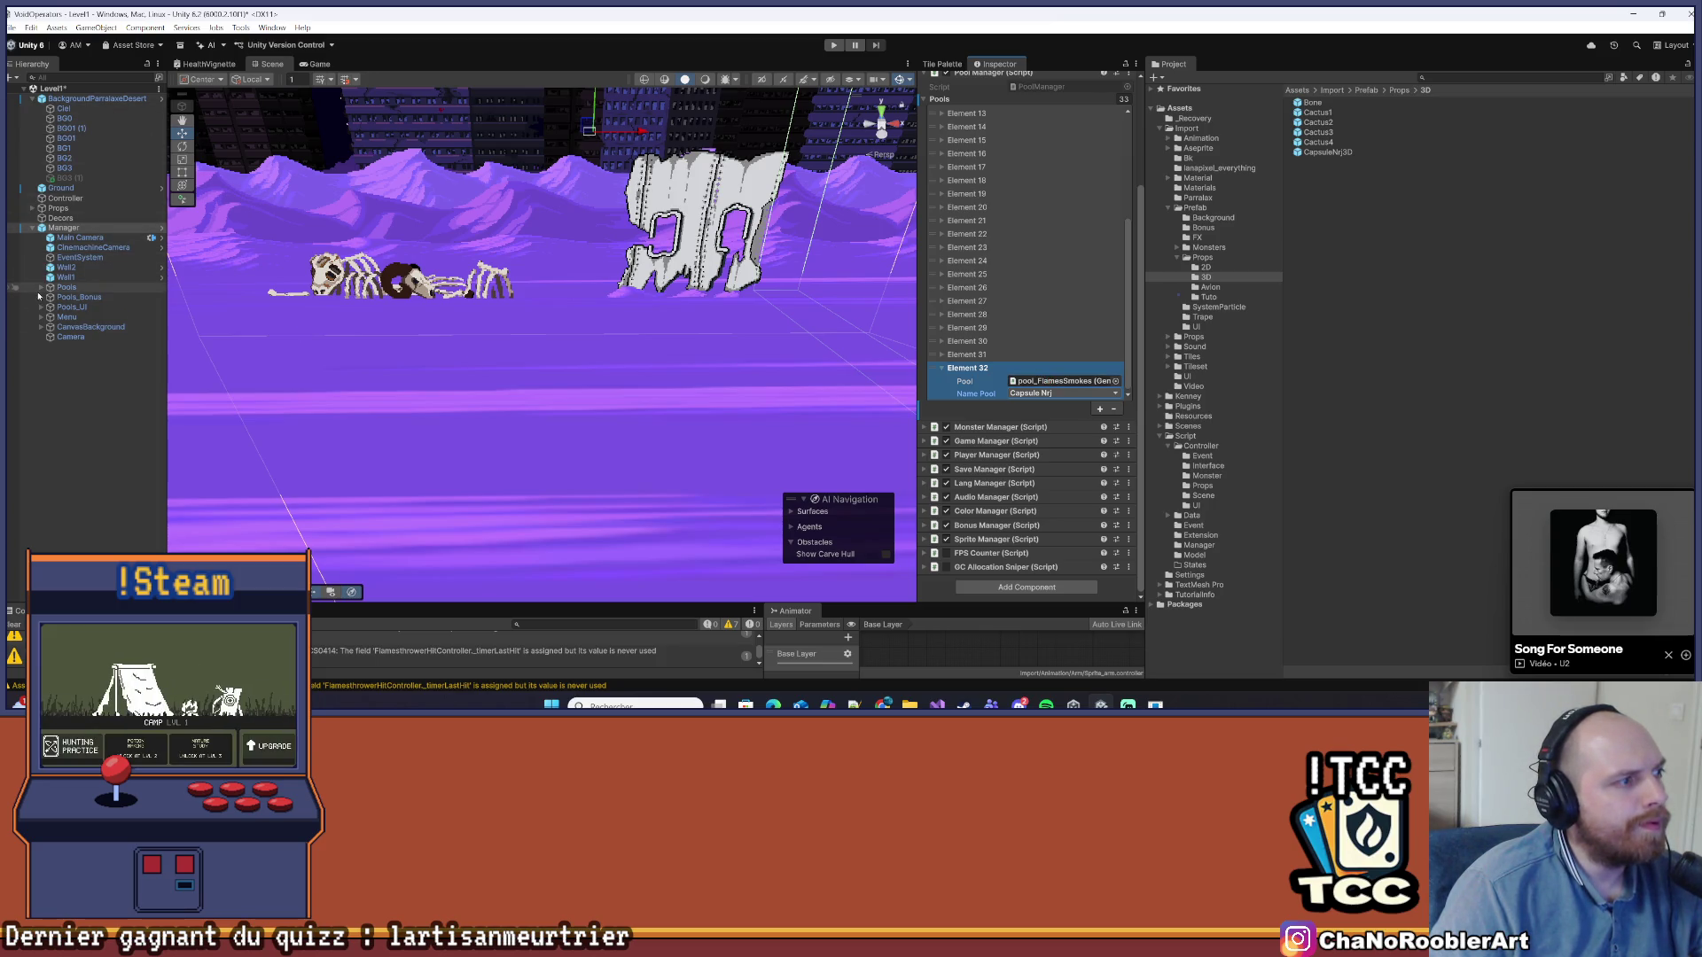
left_click(41, 297)
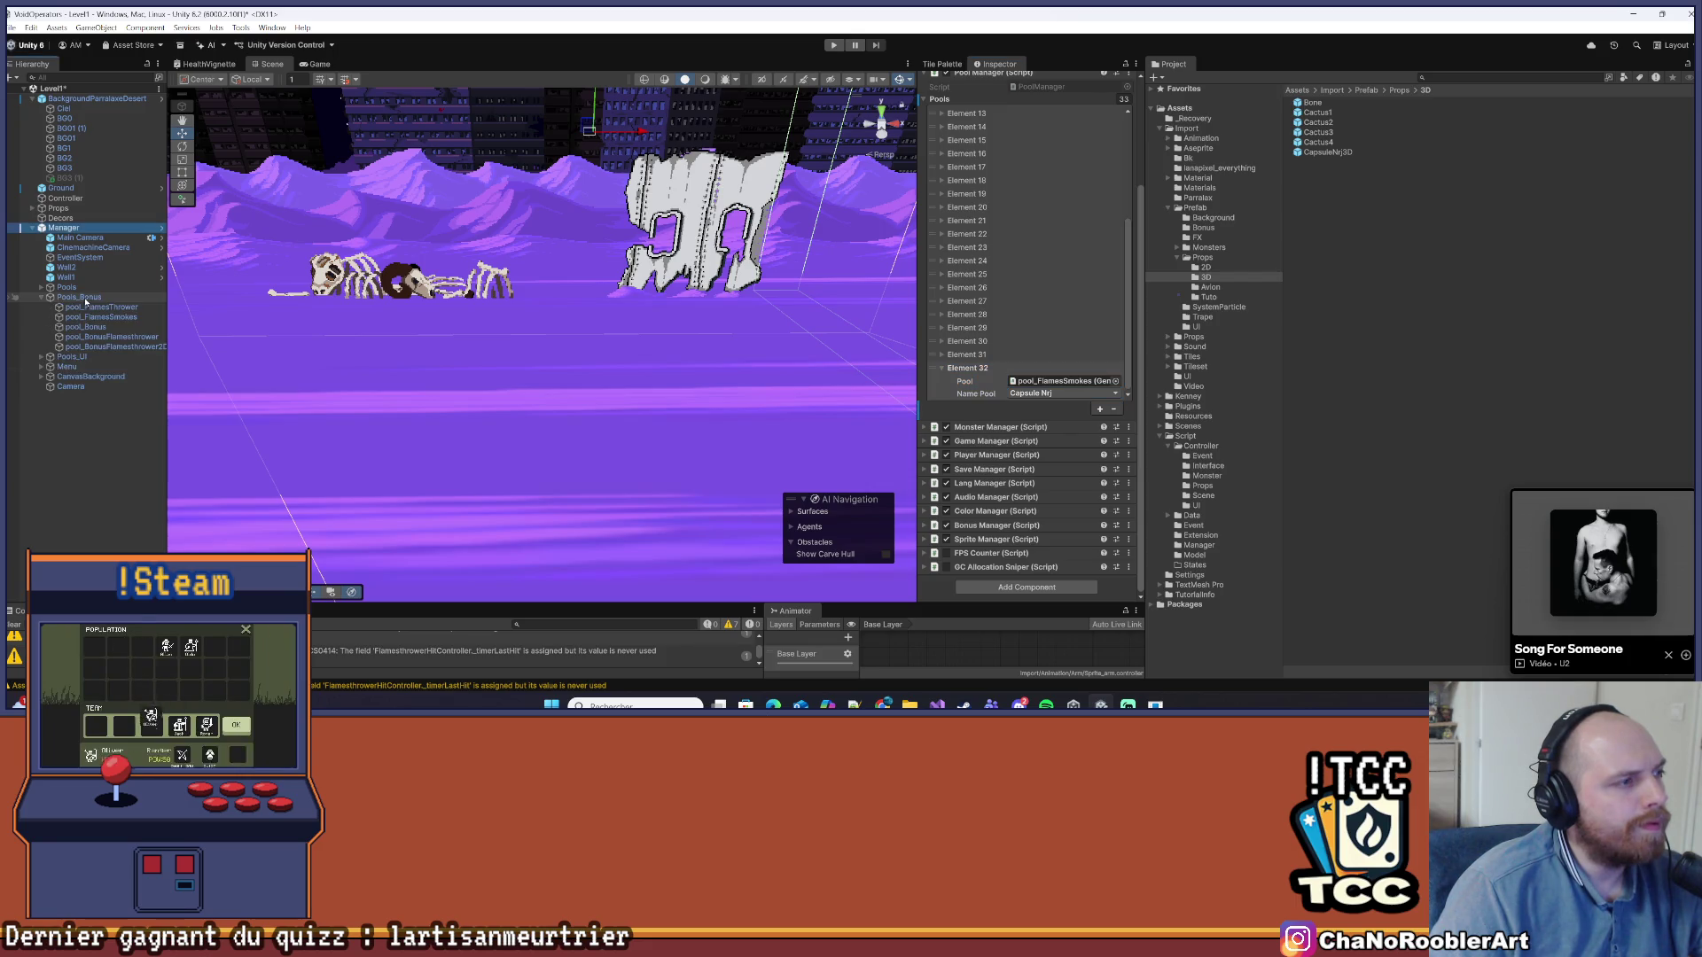
Create an empty child of Pools_Bonus named pool_CapsuleNrj
left_click(82, 297)
right_click(81, 298)
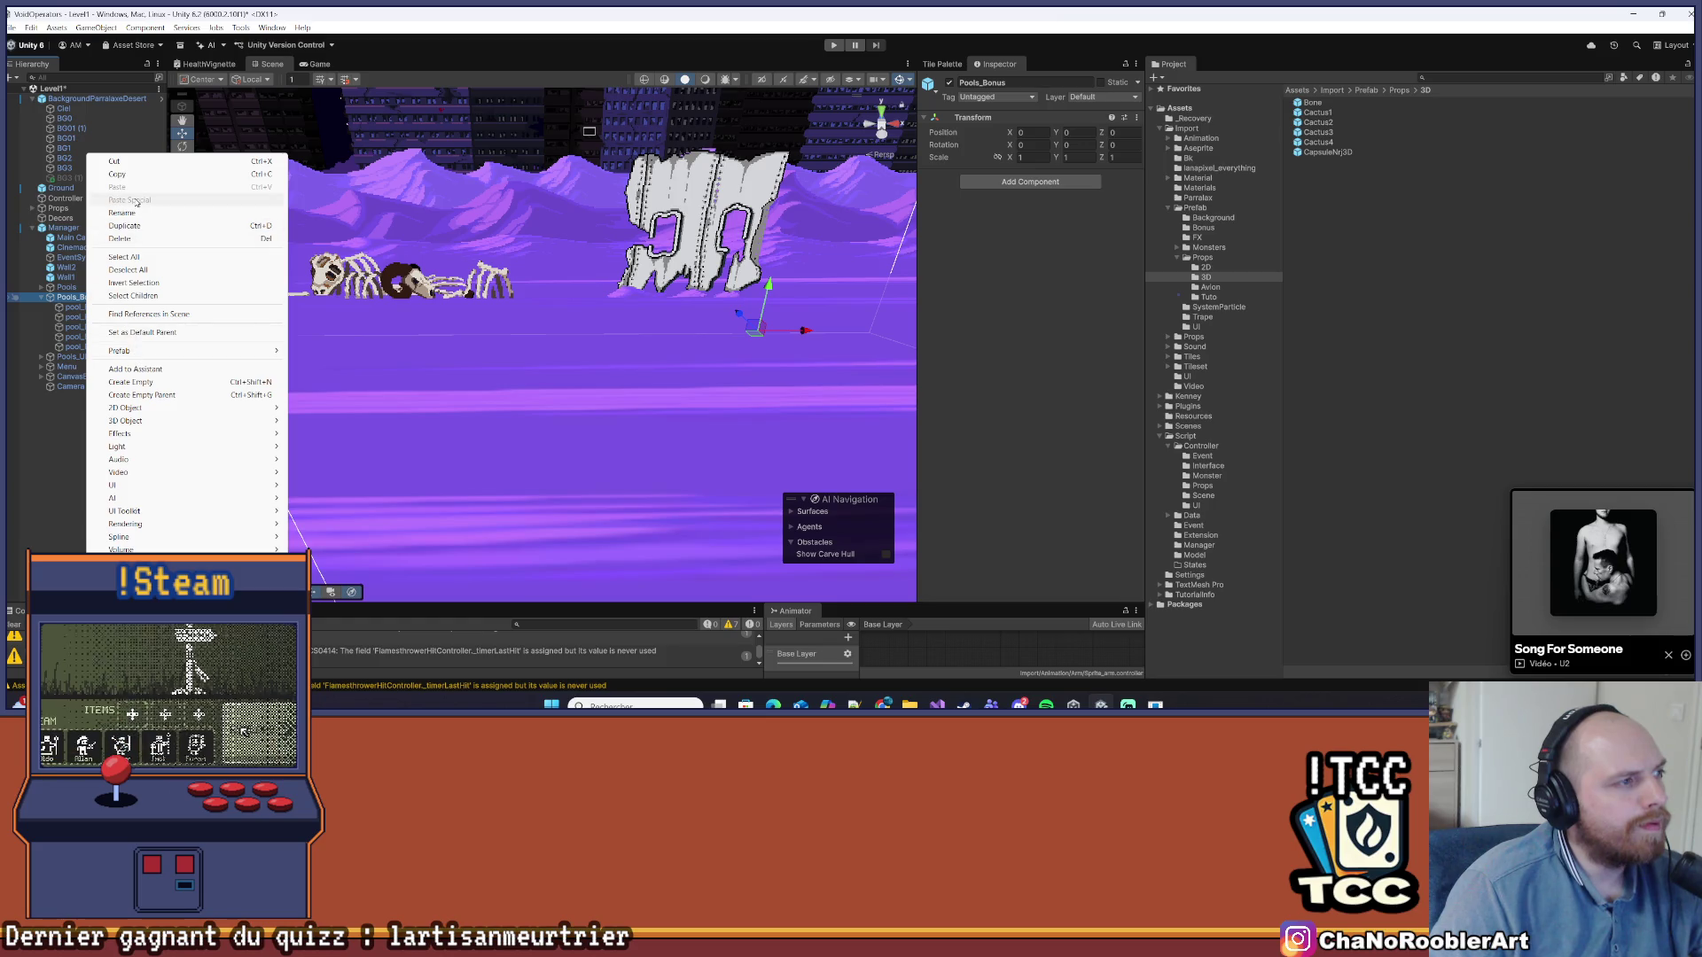
left_click(140, 382)
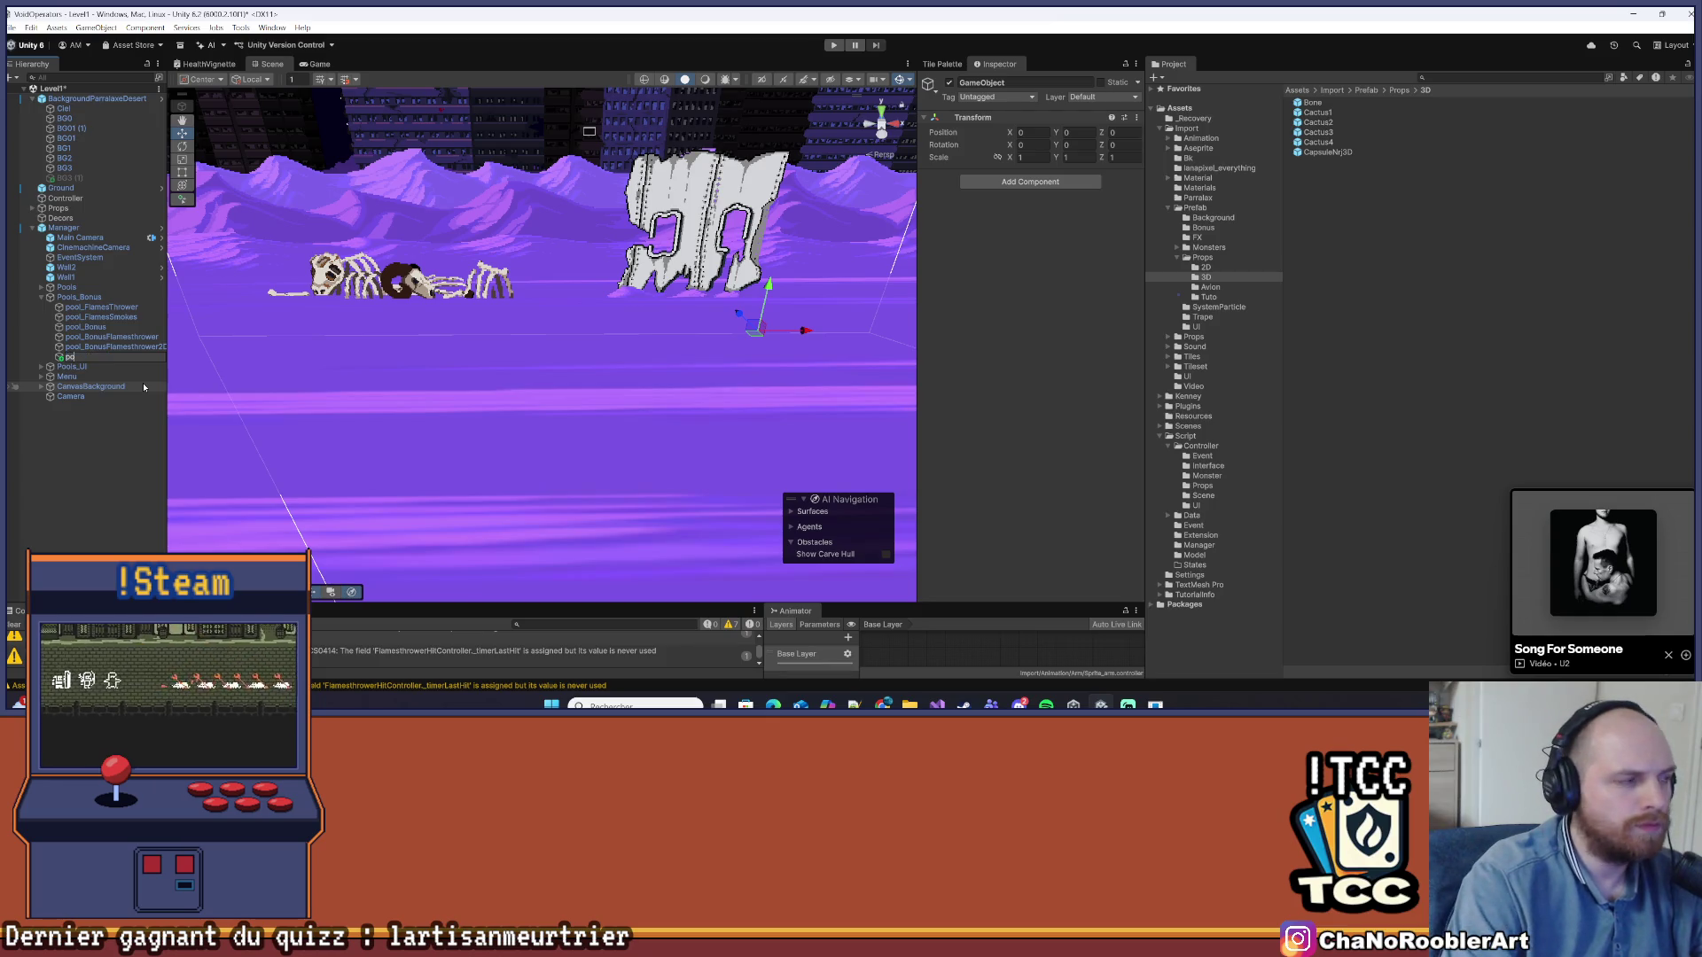
type("pool_Ca")
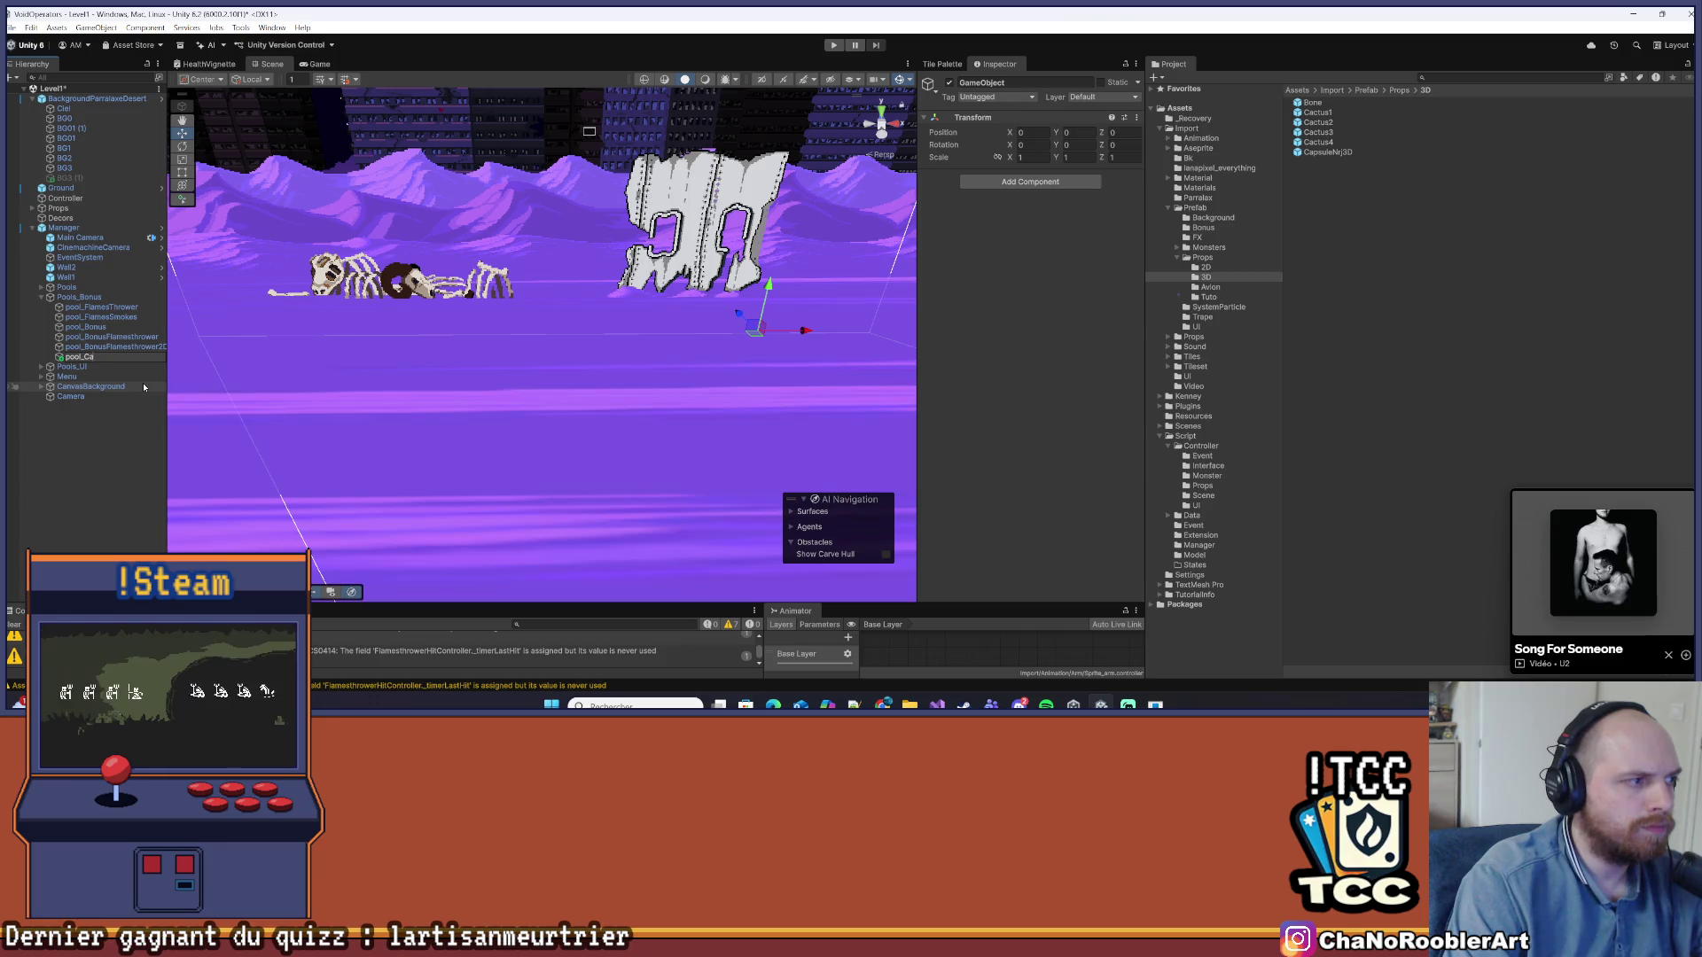
type("psuleNrj")
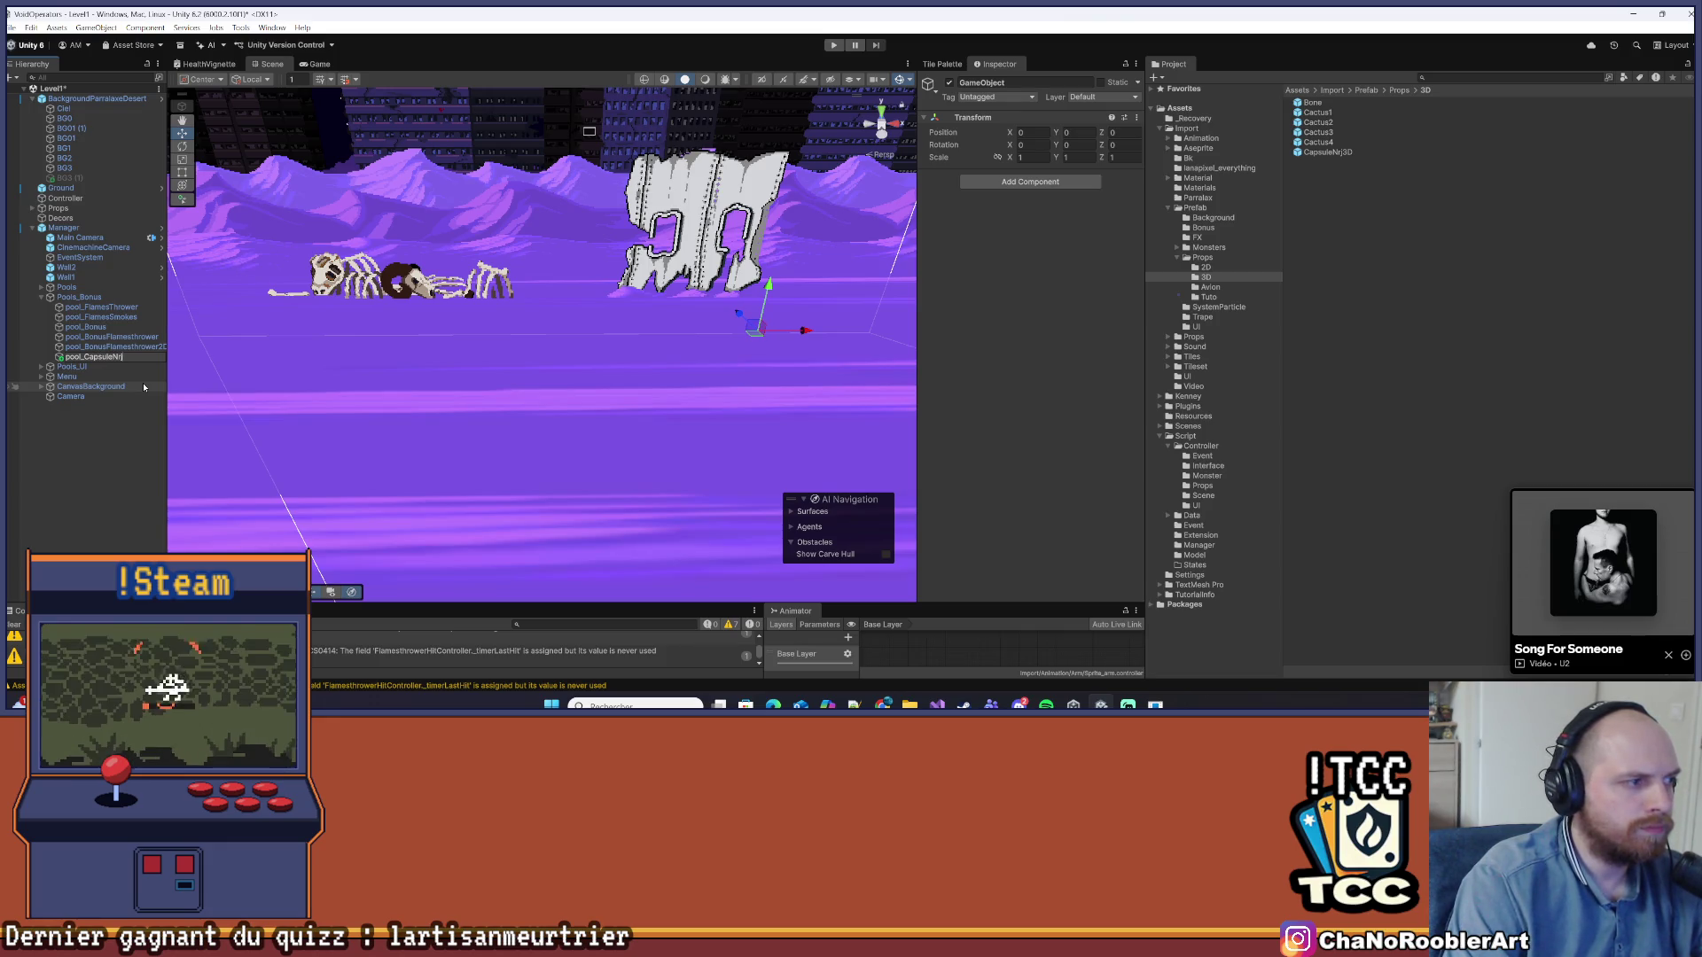
key("Return")
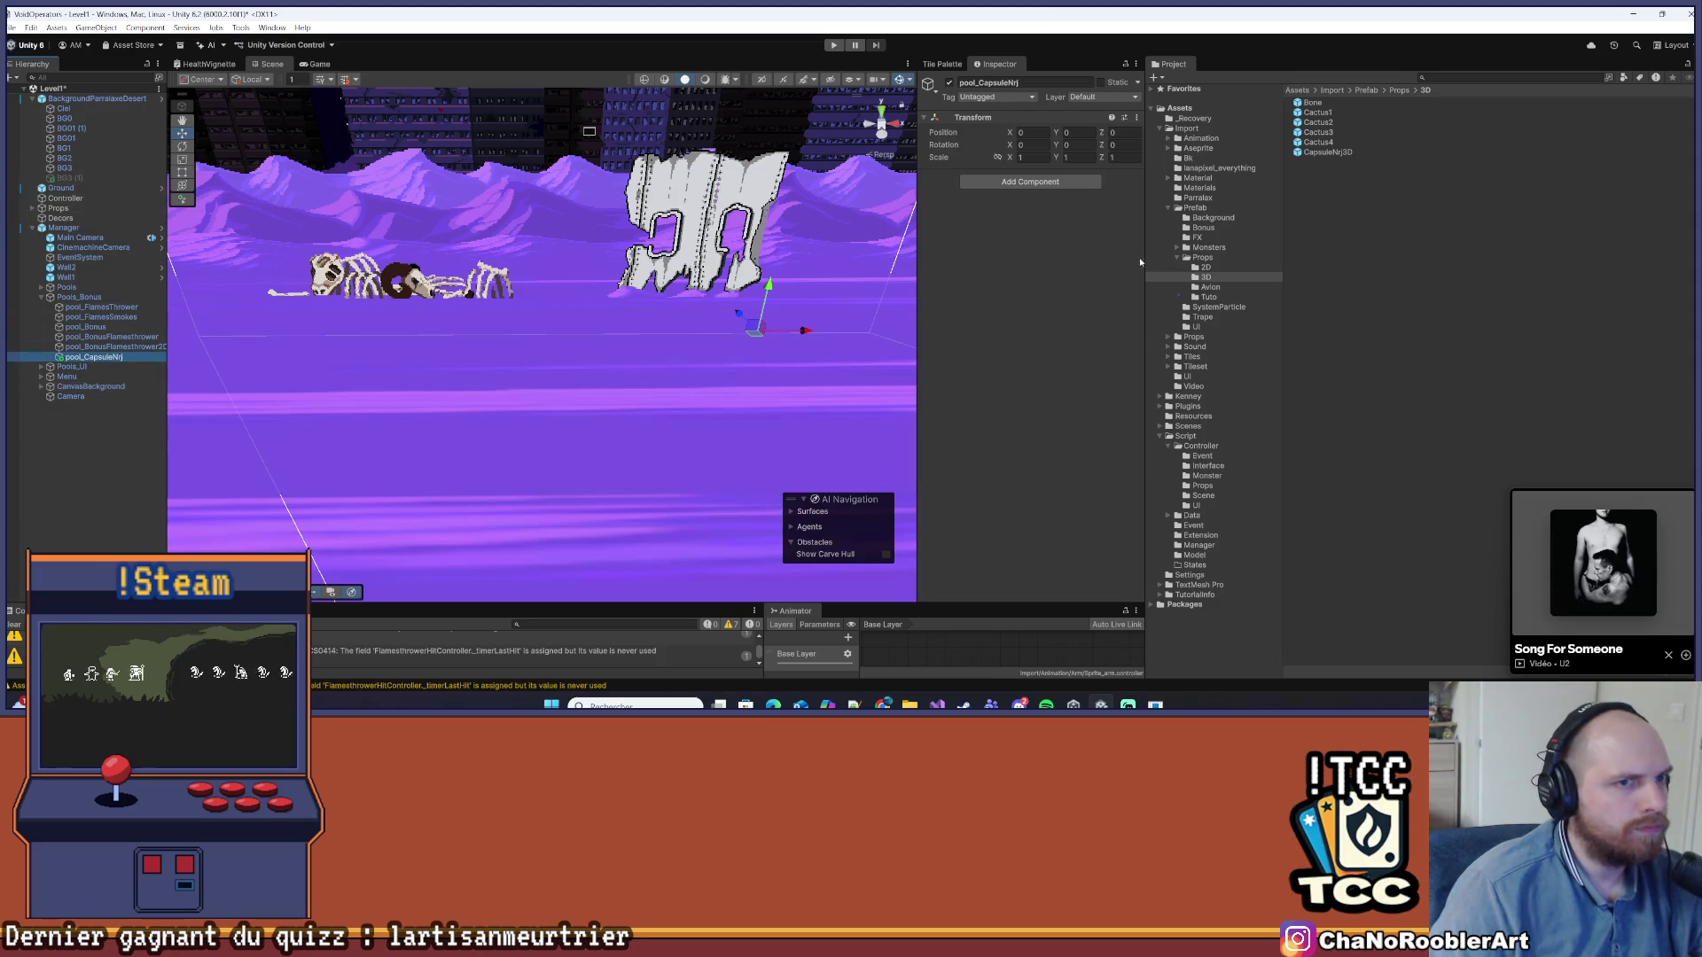
Add a Generic Pool with itself as parent and CapsuleNrj3D as prefab, then review Manager overrides
left_click(1039, 183)
type("generic")
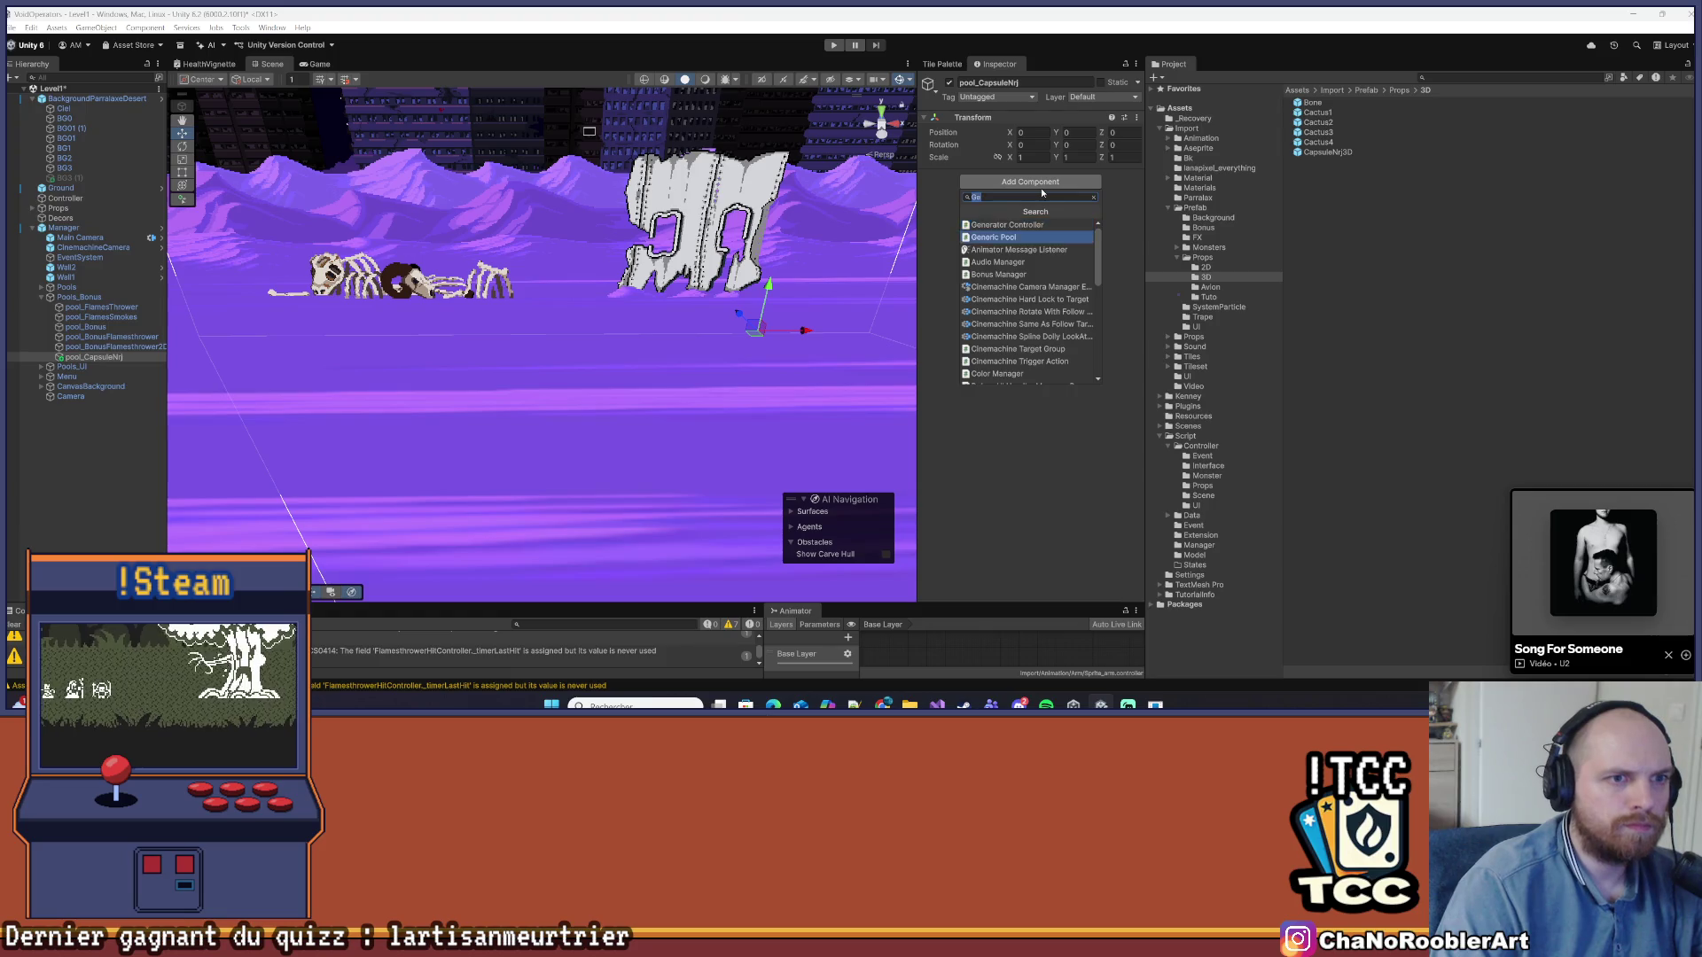
key("Return")
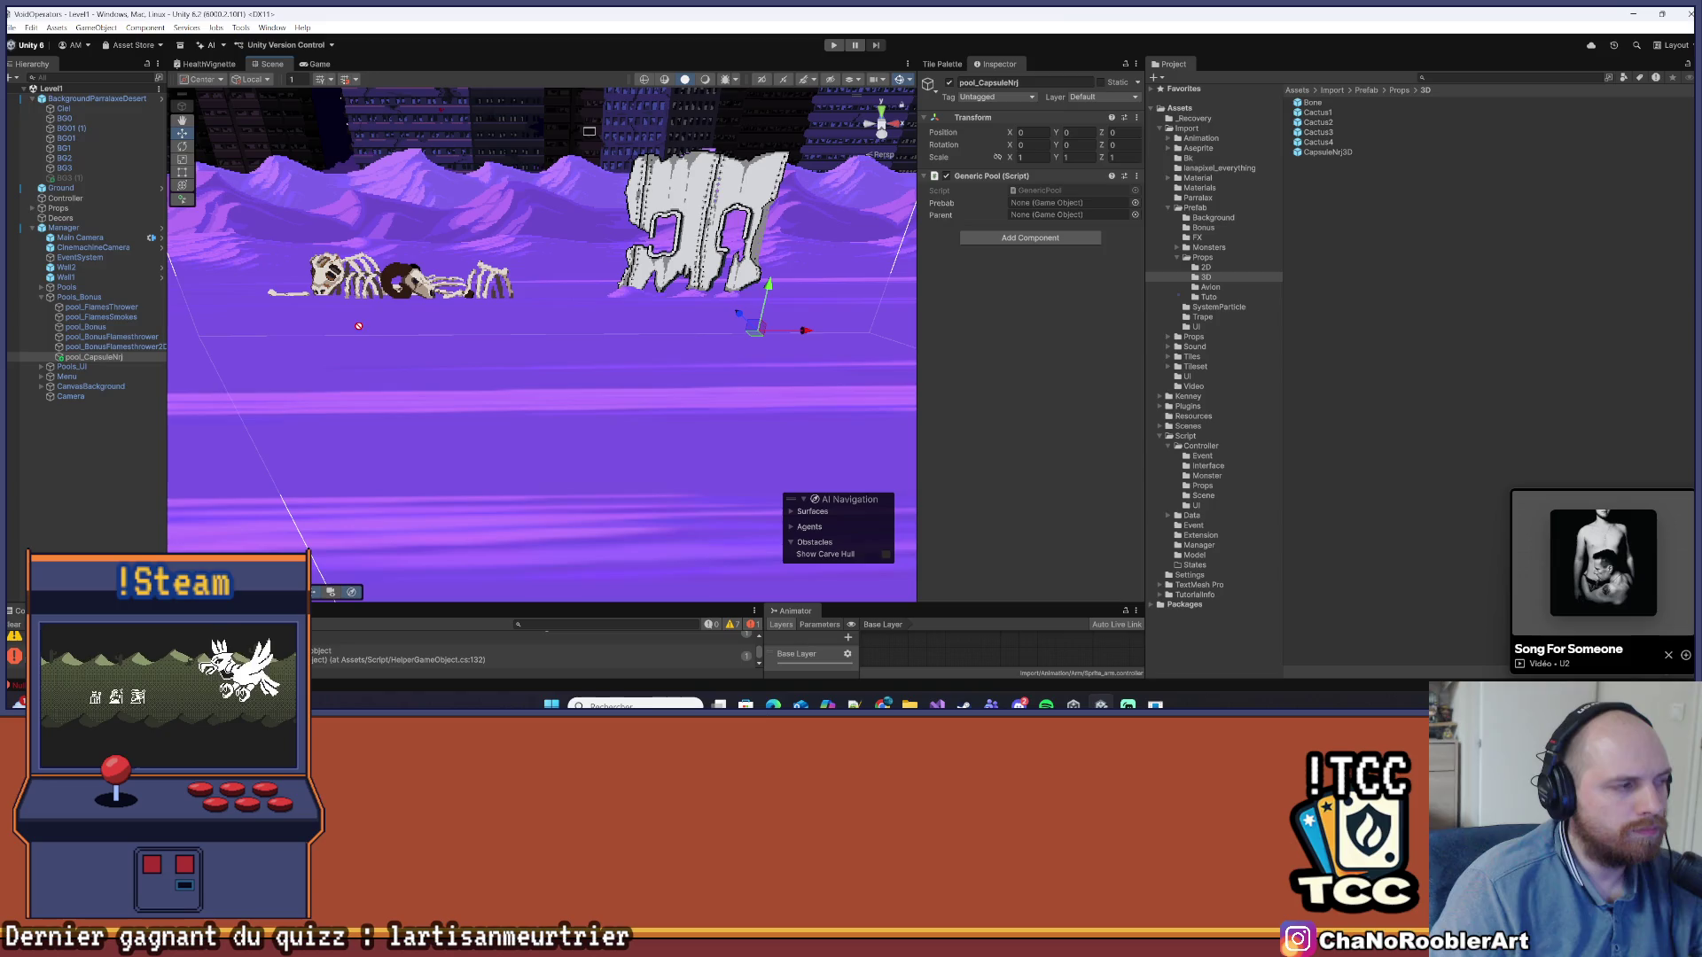
left_click_drag(1027, 218, 1025, 216)
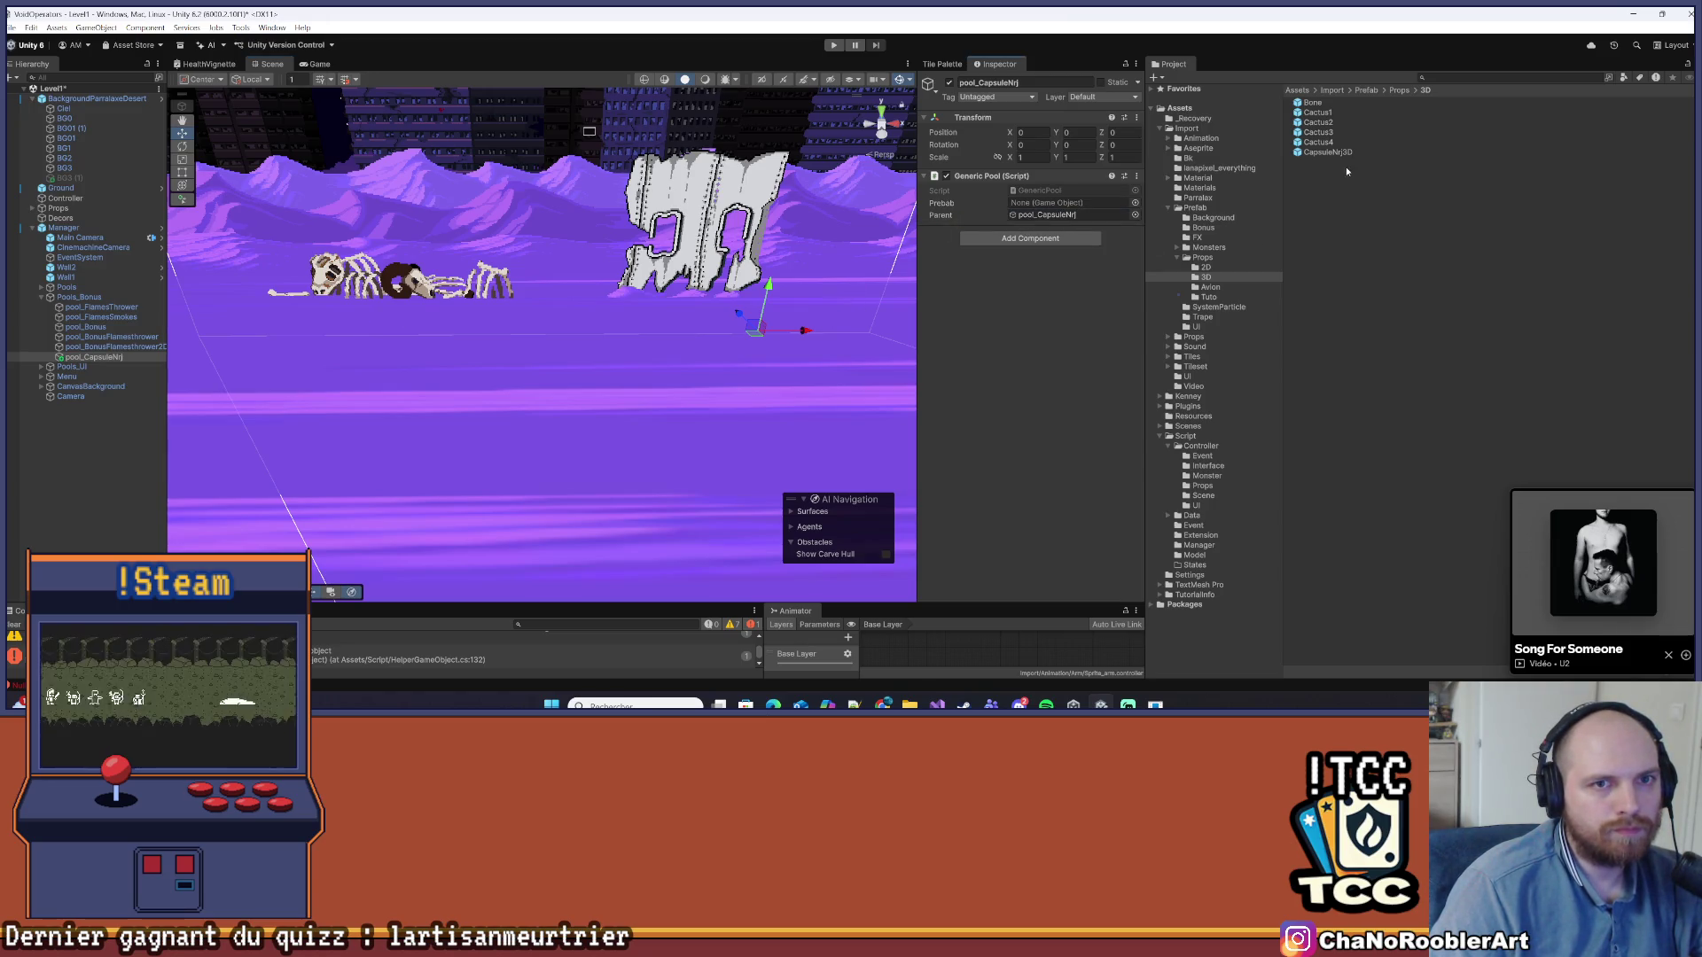
mouse_move(1328, 152)
left_mouse_down()
mouse_move(1051, 177)
mouse_move(1043, 204)
left_mouse_up()
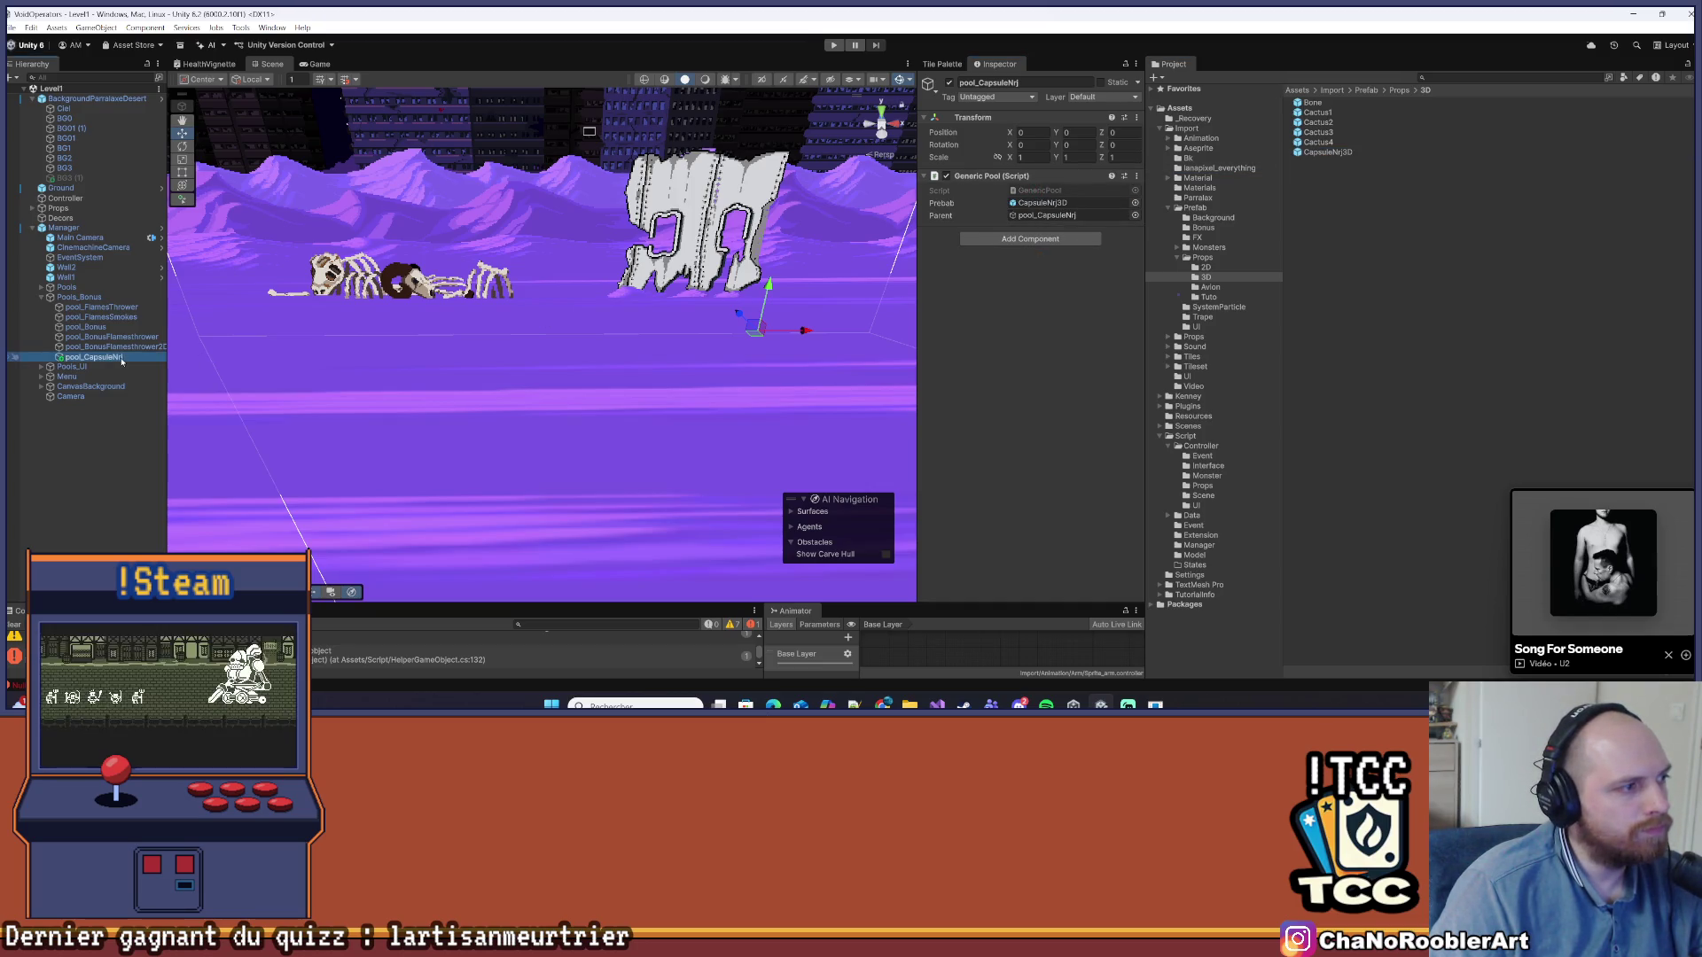
left_click(64, 227)
left_click(984, 131)
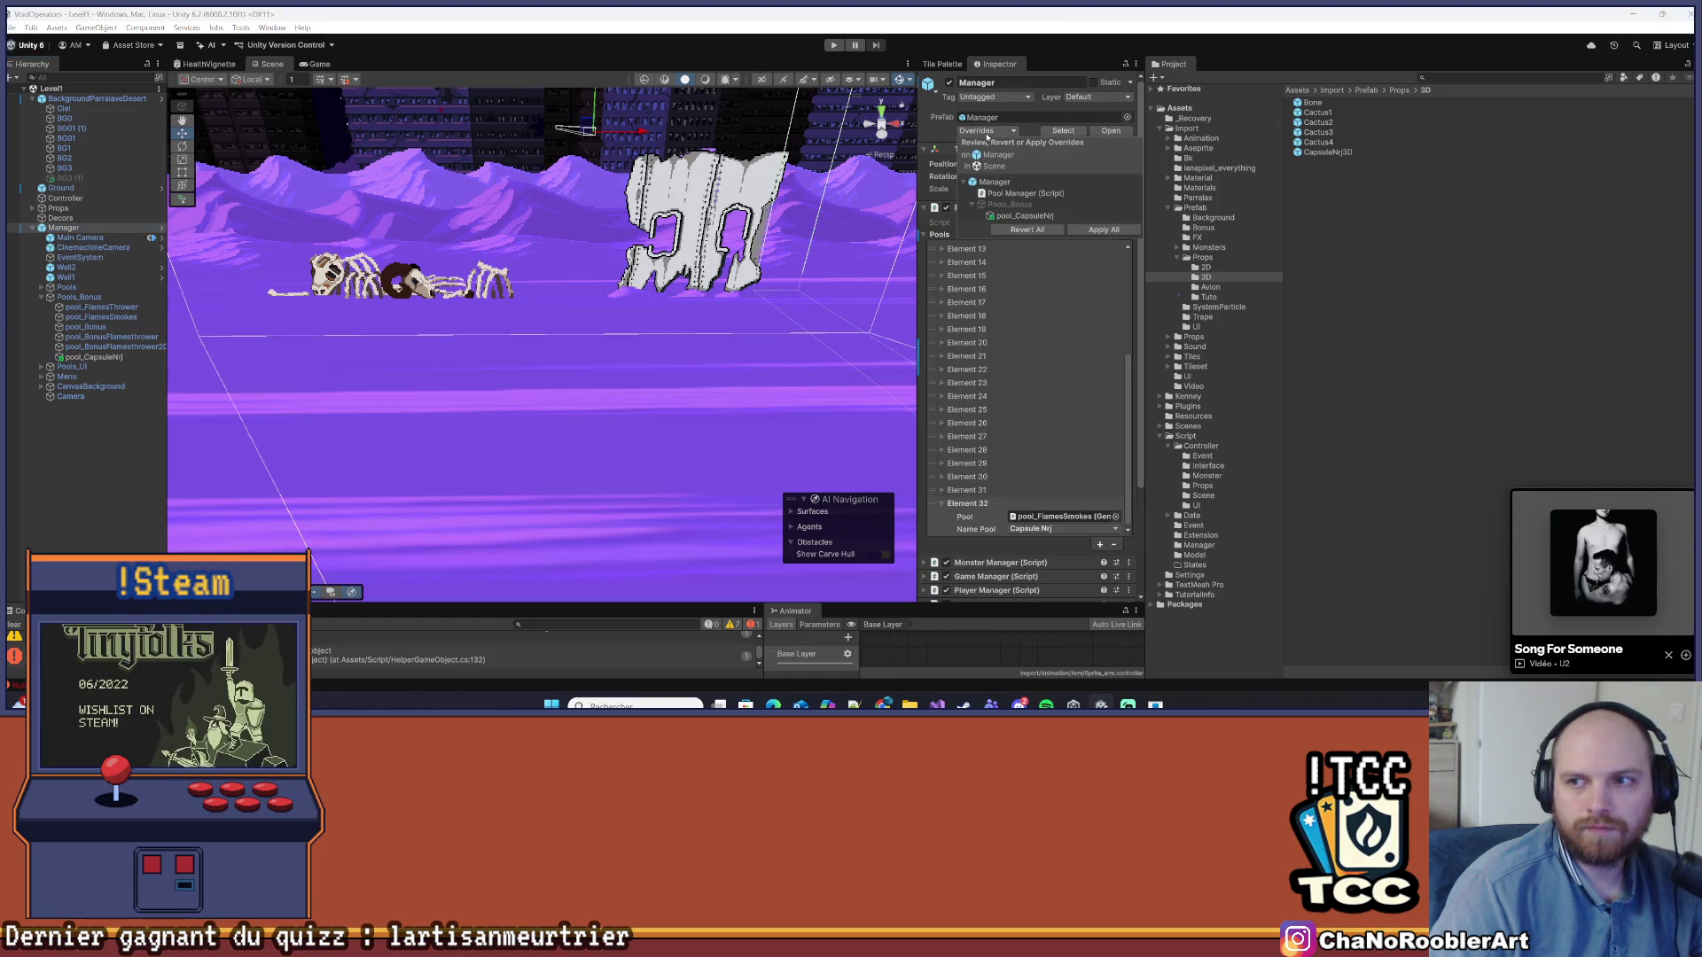
Assign pool_CapsuleNrj to the Pool field of the Manager's Element 32
left_click(578, 351)
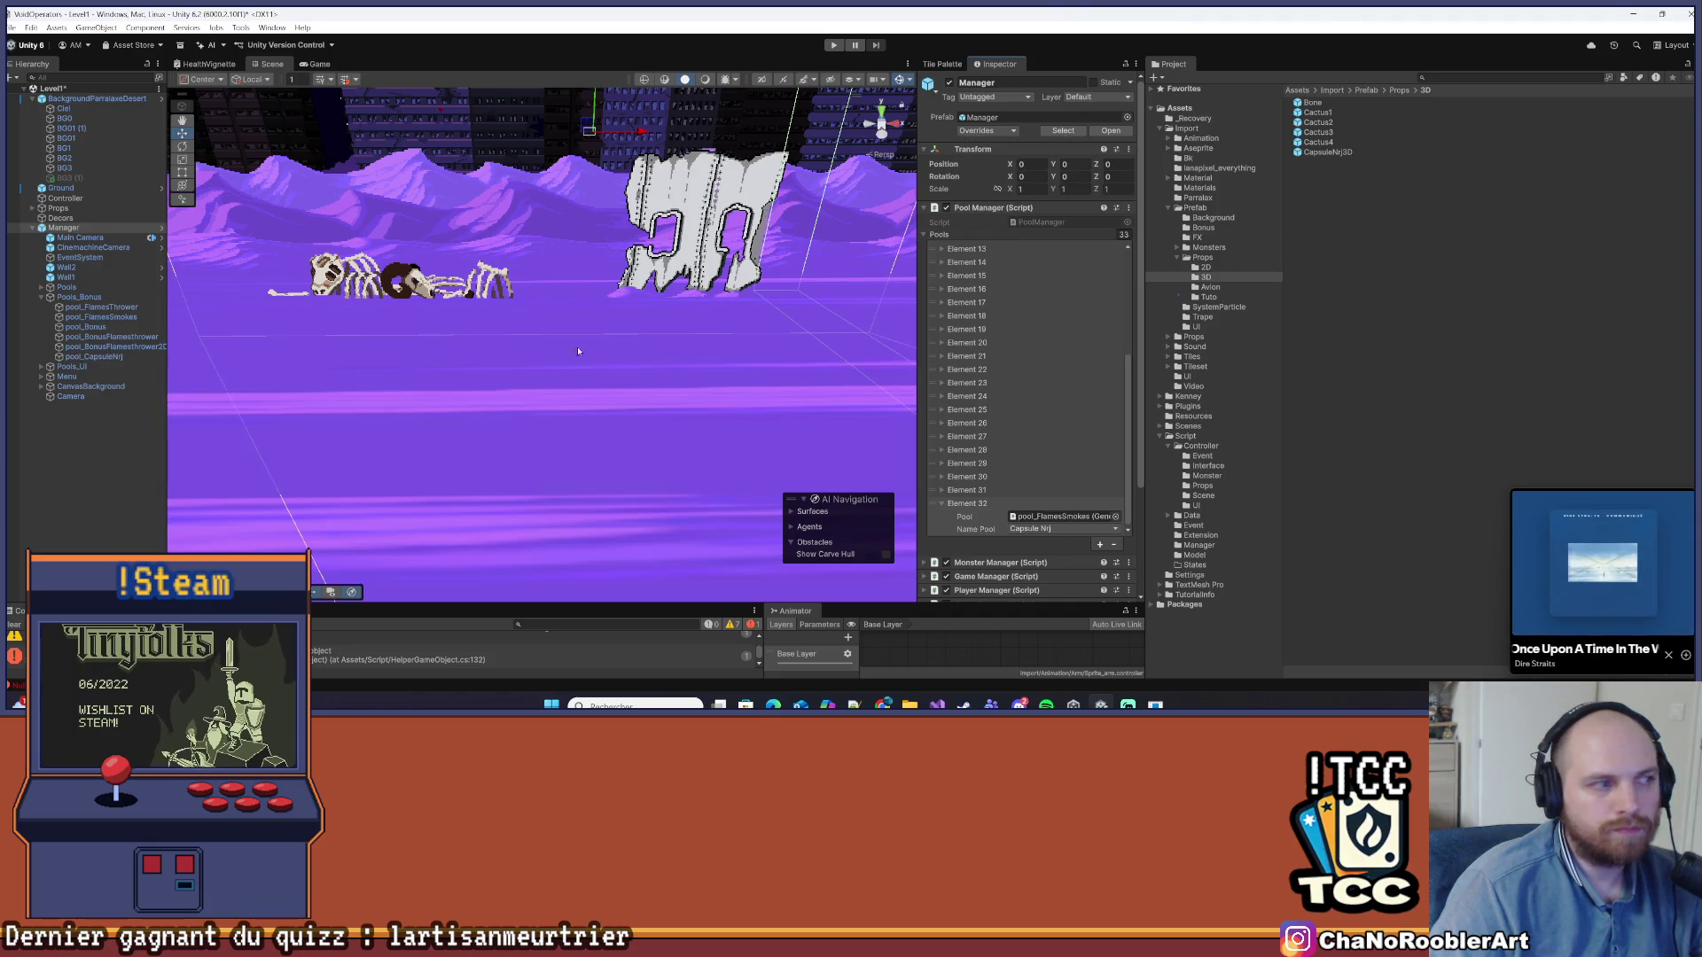
left_click(93, 357)
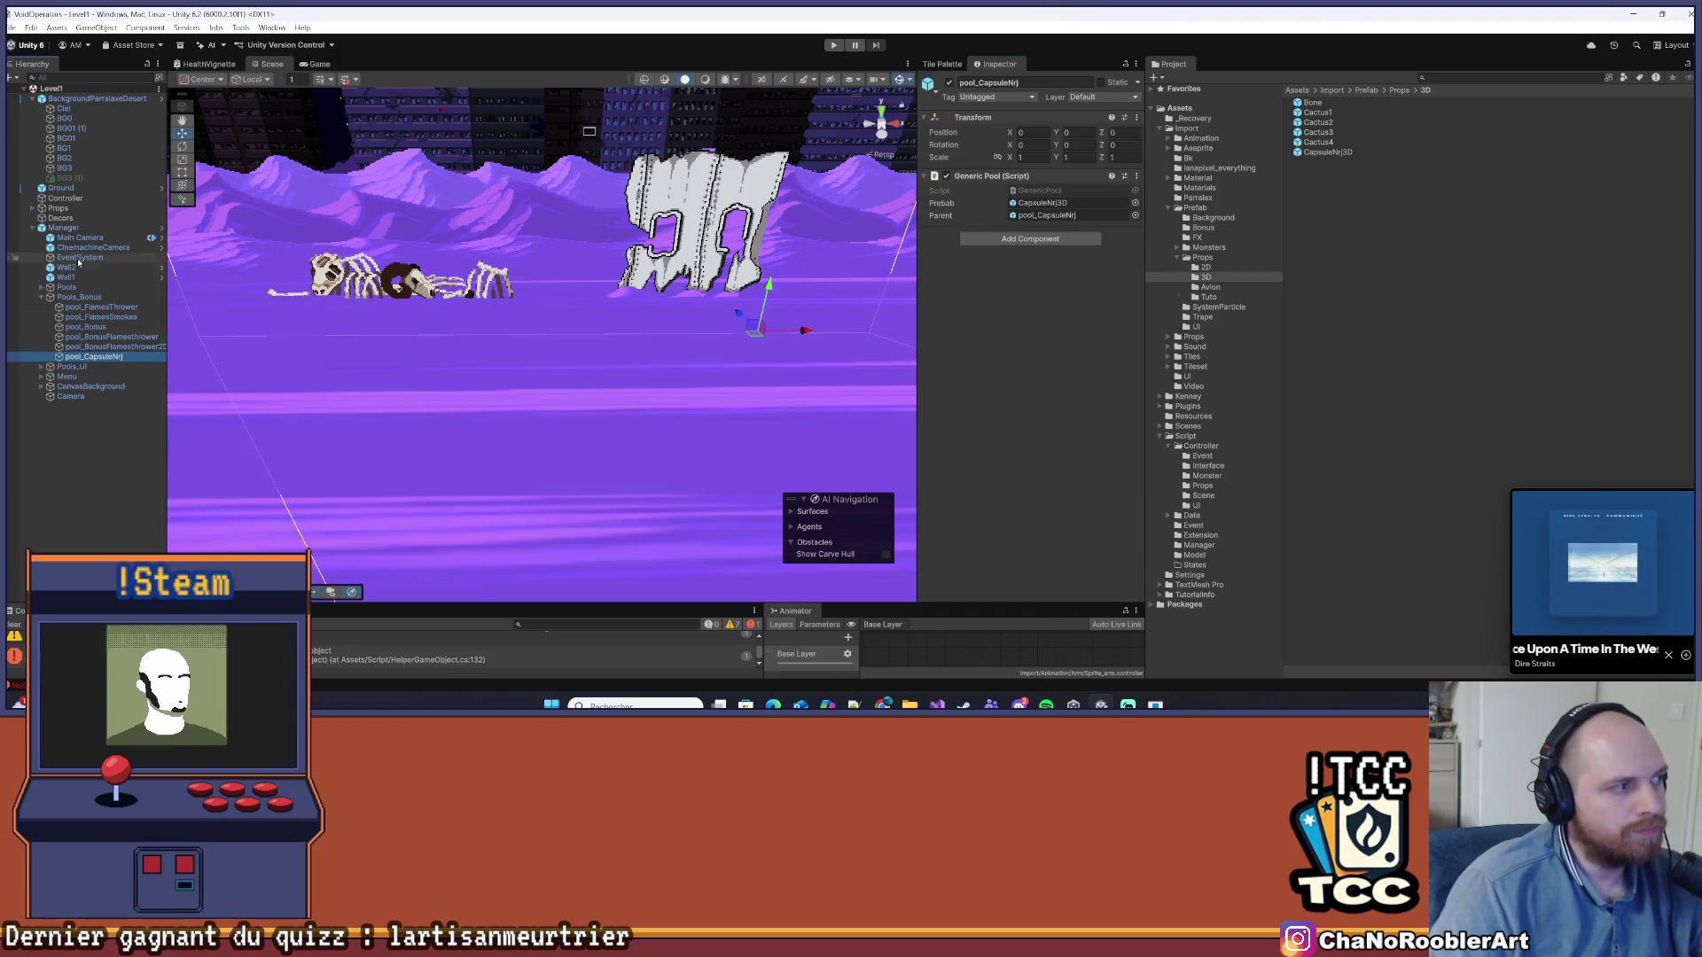
left_click(62, 228)
scroll(1064, 355, "down", 5)
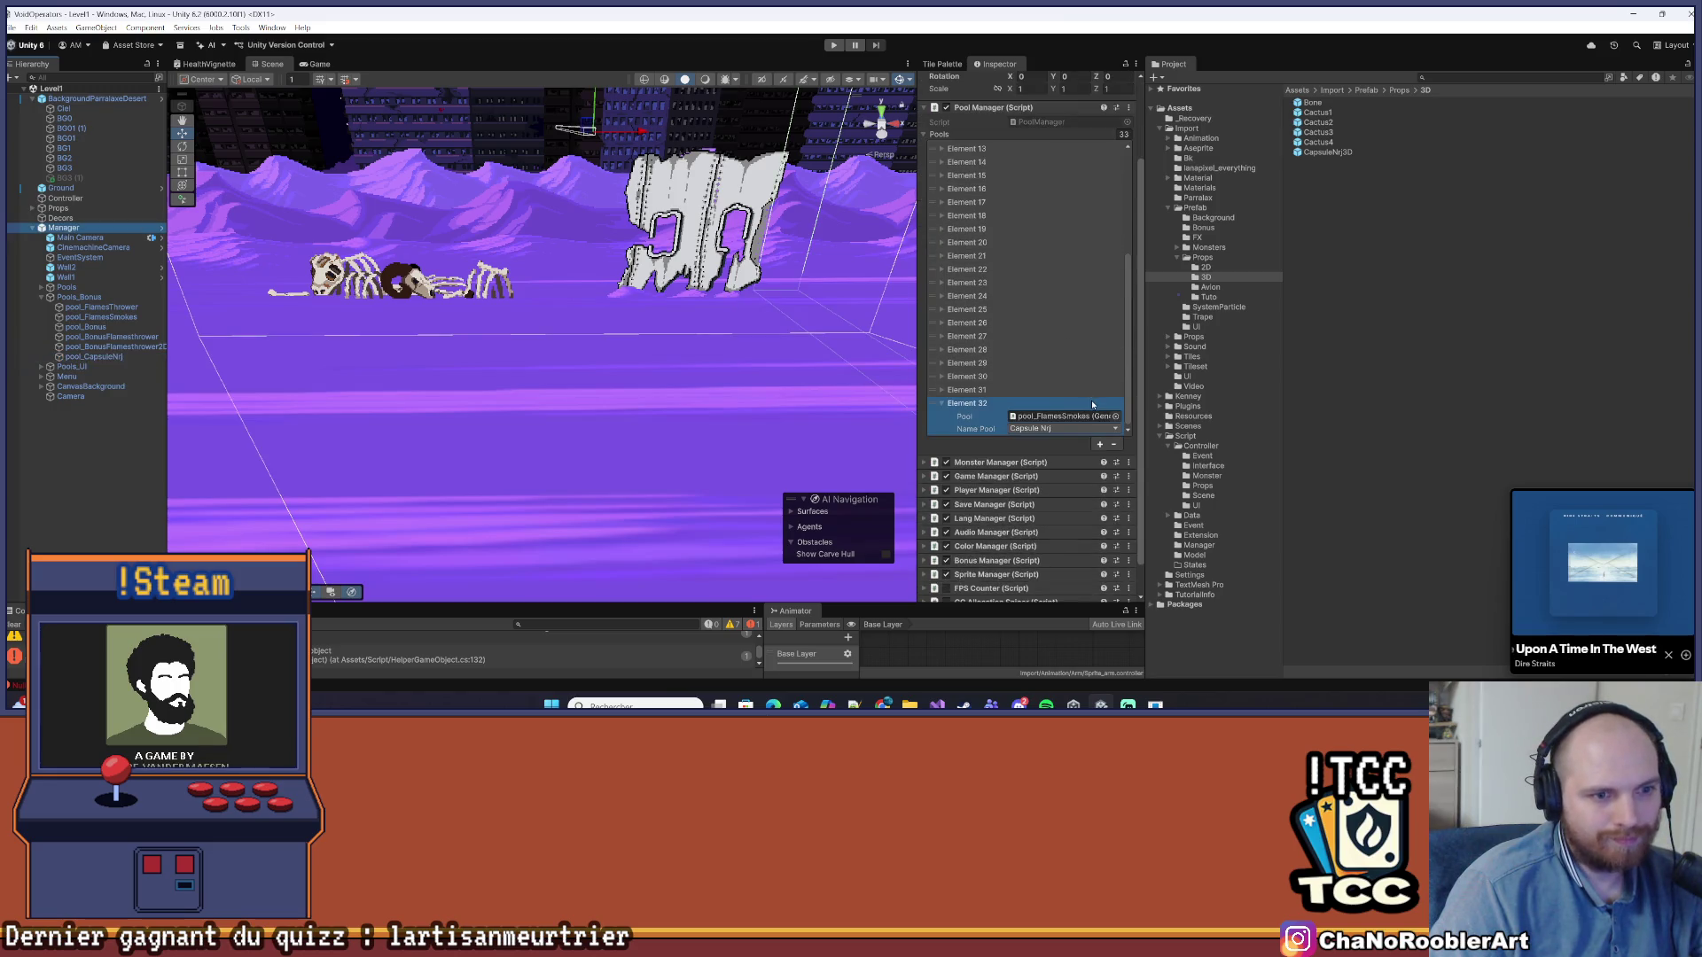
left_click(942, 404)
left_click(941, 391)
left_click(941, 391)
left_click(941, 403)
left_click_drag(94, 356, 1056, 389)
Clear the Console, recheck pool_CapsuleNrj, and switch back to Visual Studio
left_click(83, 508)
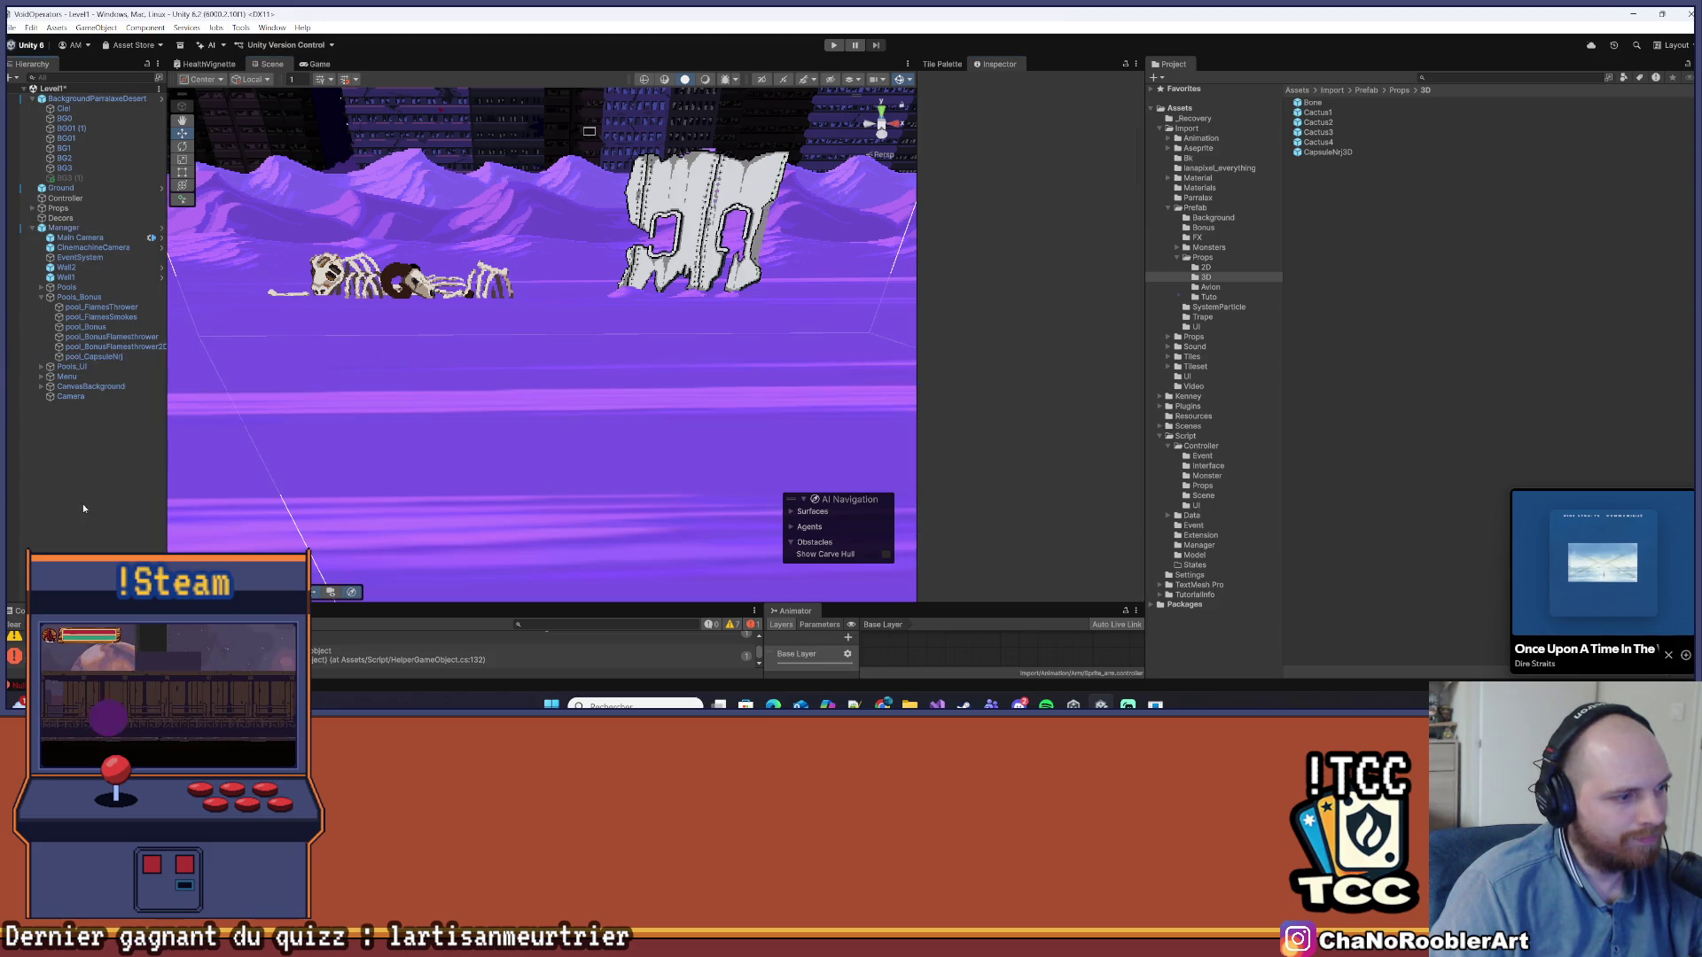
left_click(11, 626)
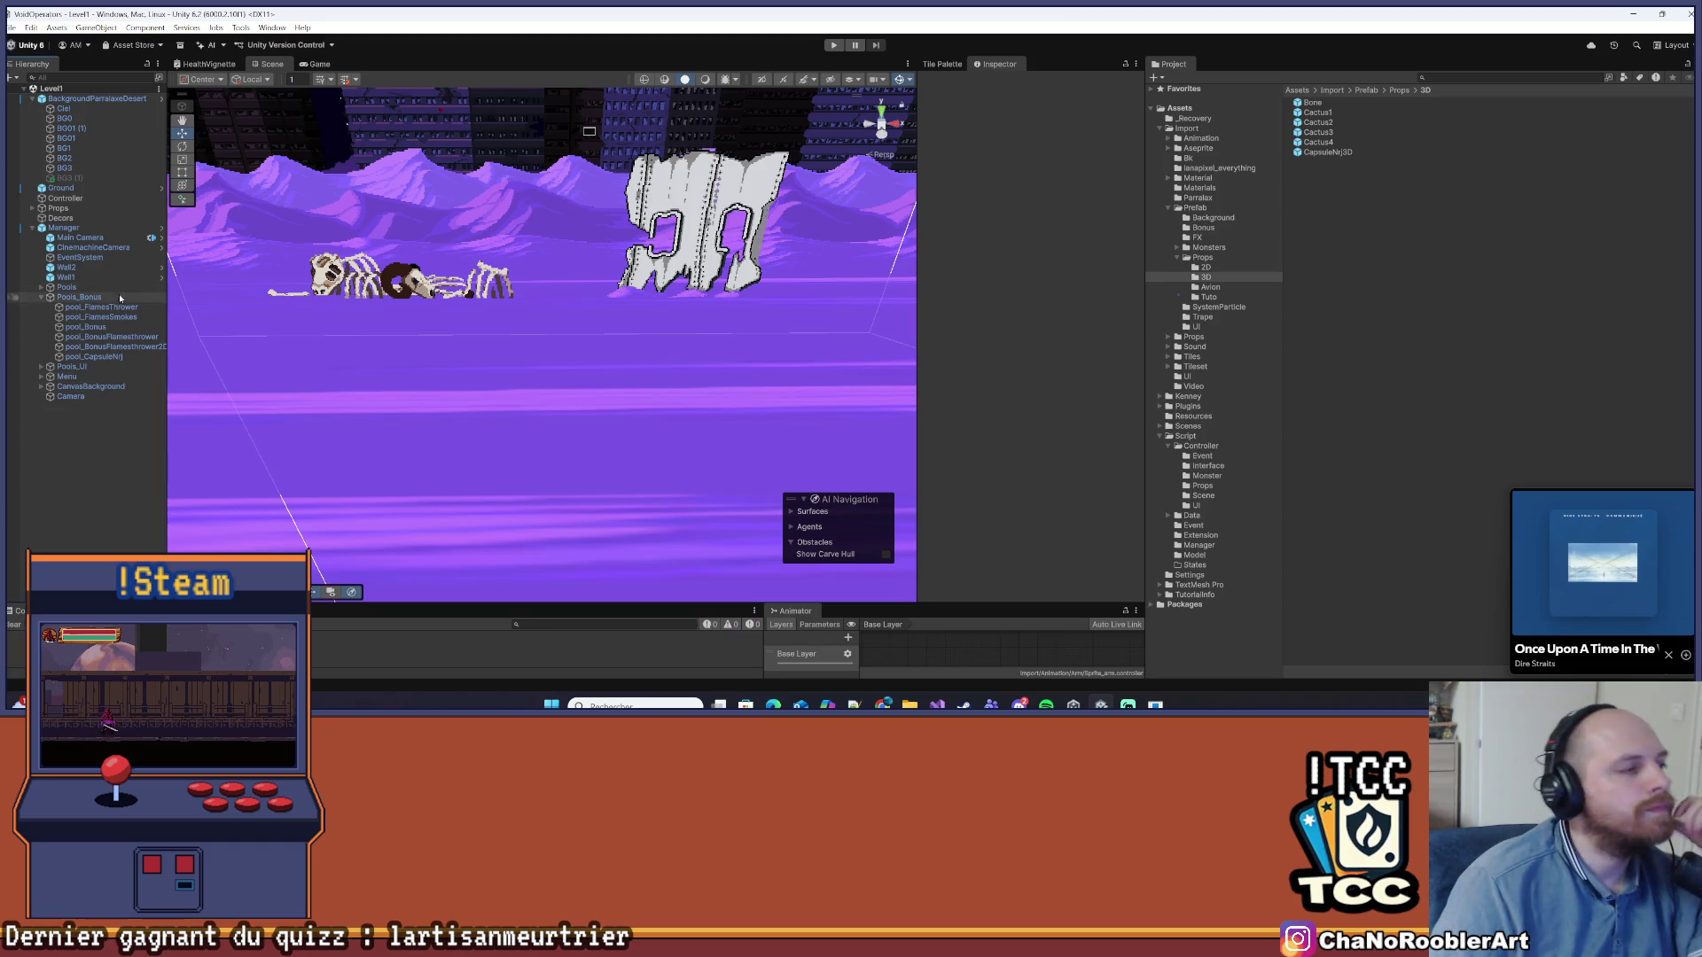
left_click(93, 356)
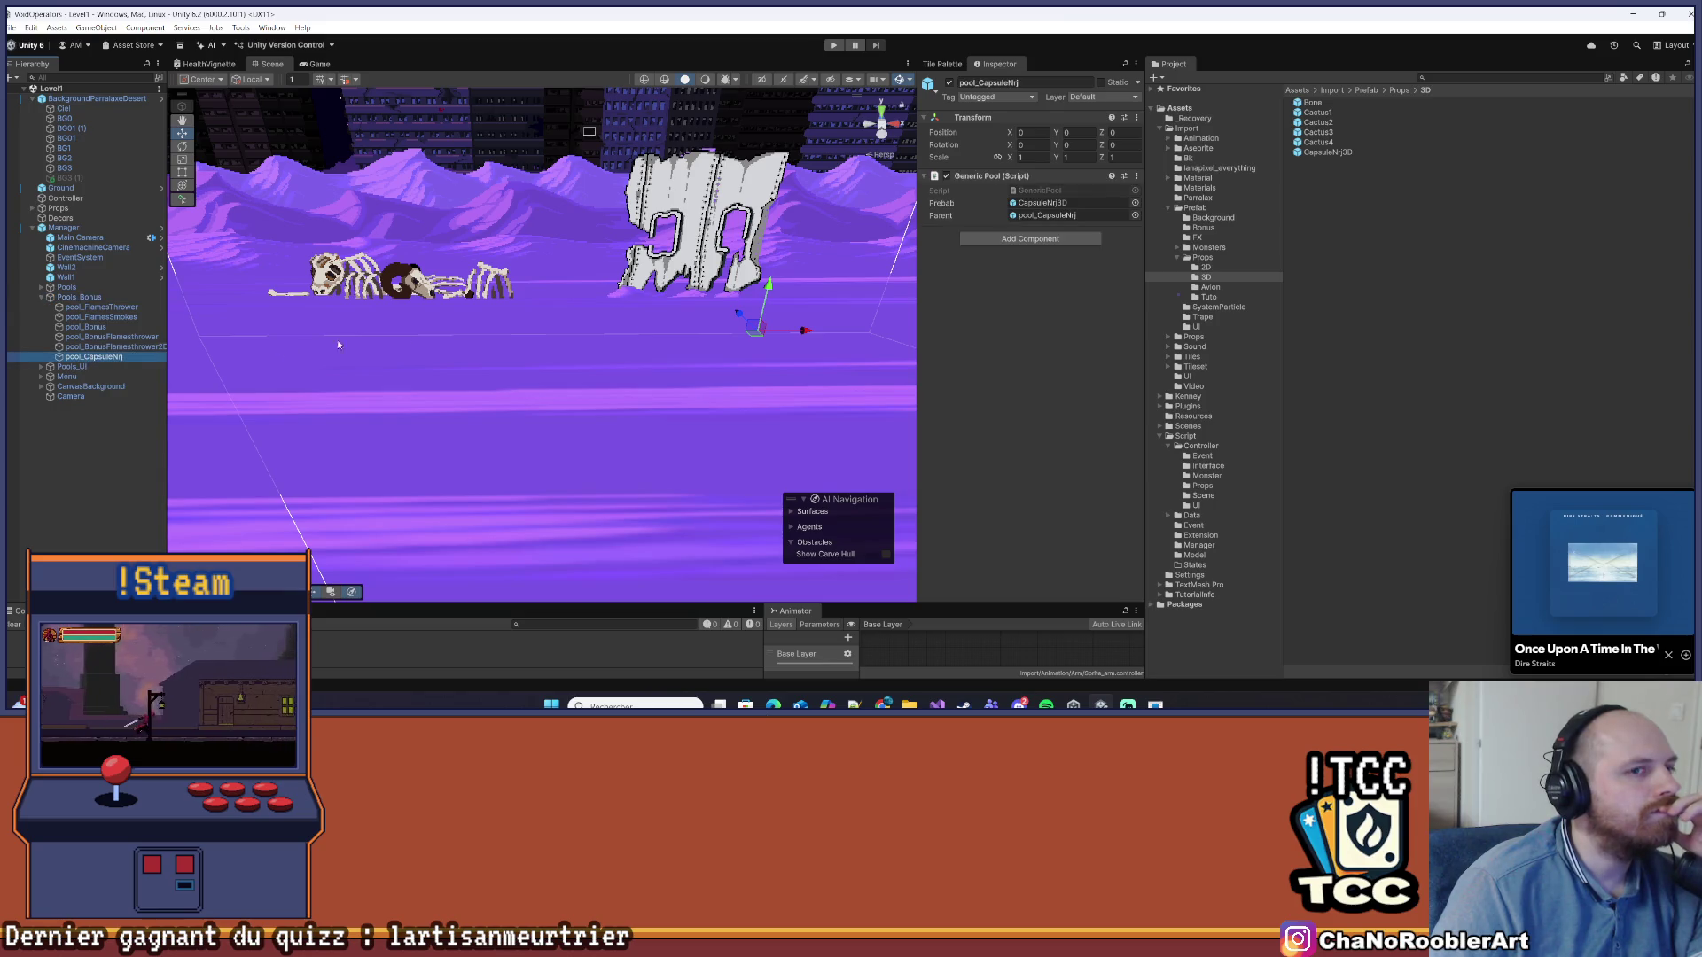
left_click(64, 80)
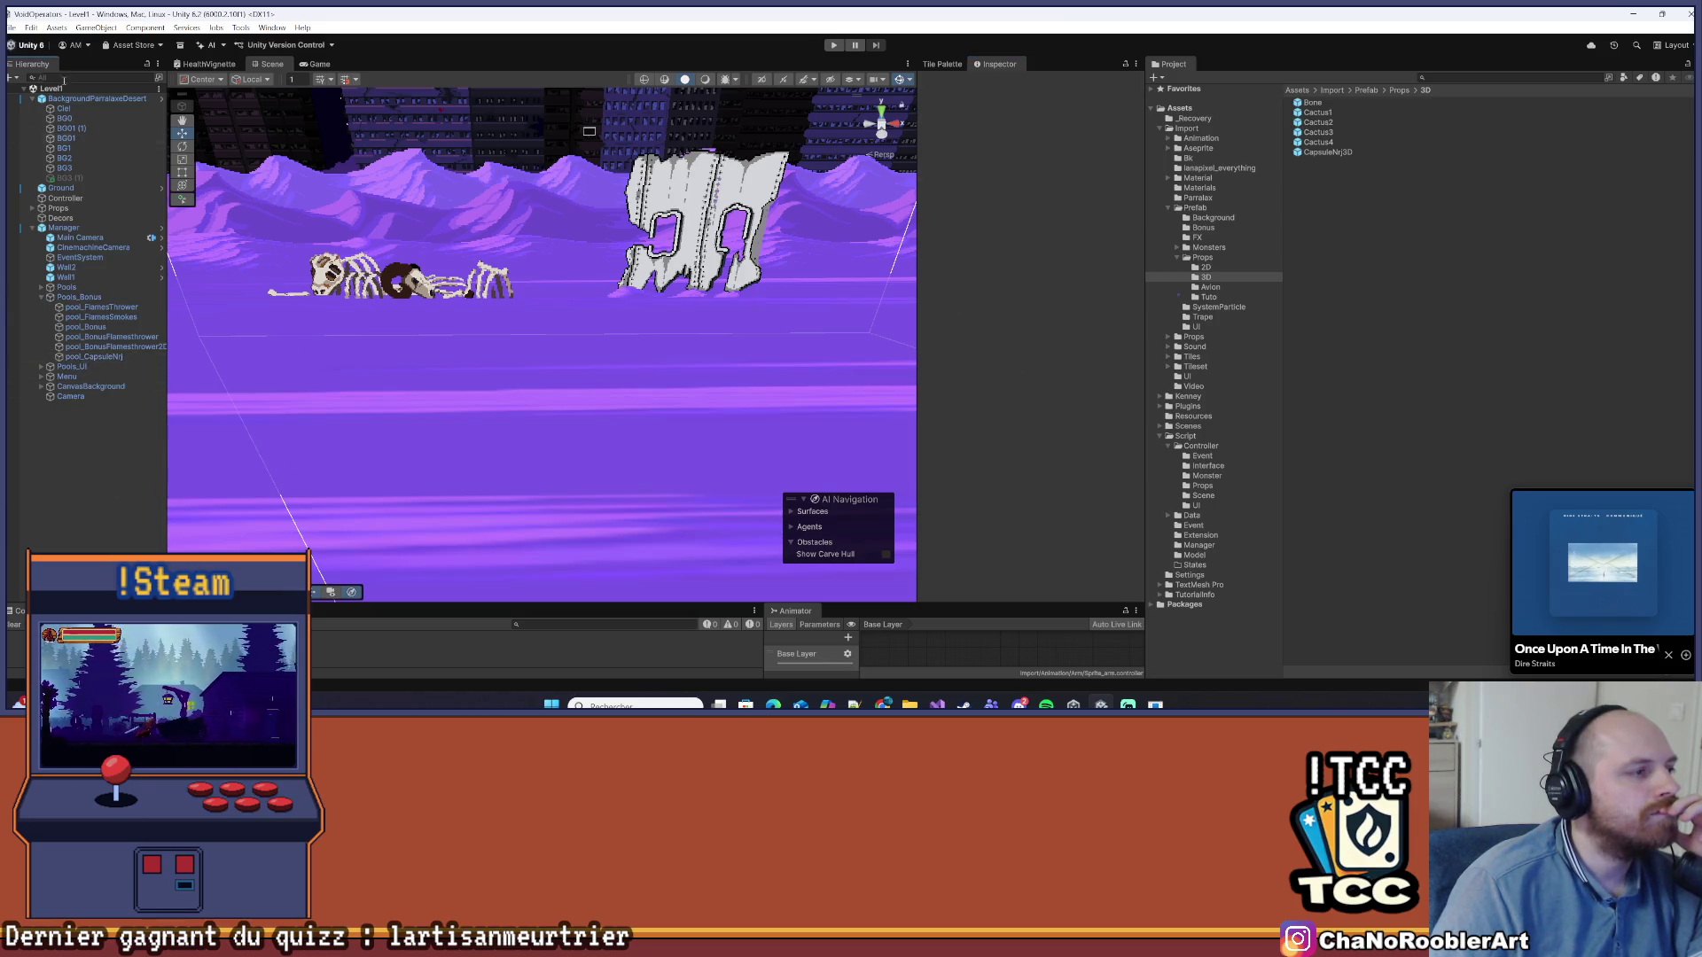
left_click(11, 28)
left_click(341, 225)
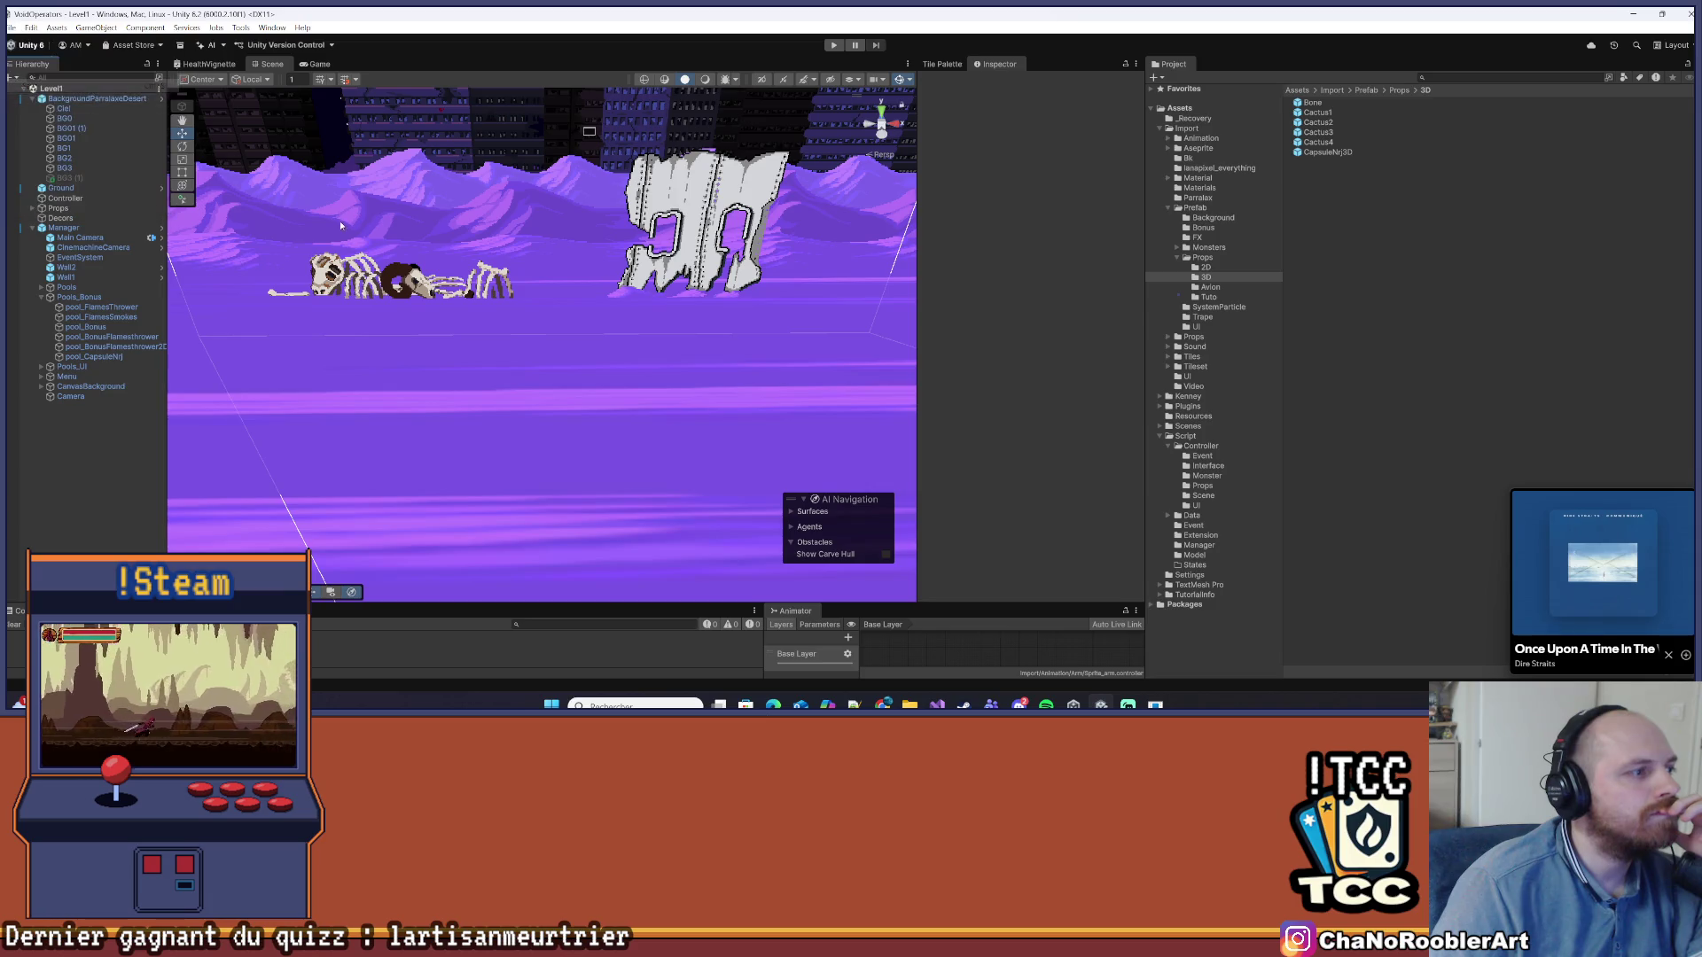
key("alt+Tab")
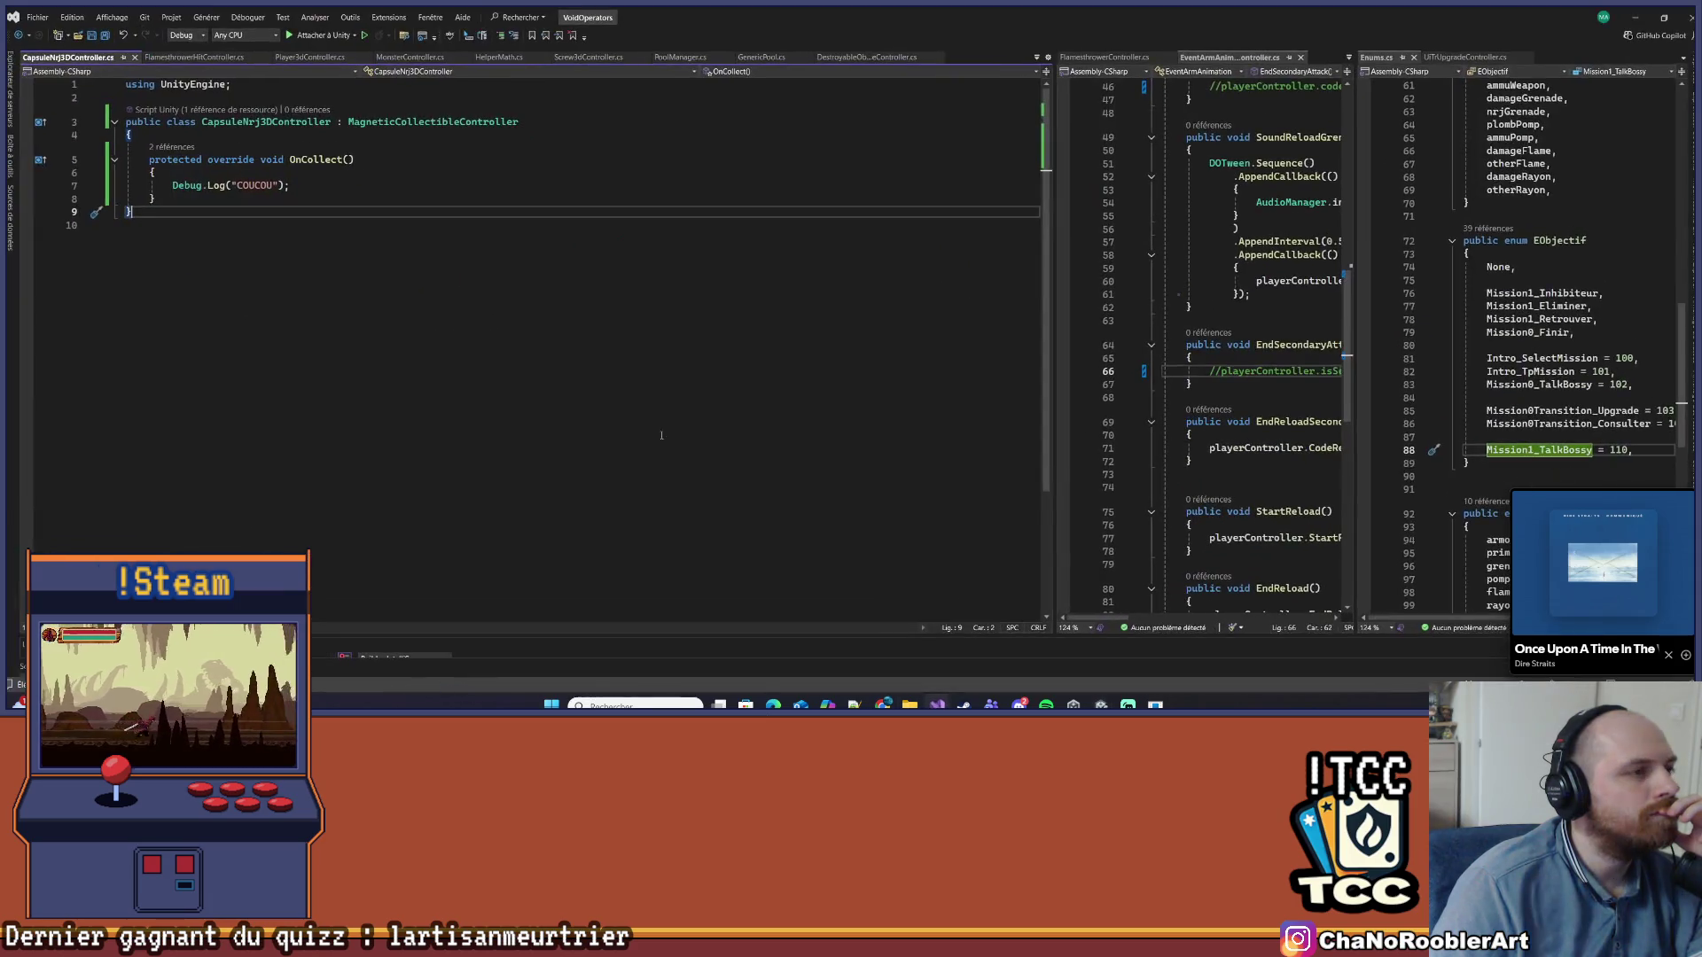
Open MonsterController and go to the Die() method's definition
left_click(408, 57)
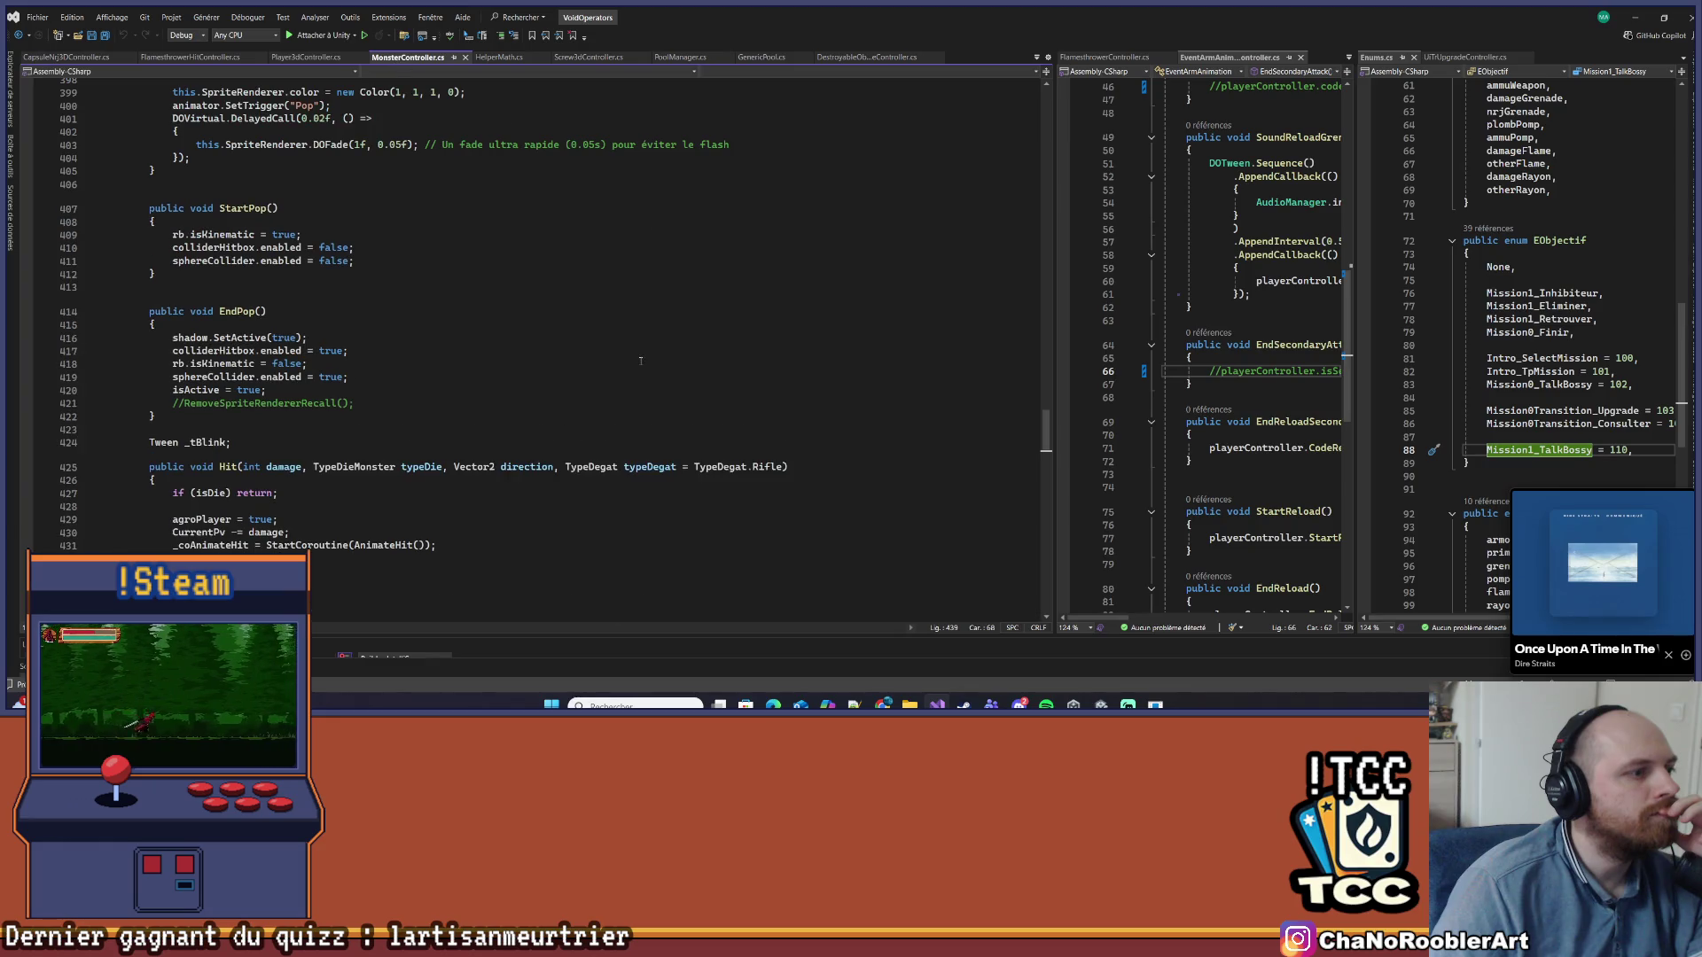
scroll(646, 357, "down", 13)
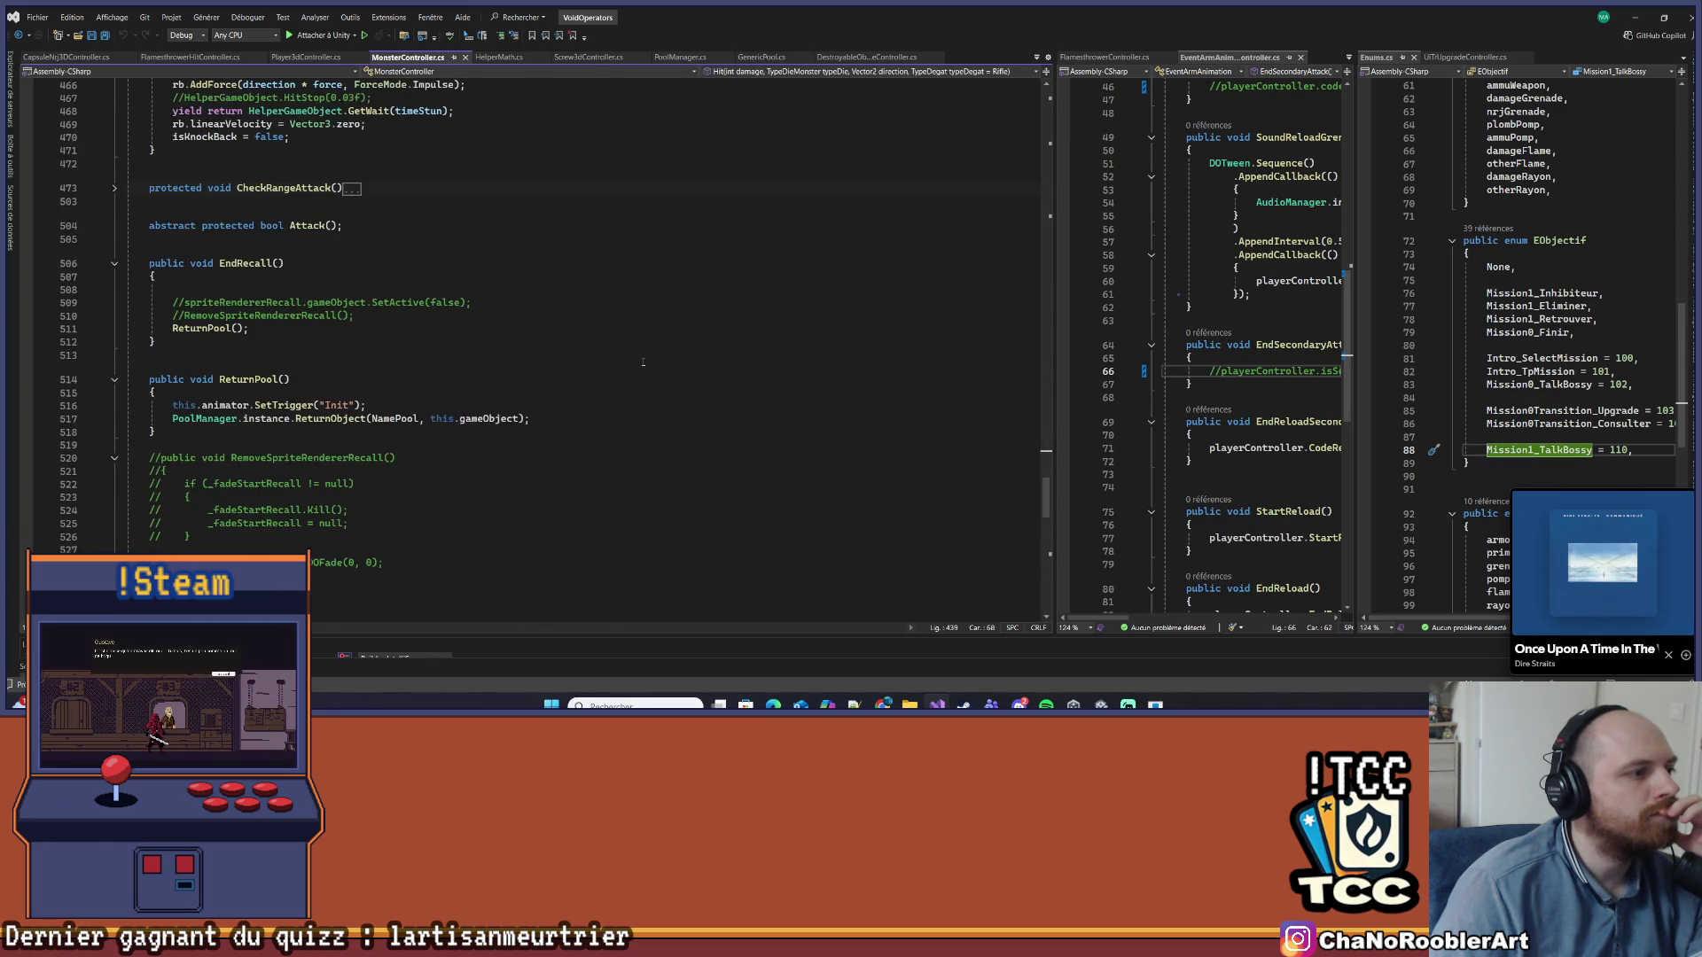
scroll(253, 353, "up", 15)
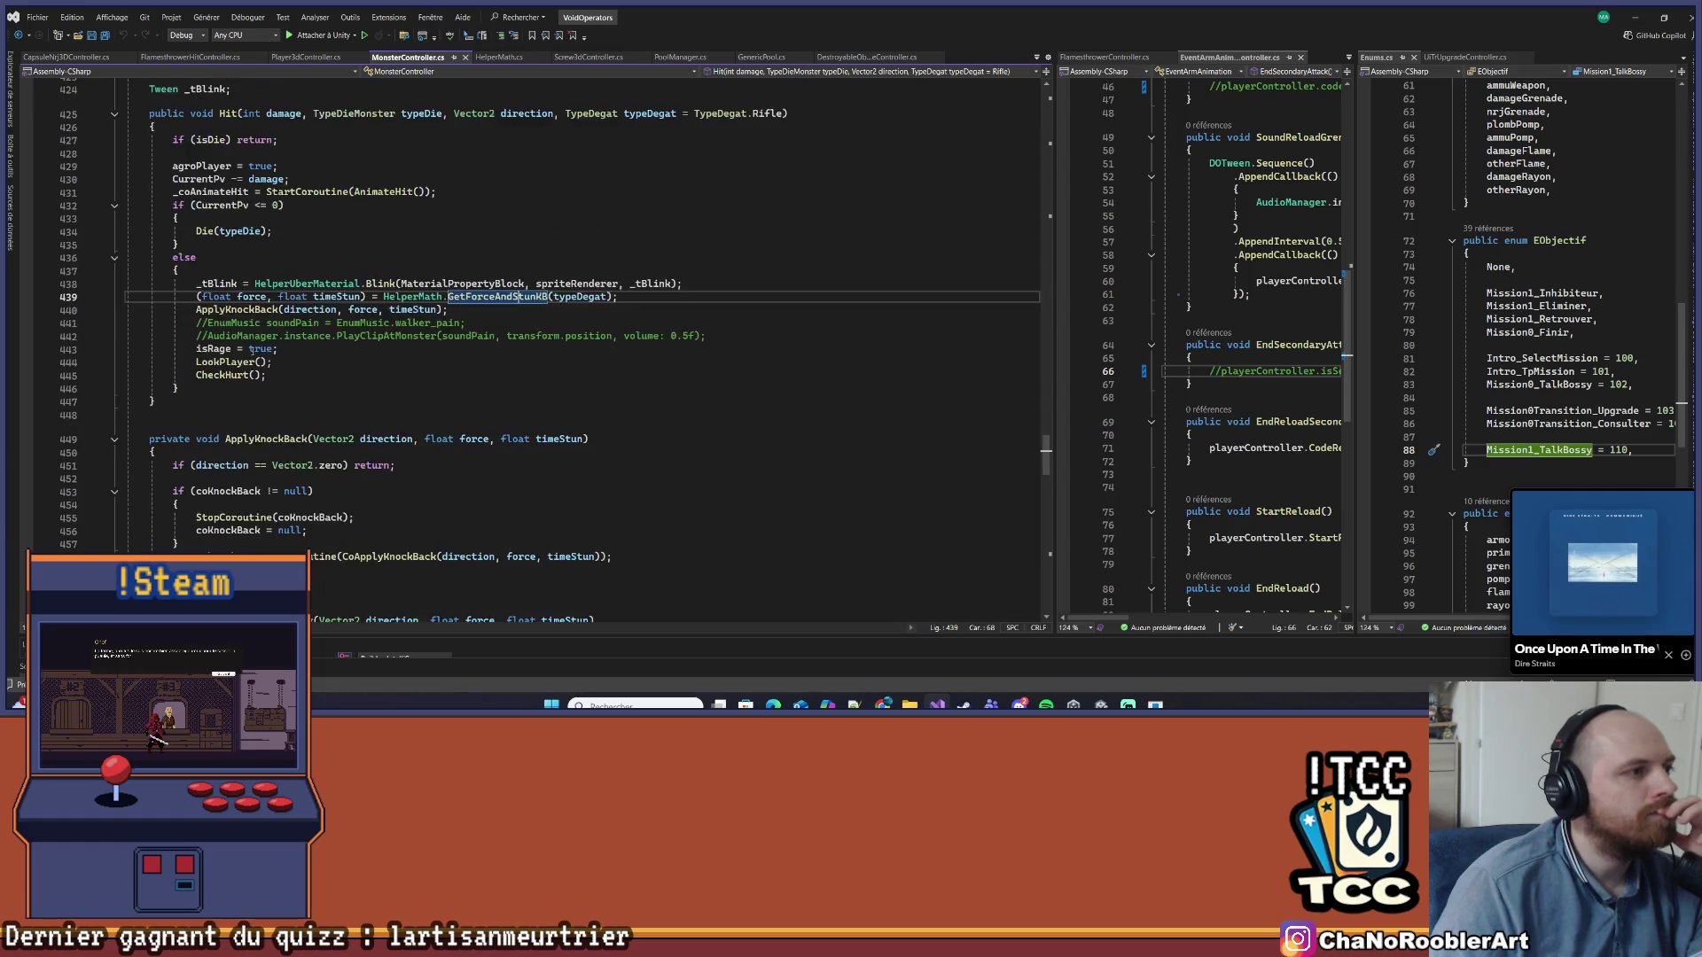
right_click(202, 350)
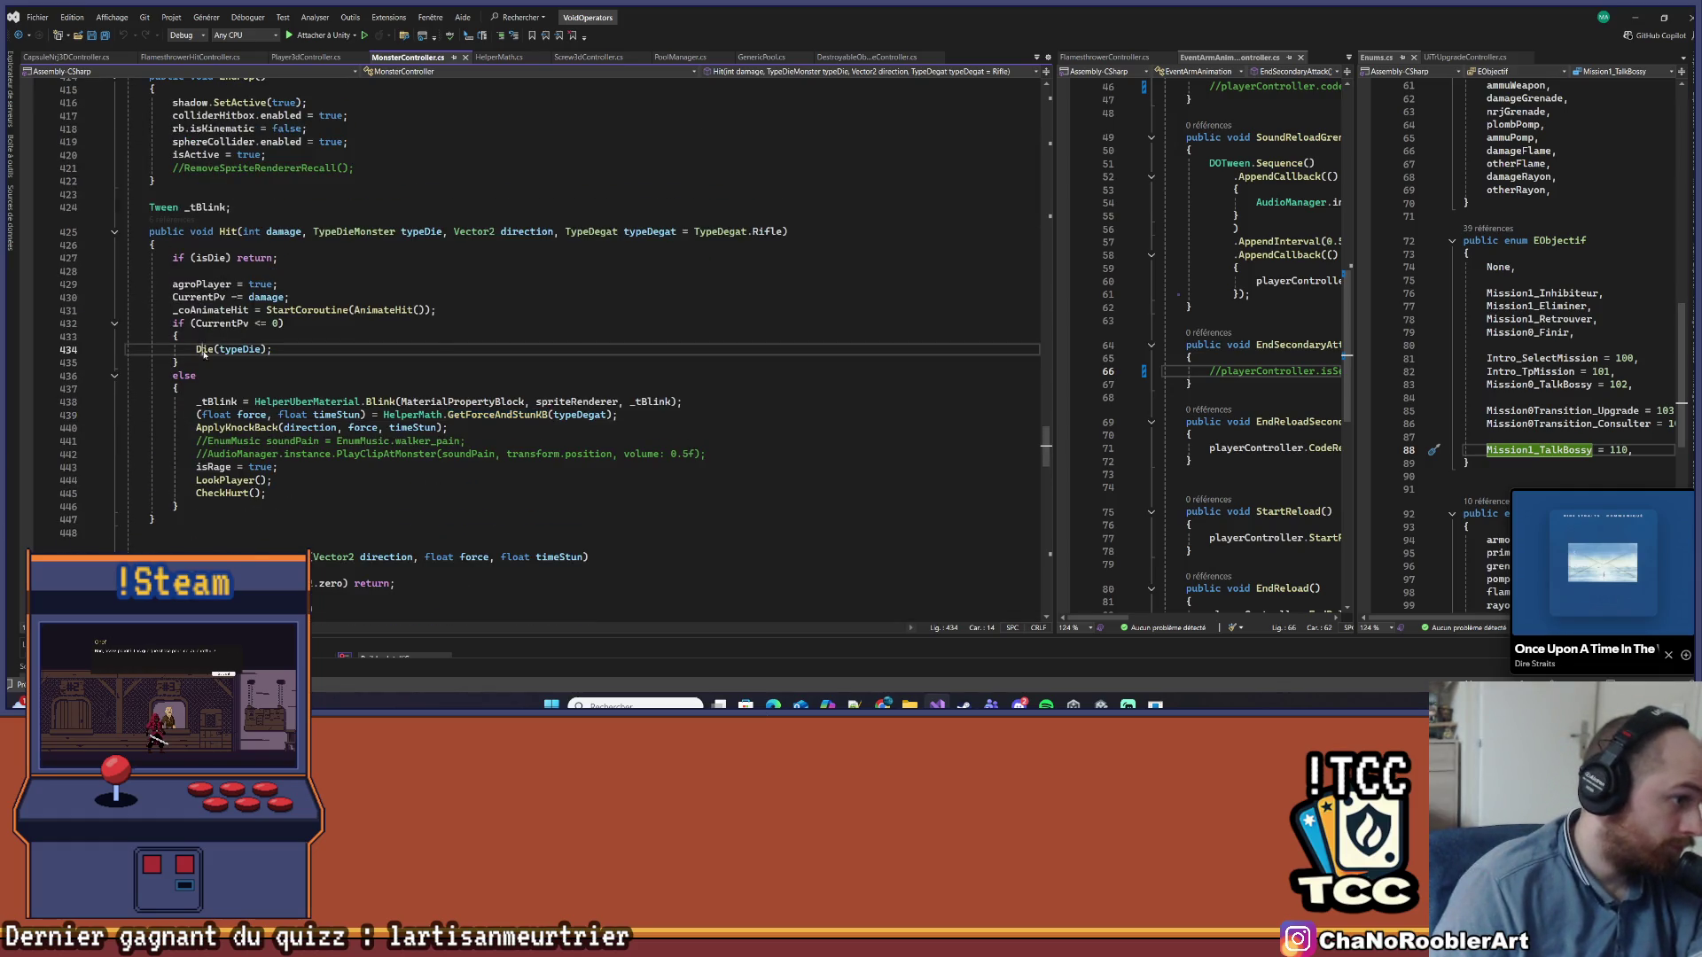
left_click(240, 404)
scroll(441, 335, "down", 7)
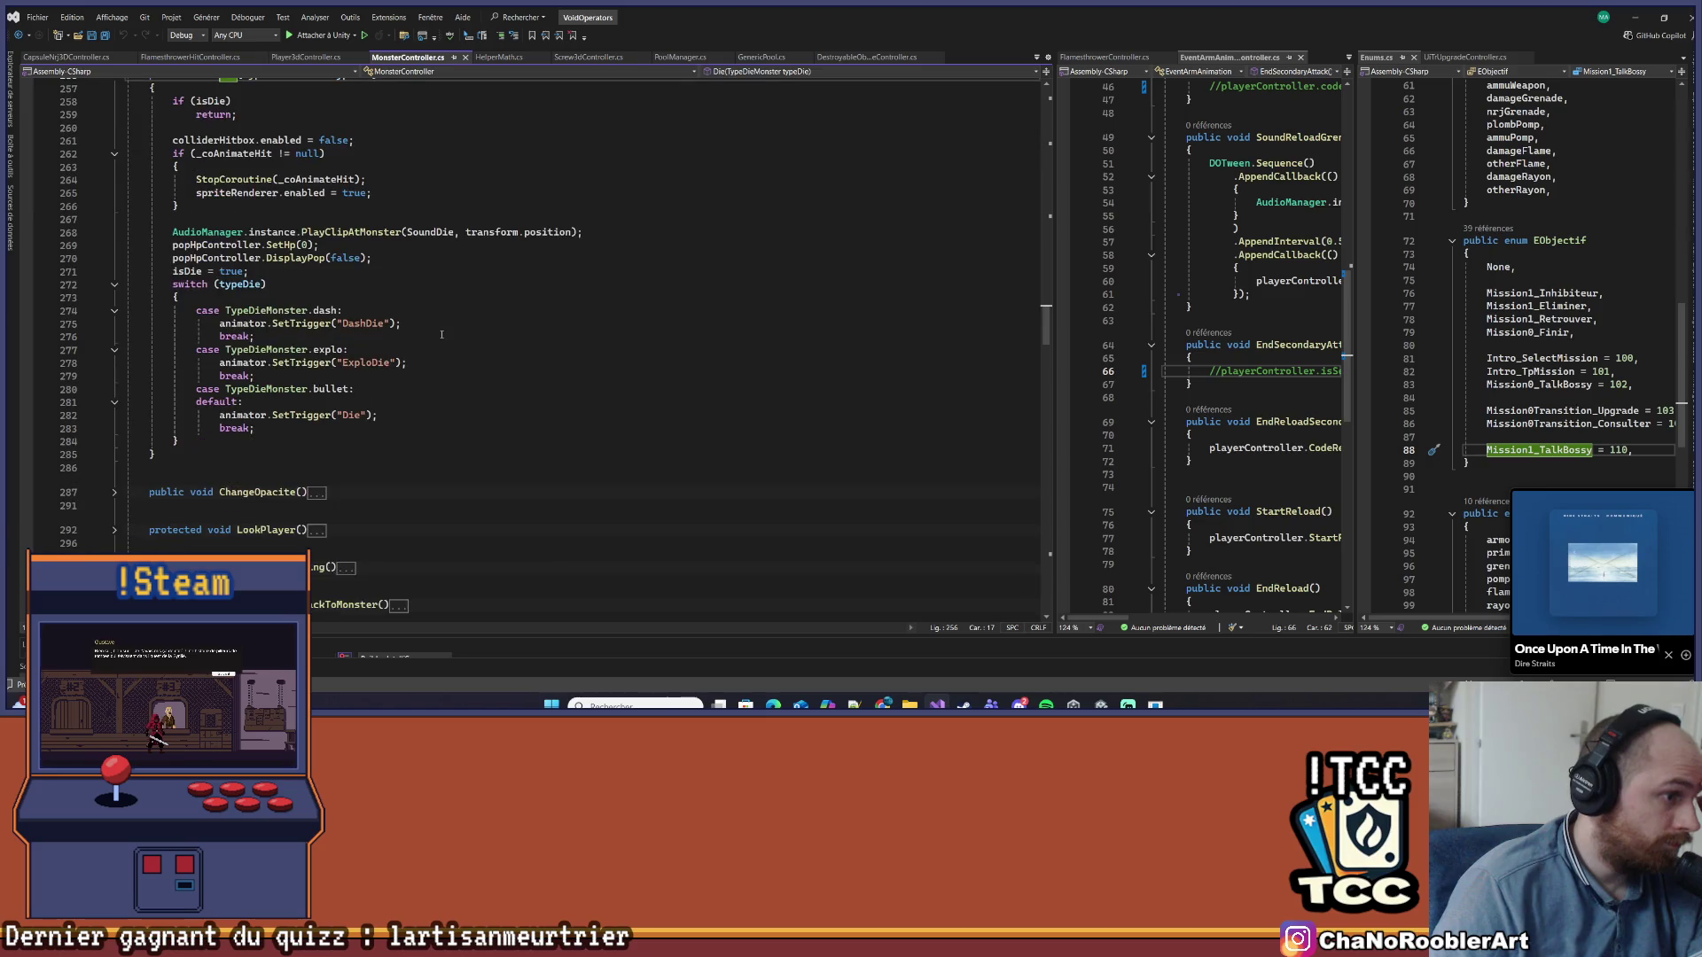
scroll(432, 247, "up", 5)
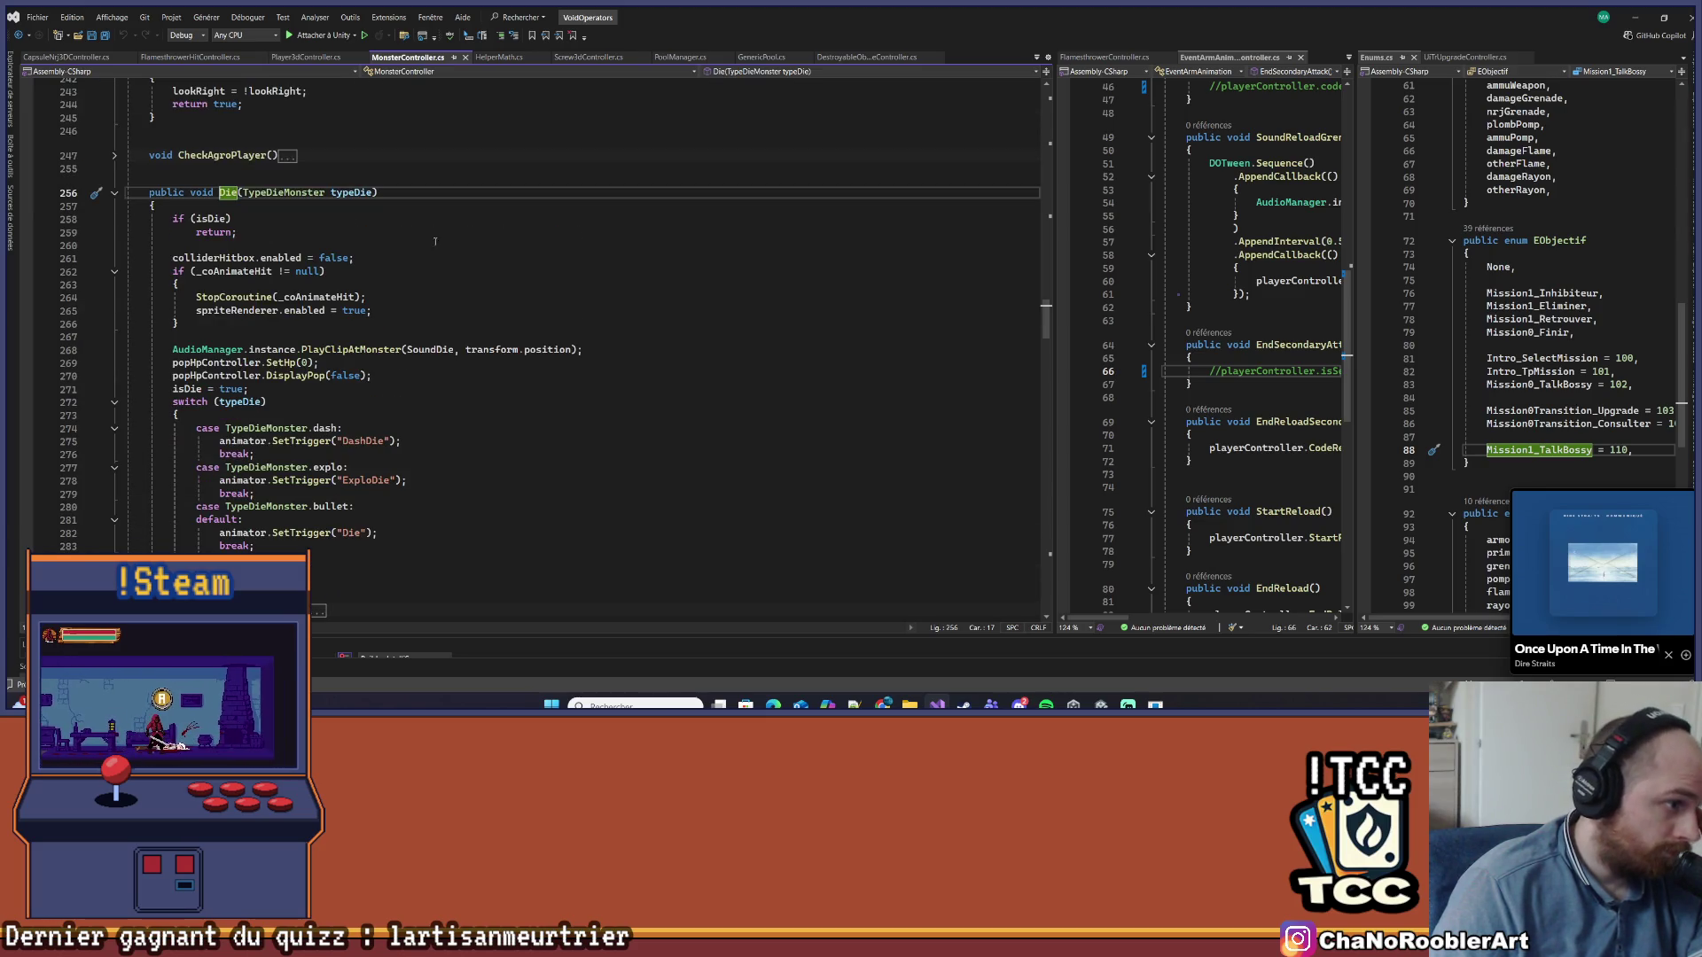
Open a new line in Die() after the coroutine-stopping block, undoing a SpawnBatlingModel attempt
left_click(416, 323)
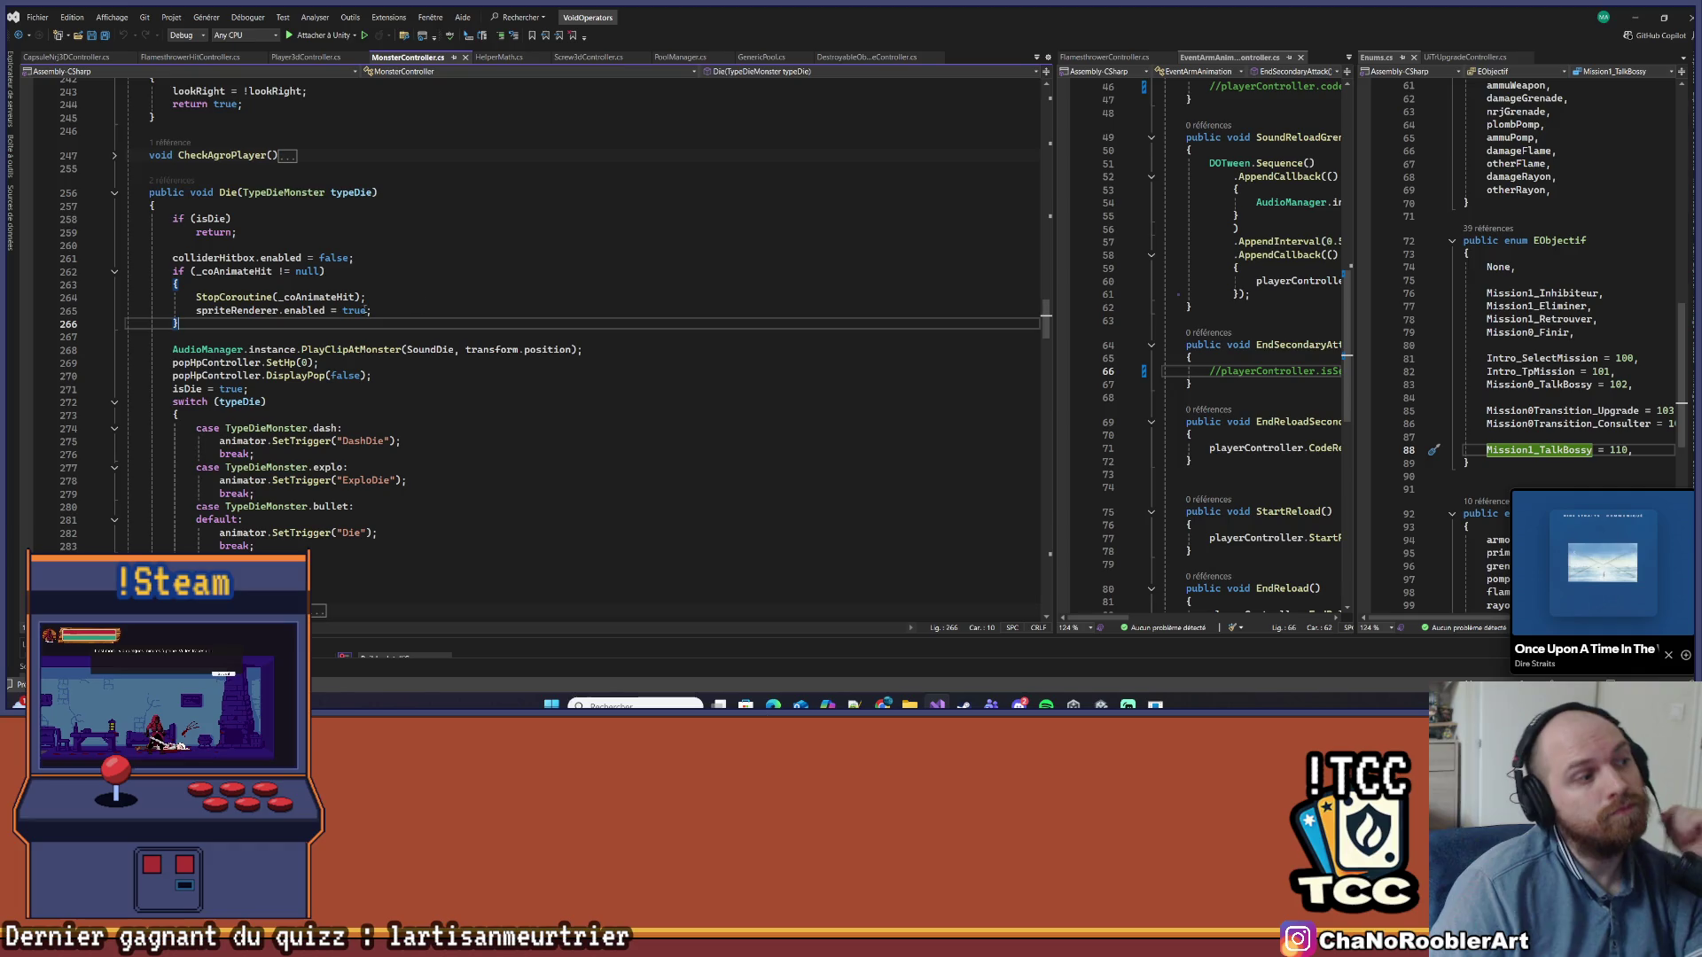
key("Return")
key("Return")
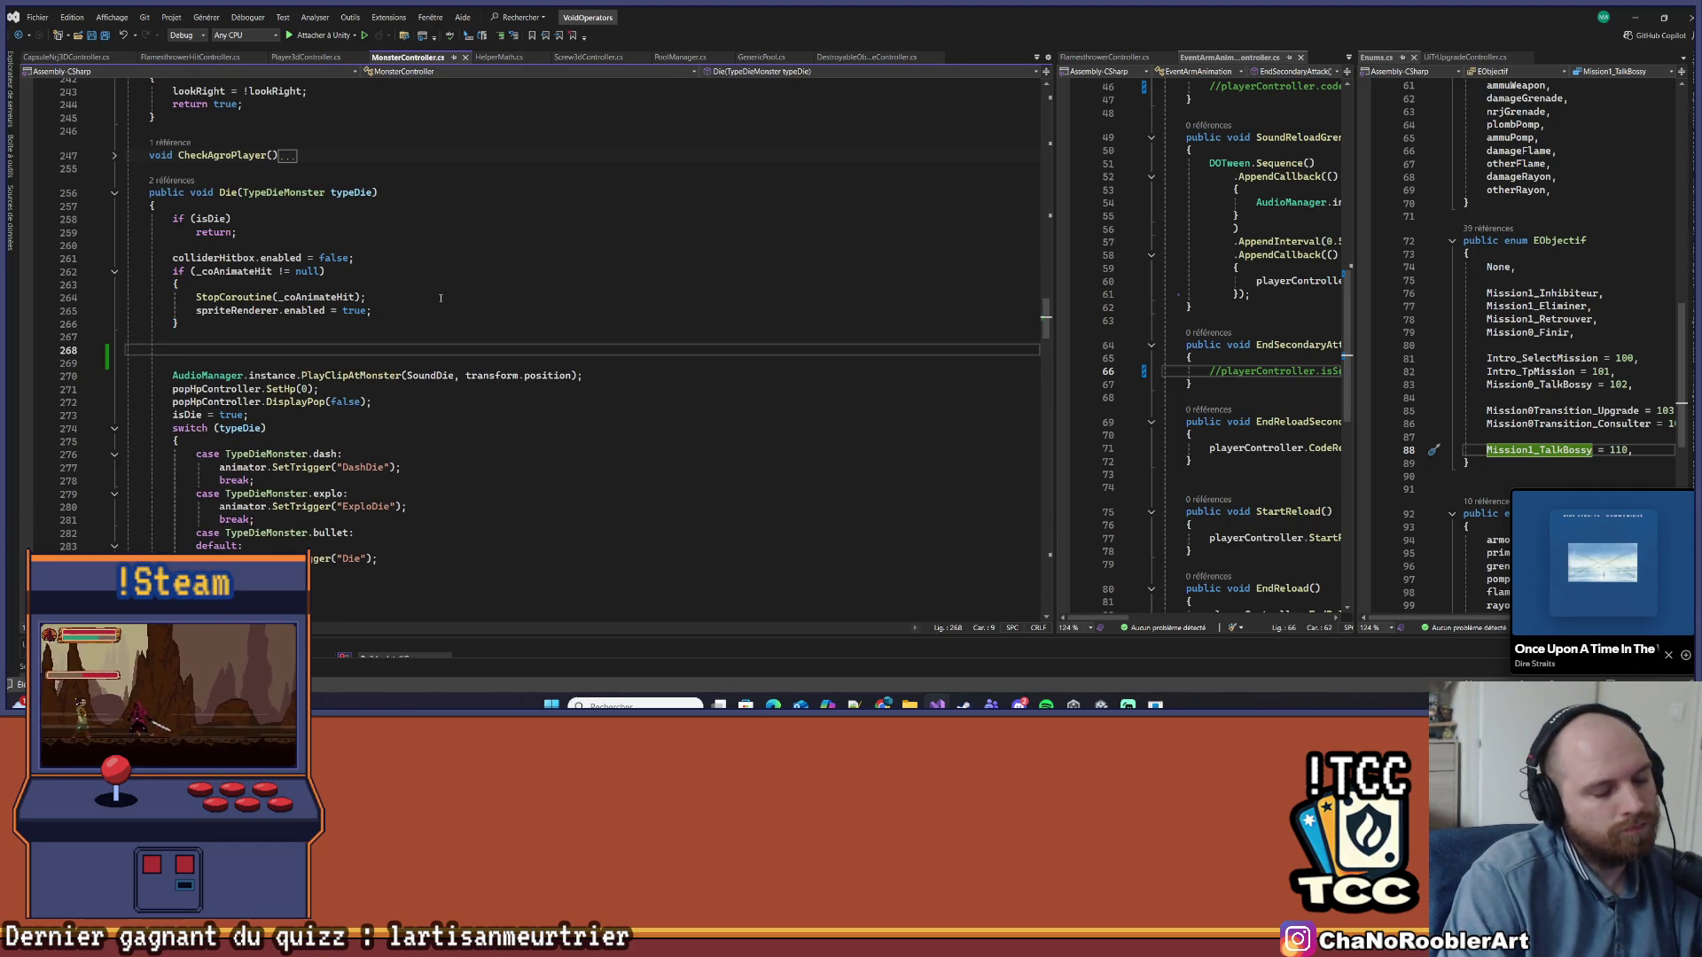
type("S")
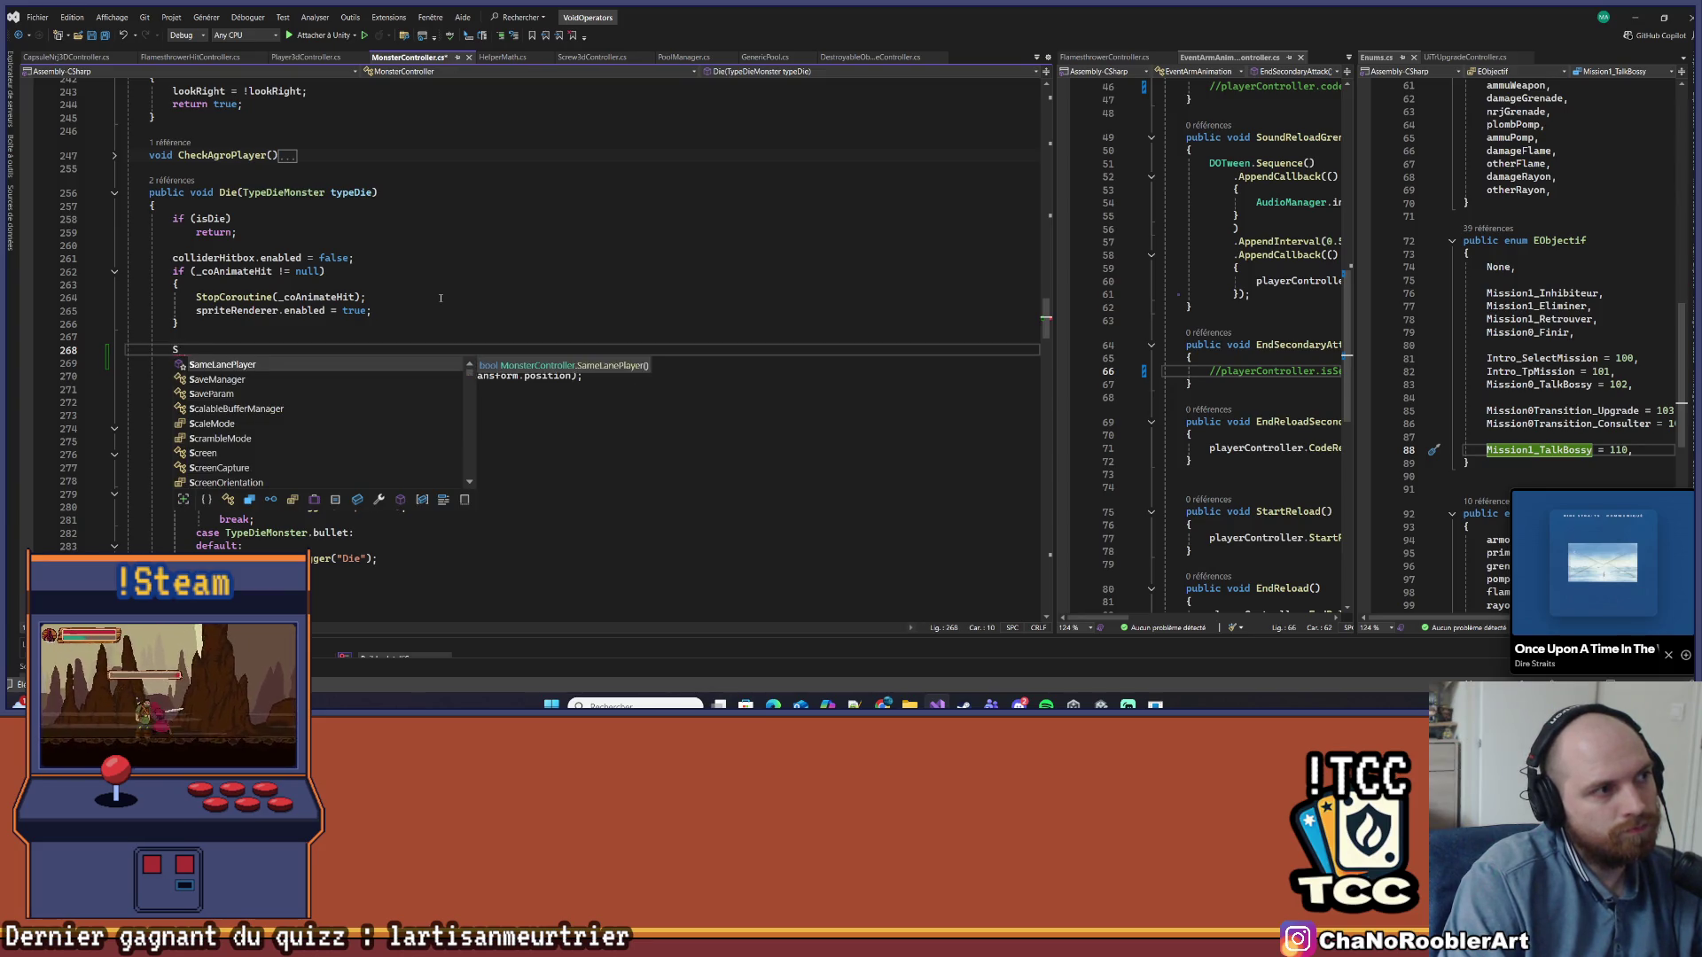
type("pawnBatlingModel")
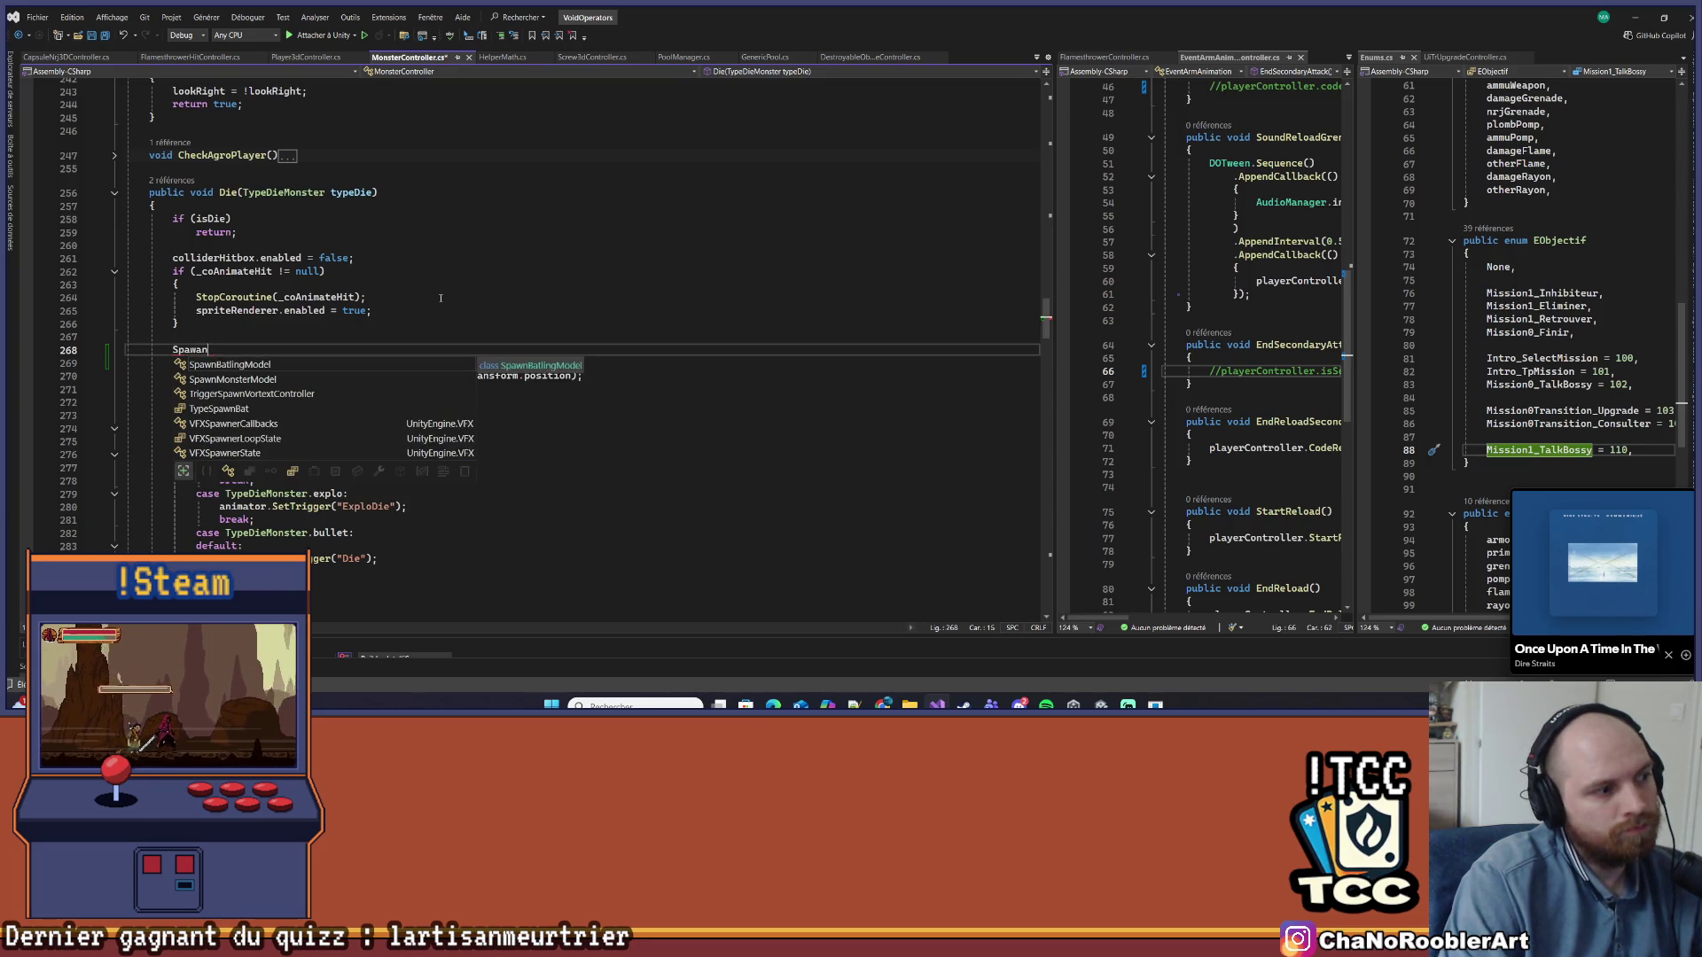
key("ctrl+z")
scroll(496, 336, "up", 20)
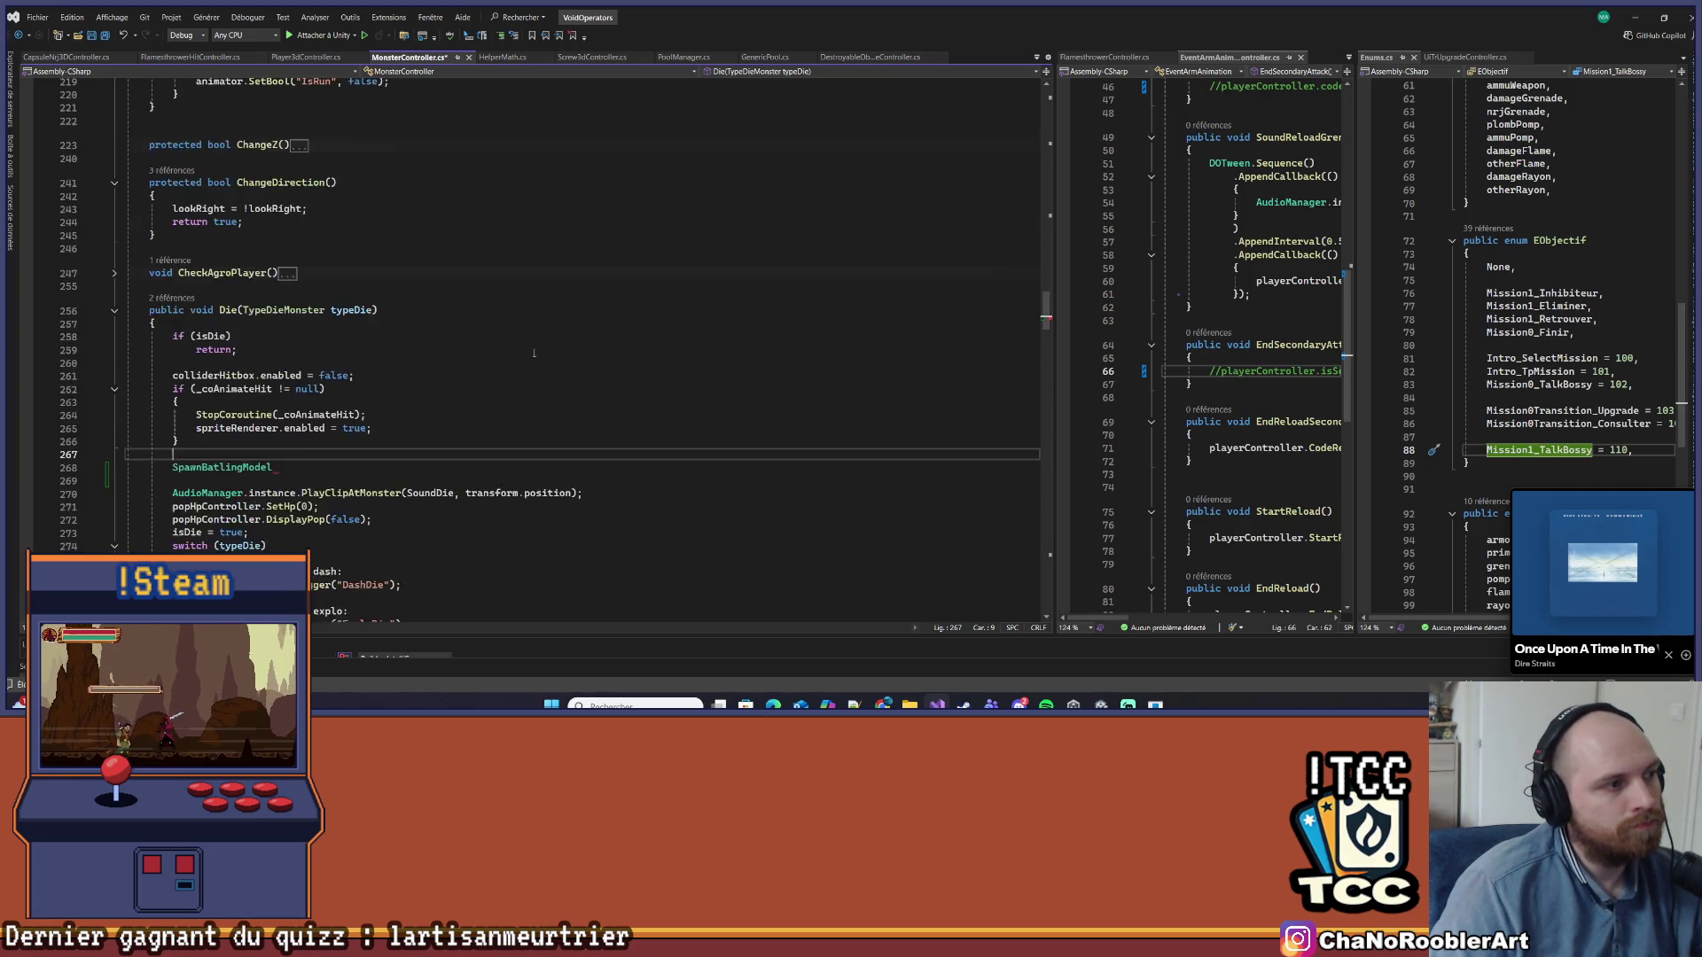
scroll(565, 380, "up", 20)
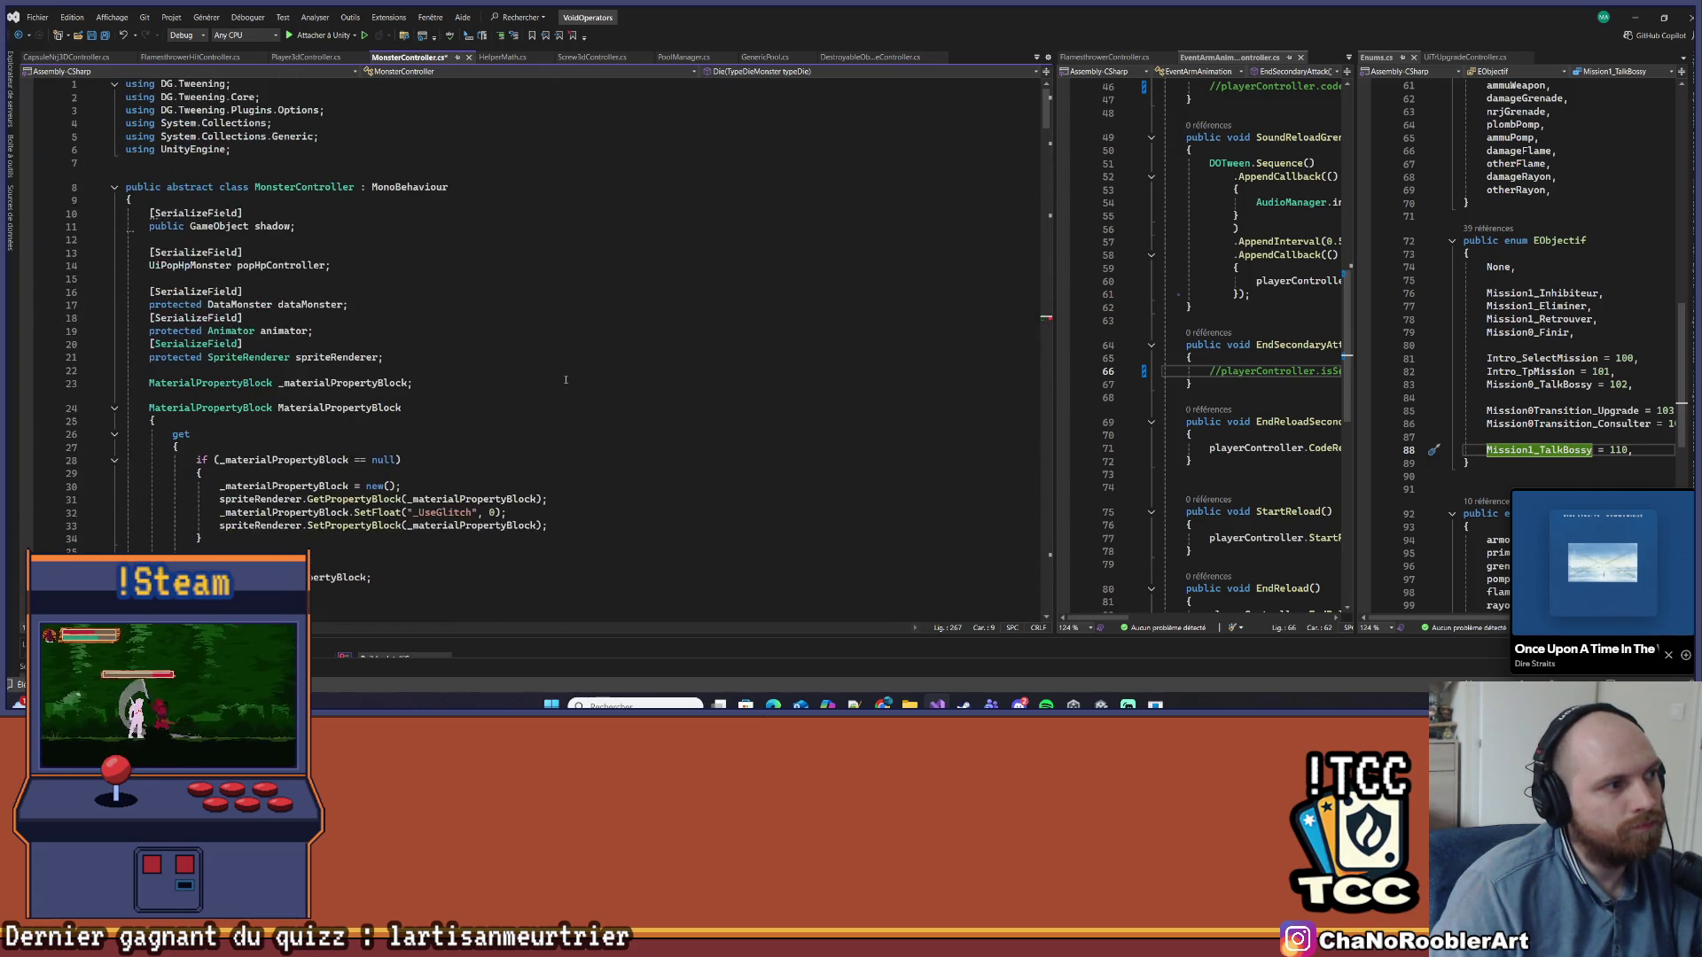
scroll(566, 380, "down", 20)
scroll(566, 380, "down", 20)
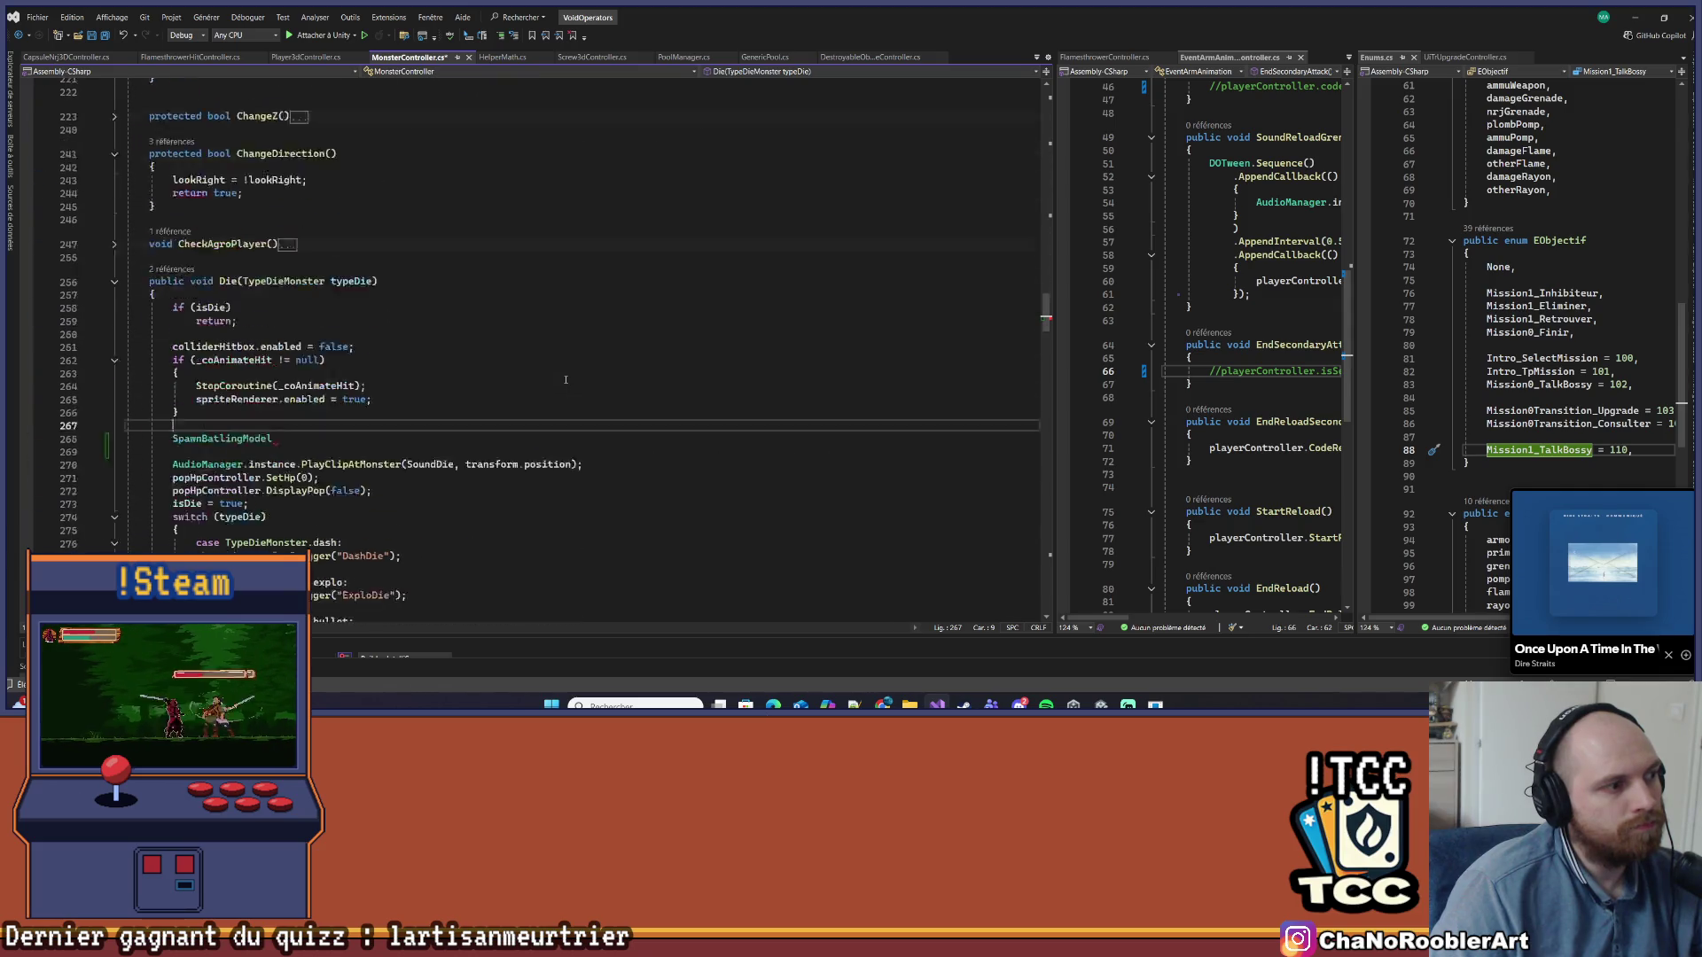
scroll(566, 380, "down", 2)
Write a SpawnLot() call on the new line inside Die()
left_click(247, 242)
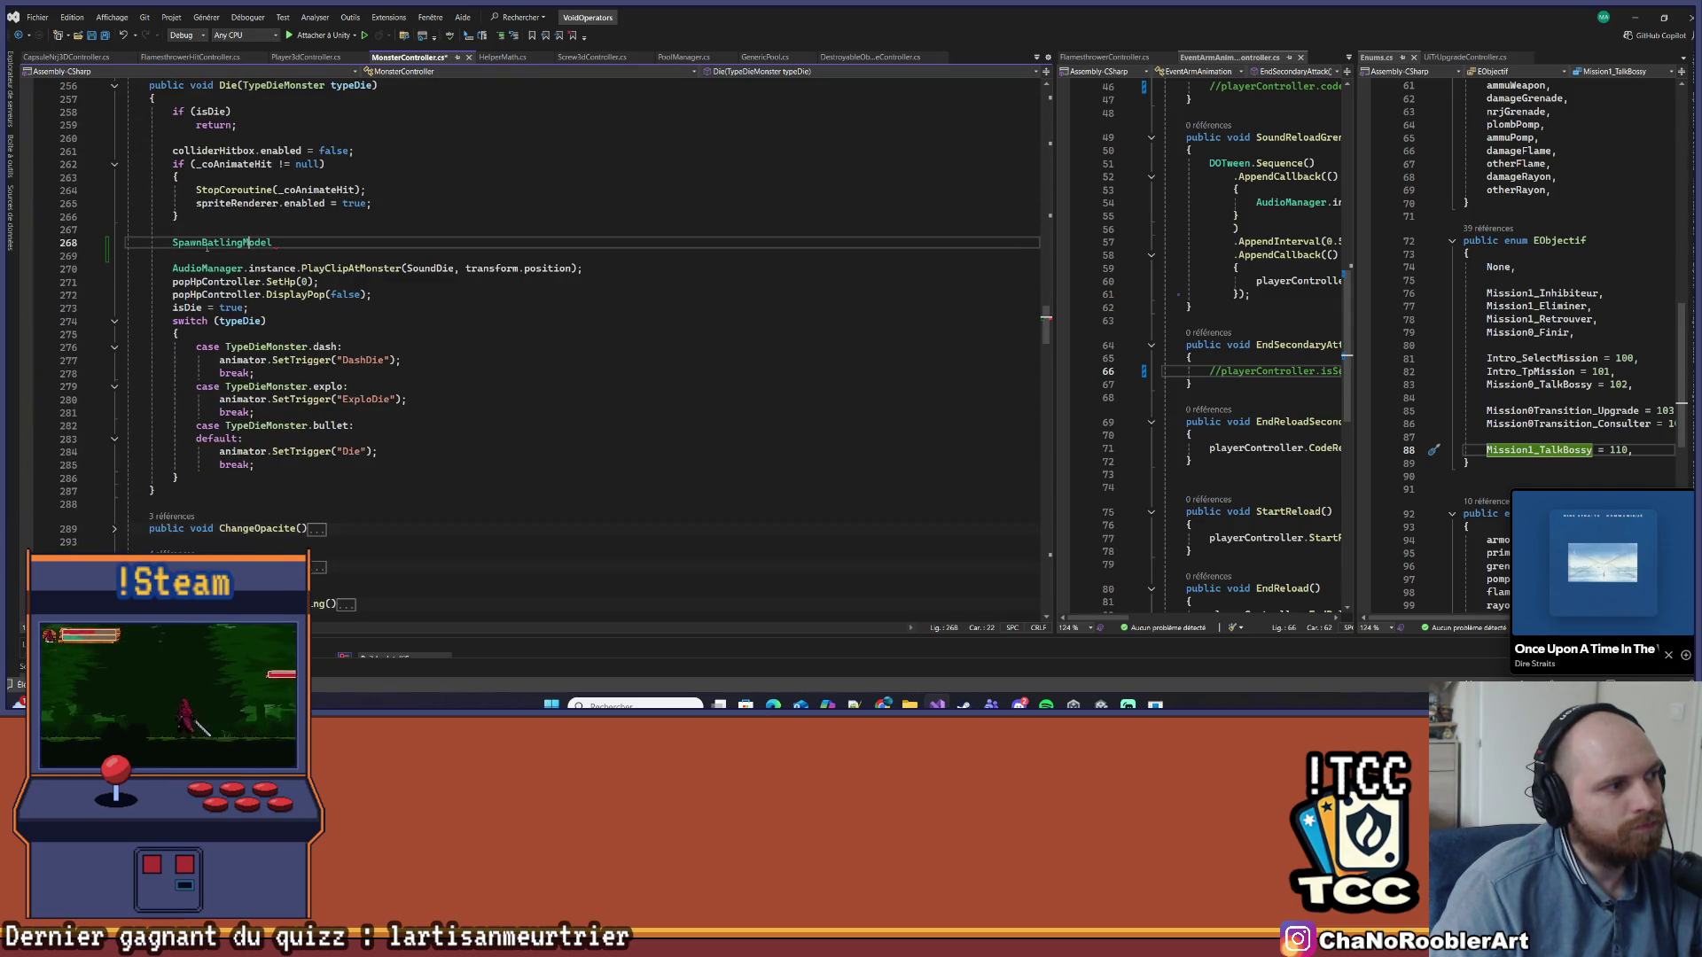
left_click(154, 253)
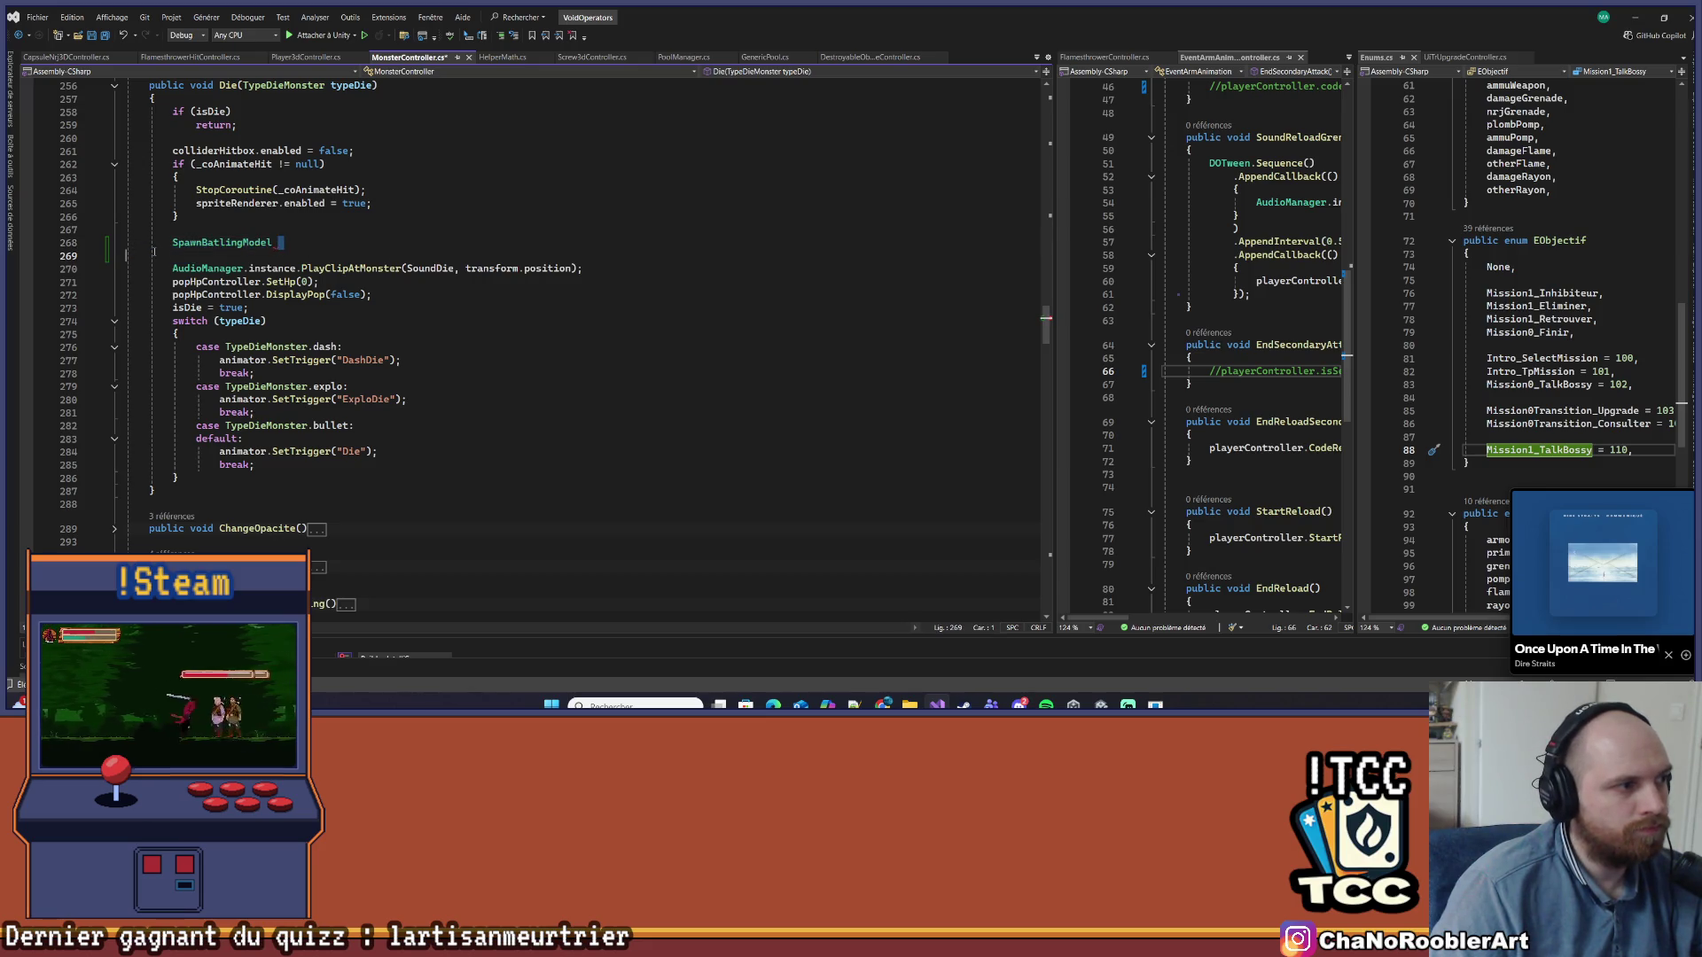
type("Spawn")
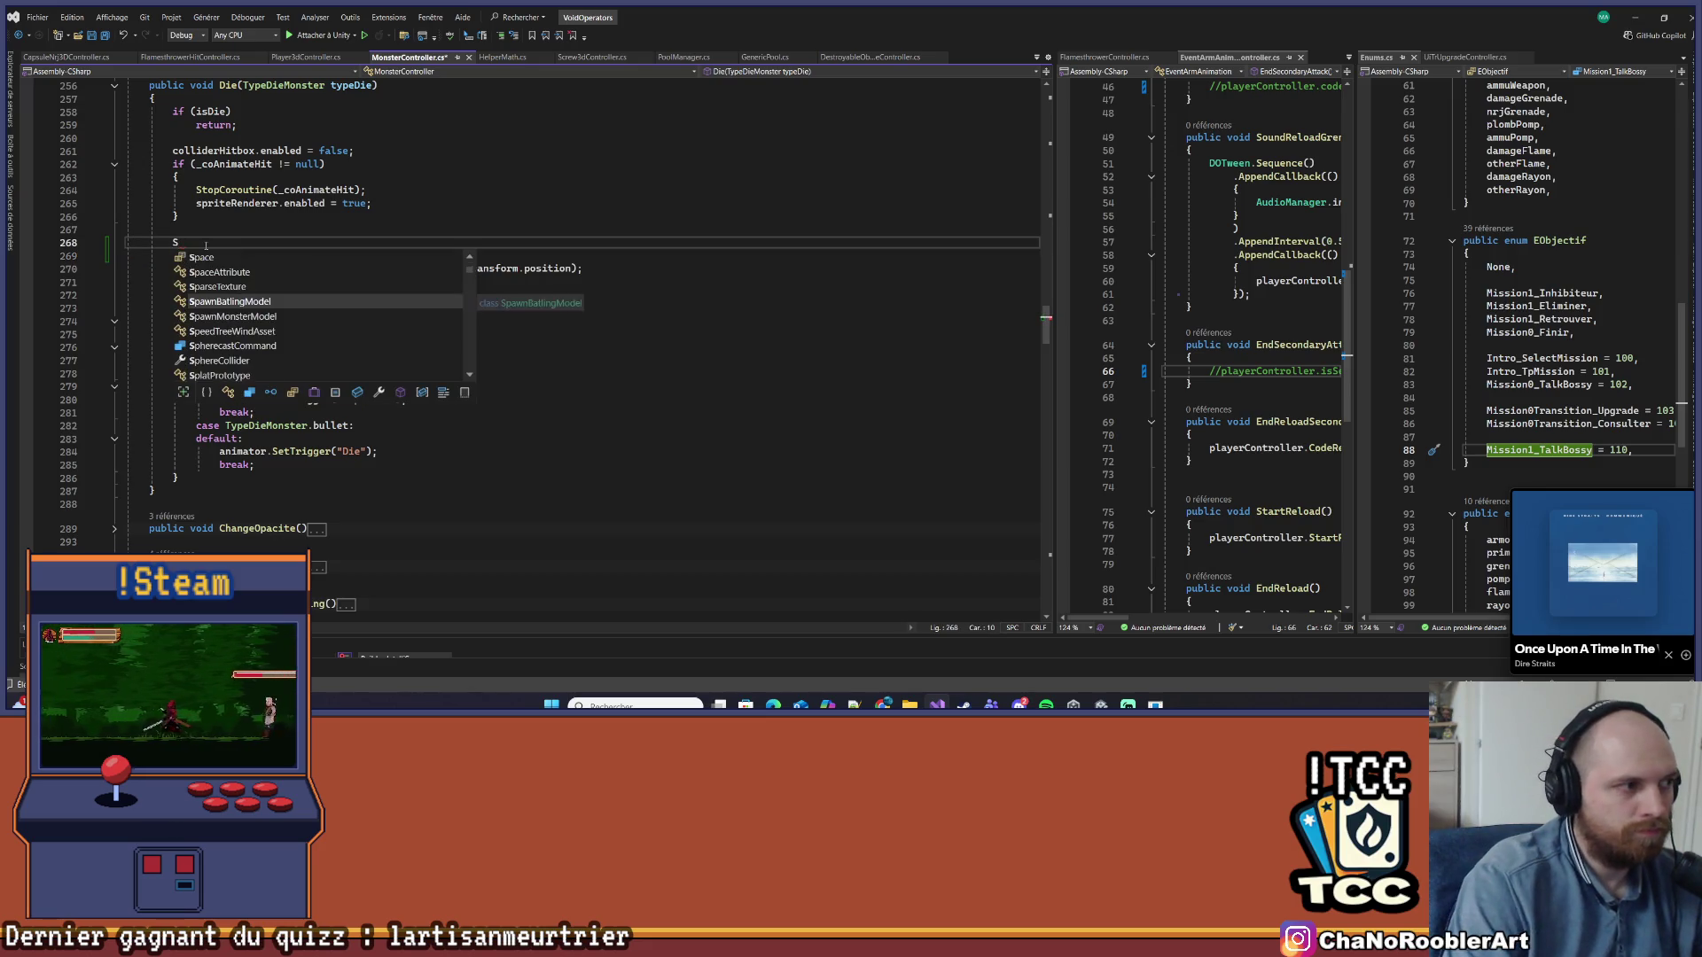
key("BackSpace")
key("BackSpace")
key("BackSpace")
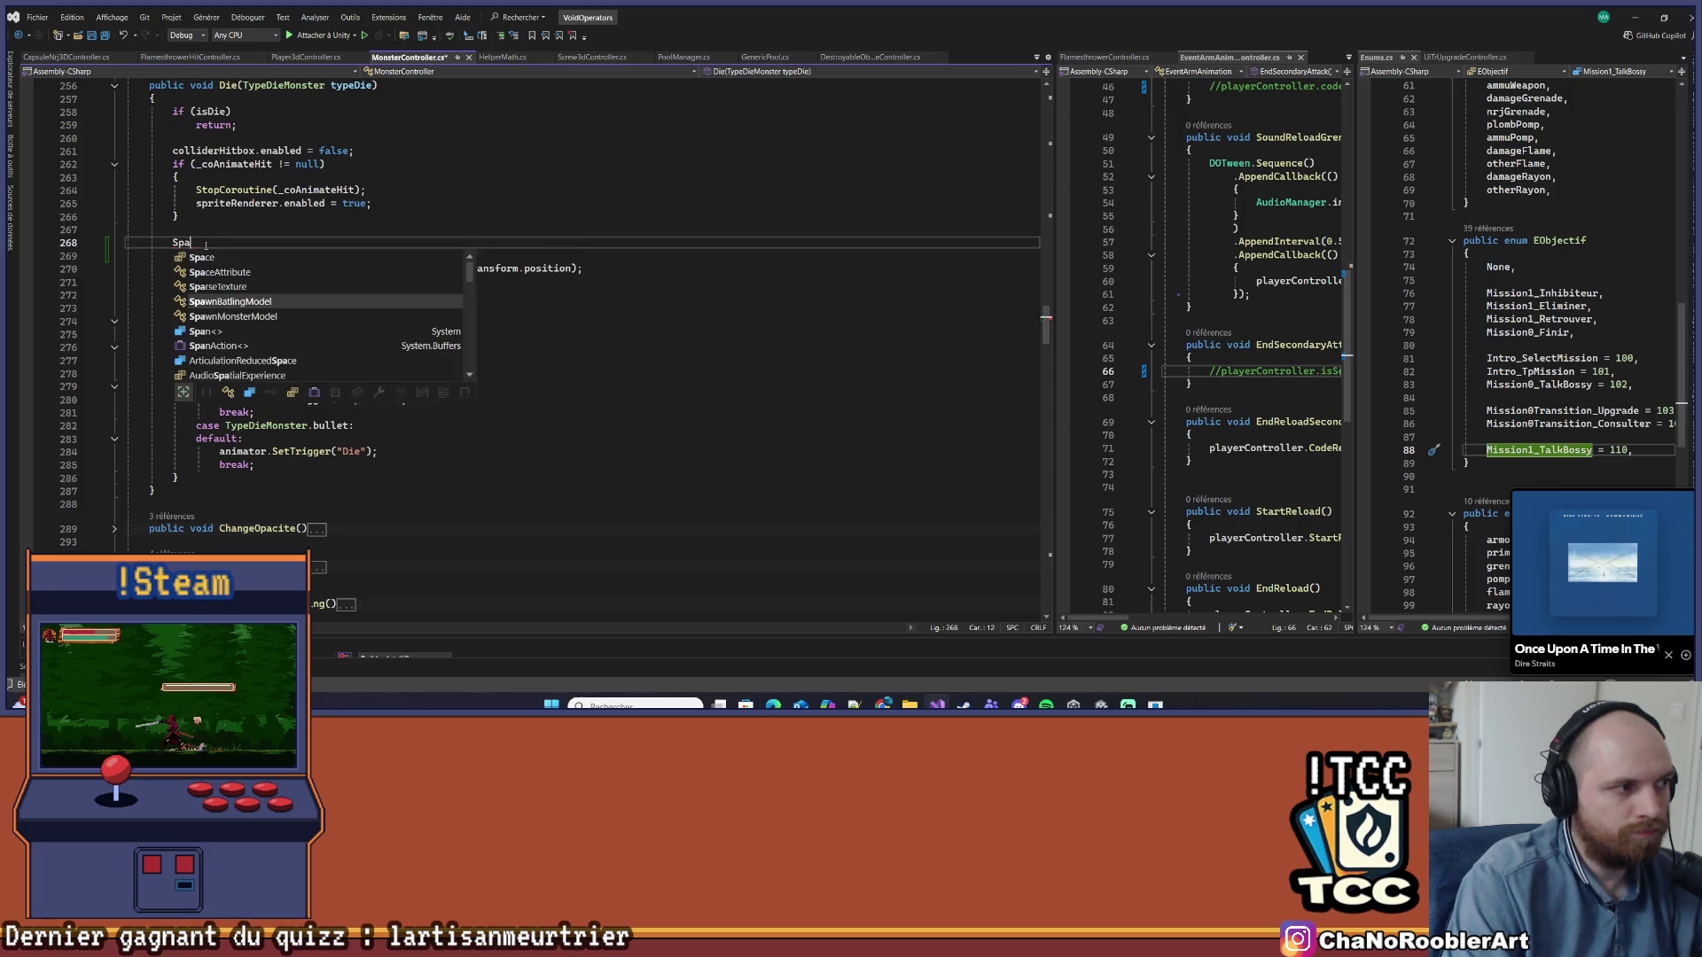
type("wan")
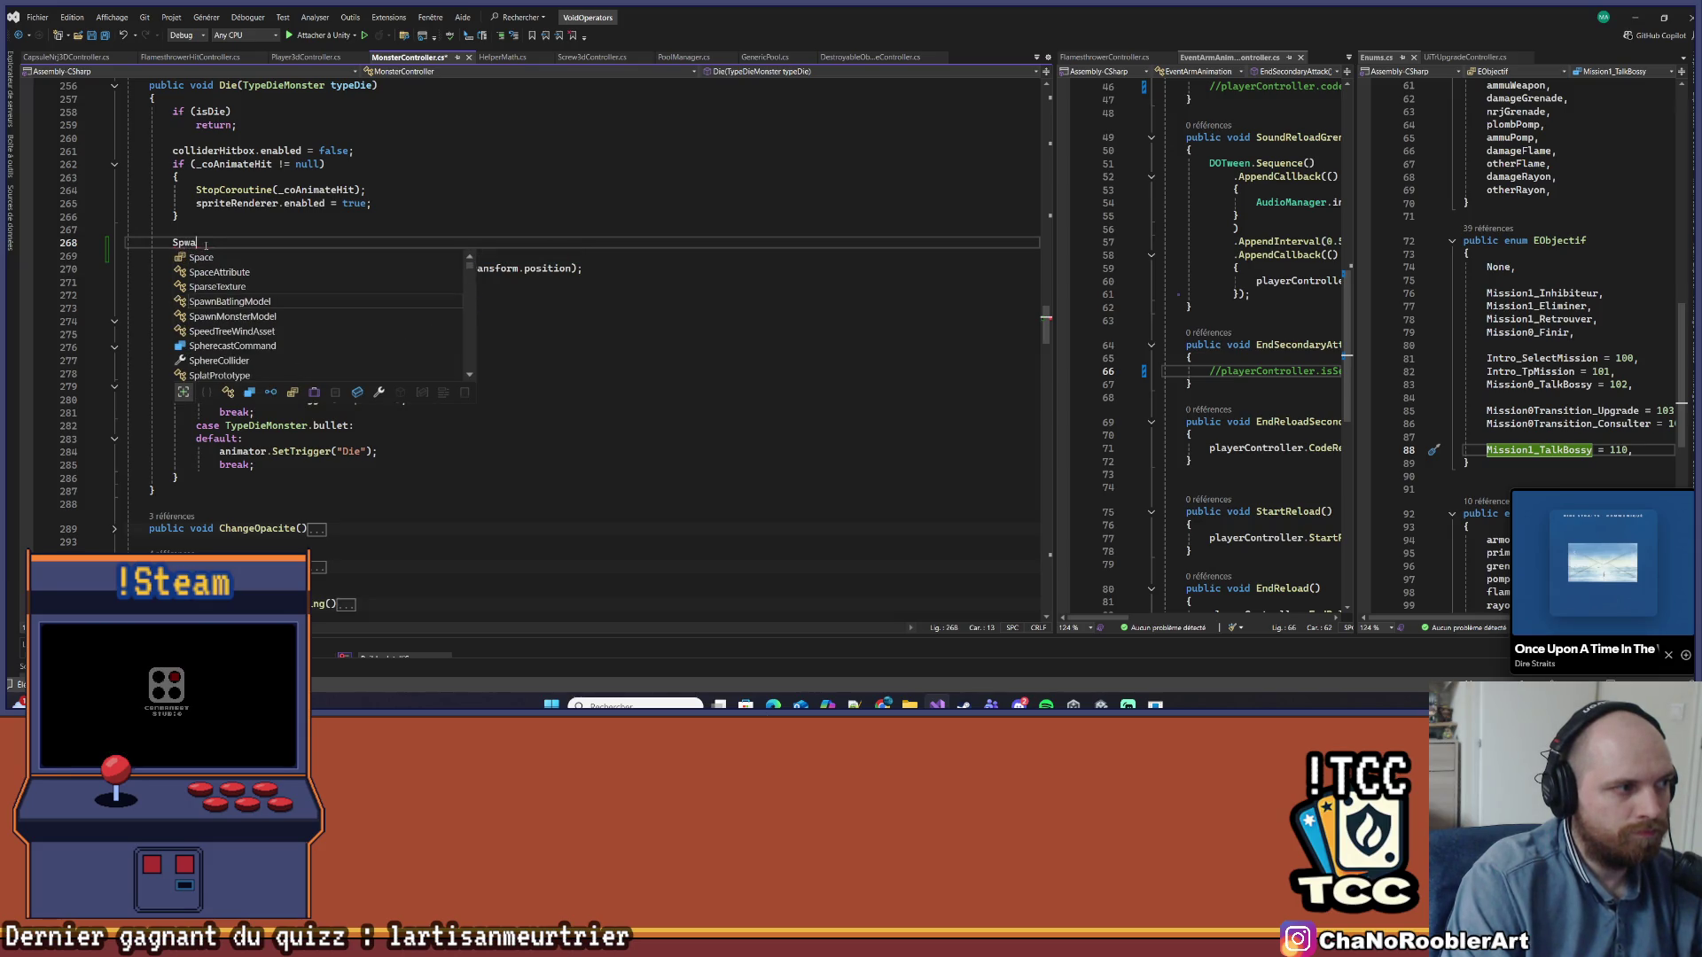
key("BackSpace")
type("awnLo")
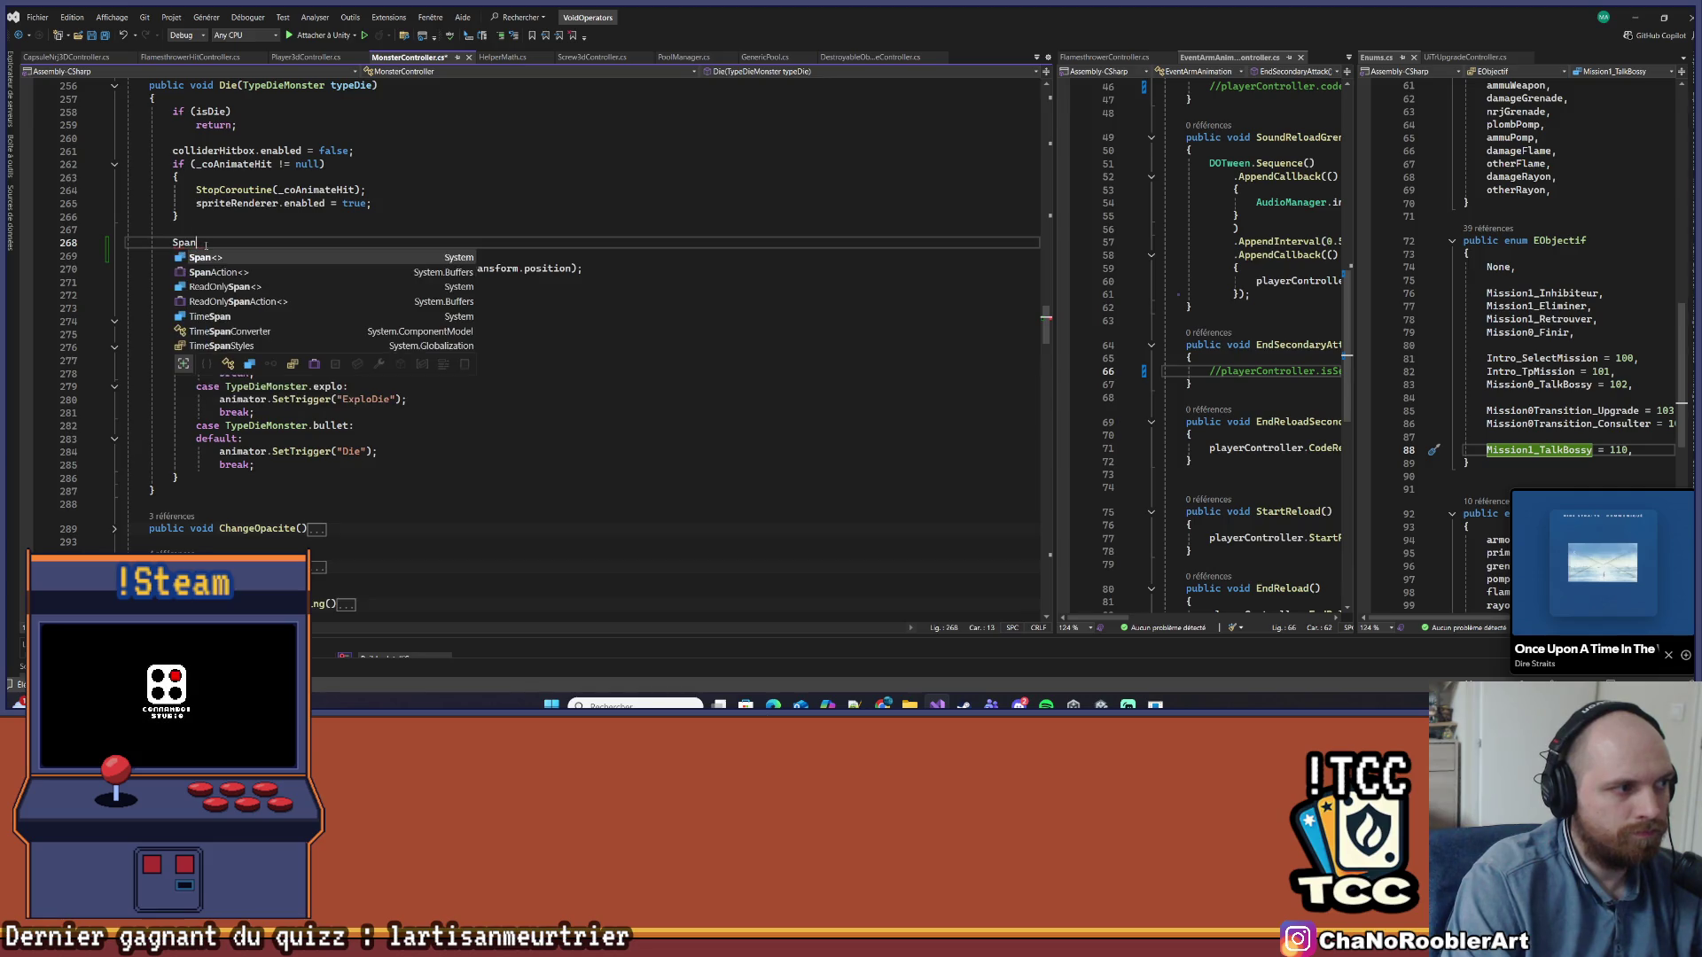
type("t();")
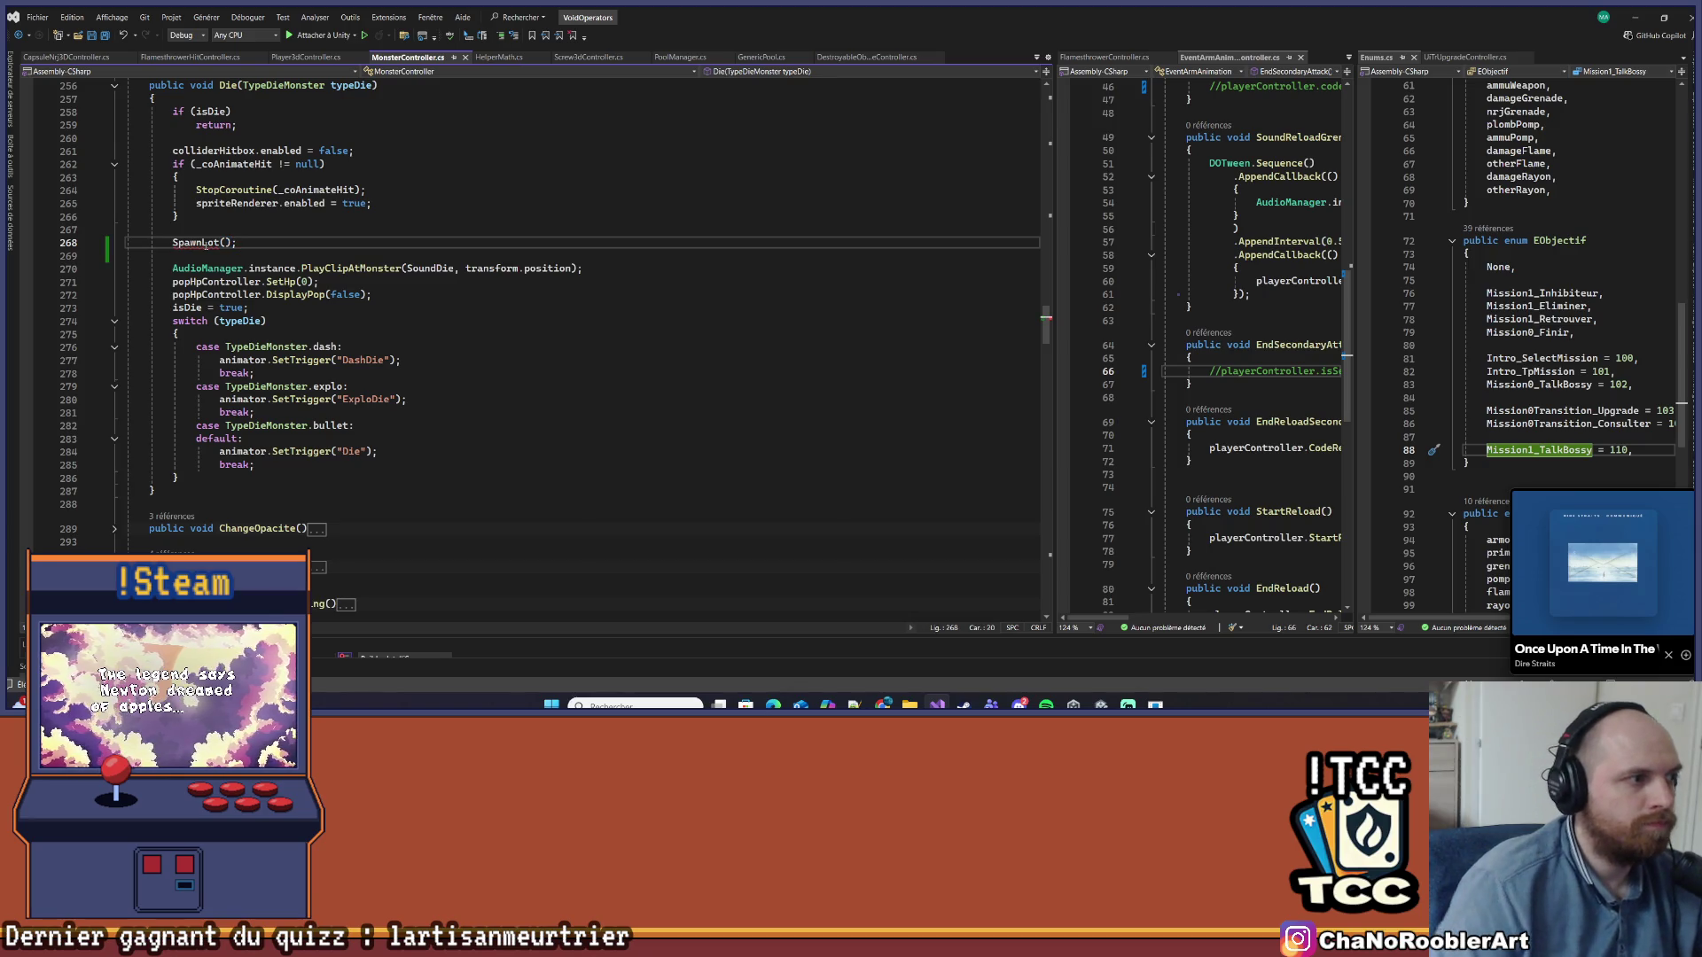
left_click_drag(173, 242, 239, 243)
Declare an empty void SpawnLoot() method right below Die()
left_click(188, 483)
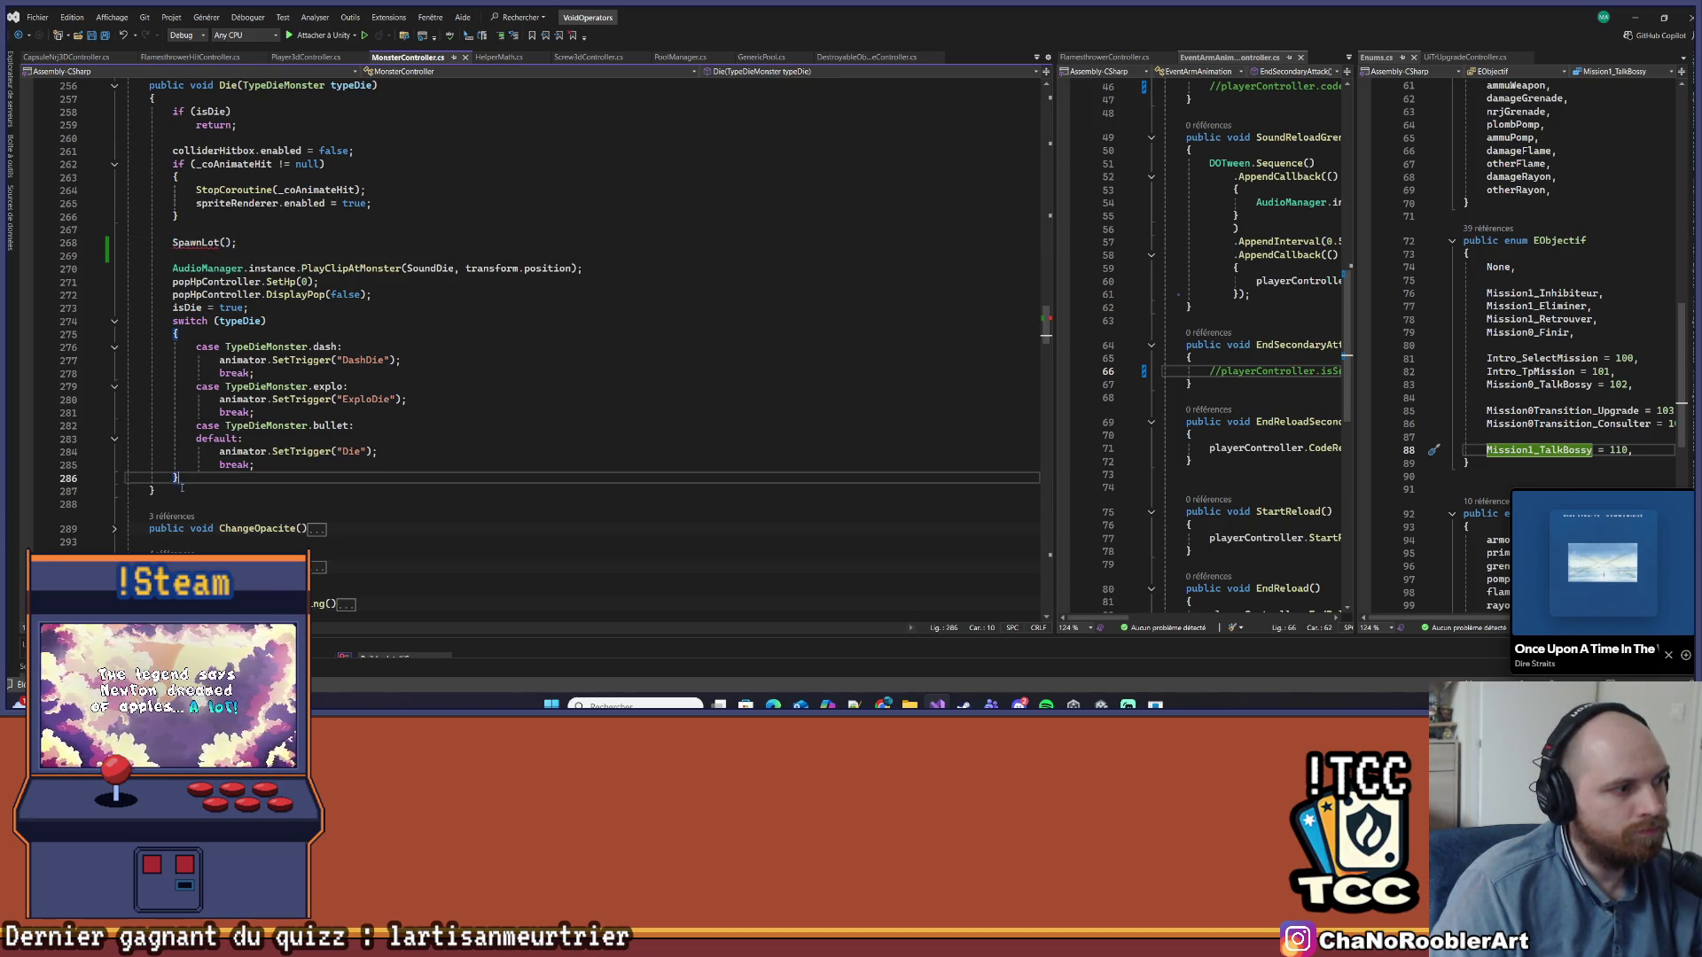
key("Return")
key("Return")
type("void SpawnLot();")
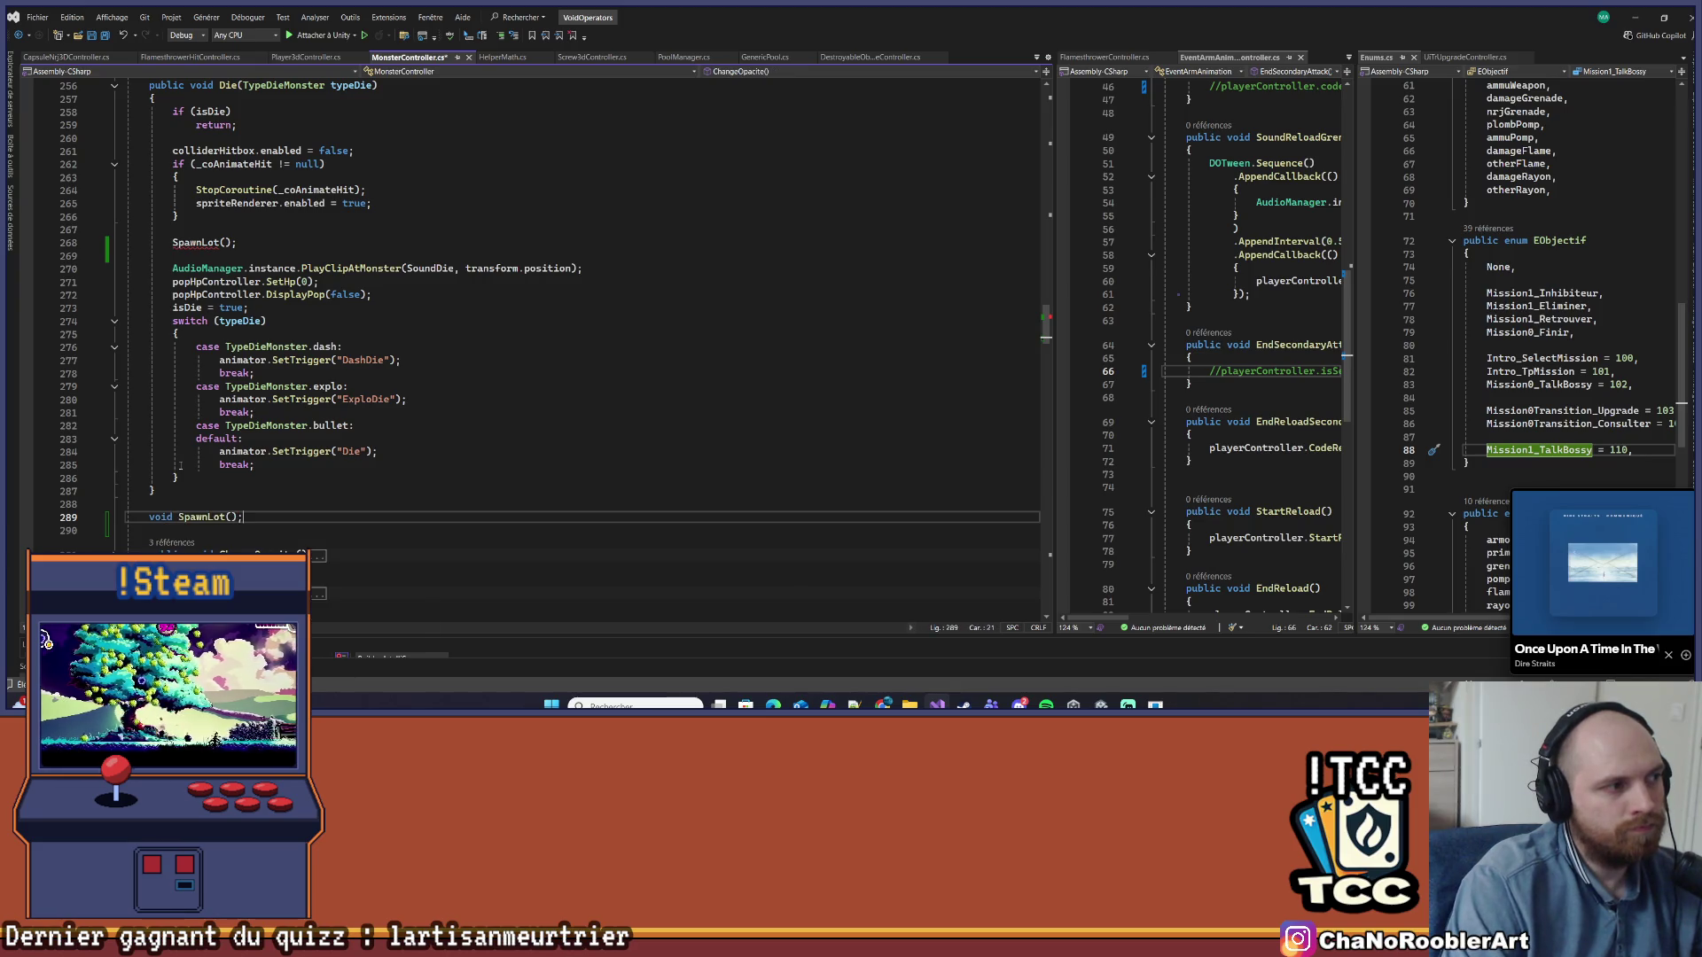
key("Left")
key("Left")
key("Left")
type("po")
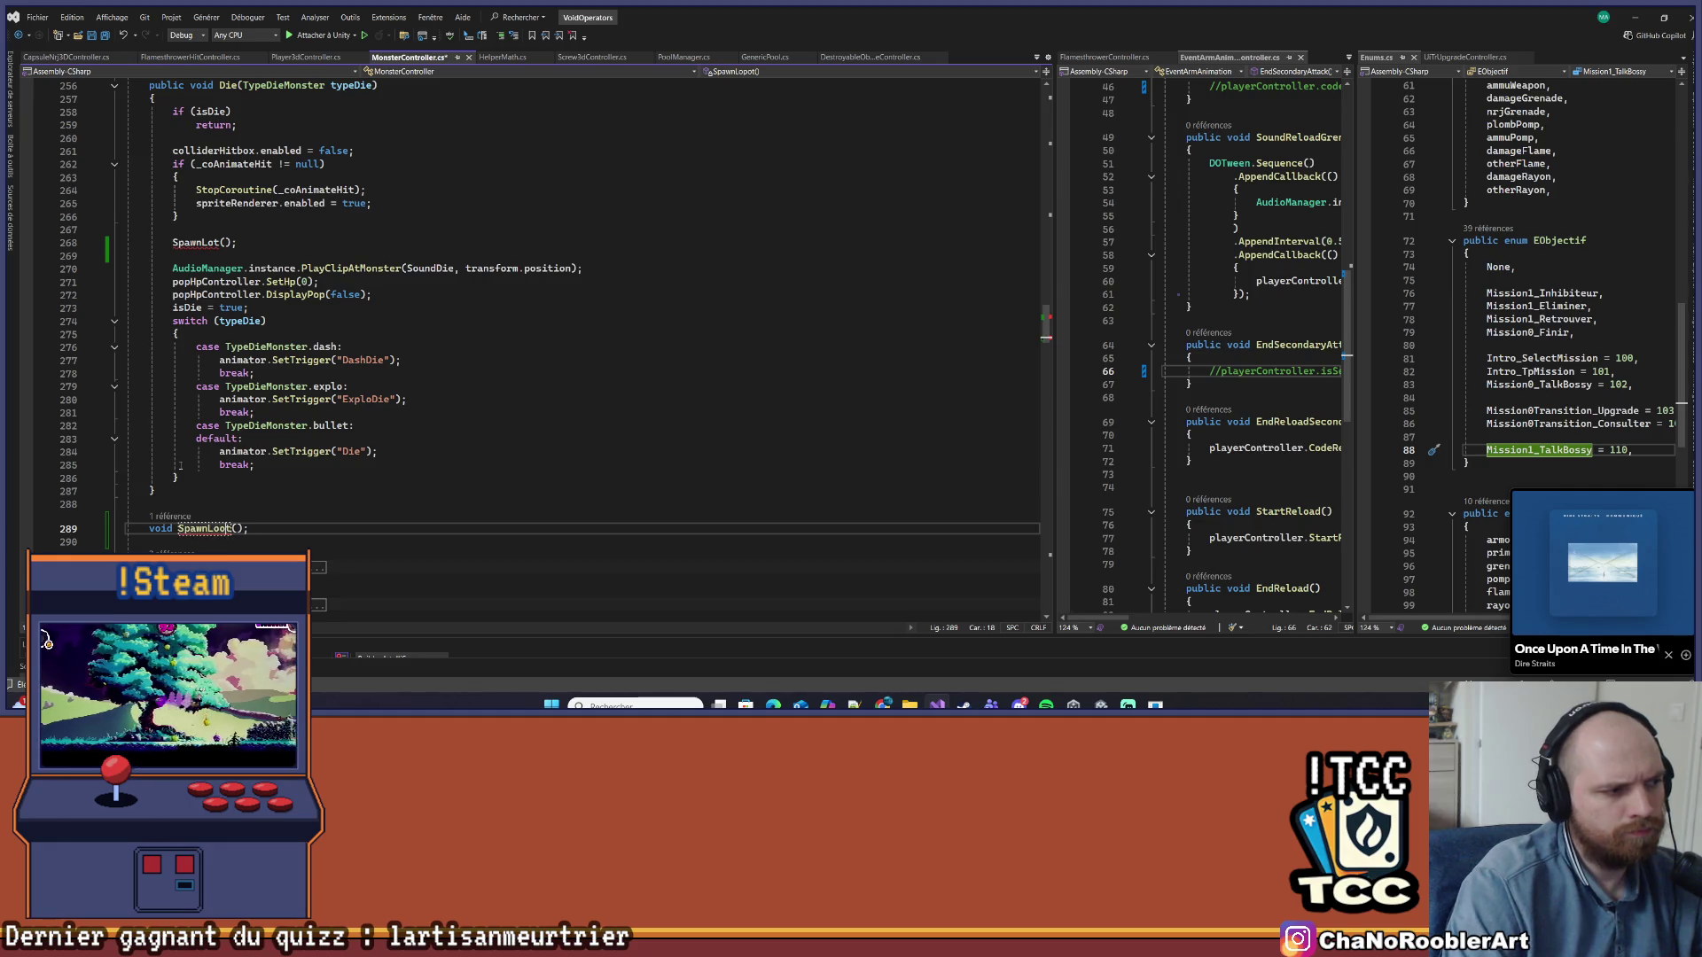
key("BackSpace")
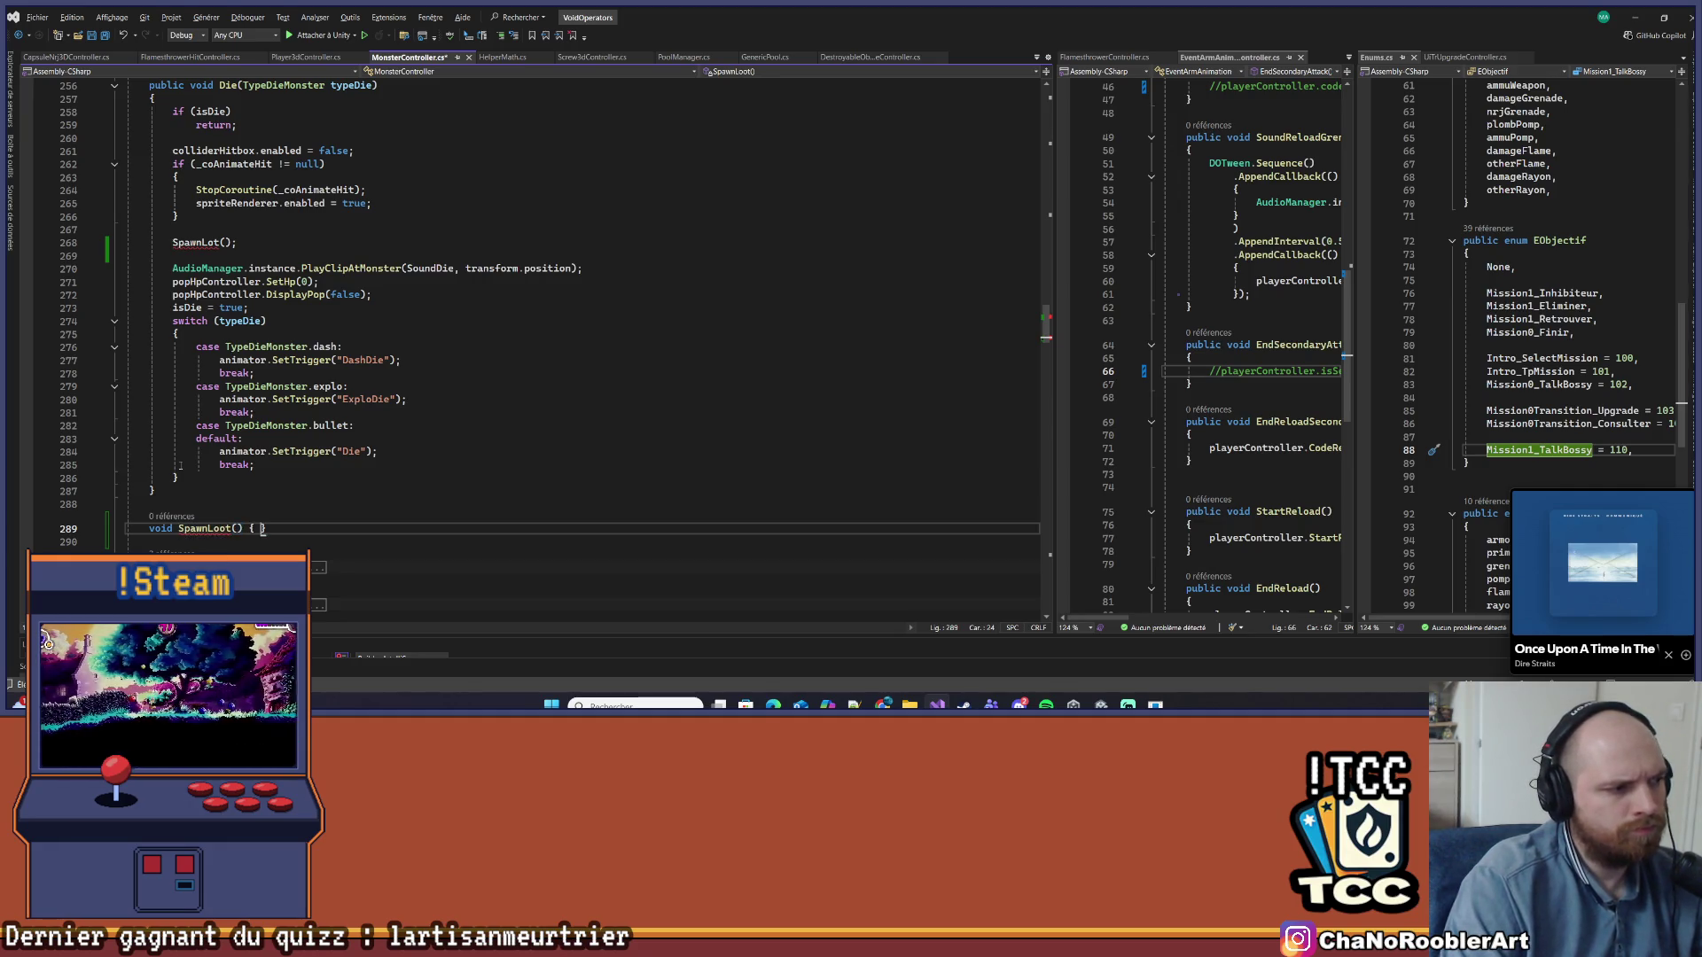
key("Return")
Correct the call's spelling to SpawnLoot() so it matches the new method
left_click(211, 203)
type("o")
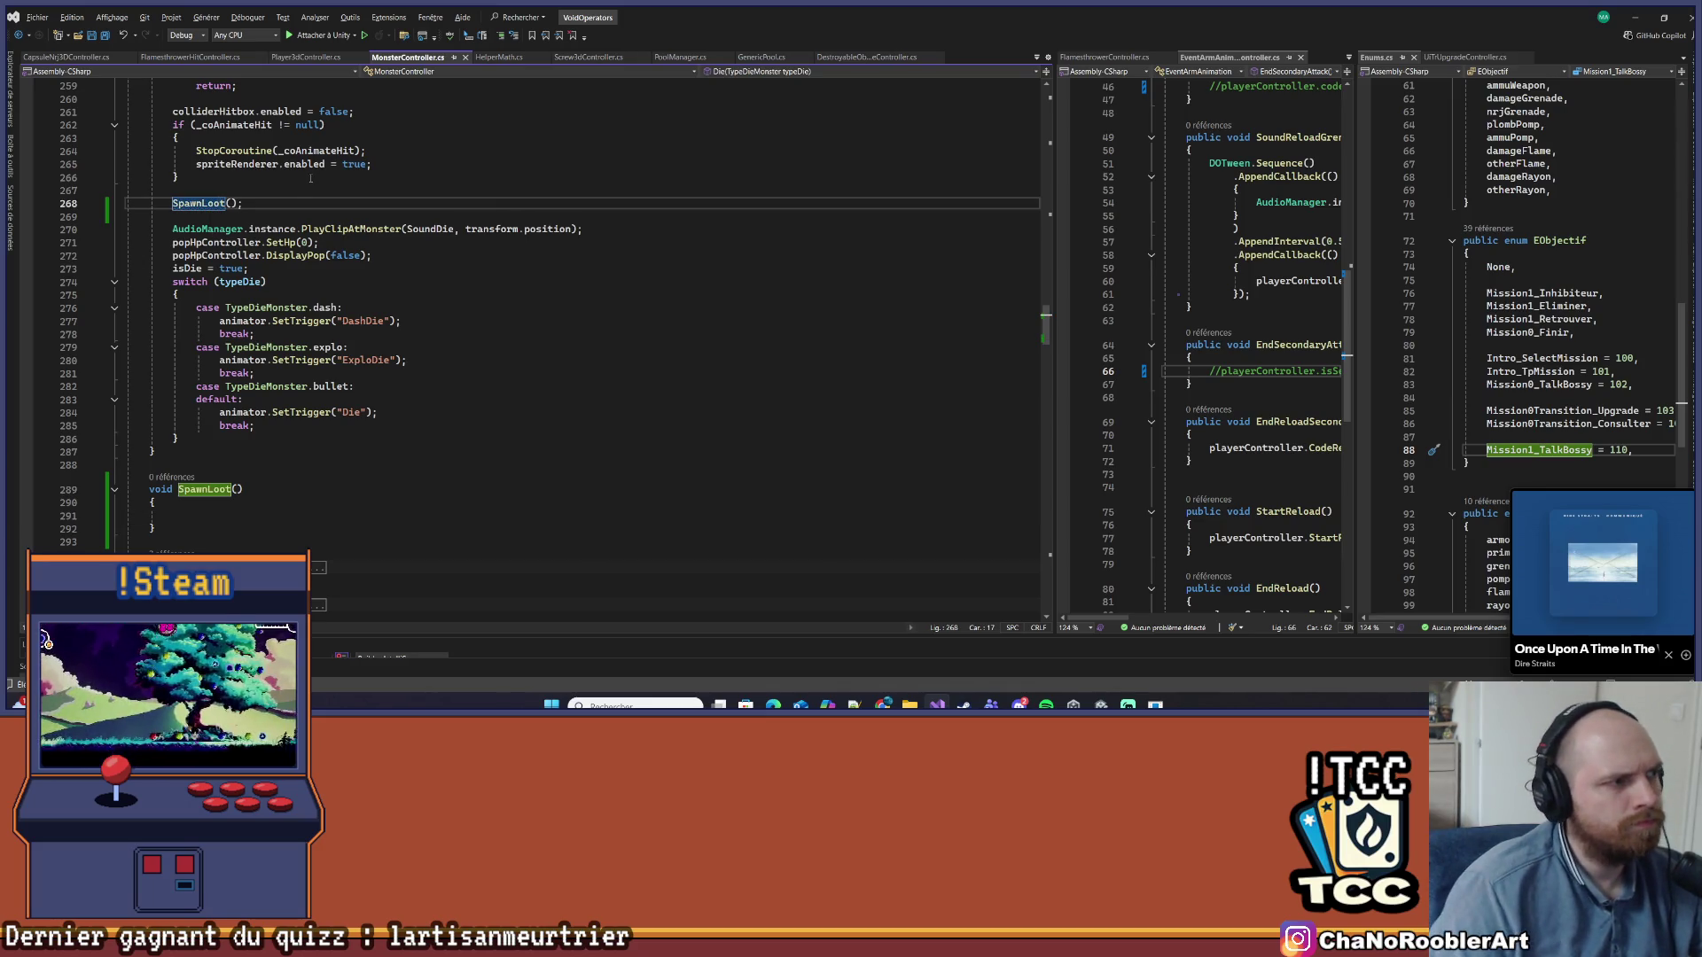
left_click(202, 516)
Navigate back to the obstacle's Loot() code and select its loot-spawning lines
key("ctrl+minus")
key("ctrl+minus")
key("ctrl+minus")
key("ctrl+minus")
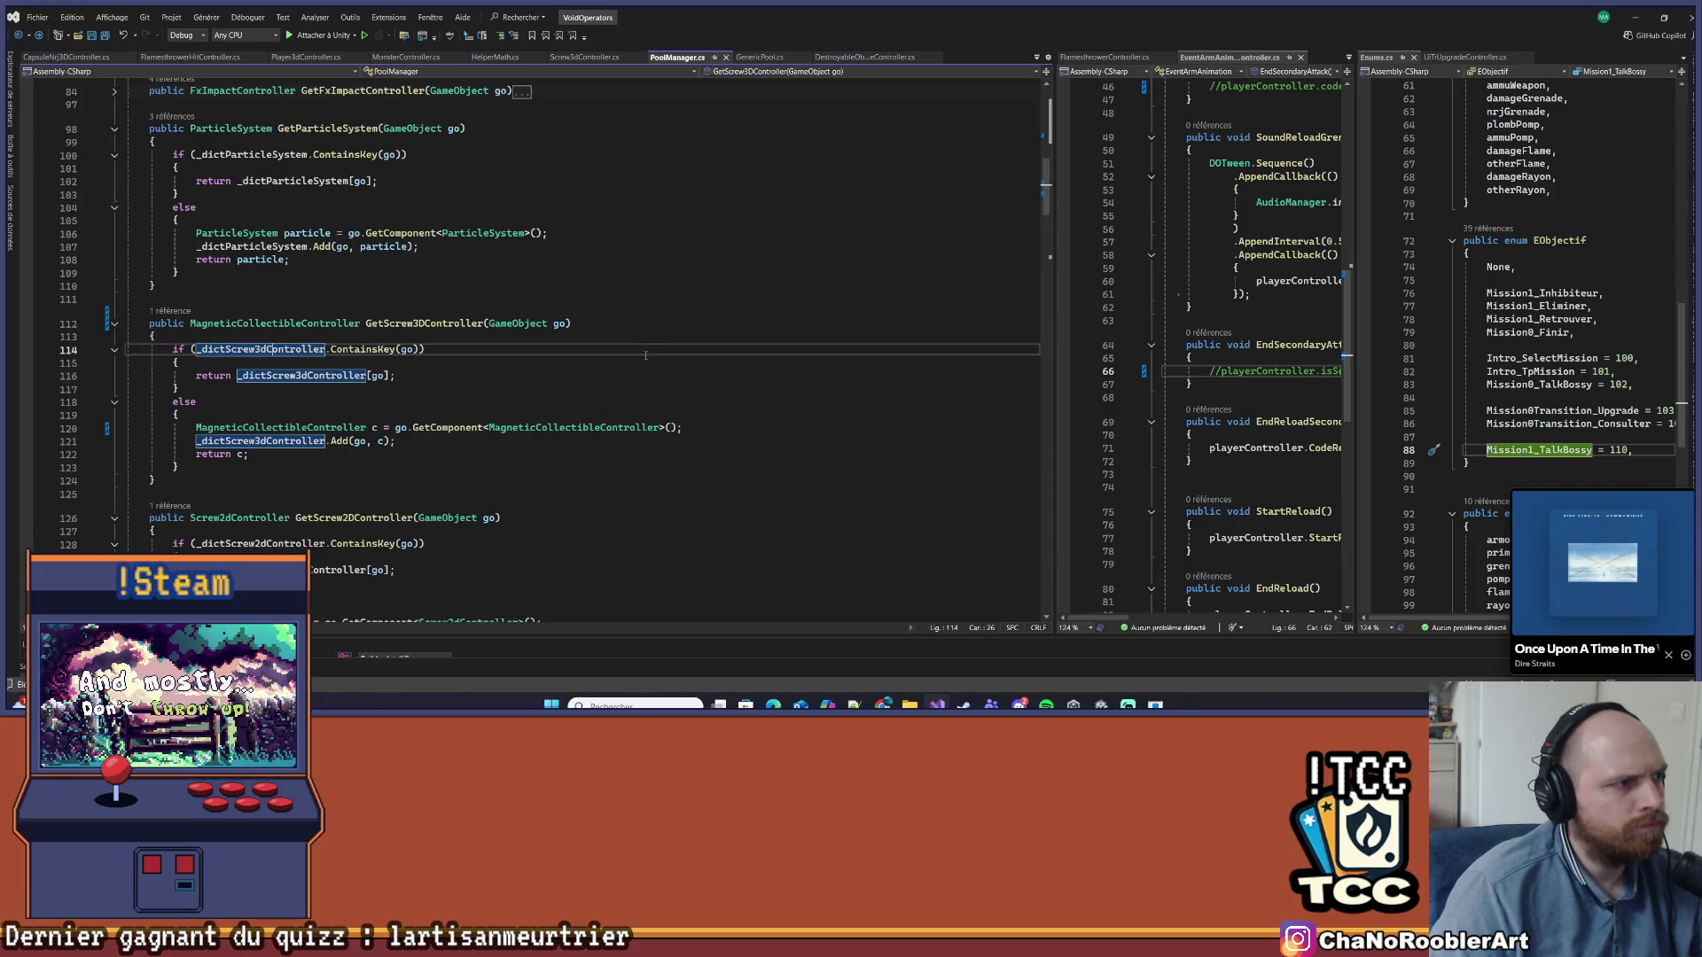
key("ctrl+minus")
key("ctrl+minus")
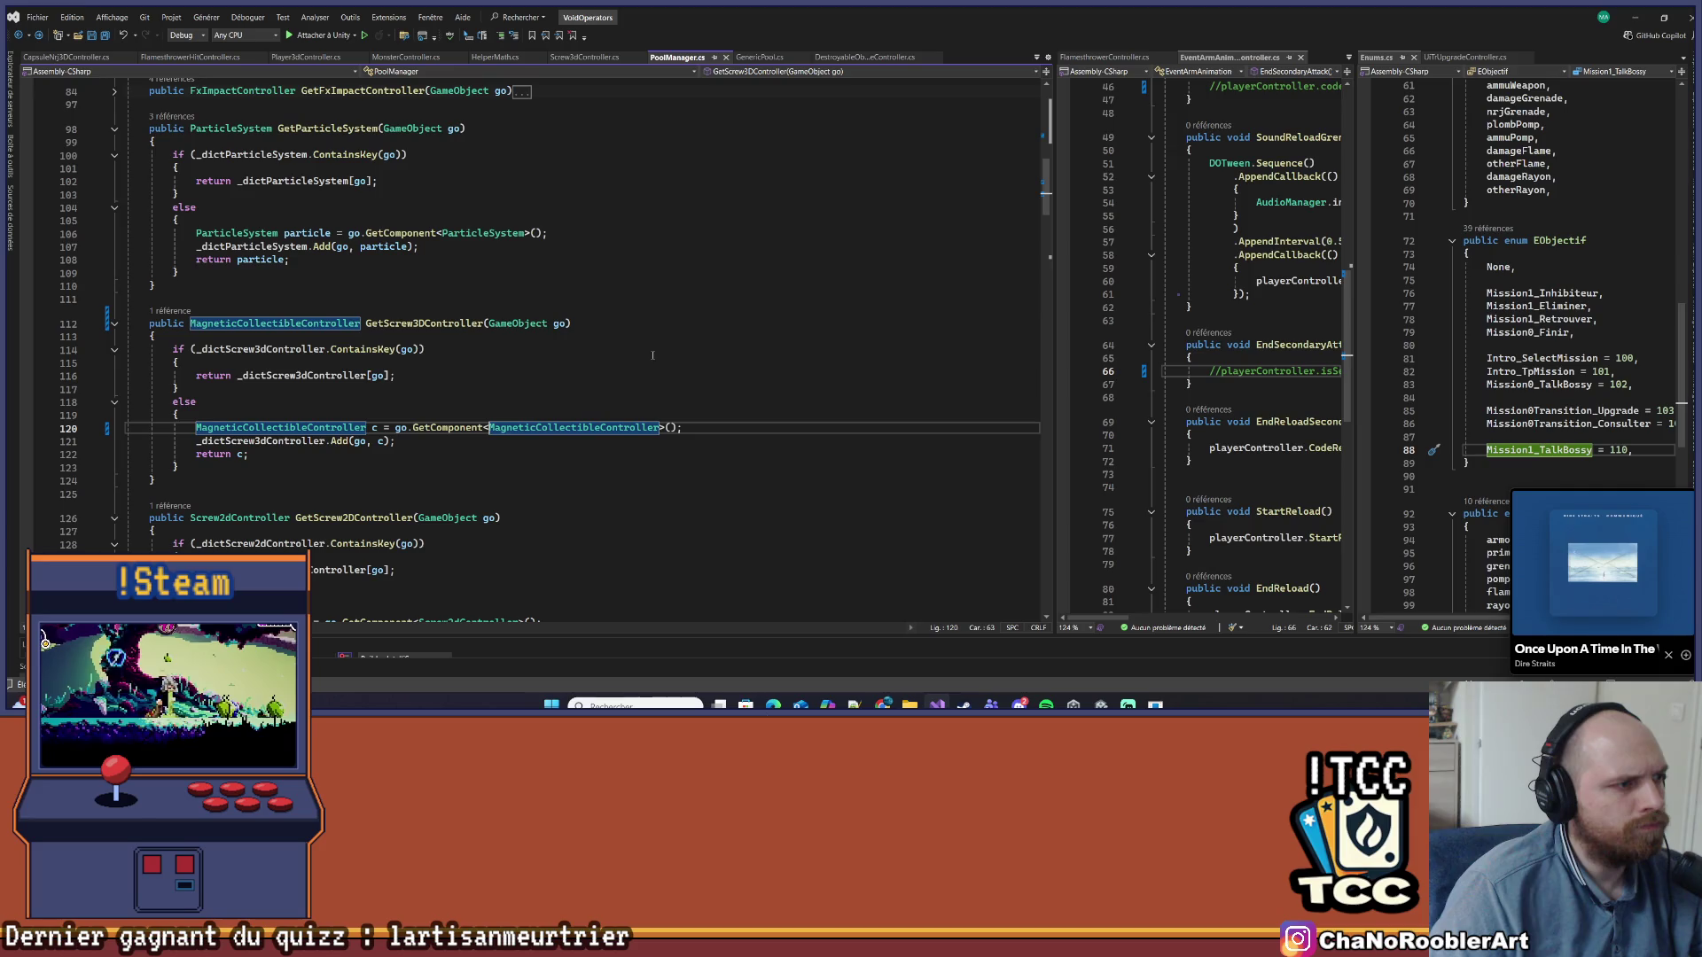
key("ctrl+minus")
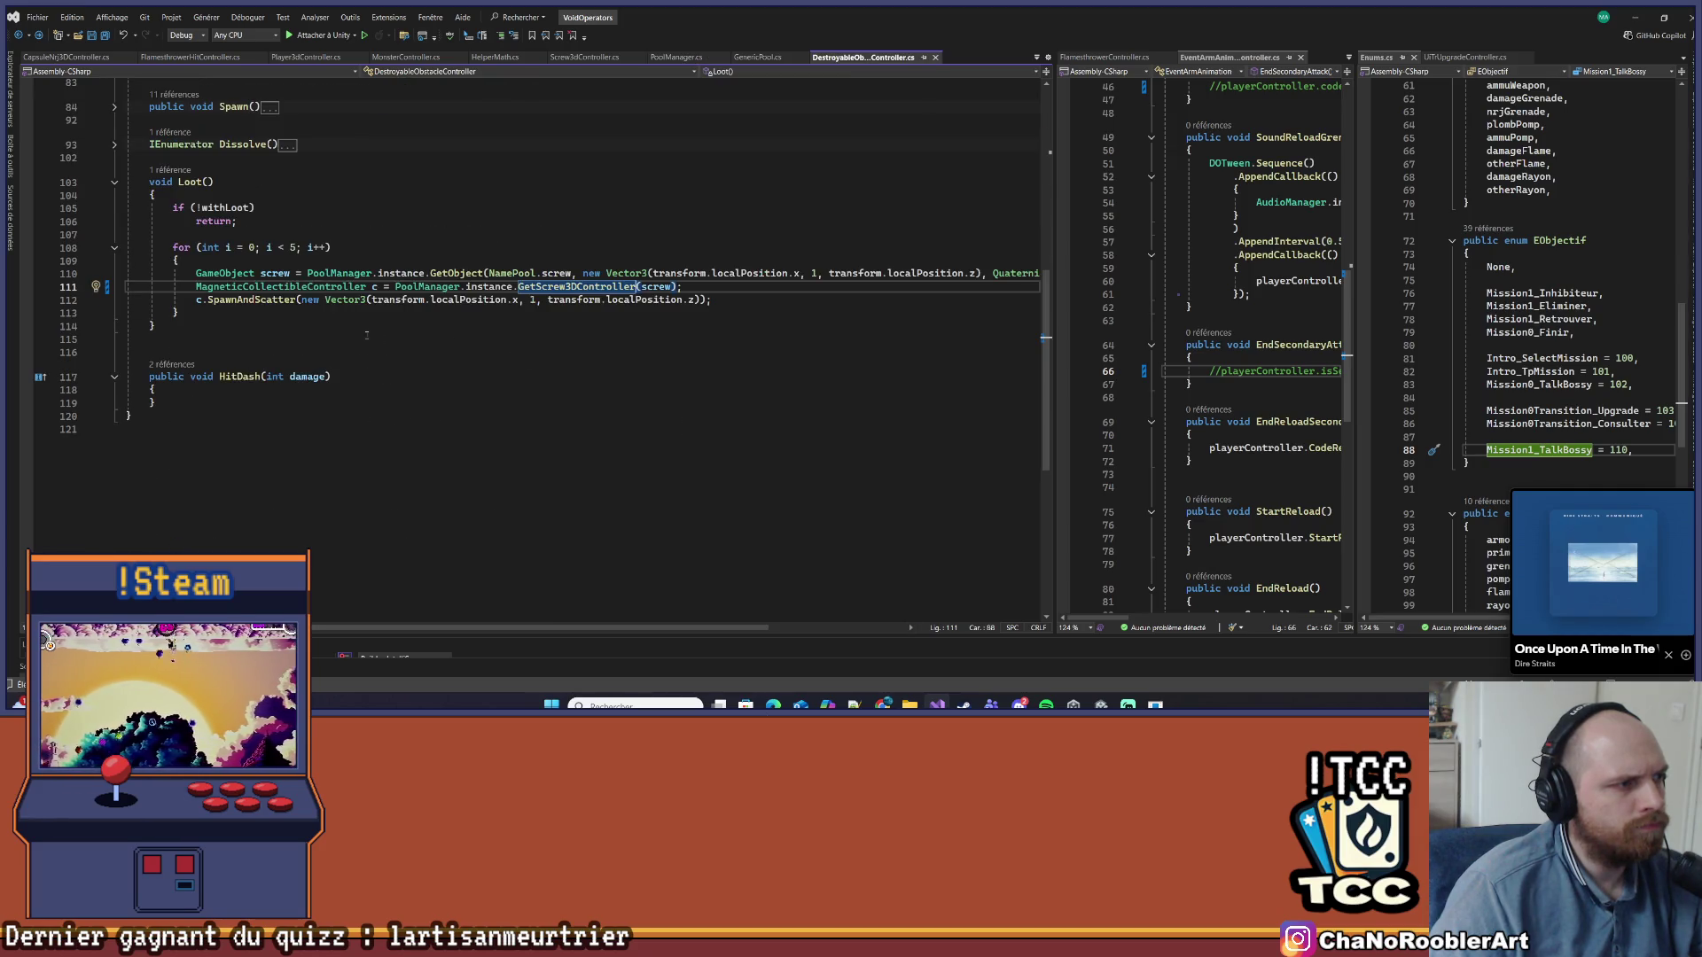
left_click_drag(754, 298, 129, 273)
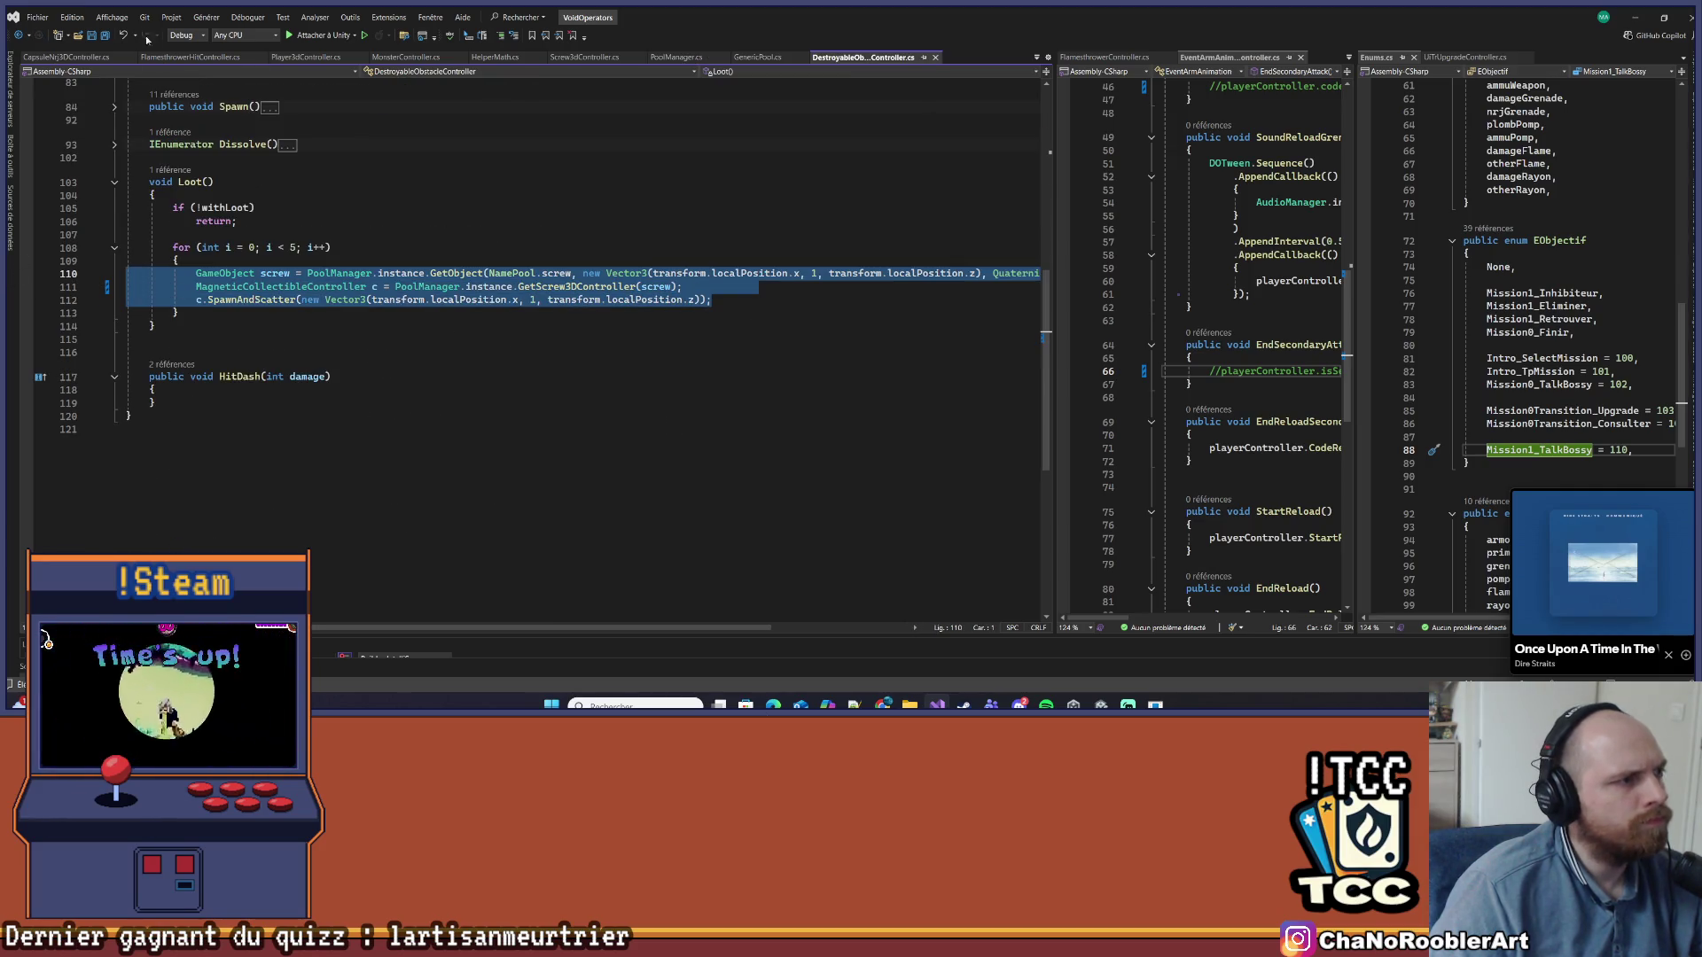
Return to the MonsterController script and go to the Die method definition
left_click(53, 57)
left_click(191, 57)
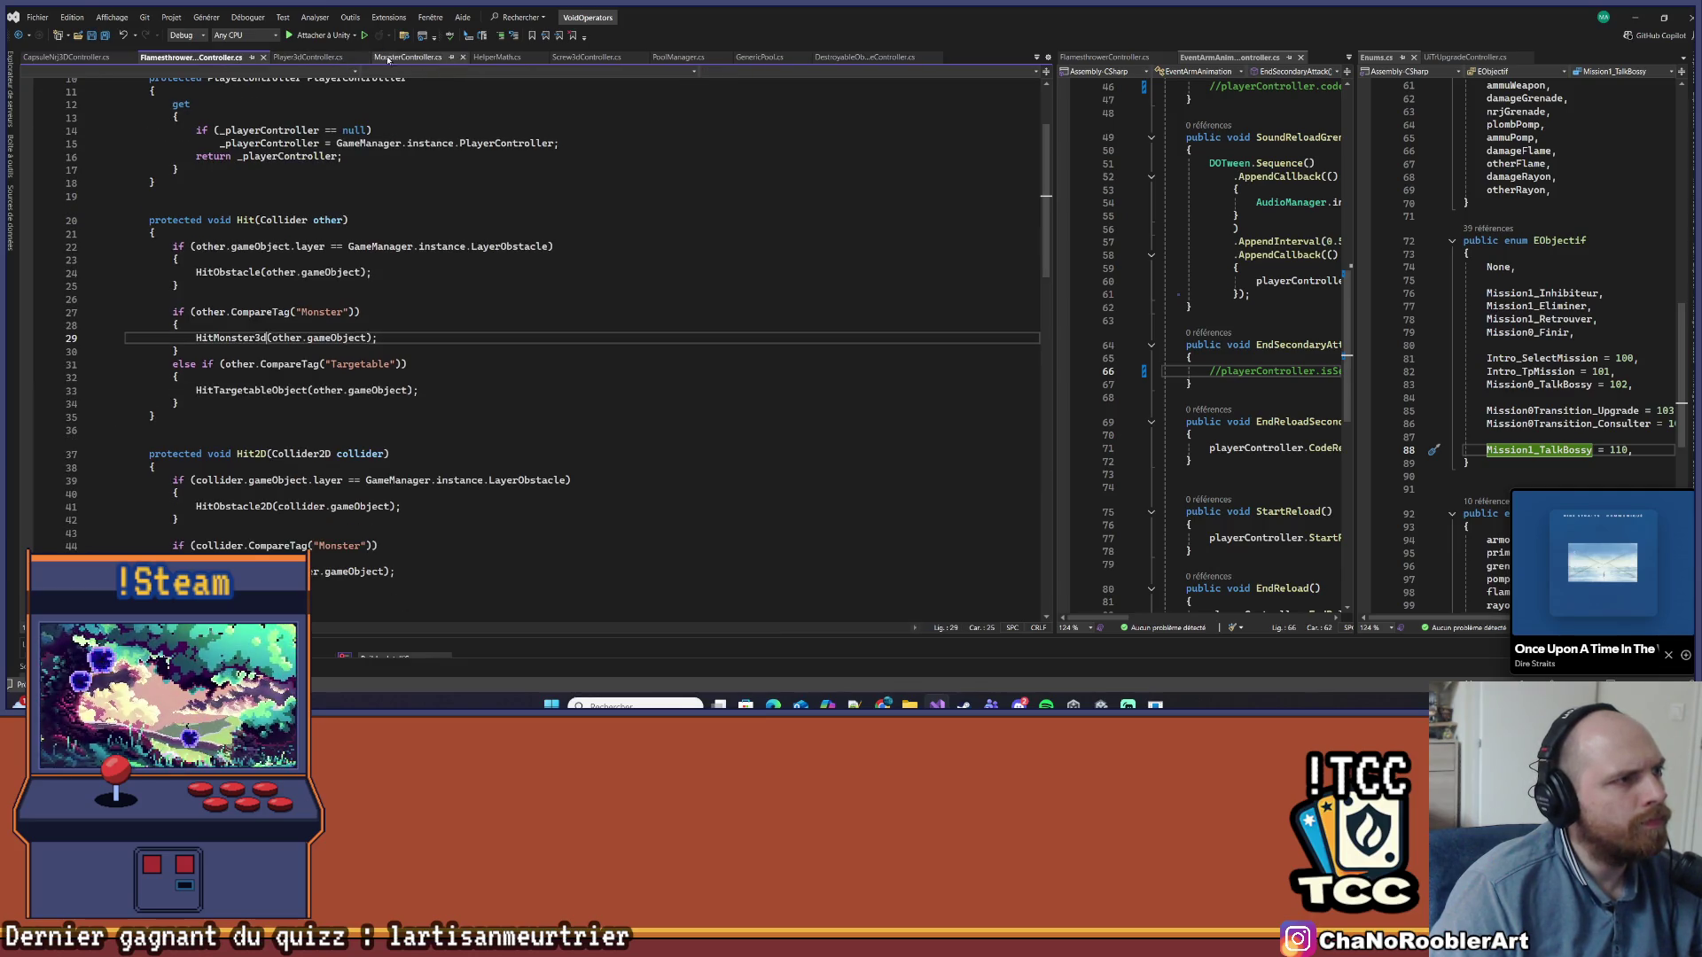
left_click(415, 58)
scroll(313, 353, "down", 3)
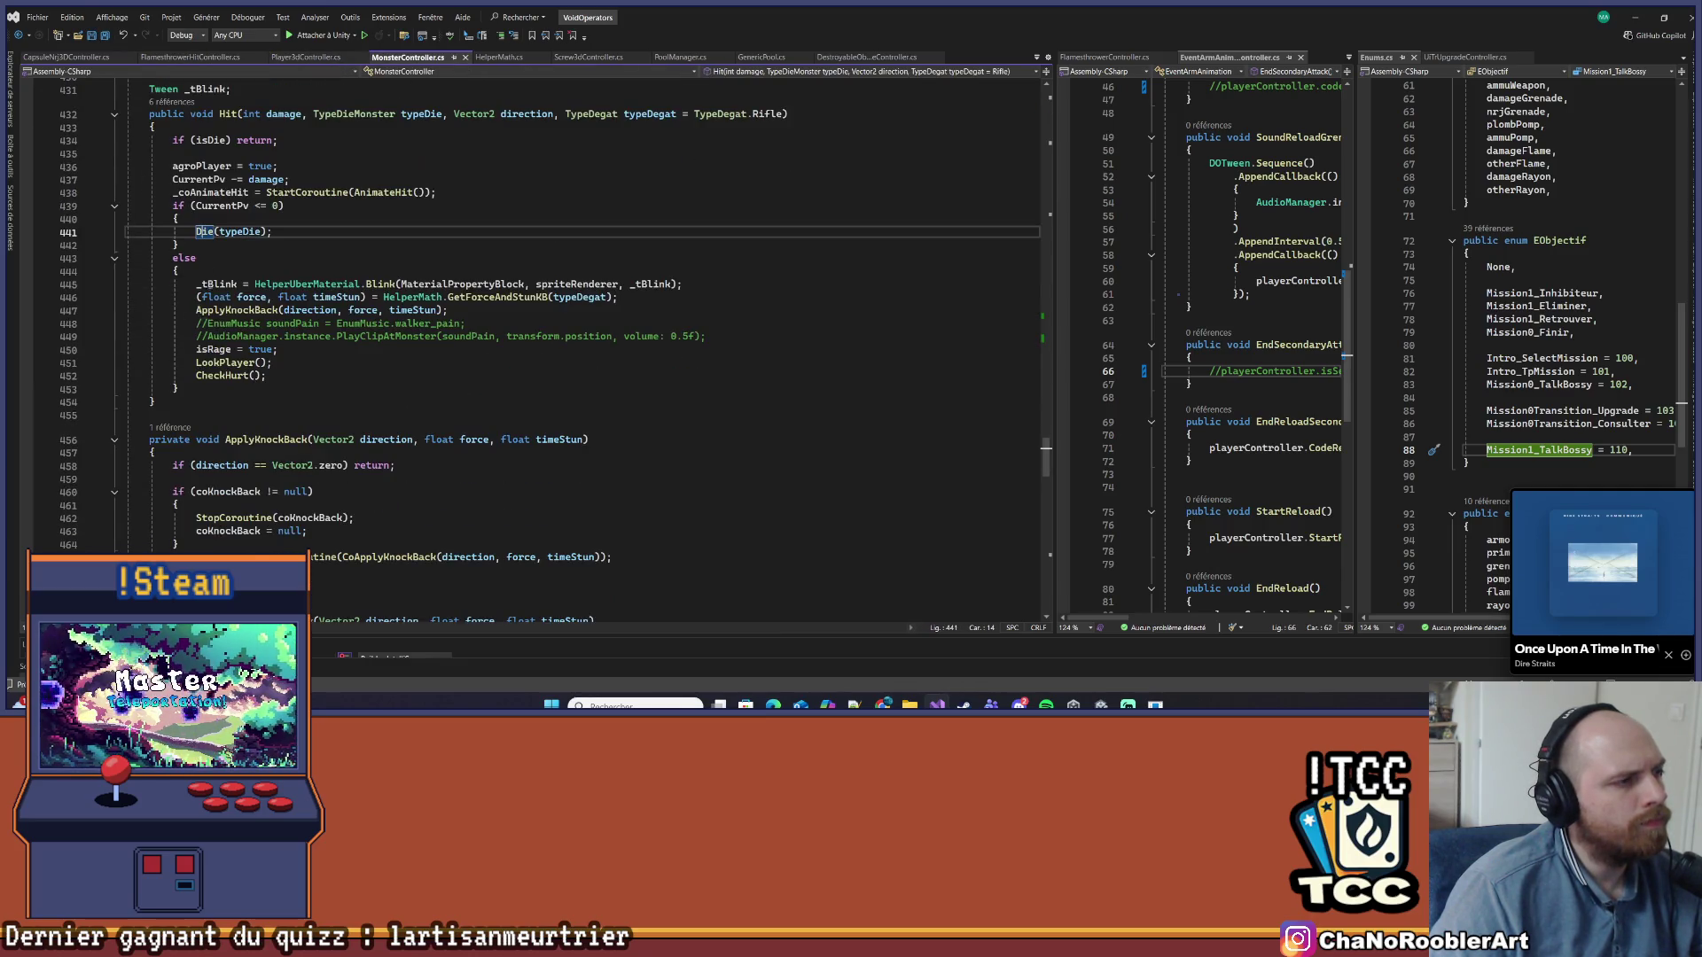
right_click(205, 231)
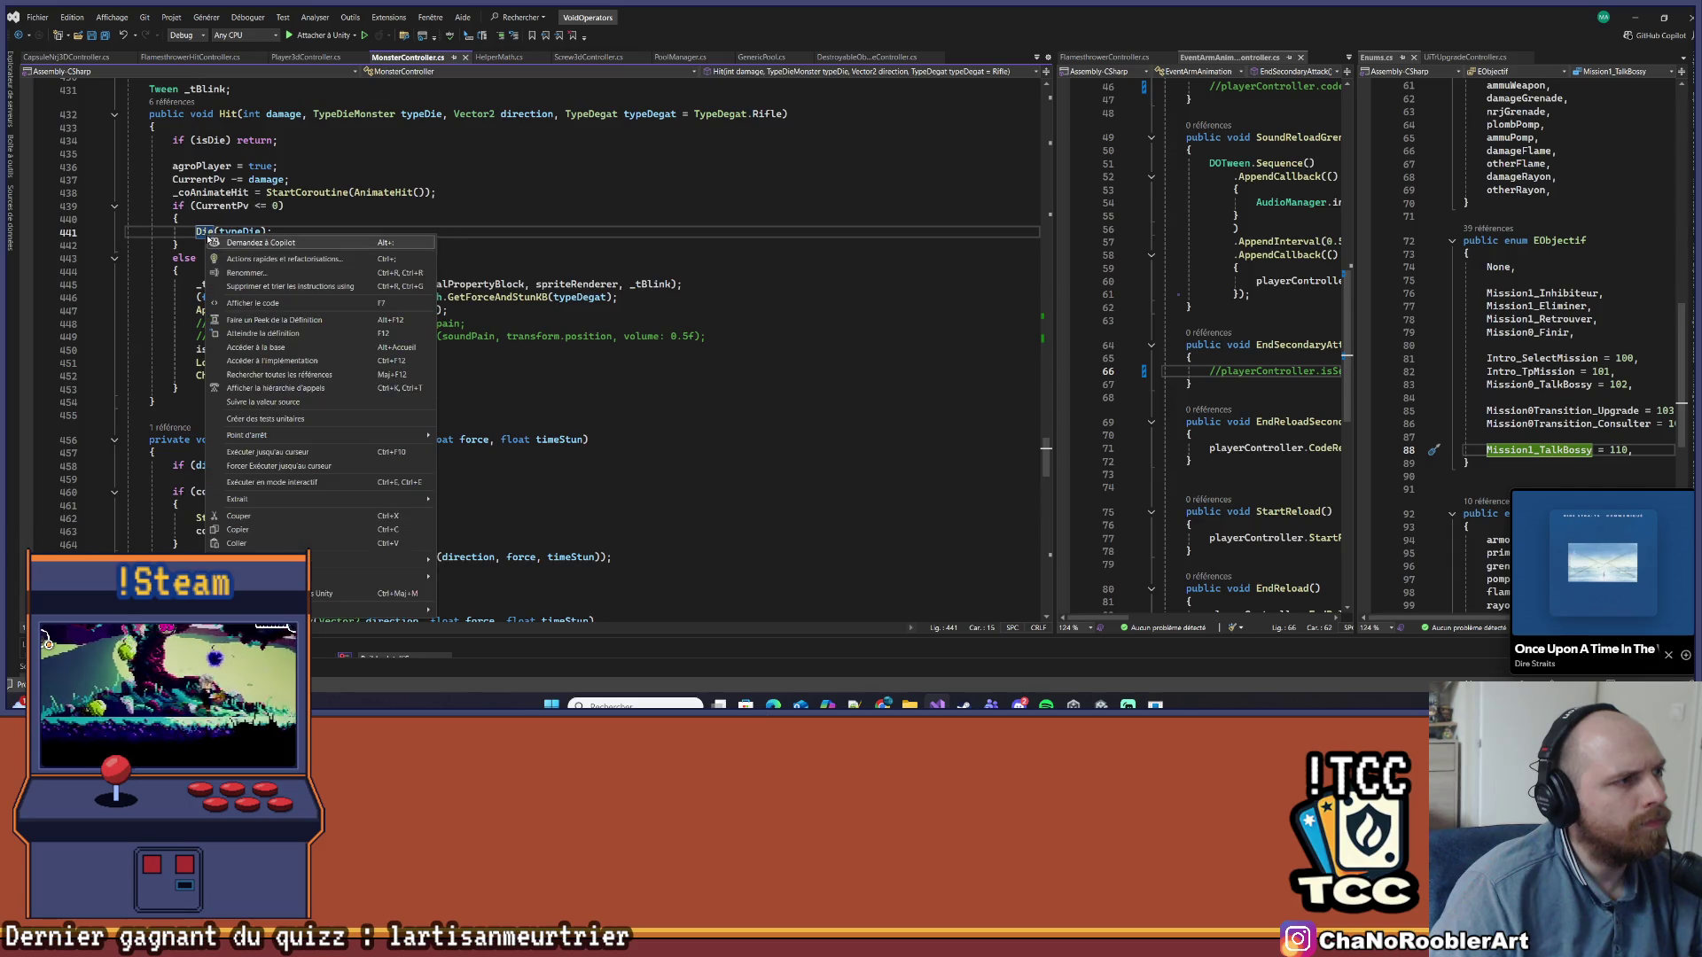
left_click(248, 333)
scroll(254, 351, "down", 4)
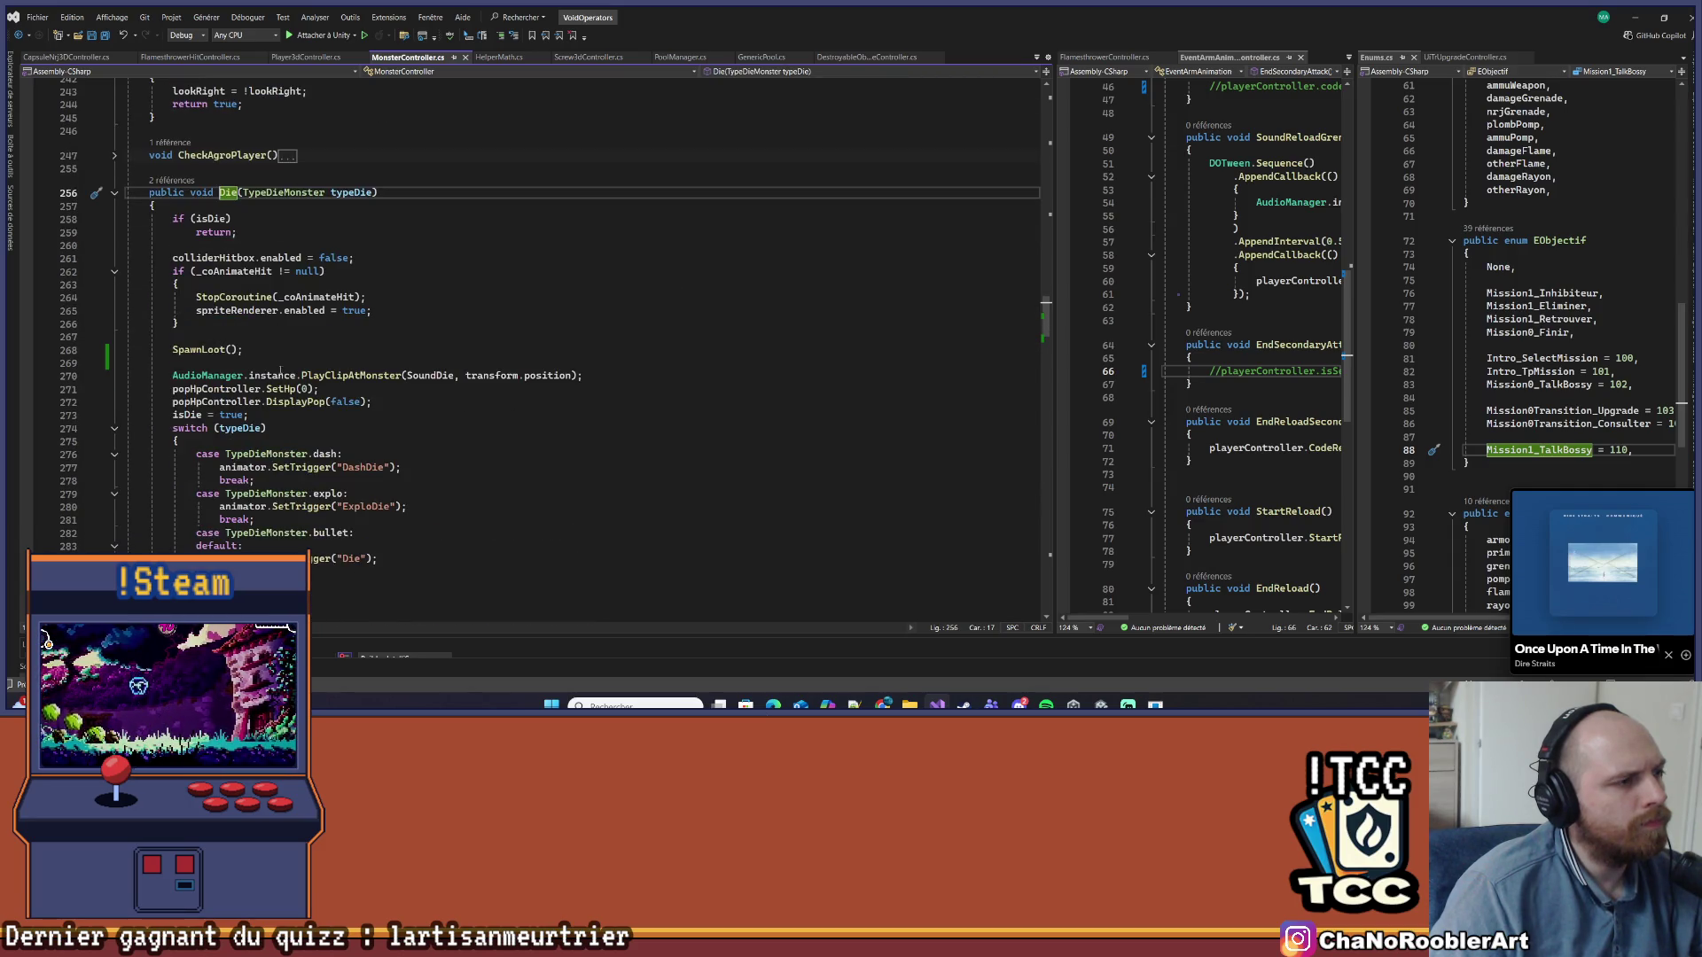
Paste the three pool-spawn lines into SpawnLoot()'s empty body
left_click(219, 349)
key("F12")
scroll(278, 331, "down", 1)
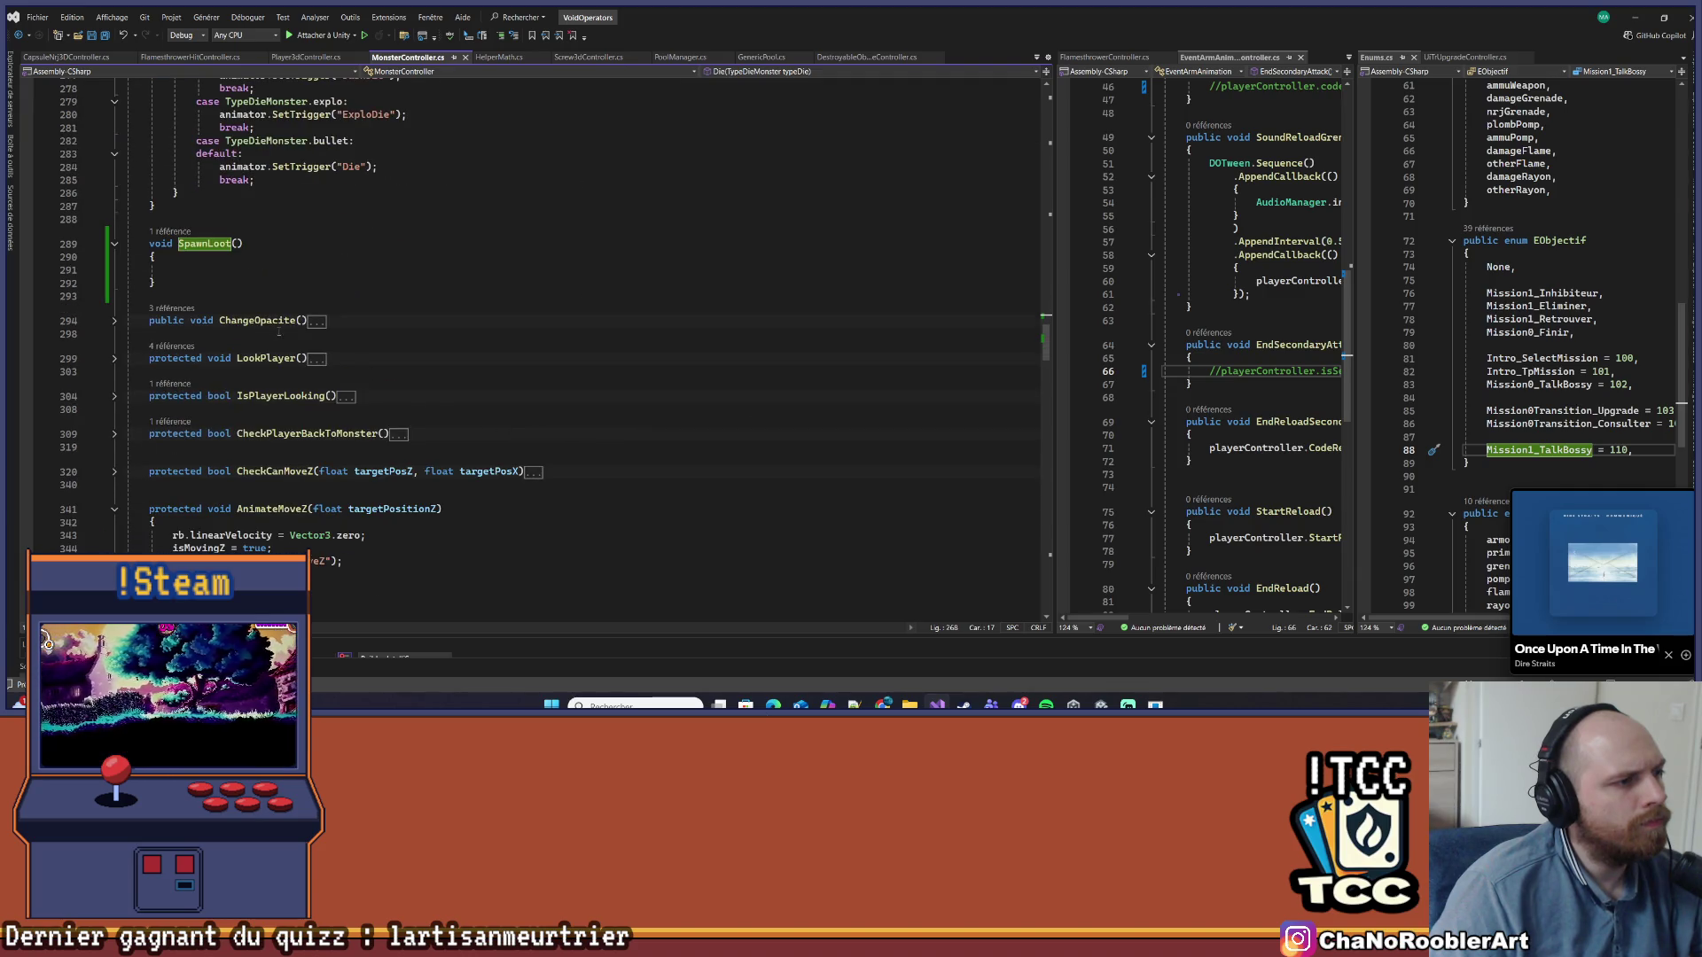
left_click(196, 274)
key("ctrl+v")
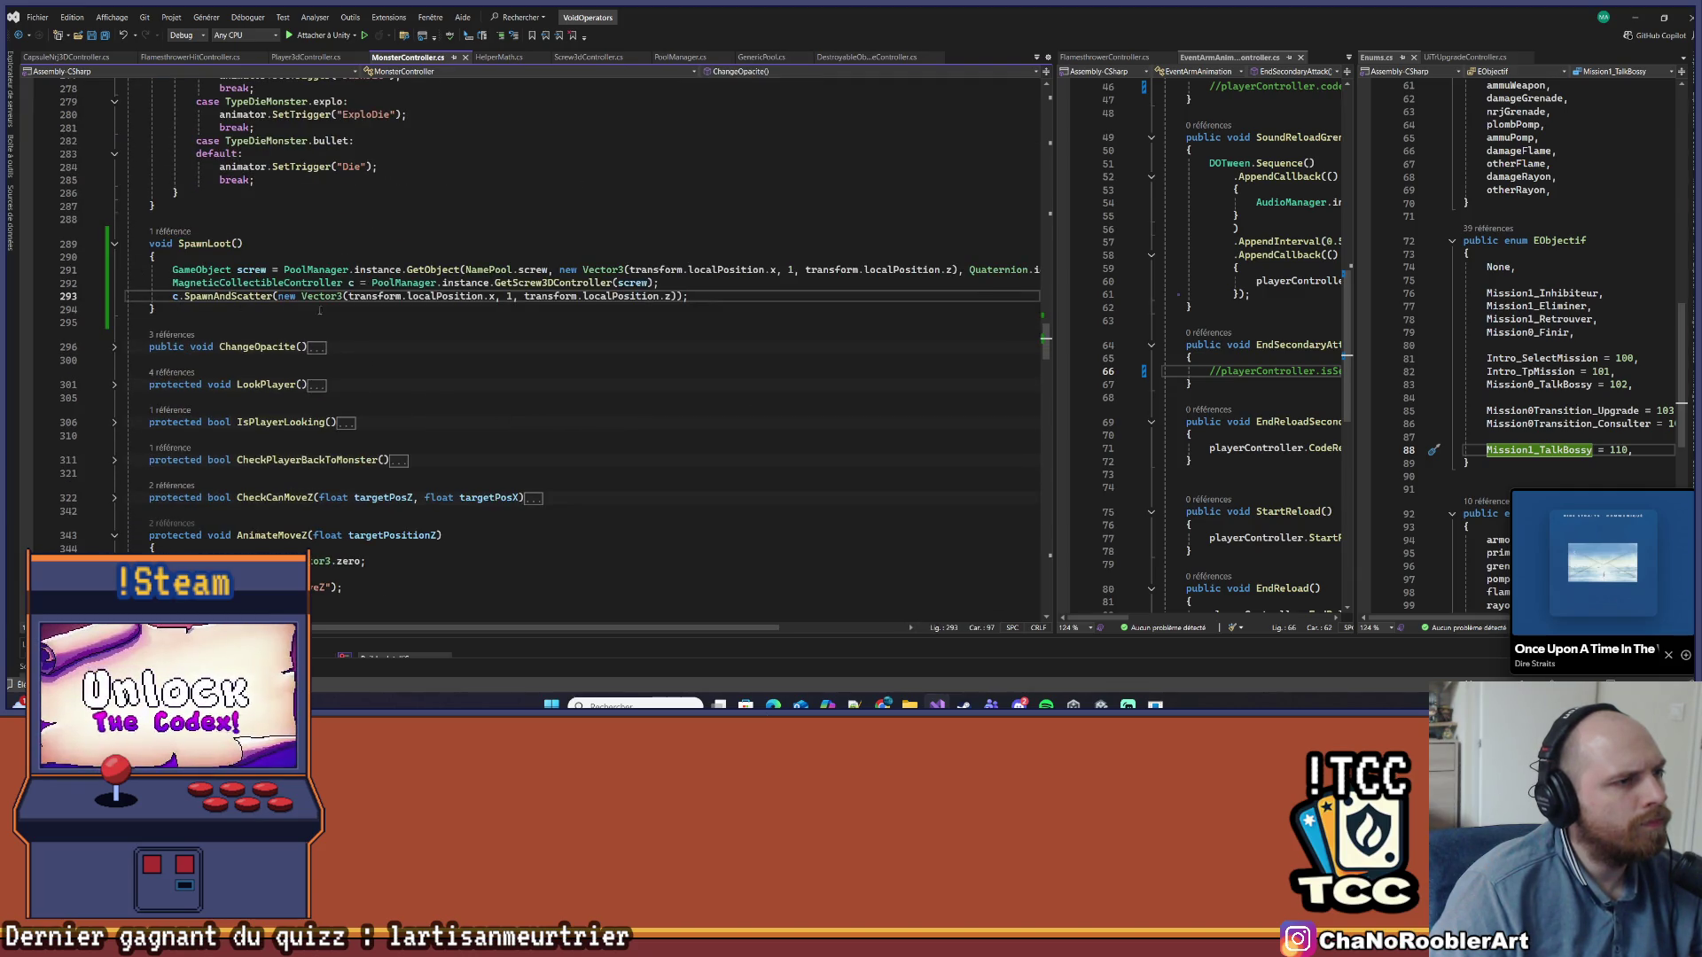
double_click(535, 269)
Replace NamePool.screw with NamePool.capsuleNrj in SpawnLoot's pasted code
type("Caps")
key("Tab")
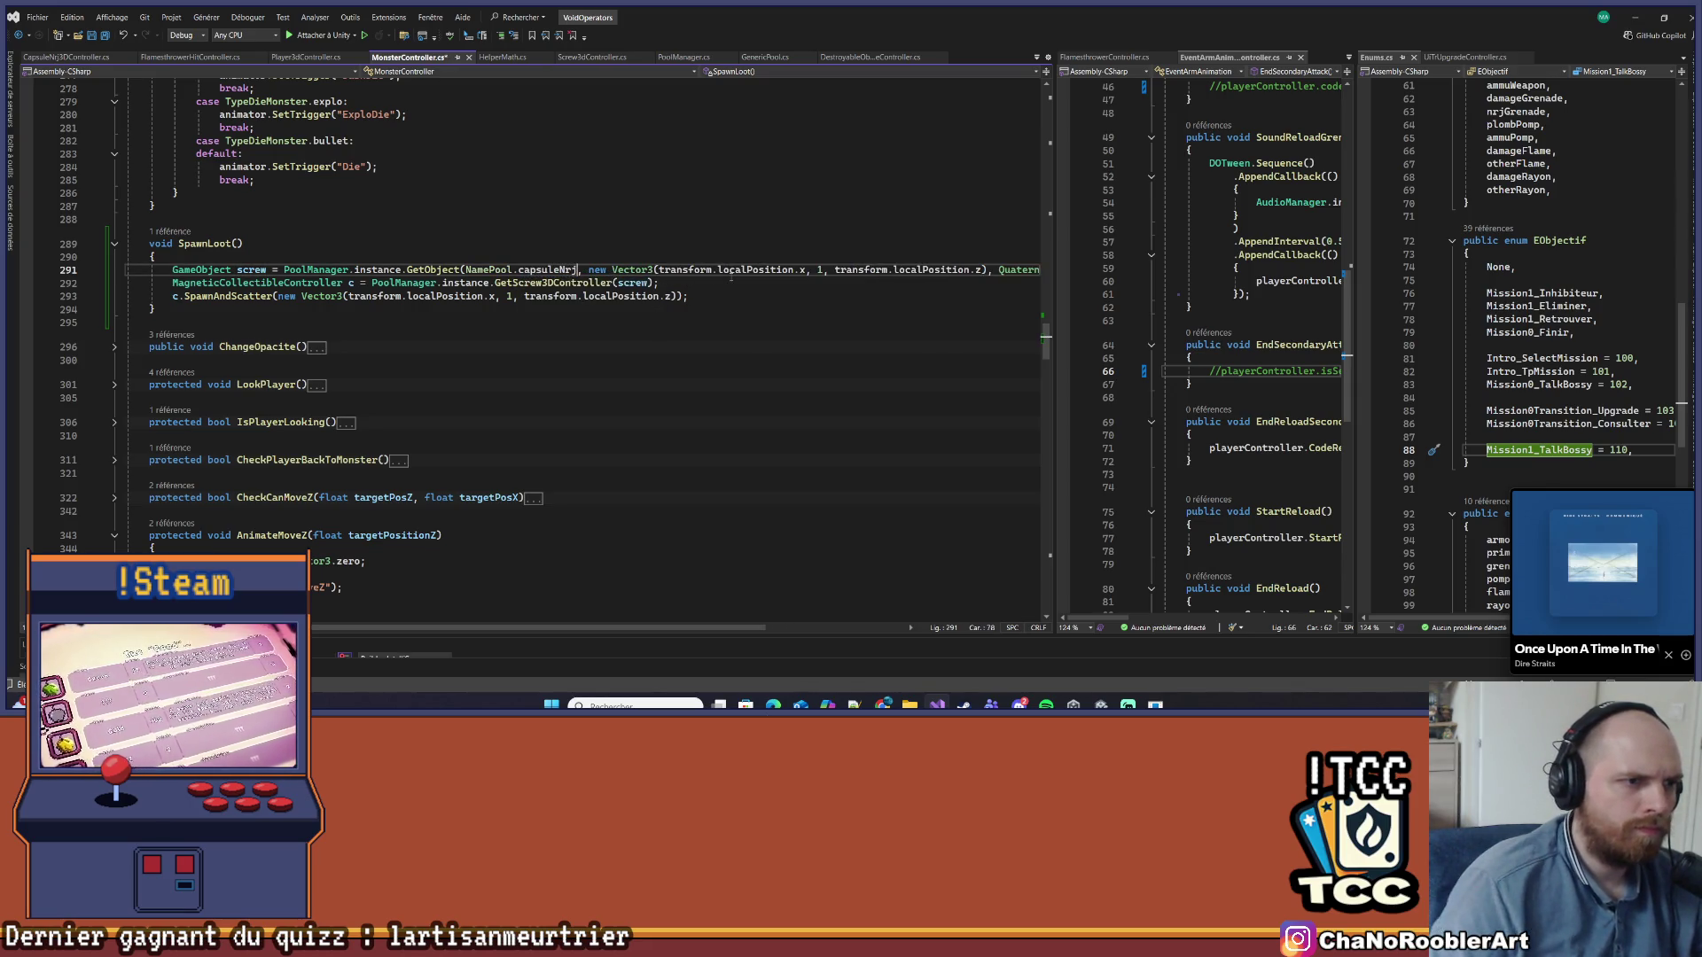
left_click(744, 436)
left_click_drag(683, 628, 779, 631)
mouse_move(471, 270)
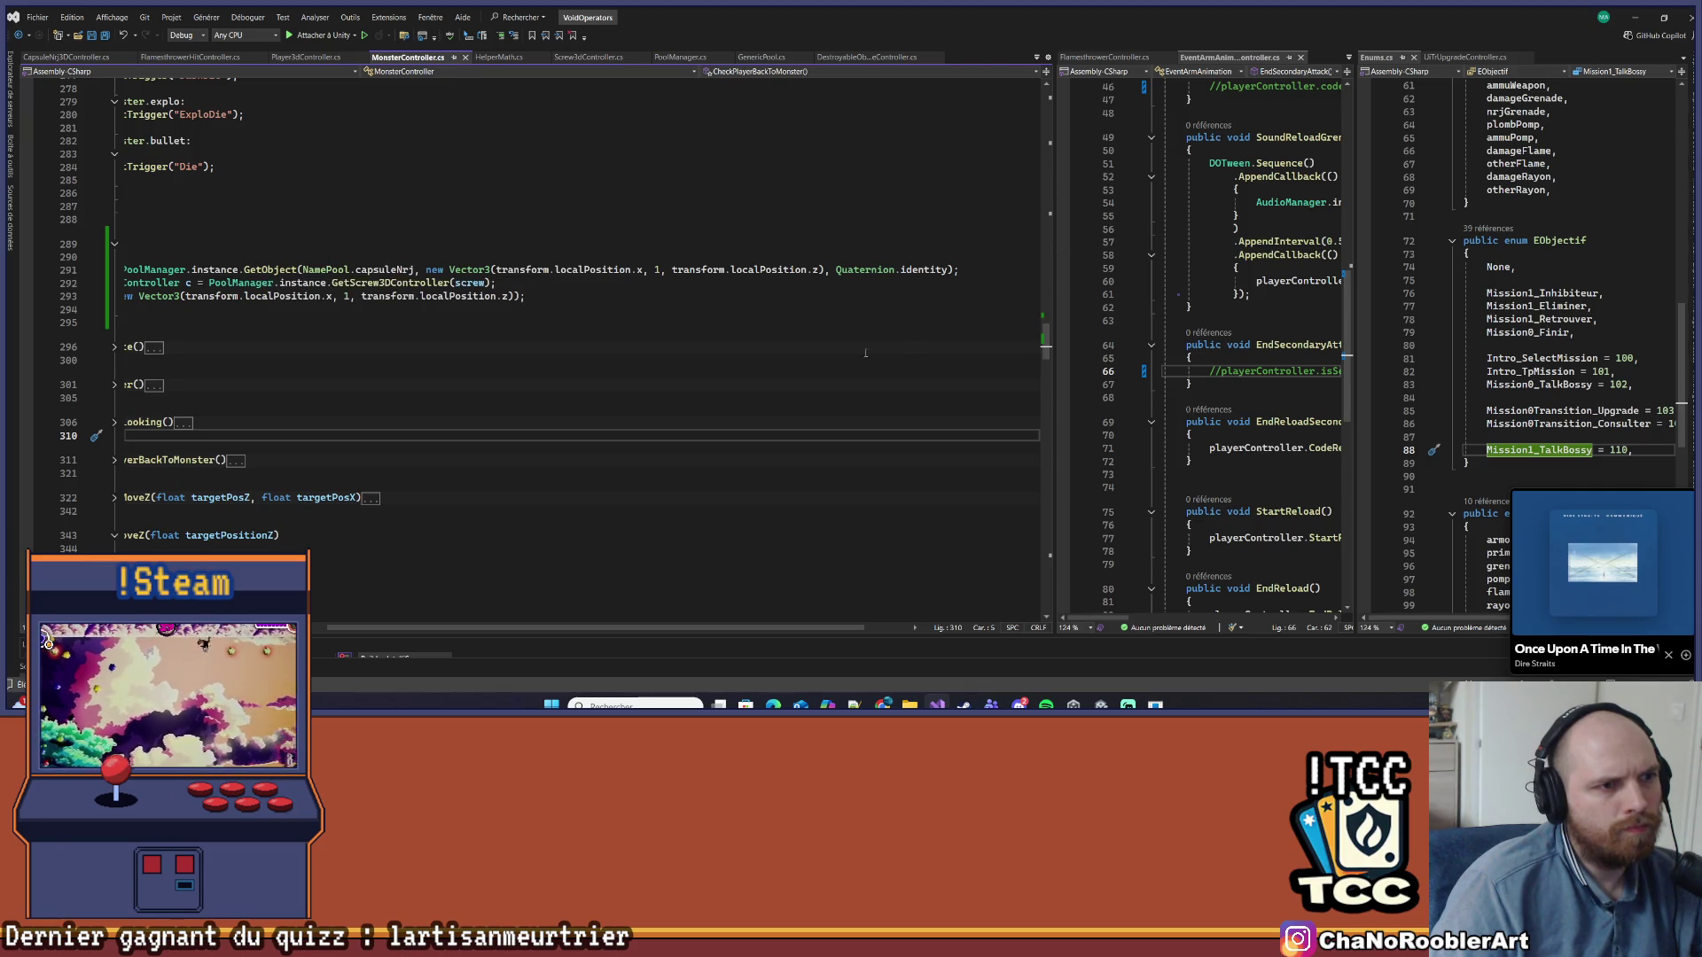
scroll(512, 650, "left", 3)
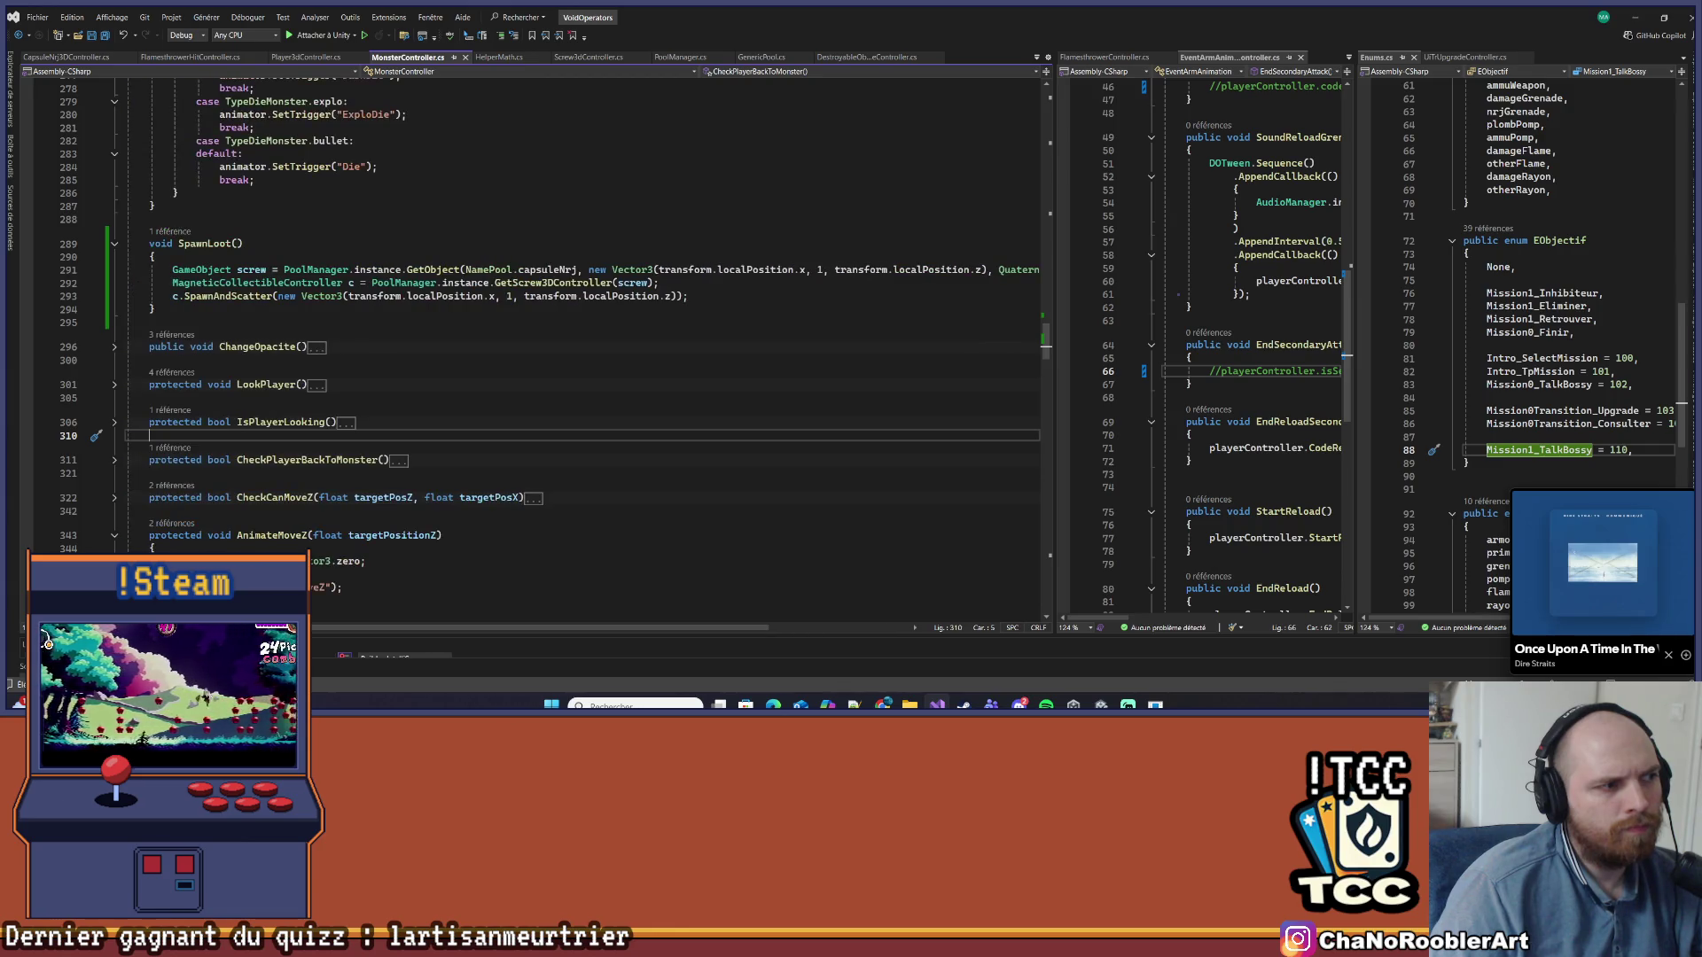
mouse_move(162, 285)
left_mouse_down()
mouse_move(688, 296)
mouse_move(370, 297)
mouse_move(142, 266)
left_mouse_up()
Check SpawnLoot's call site on line 268 via its CodeLens reference
left_click(485, 235)
scroll(279, 228, "up", 2)
left_click(169, 311)
left_click(233, 275)
key("ctrl+minus")
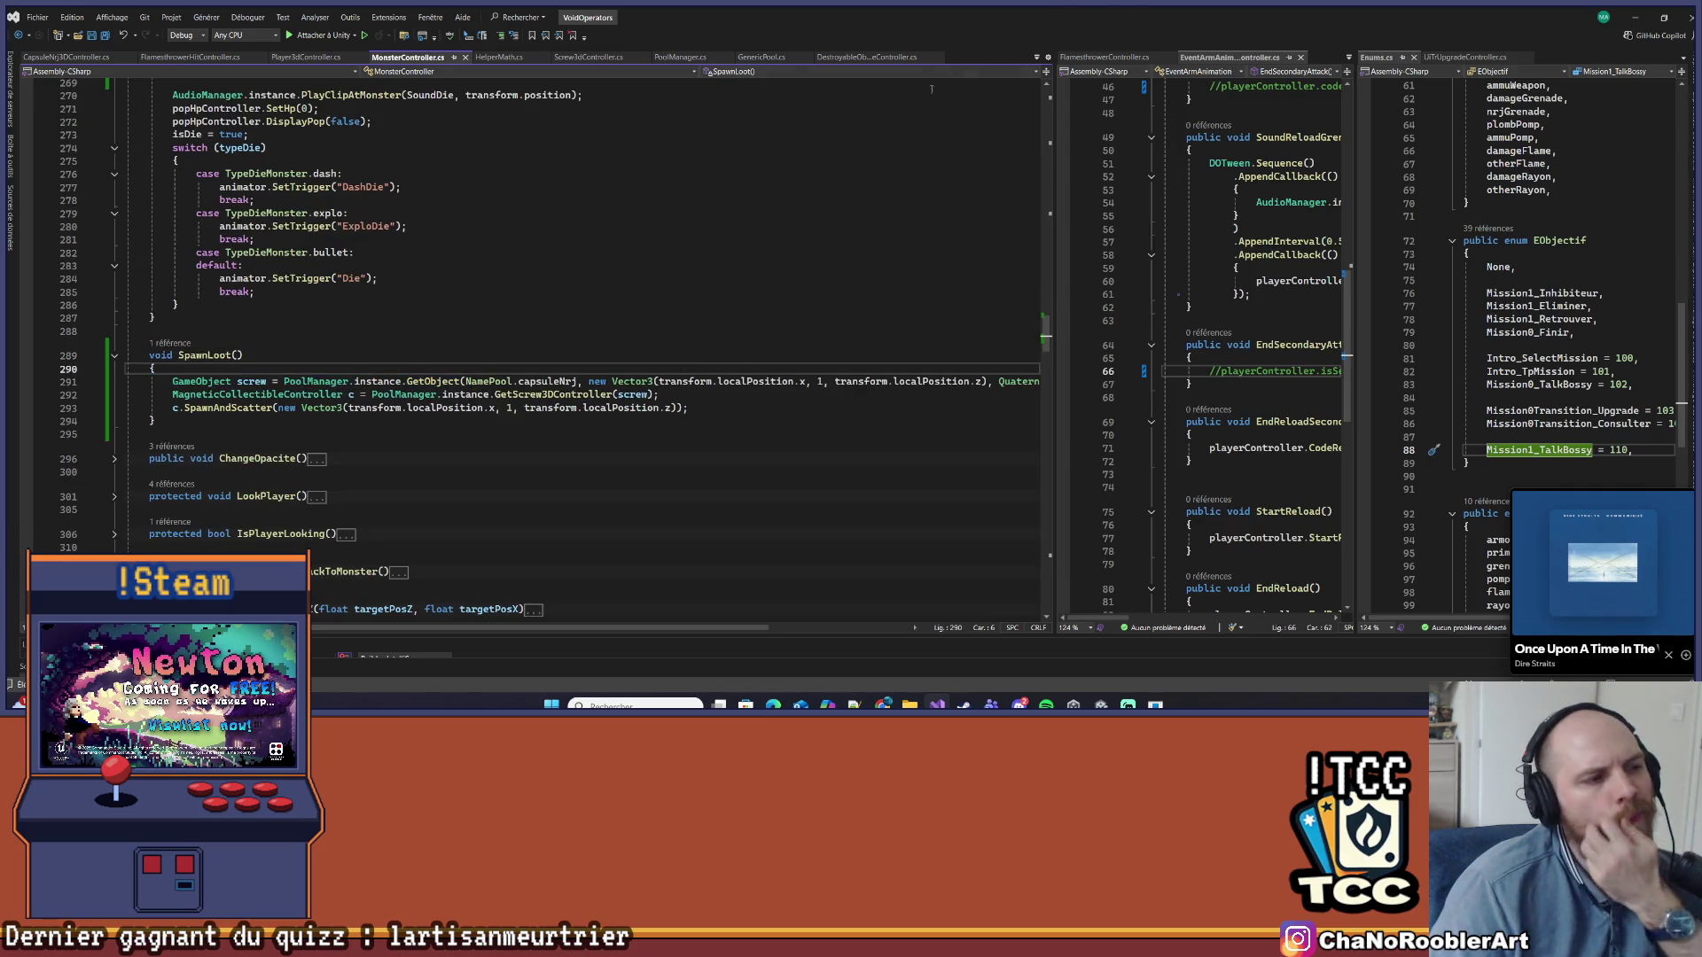
Rename GetScrew3DController to GetMagneticCollectibleController across all 3 references, then minimize Visual Studio
double_click(553, 395)
key("ctrl+r")
key("ctrl+r")
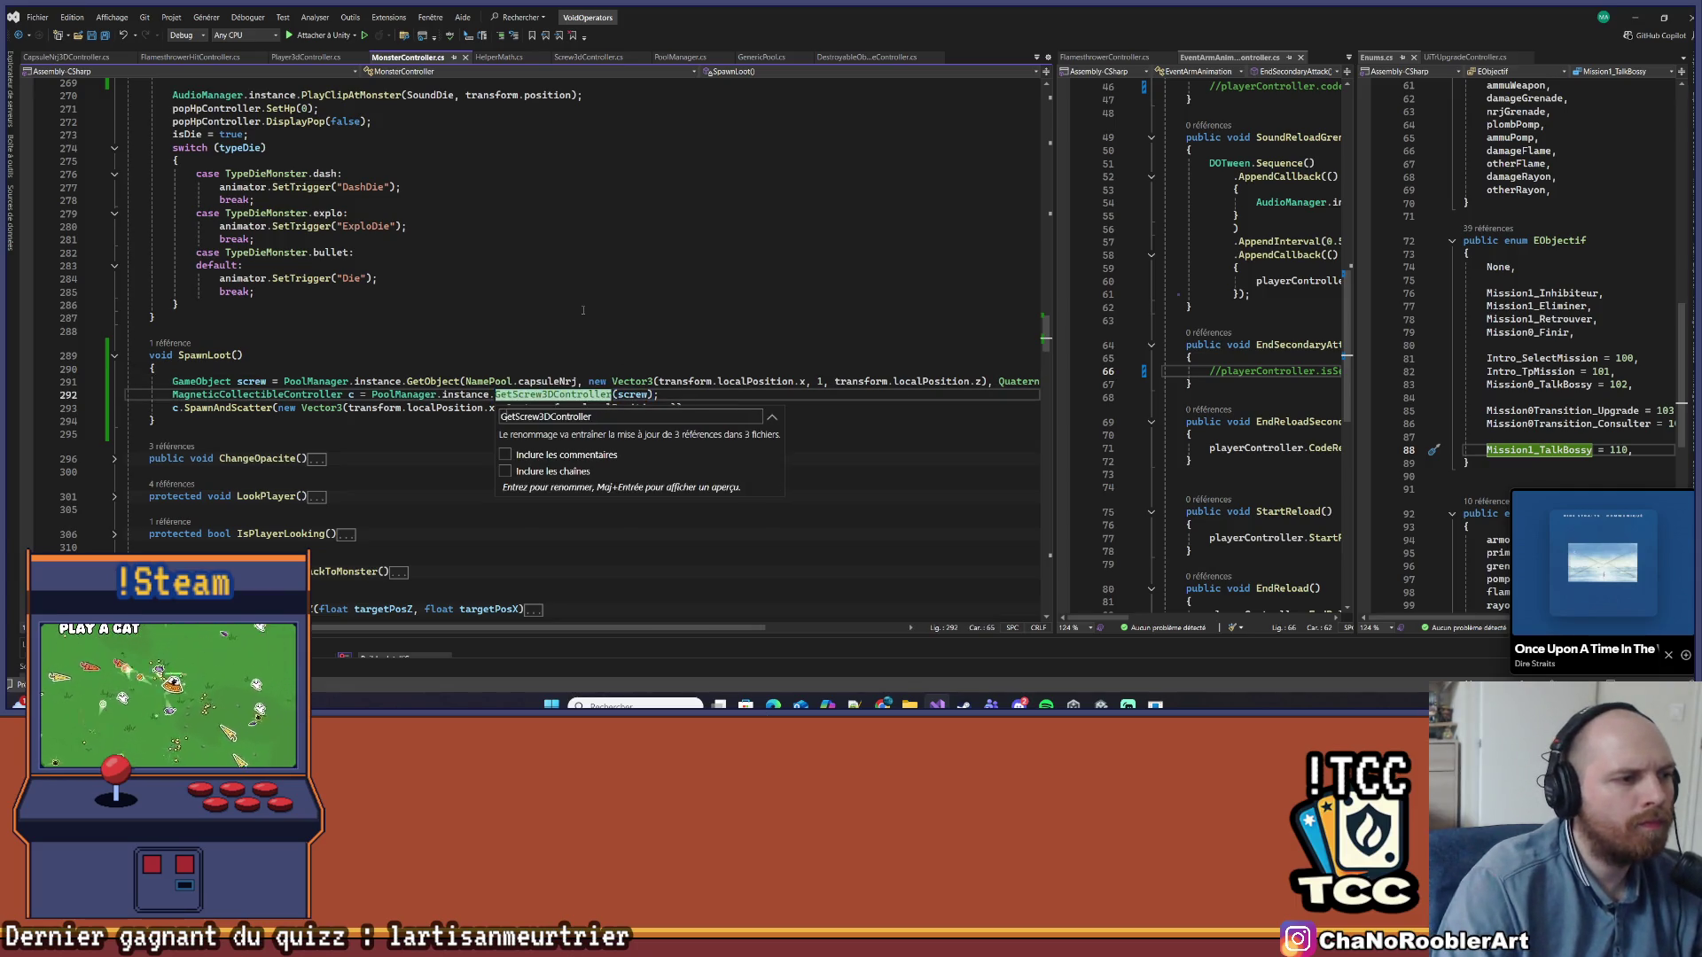
key("Delete")
key("Delete")
key("Delete")
type("MagnecticCollectible")
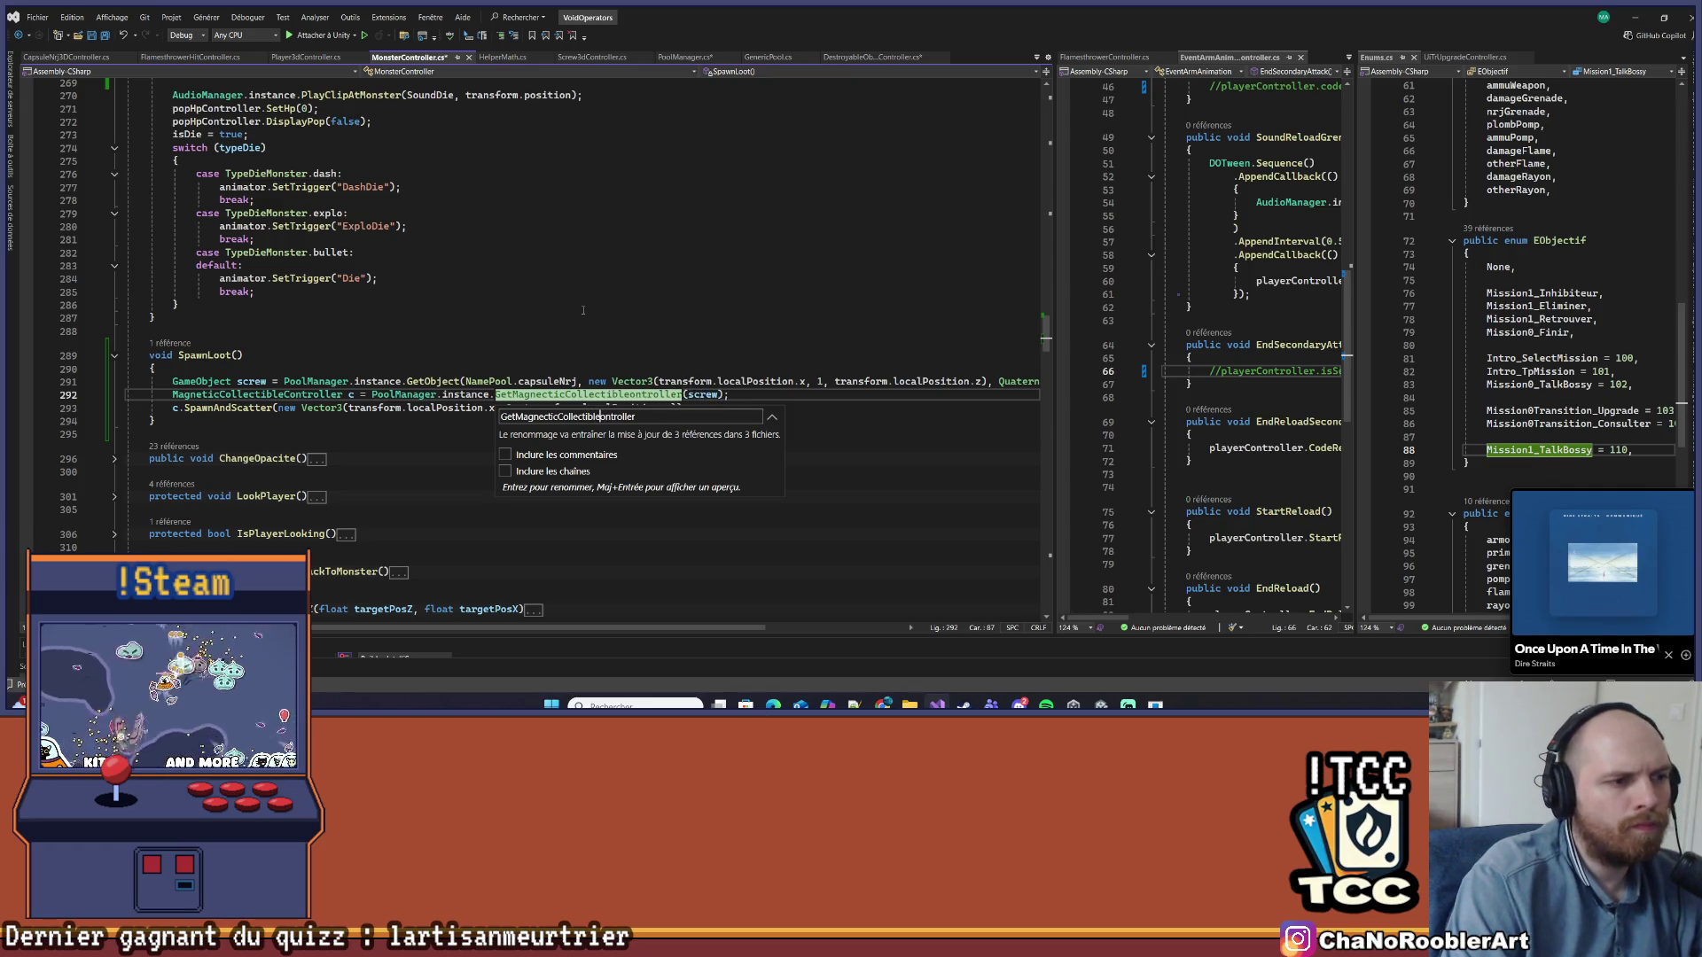
key("Return")
left_click(583, 309)
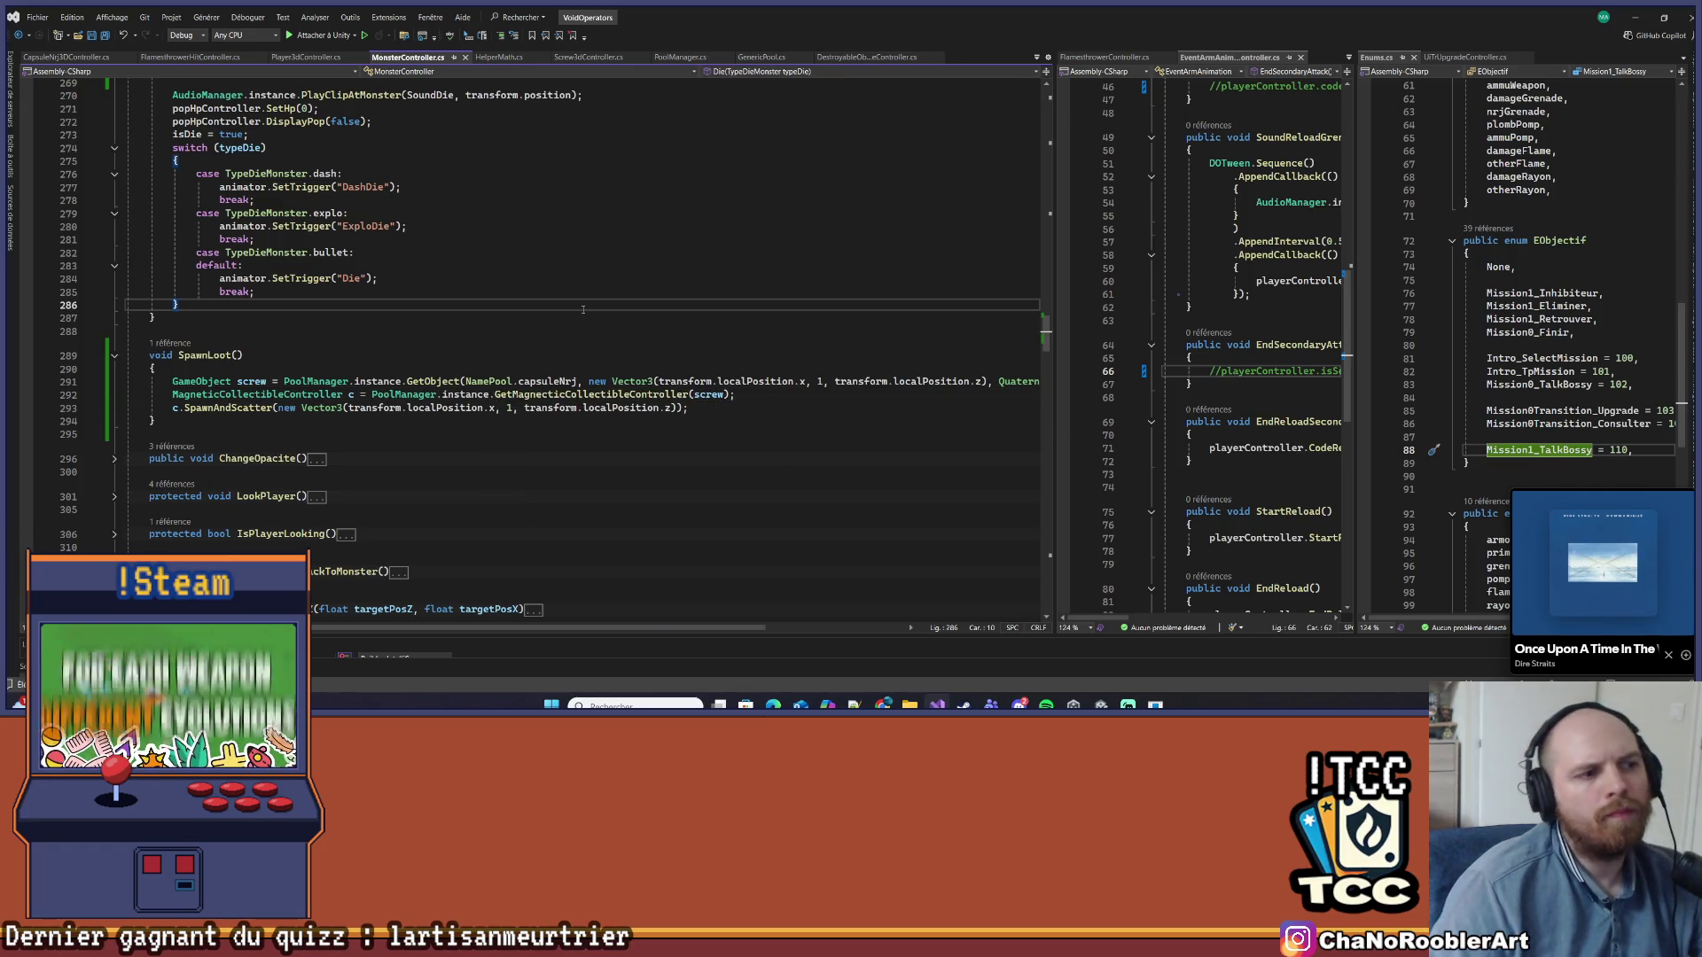
left_click(1634, 17)
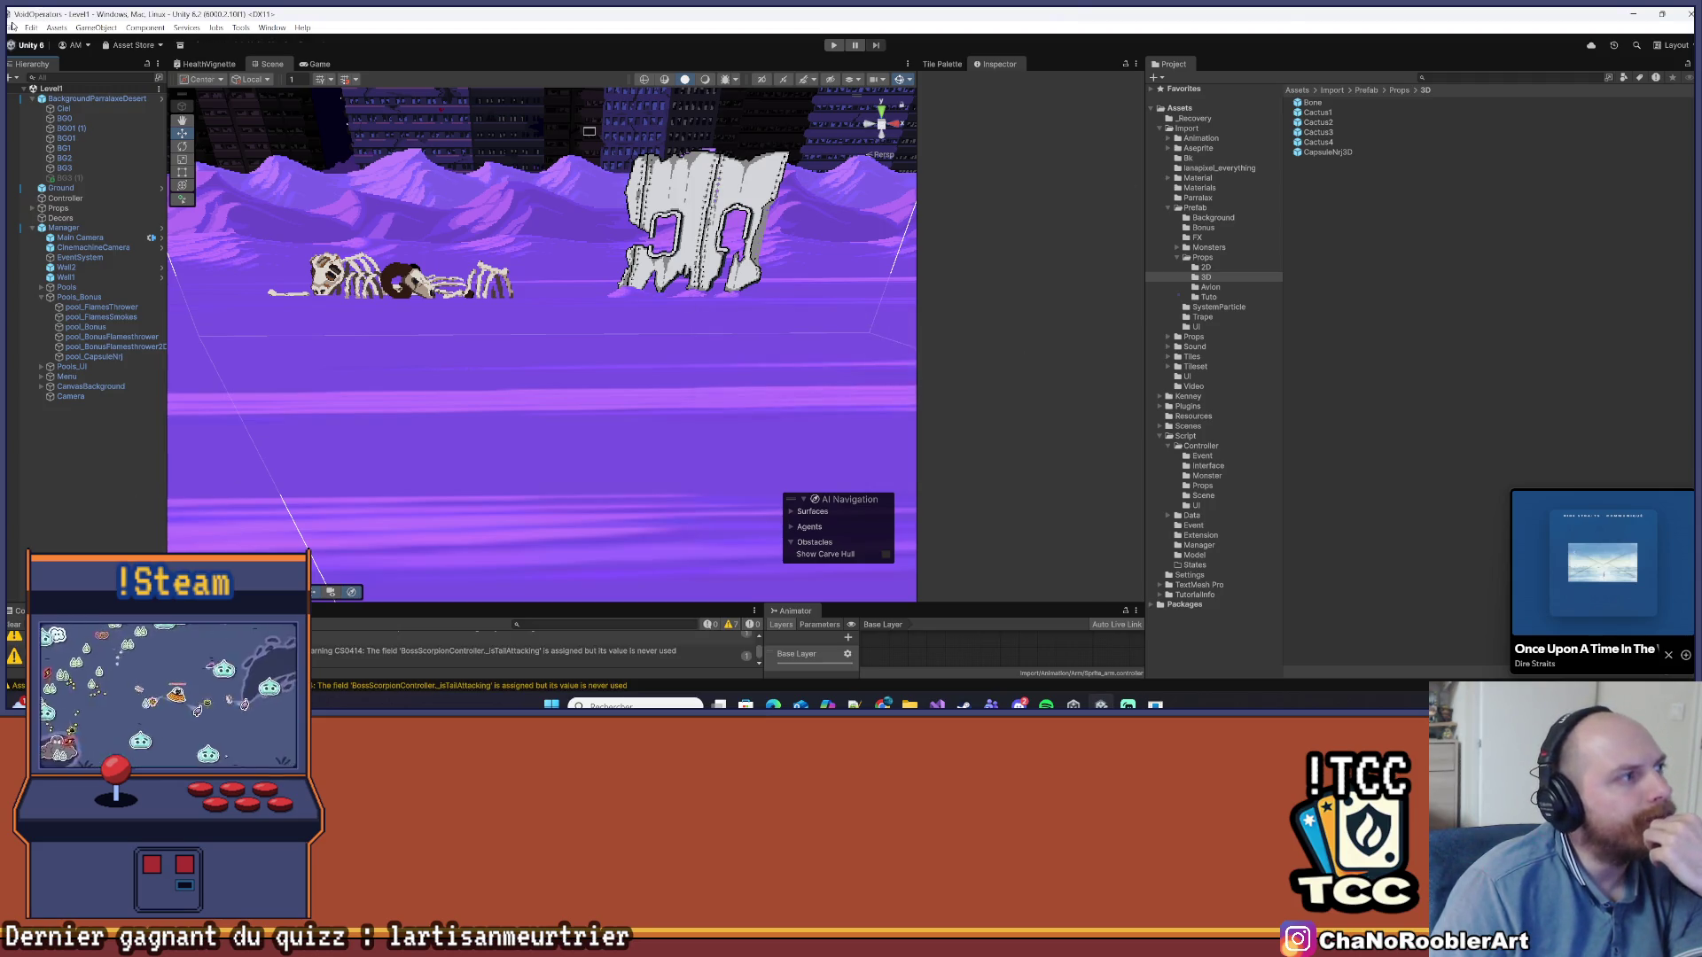
Clear the Console warnings and collapse the Pools_Bonus group in the Hierarchy
left_click(11, 625)
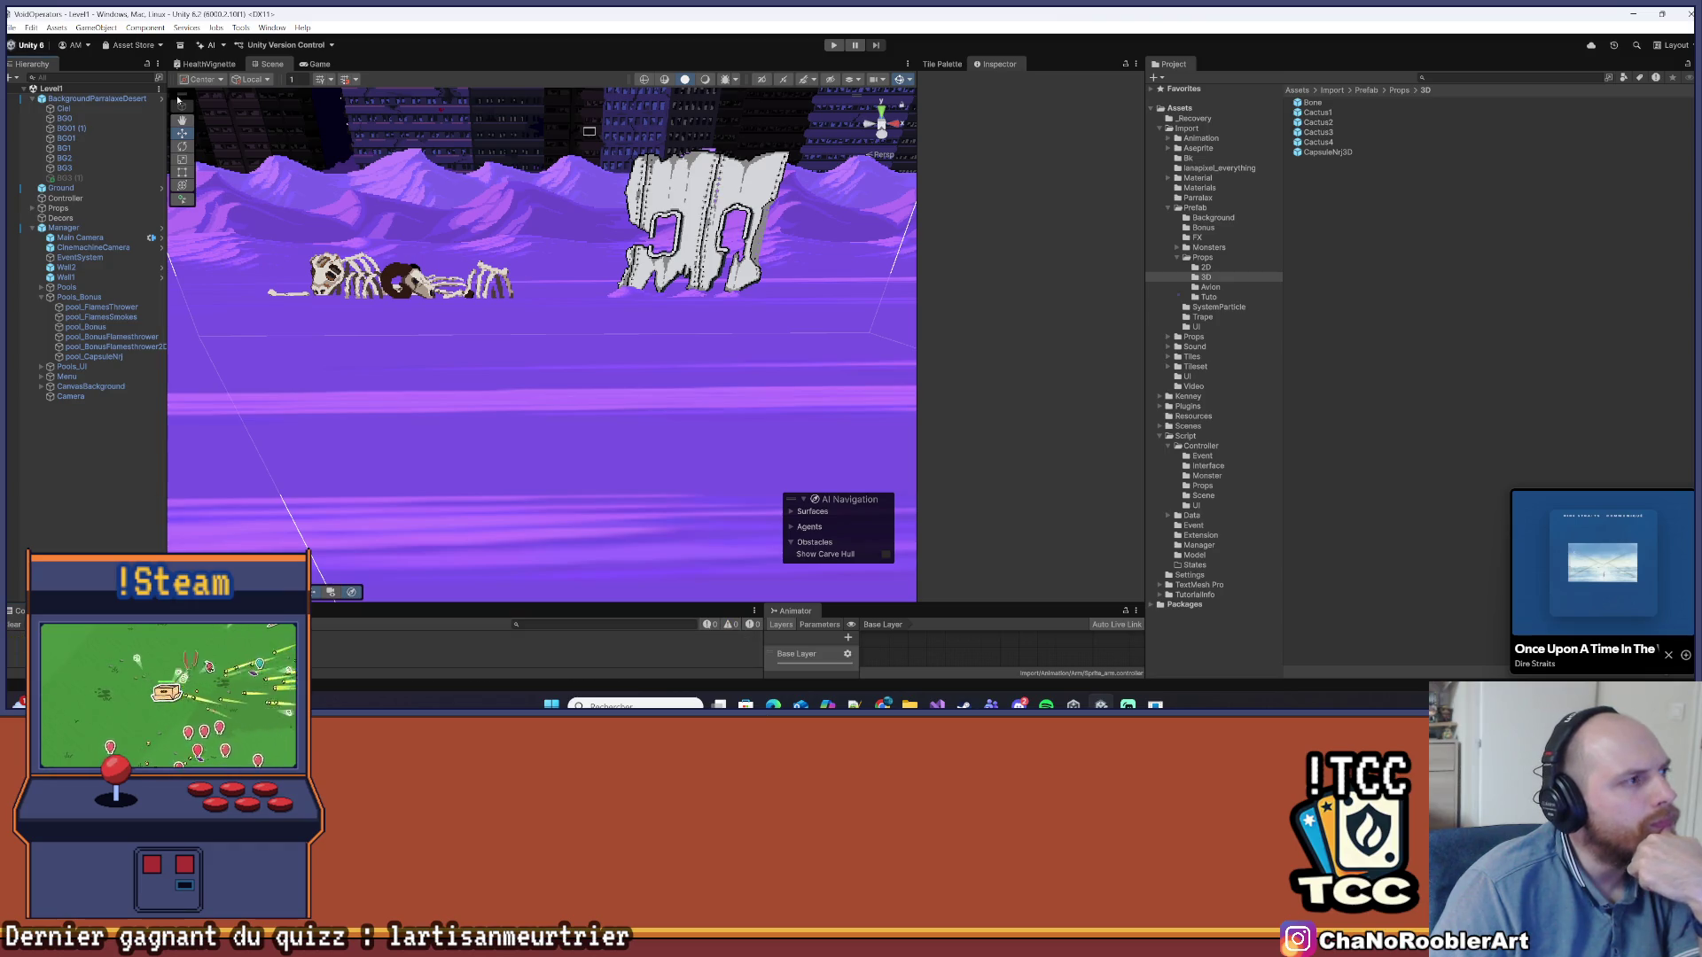
left_click(32, 26)
left_click(218, 208)
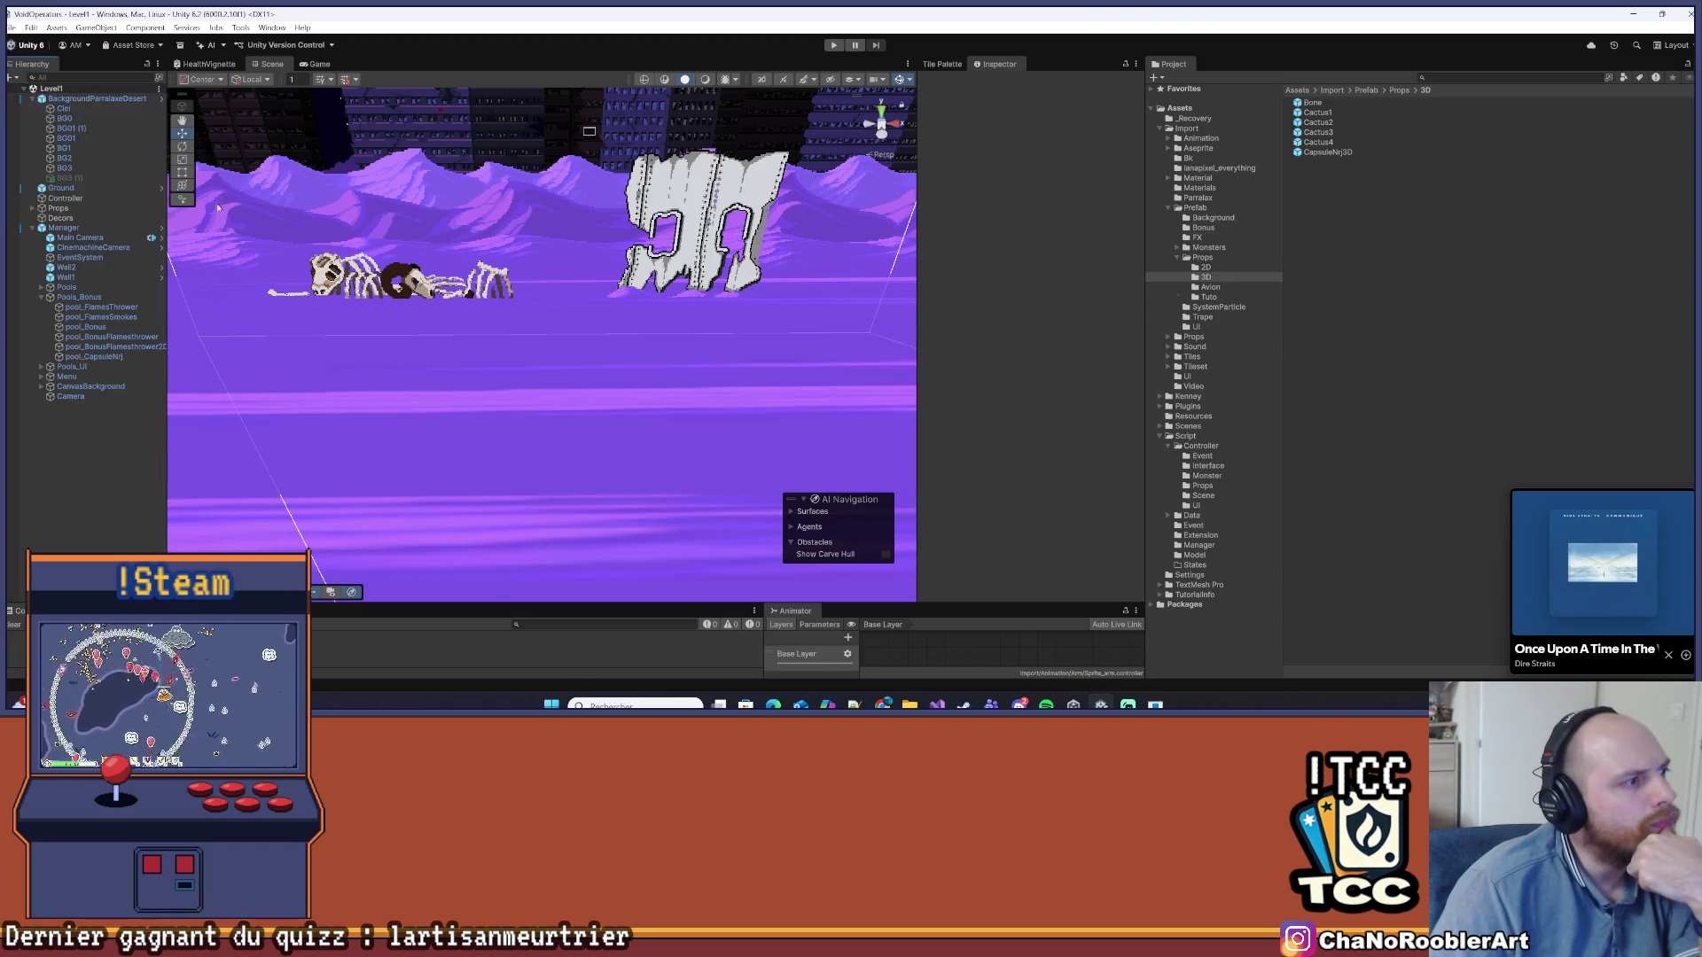
left_click(46, 298)
Apply all of the Manager object's Pool Manager overrides to its prefab
left_click(64, 228)
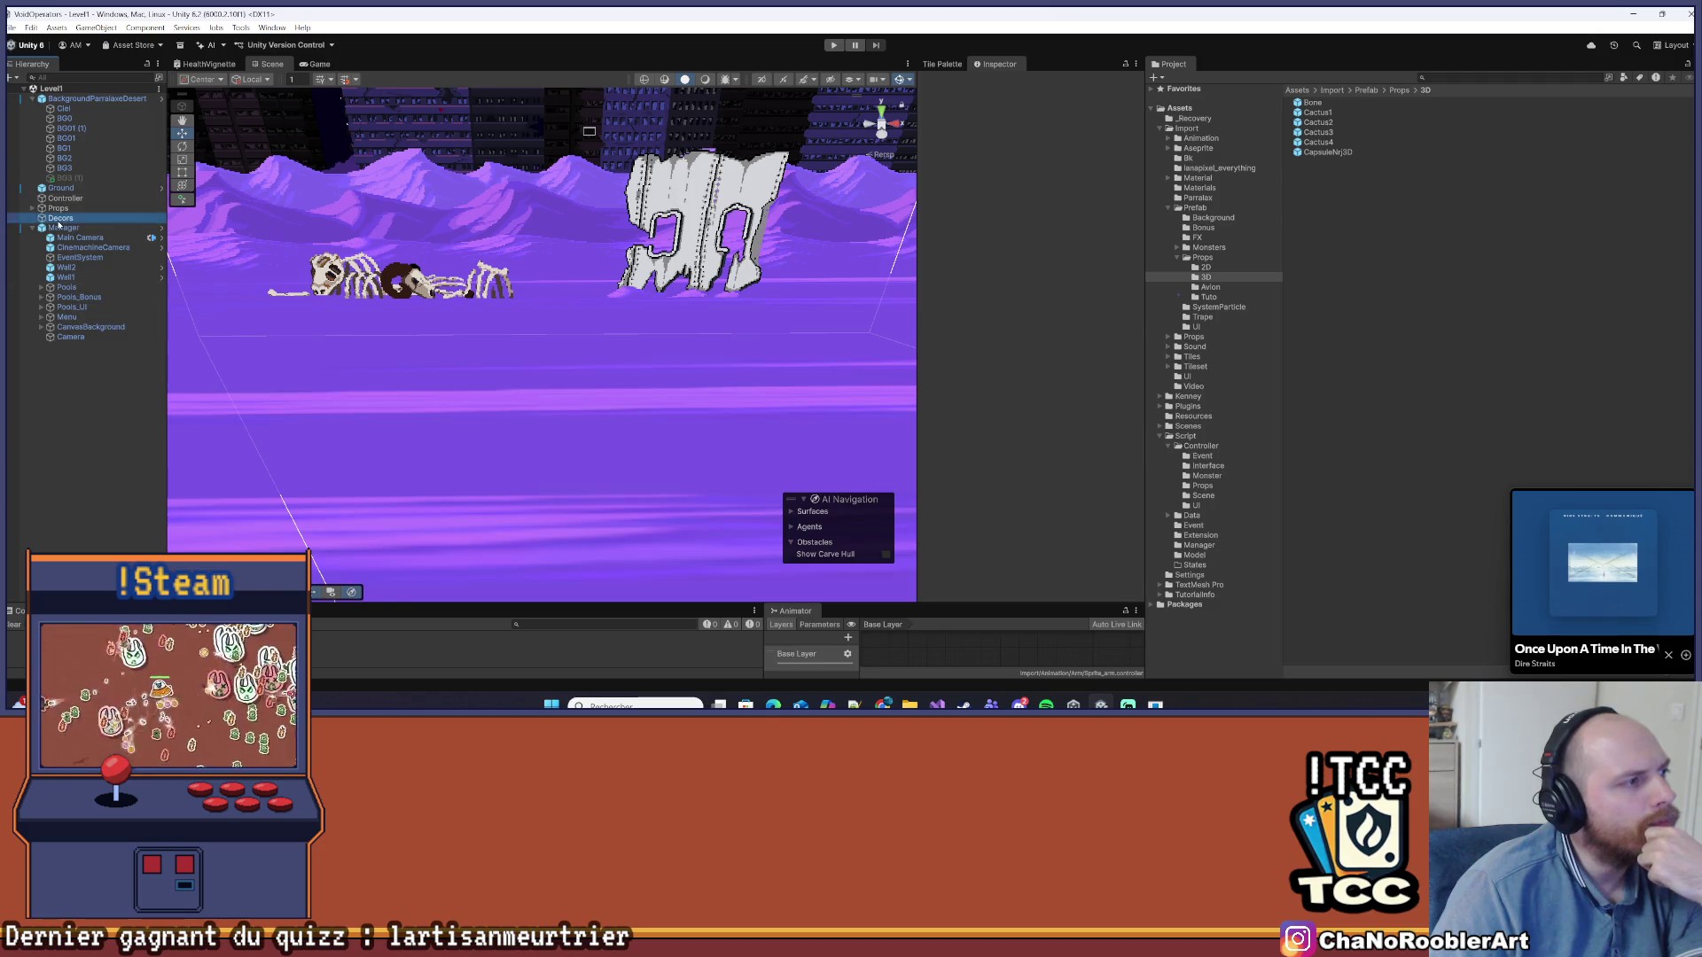
left_click(982, 97)
left_click(982, 99)
left_click(976, 132)
left_click(1103, 208)
left_click(141, 436)
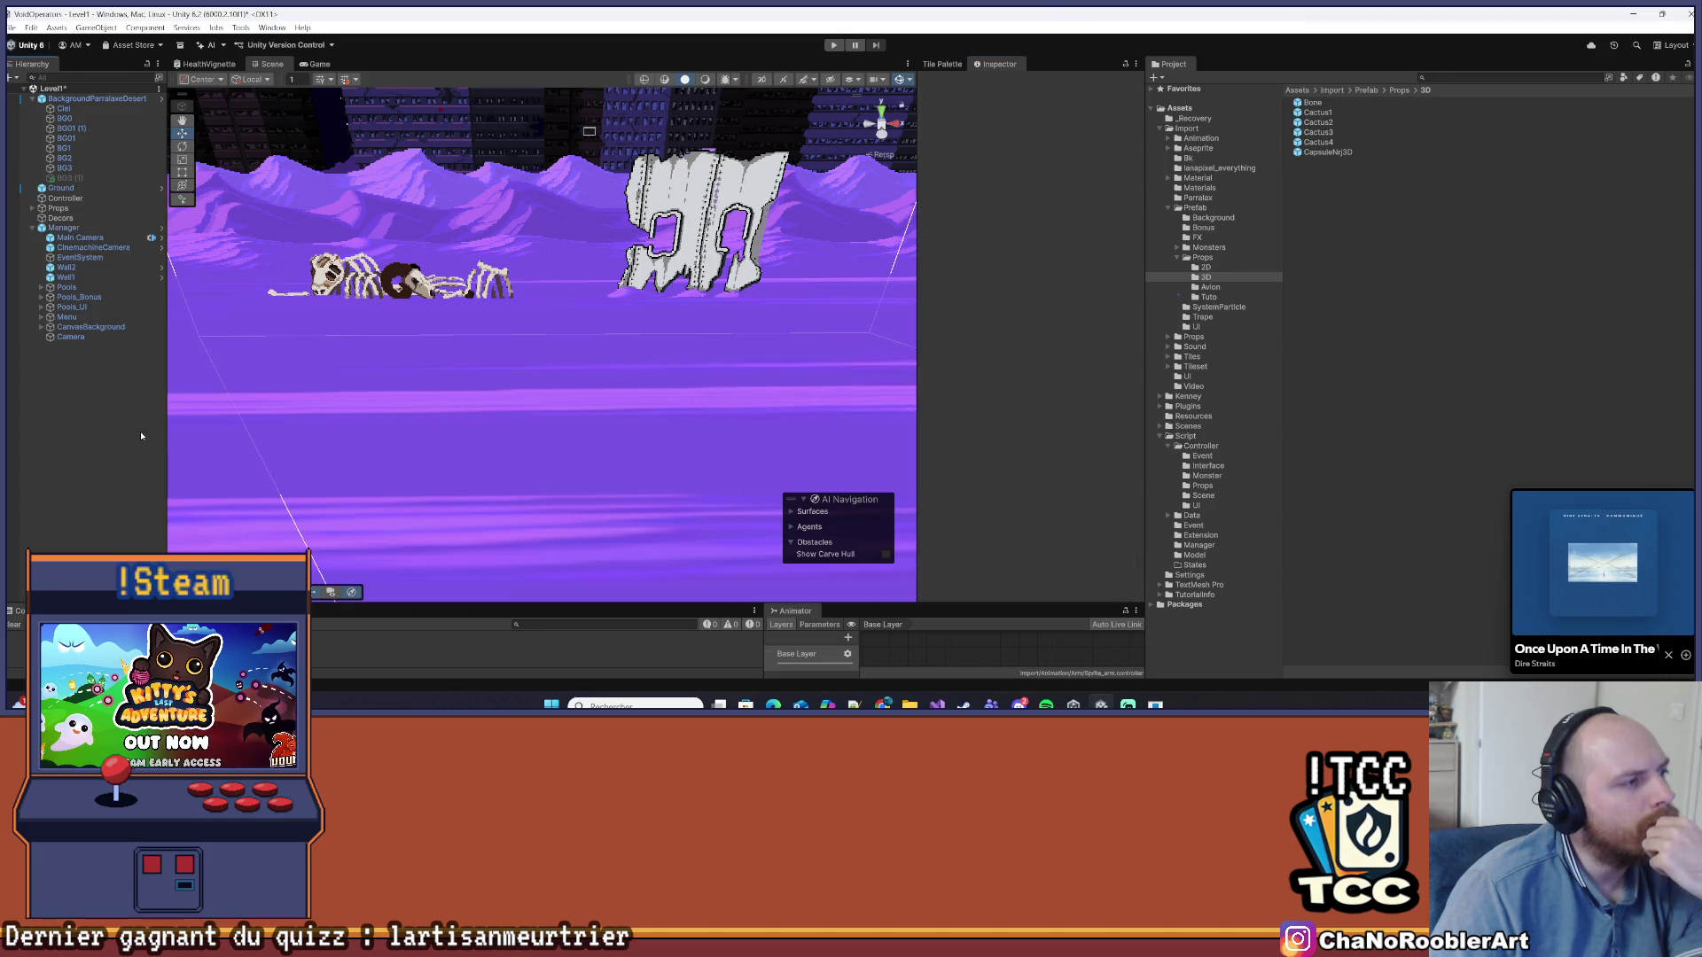
left_click(31, 27)
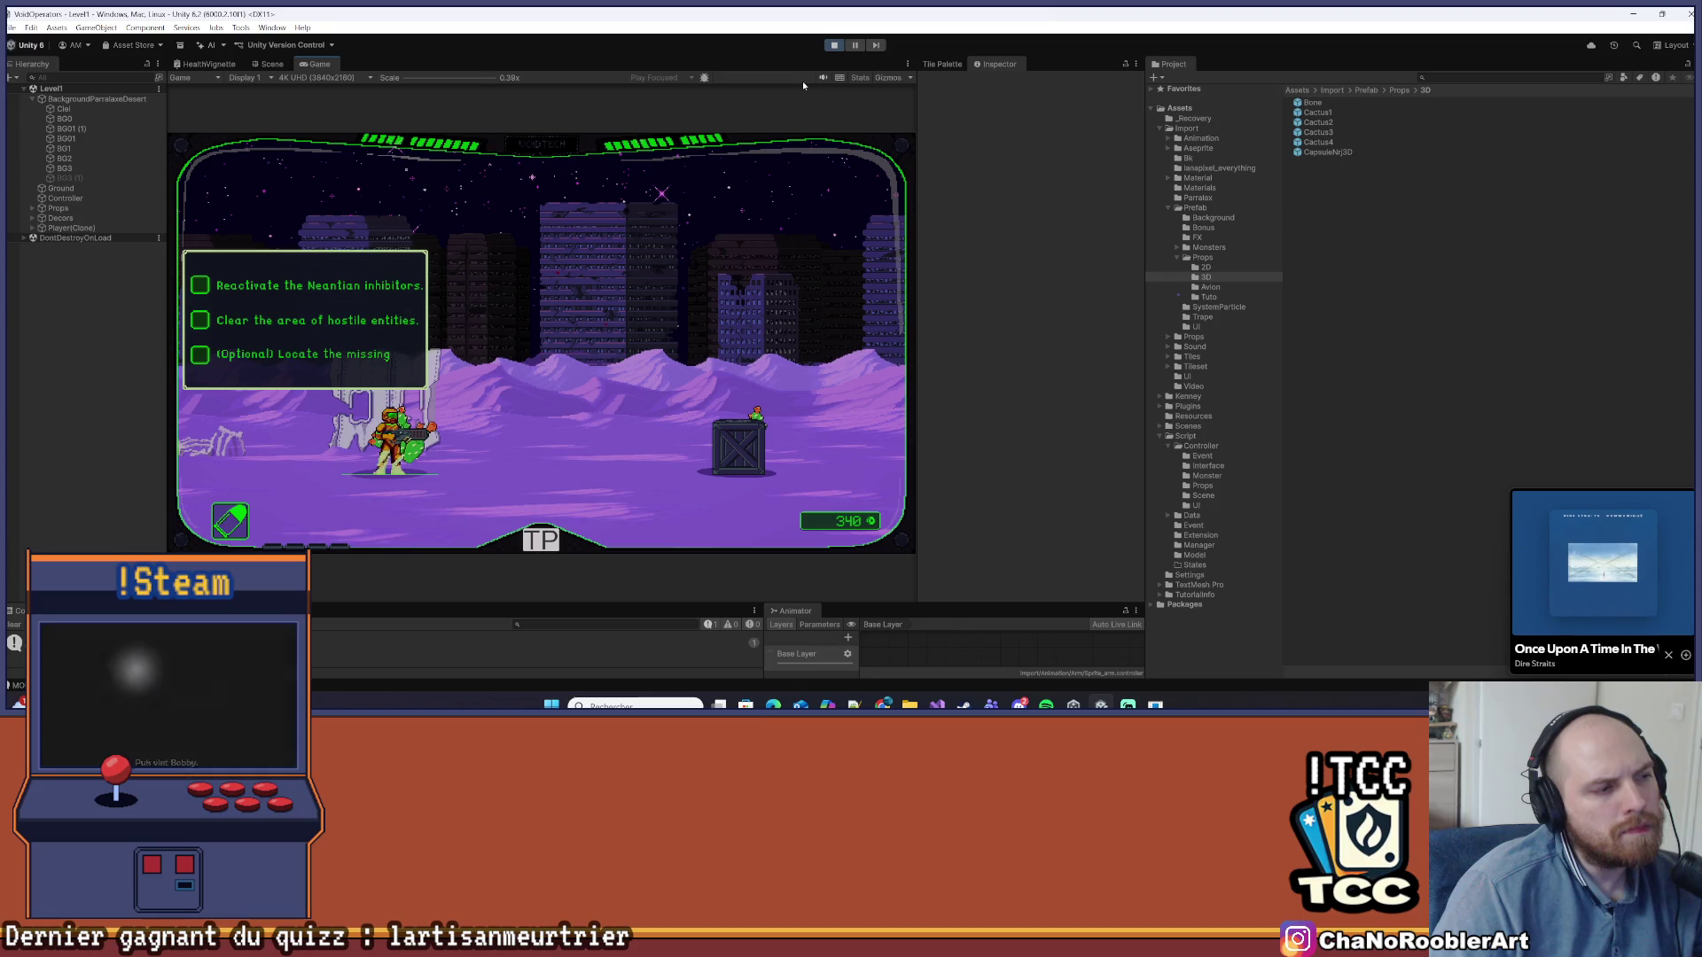
Move through the level shooting cacti and monsters, watch for loot drops, then stop play mode
key("d")
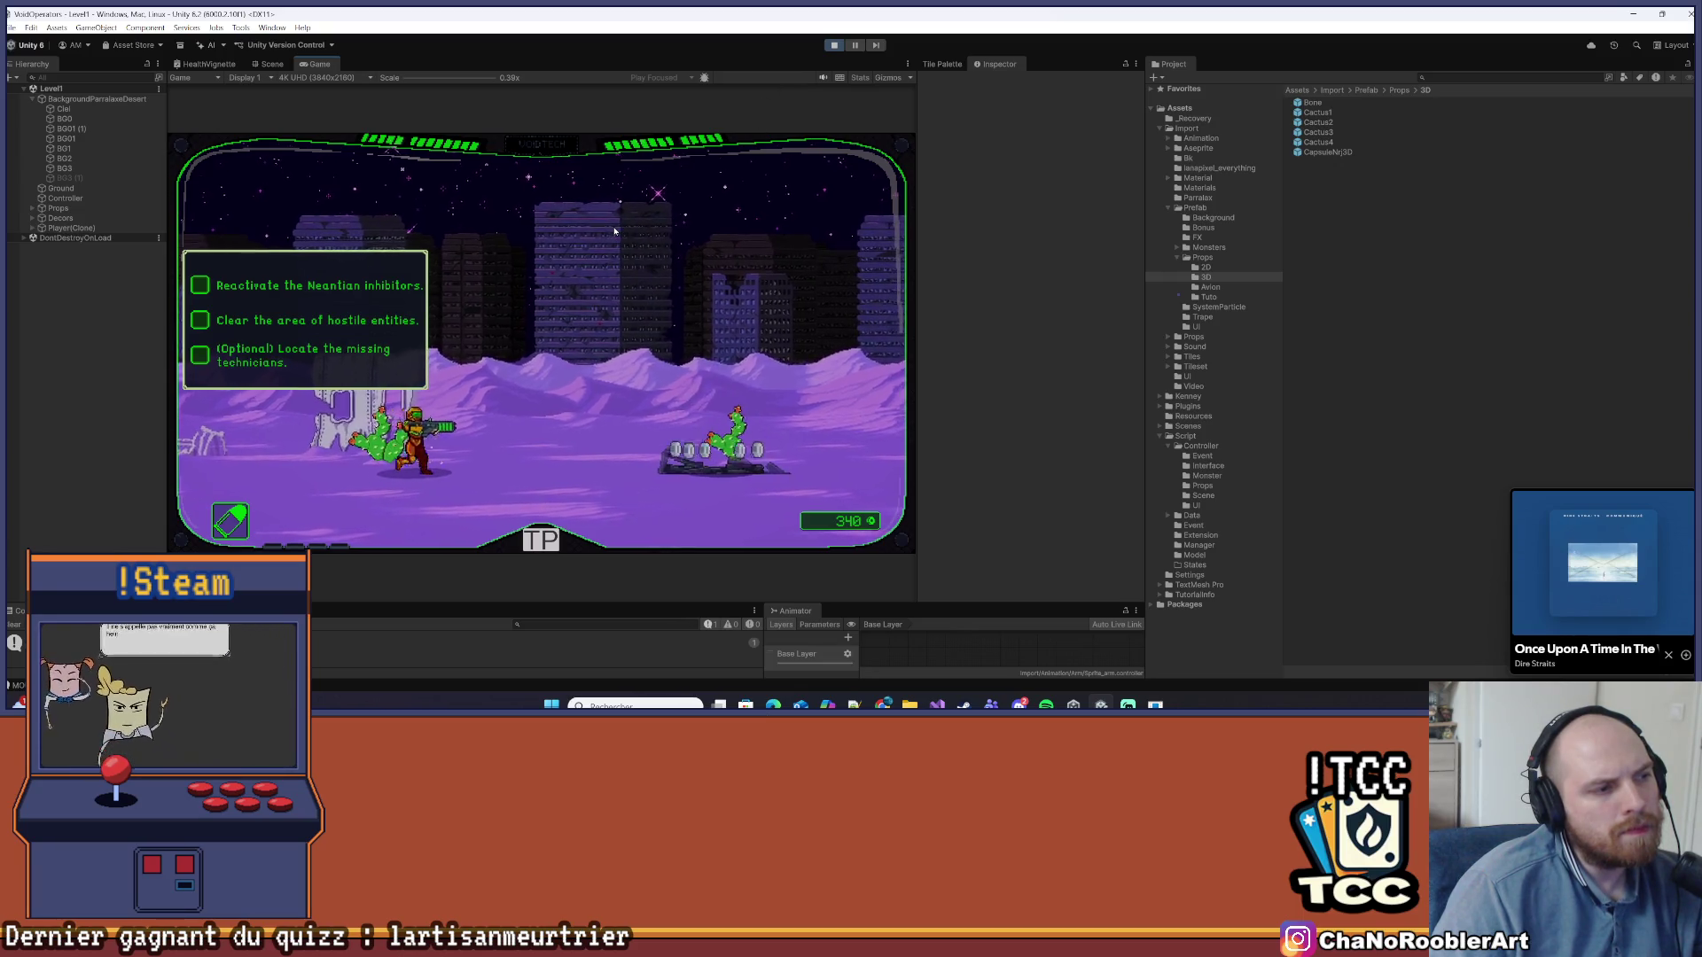
key("d")
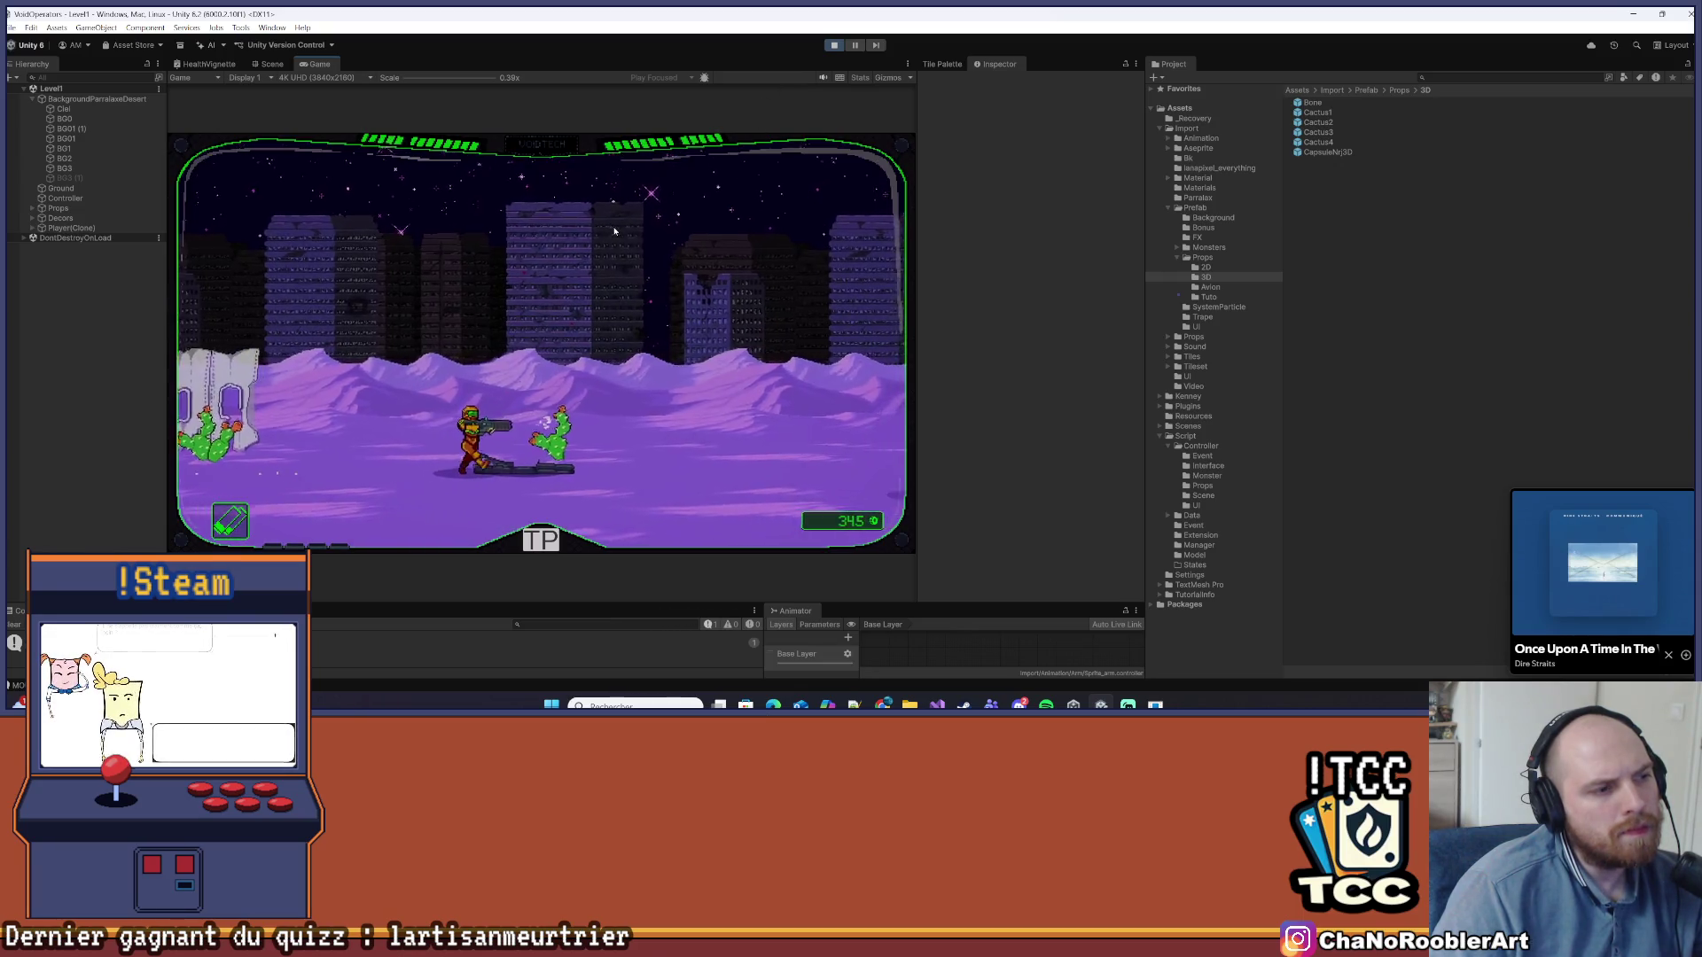
key("d")
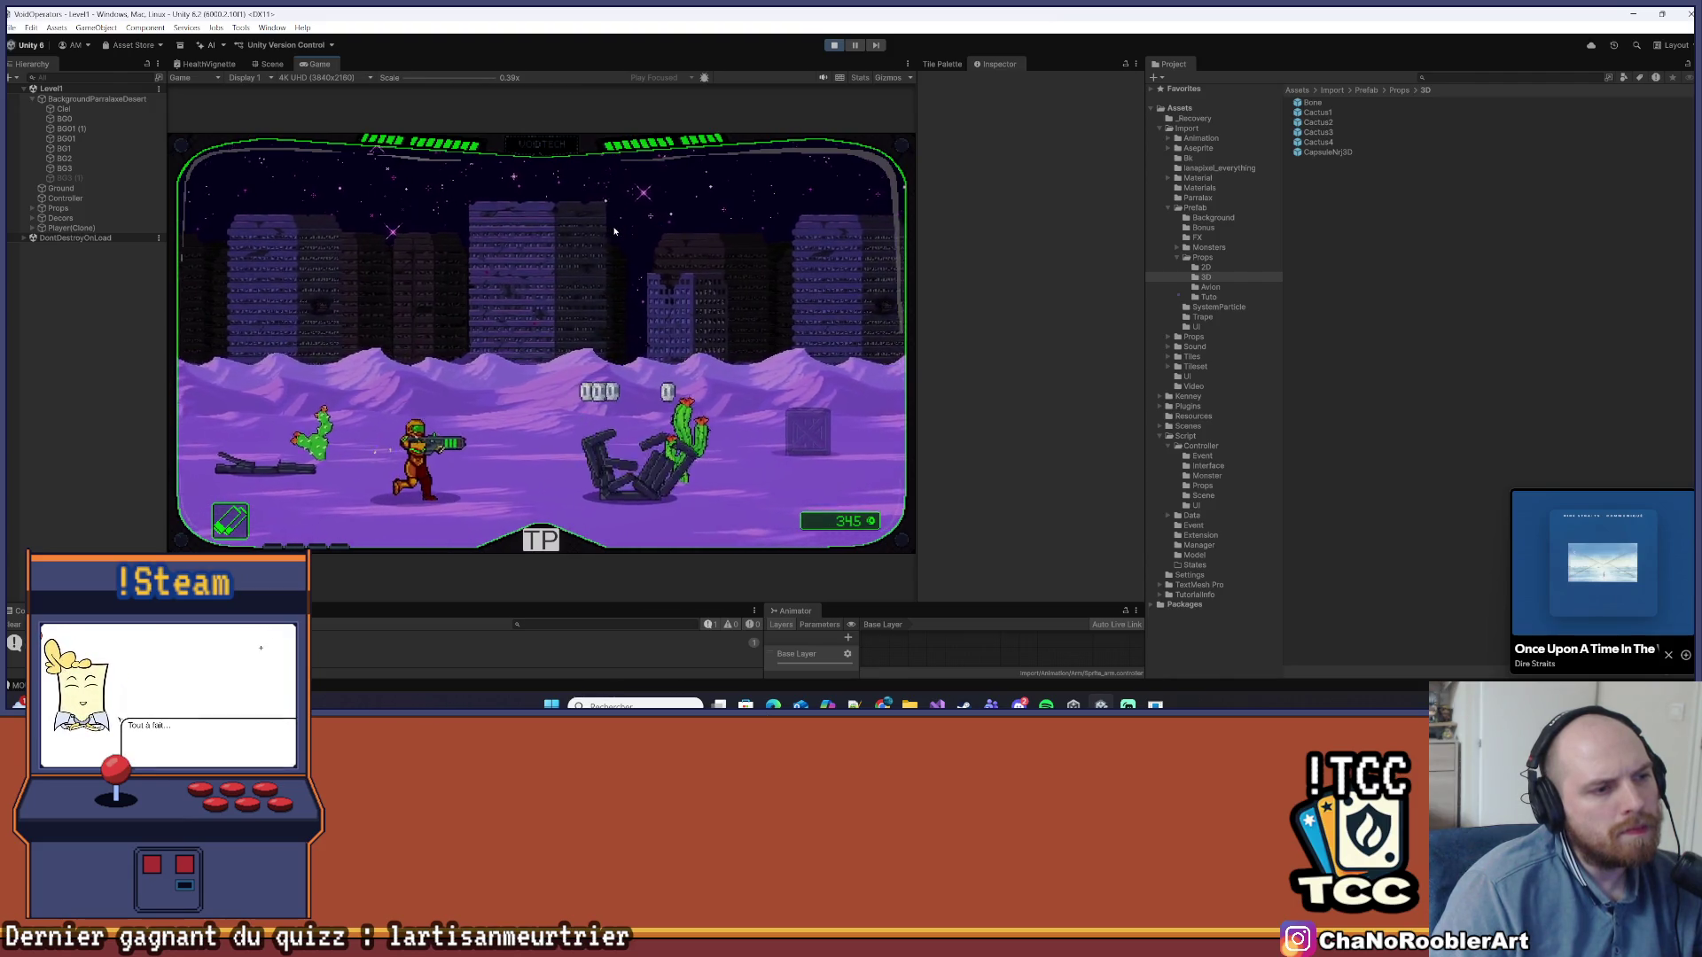
key("d")
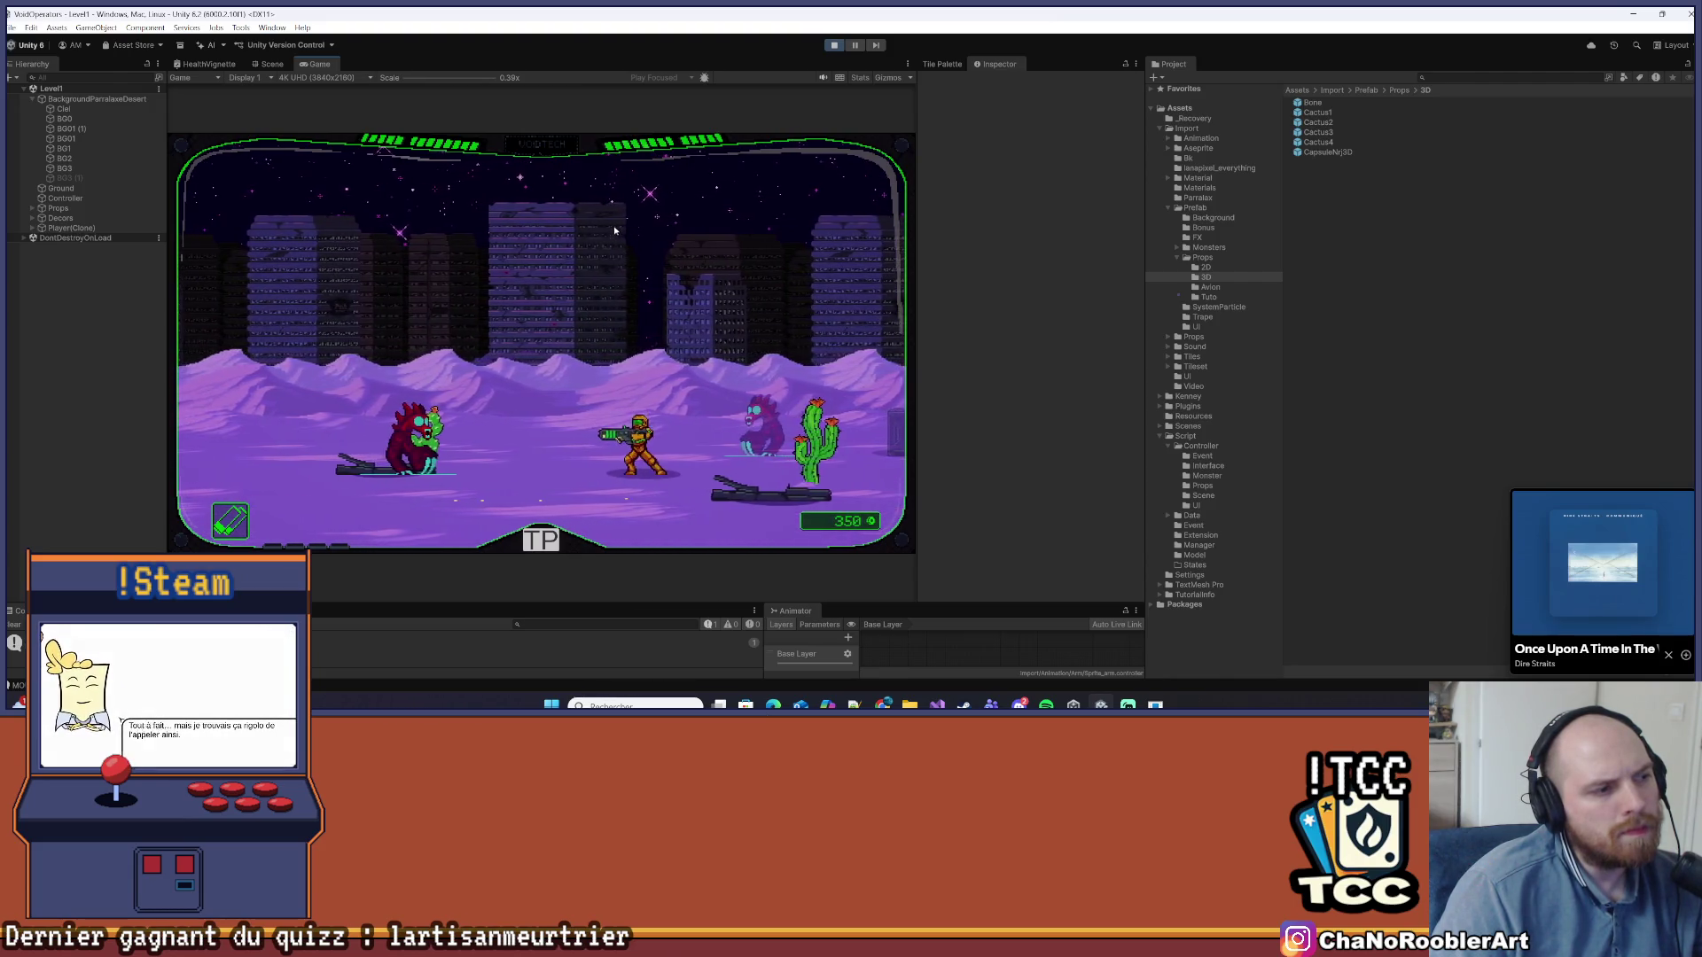
key("d")
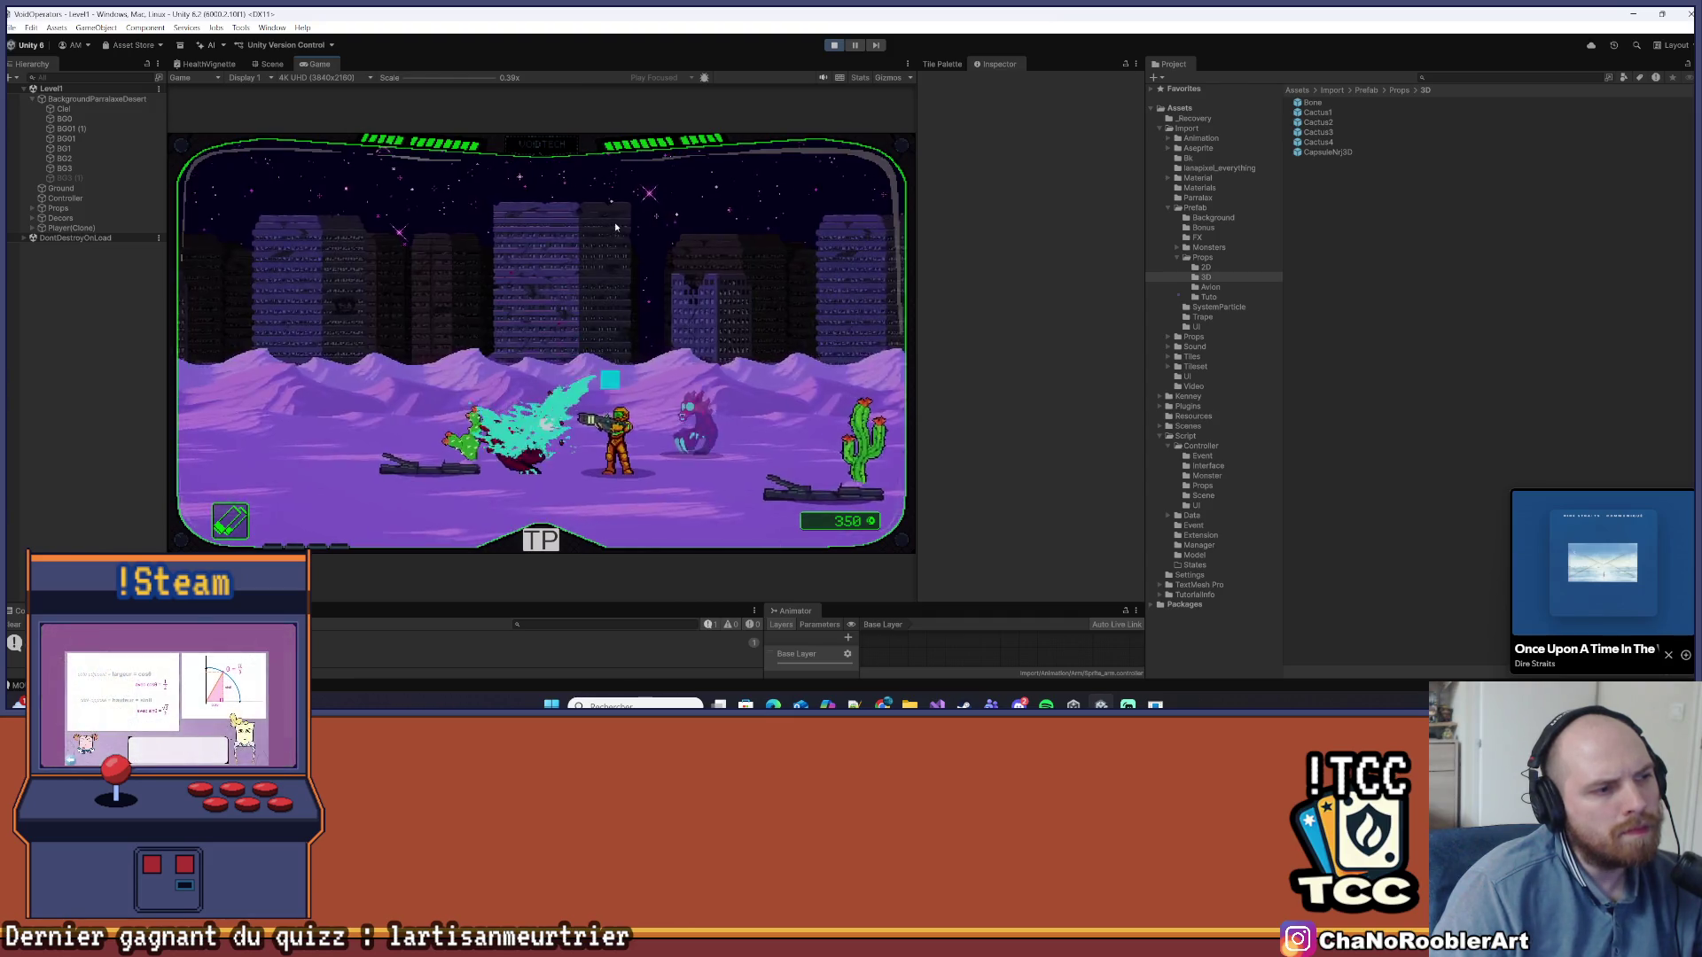
key("d")
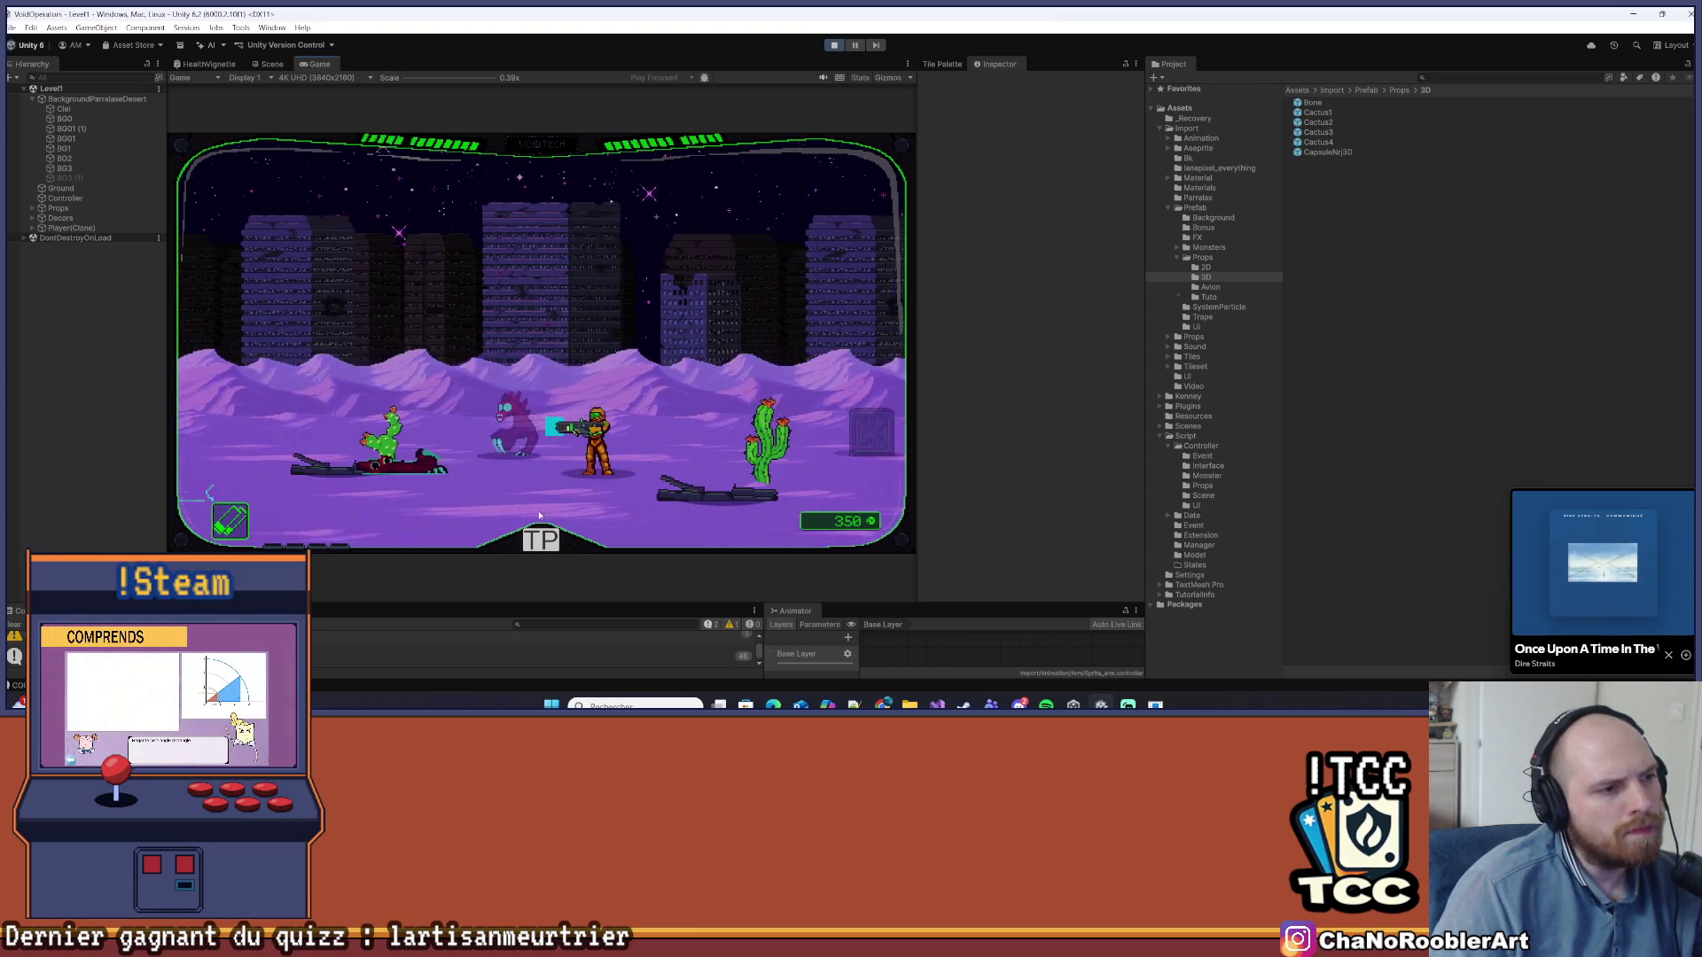
key("a")
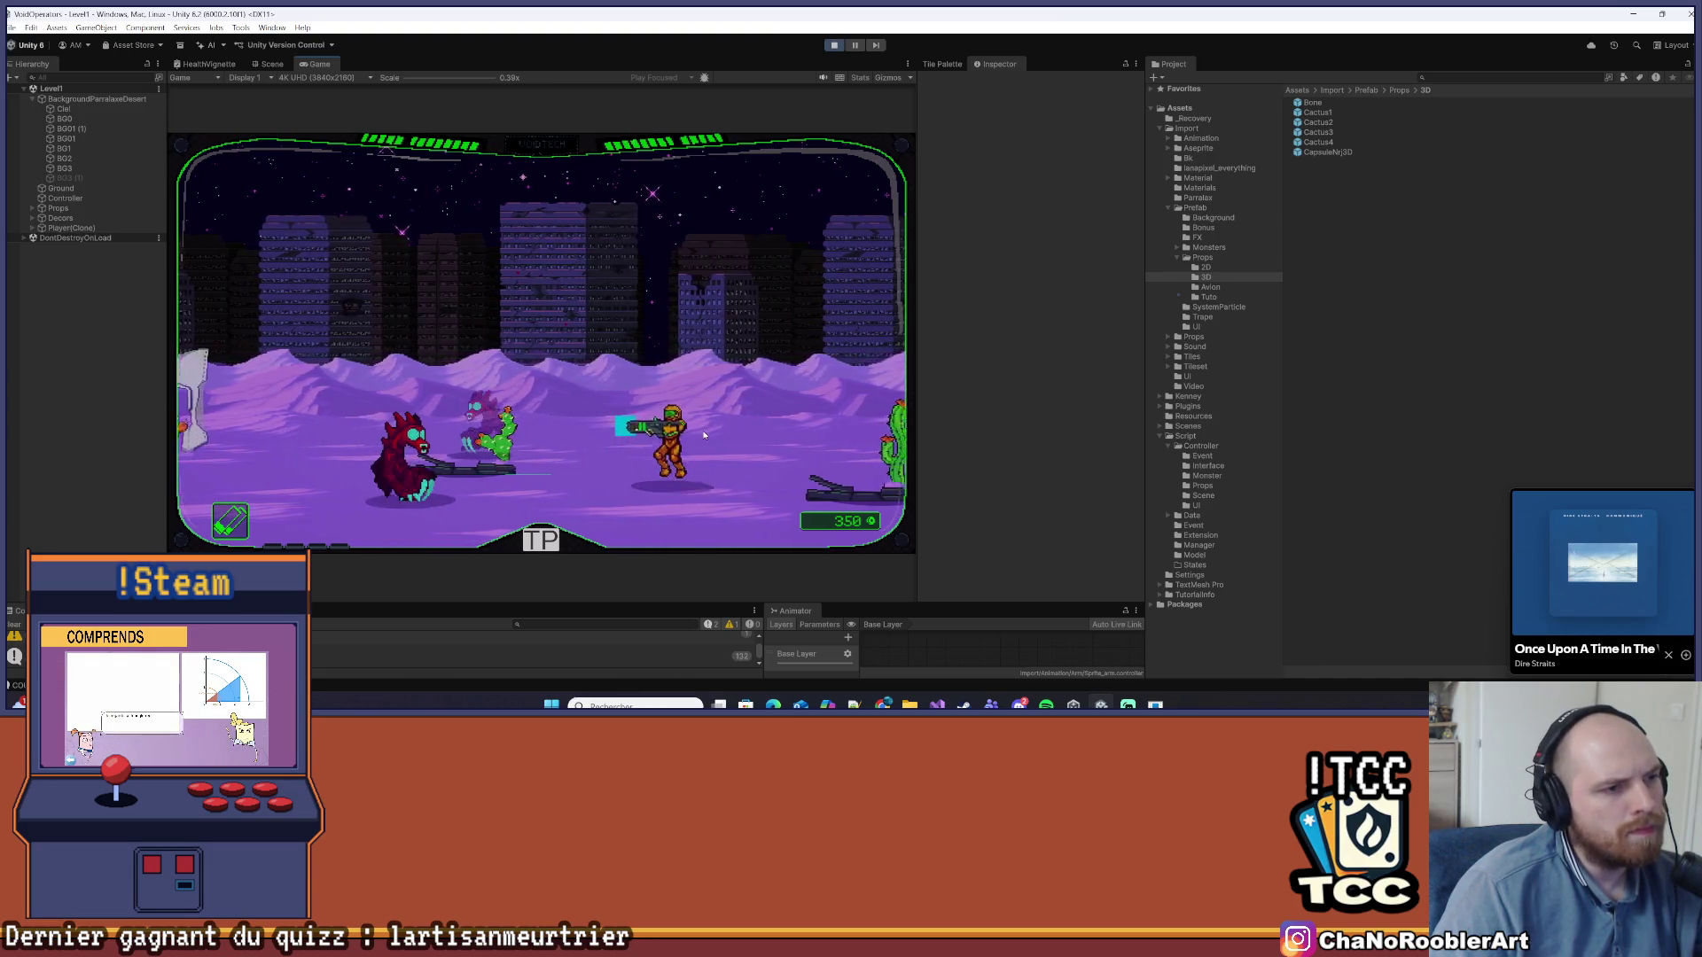
key("d")
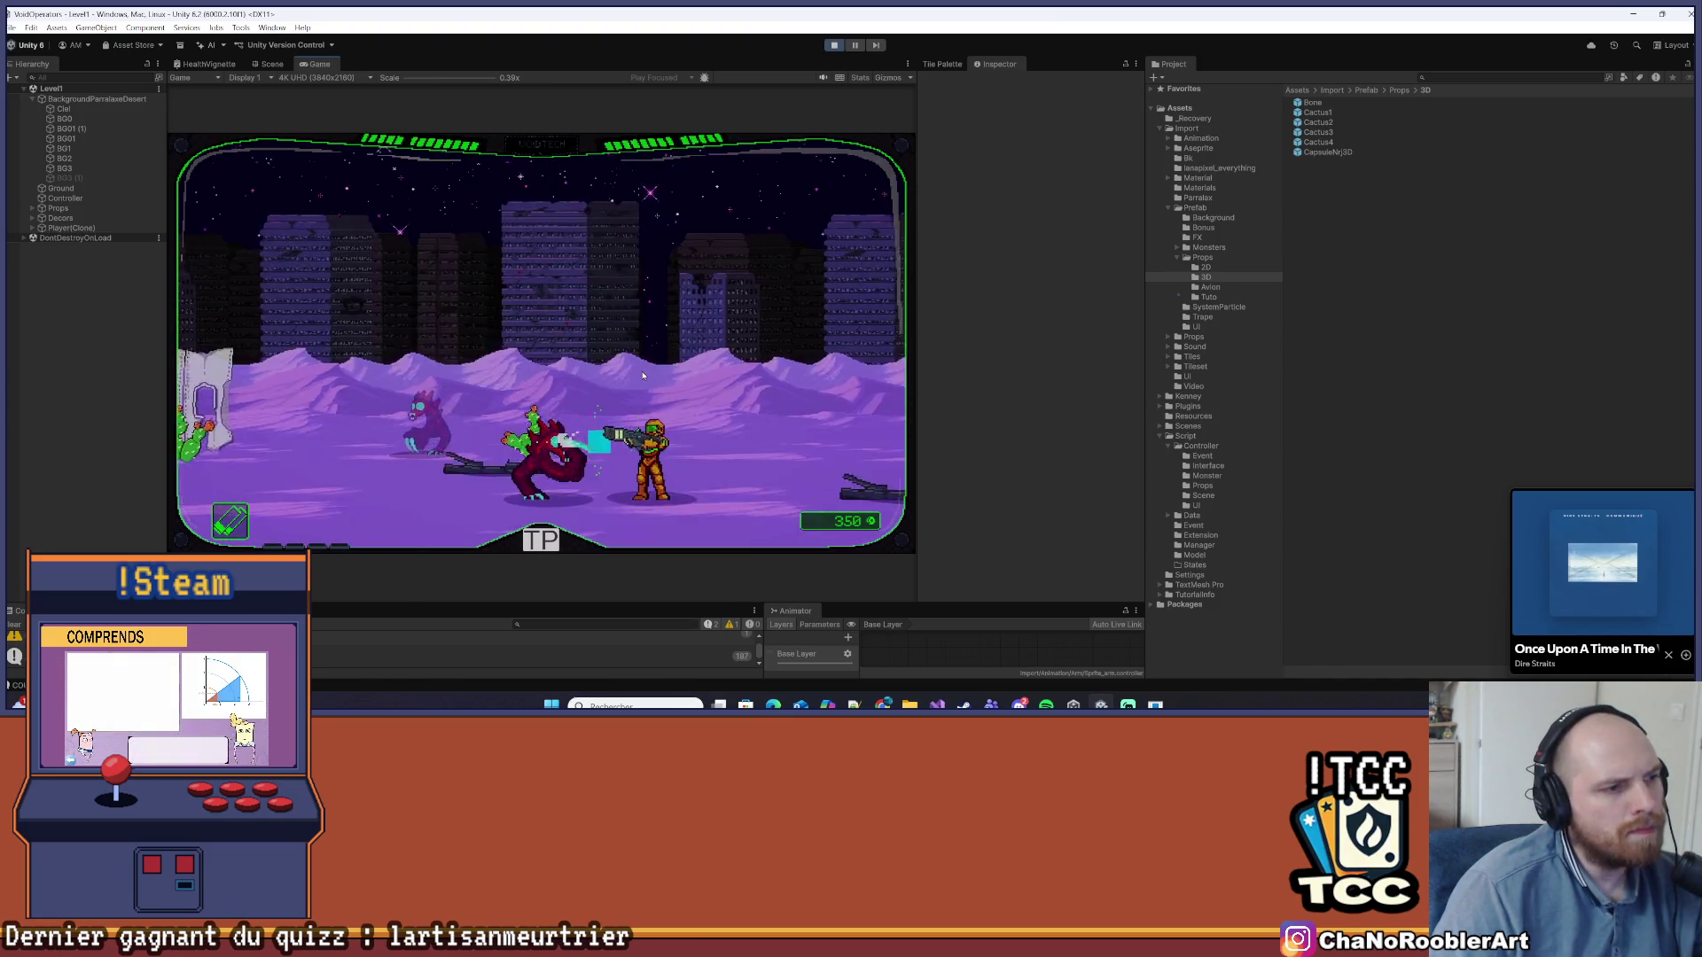
key("d")
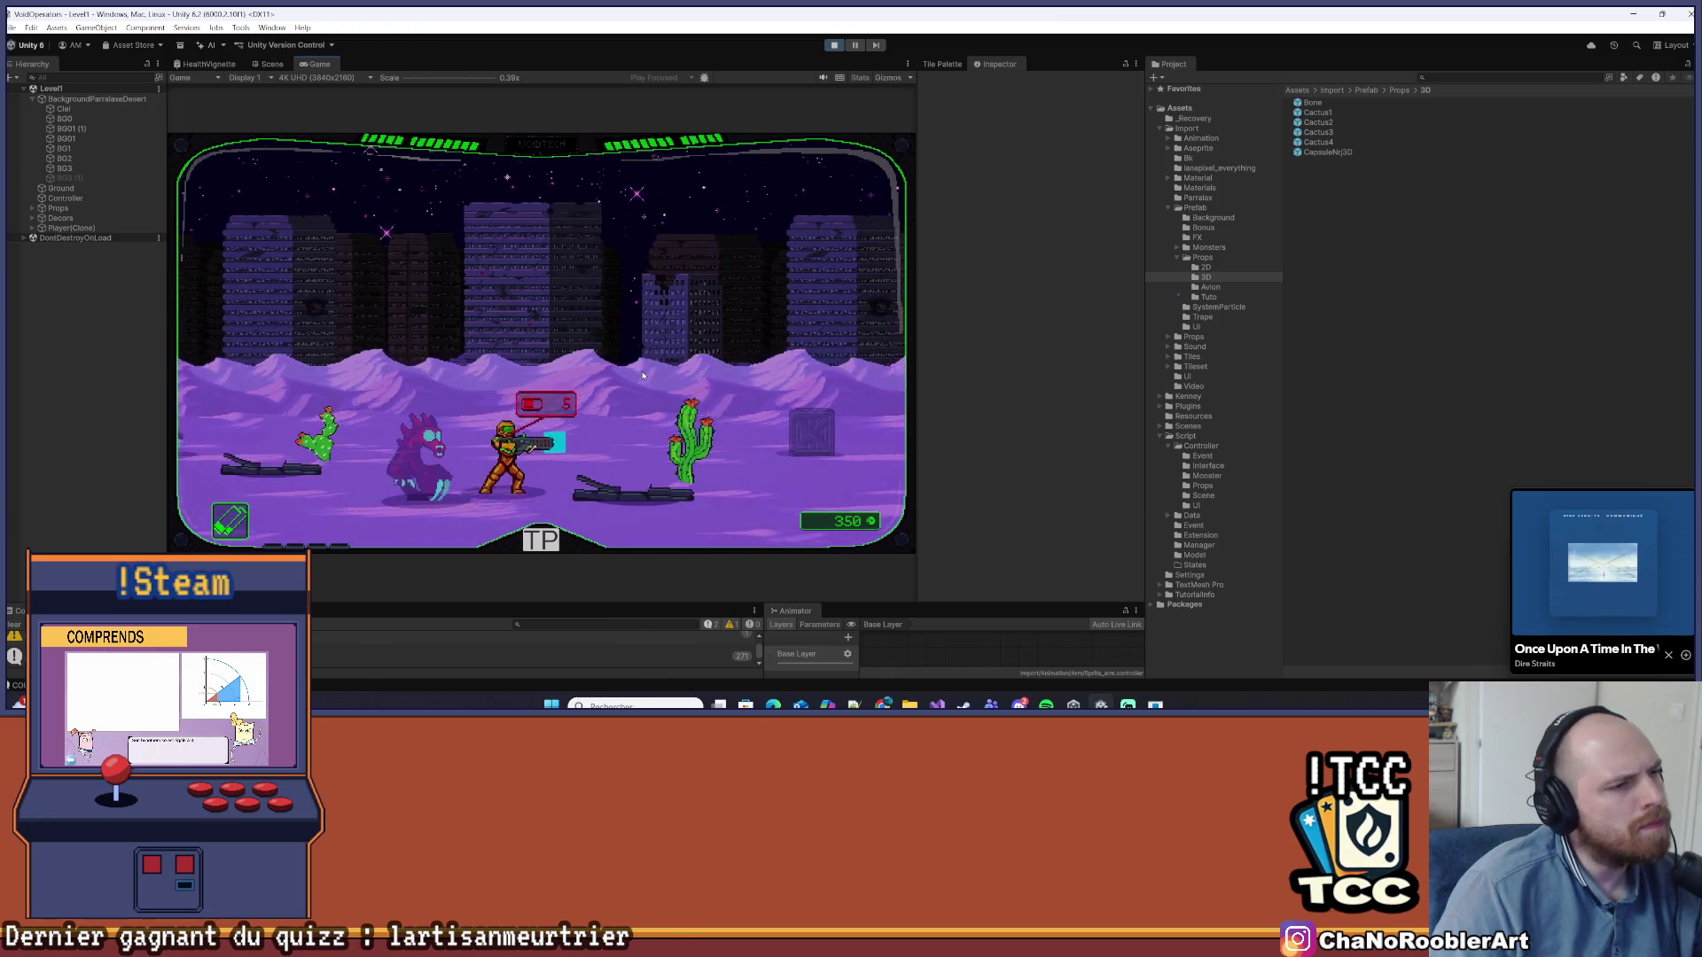
key("a")
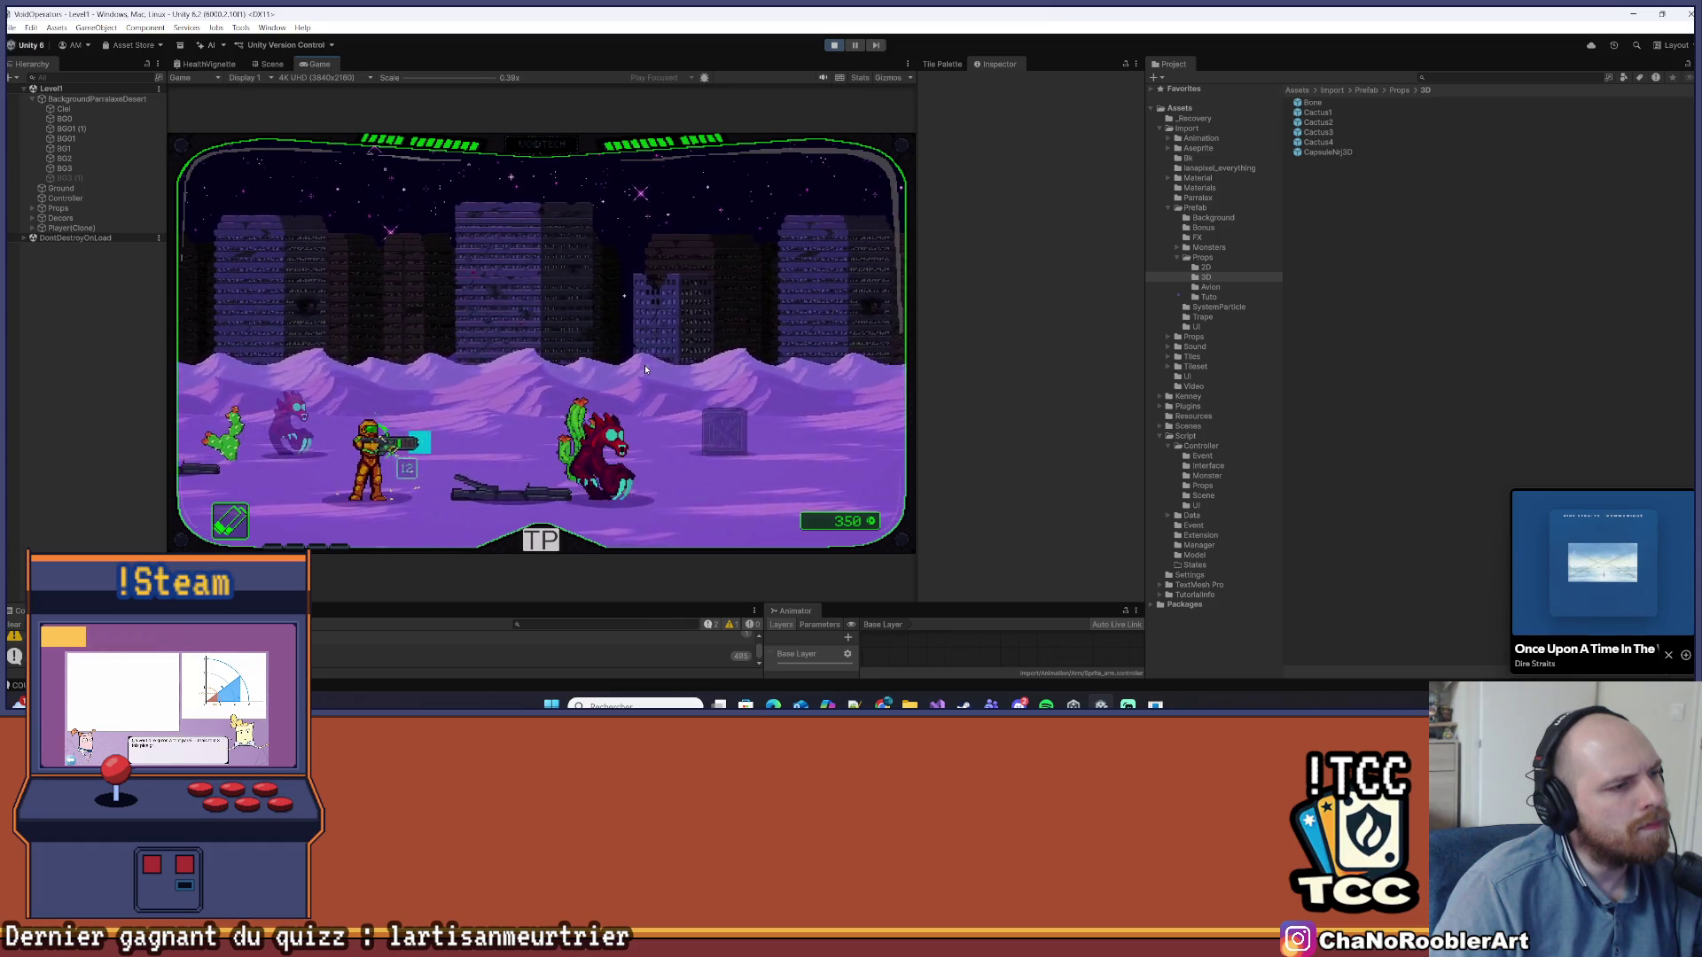
key("d")
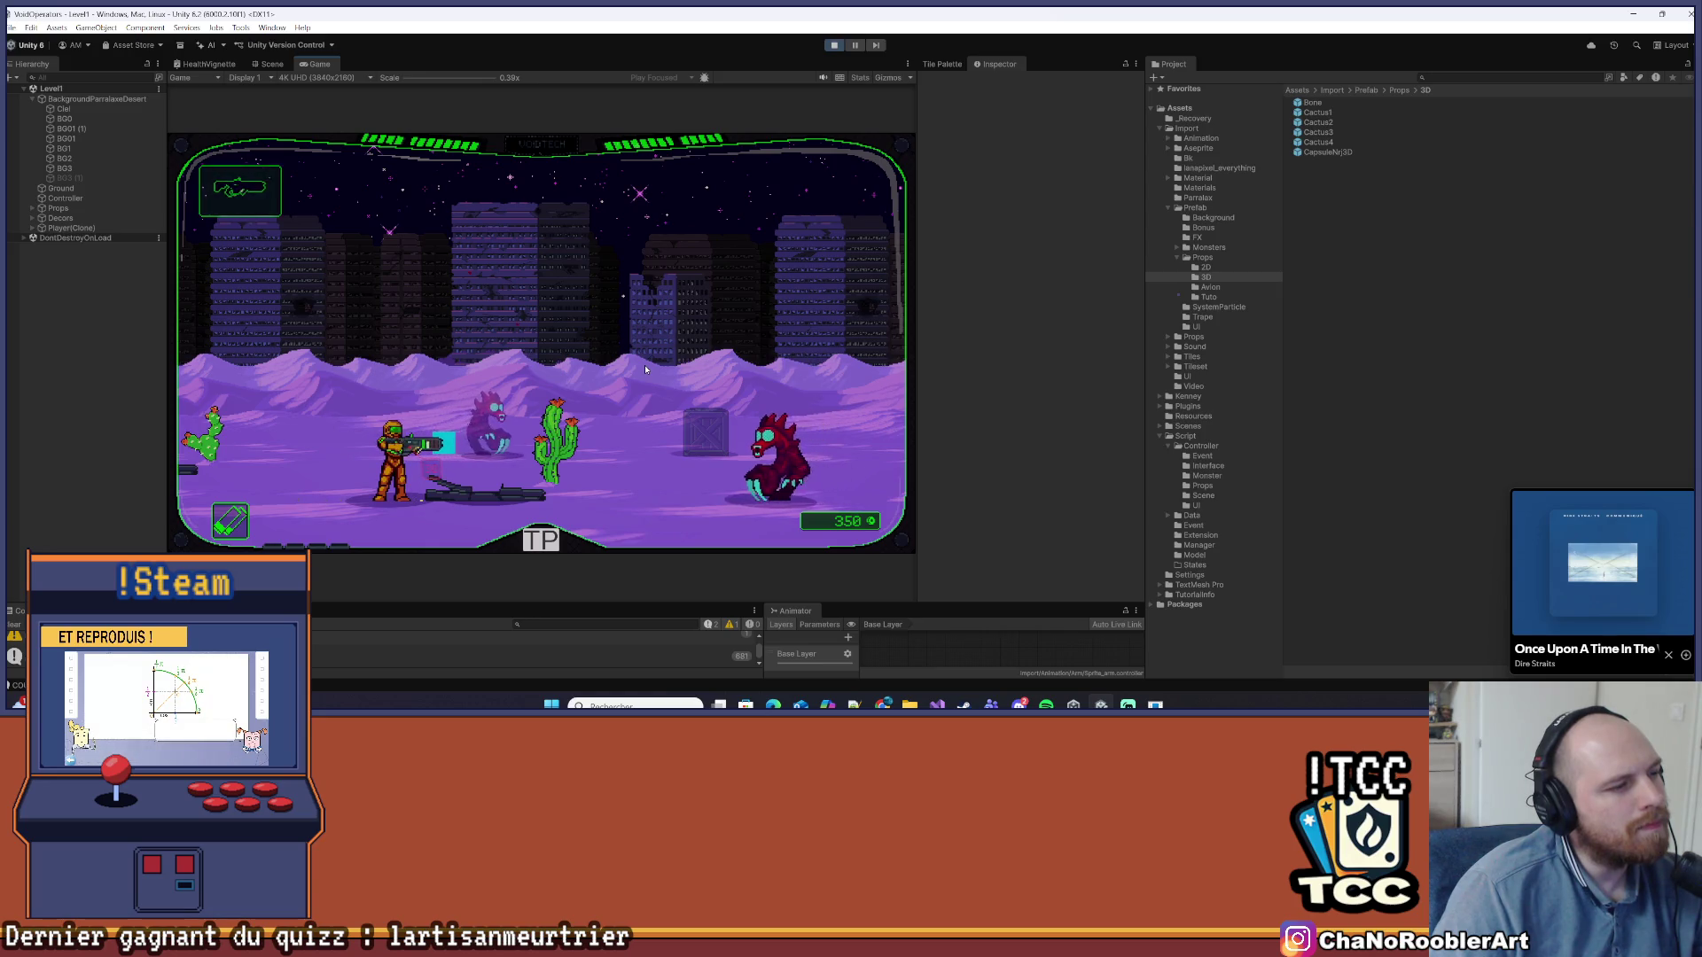
key("d")
key("a")
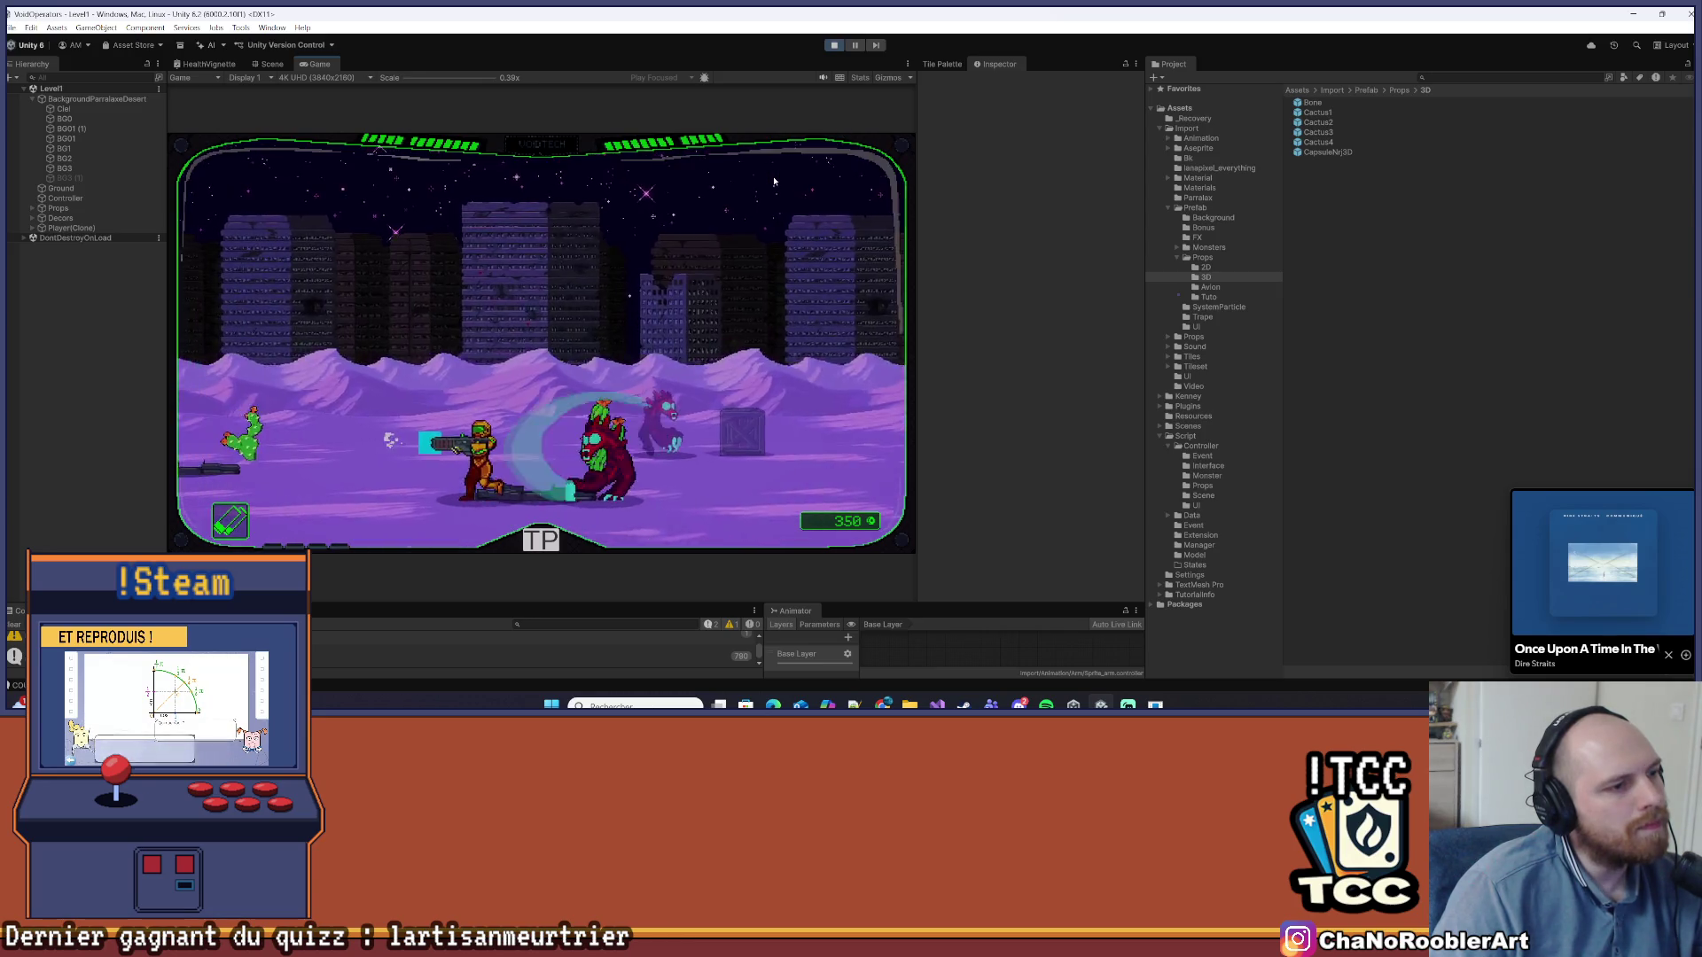
key("d")
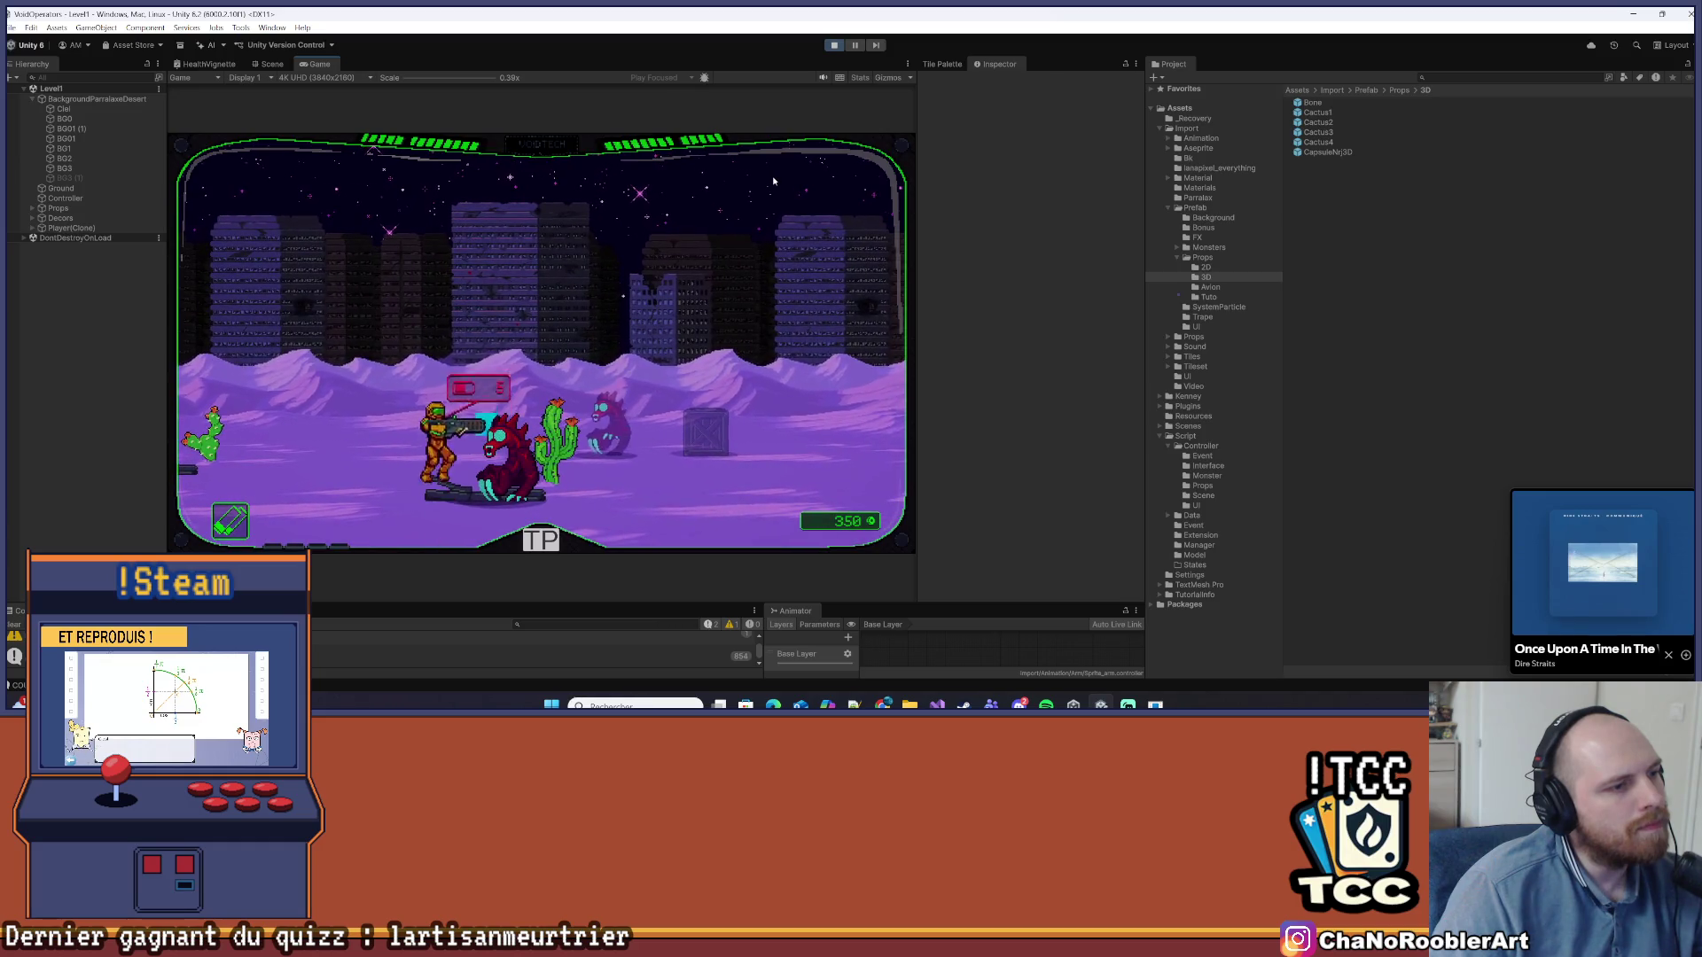
left_click(835, 48)
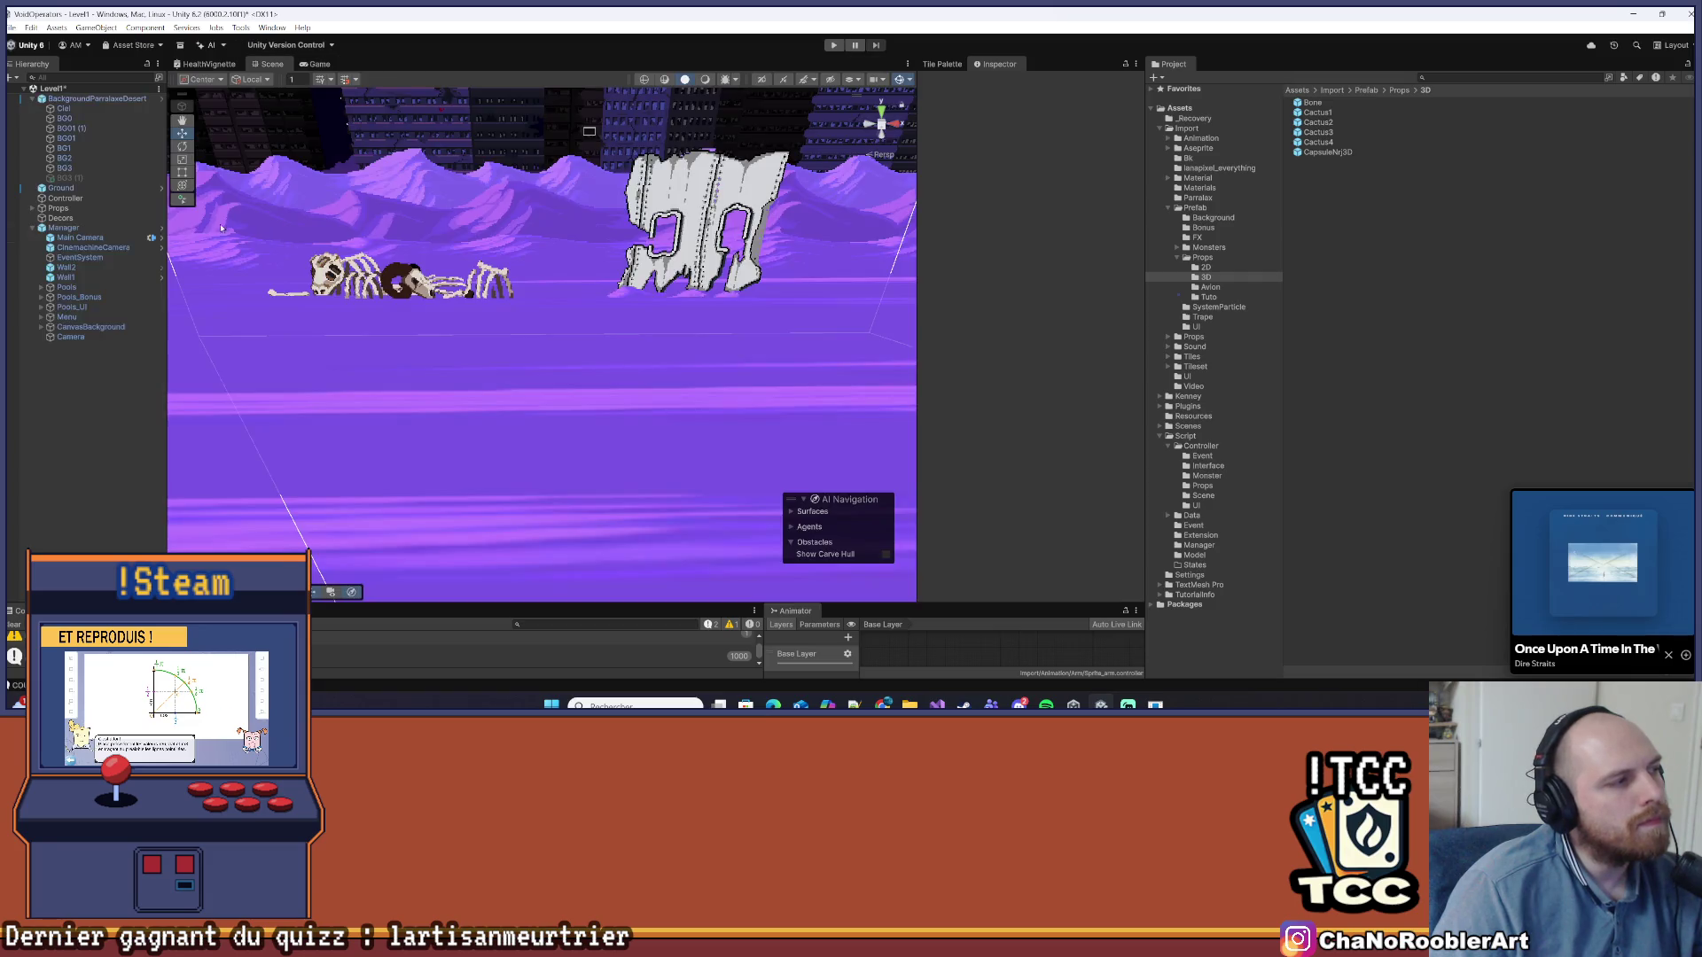
Inspect the CapsuleNrj3D prefab's settings, then switch back to Visual Studio
left_click(1329, 152)
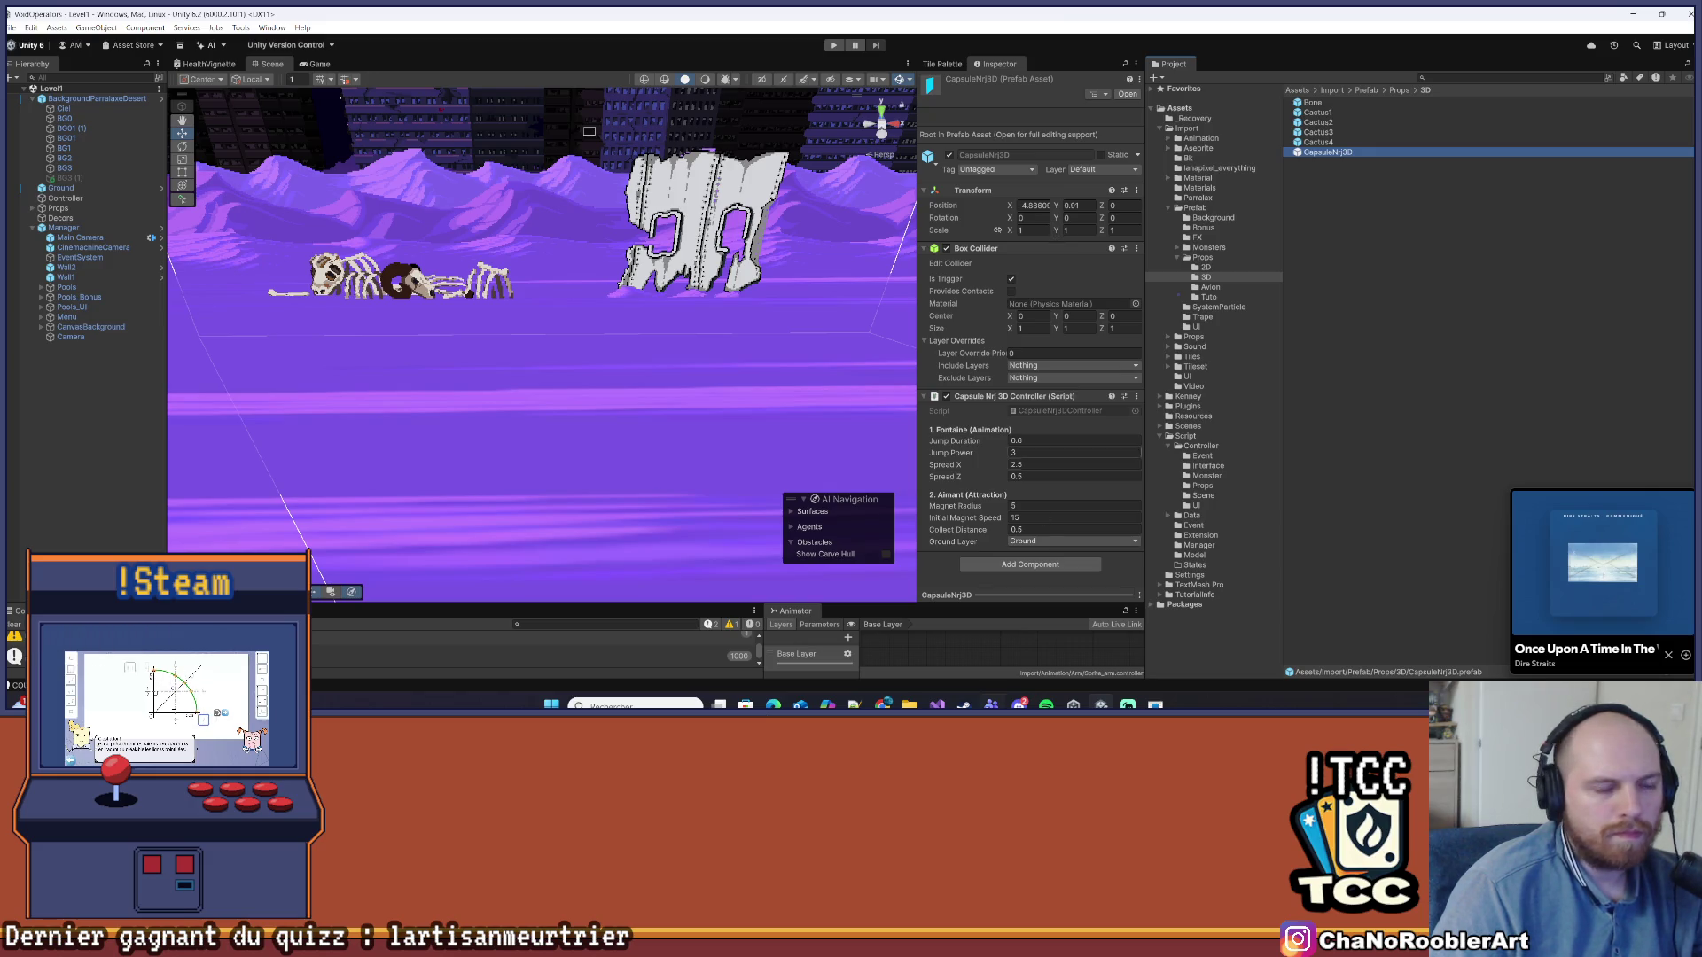
key("alt+Tab")
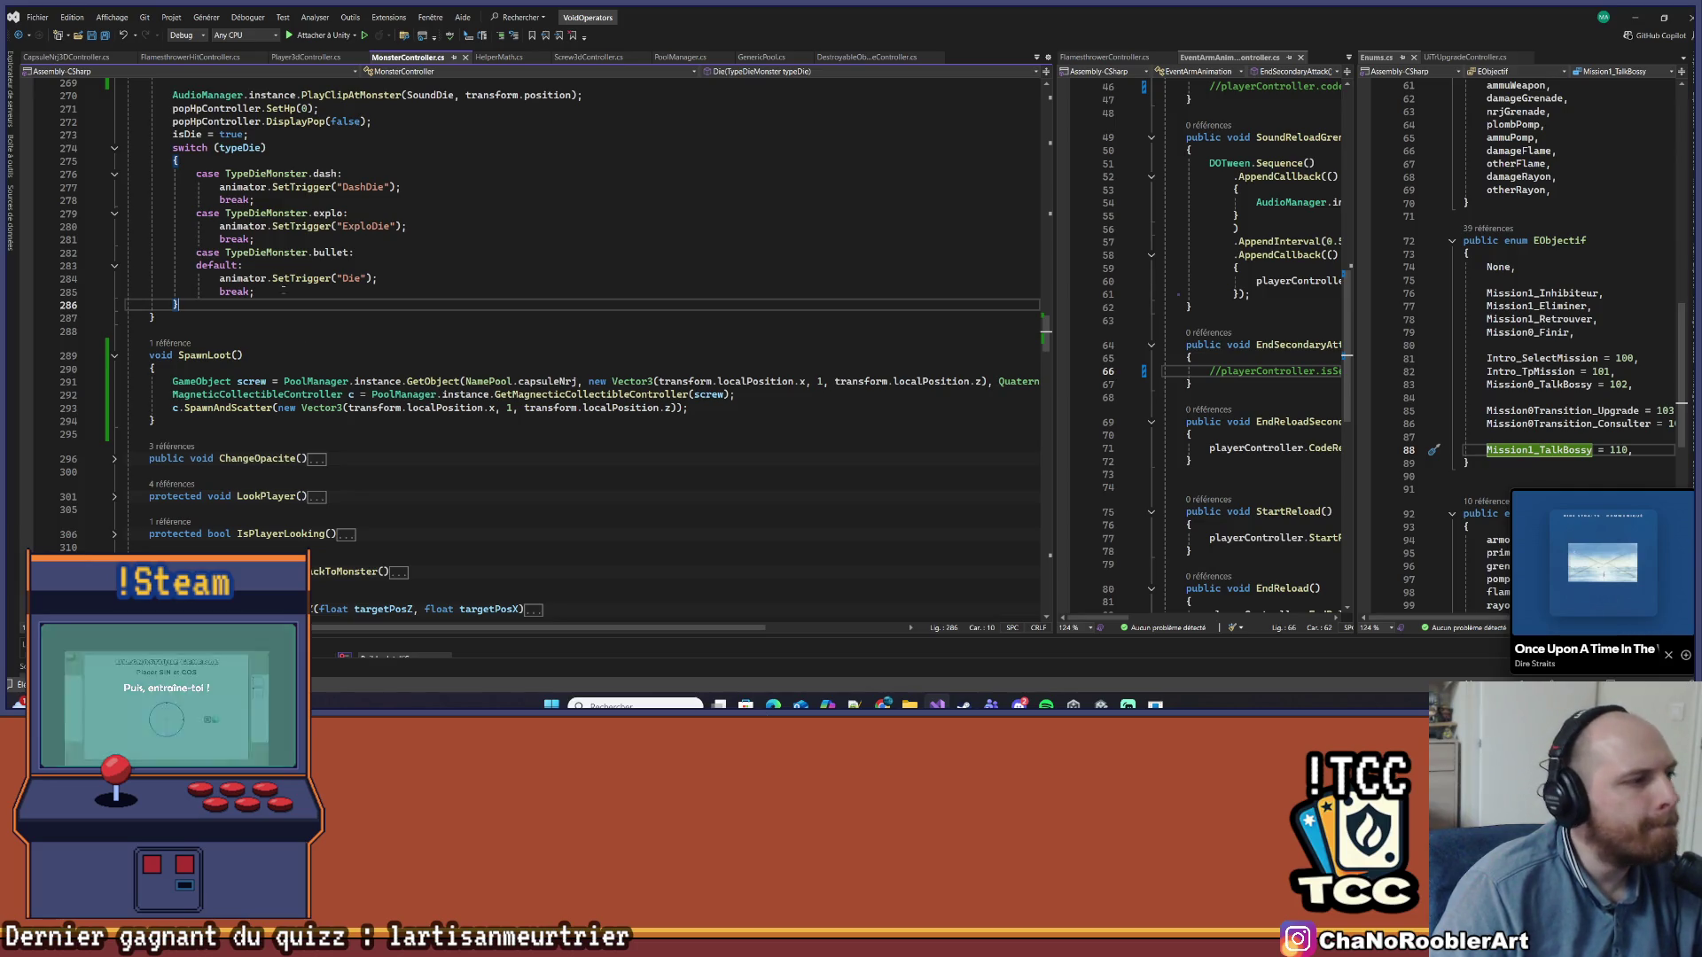
Replace CapsuleNrj3DController's Debug.Log("COUCOU") with Screw3dController's pool-return code
key("Up")
key("Up")
key("Home")
key("shift+End")
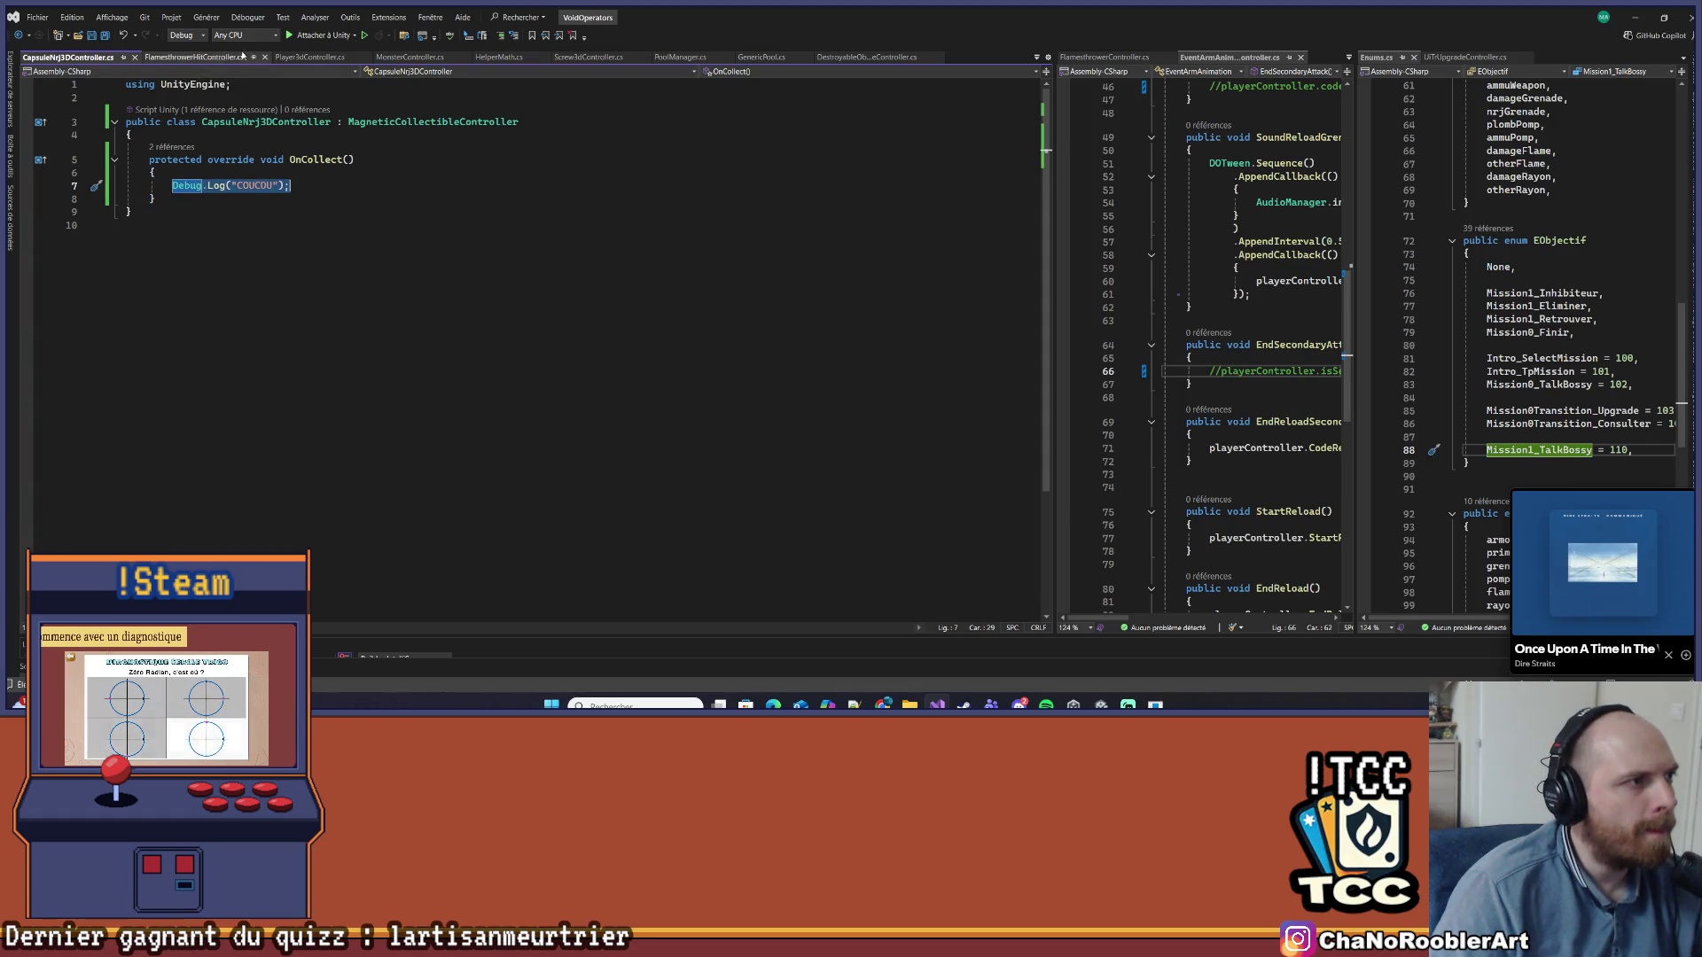
left_click(587, 56)
left_click_drag(143, 251, 578, 264)
key("ctrl+c")
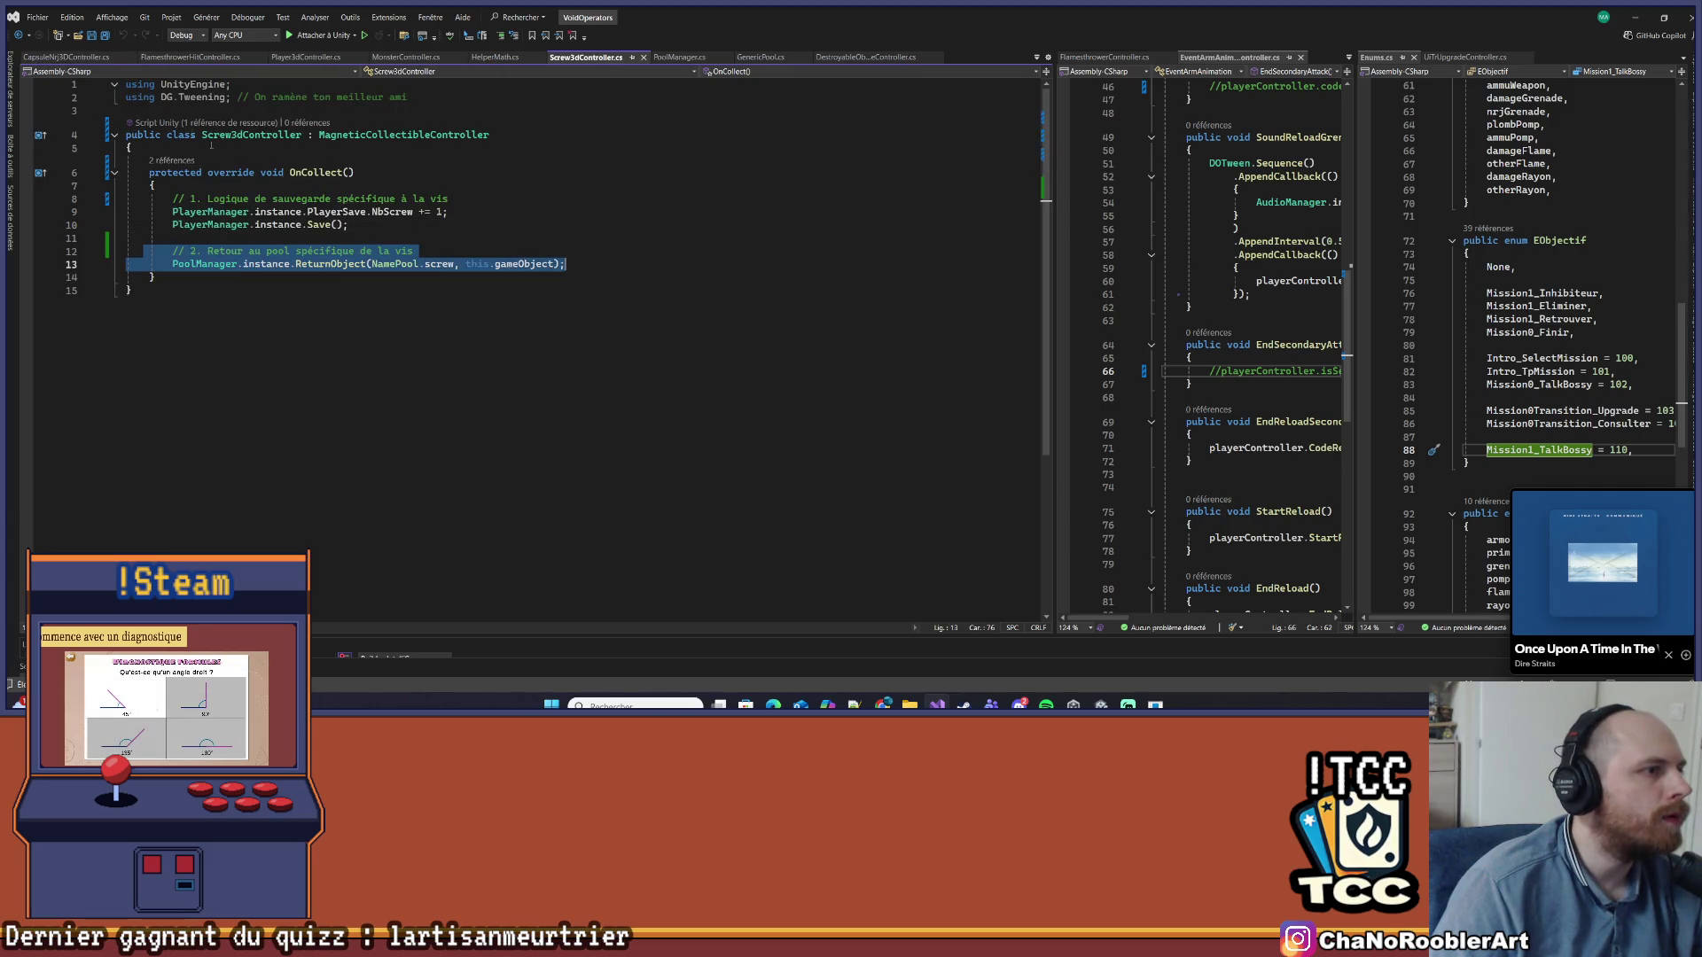
key("ctrl+Tab")
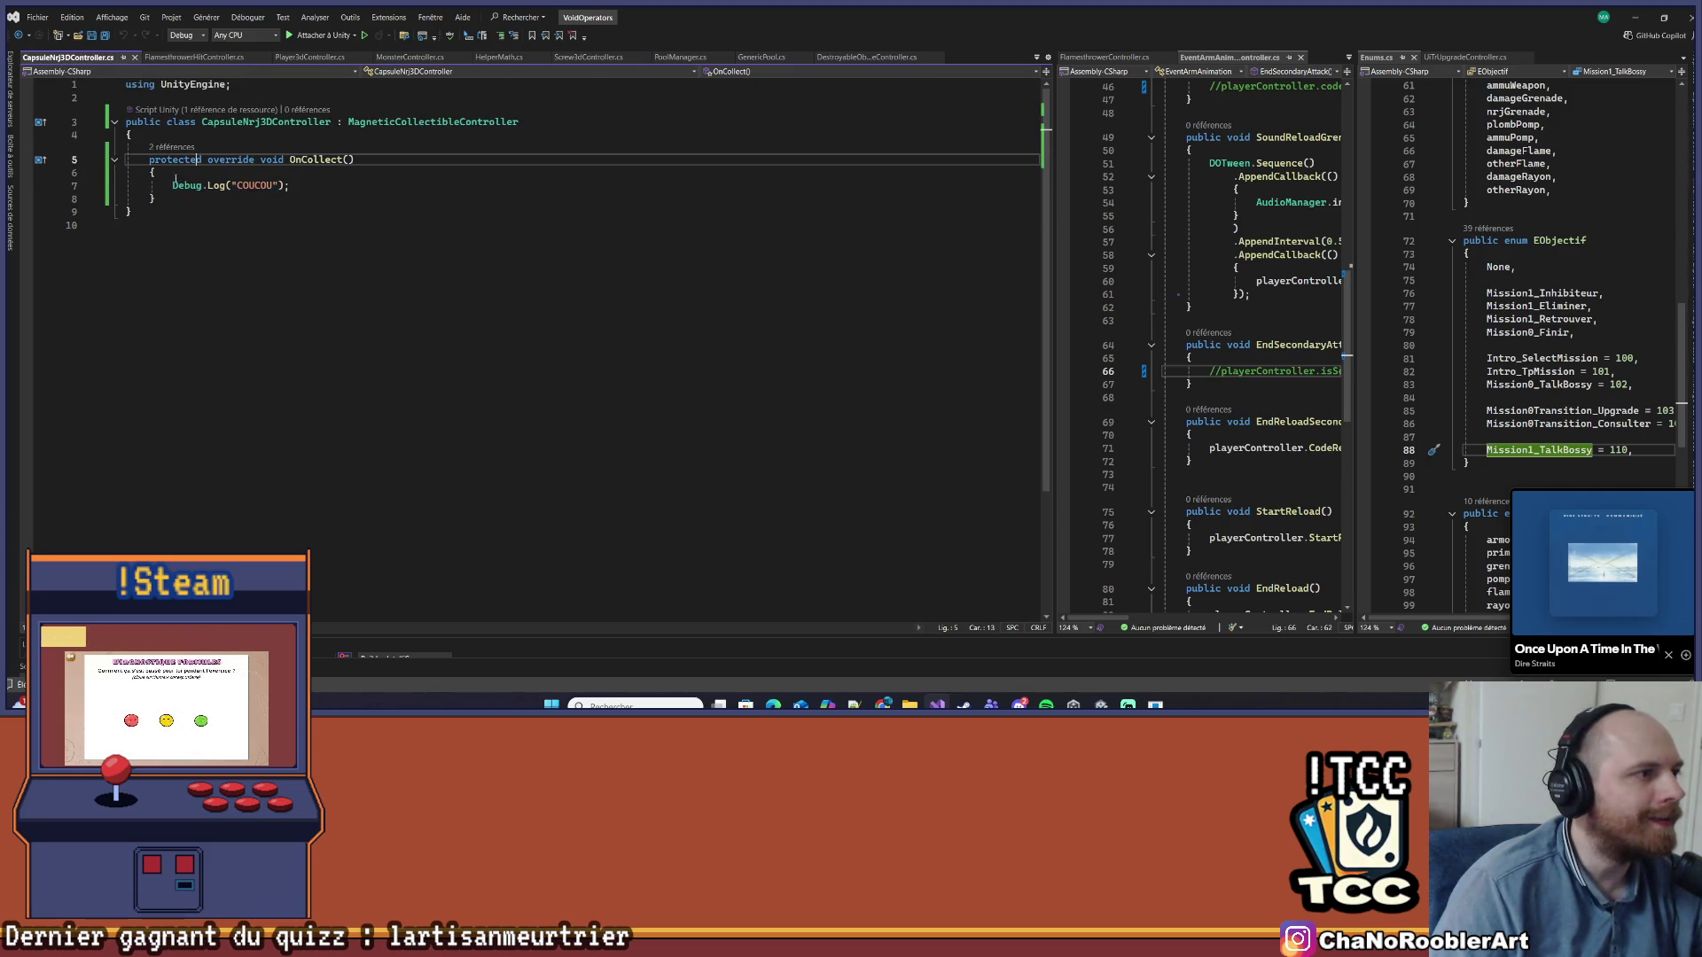
key("ctrl+v")
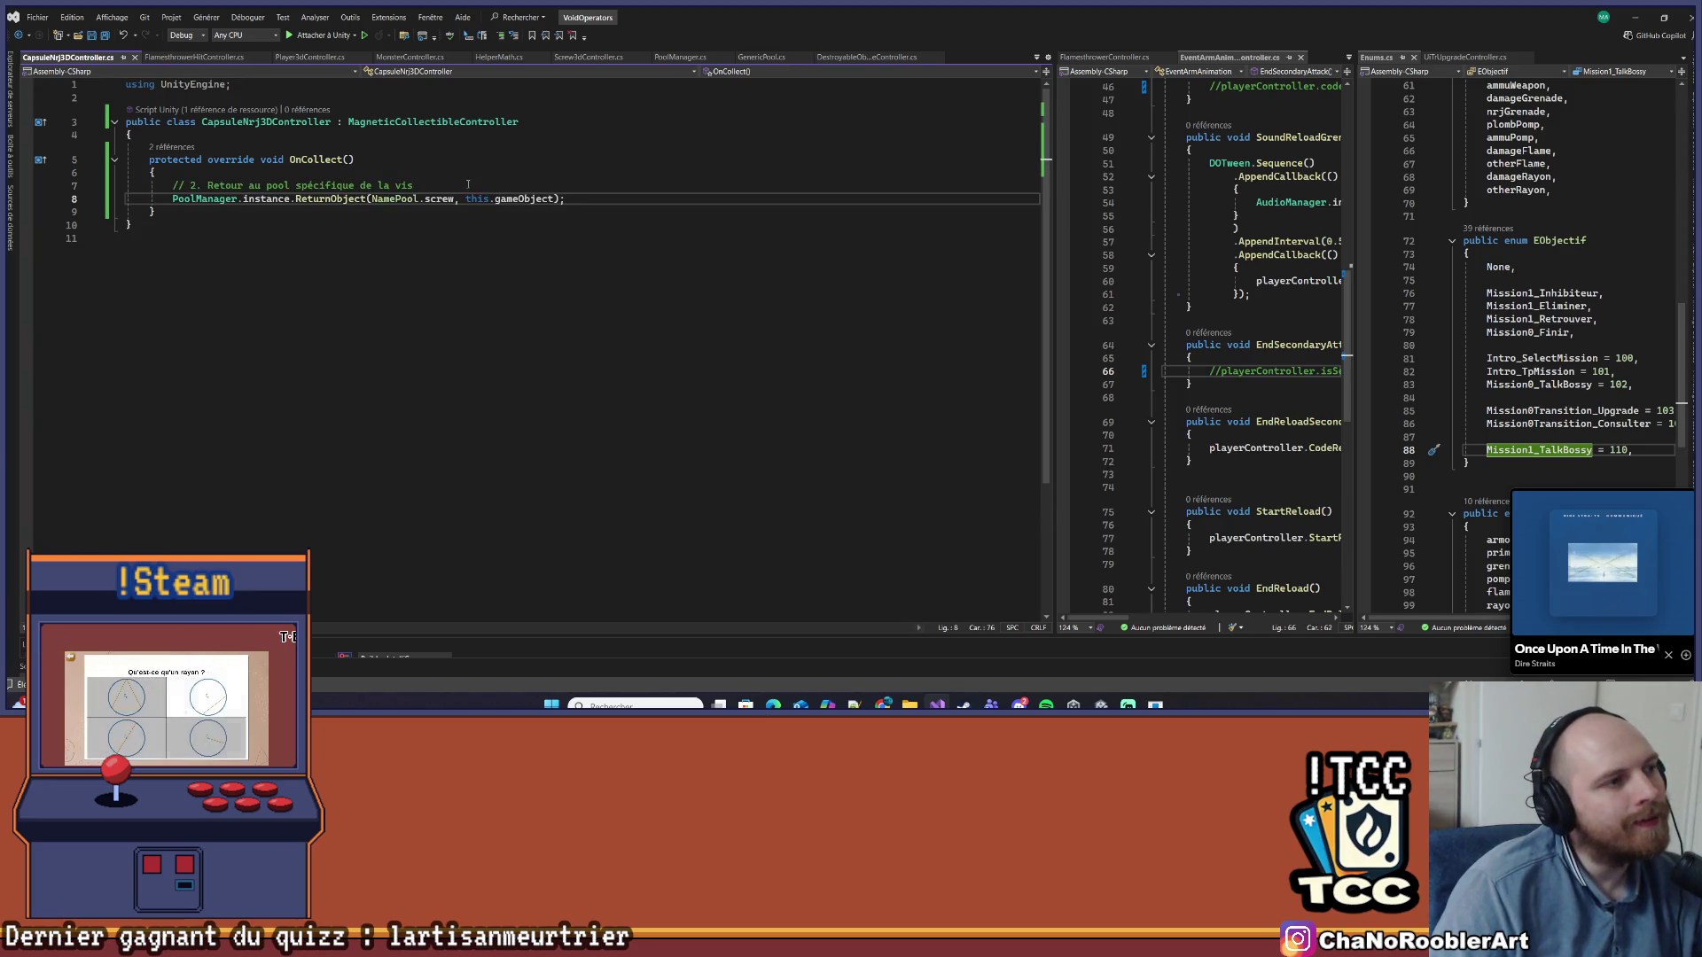
Change the returned pool from screw to capsuleNrj, save the script, and return to Unity
double_click(438, 198)
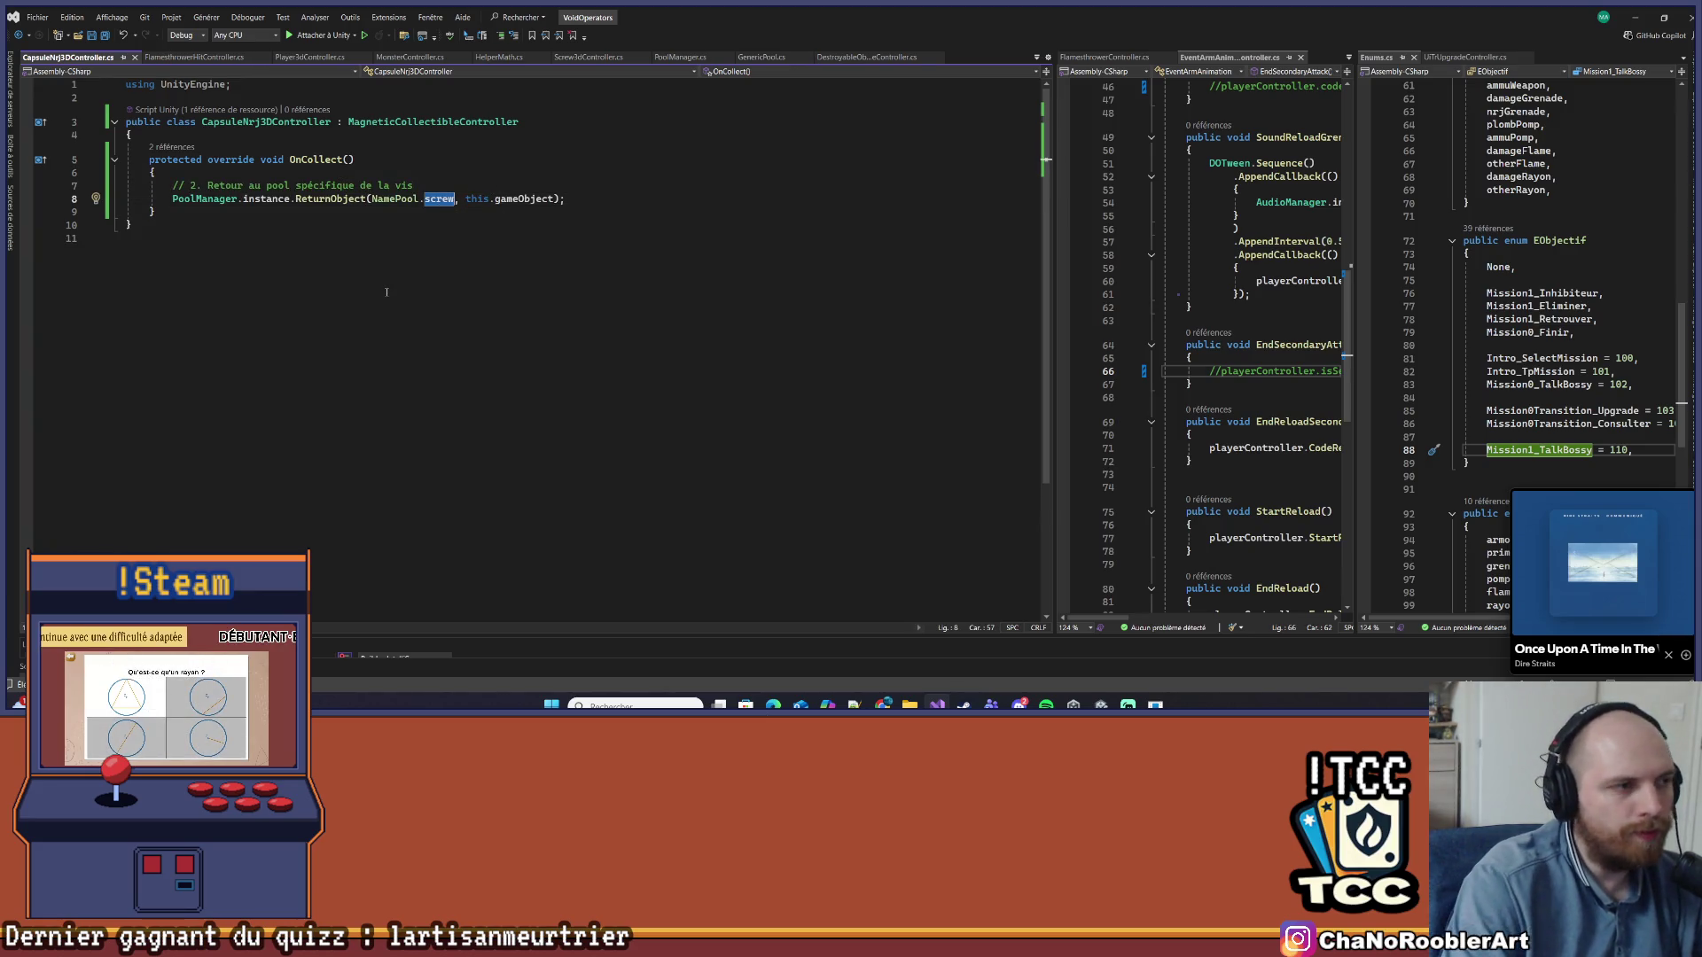
key("BackSpace")
key("ctrl+space")
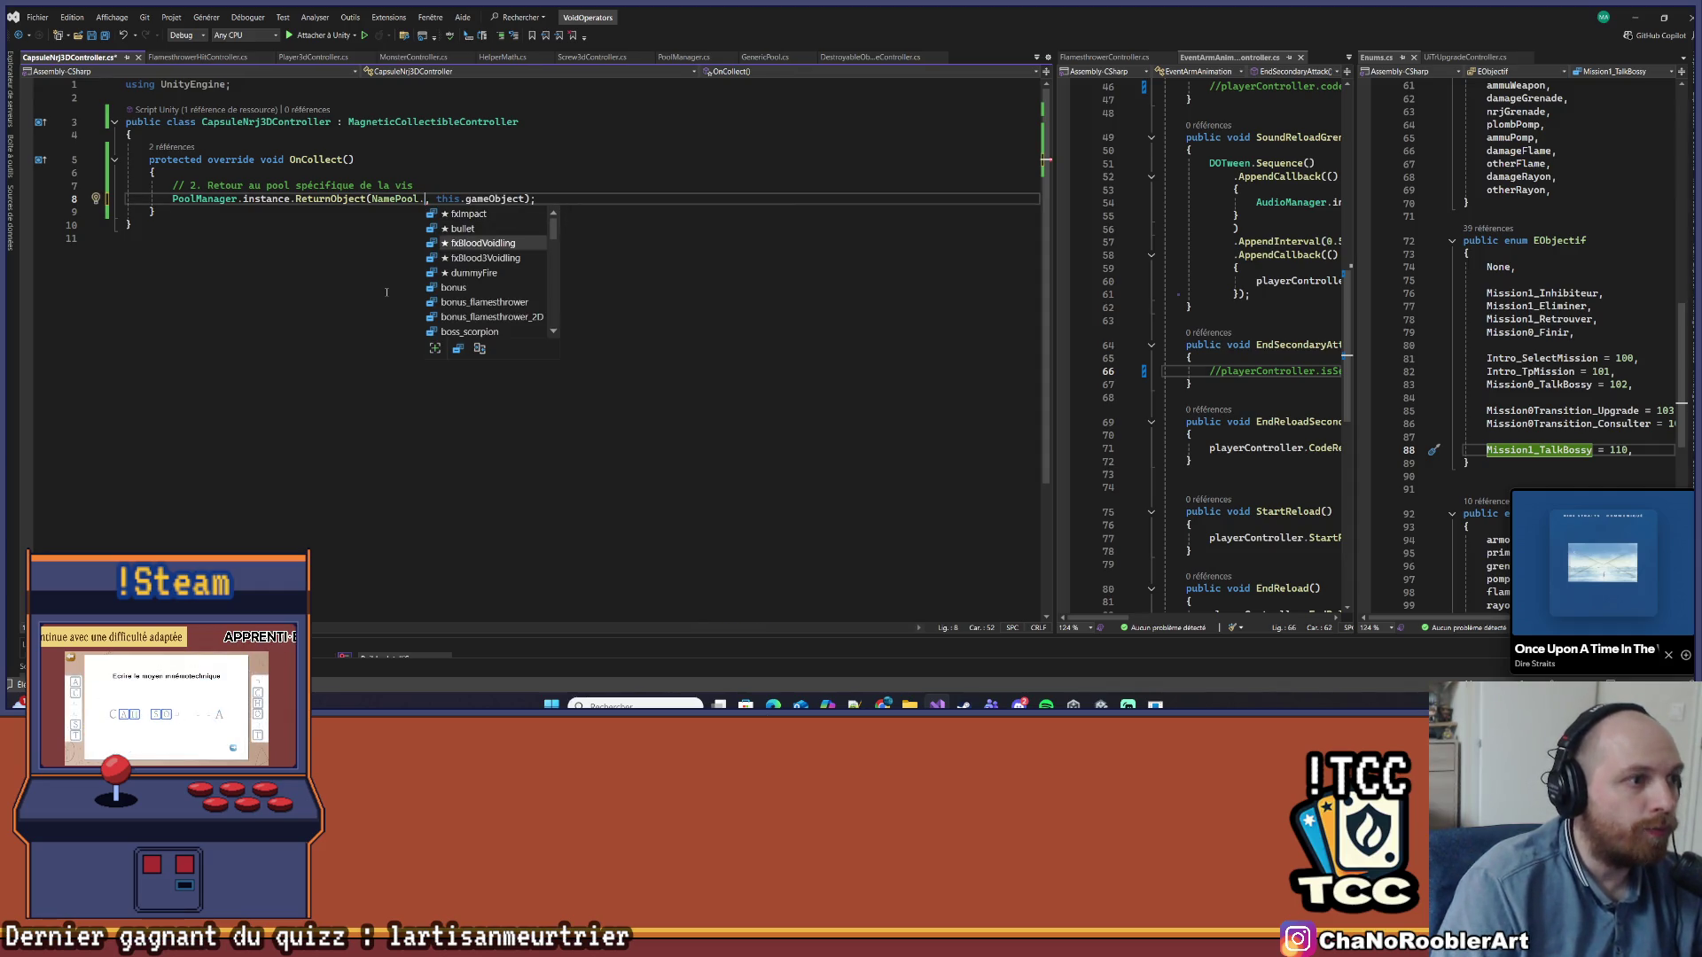
key("Down")
key("Down")
key("Down")
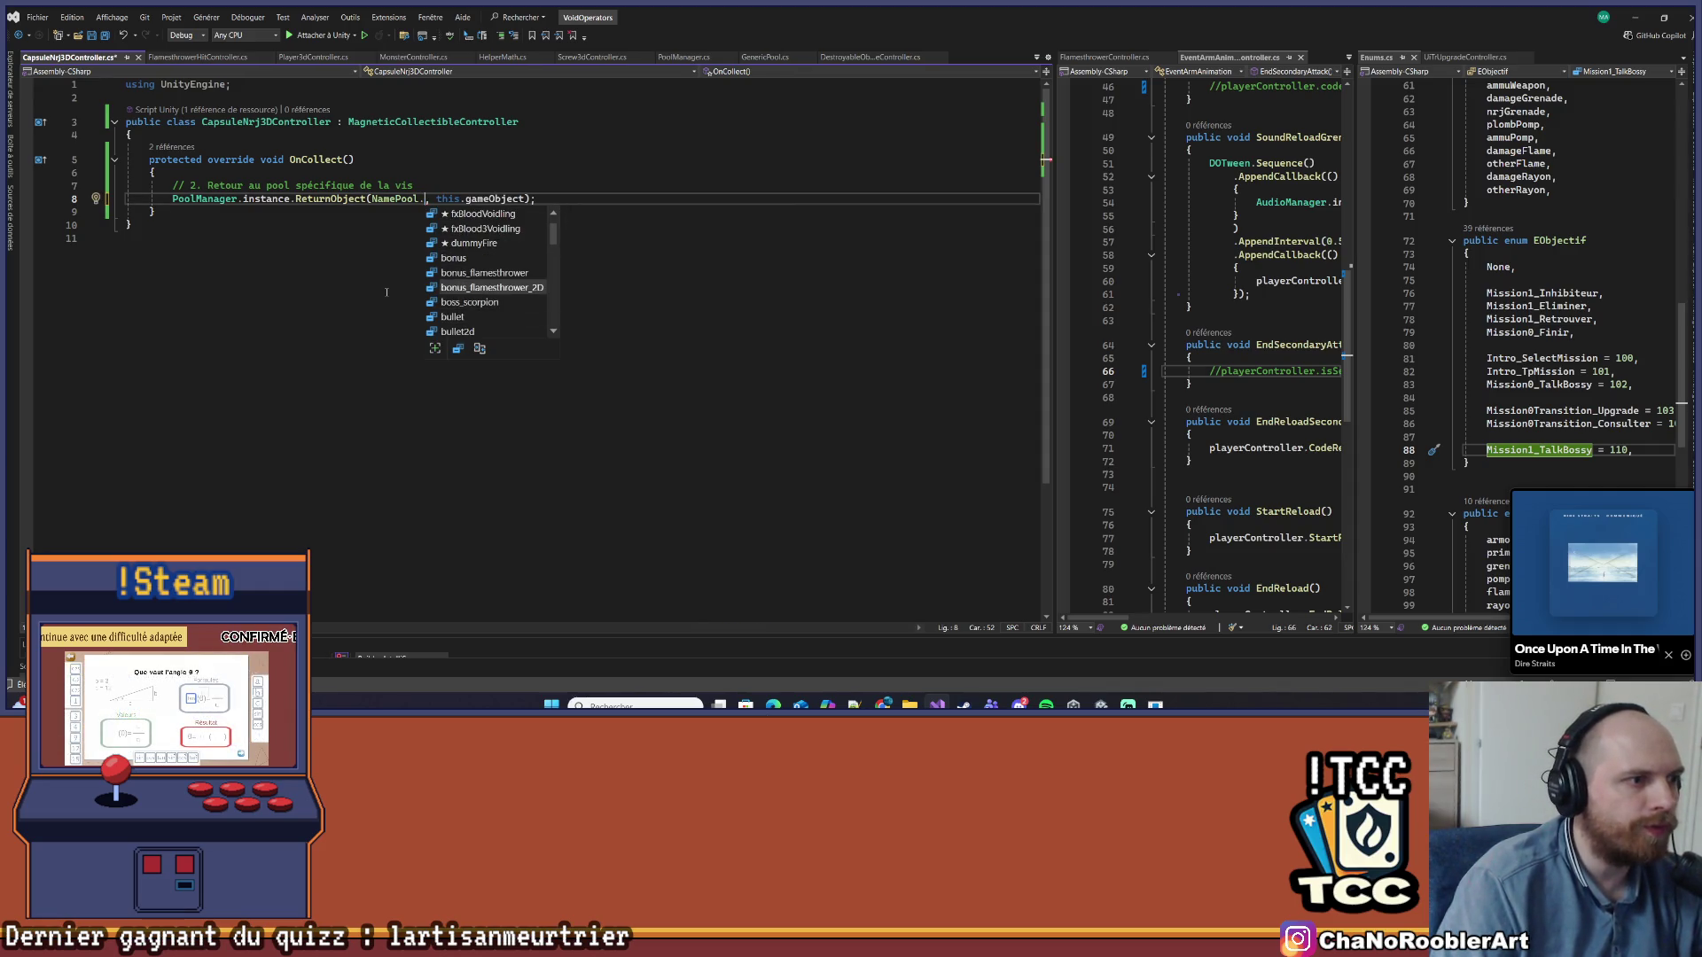
type("caps")
key("Tab")
key("ctrl+s")
left_click(387, 291)
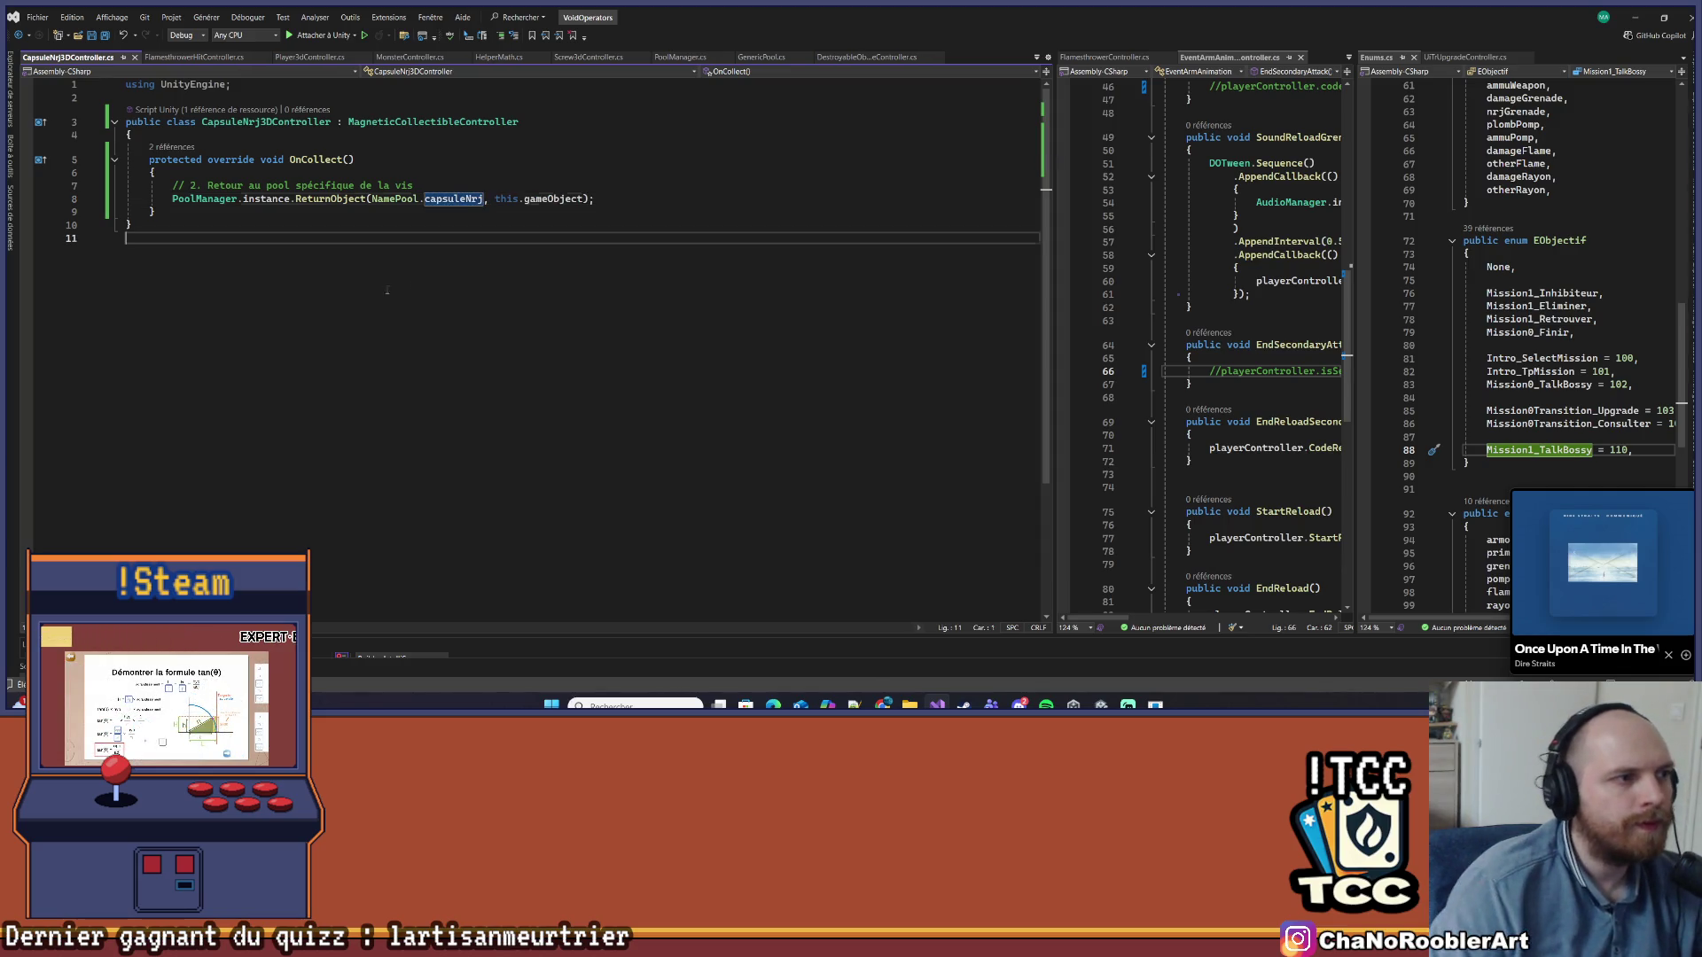
key("alt+Tab")
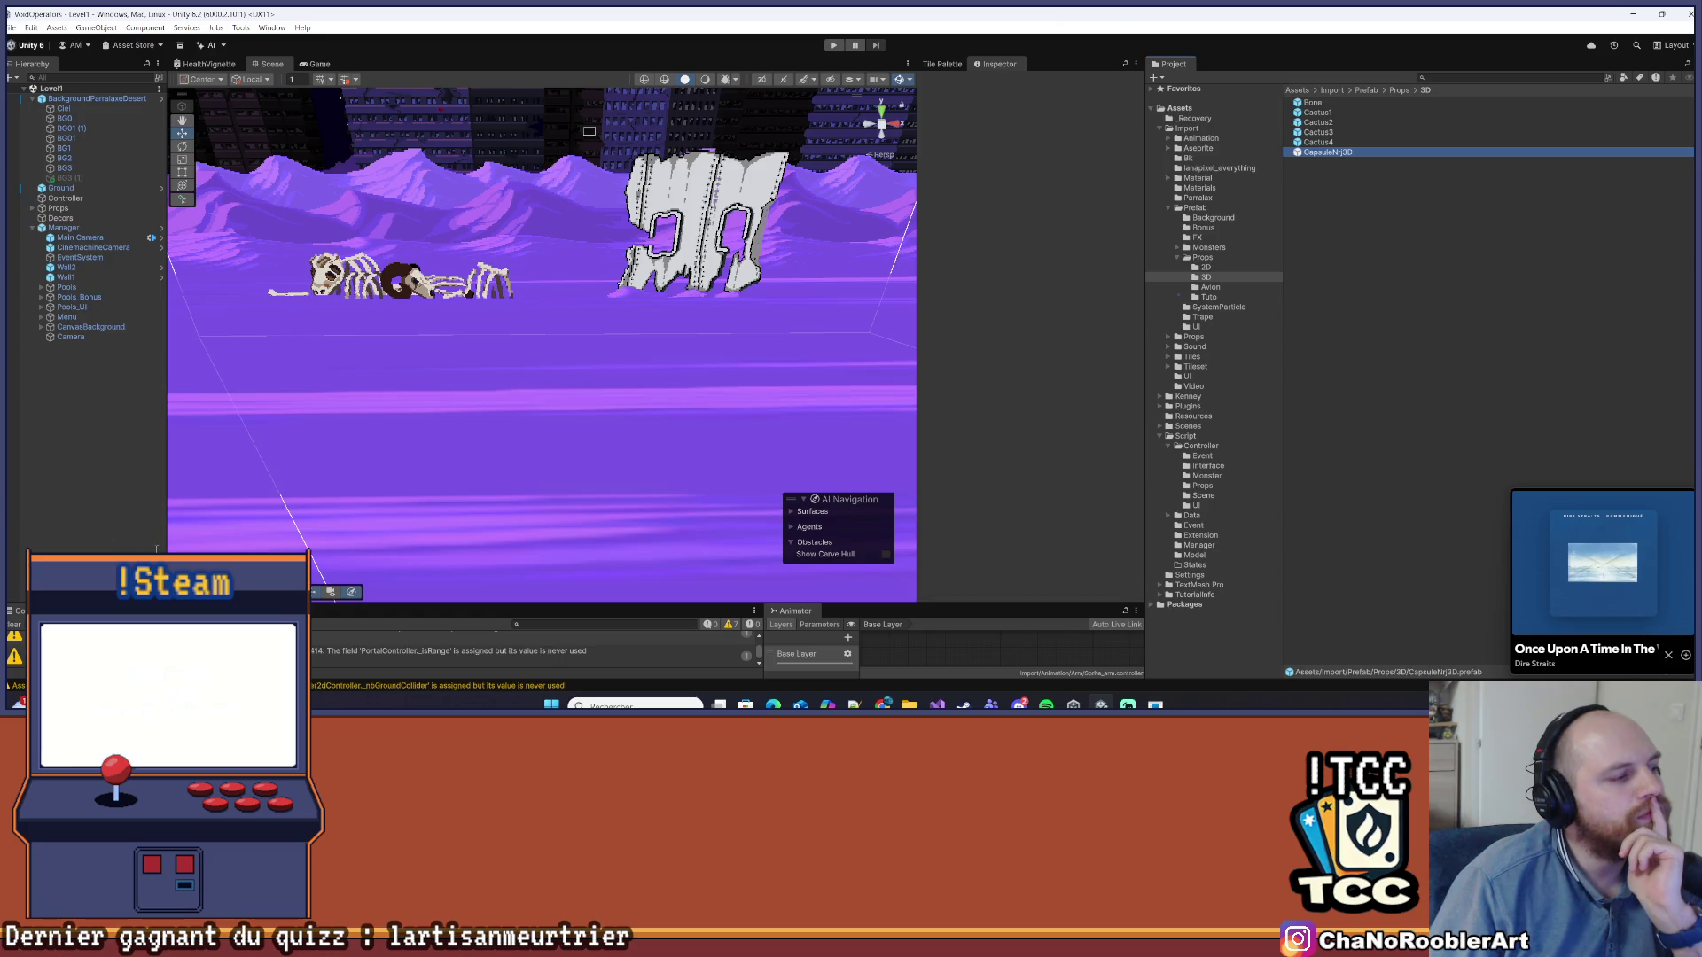
Select the CapsuleNrj3D prefab, save the scene via File > Save, and enter play mode
left_click(14, 625)
left_click(11, 28)
left_click(43, 87)
left_click(833, 46)
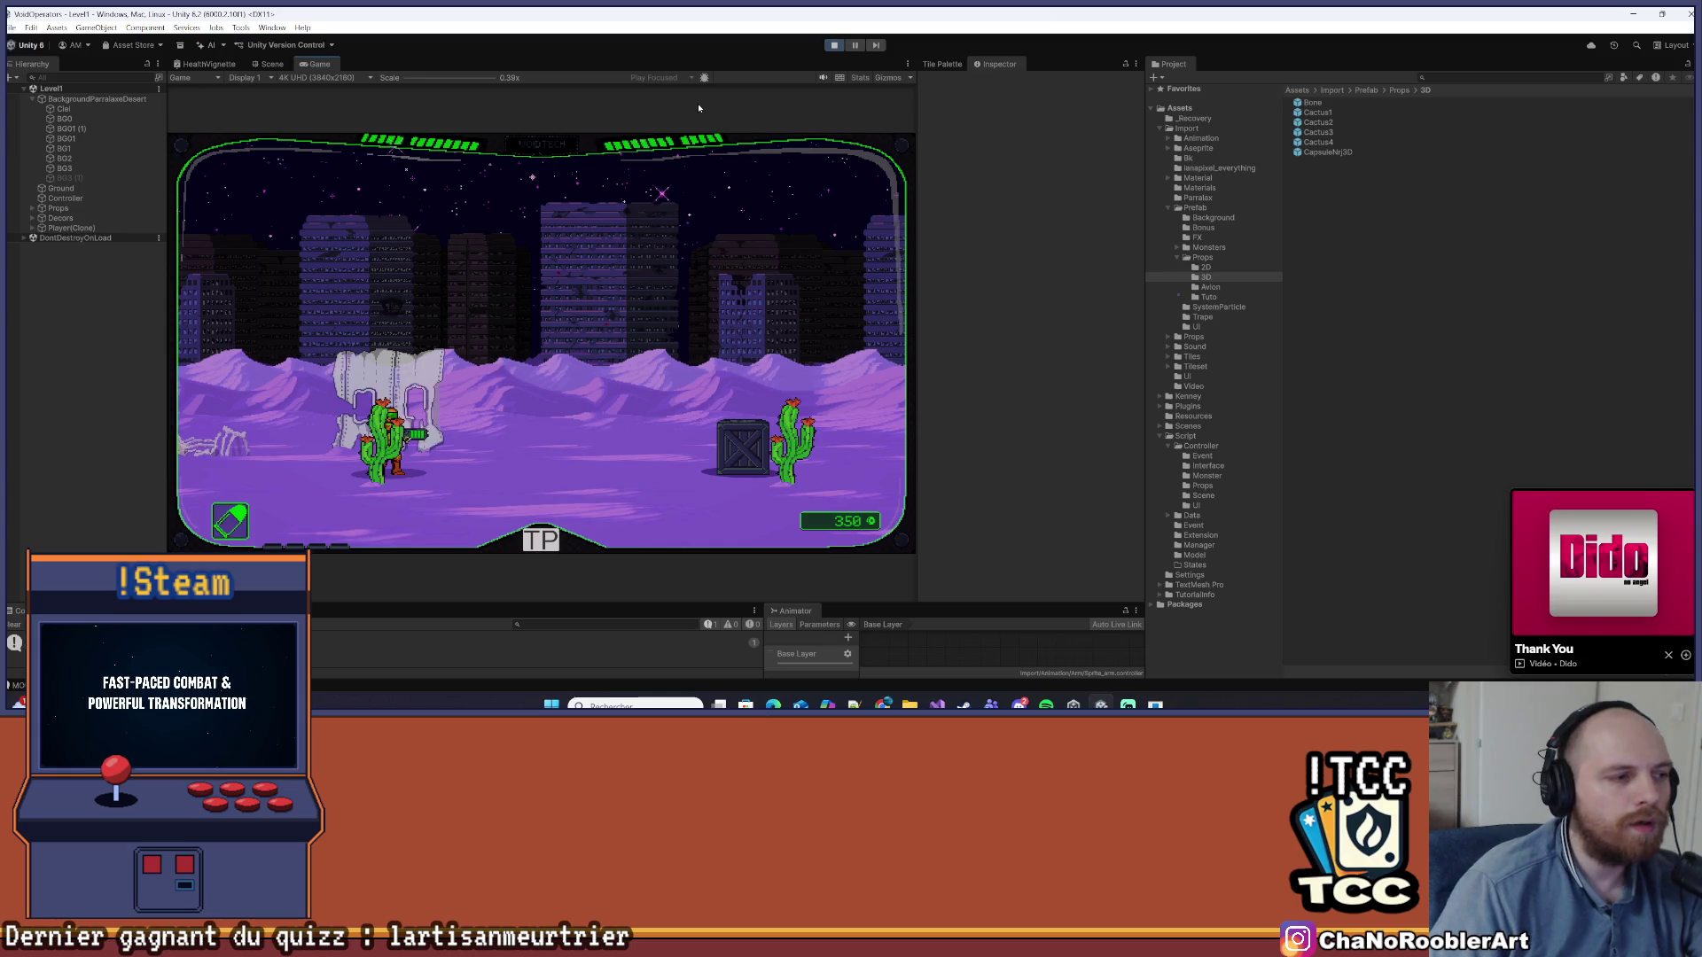
Walk right, shoot the crate, collect pickups, then turn left and shoot the nearby monster
key("d")
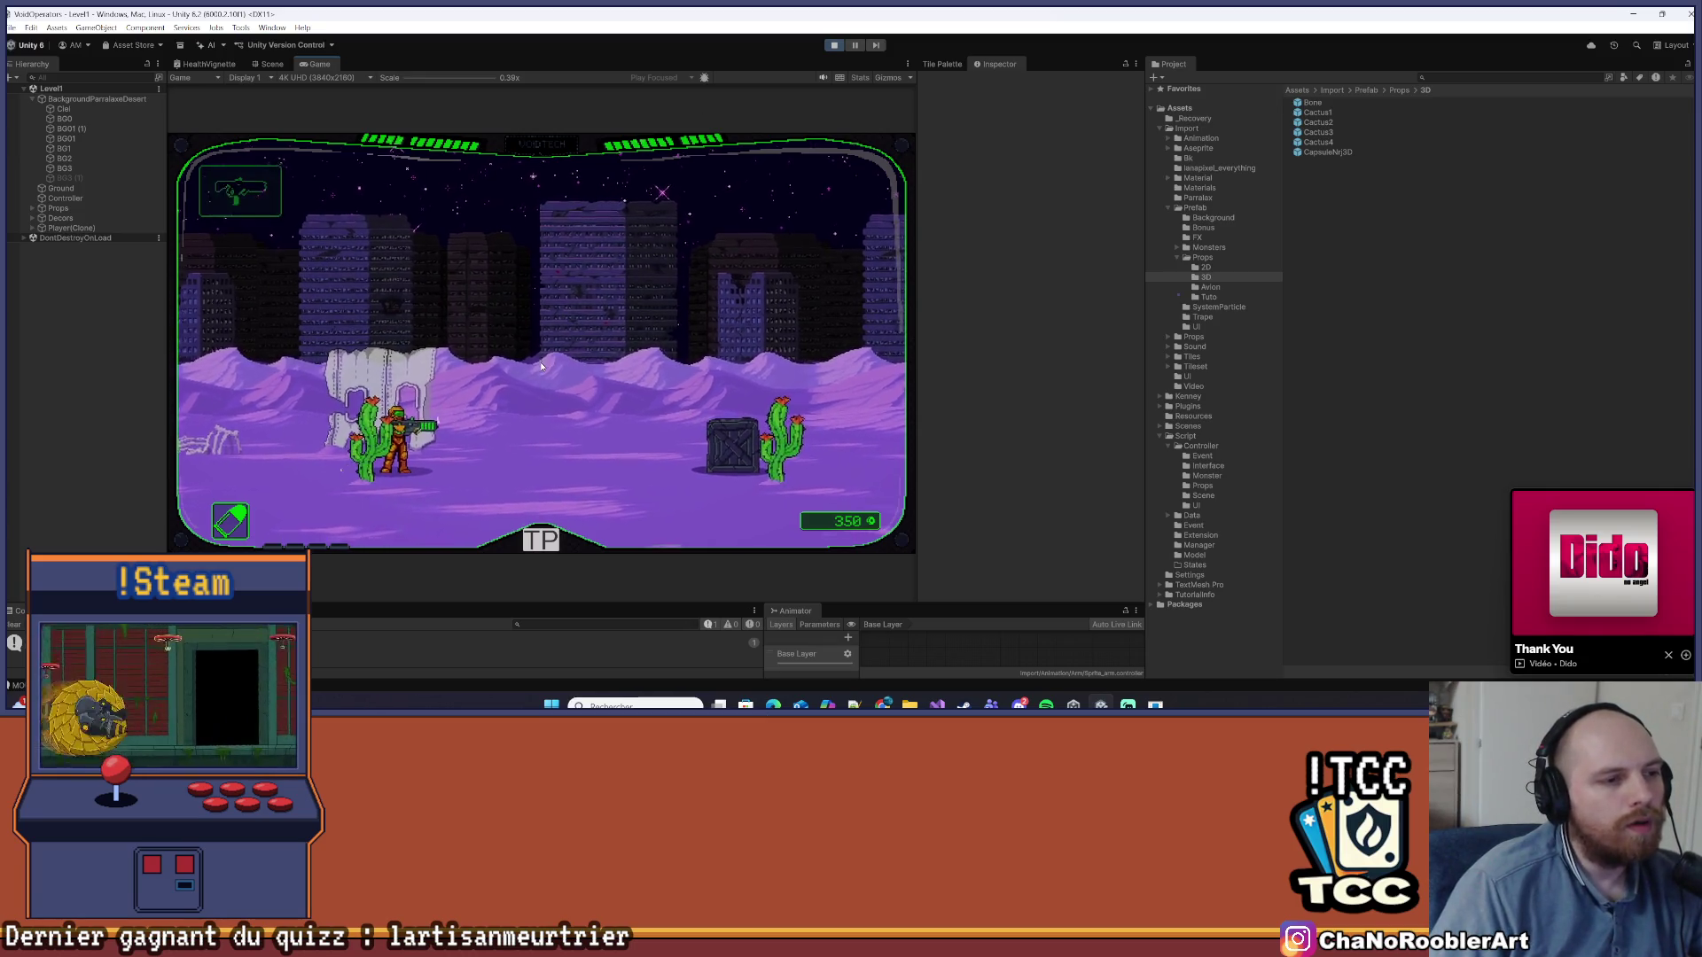
left_click(530, 373)
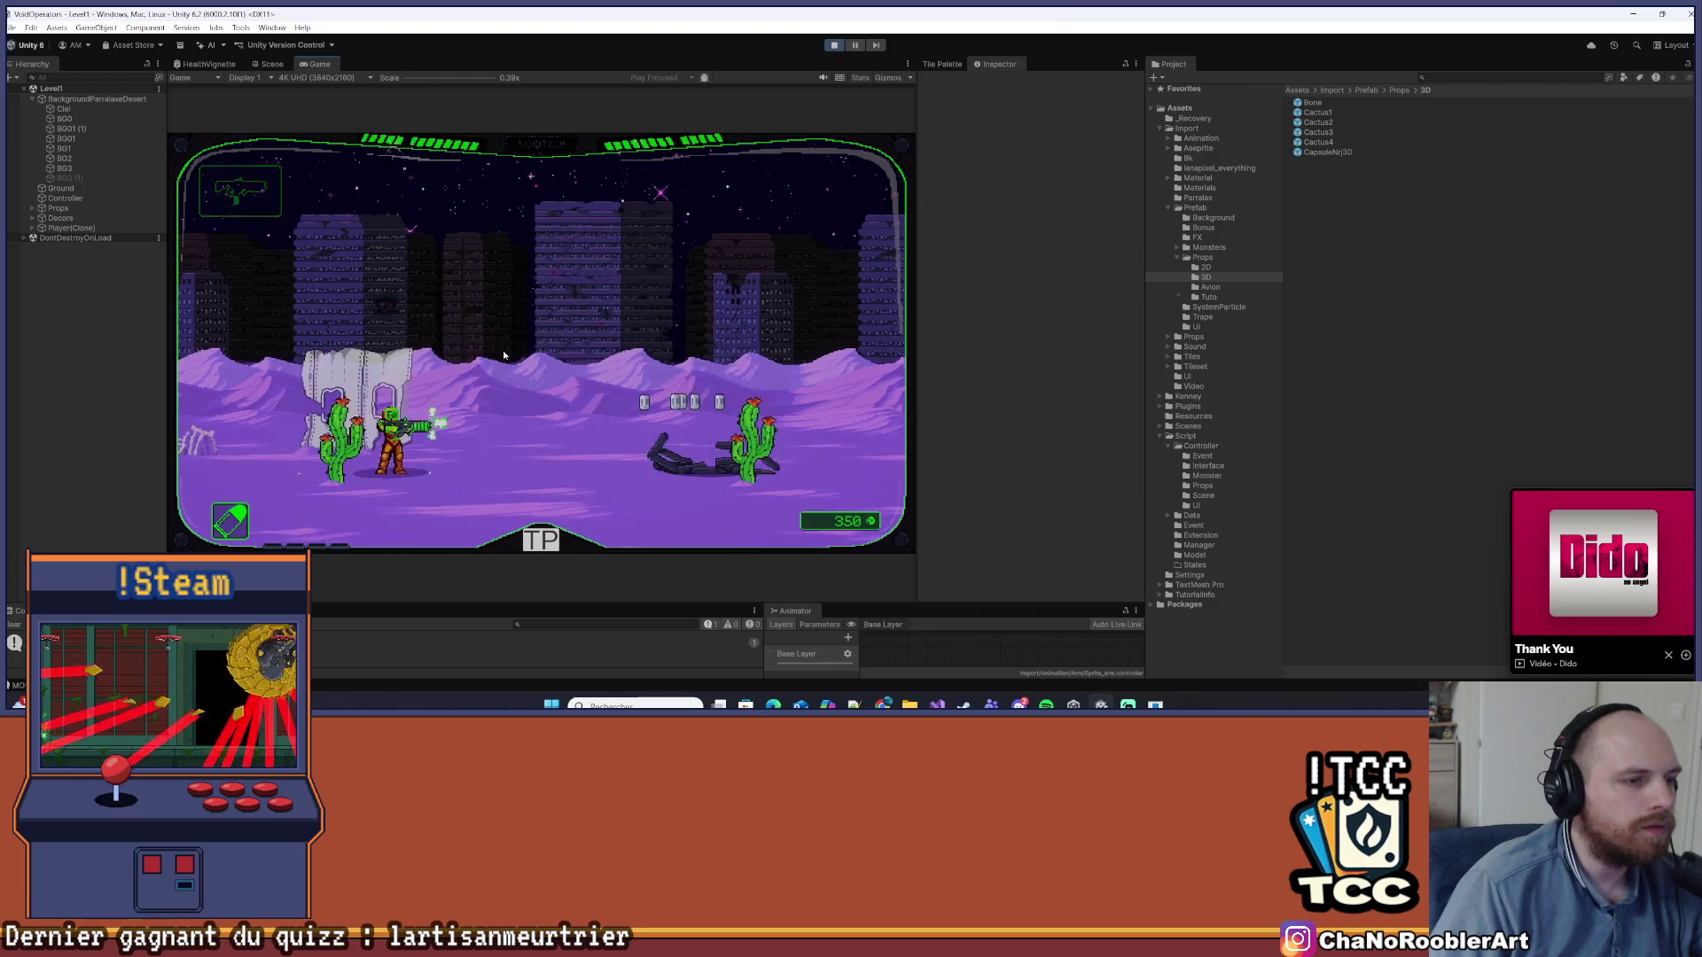
key("d")
key("d")
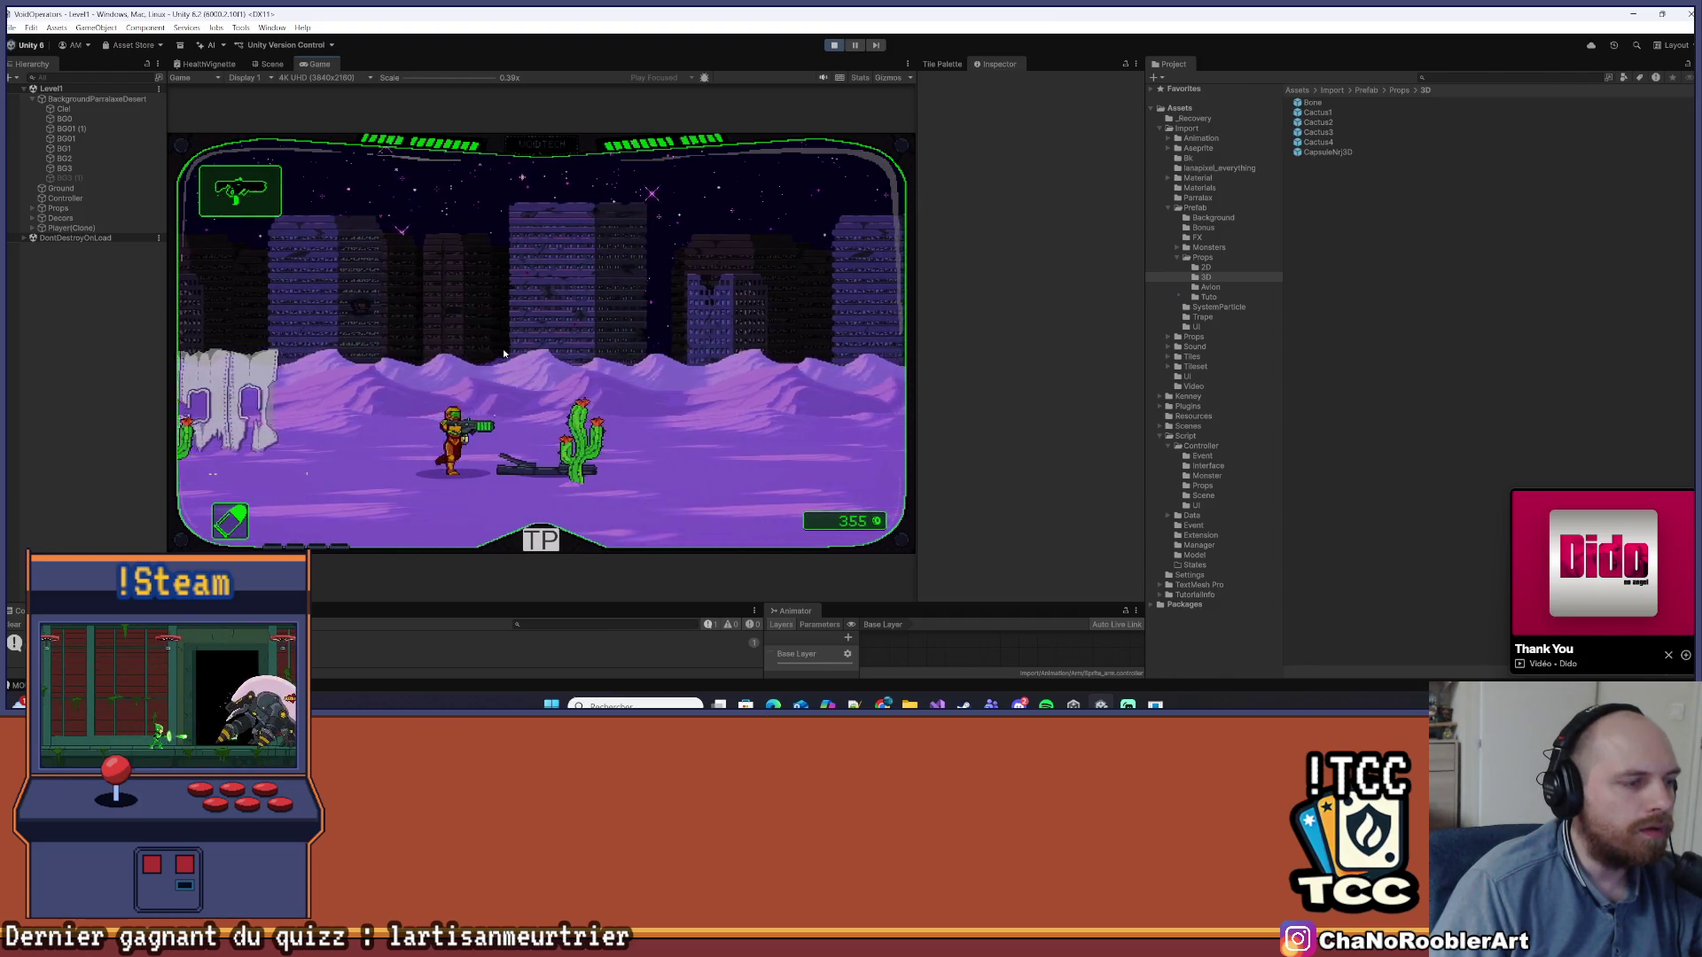
key("d")
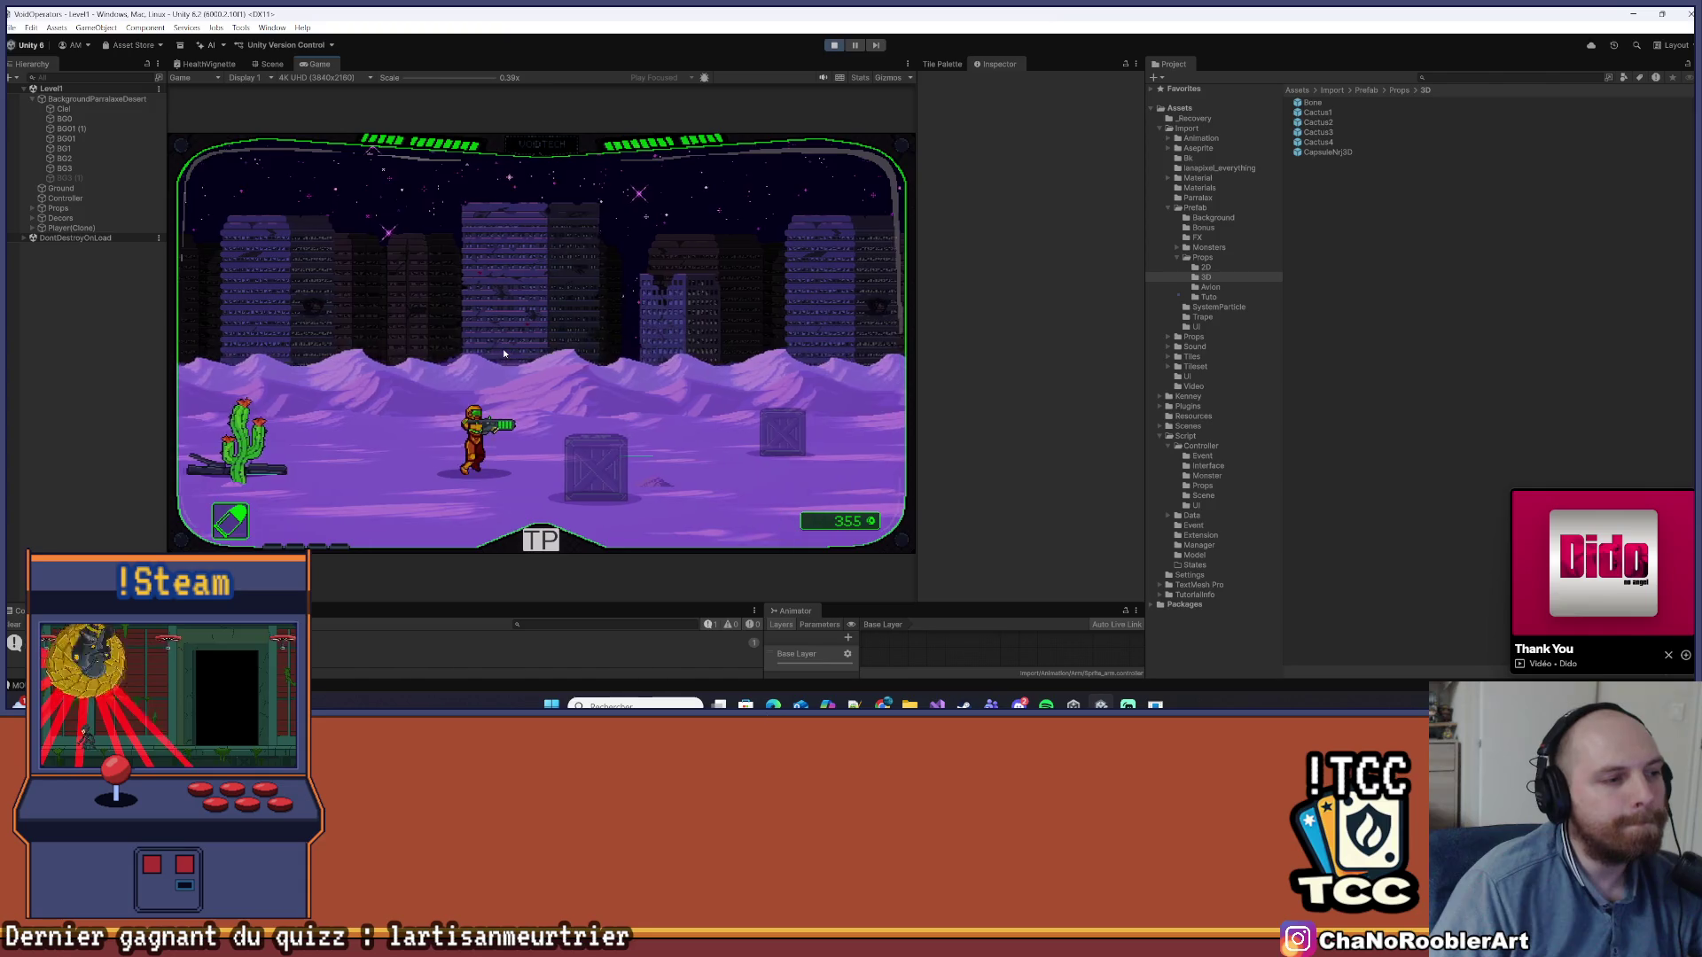
key("a")
key("a")
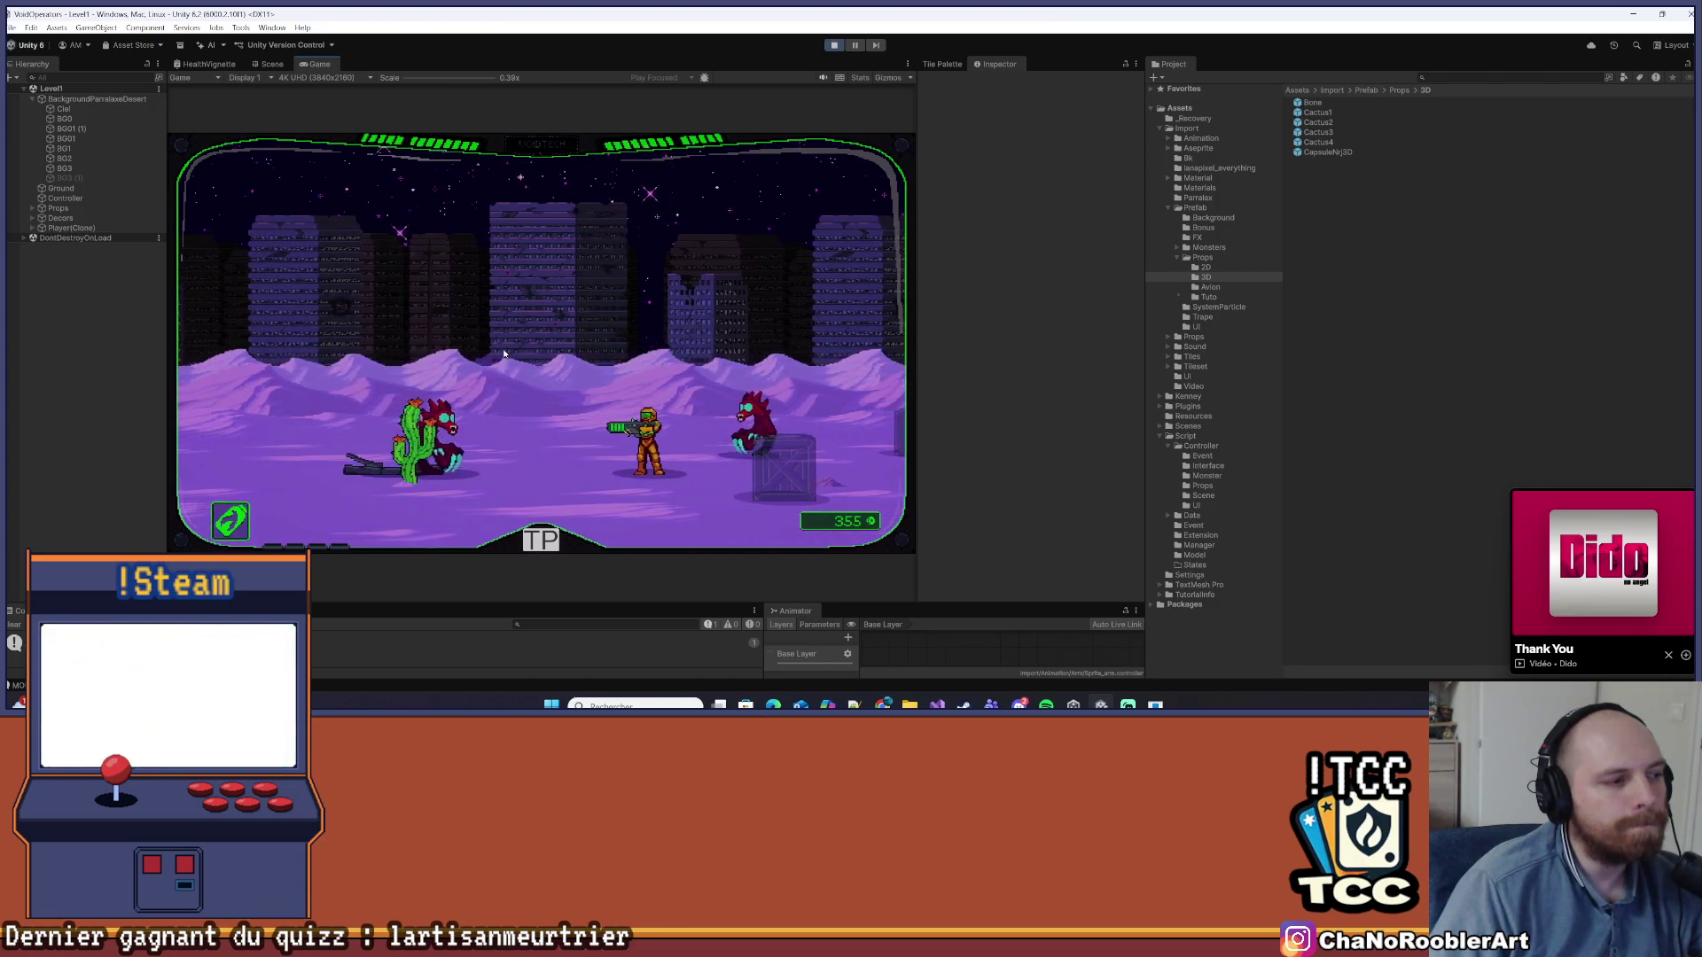
key("a")
left_click(502, 356)
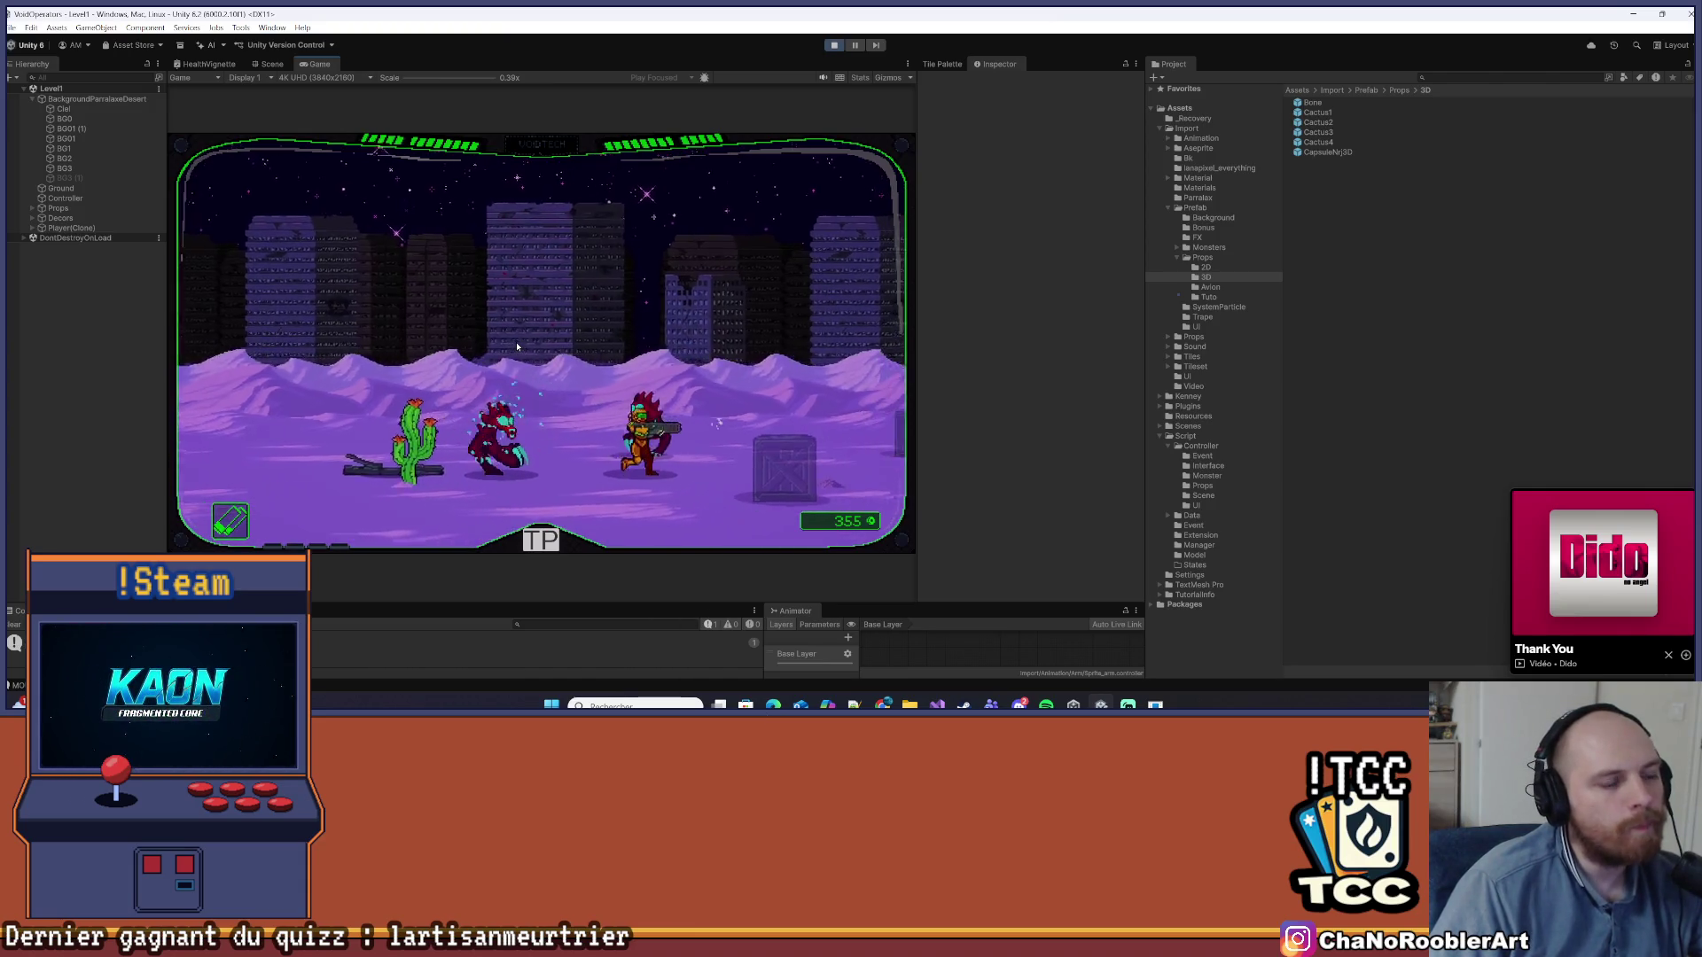
Kill the red, white and flying monsters for a score of 355, then stop play mode
key("a")
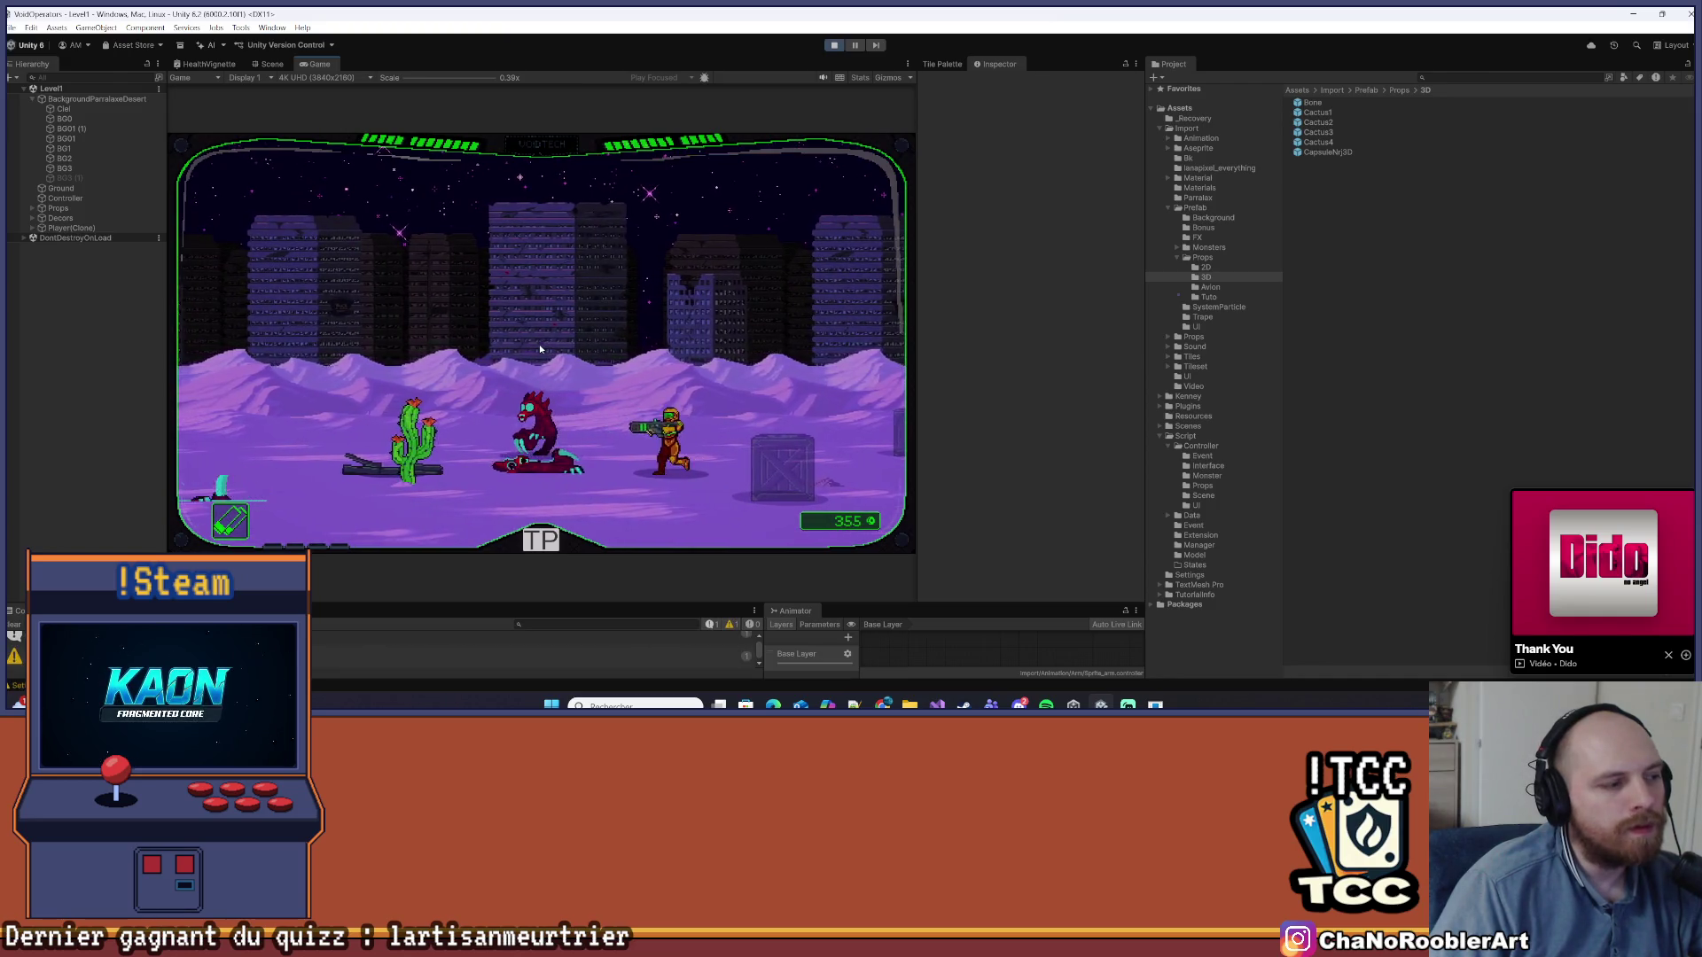
key("a")
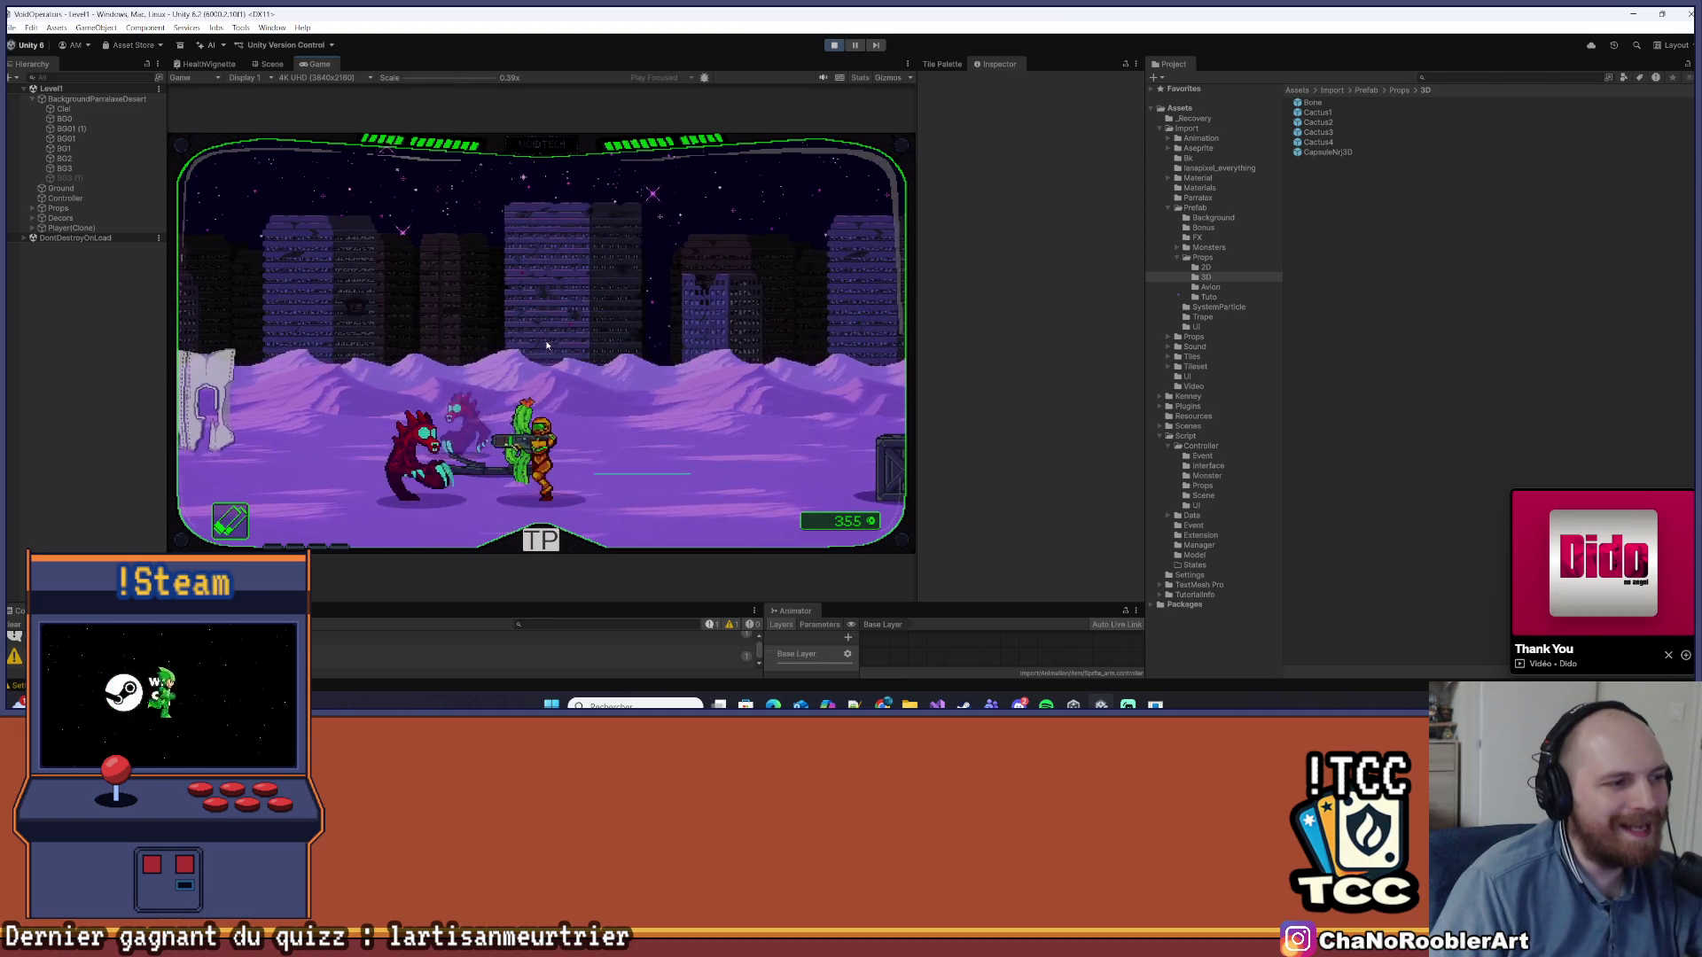
left_click(547, 346)
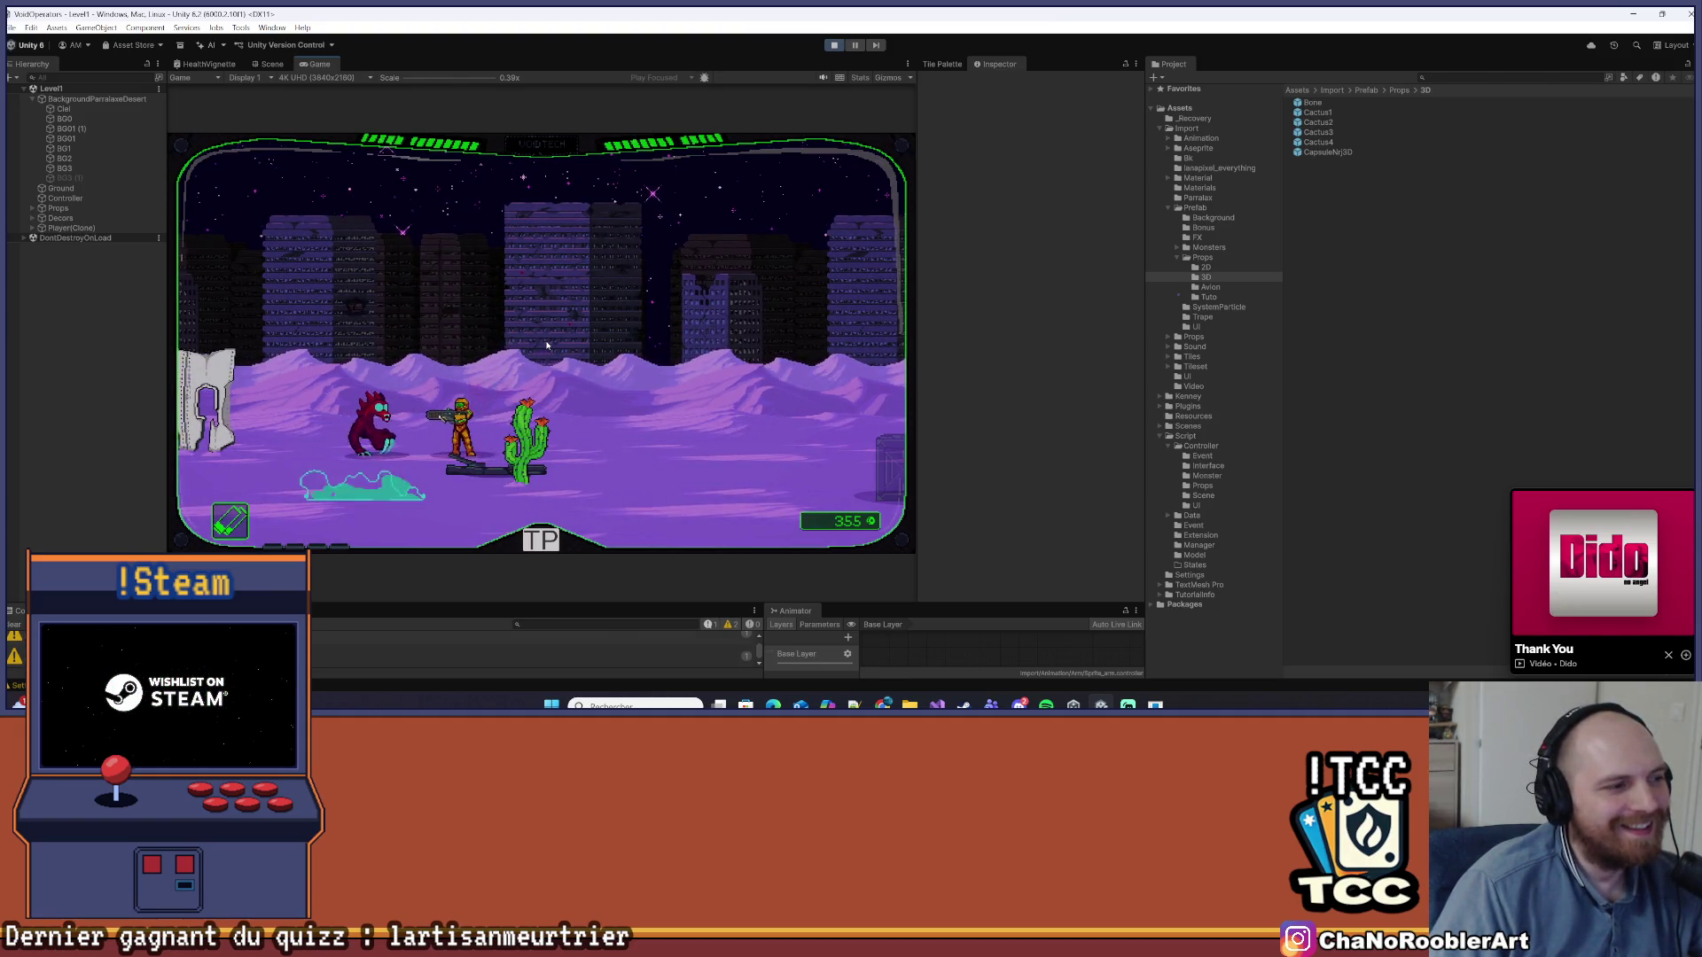
left_click(547, 345)
left_click(547, 346)
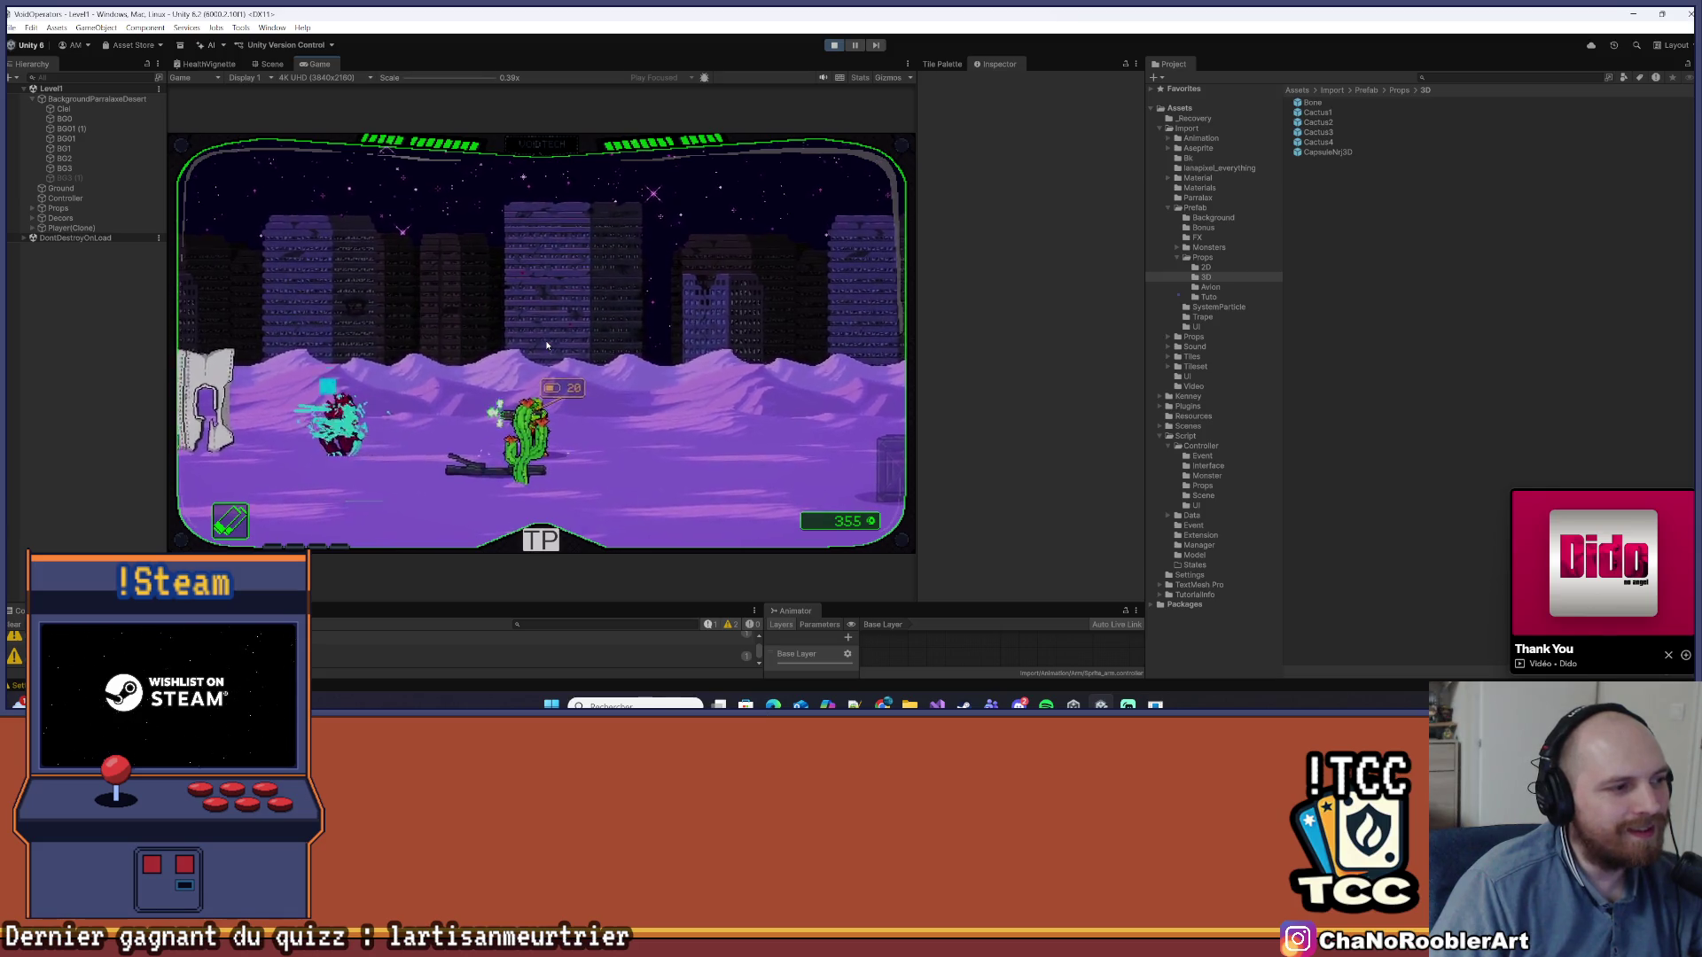
key("a")
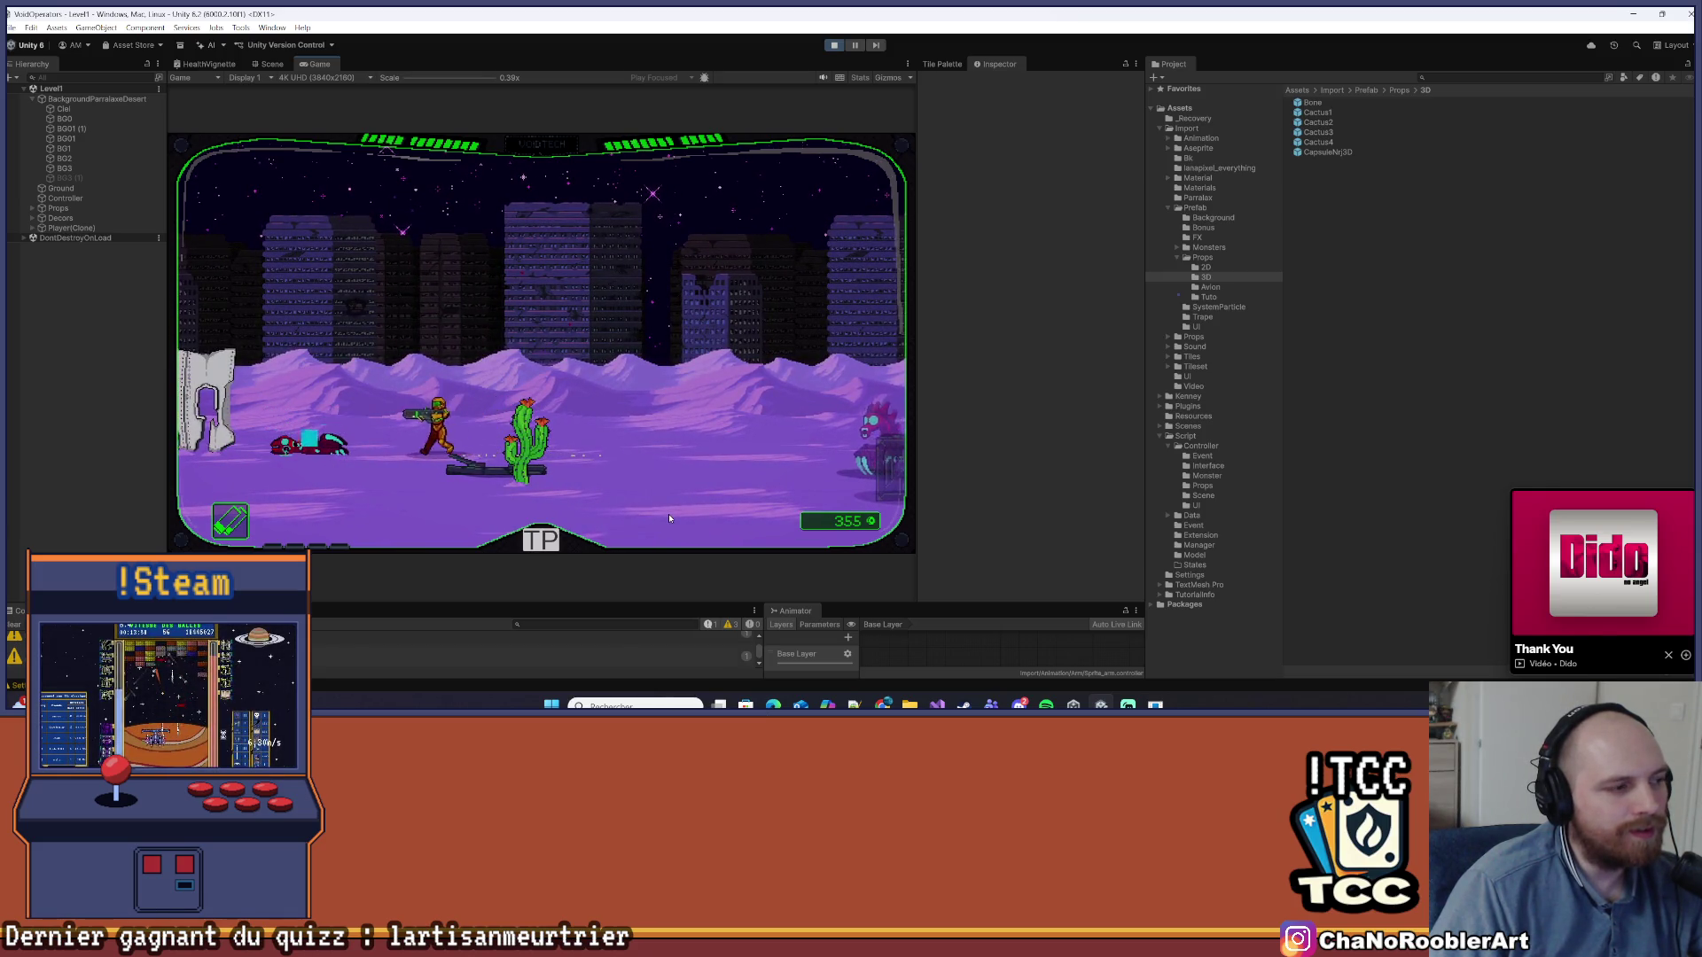
key("d")
key("d")
left_click(683, 443)
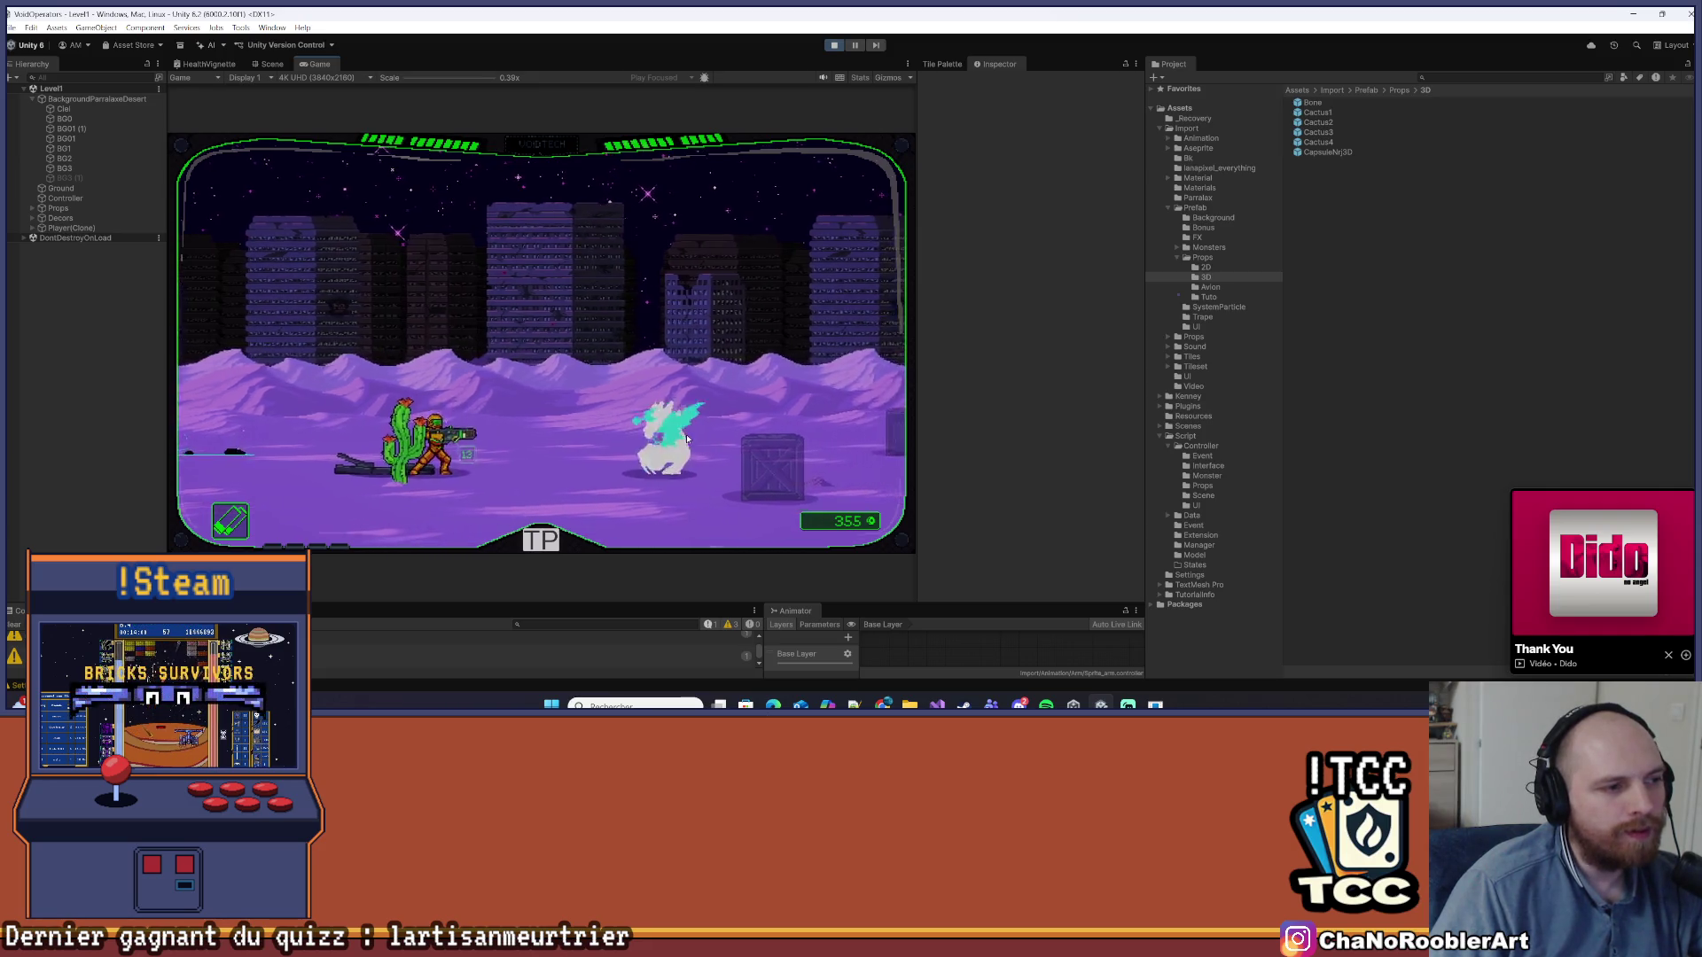
key("d")
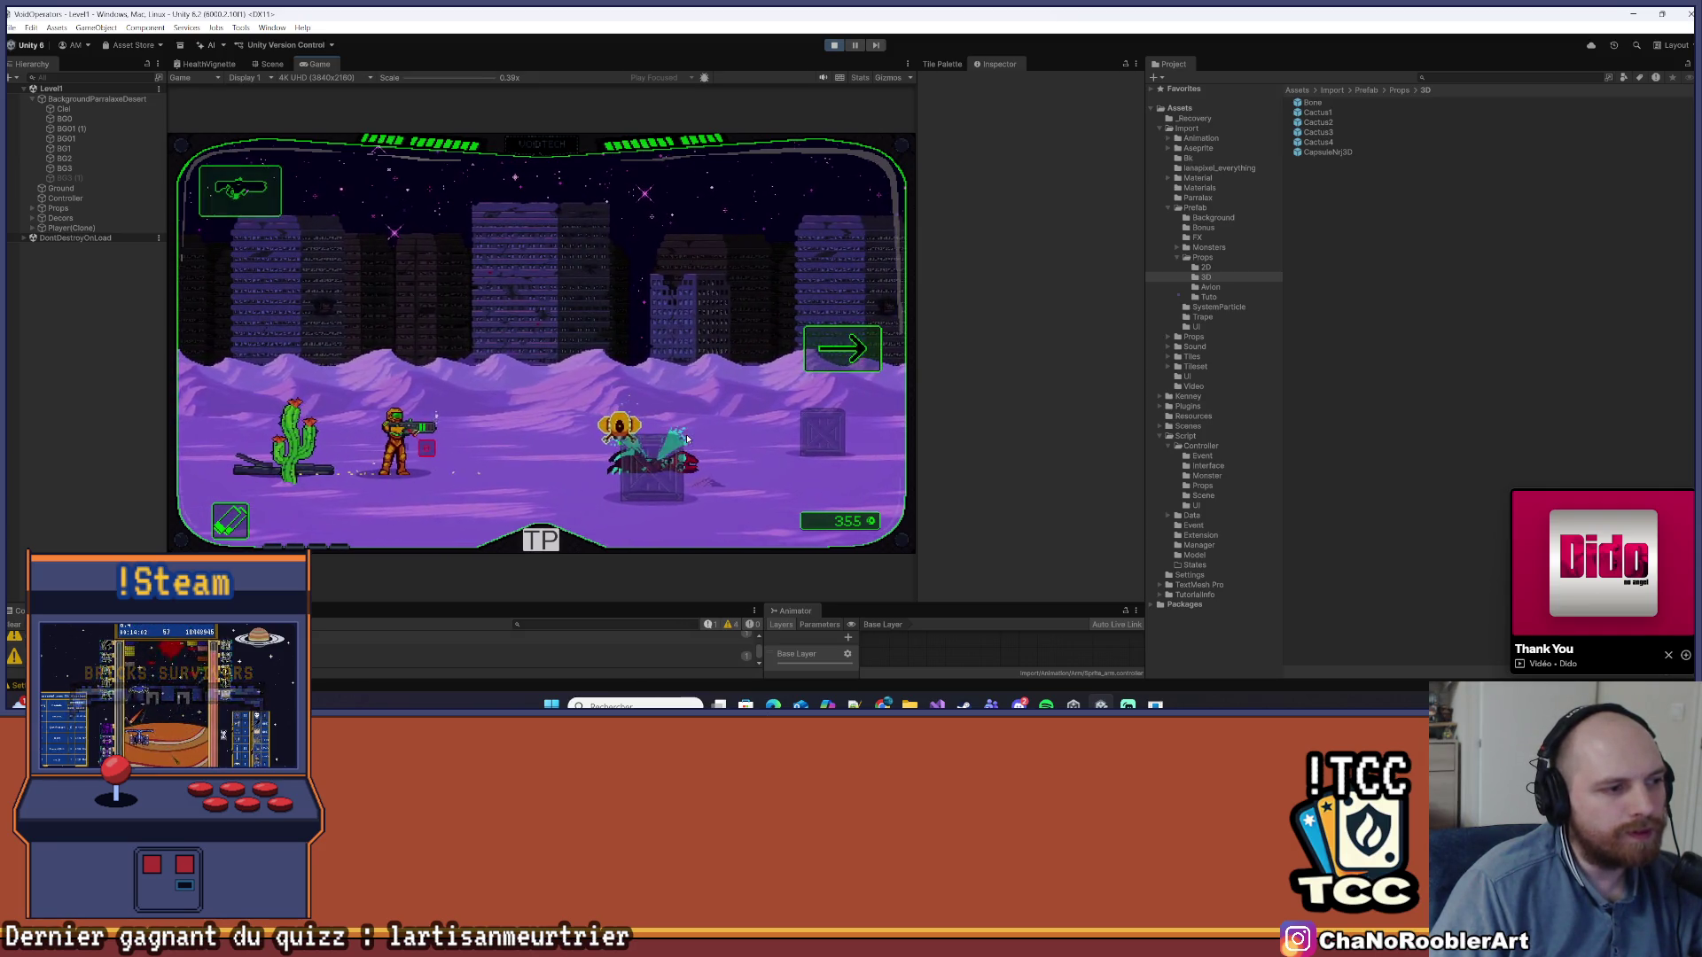
key("d")
left_click(676, 417)
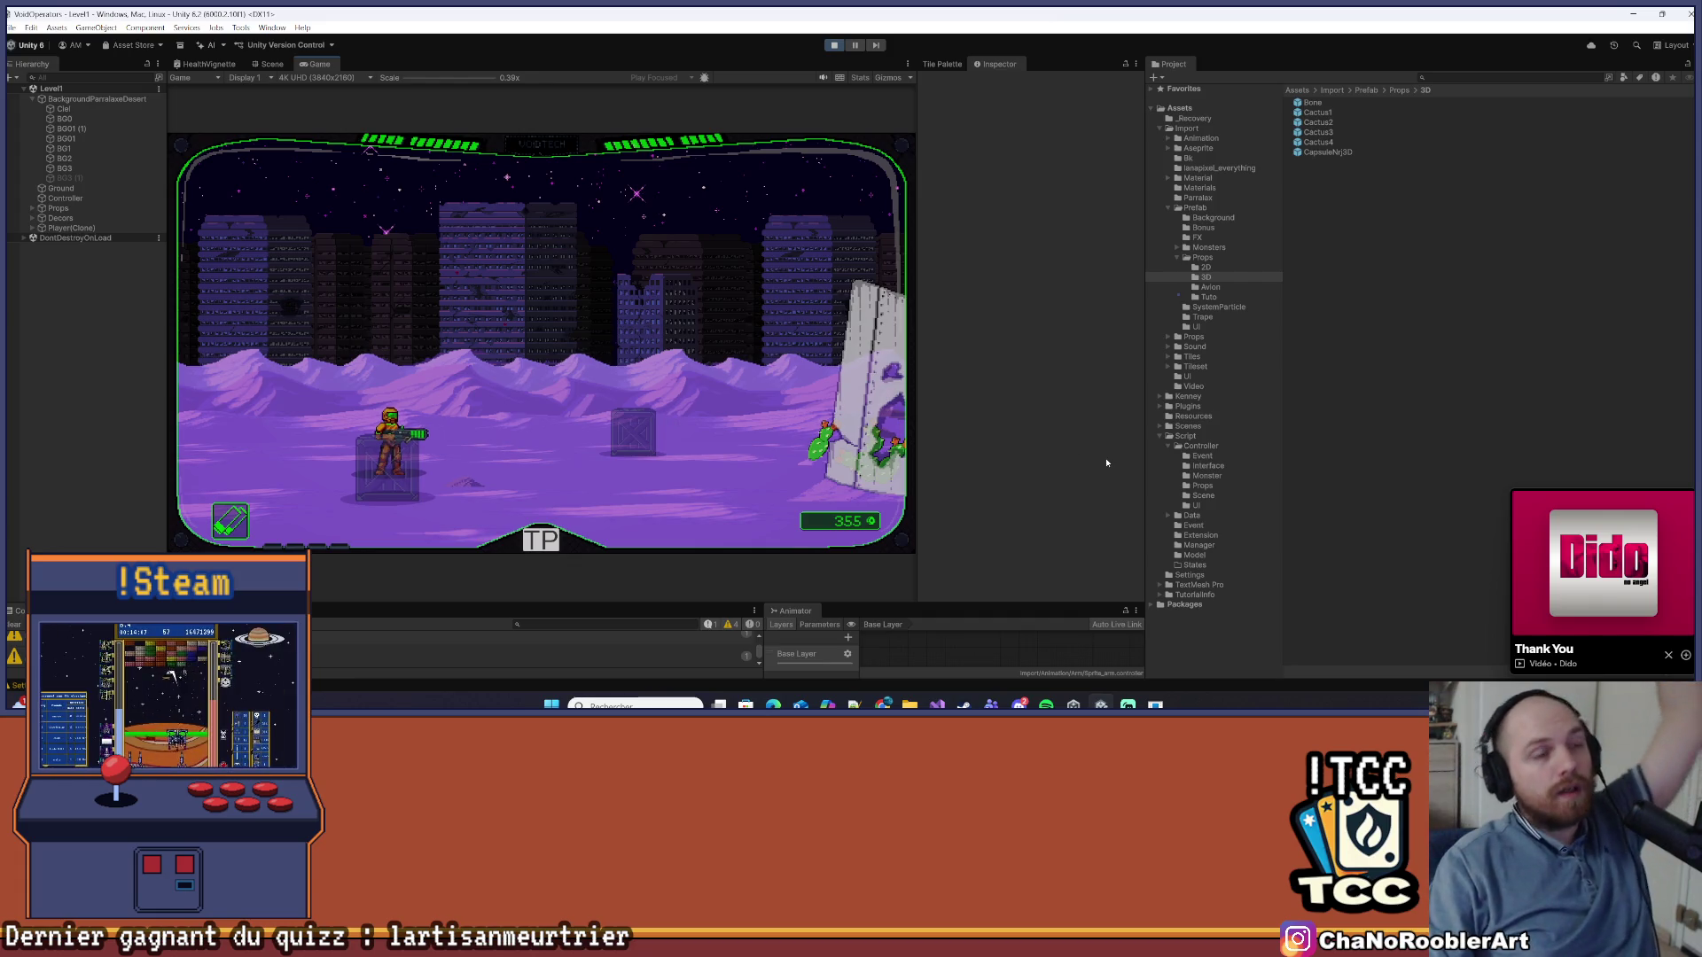
left_click(837, 47)
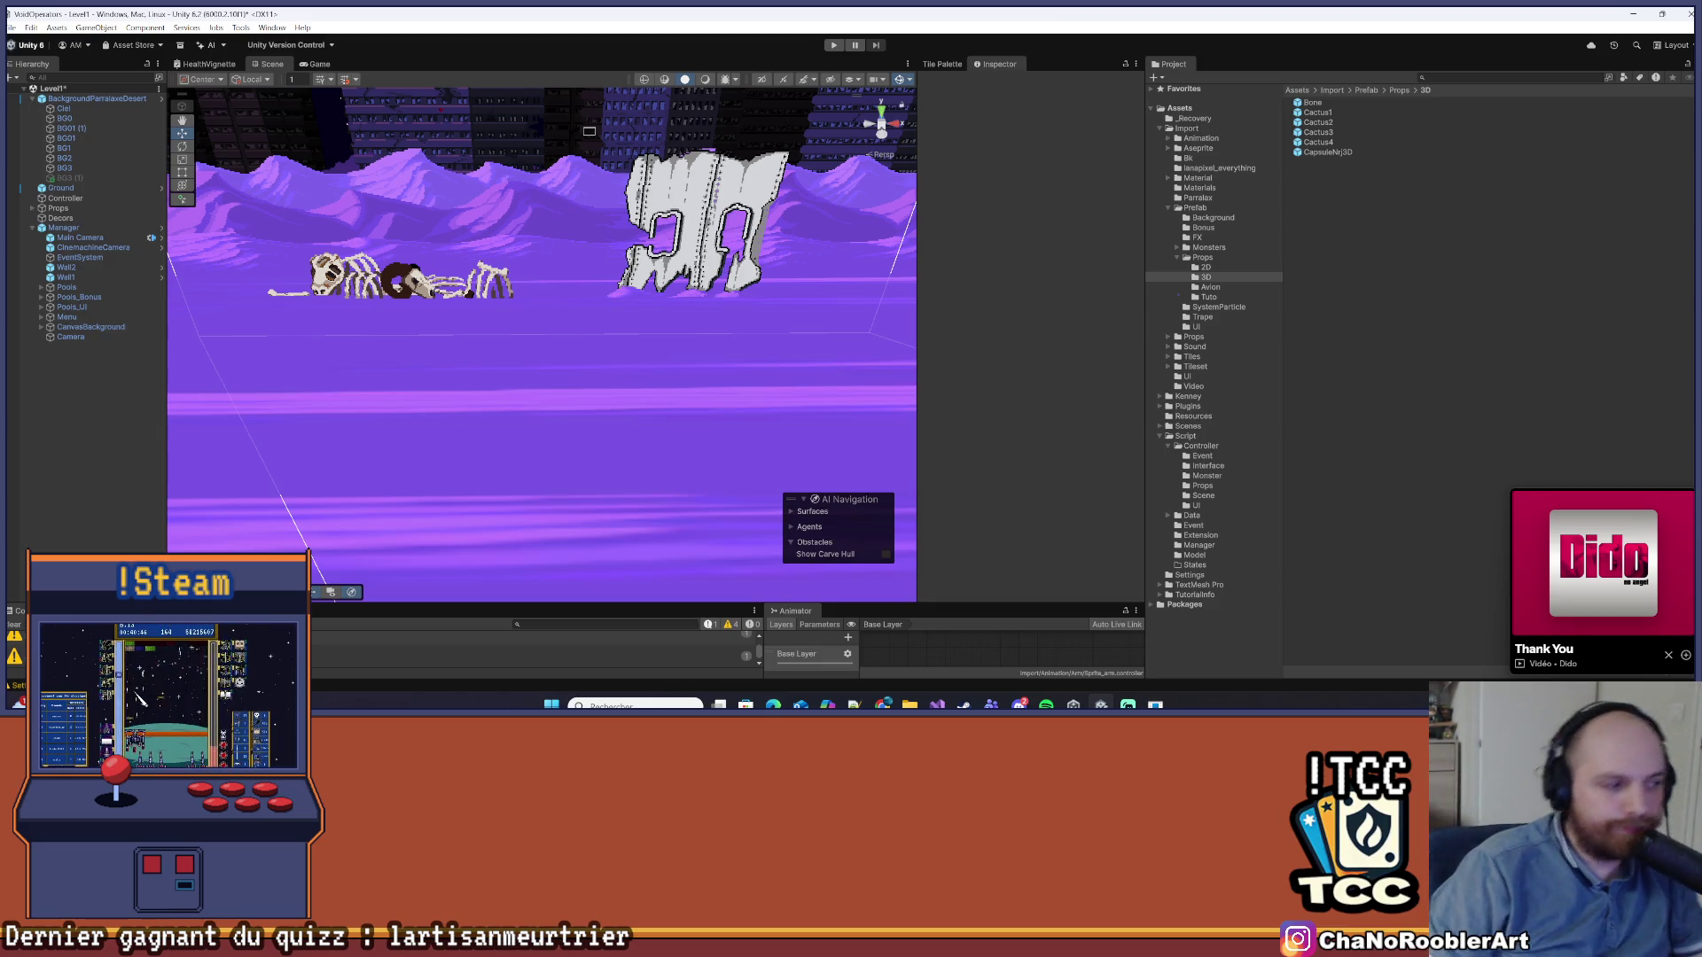
Press Clear in the Console toolbar to remove the remaining warnings
left_click(13, 625)
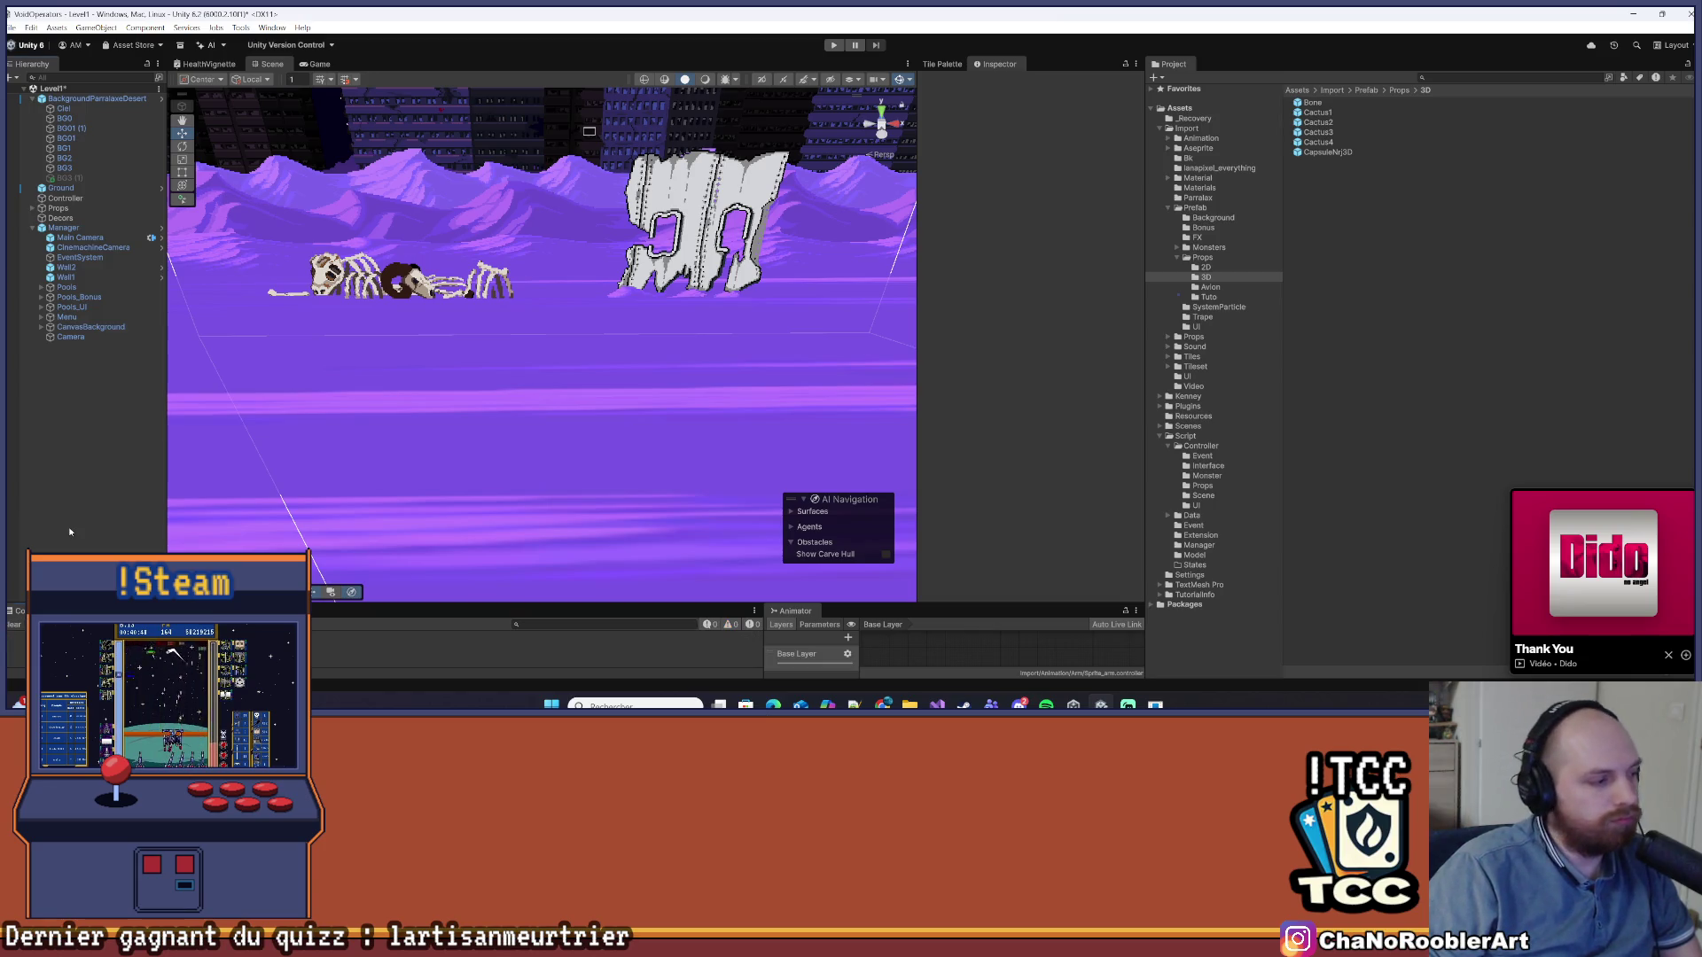